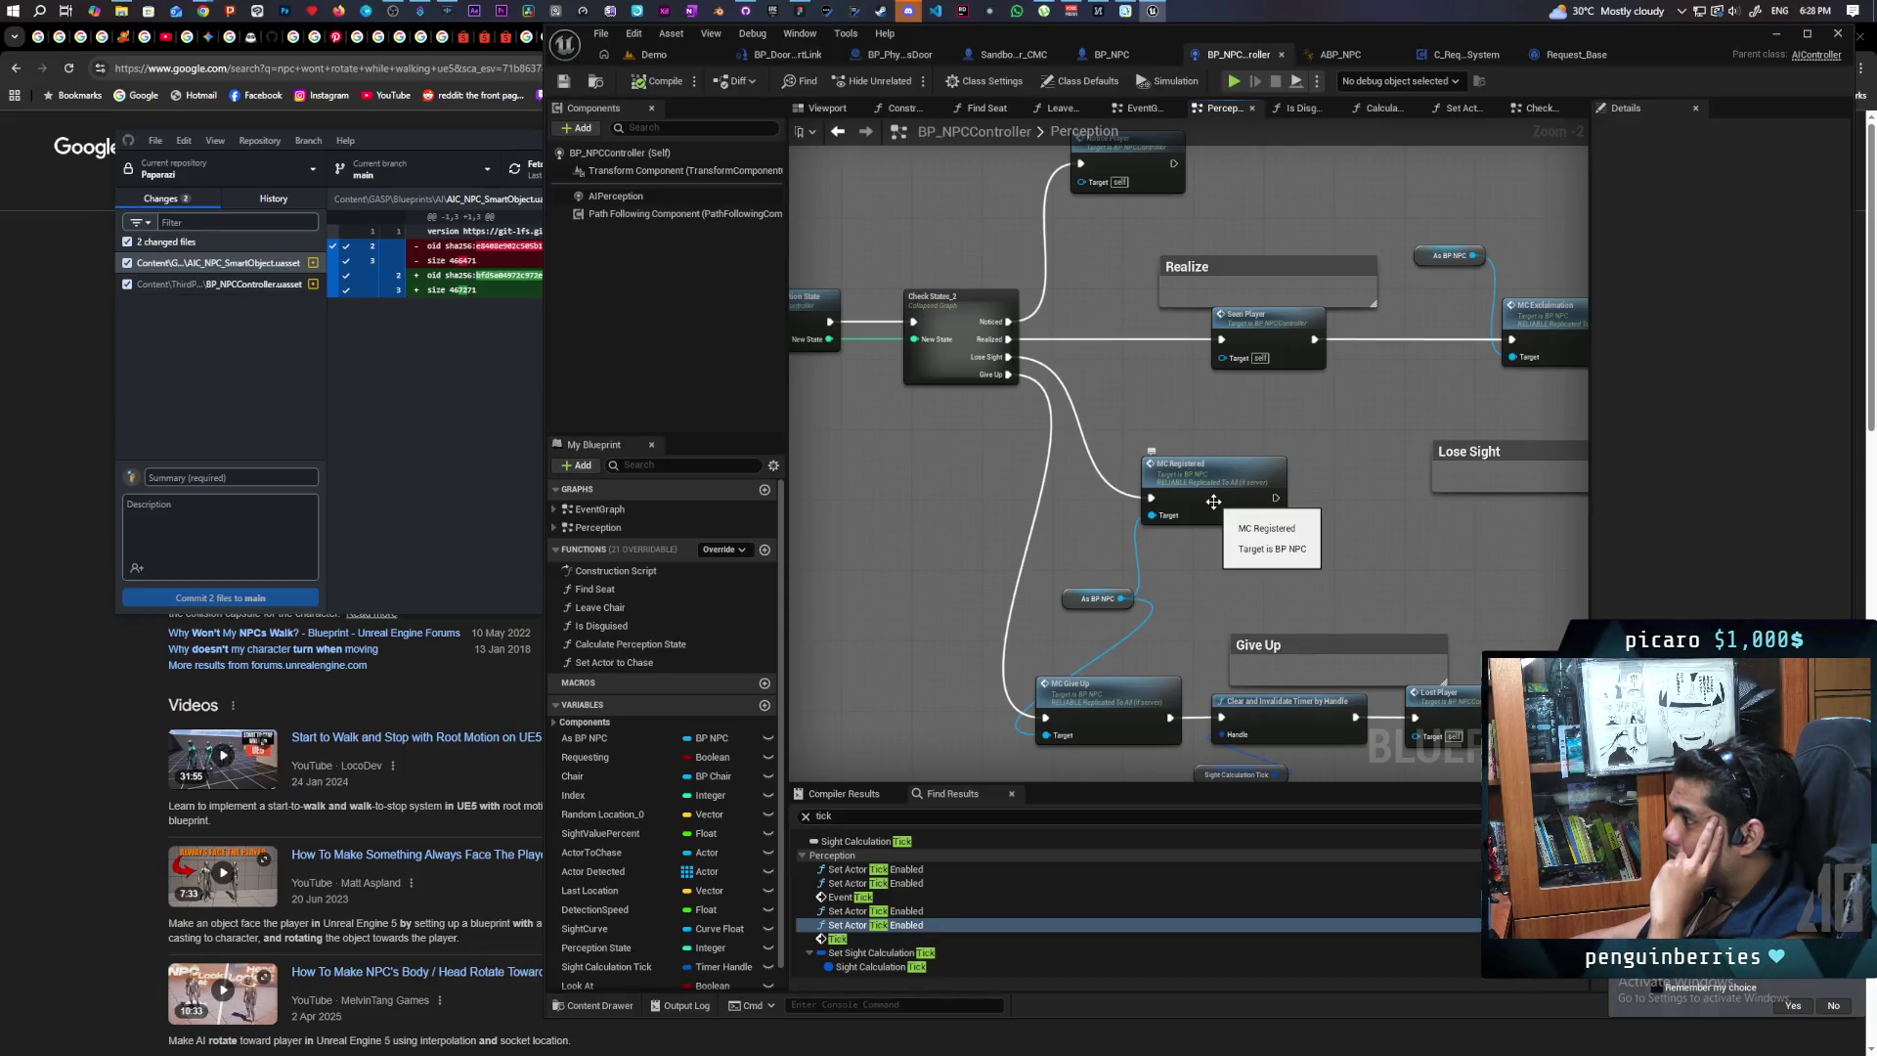
Step: Inspect the Perception graph's Give Up branch and jump to the LostPlayer event
left_click_drag(902, 517, 1078, 517)
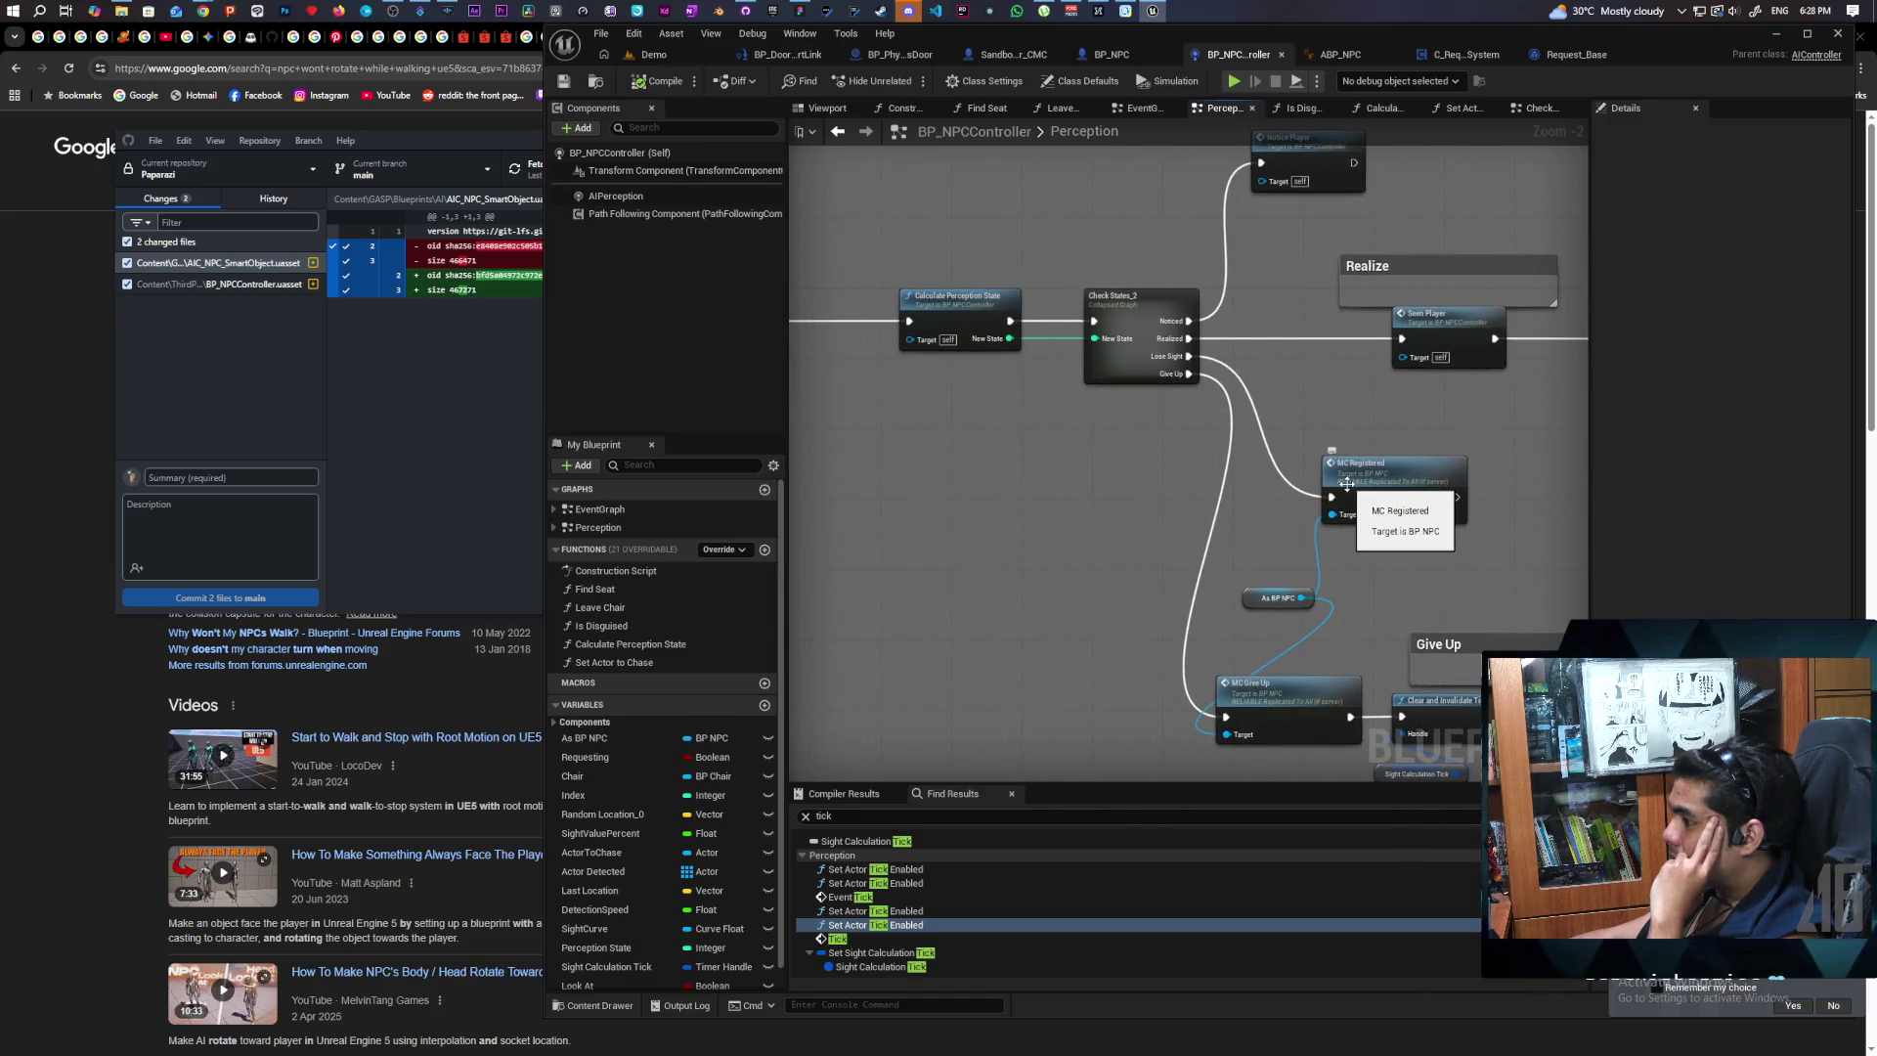
left_click_drag(1359, 547, 1018, 467)
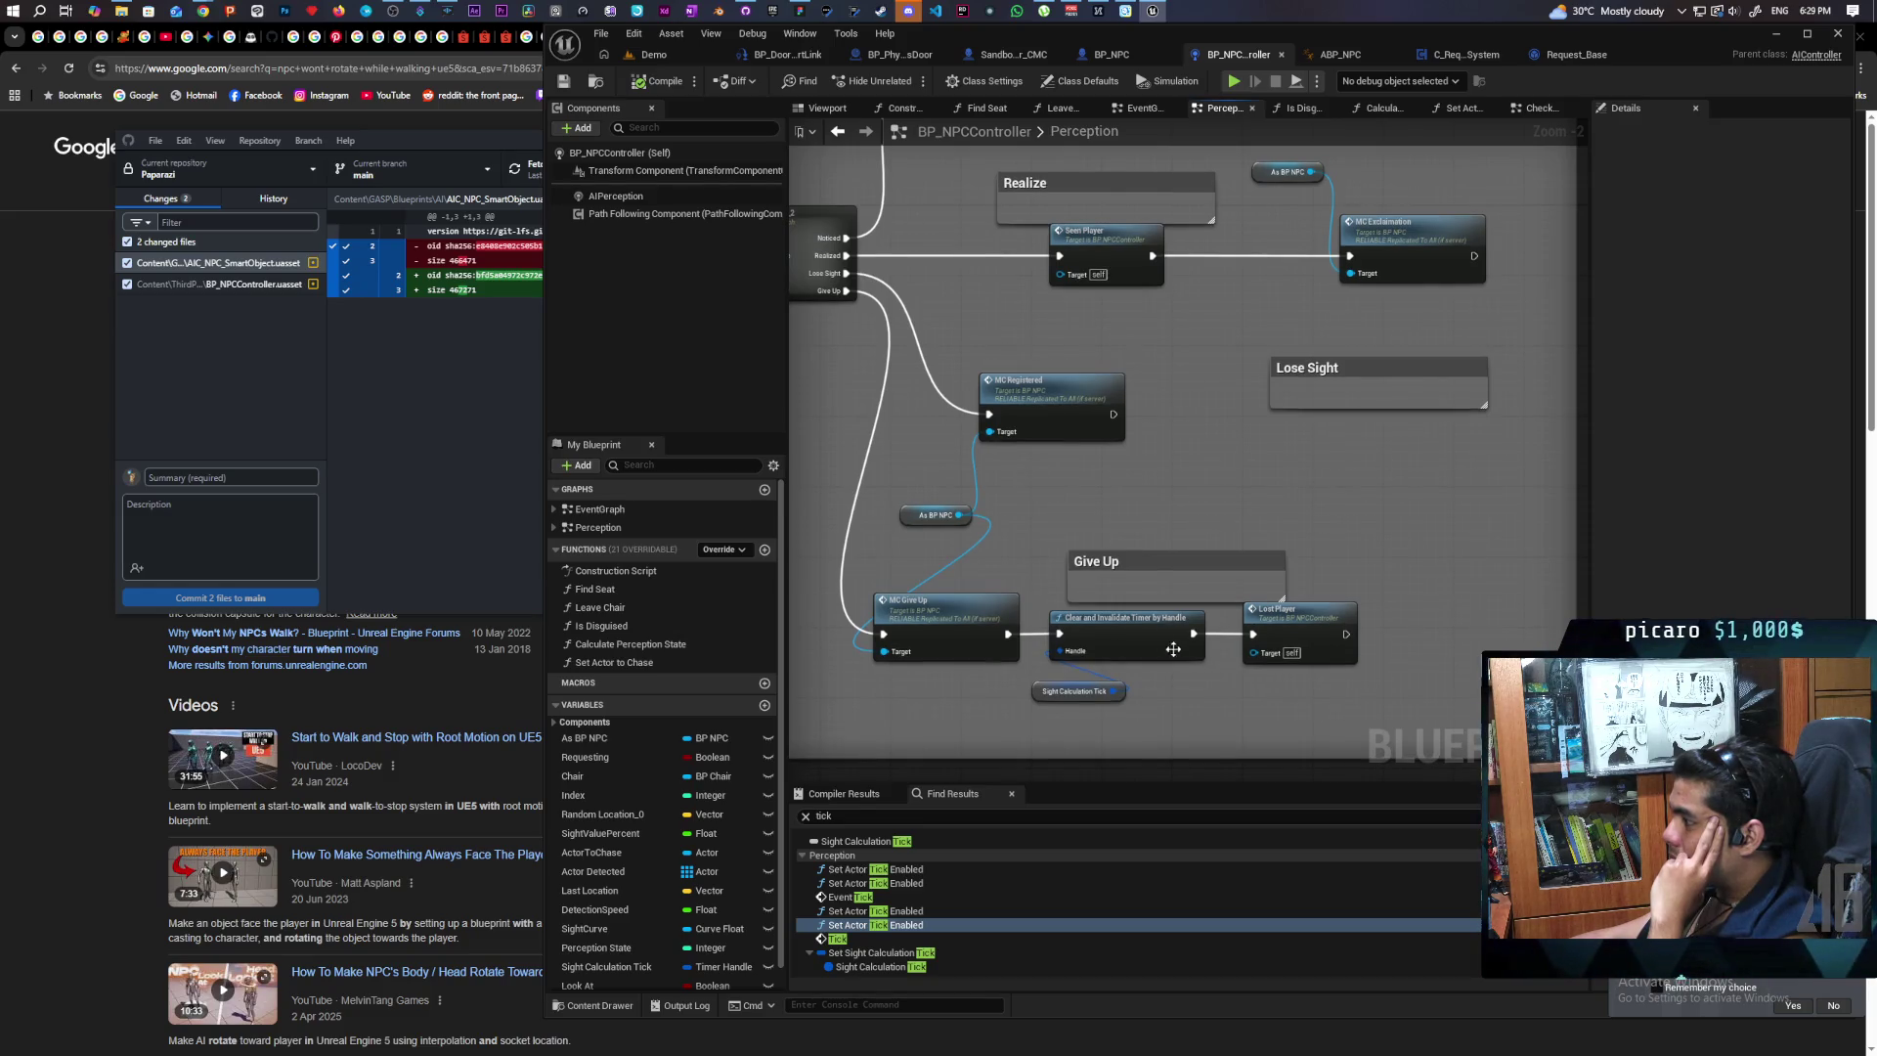
scroll(1185, 652, "up", 2)
left_click(1266, 533)
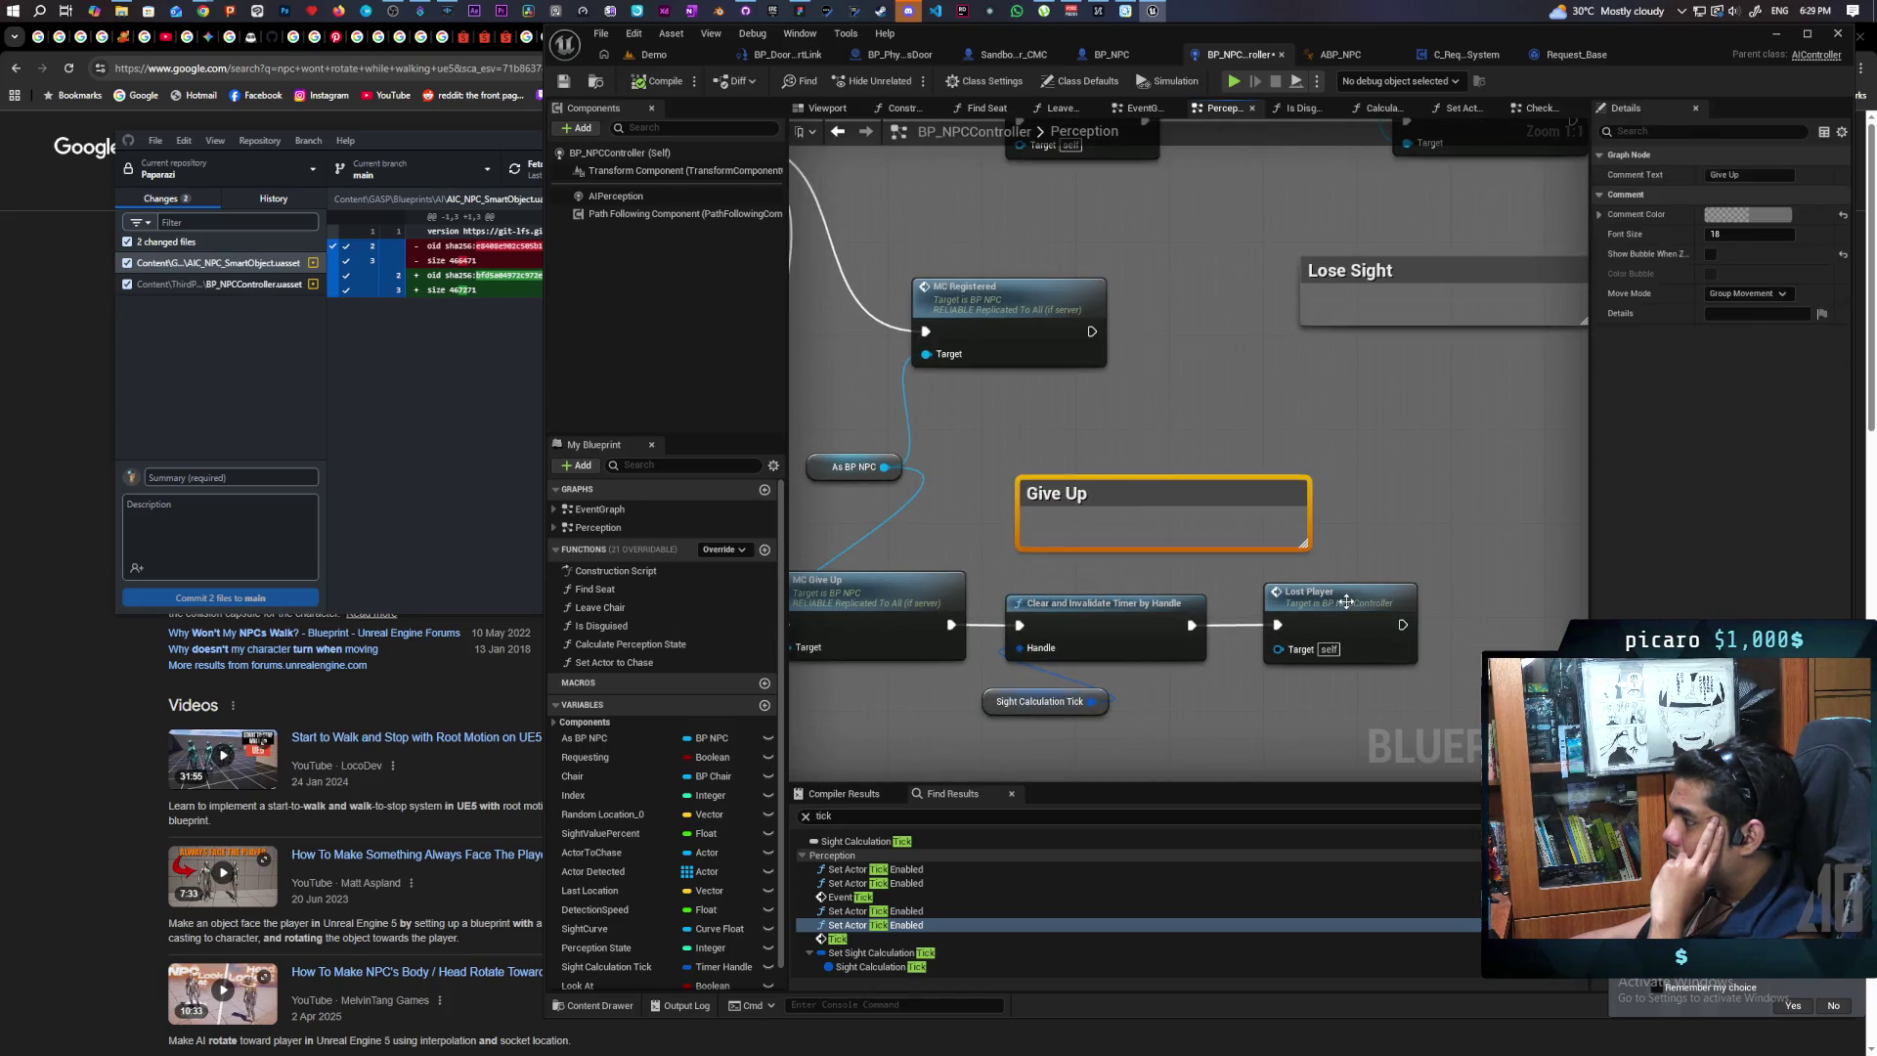
double_click(1346, 600)
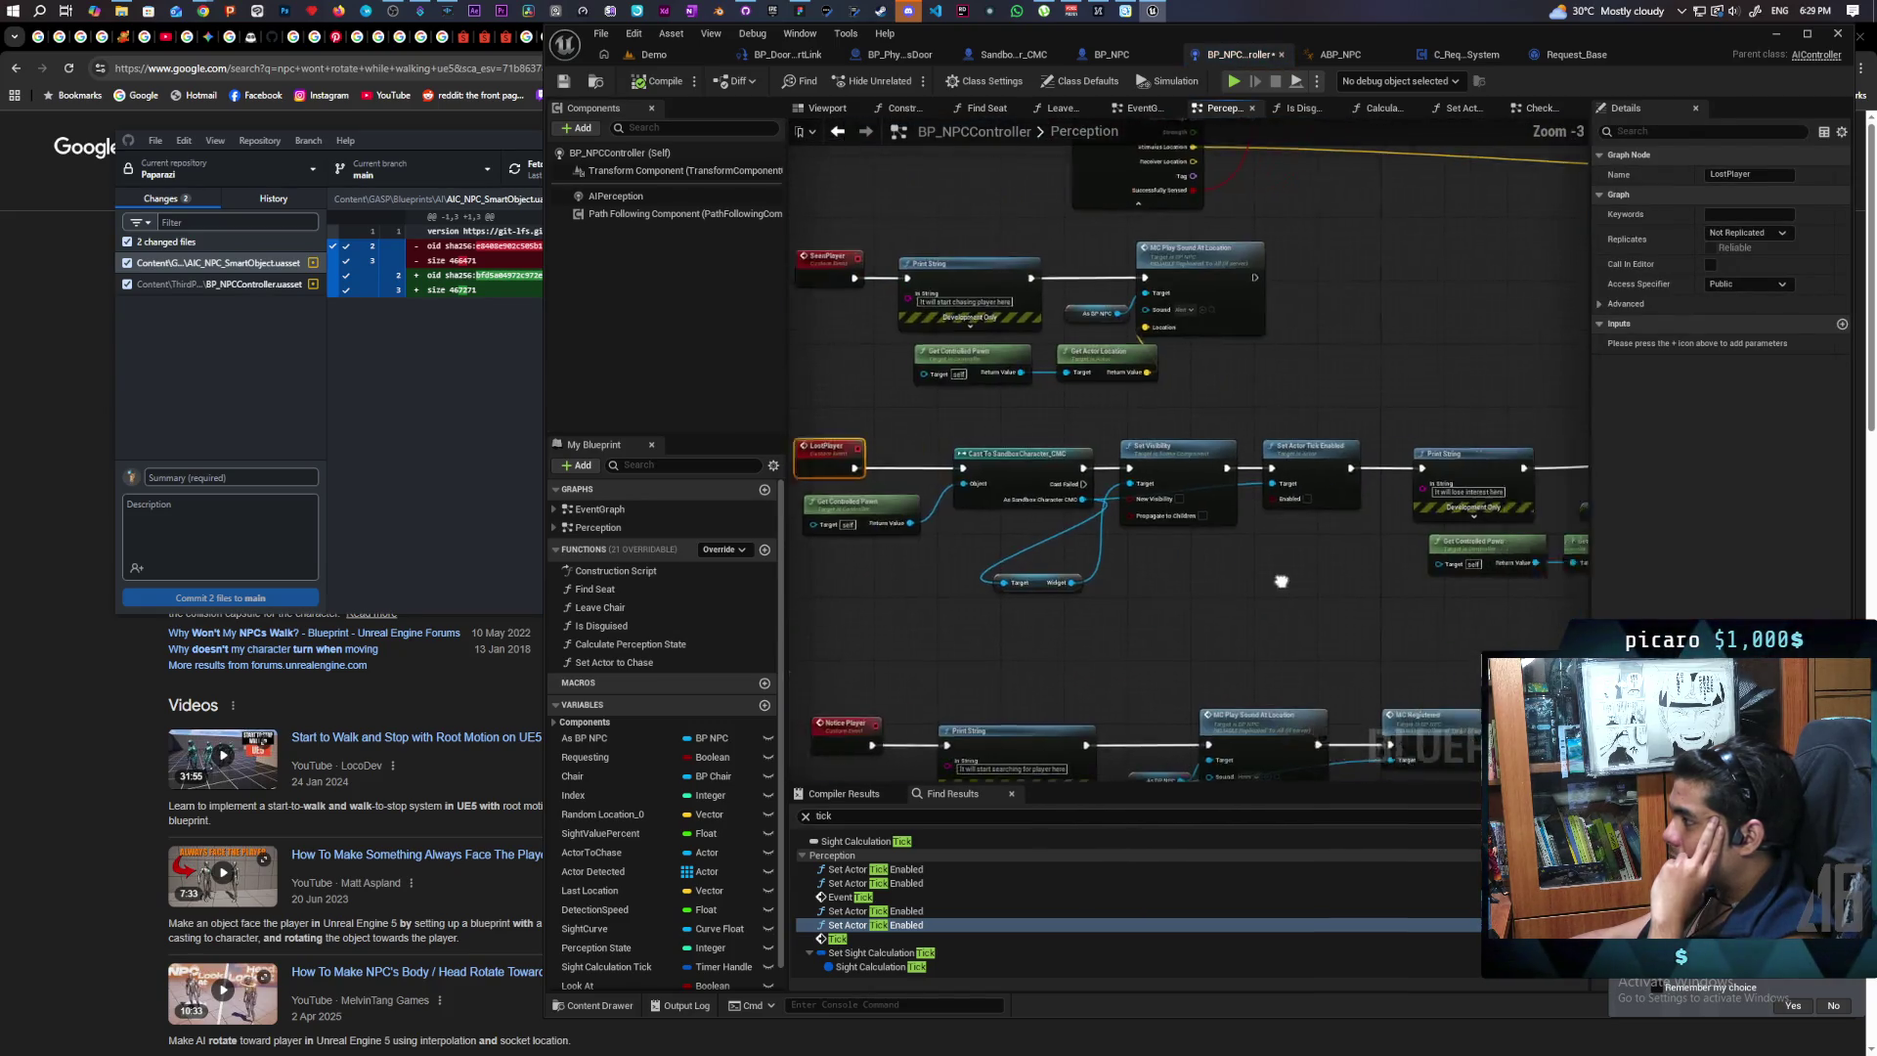
scroll(1228, 584, "up", 3)
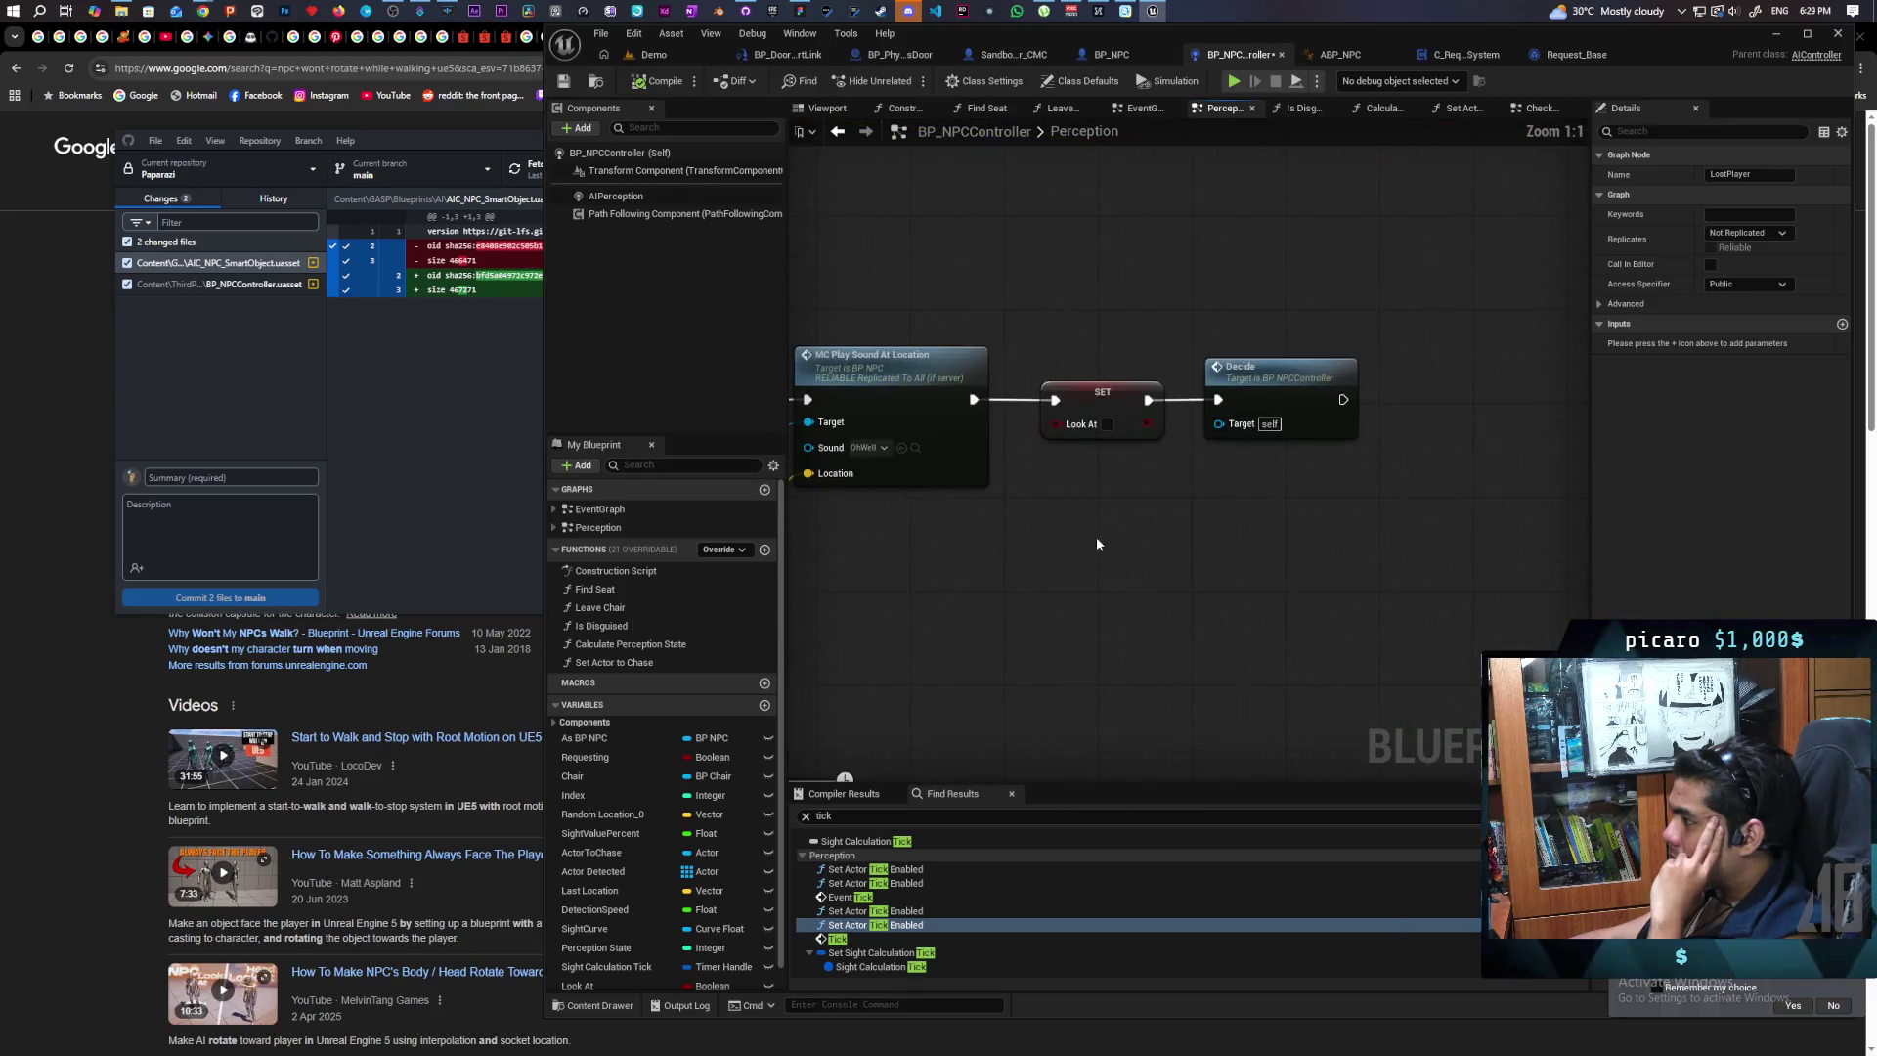
Step: Replace the Decide node after SET Look At with Continue, then compile and save the controller
left_click_drag(1148, 399, 1135, 548)
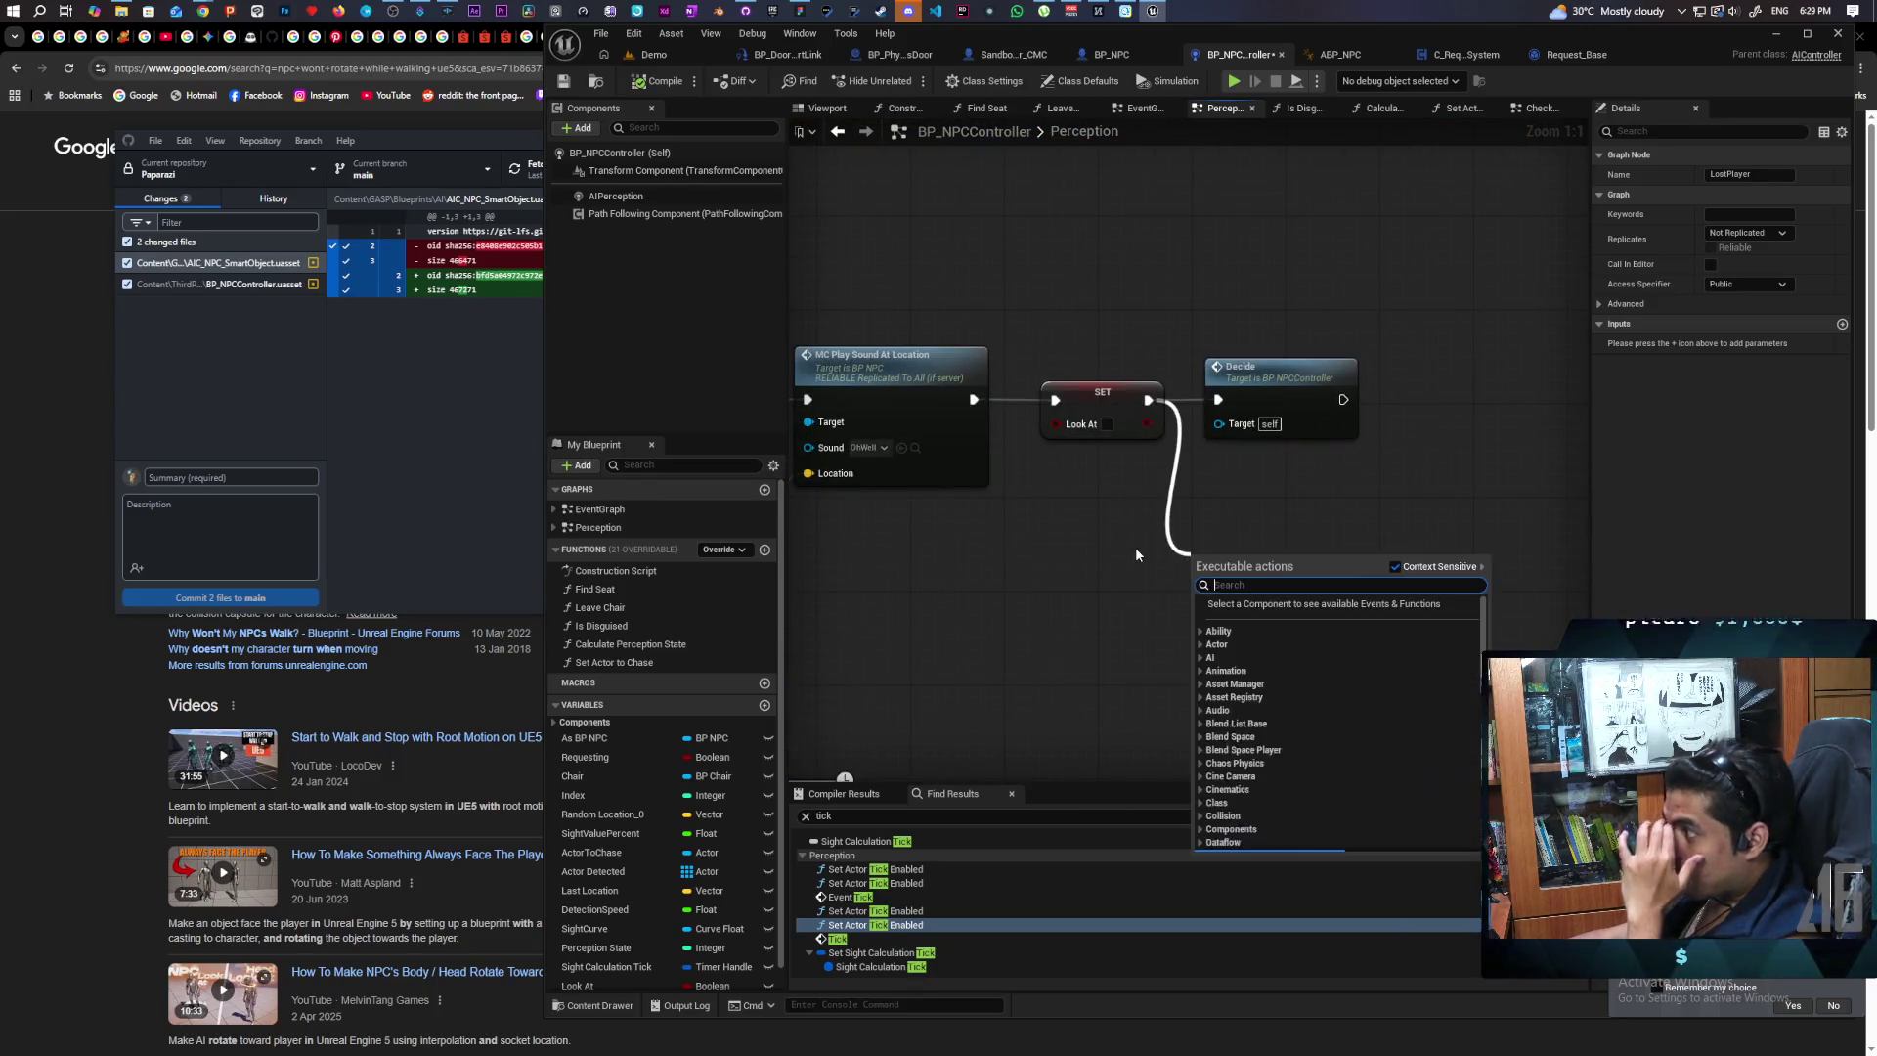
type("continue")
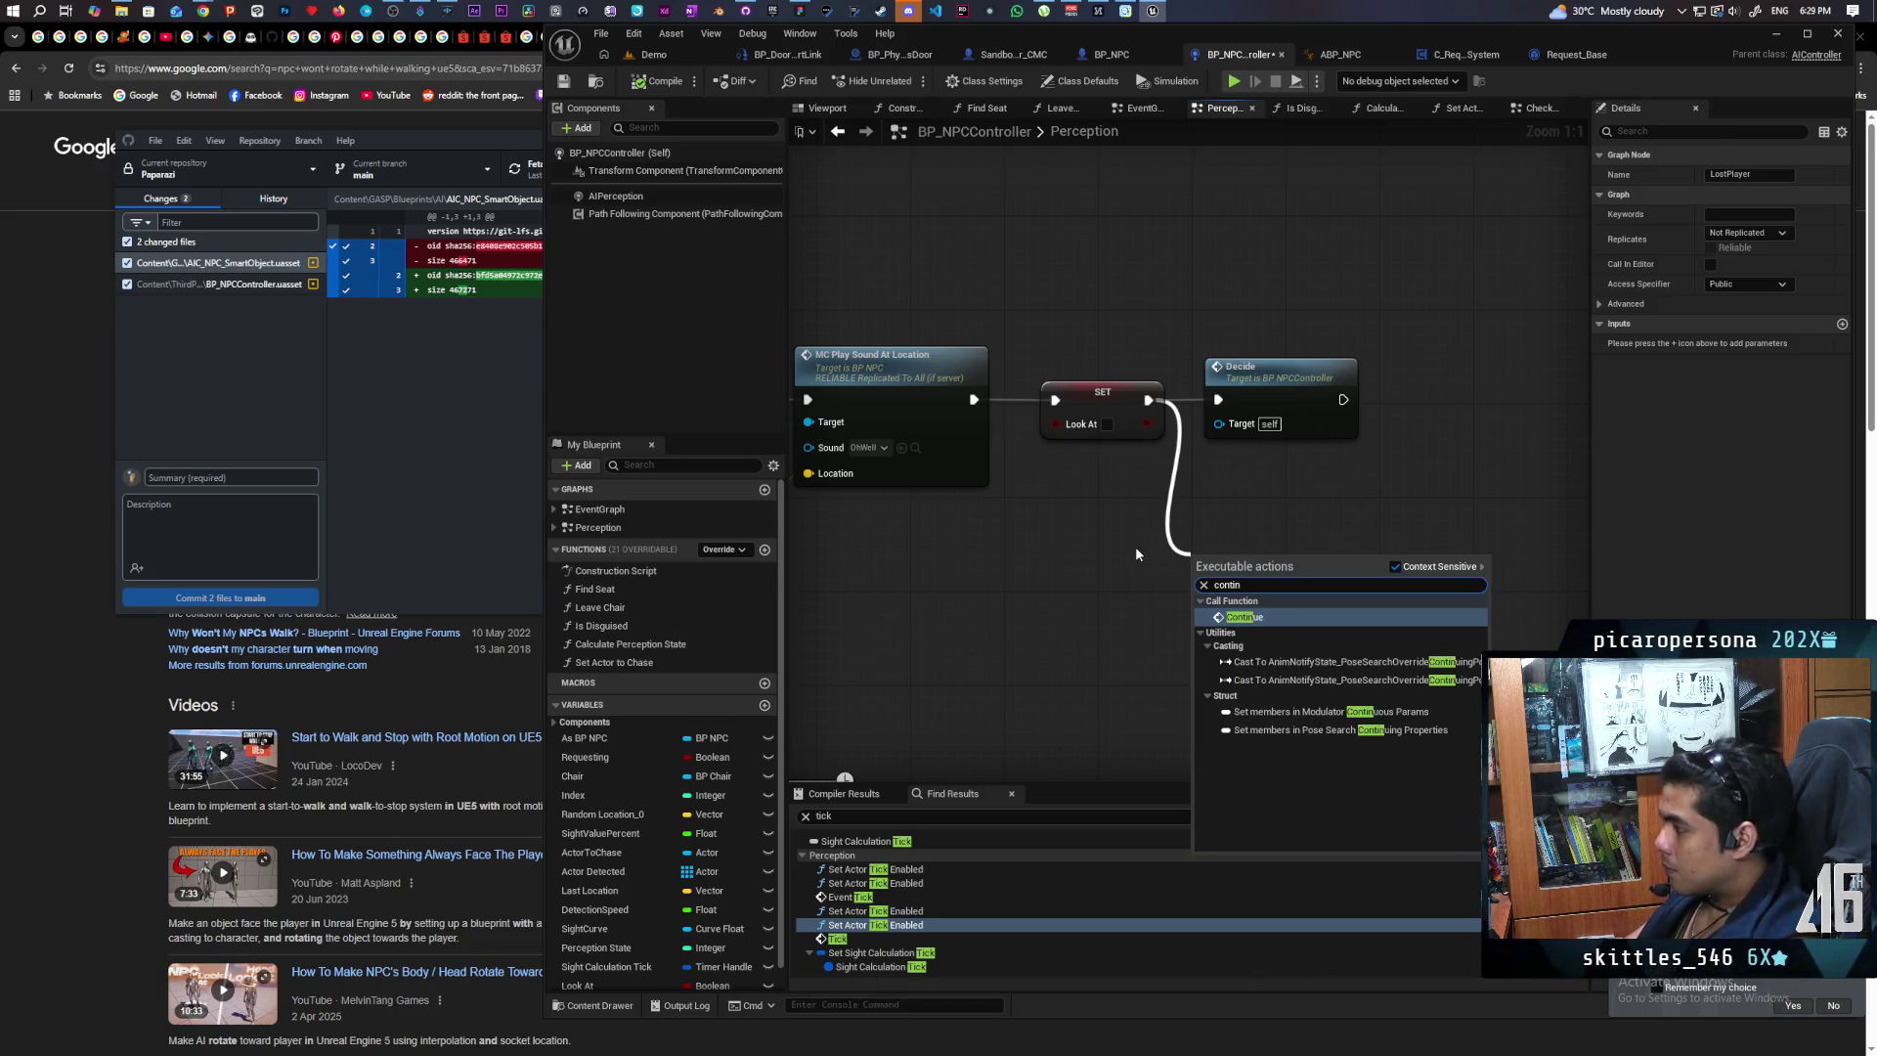
key("Return")
left_click(1271, 371)
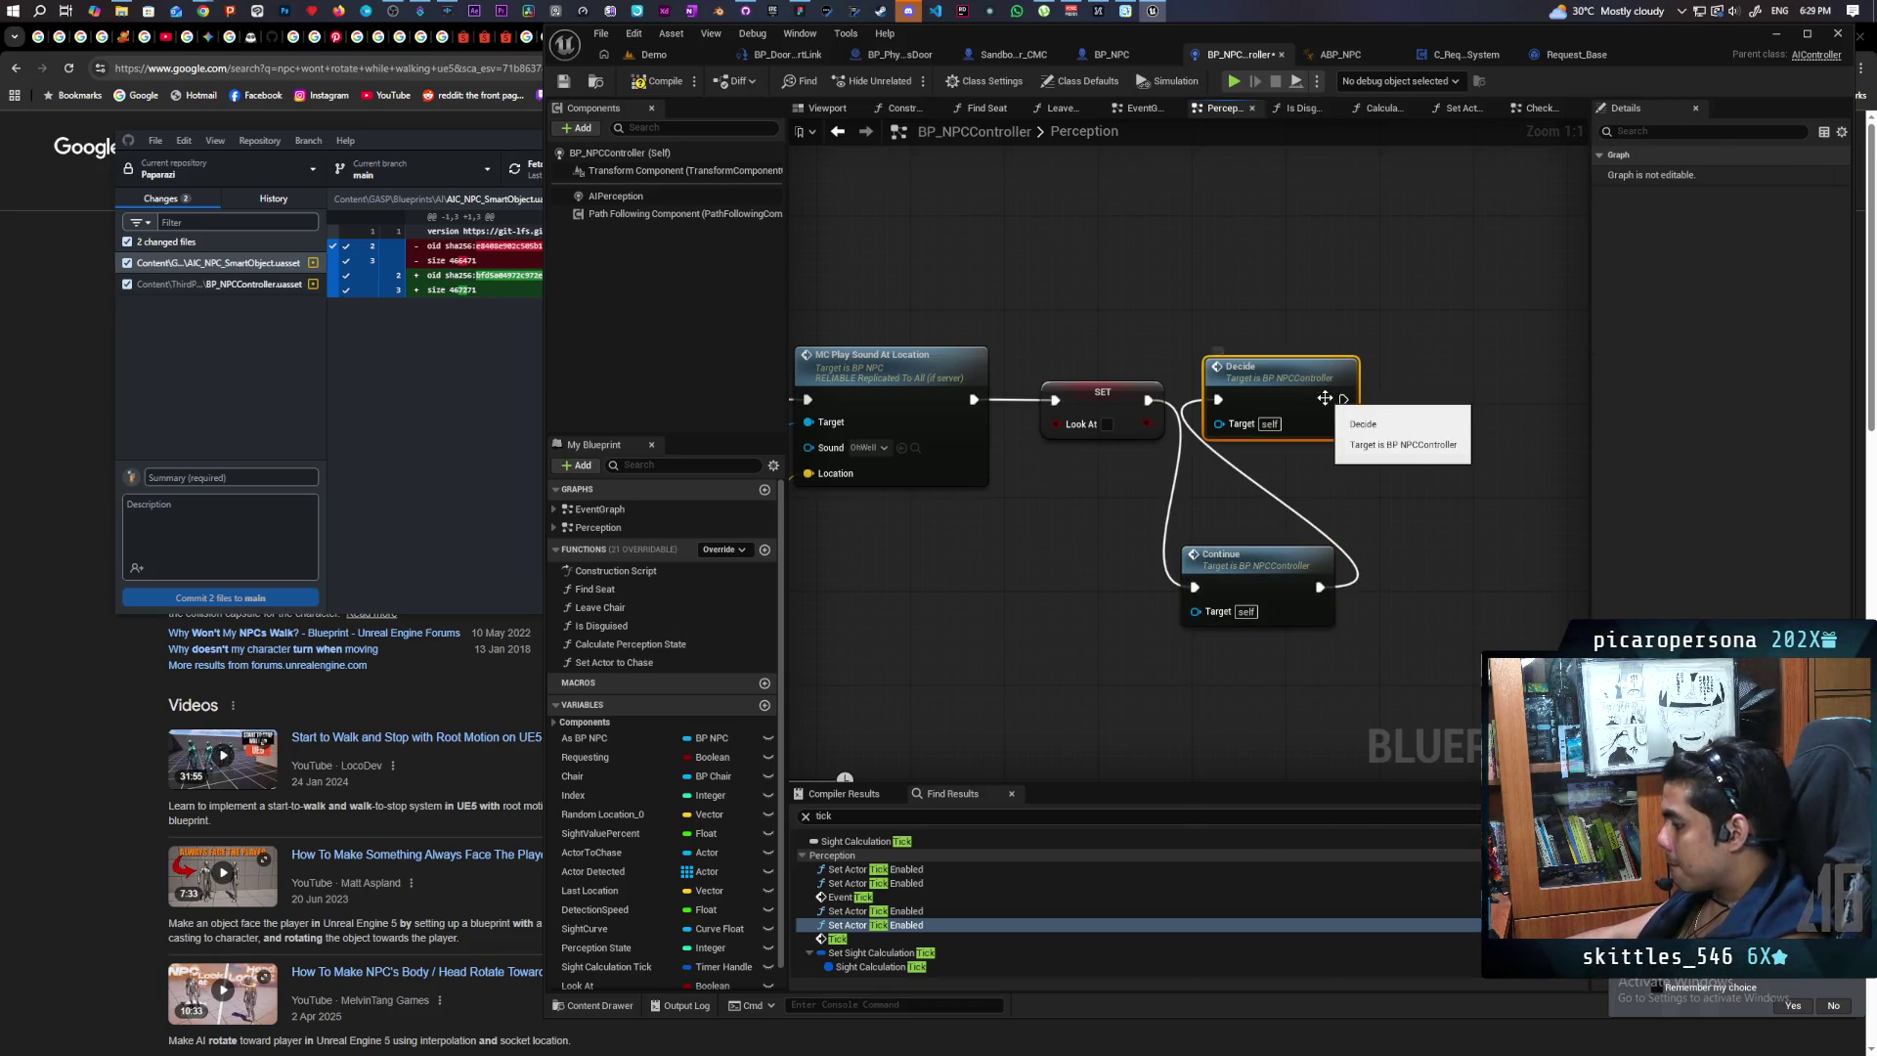
key("Delete")
left_click_drag(1259, 583, 1292, 393)
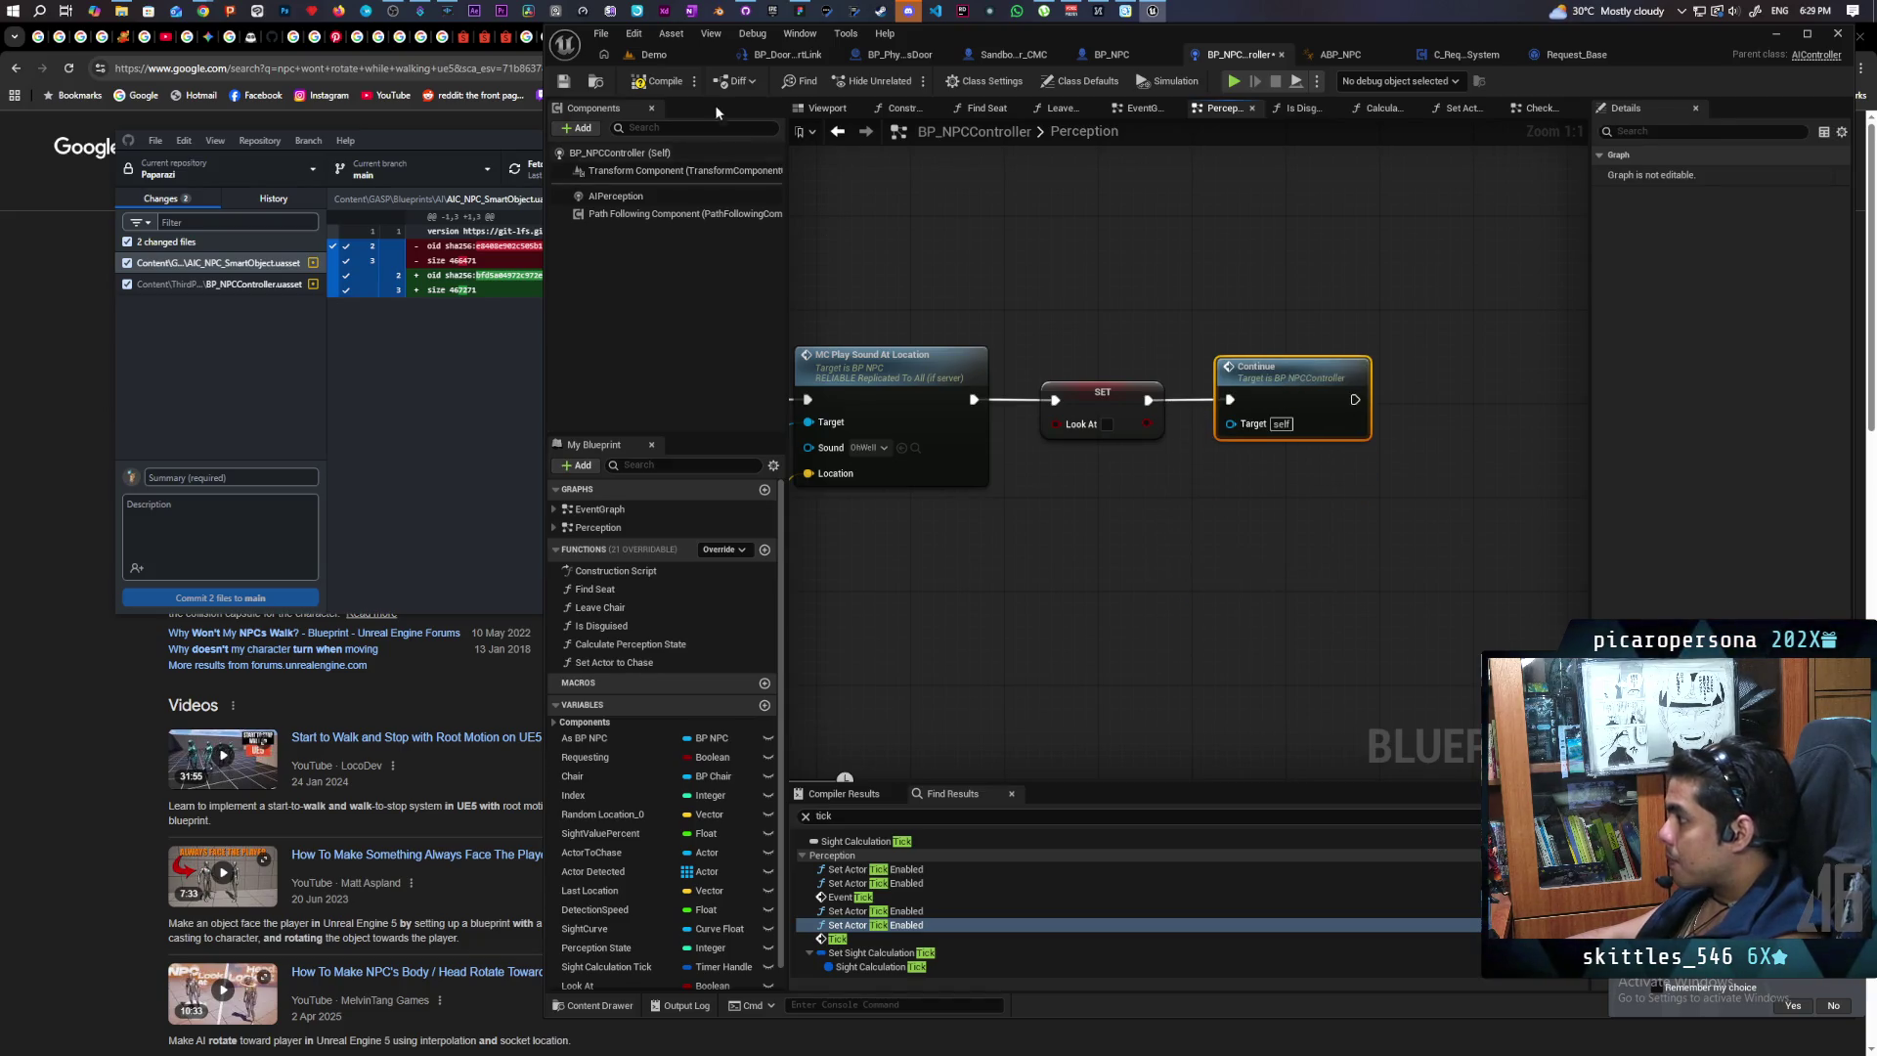
key("ctrl+s")
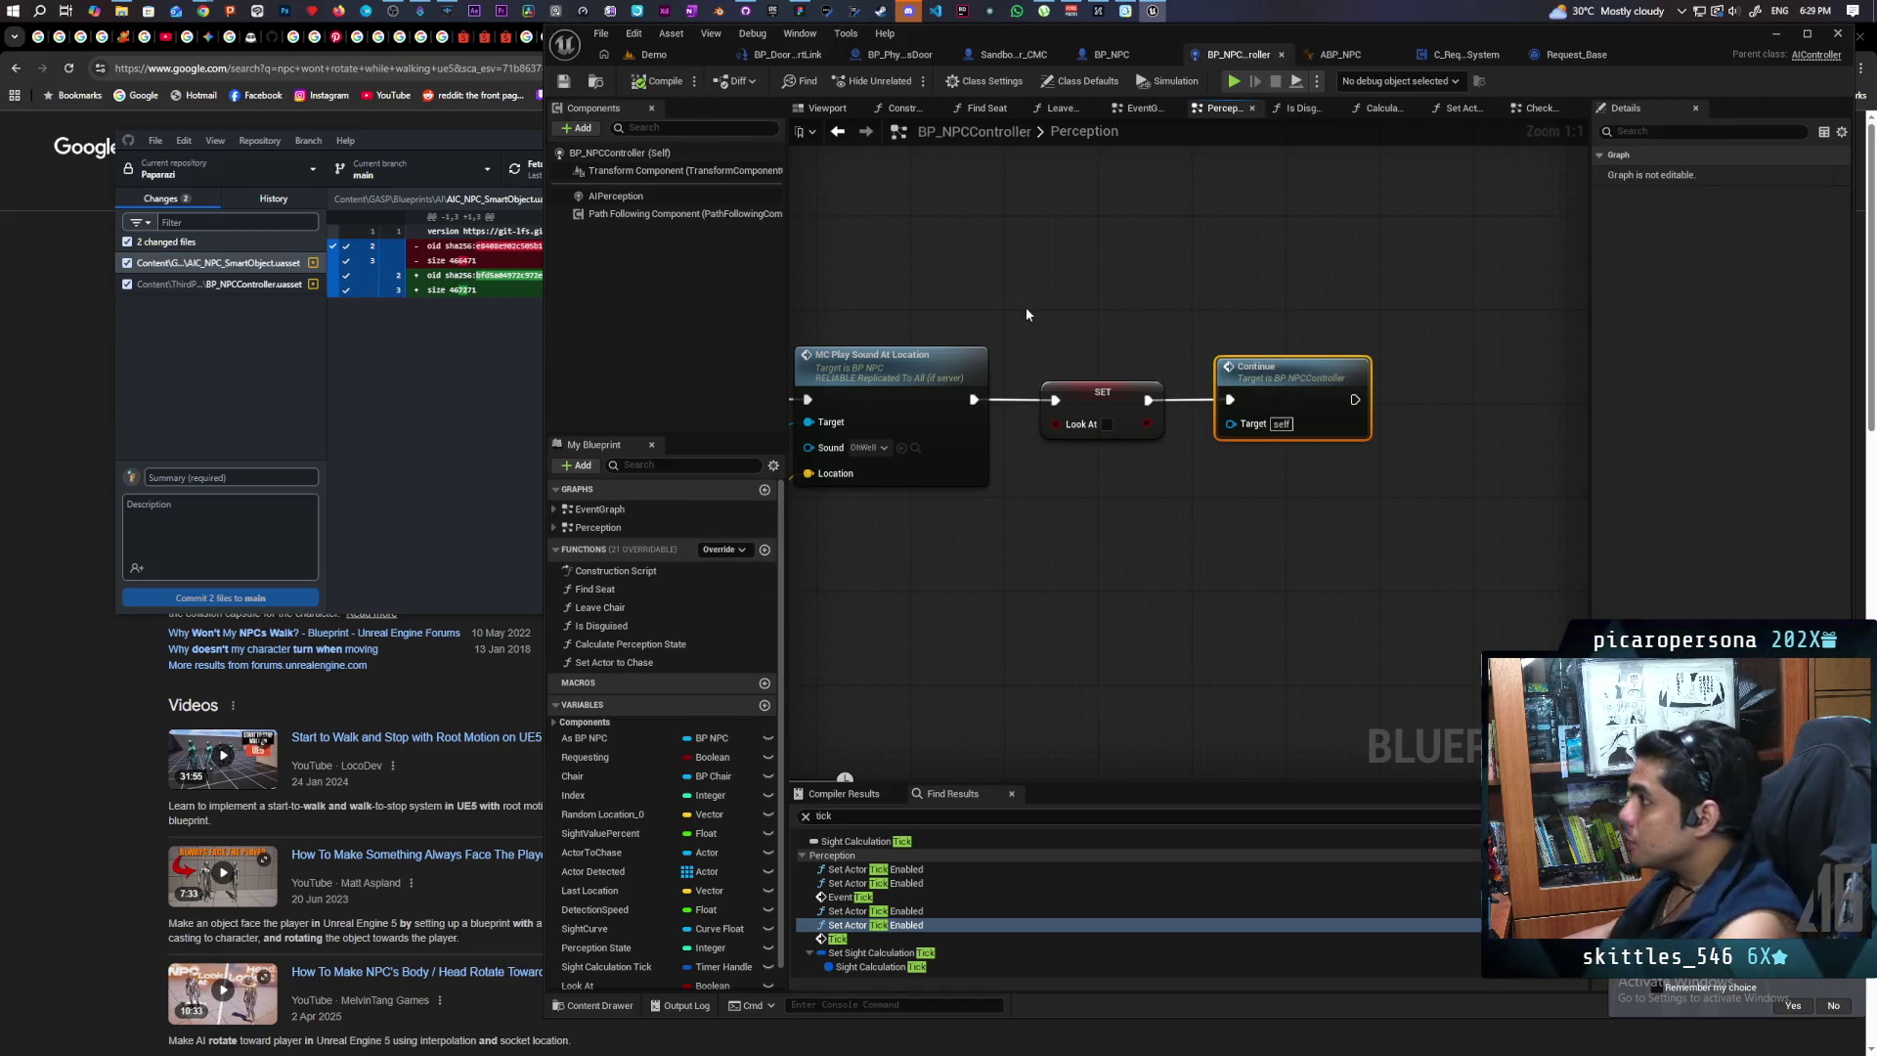
left_click(788, 53)
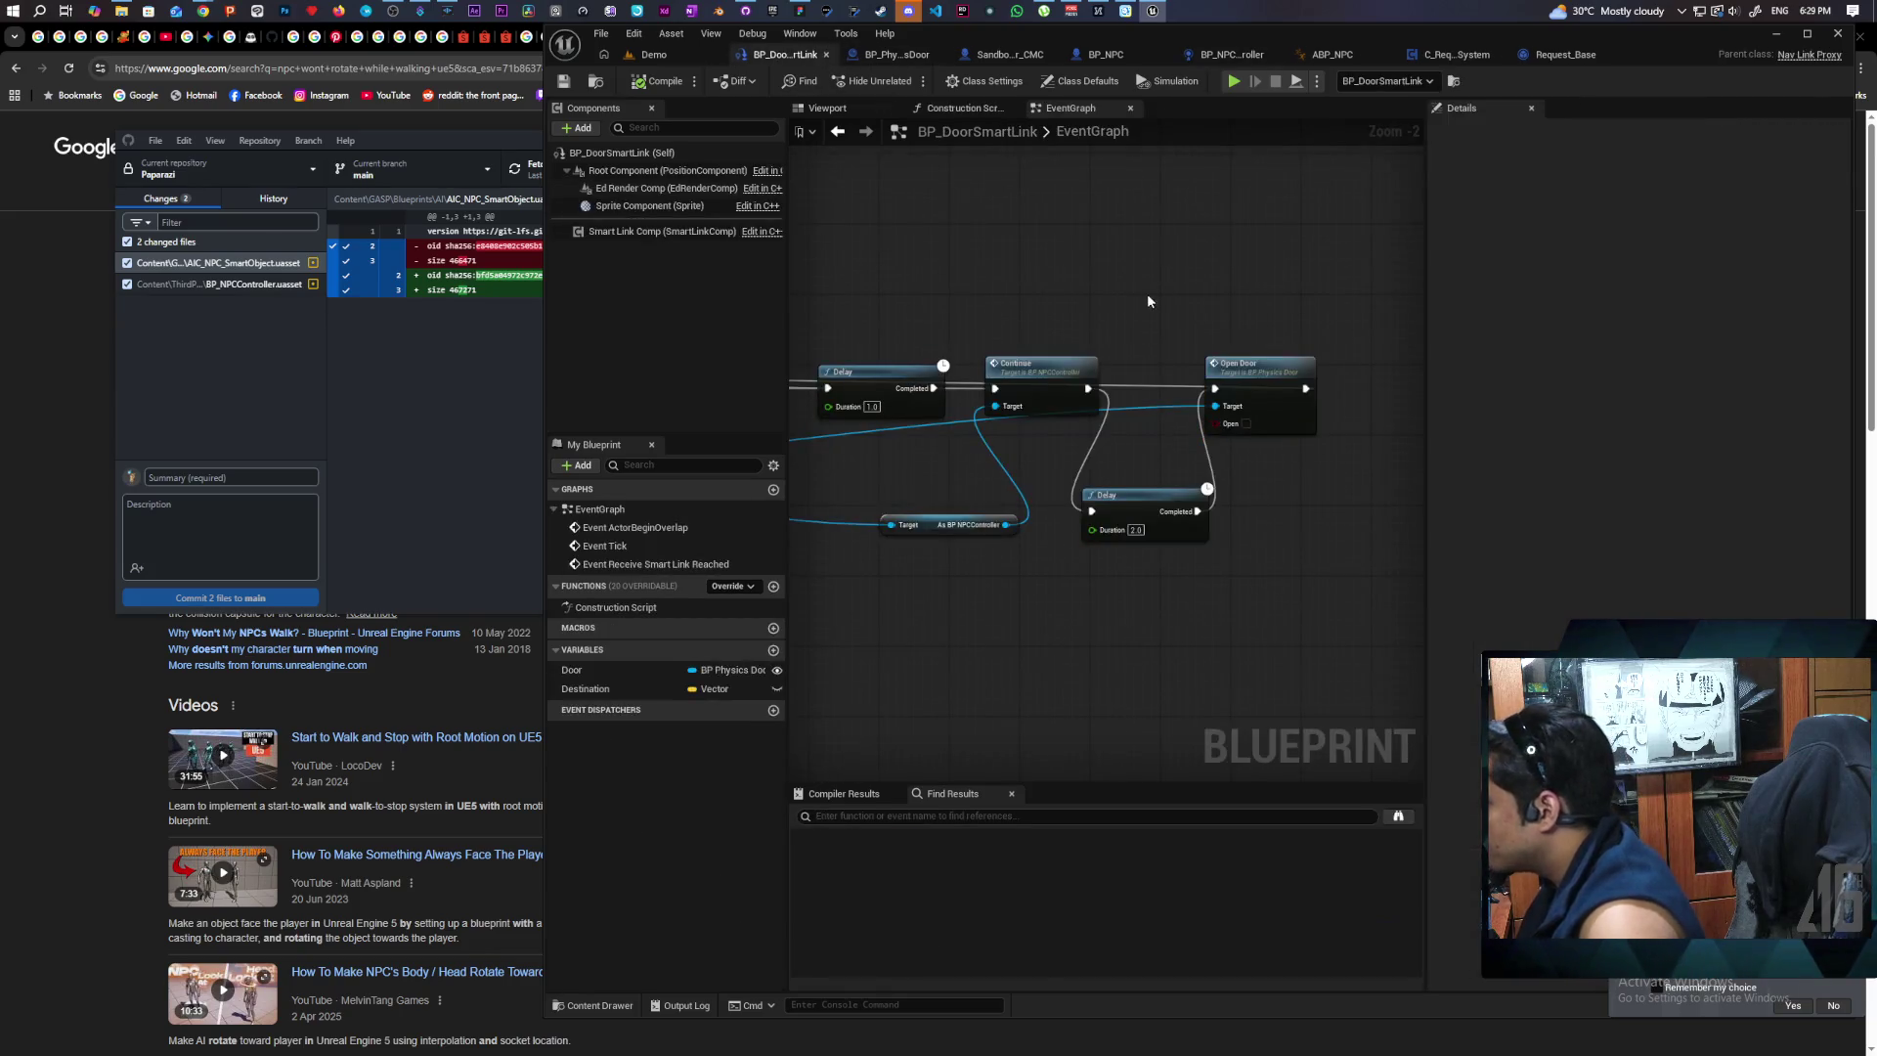
Step: Find the SET Destination node beside Do Once in BP_DoorSmartLink and delete it
scroll(1147, 293, "down", 5)
scroll(1000, 373, "up", 3)
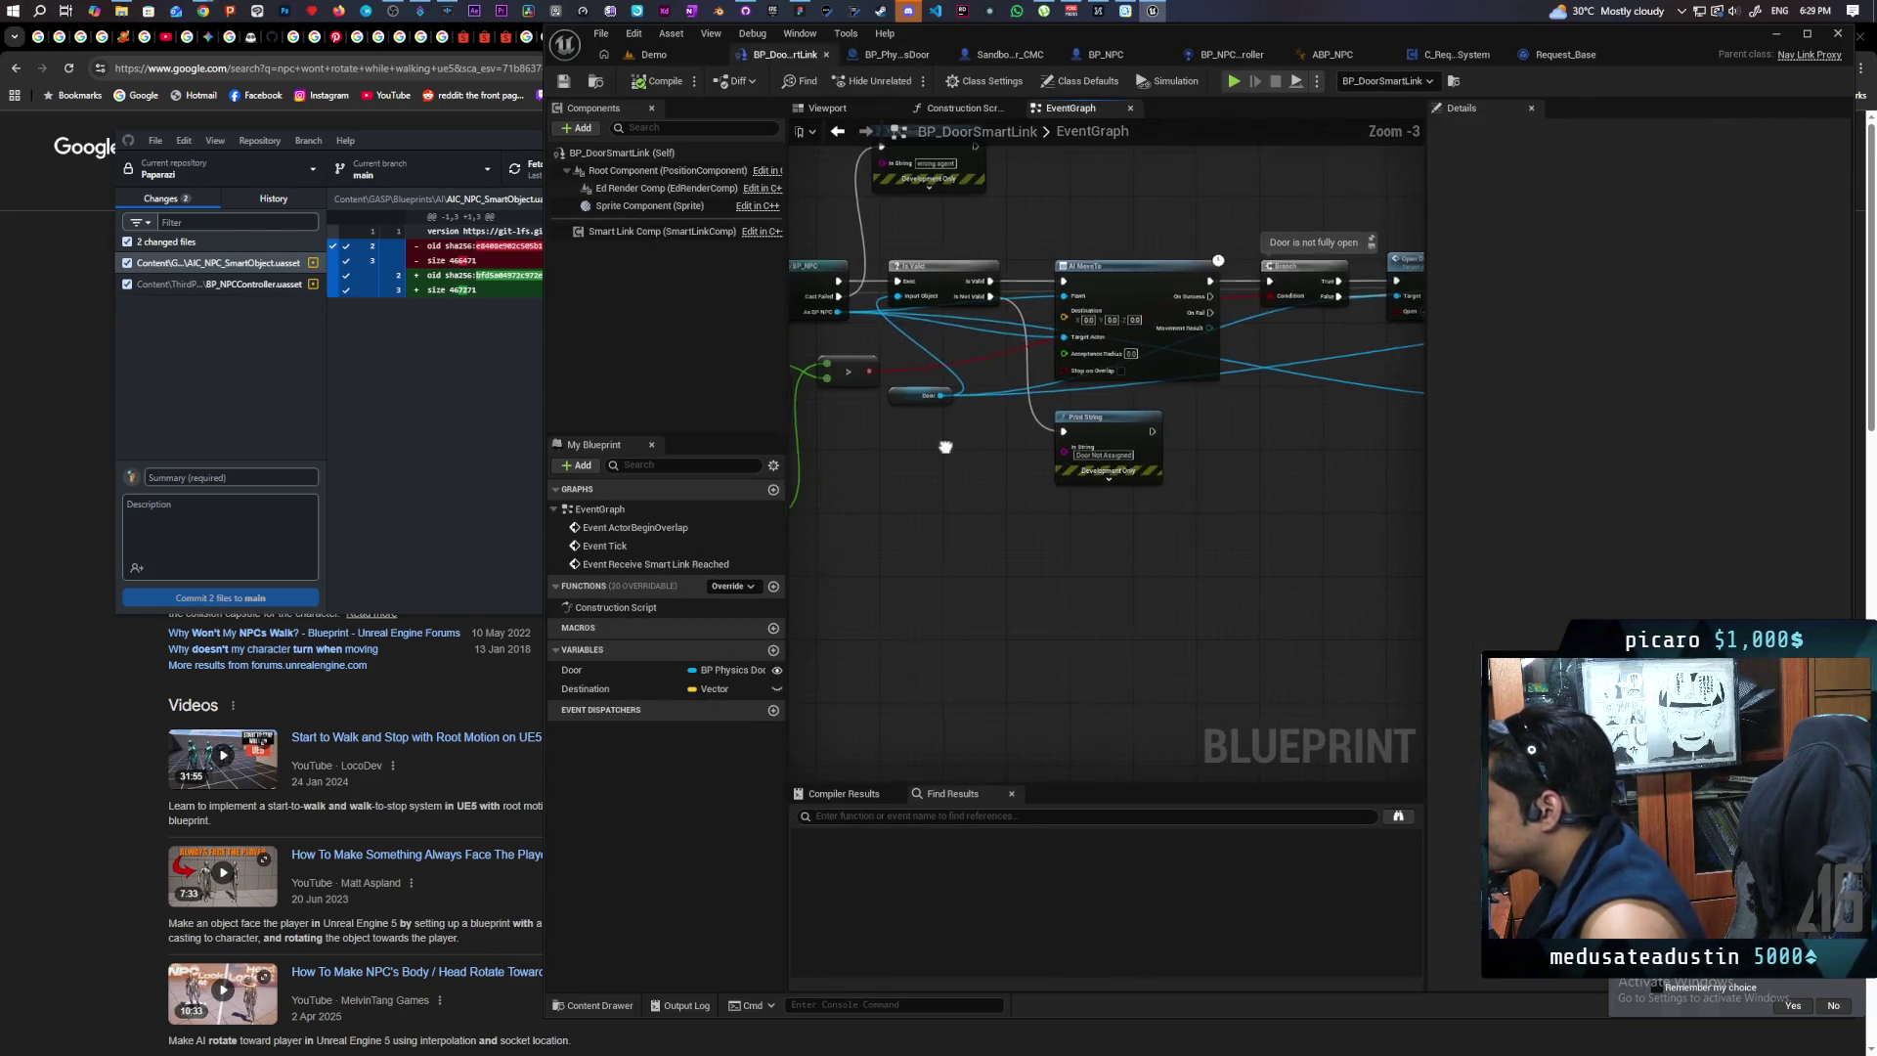
mouse_move(851, 469)
left_mouse_down()
mouse_move(1147, 530)
mouse_move(1091, 524)
mouse_move(1156, 487)
mouse_move(909, 495)
left_mouse_up()
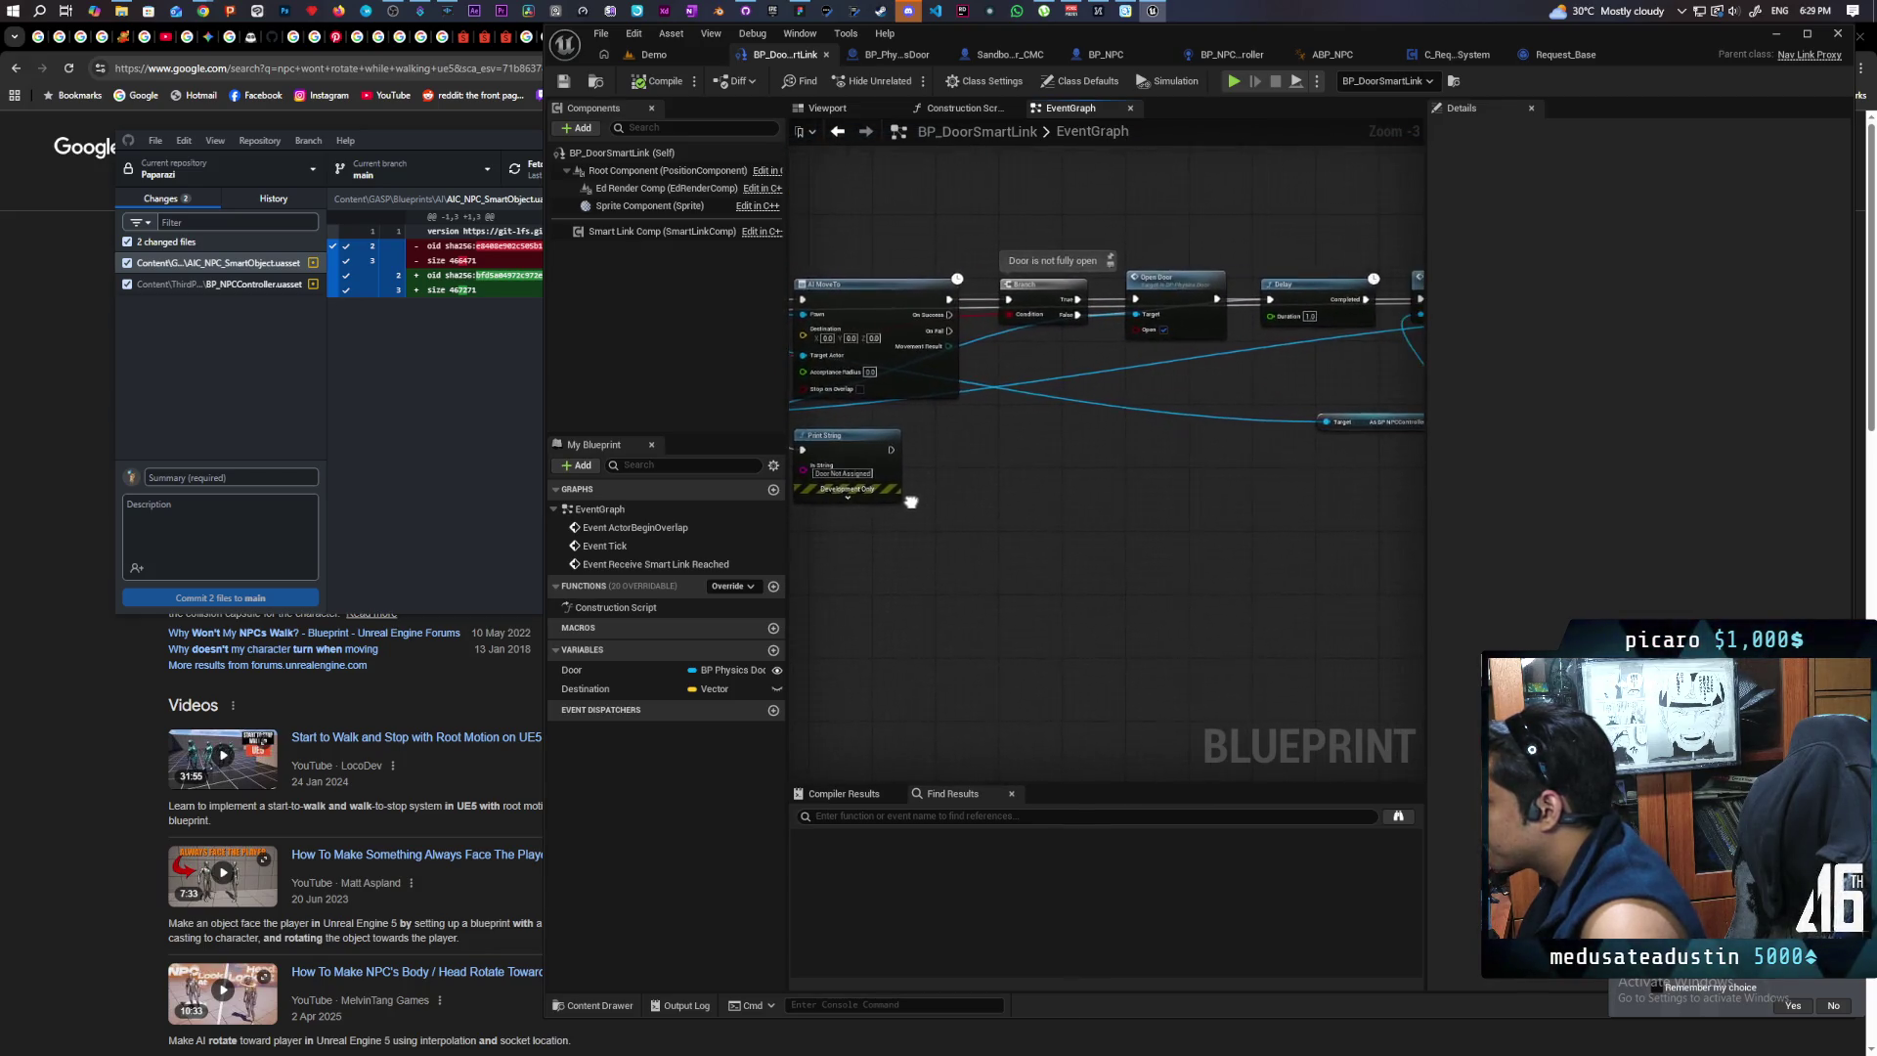
mouse_move(1123, 498)
left_mouse_down()
mouse_move(828, 505)
mouse_move(1291, 492)
left_mouse_up()
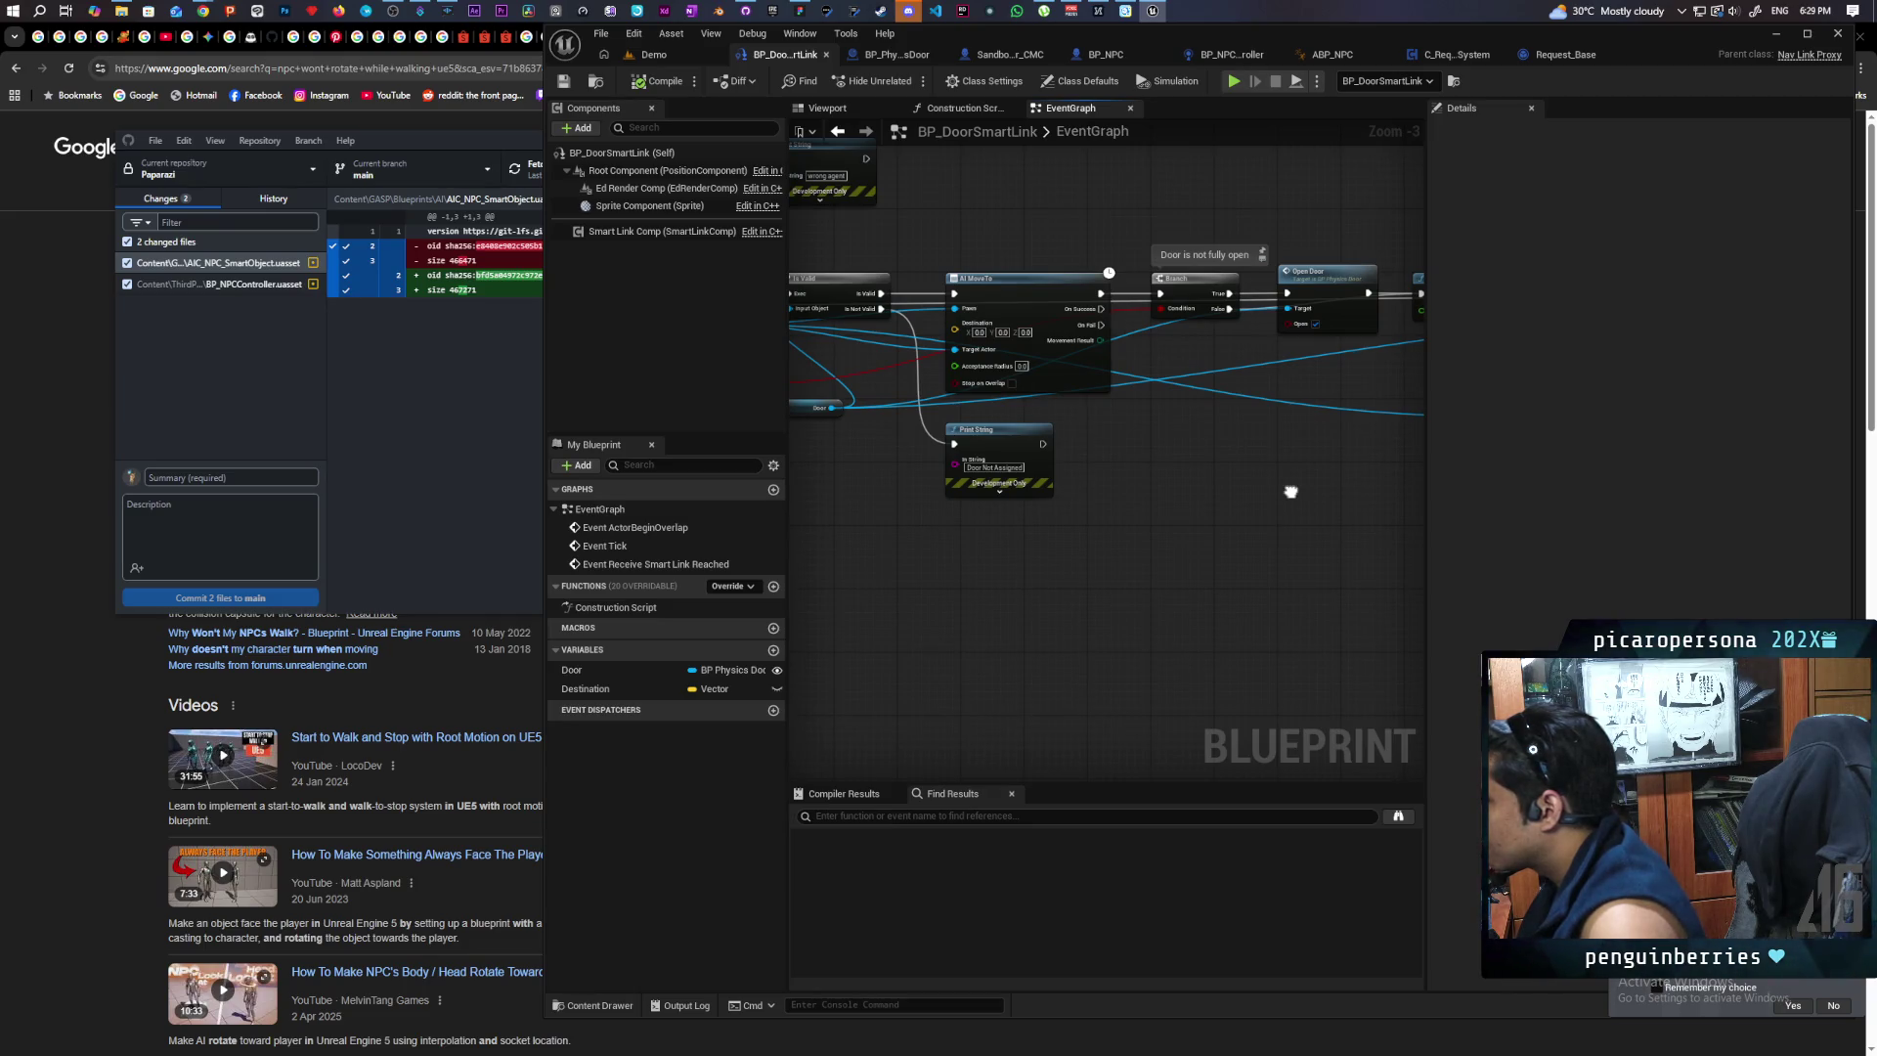
mouse_move(1156, 500)
left_mouse_down()
mouse_move(1349, 495)
mouse_move(1308, 580)
mouse_move(1298, 565)
mouse_move(1331, 557)
mouse_move(1131, 544)
mouse_move(1332, 536)
mouse_move(1215, 545)
mouse_move(1280, 552)
mouse_move(825, 524)
mouse_move(995, 551)
mouse_move(1405, 516)
left_mouse_up()
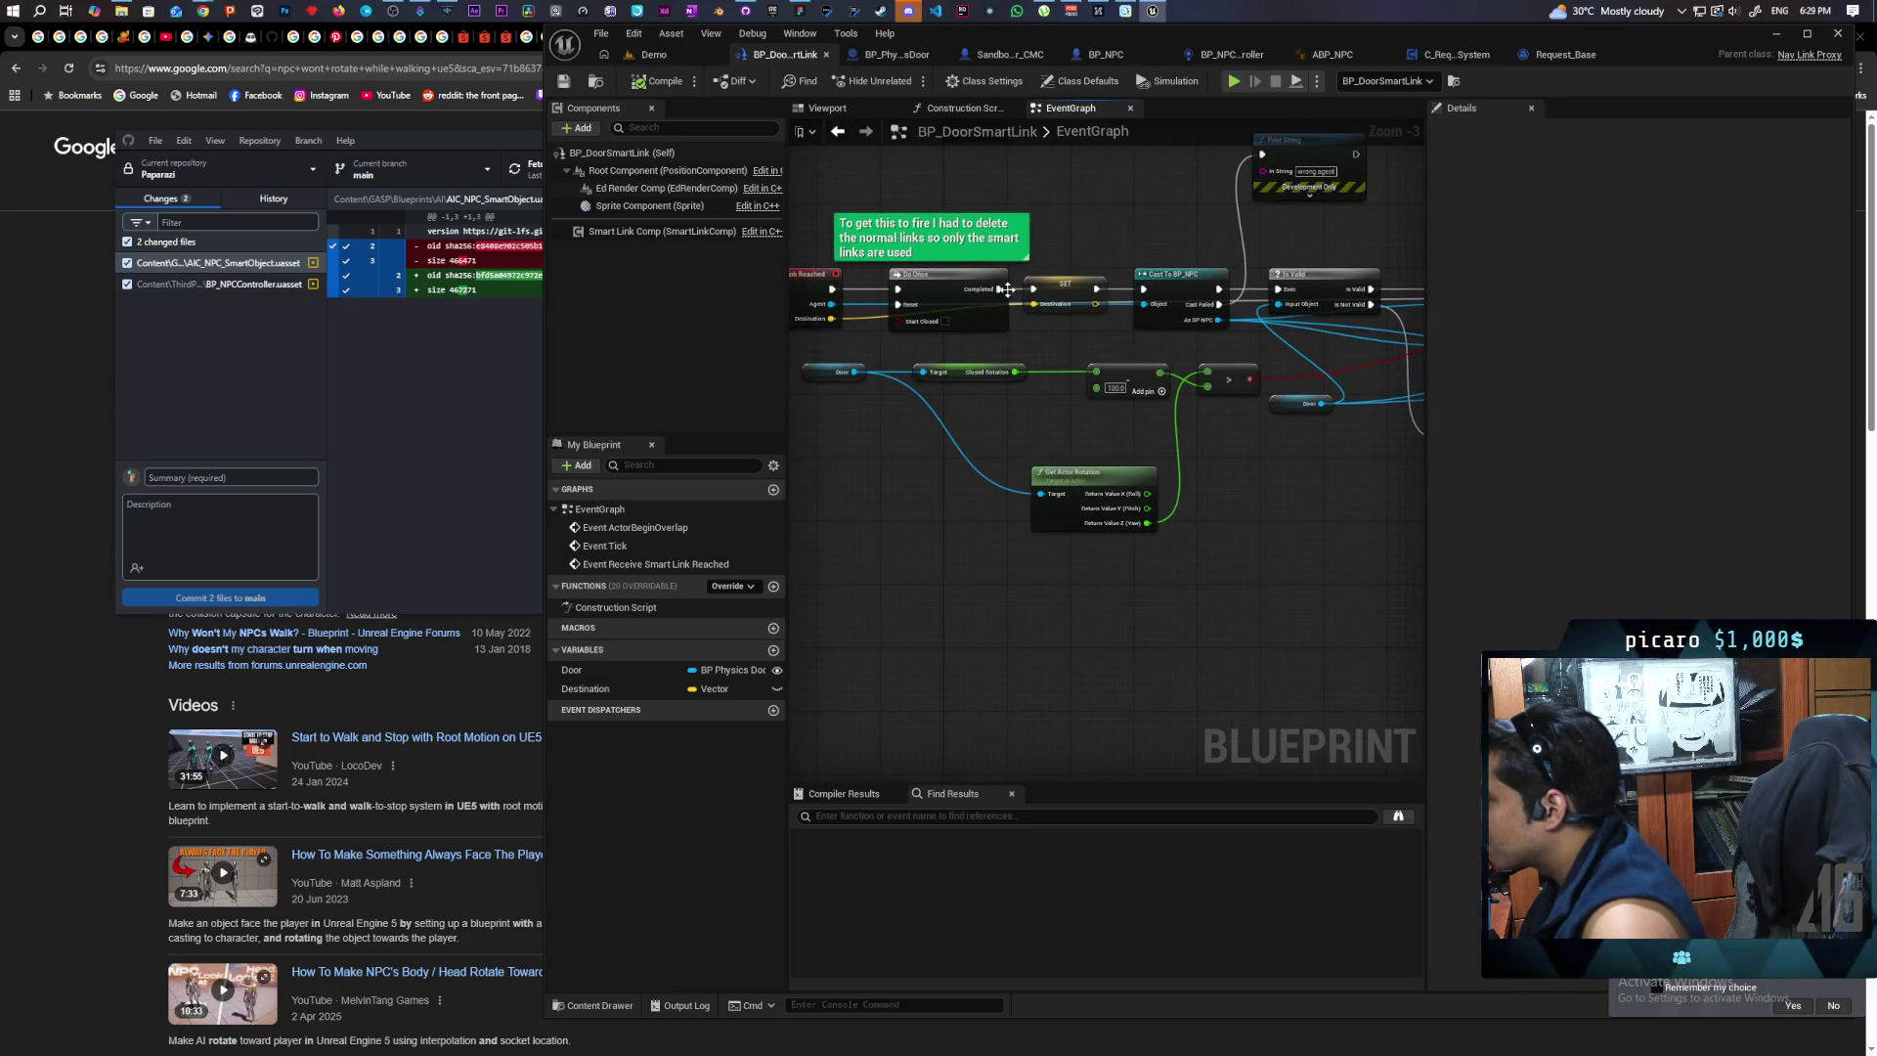
left_click(1080, 303)
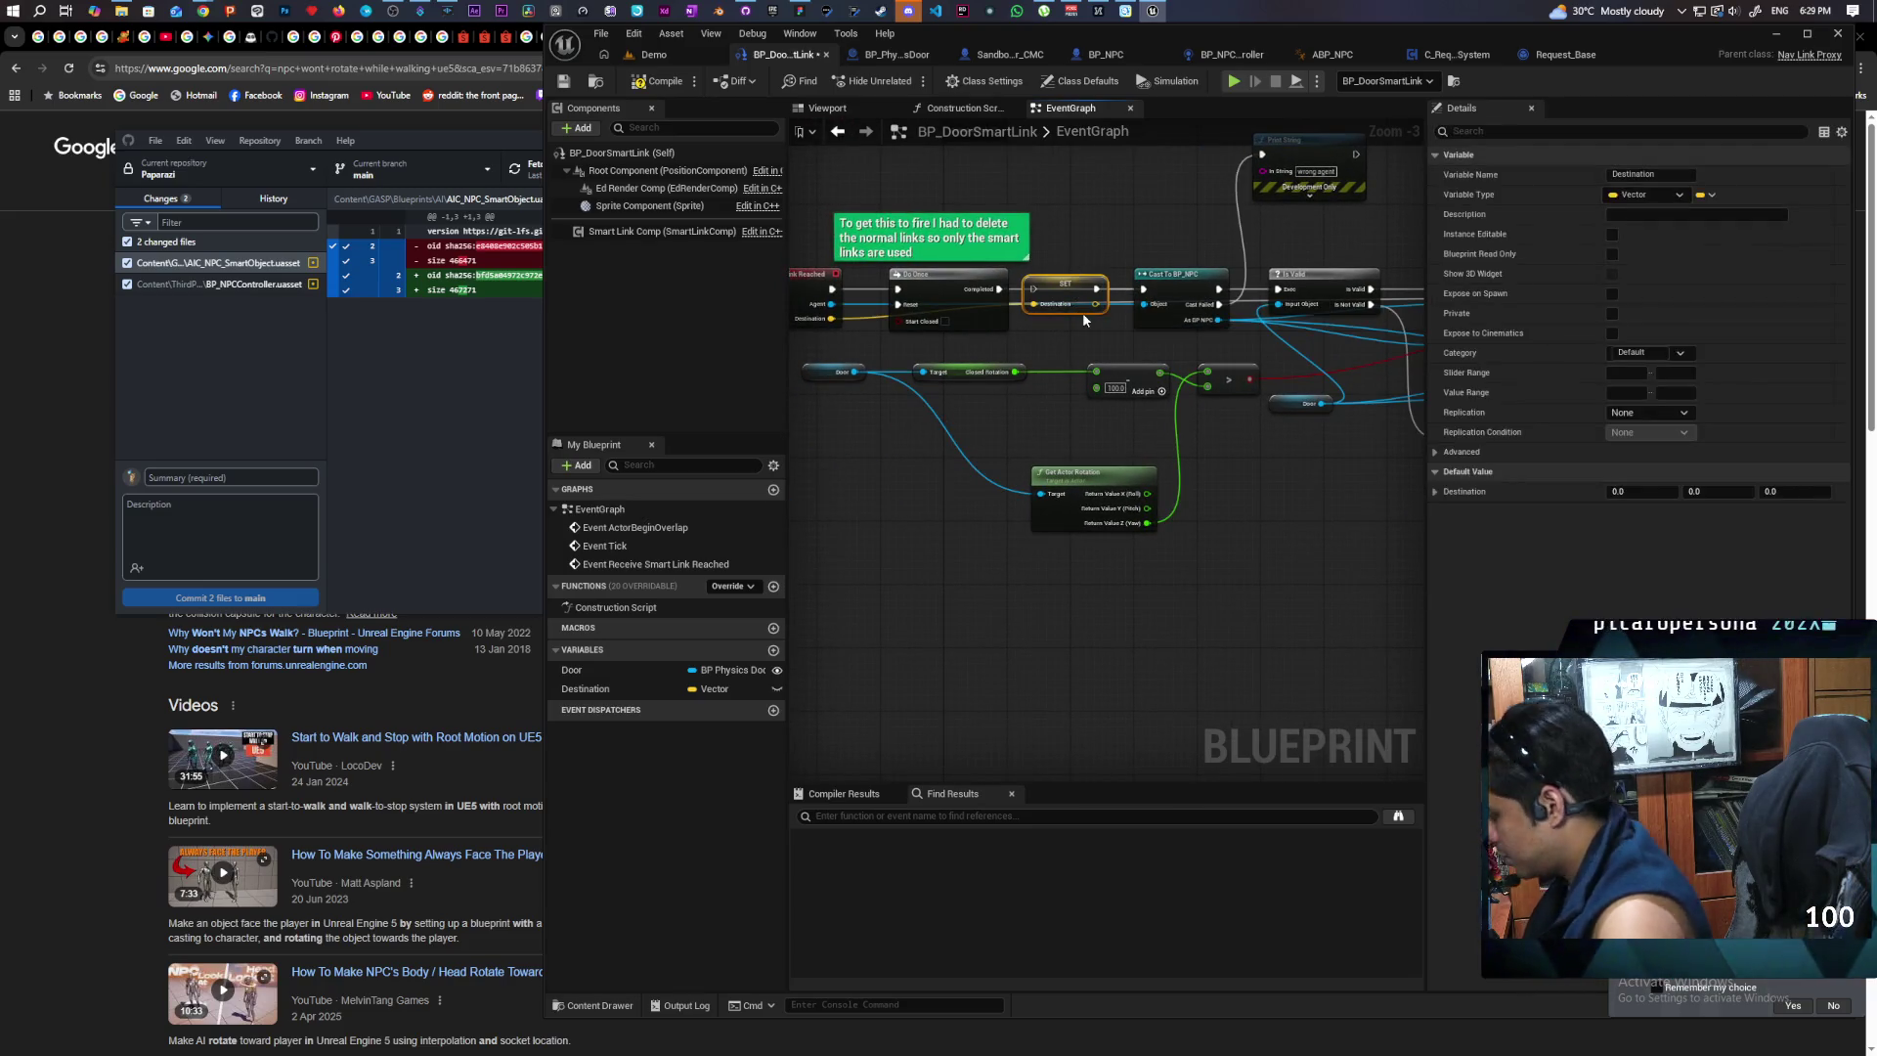
key("Delete")
Step: Delete the unused Destination variable, then launch a multiplayer PIE test from the Demo level
left_click(596, 688)
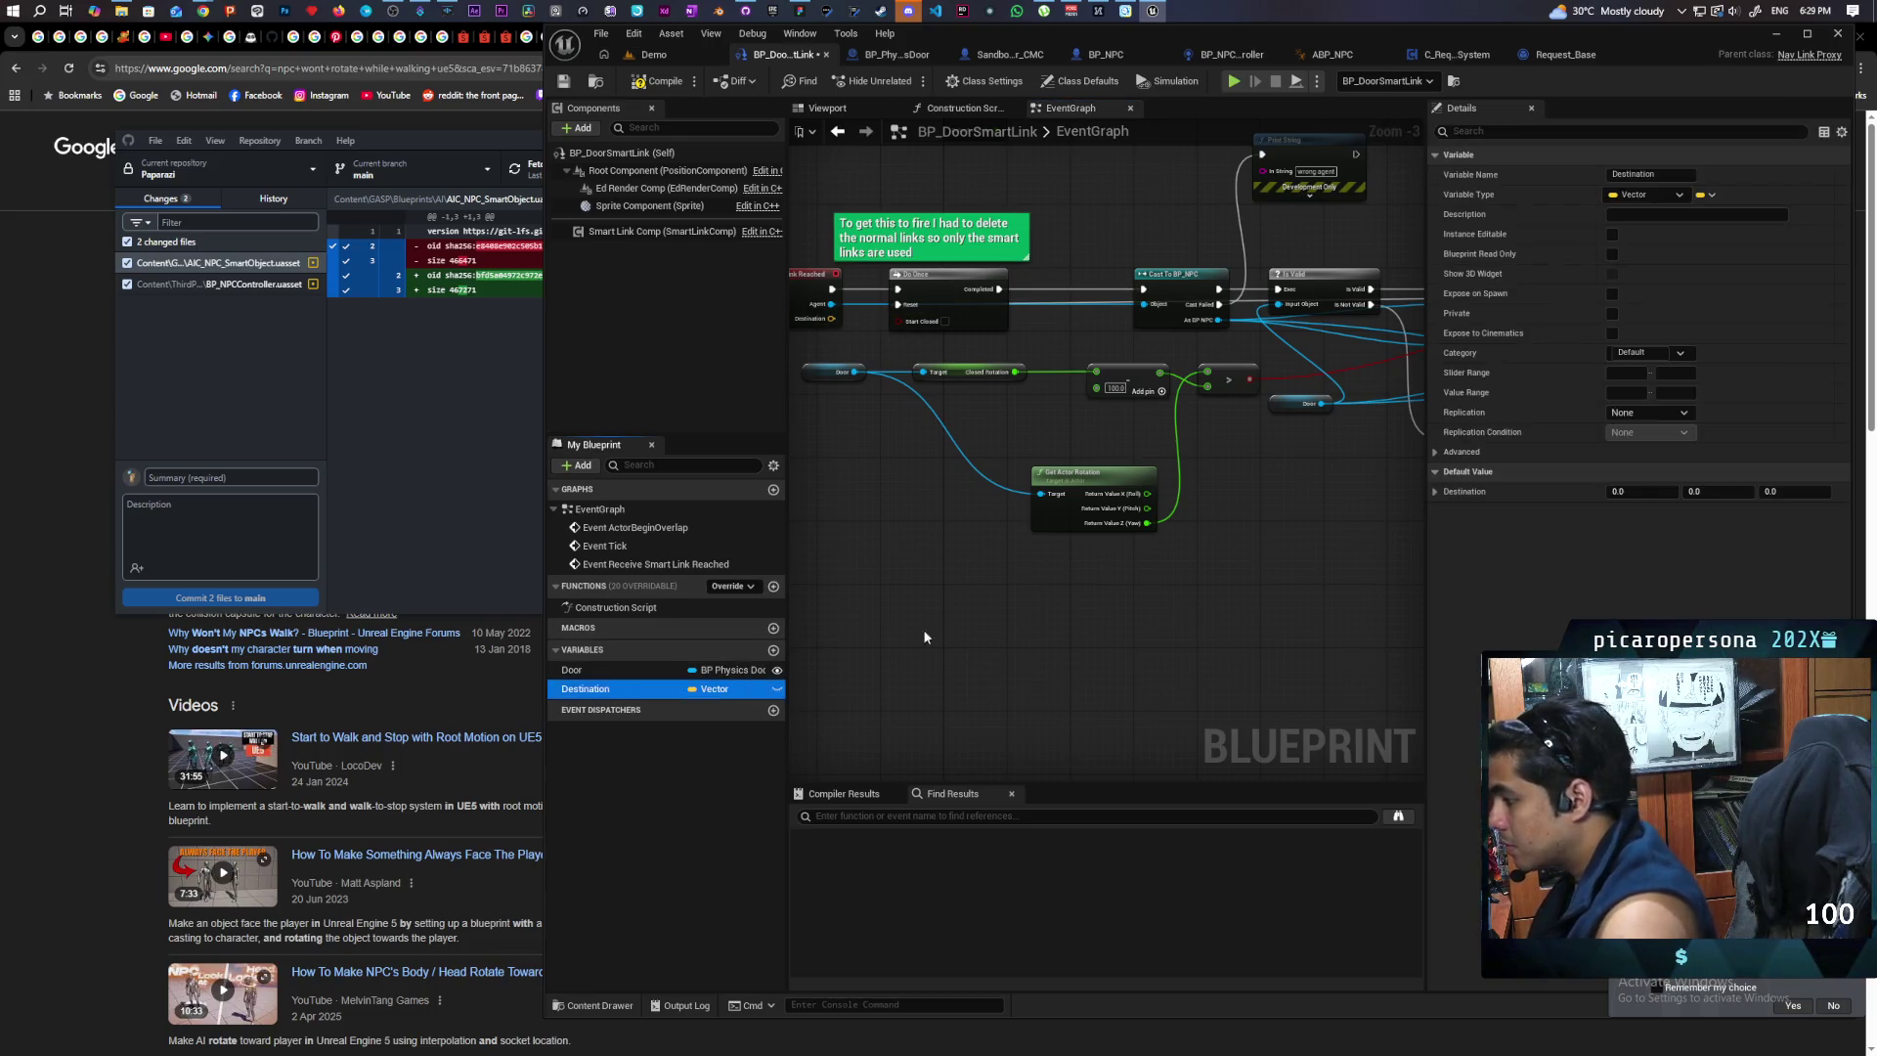
key("Delete")
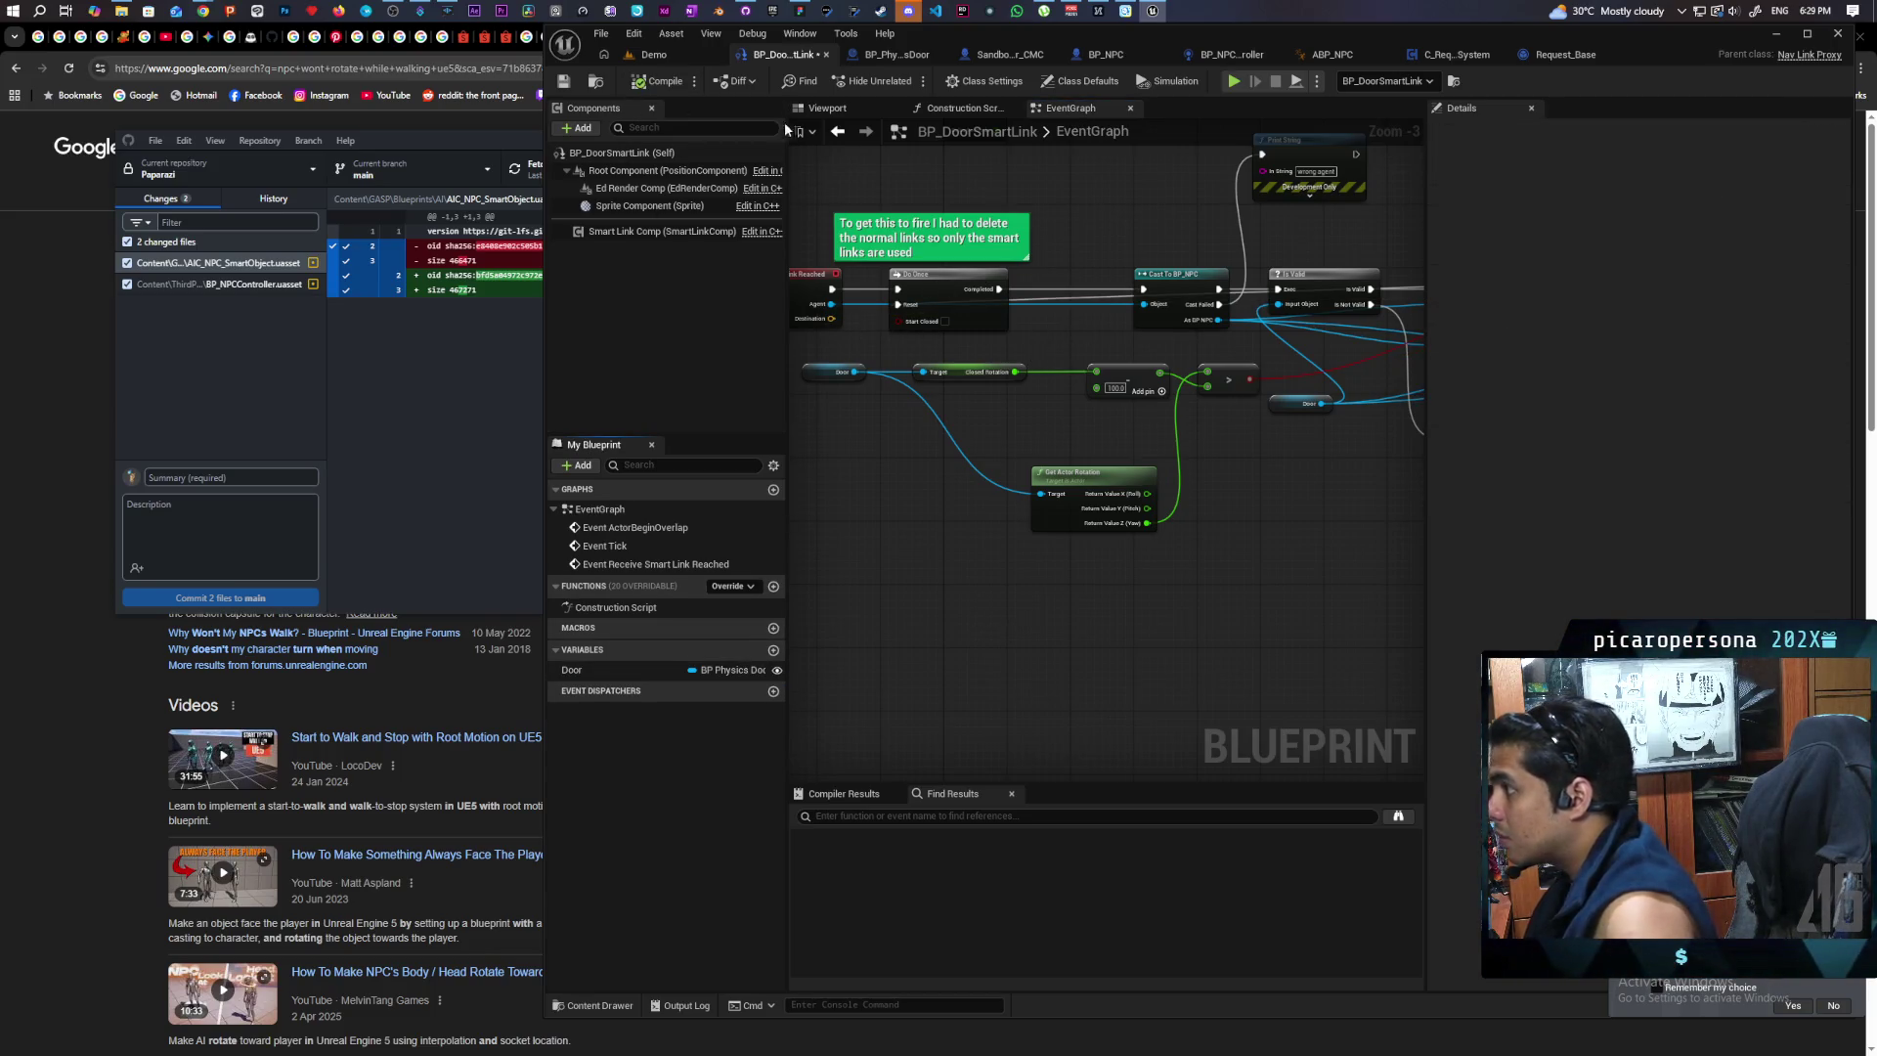
left_click(665, 55)
key("alt+p")
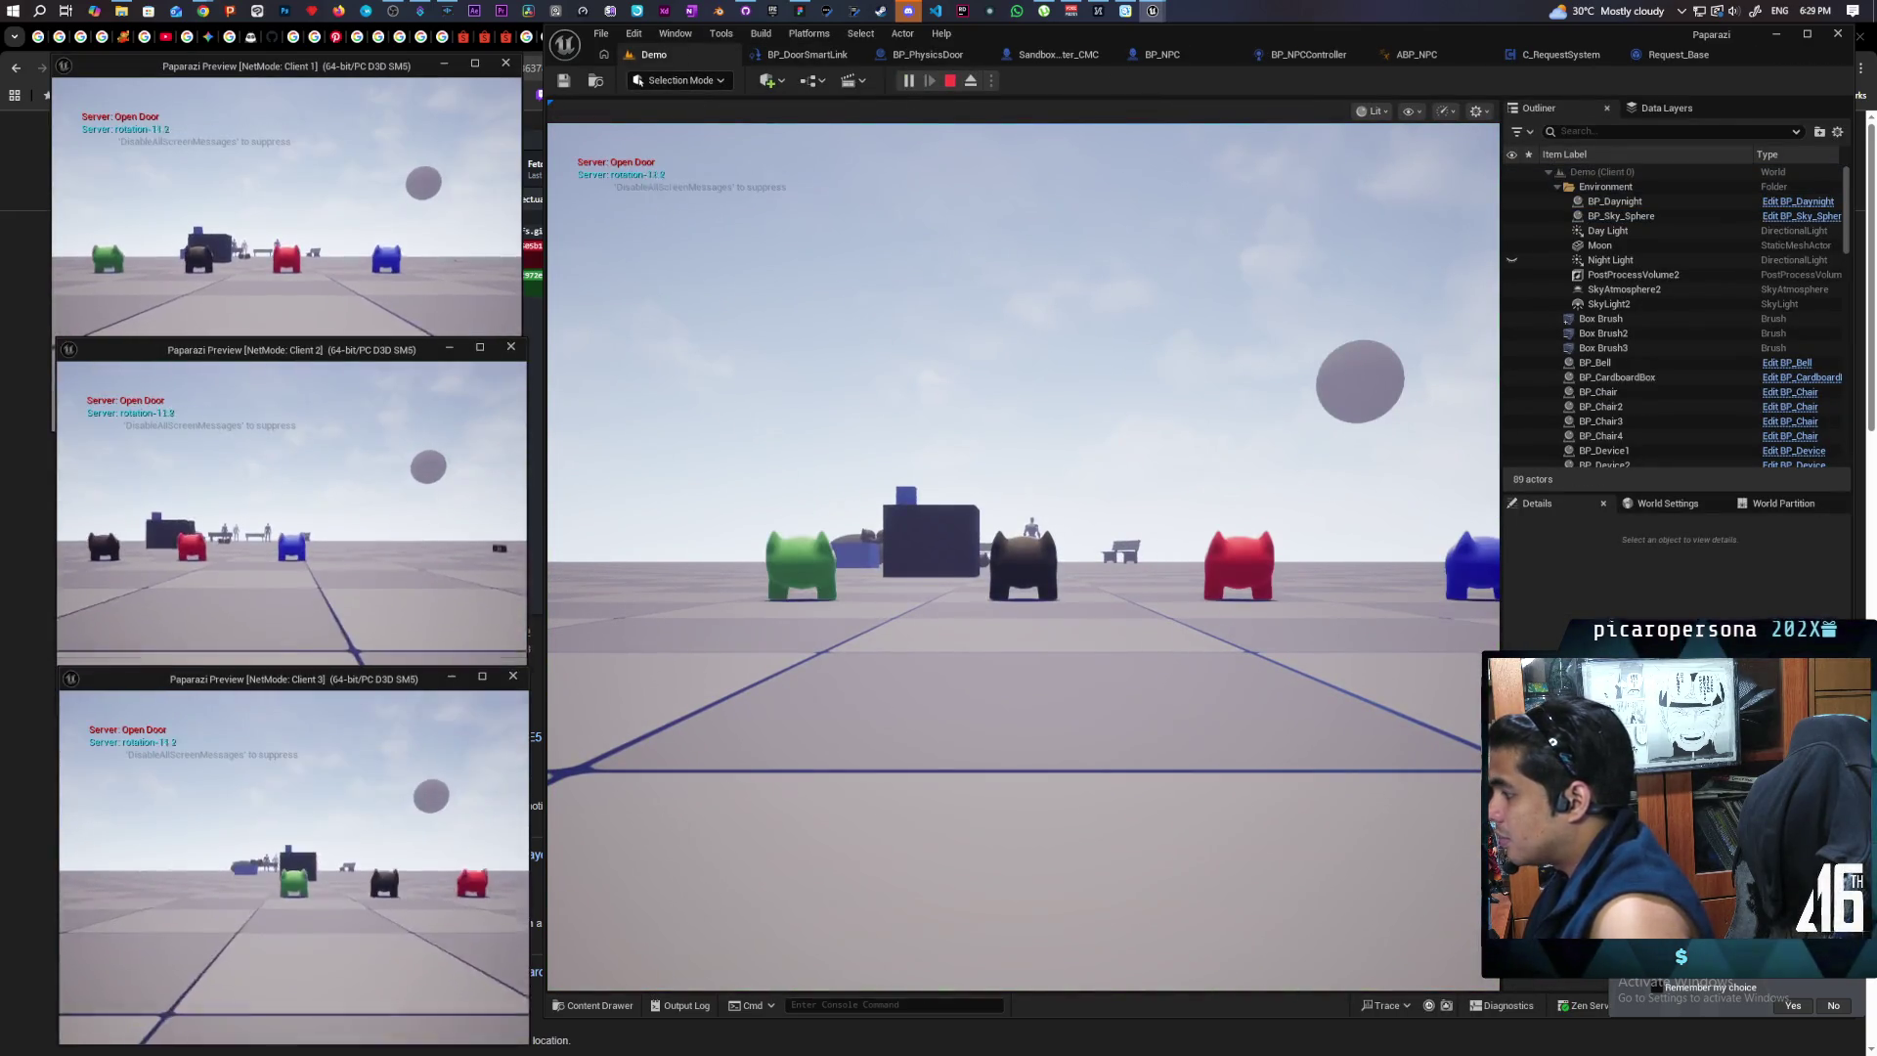
Step: Walk the cat around the bench, box and NPC platform, then stop the test
key("w")
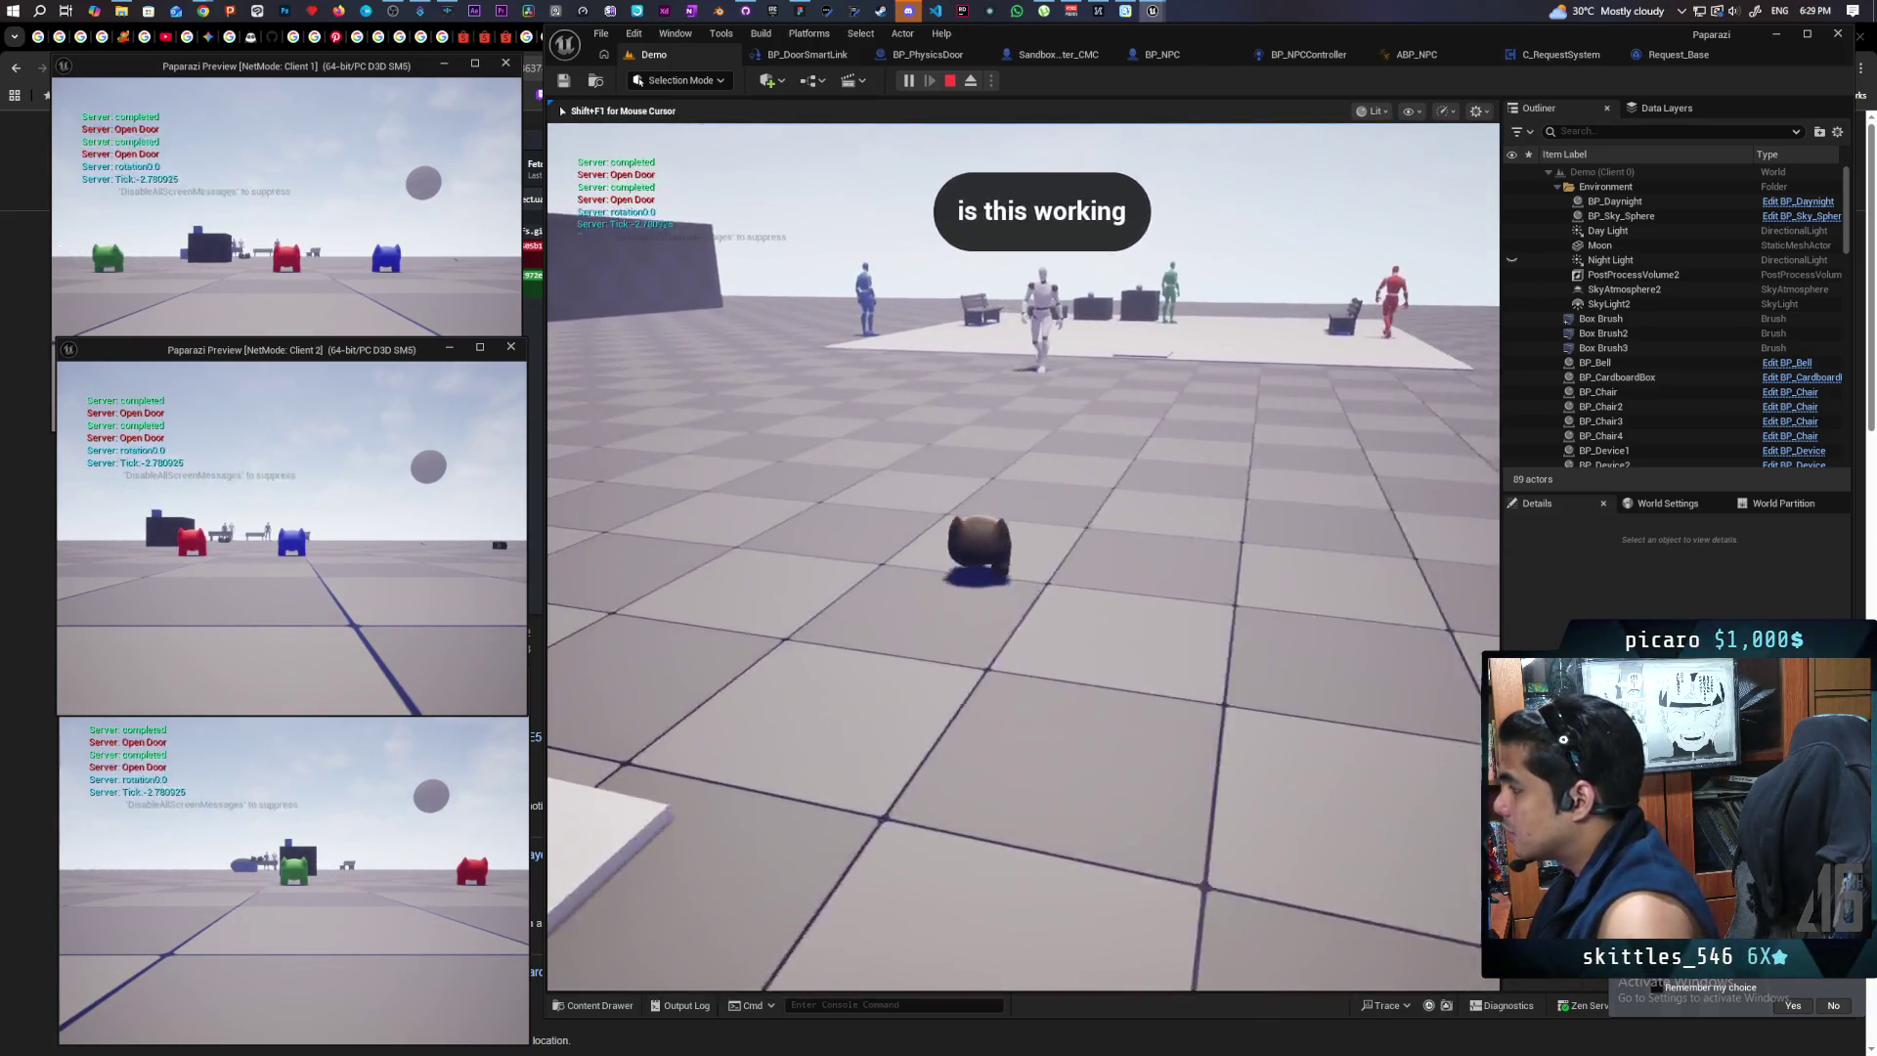
key("s")
key("w")
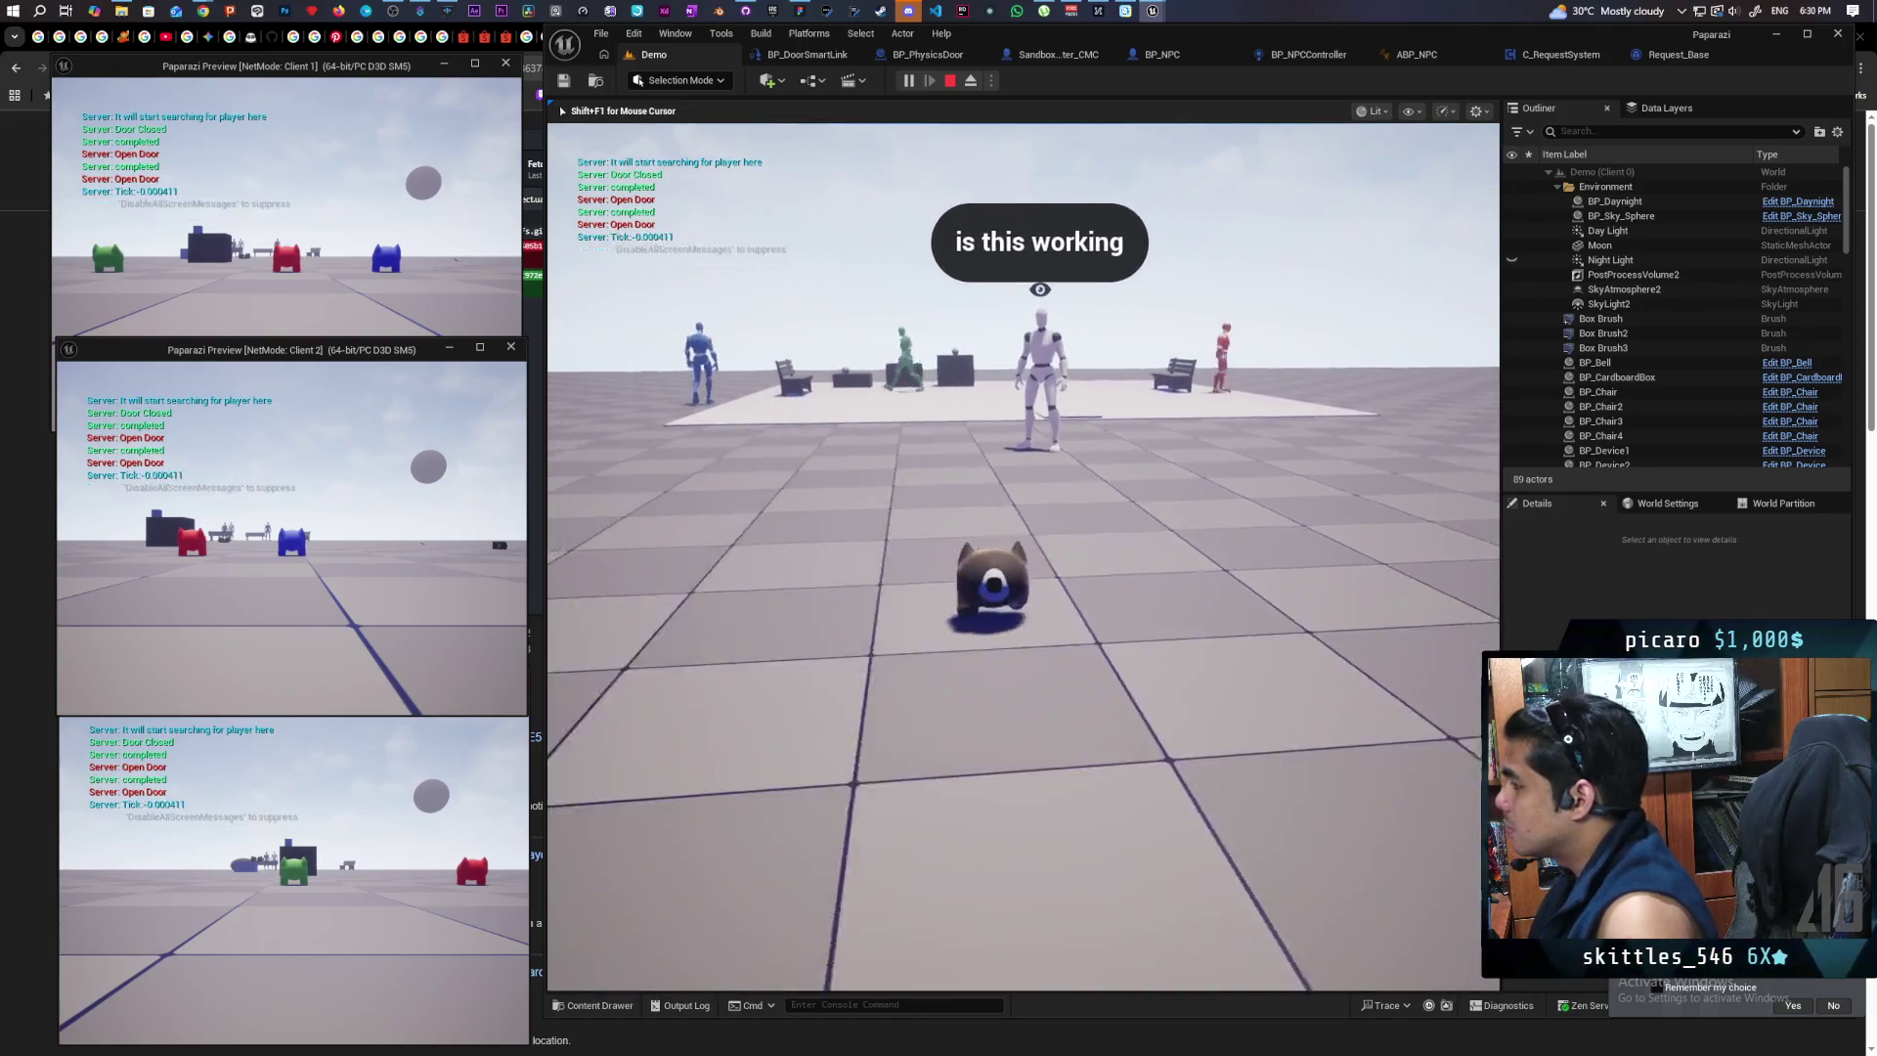
key("s")
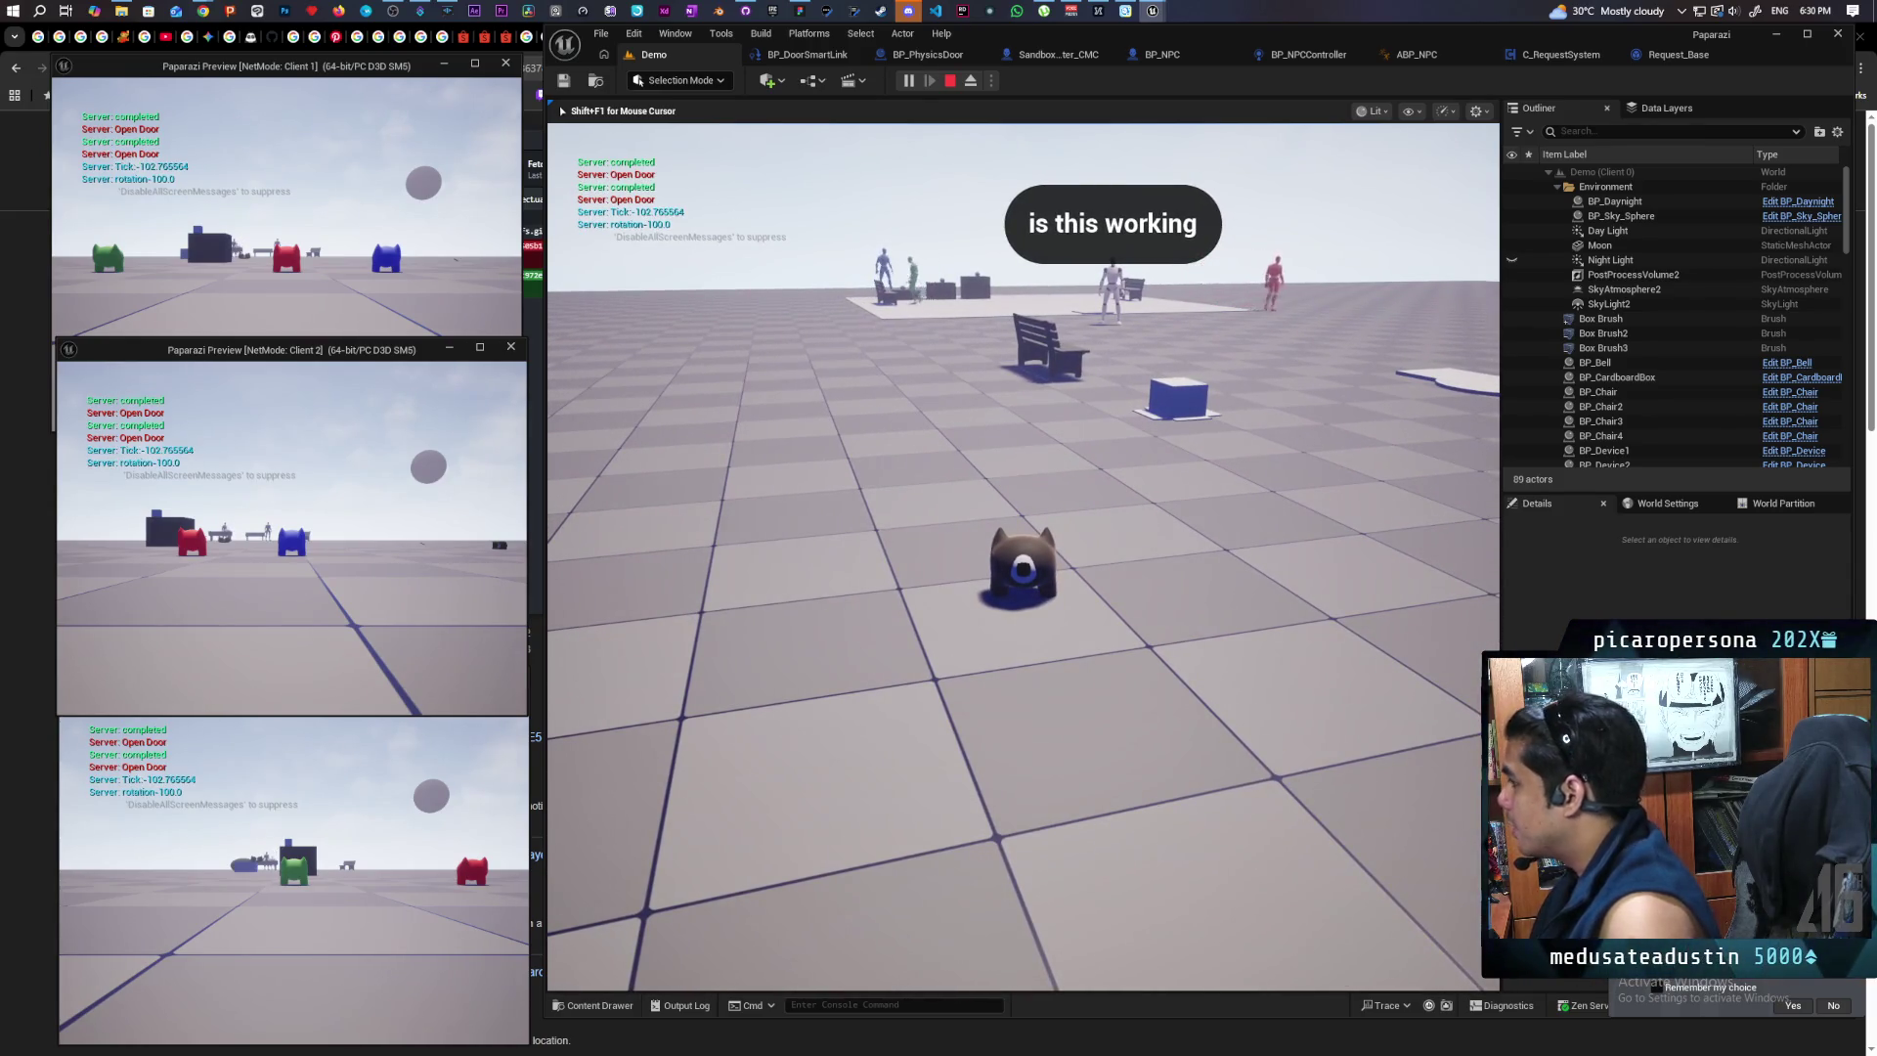
key("w")
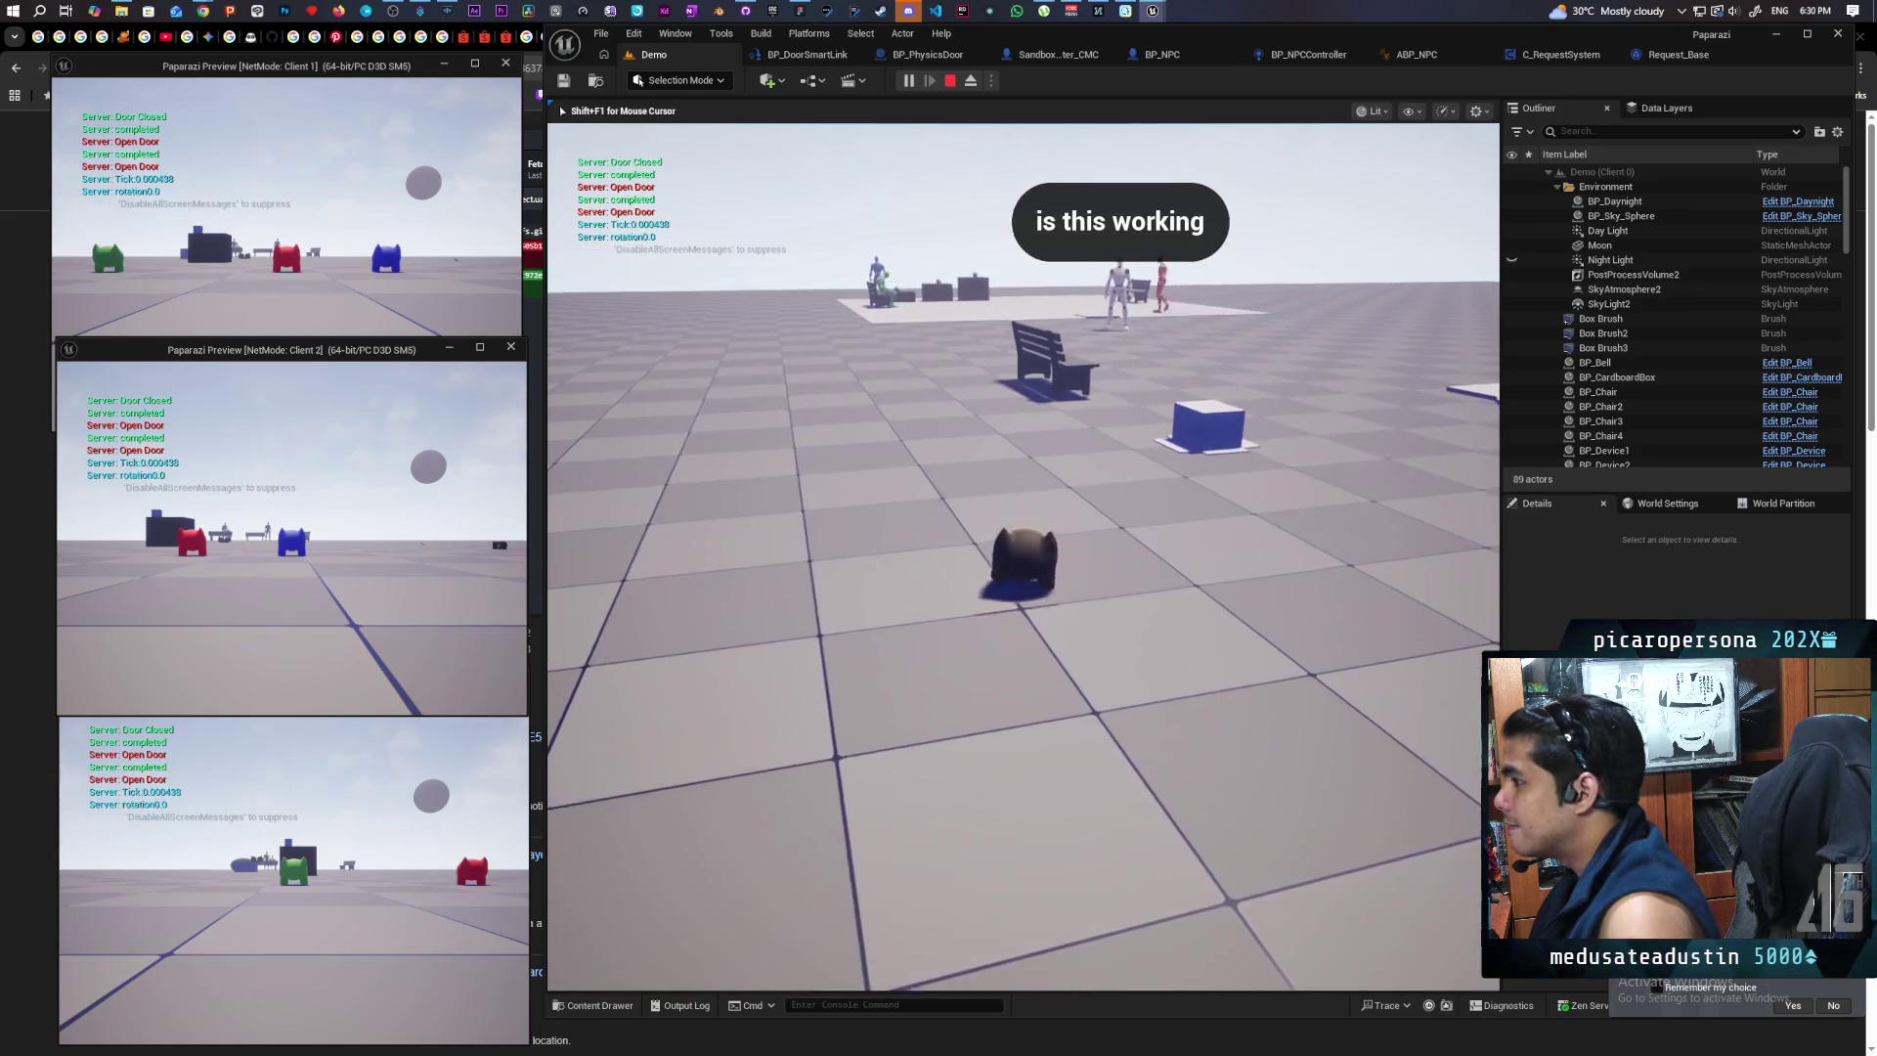
key("w")
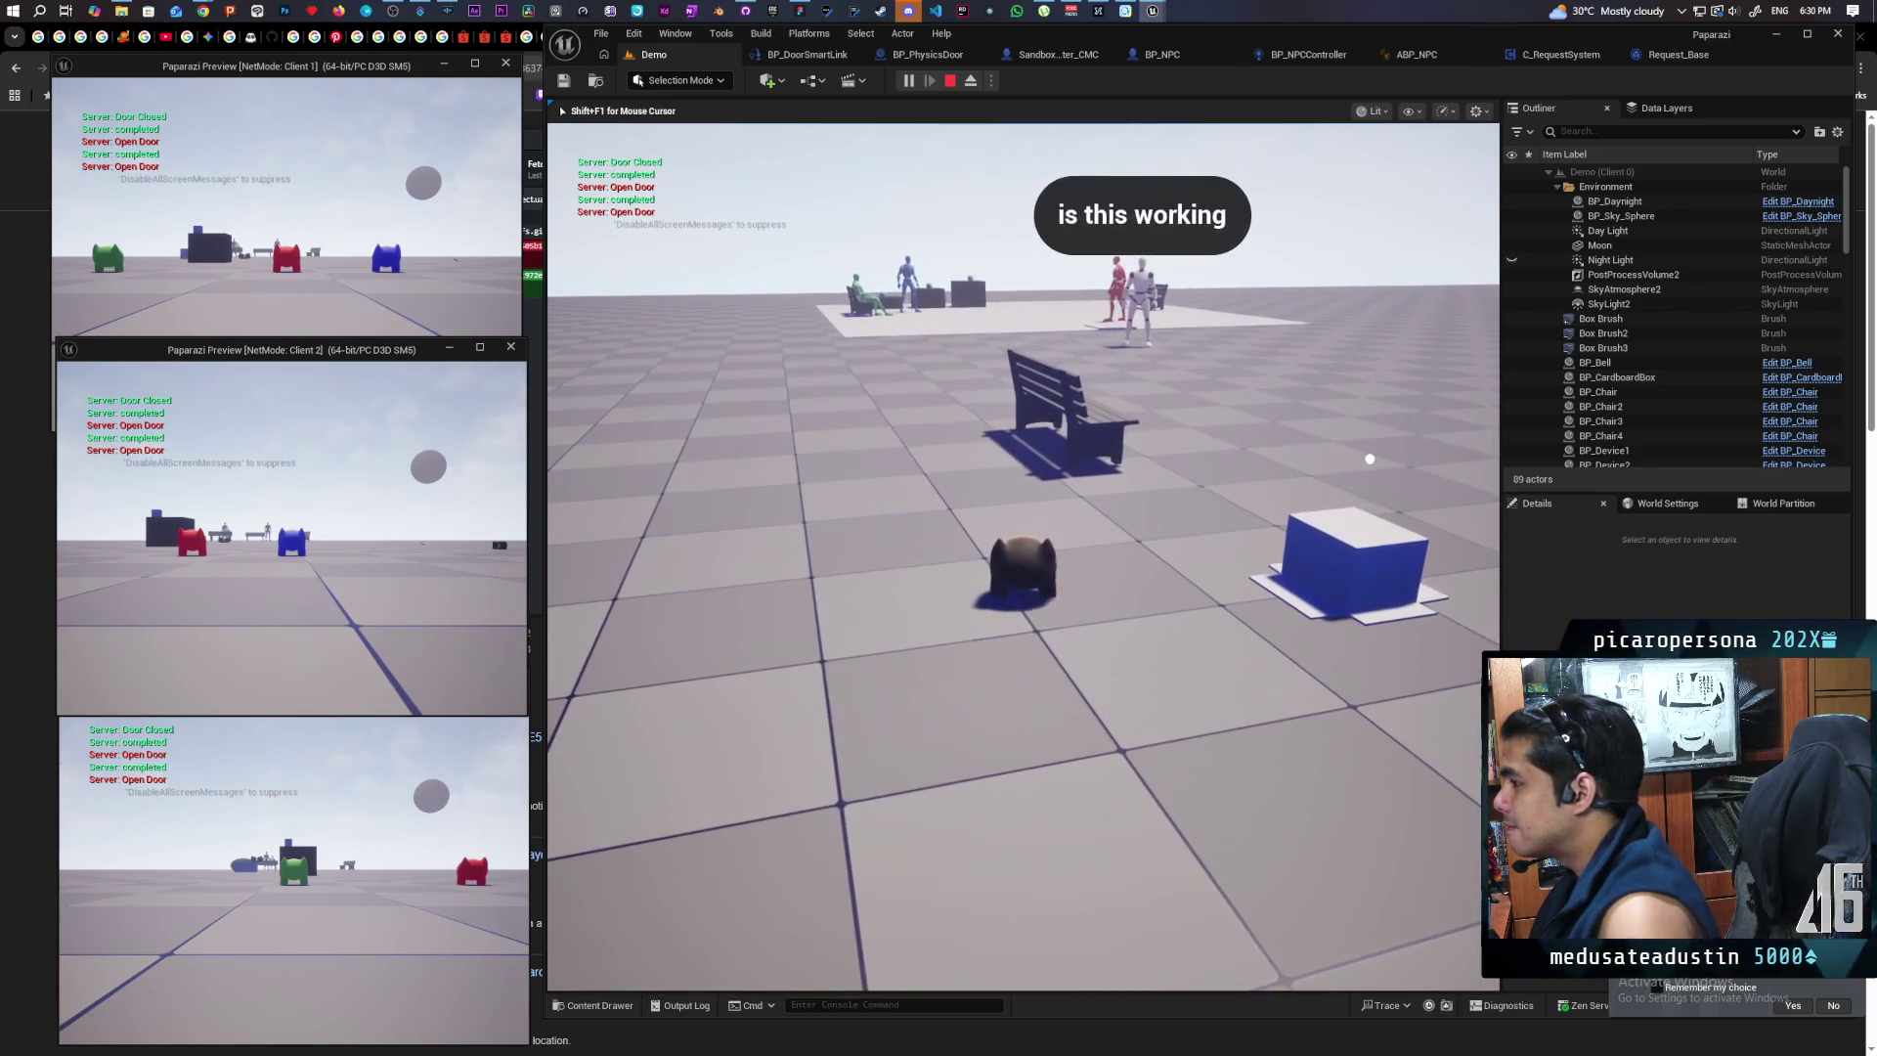
key("w")
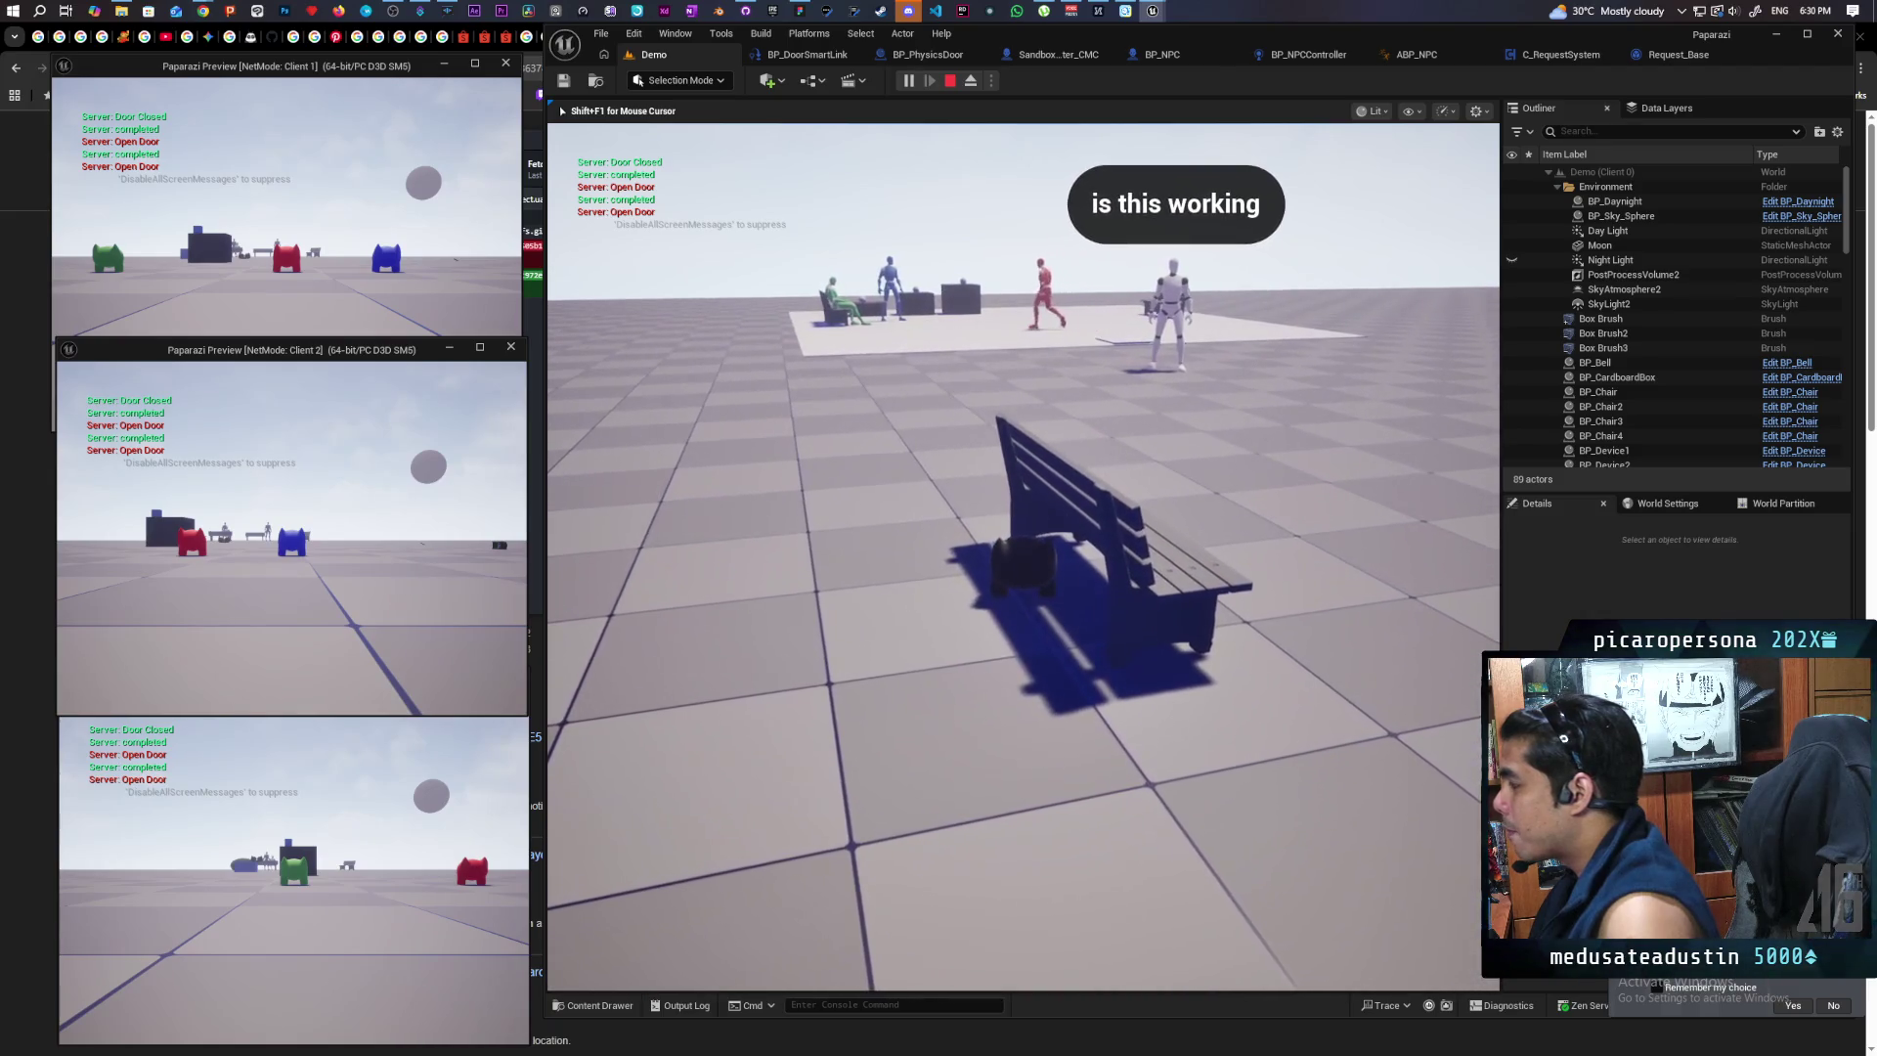
key("s")
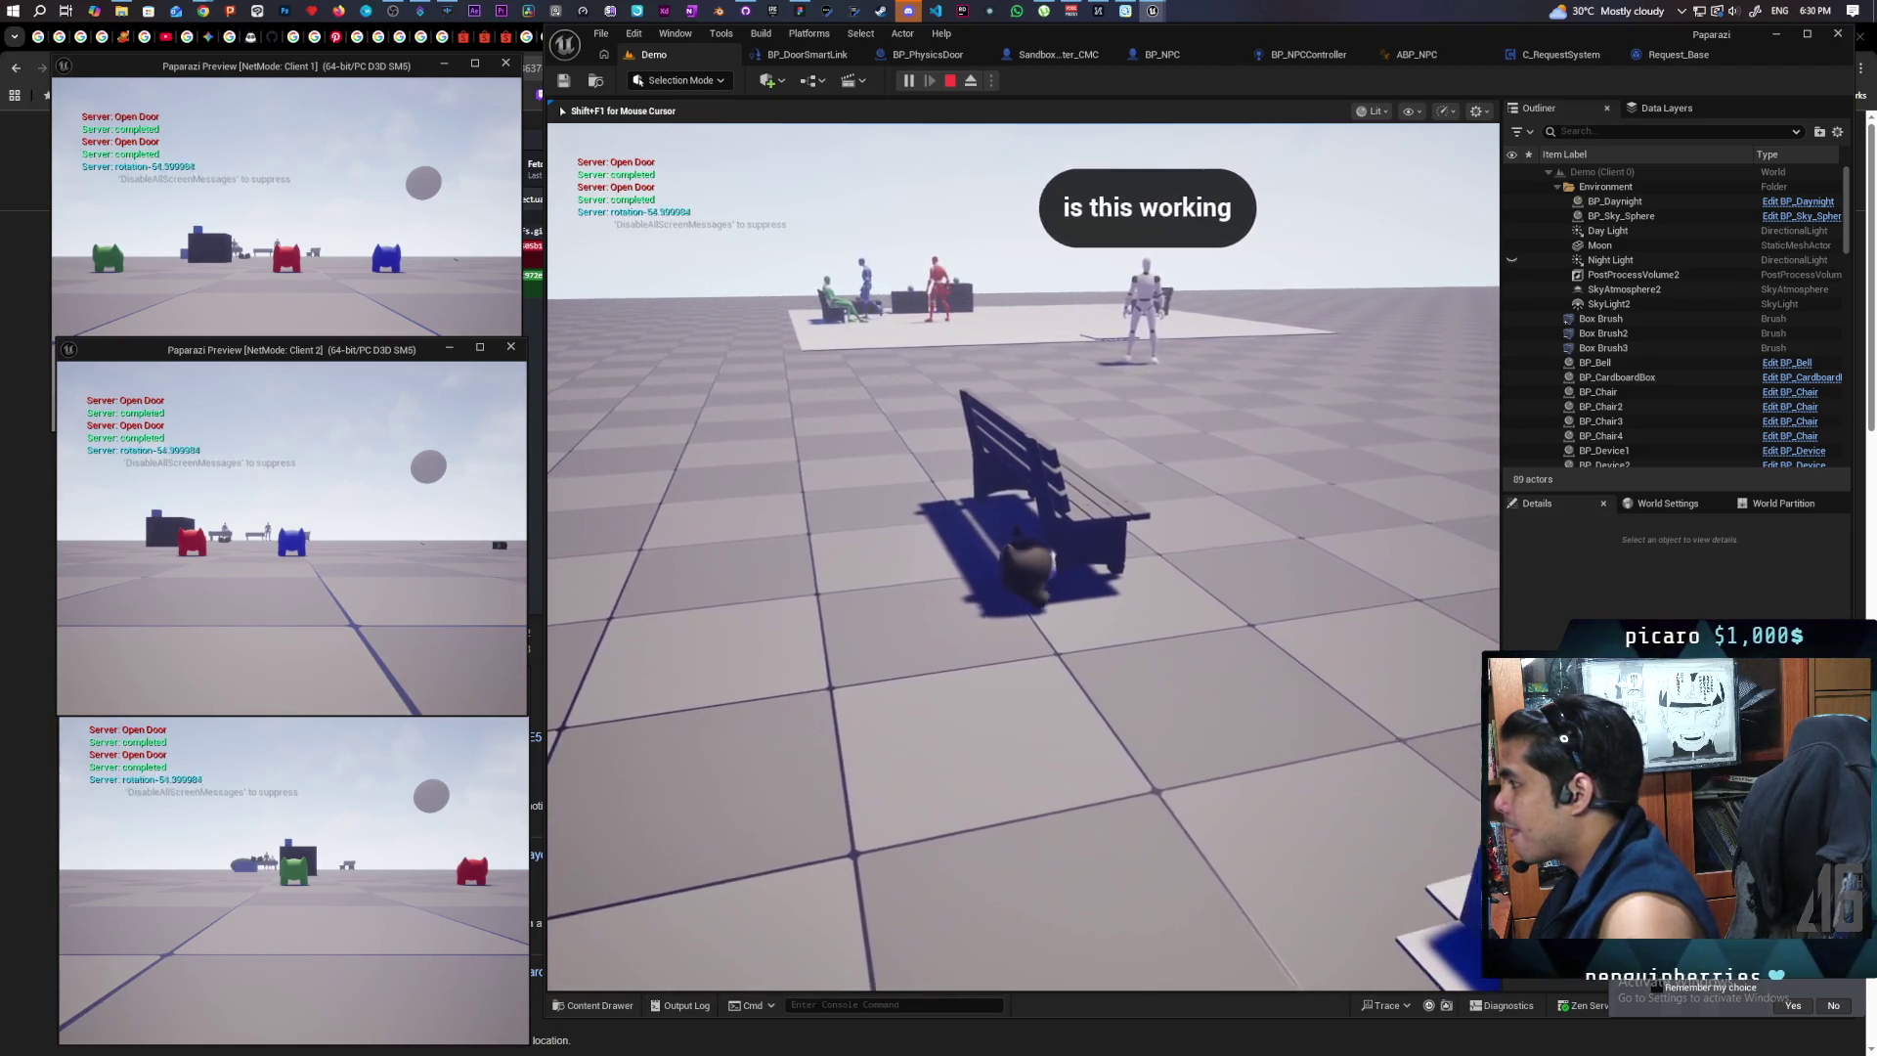
key("w")
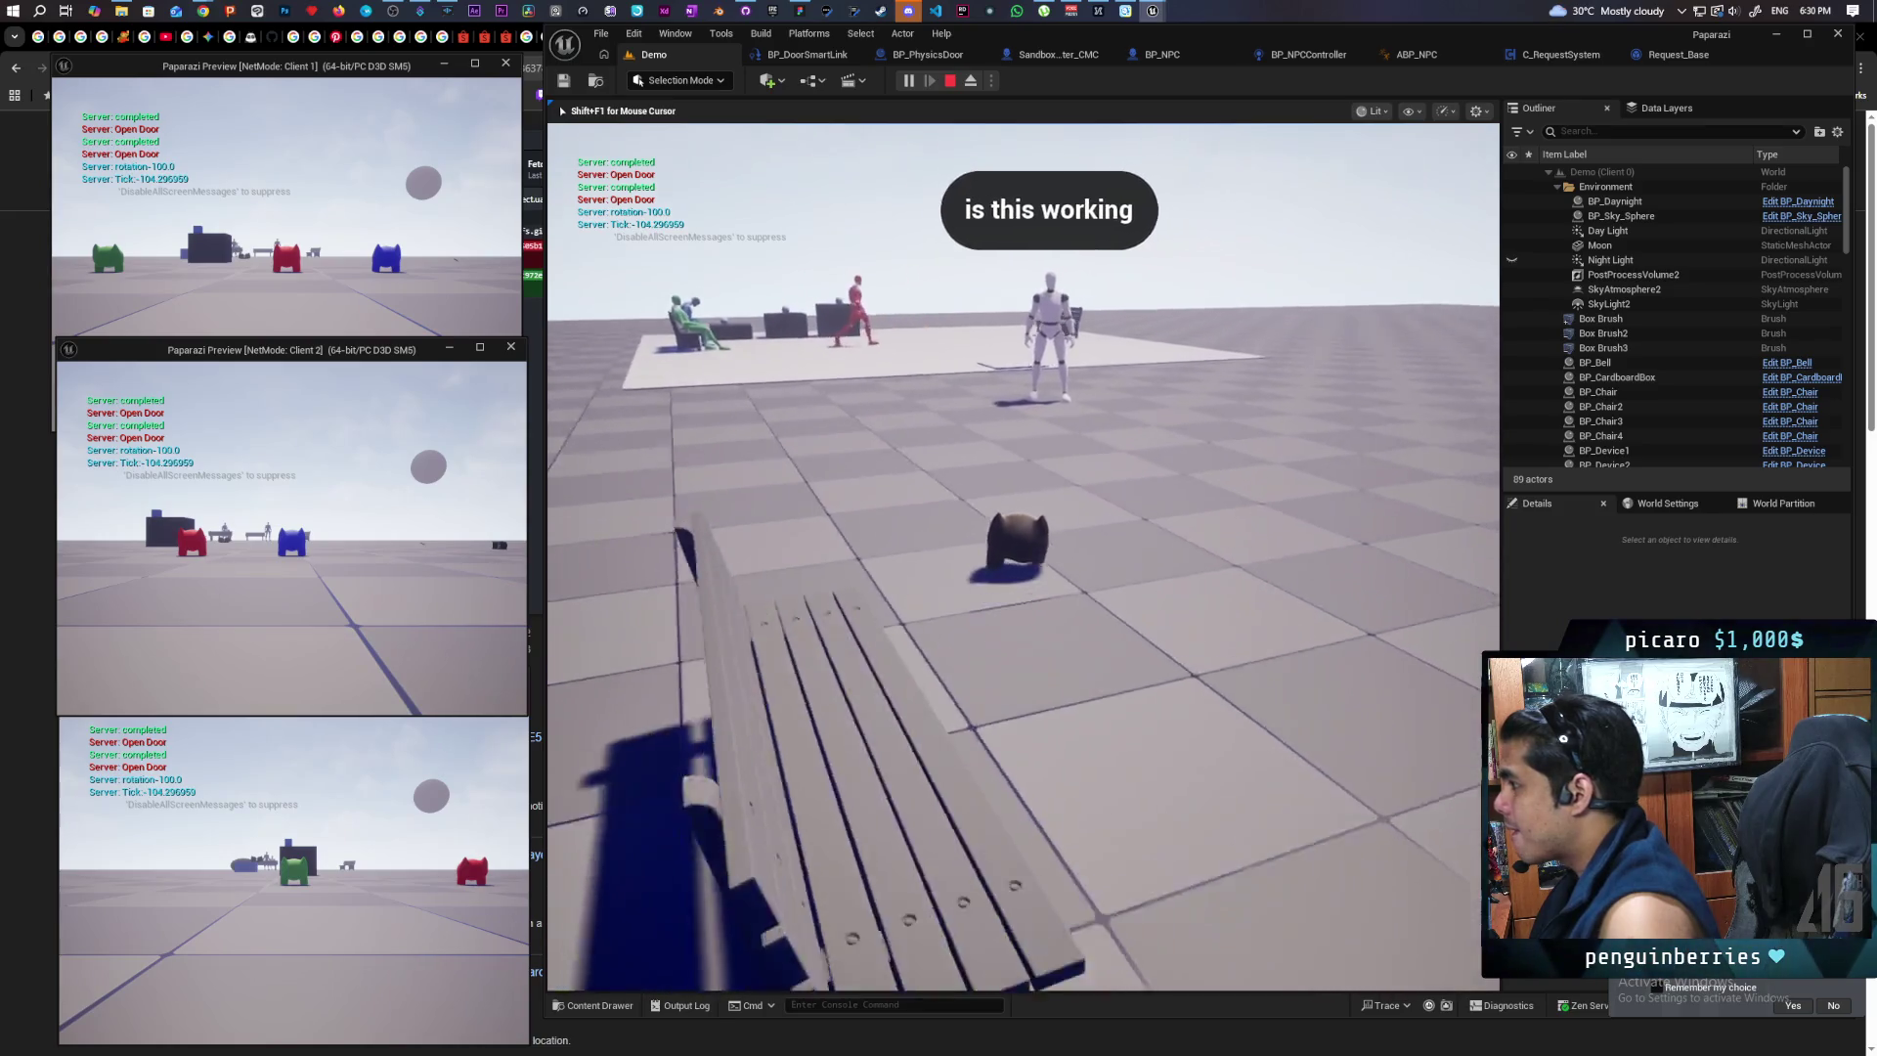
key("s")
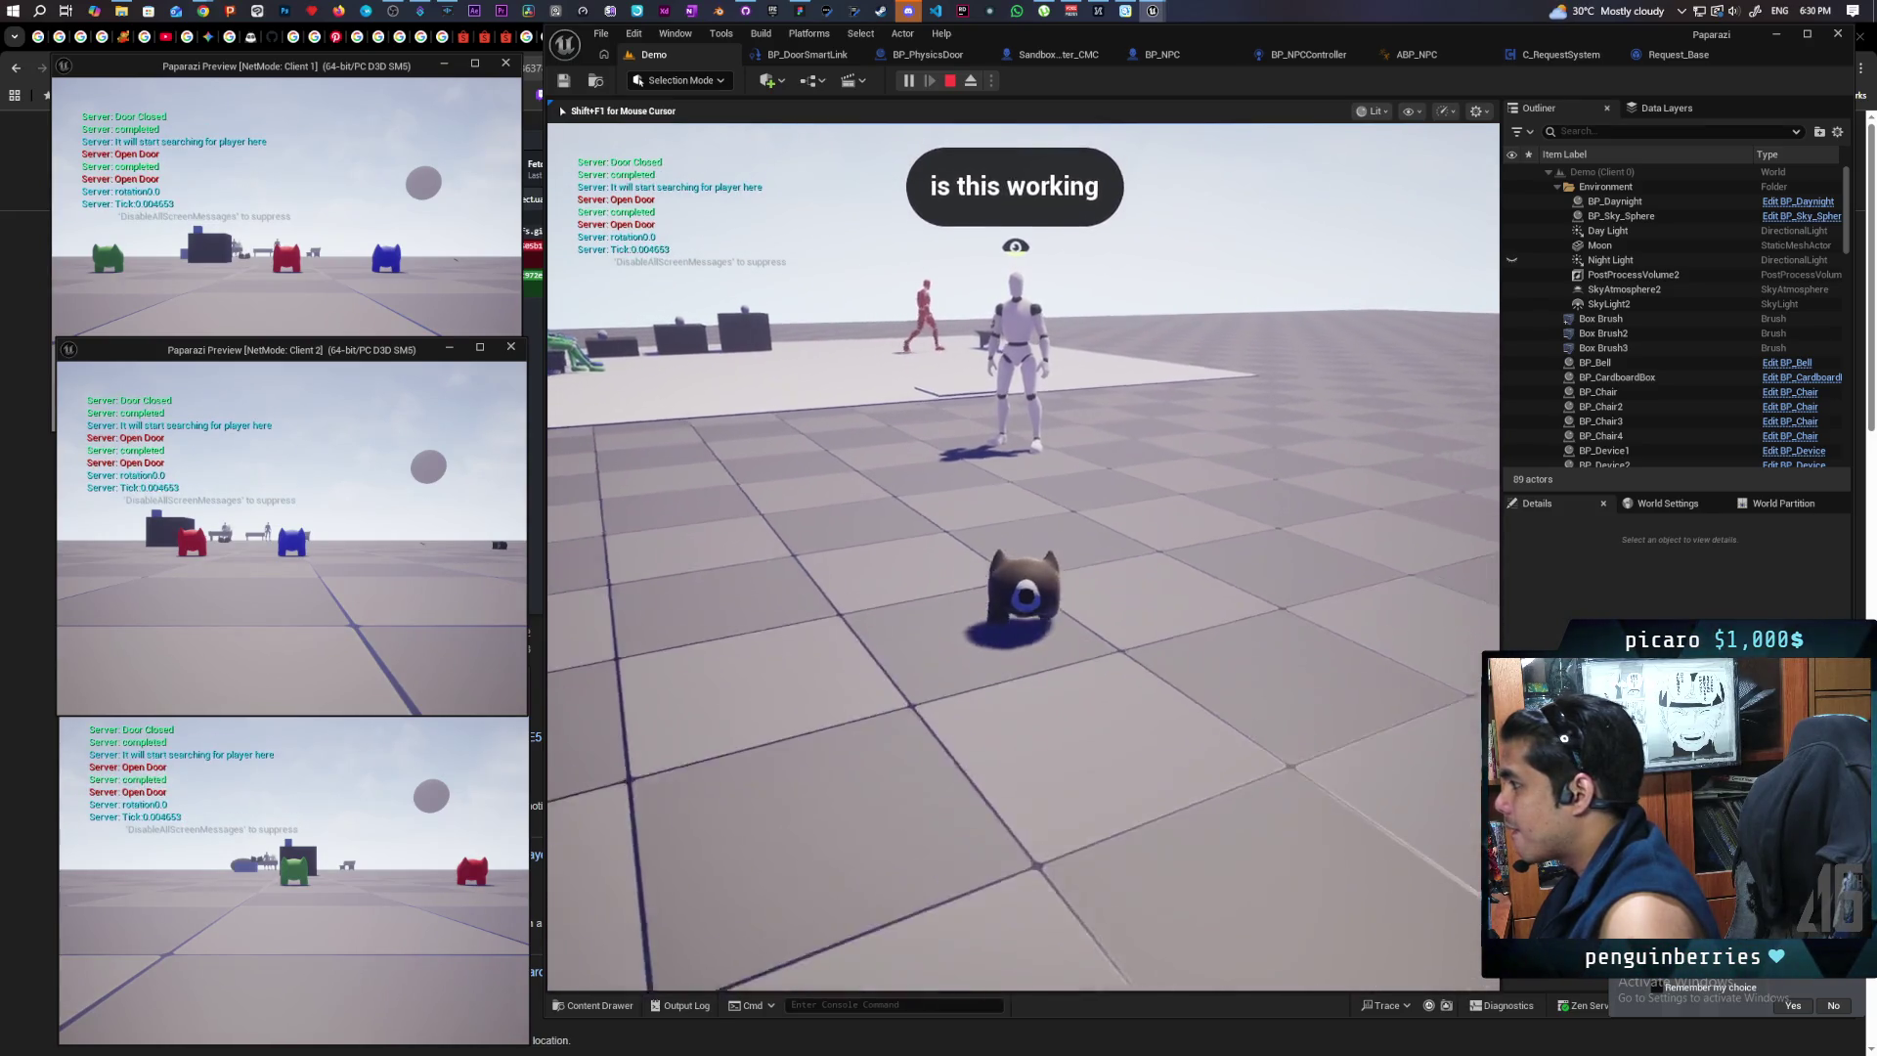
key("s")
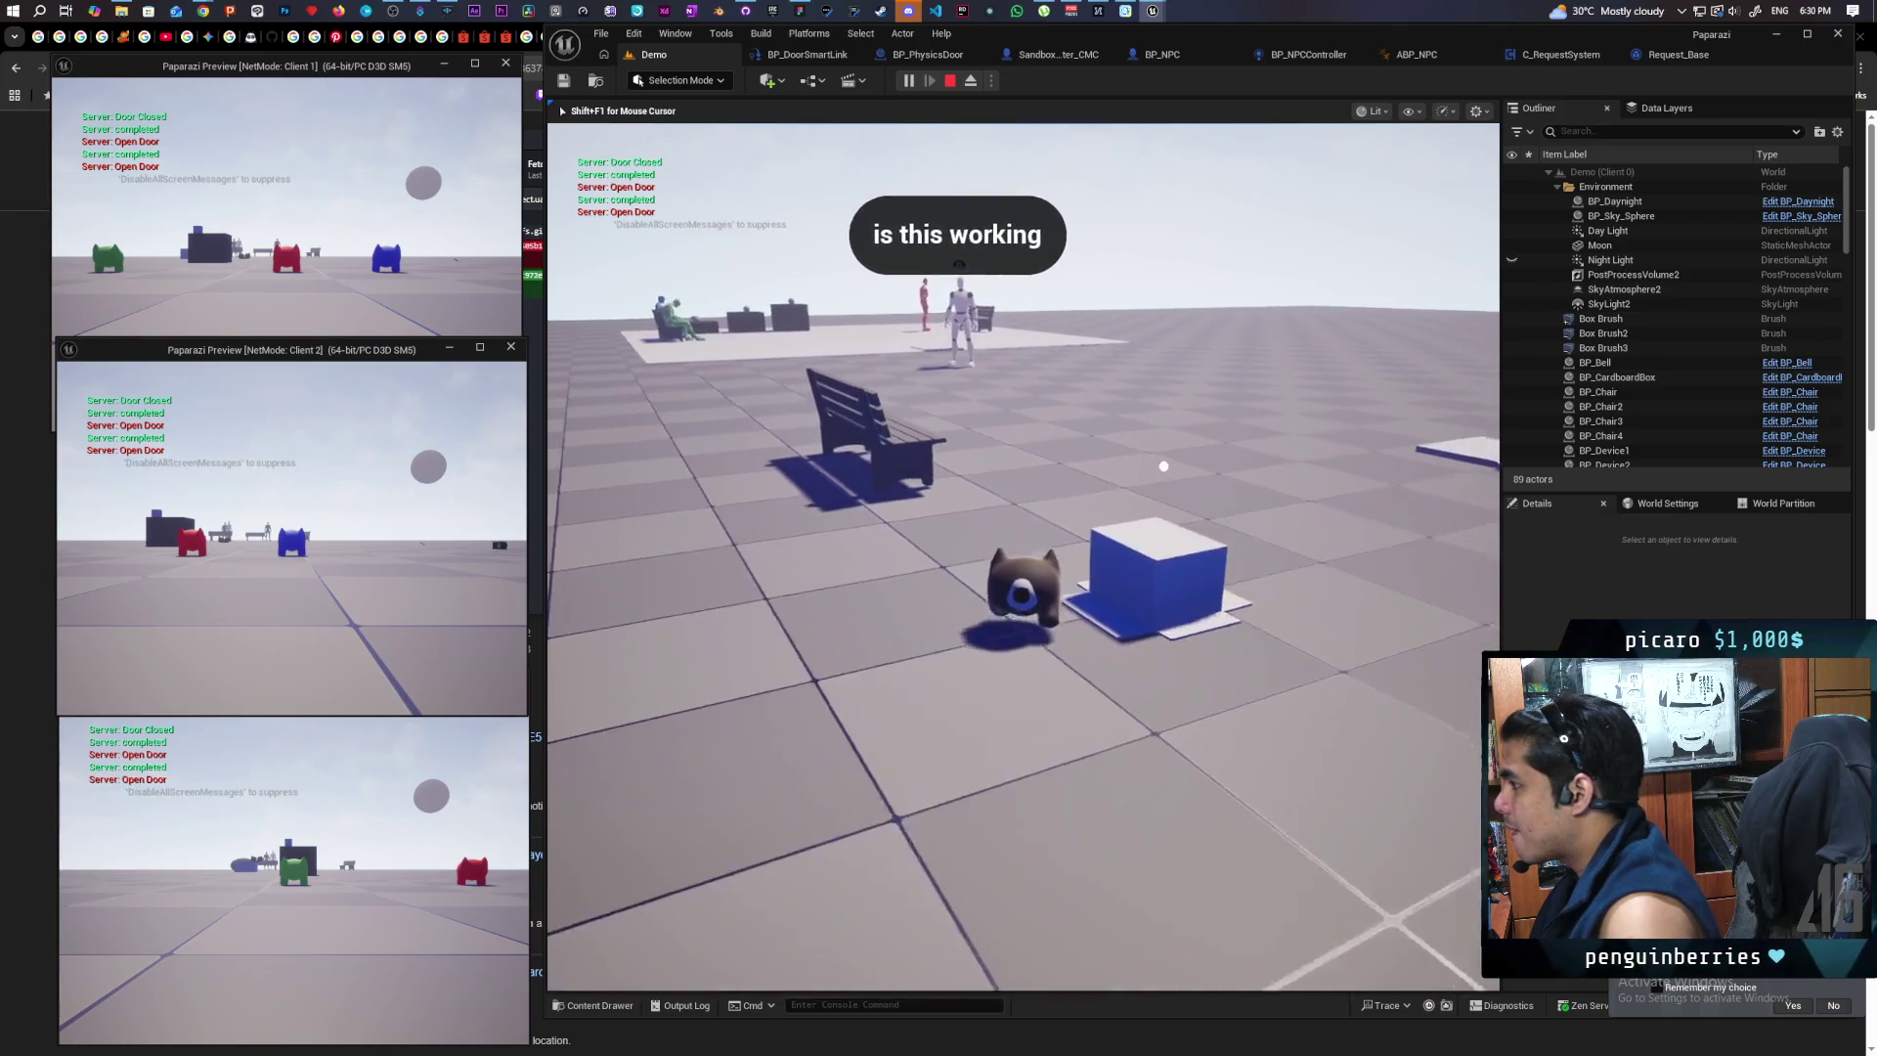
key("w")
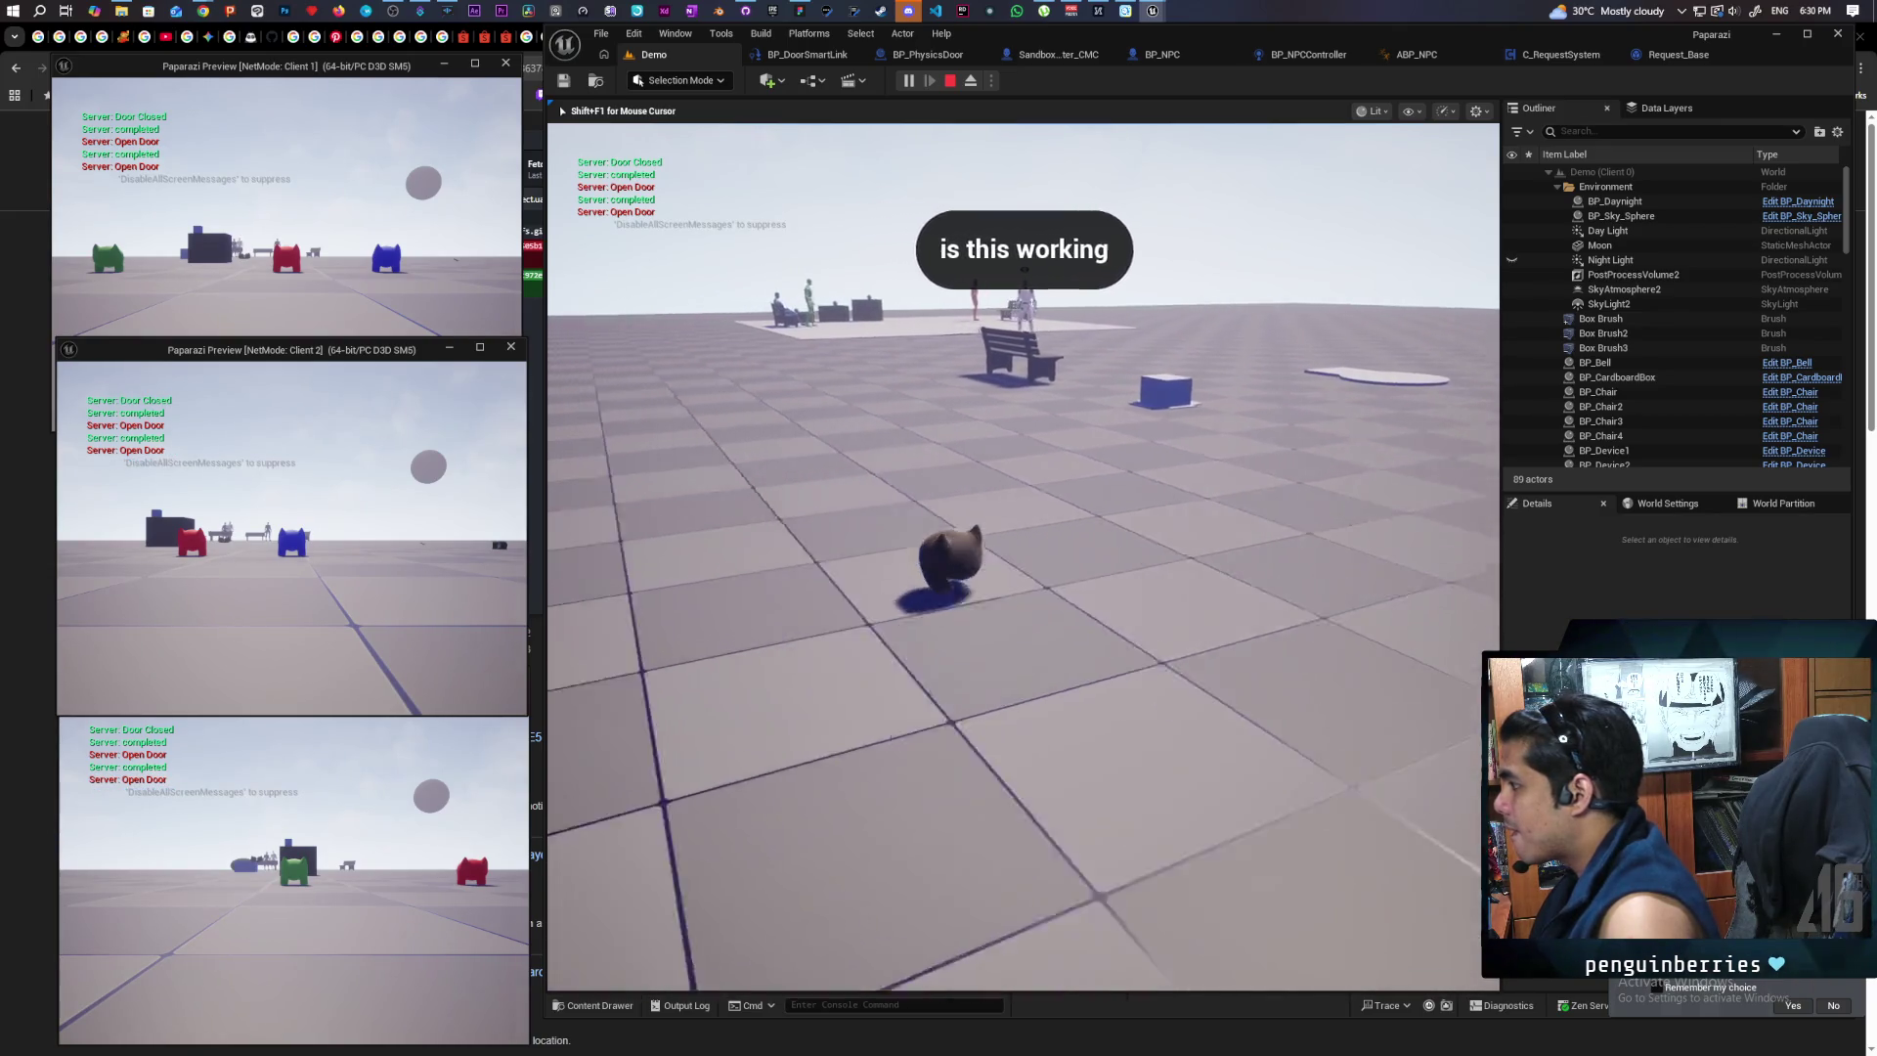
key("w")
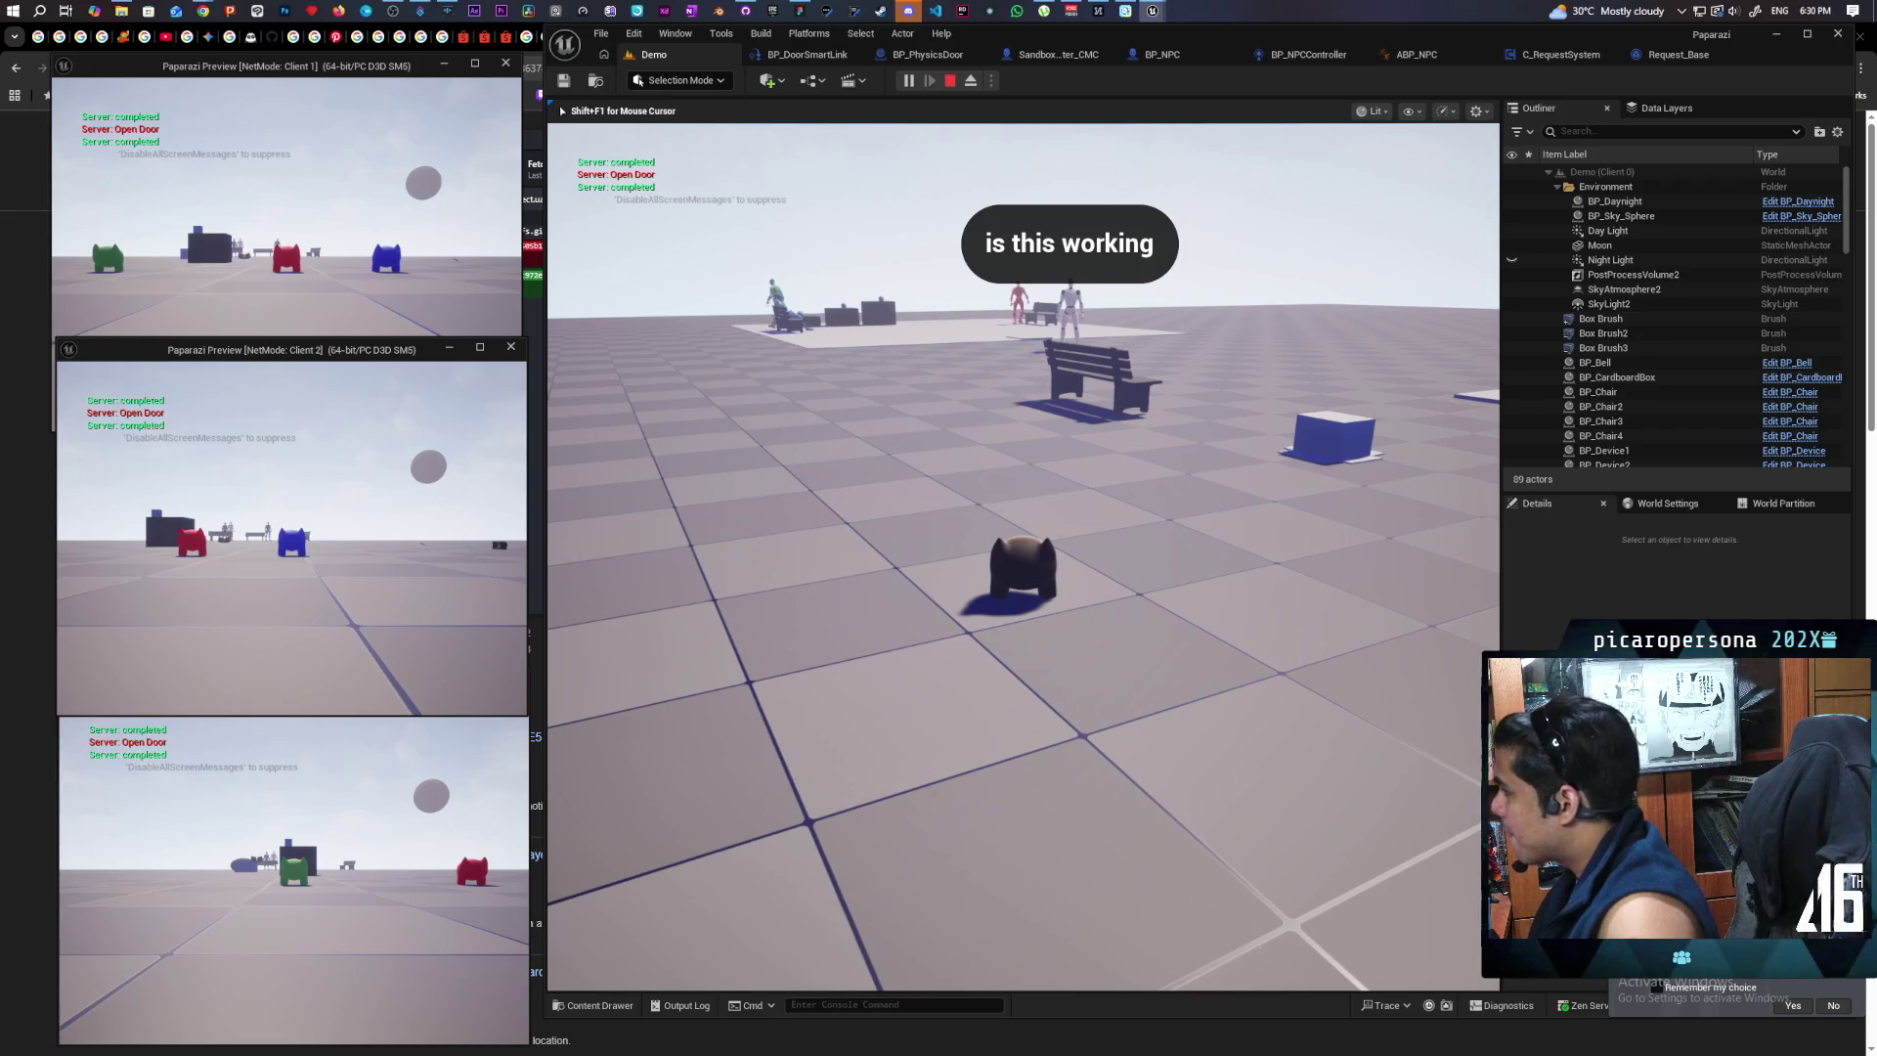
key("Escape")
Step: Check BP_NPCController, then restart the three-client PIE test from the Demo level
left_click(1306, 55)
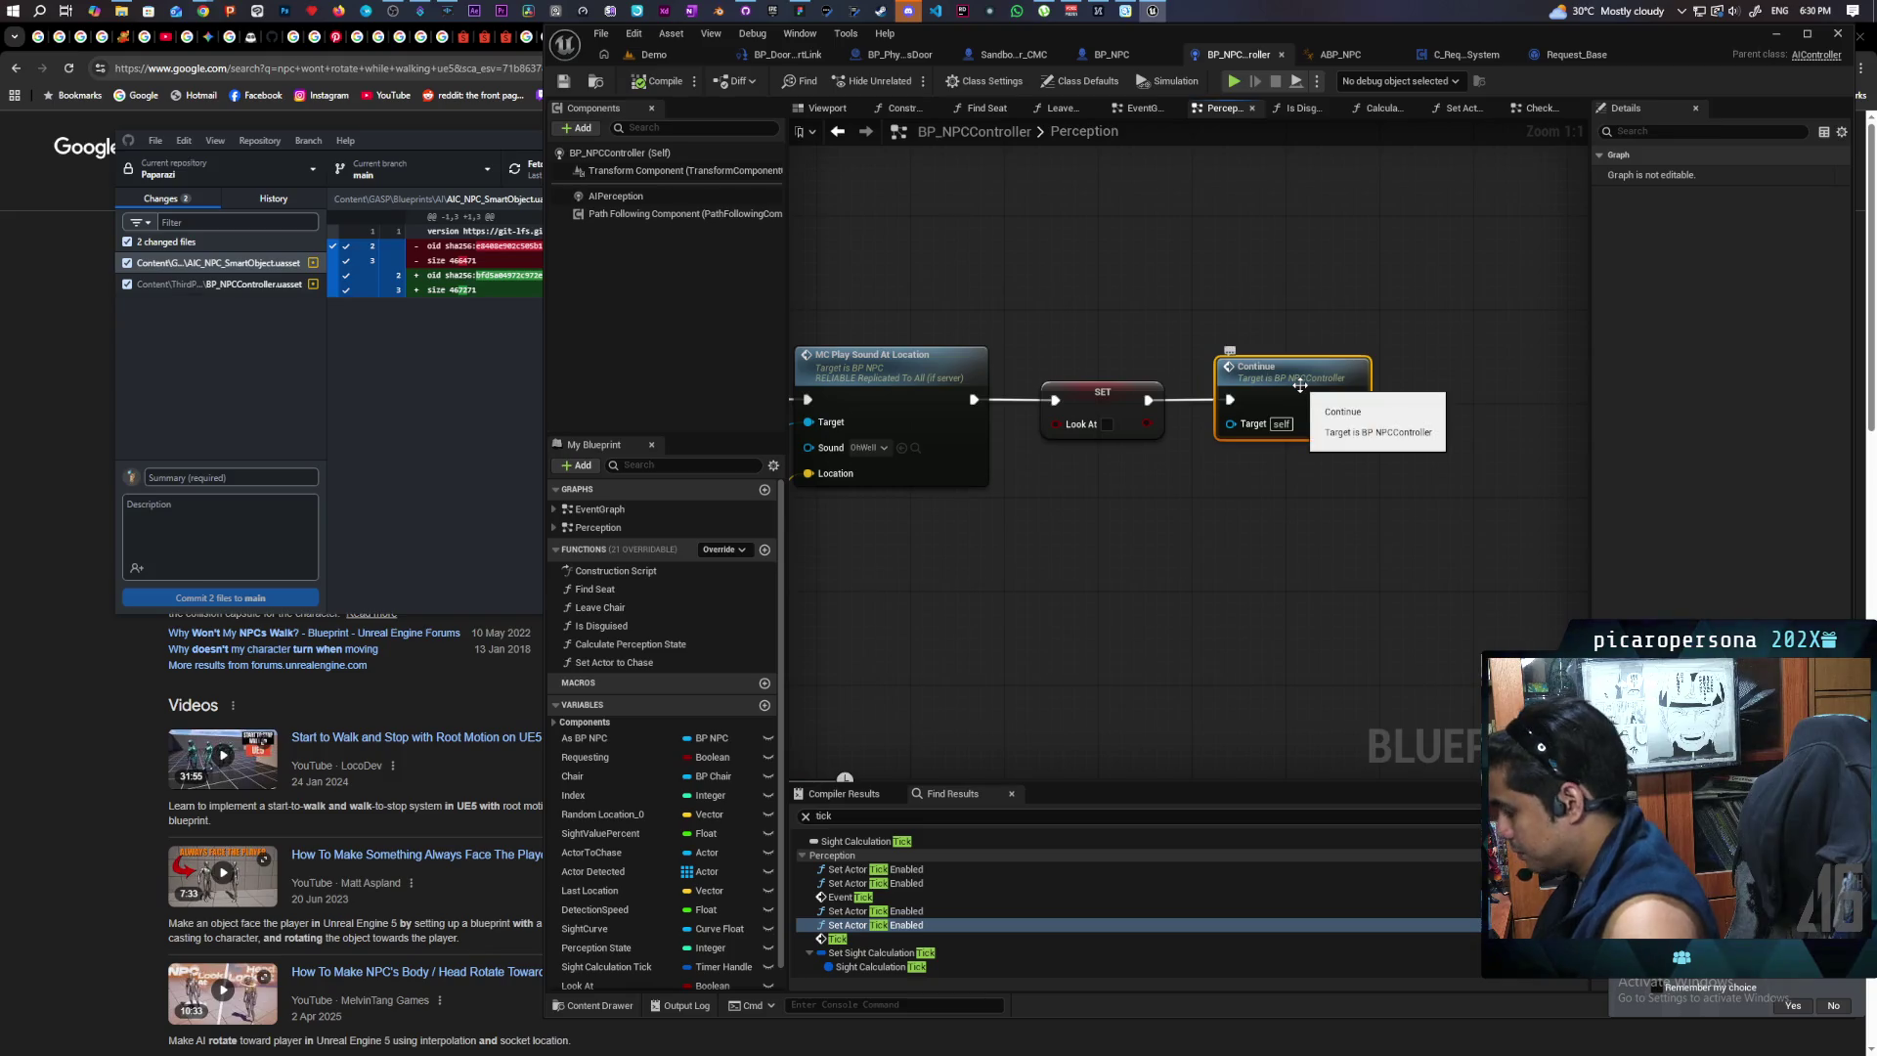
left_click(653, 55)
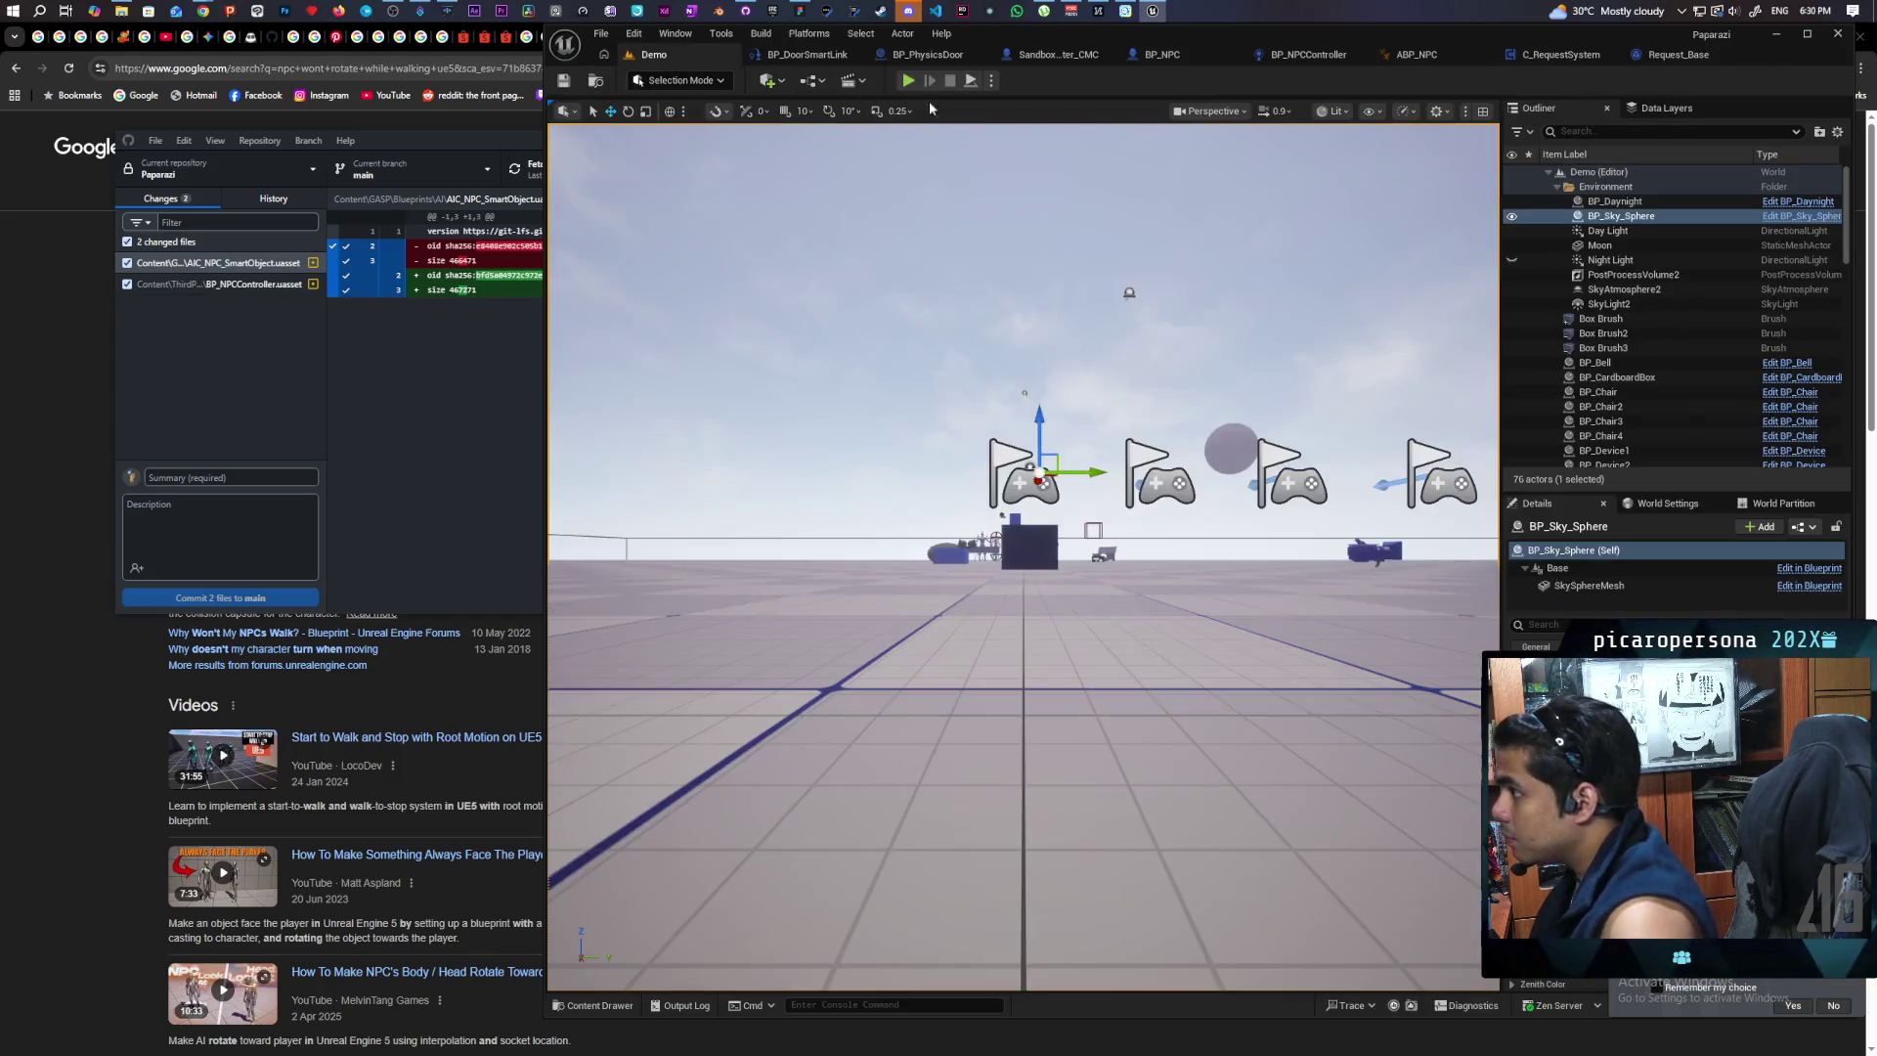
key("alt+p")
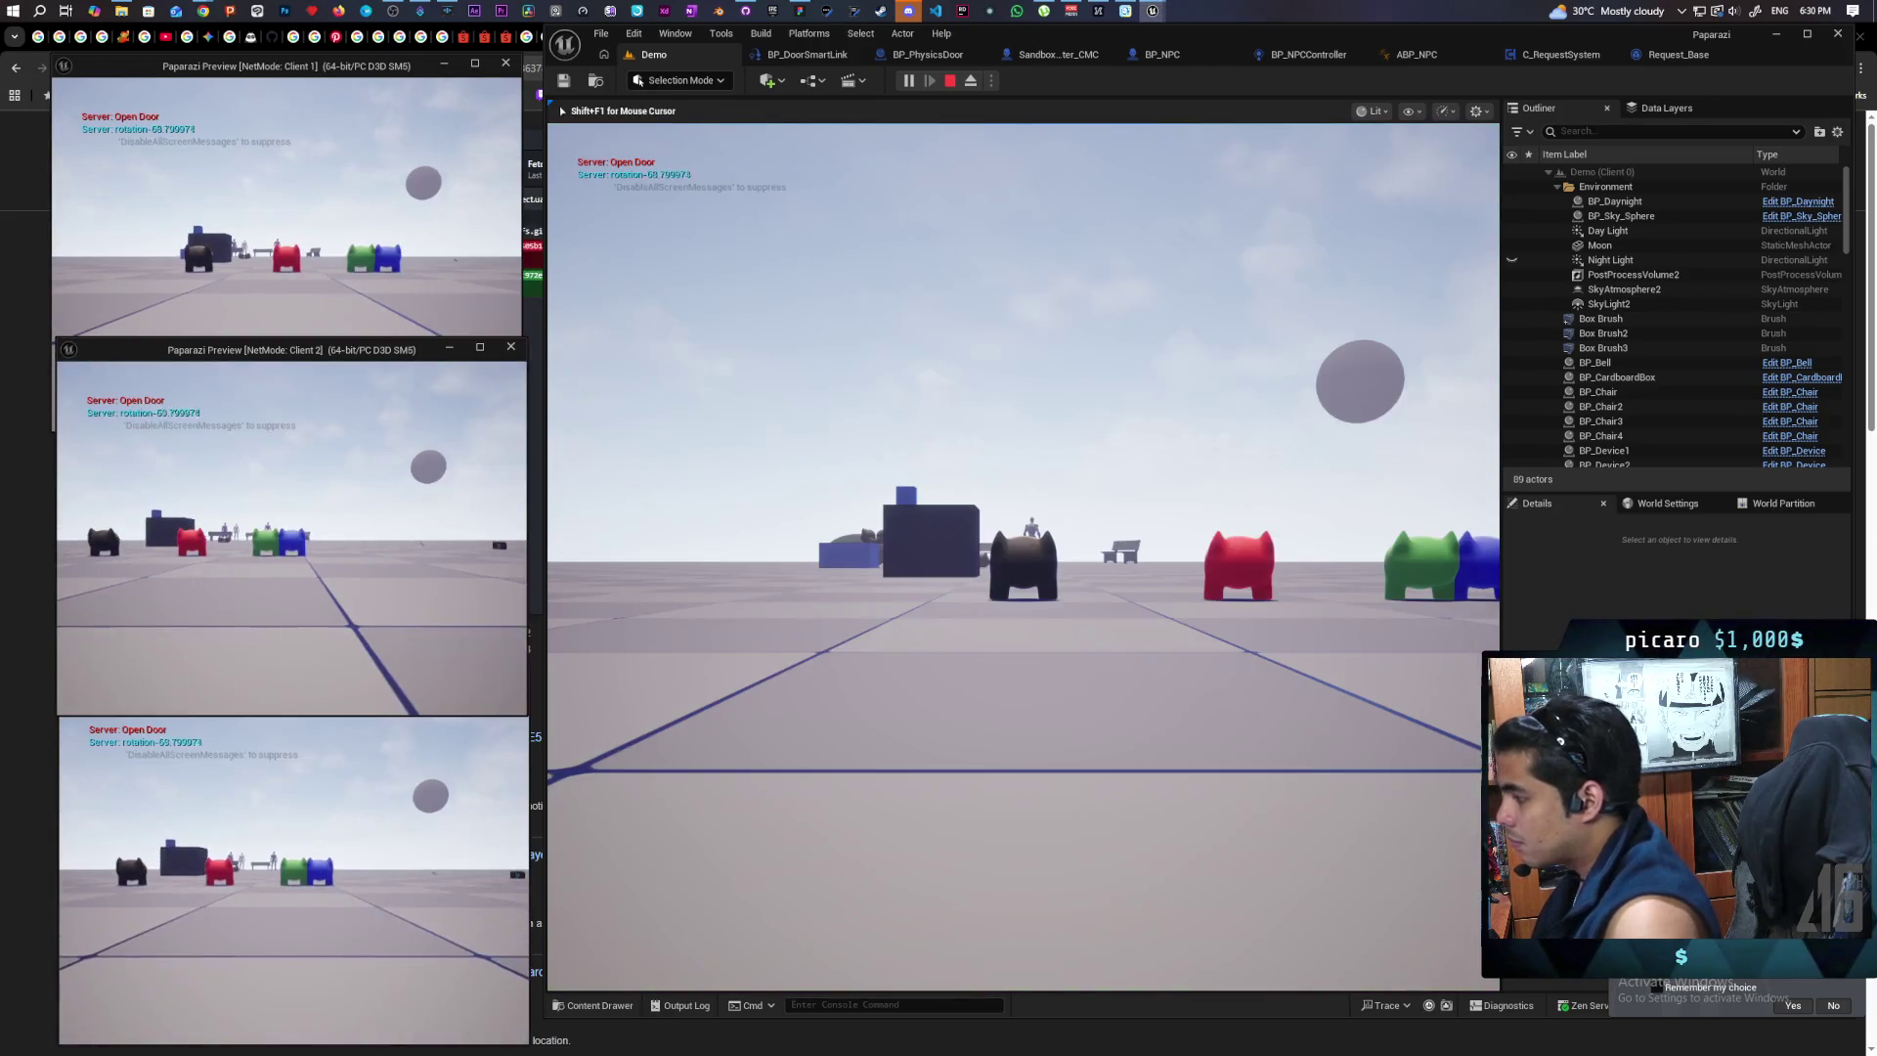
Step: Walk the cat past the bench toward the NPCs to watch them react, then end PIE
key("w")
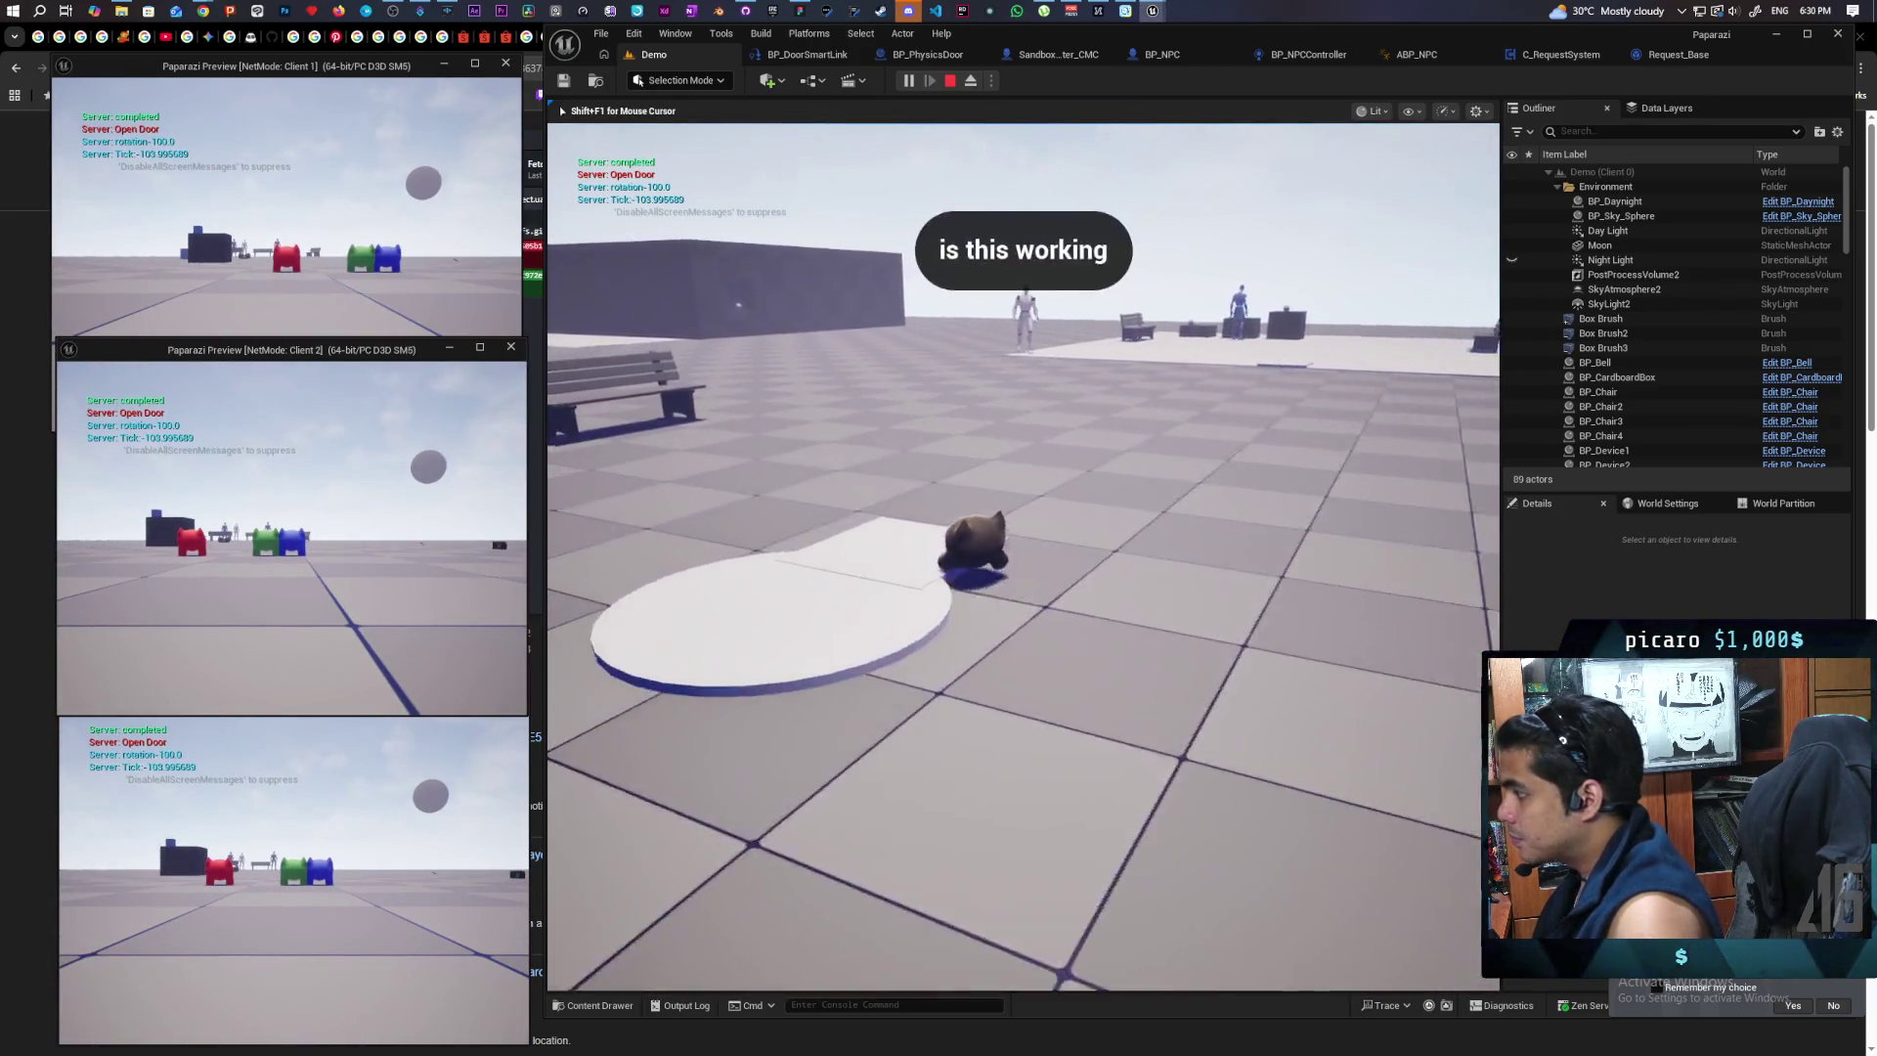
key("w")
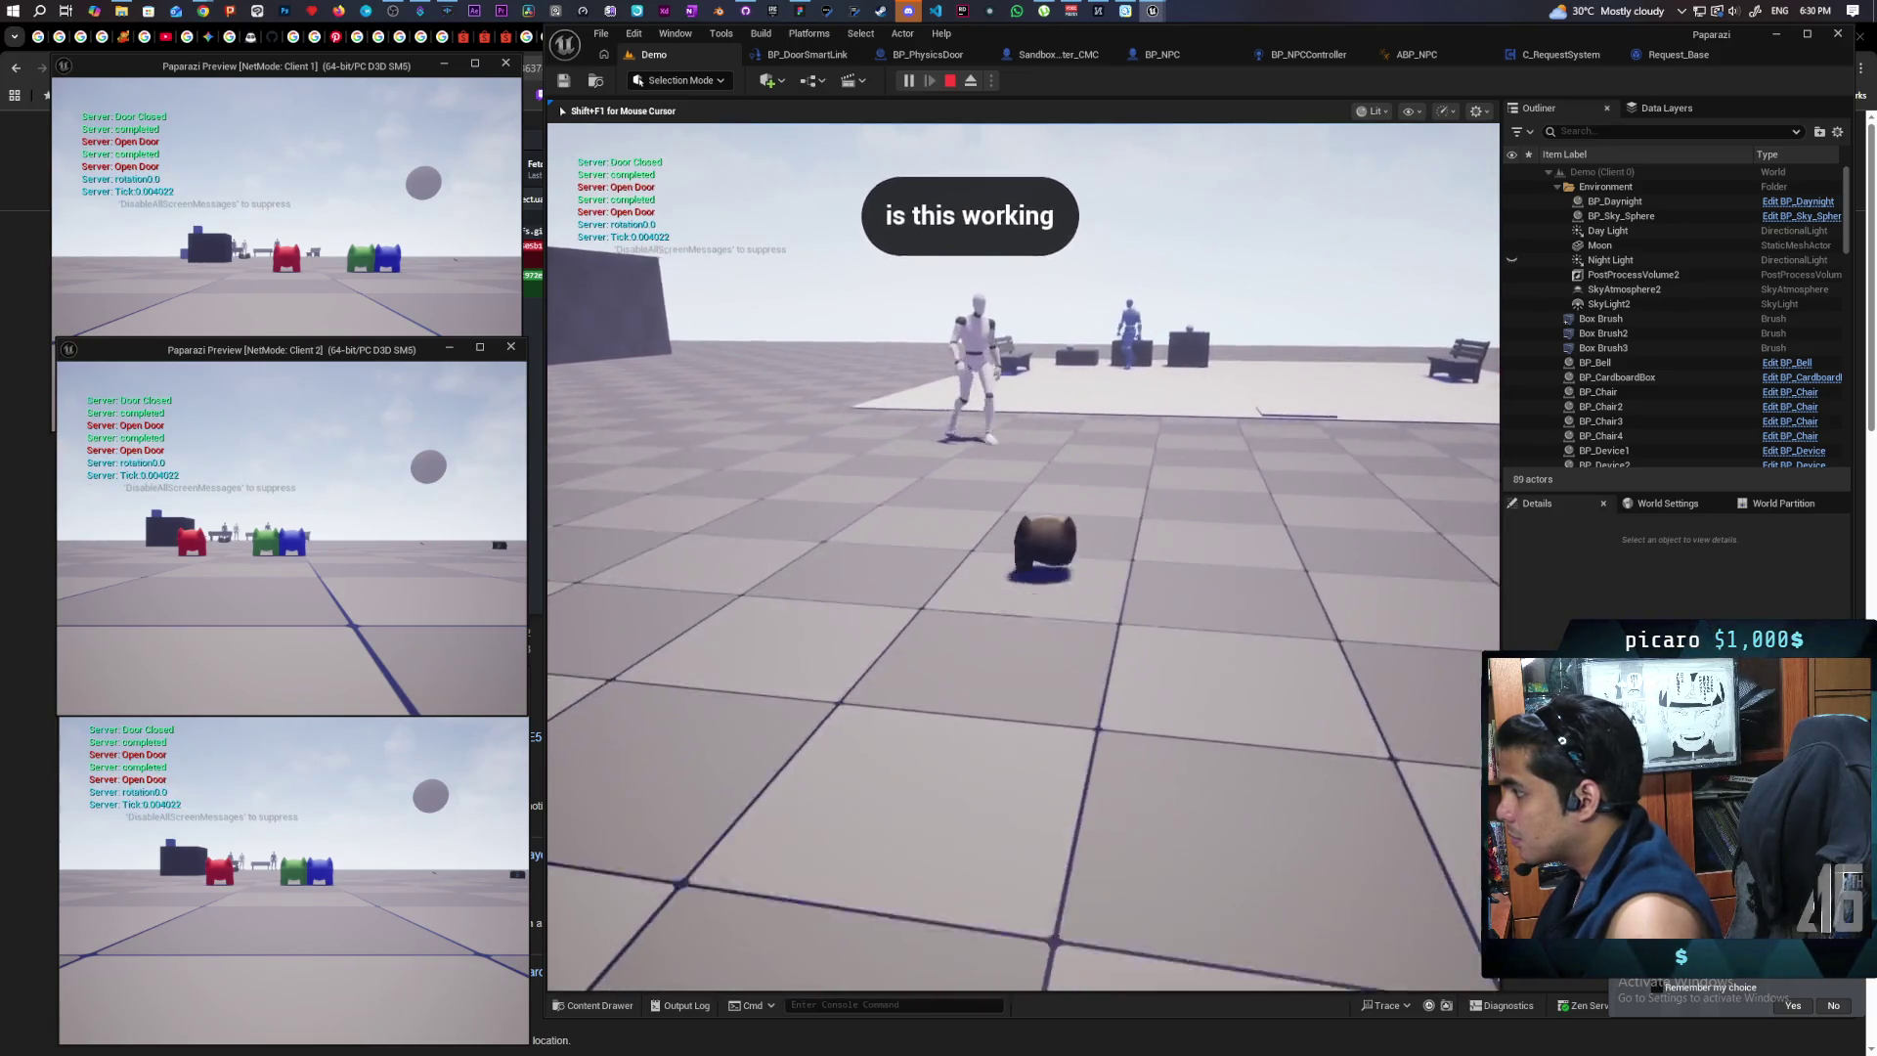
key("w")
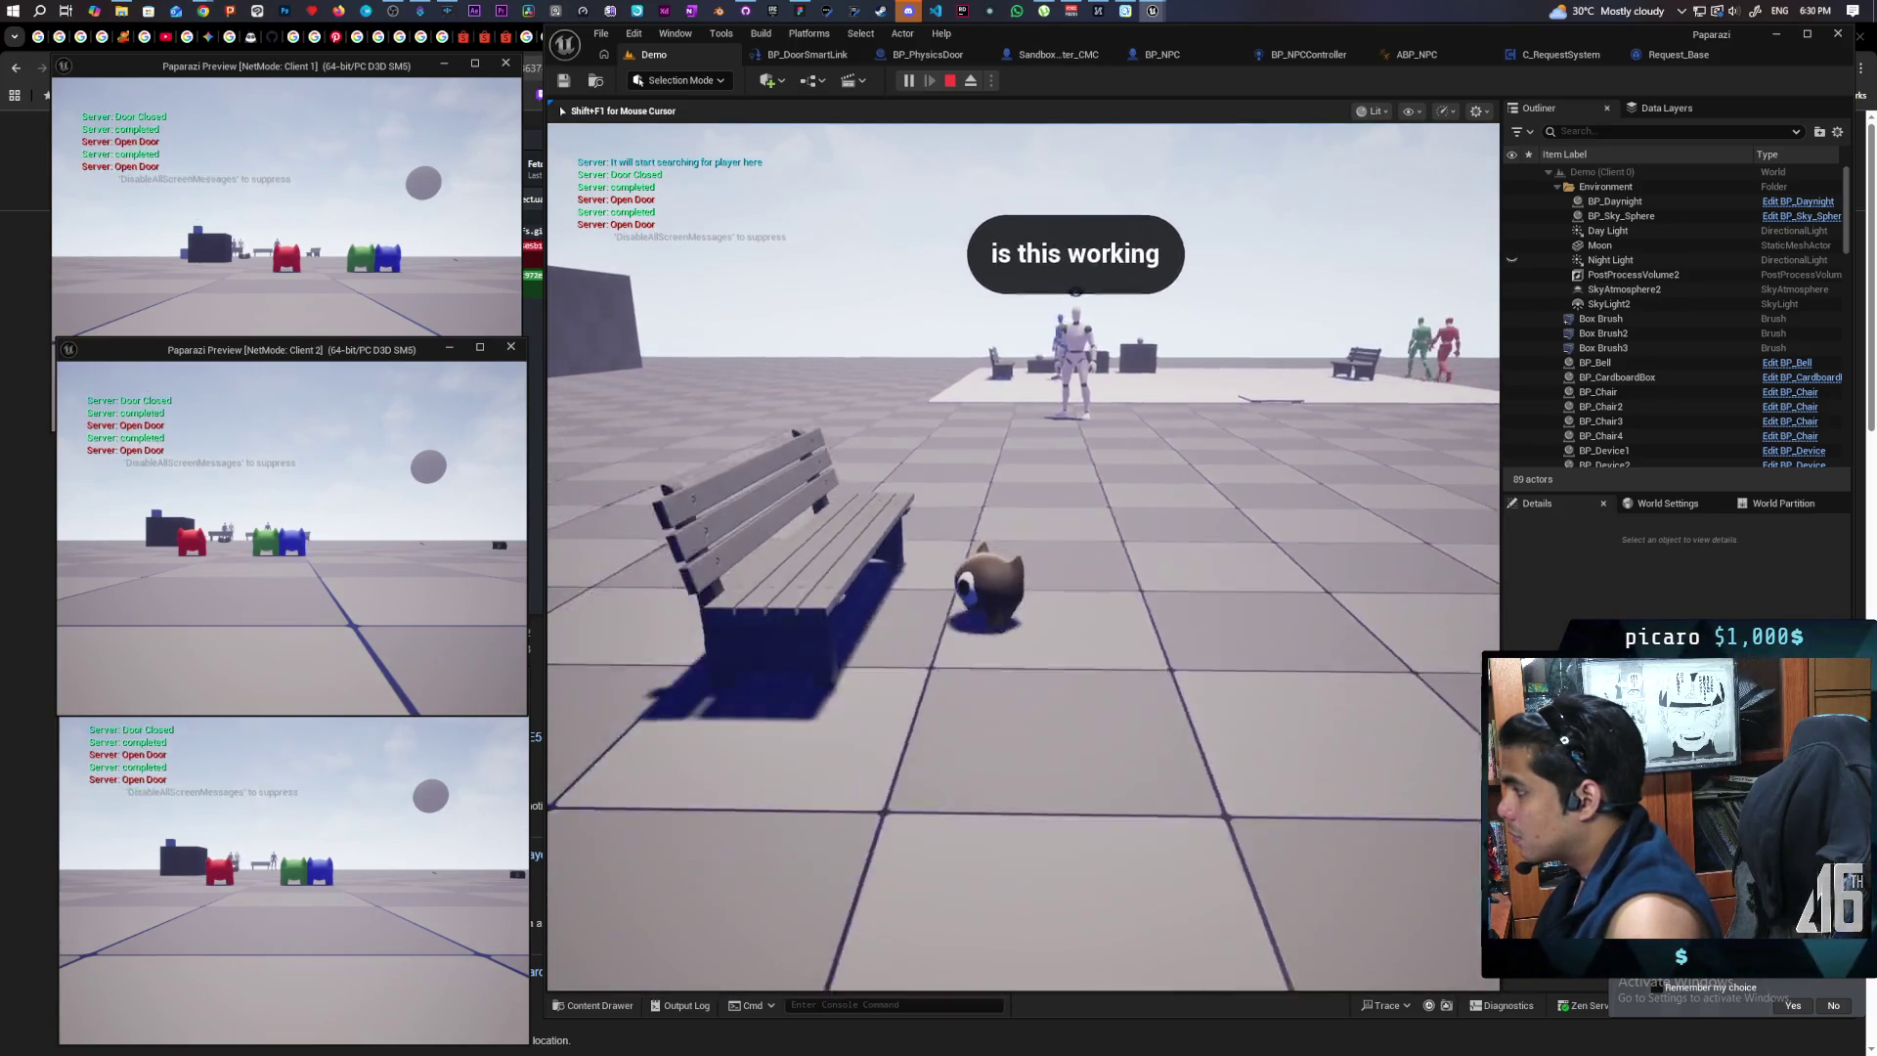
key("w")
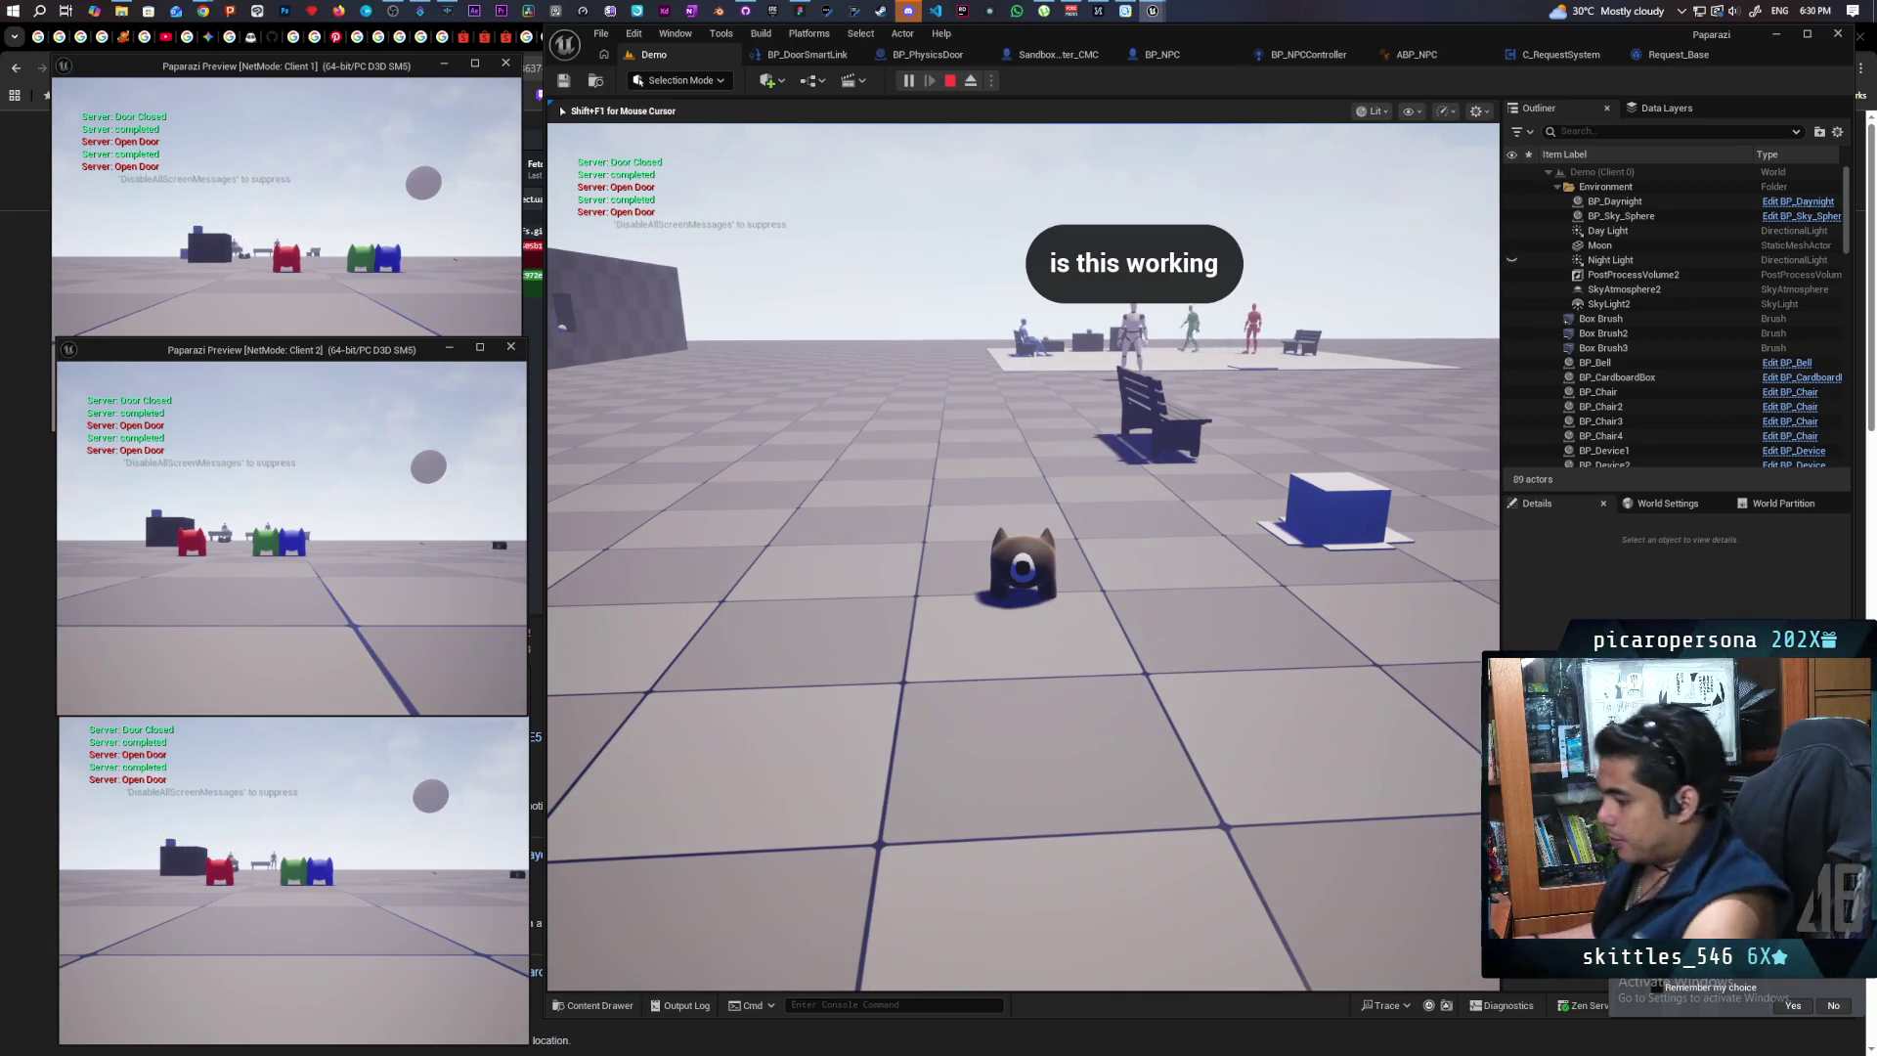
key("Escape")
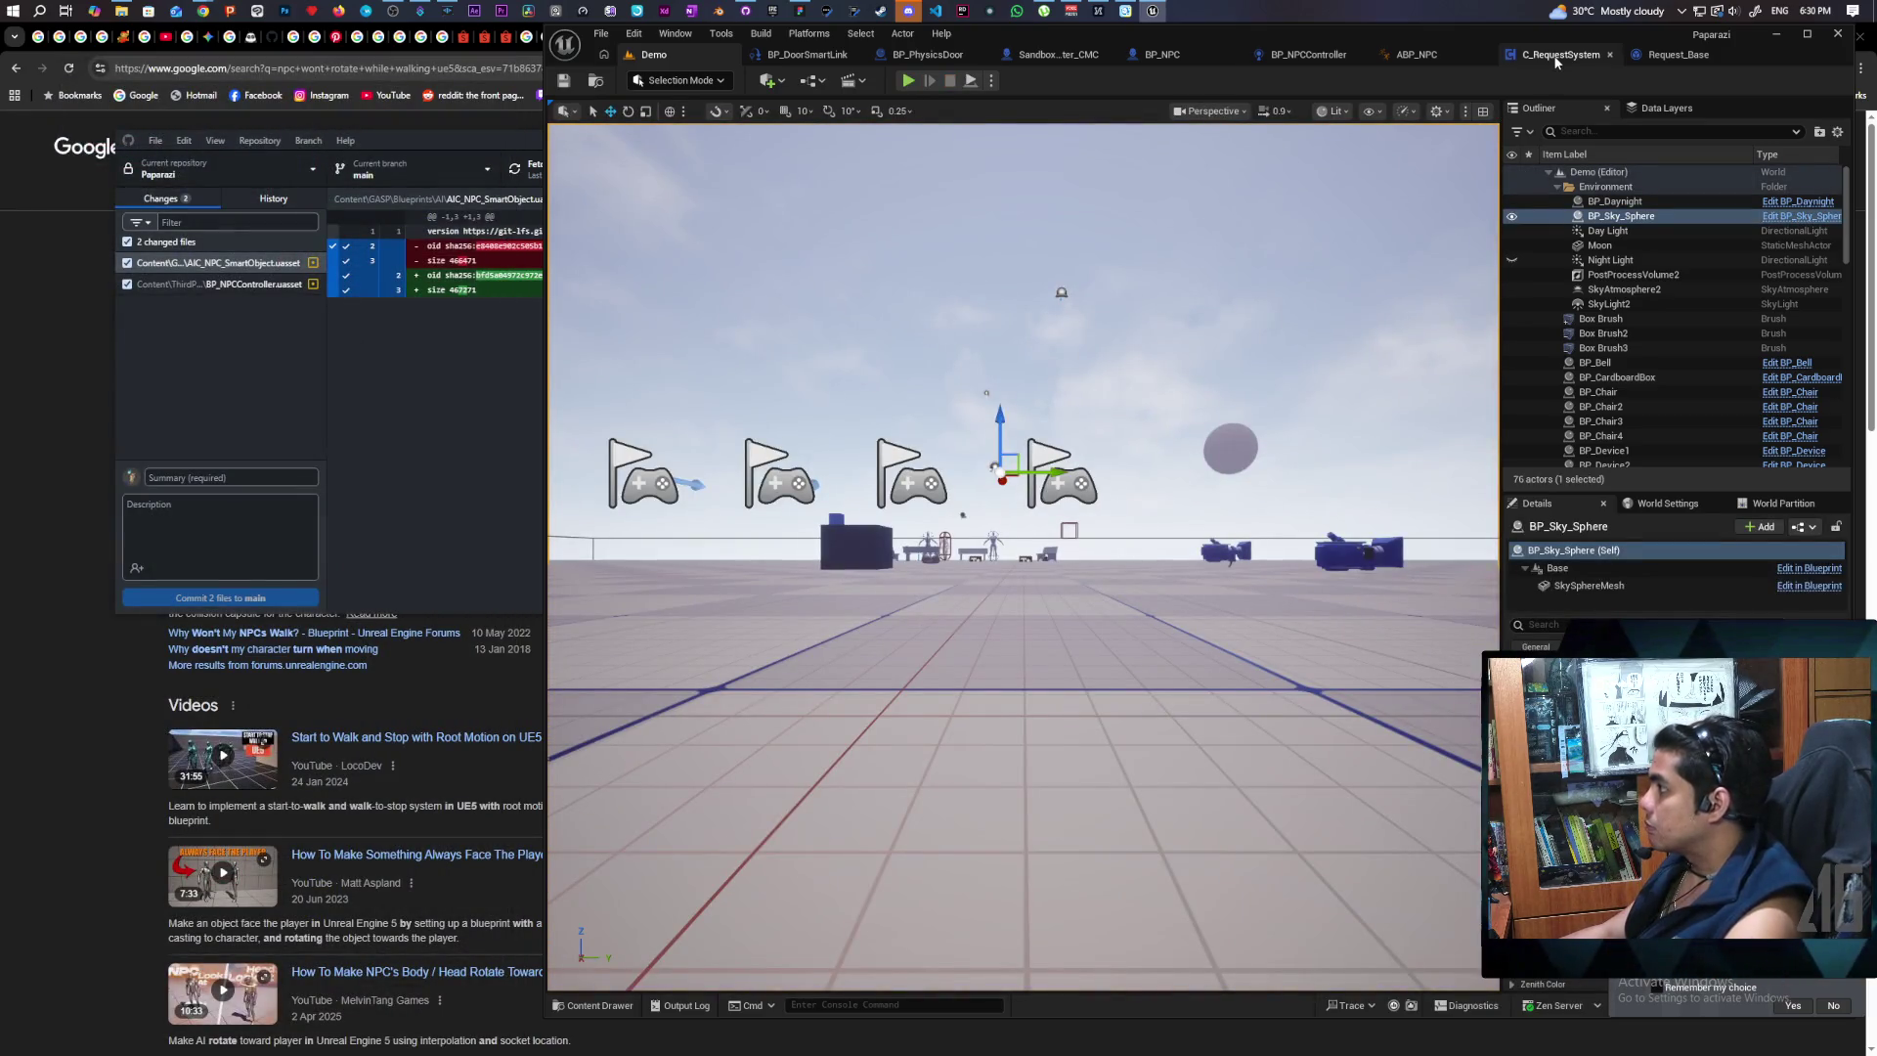
Step: Look over the C_RequestSystem blueprint graph
left_click(1557, 56)
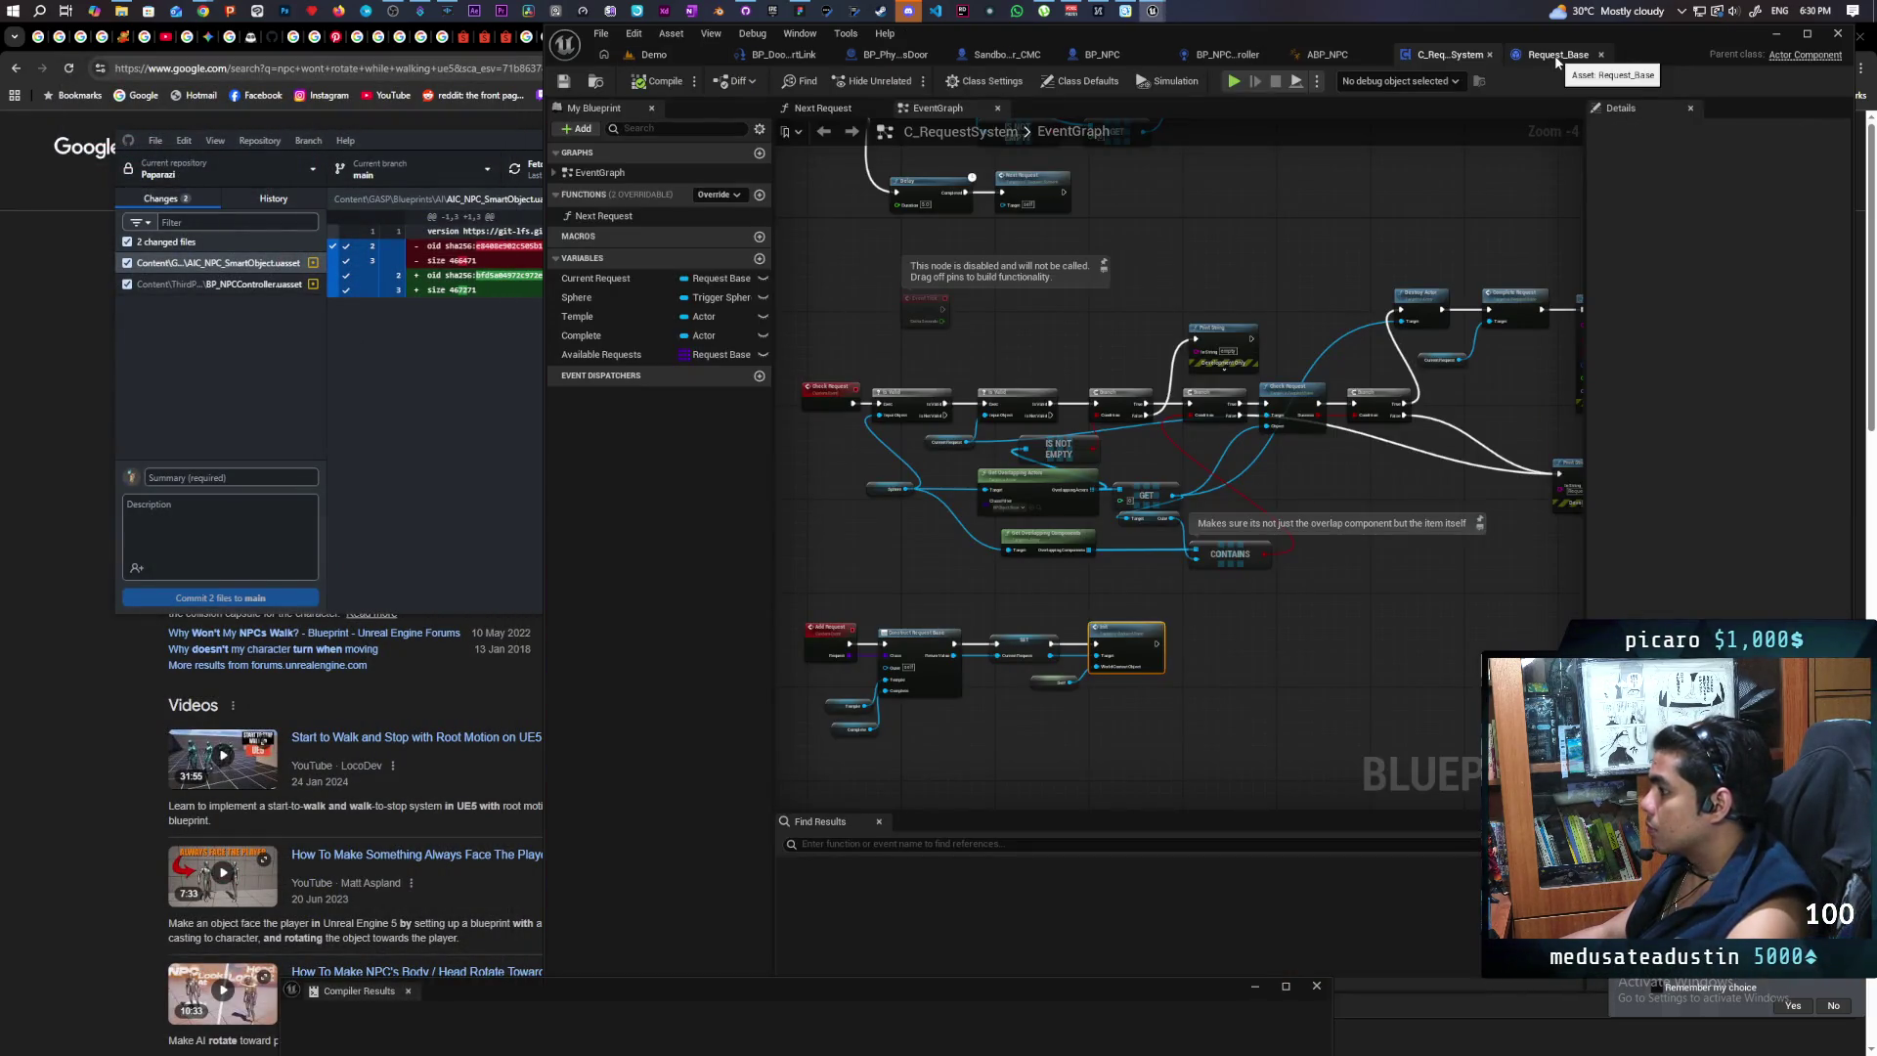
scroll(1277, 297, "down", 2)
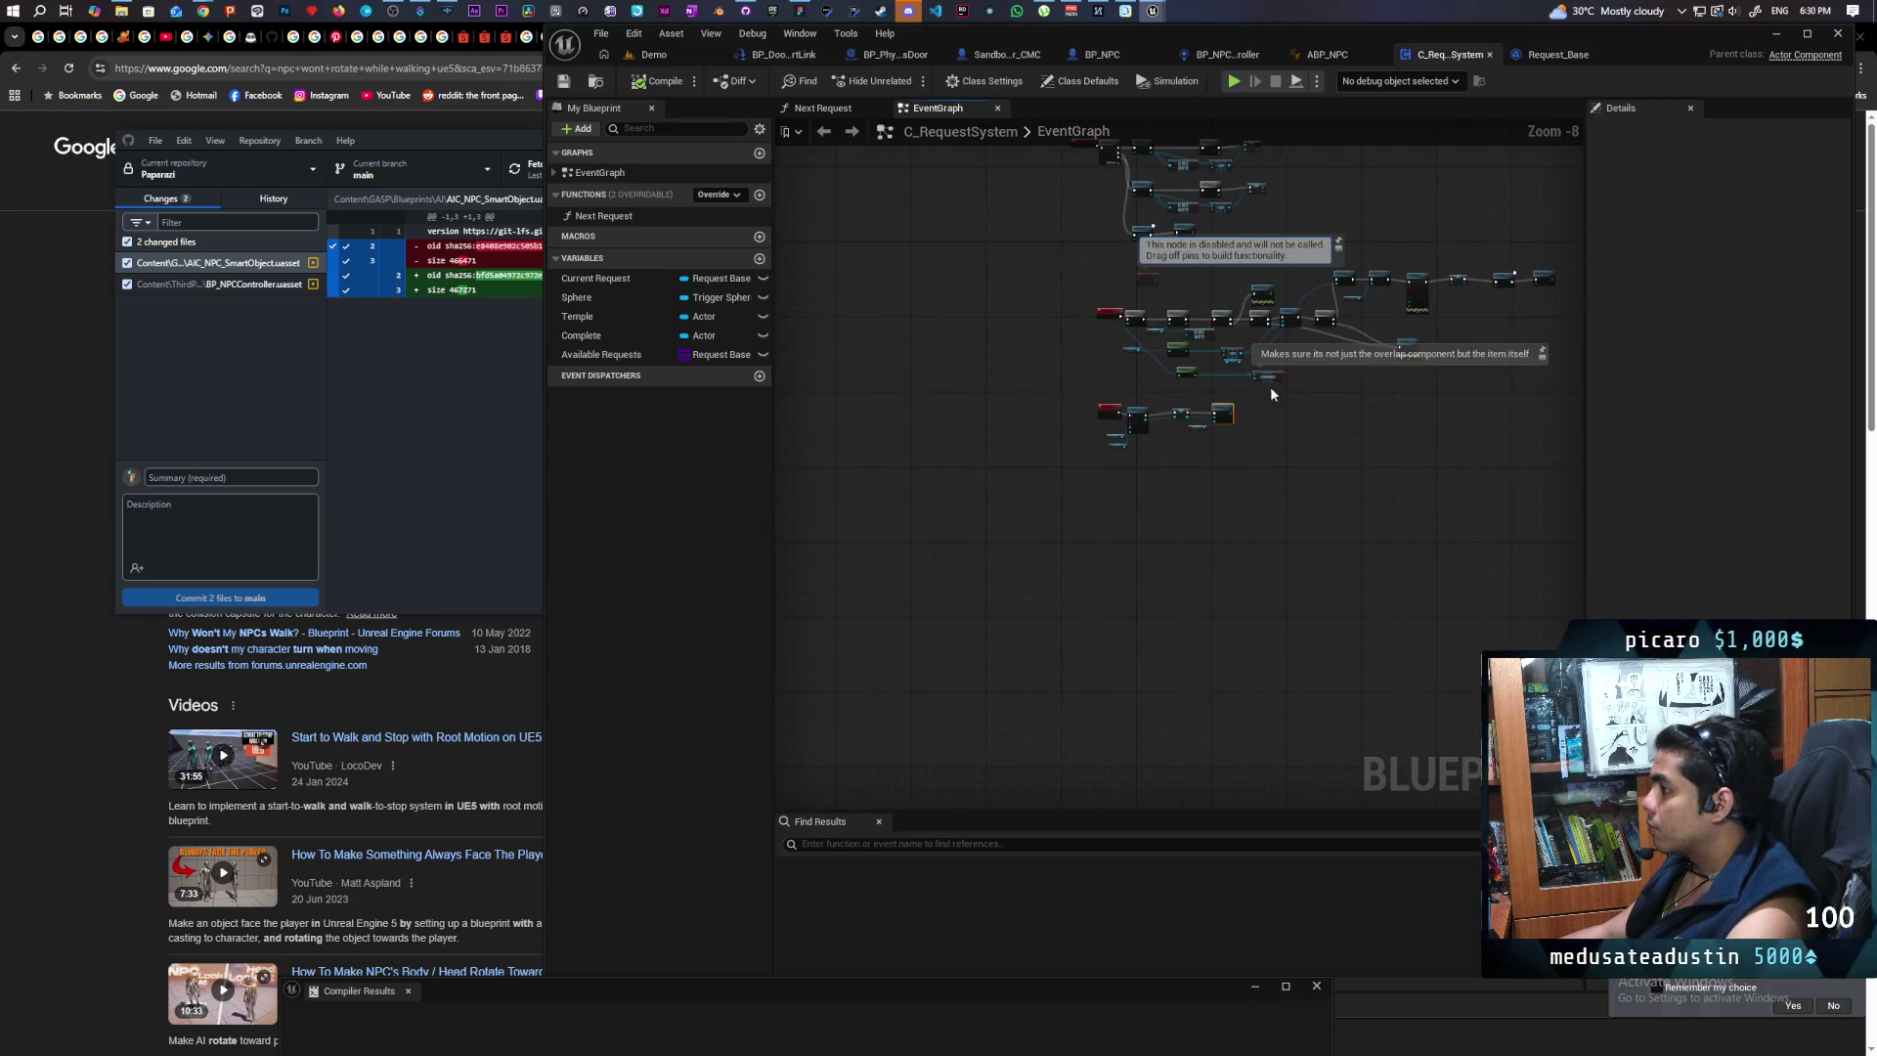
scroll(1307, 579, "down", 2)
Step: Pan BP_NPCController's Perception graph to the AI MoveTo and Give Up region
left_click(1222, 56)
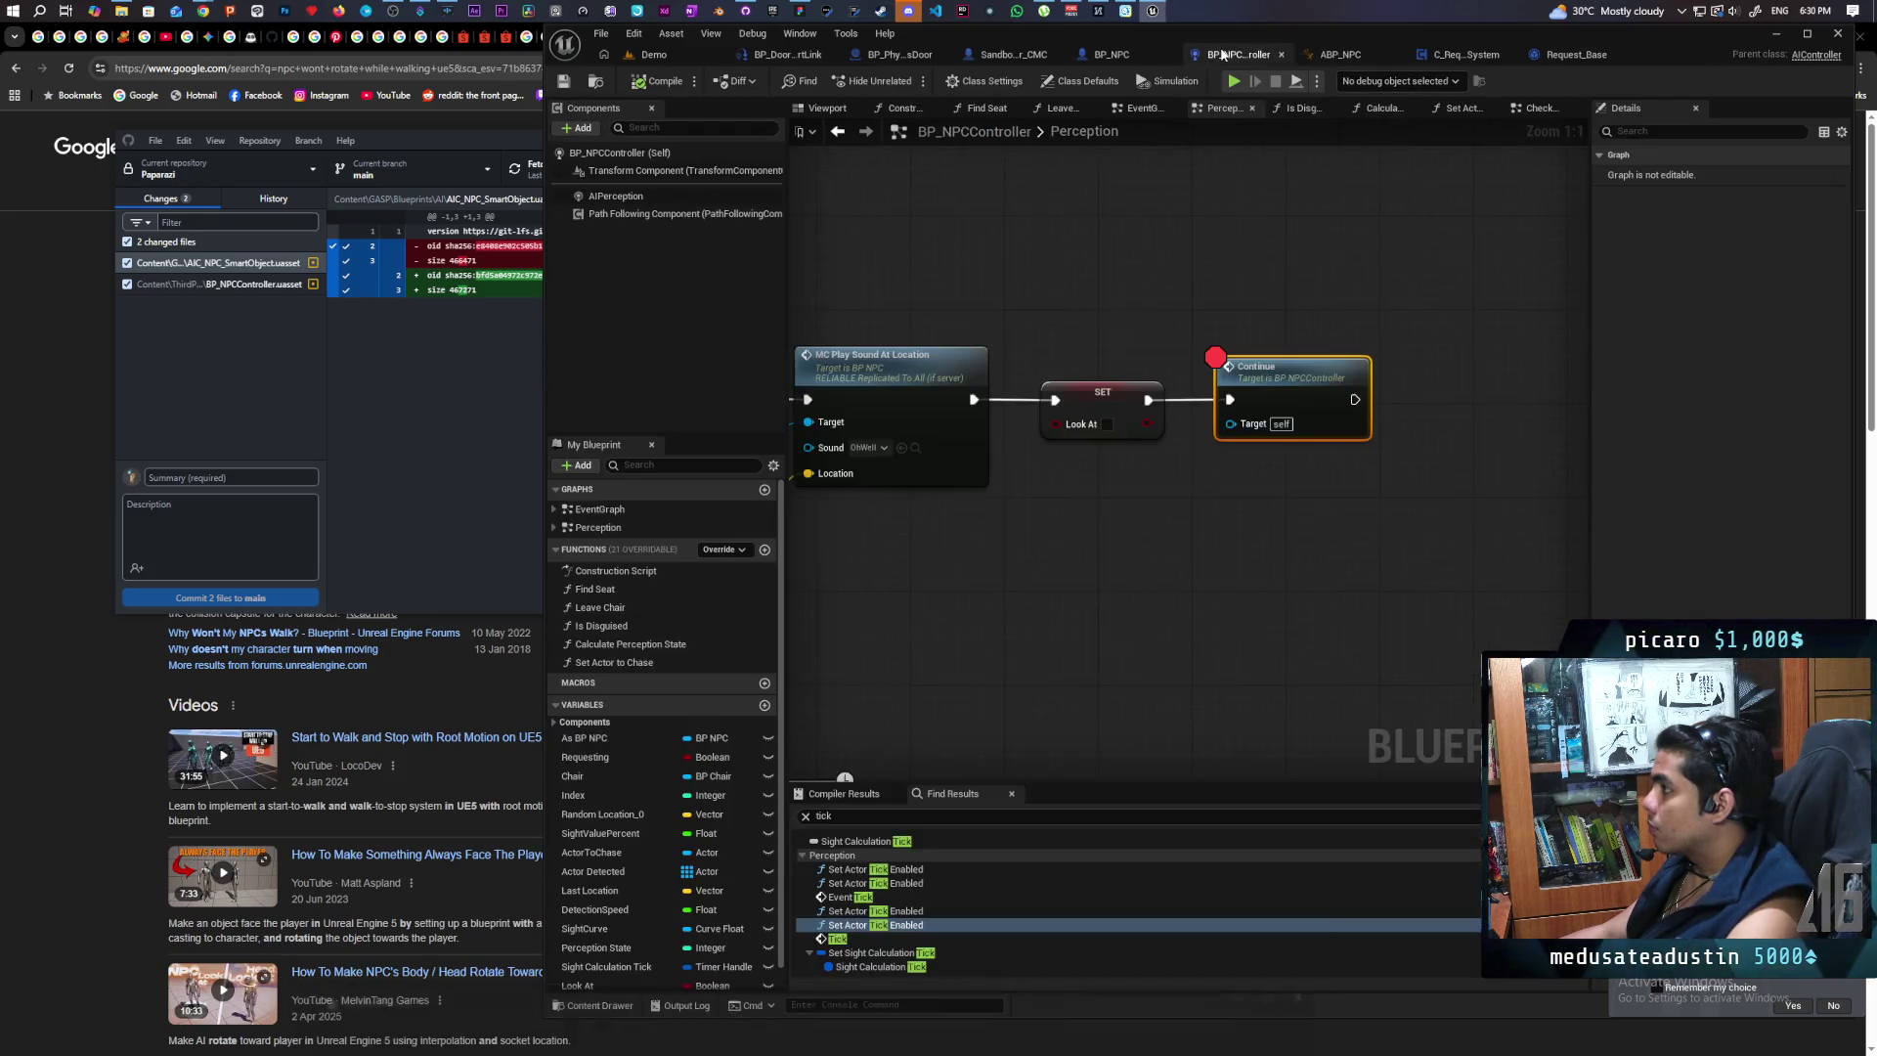
scroll(1173, 411, "down", 5)
scroll(1169, 402, "up", 2)
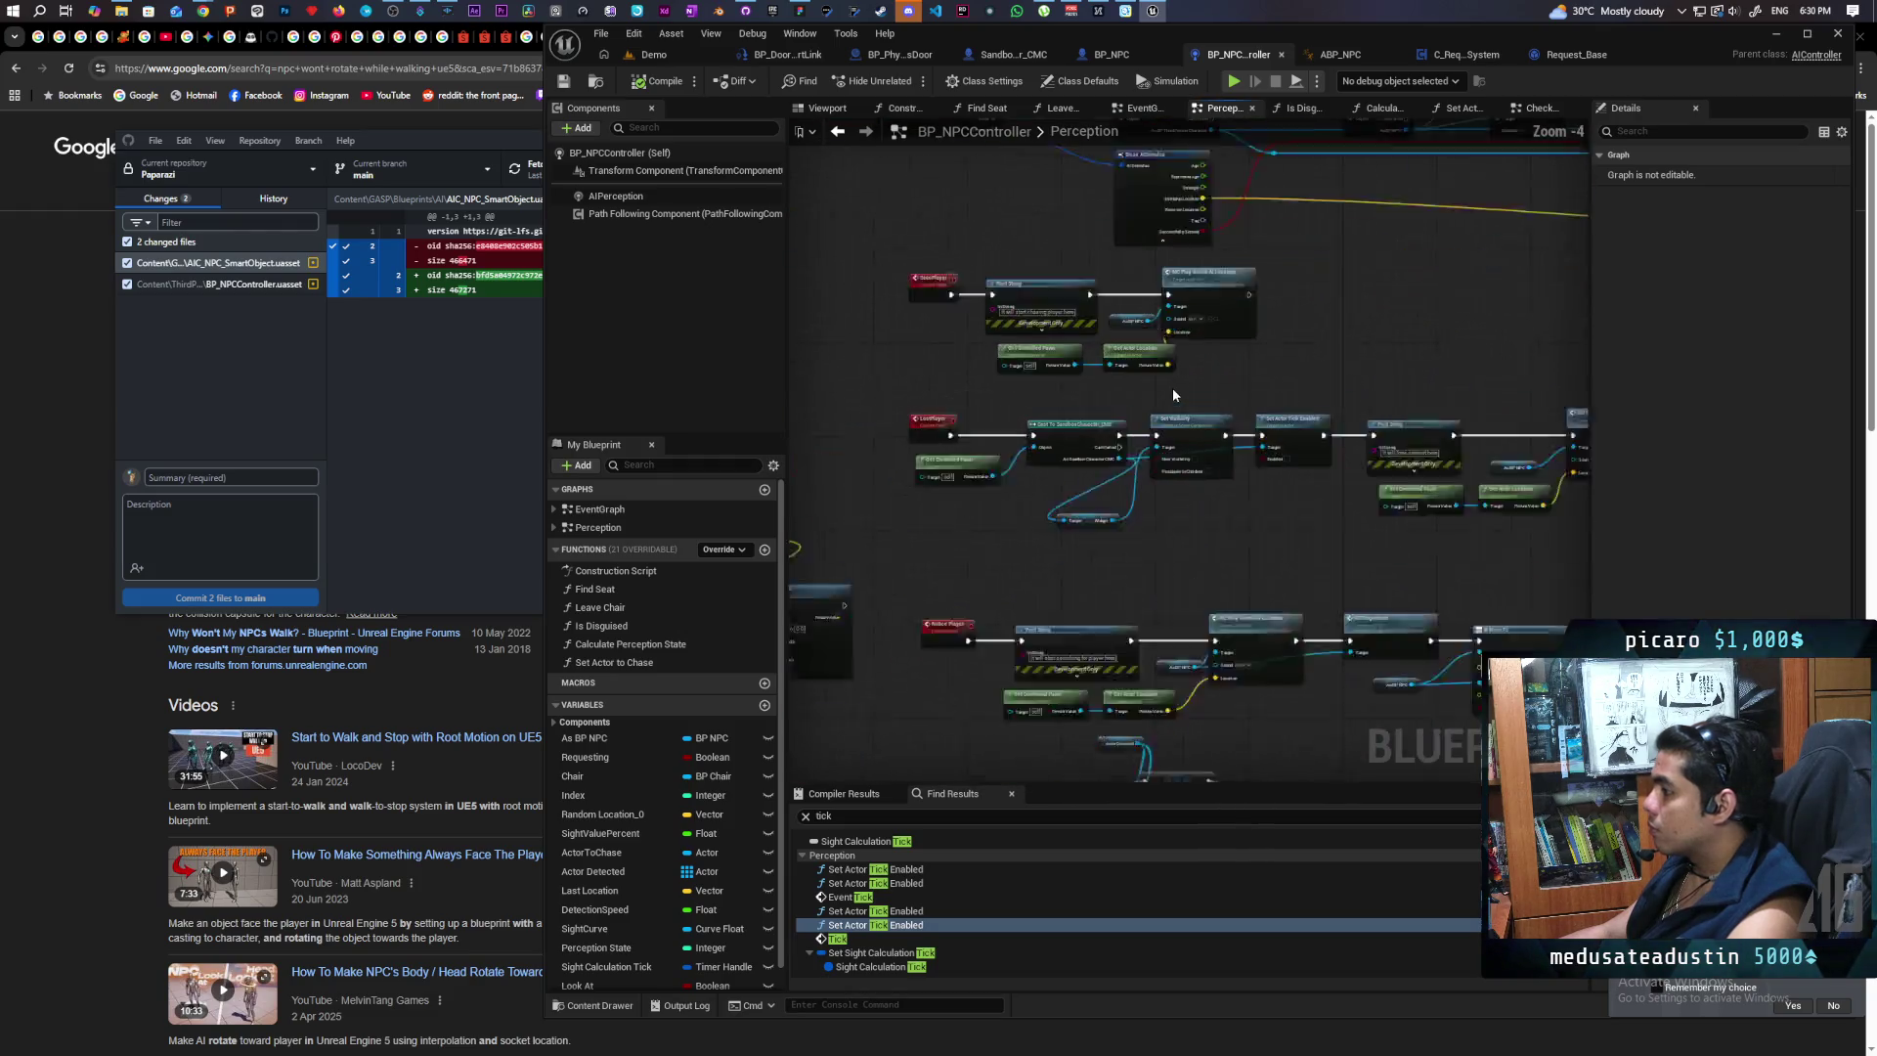
mouse_move(1245, 356)
left_mouse_down()
mouse_move(1001, 323)
mouse_move(1380, 276)
left_mouse_up()
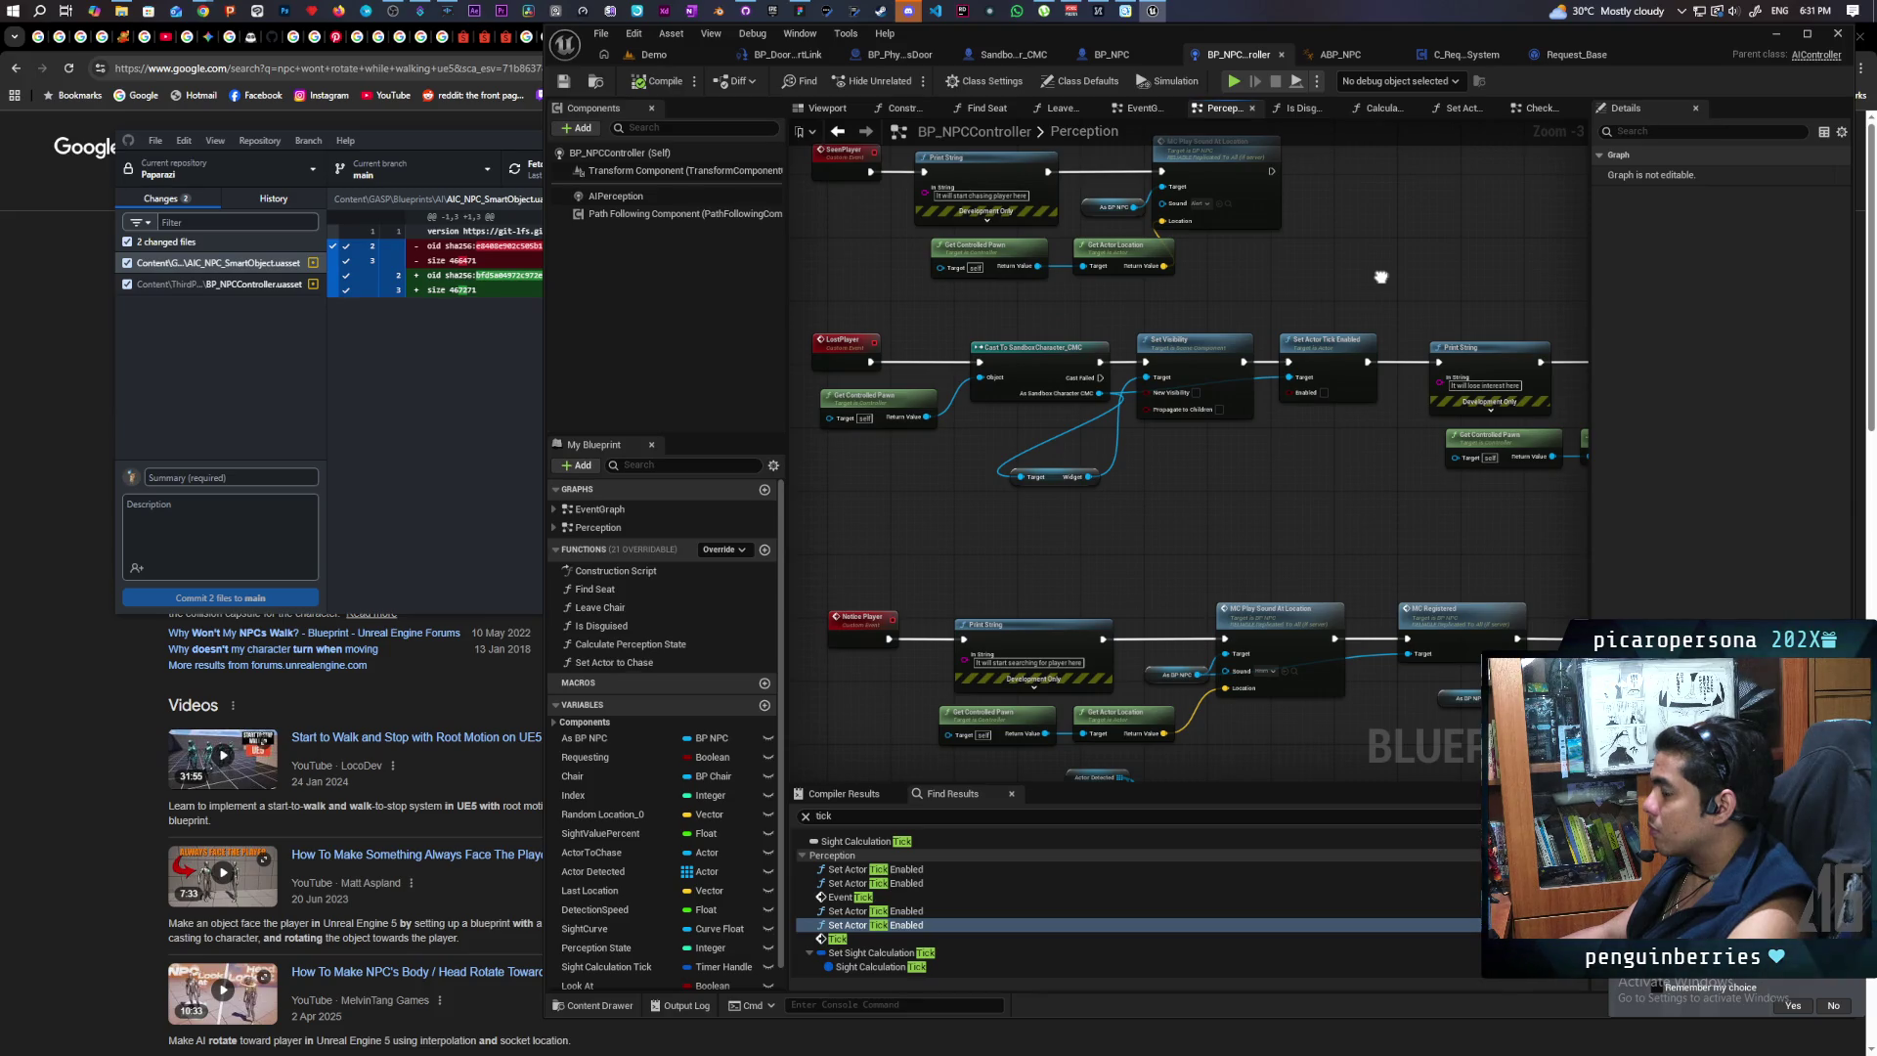
scroll(1436, 322, "down", 4)
scroll(1270, 476, "up", 4)
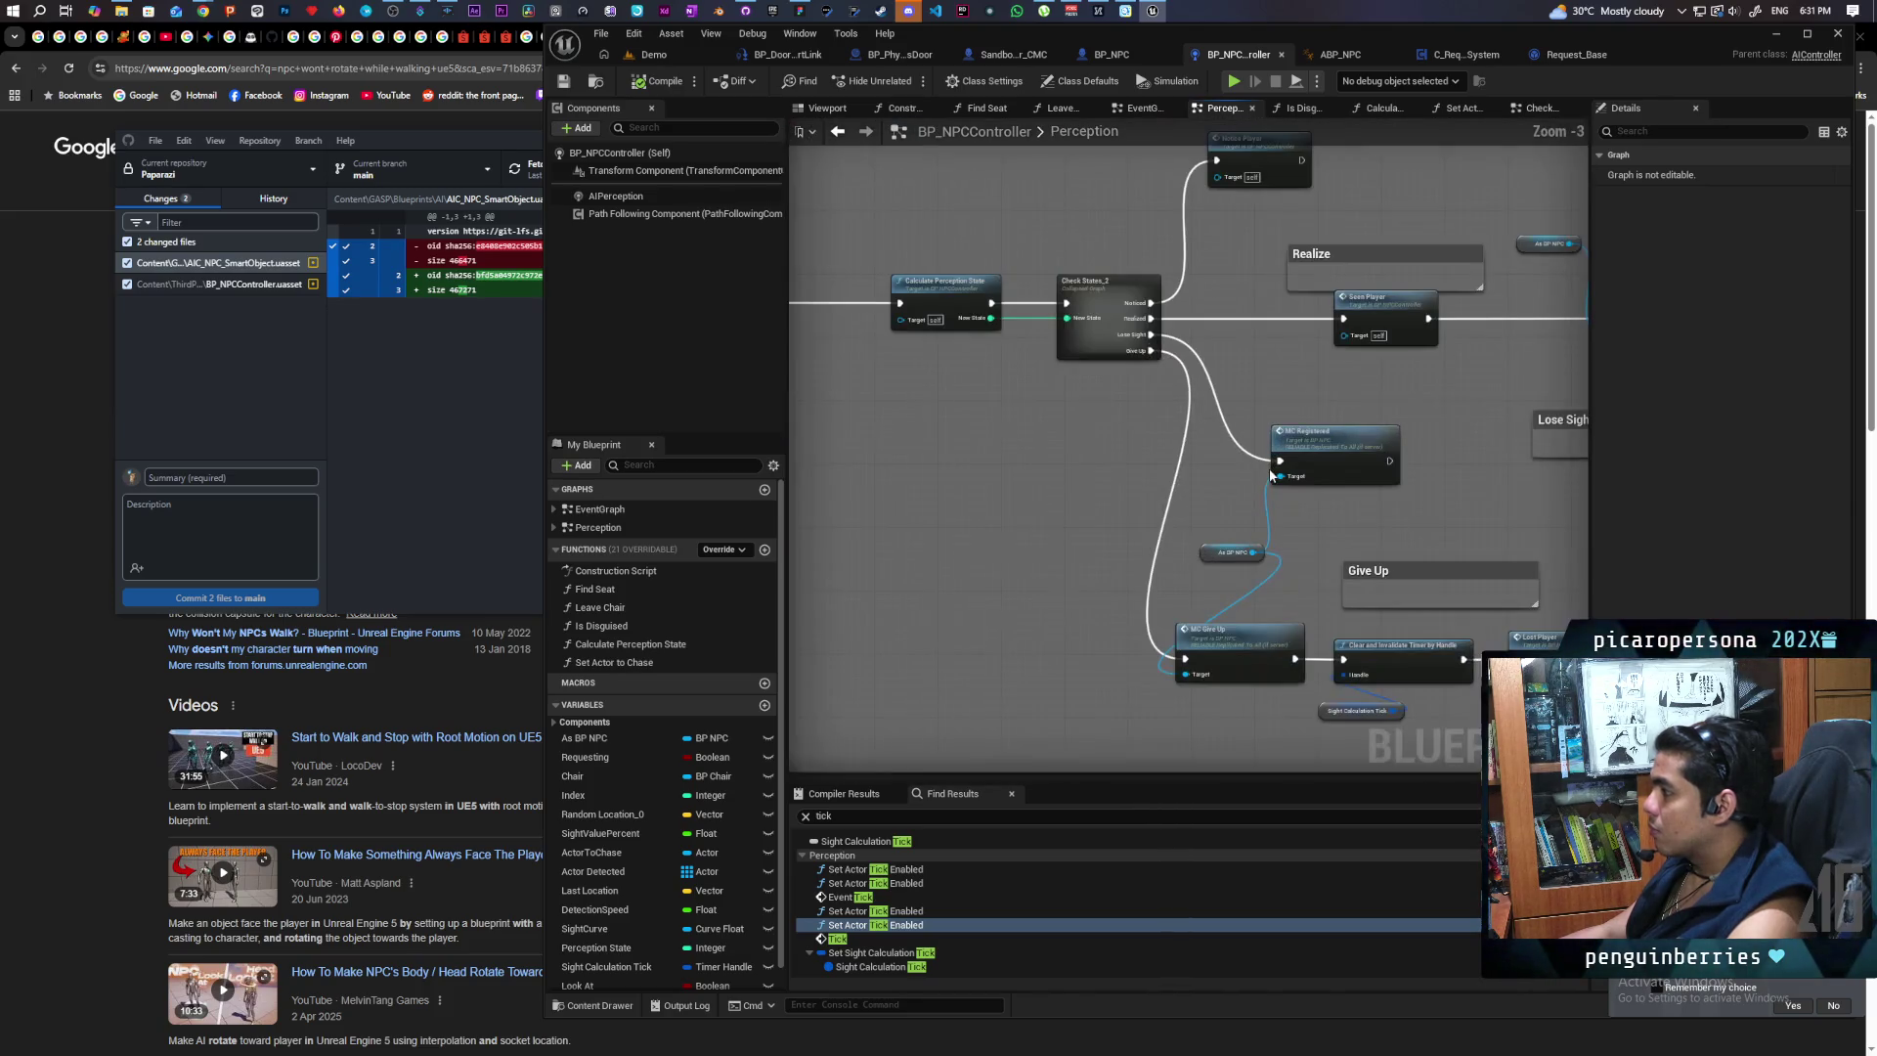
mouse_move(1258, 587)
left_mouse_down()
mouse_move(1115, 548)
mouse_move(1164, 554)
mouse_move(1374, 683)
mouse_move(1447, 625)
mouse_move(1300, 655)
mouse_move(1073, 525)
mouse_move(964, 519)
mouse_move(1389, 505)
left_mouse_up()
scroll(1389, 508, "up", 2)
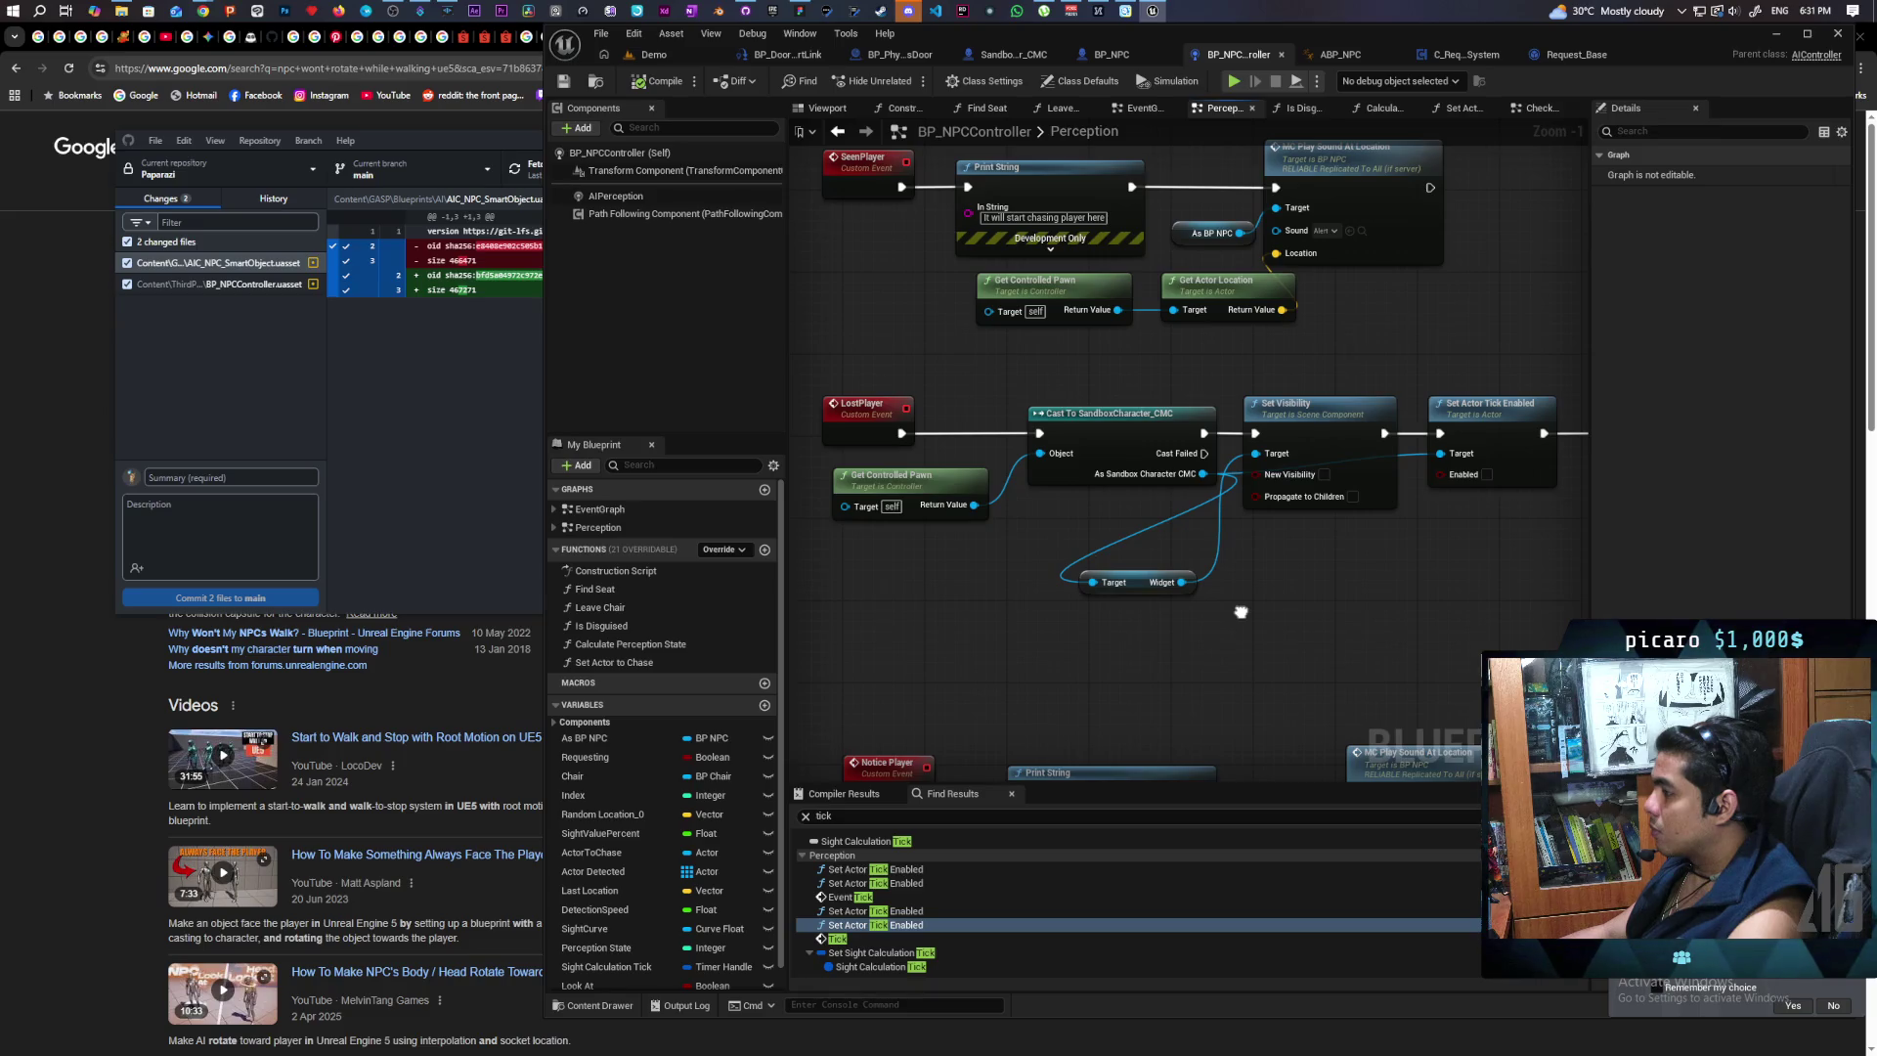
Step: Add an As BP NPC getter with its Detection Widget reference near LostPlayer
left_click_drag(1241, 612, 1264, 653)
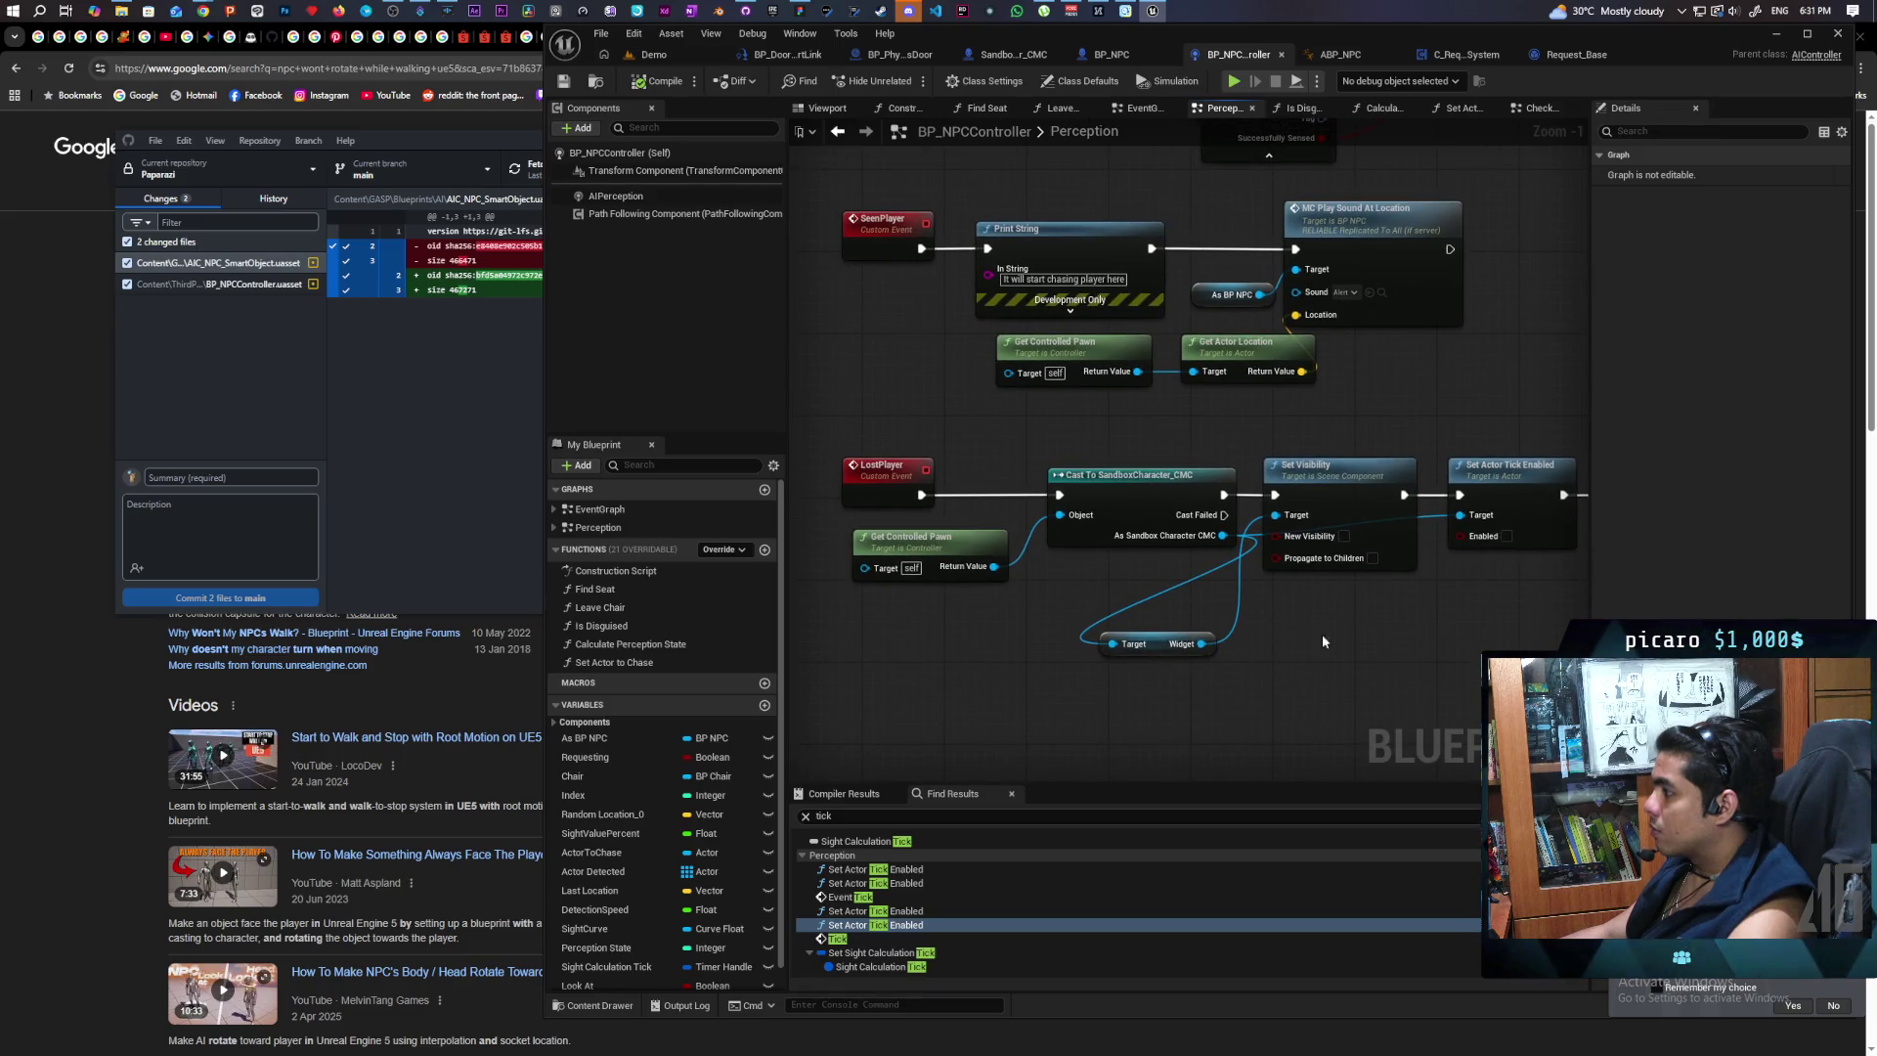
left_click_drag(1385, 630, 1232, 618)
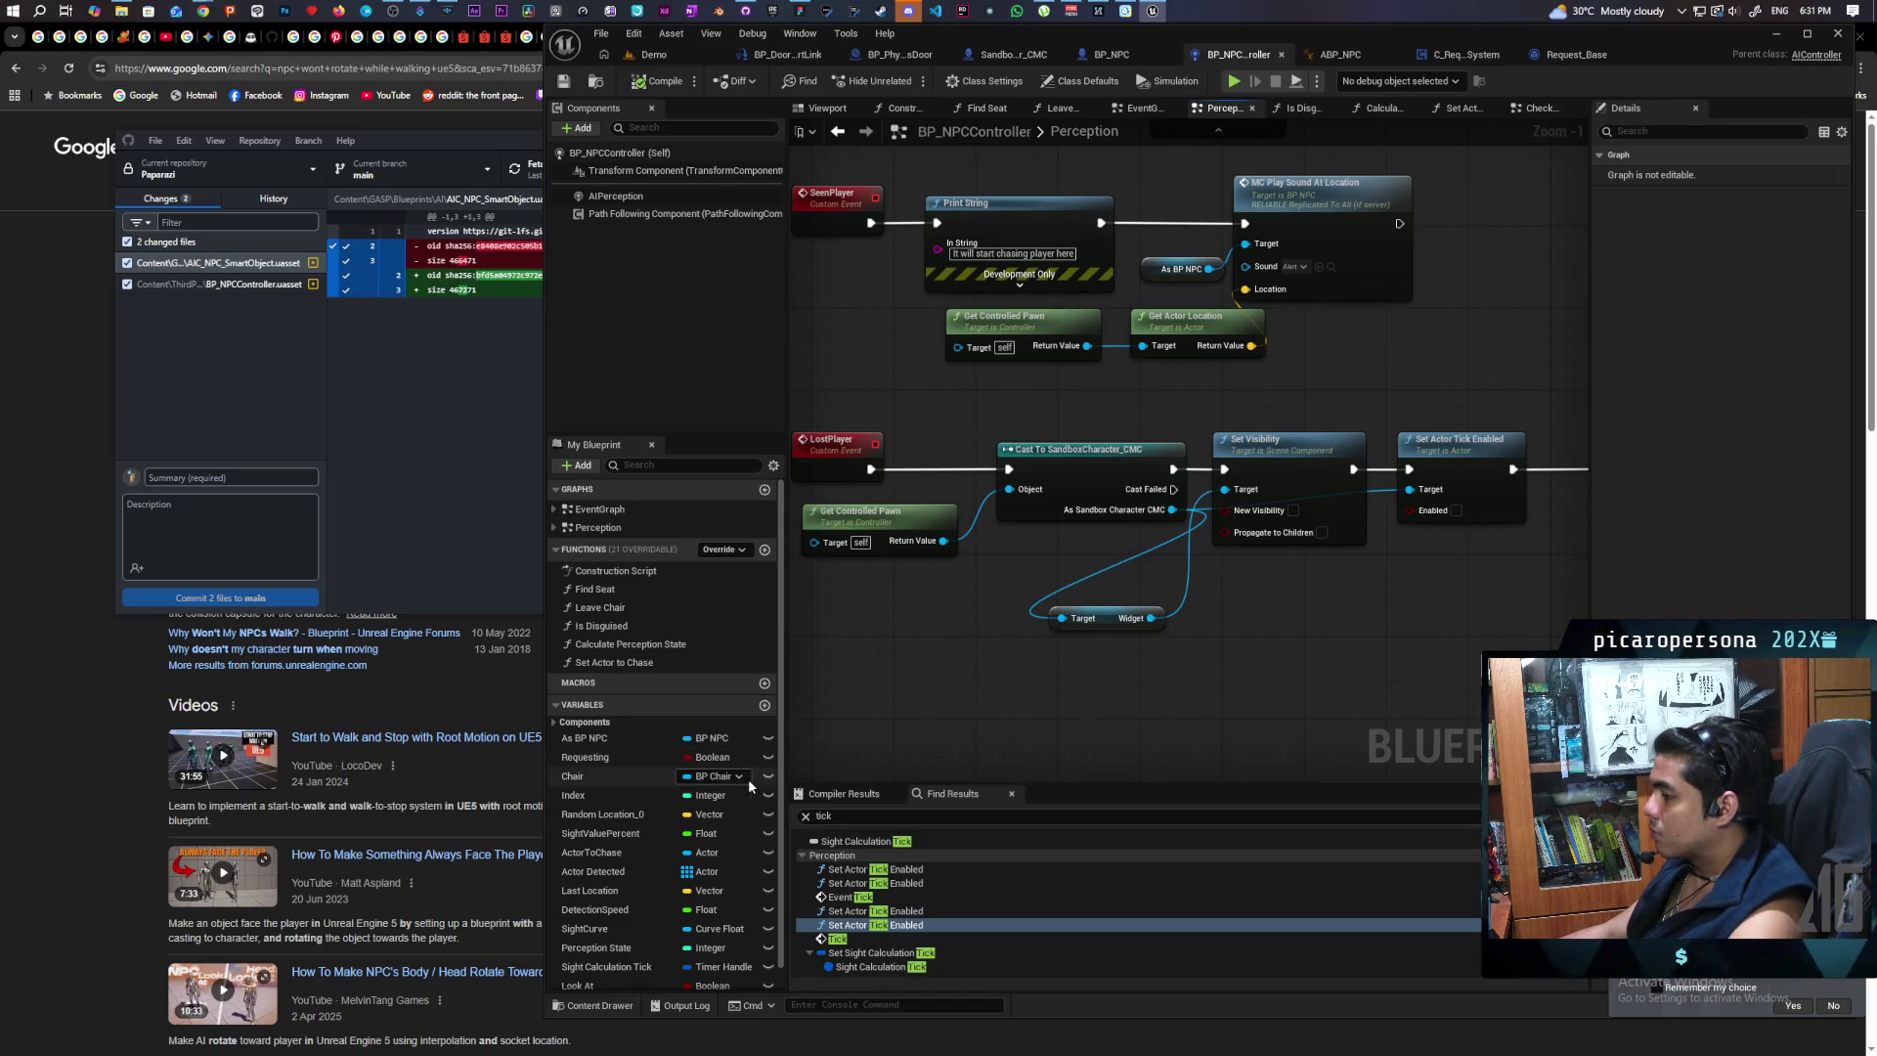
mouse_move(593, 740)
left_mouse_down()
mouse_move(1055, 685)
mouse_move(973, 661)
left_mouse_up()
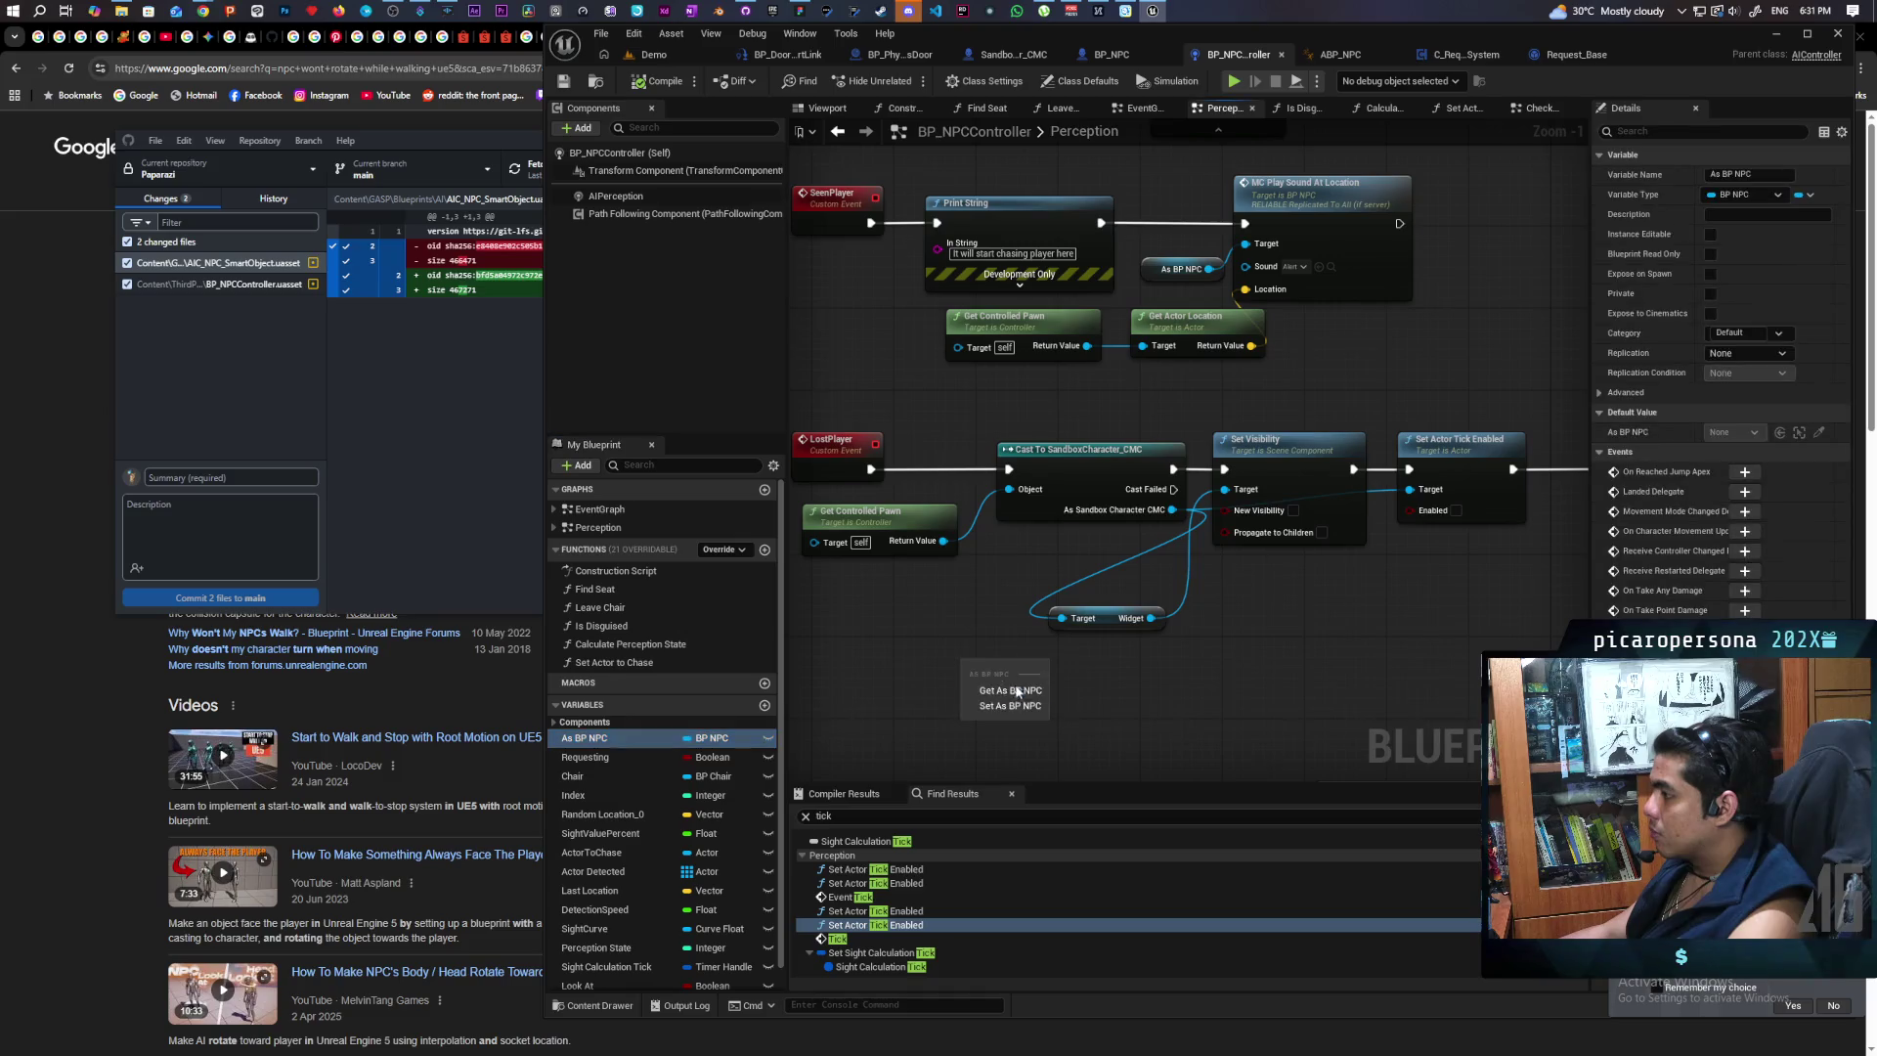
left_click(1027, 696)
left_click_drag(1119, 673, 1119, 672)
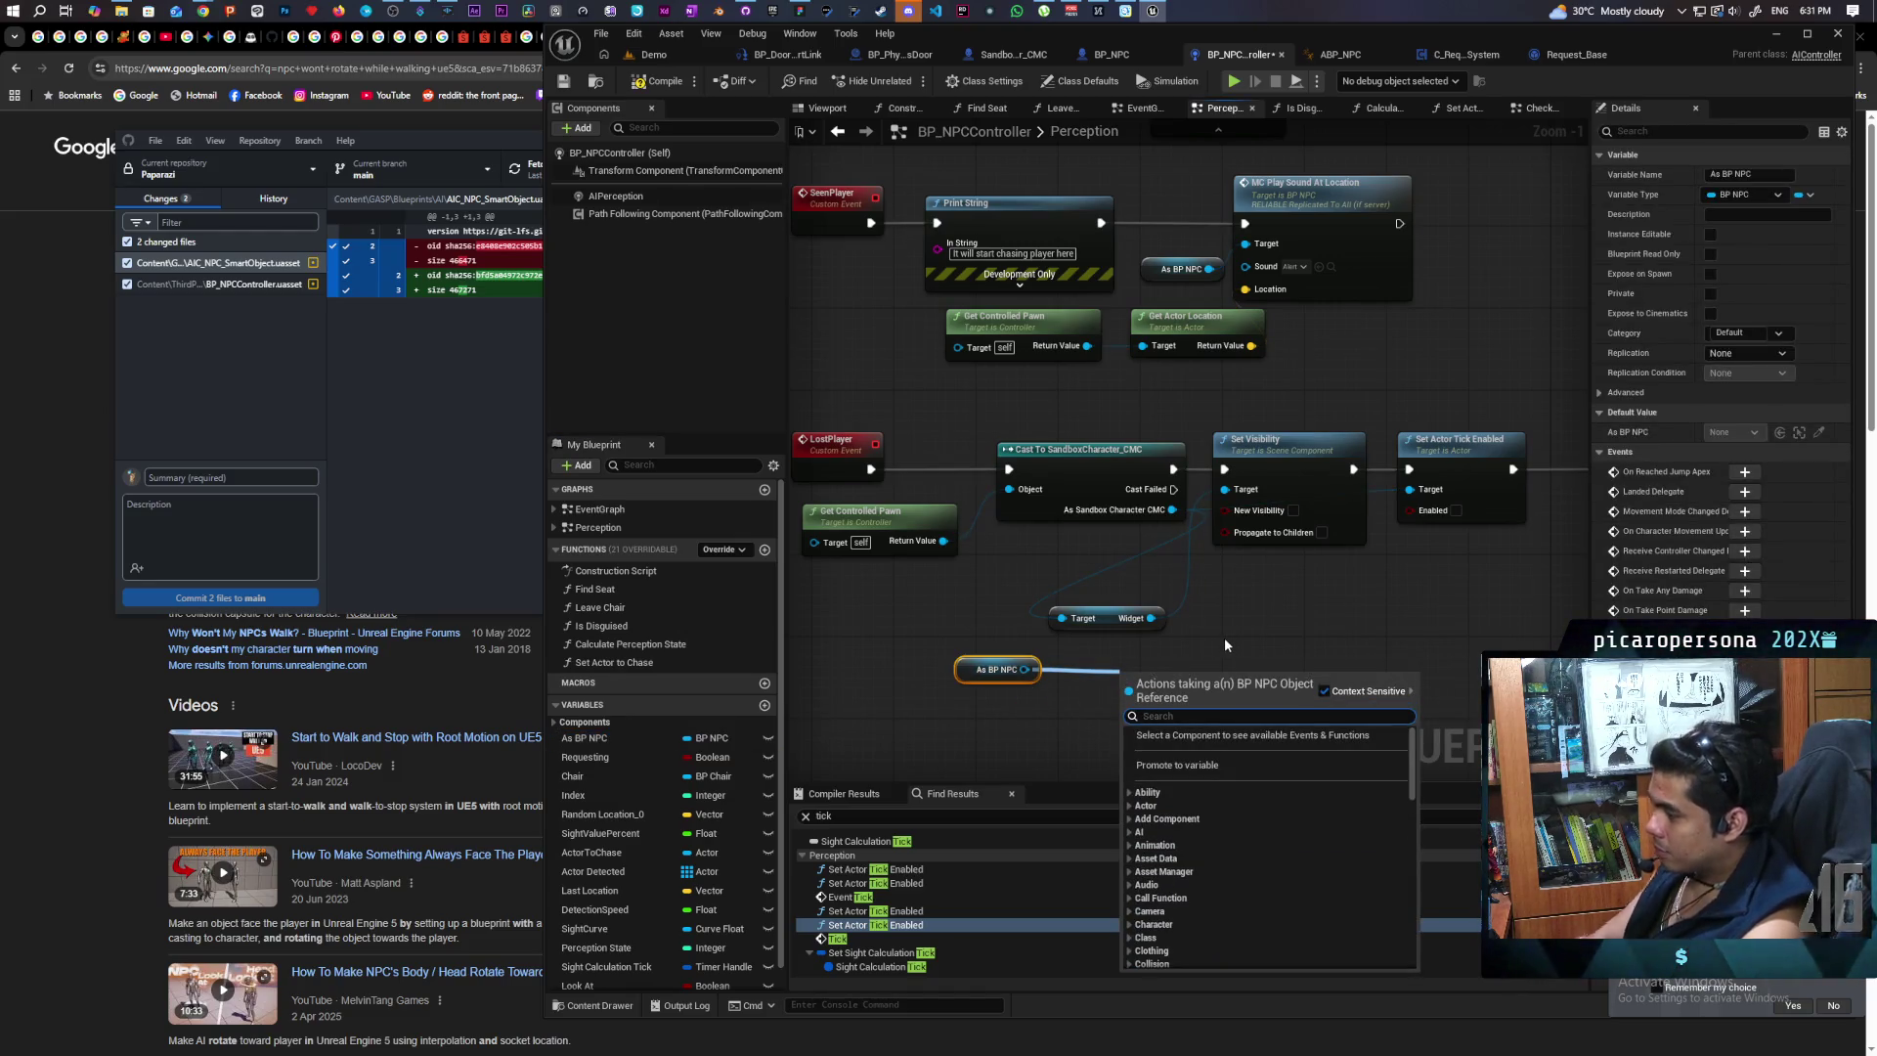
type("get widge")
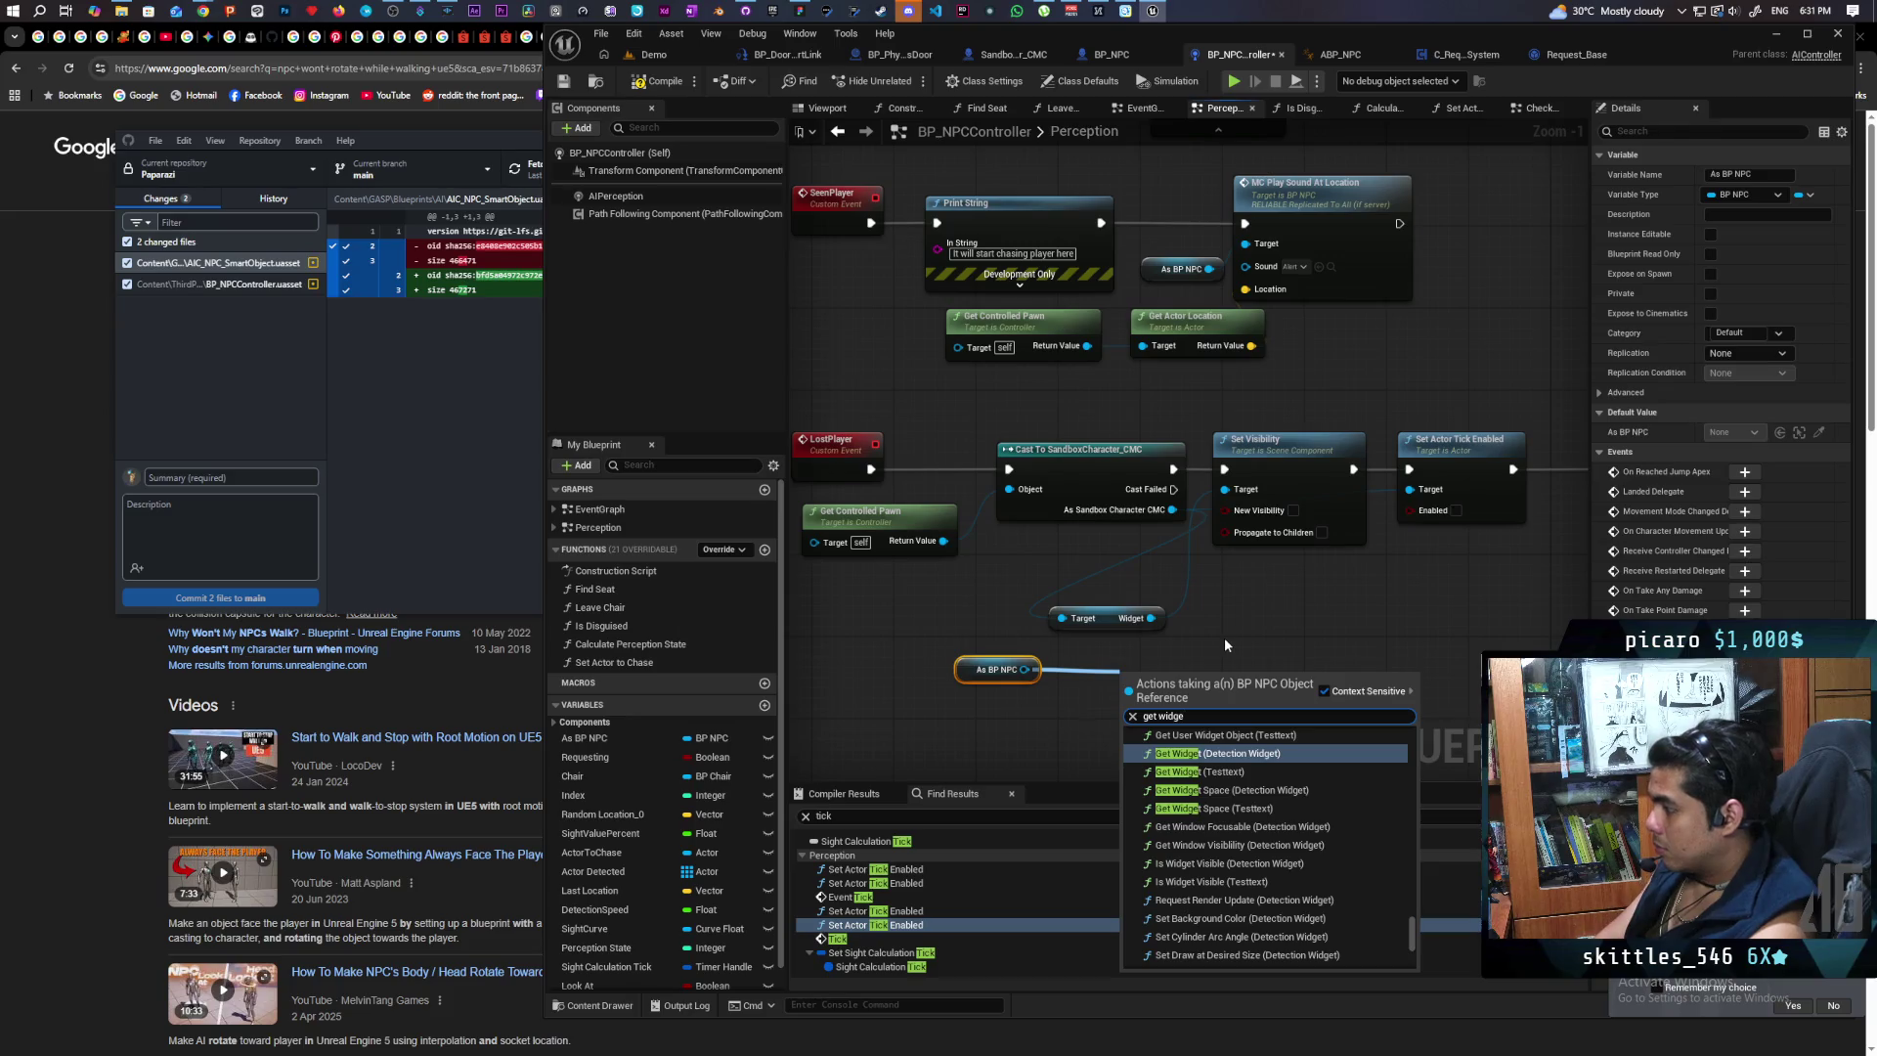
key("Return")
left_click(1187, 684)
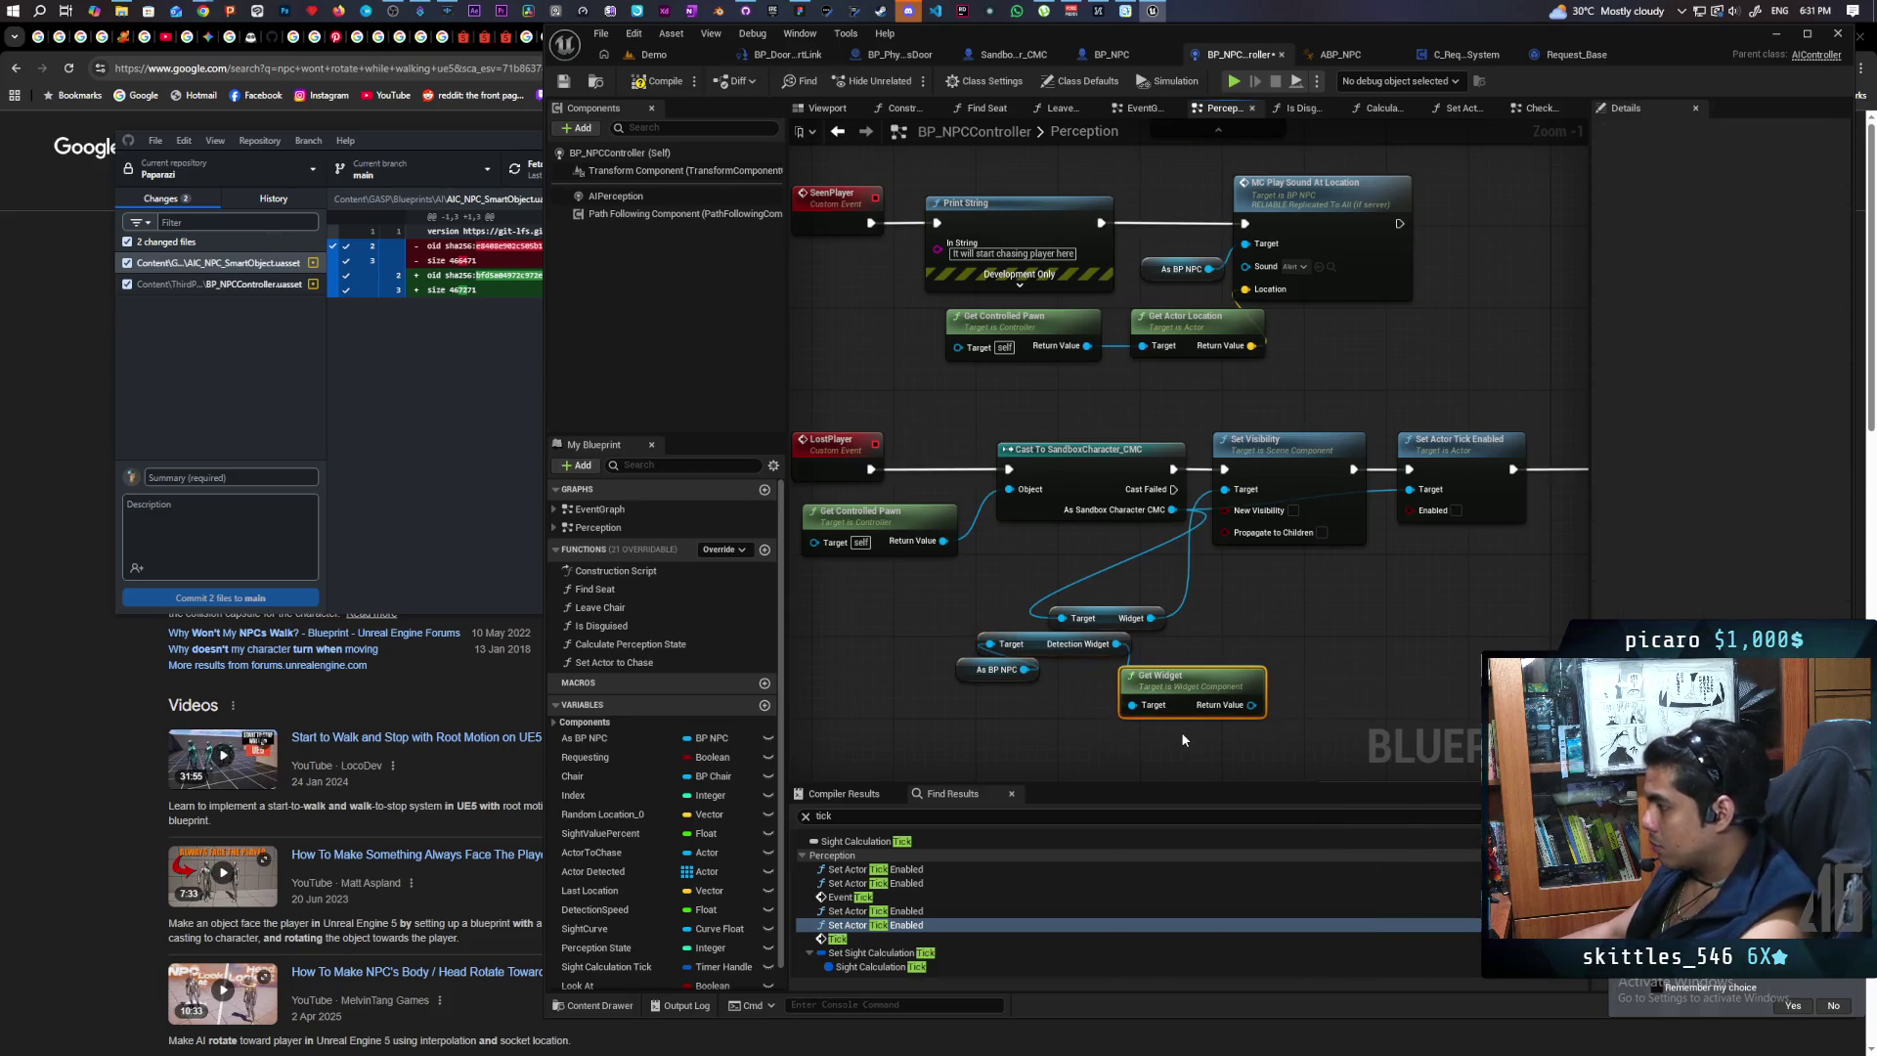
key("Delete")
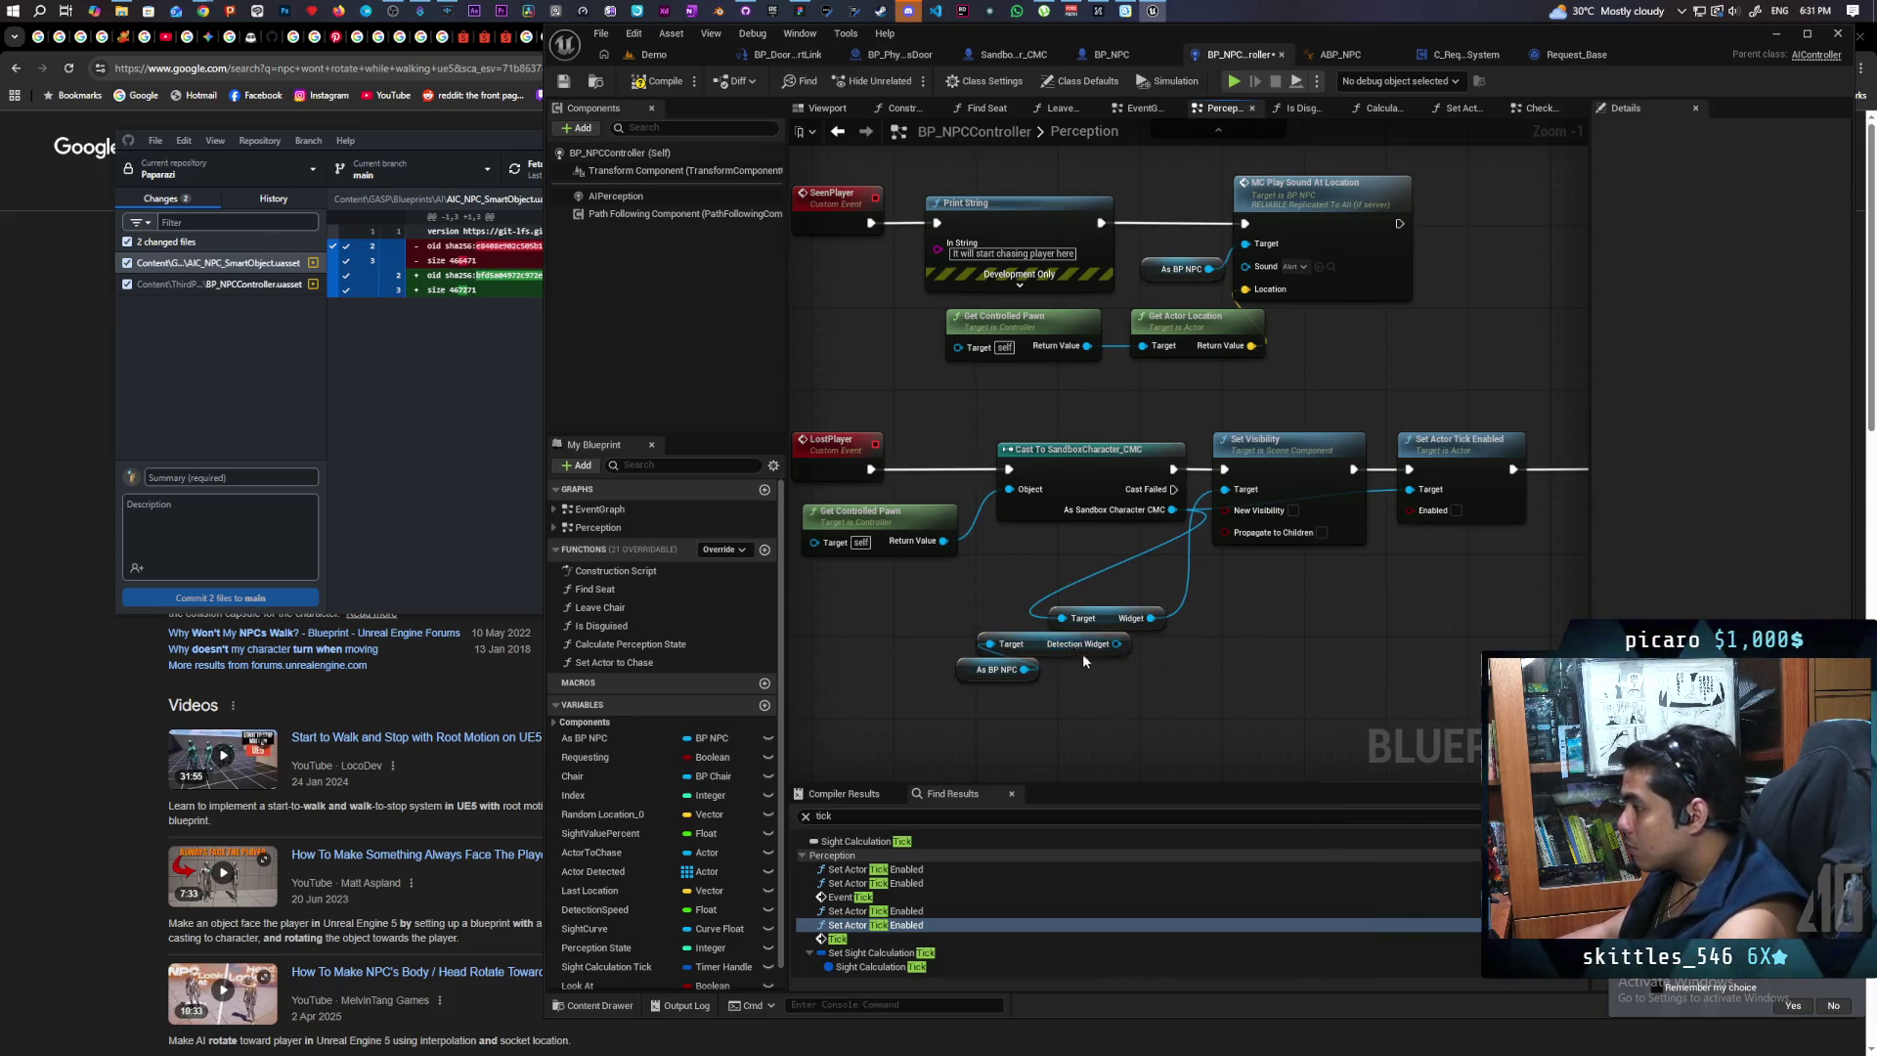
left_click_drag(1082, 645, 1104, 672)
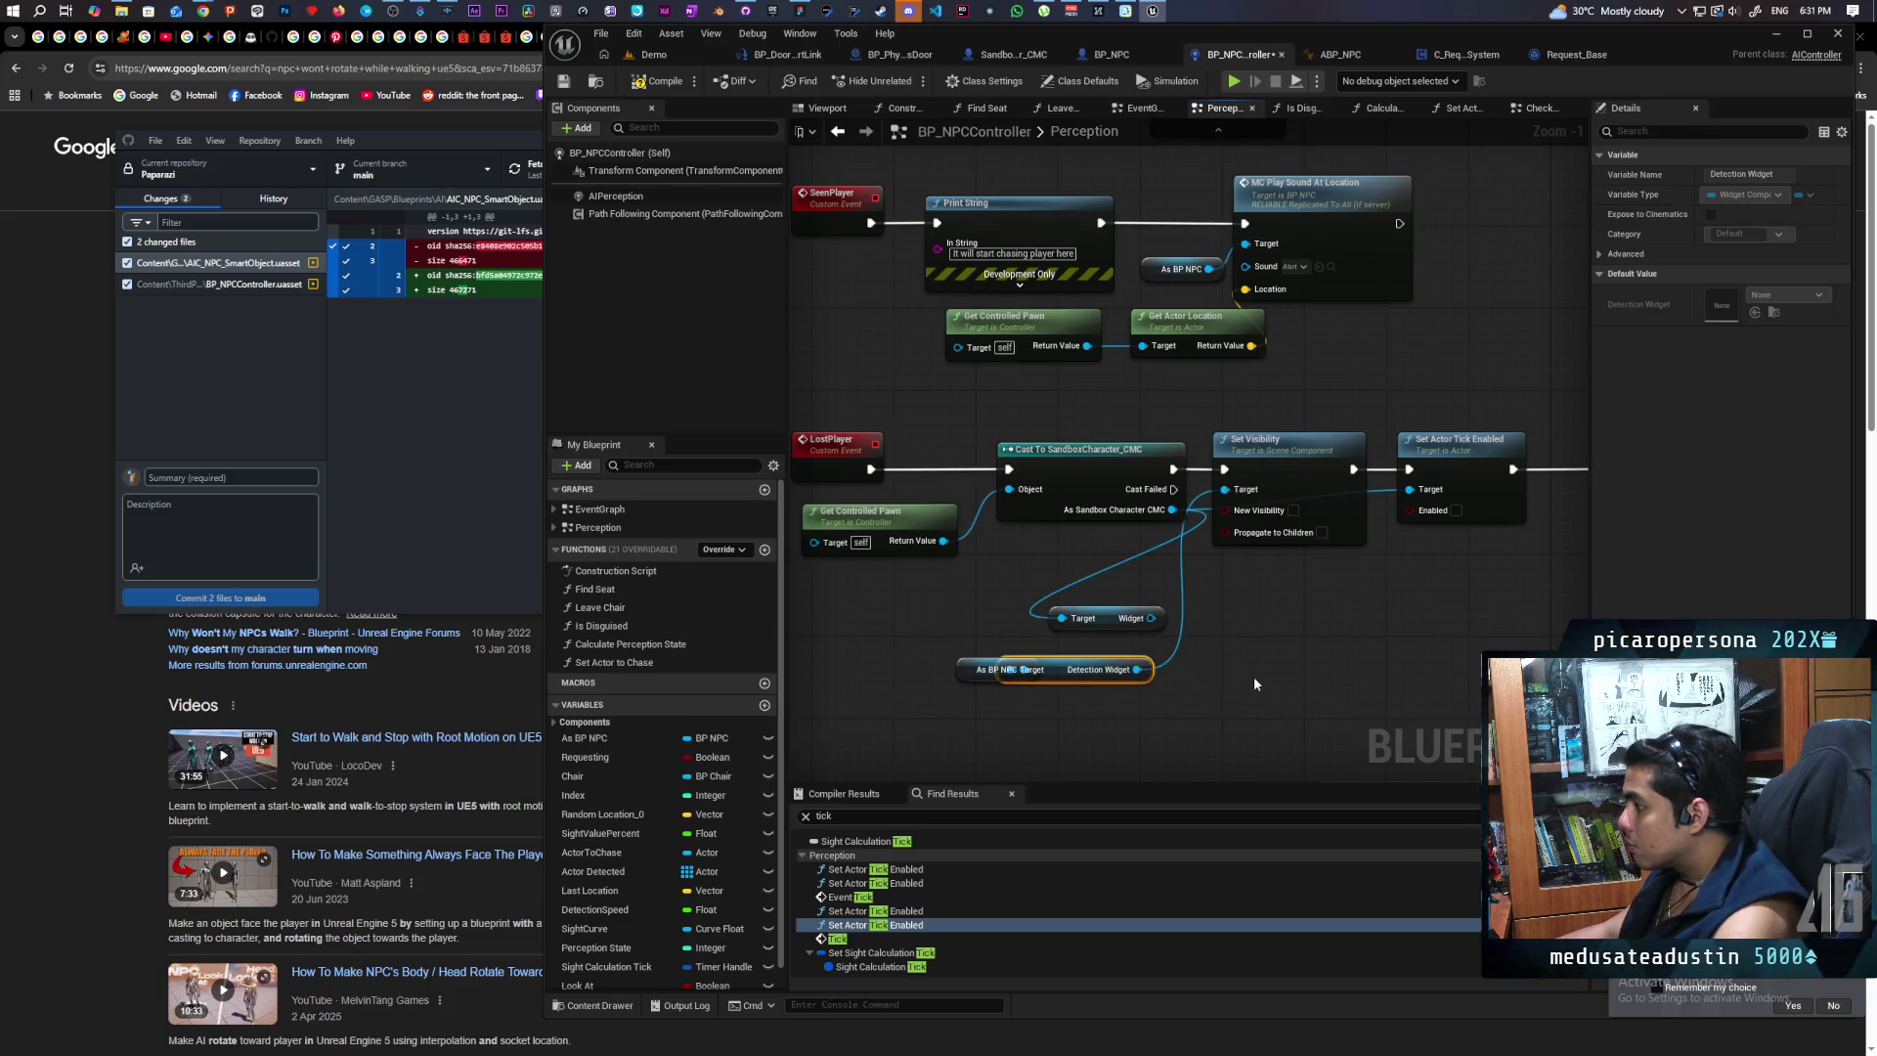
left_click_drag(969, 682, 918, 684)
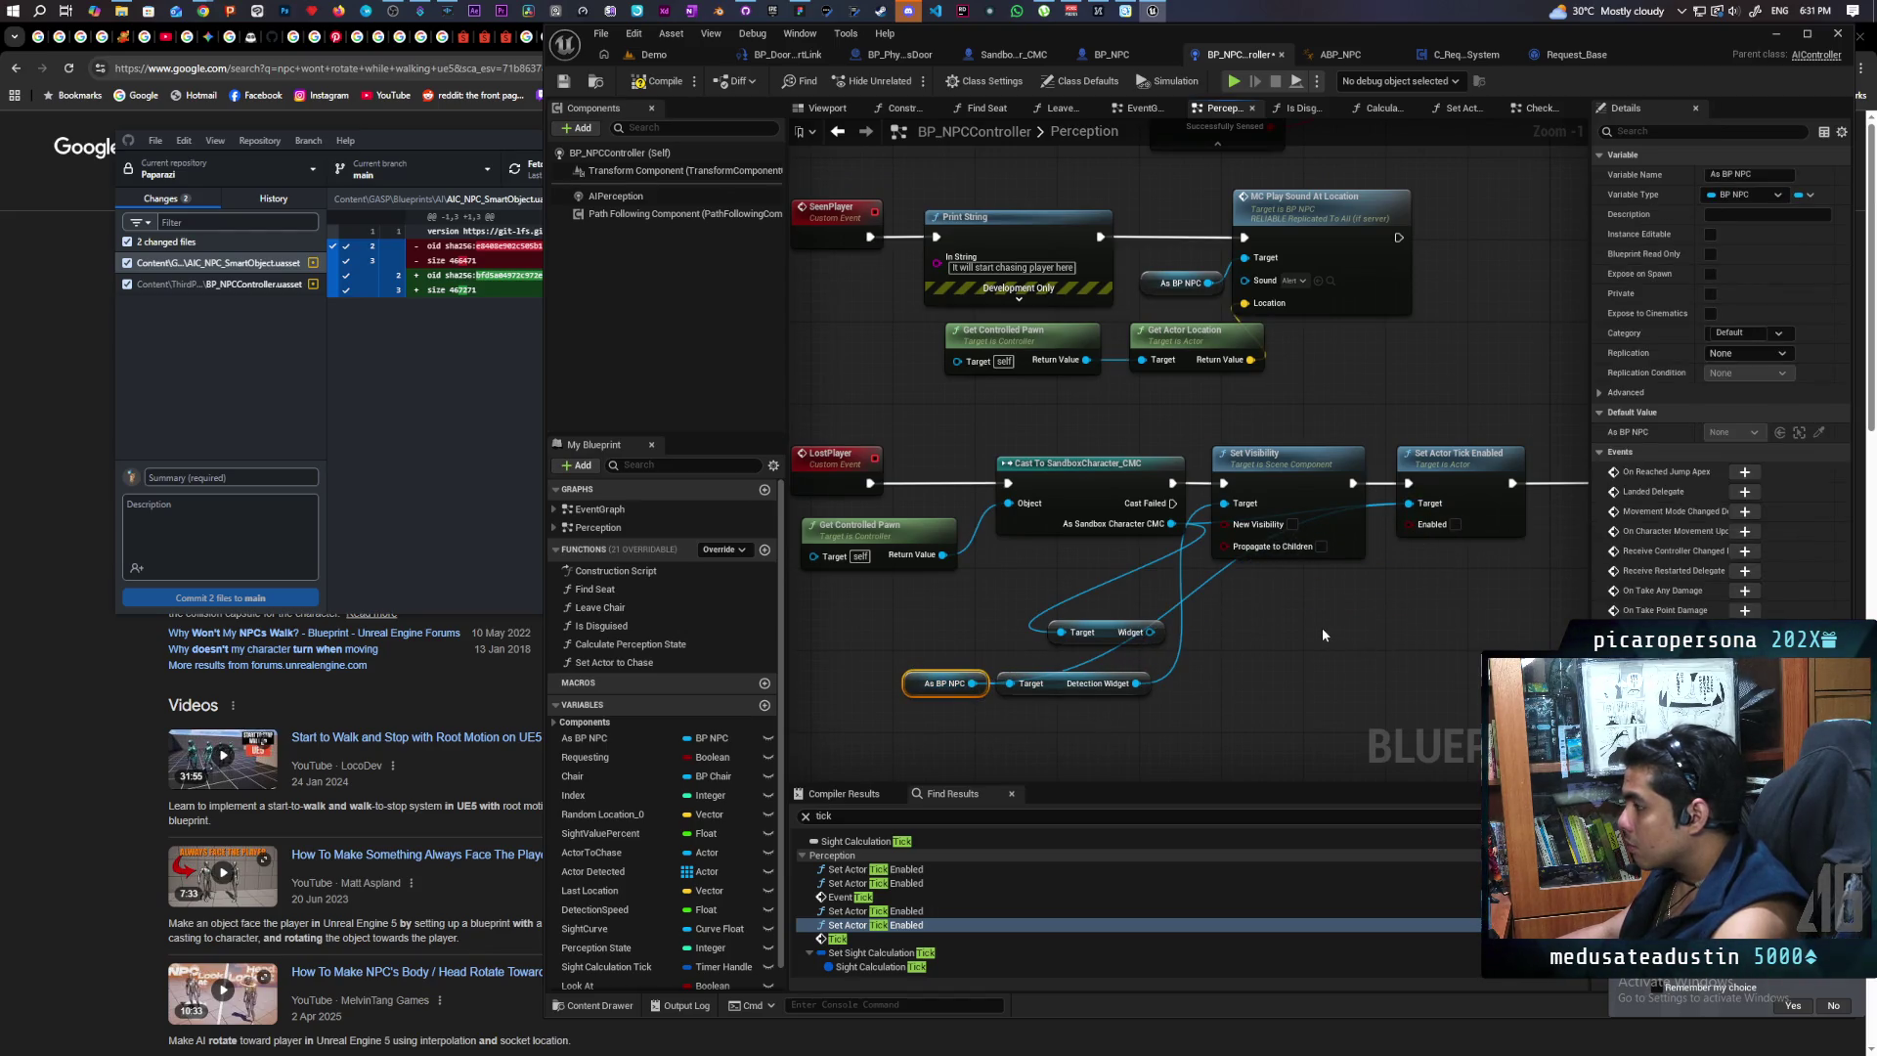
Step: Wire LostPlayer straight into Set Visibility, deleting the Cast, Get Controlled Pawn and old Widget nodes
left_click_drag(834, 477, 1190, 477)
key("Delete")
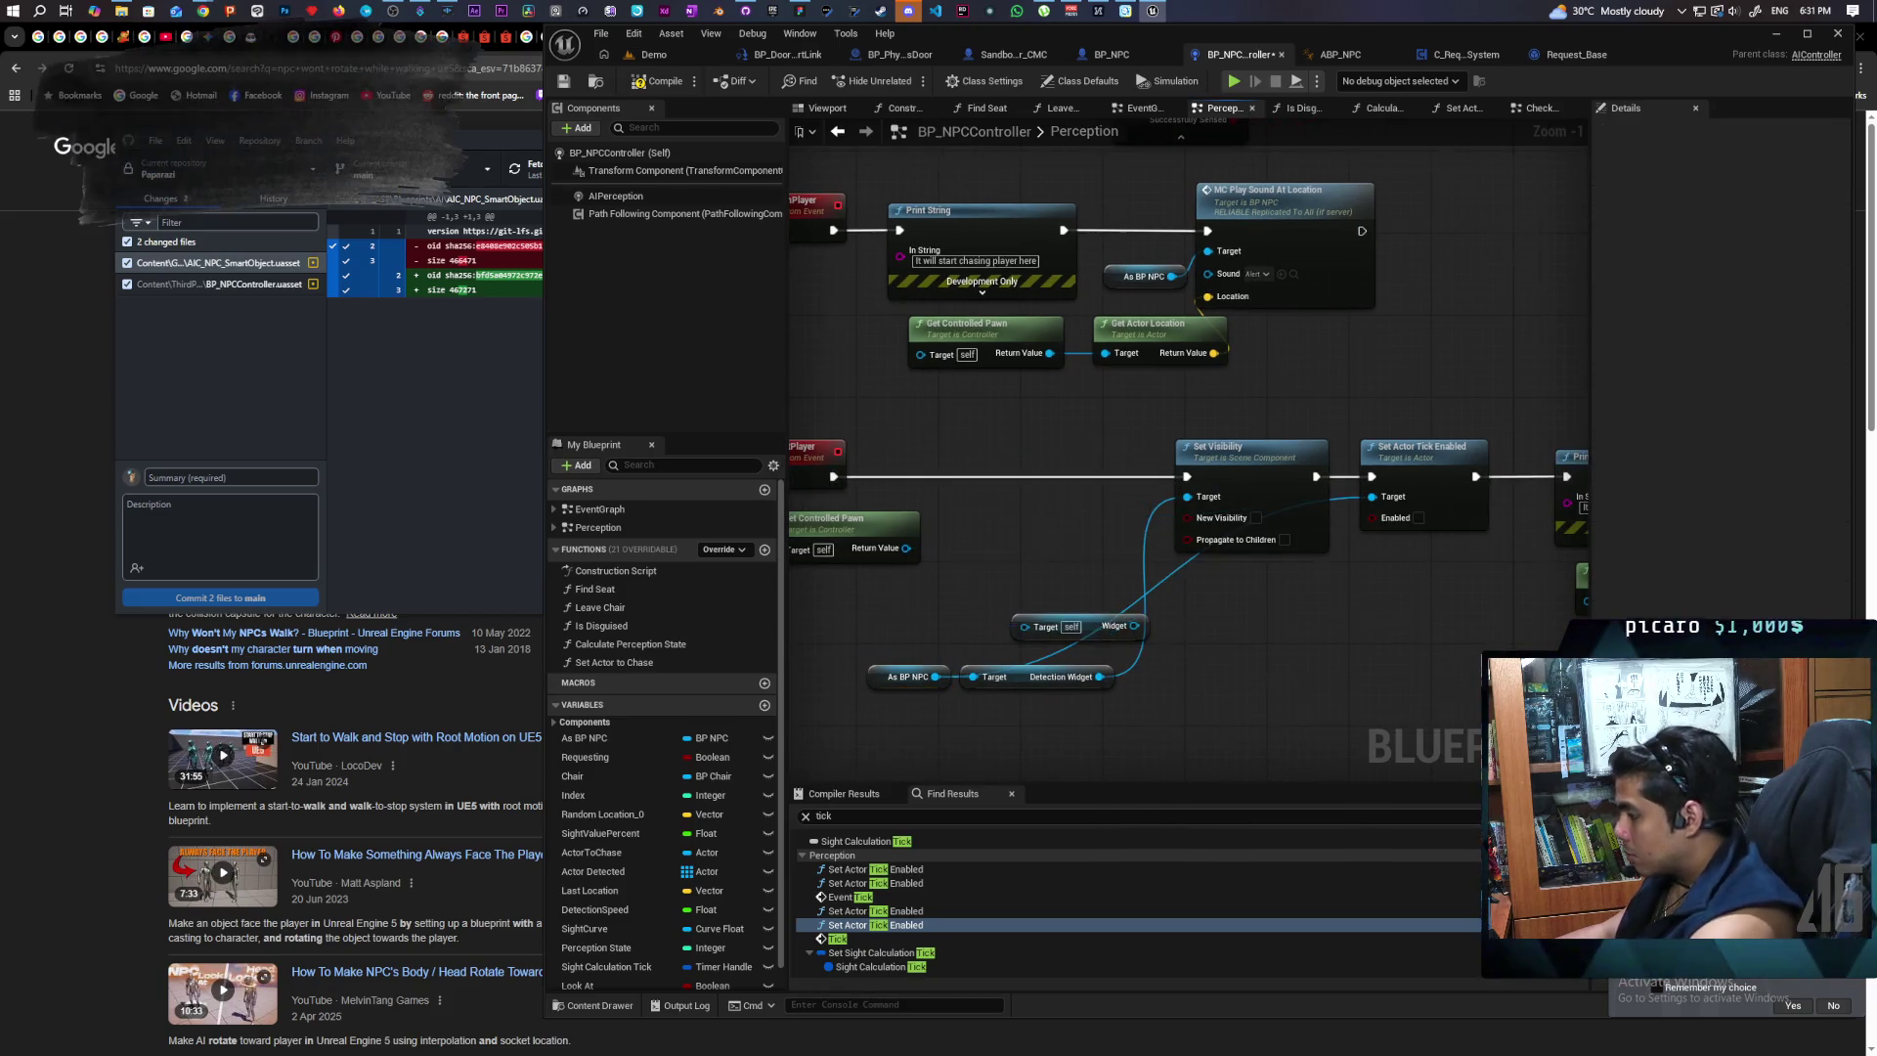
left_click(1051, 550)
key("Delete")
left_click(1255, 619)
key("Delete")
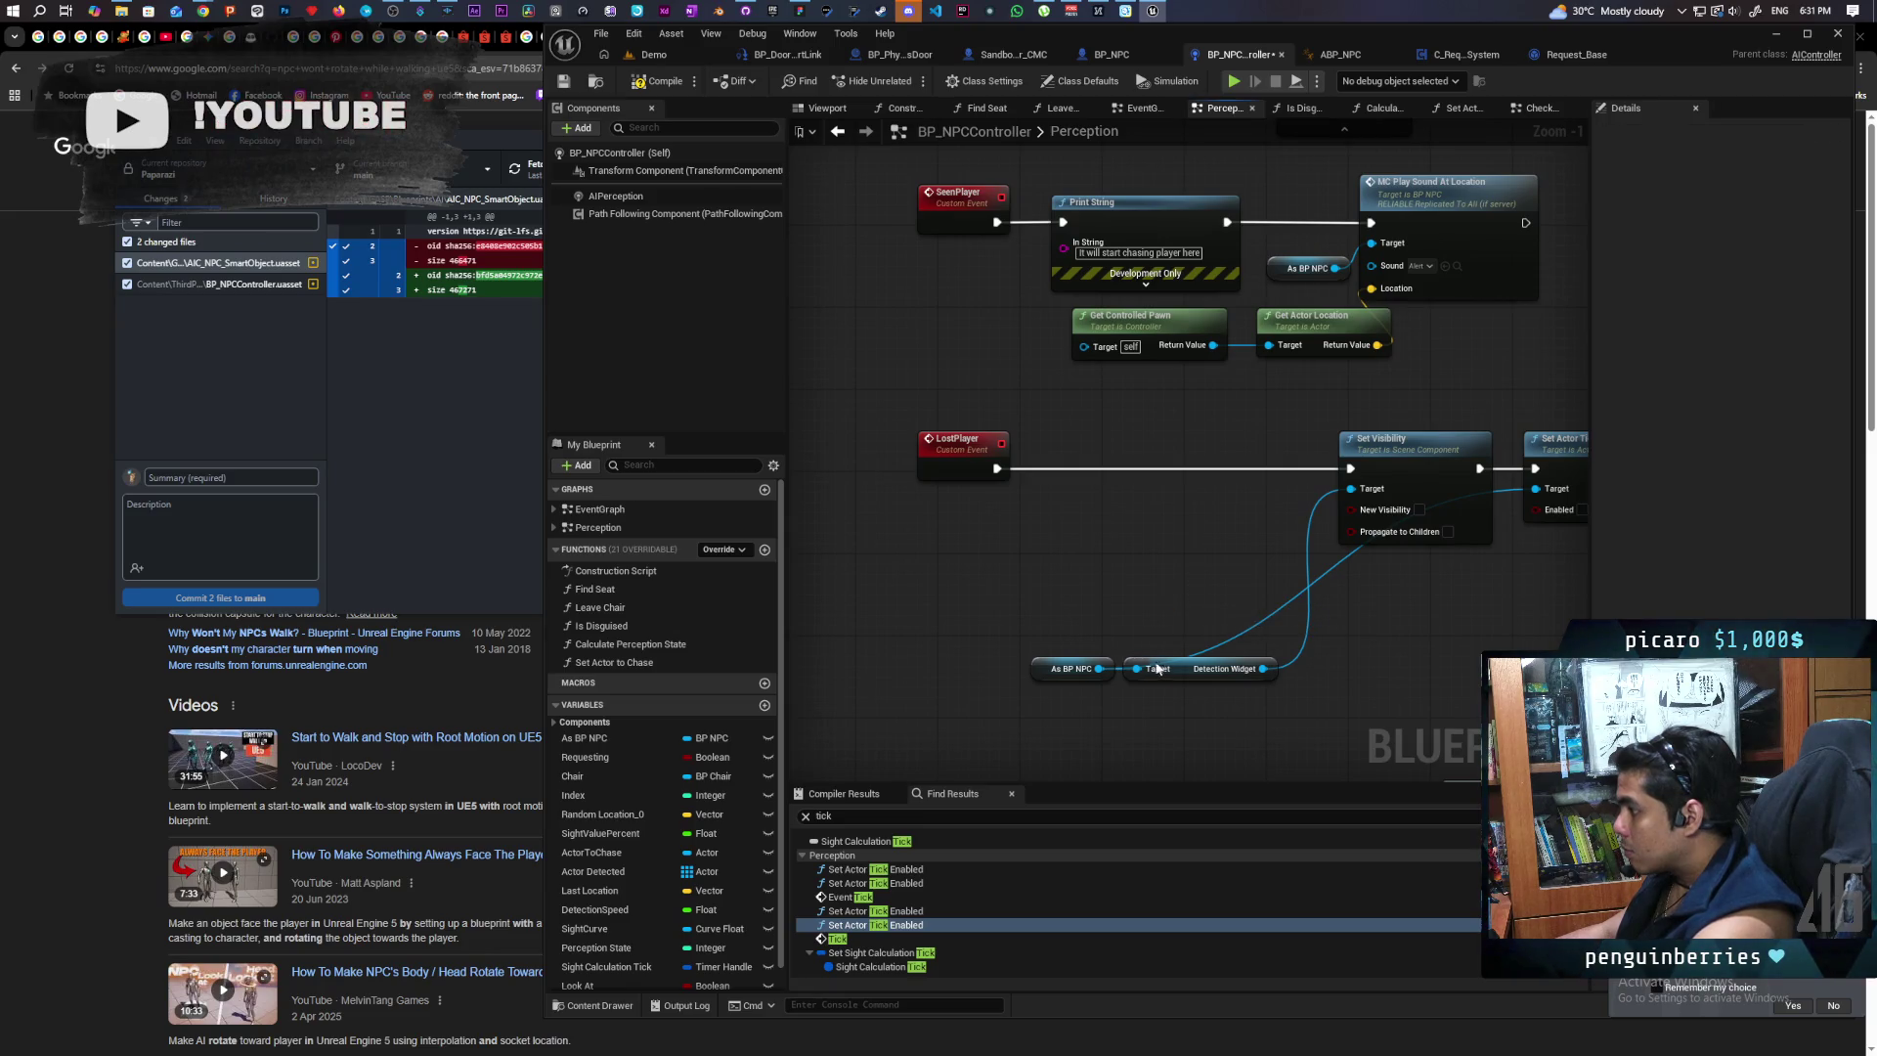
left_click_drag(1156, 668, 1171, 535)
left_click_drag(1067, 661, 1056, 631)
type("sandb")
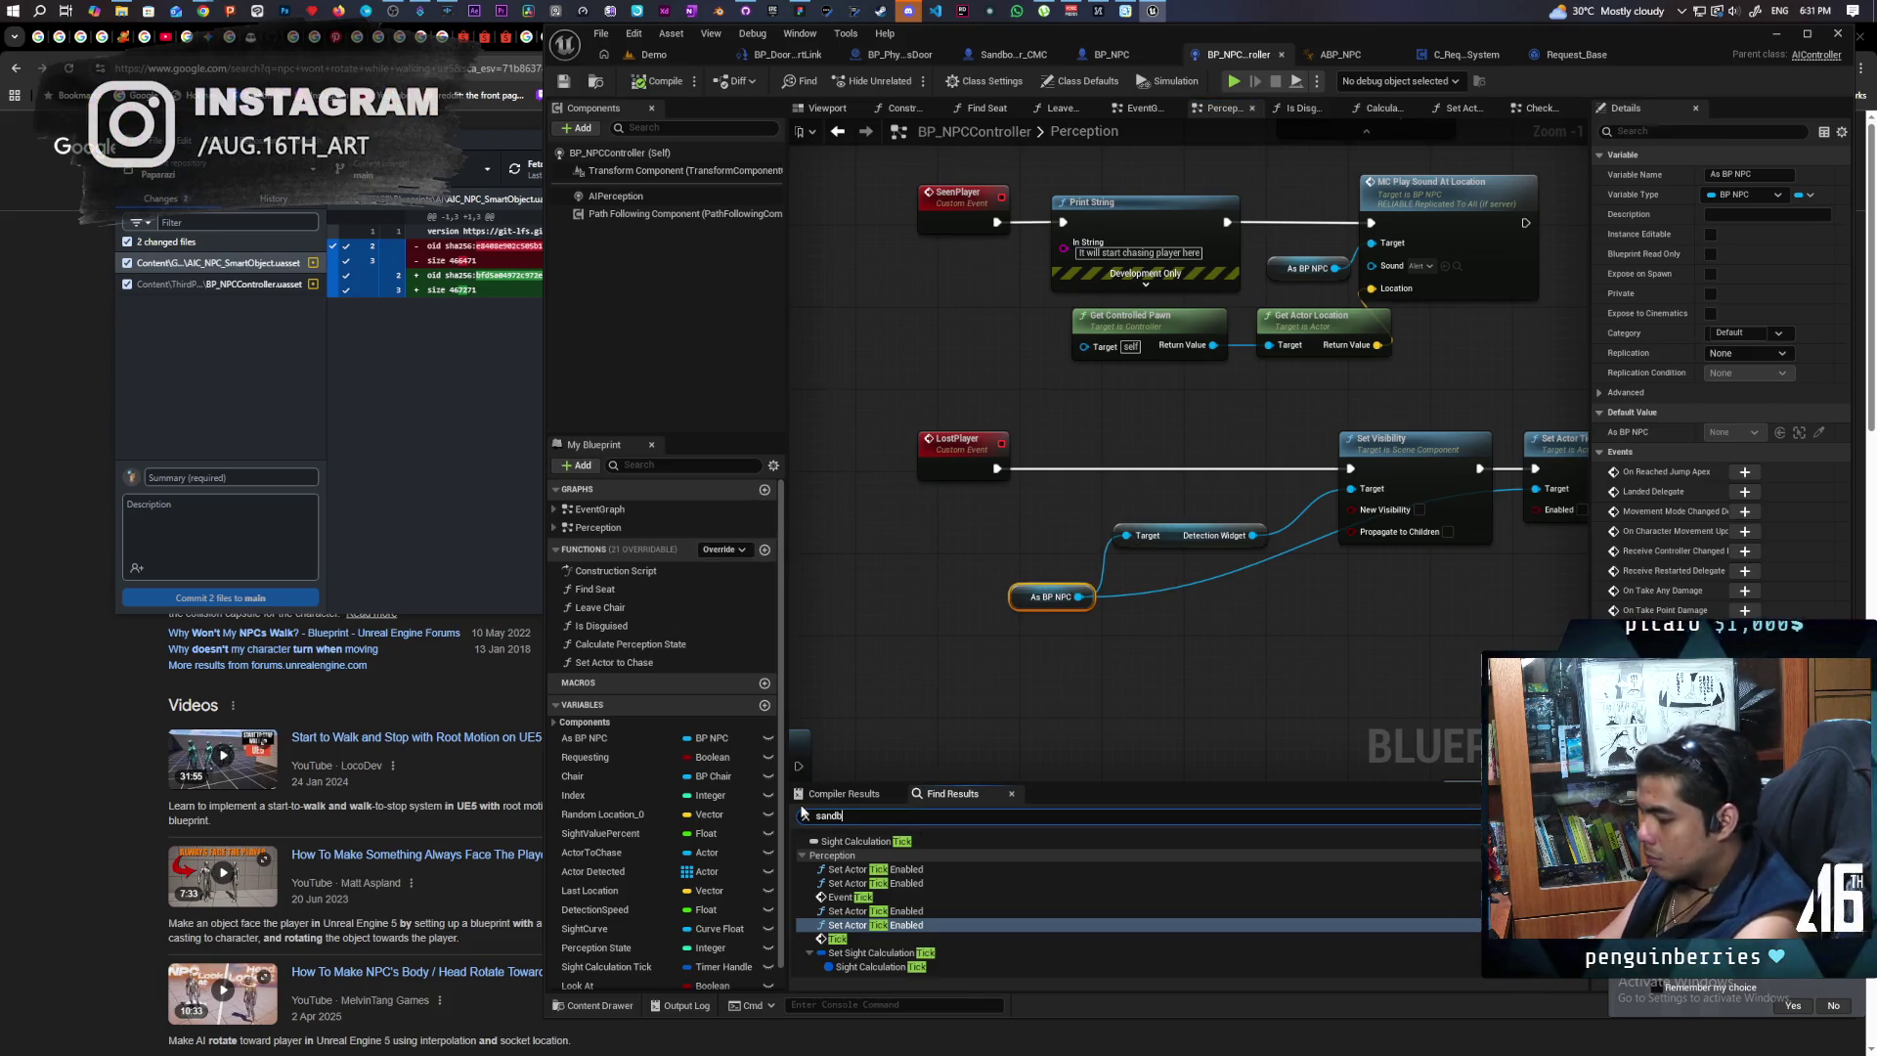
Step: Search the controller for 'sandbox' and 'cmc', confirm no results, then return to the Demo level
type("ox")
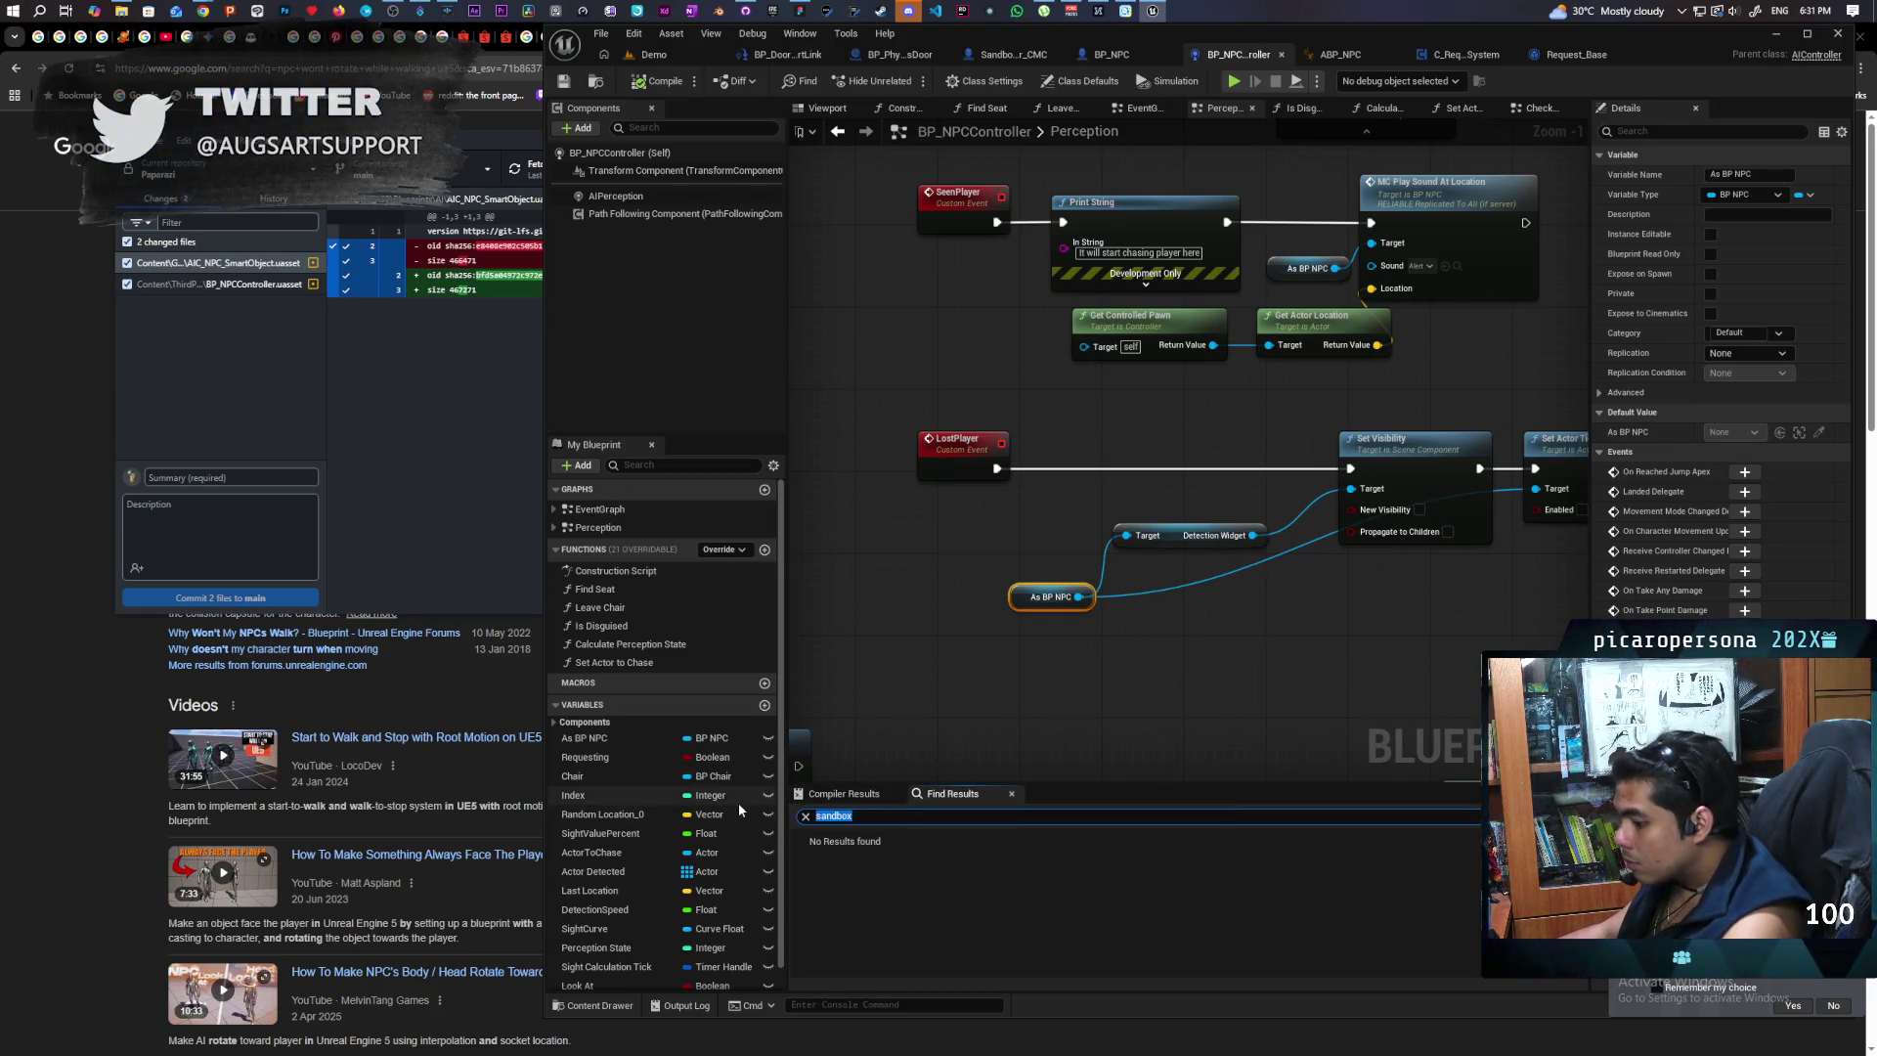
type("cmc")
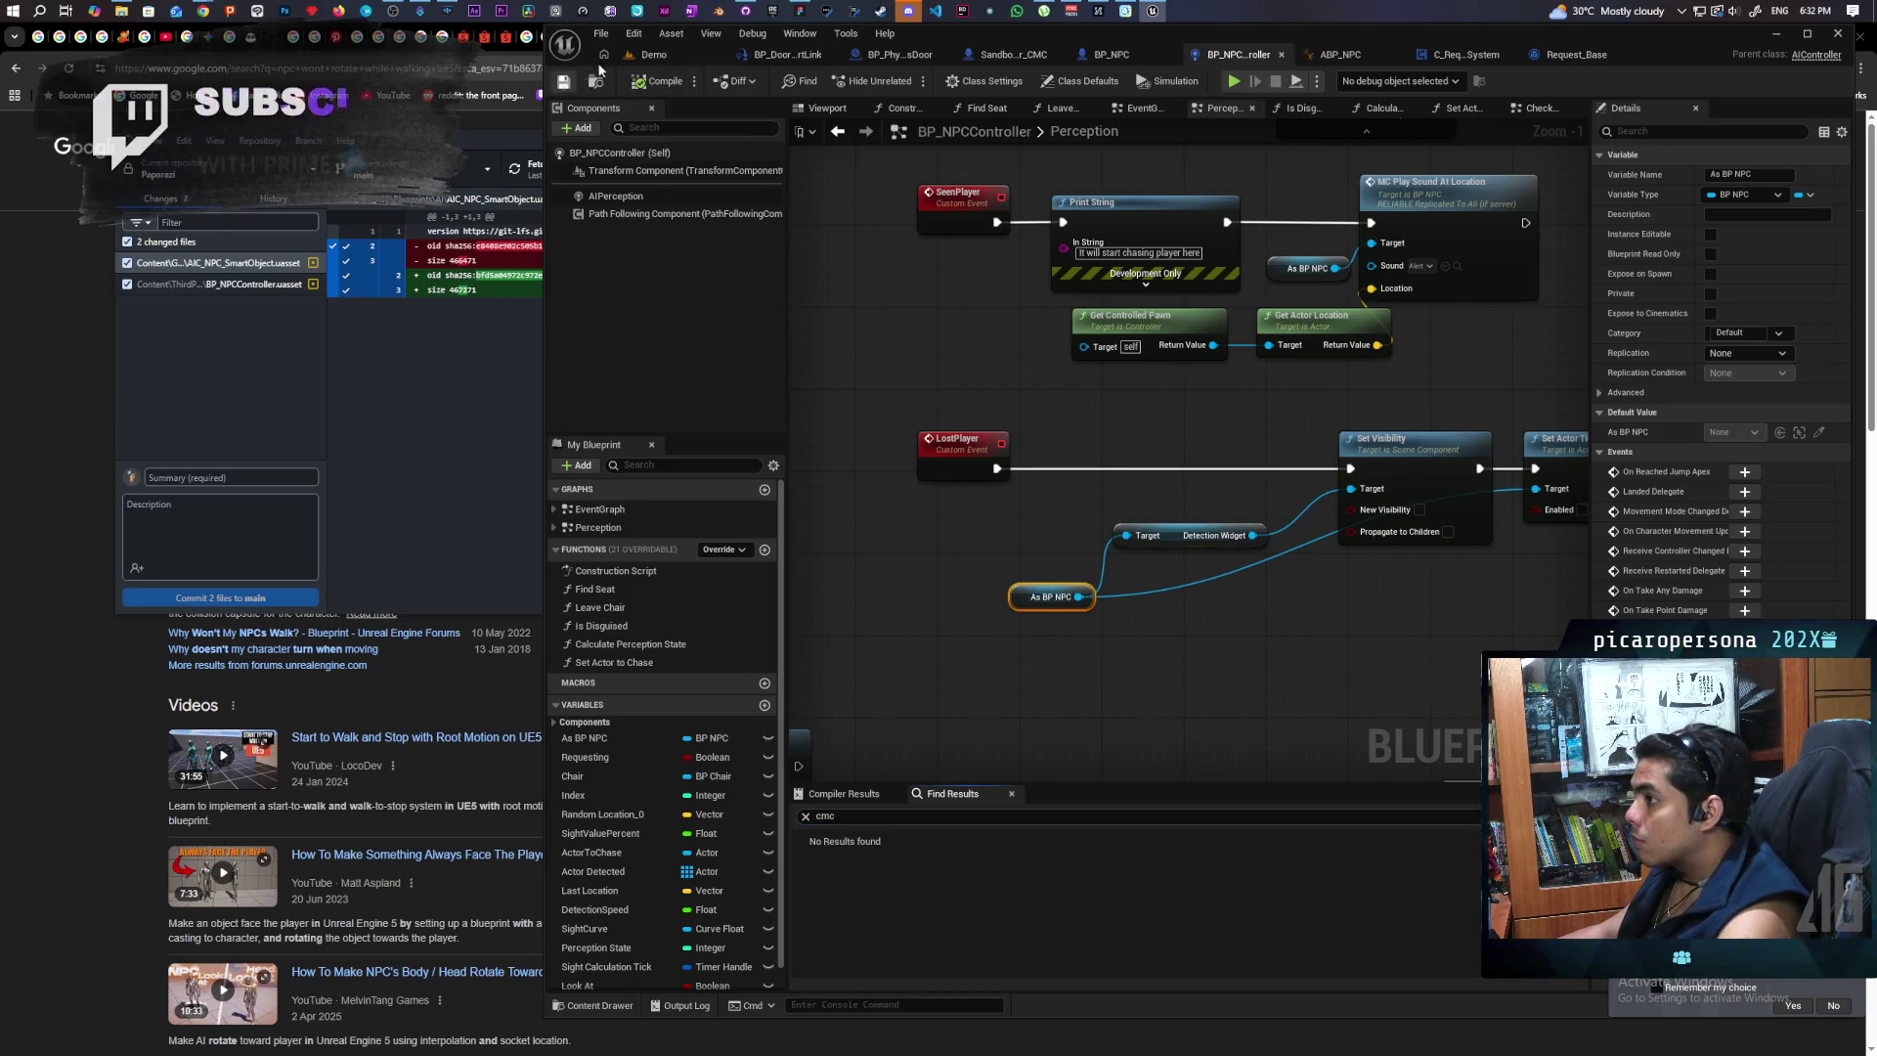
scroll(1363, 410, "down", 5)
scroll(1315, 526, "up", 3)
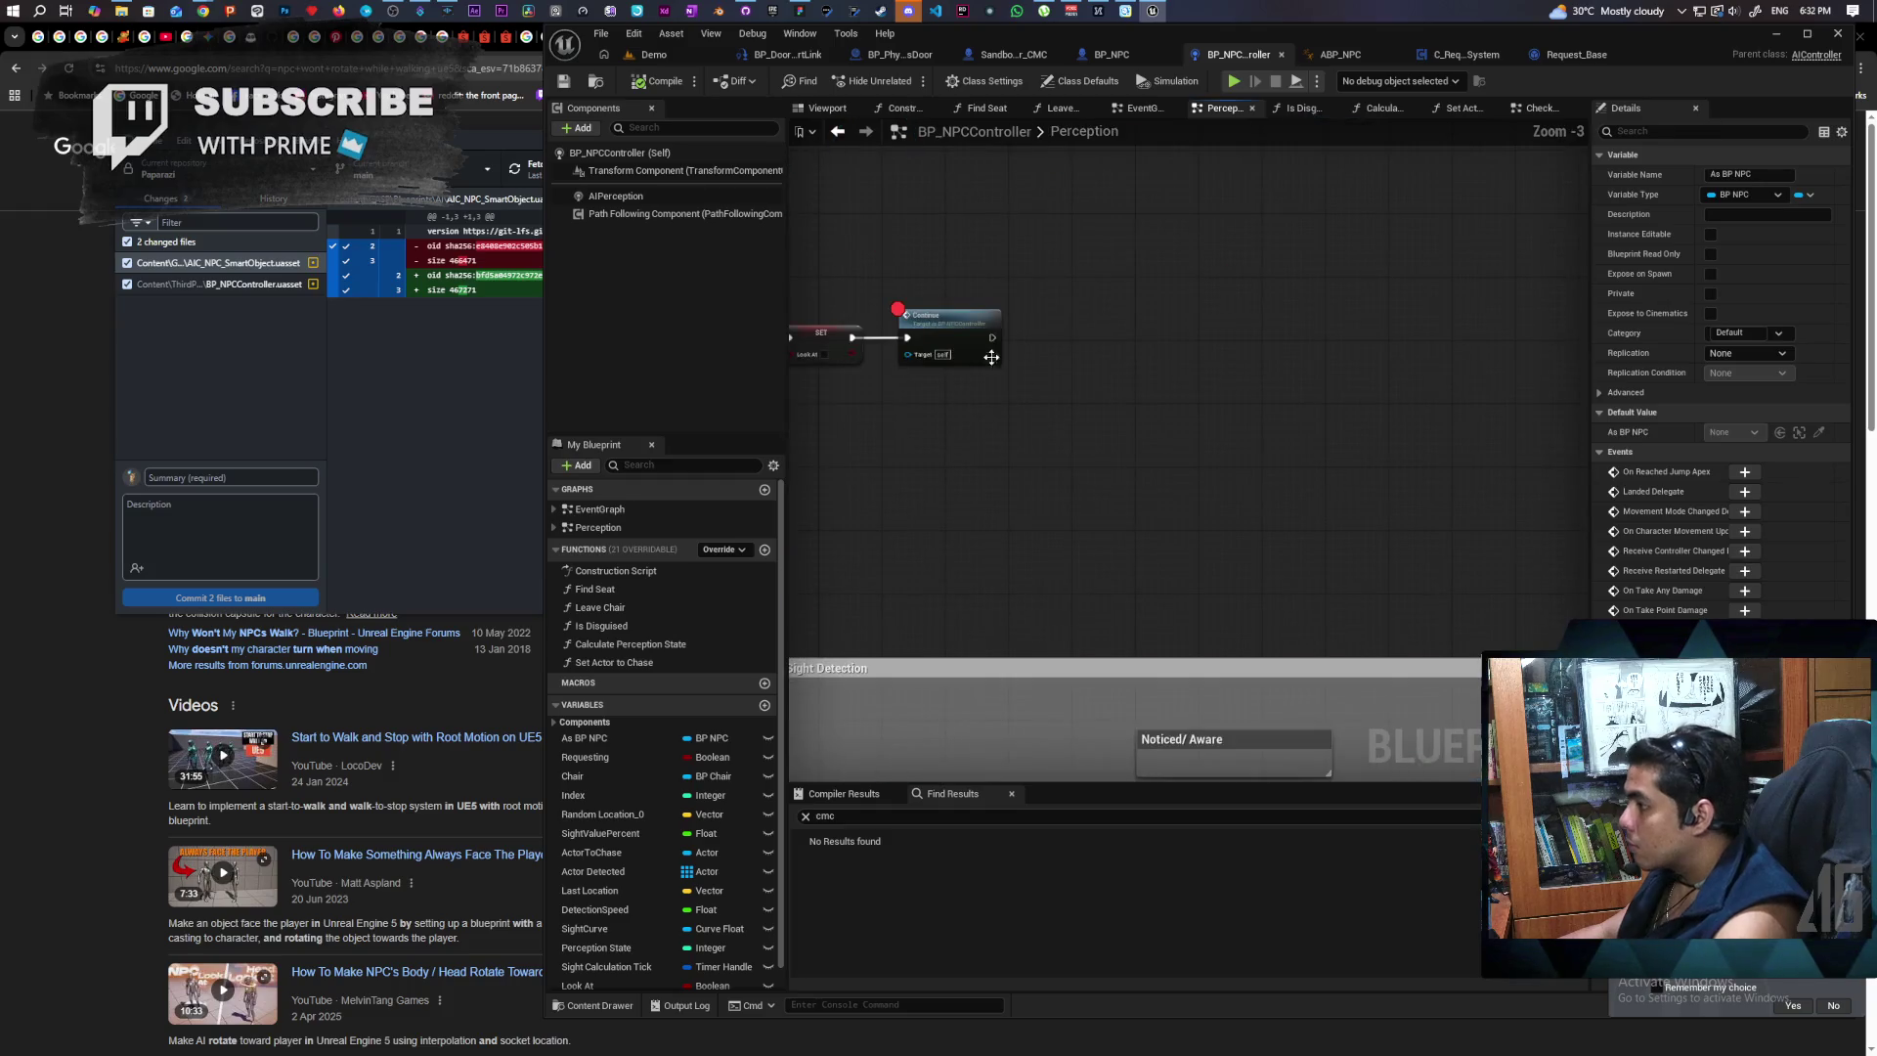
left_click(650, 55)
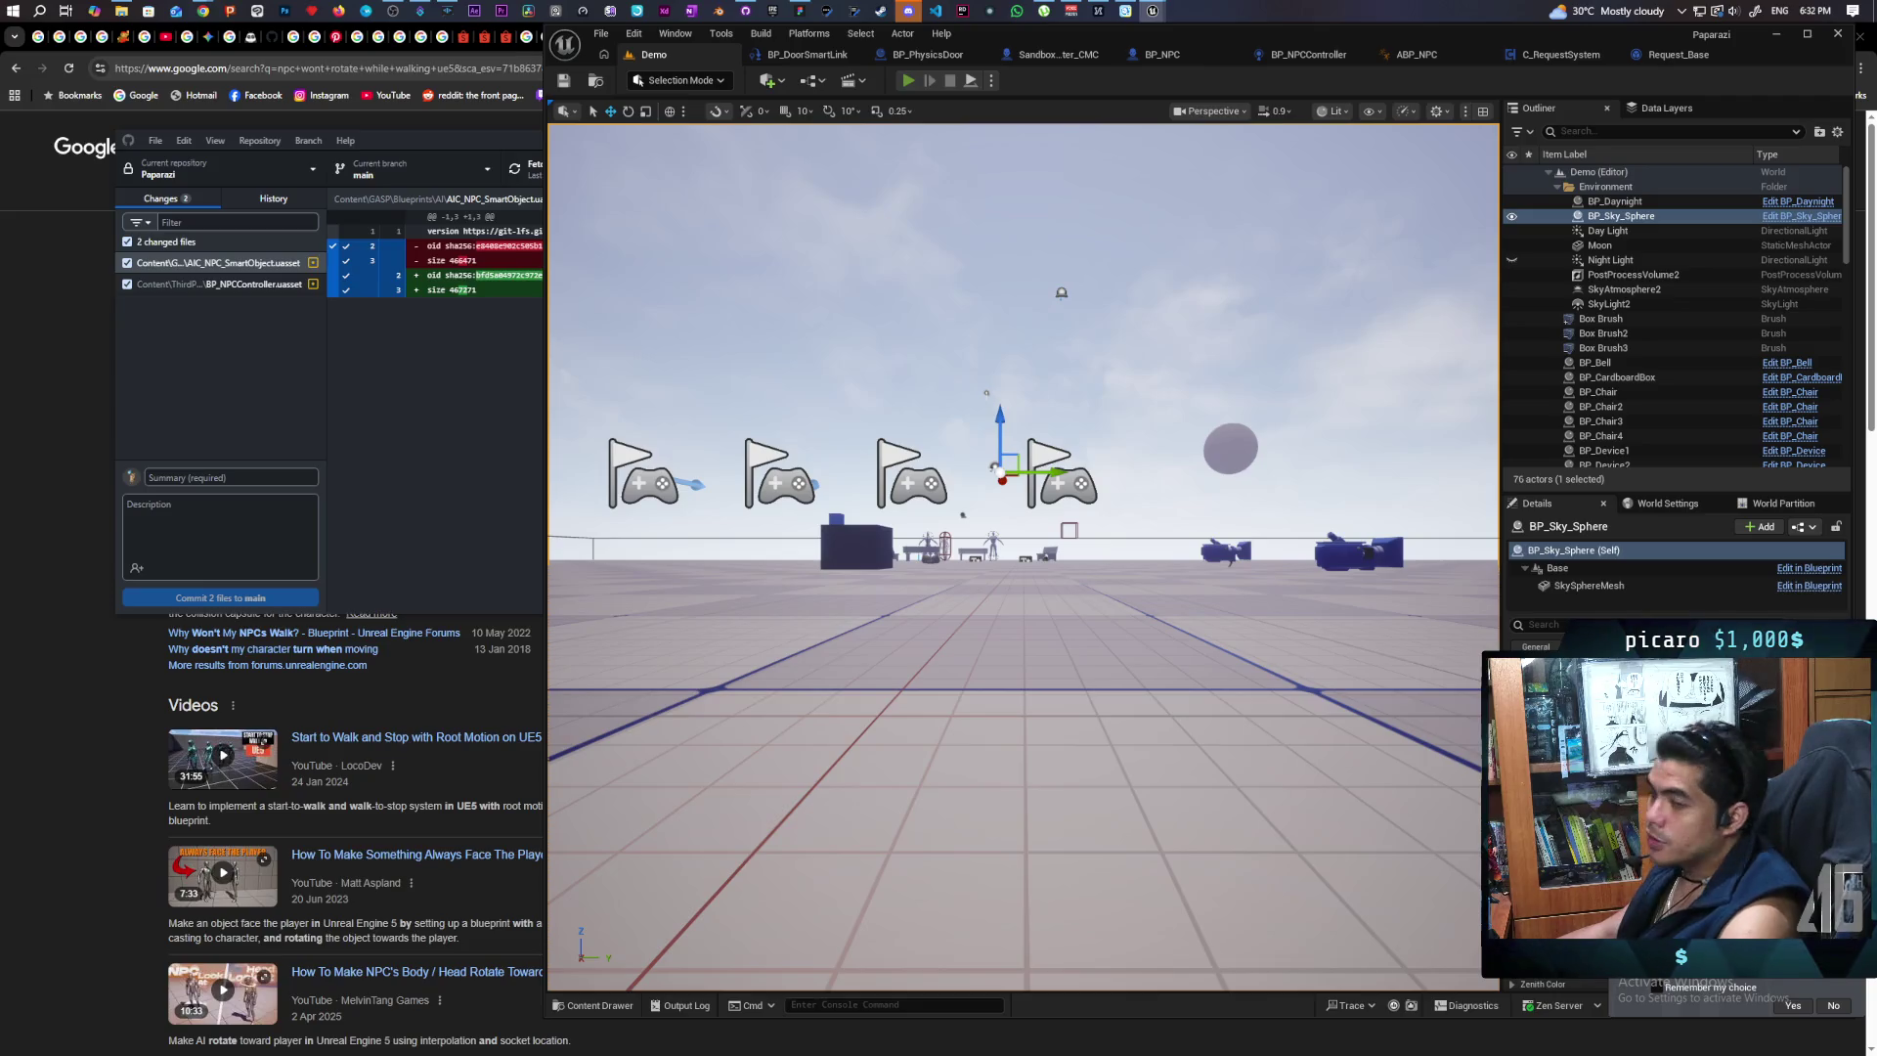
Step: Start a three-client PIE test and walk the player past the NPCs and bench toward the door
key("alt+p")
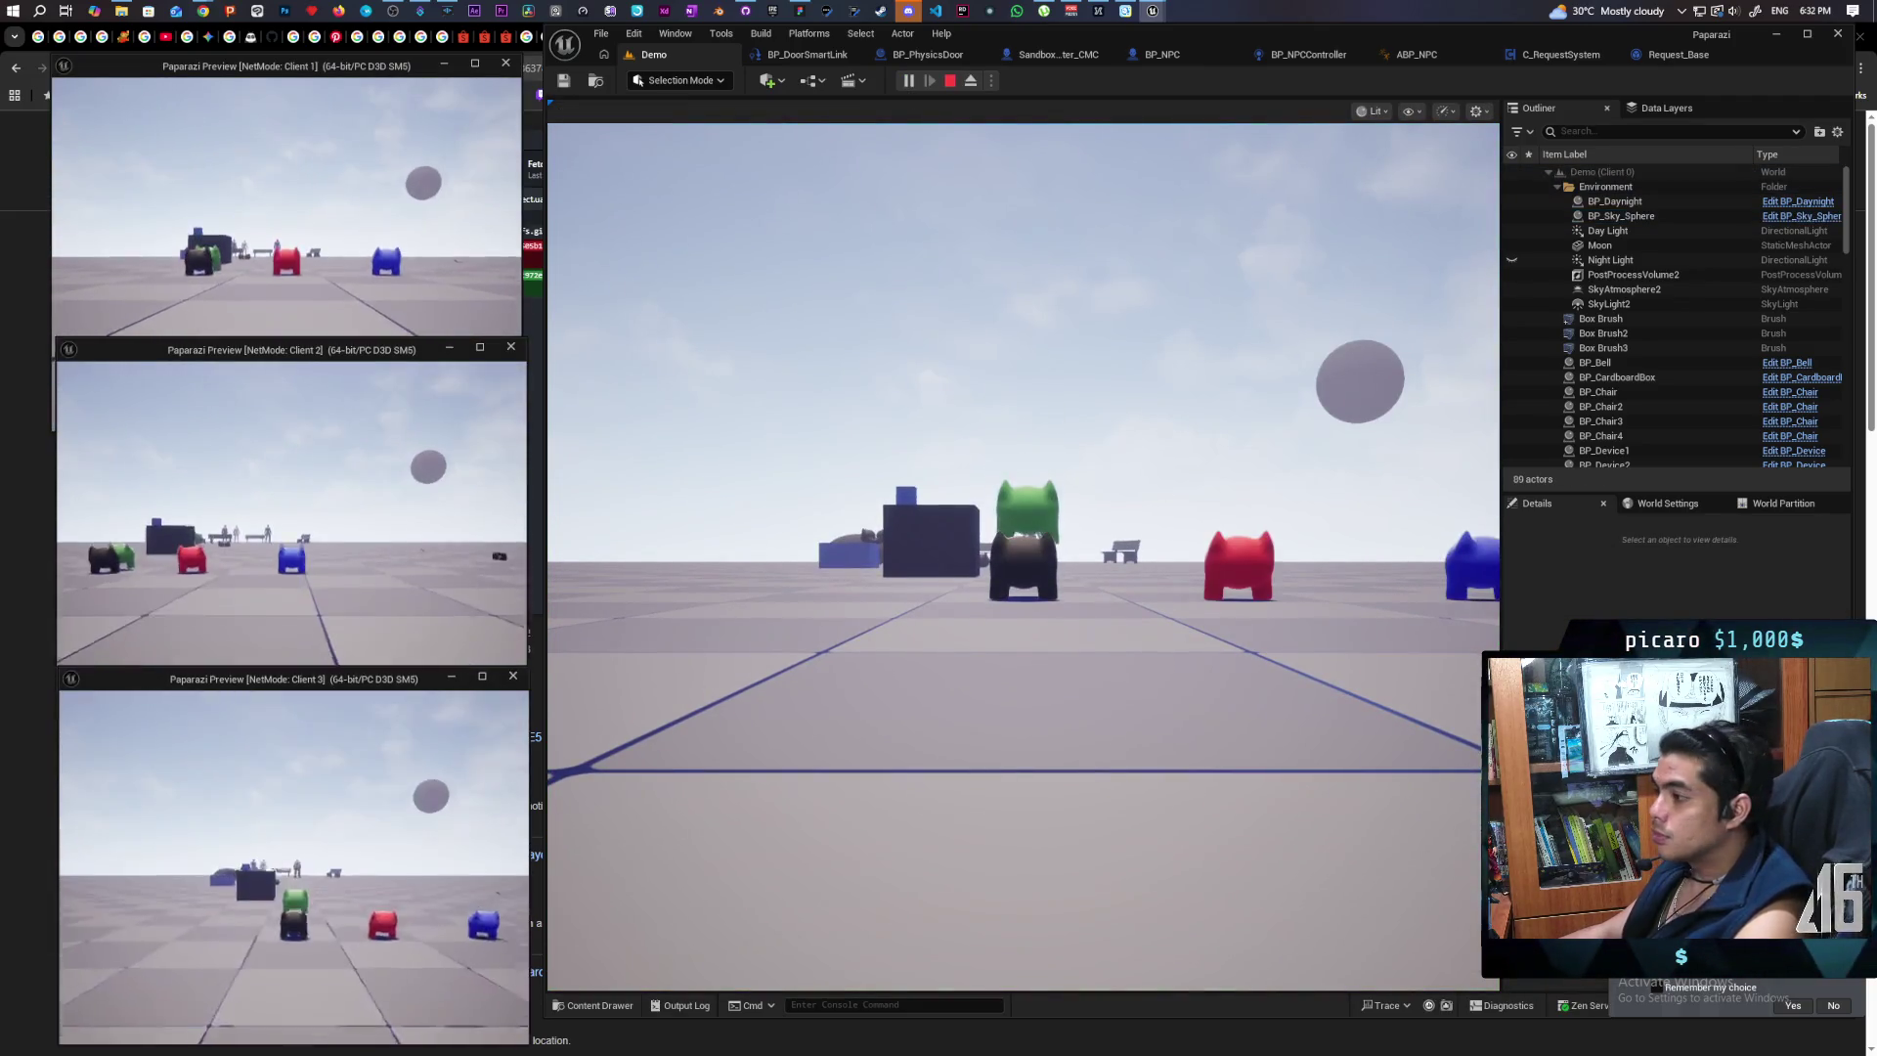
left_click(1023, 557)
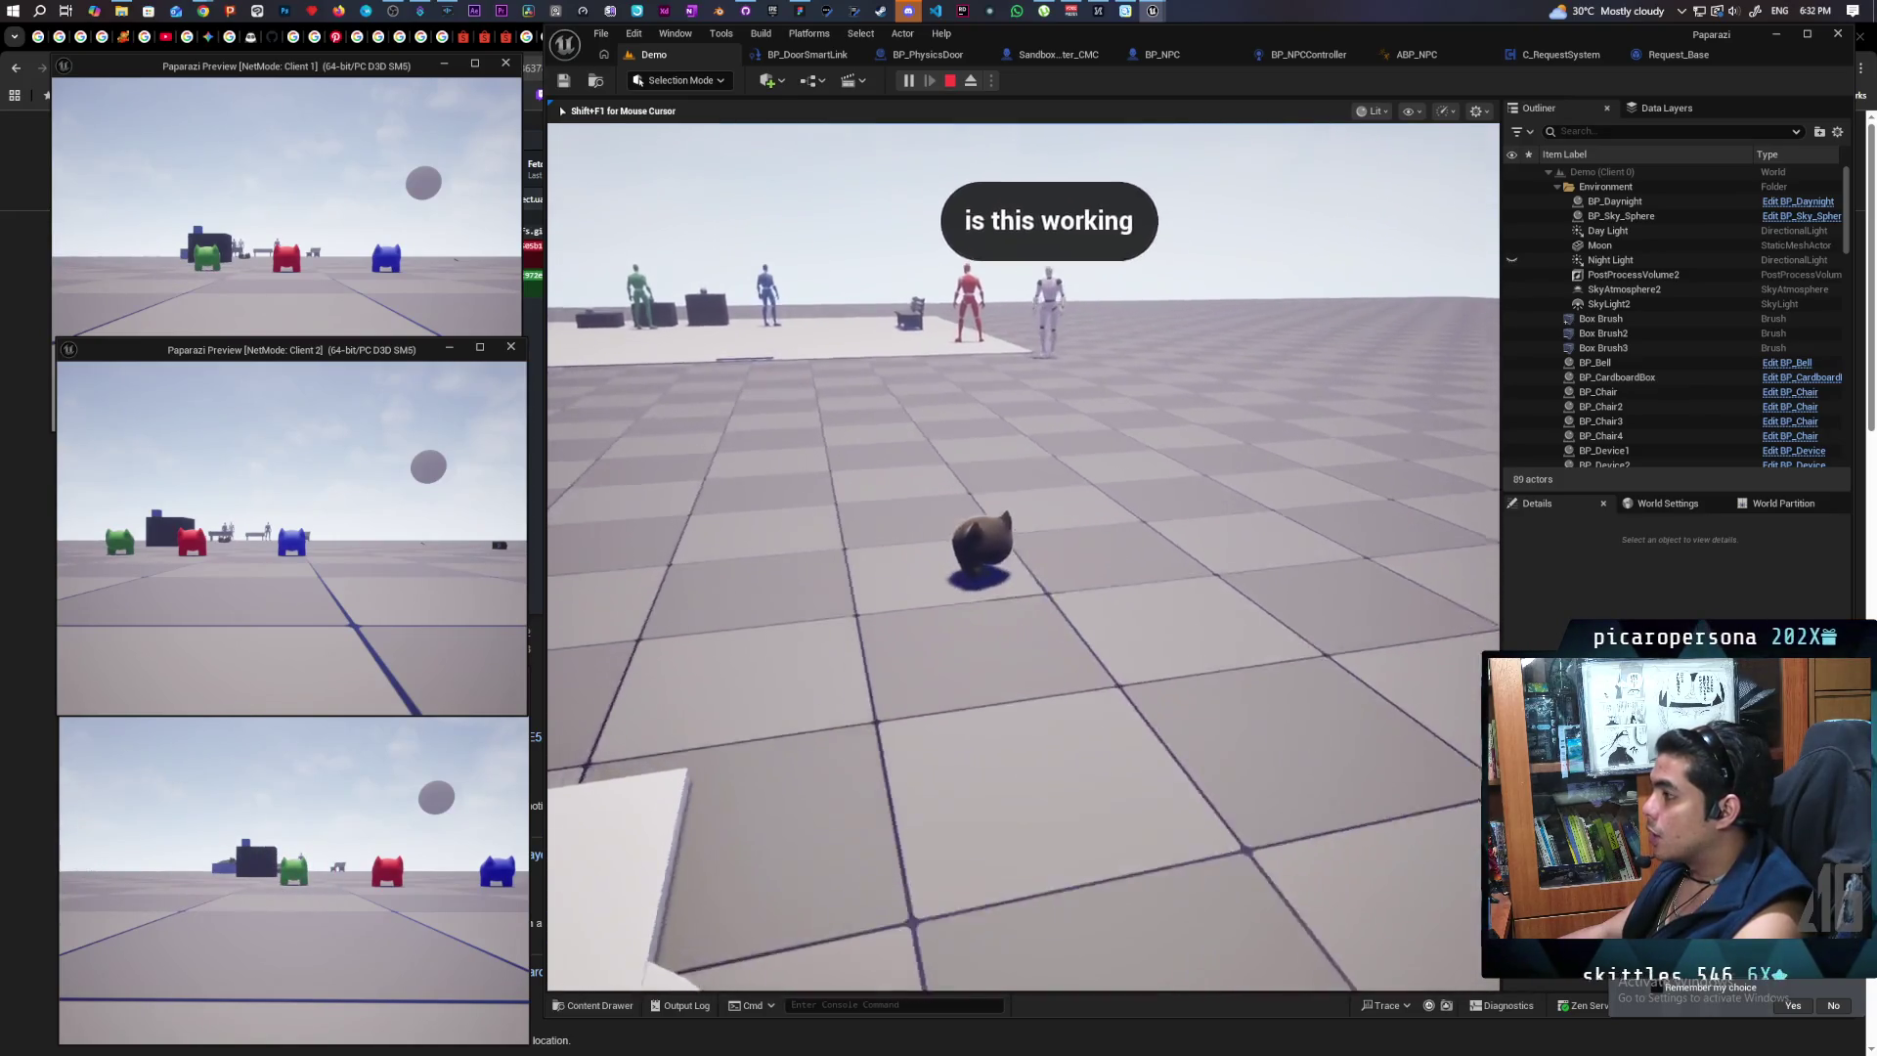
key("w")
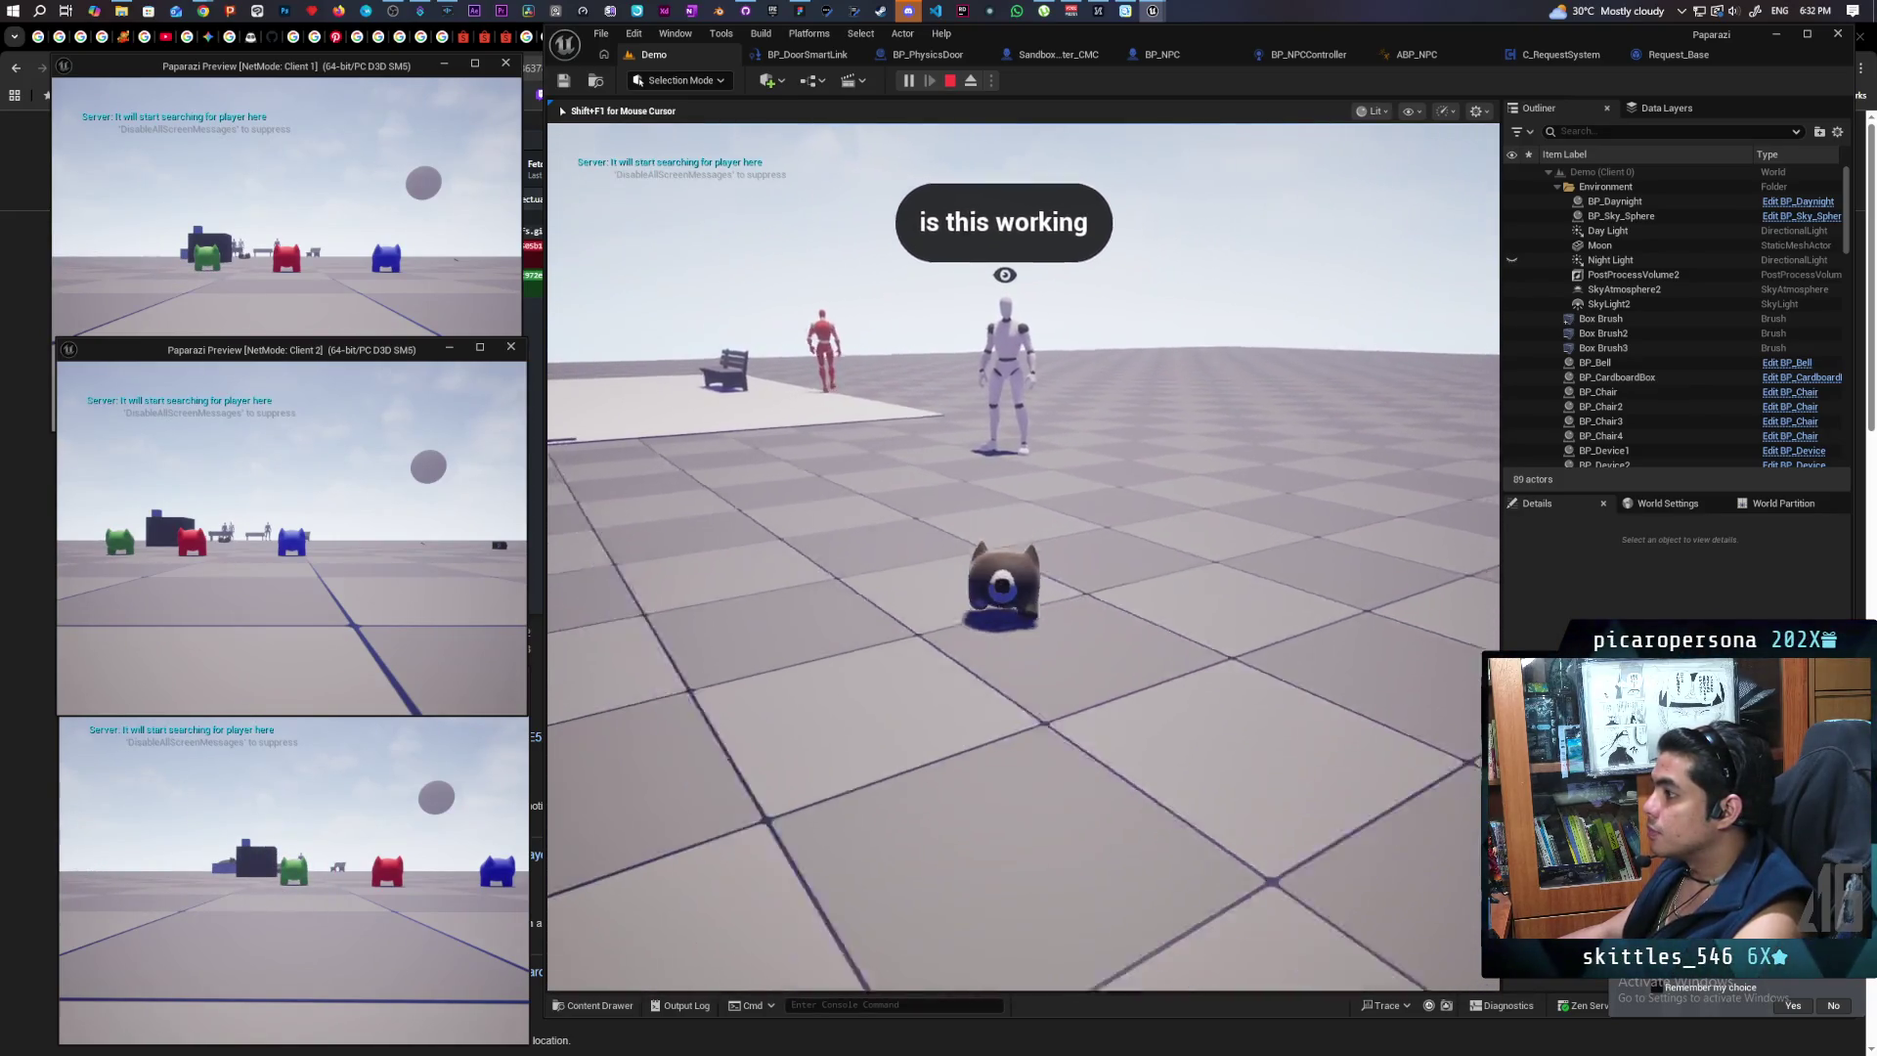
key("s")
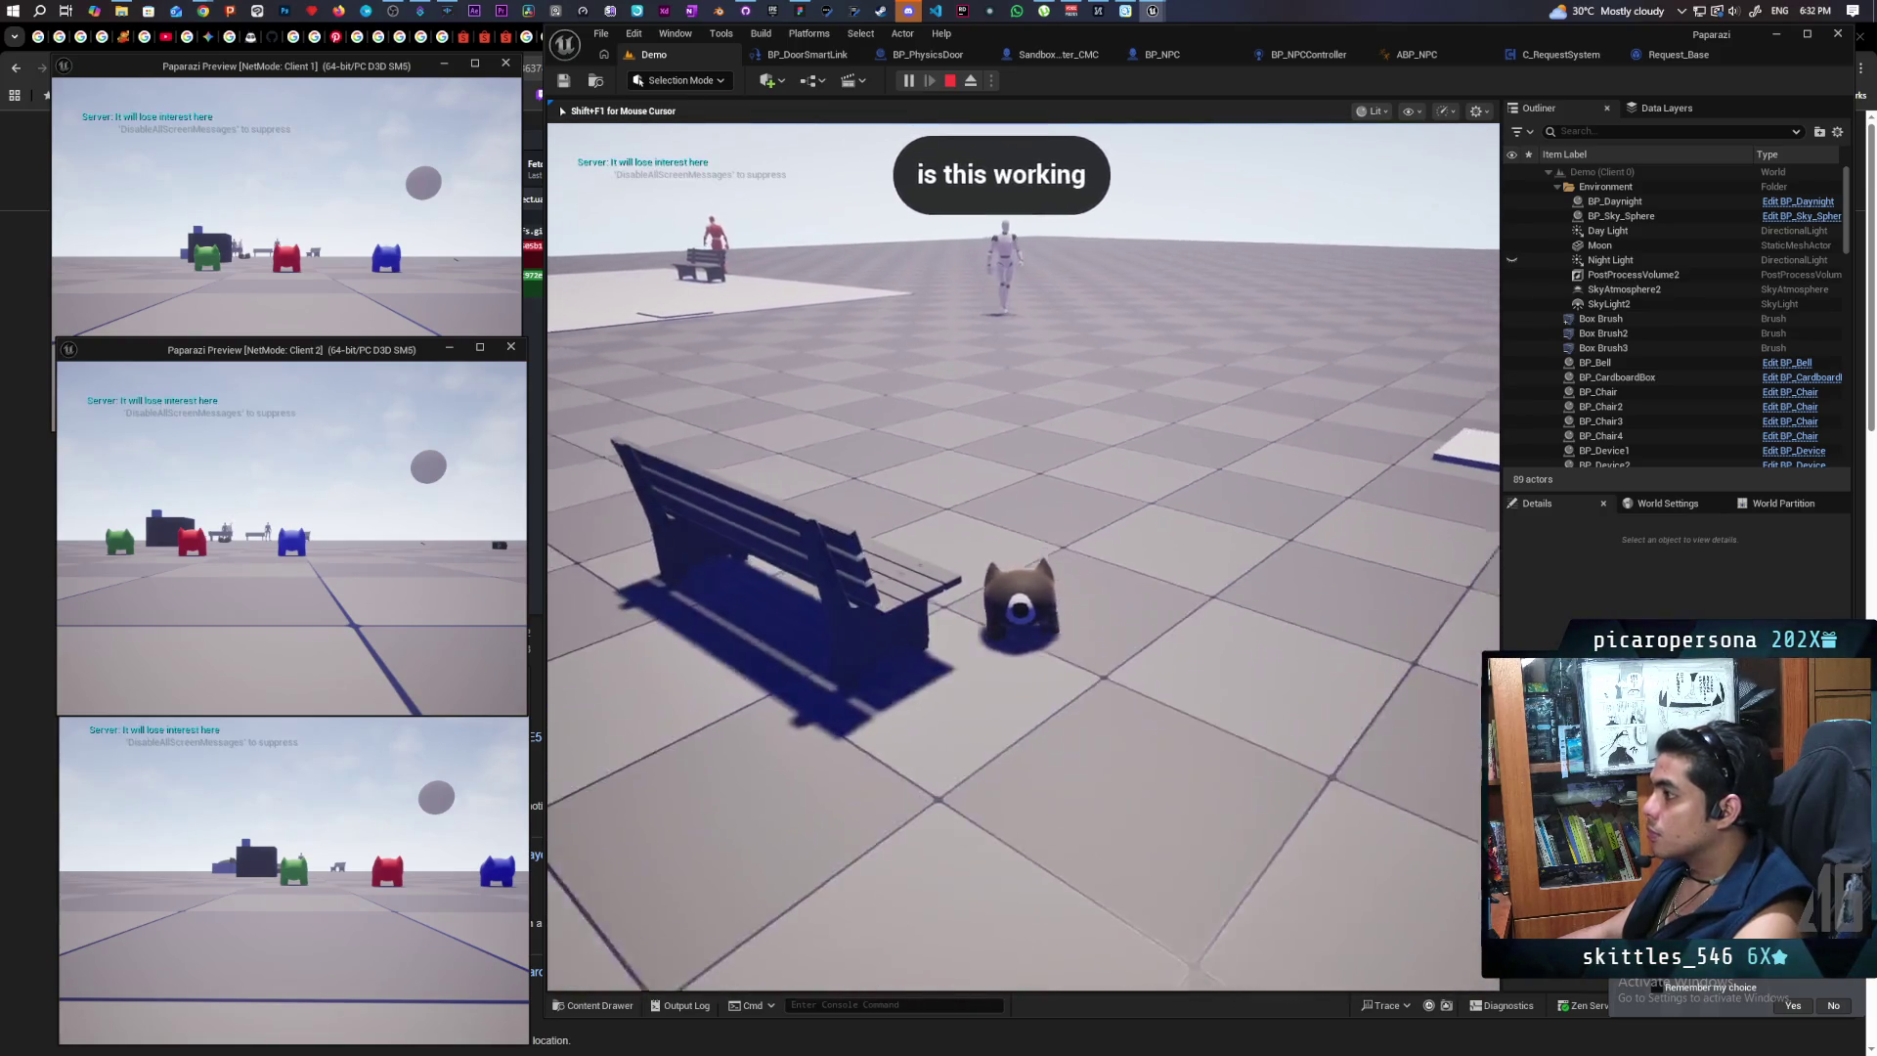
key("w")
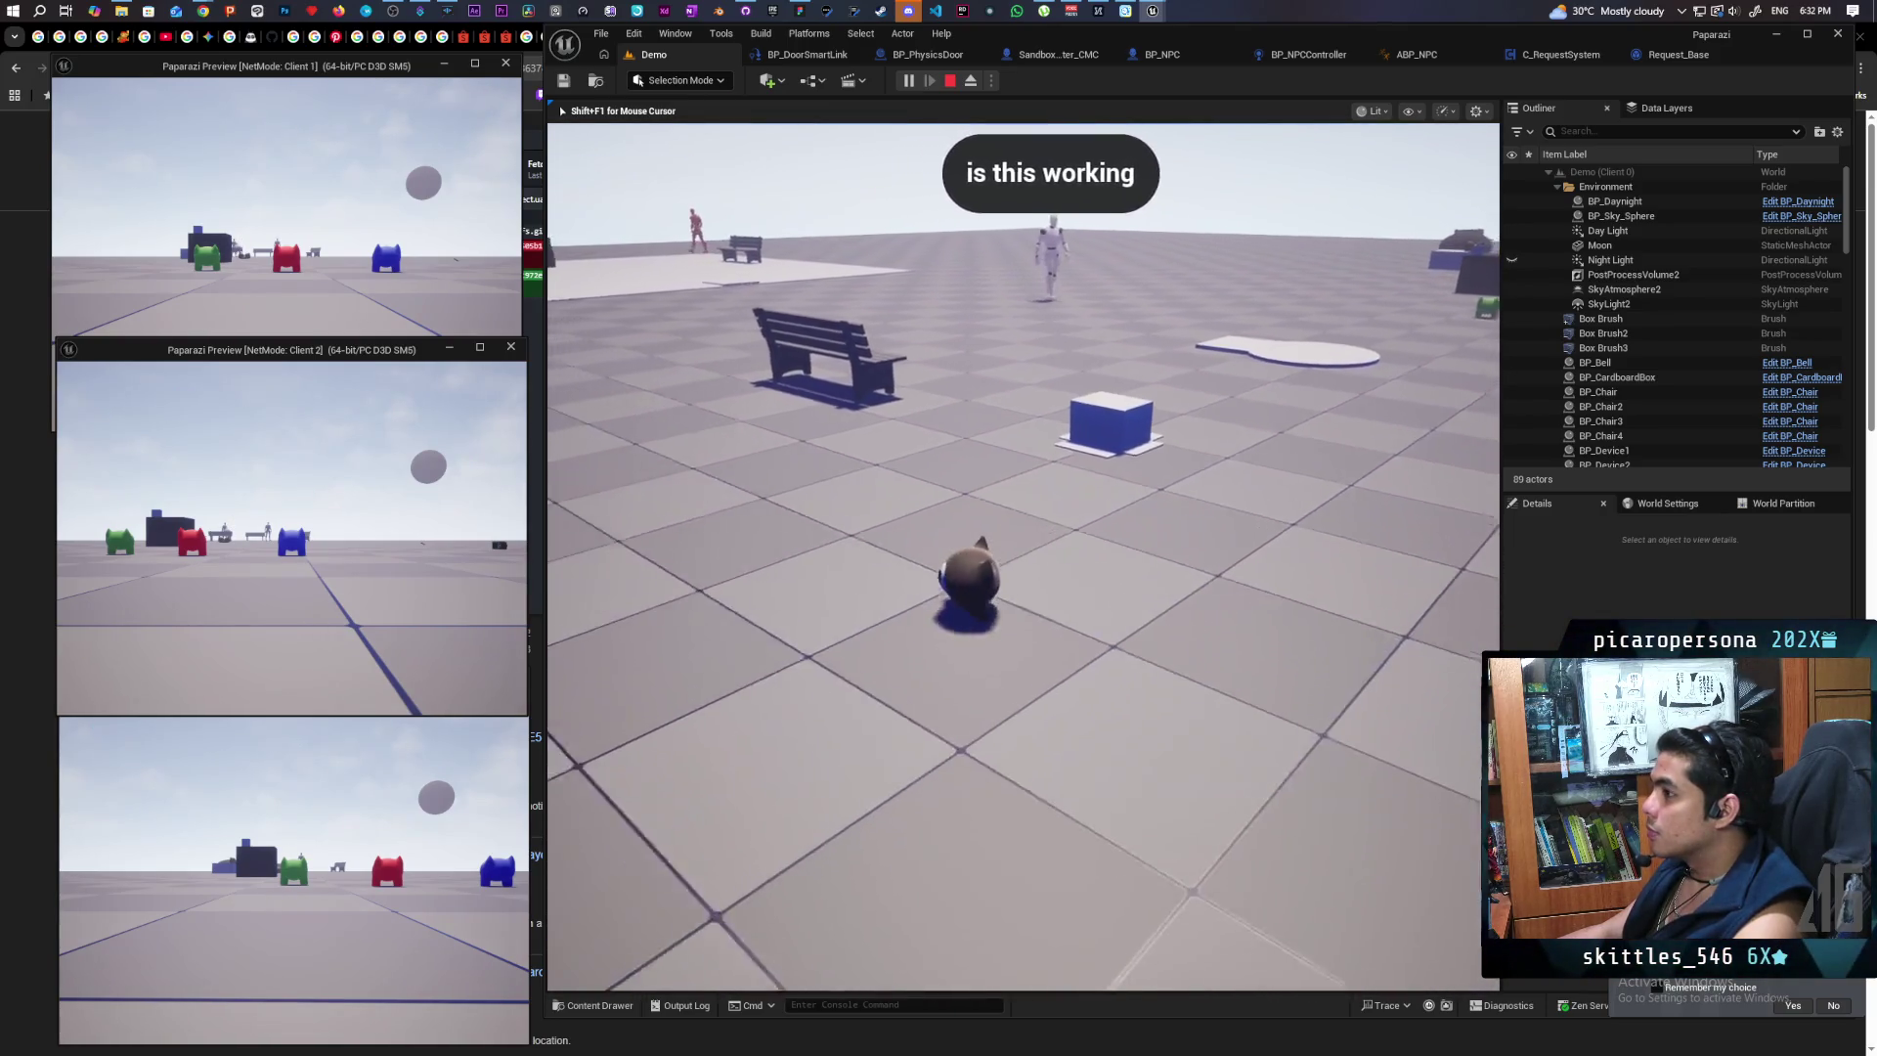
key("e")
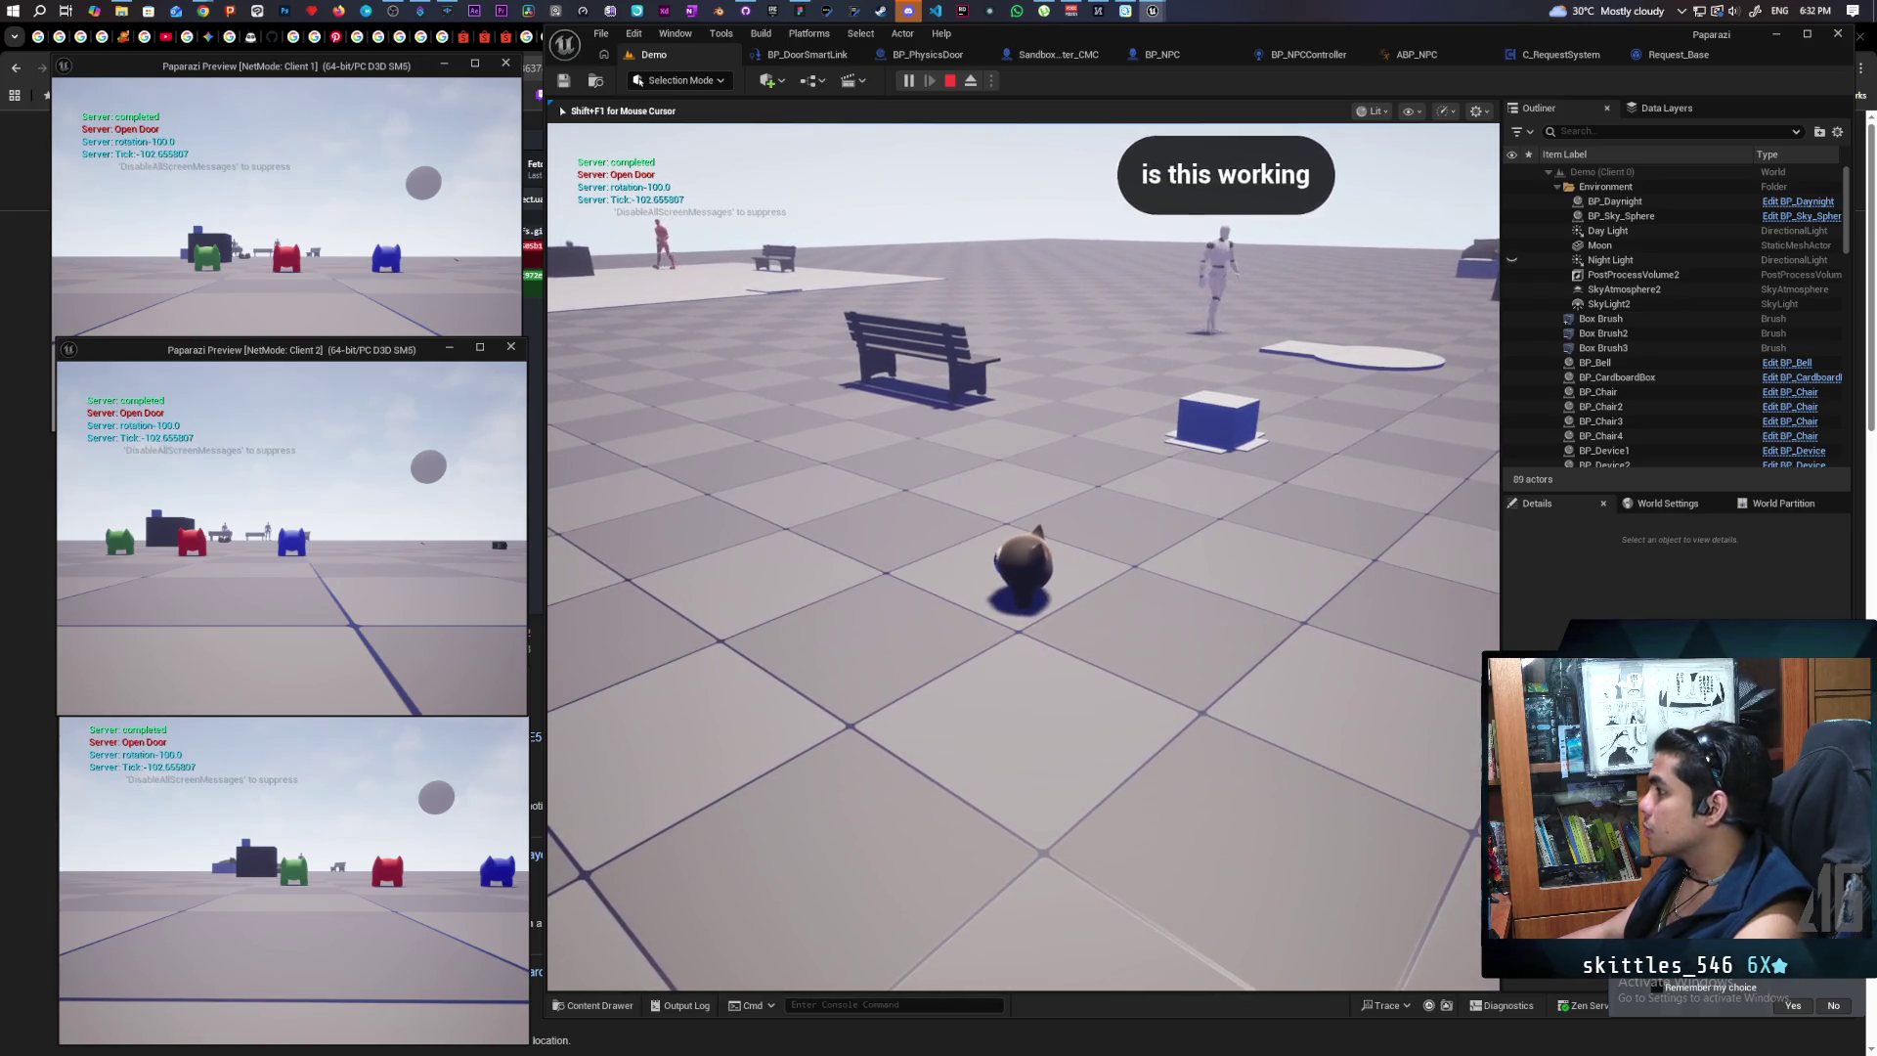
key("e")
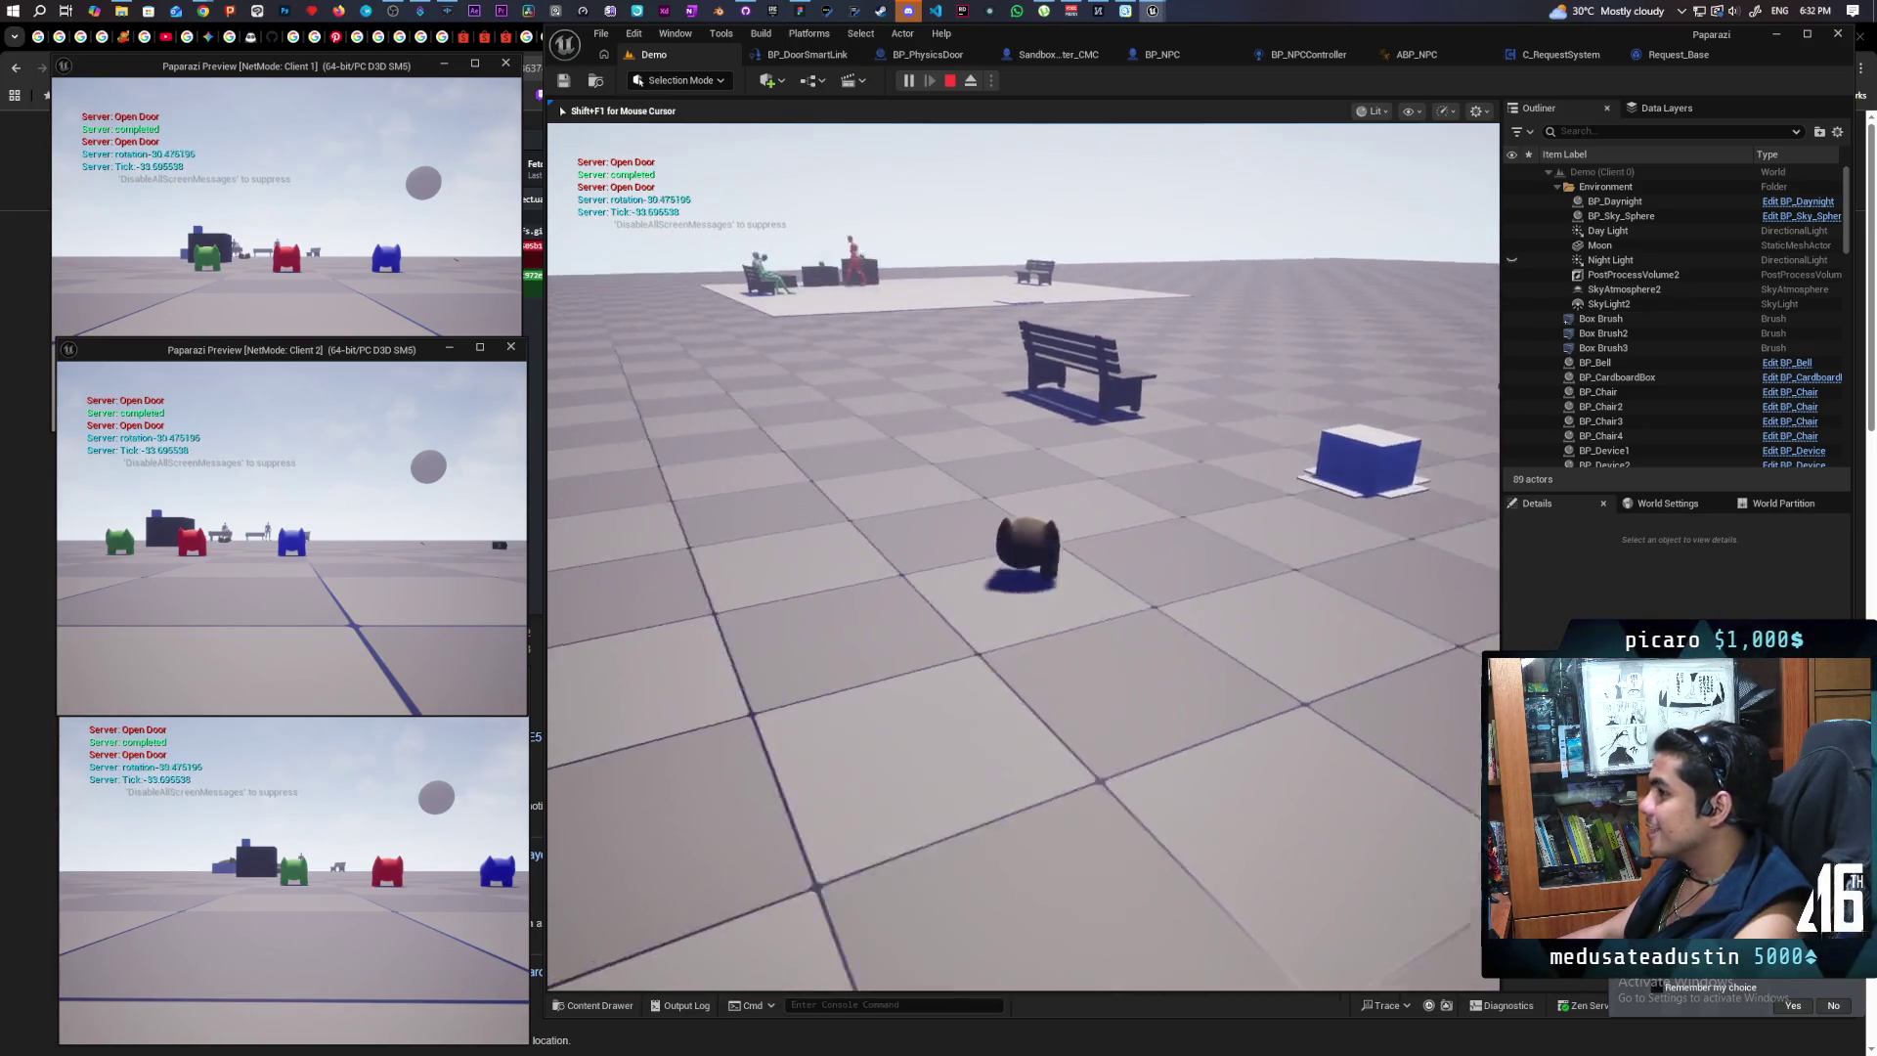
key("e")
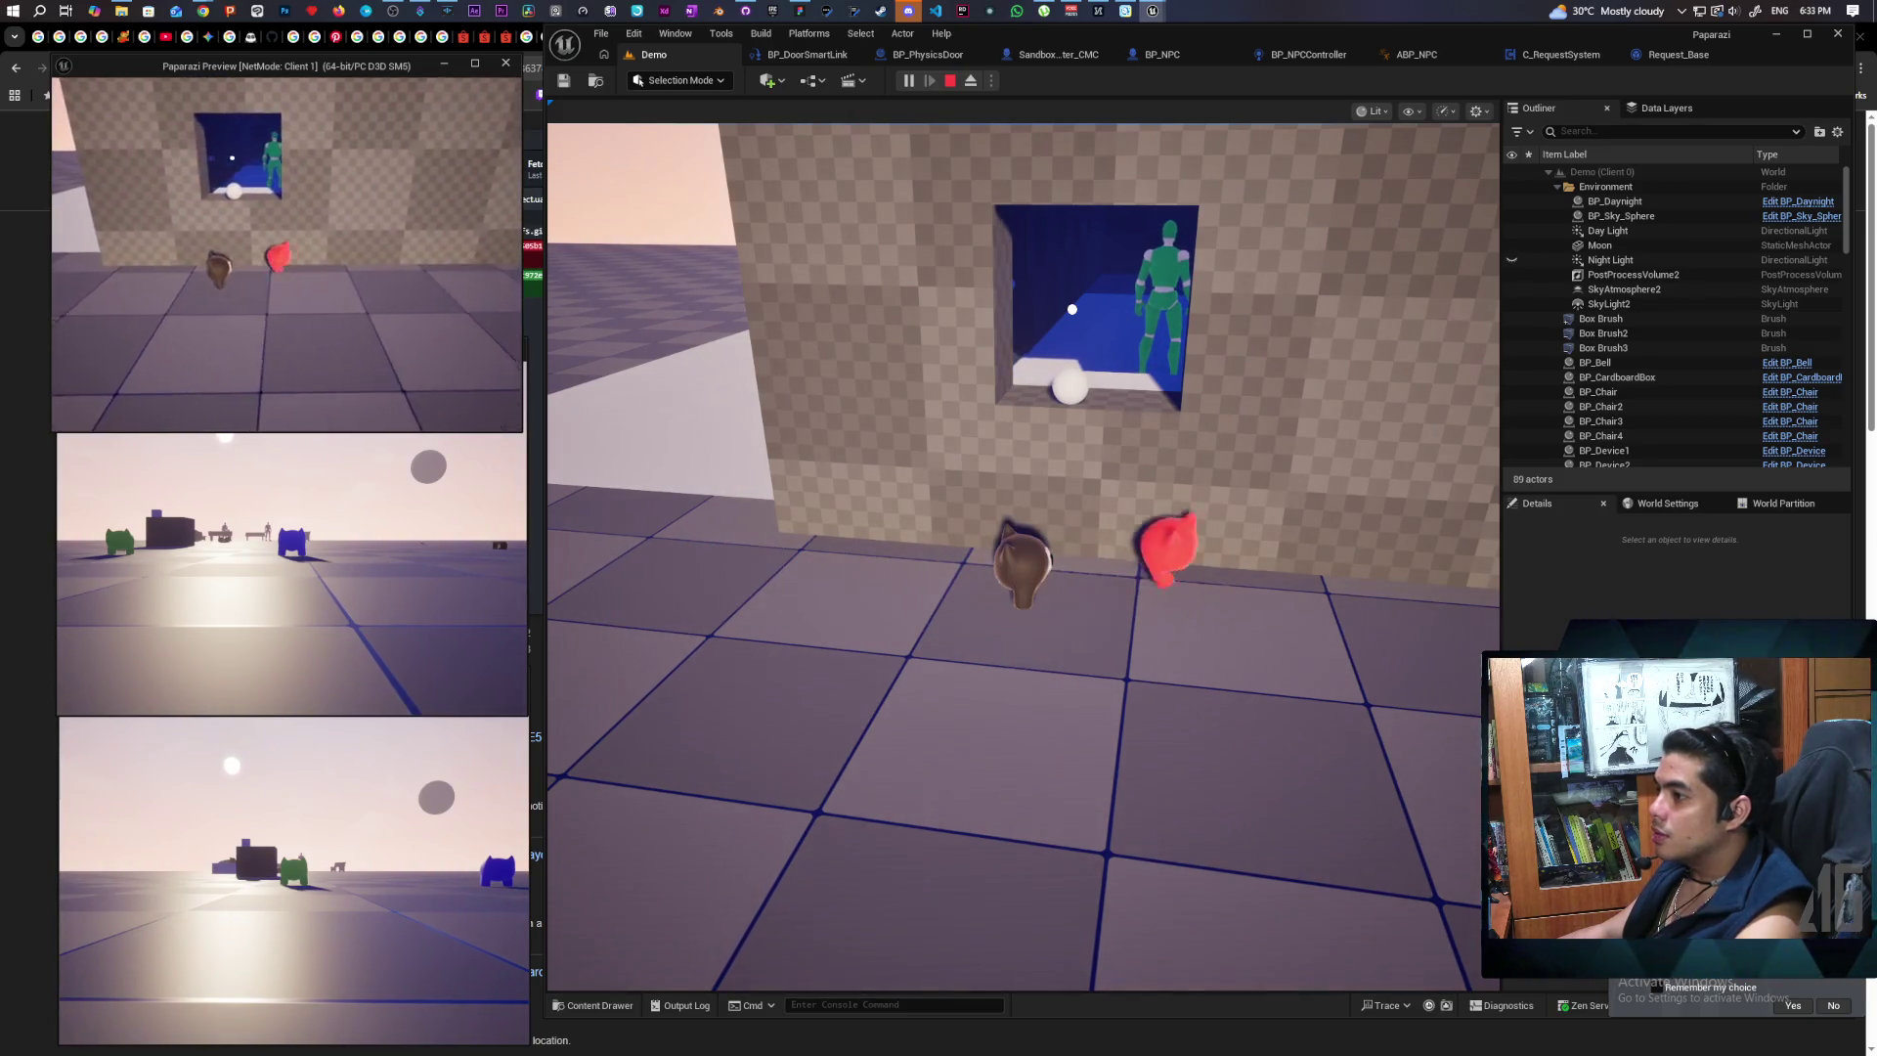
Step: Walk the player past the wall window into the blue room toward the green NPC
left_click(1023, 558)
key("w")
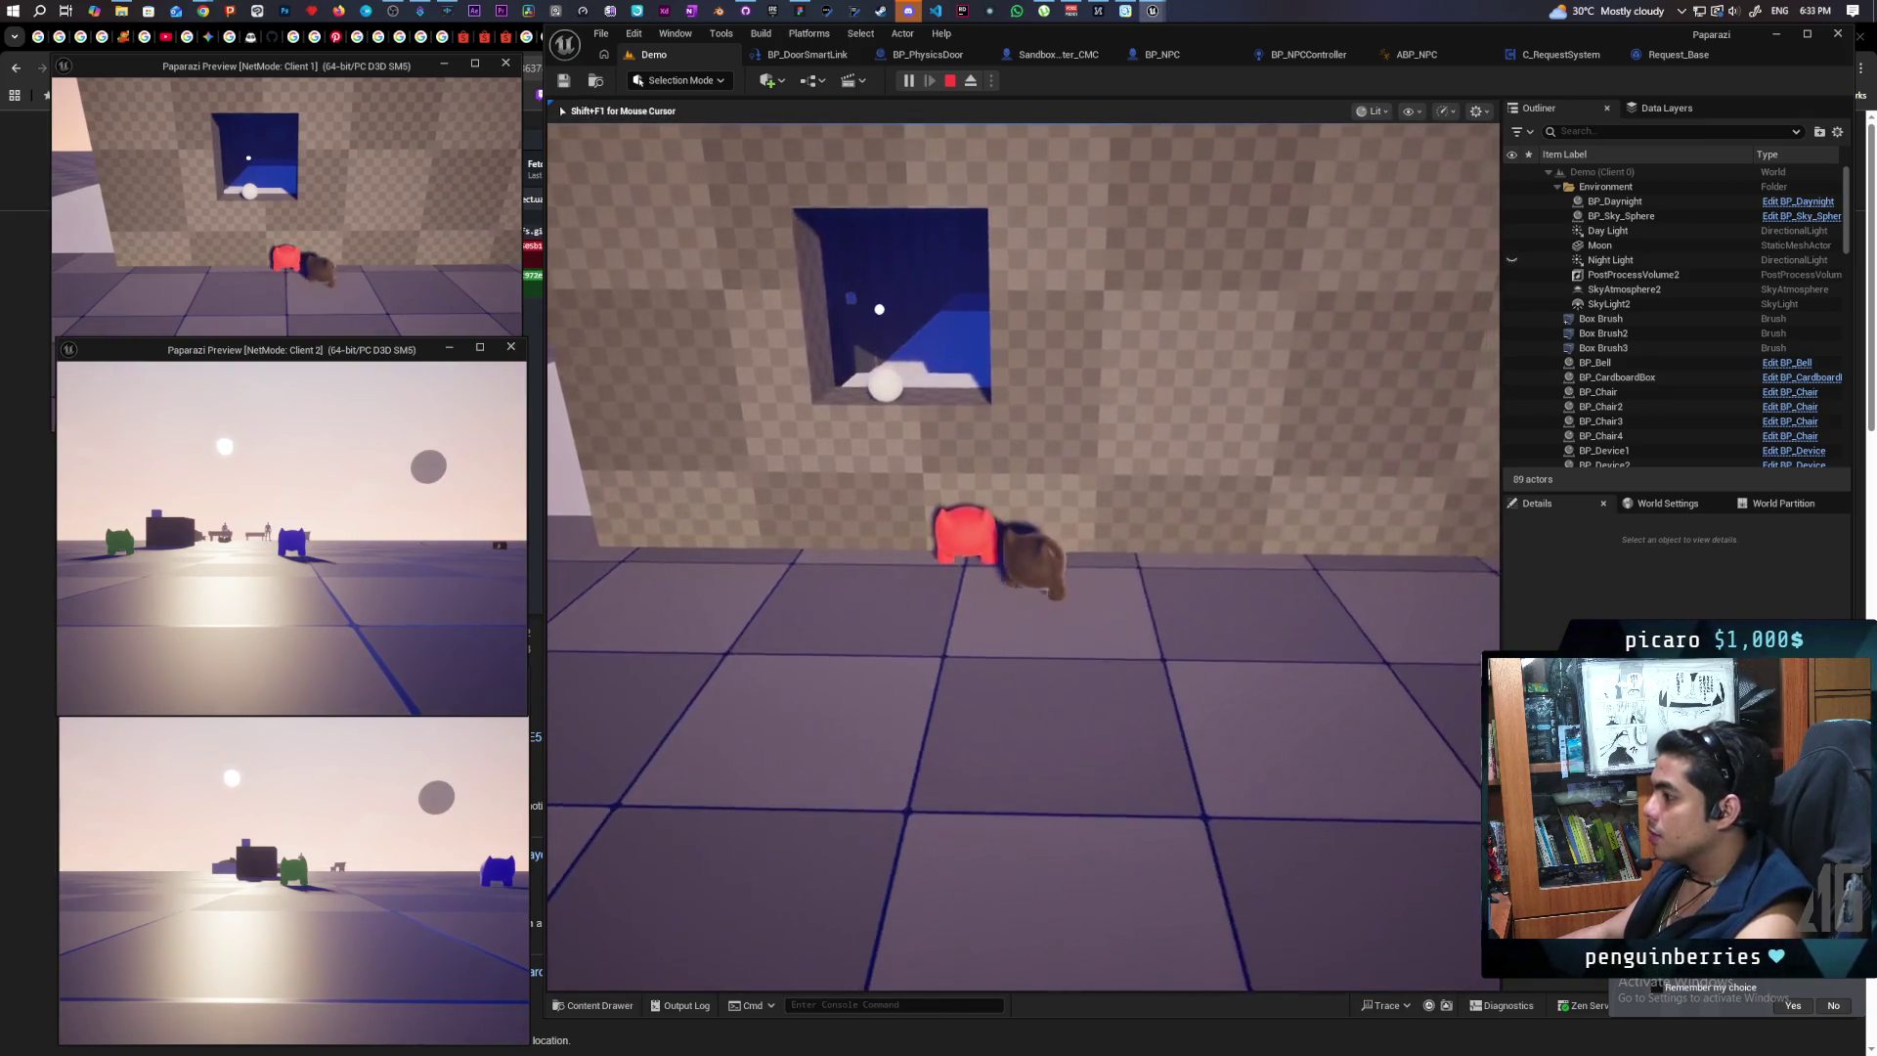
key("d")
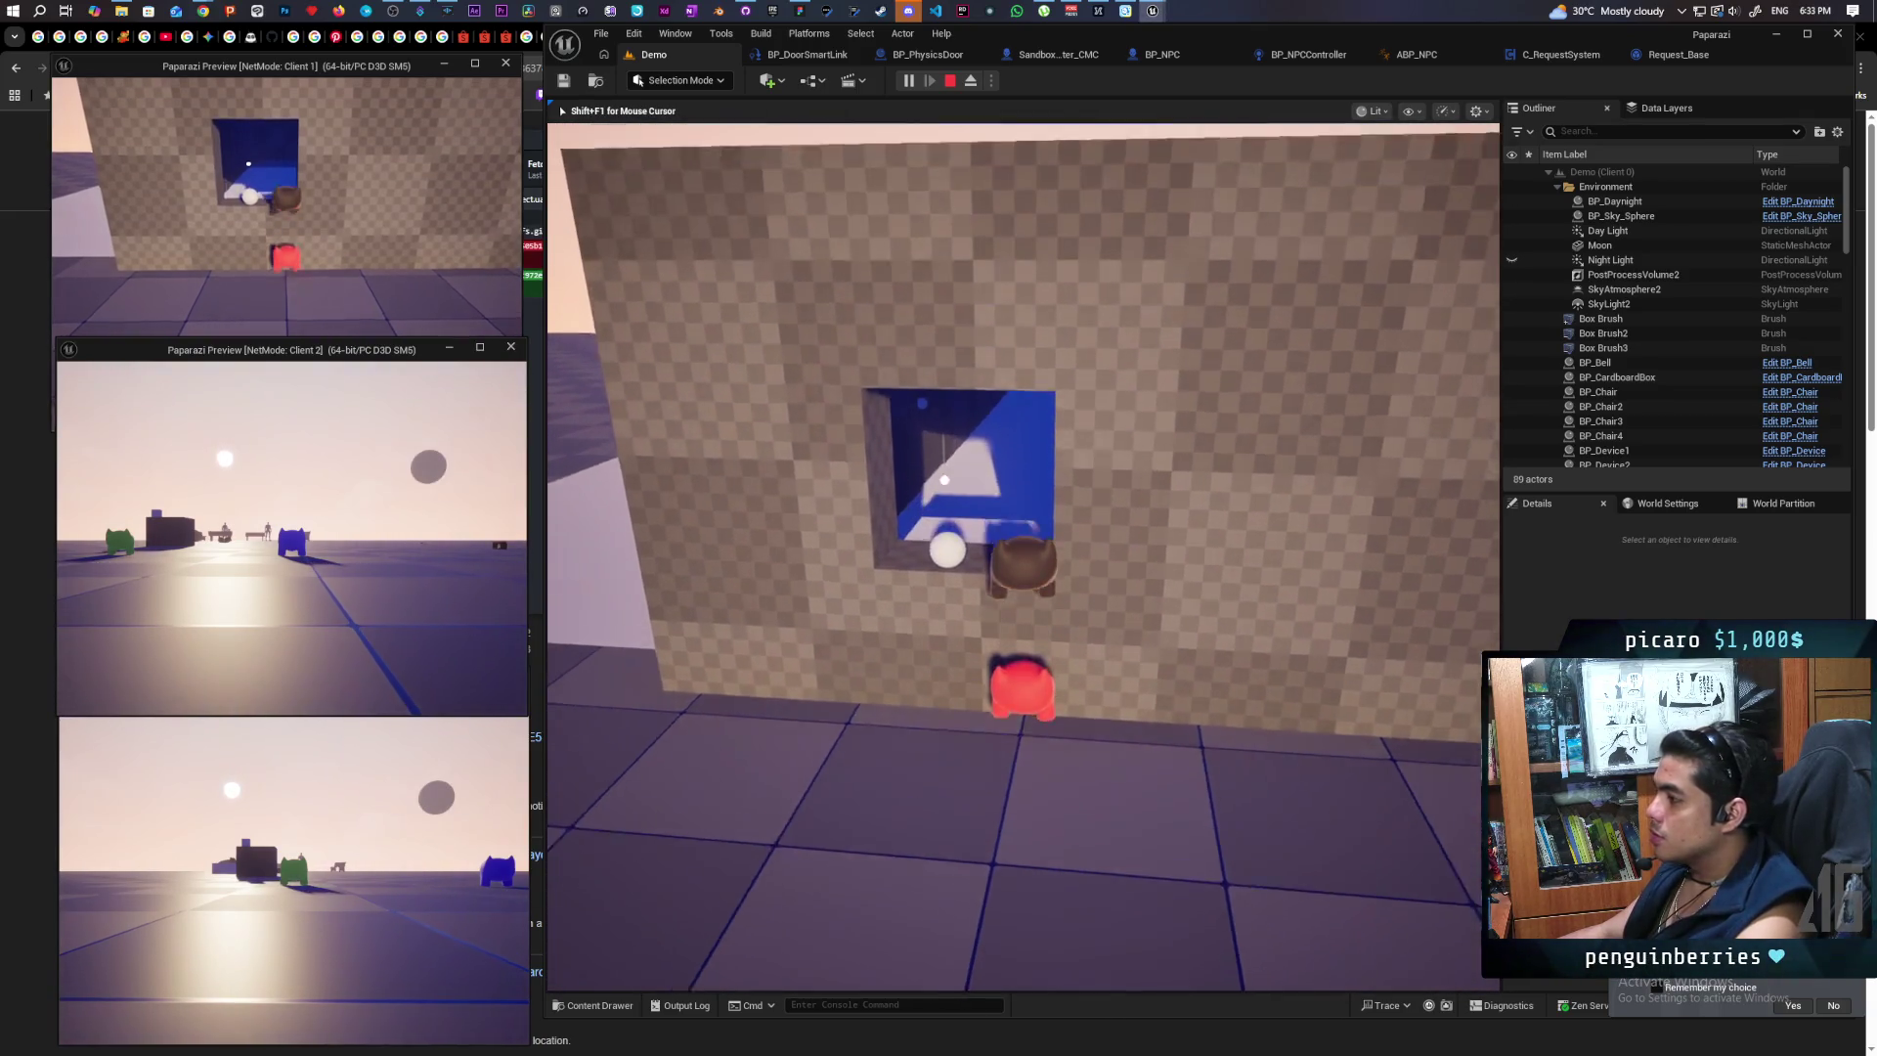
key("w")
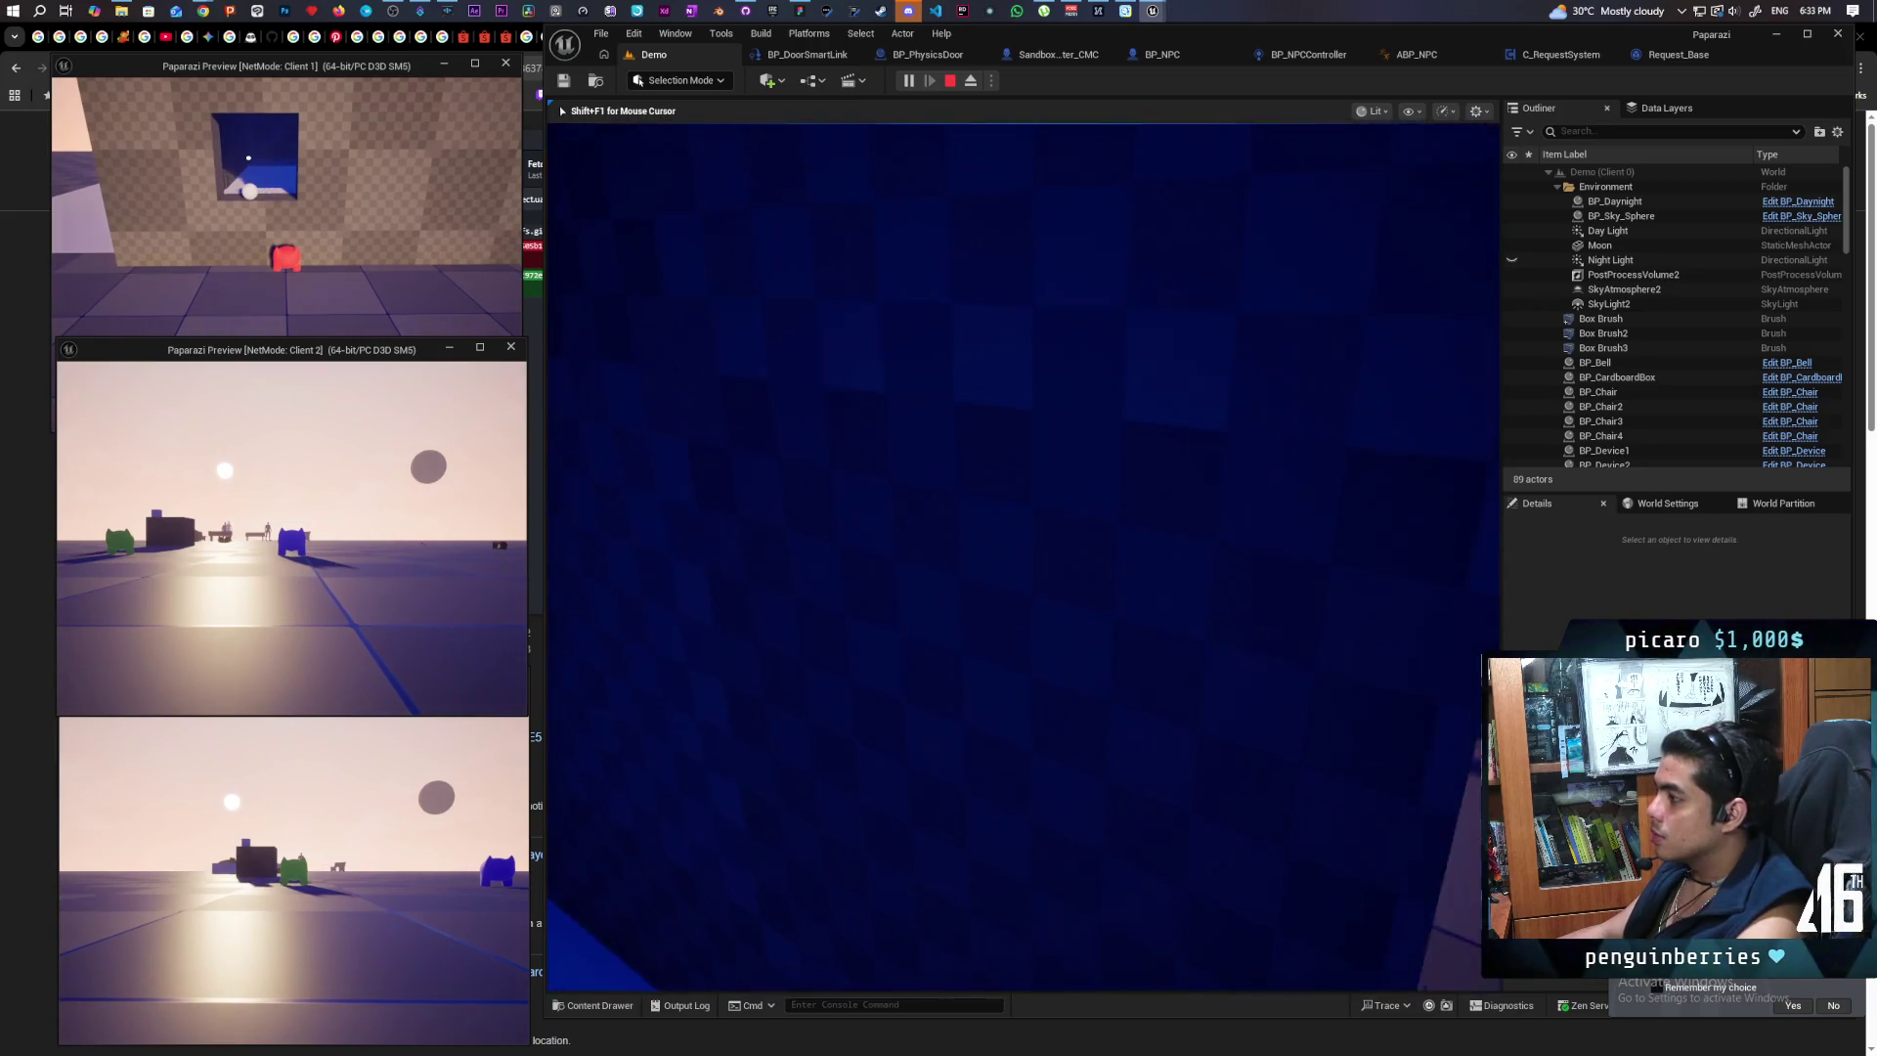
key("a")
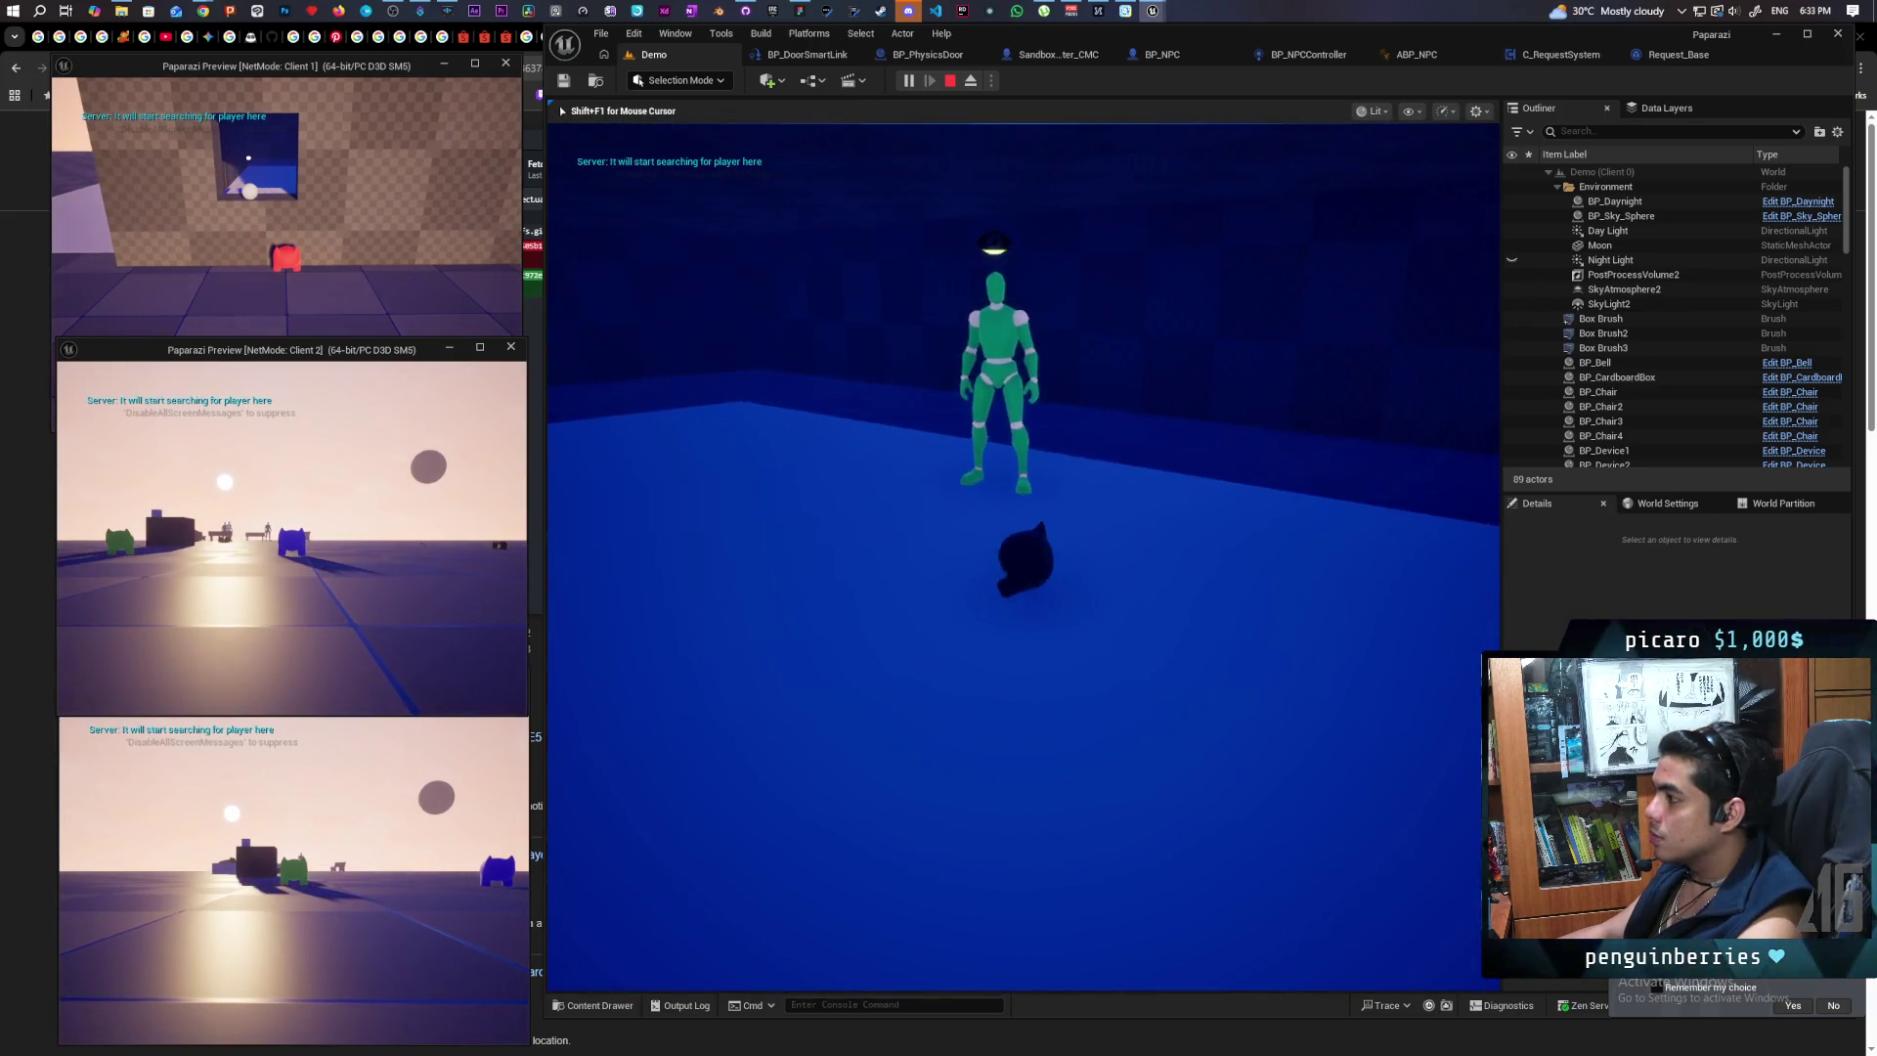
key("s")
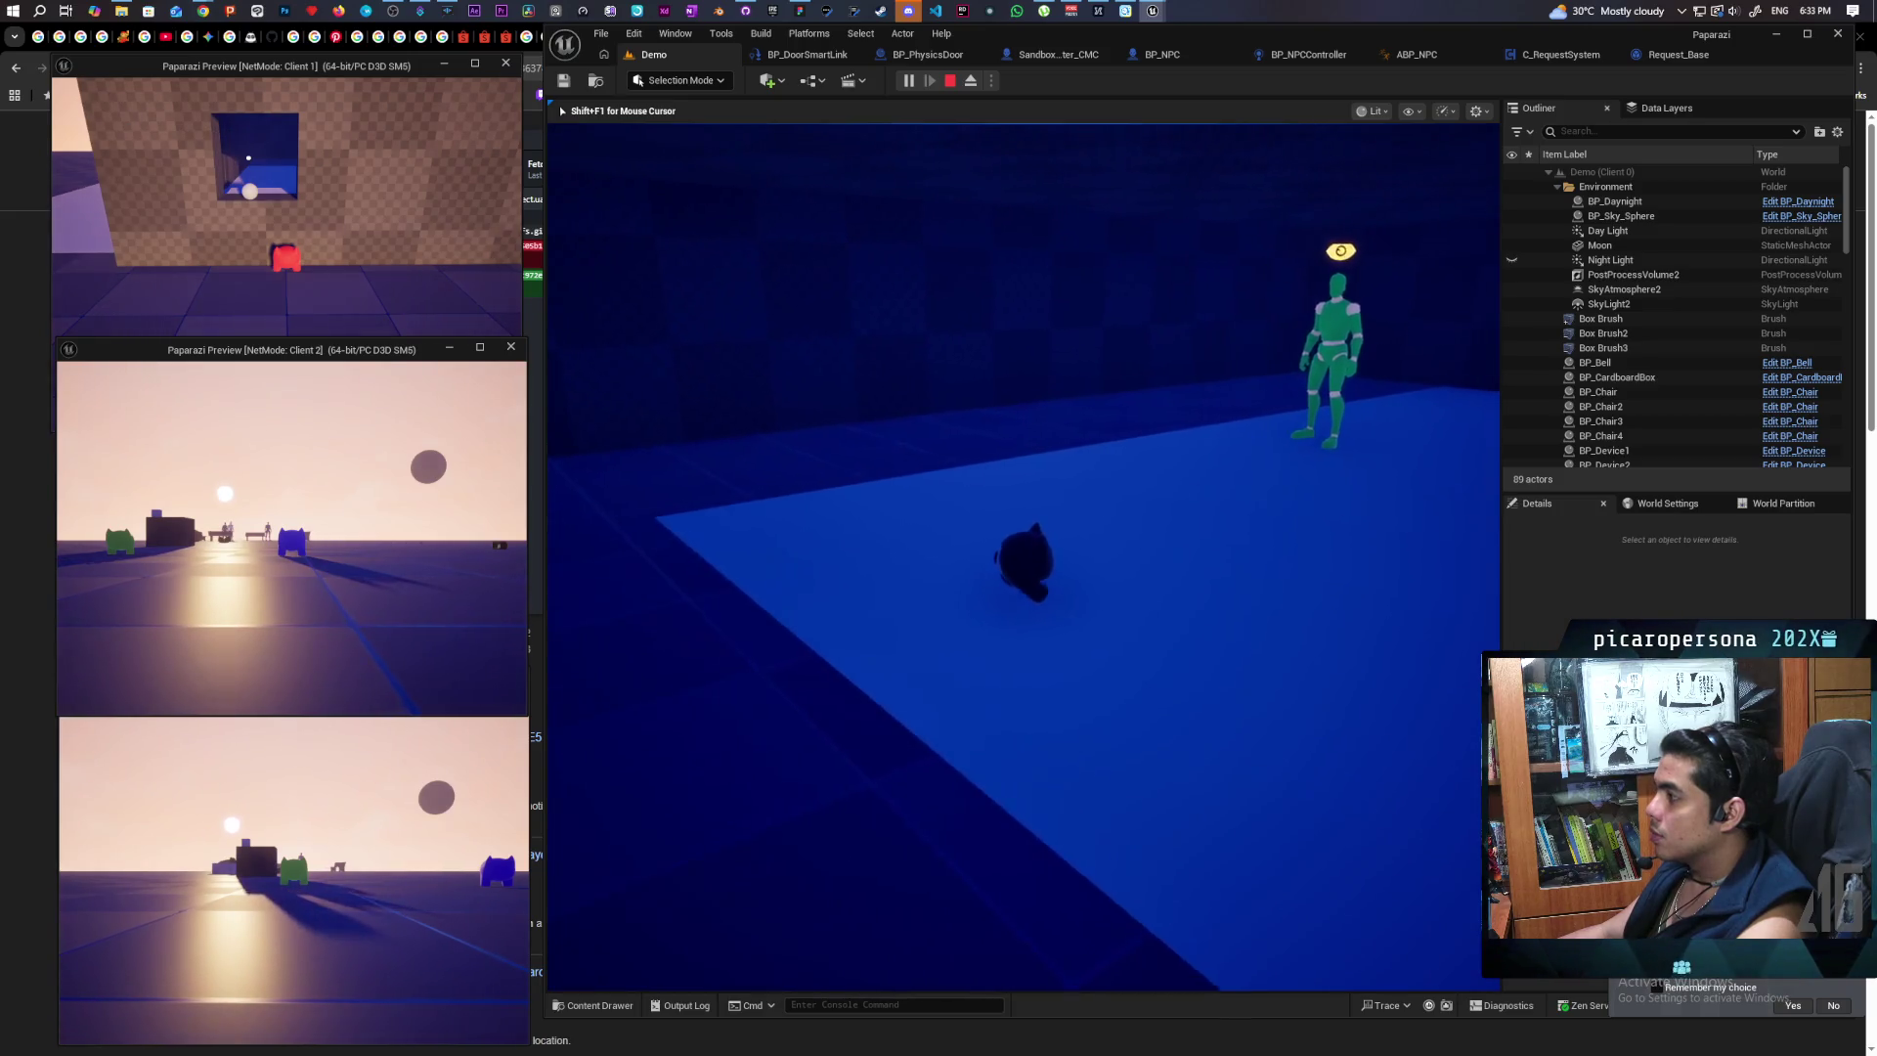
key("w")
key("w")
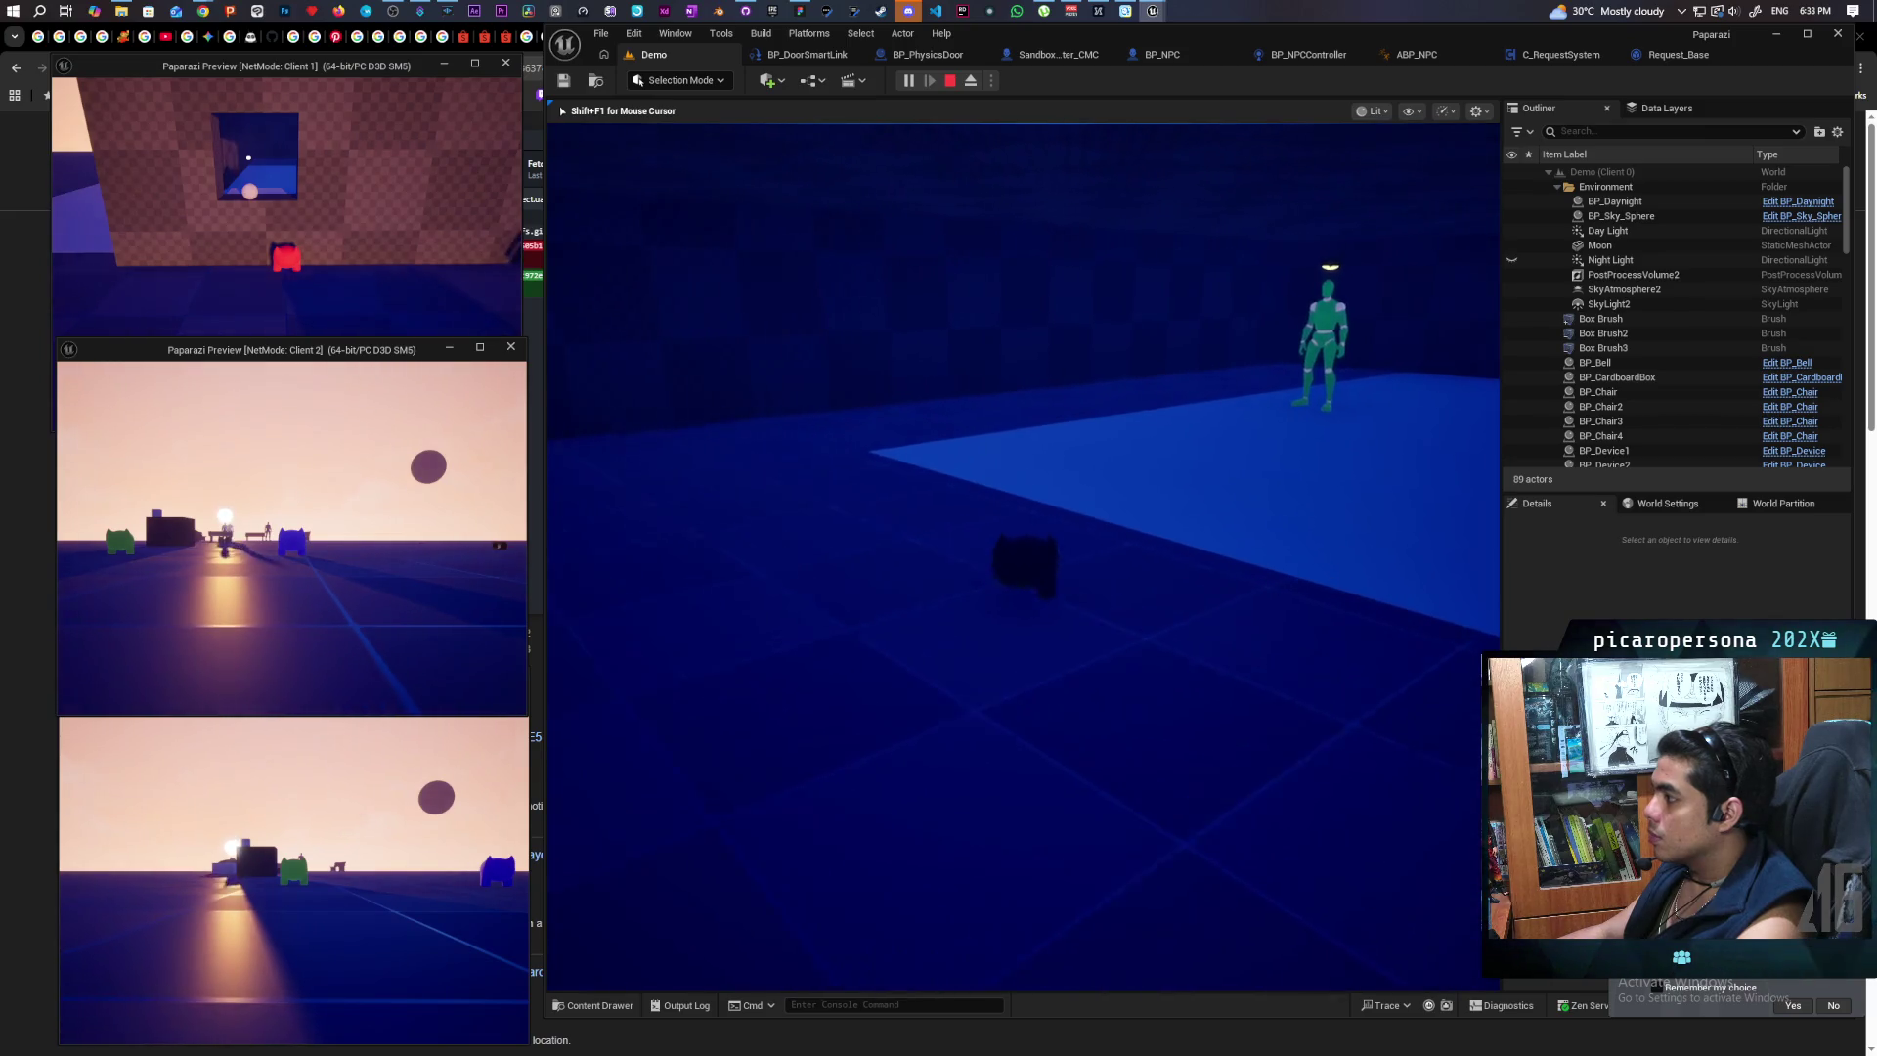
key("w")
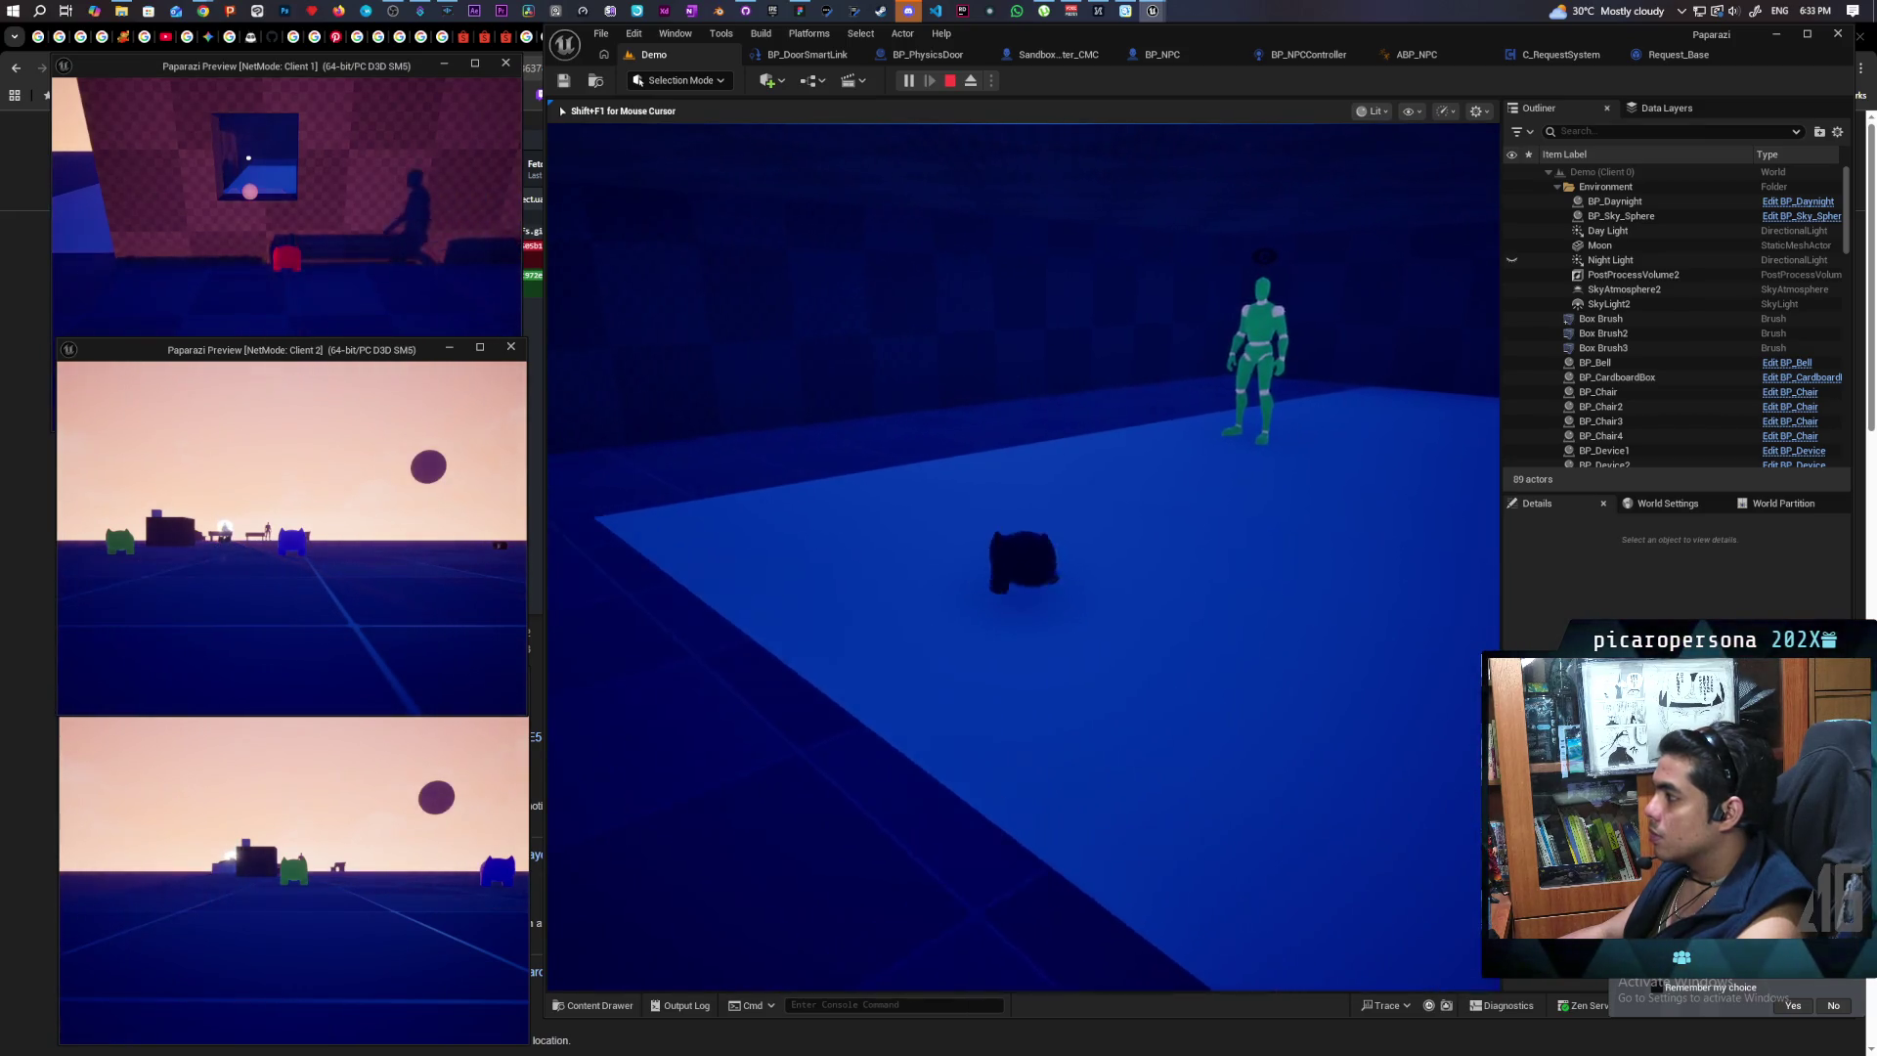
key("w")
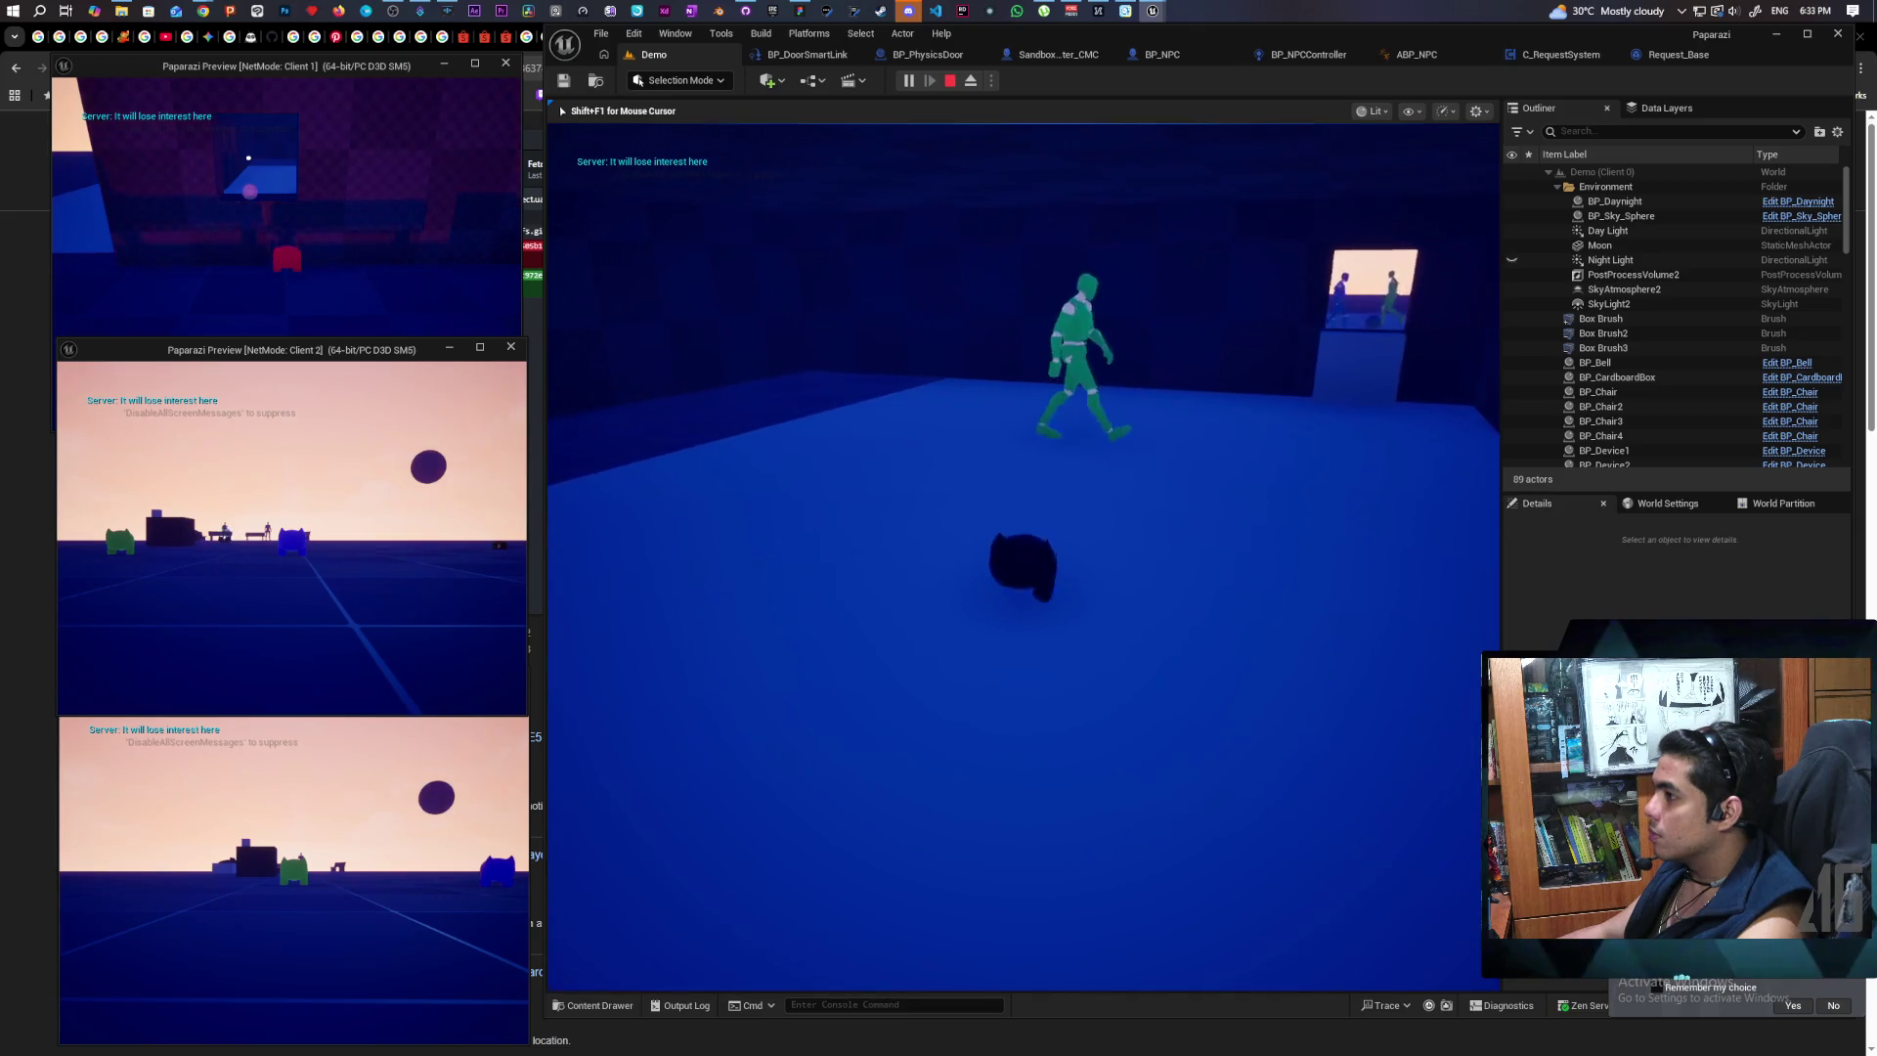
key("w")
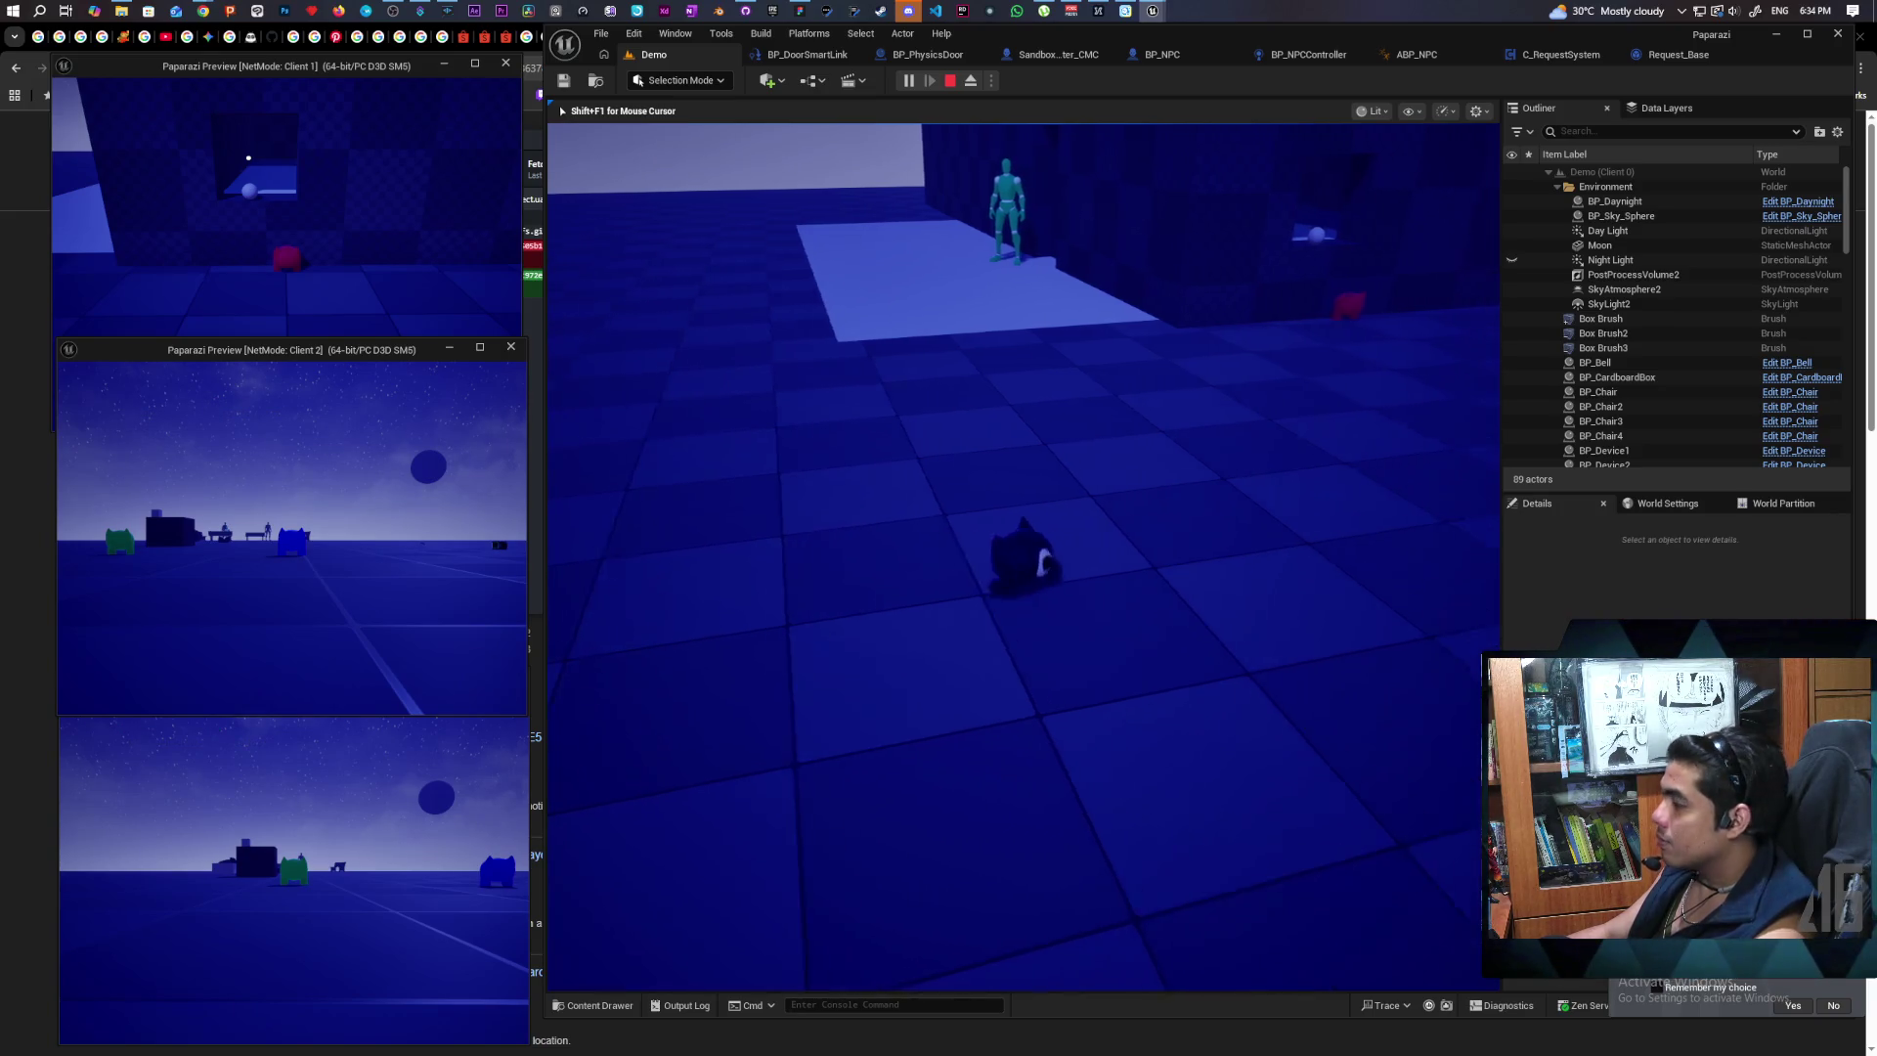
Step: Move toward the wall, then back off the platform so the NPC loses the player; stop PIE
mouse_move(1025, 565)
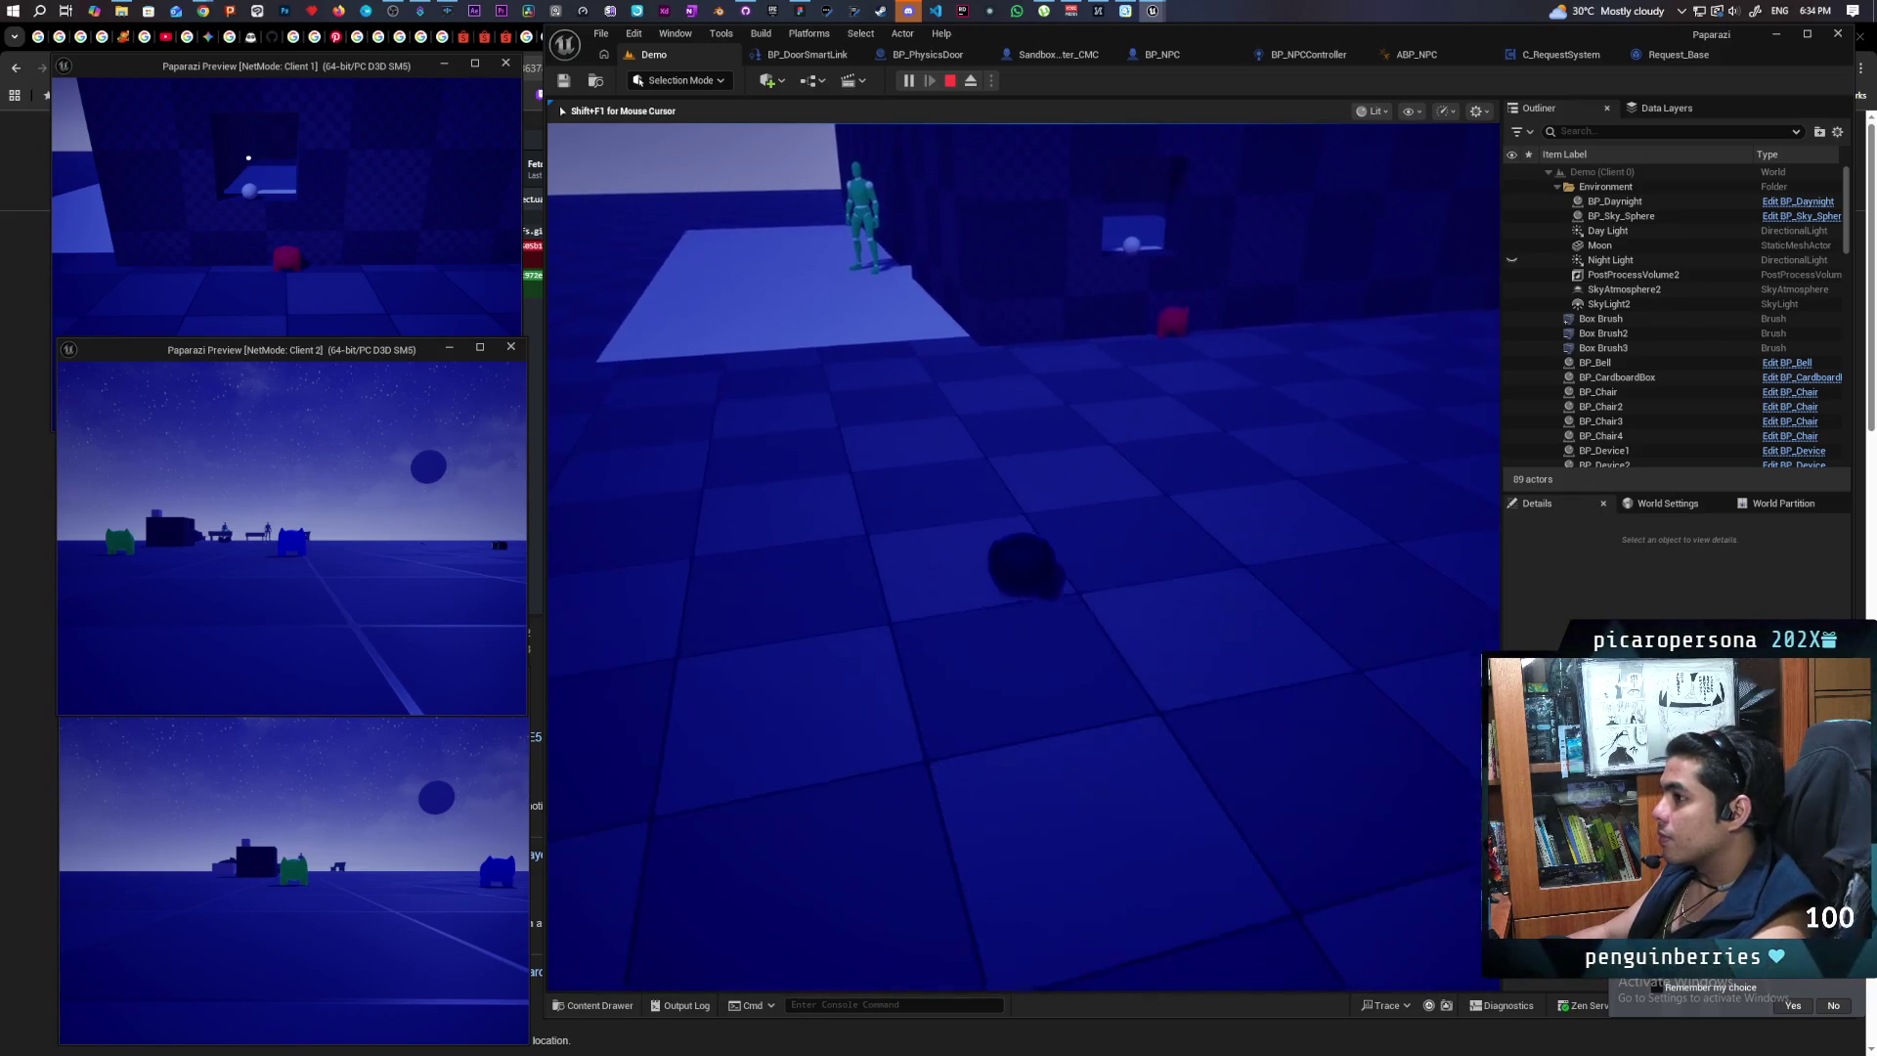
key("w")
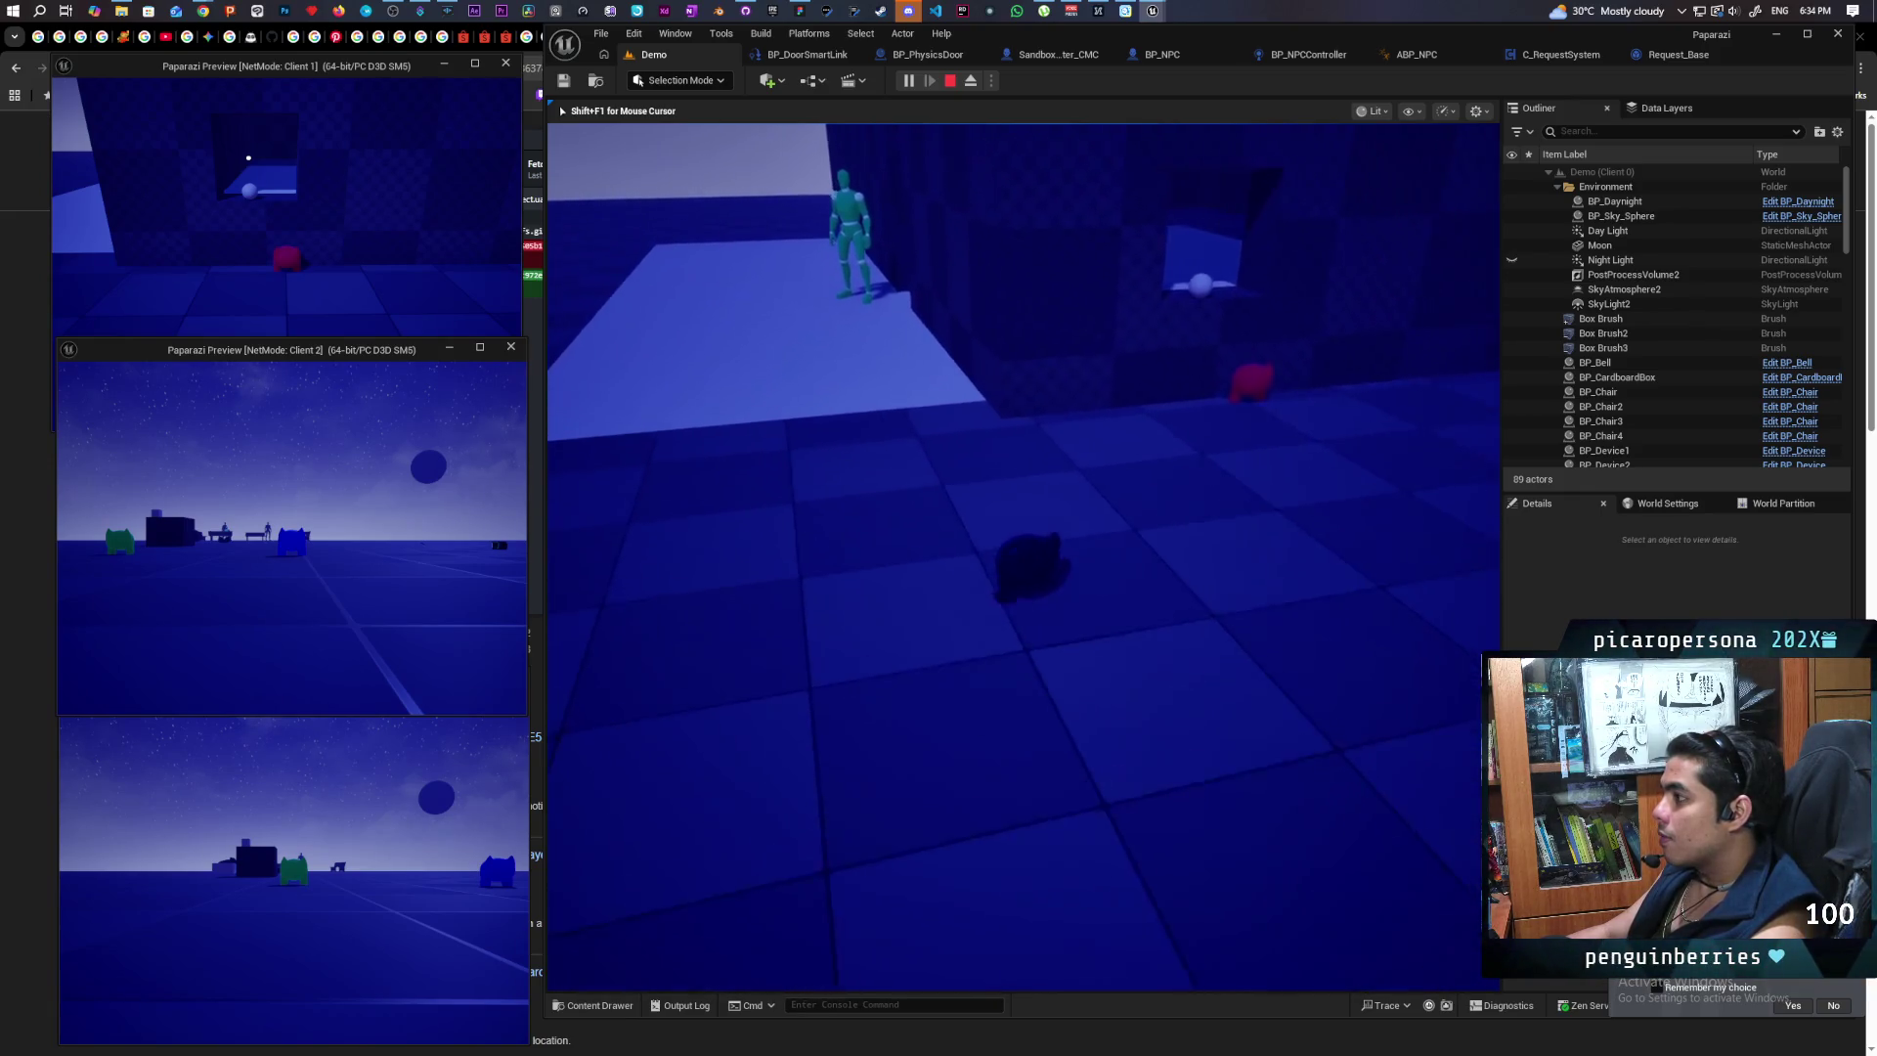
key("w")
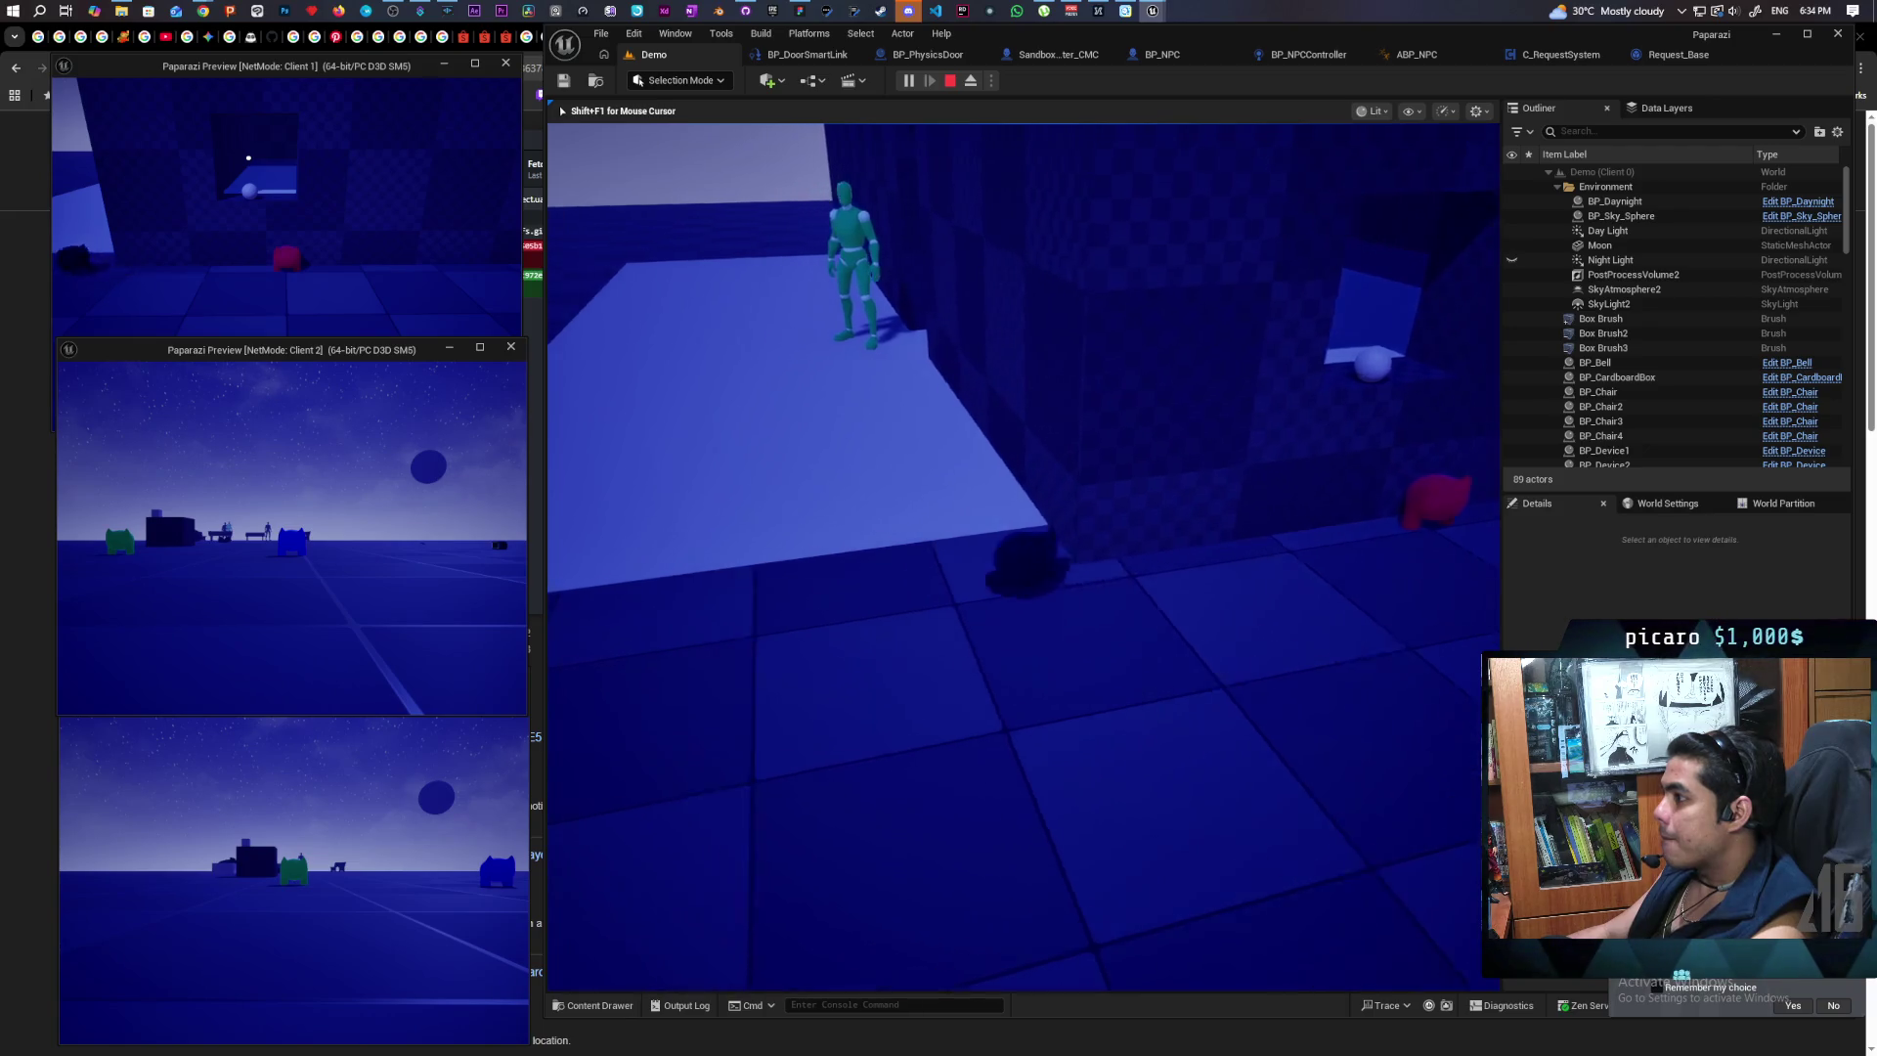
key("s")
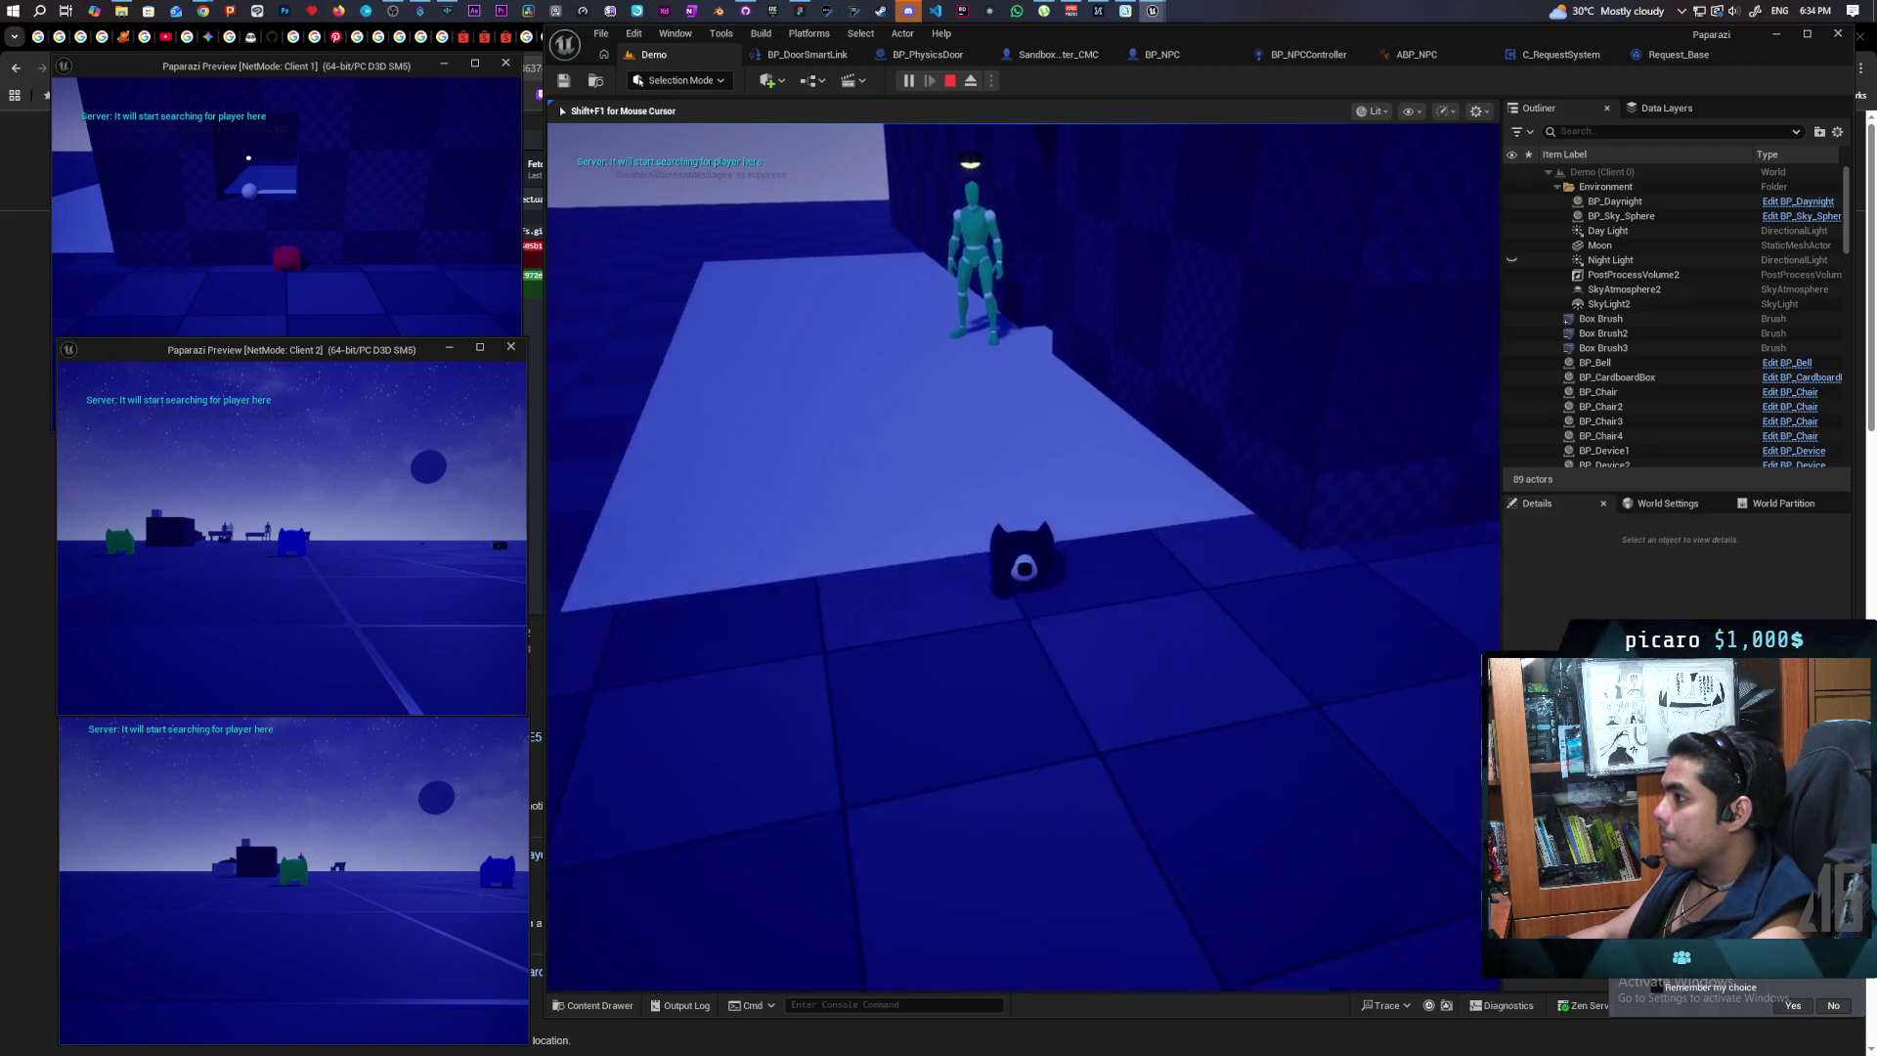
key("s")
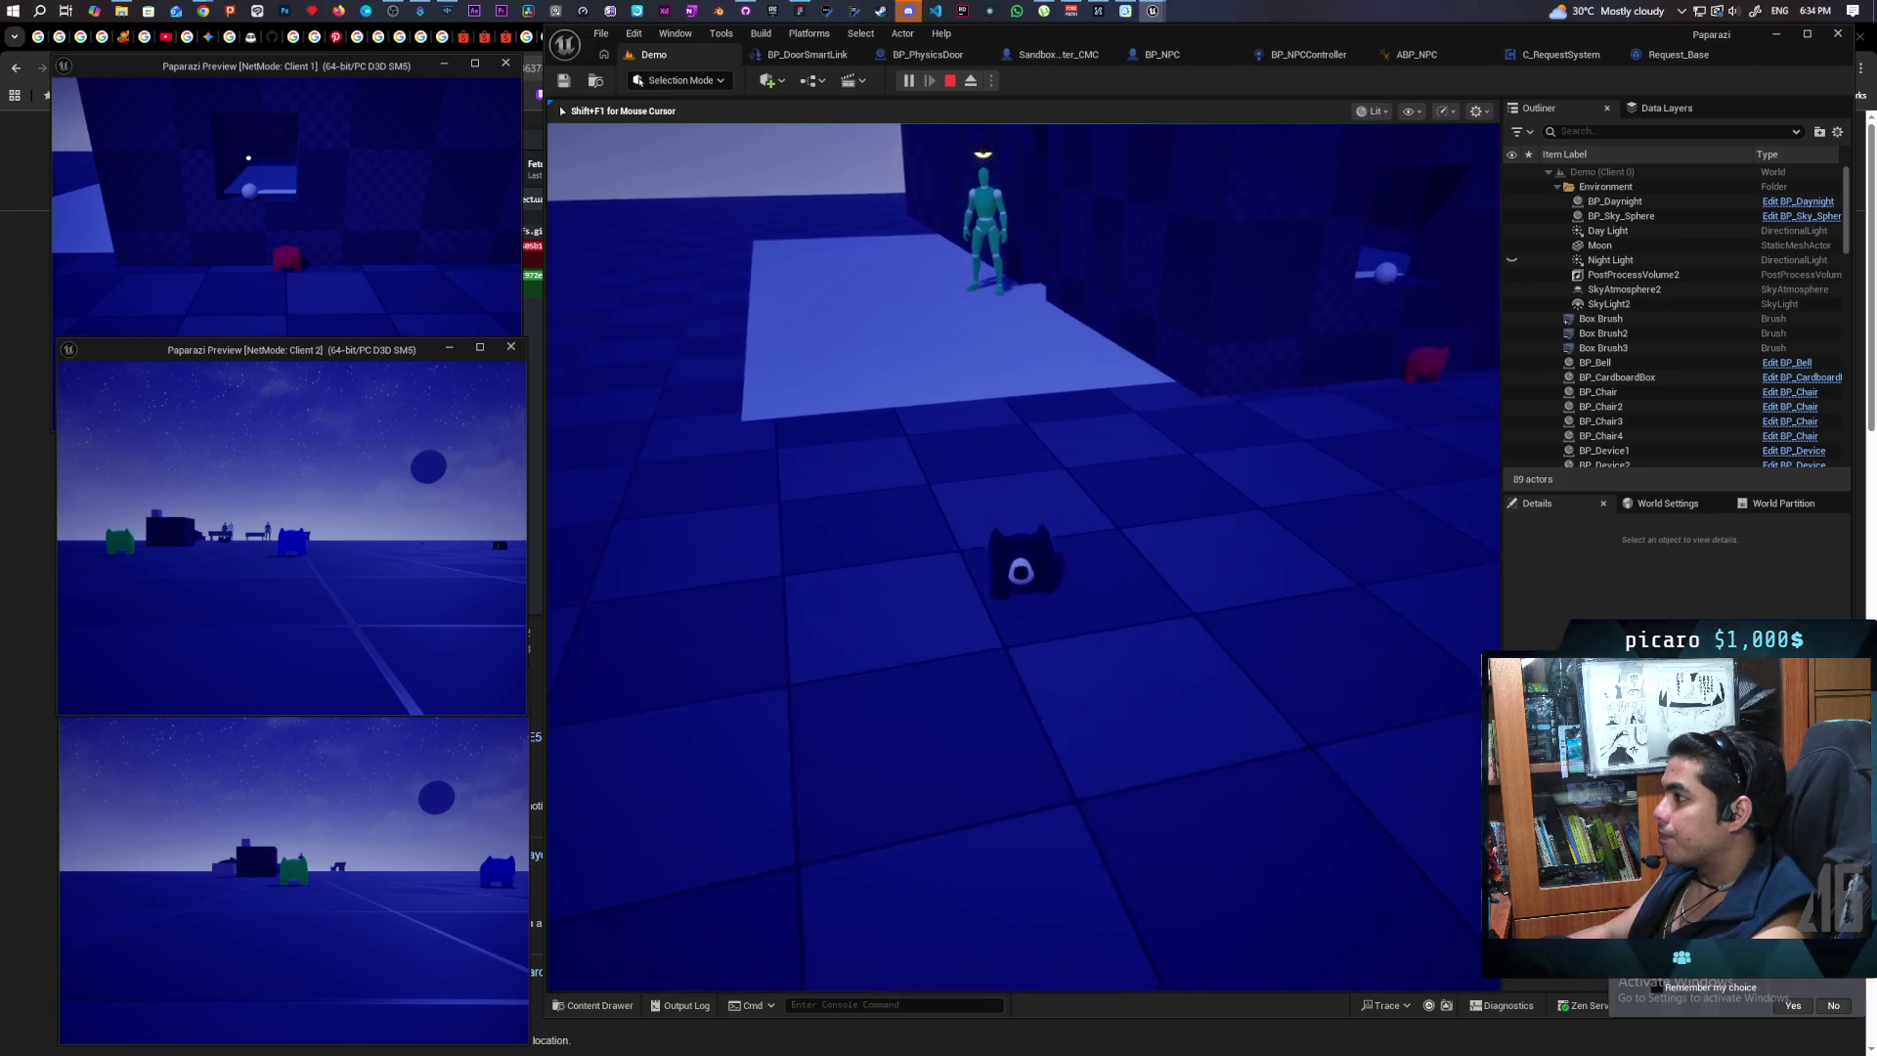
key("s")
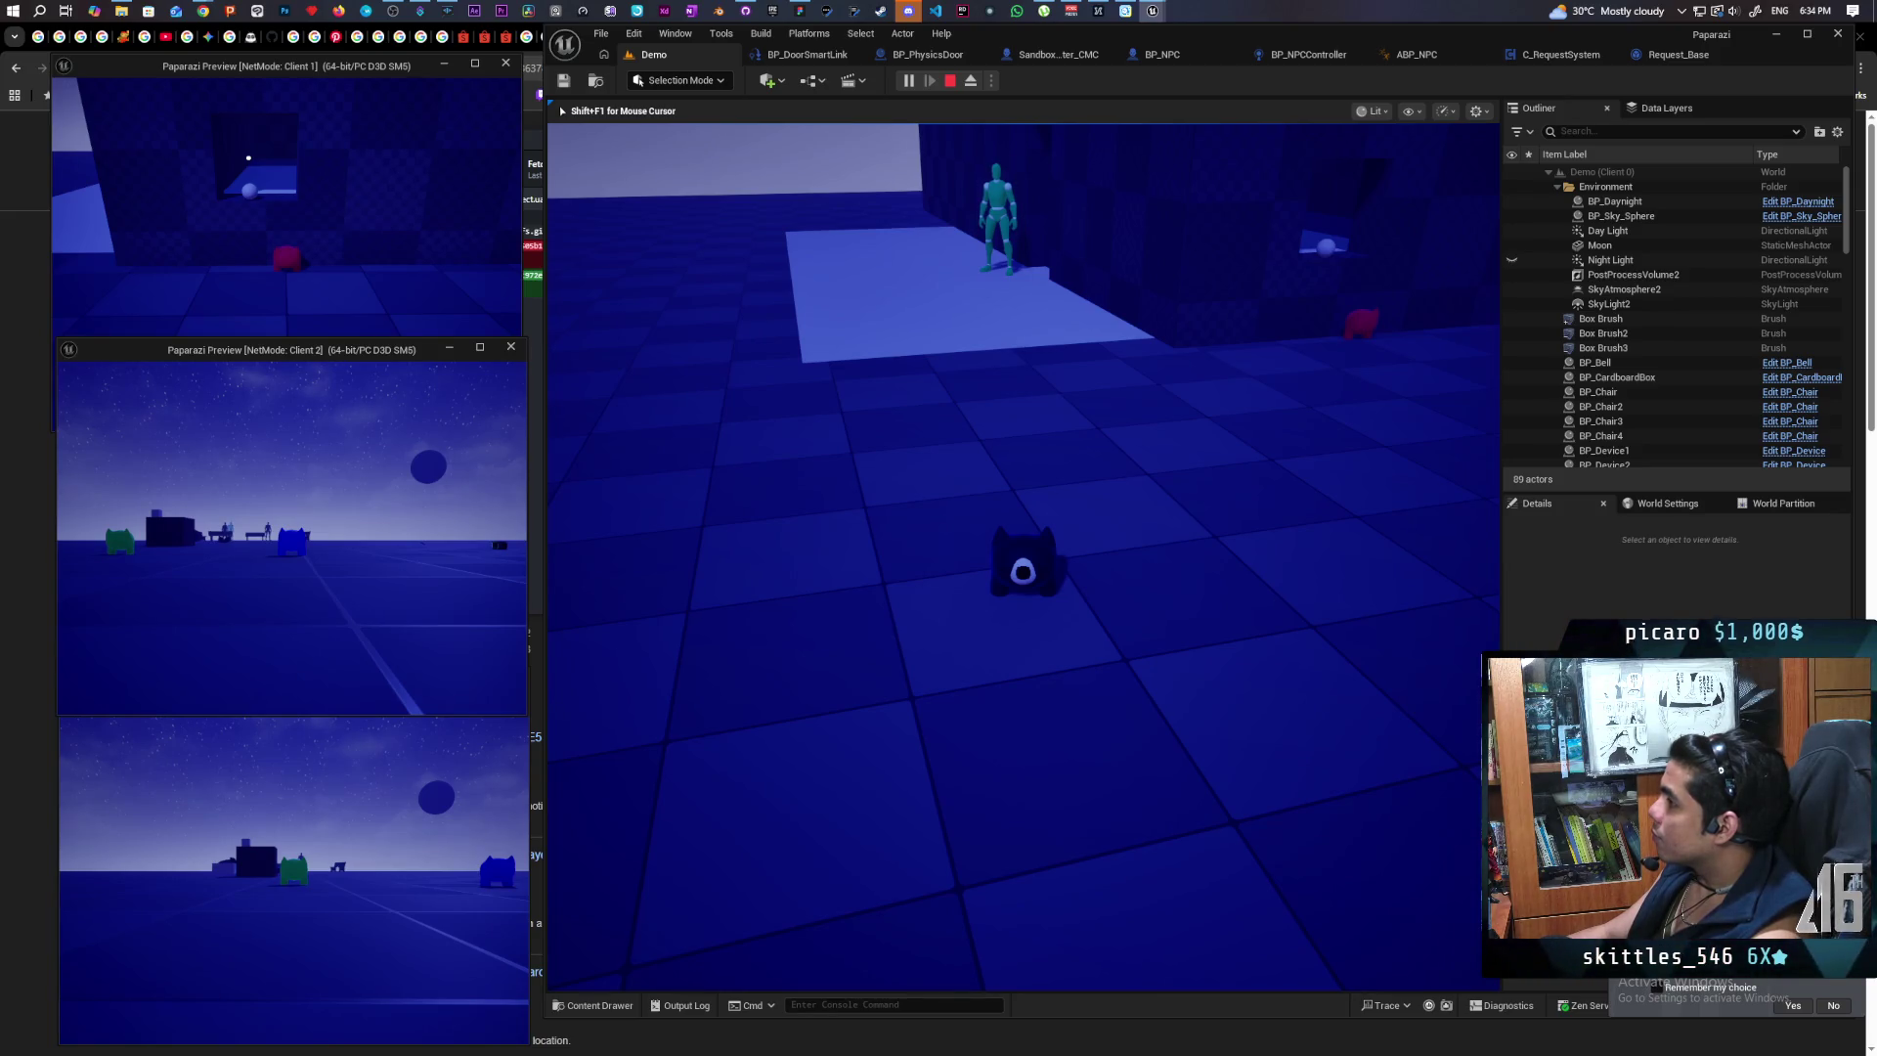
key("Escape")
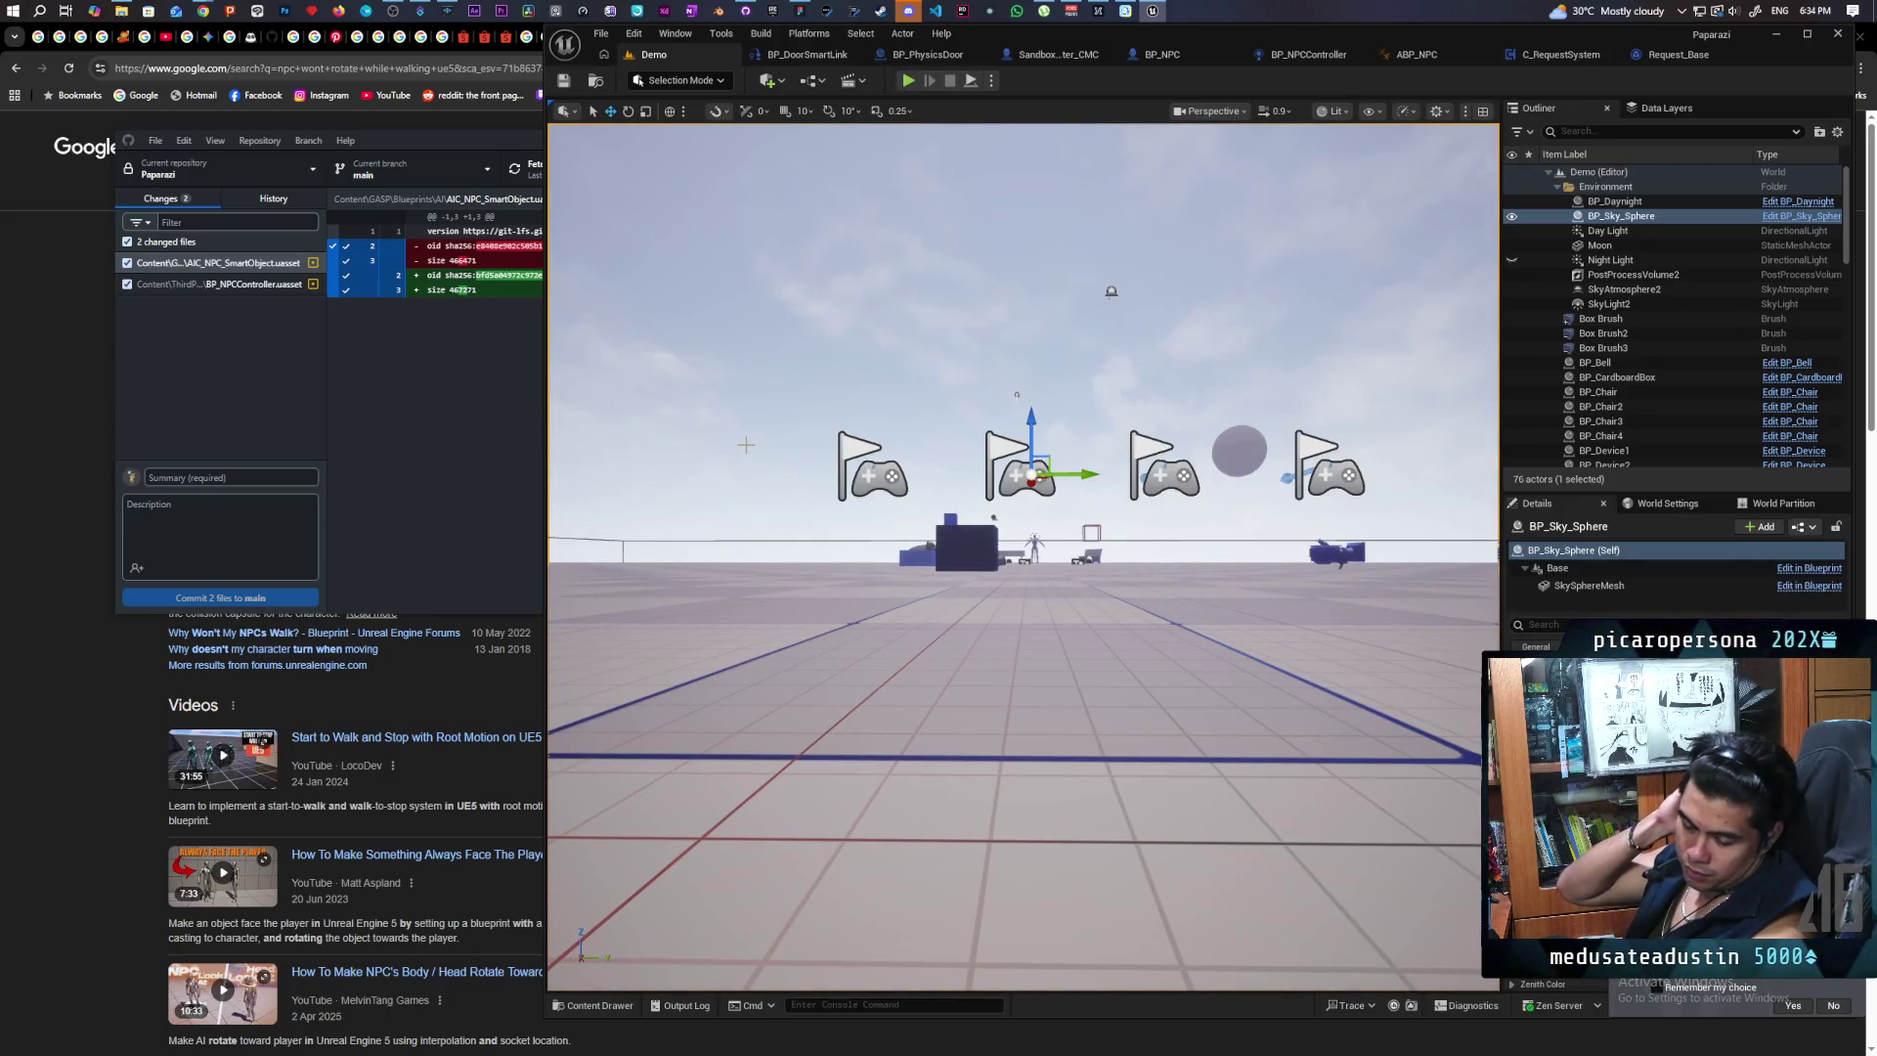
Step: Fly the viewport to the dark blue building and review pending changes in GitHub Desktop
mouse_move(1016, 394)
left_mouse_down()
mouse_move(1045, 342)
mouse_move(1036, 284)
mouse_move(1073, 293)
left_mouse_up()
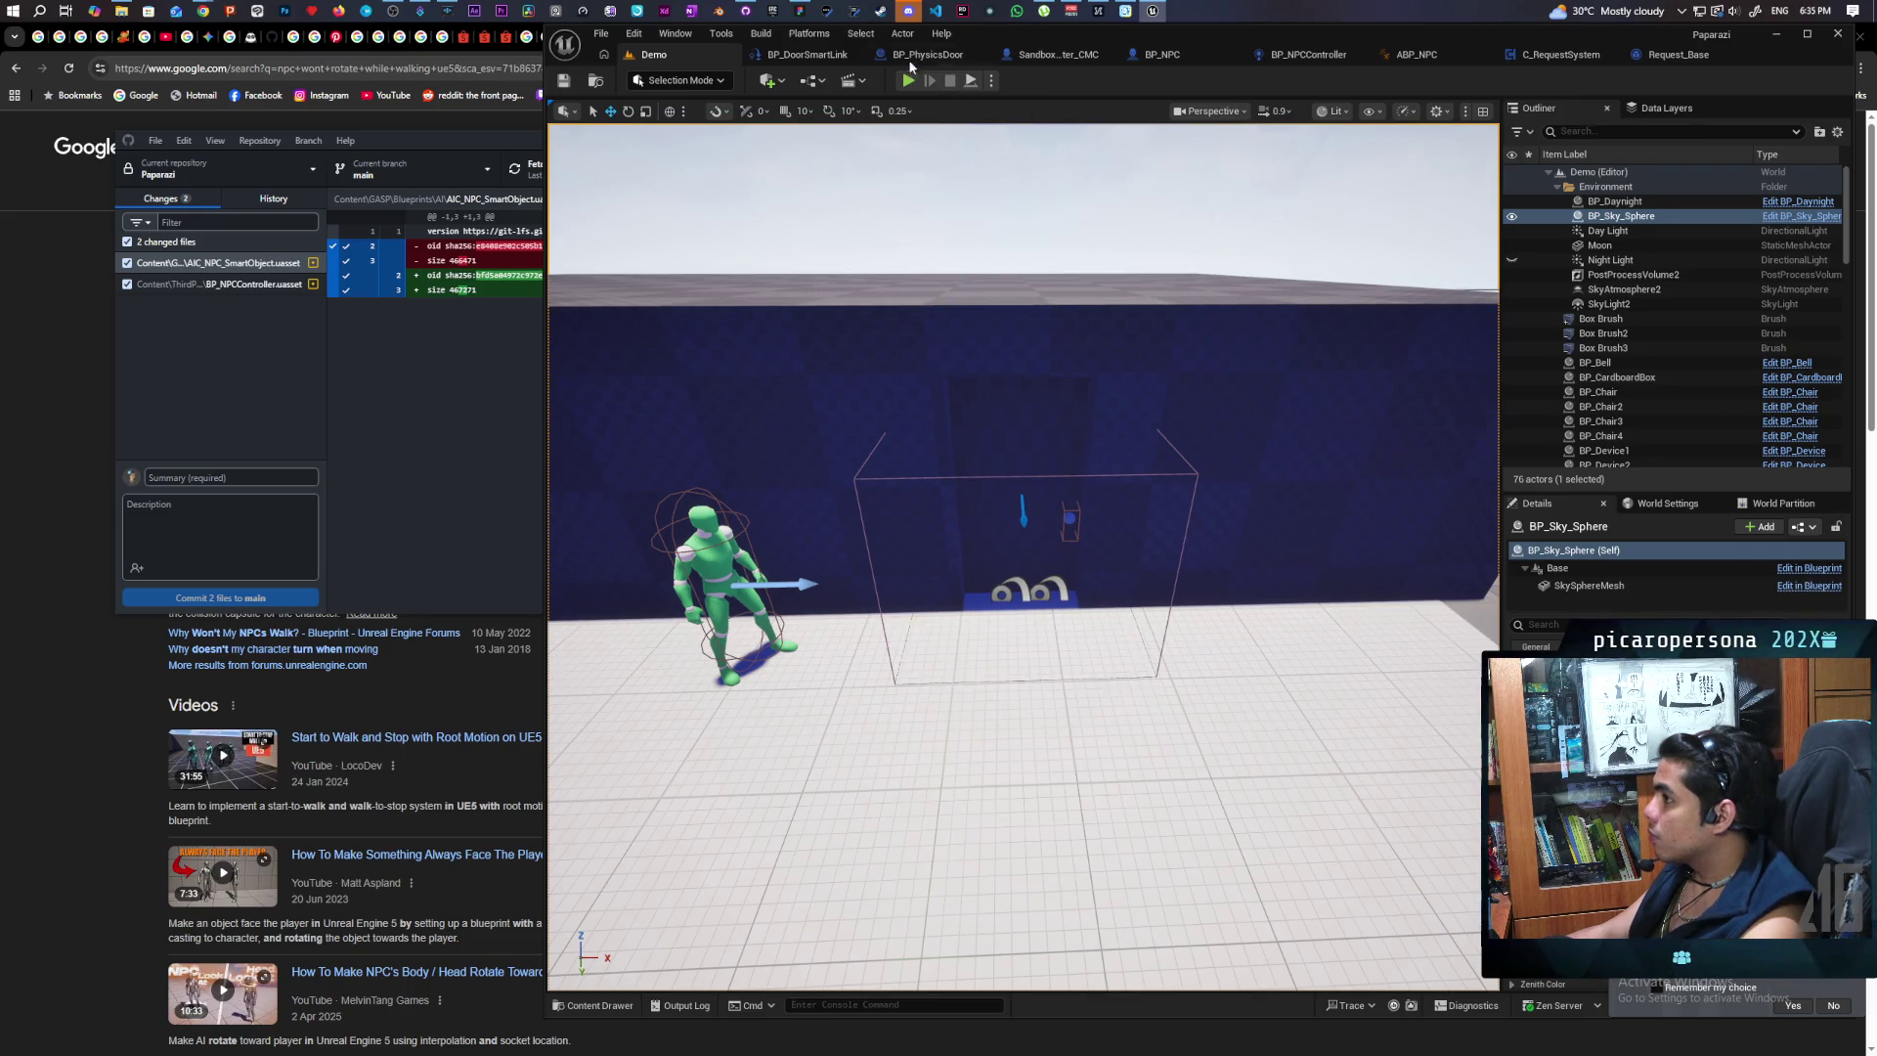
left_click(754, 10)
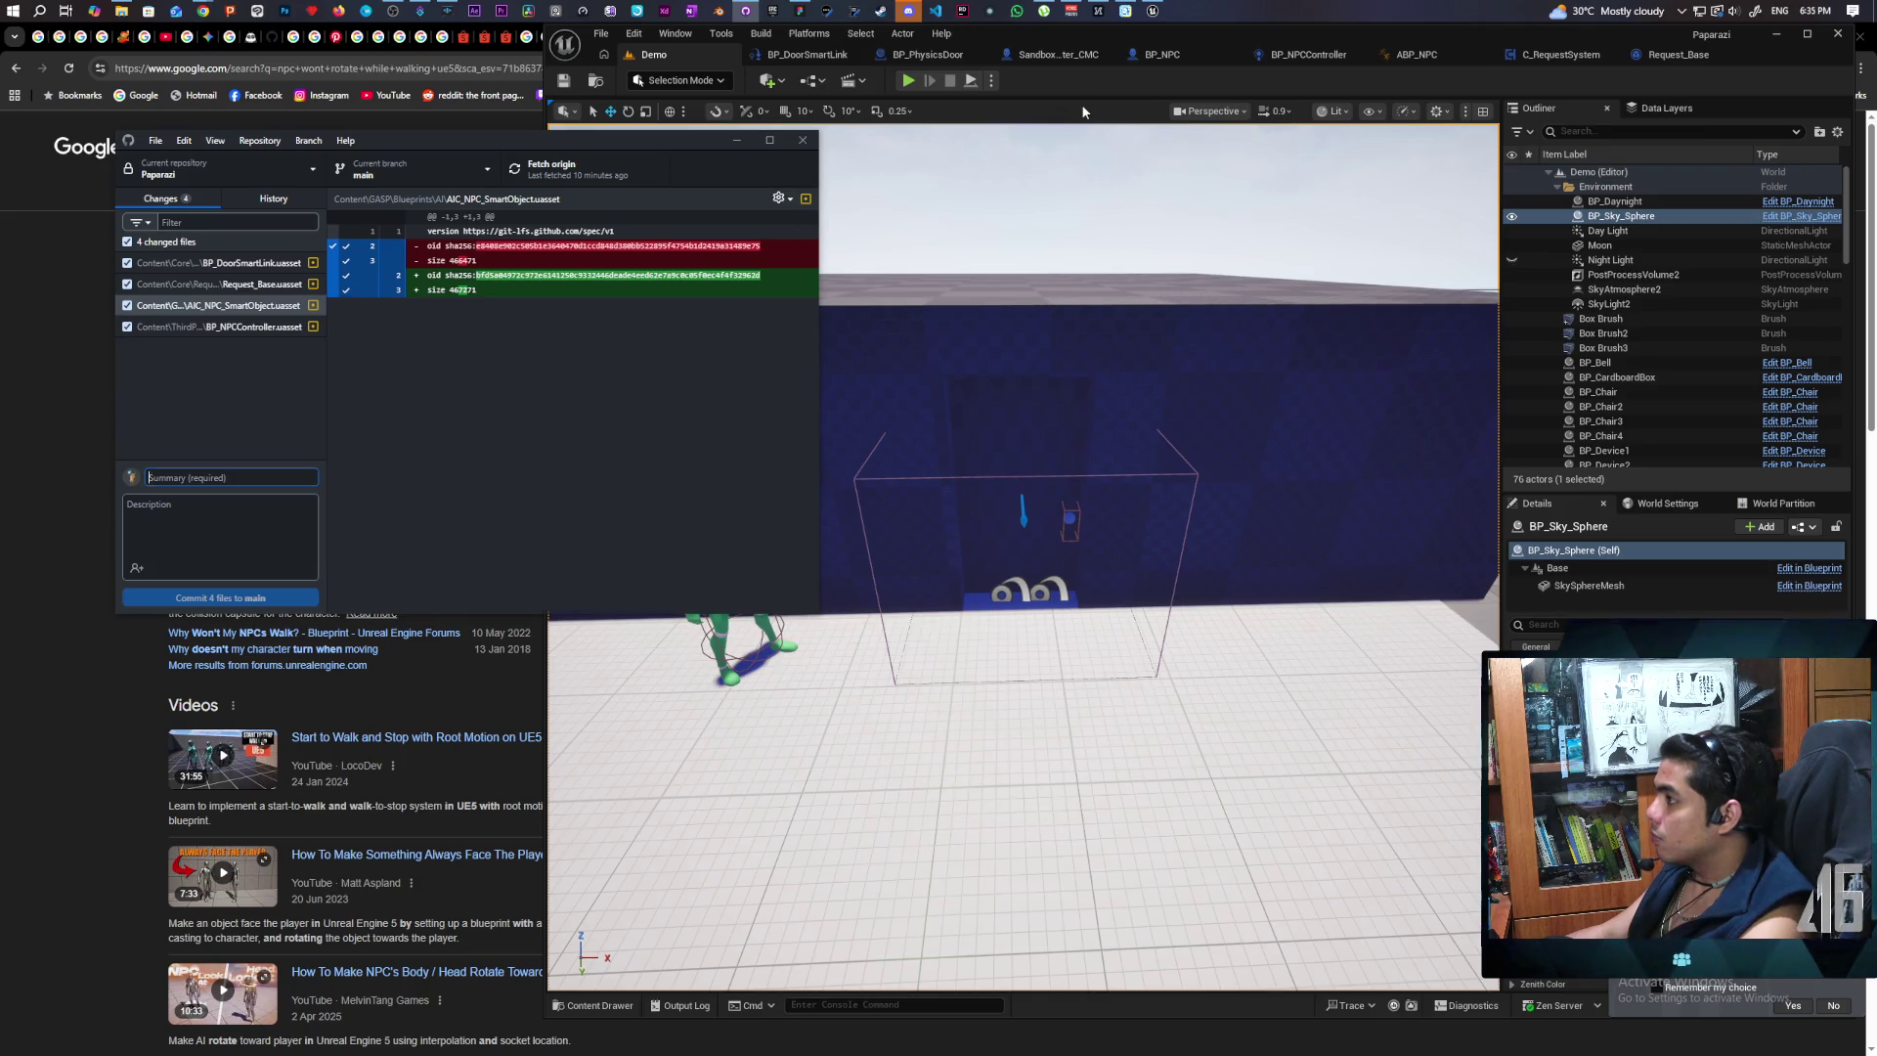
Step: Check the commit history and the four uncommitted changed files in GitHub Desktop
left_click(1153, 93)
left_click(1285, 51)
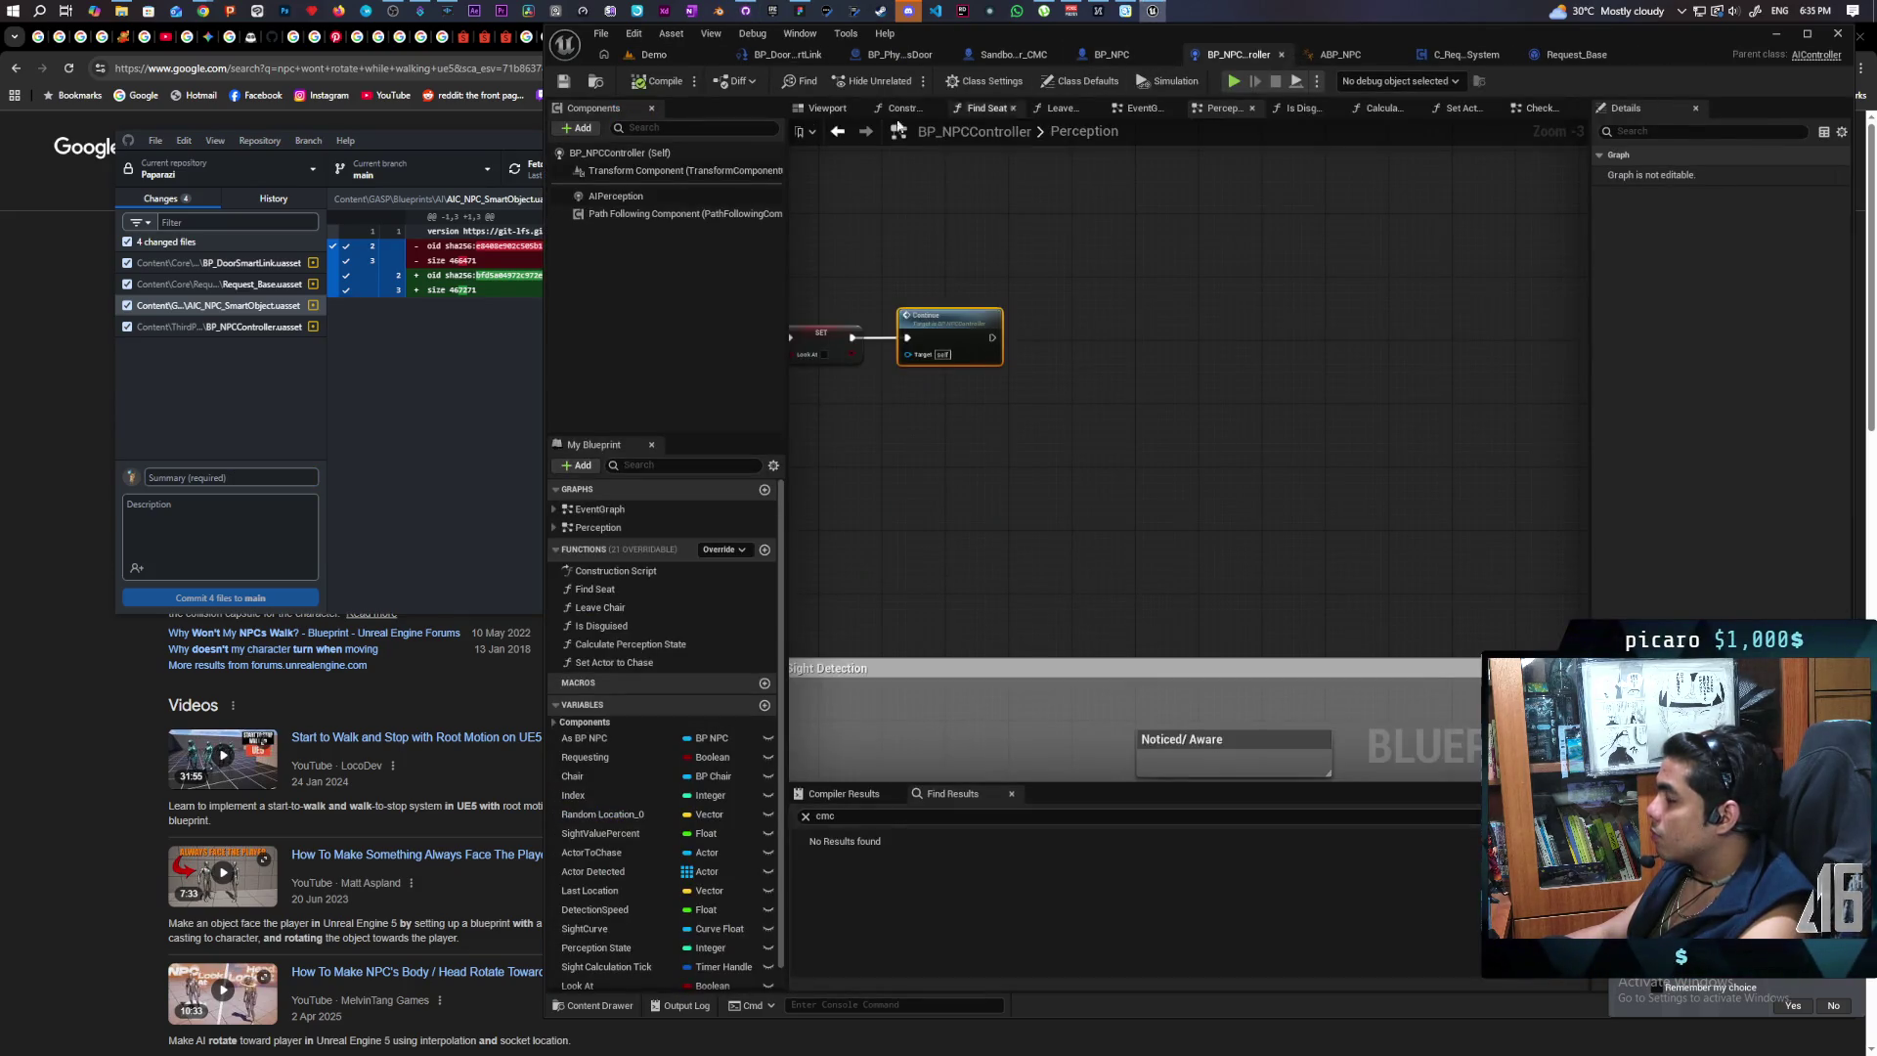
left_click(268, 200)
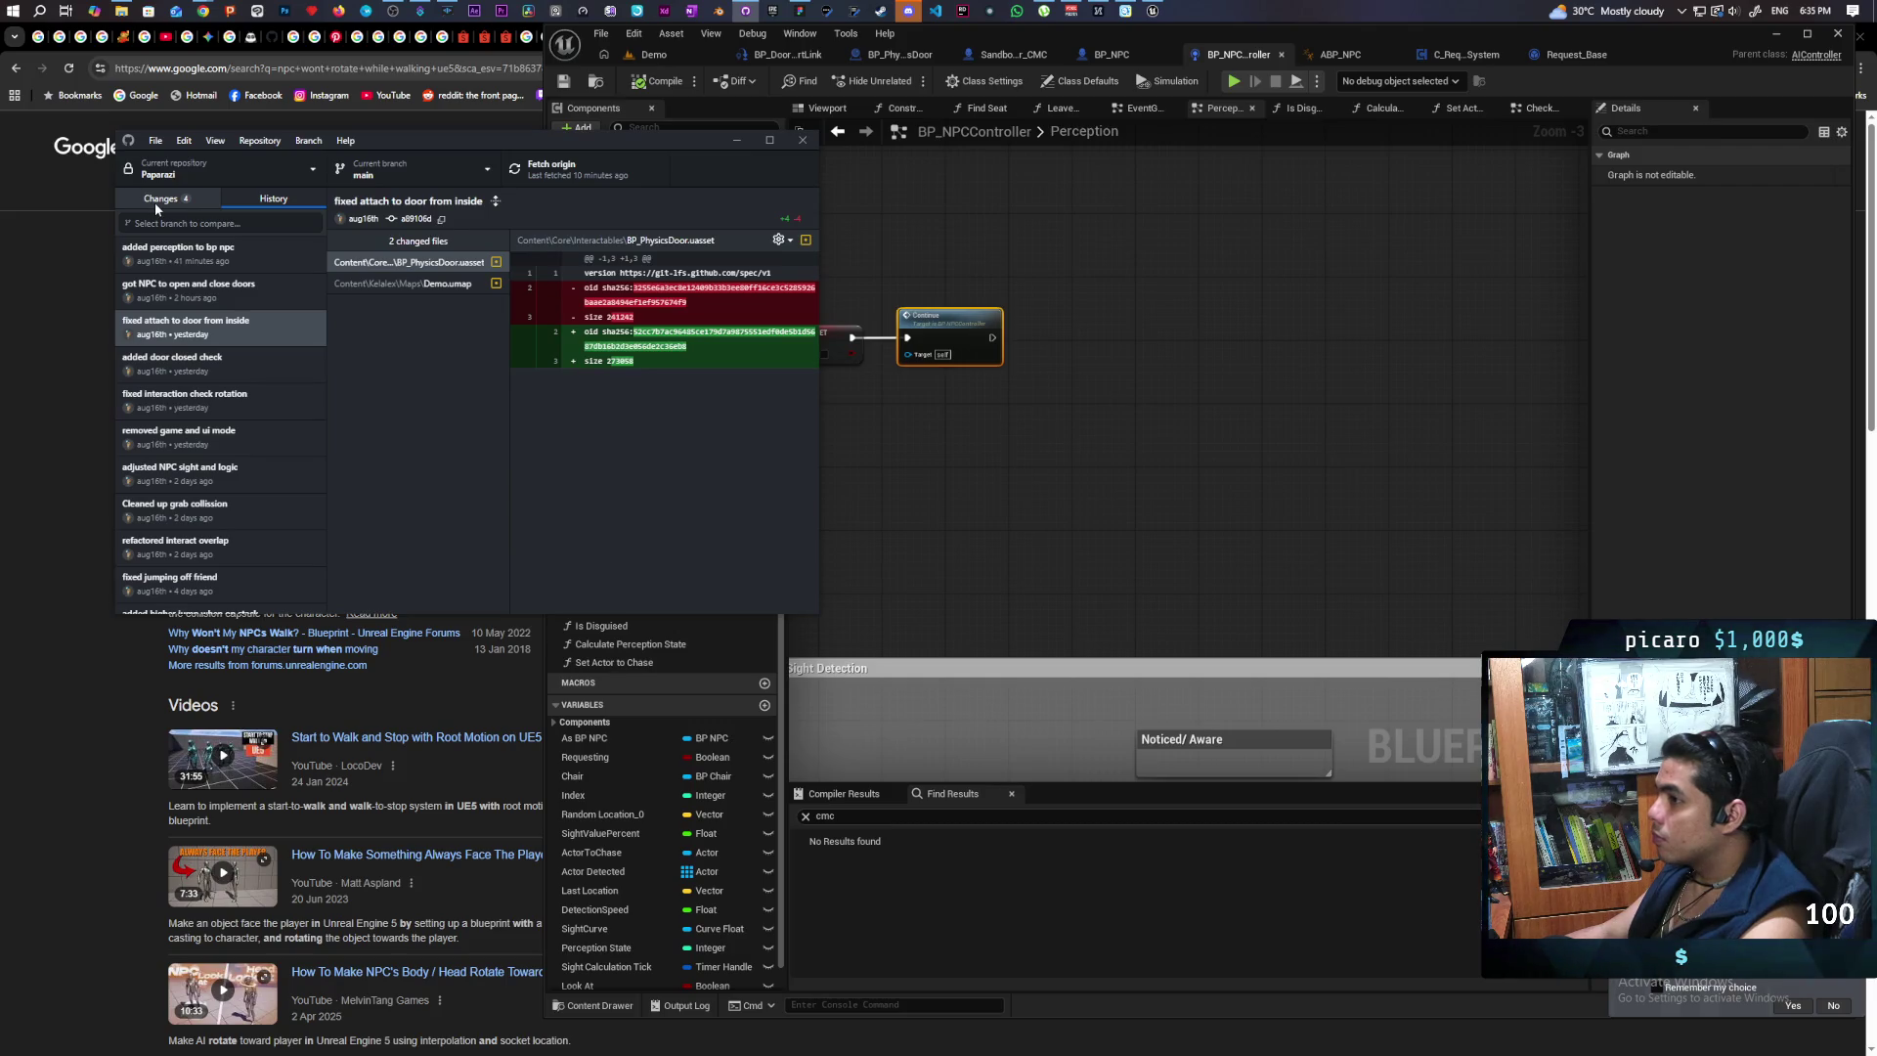
left_click(154, 202)
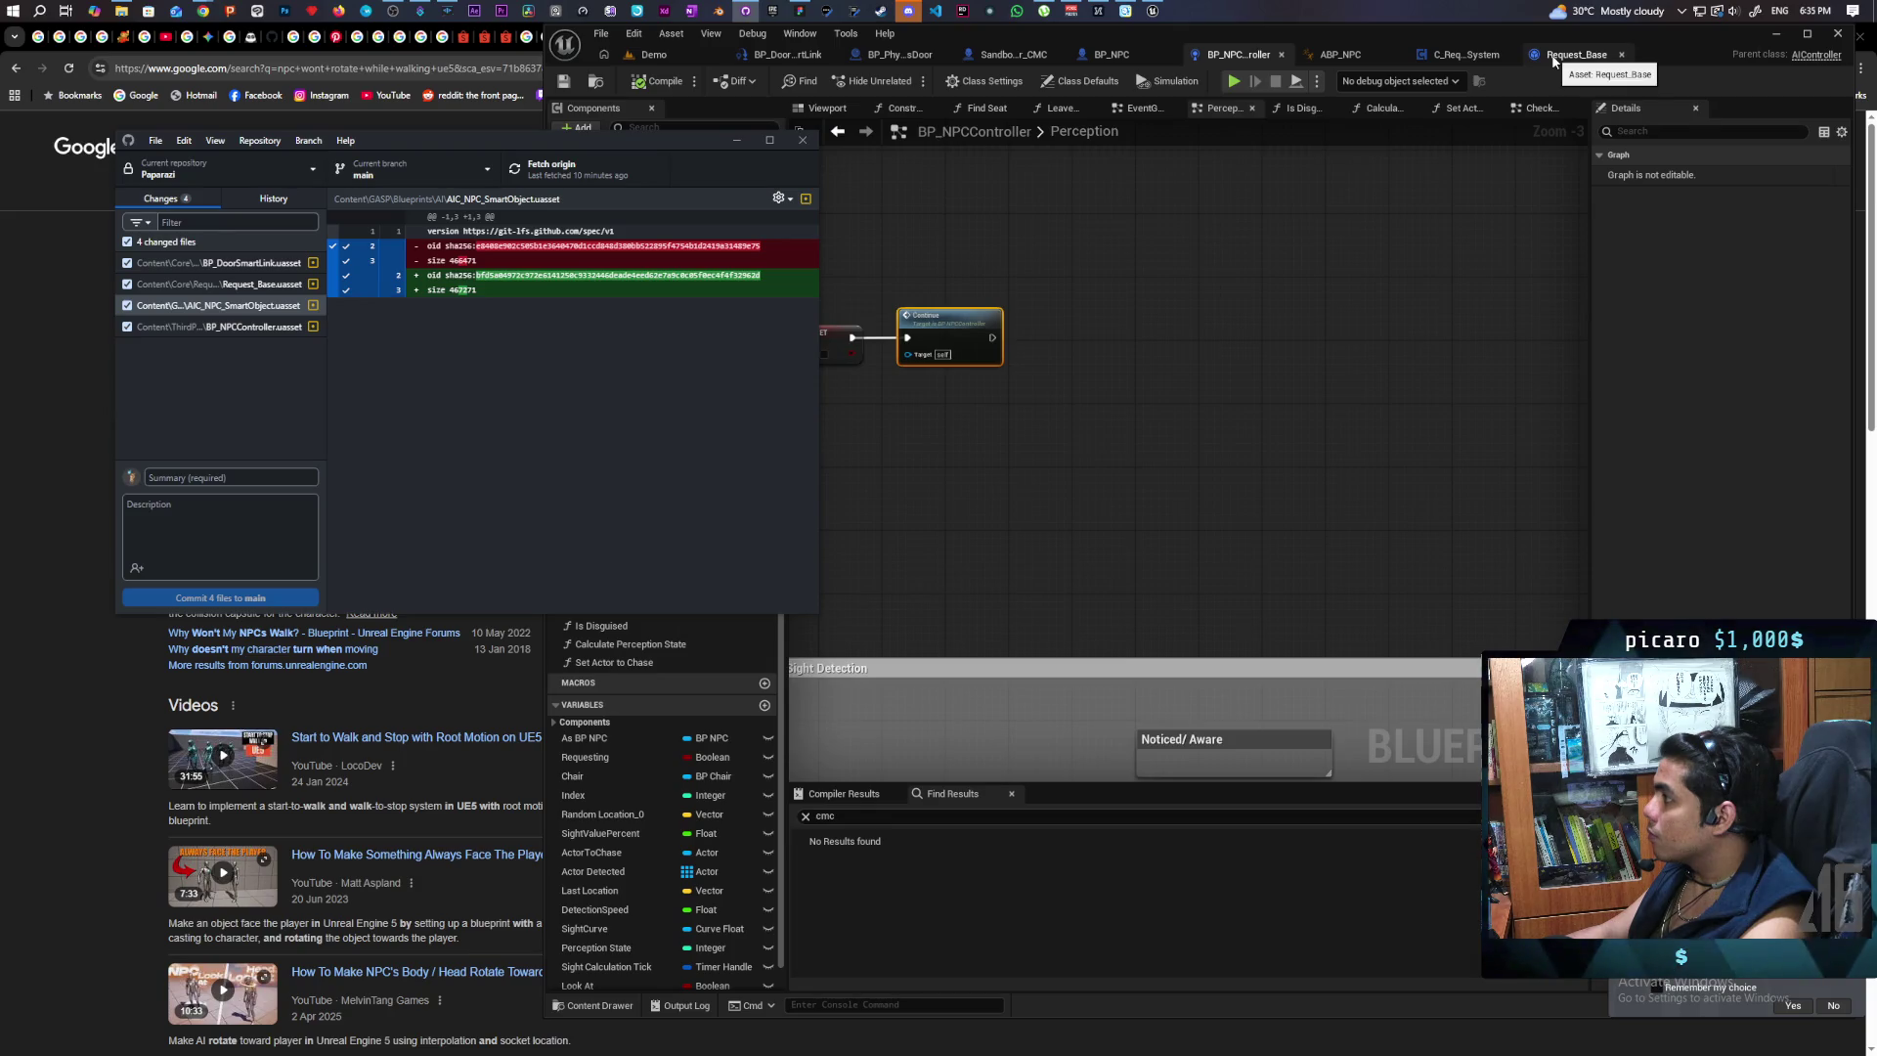
Step: Look over BP_NPCController's Perception graph, then return to the Demo level
left_click(1259, 349)
scroll(1112, 378, "down", 1)
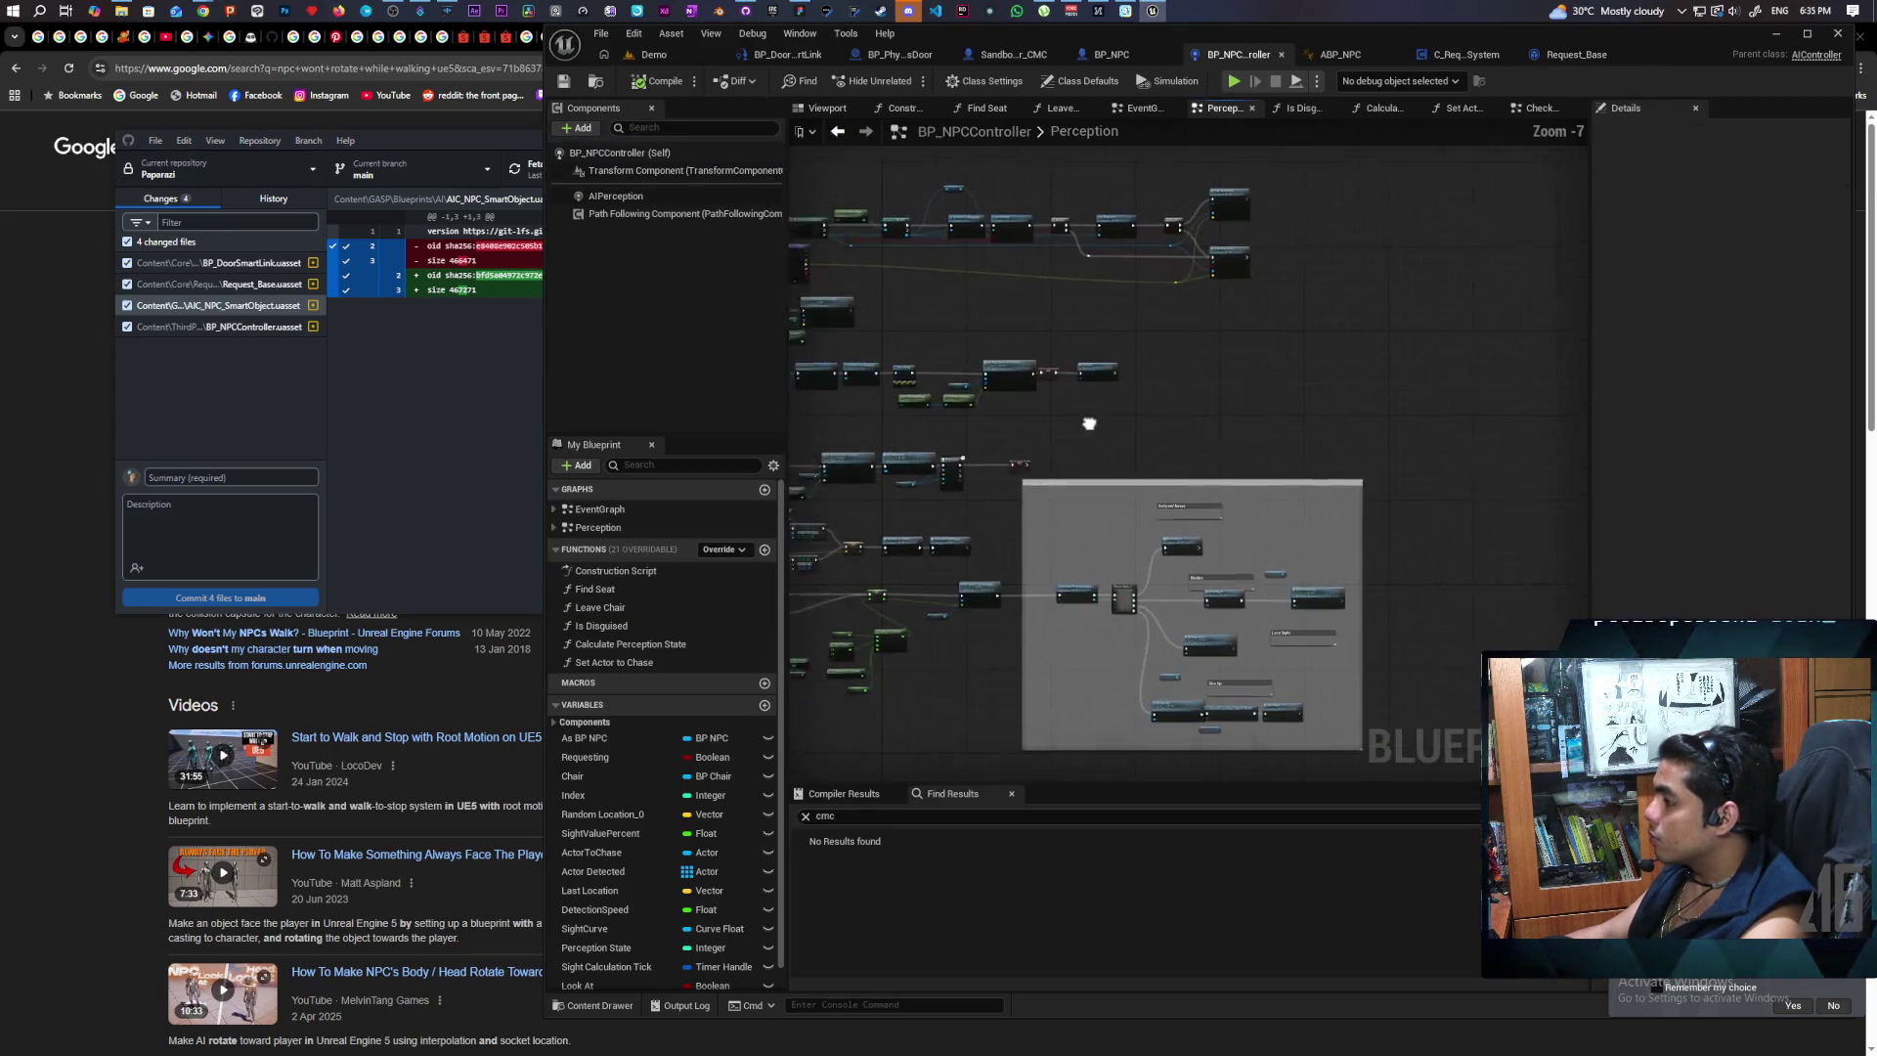
mouse_move(1052, 390)
left_mouse_down()
mouse_move(1081, 419)
mouse_move(1060, 423)
mouse_move(1461, 440)
mouse_move(1014, 453)
mouse_move(1118, 515)
mouse_move(1281, 528)
mouse_move(1118, 521)
left_mouse_up()
left_click(654, 53)
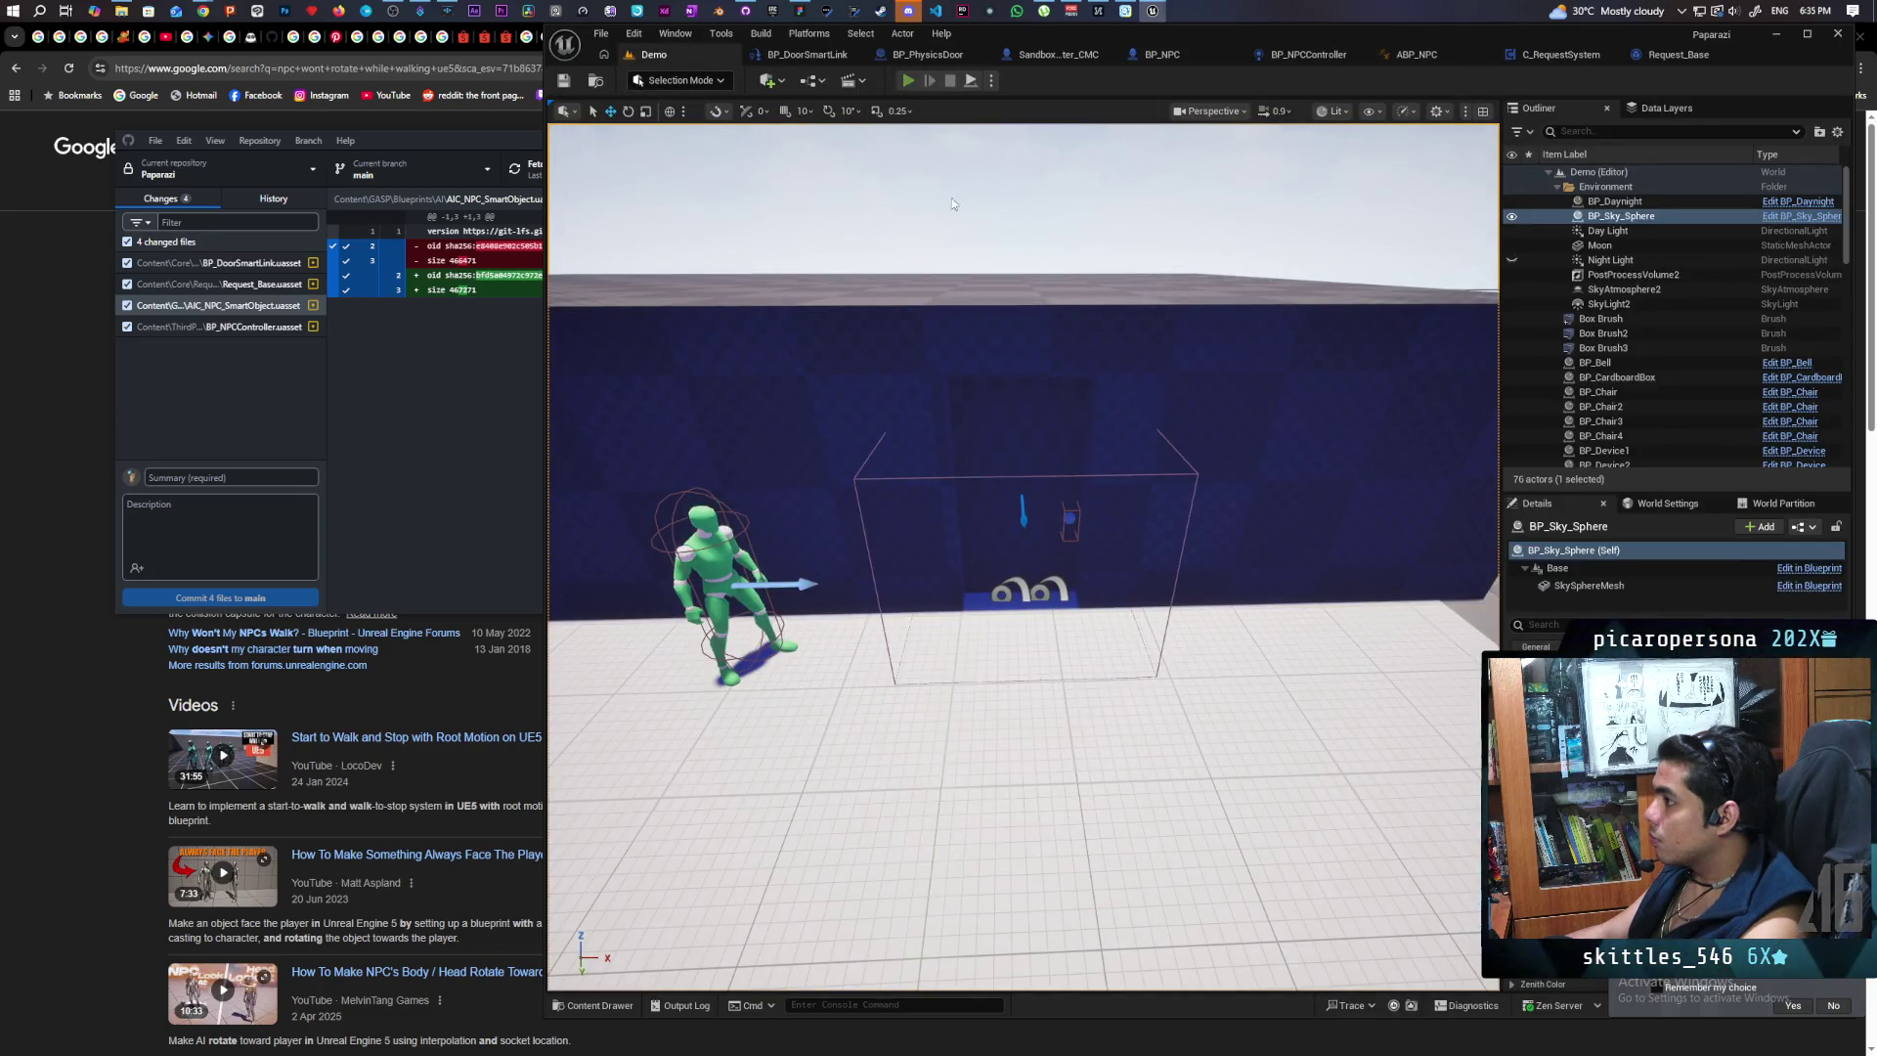
Step: Run a three-client Play-in-Editor test of the NPCs near the benches, then stop it with Esc
key("alt+p")
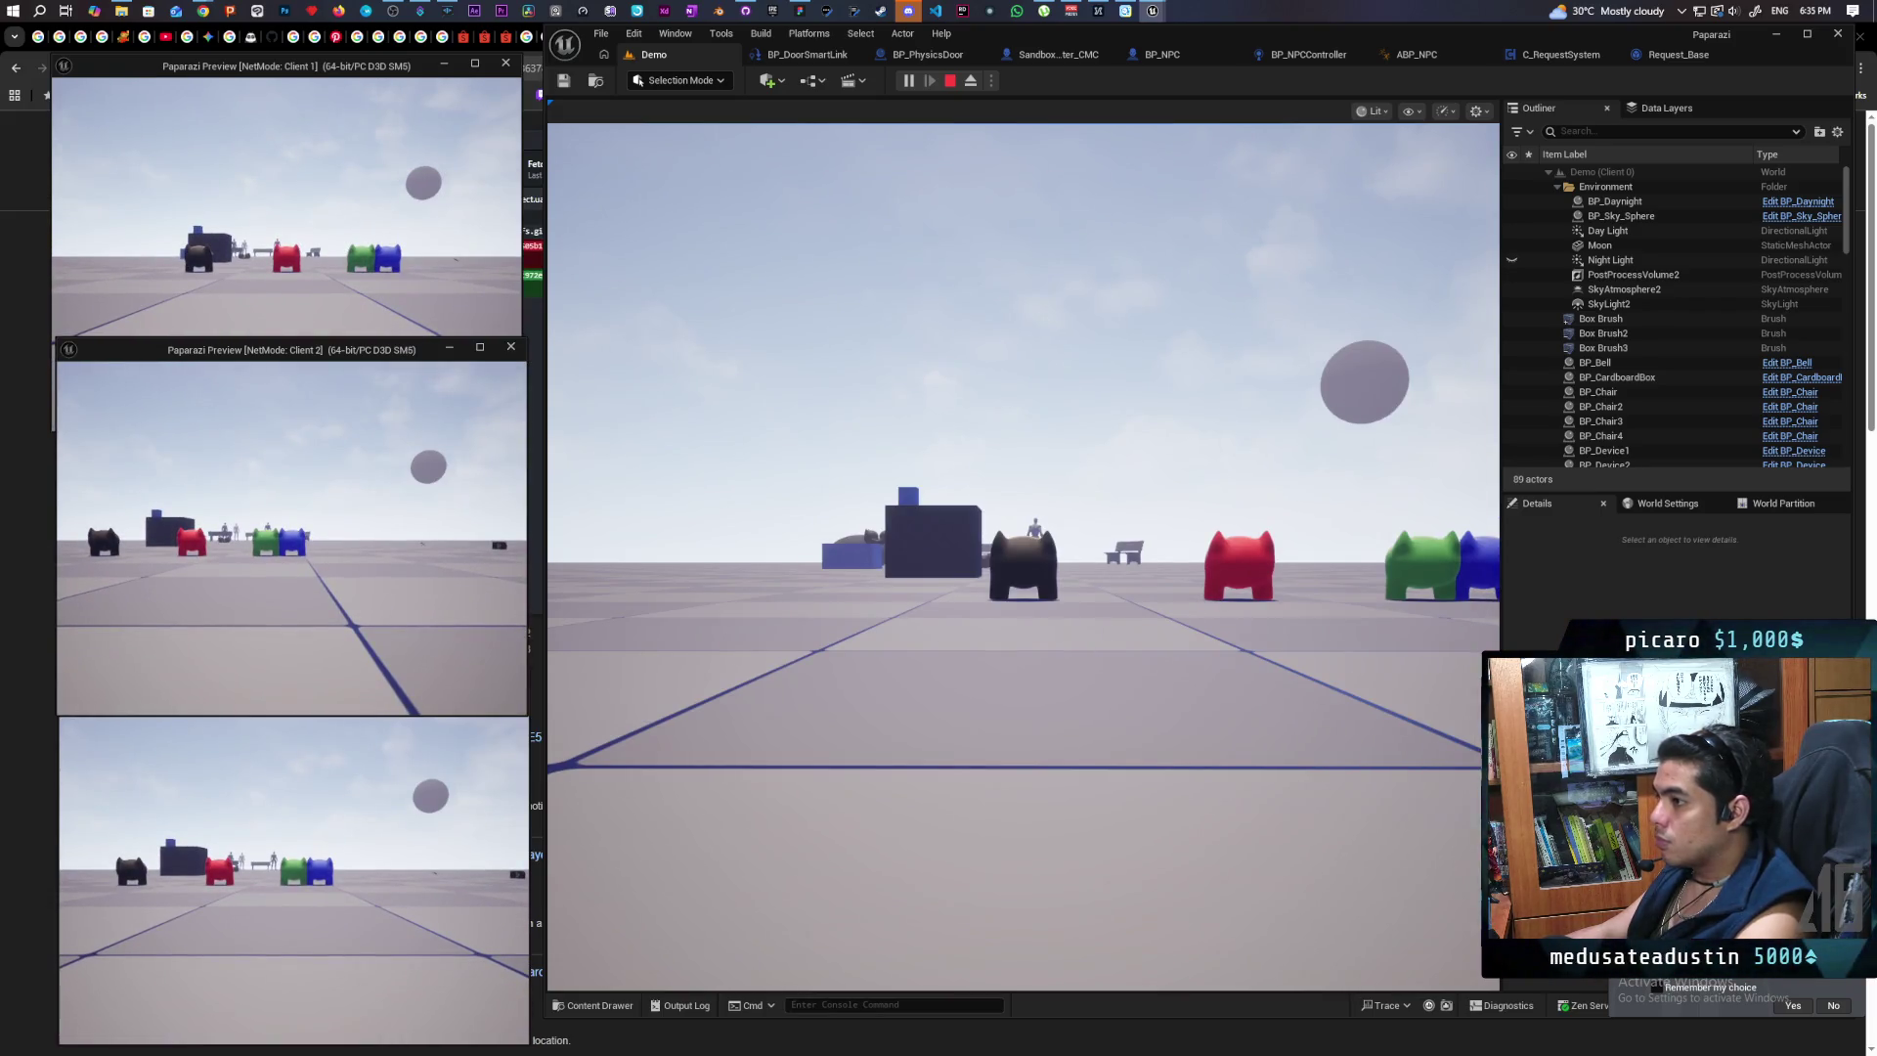
key("alt+Tab")
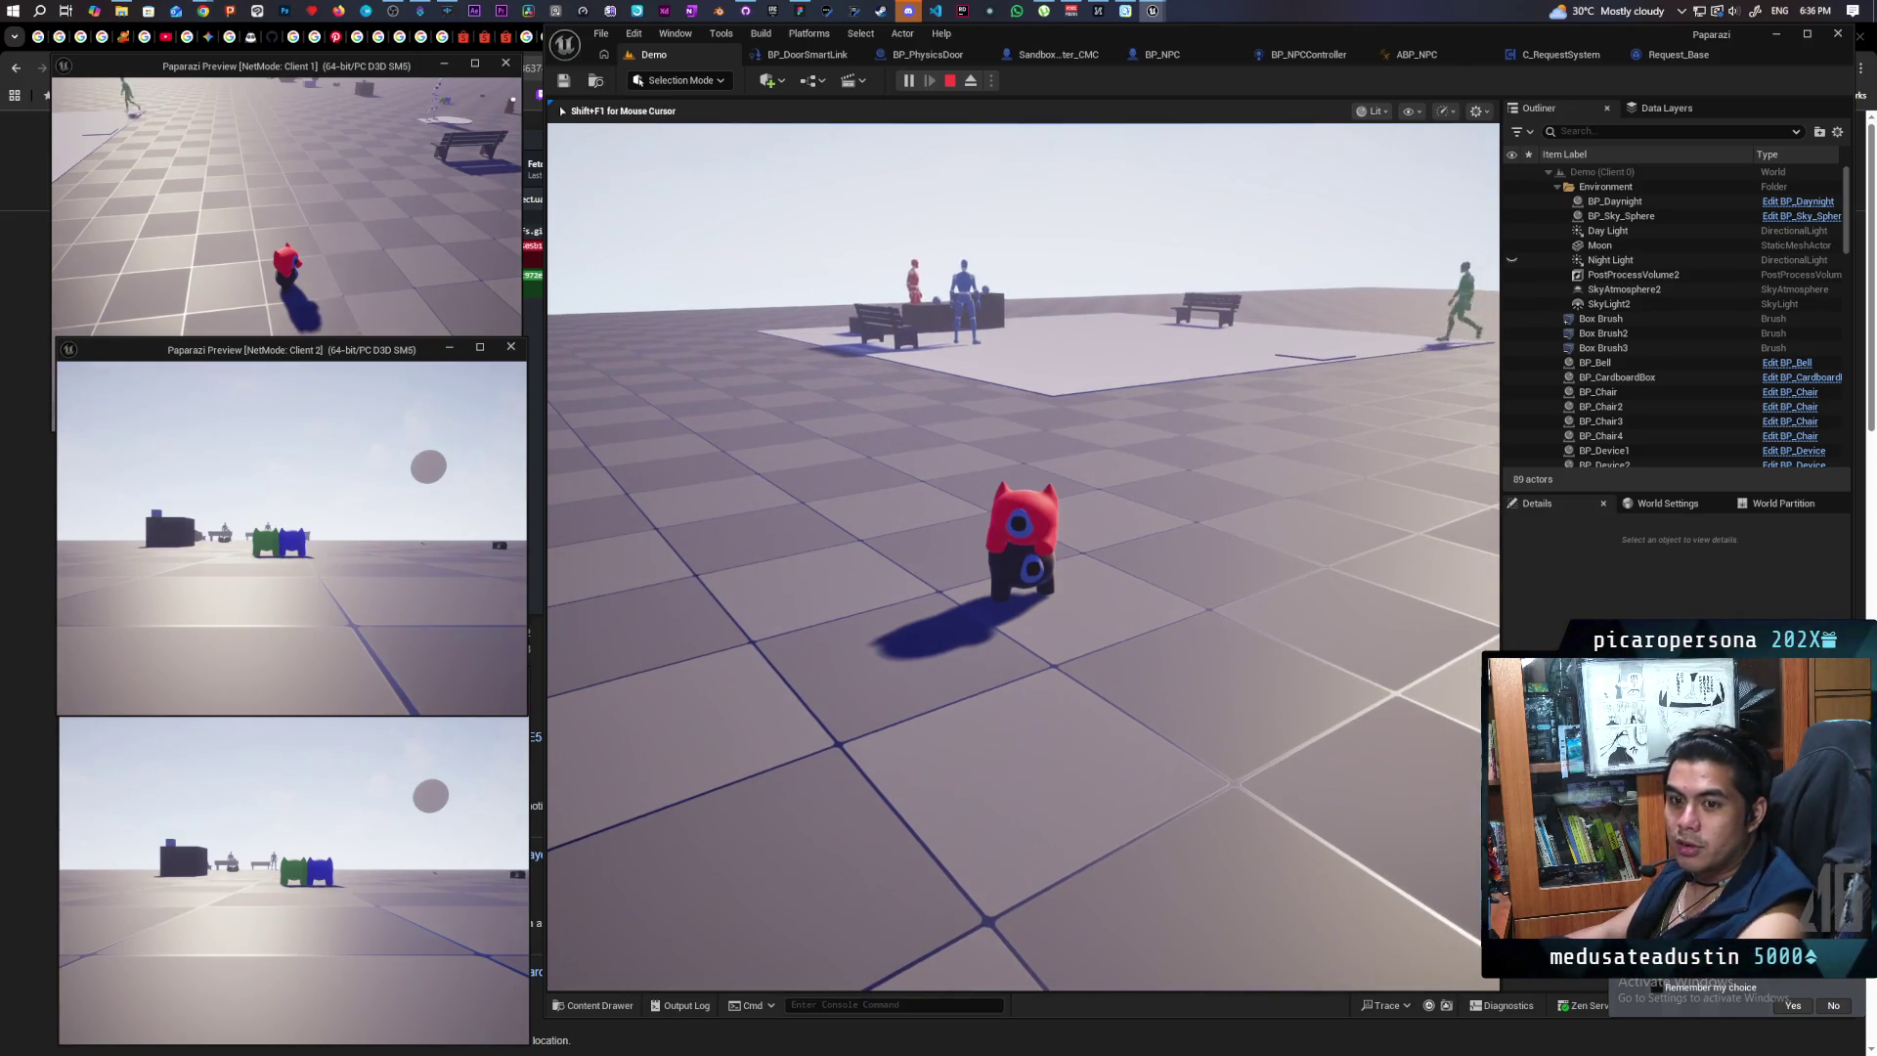
key("Escape")
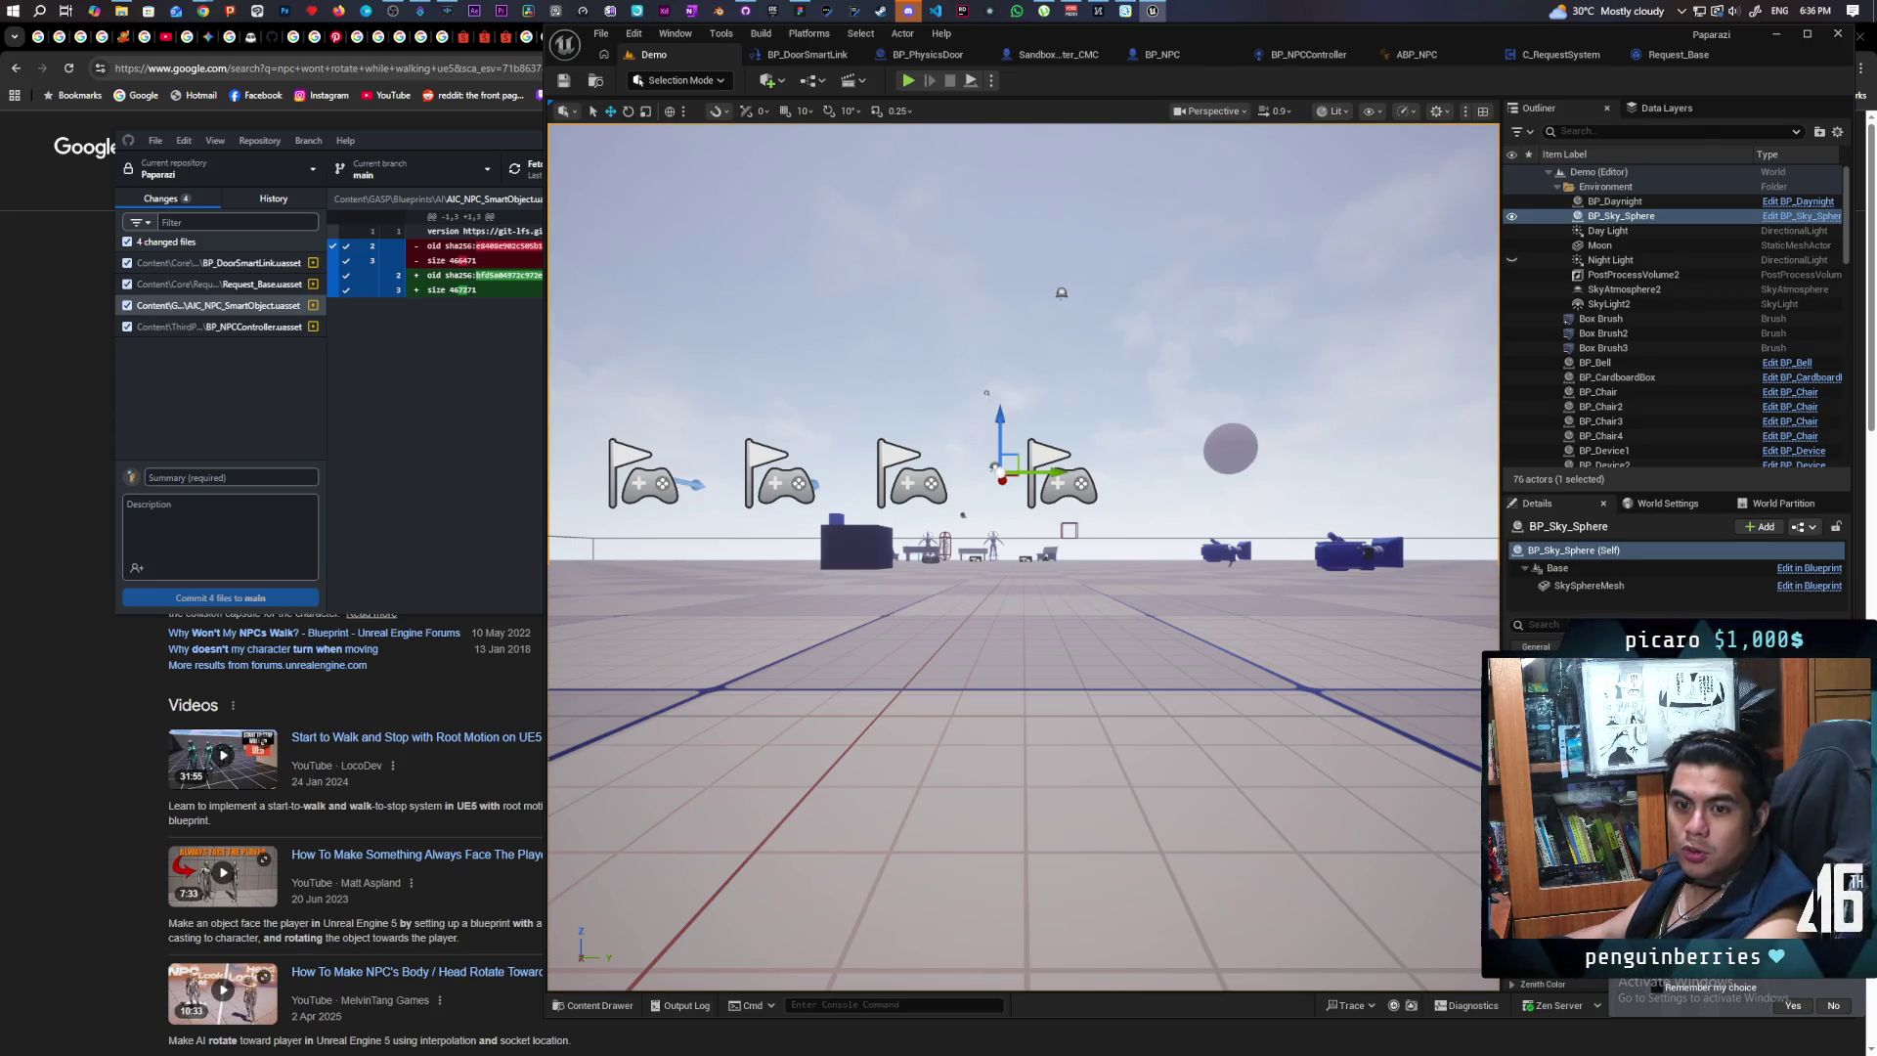
Step: Bring Chrome with the Gyazo clip of the Blender character rig to the front
mouse_move(200, 11)
left_click(1154, 105)
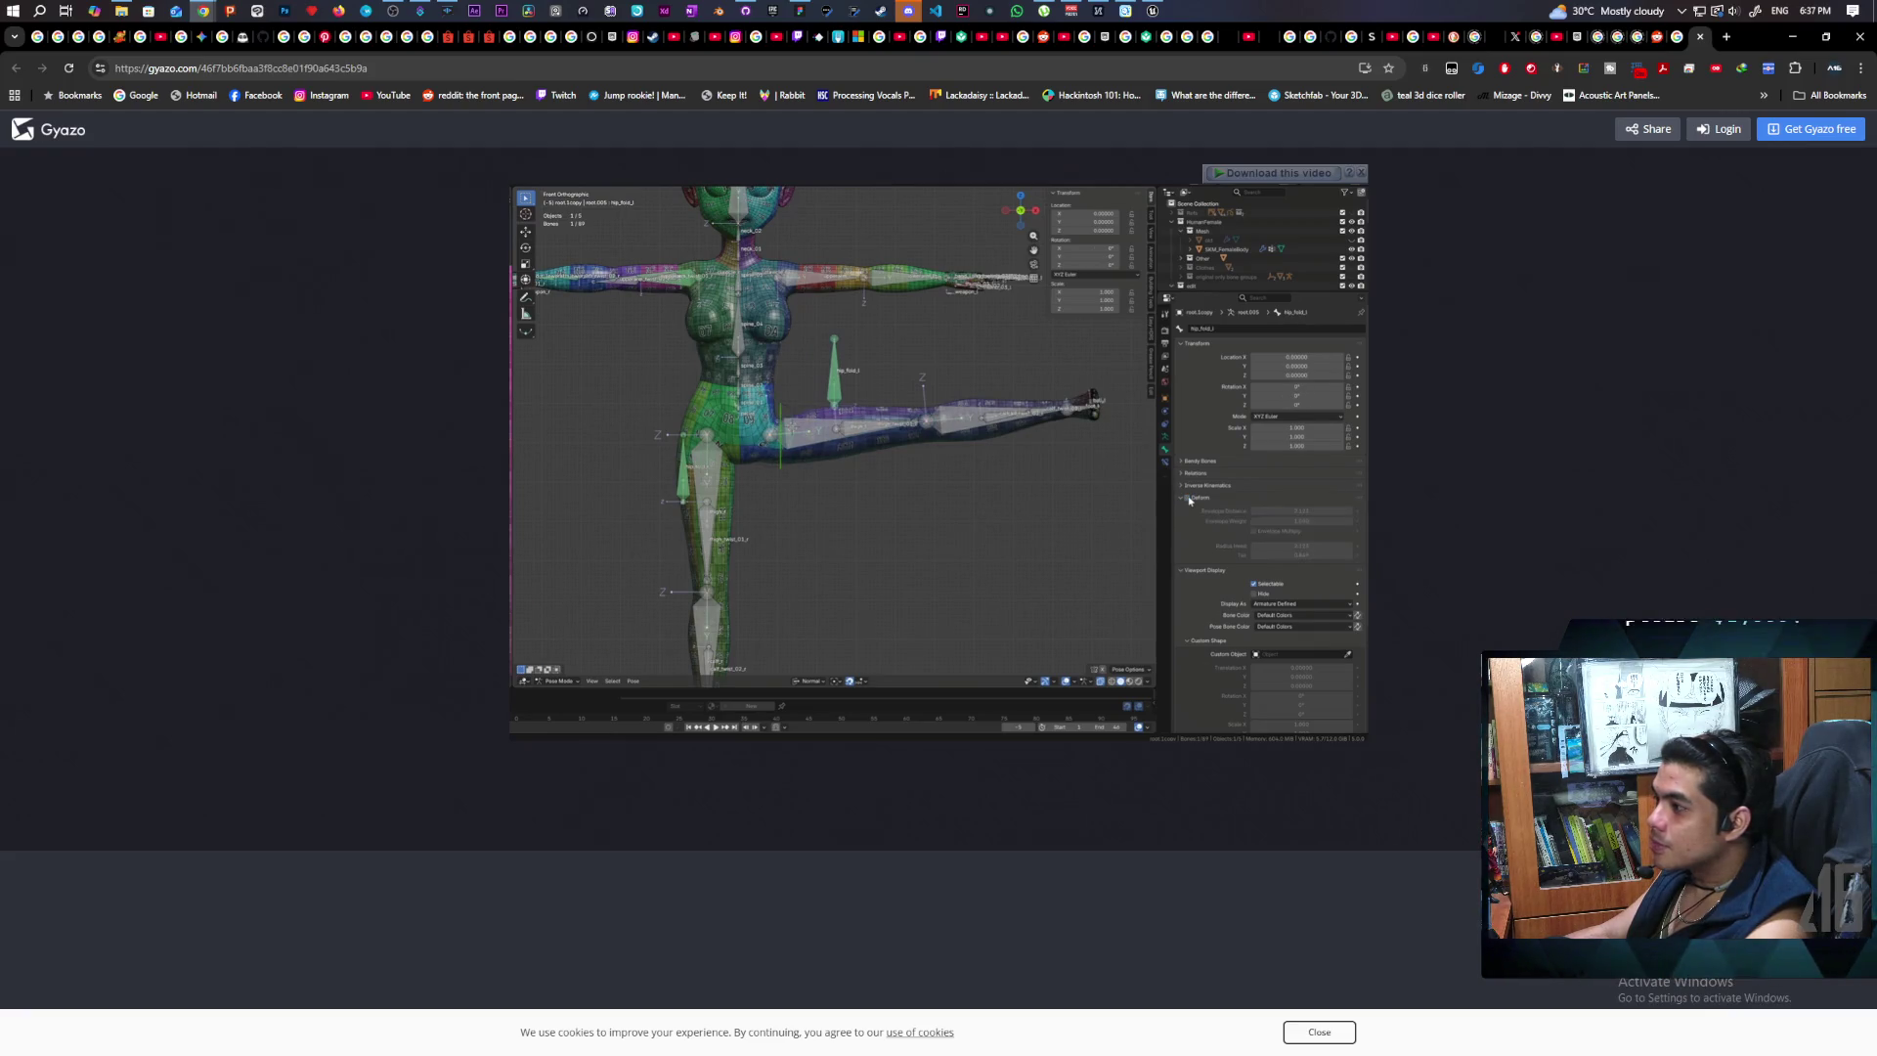
Step: Watch both Gyazo clips of the Blender rig, then minimize Chrome to reveal Unreal
key("ctrl+w")
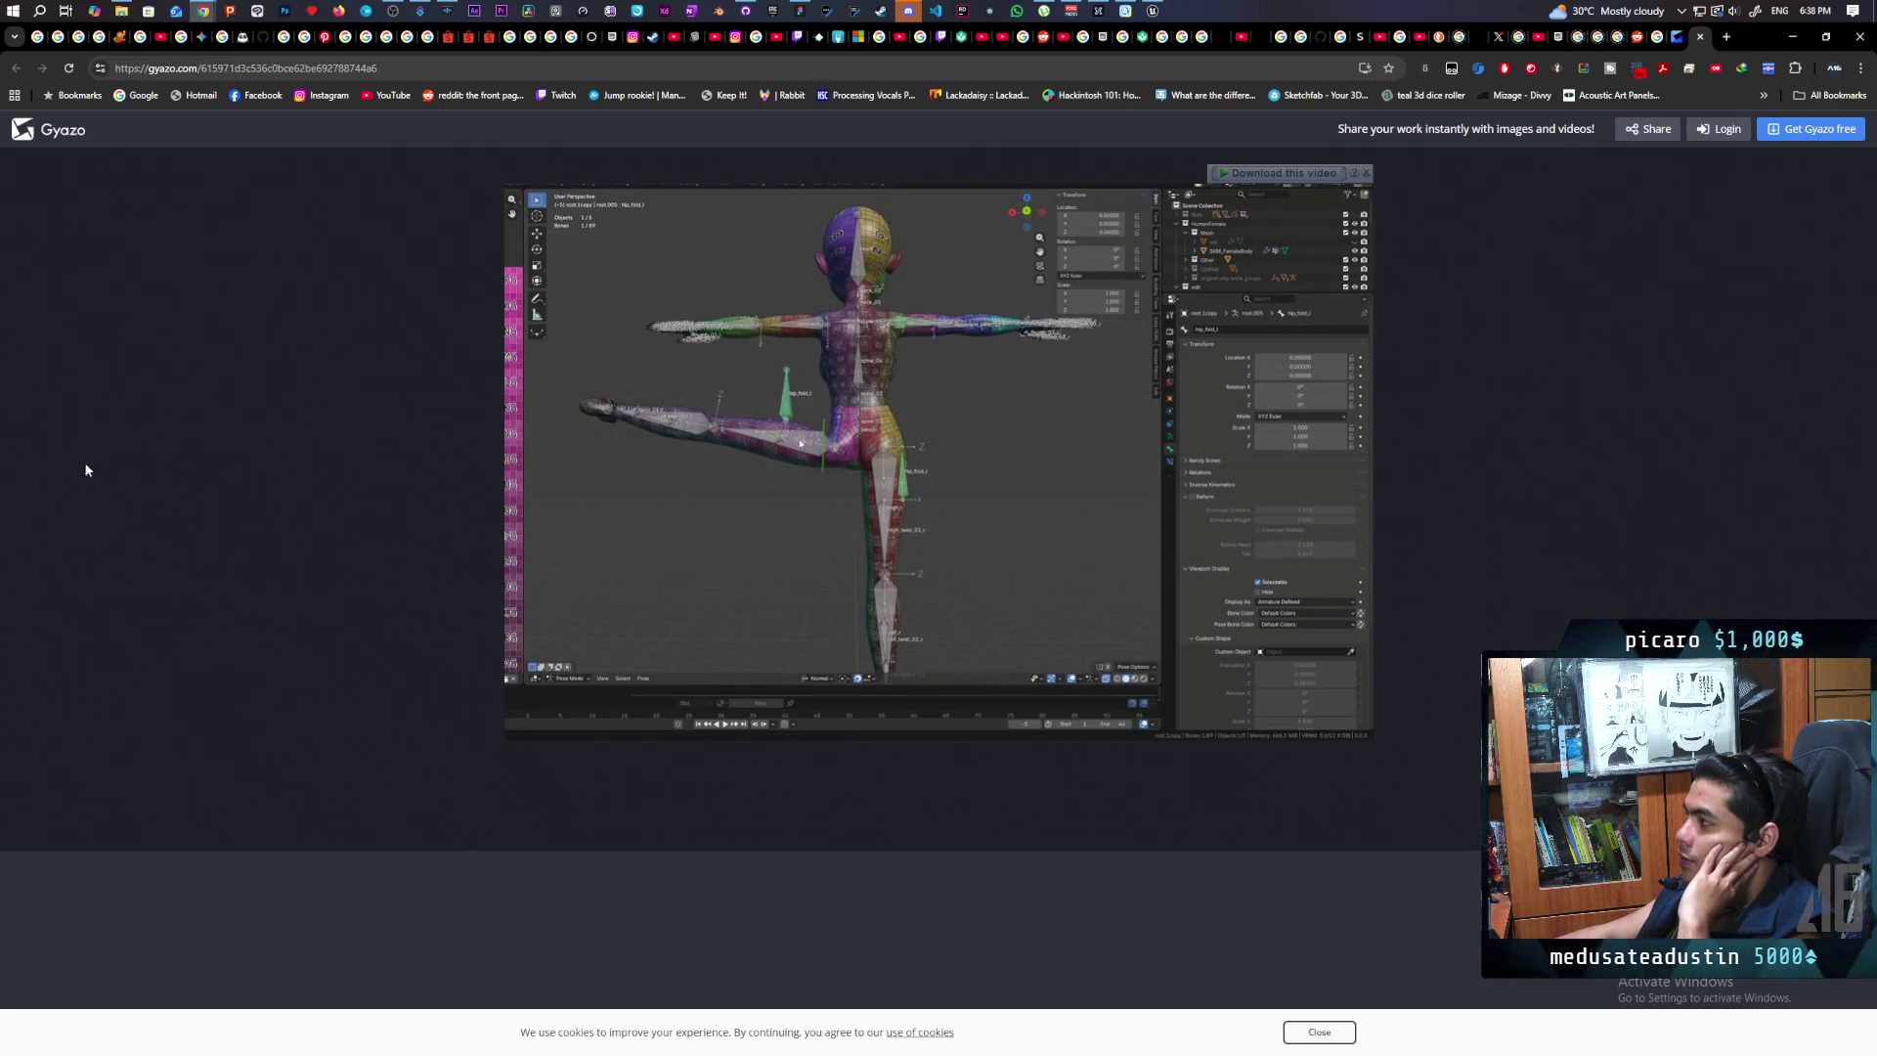
left_click(1678, 37)
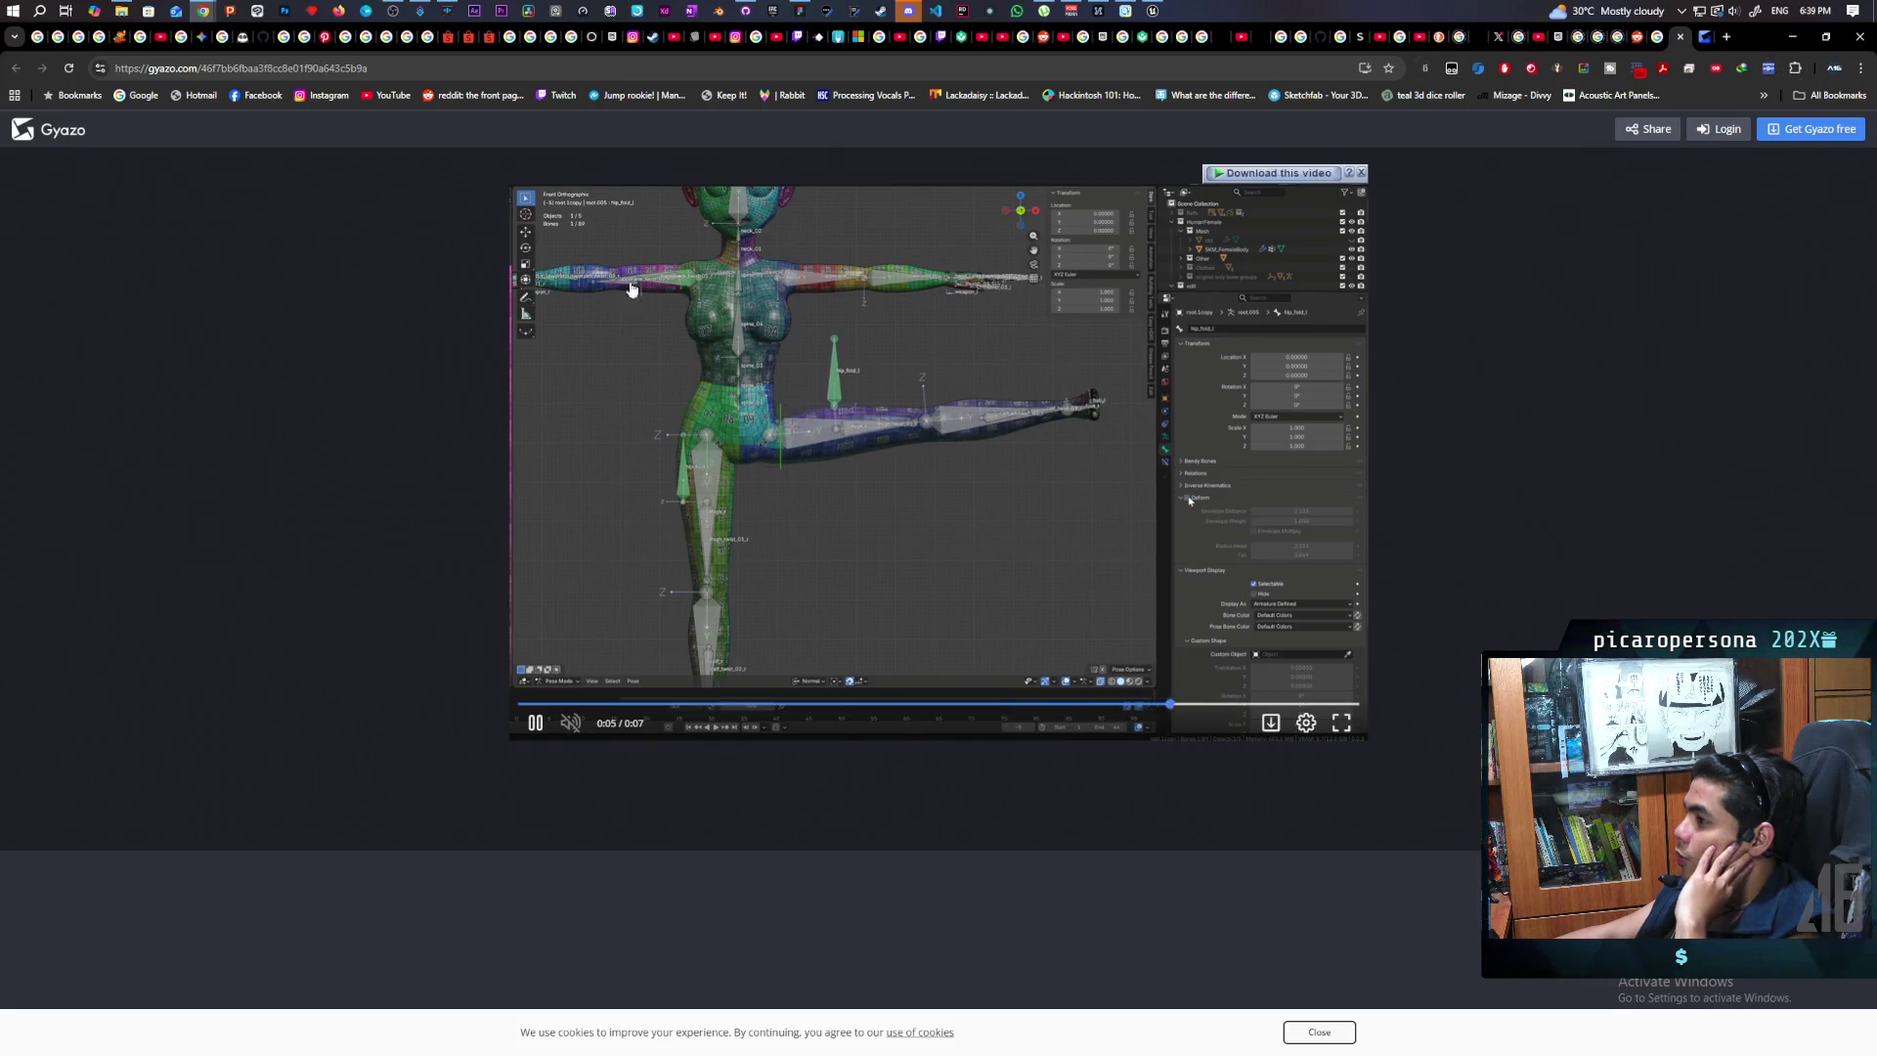
left_click(1791, 40)
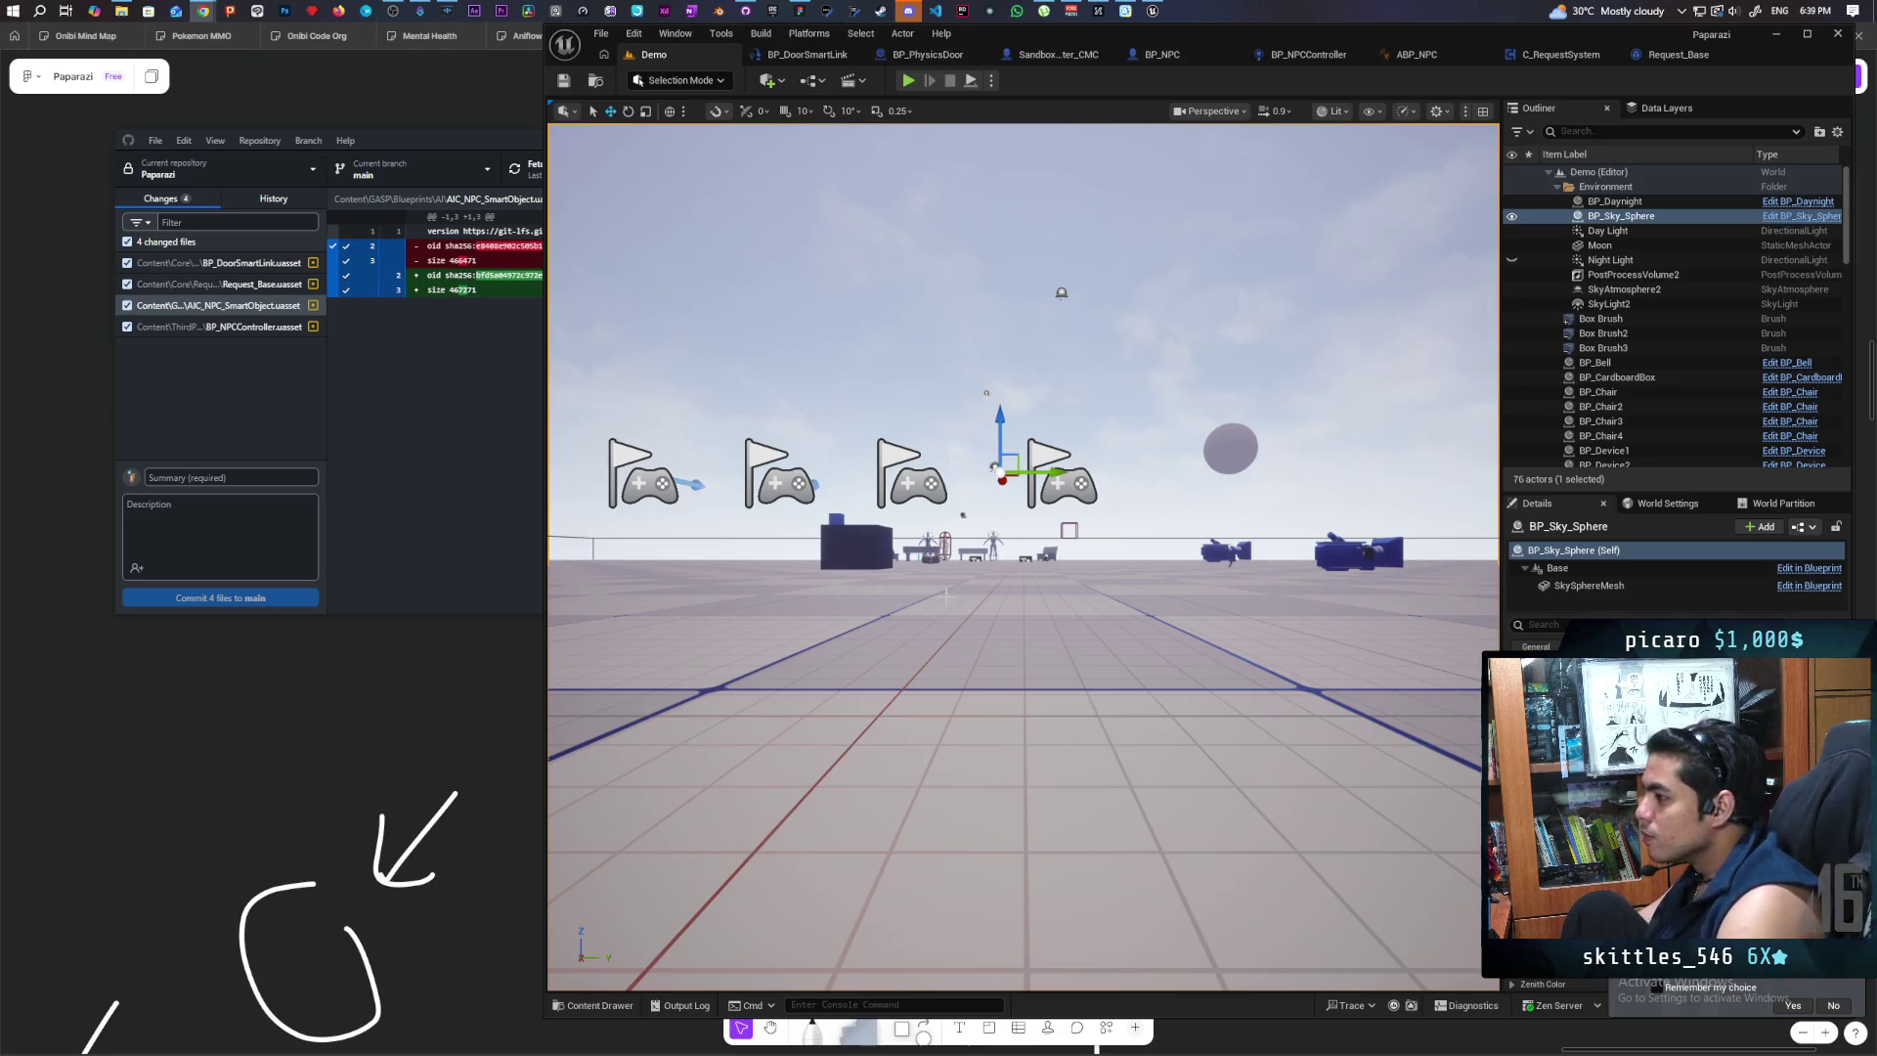
Step: Rotate the level view about 90 degrees and launch a three-client PIE session with Alt+P
left_click_drag(1021, 591, 742, 586)
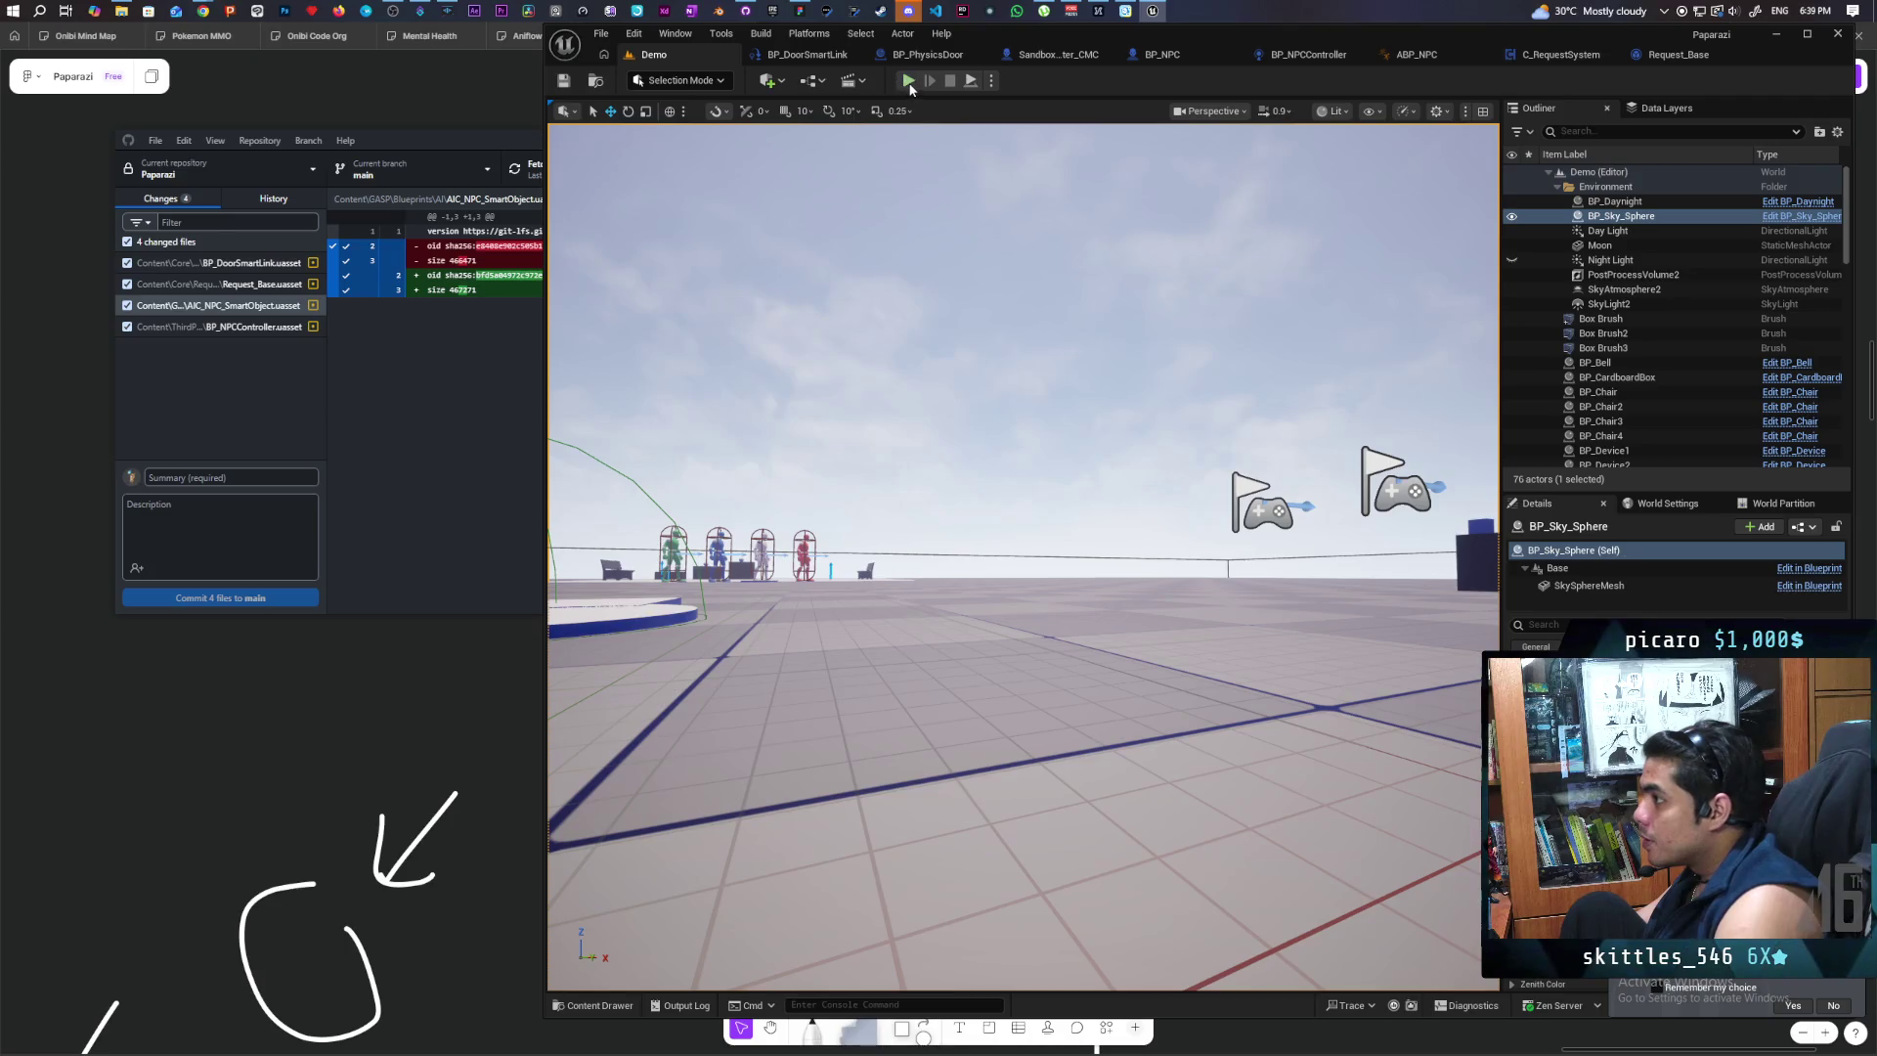
key("alt+p")
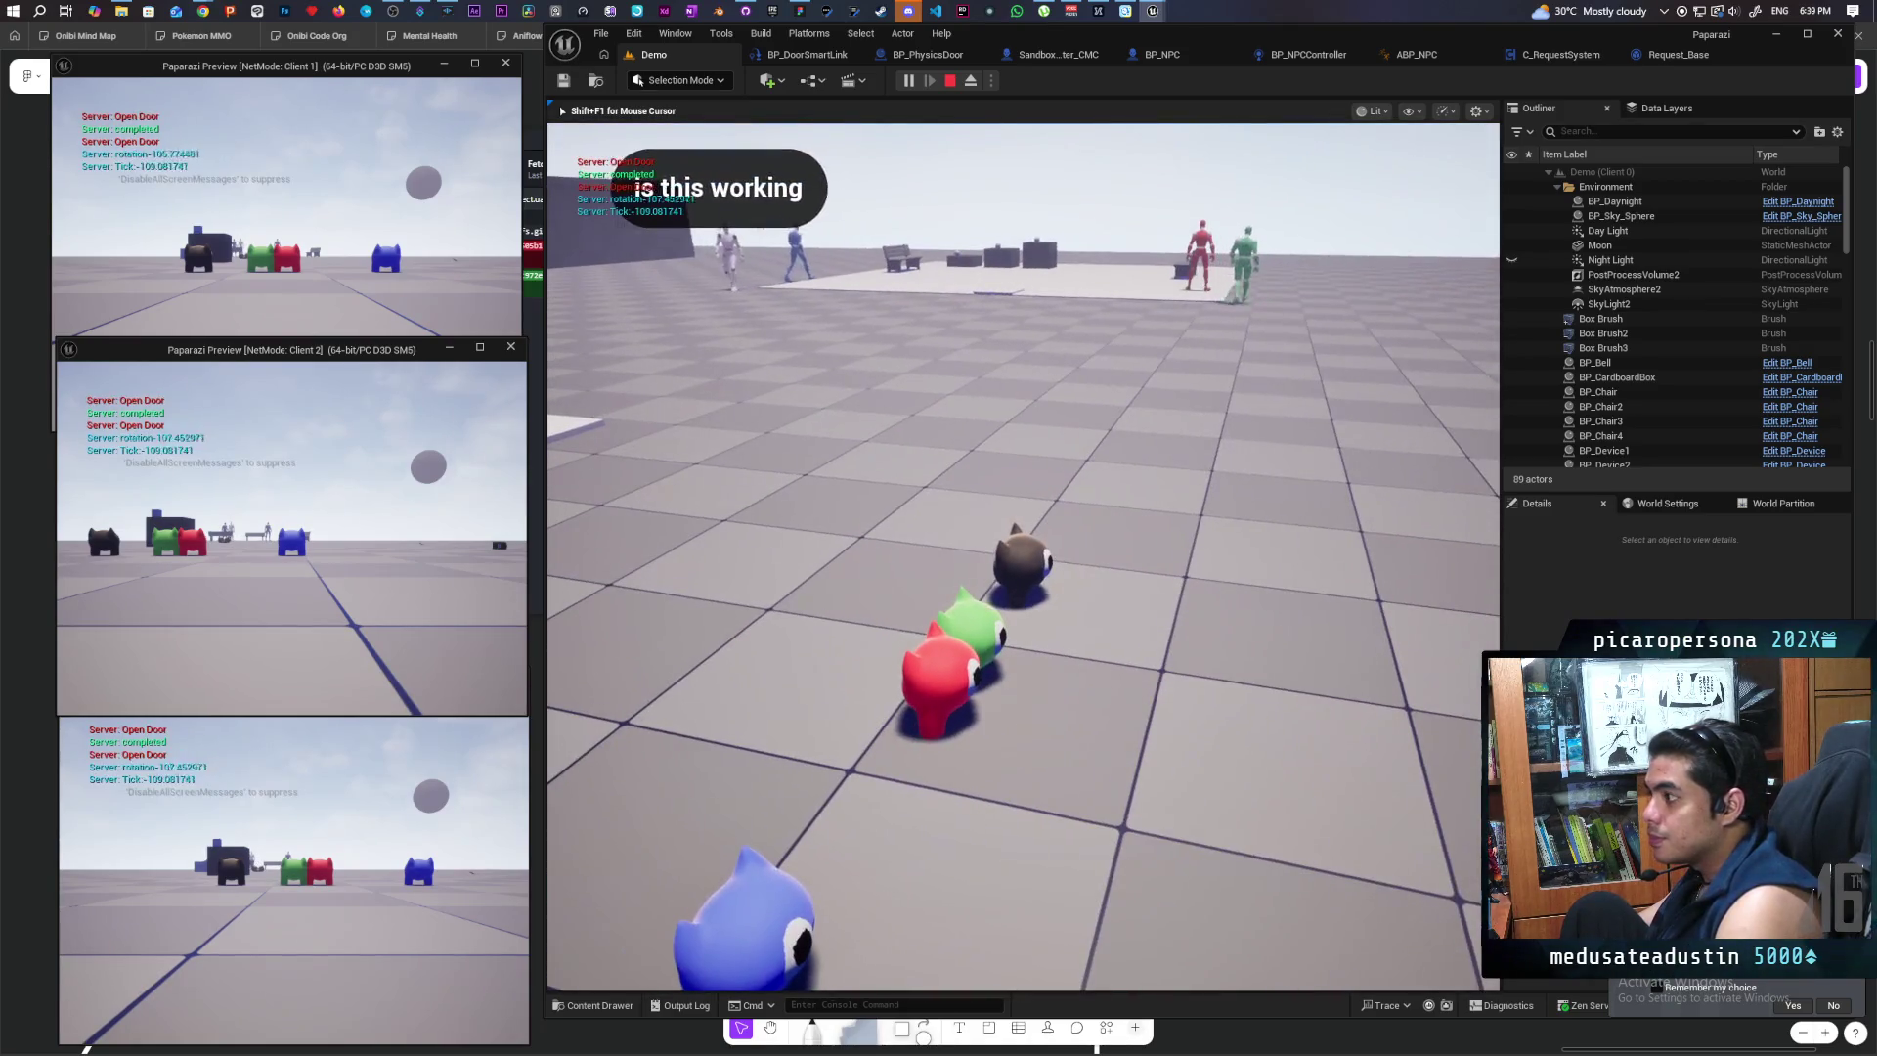
Step: Walk the server's black cat and Client 1's red cat toward the green NPC until it shows a detection icon
key("w")
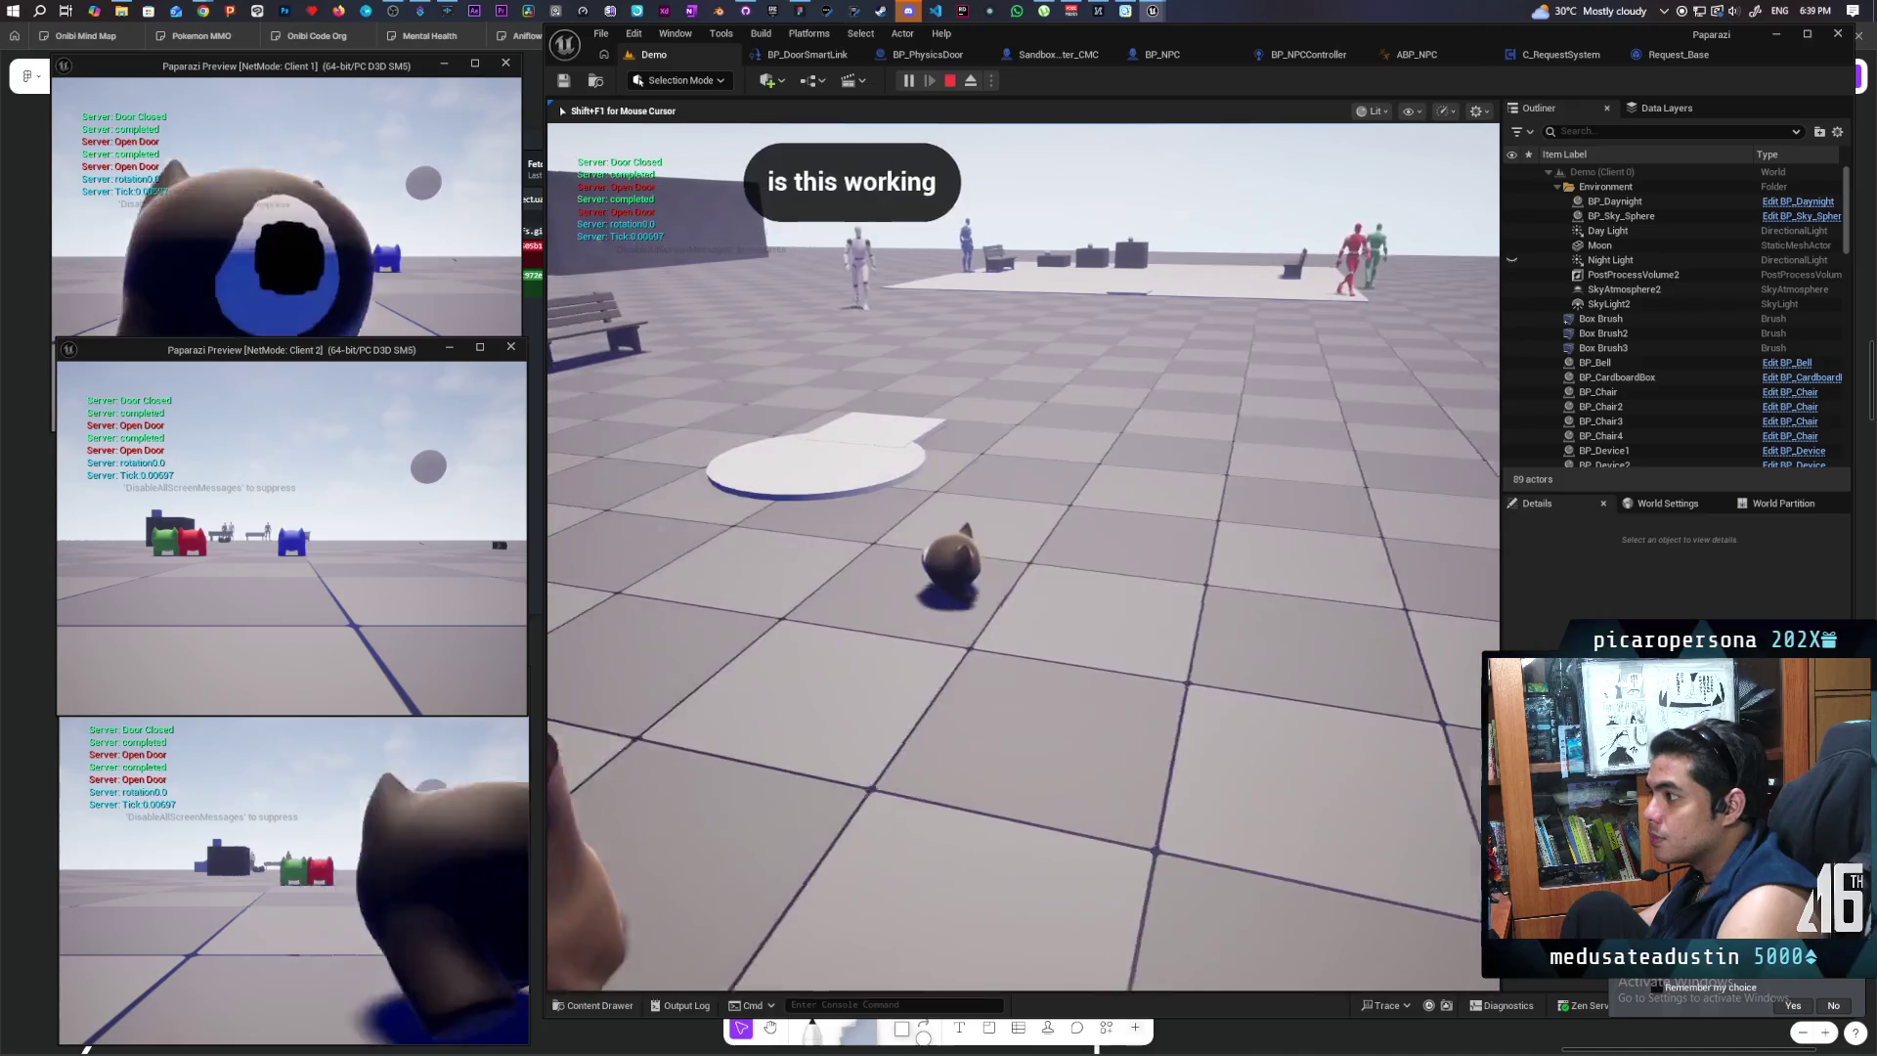
key("s")
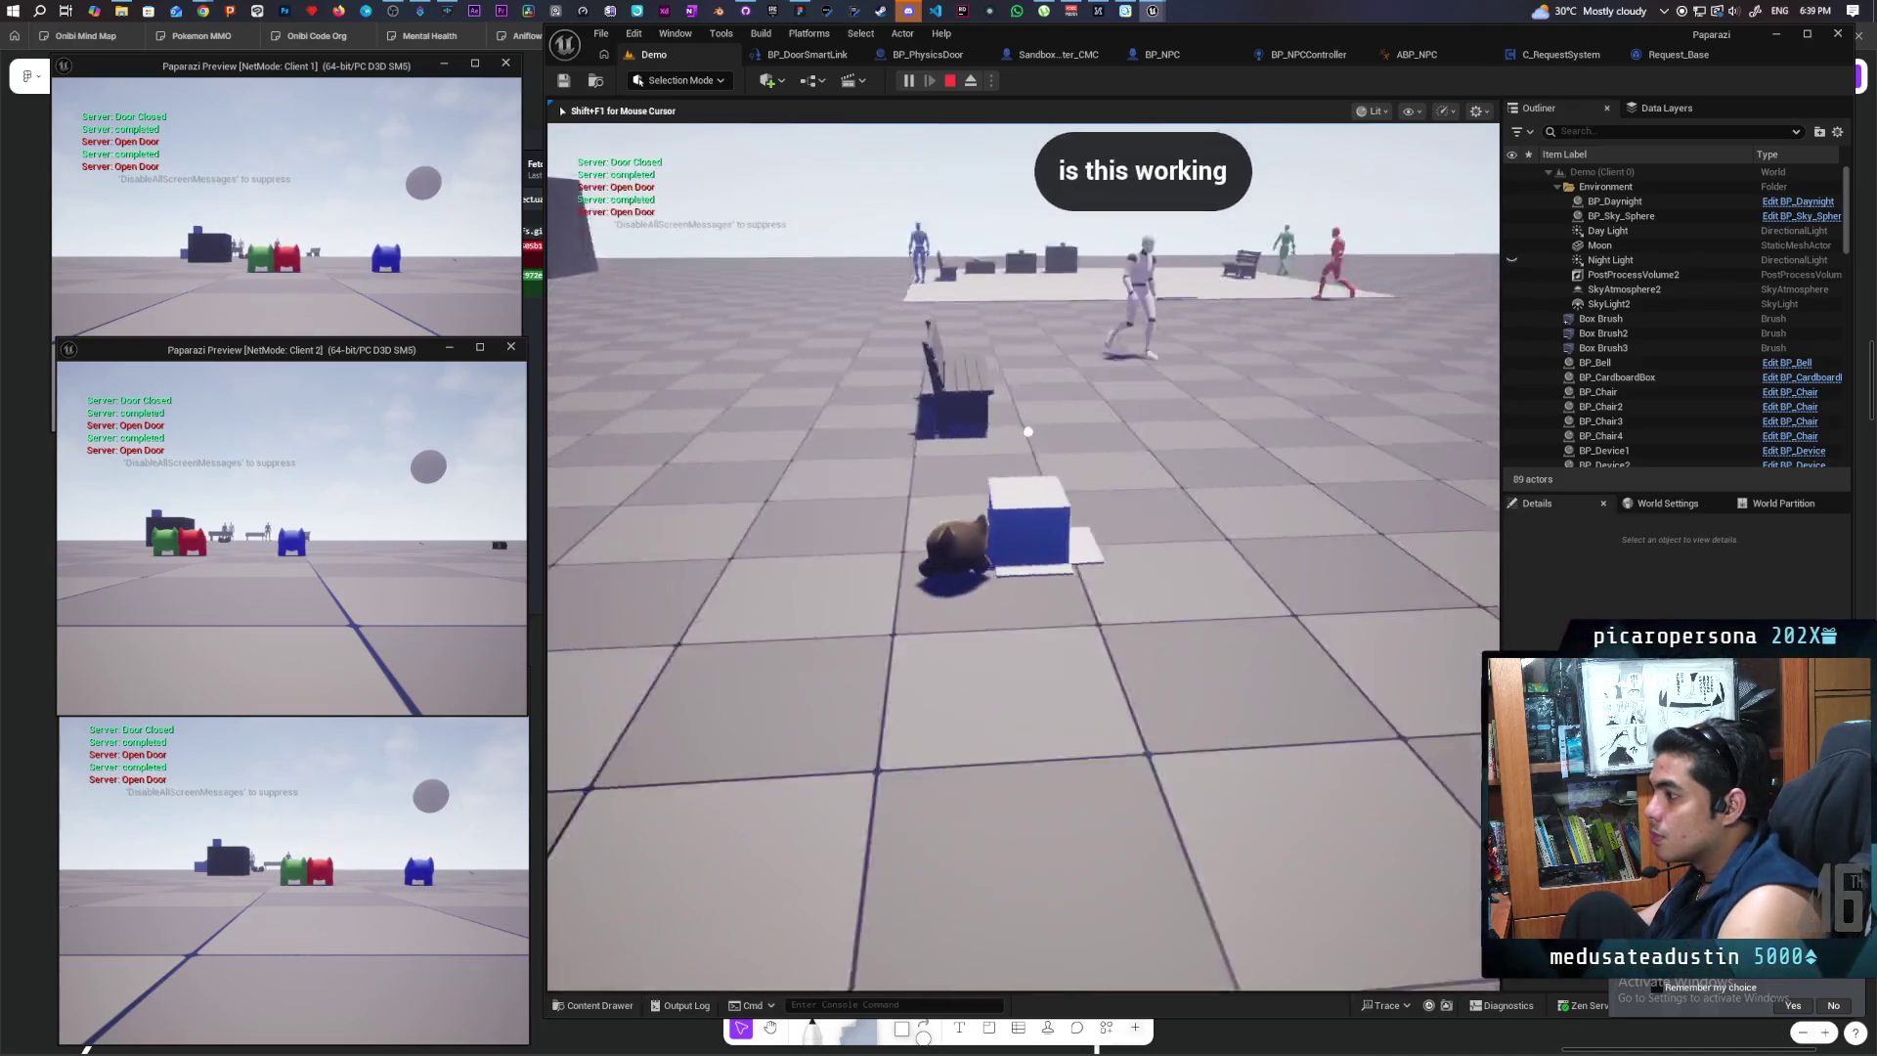
key("s")
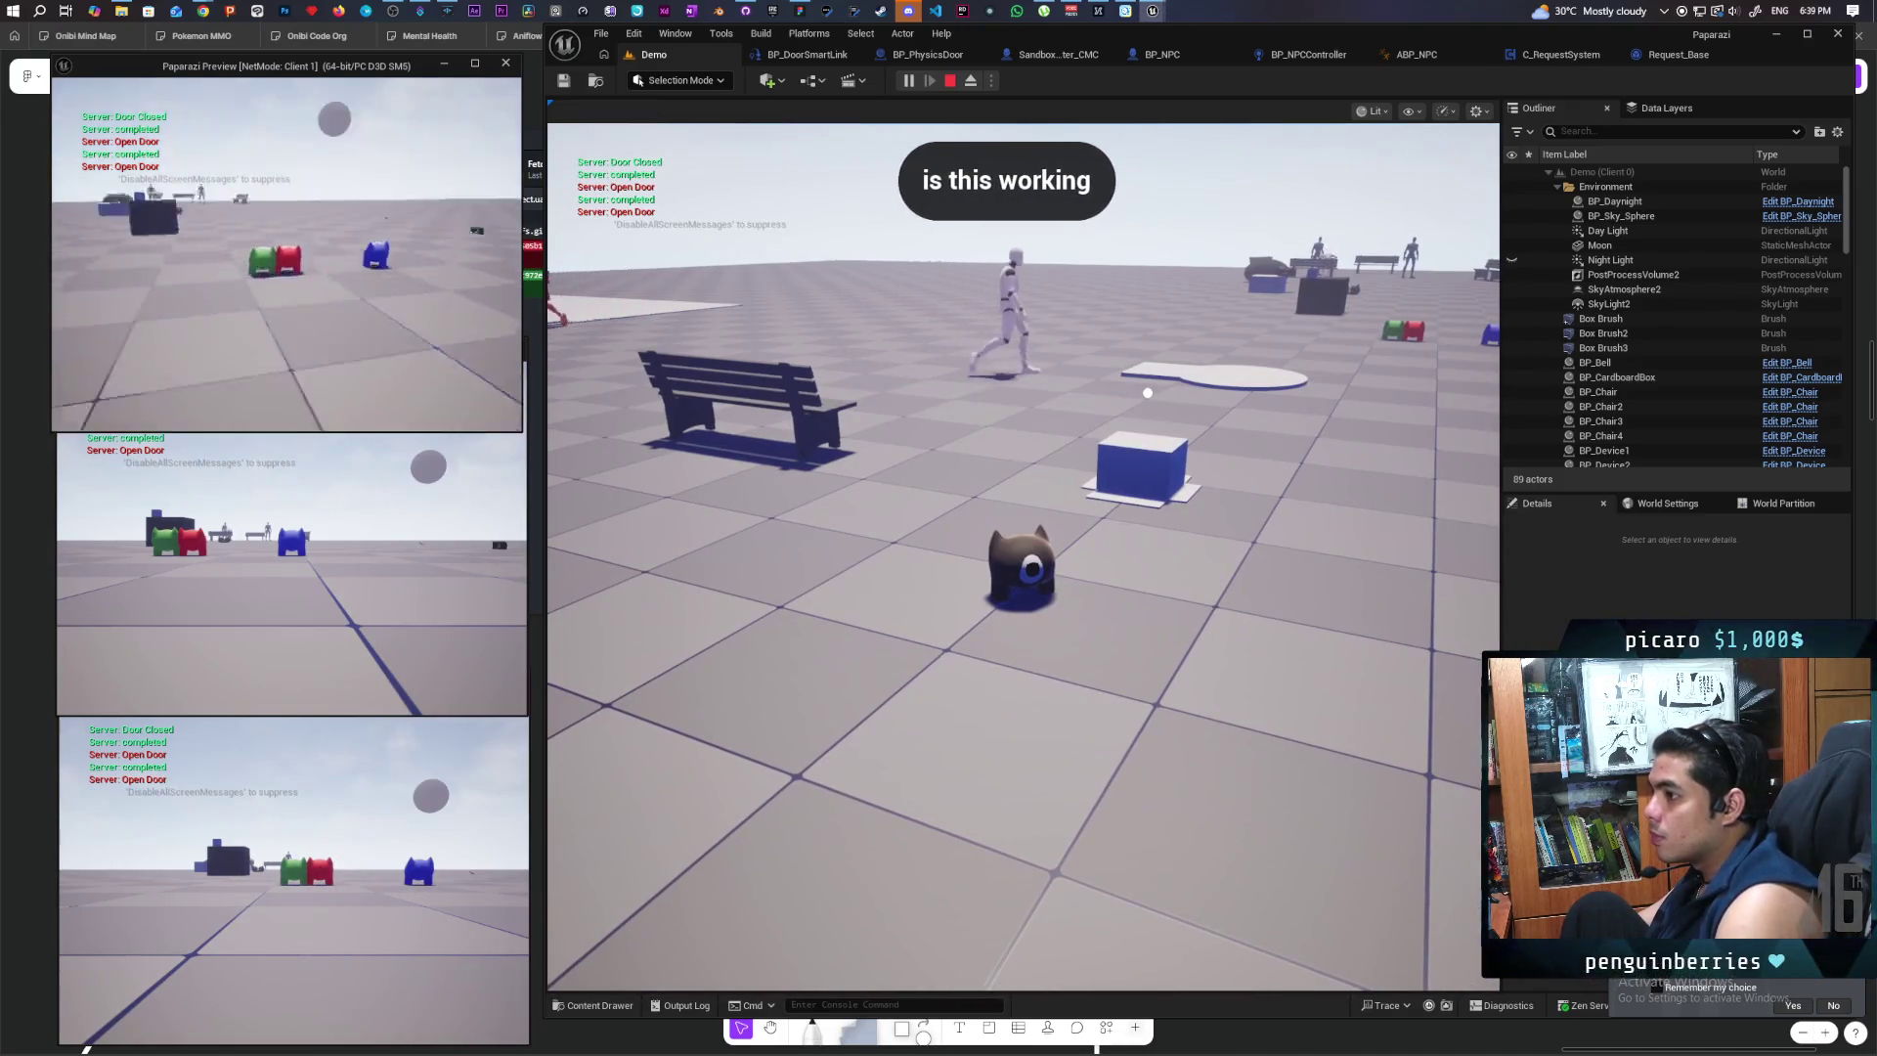
key("w")
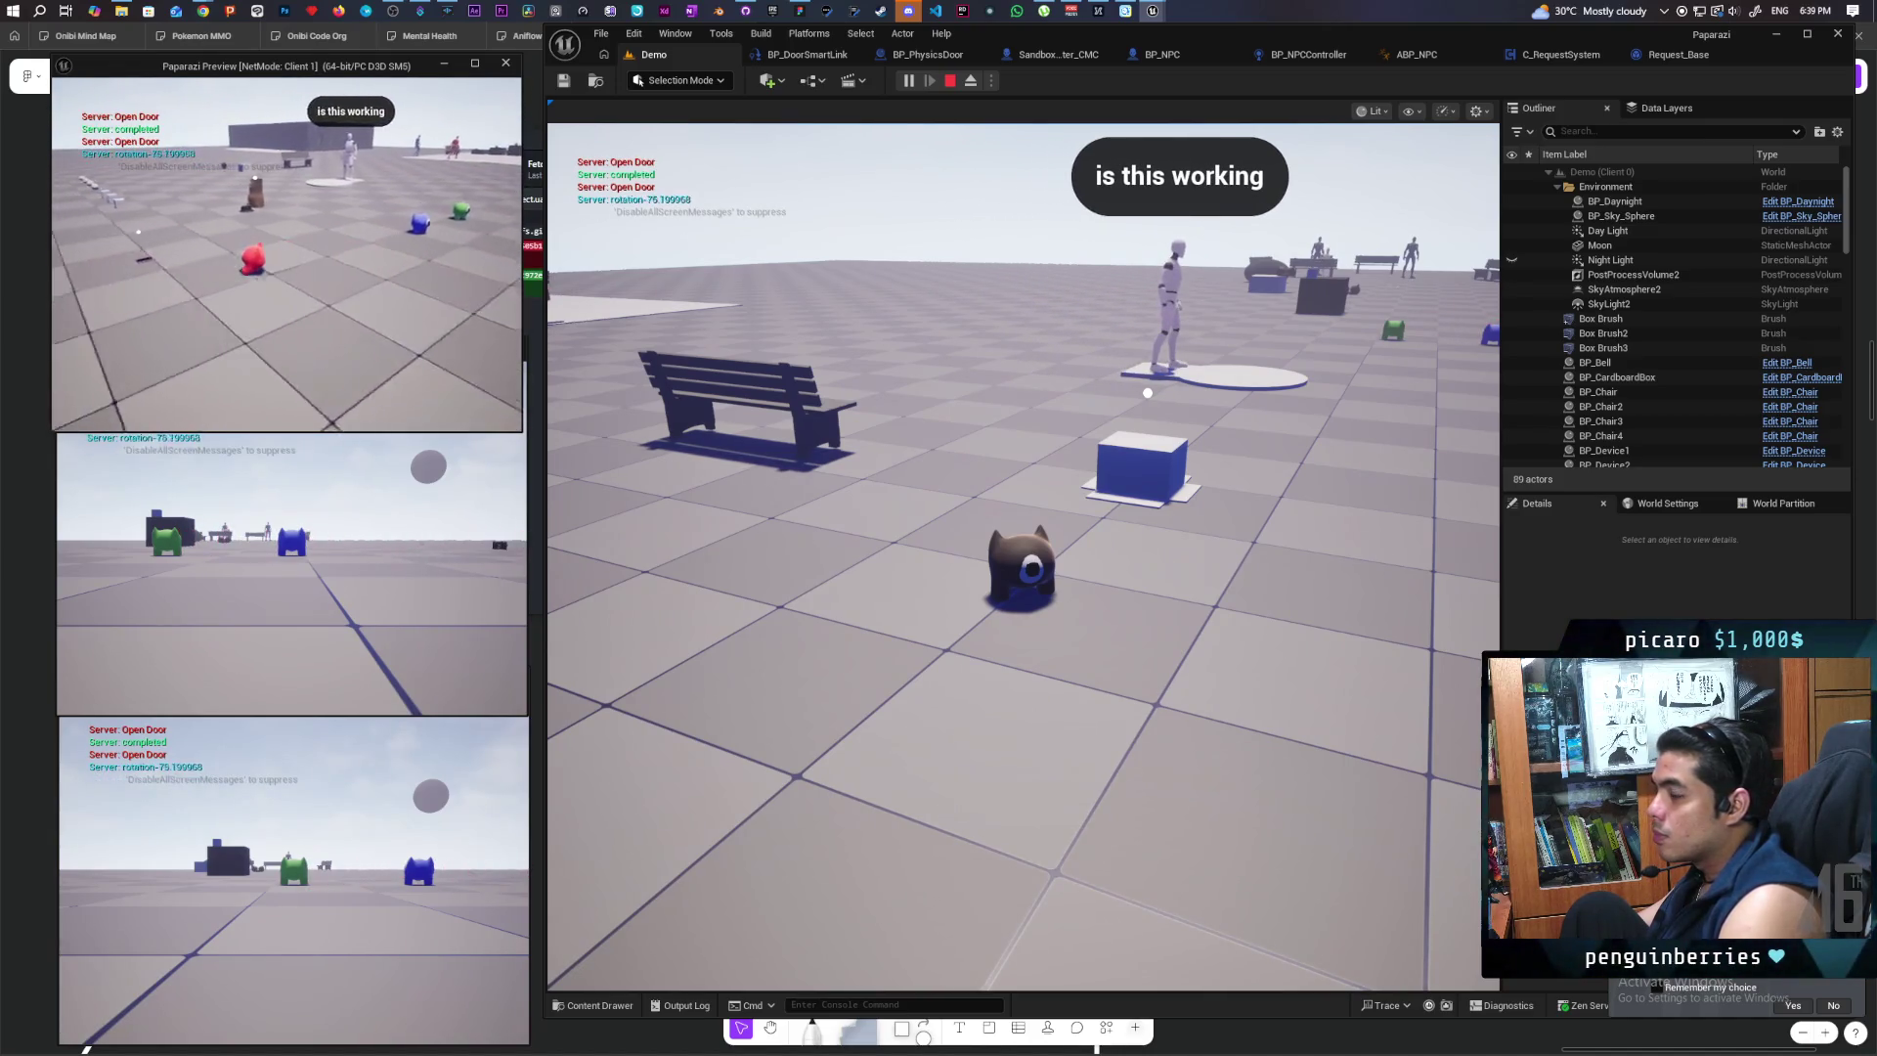
key("w")
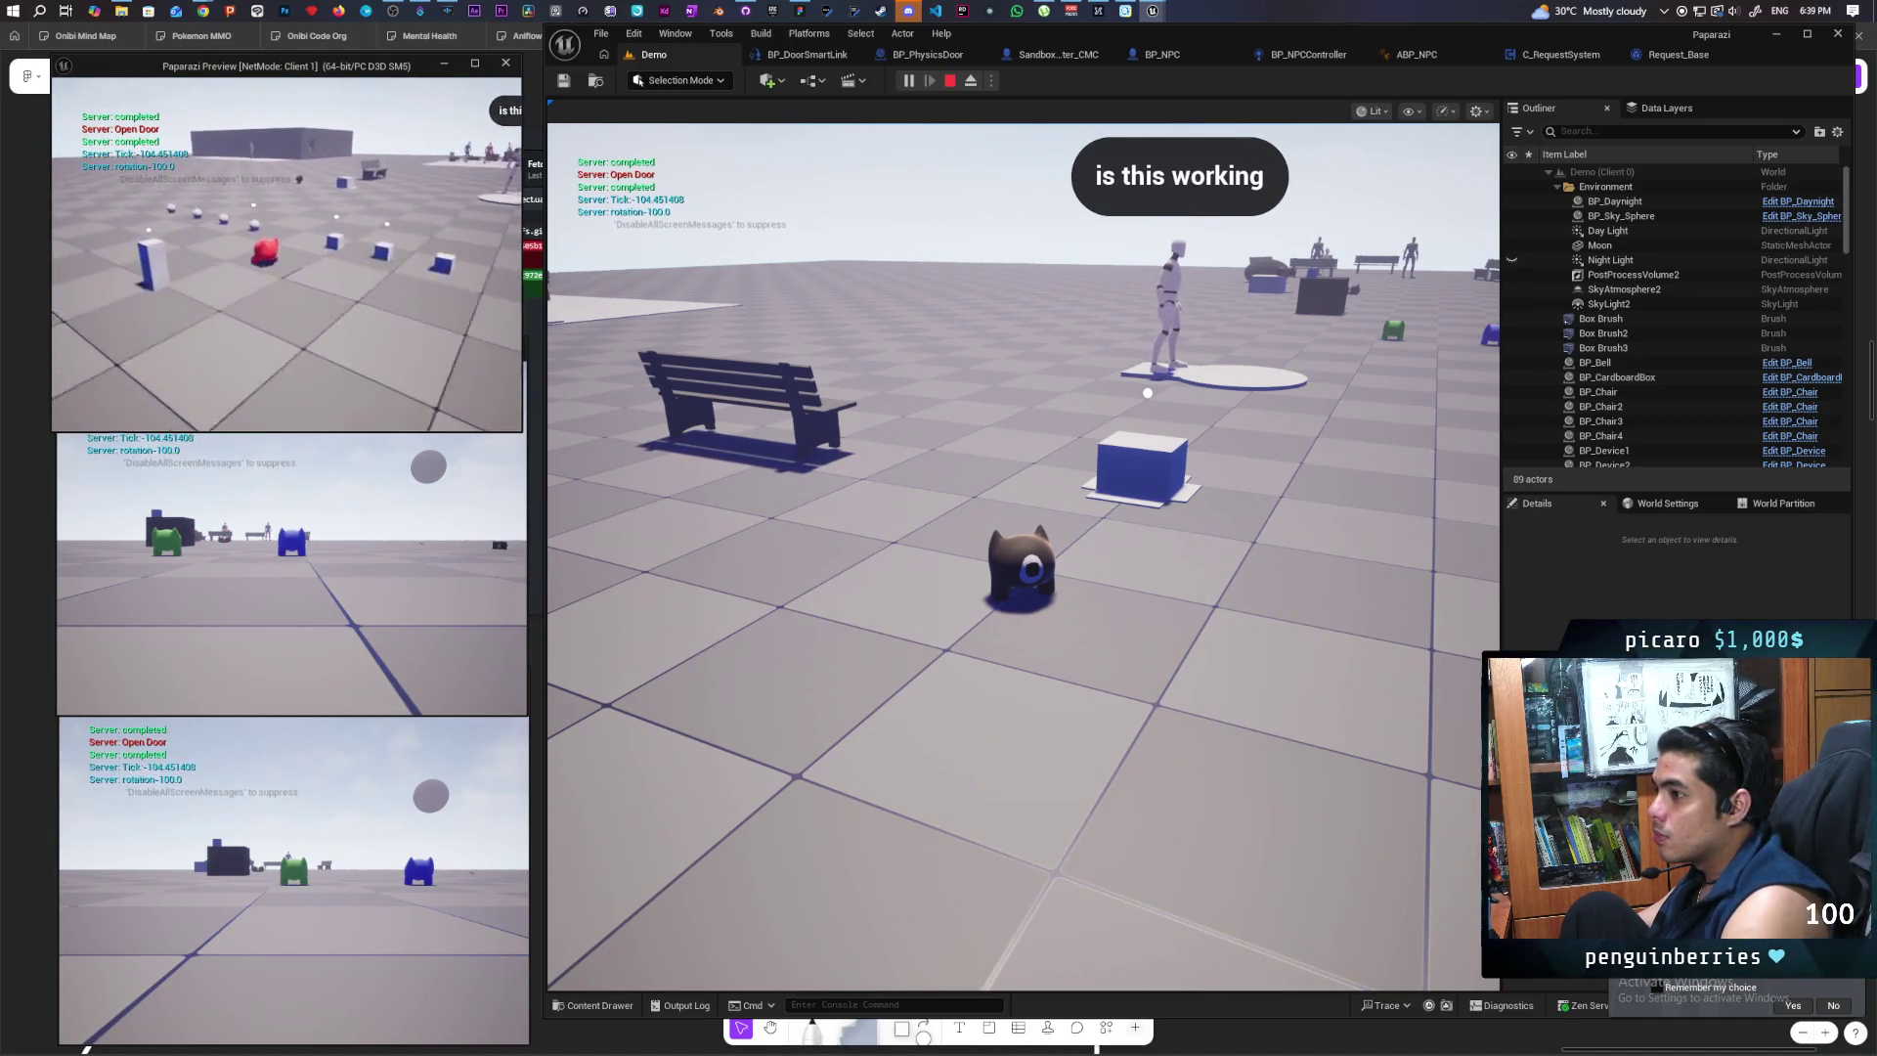
key("w")
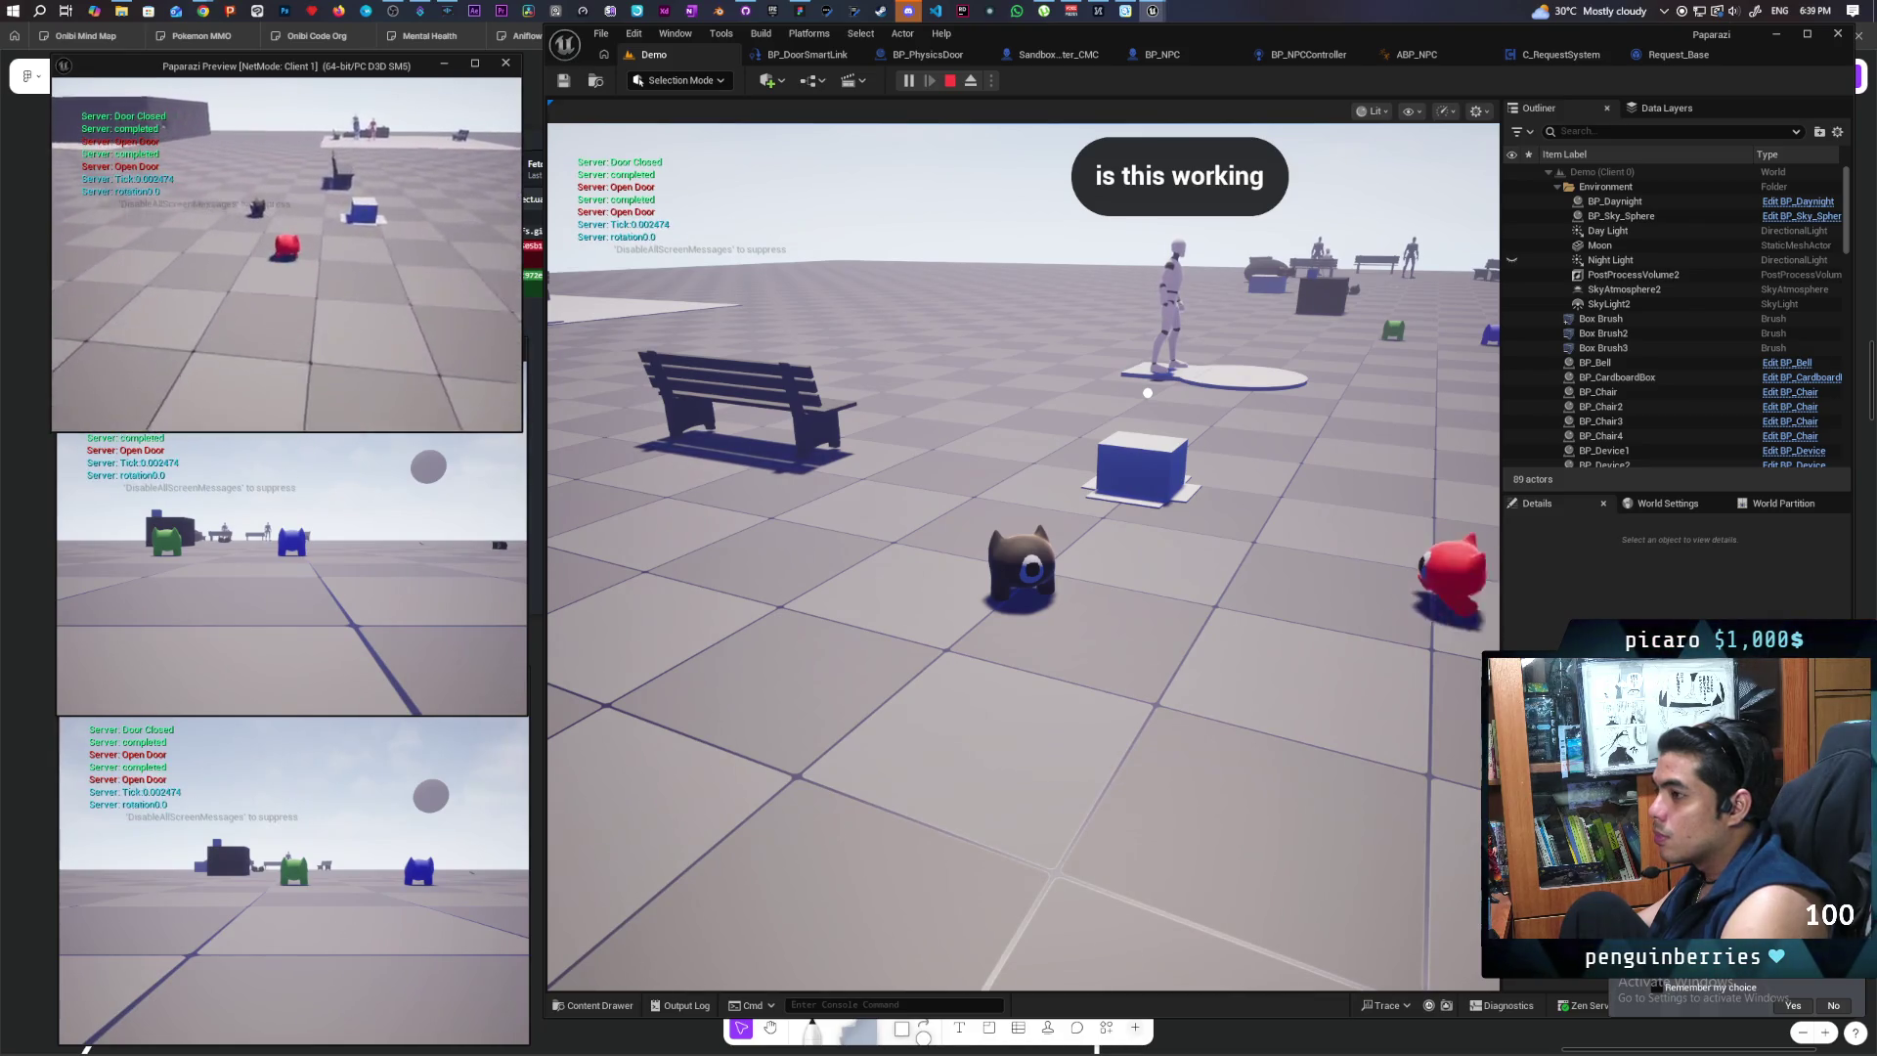
key("w")
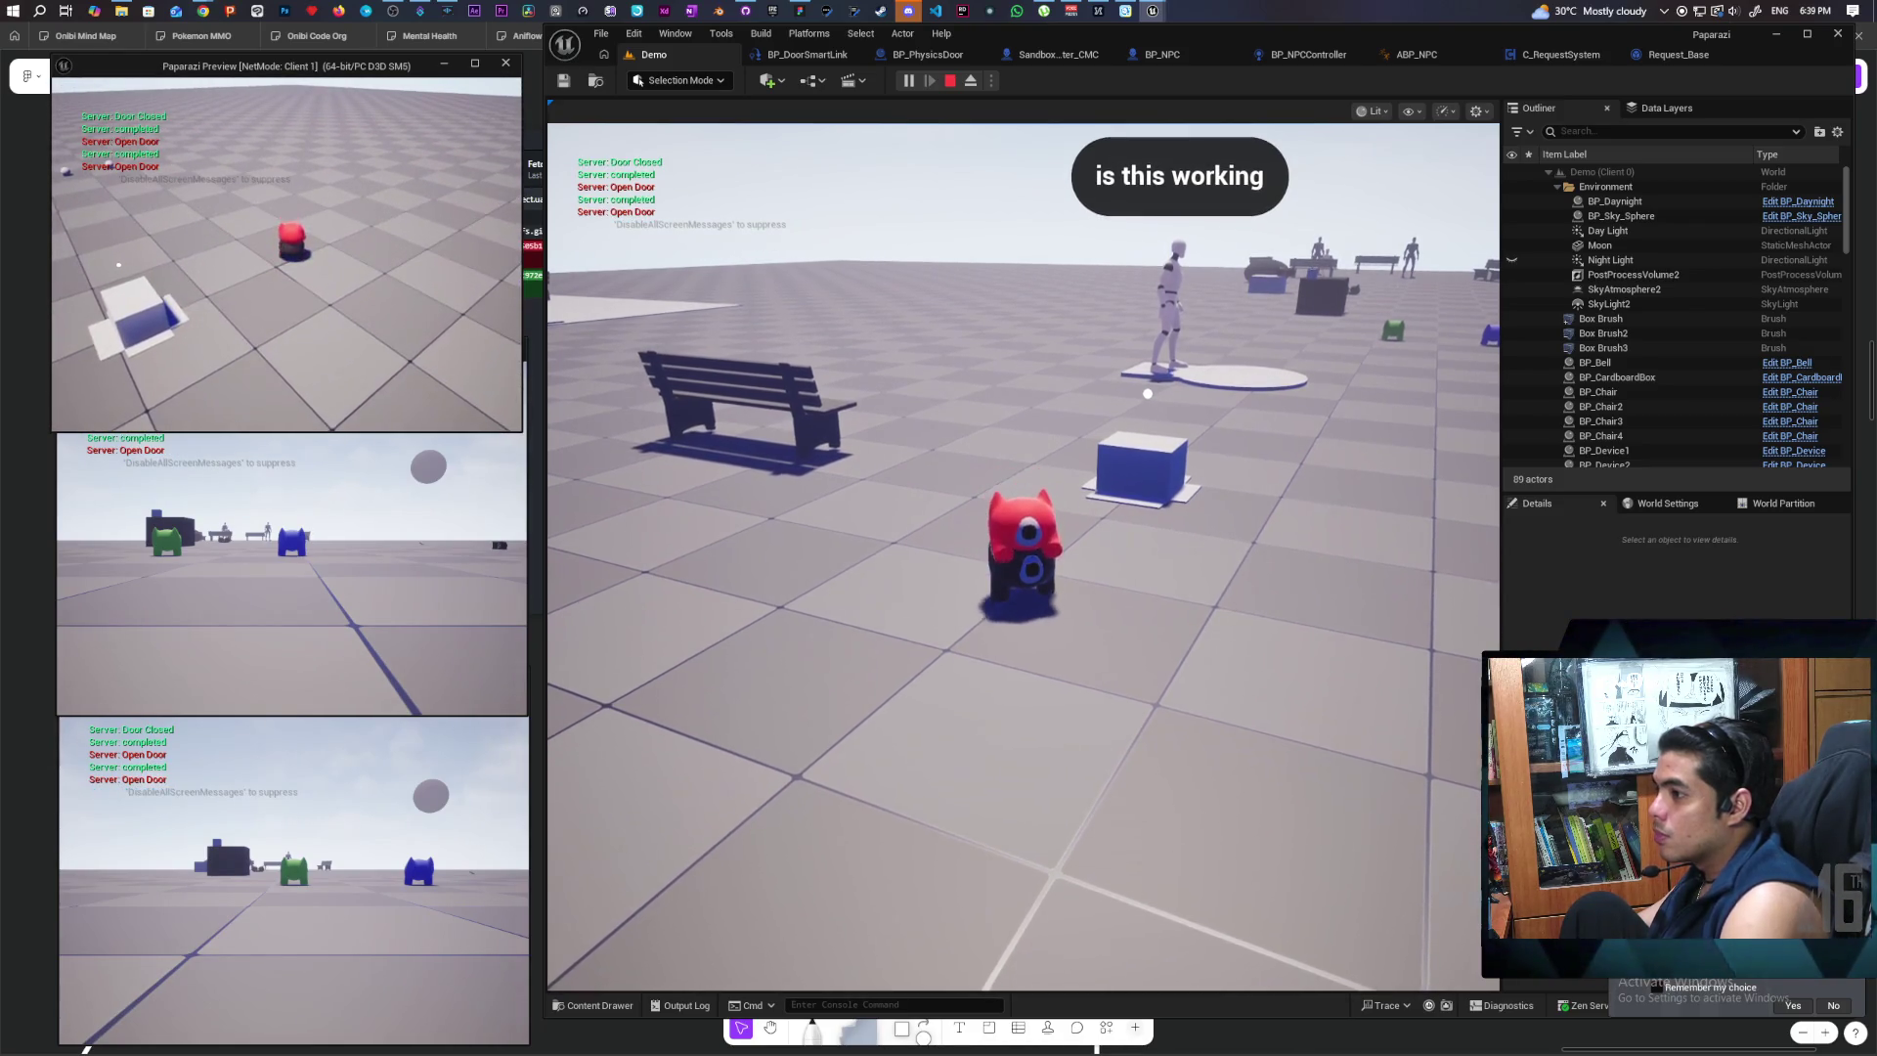
left_click(879, 440)
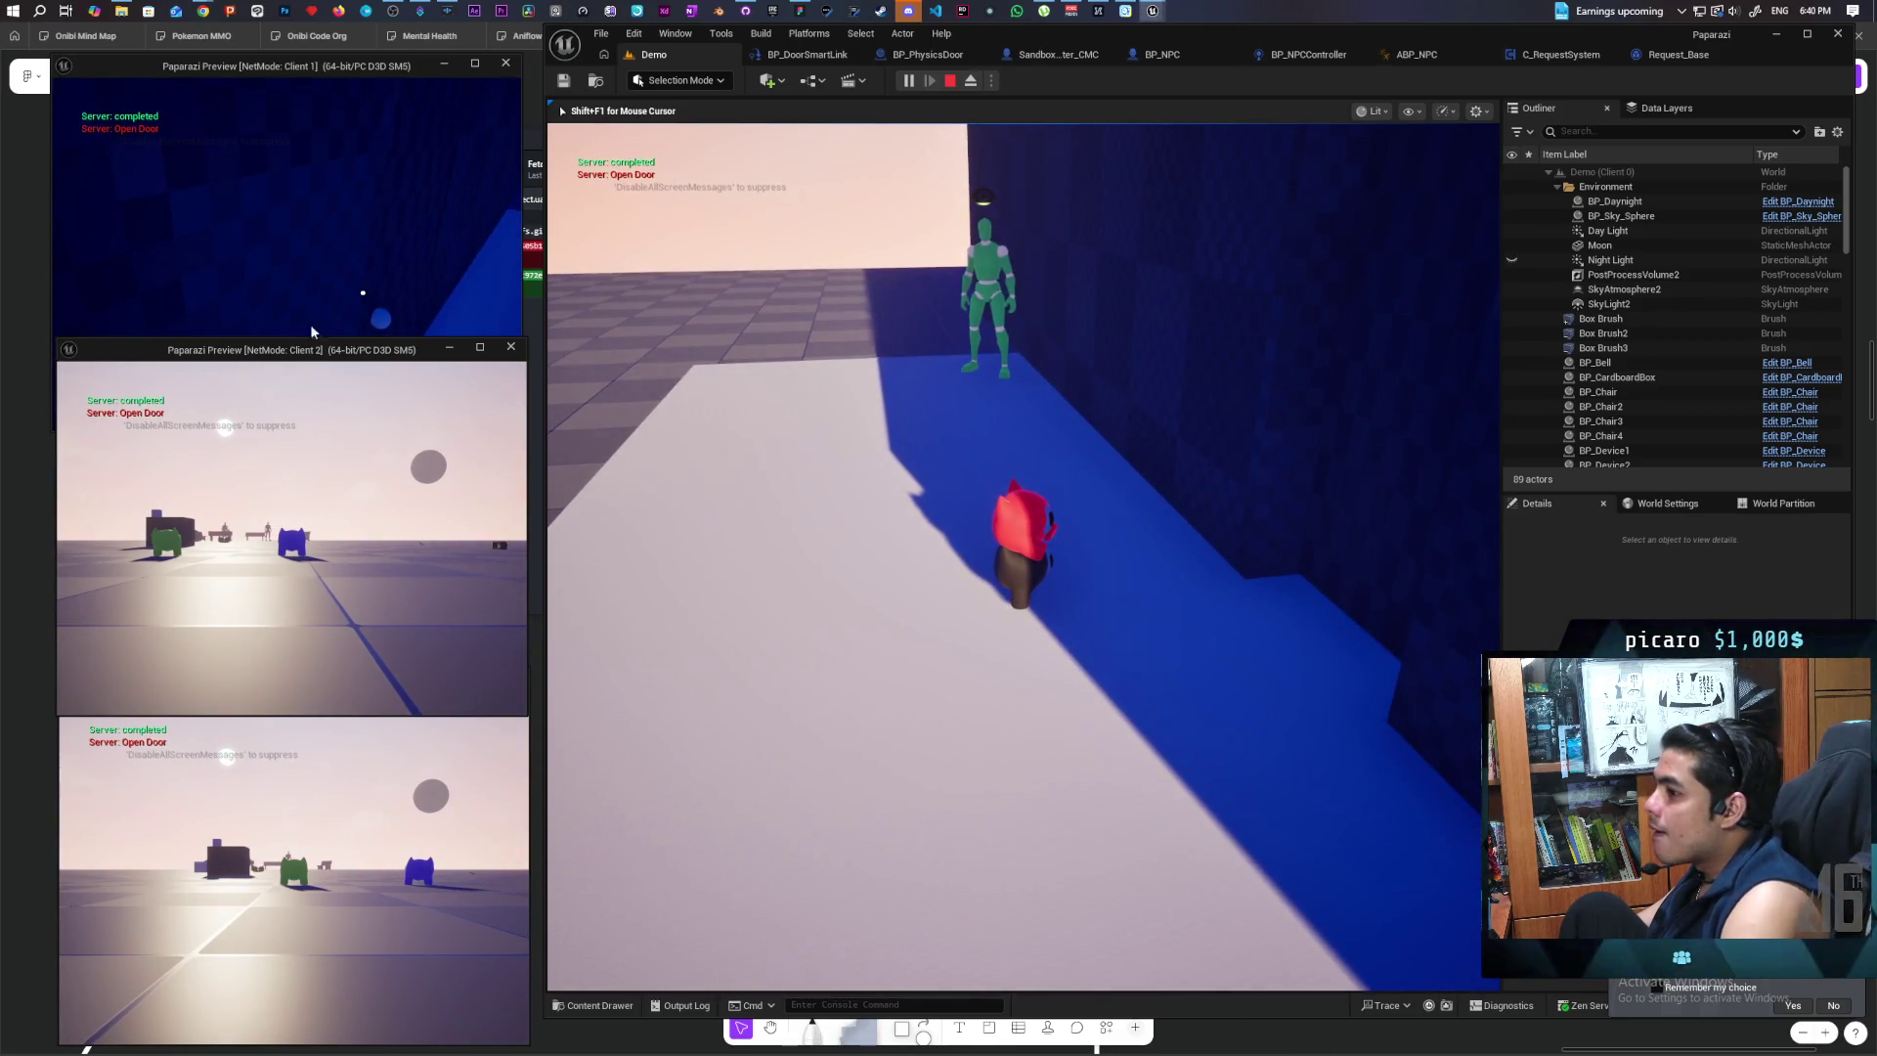
left_click(368, 238)
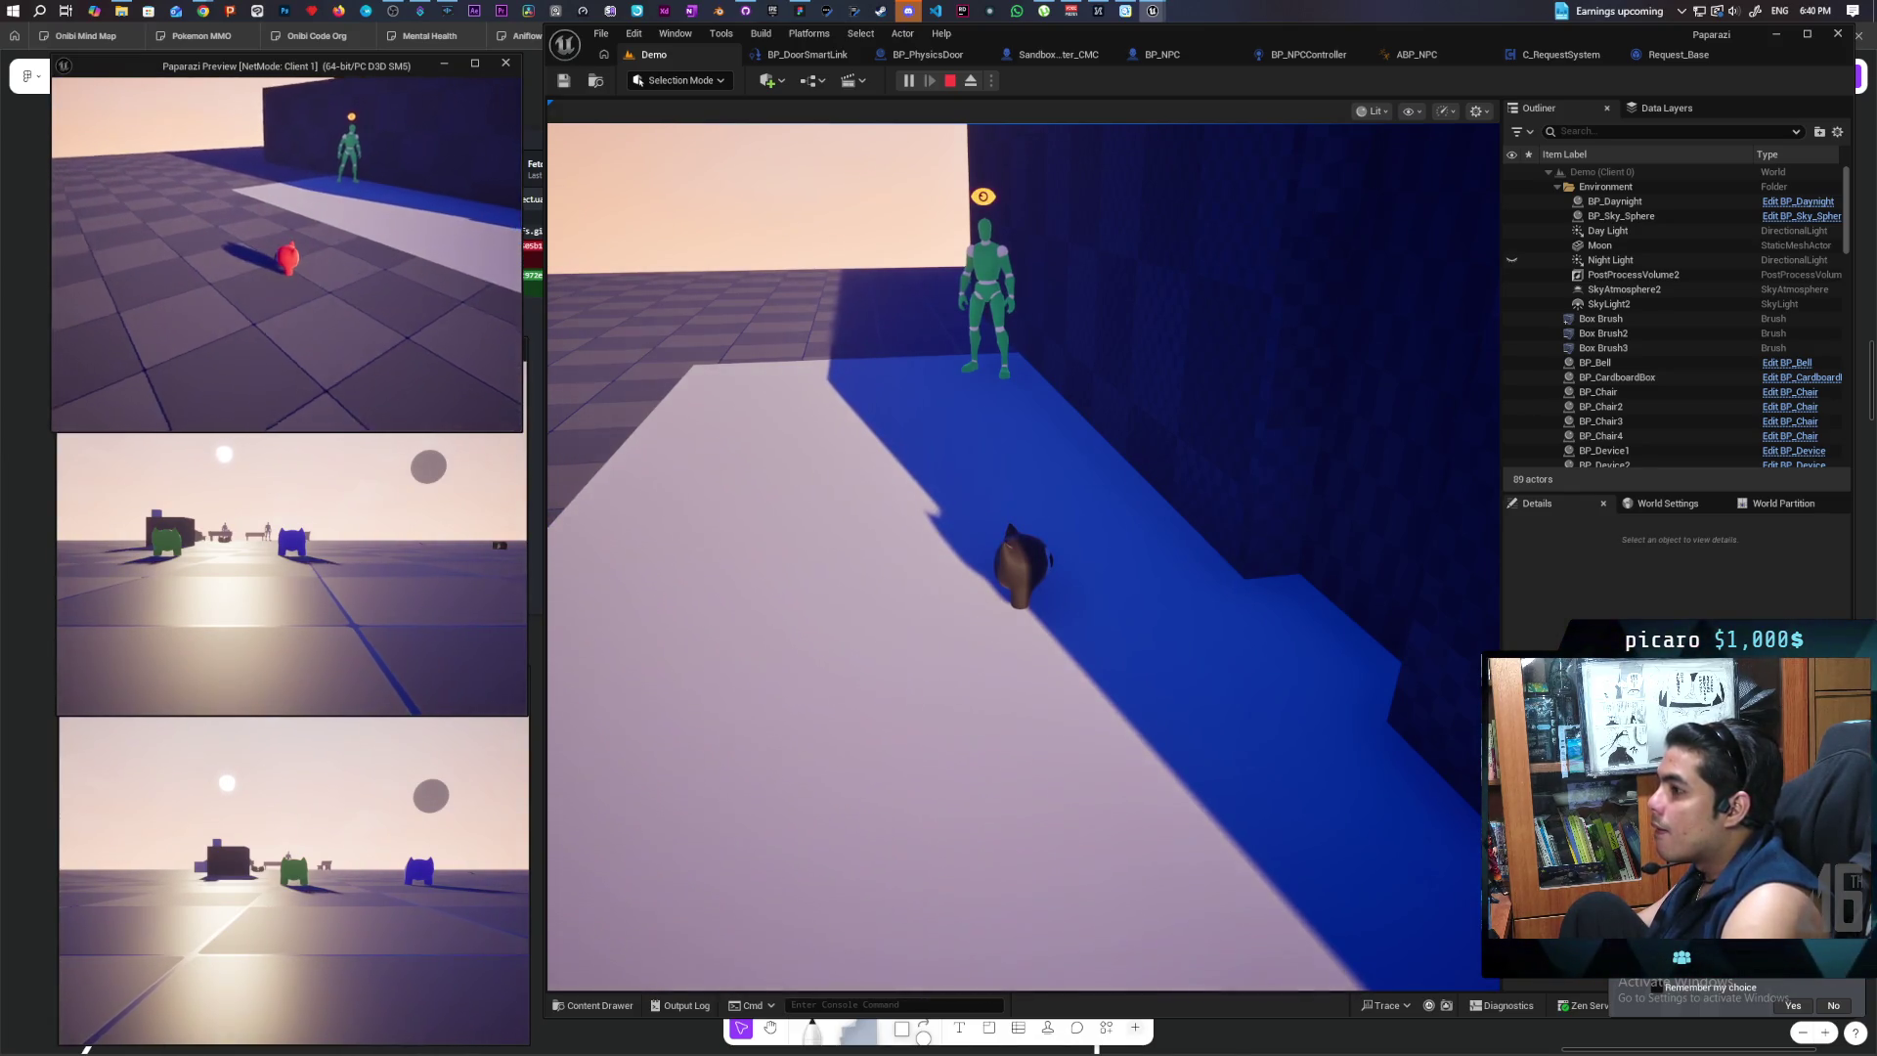
Step: Move the red and black cats toward and away from the NPC, jumping the black cat
key("w")
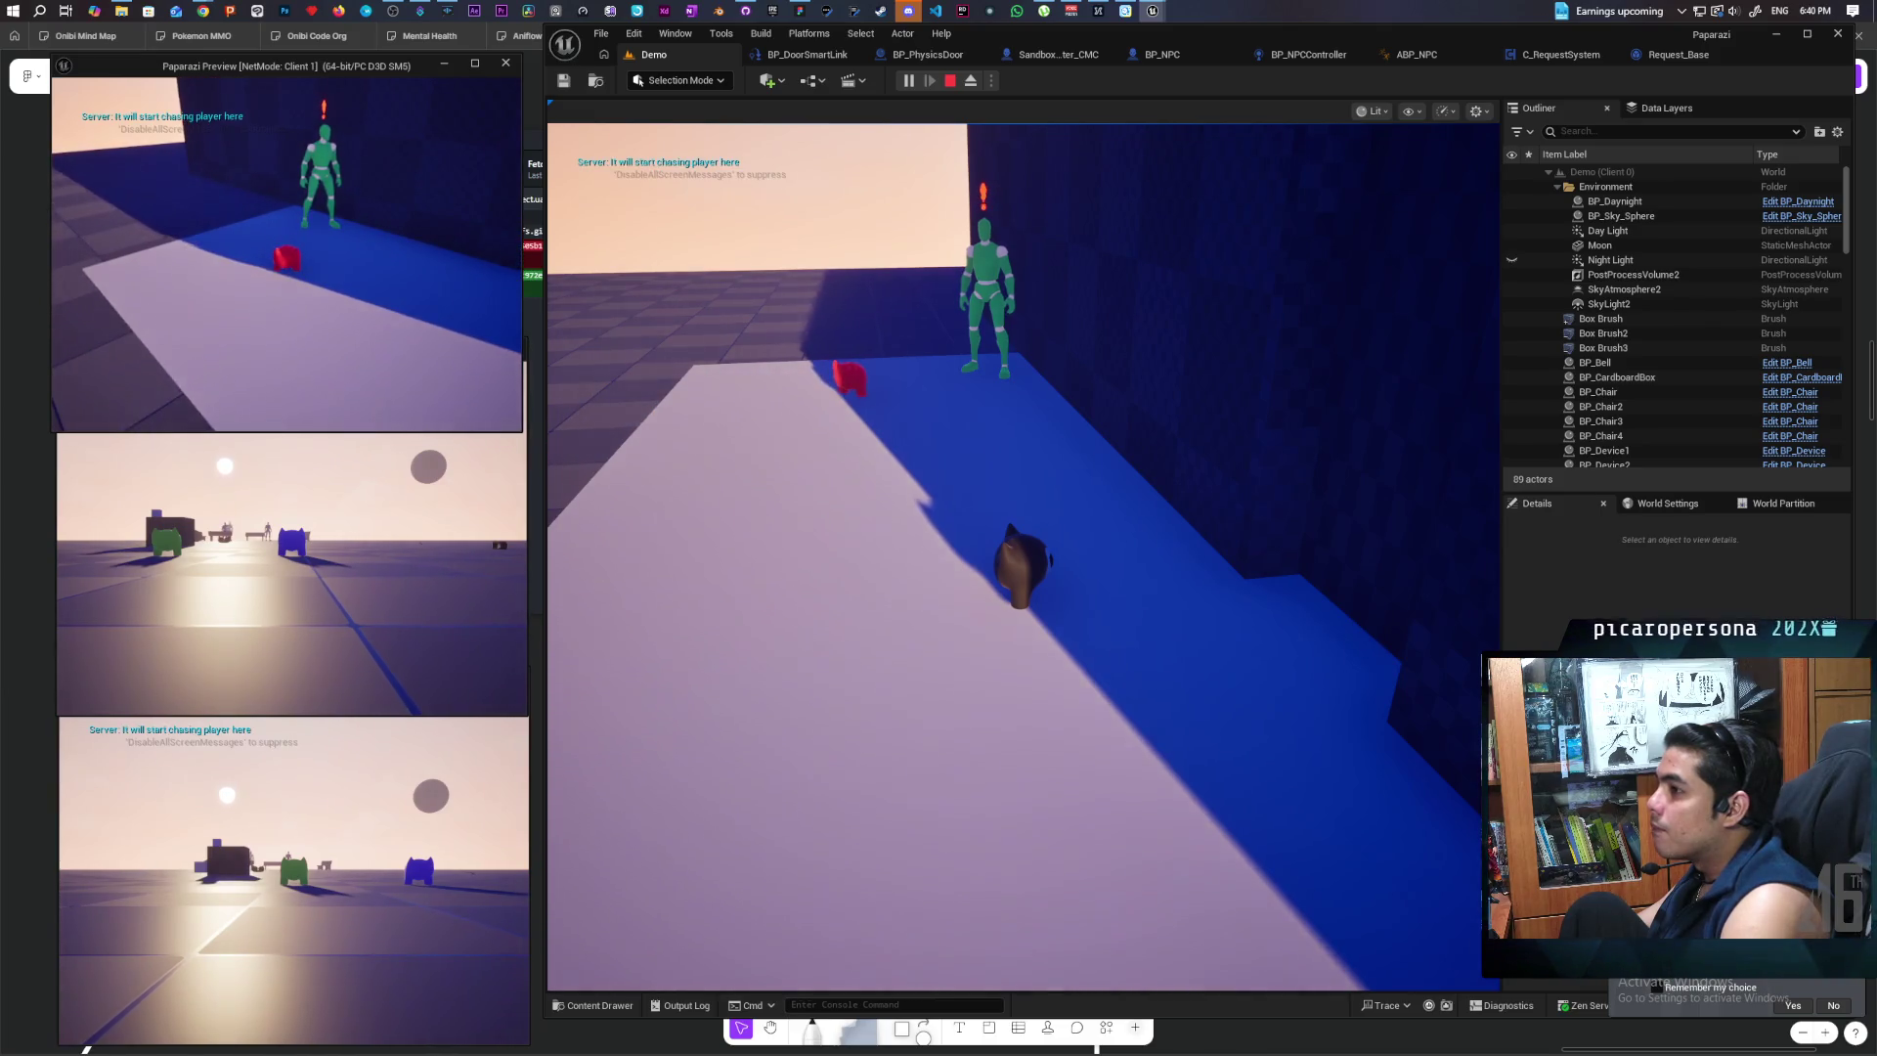
key("w")
key("s")
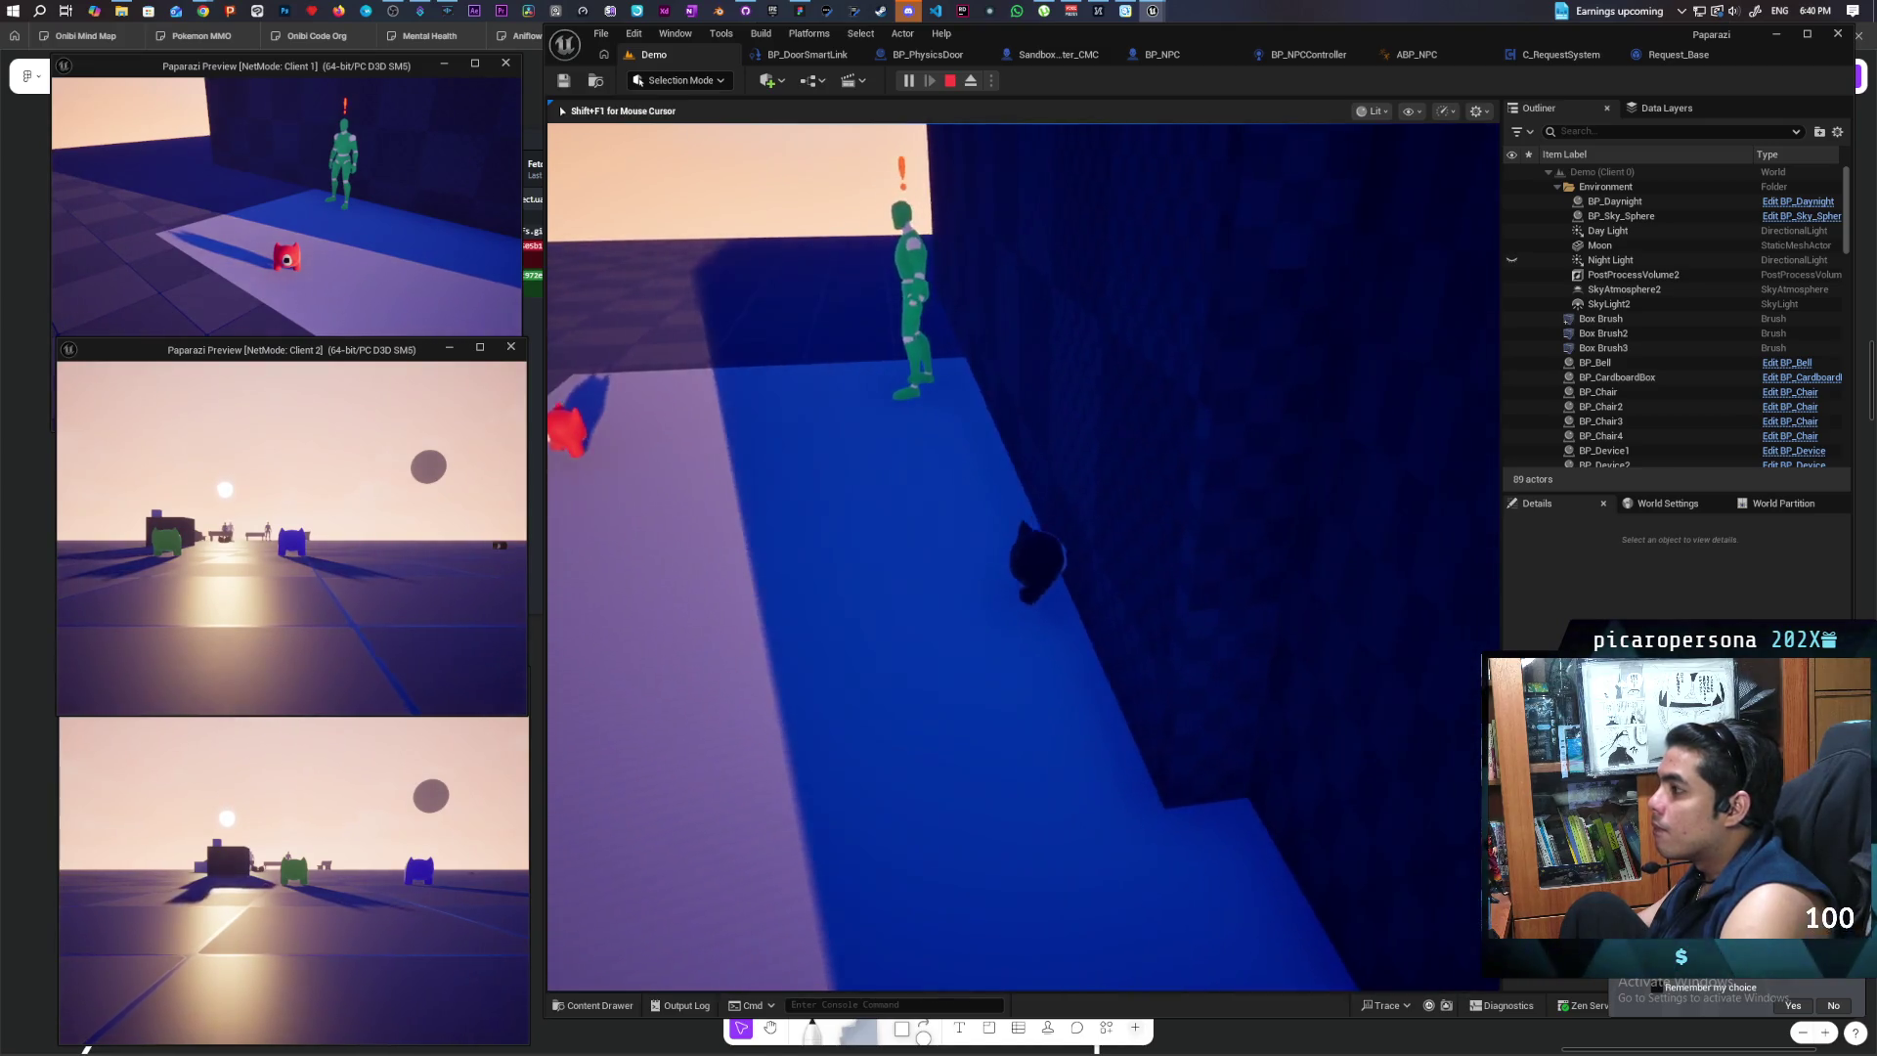
key("w")
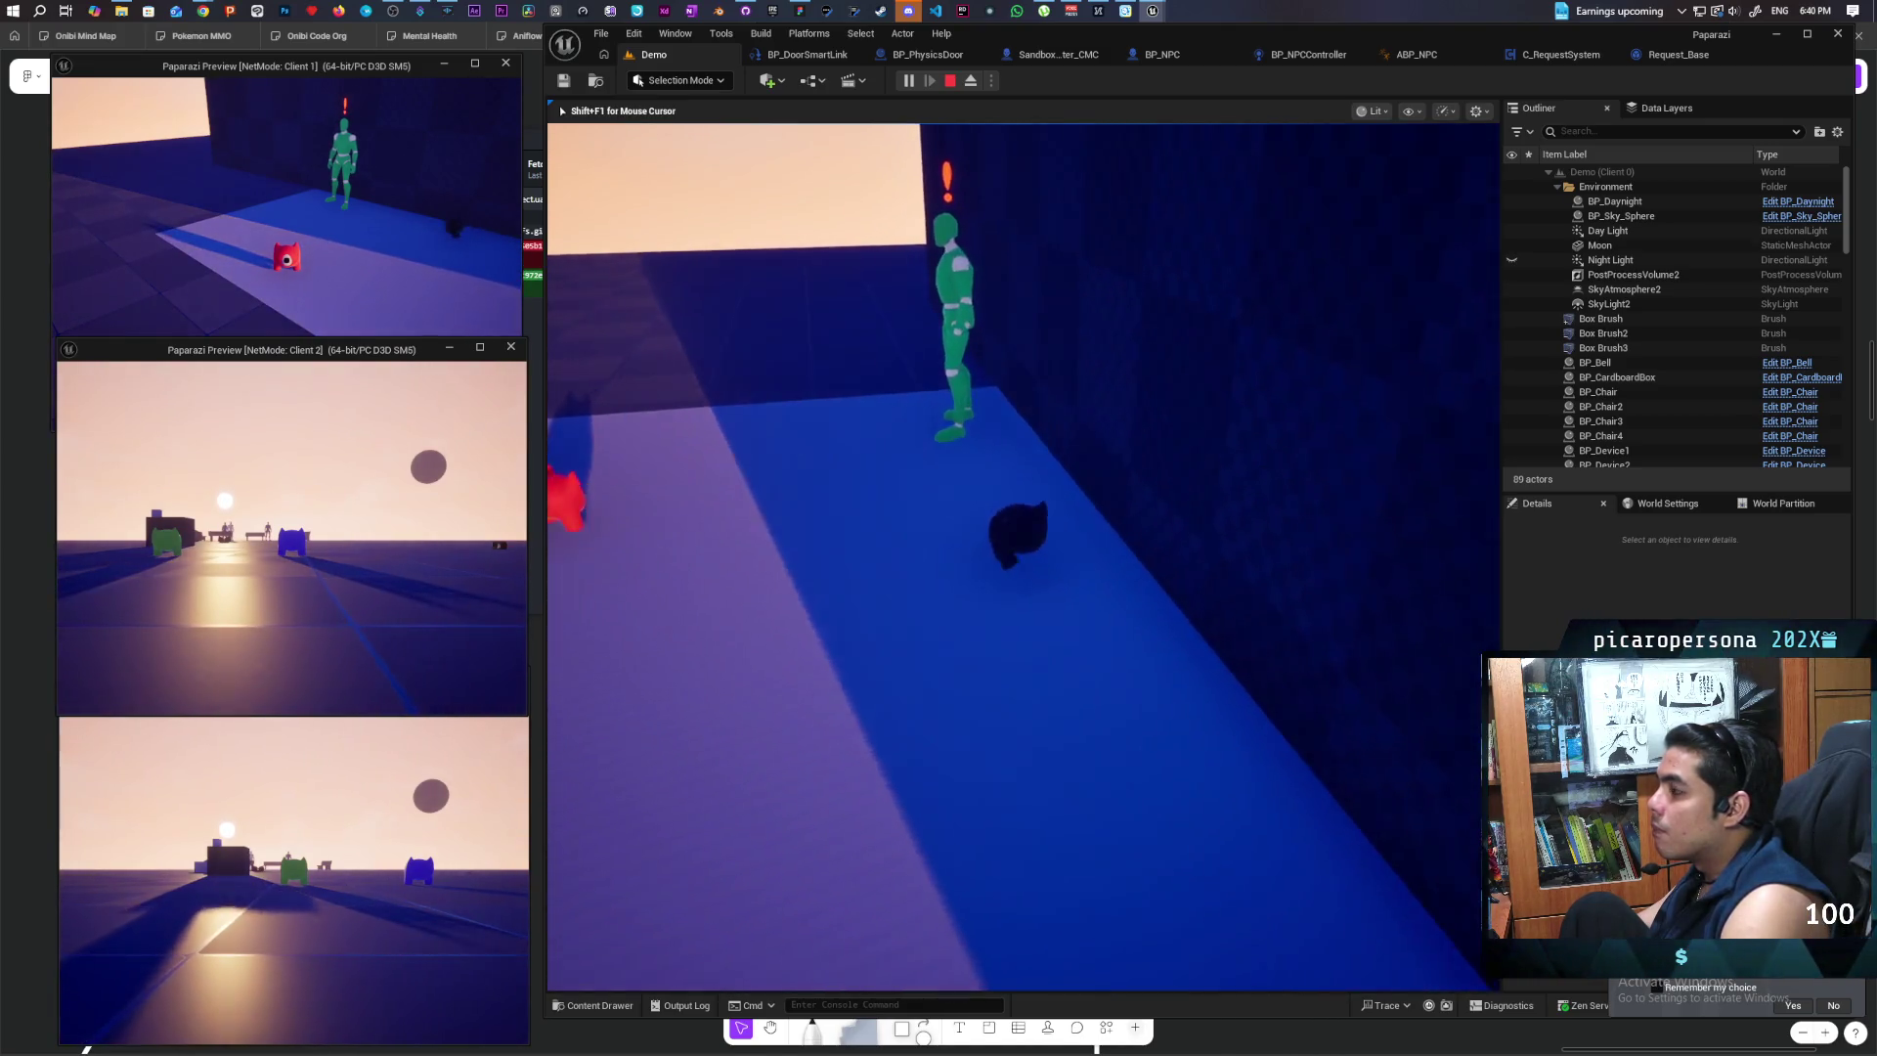
key("s")
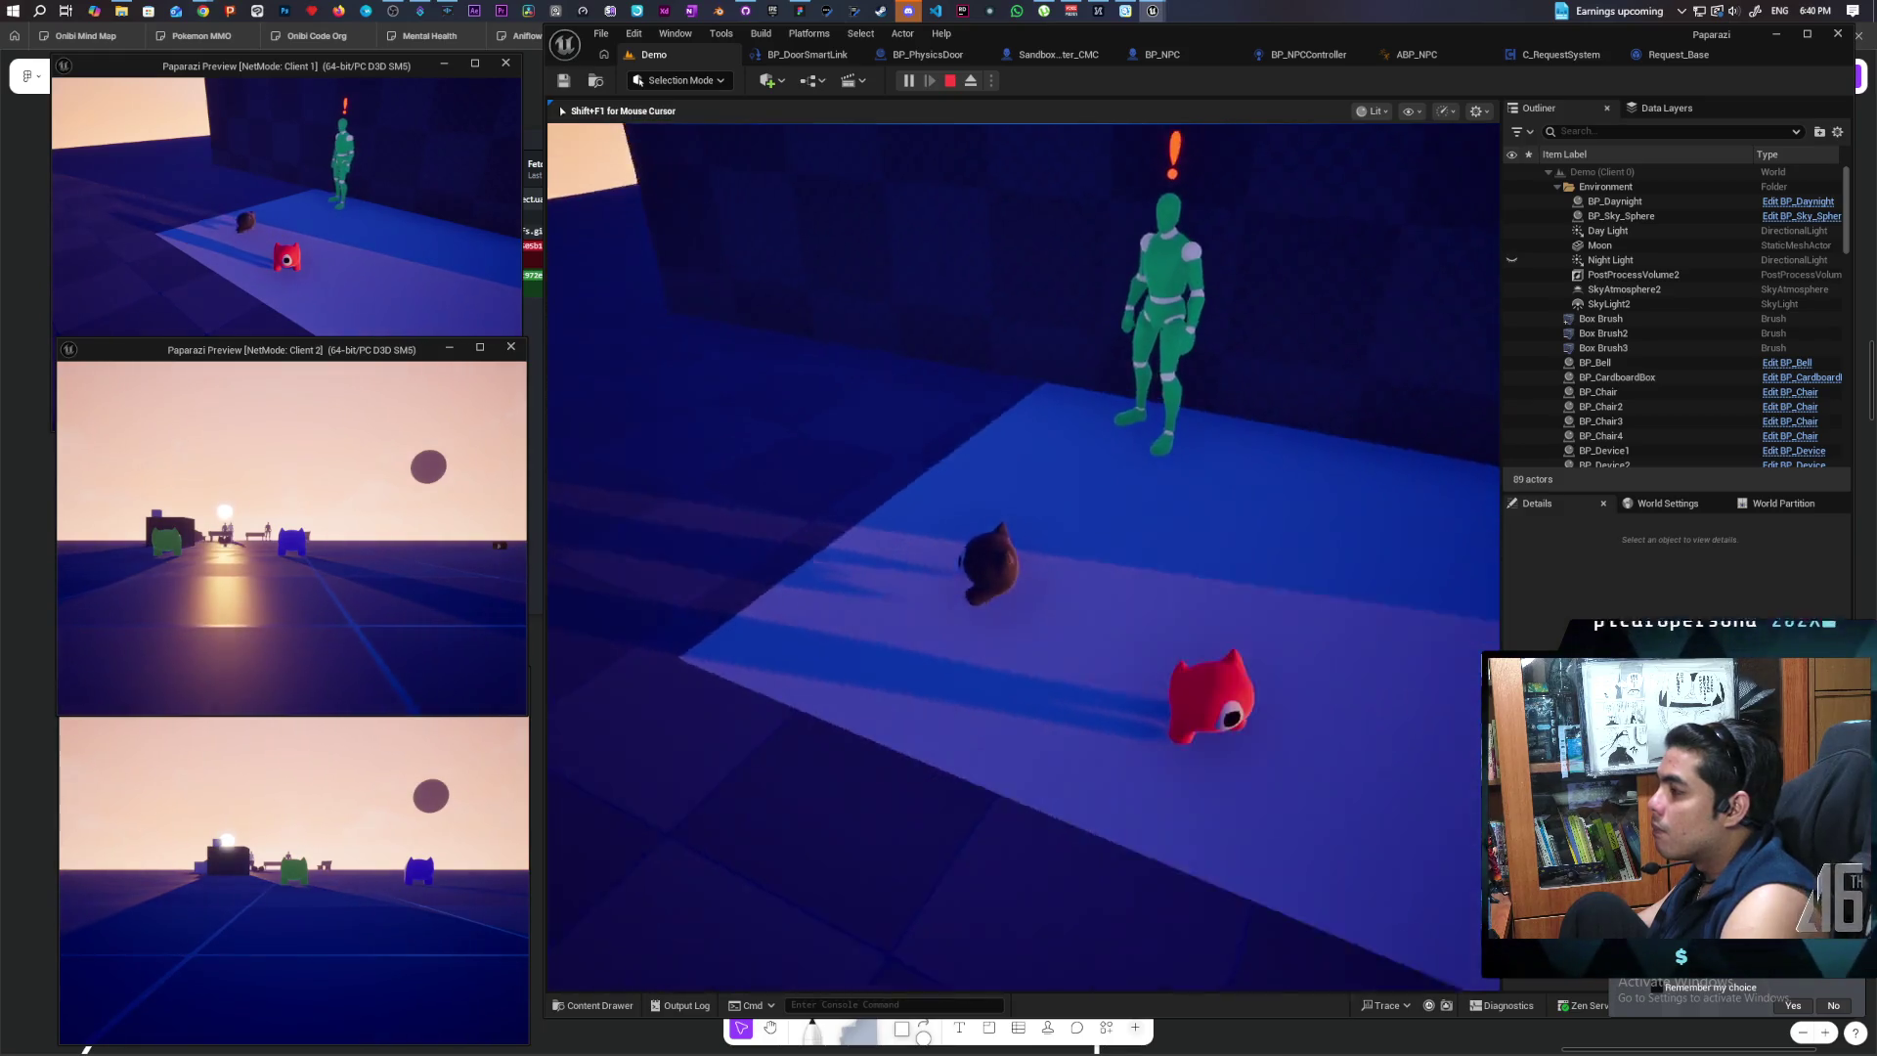
key("s")
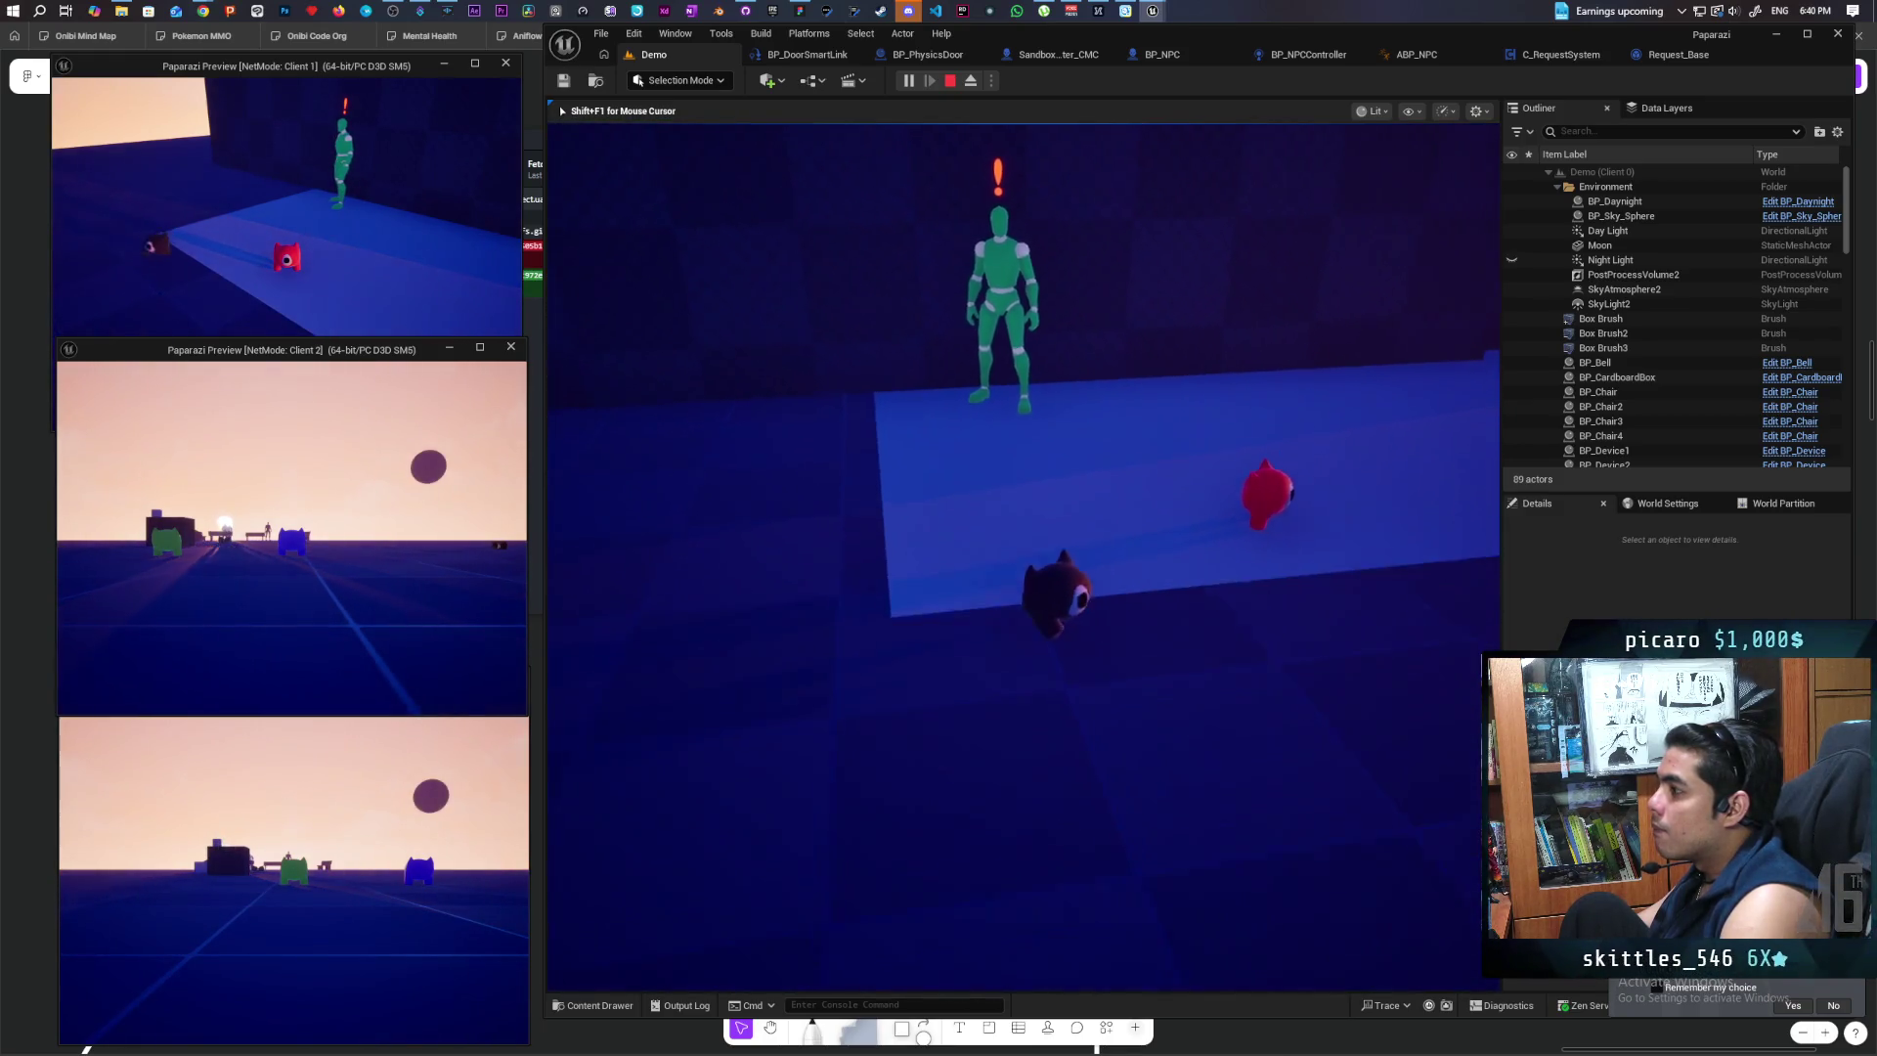
key("s")
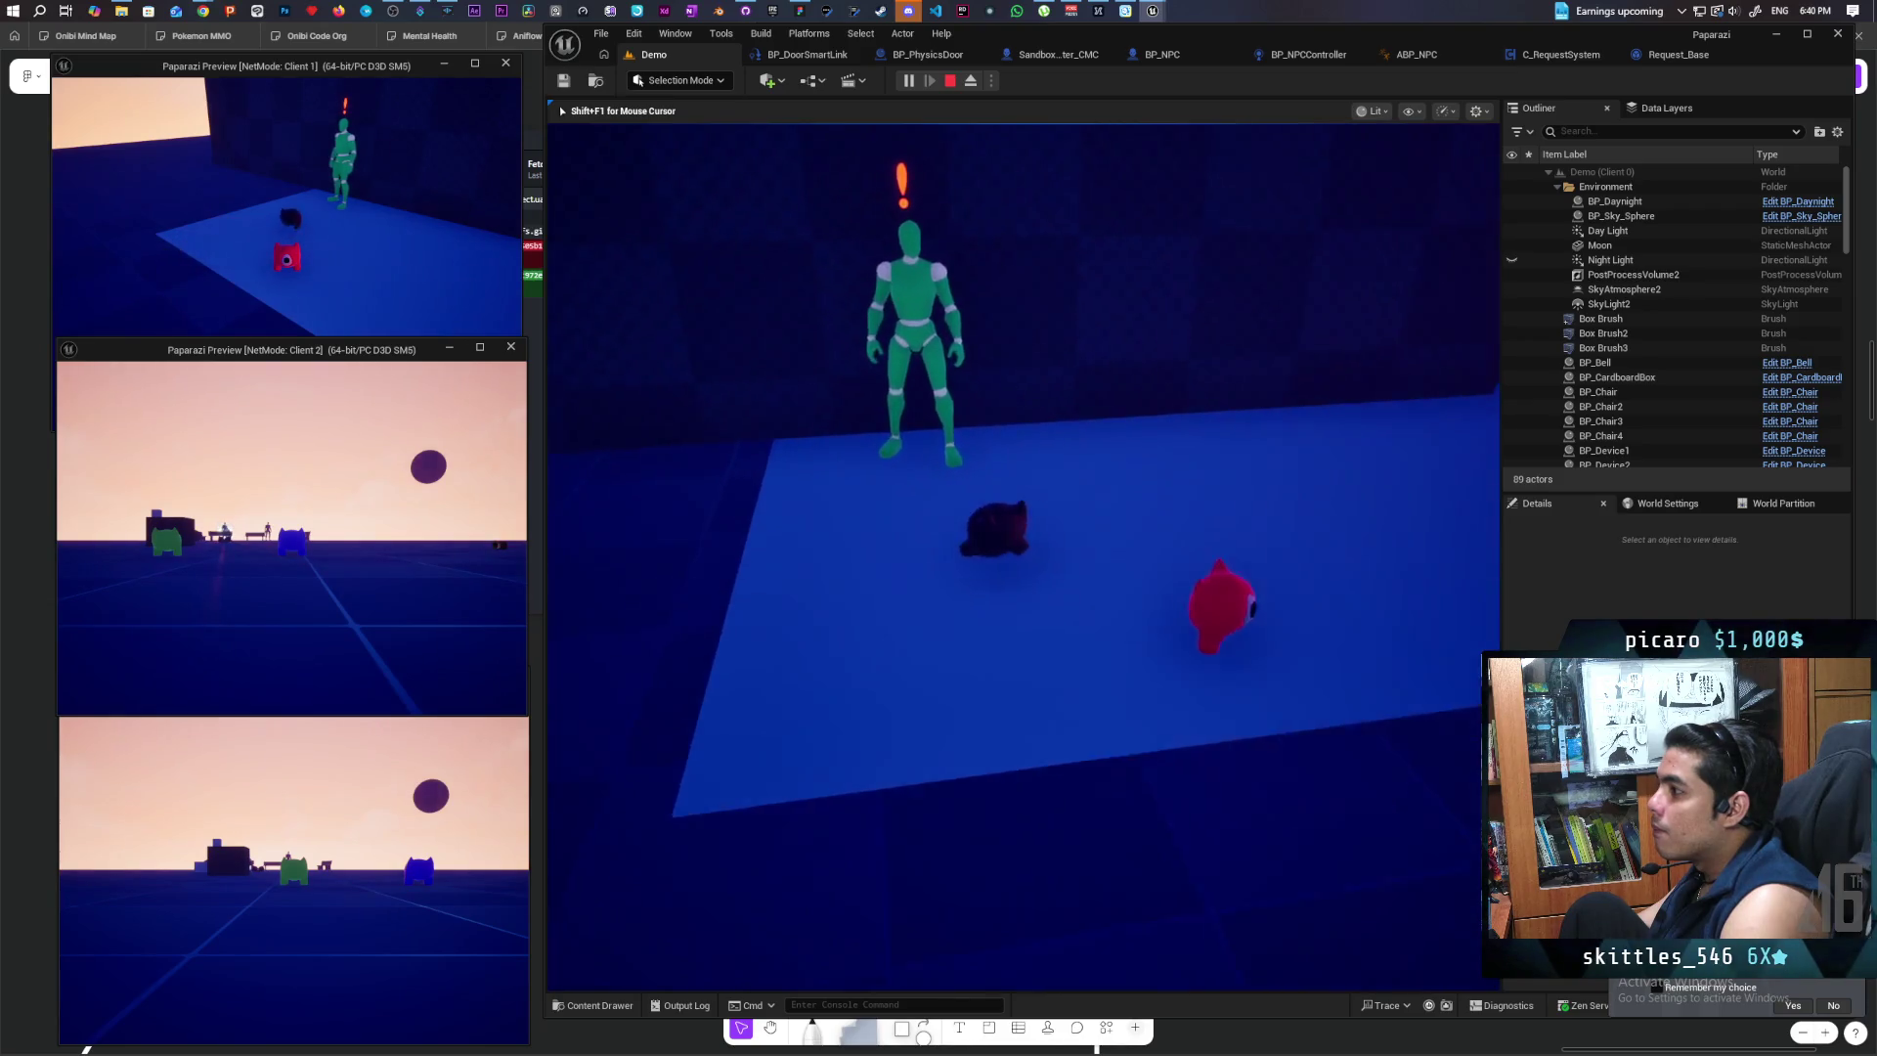
key("w")
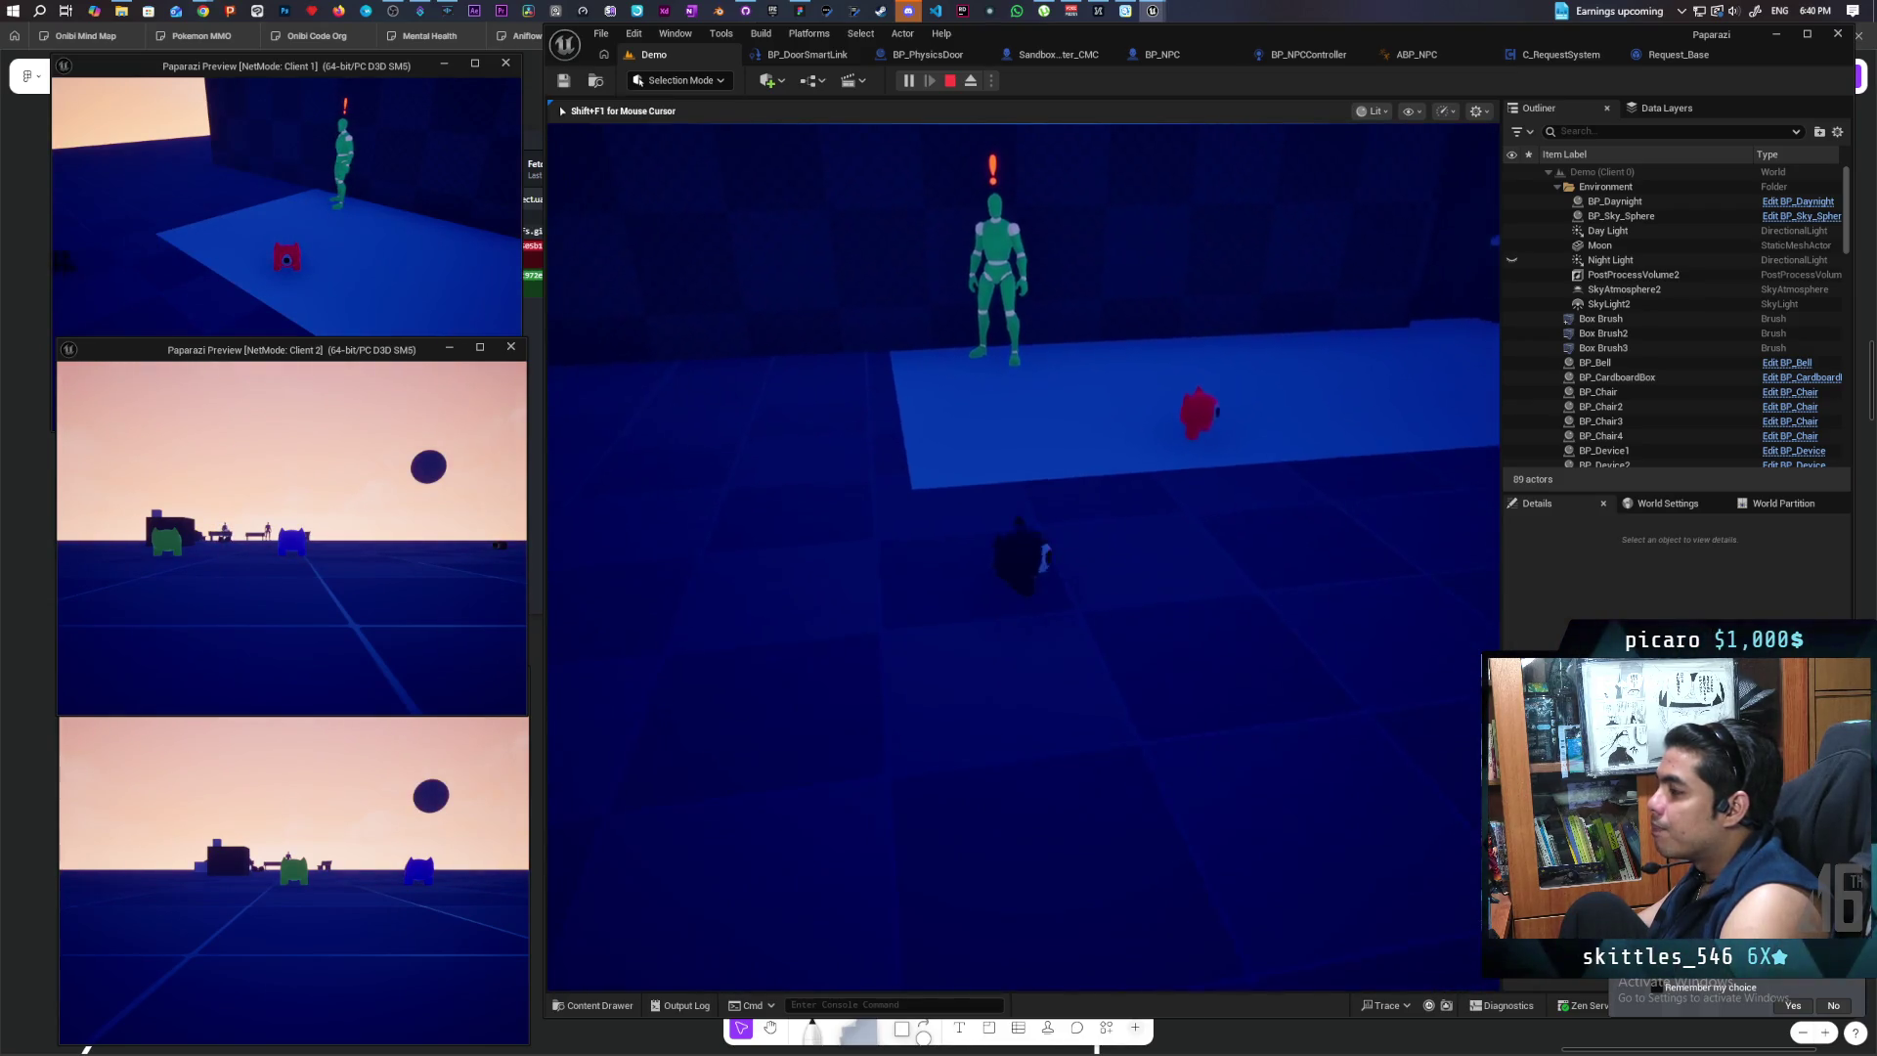
key("space")
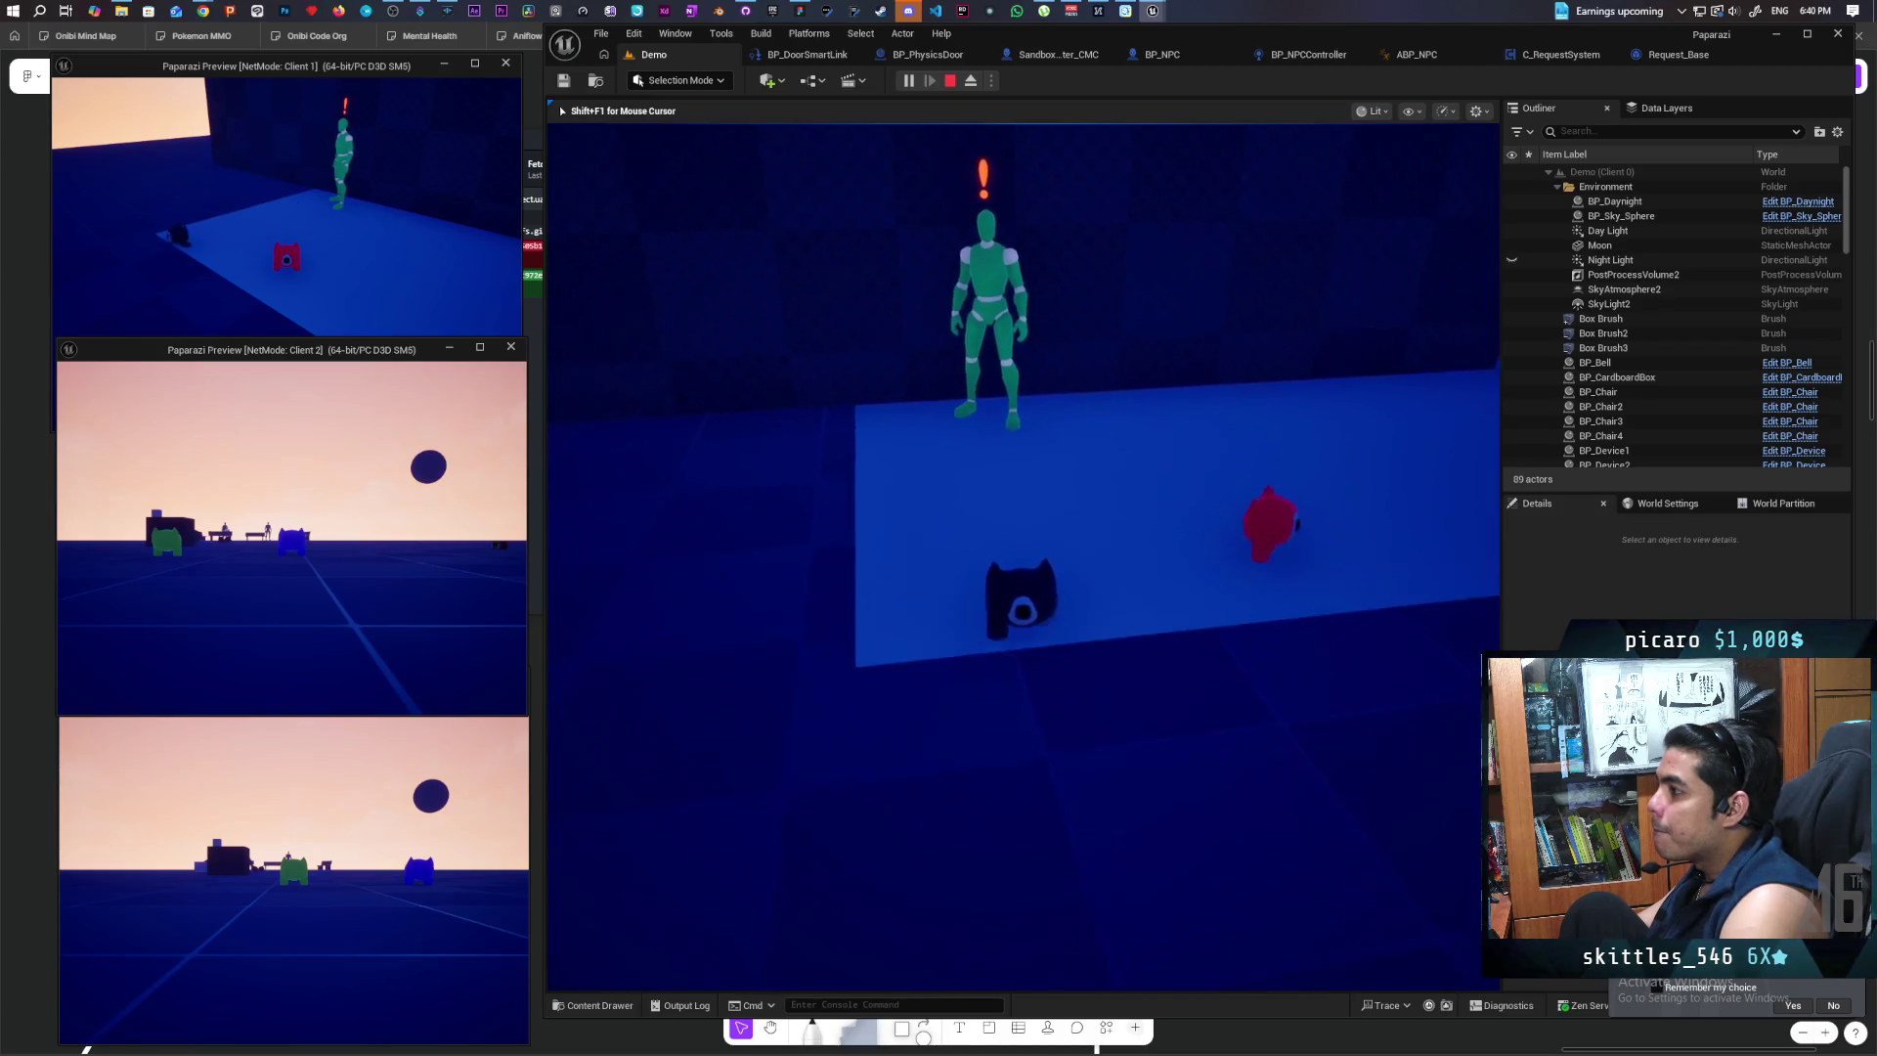
key("s")
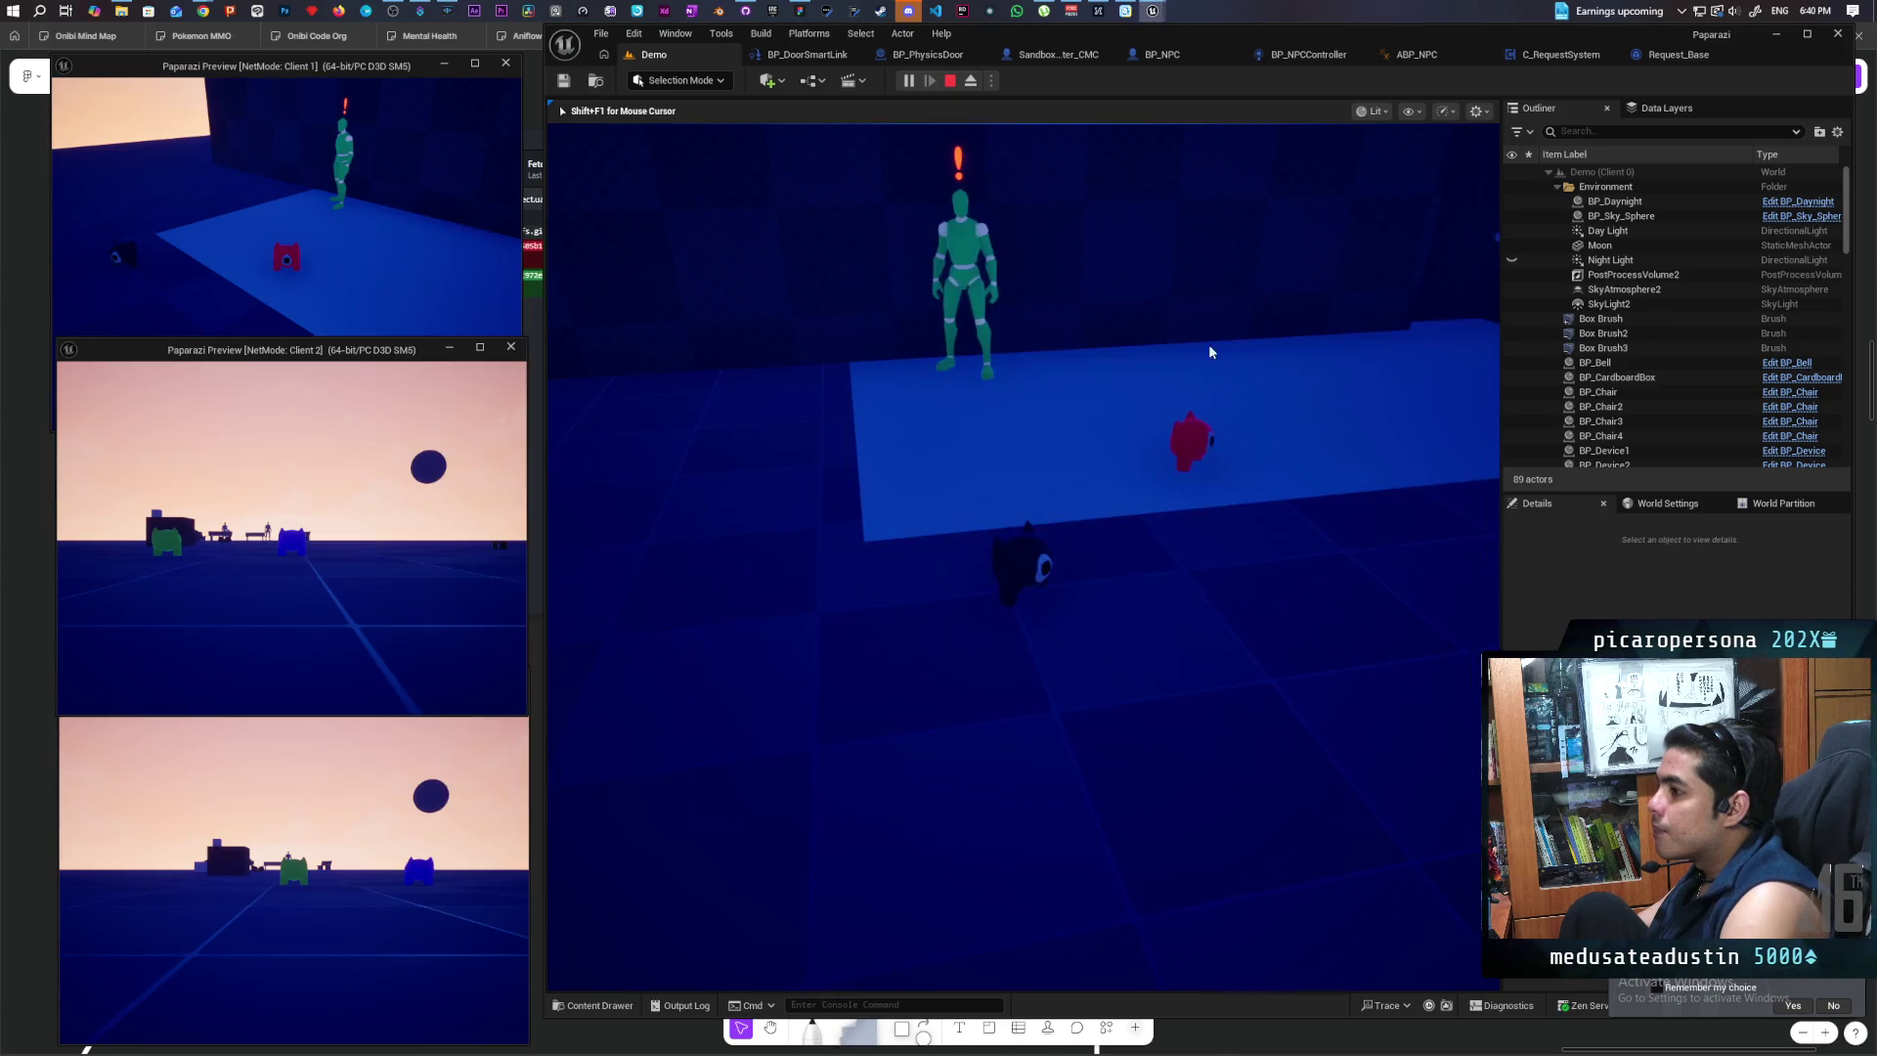
Step: In Client 1, walk the red cat back and forth across the lit platform
left_click(407, 243)
key("w")
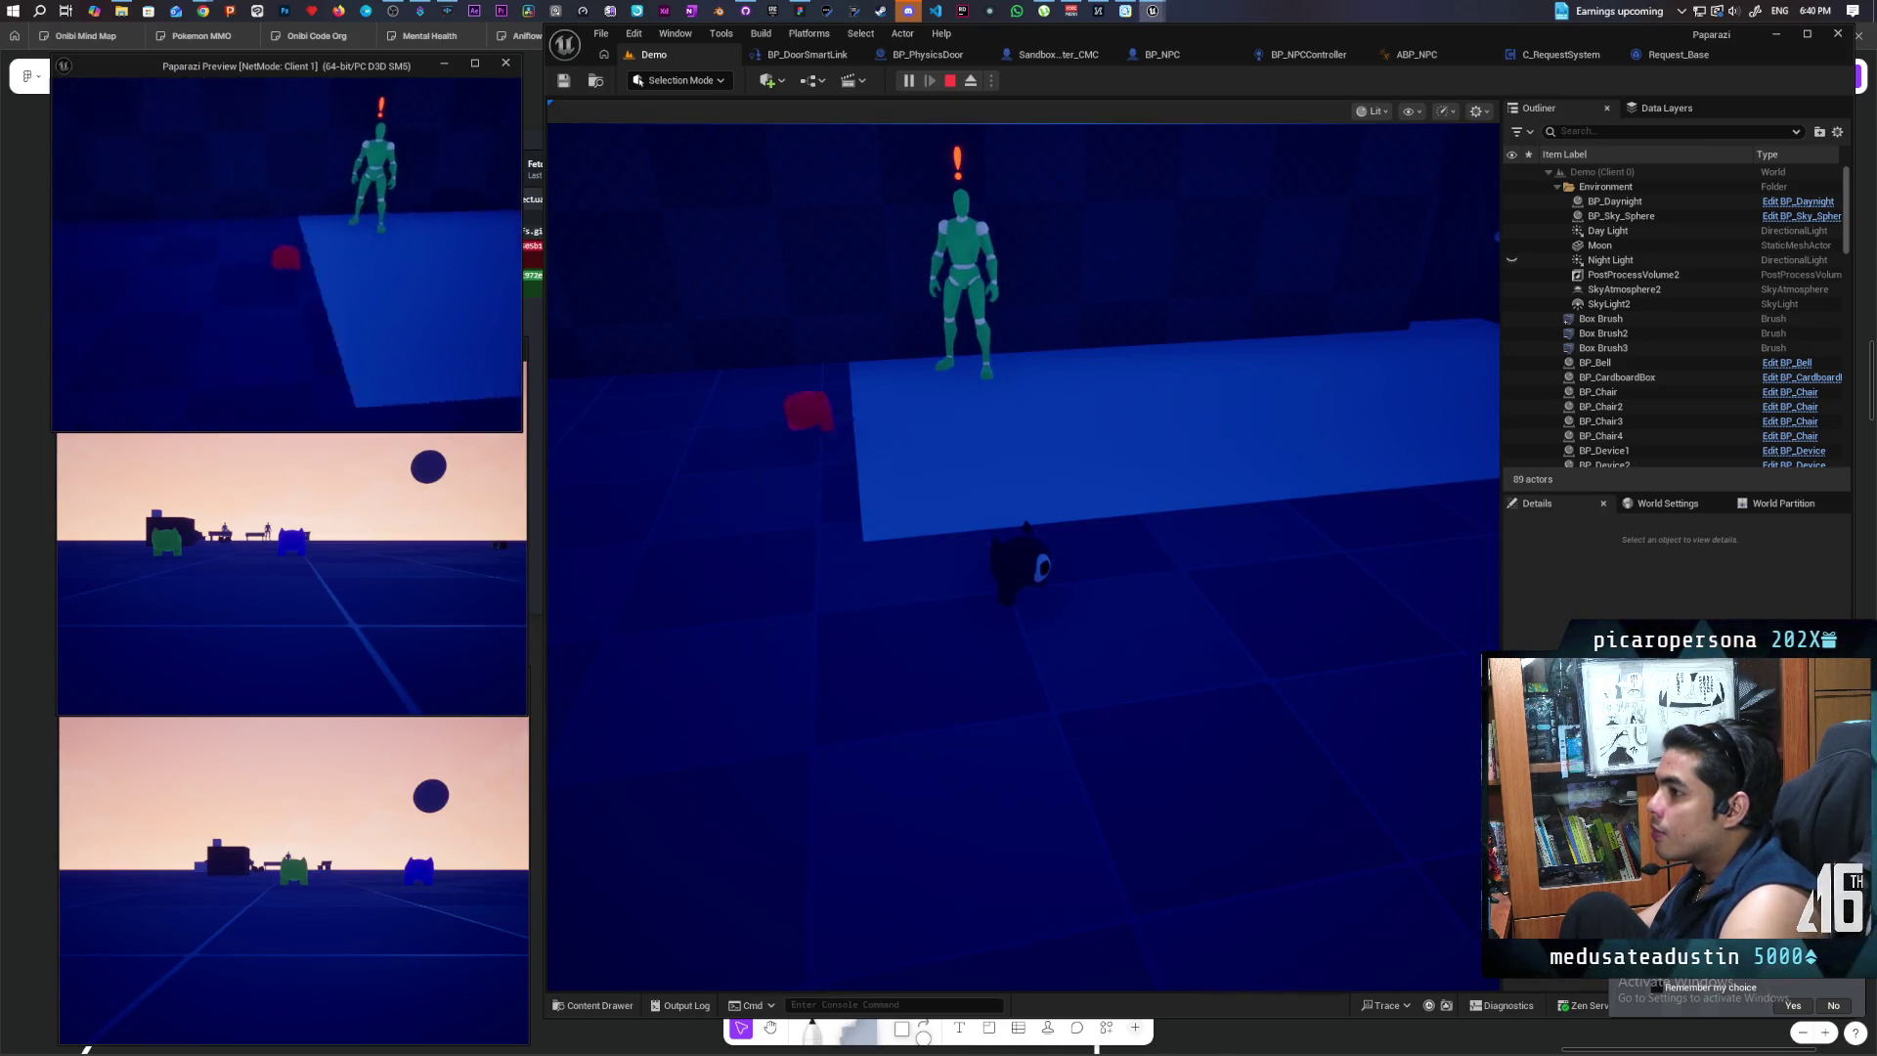
key("w")
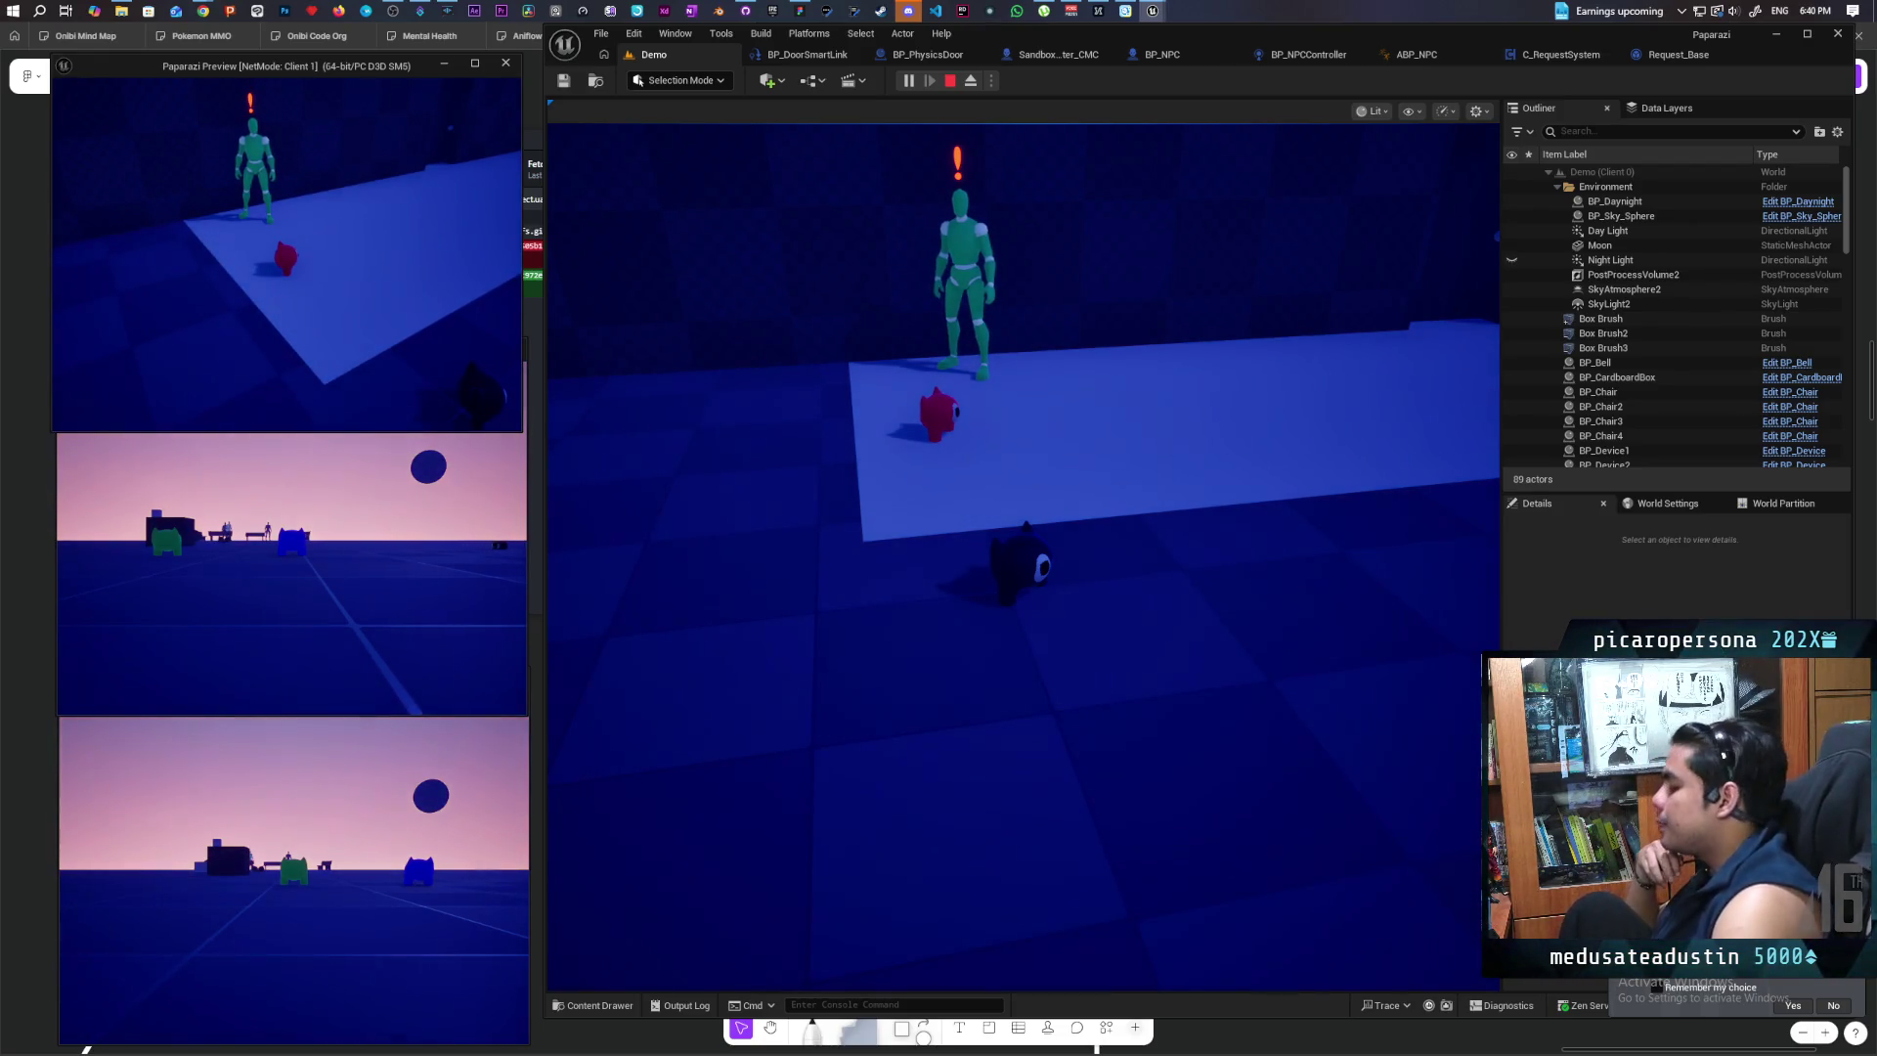
key("w")
key("w")
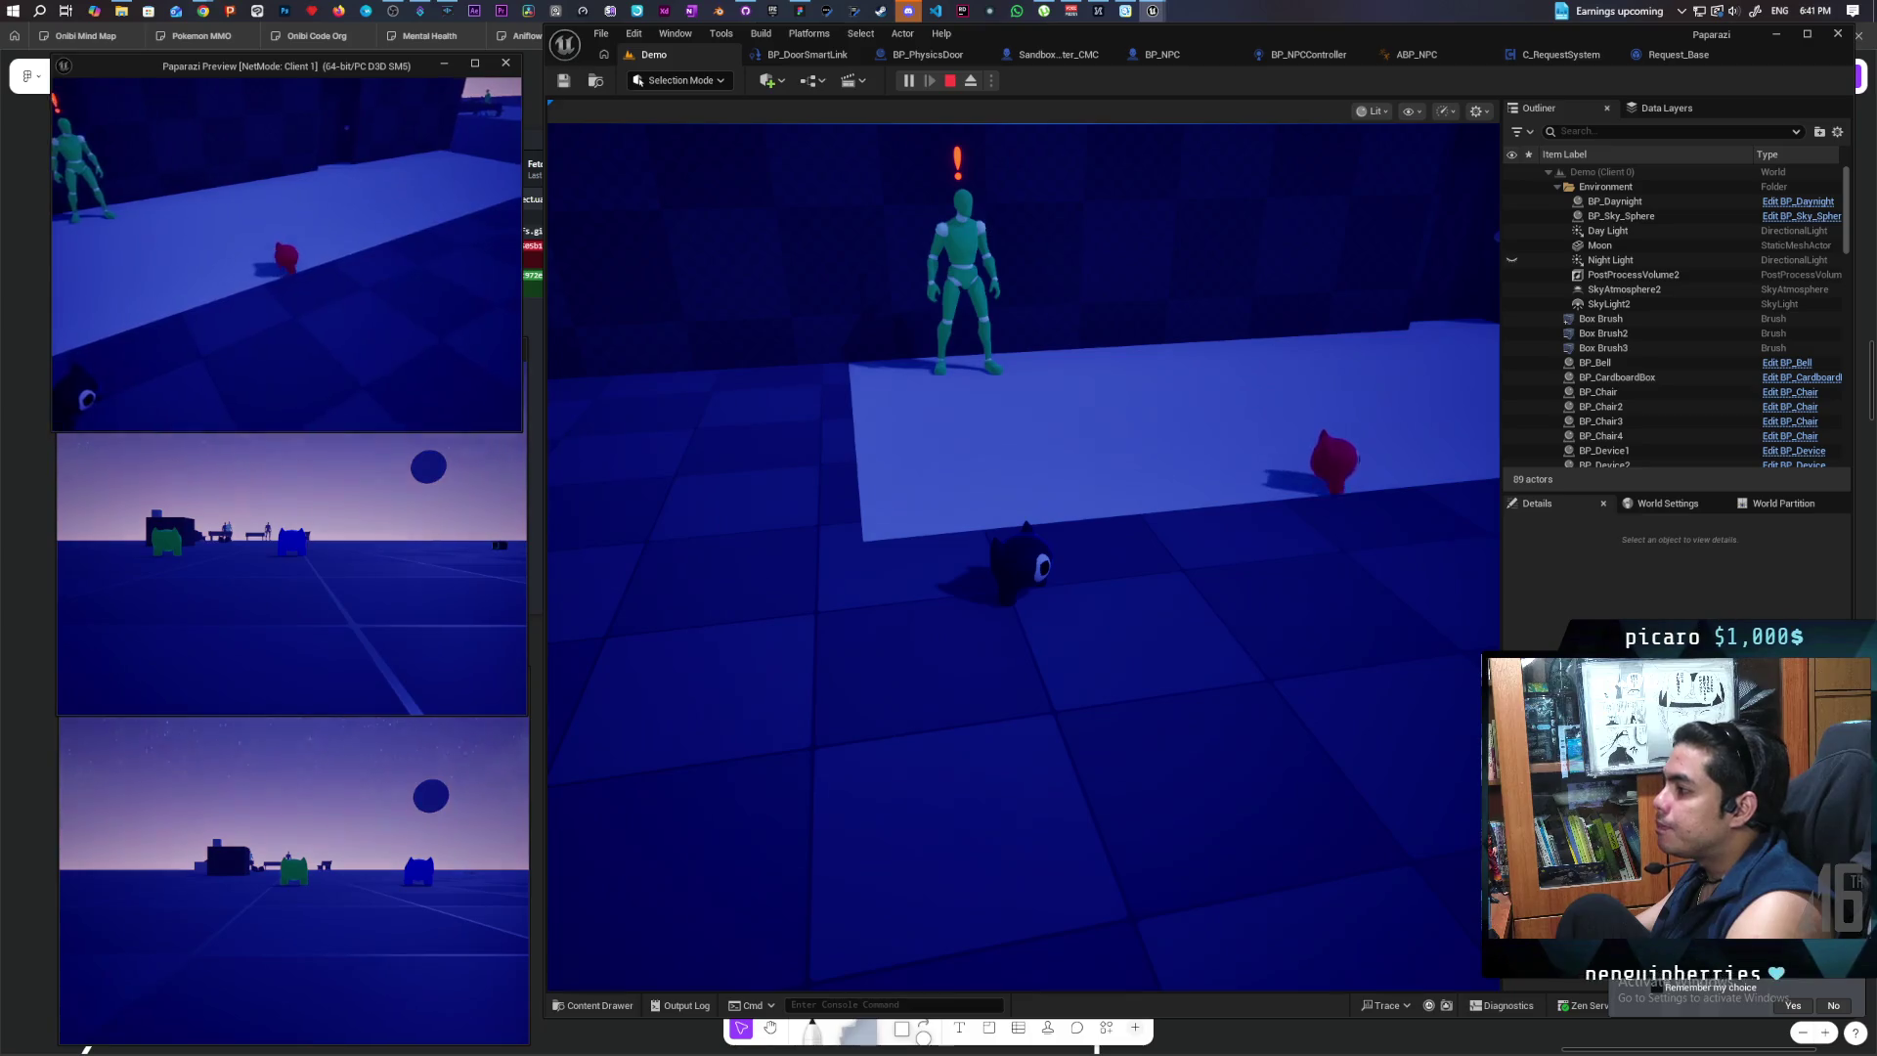
key("w")
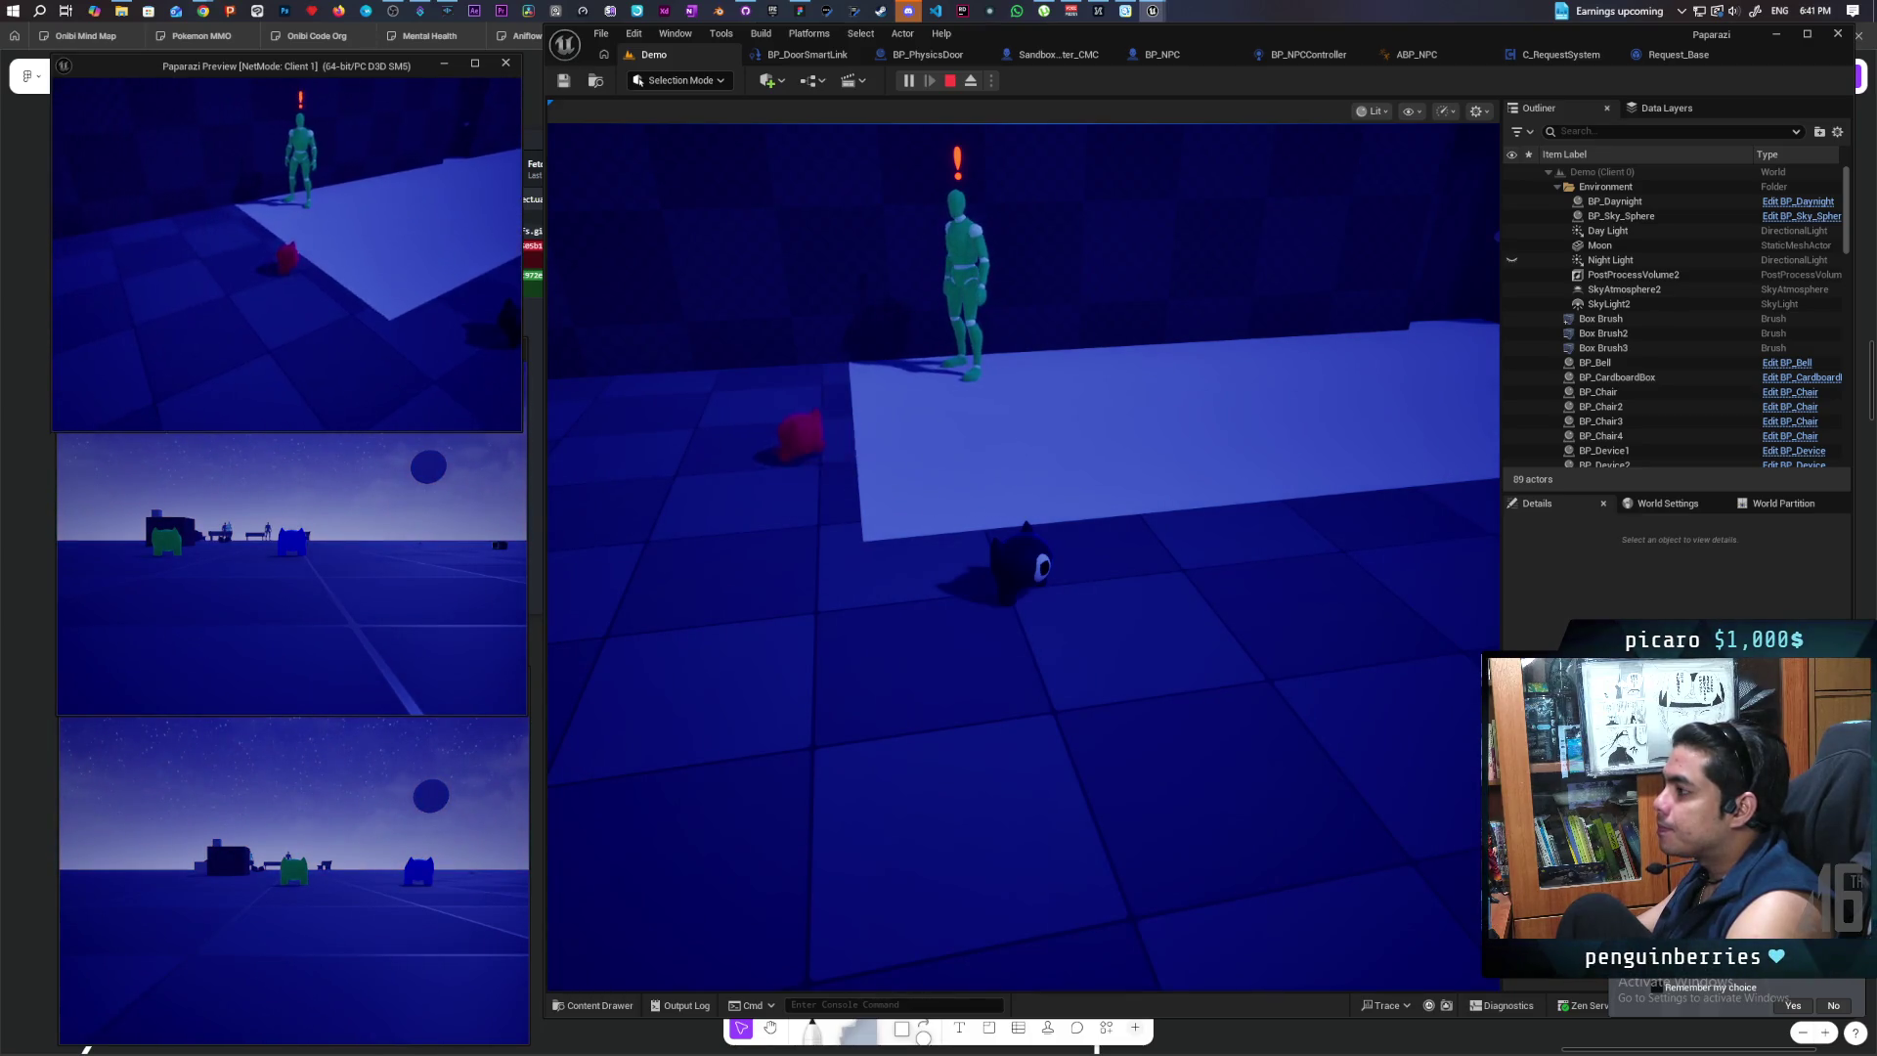
key("w")
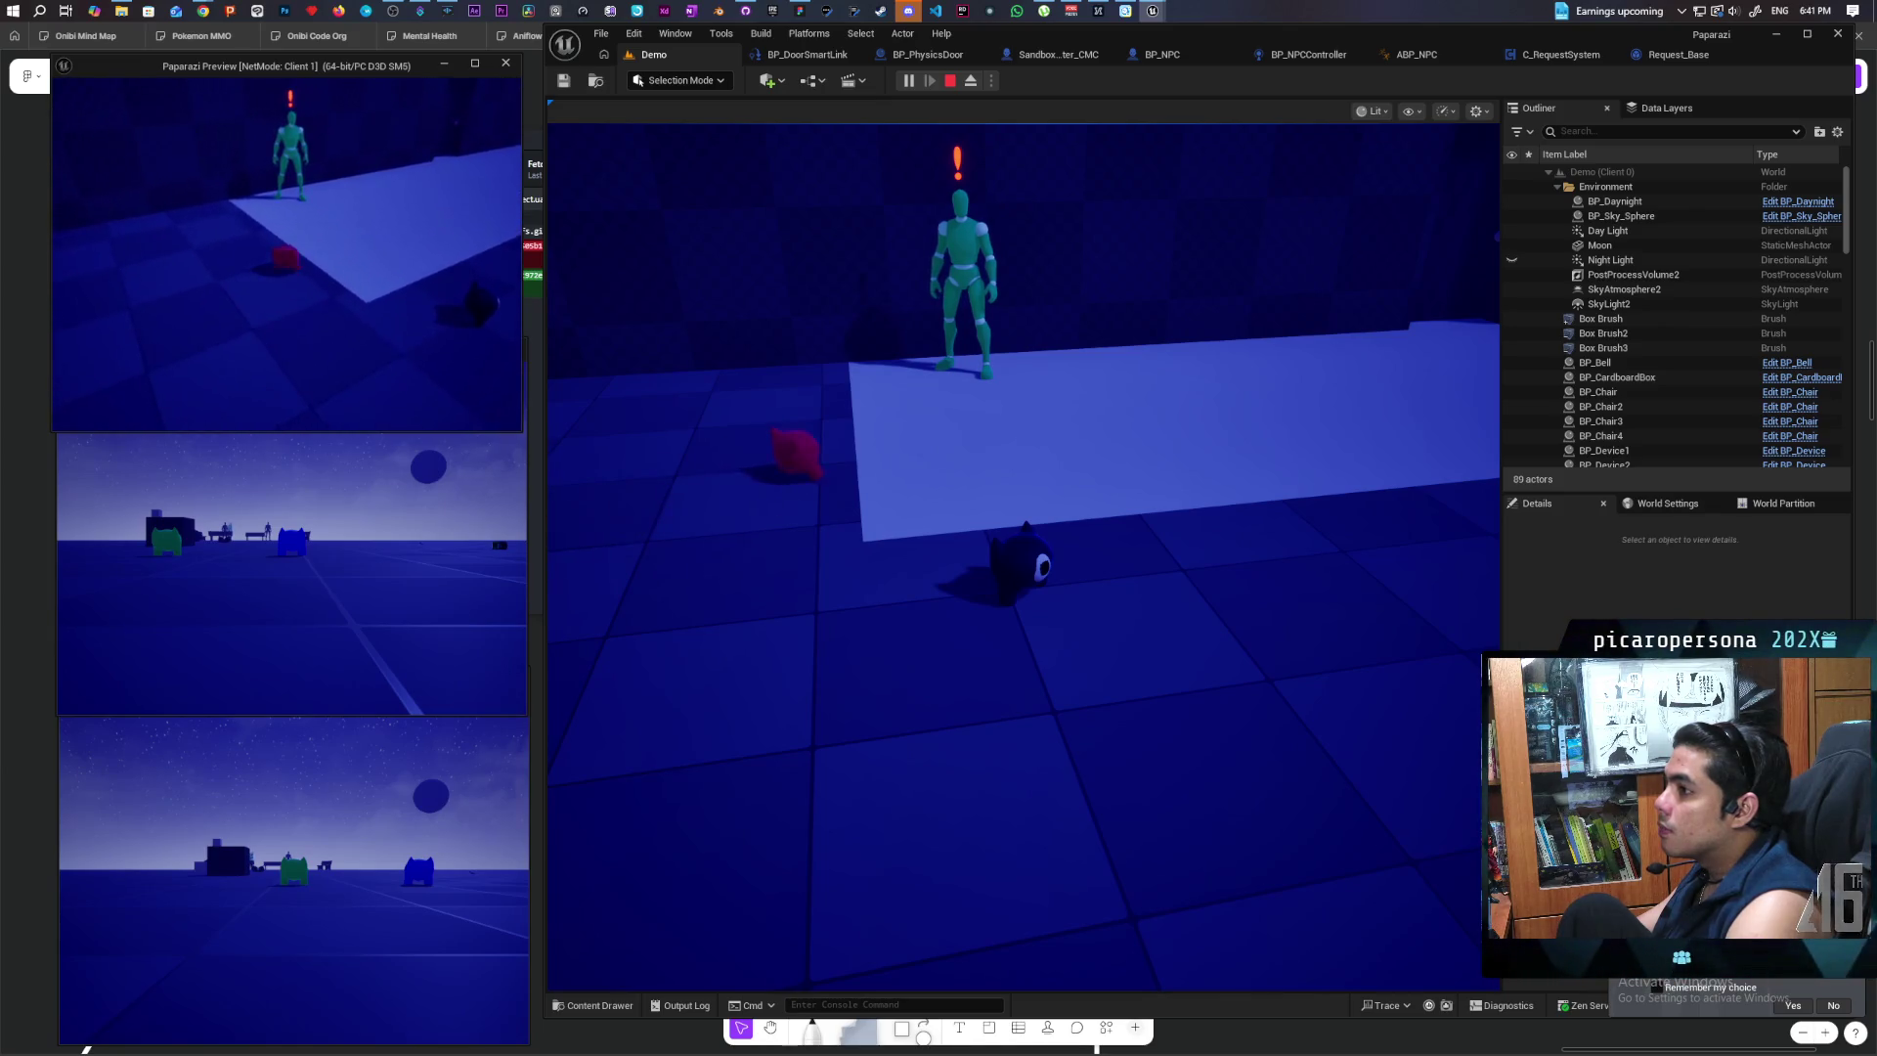
key("w")
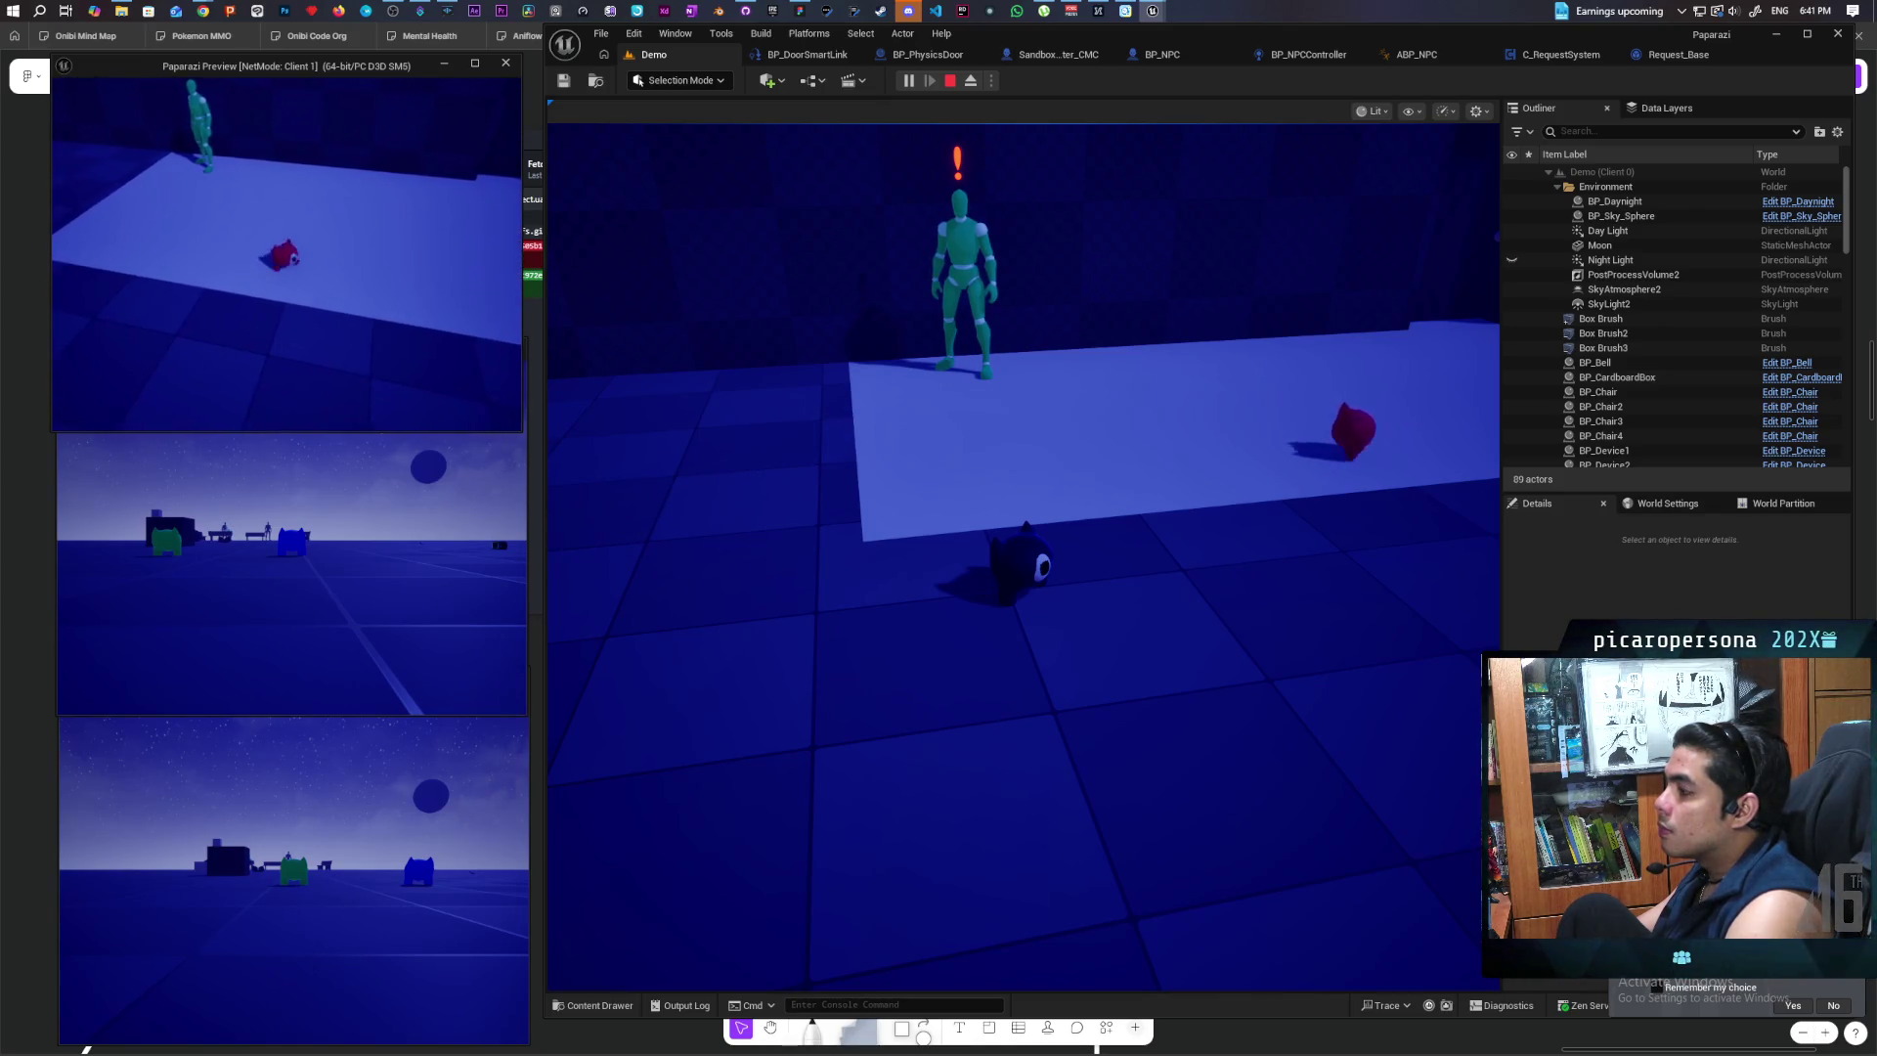
key("a")
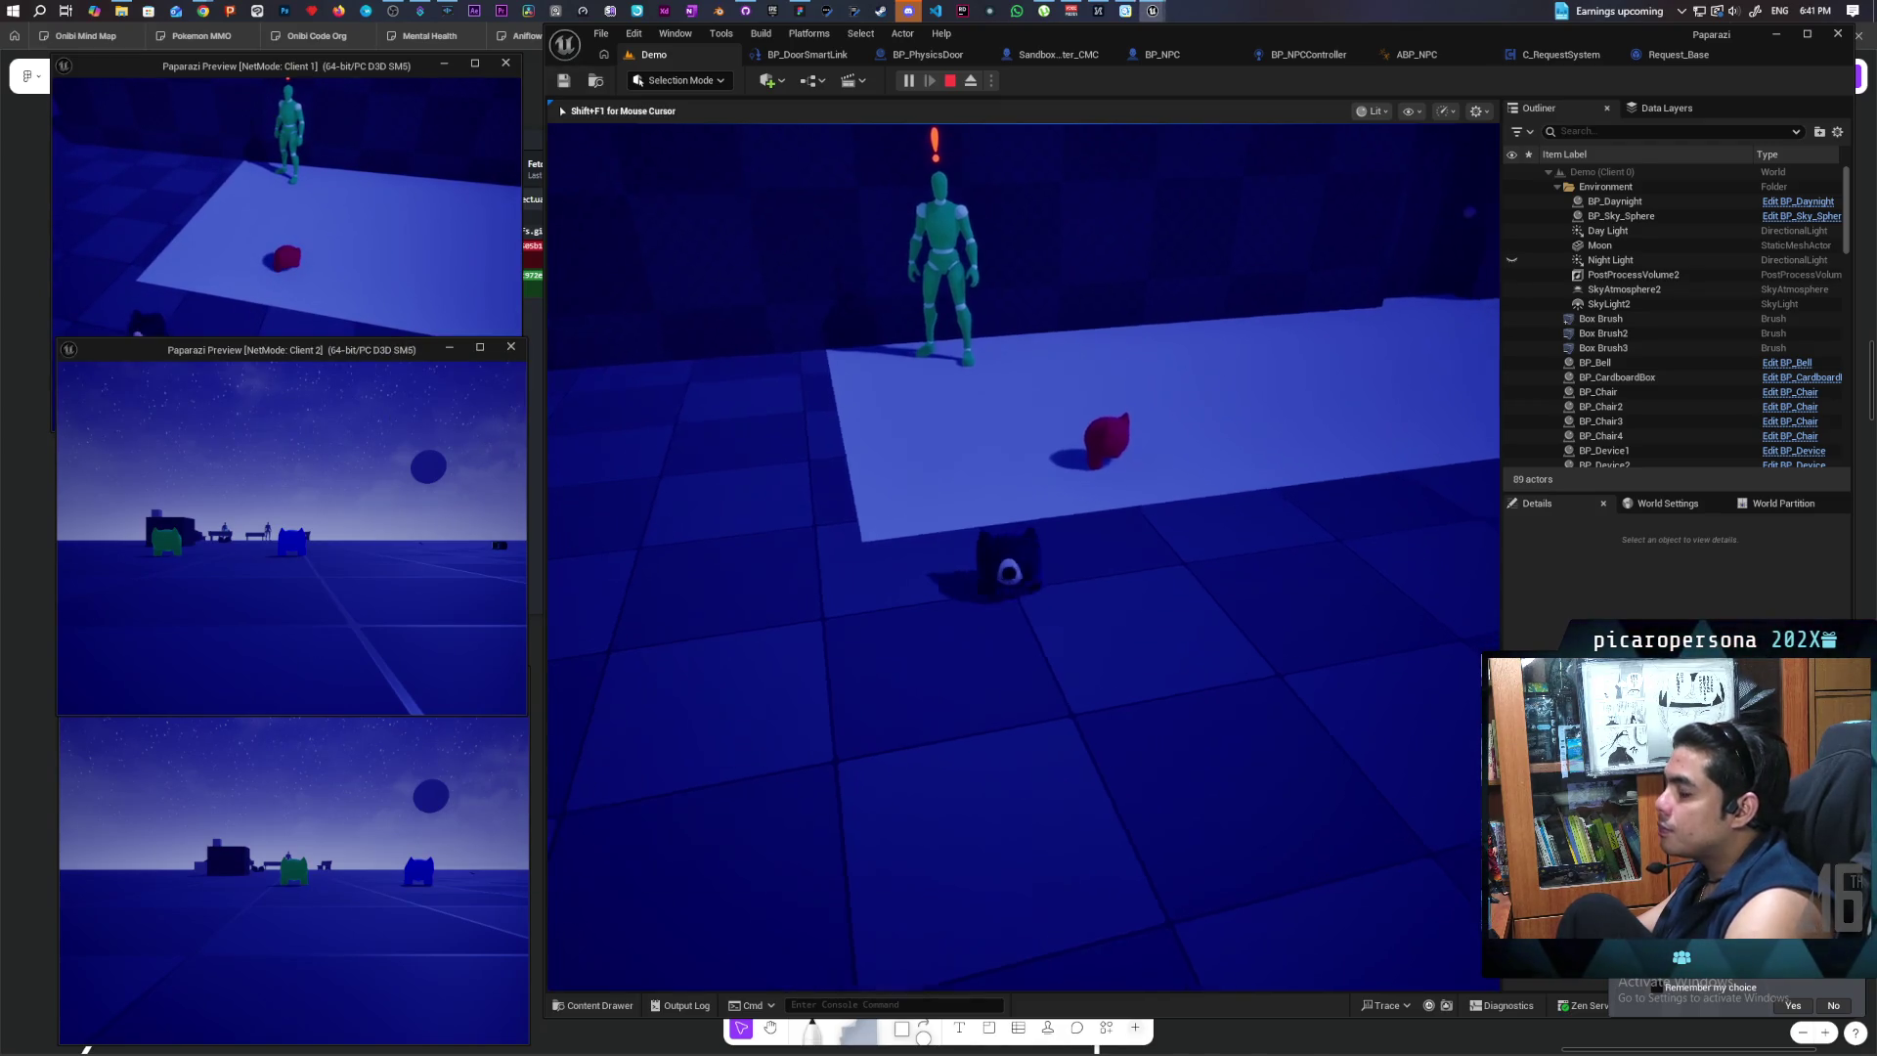
key("d")
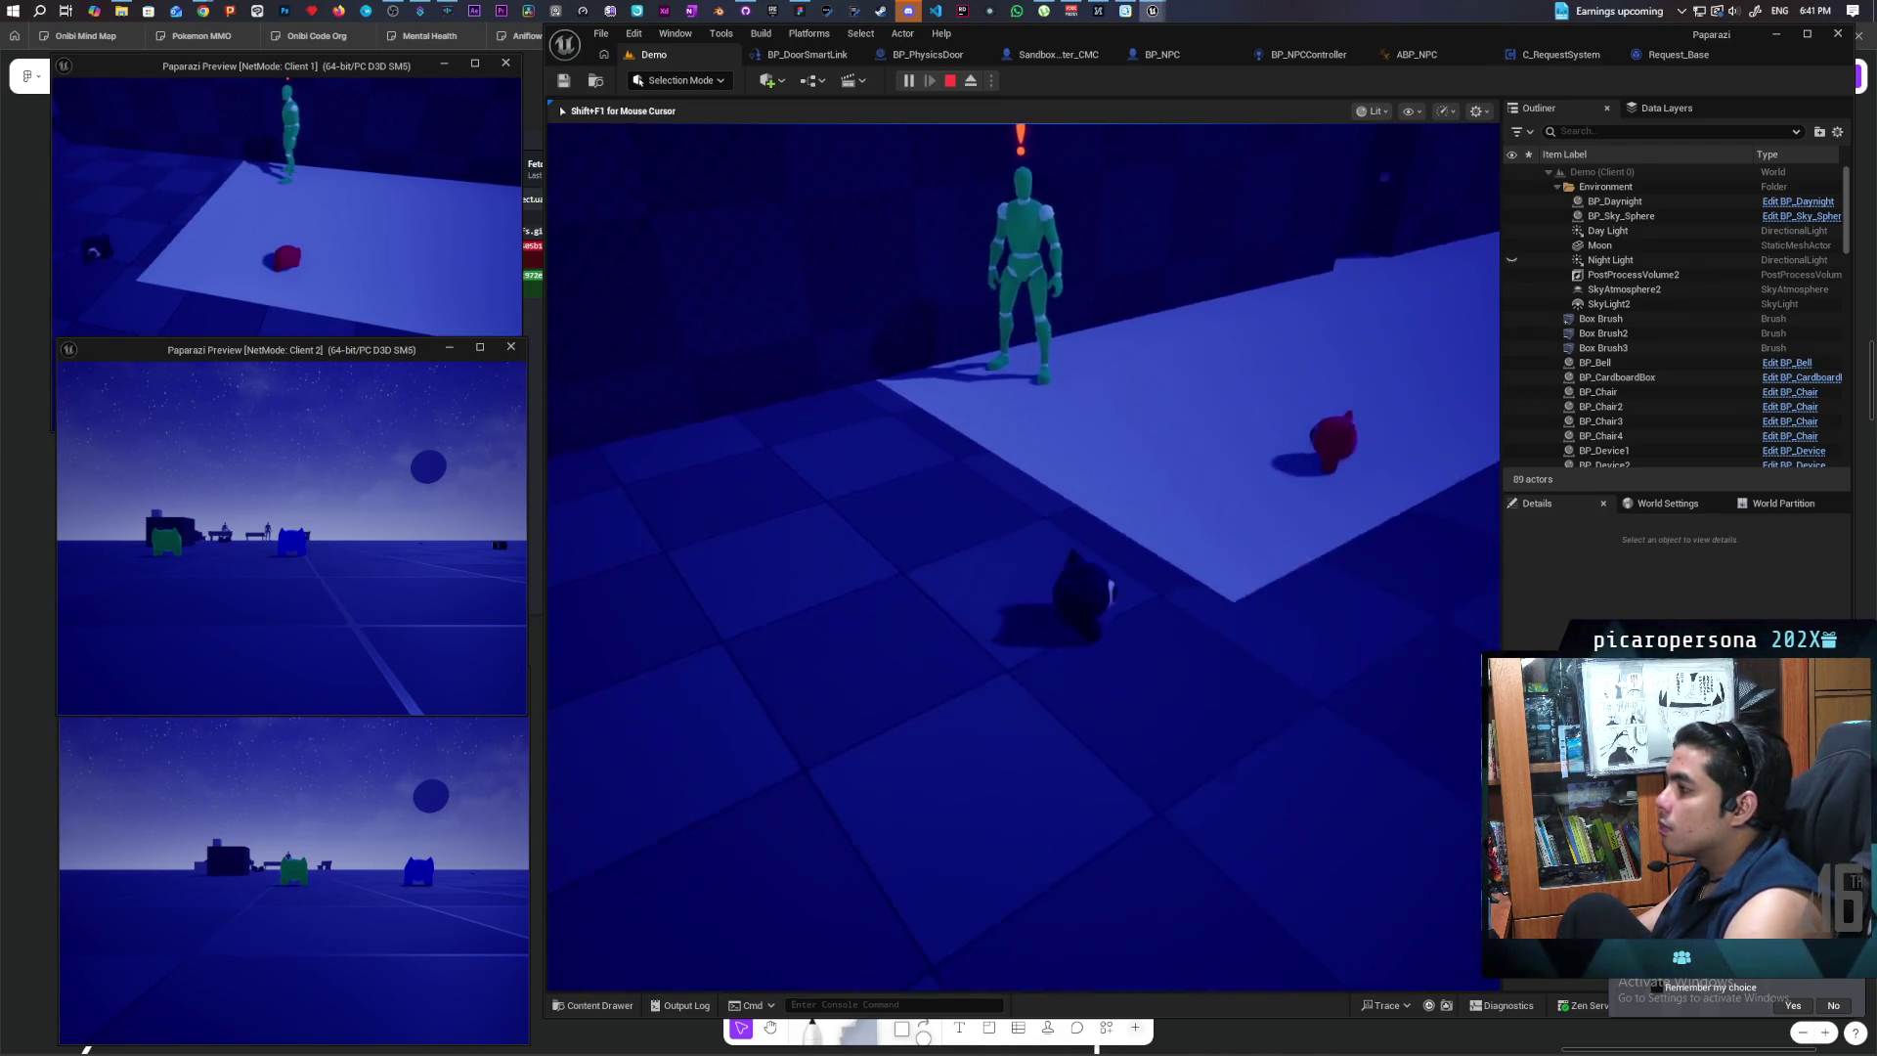
key("w")
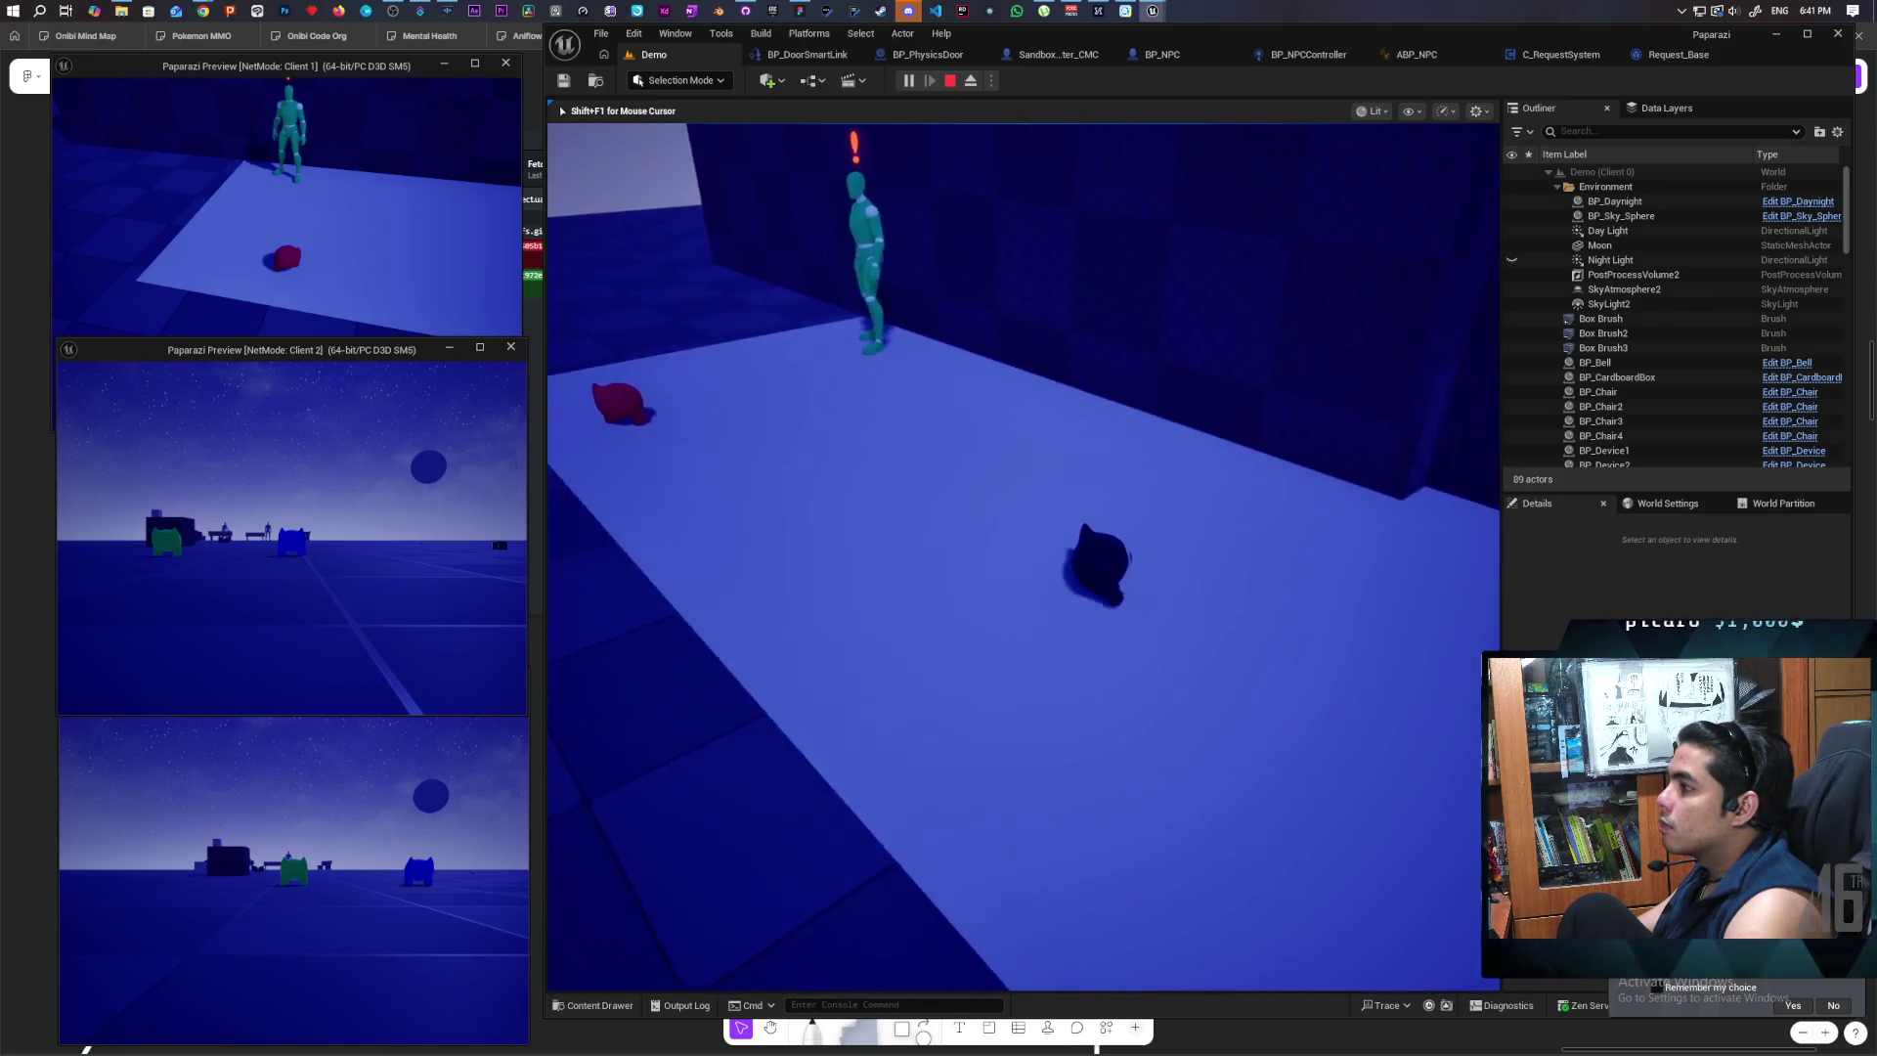
key("s")
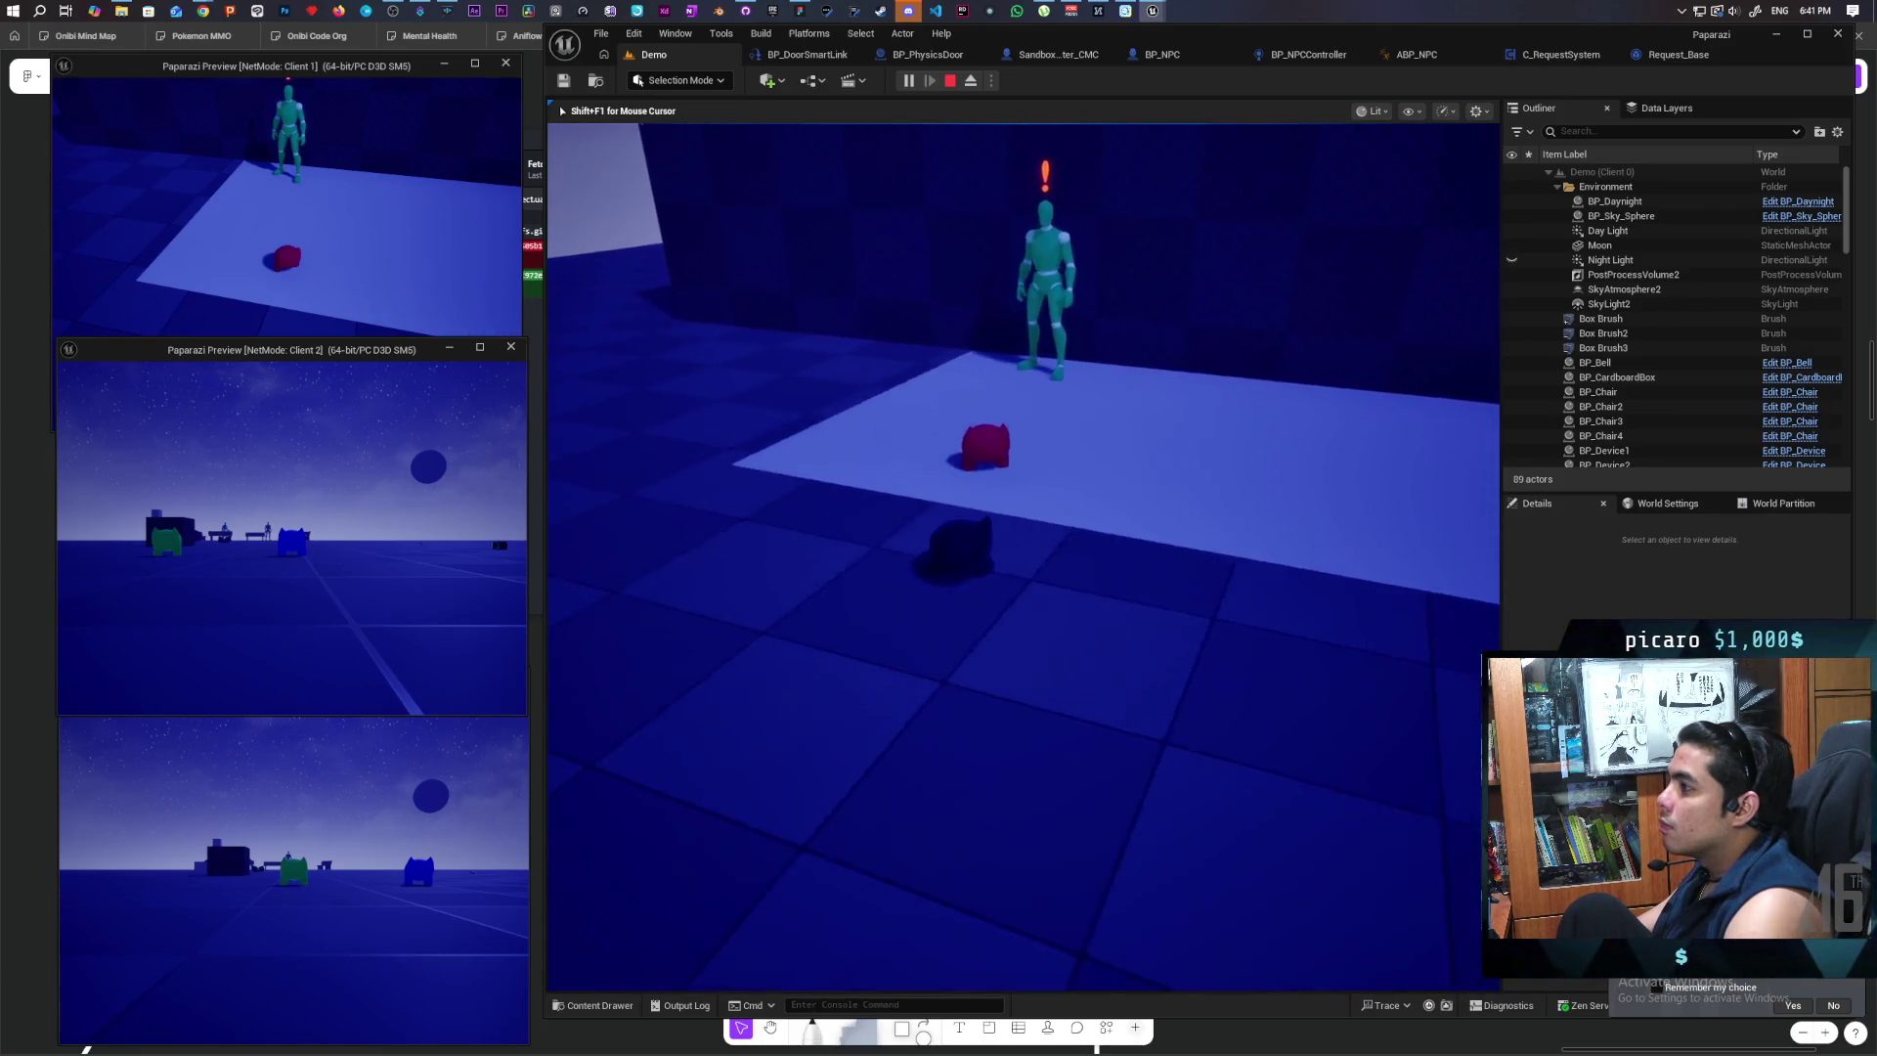
key("a")
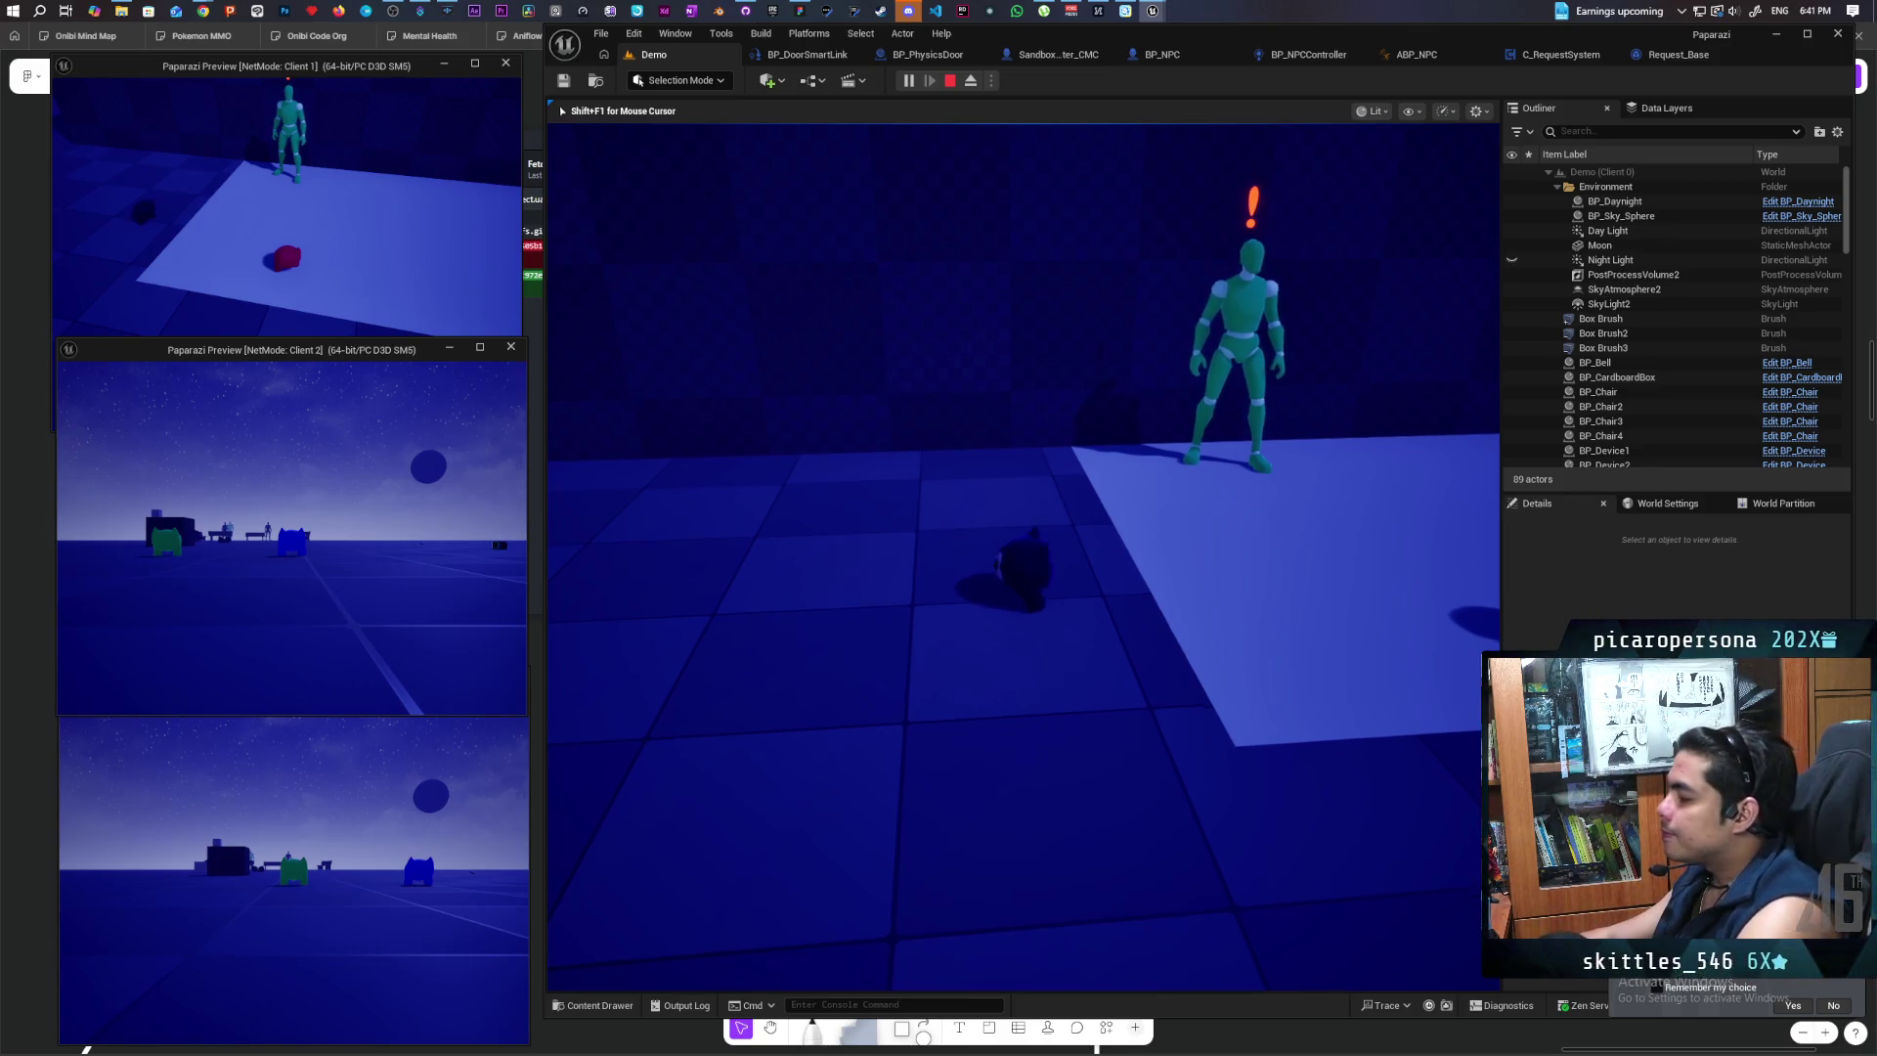
Step: Approach the bench NPCs until they start searching, retreat, and recall 'show Collision' in the console
key("w")
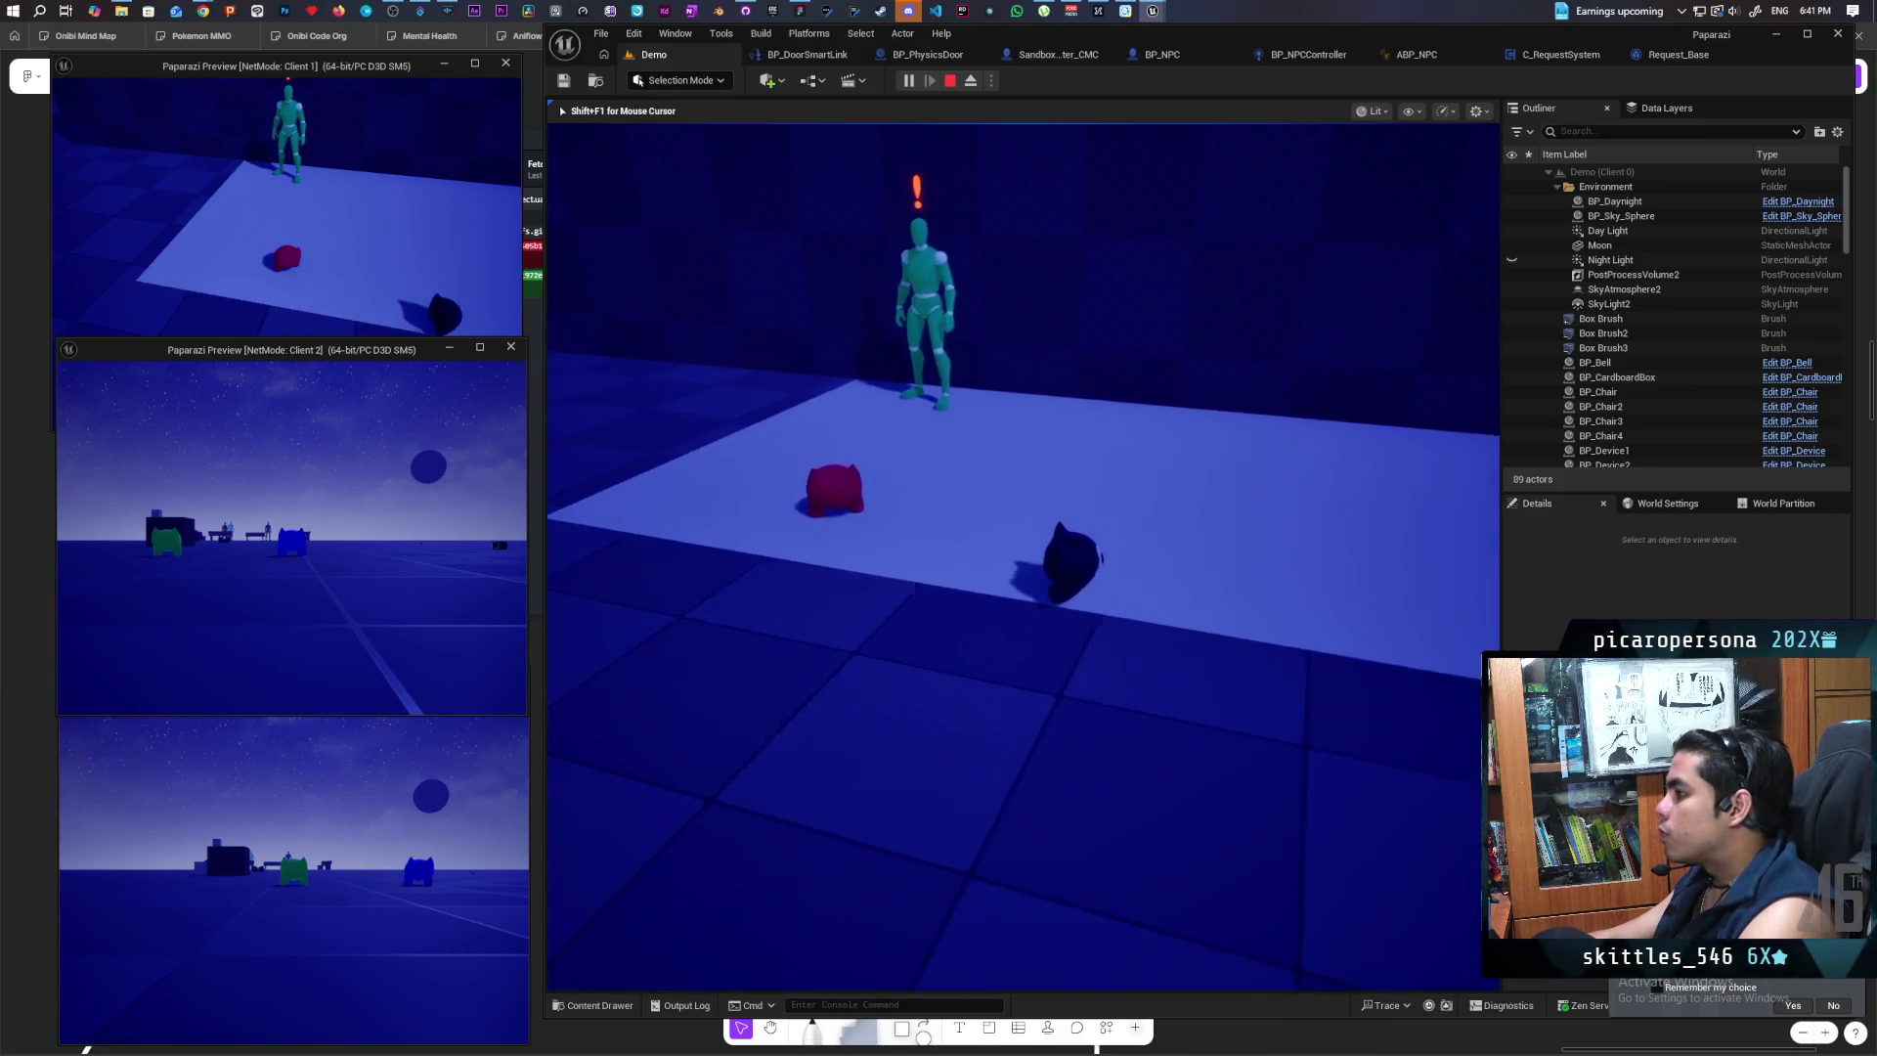
key("w")
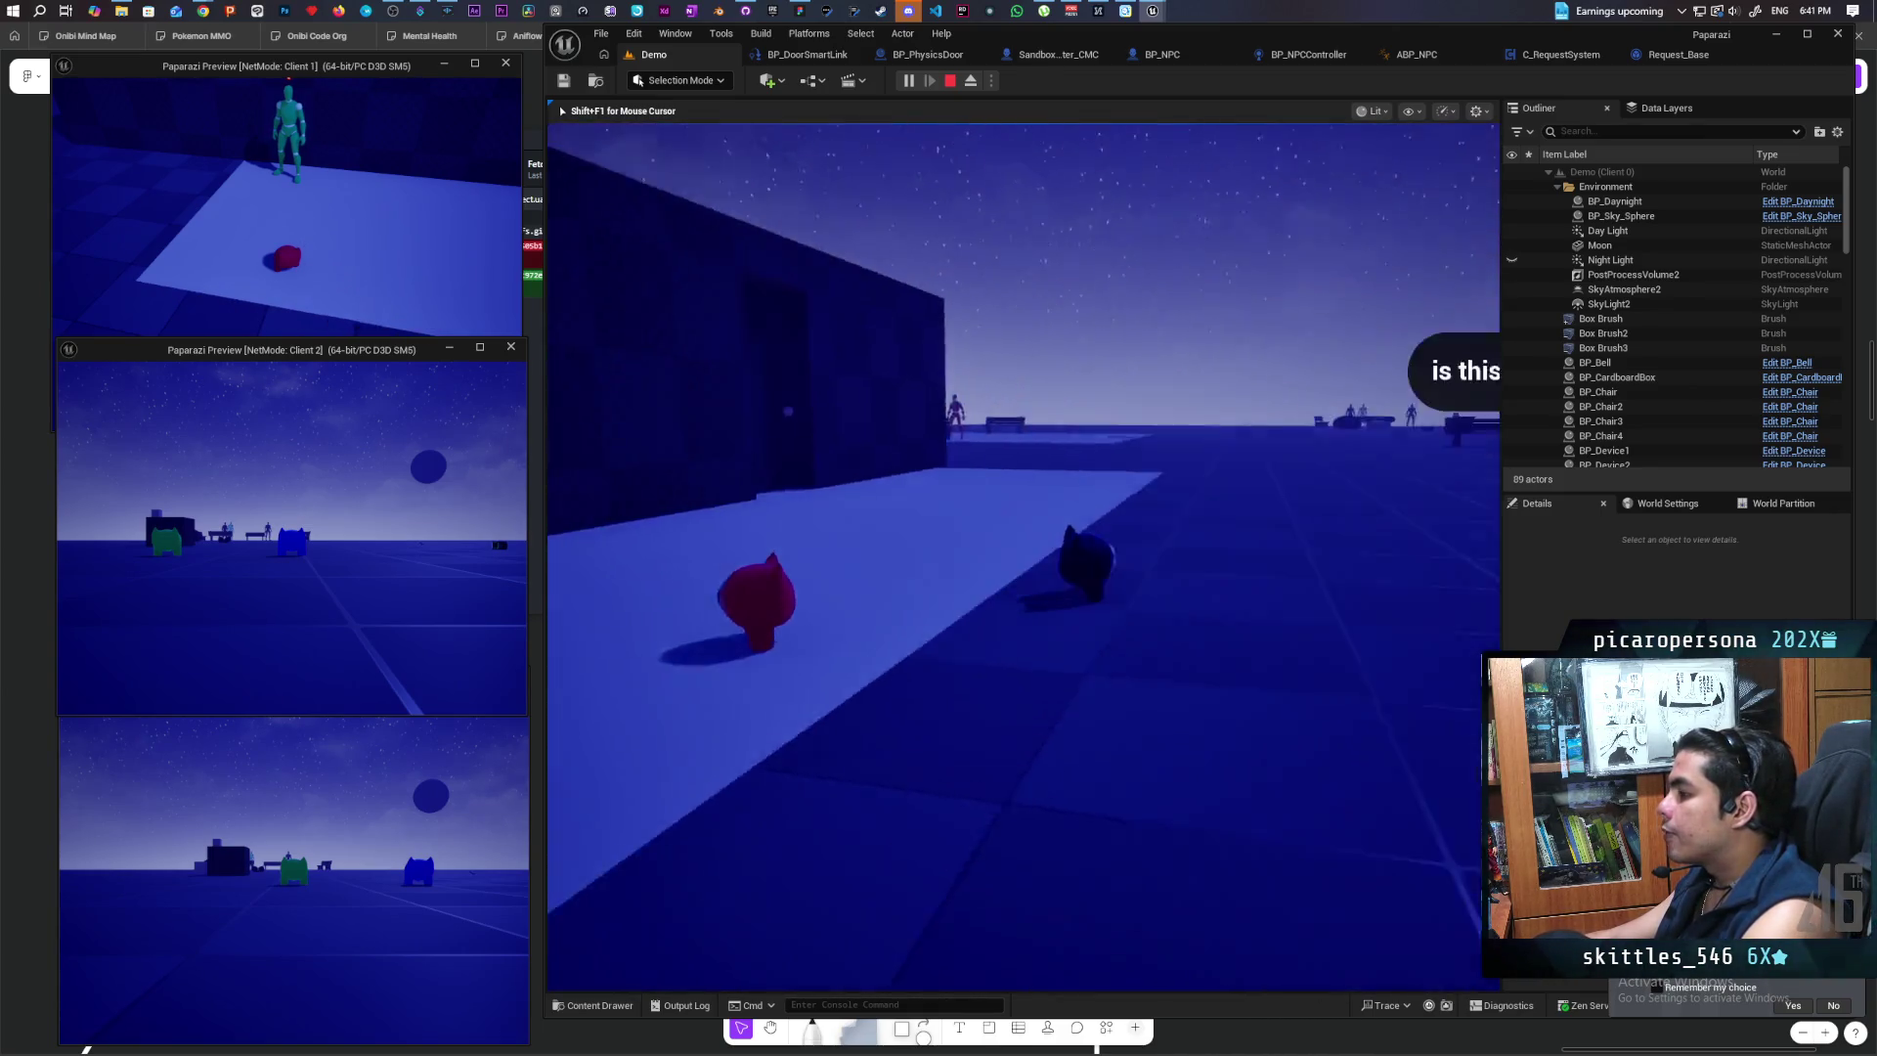
key("w")
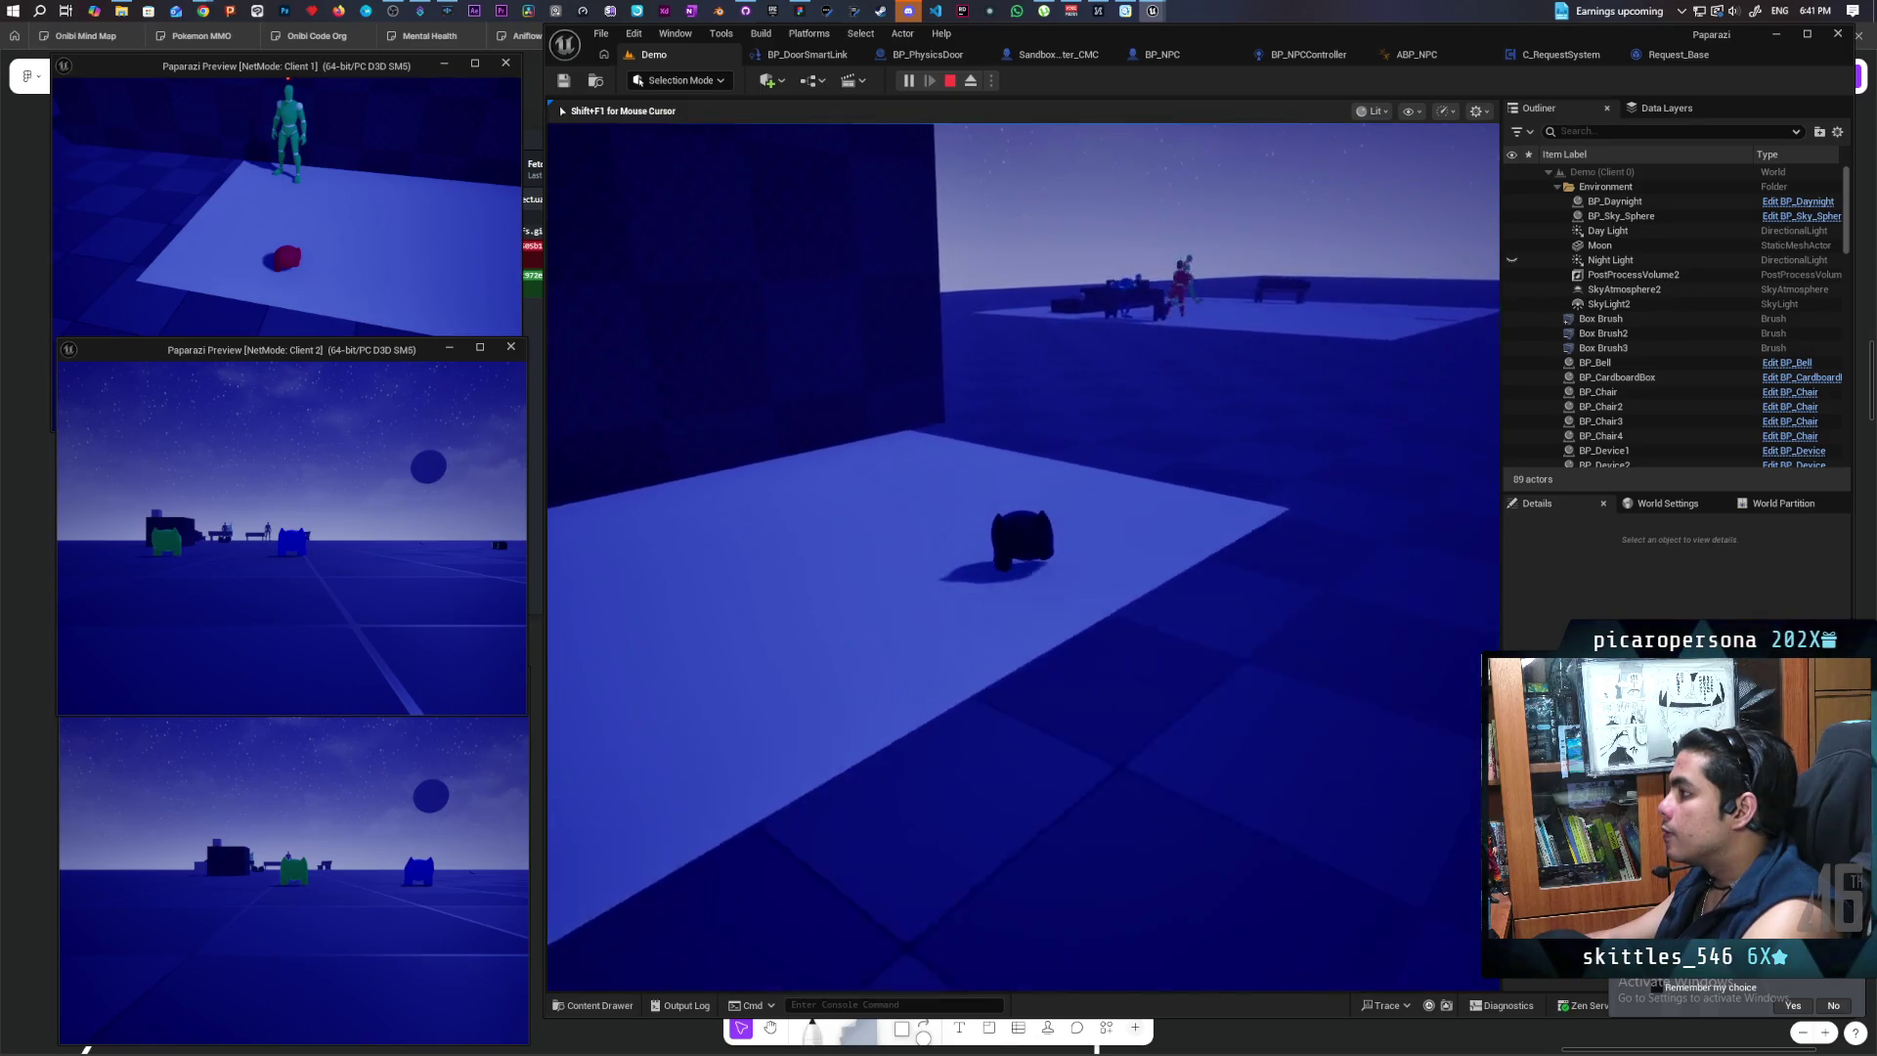
key("w")
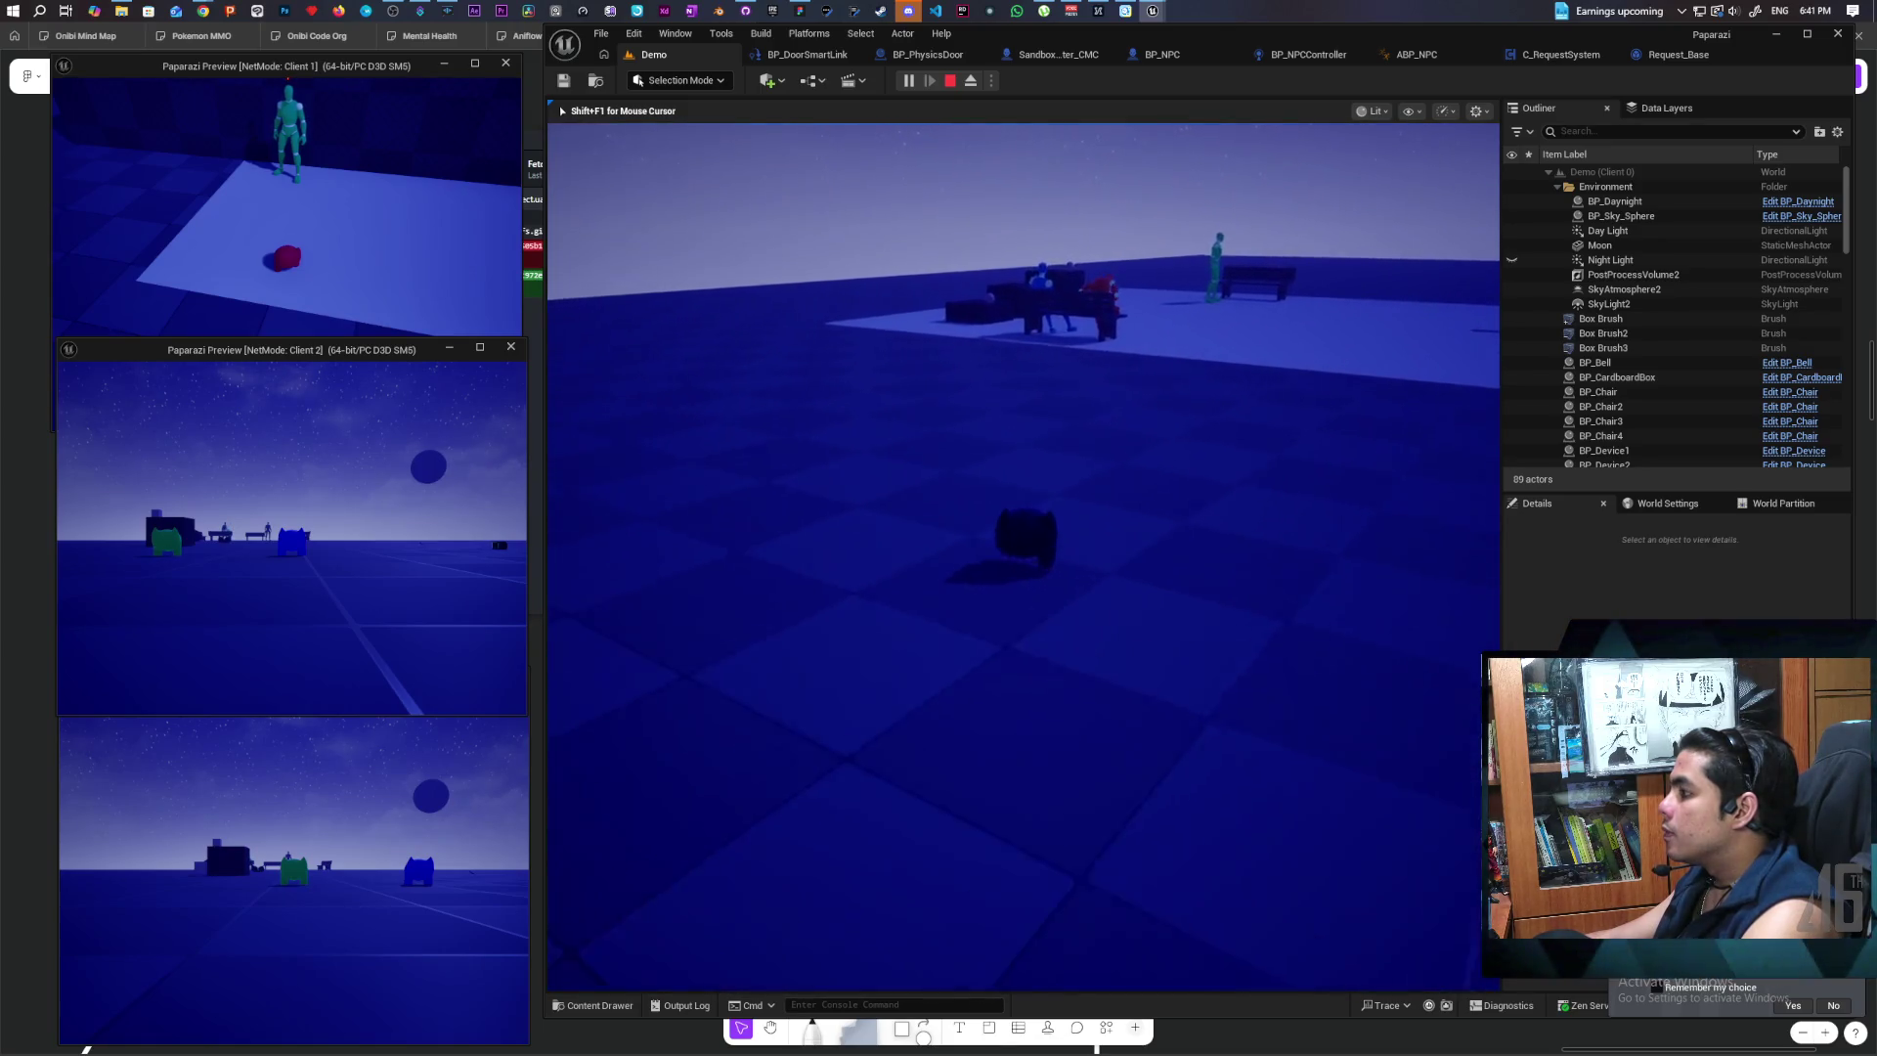
key("w")
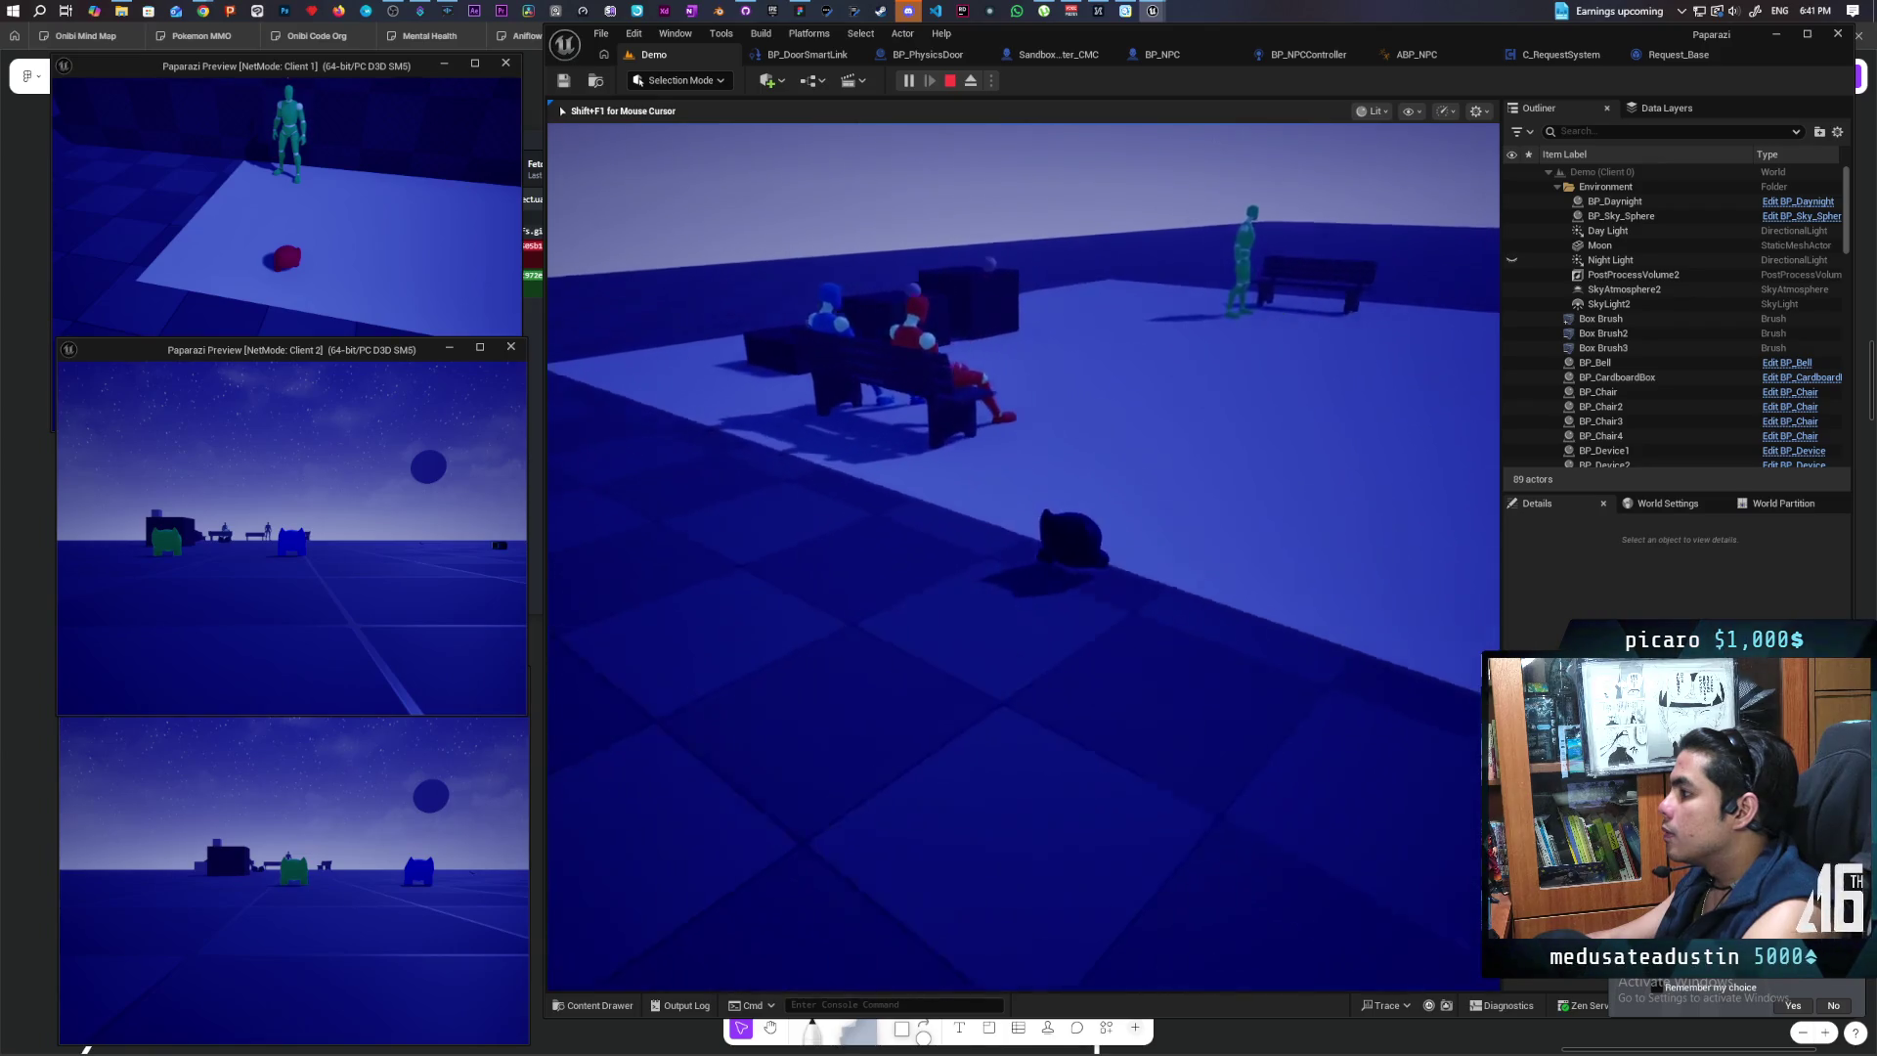
key("s")
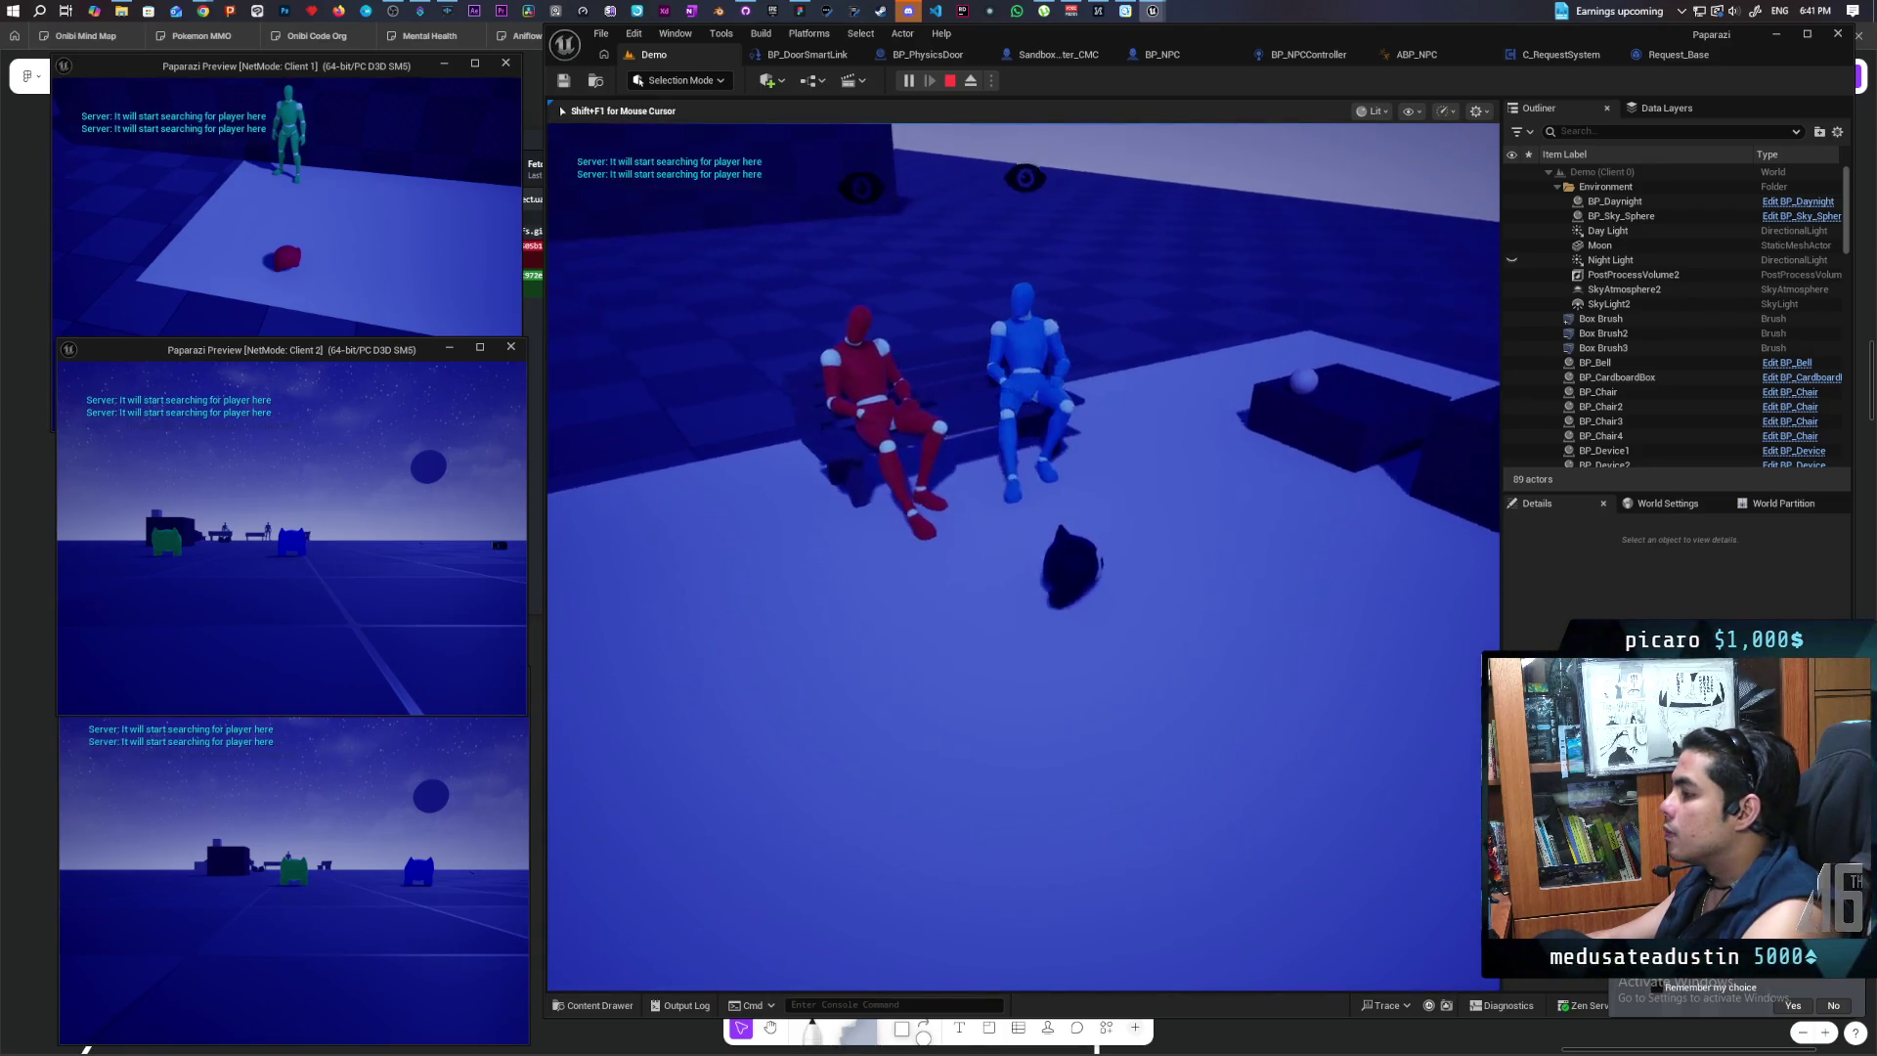
key("s")
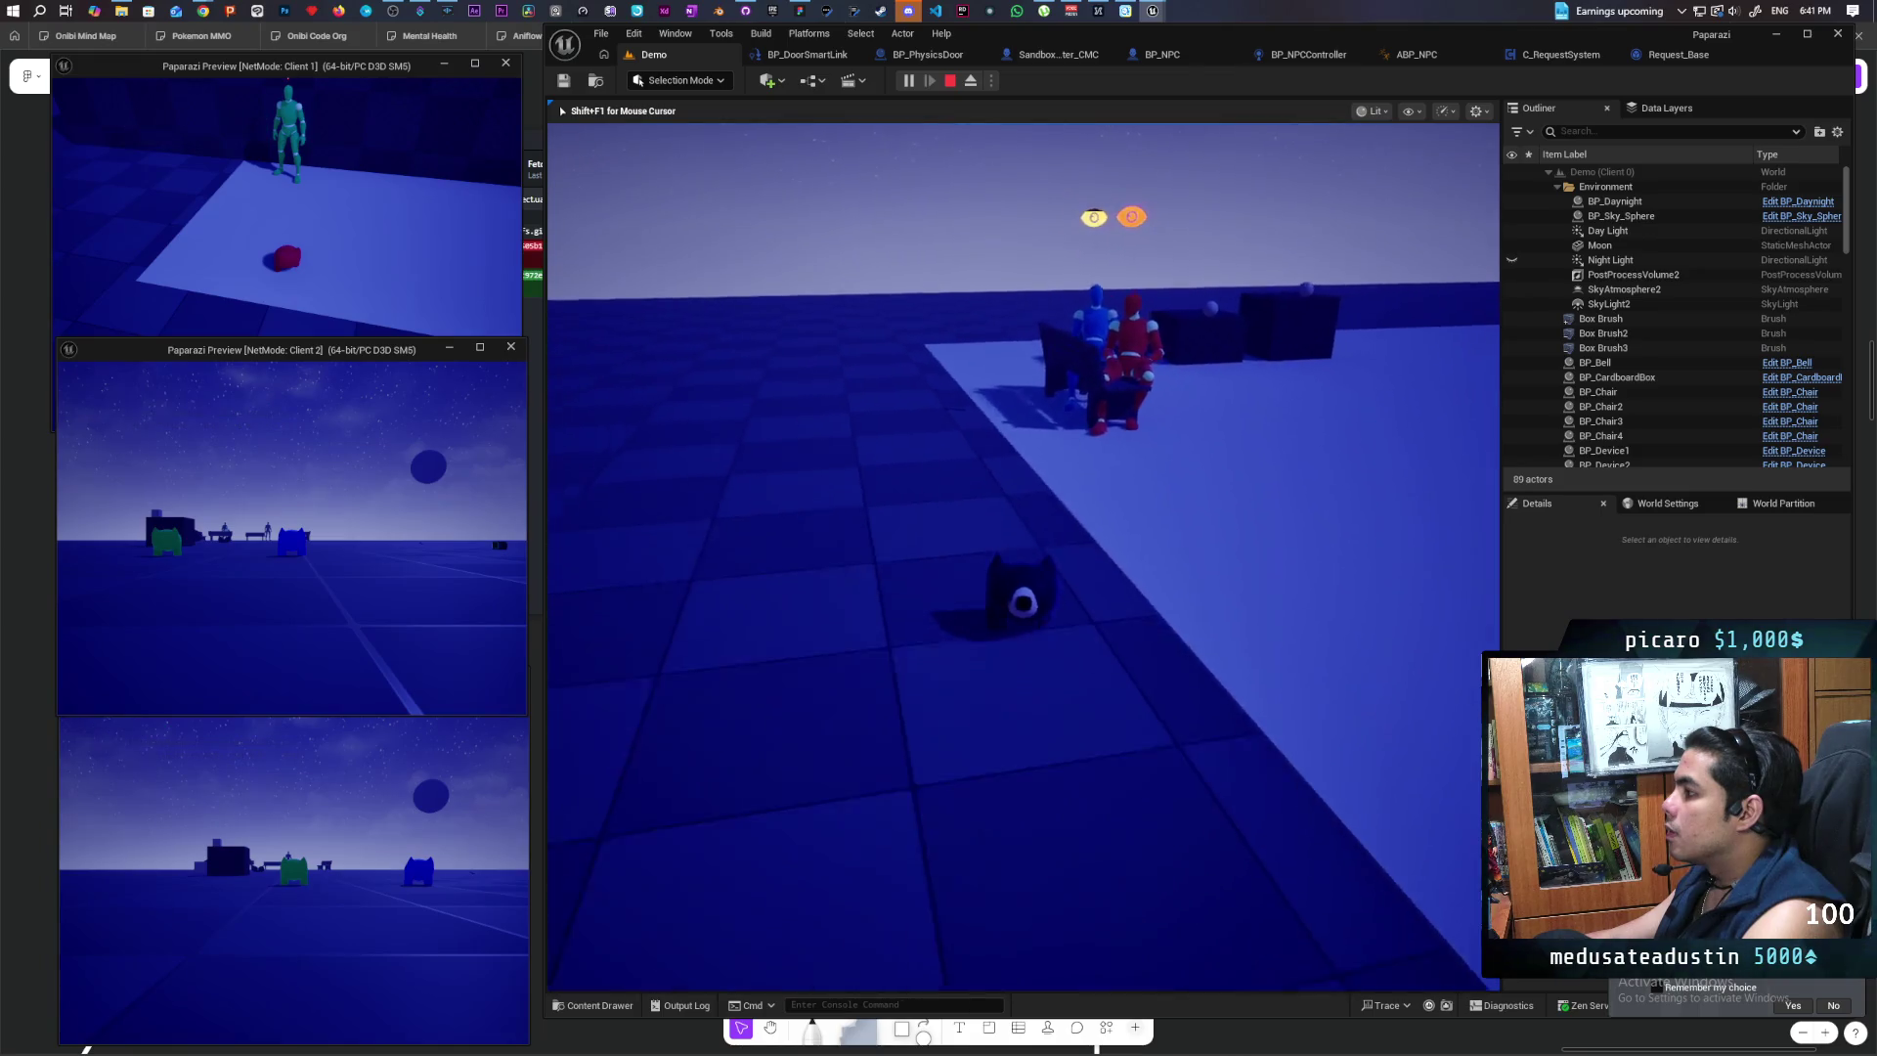
key("s")
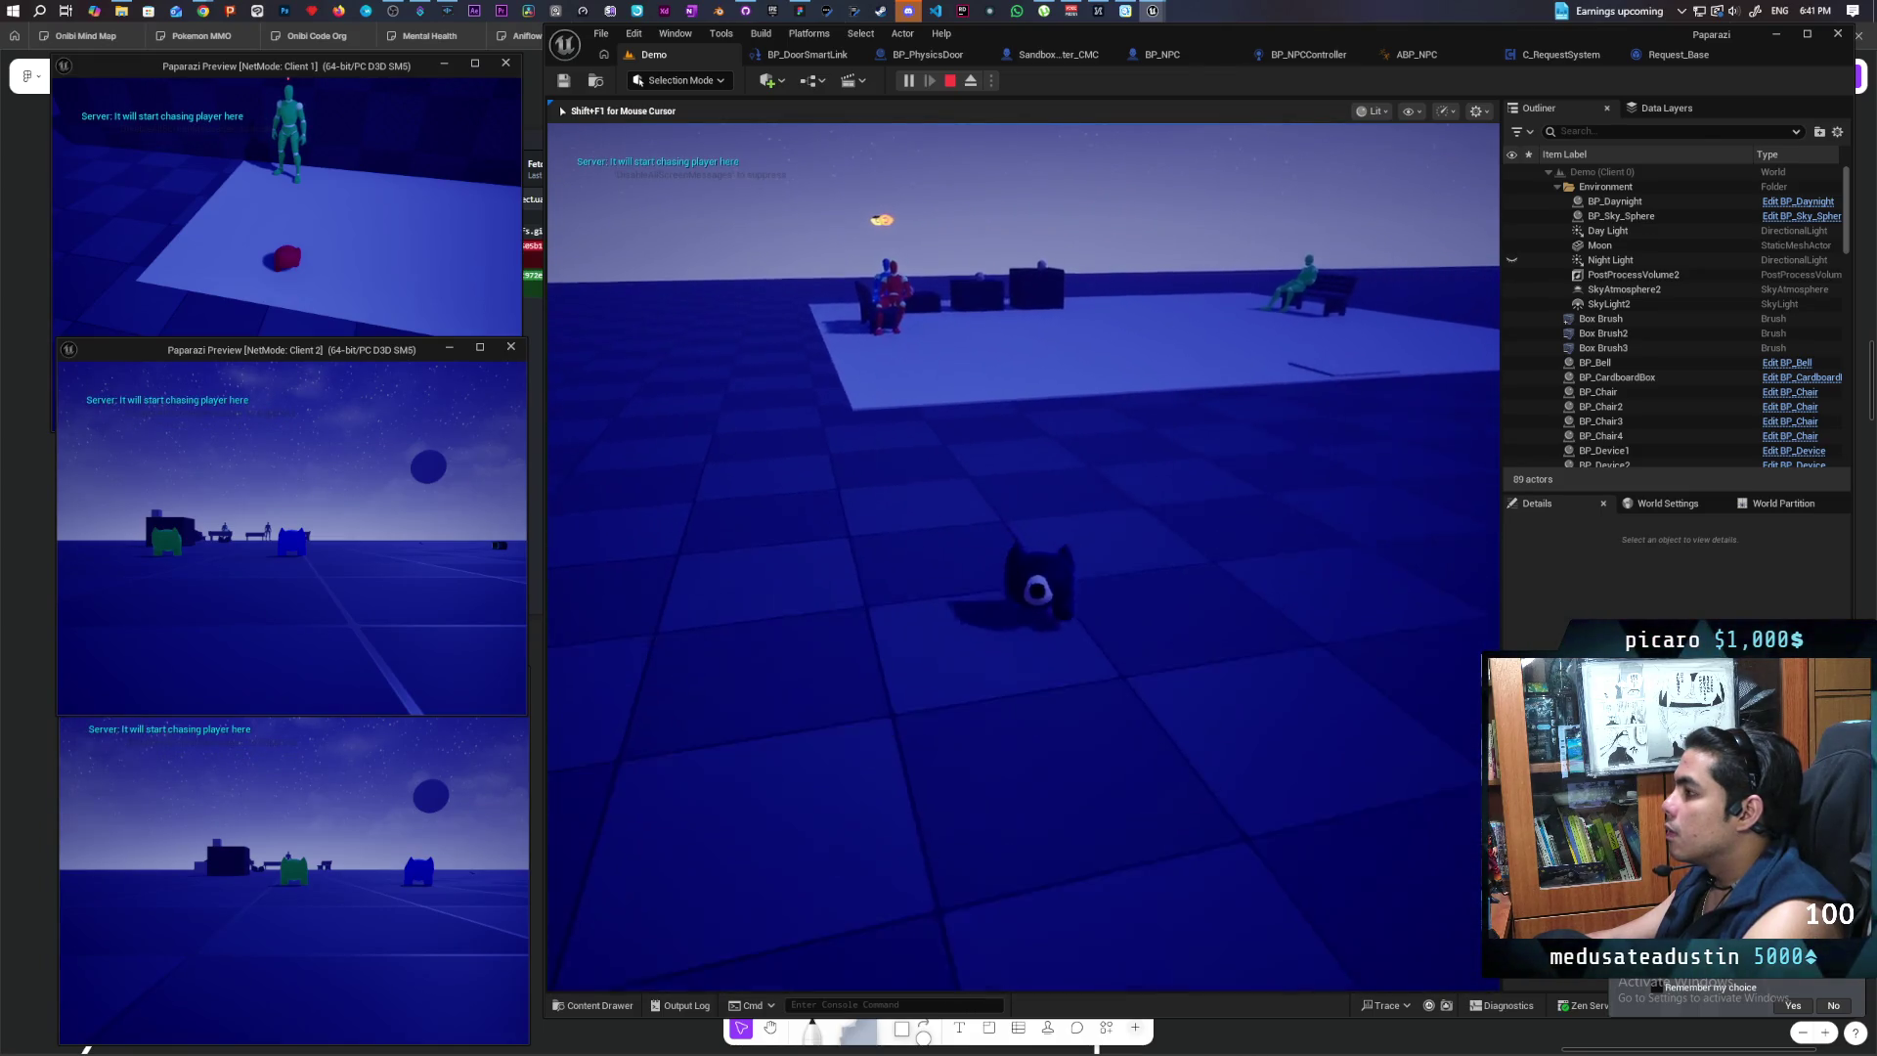
key("grave")
key("Up")
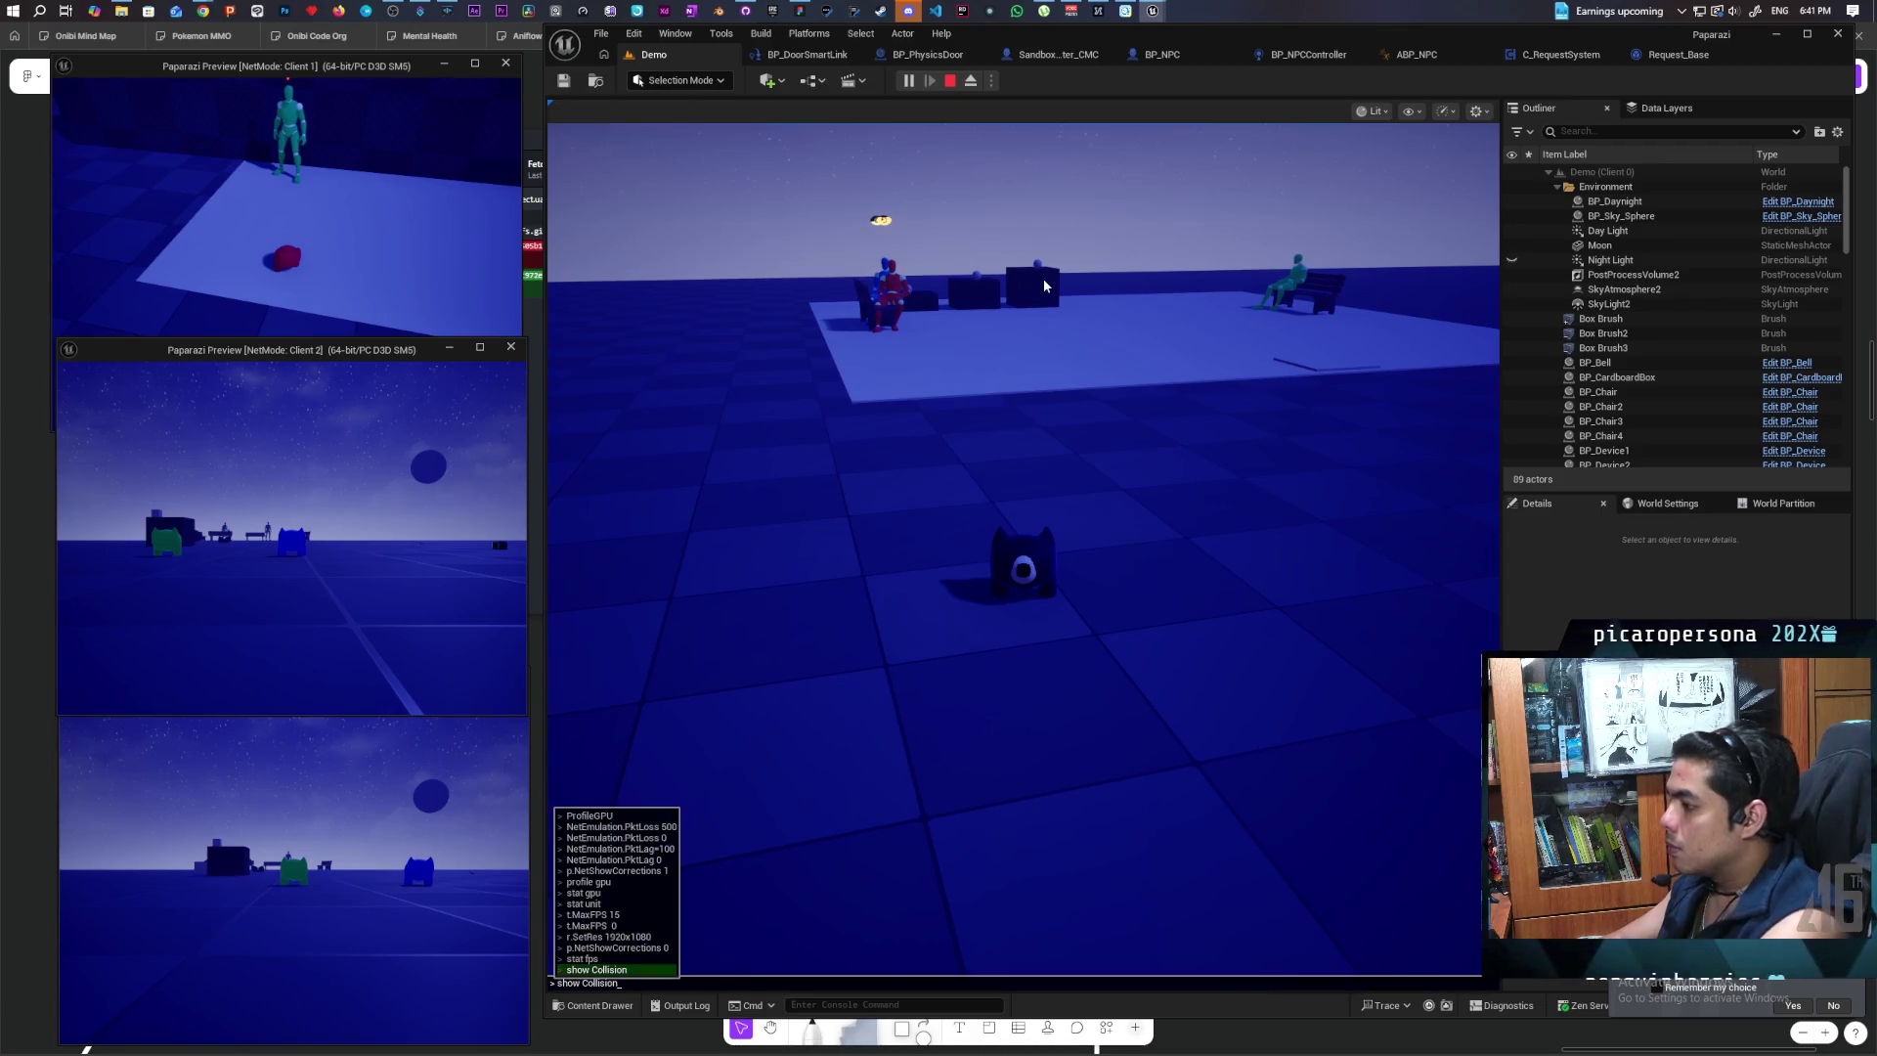
Step: Run 'show Collision', walk the cat around the platform NPCs to trigger chasing, then stop PIE
key("Return")
key("w")
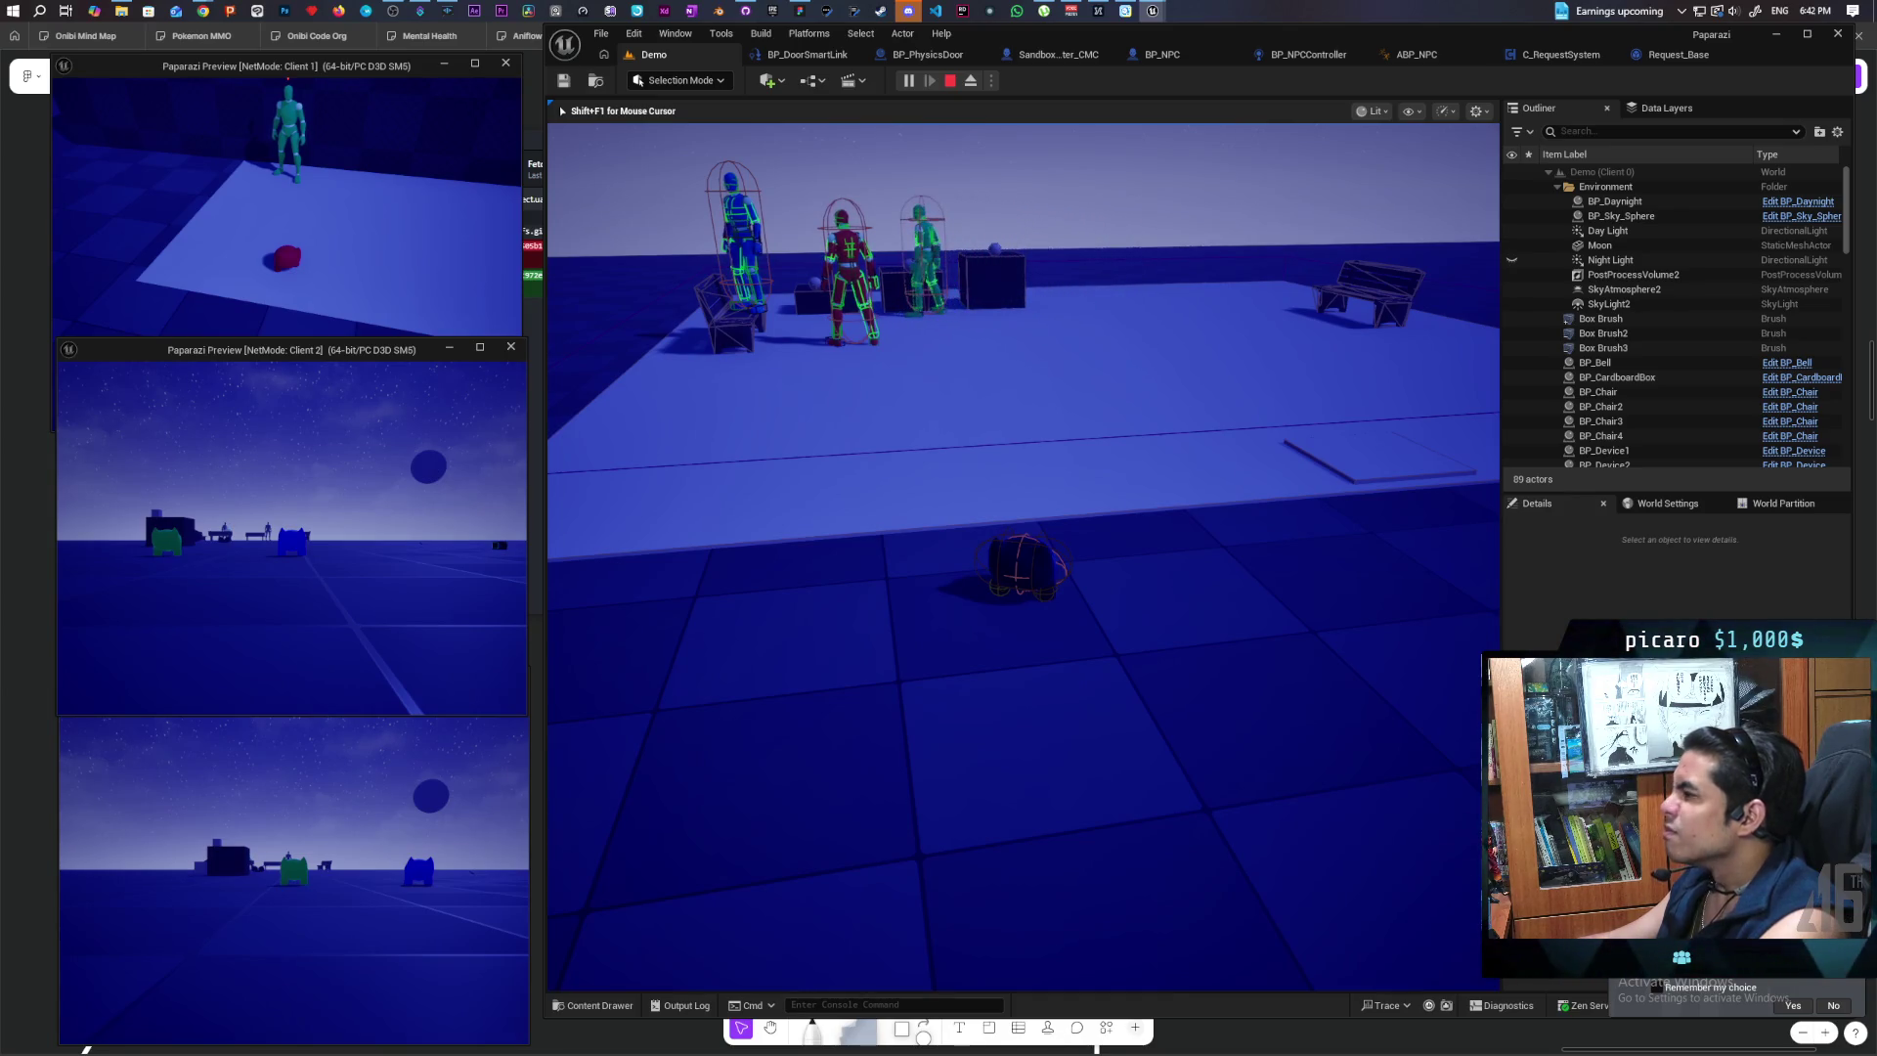
key("w")
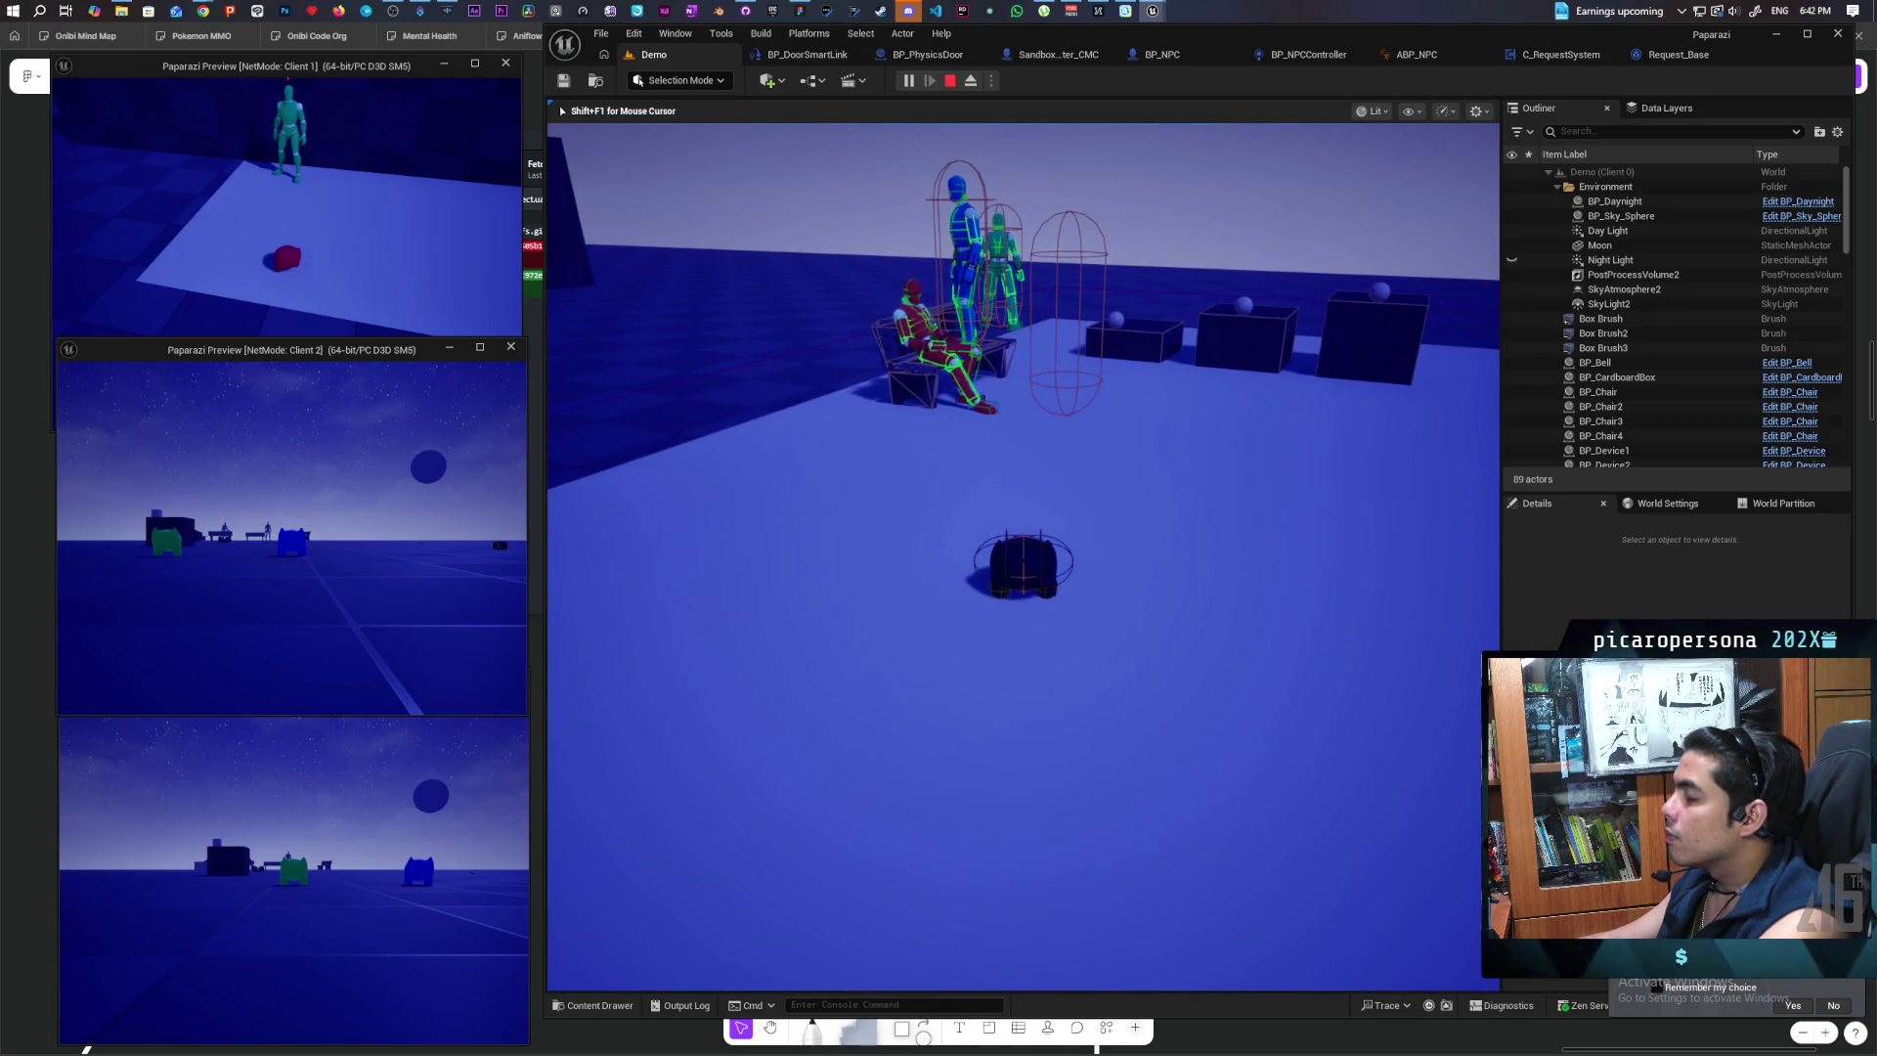
key("w")
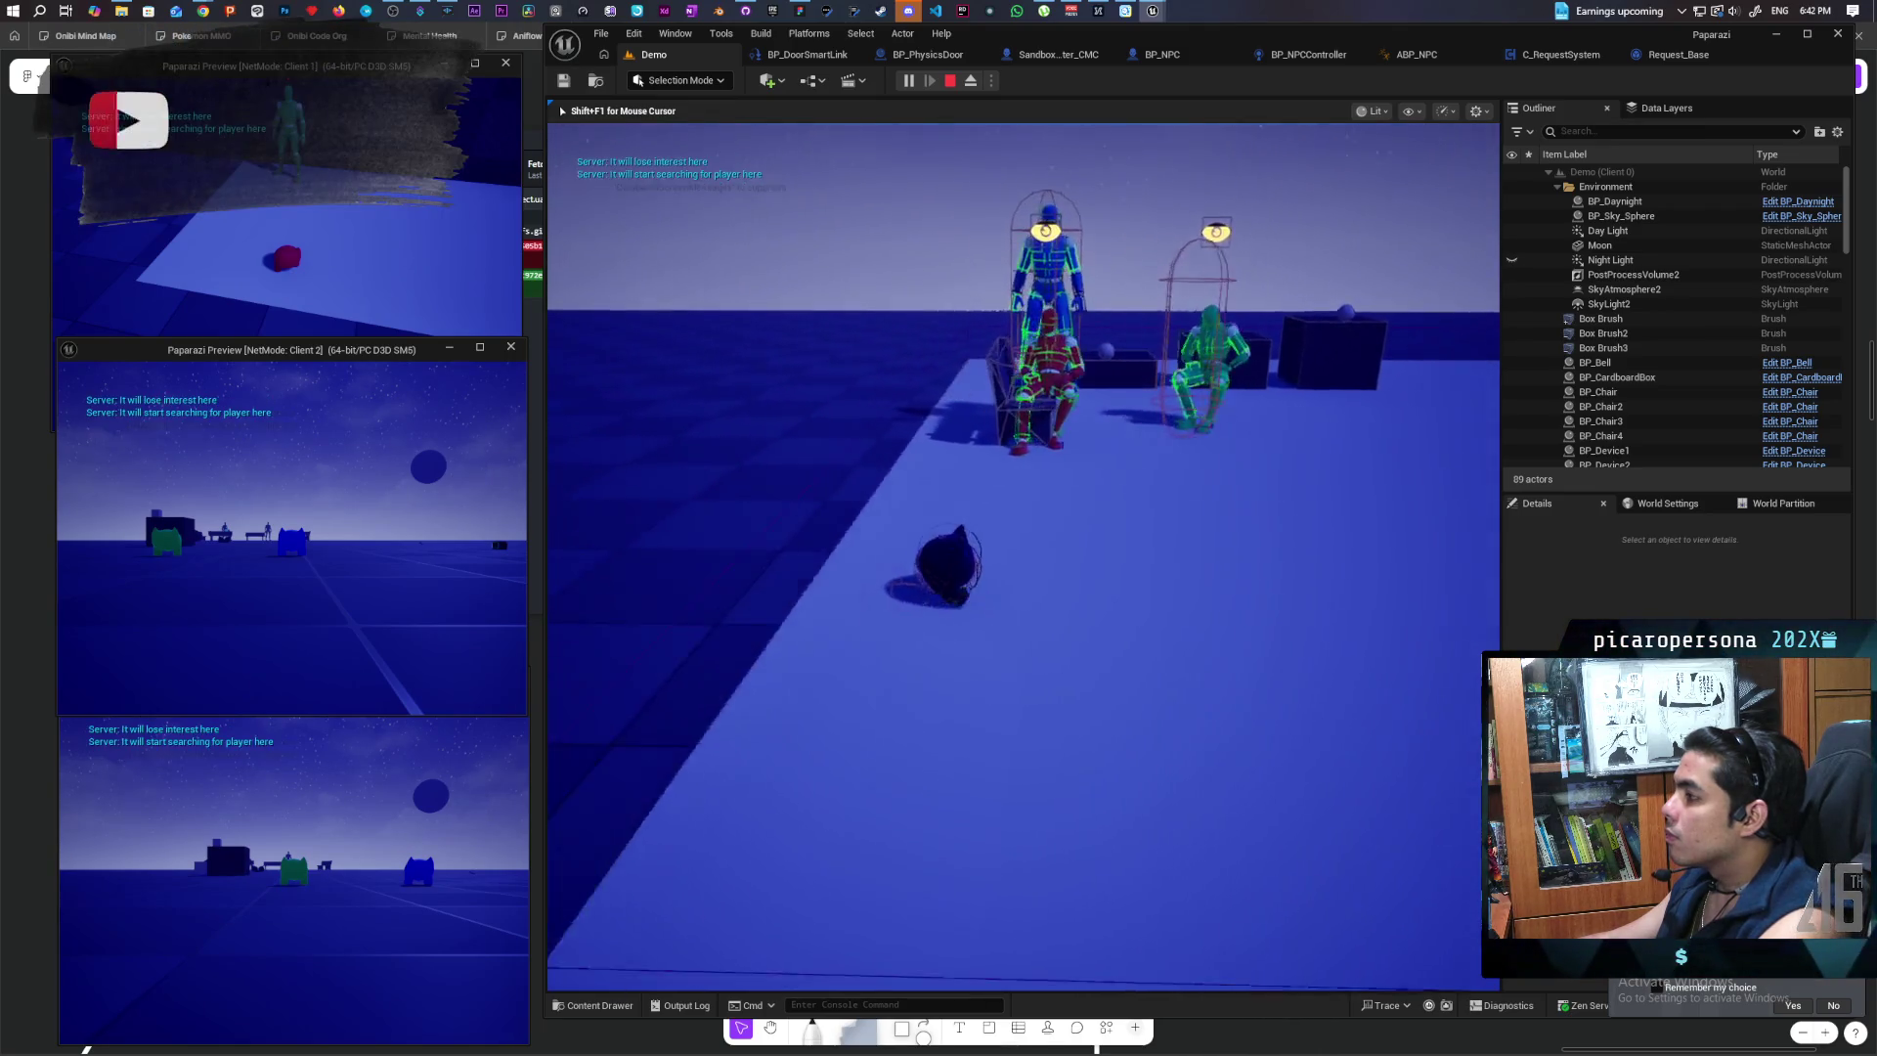
key("s")
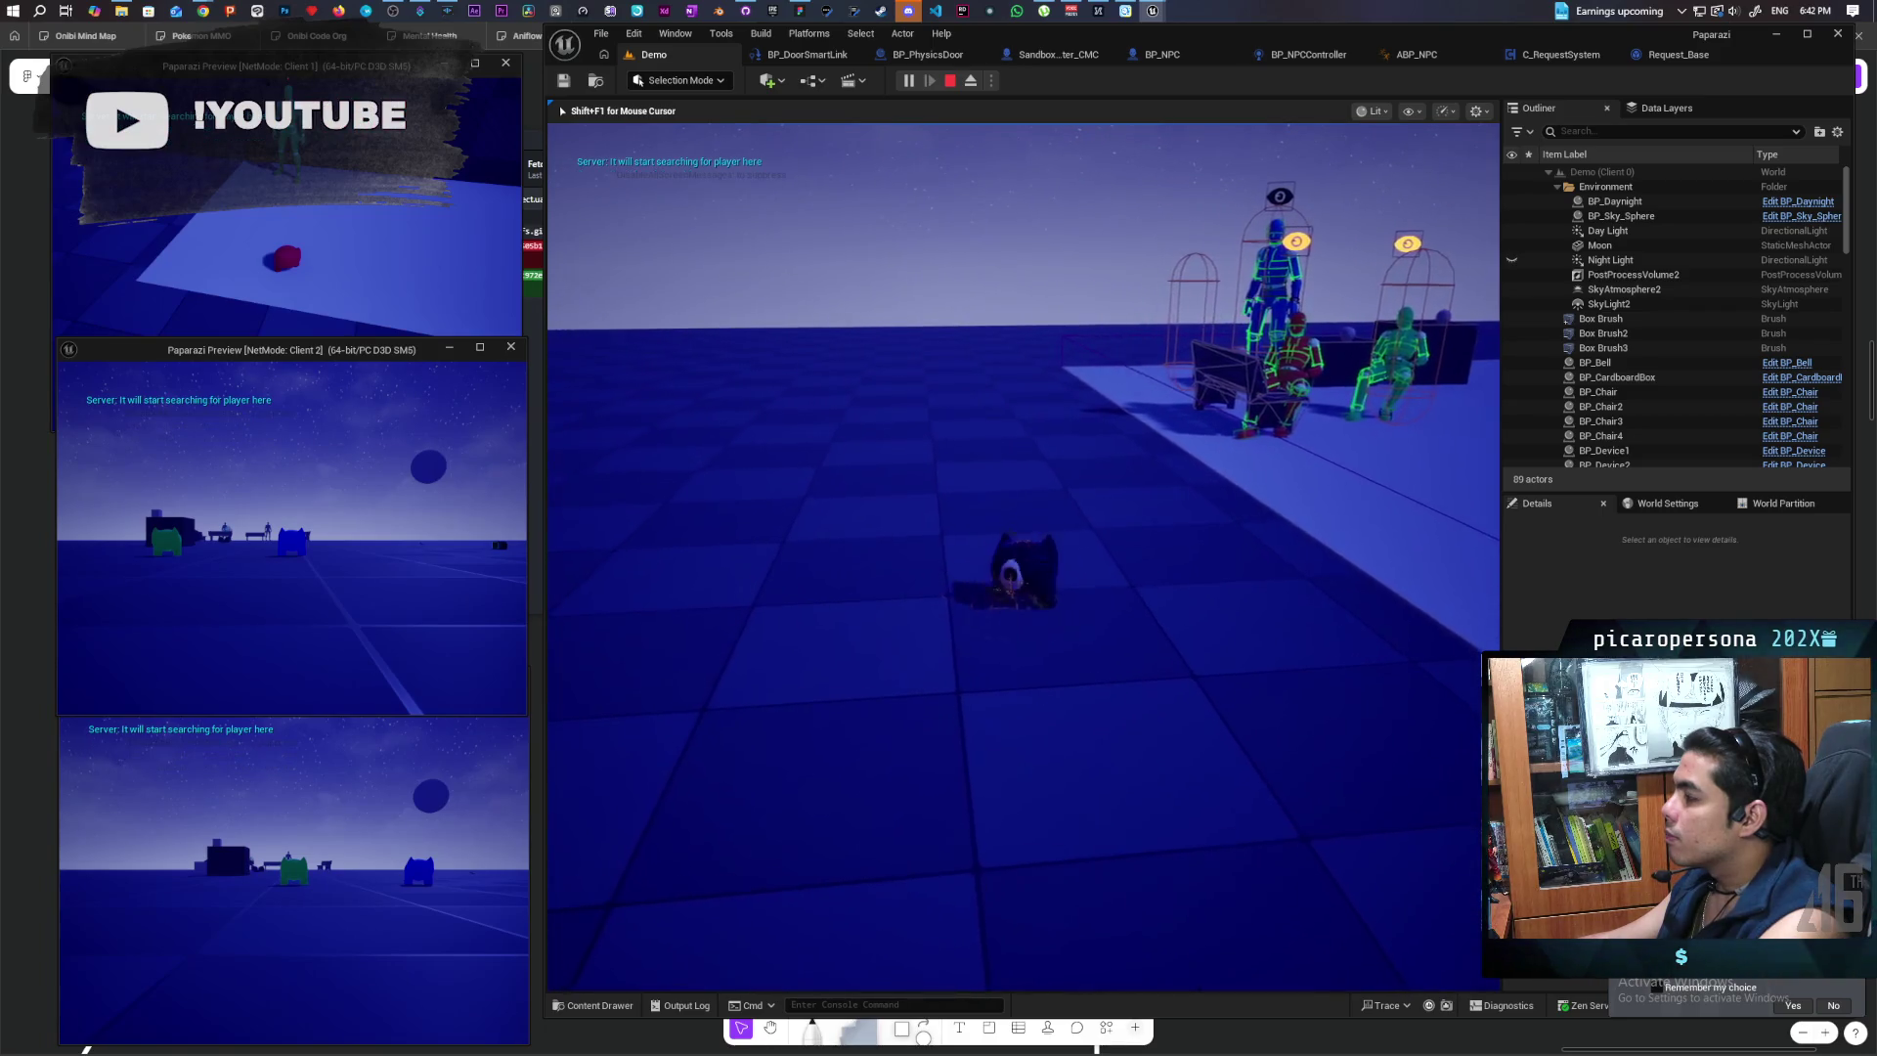
key("w")
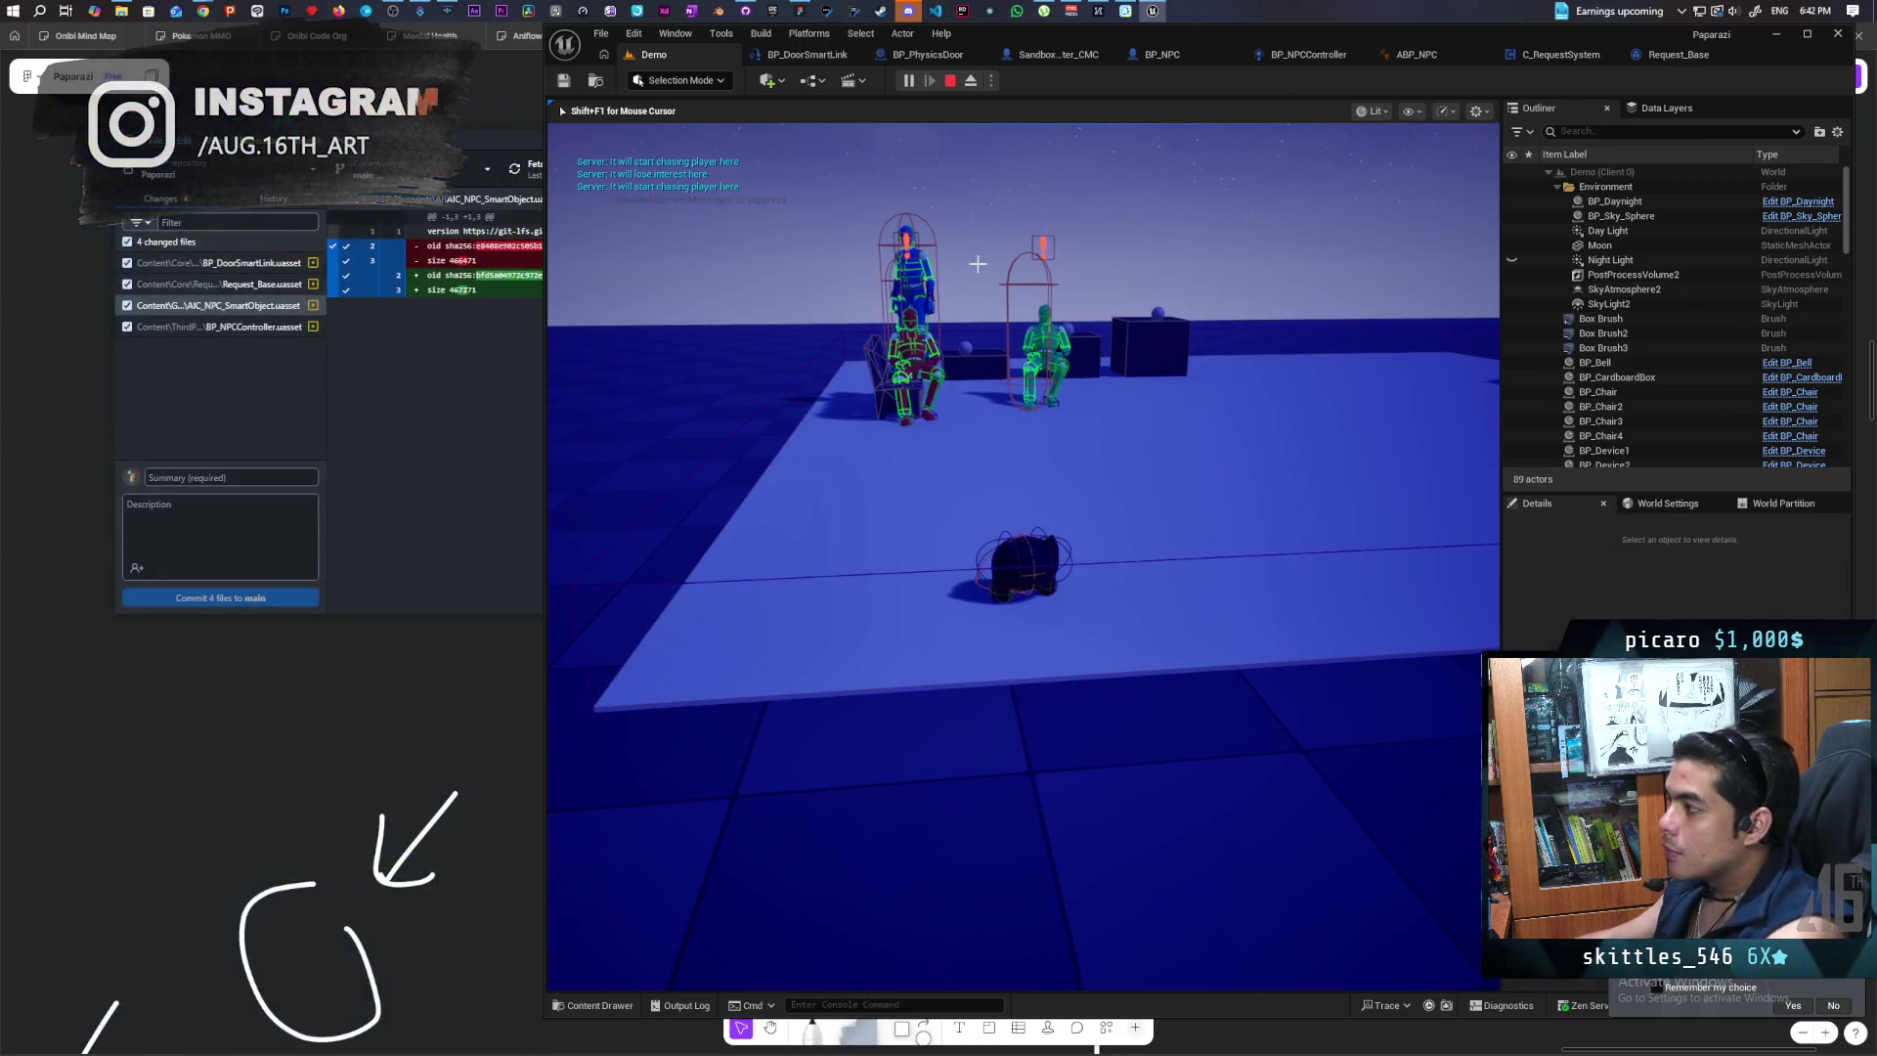
key("Escape")
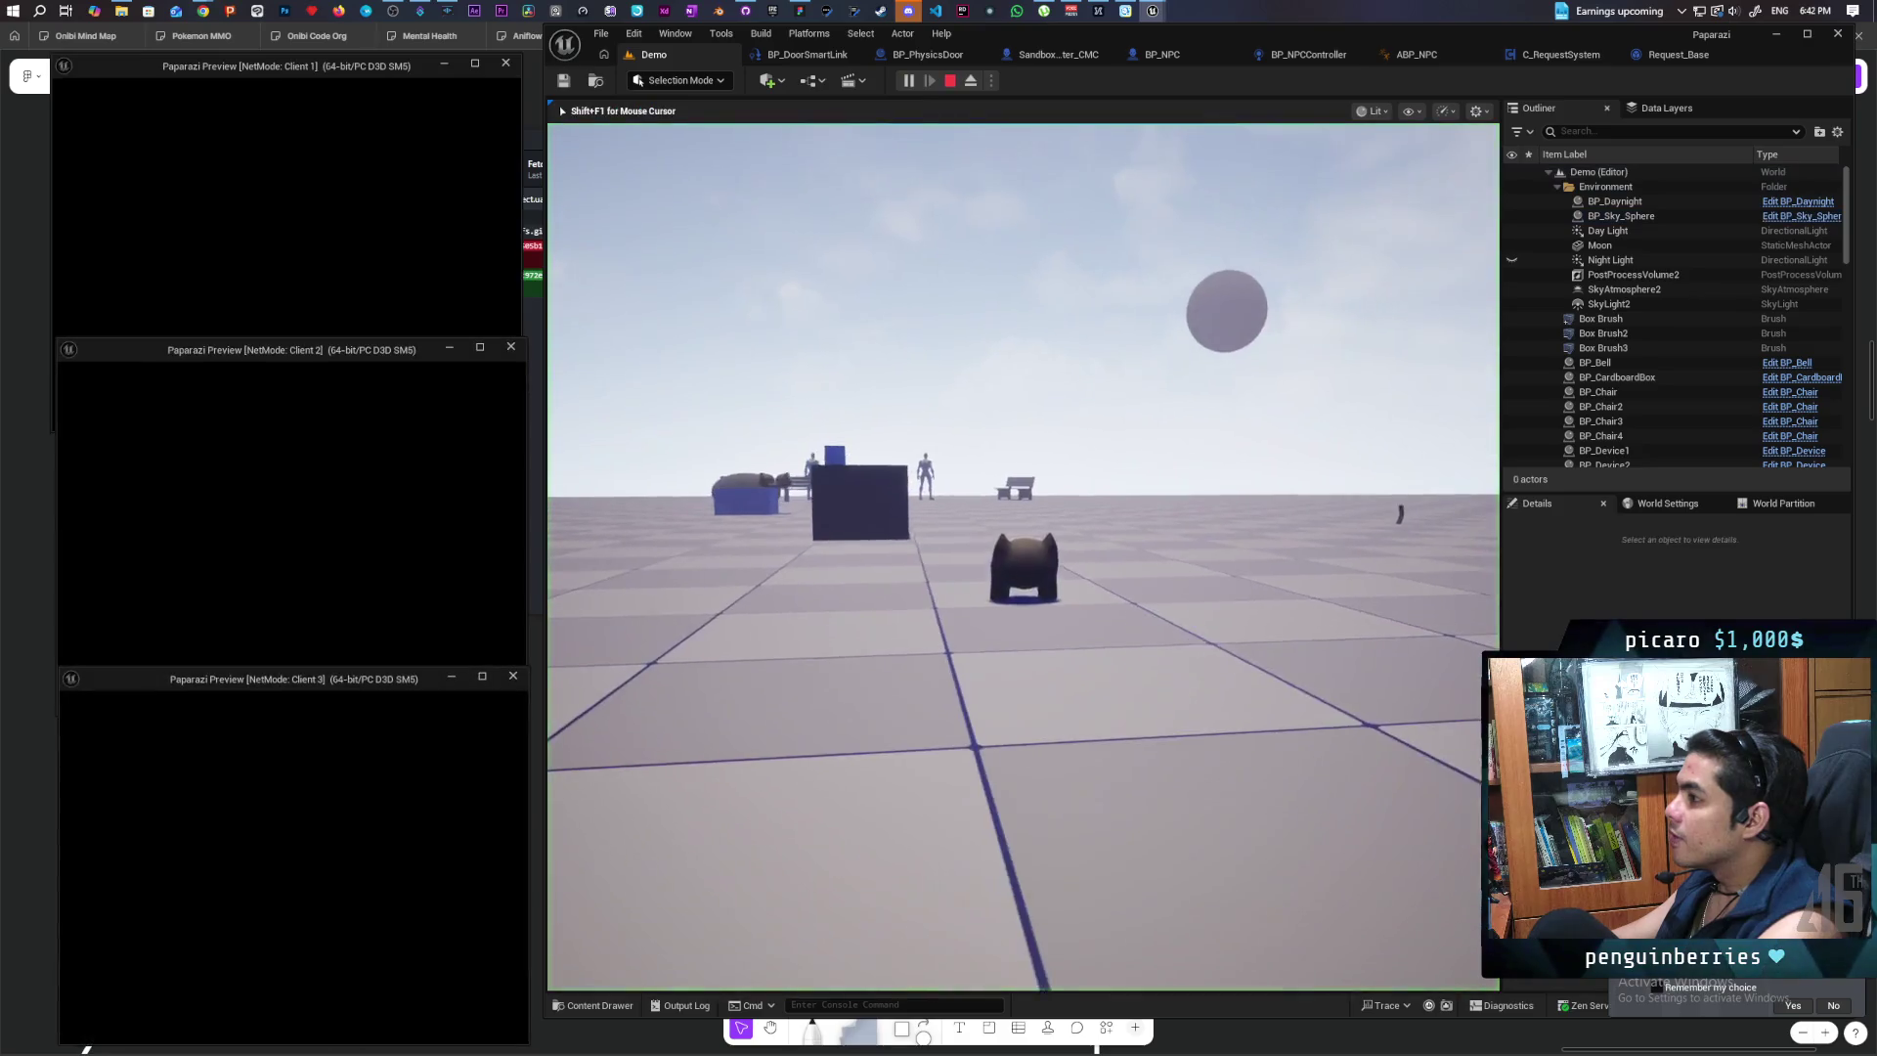
Step: Walk the cat toward the white NPC, away again, and across the floor toward the benches
left_click(1022, 557)
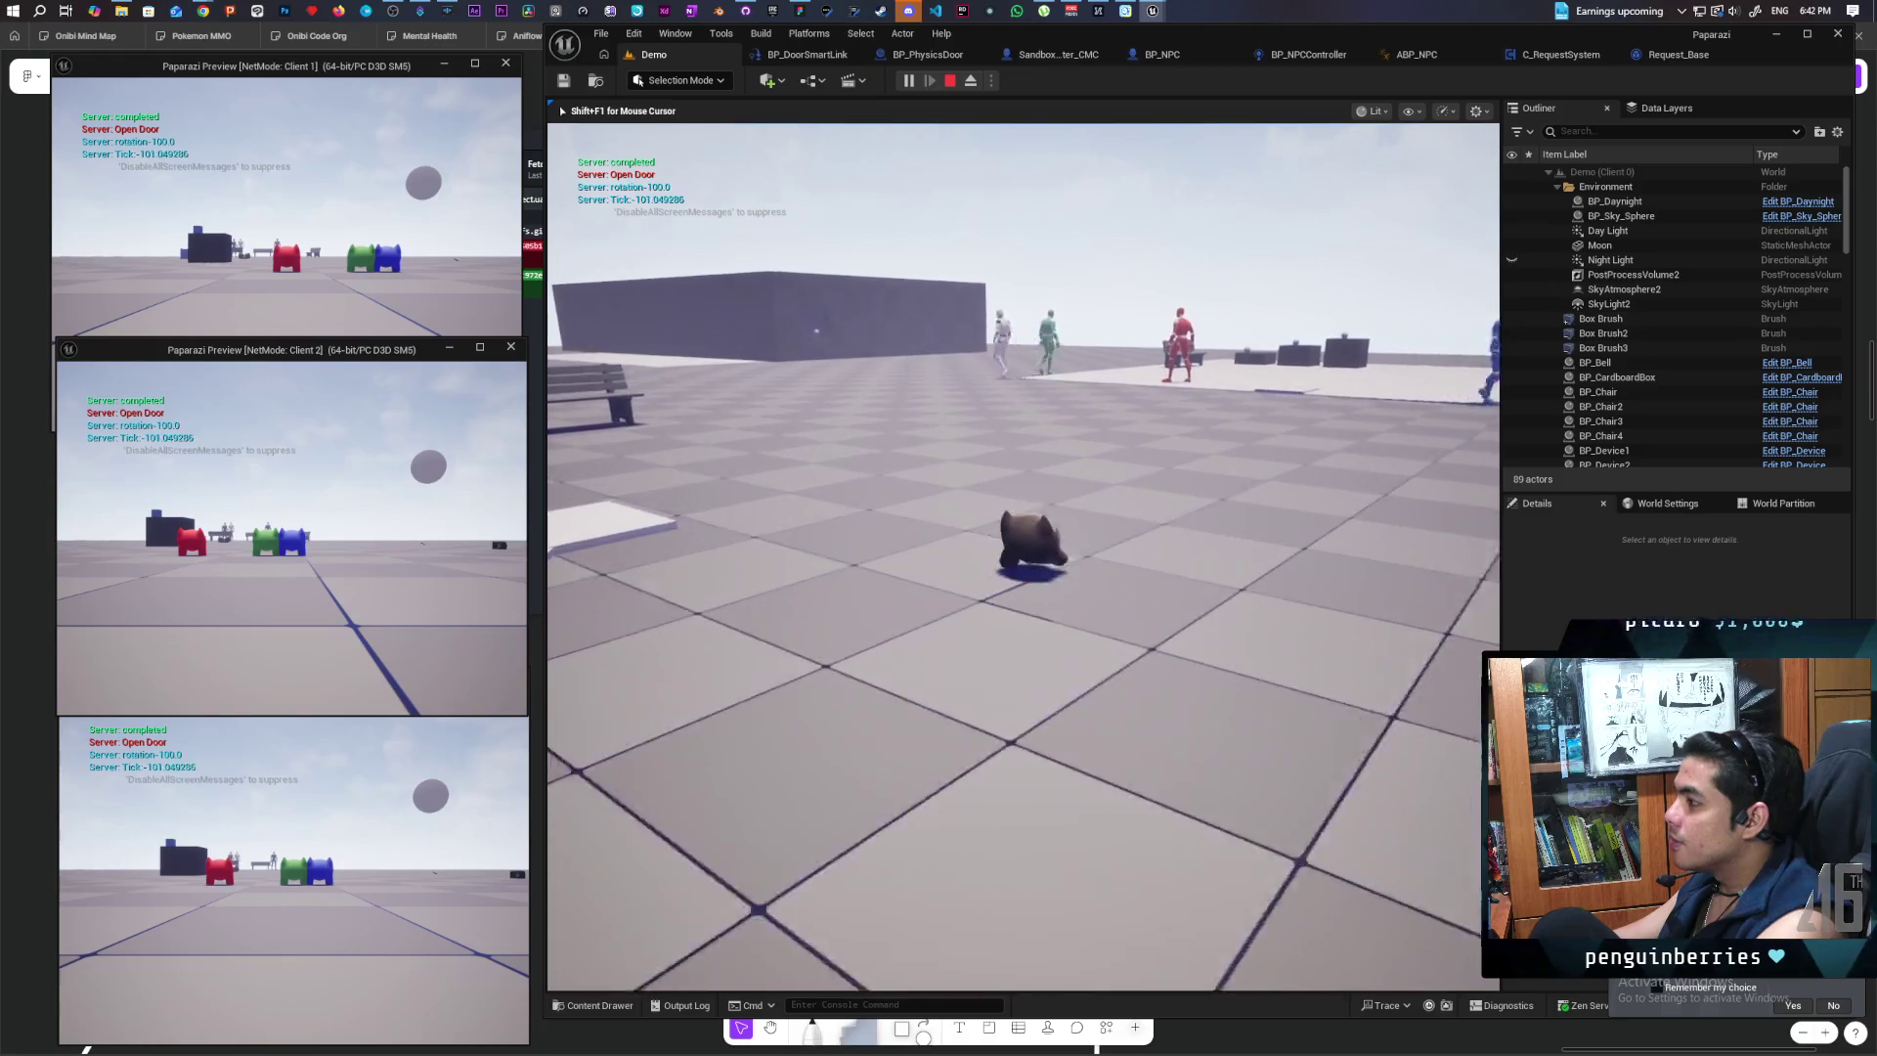
key("e")
key("w")
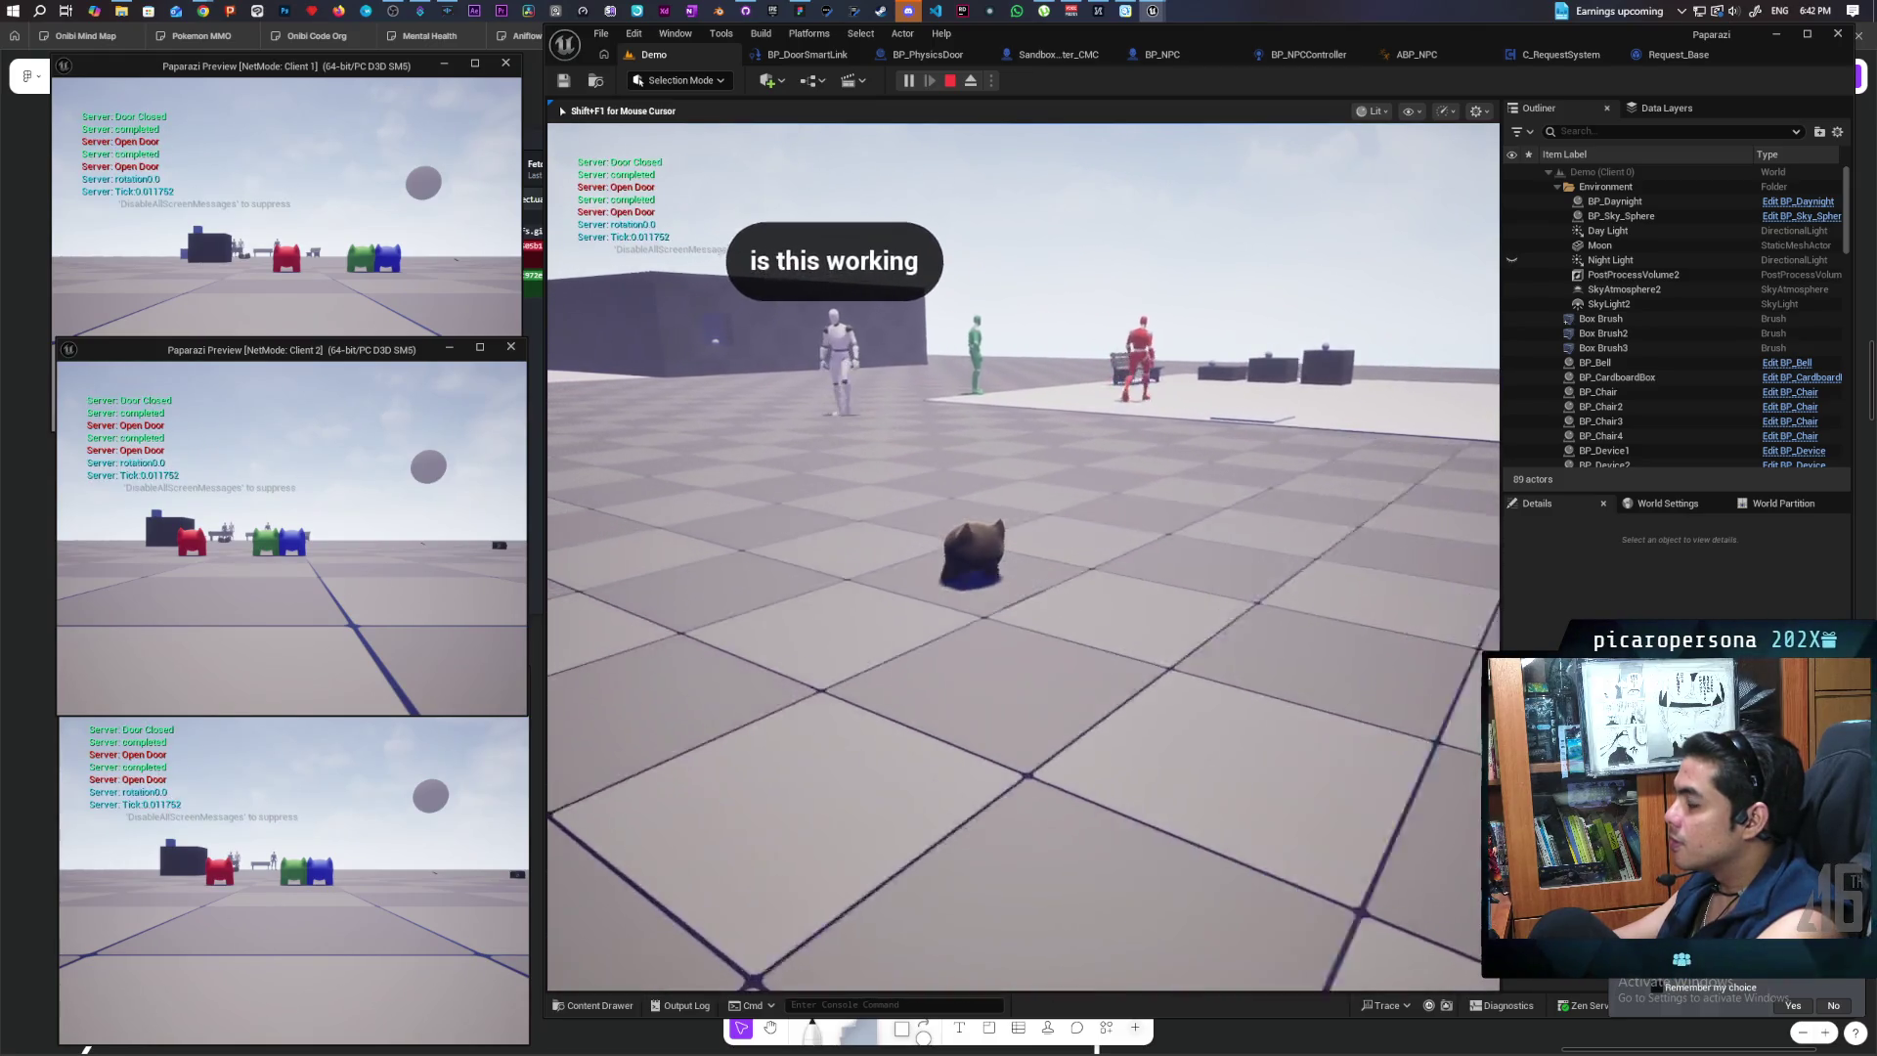
key("s")
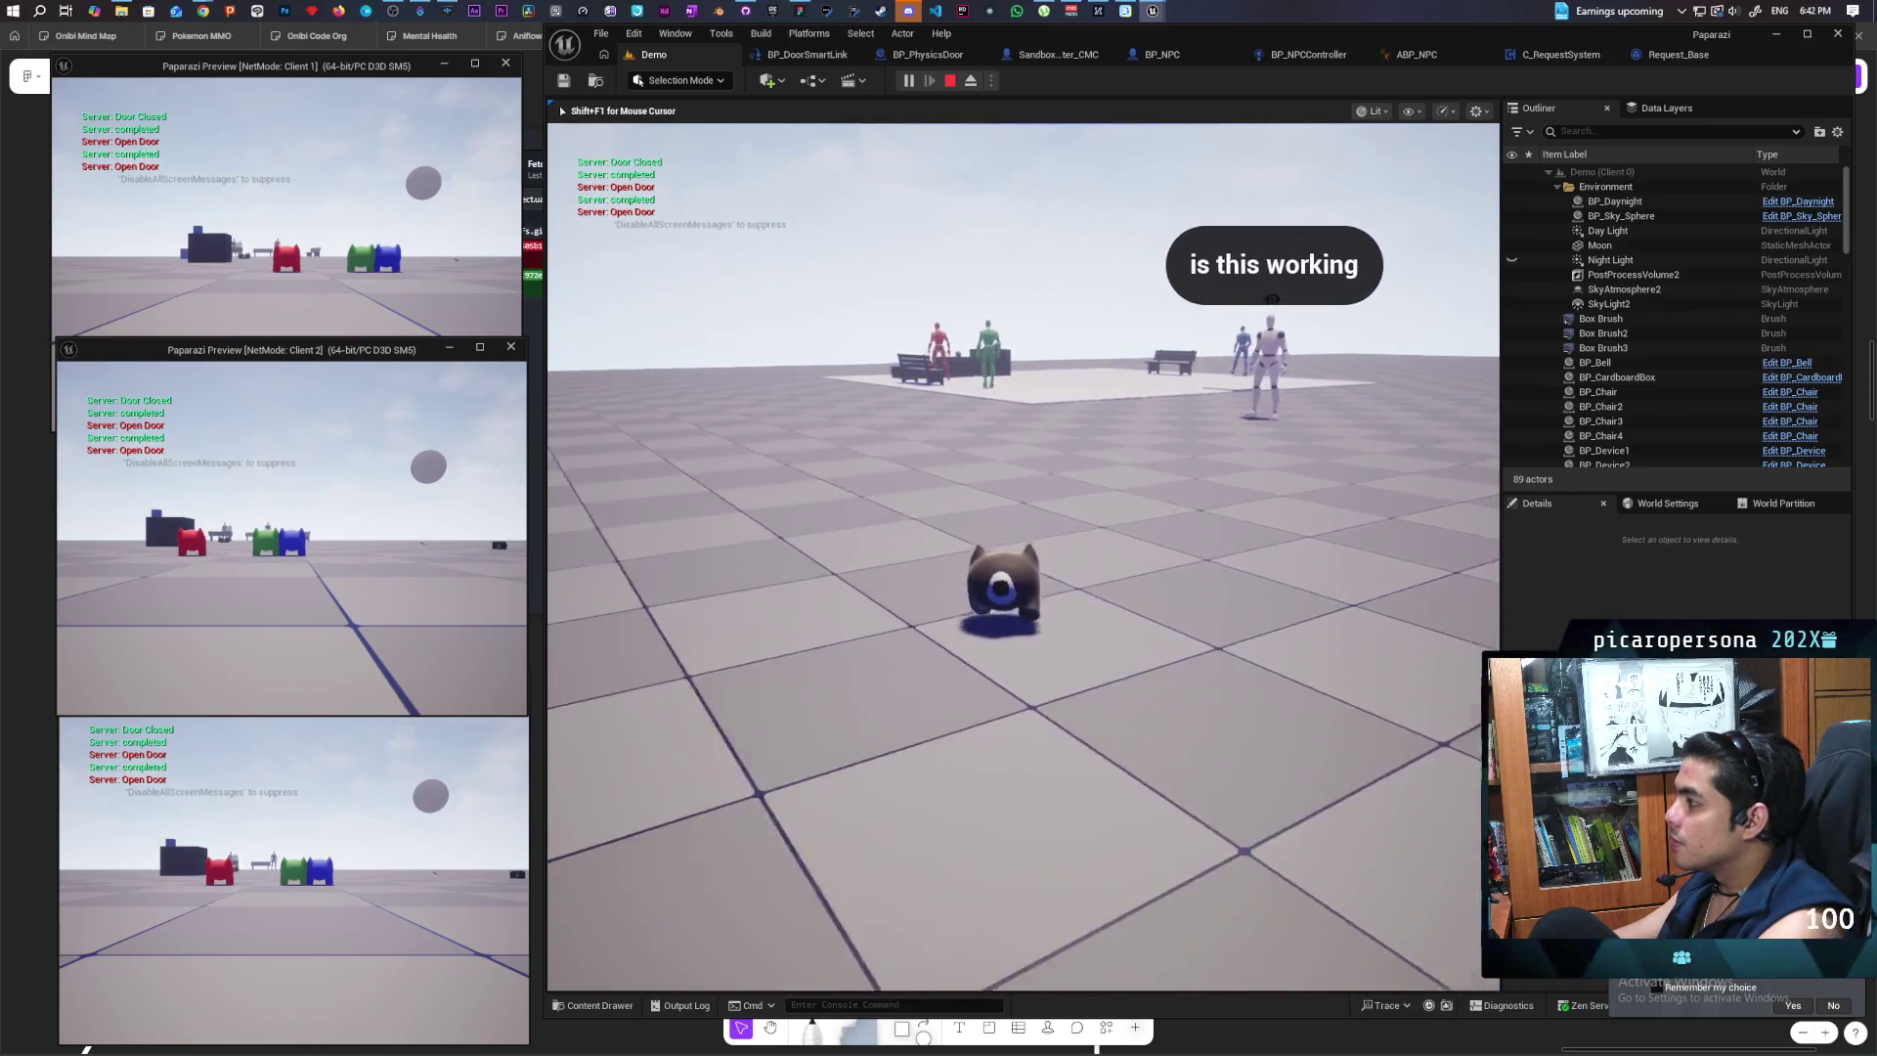
key("e")
key("a")
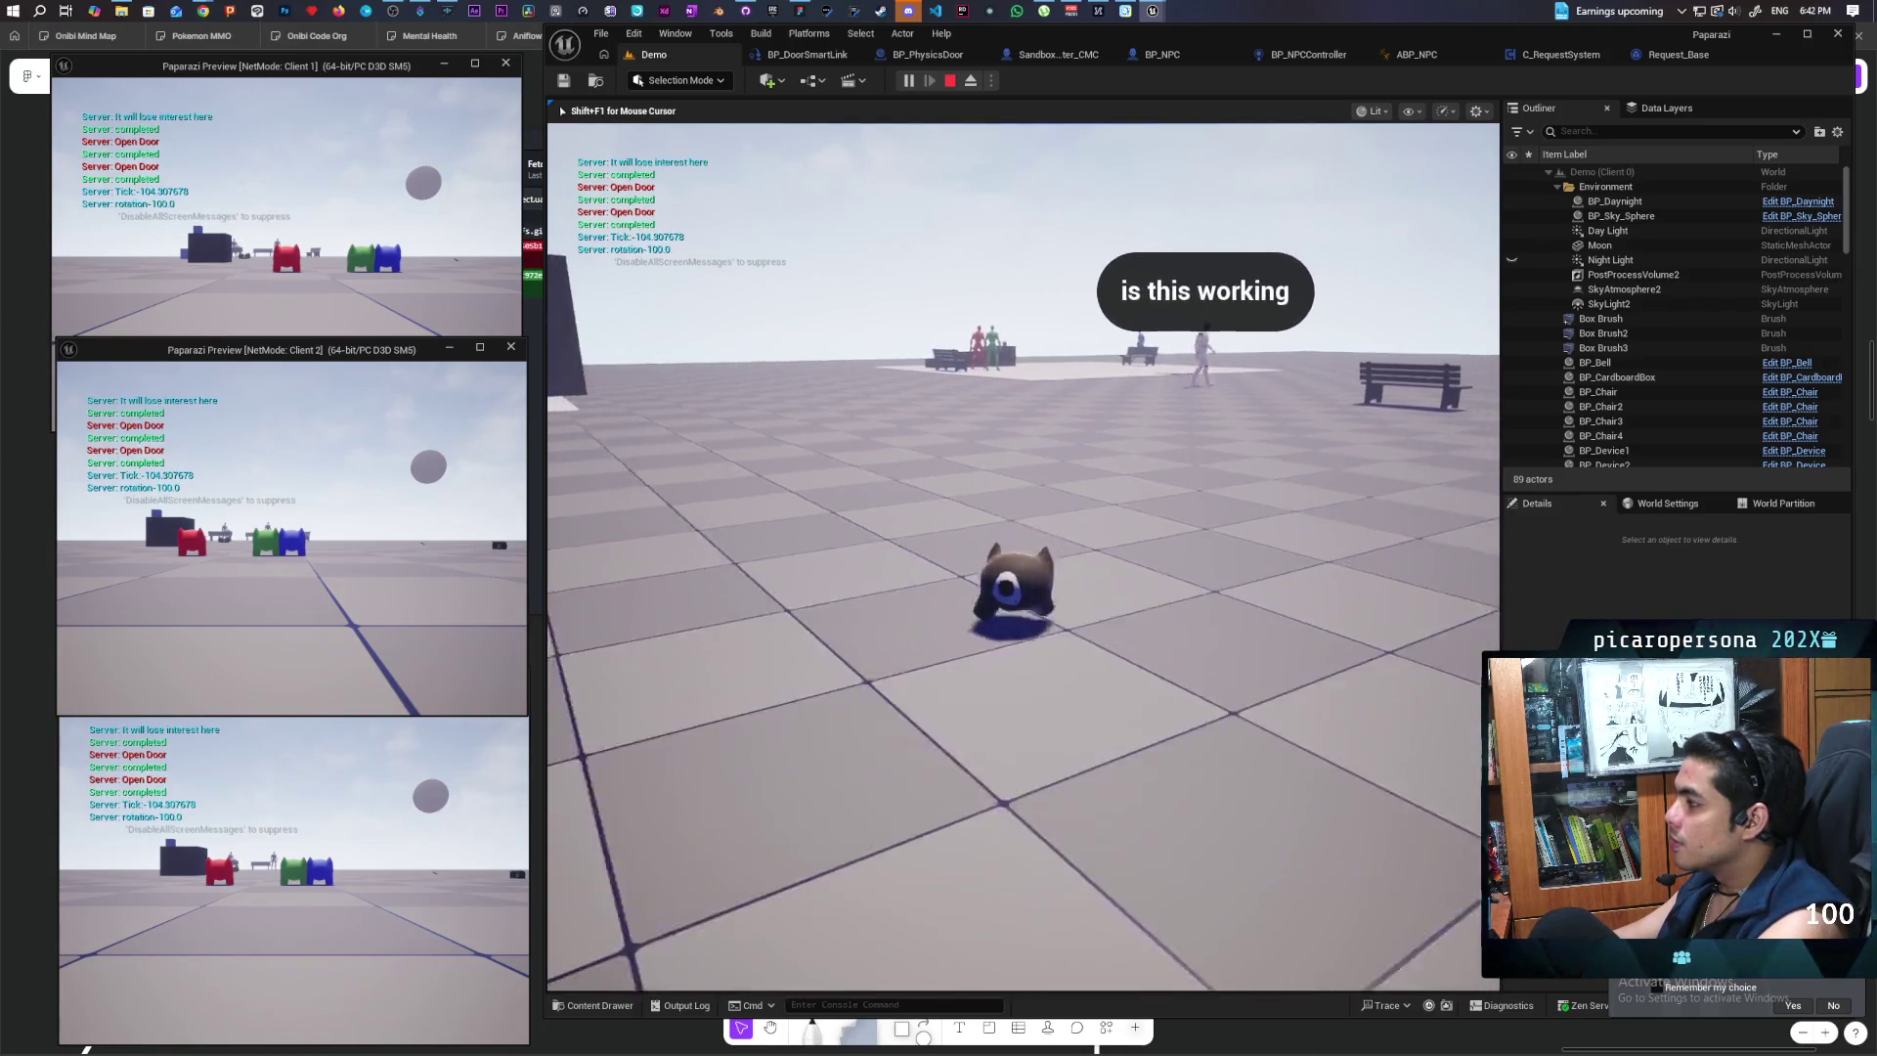
key("w")
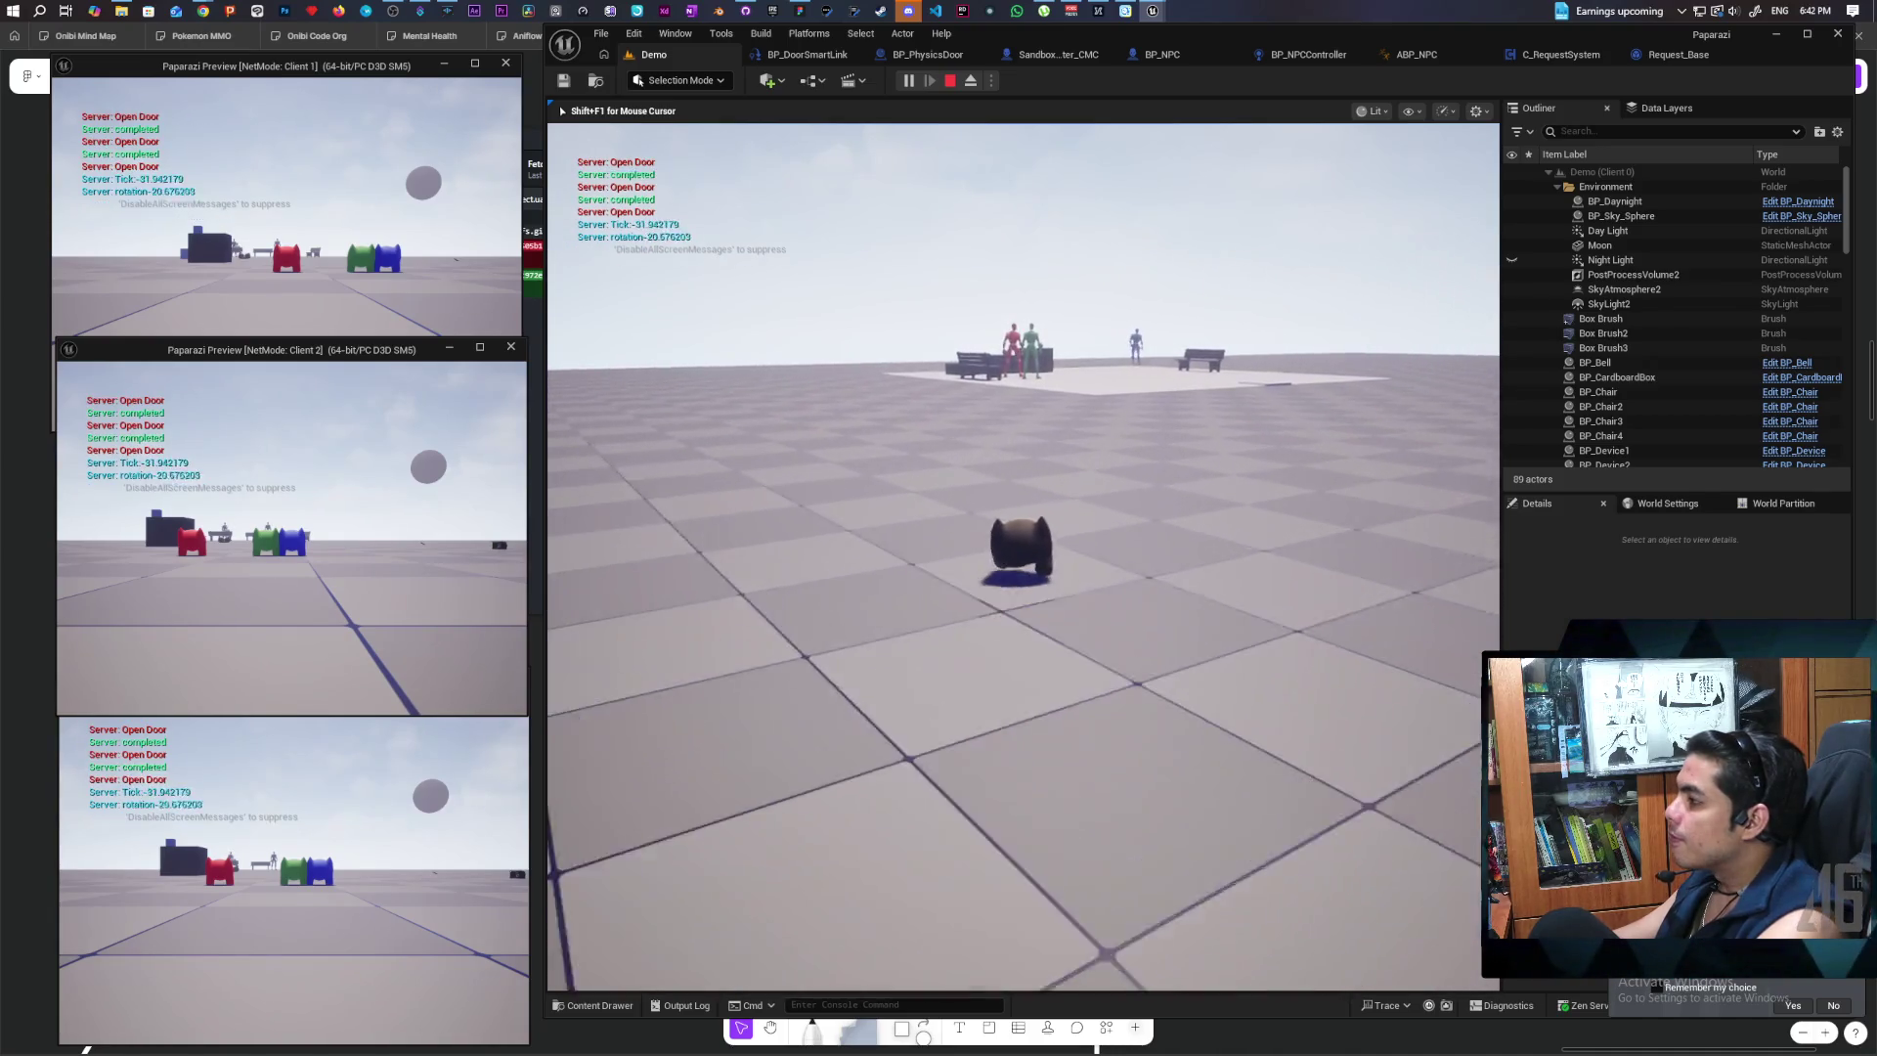
key("w")
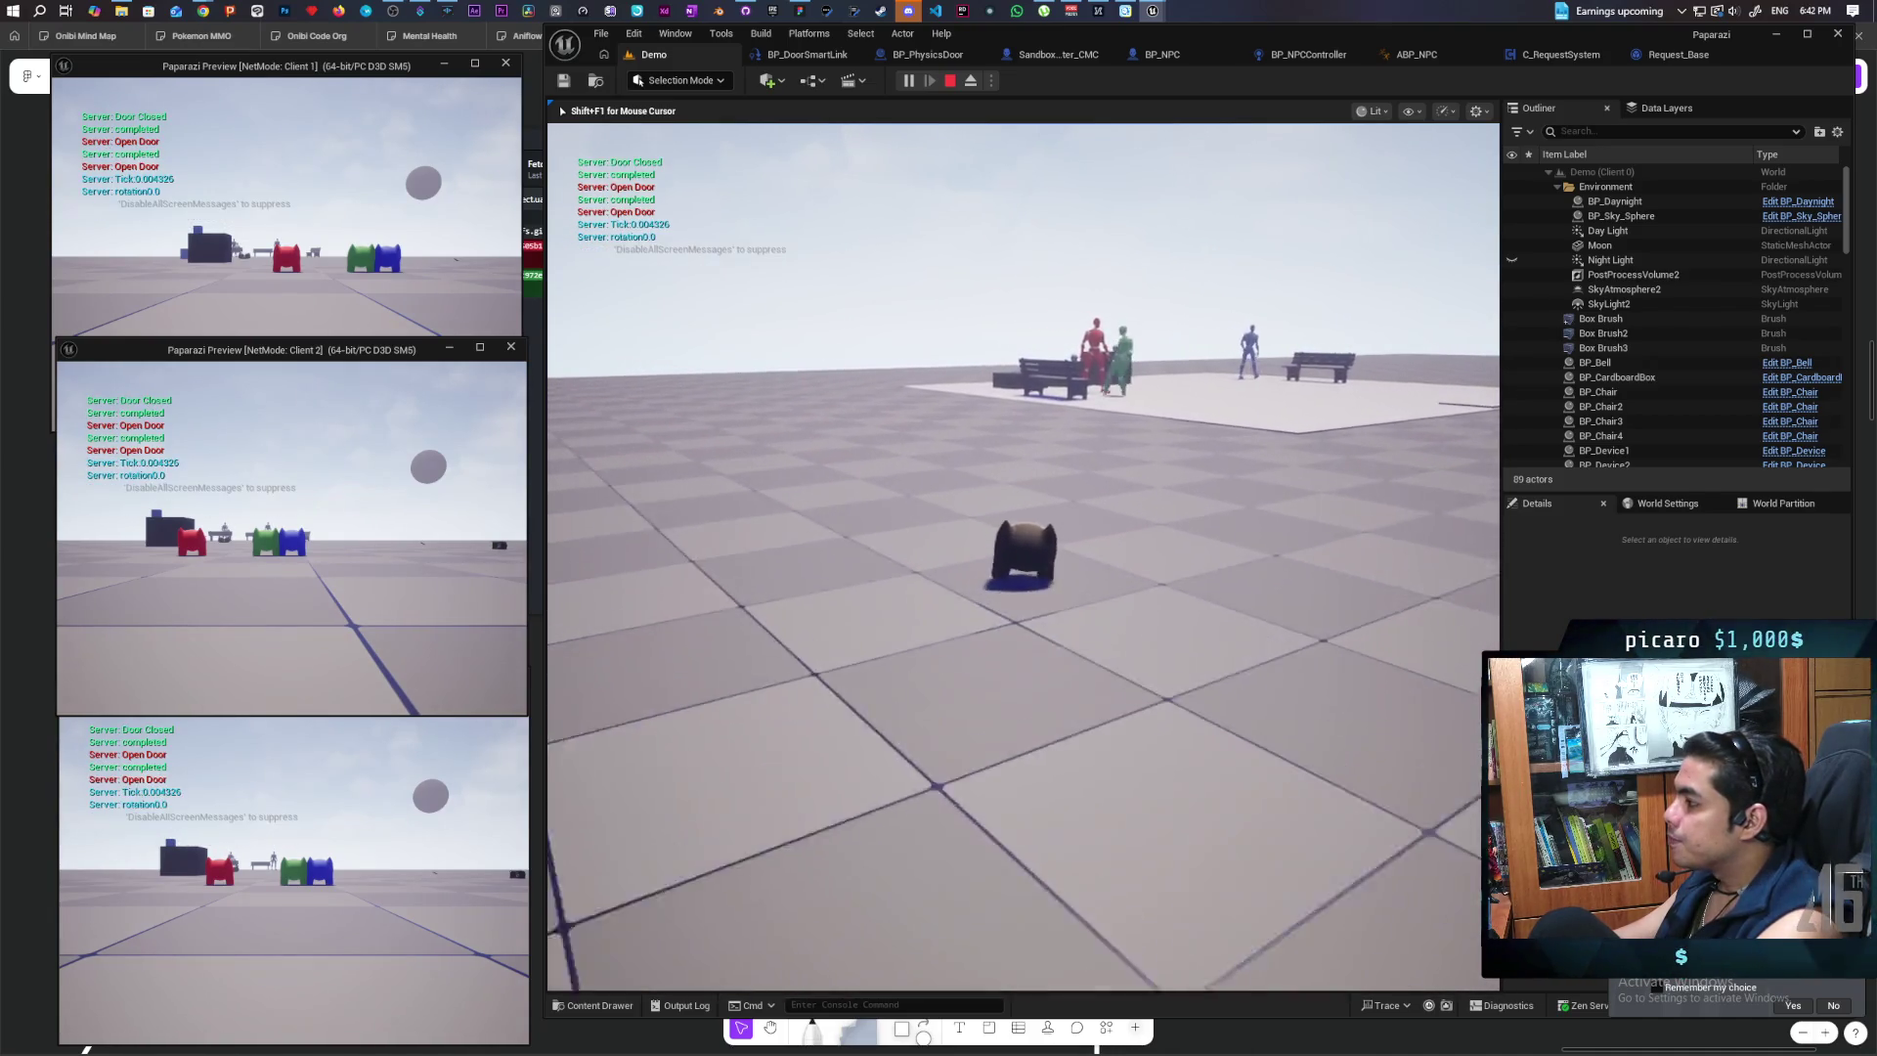
Step: Turn on collision display, lead the cat past the bench NPCs until they lose interest, then stop PIE
key("grave")
key("Return")
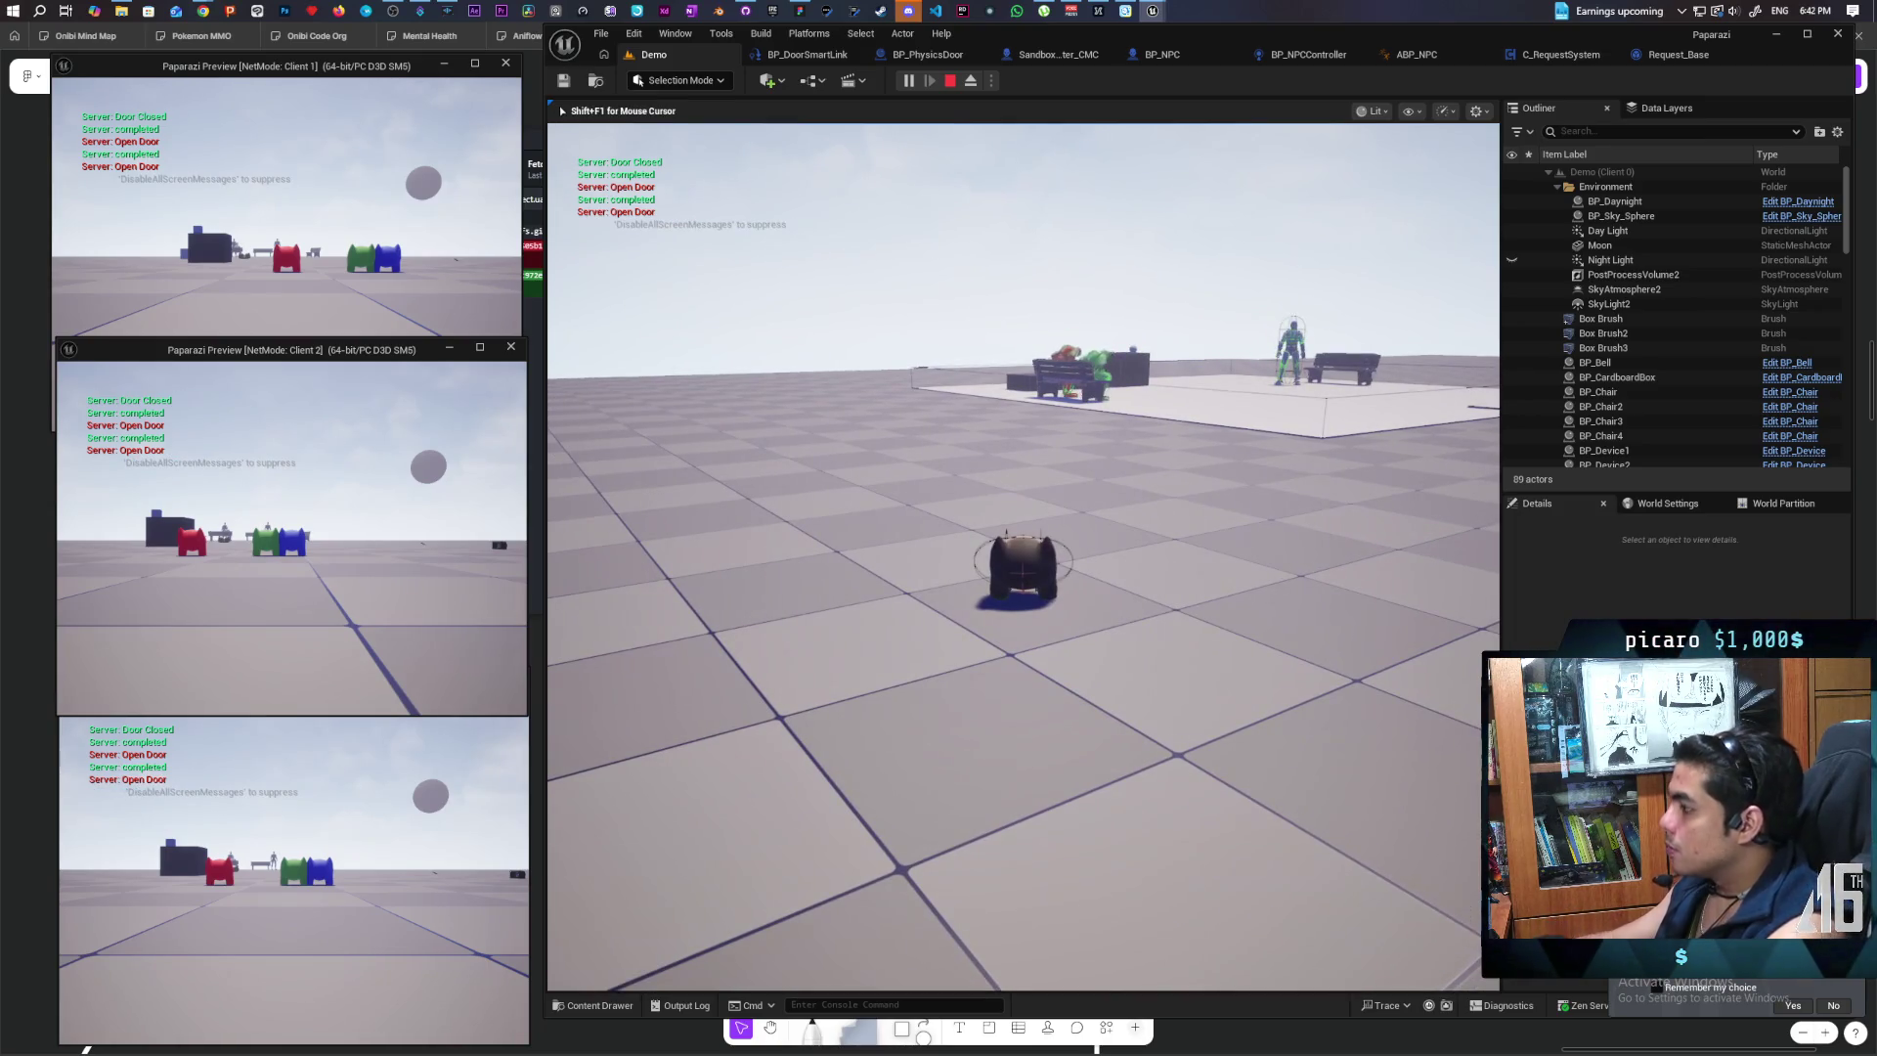
key("e")
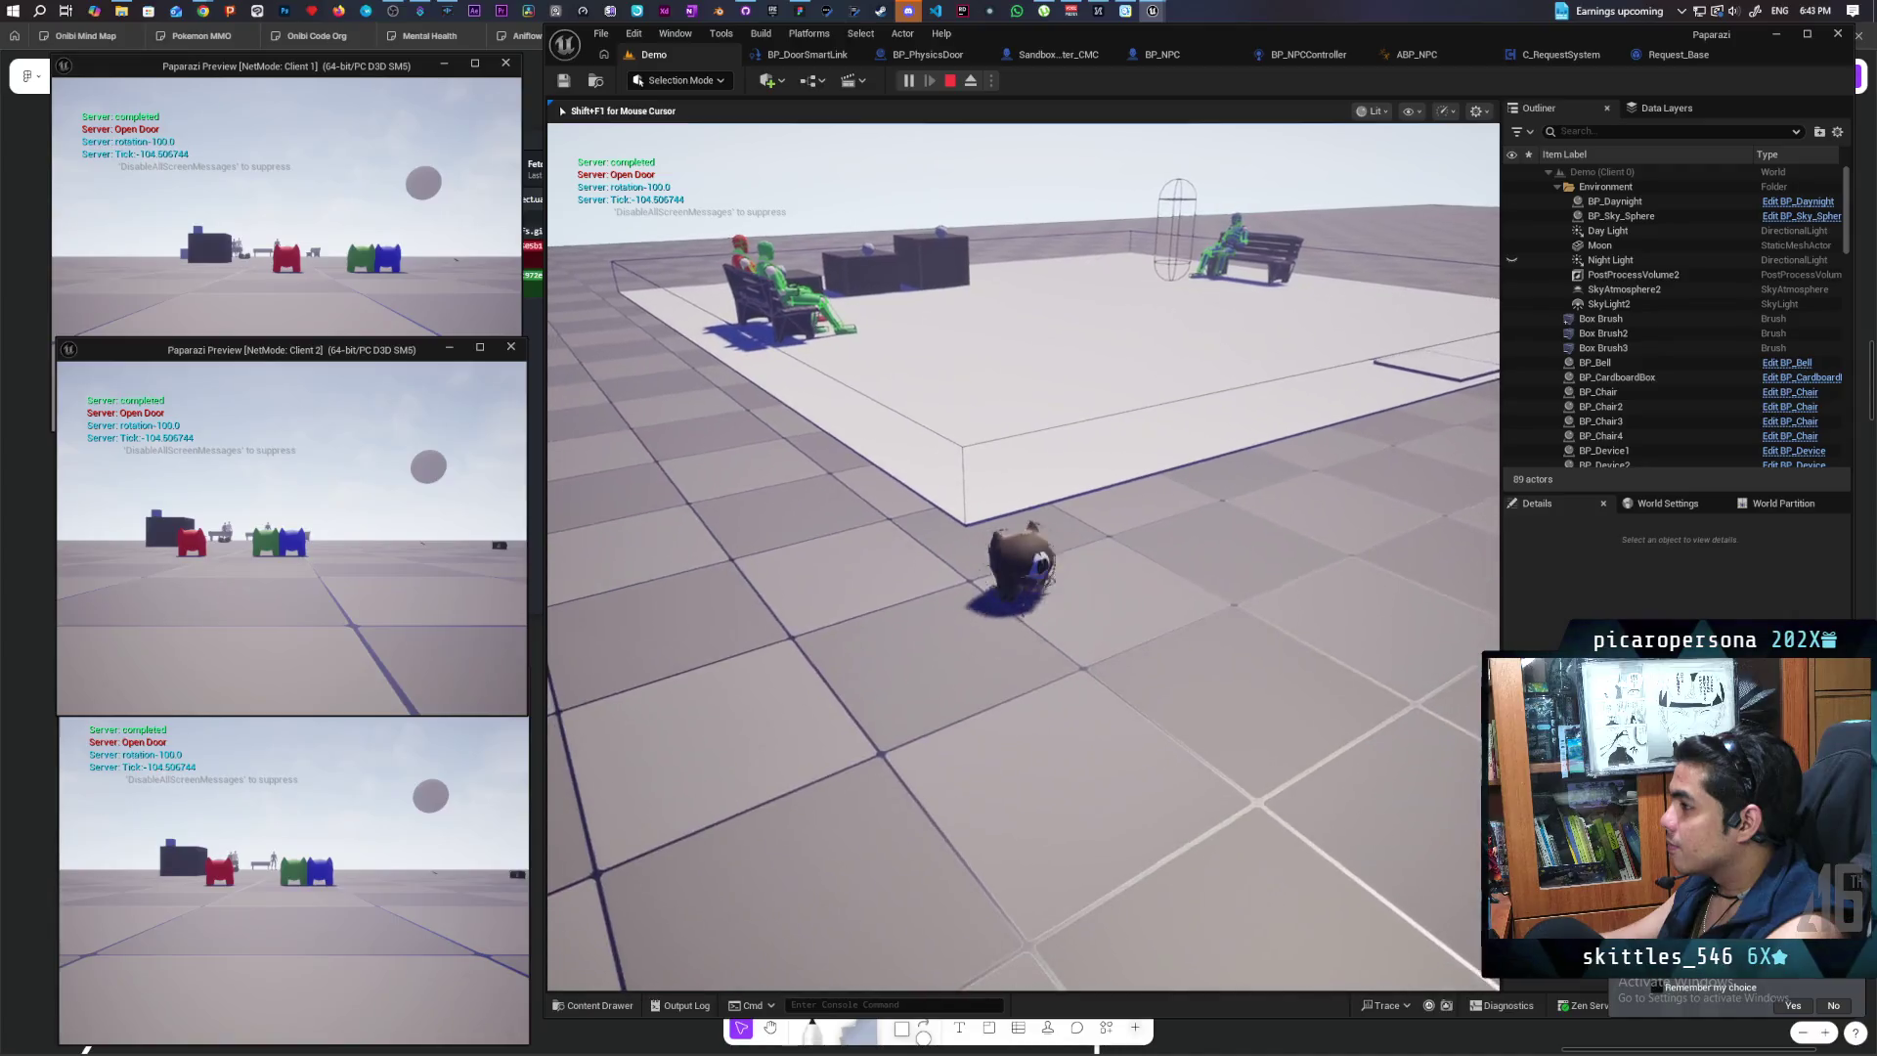
key("e")
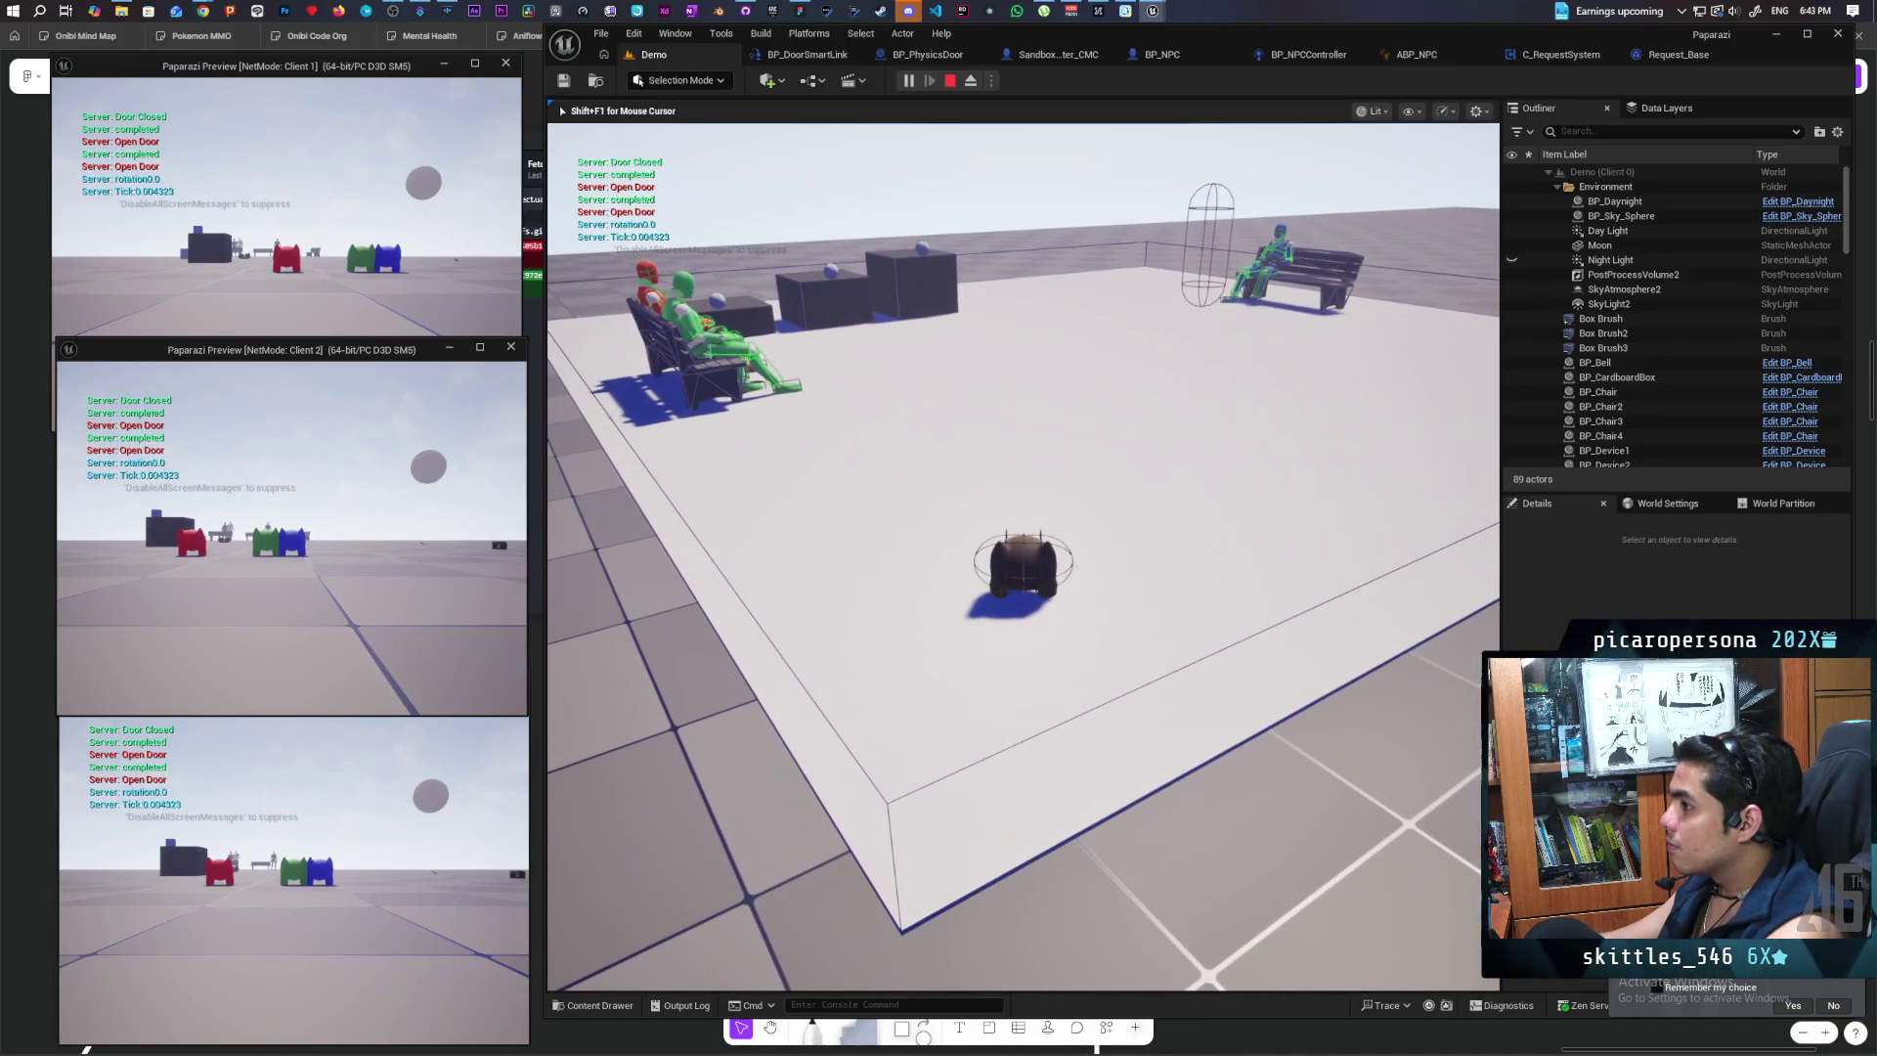
key("w")
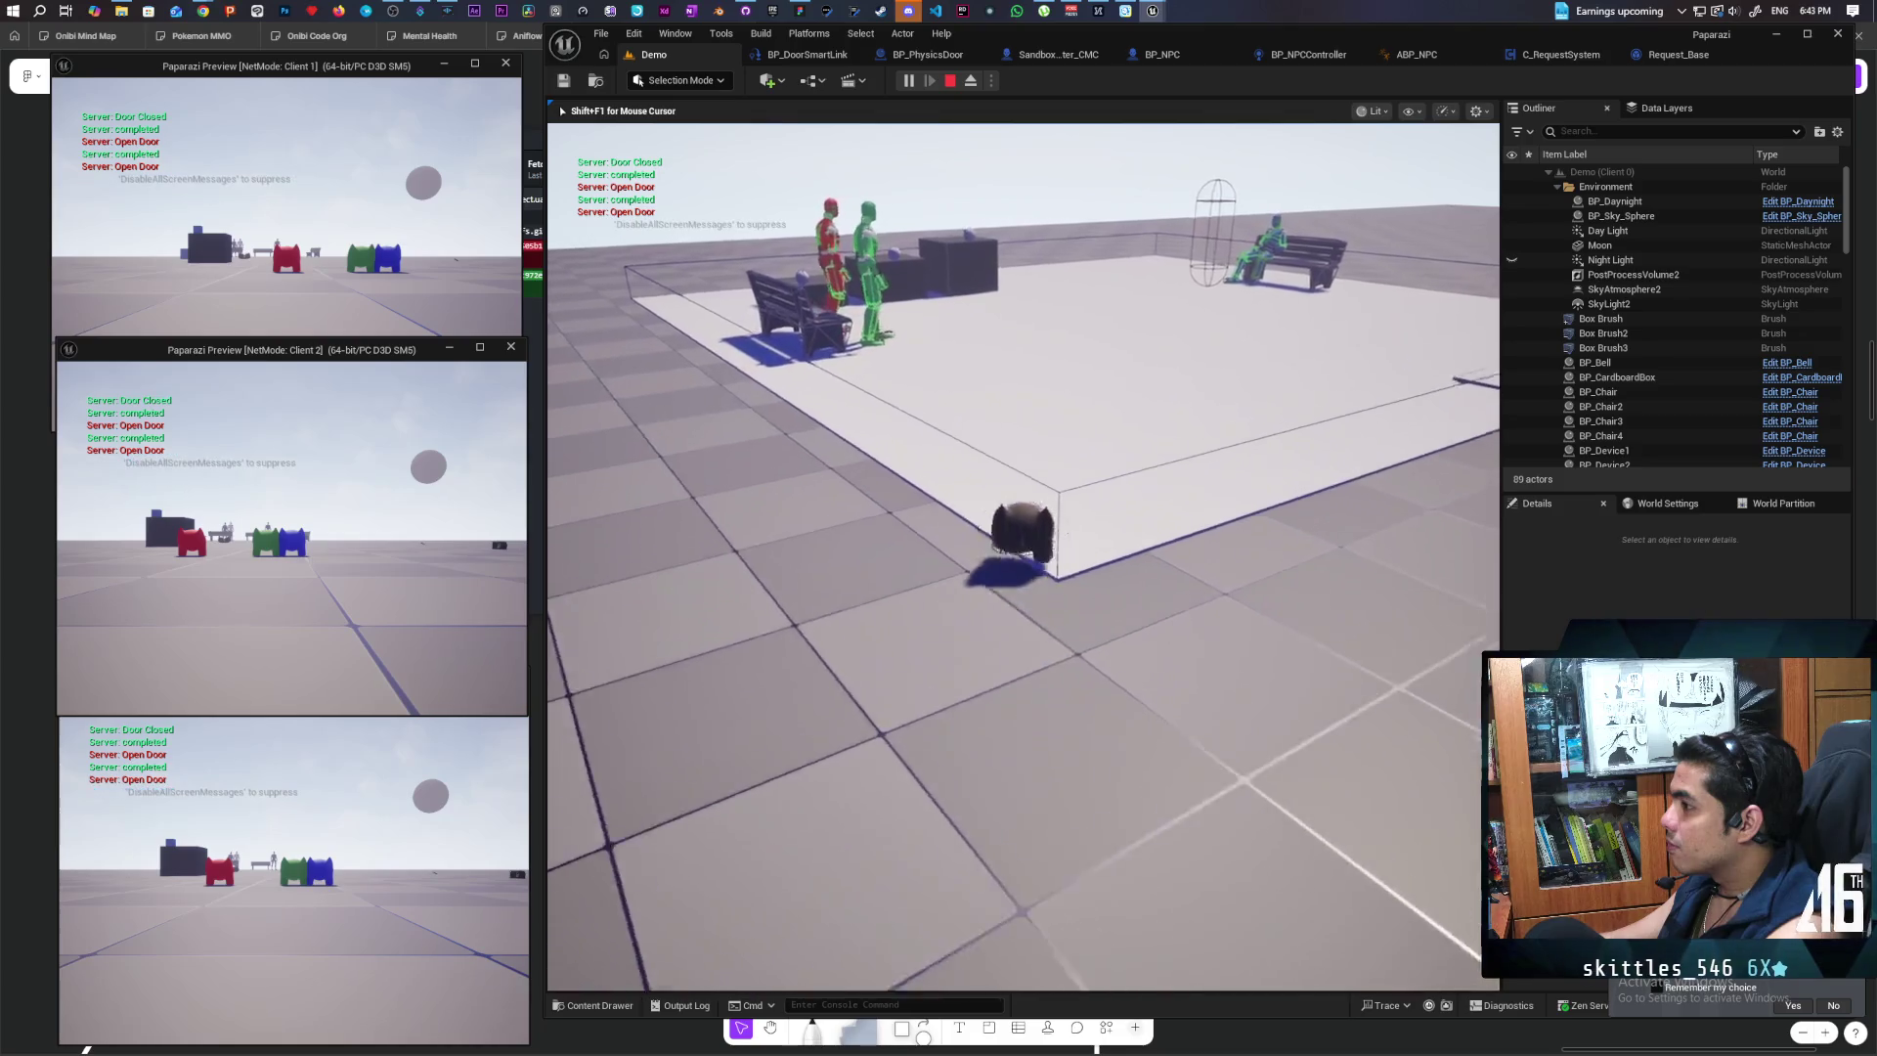
key("s")
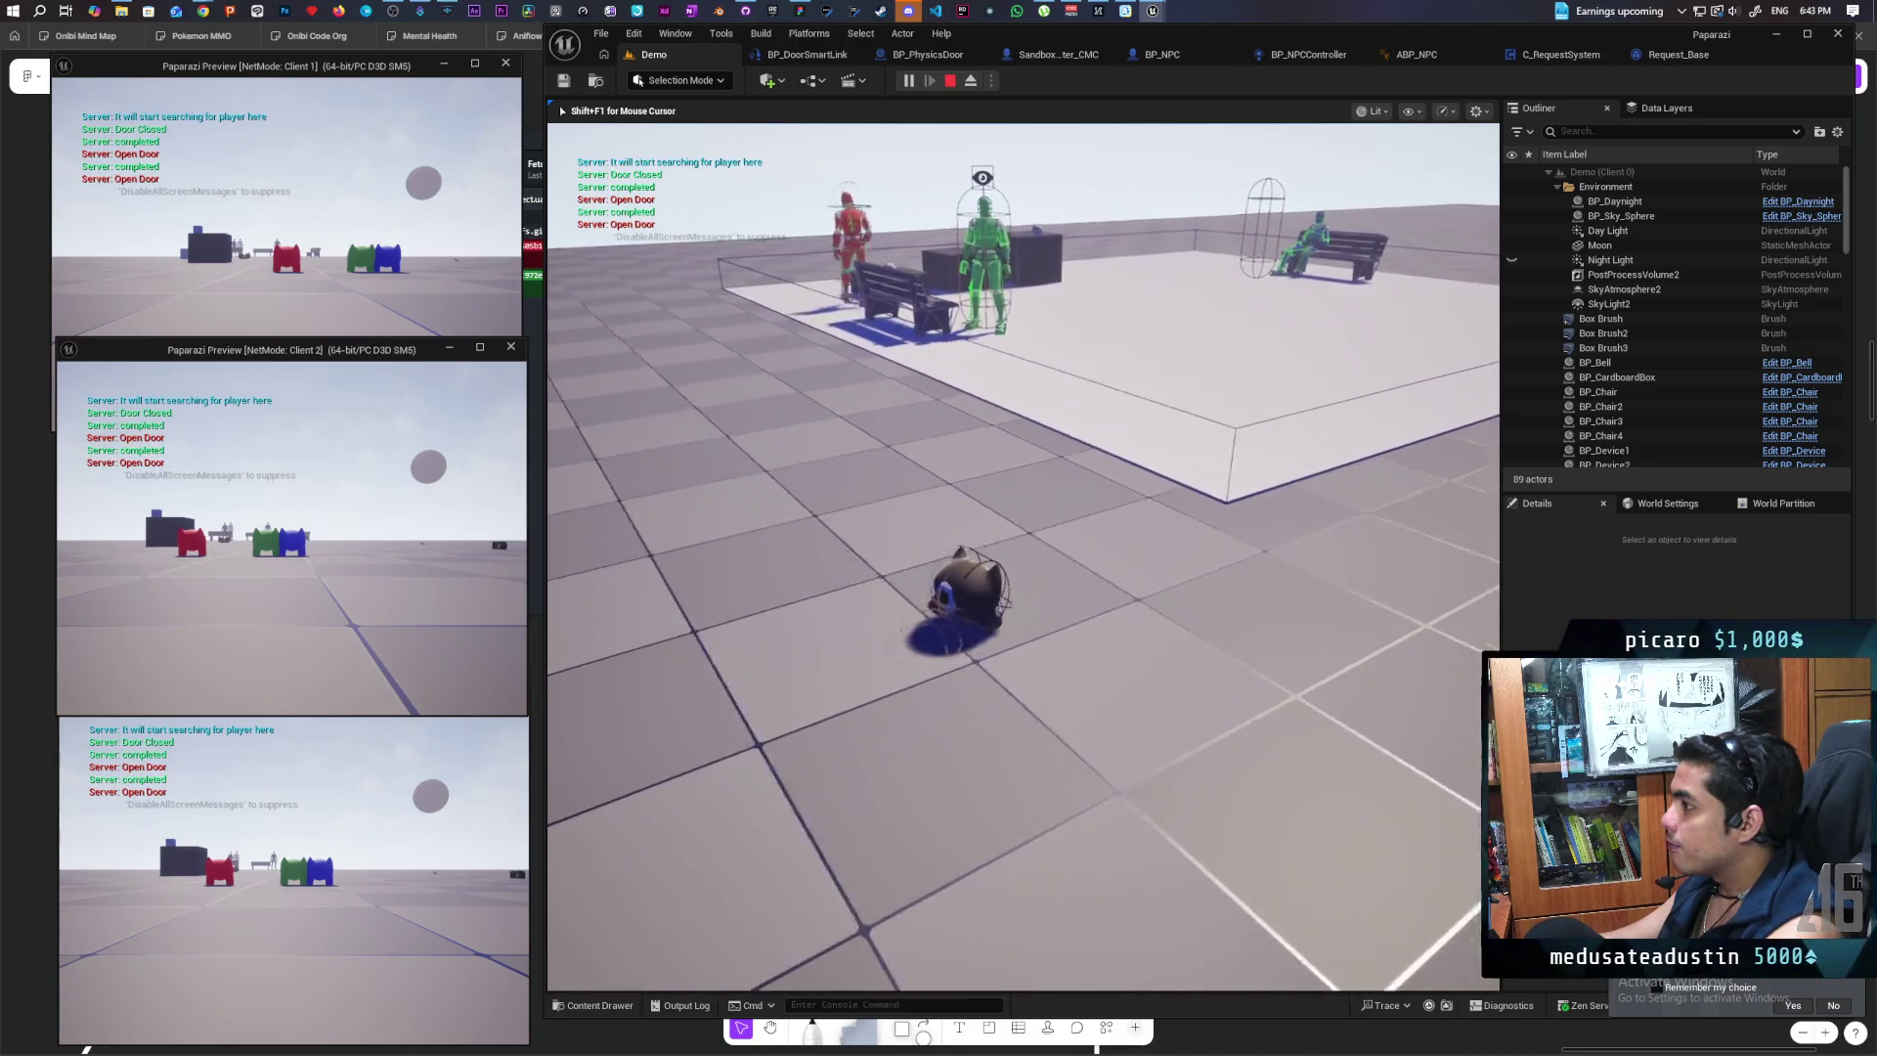
key("s")
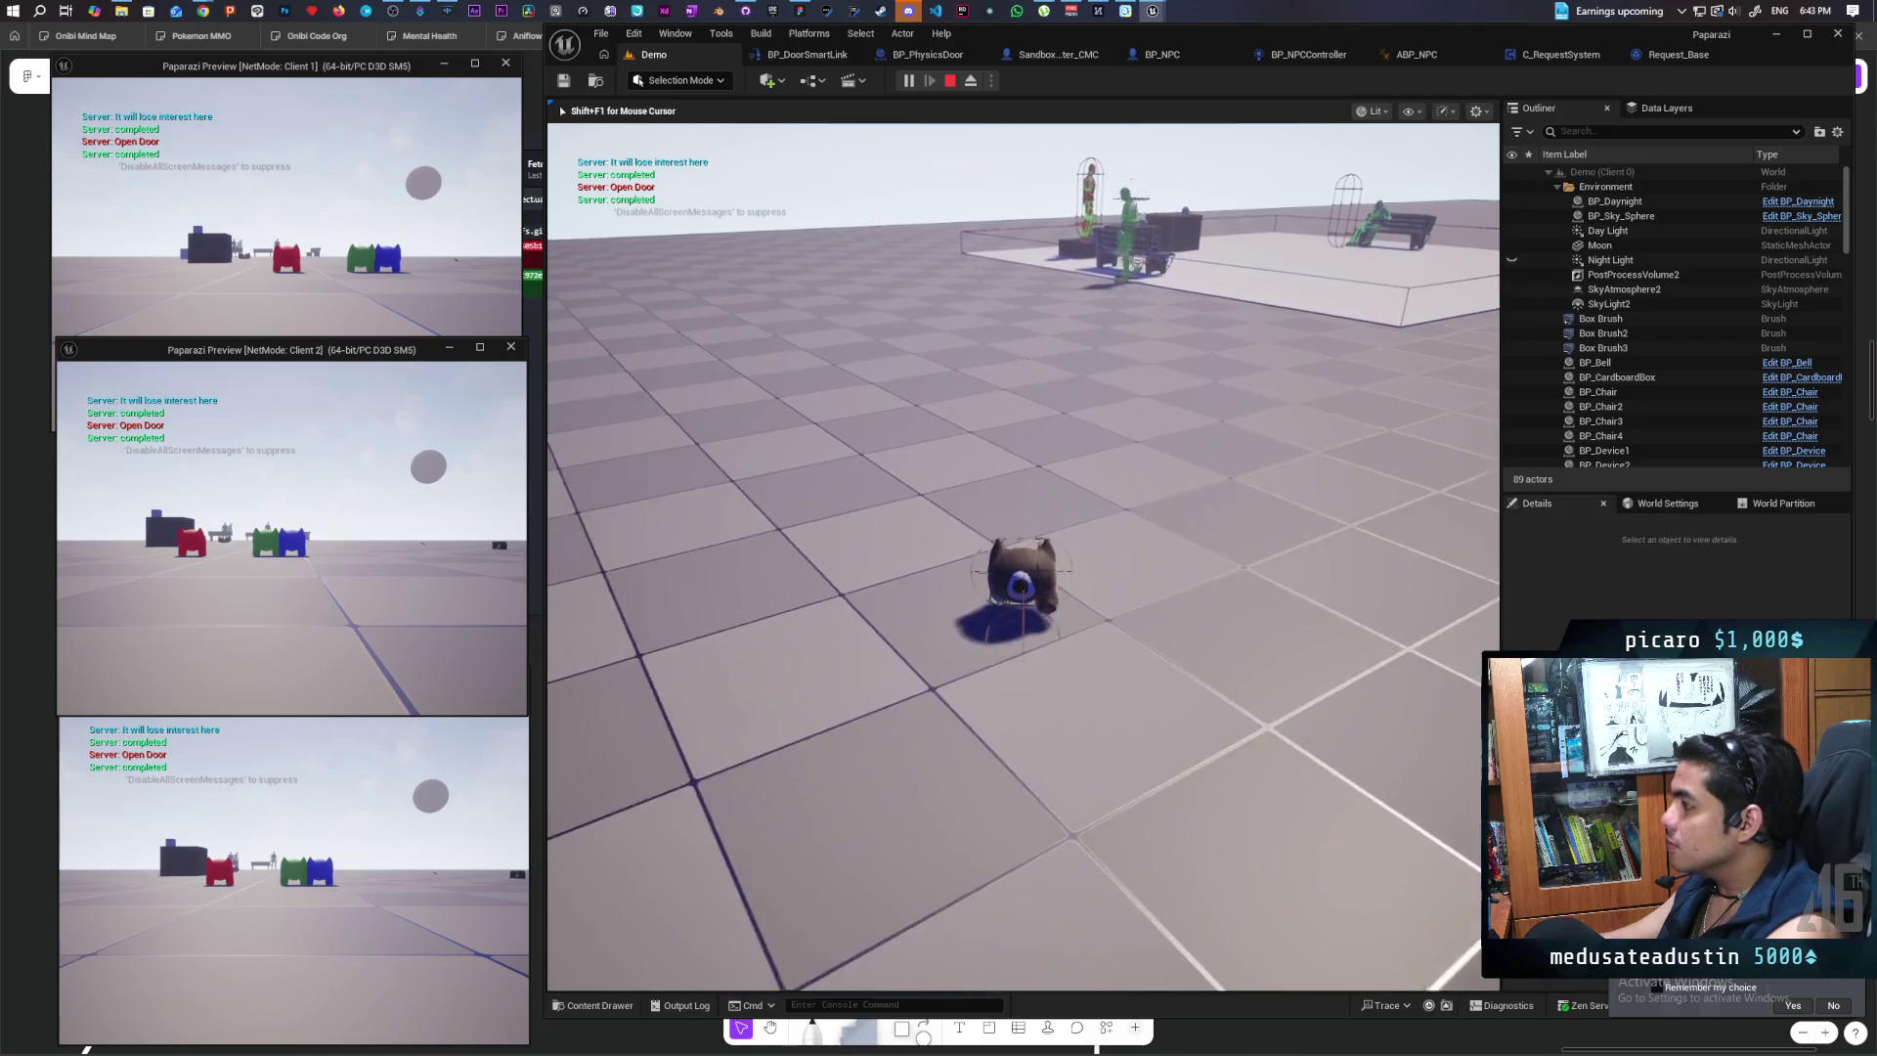
key("w")
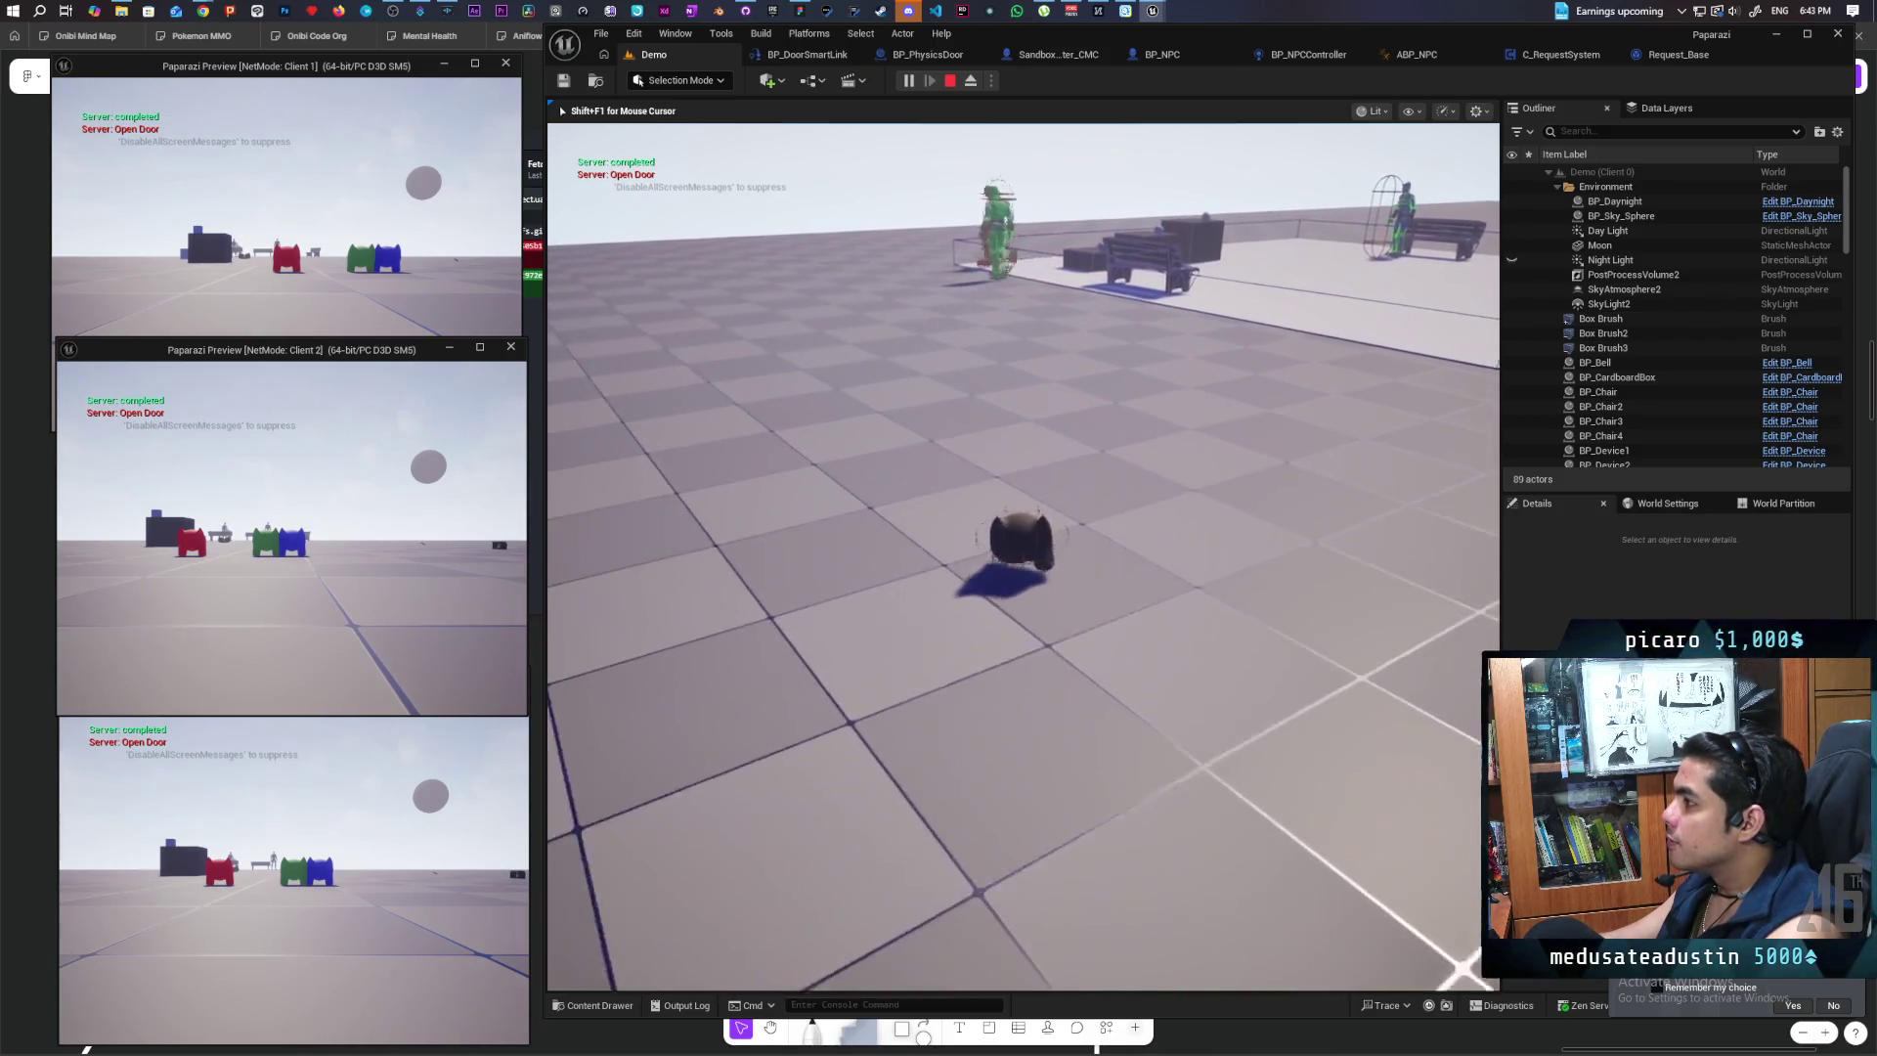
key("w")
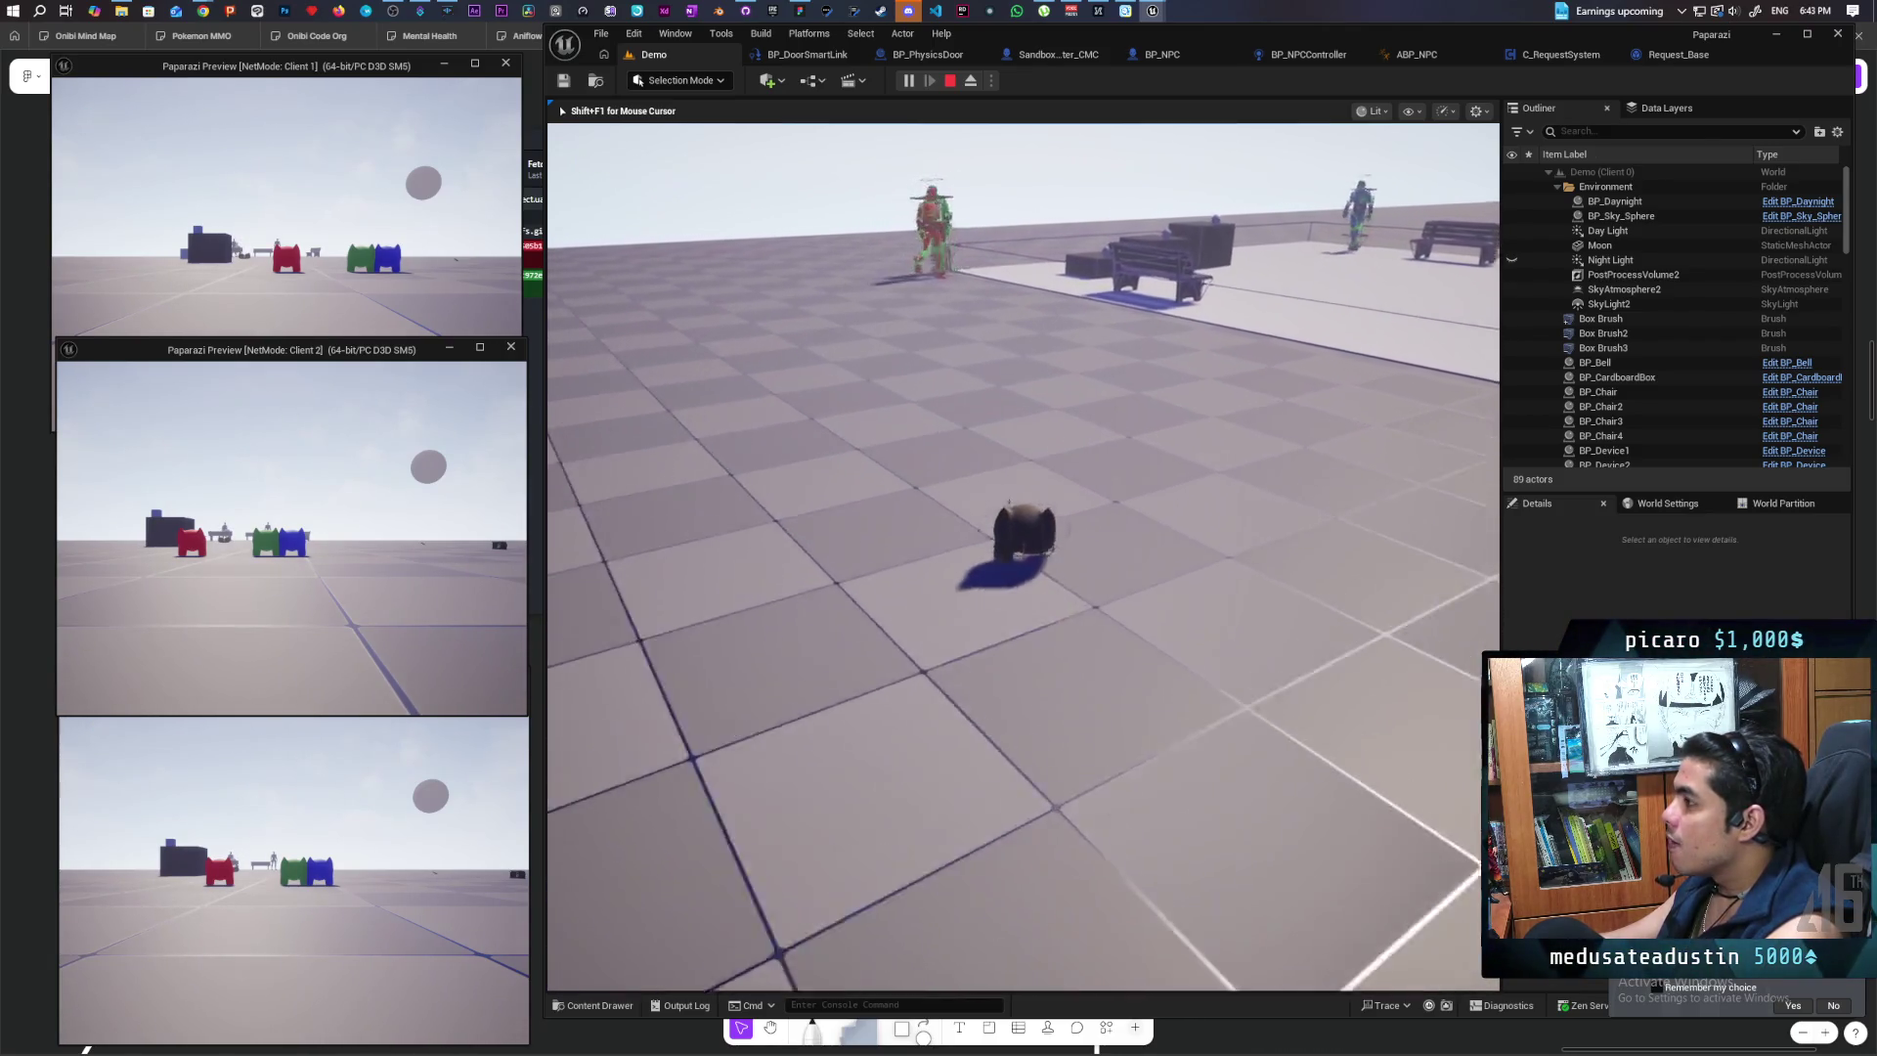
key("s")
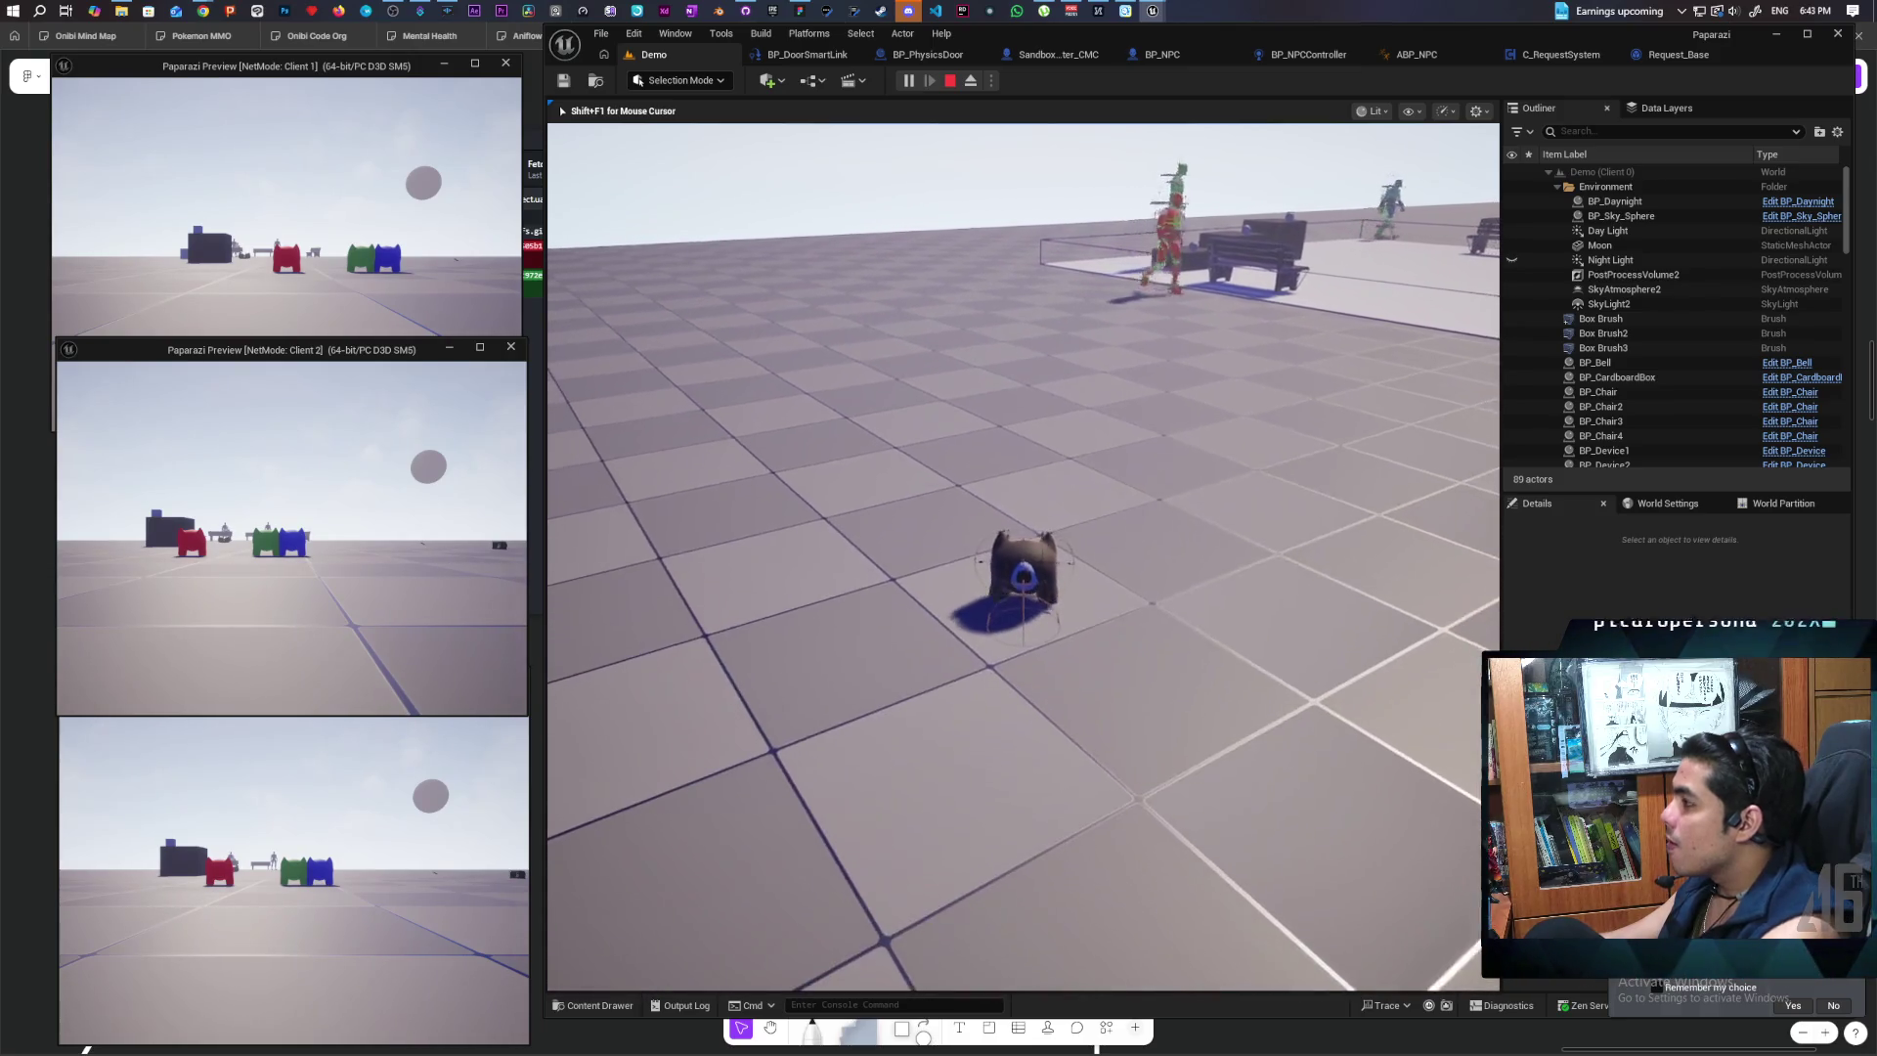
key("Escape")
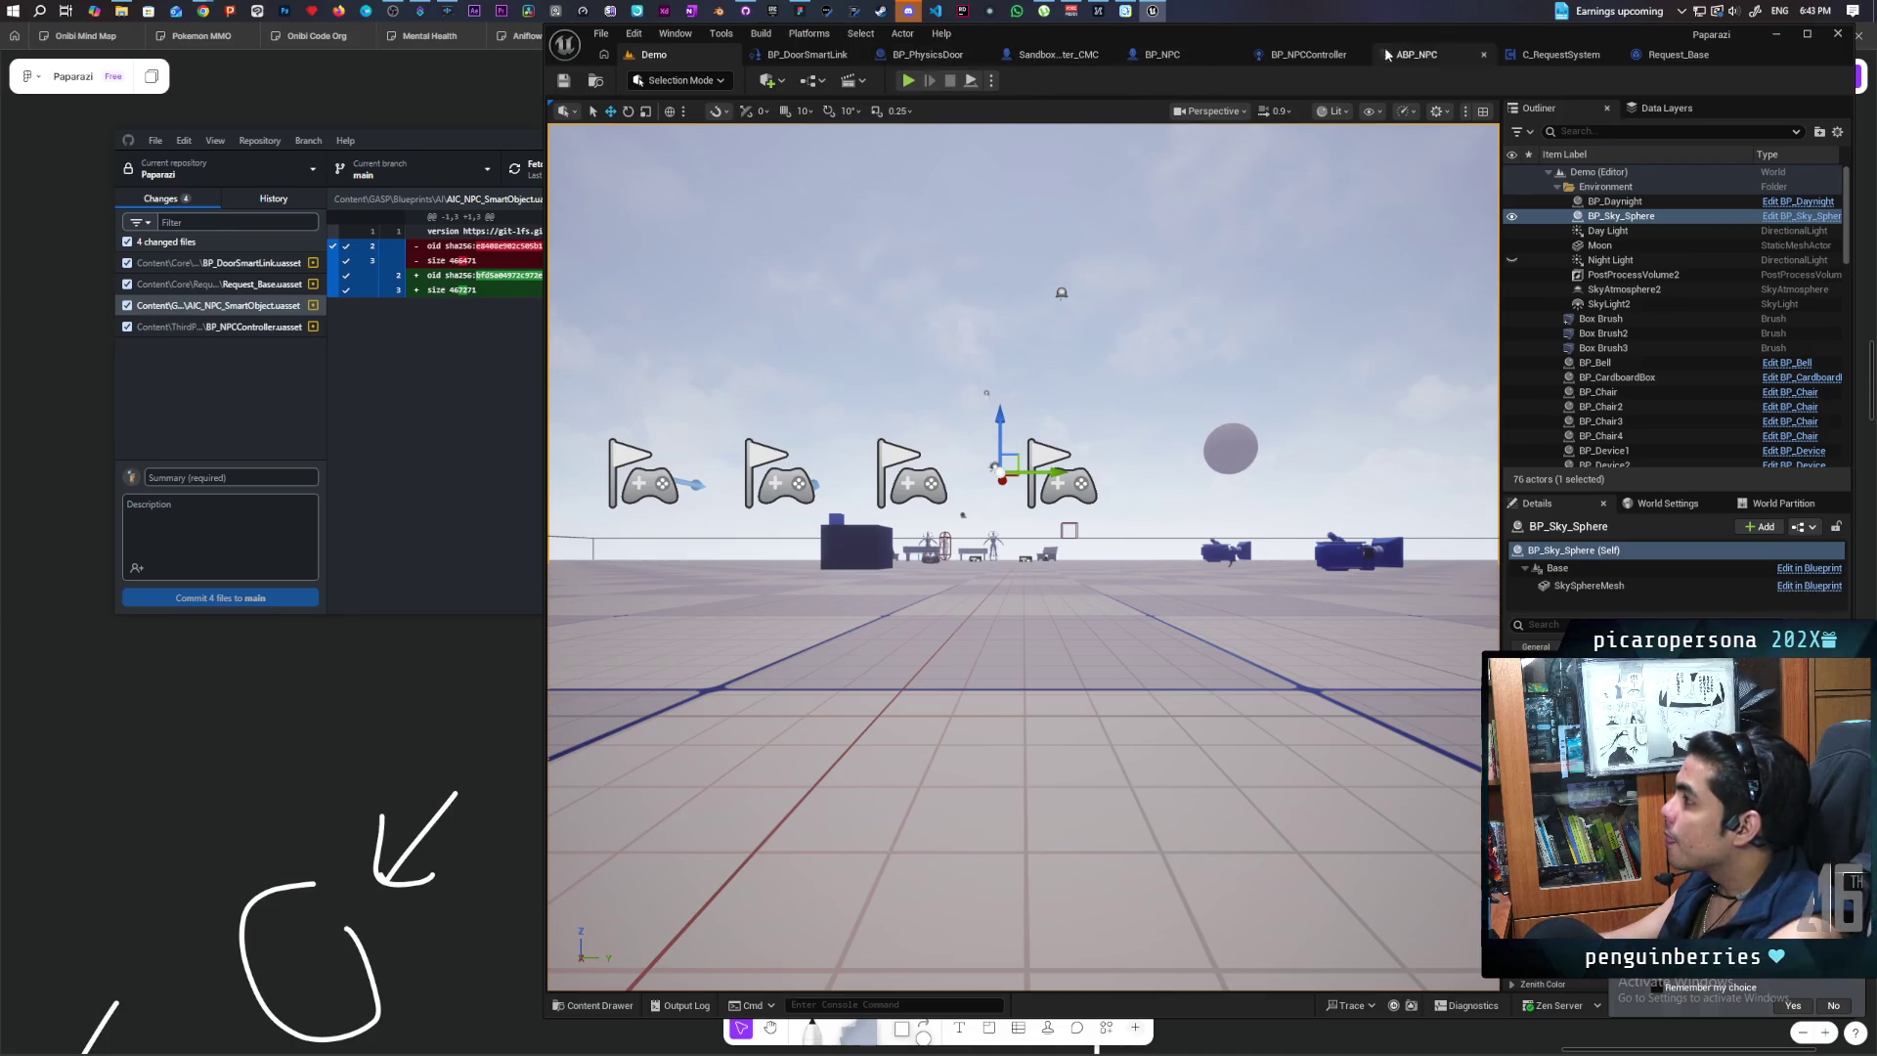
Step: In BP_NPCController's Perception graph, add an FInterp To node from Set Actor Rotation's Yaw pin
left_click(1302, 54)
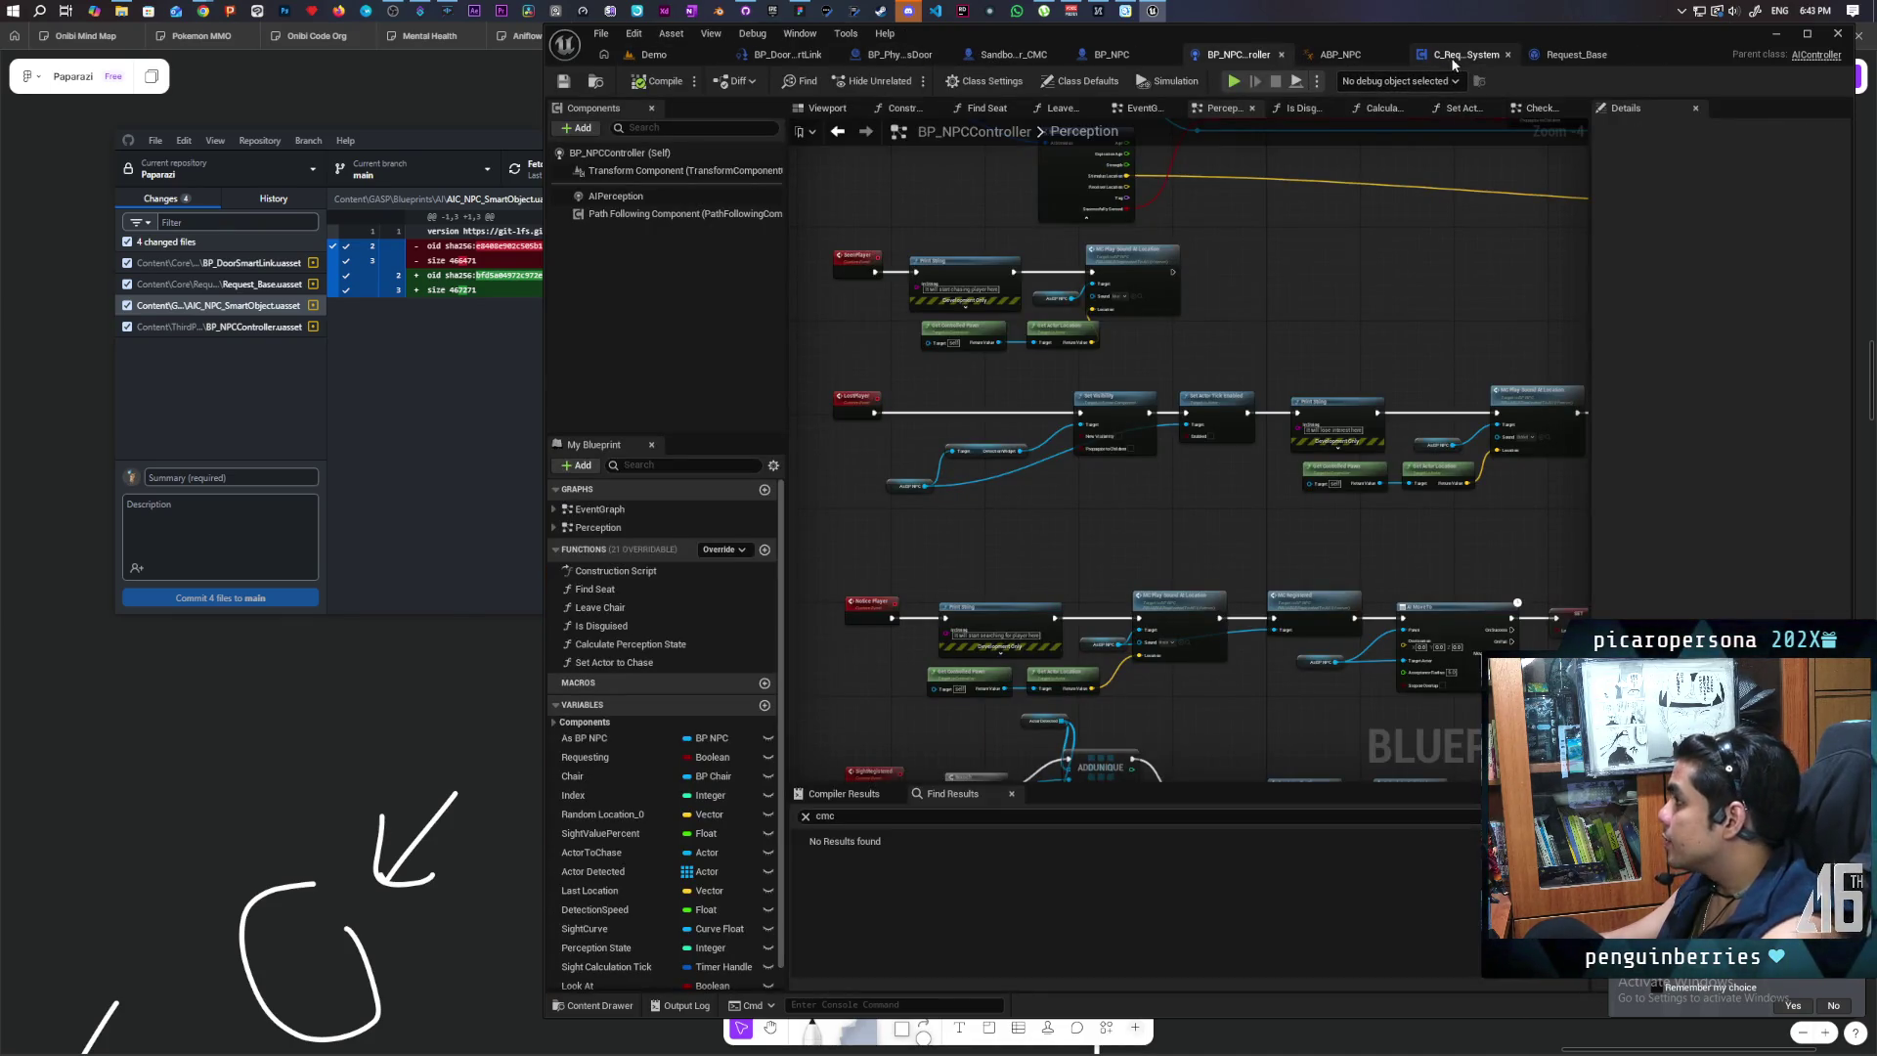
scroll(1123, 367, "up", 5)
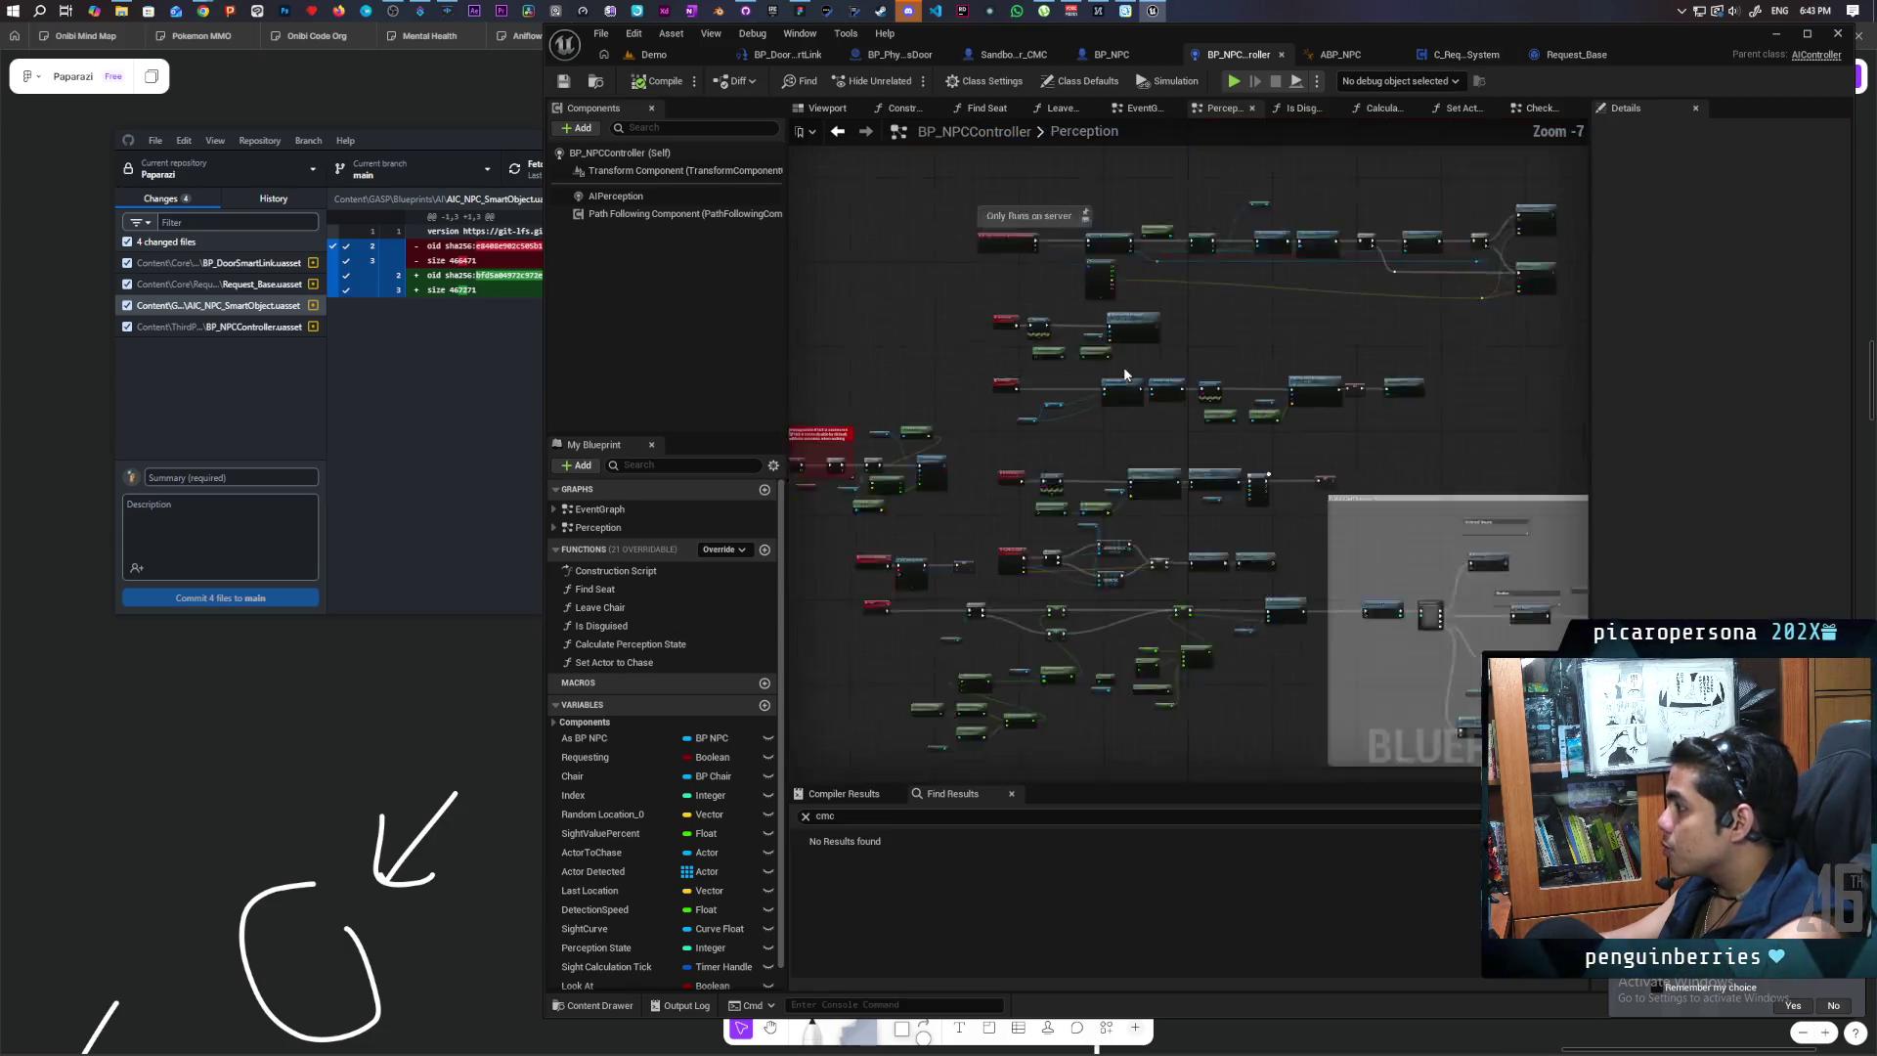
left_click_drag(1324, 503, 1185, 636)
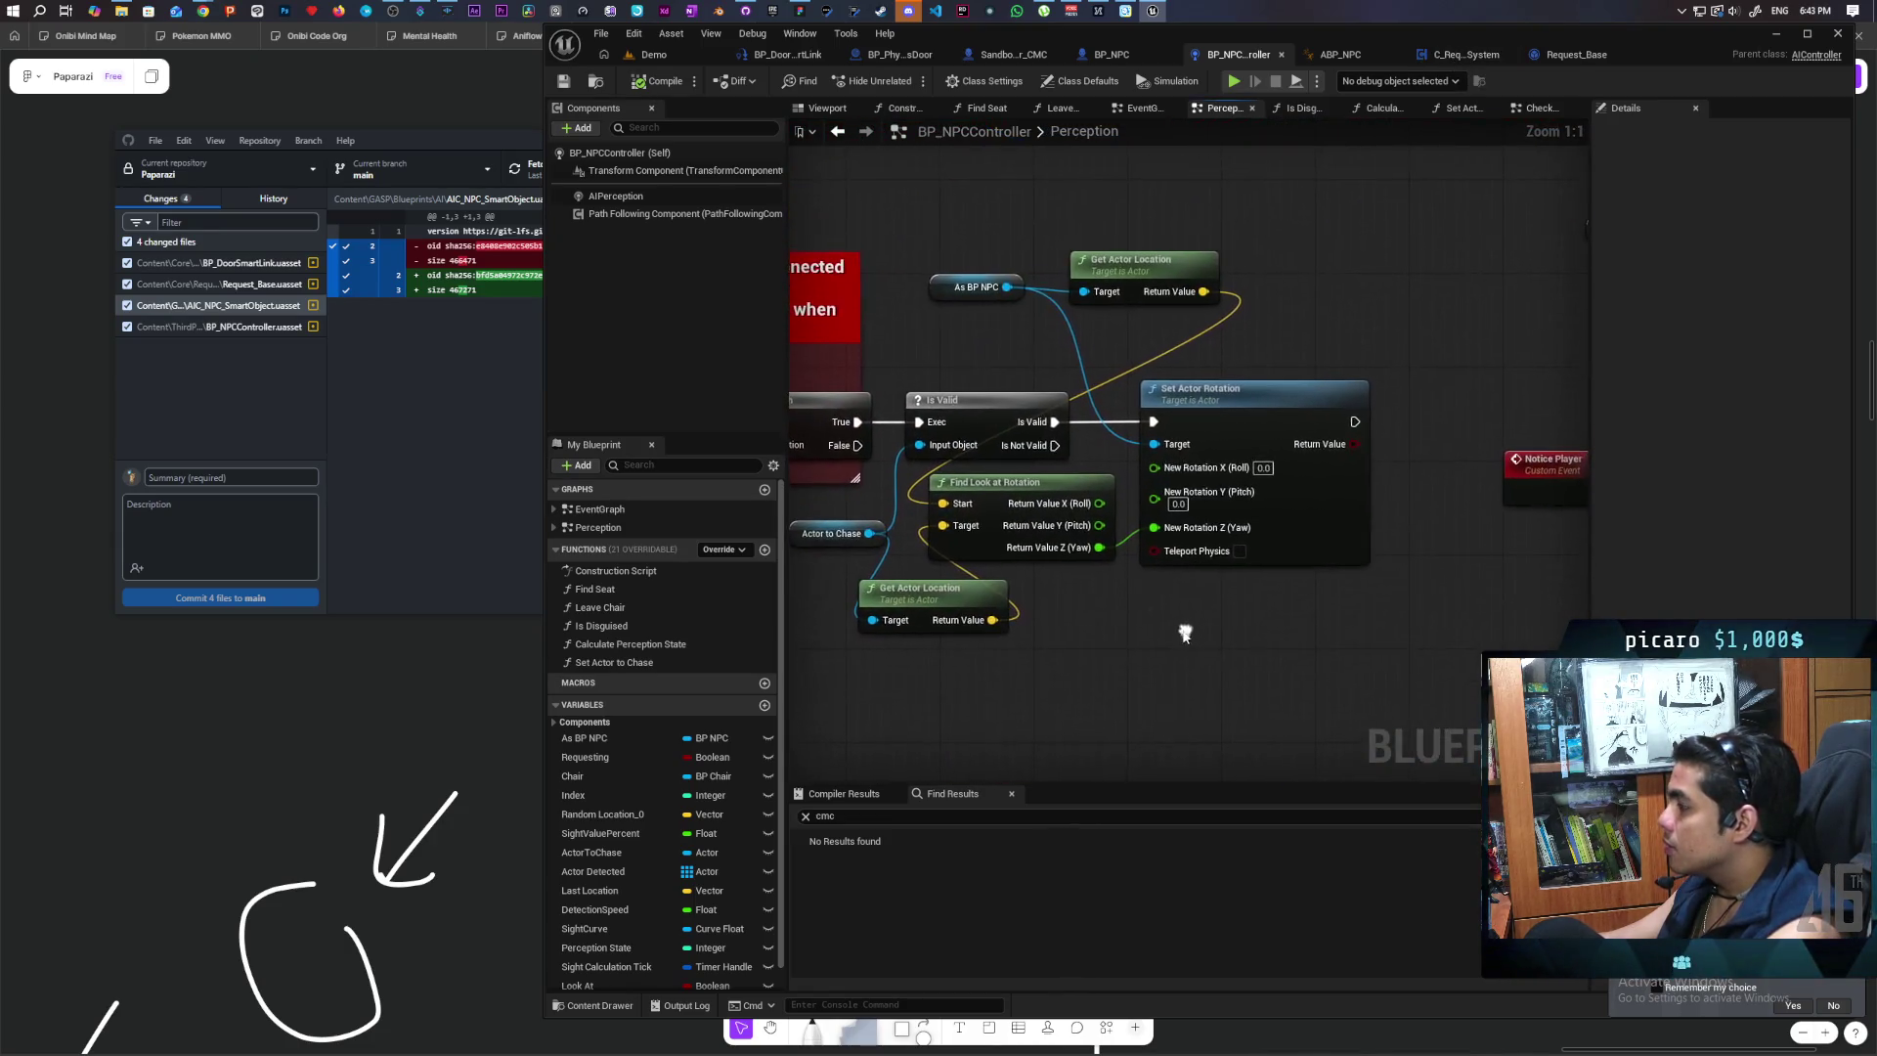
left_click_drag(1233, 418, 1303, 418)
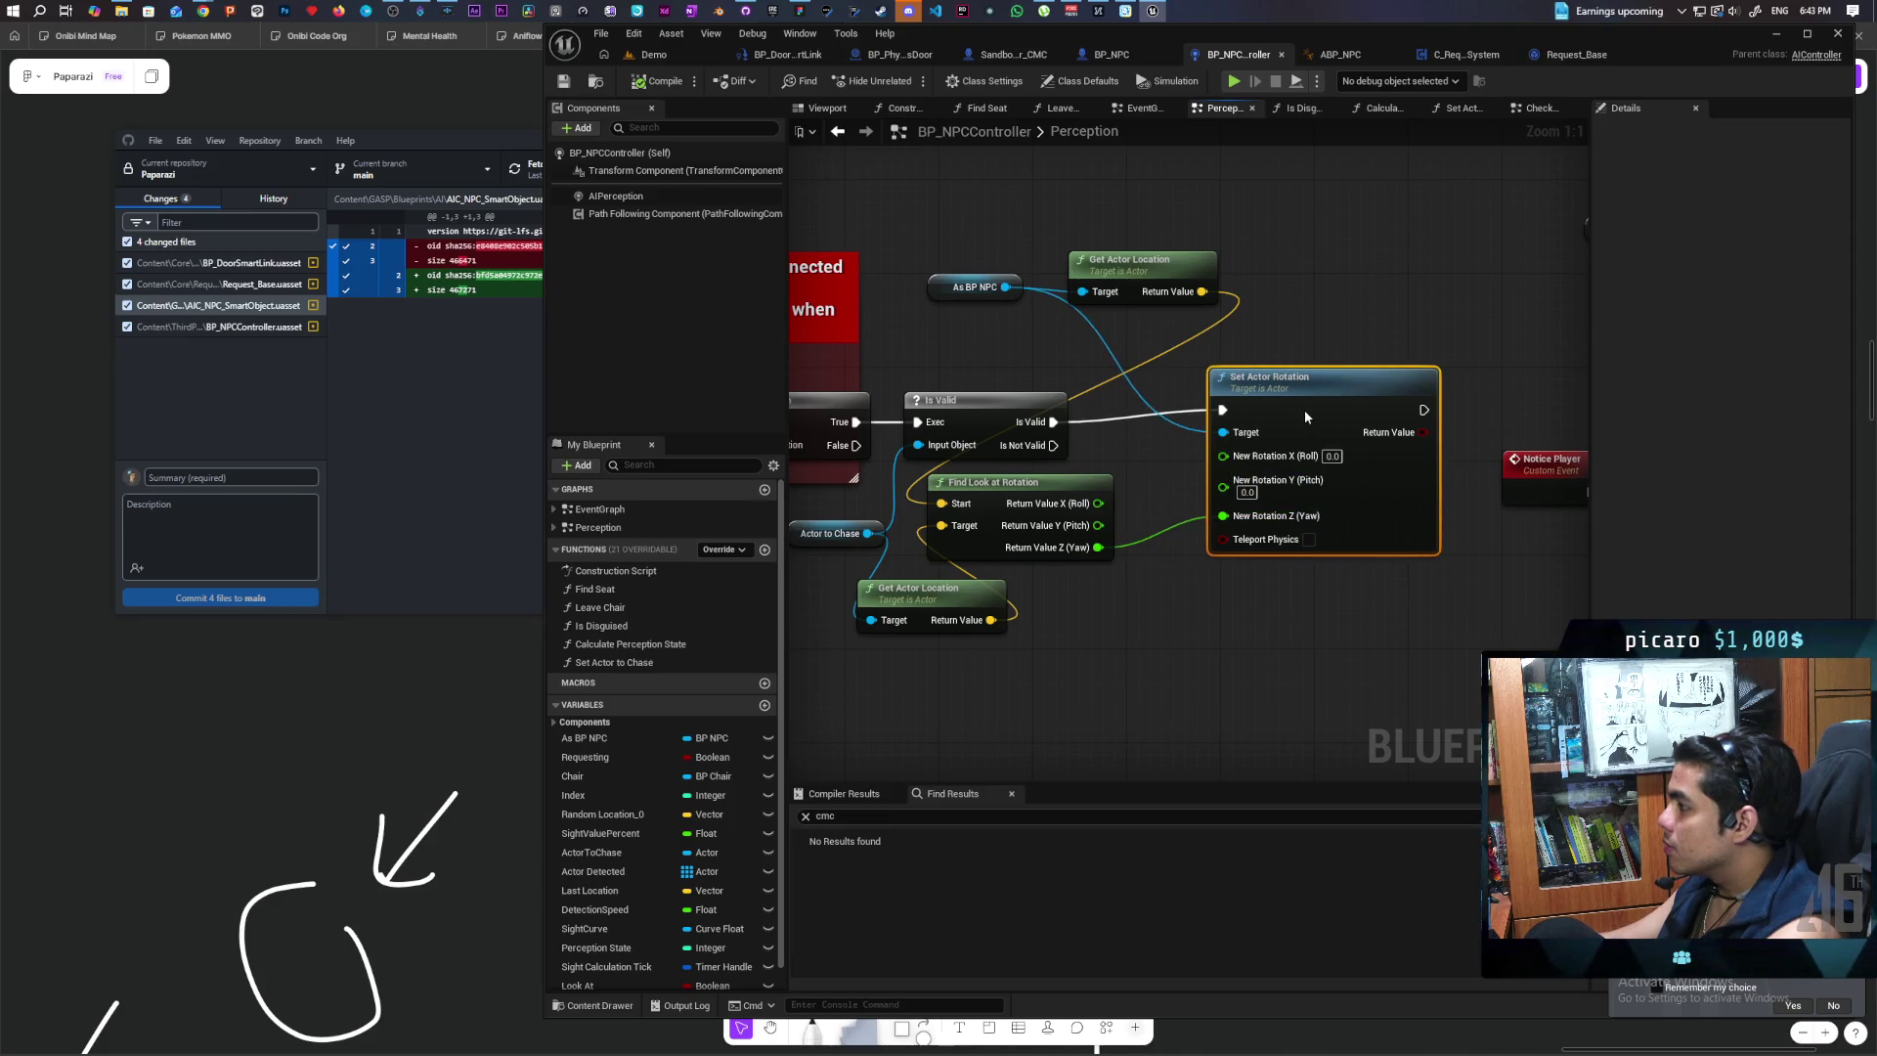
left_click_drag(1222, 527, 1177, 613)
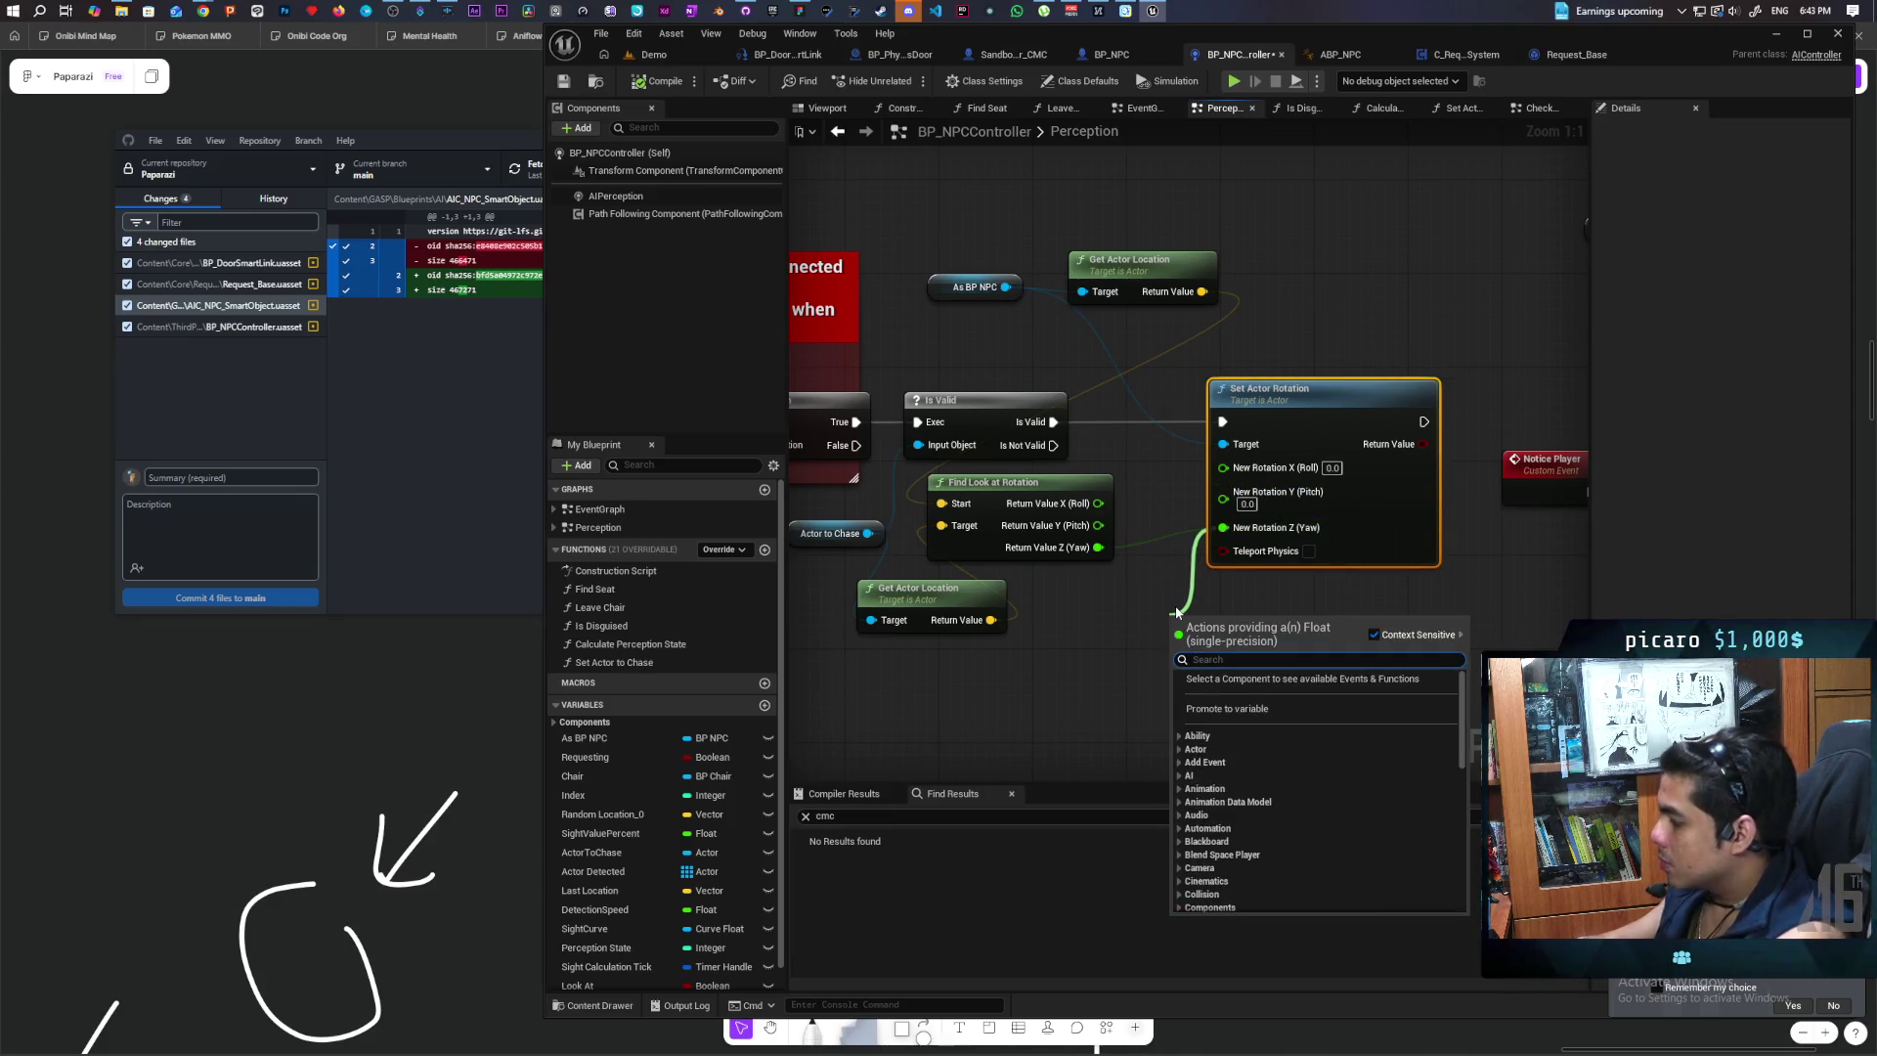
type("interp")
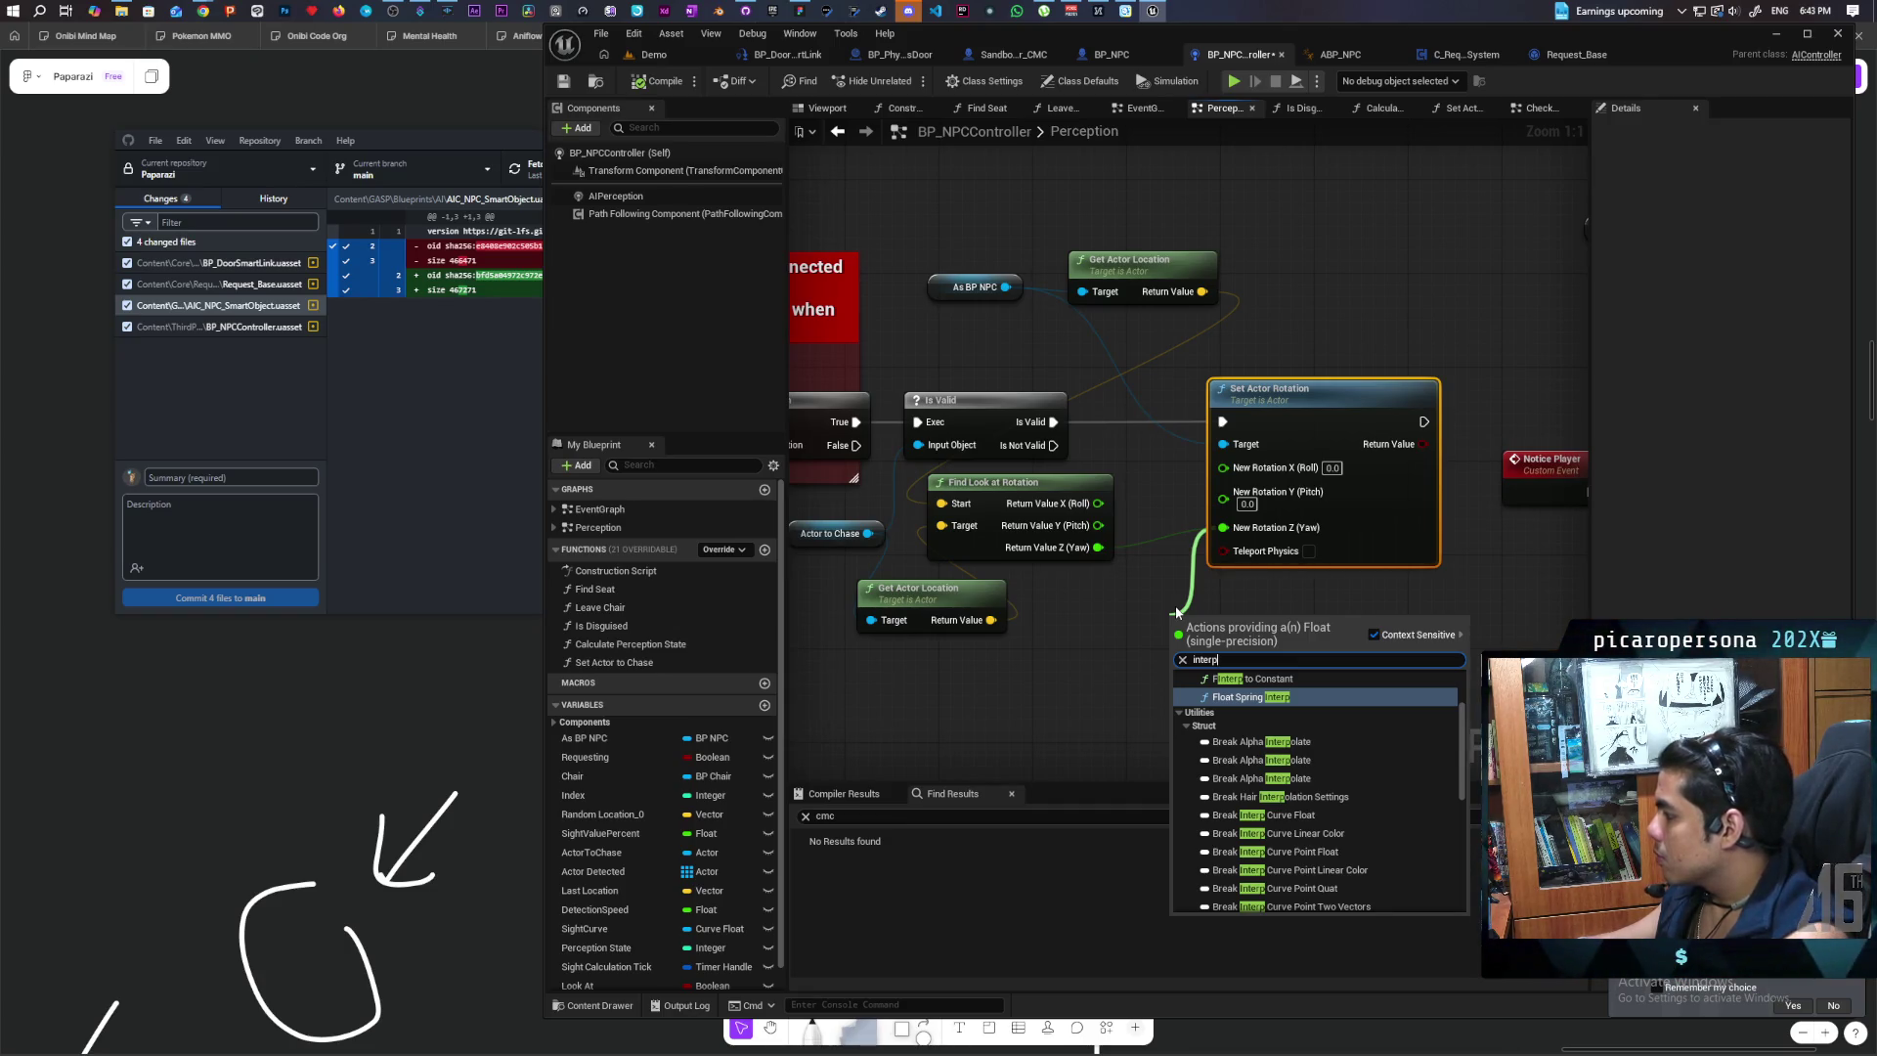
scroll(1308, 702, "up", 1)
left_click(1261, 723)
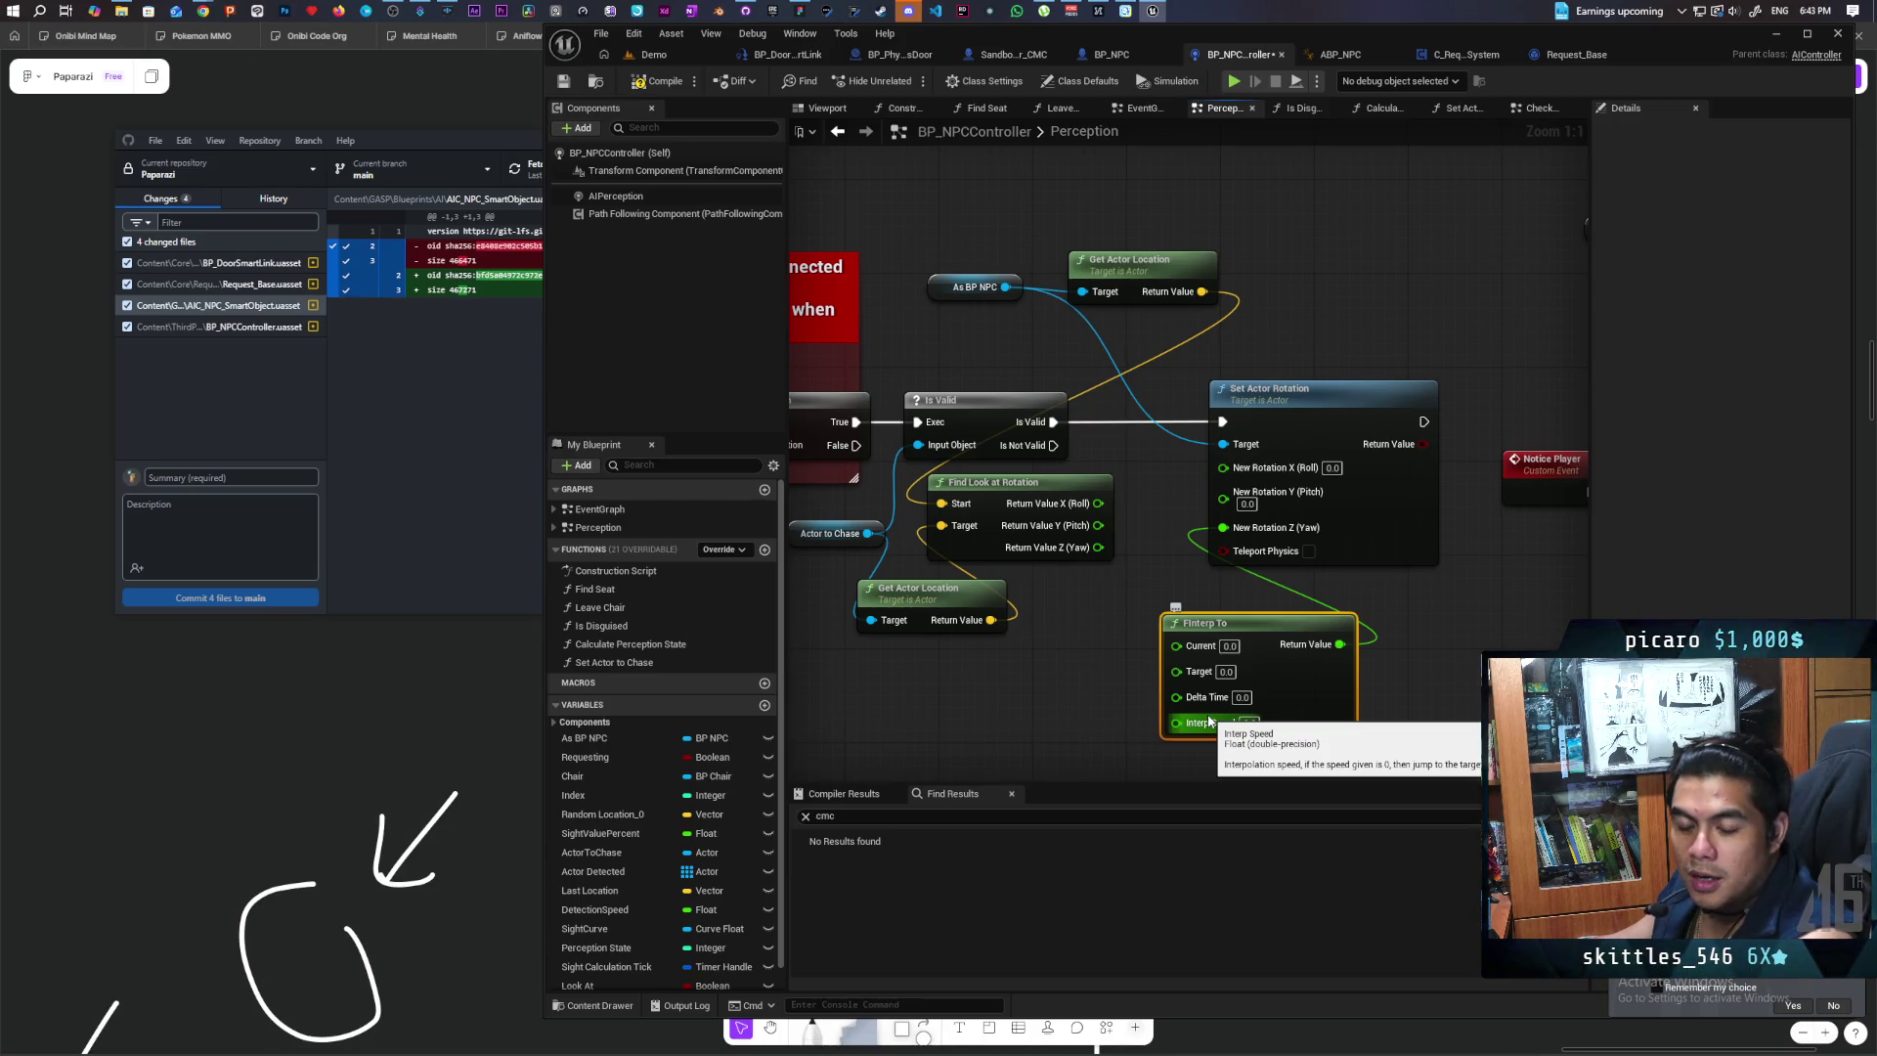
Step: Rearrange the nodes and wire Find Look at Rotation's Yaw into FInterp To's Target
left_click_drag(1209, 721, 1271, 697)
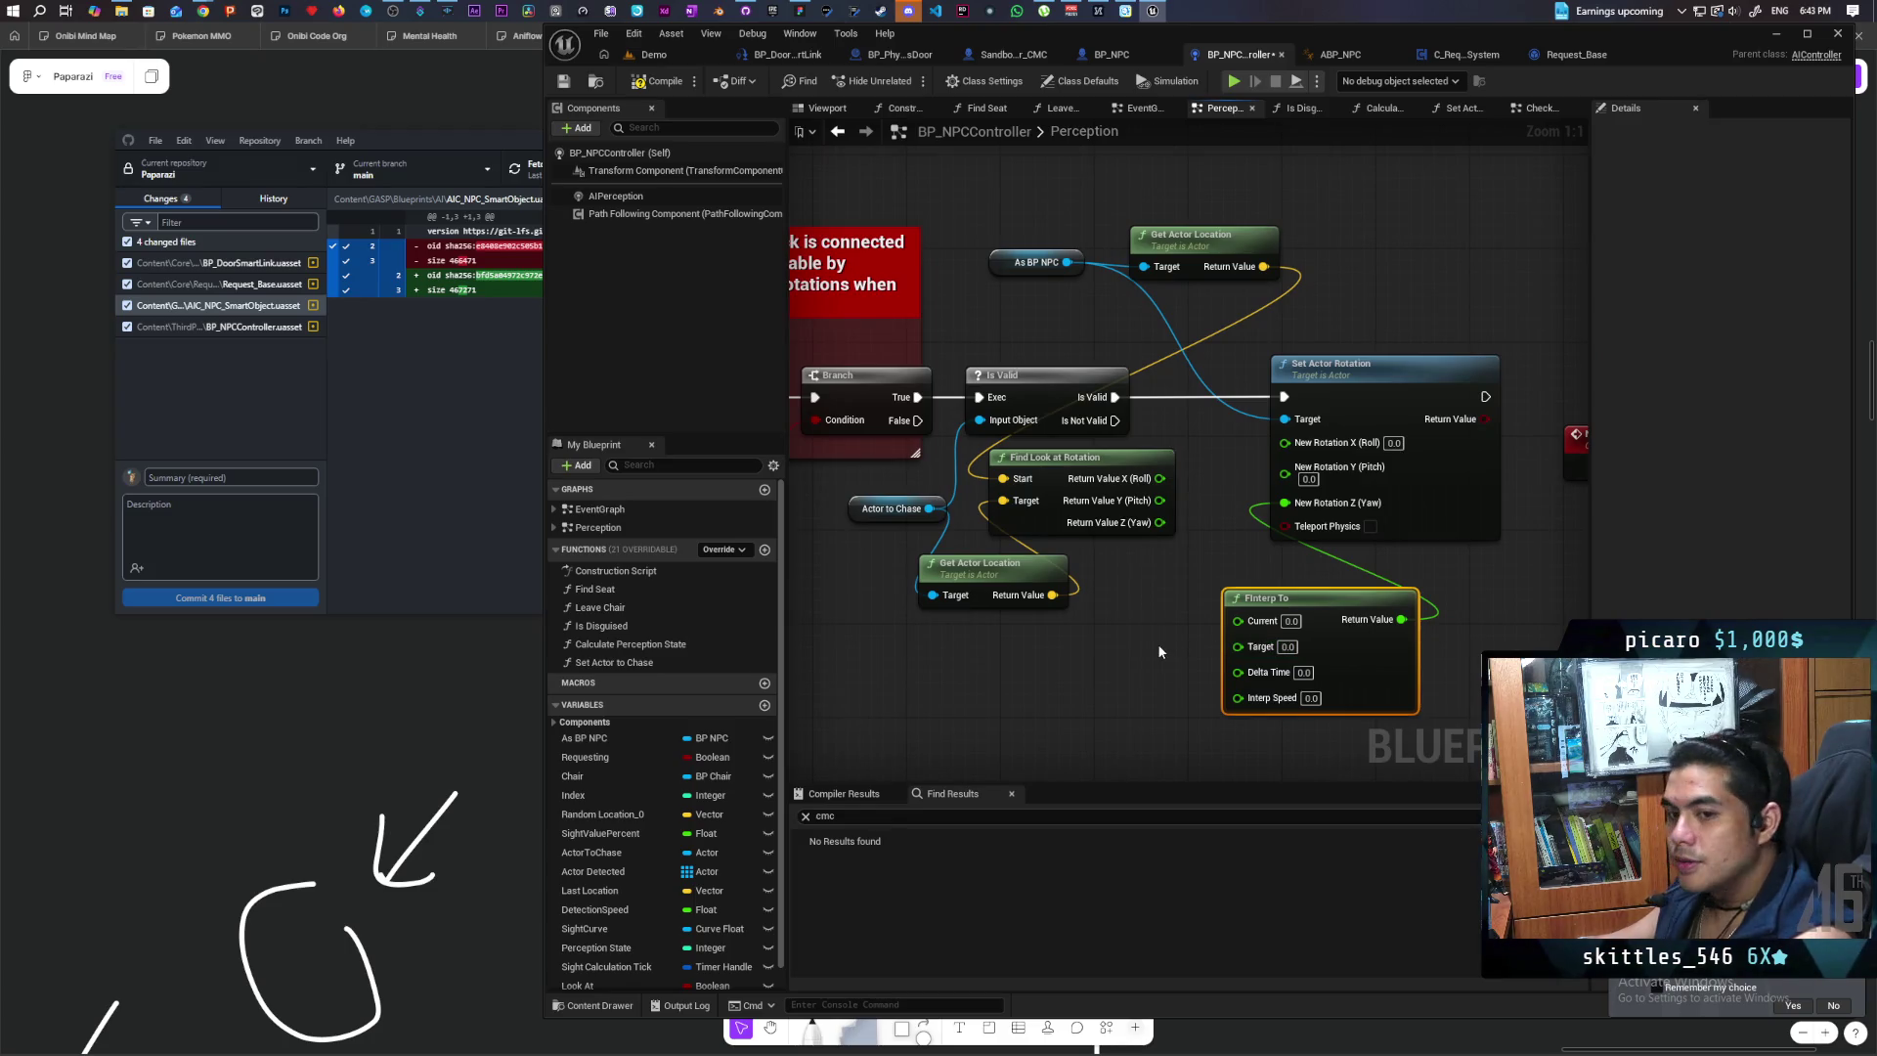
left_click_drag(1023, 578, 953, 578)
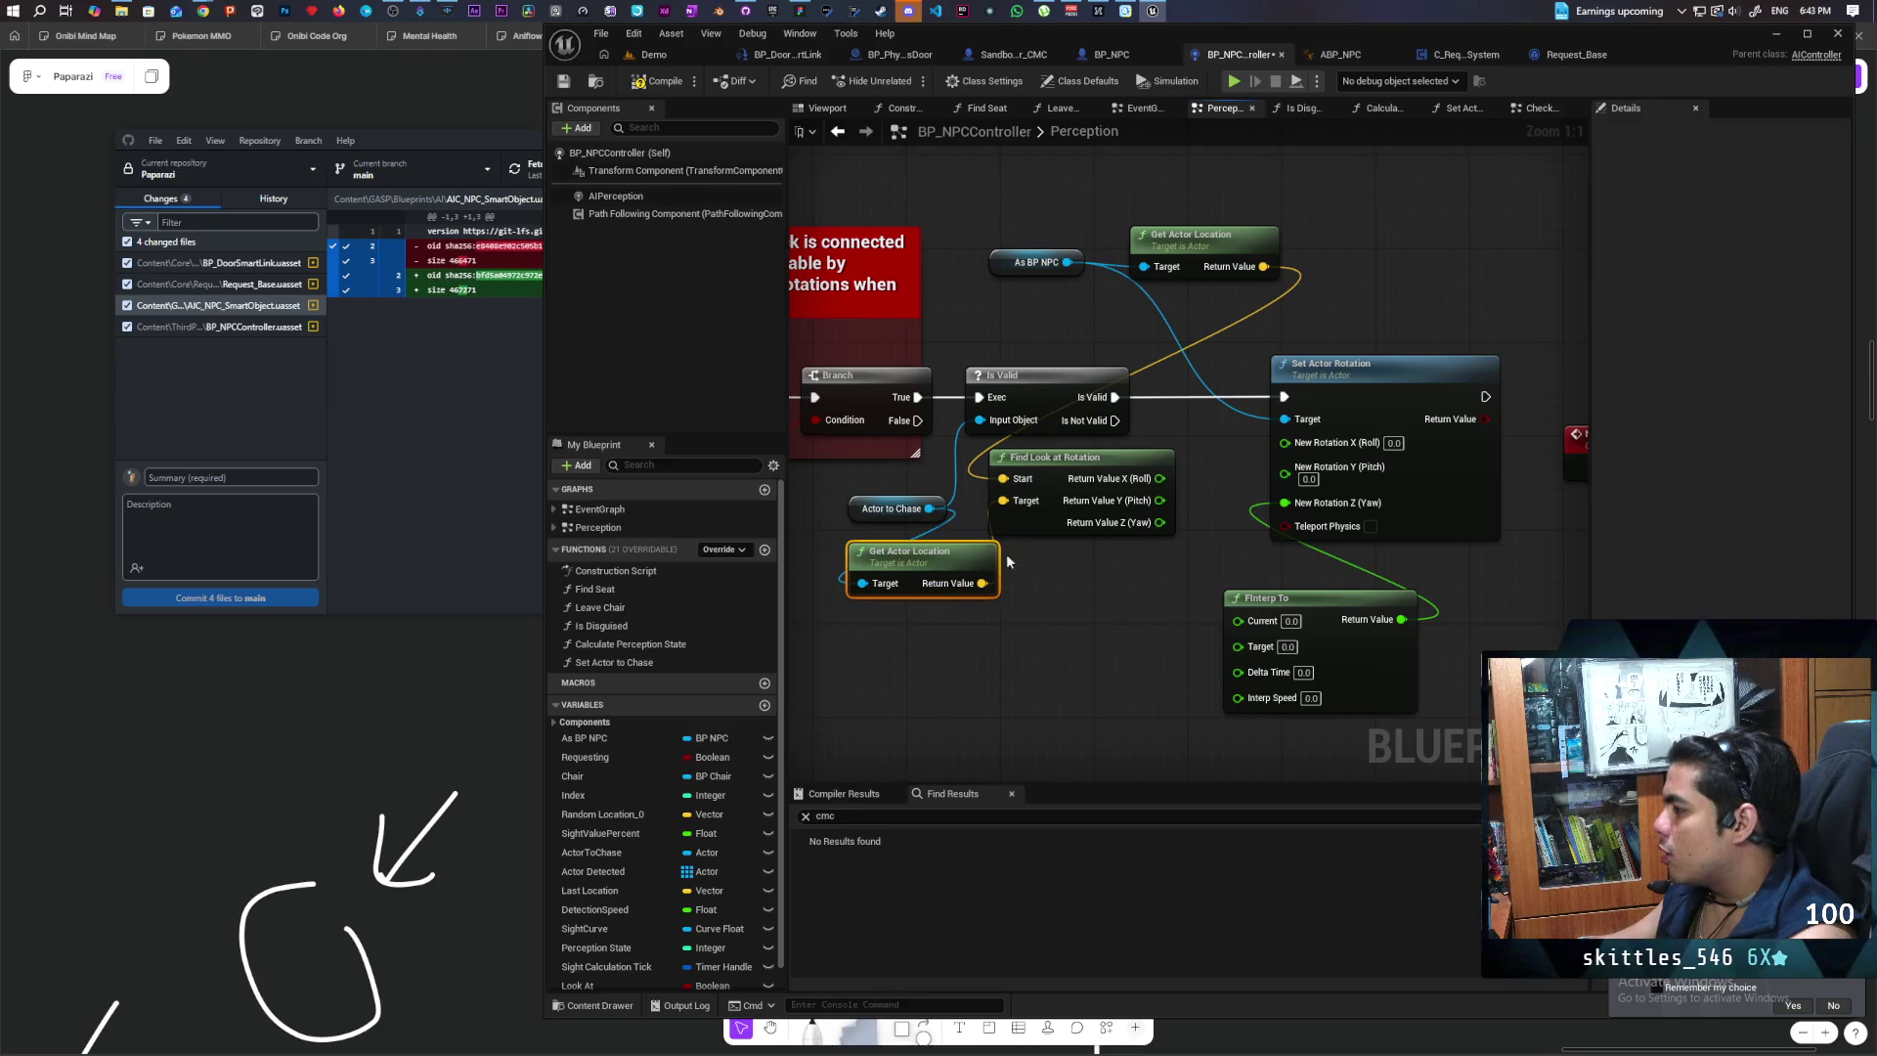
mouse_move(1032, 528)
left_mouse_down()
mouse_move(1054, 537)
mouse_move(1051, 575)
mouse_move(1050, 549)
mouse_move(932, 546)
left_mouse_up()
left_click_drag(983, 637, 1033, 607)
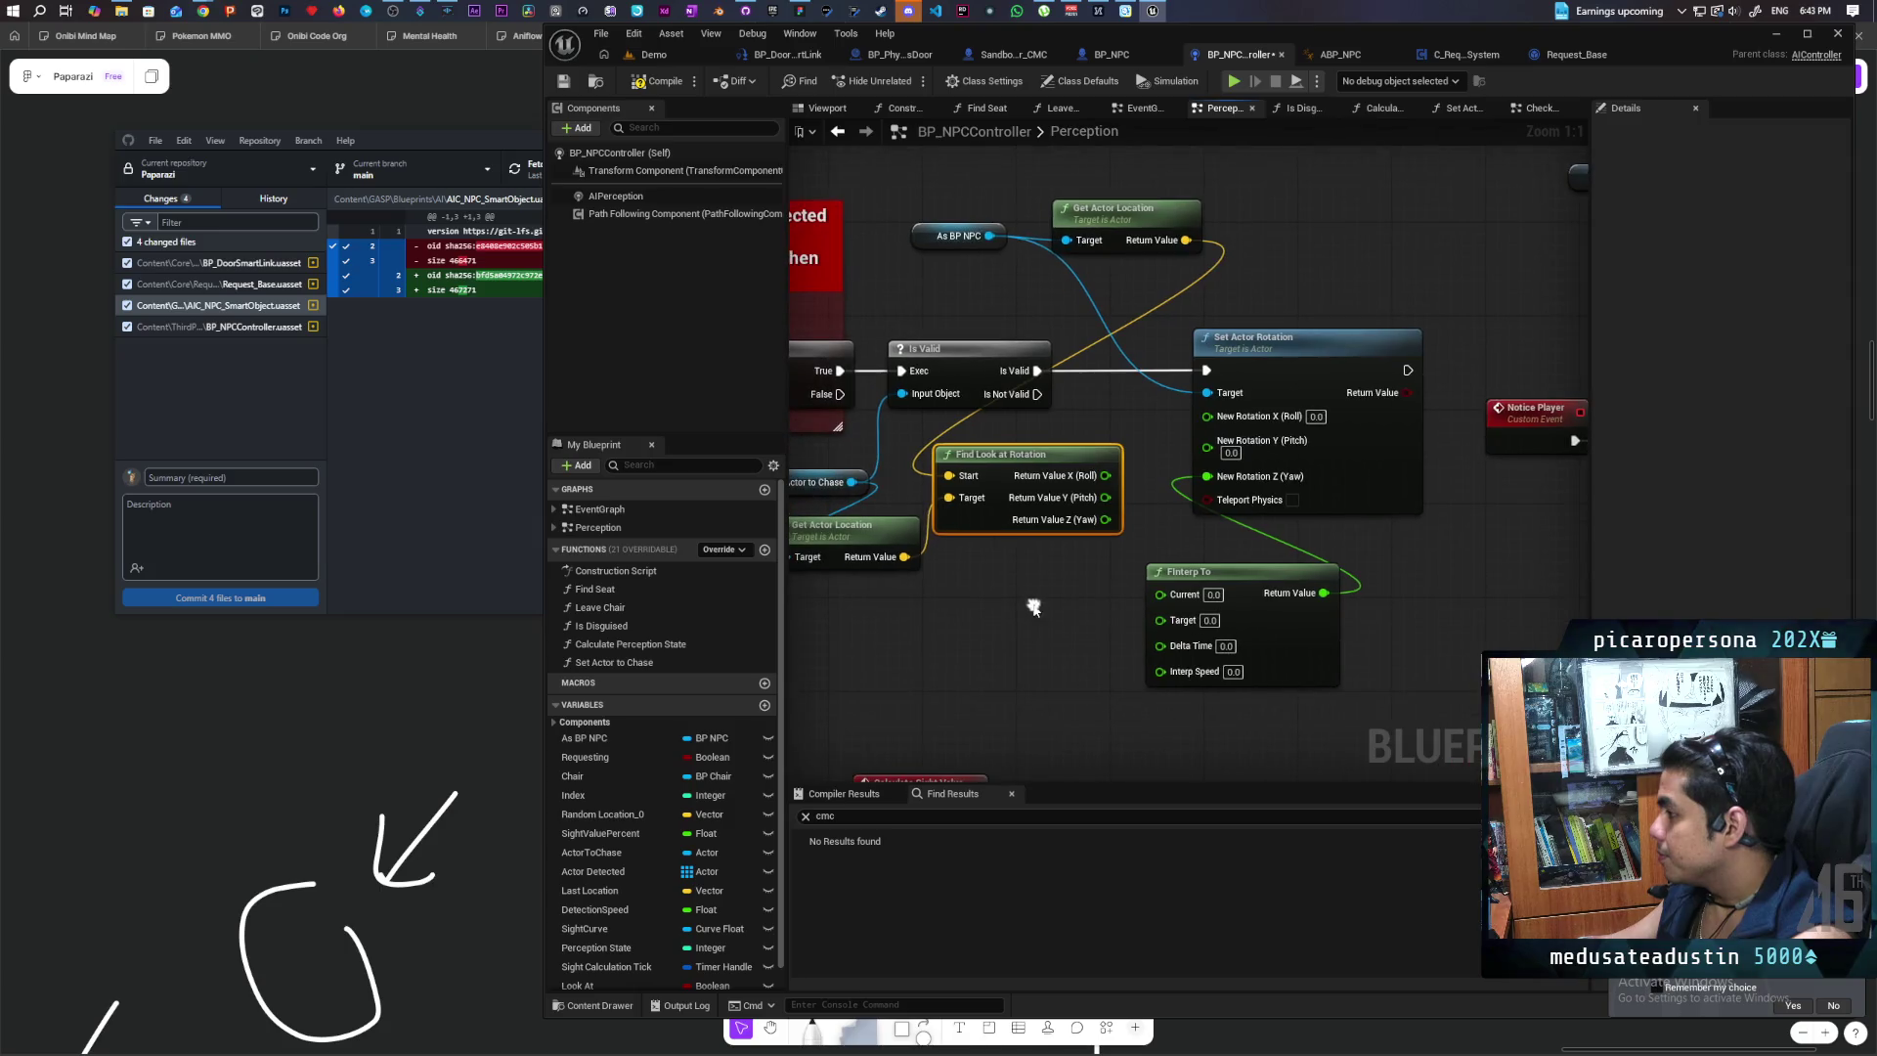
left_click_drag(1106, 519, 1160, 620)
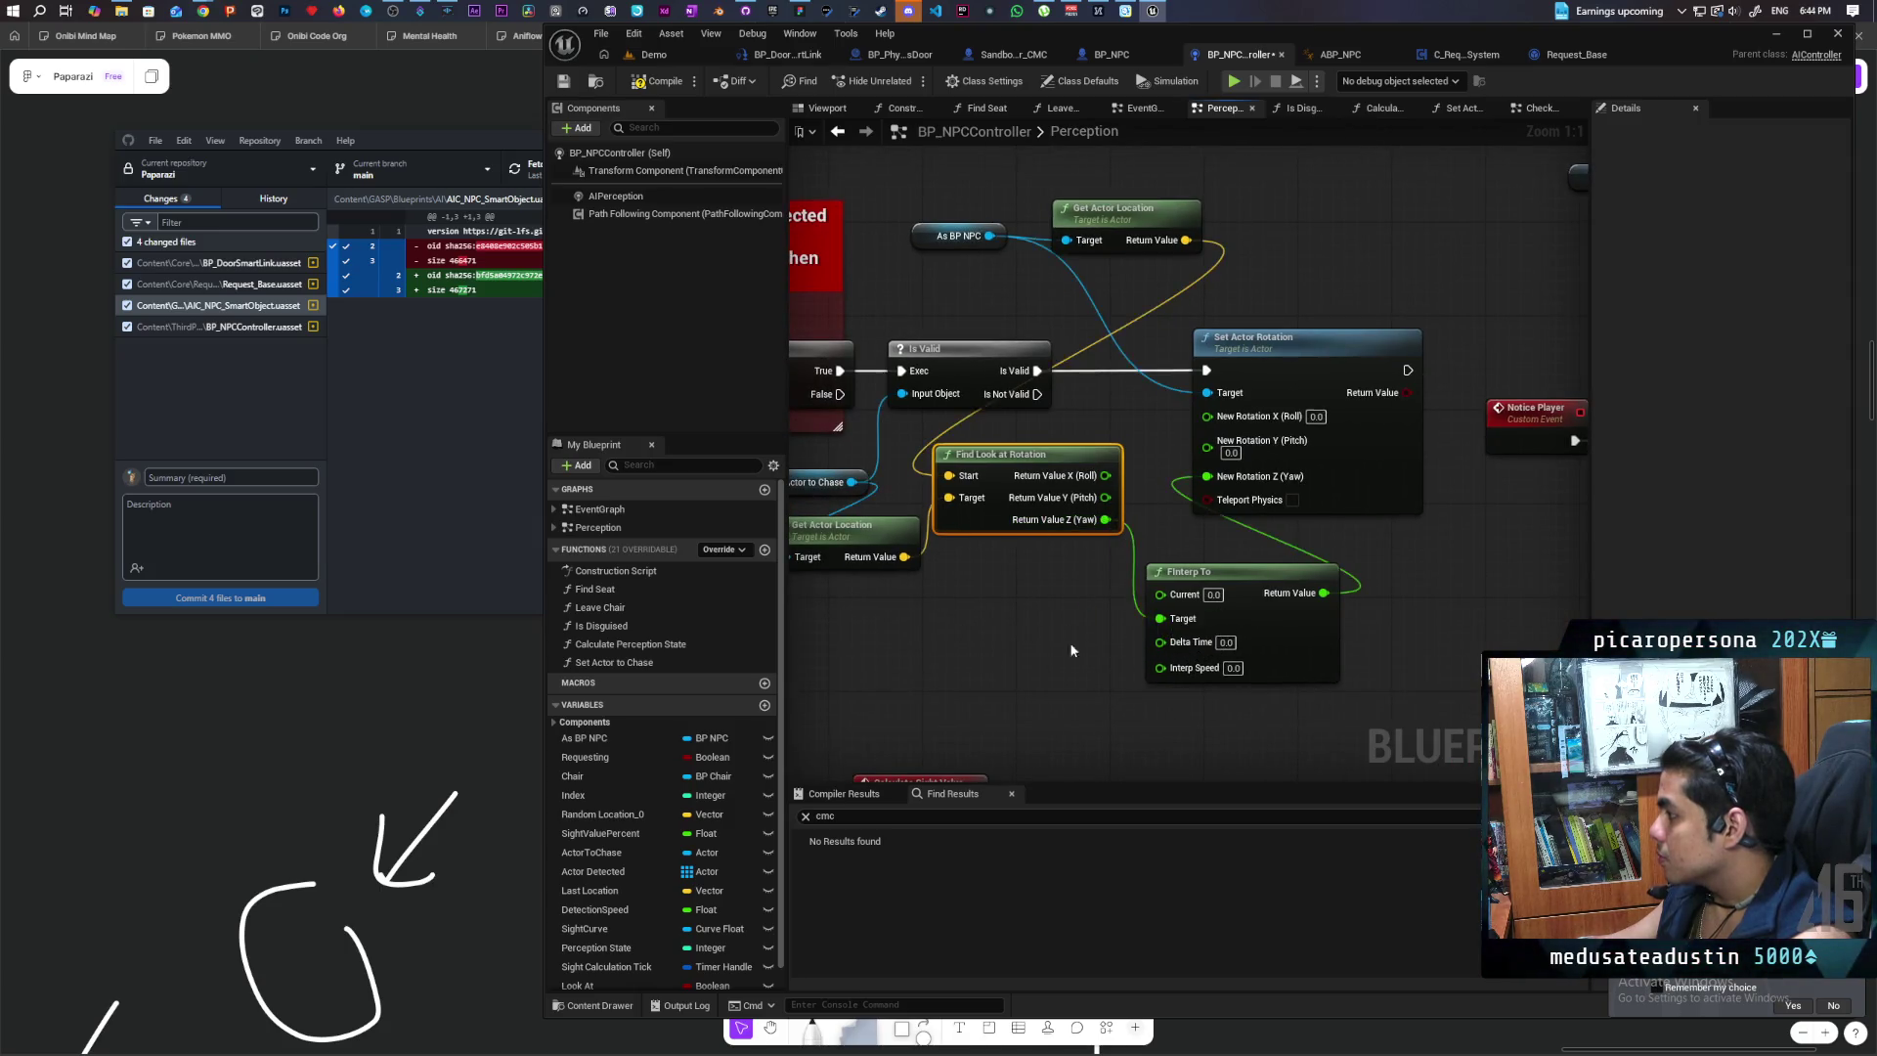
left_click_drag(1114, 486, 1132, 502)
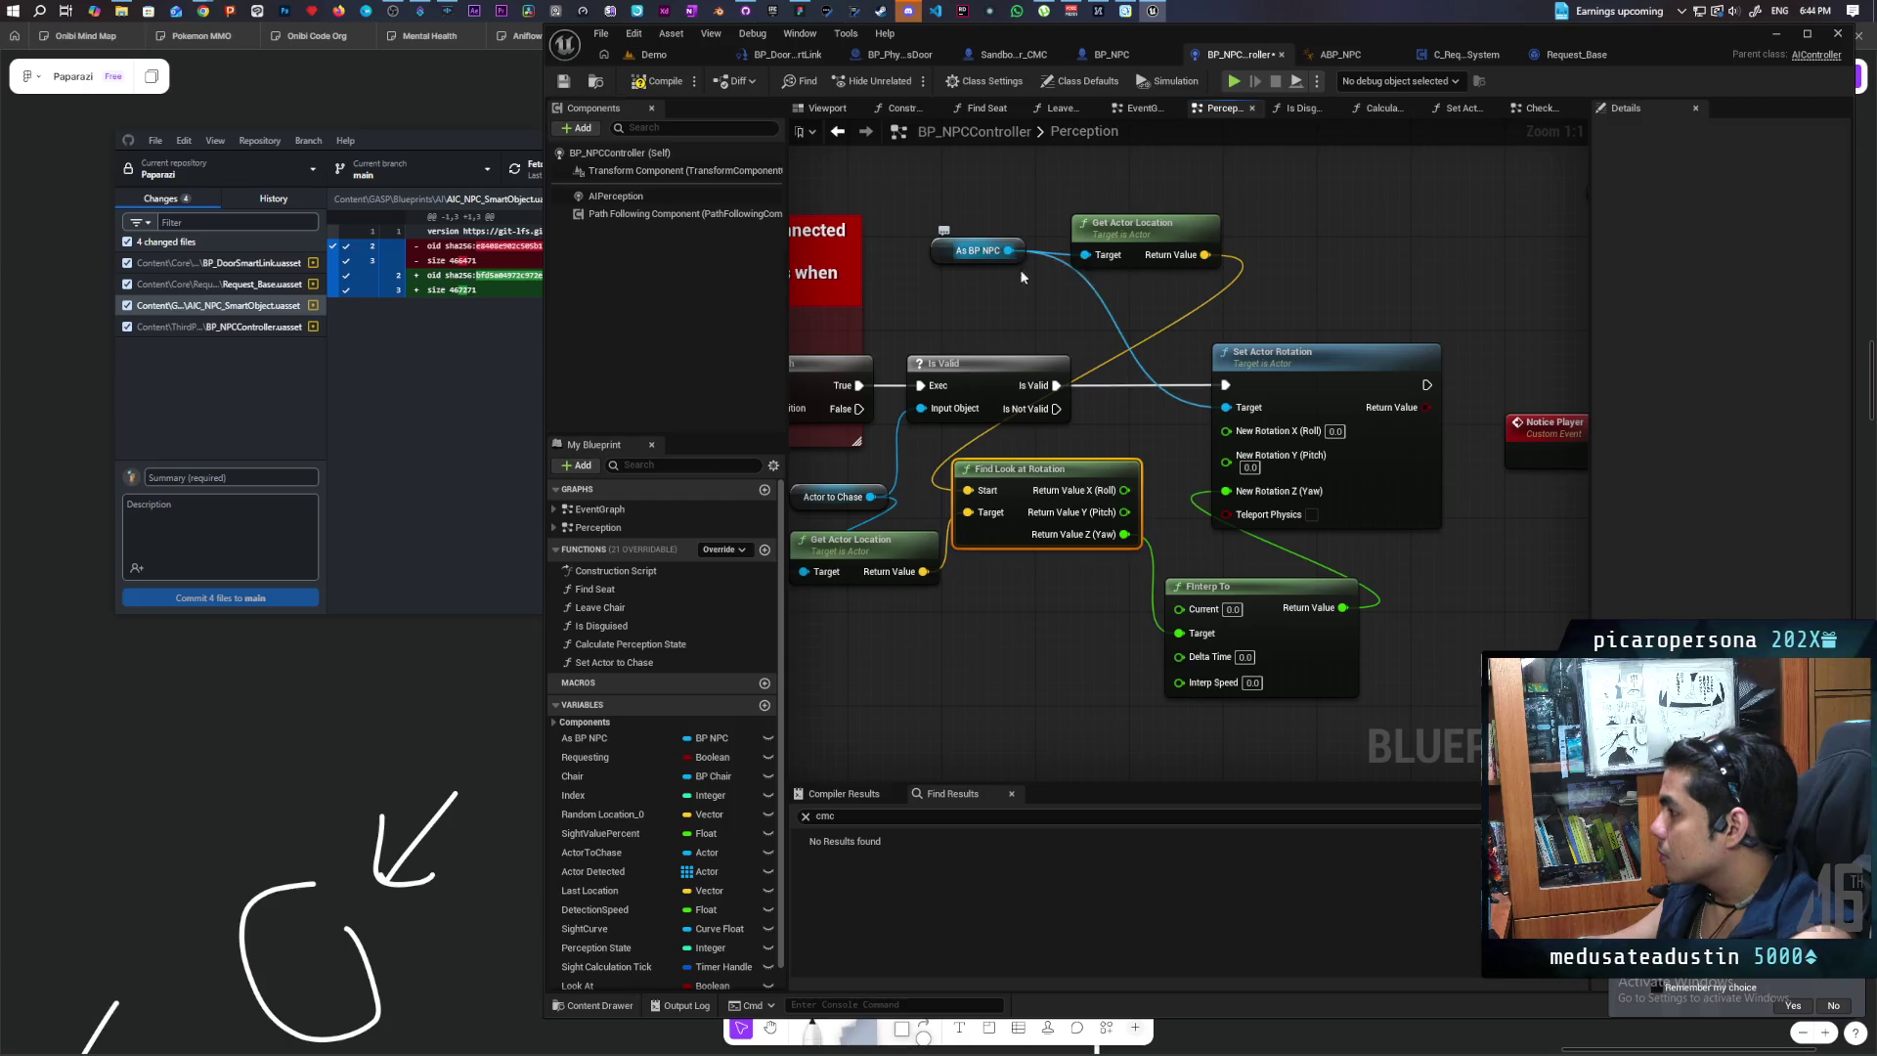
Step: From the As BP NPC pin, start adding a Get Actor Rotation node
left_click_drag(1060, 618, 1120, 616)
left_click_drag(1075, 267, 1107, 204)
type("get actor ro")
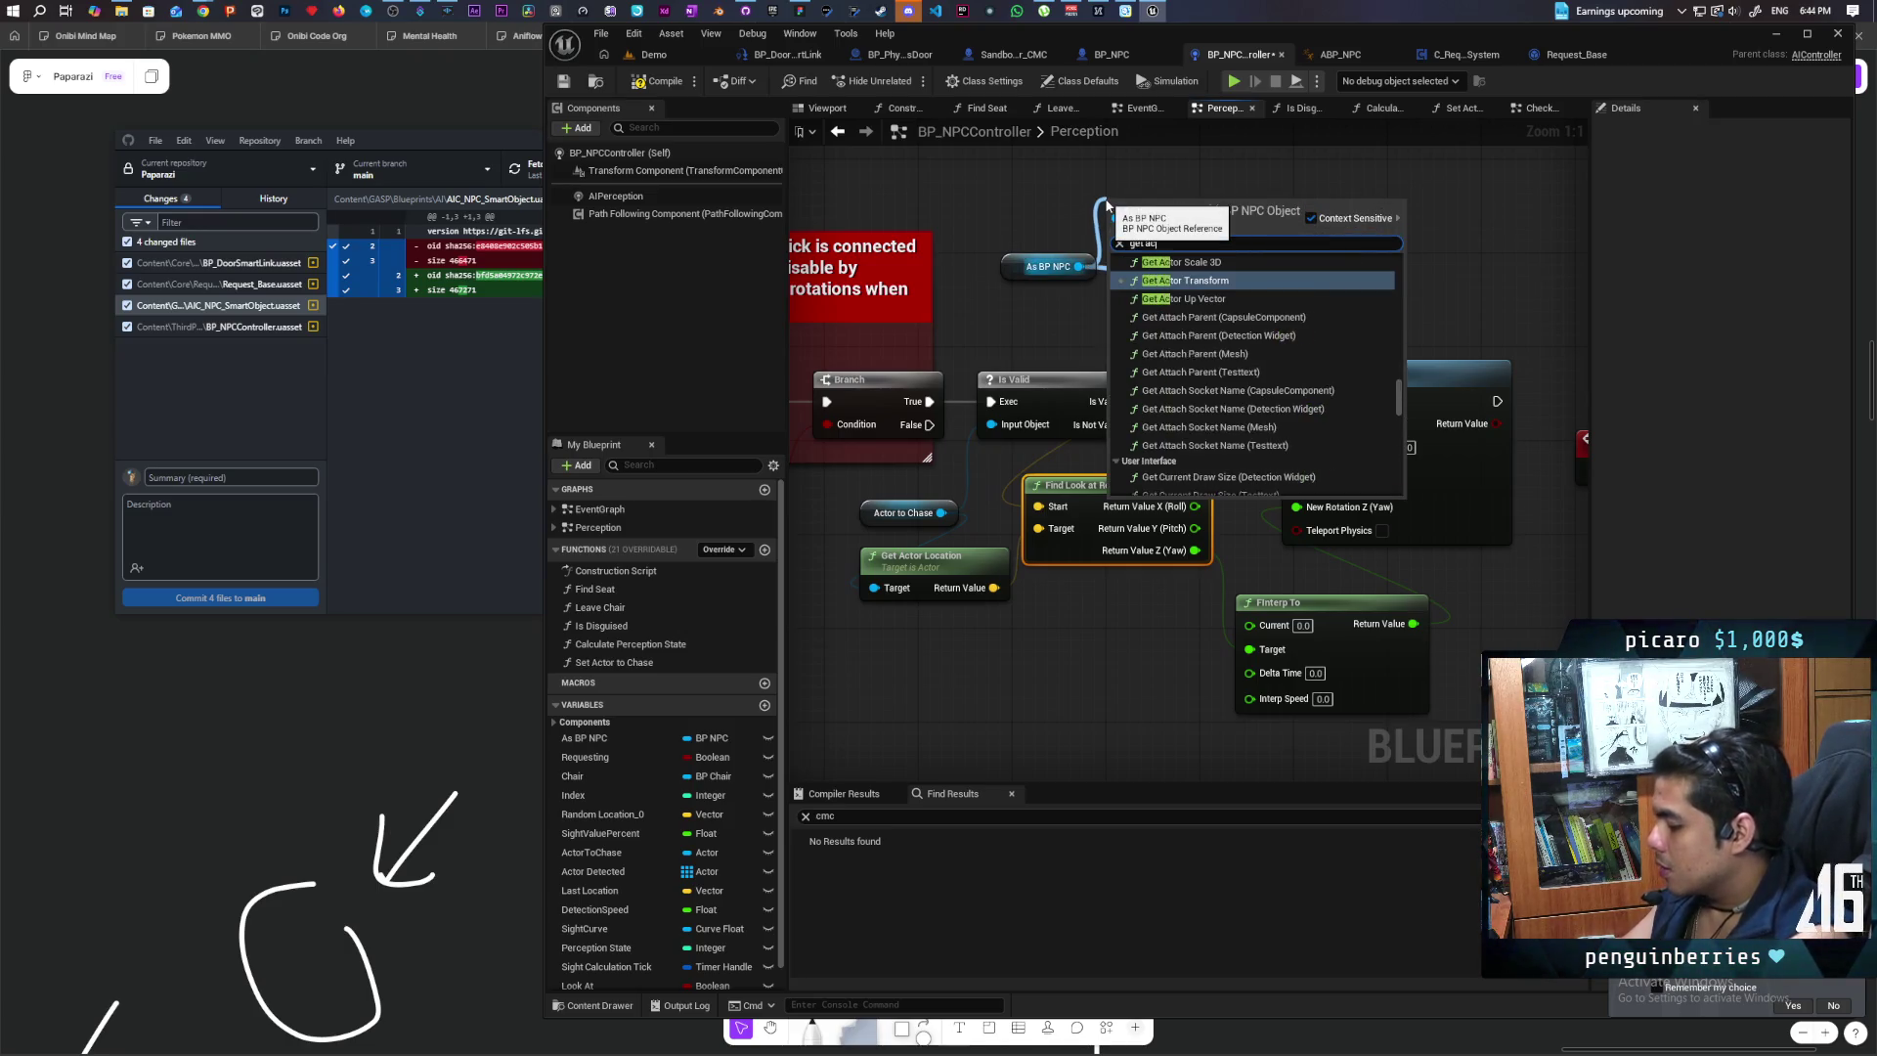
Step: Add a Get Actor Rotation node for As BP NPC and move it clear of other nodes
key("Return")
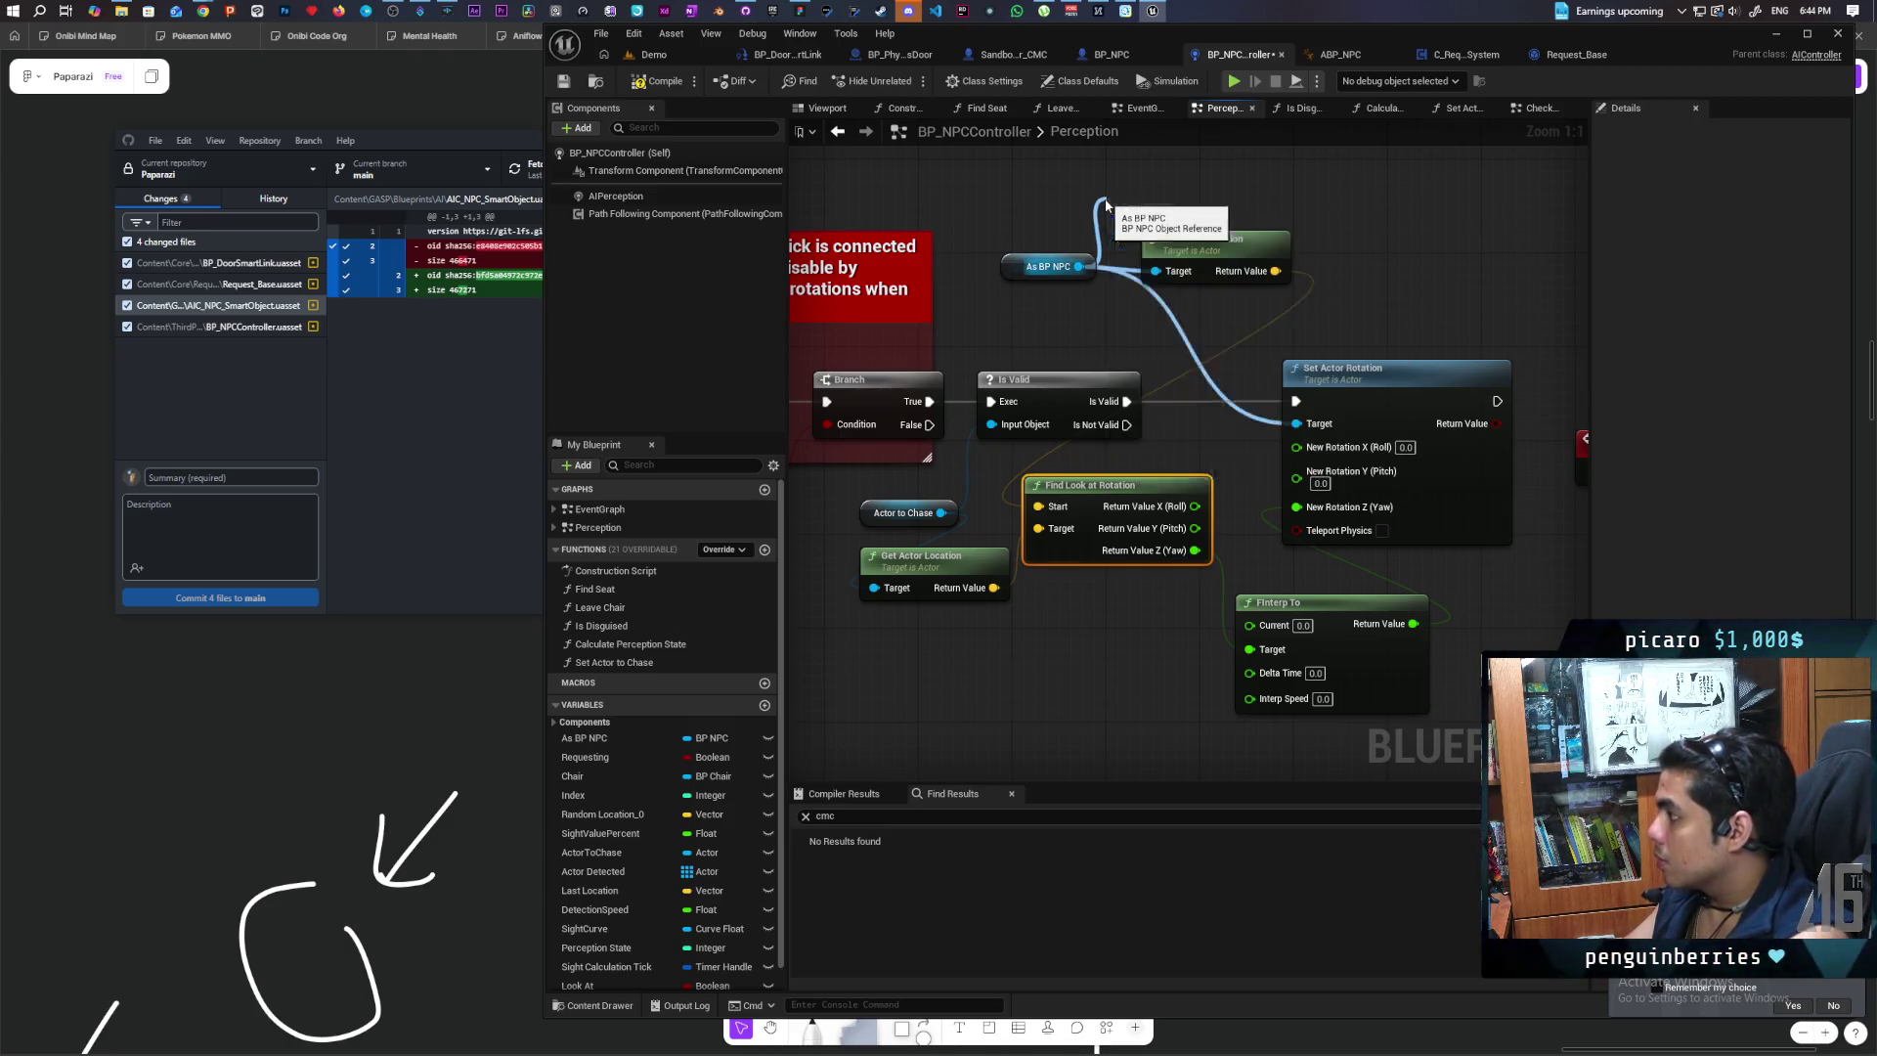
left_click_drag(1155, 212, 1018, 161)
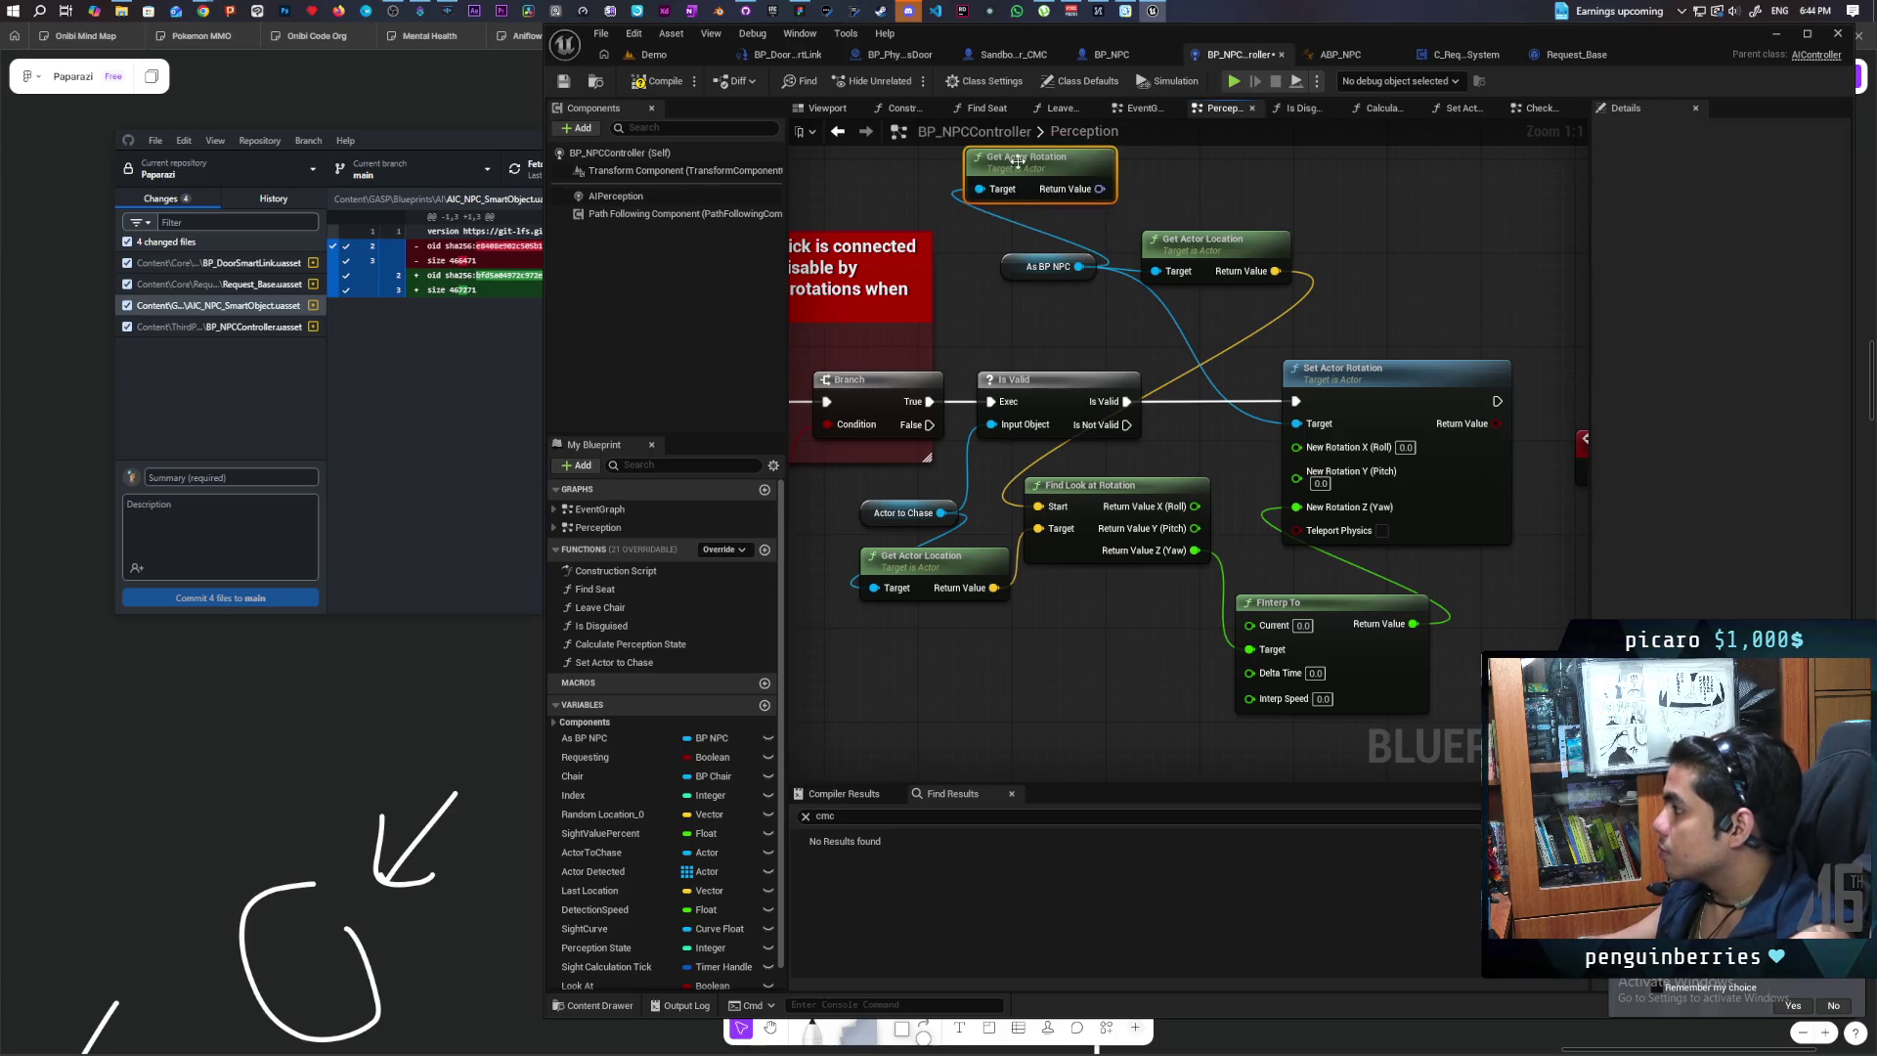
right_click(1094, 195)
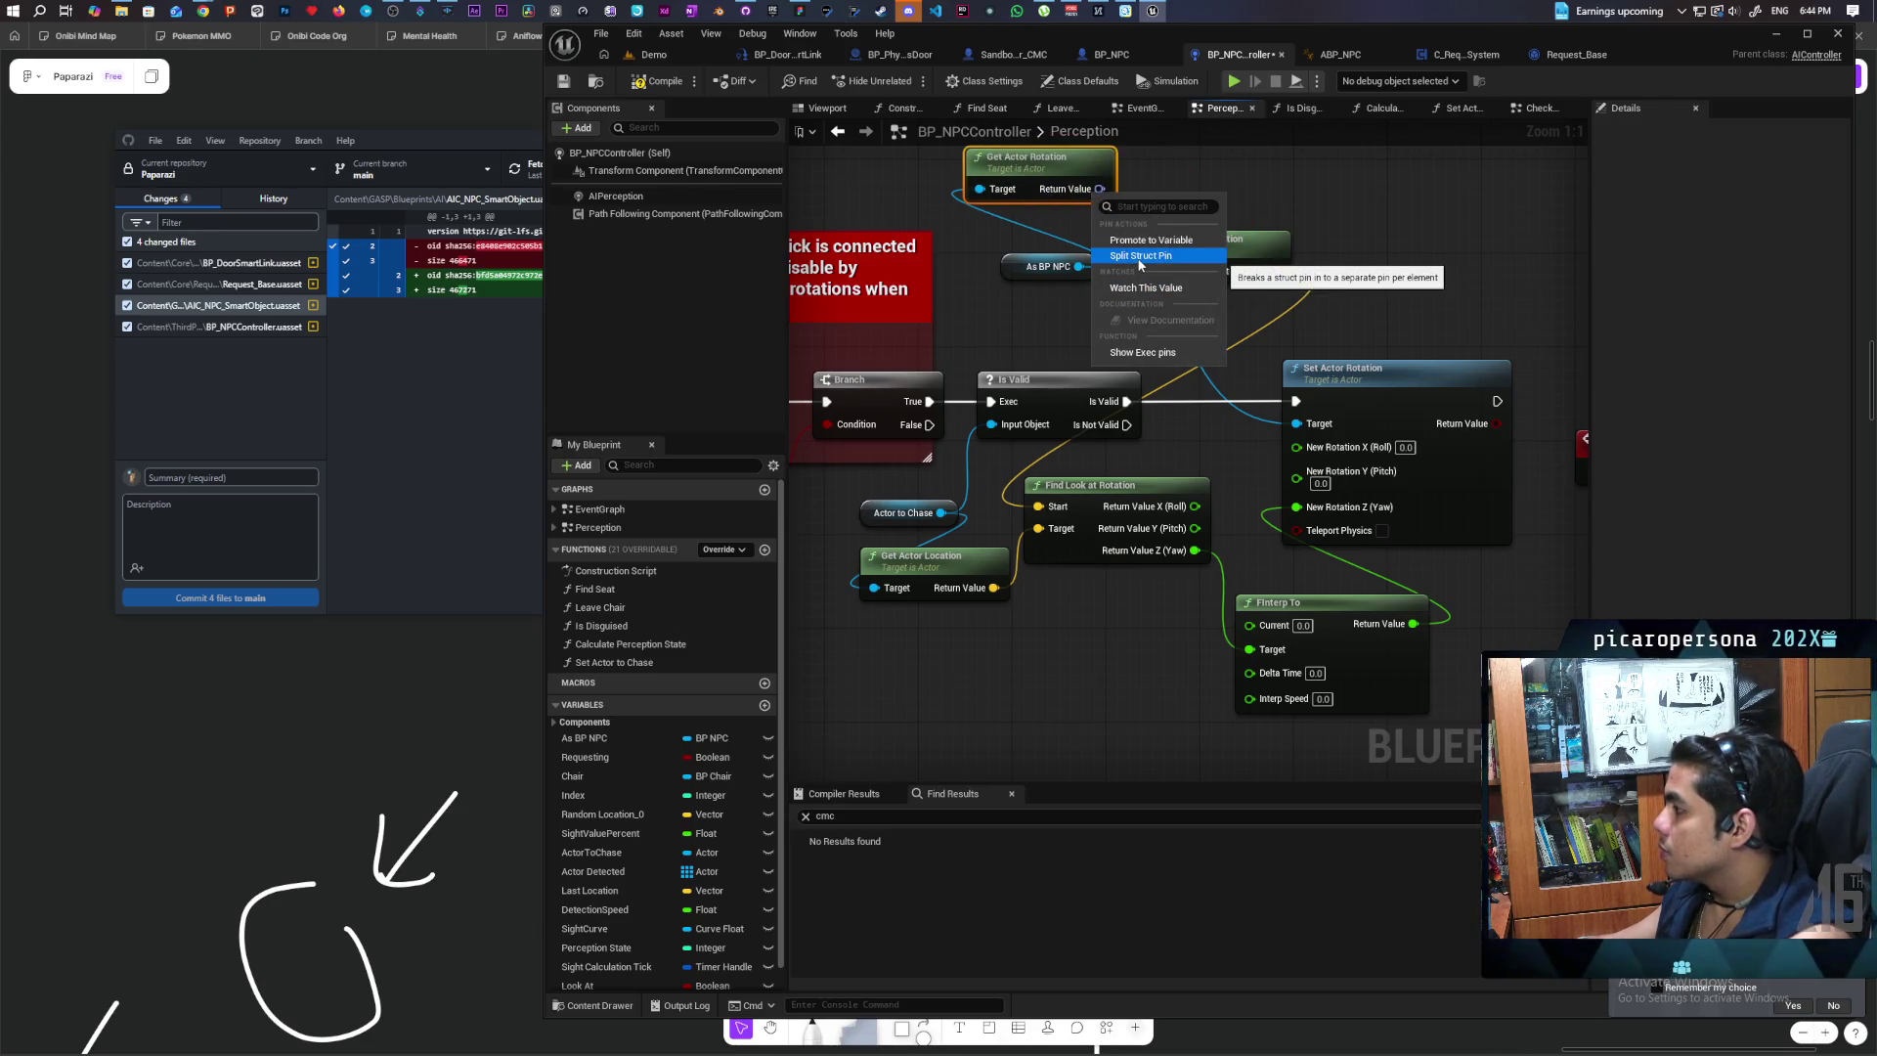
left_click(1119, 215)
Step: Break the NPC's rotation with a Break Rotator node placed beside FInterp To
mouse_move(1100, 188)
left_mouse_down()
mouse_move(1081, 670)
mouse_move(1053, 642)
left_mouse_up()
type("break rot")
key("Return")
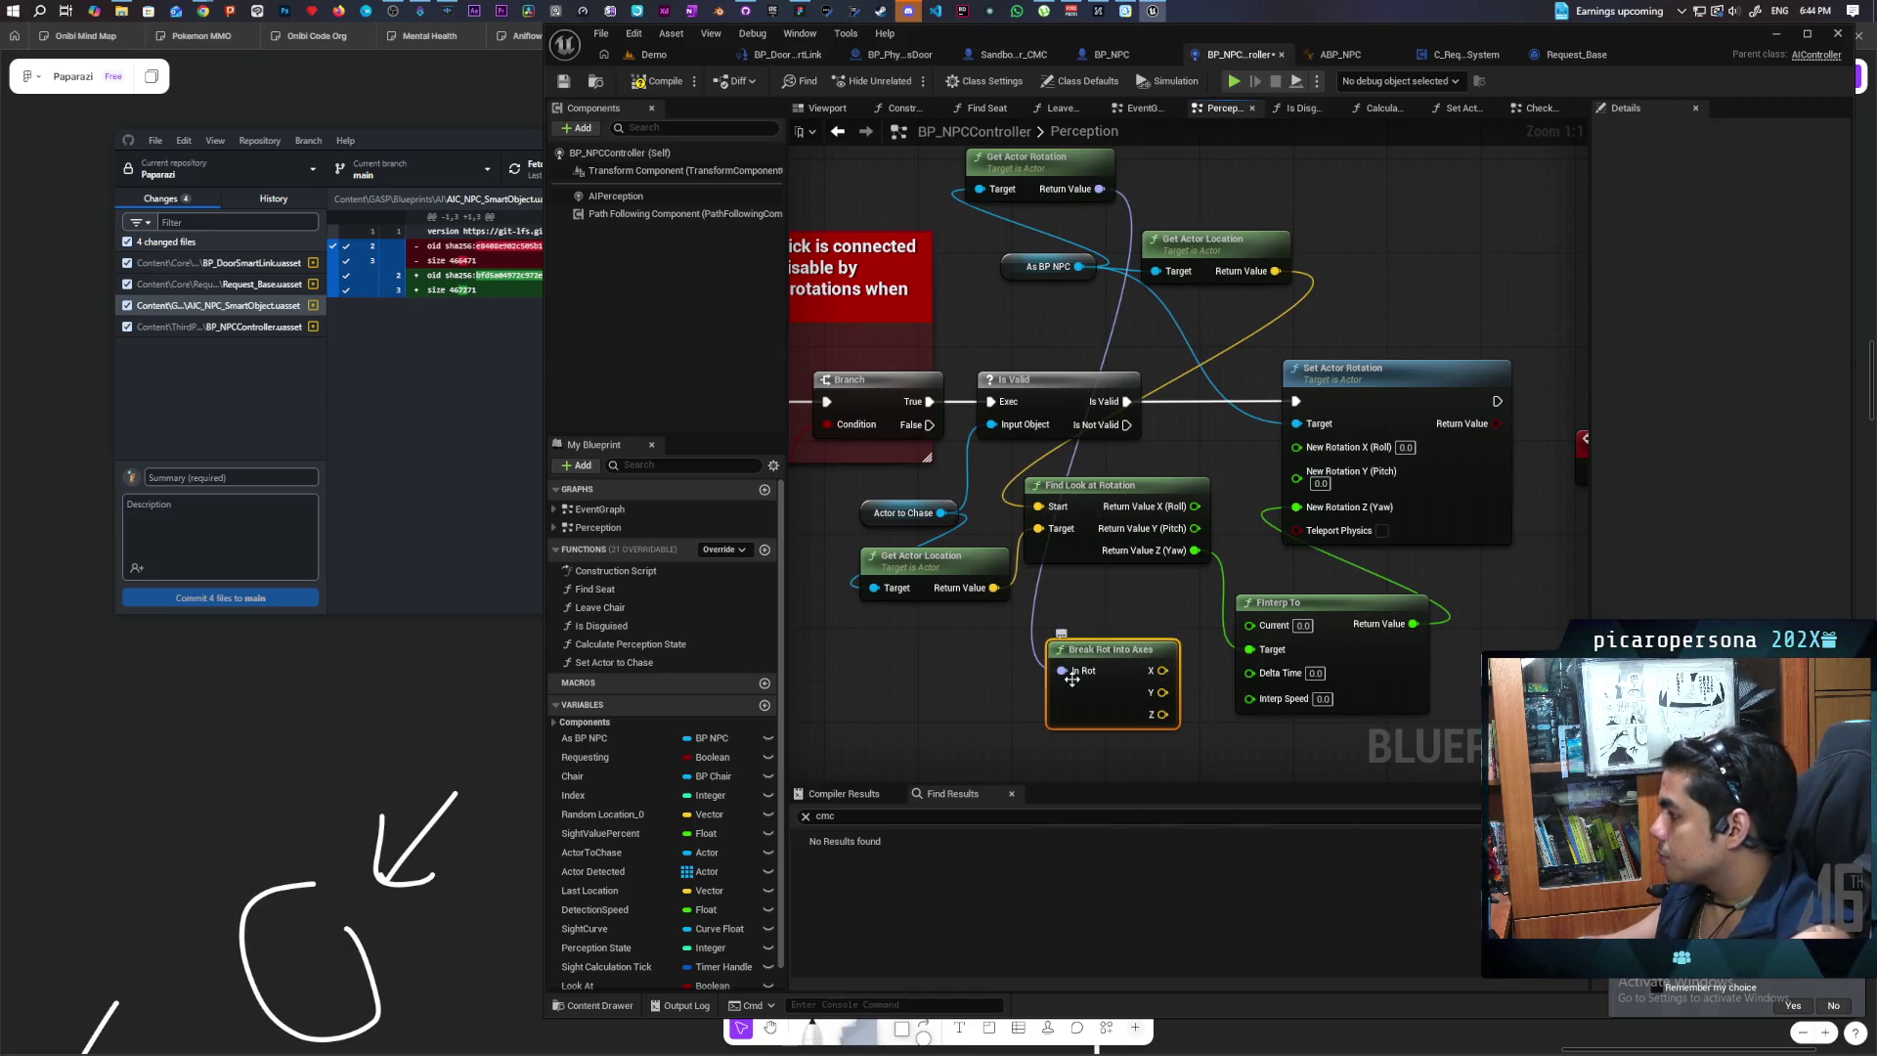
key("Delete")
left_click_drag(1093, 189, 1112, 641)
type("break")
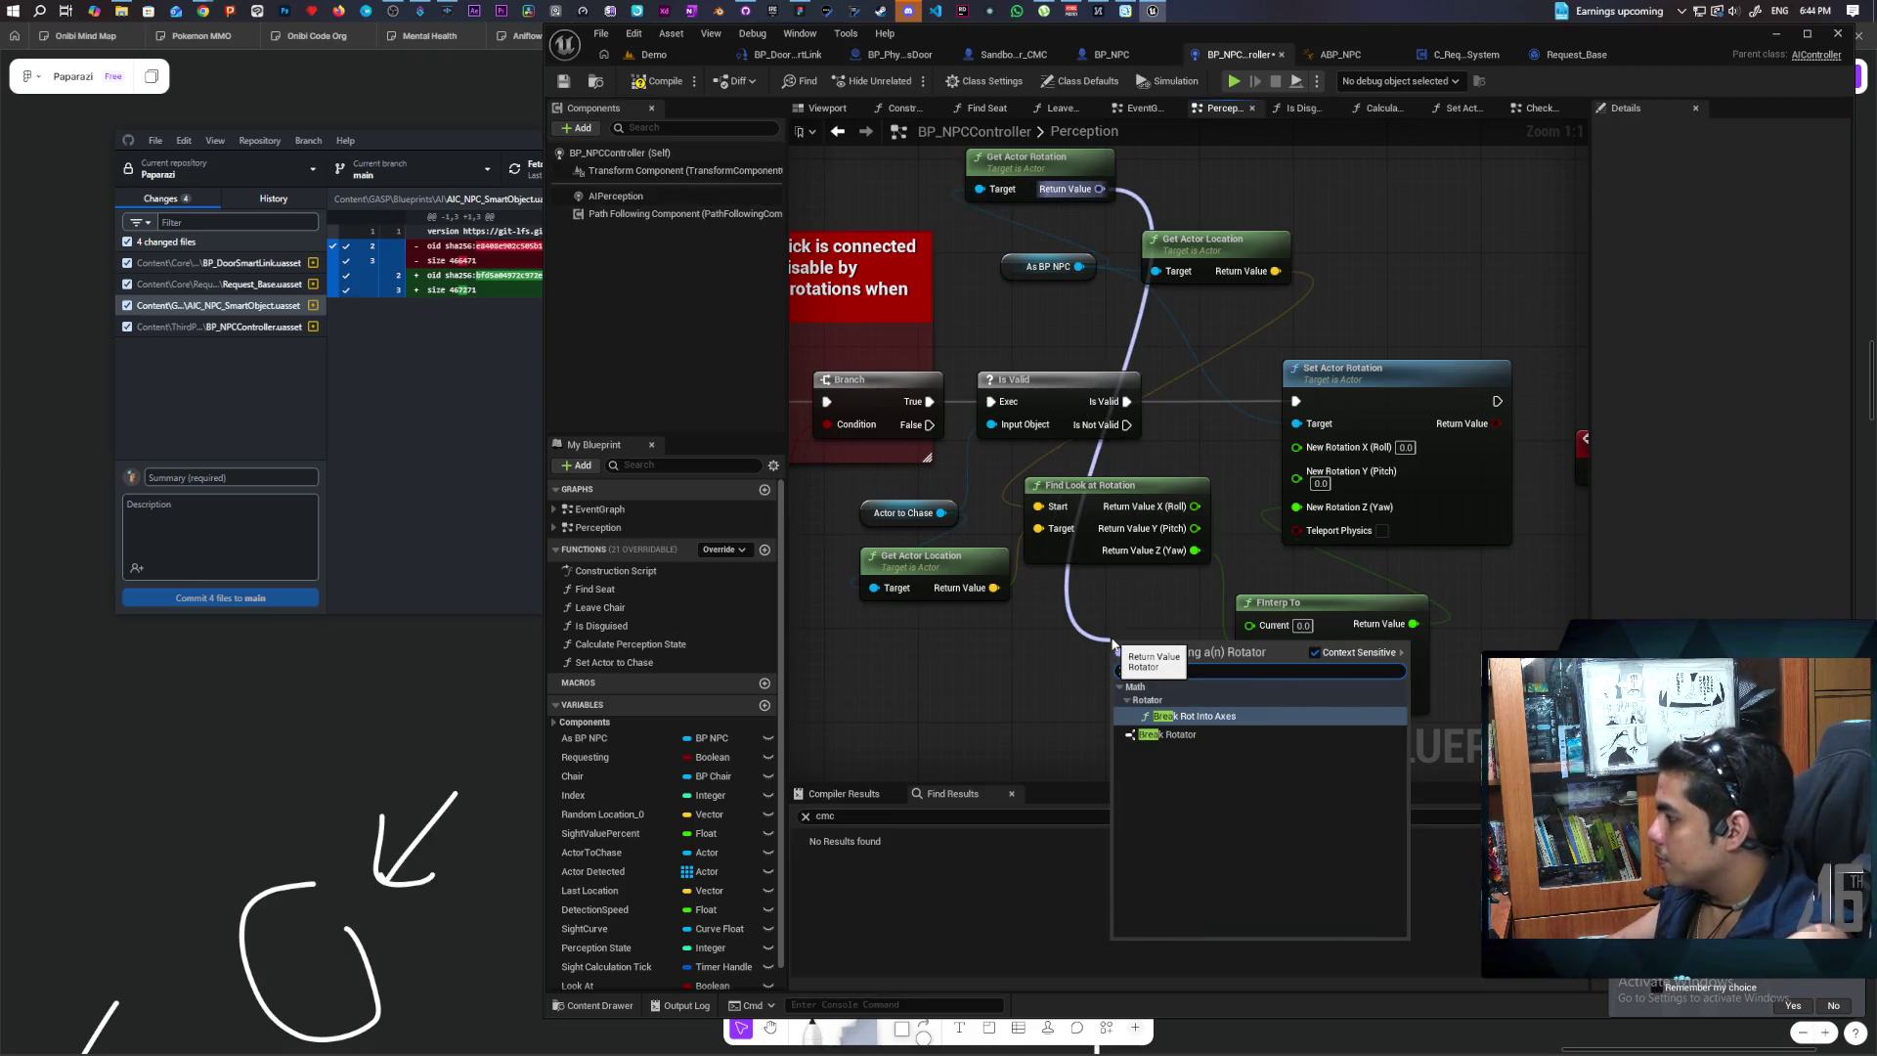
key("Down")
key("Return")
mouse_move(1165, 701)
left_mouse_down()
mouse_move(1094, 689)
mouse_move(1496, 703)
left_mouse_up()
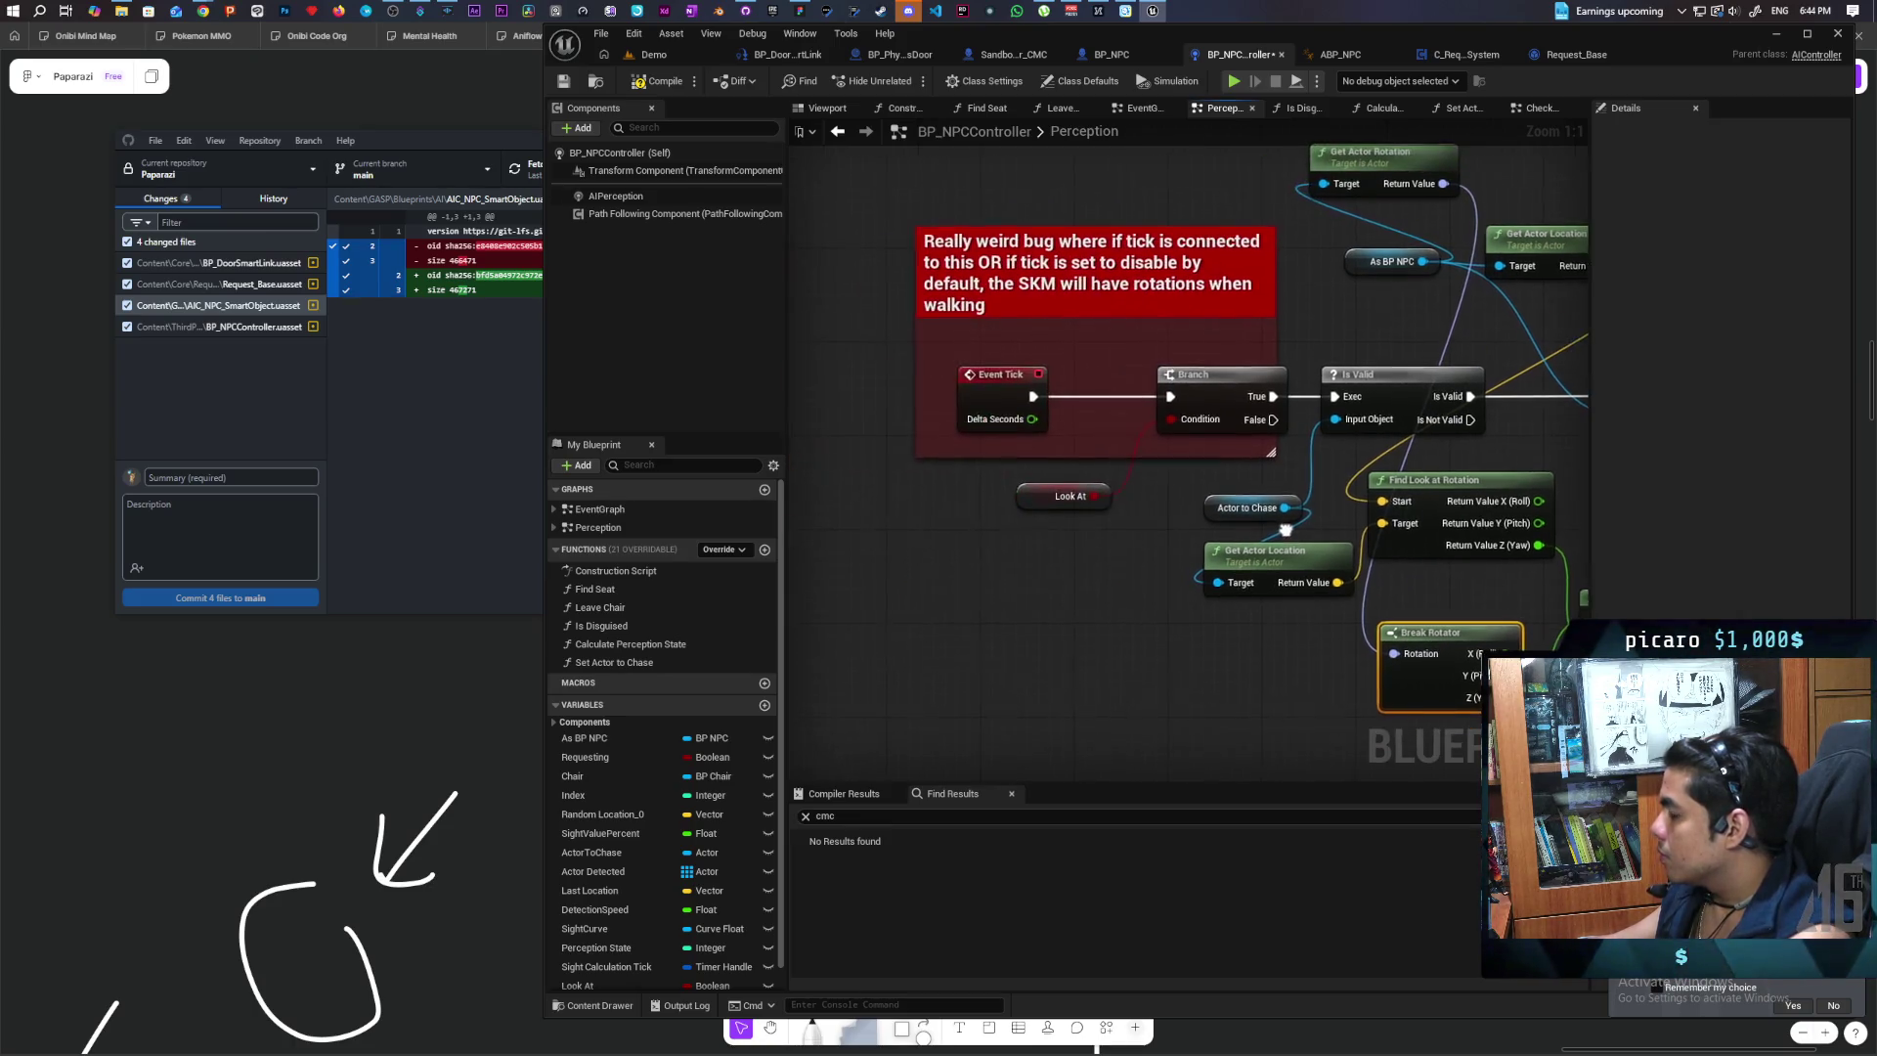
Step: Wire Delta Seconds into FInterp To's Delta Time at speed 4.0, then run multiplayer PIE from Demo
mouse_move(1030, 417)
left_mouse_down()
mouse_move(1505, 647)
mouse_move(1339, 647)
left_mouse_up()
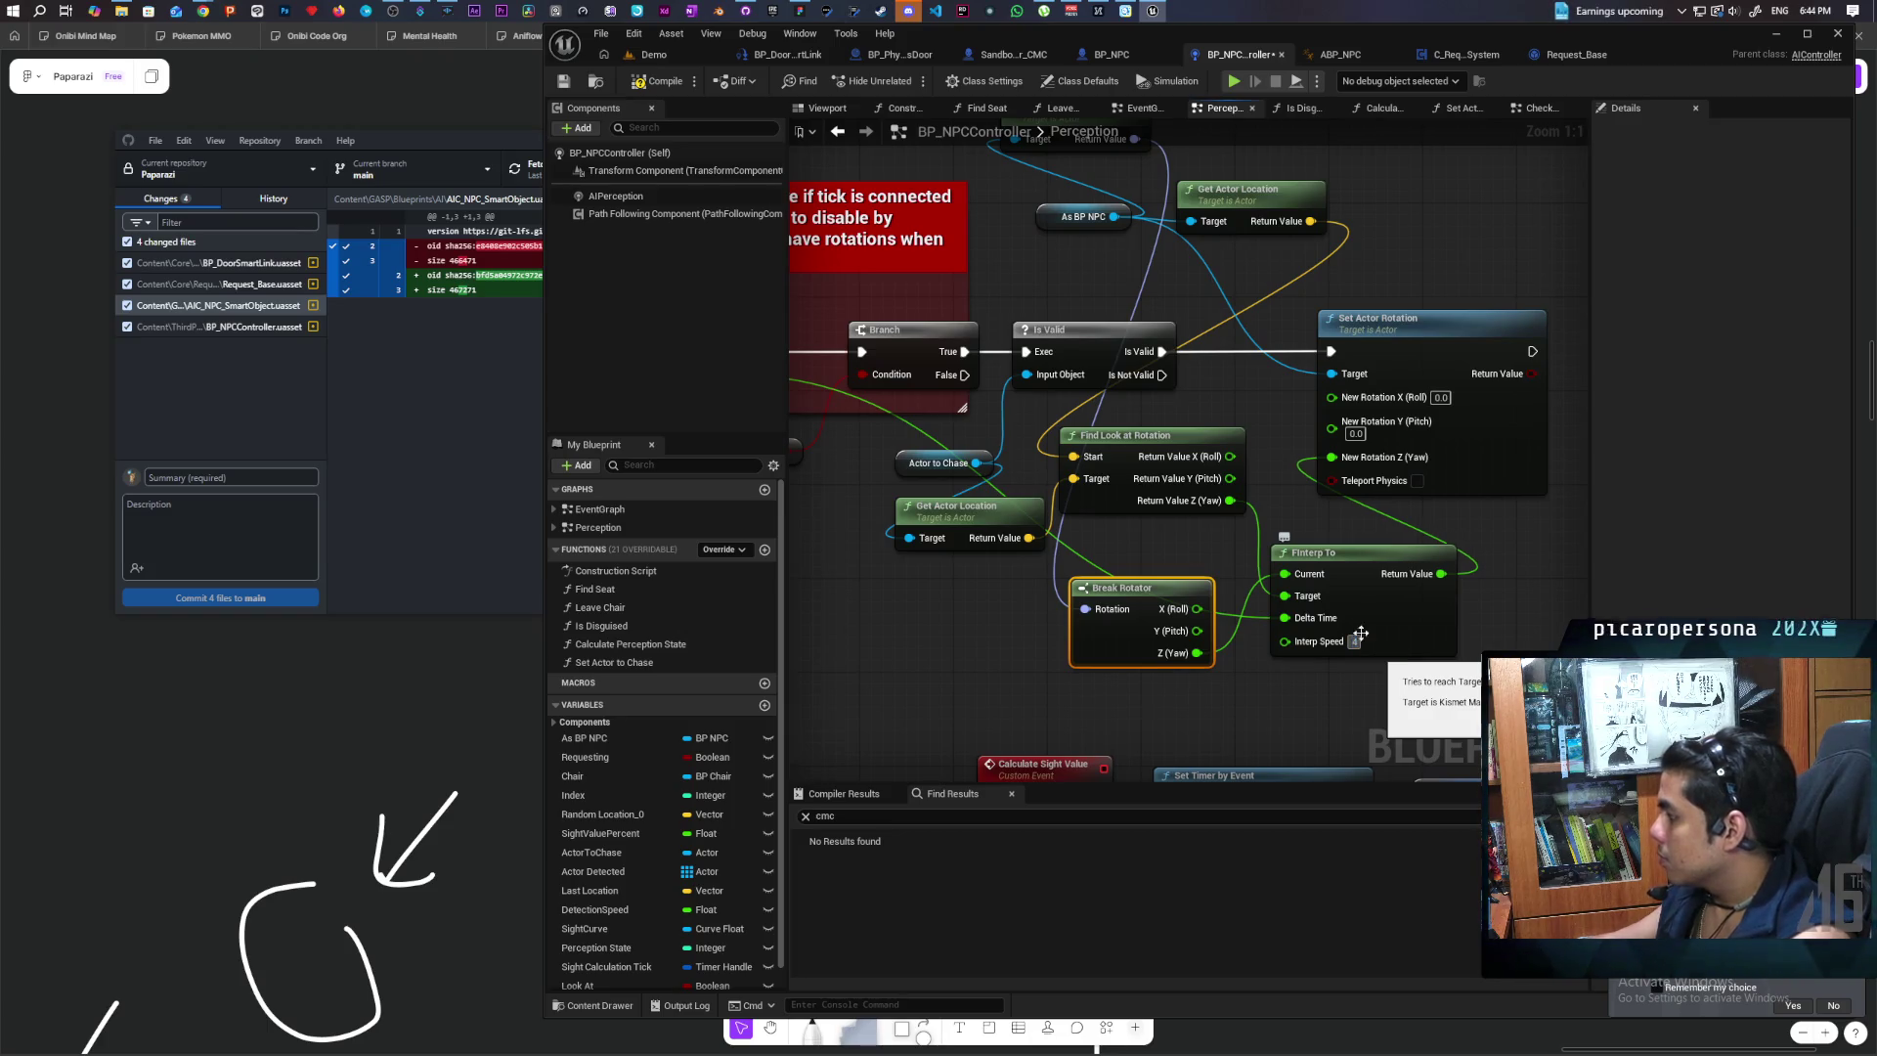
left_click(1388, 693)
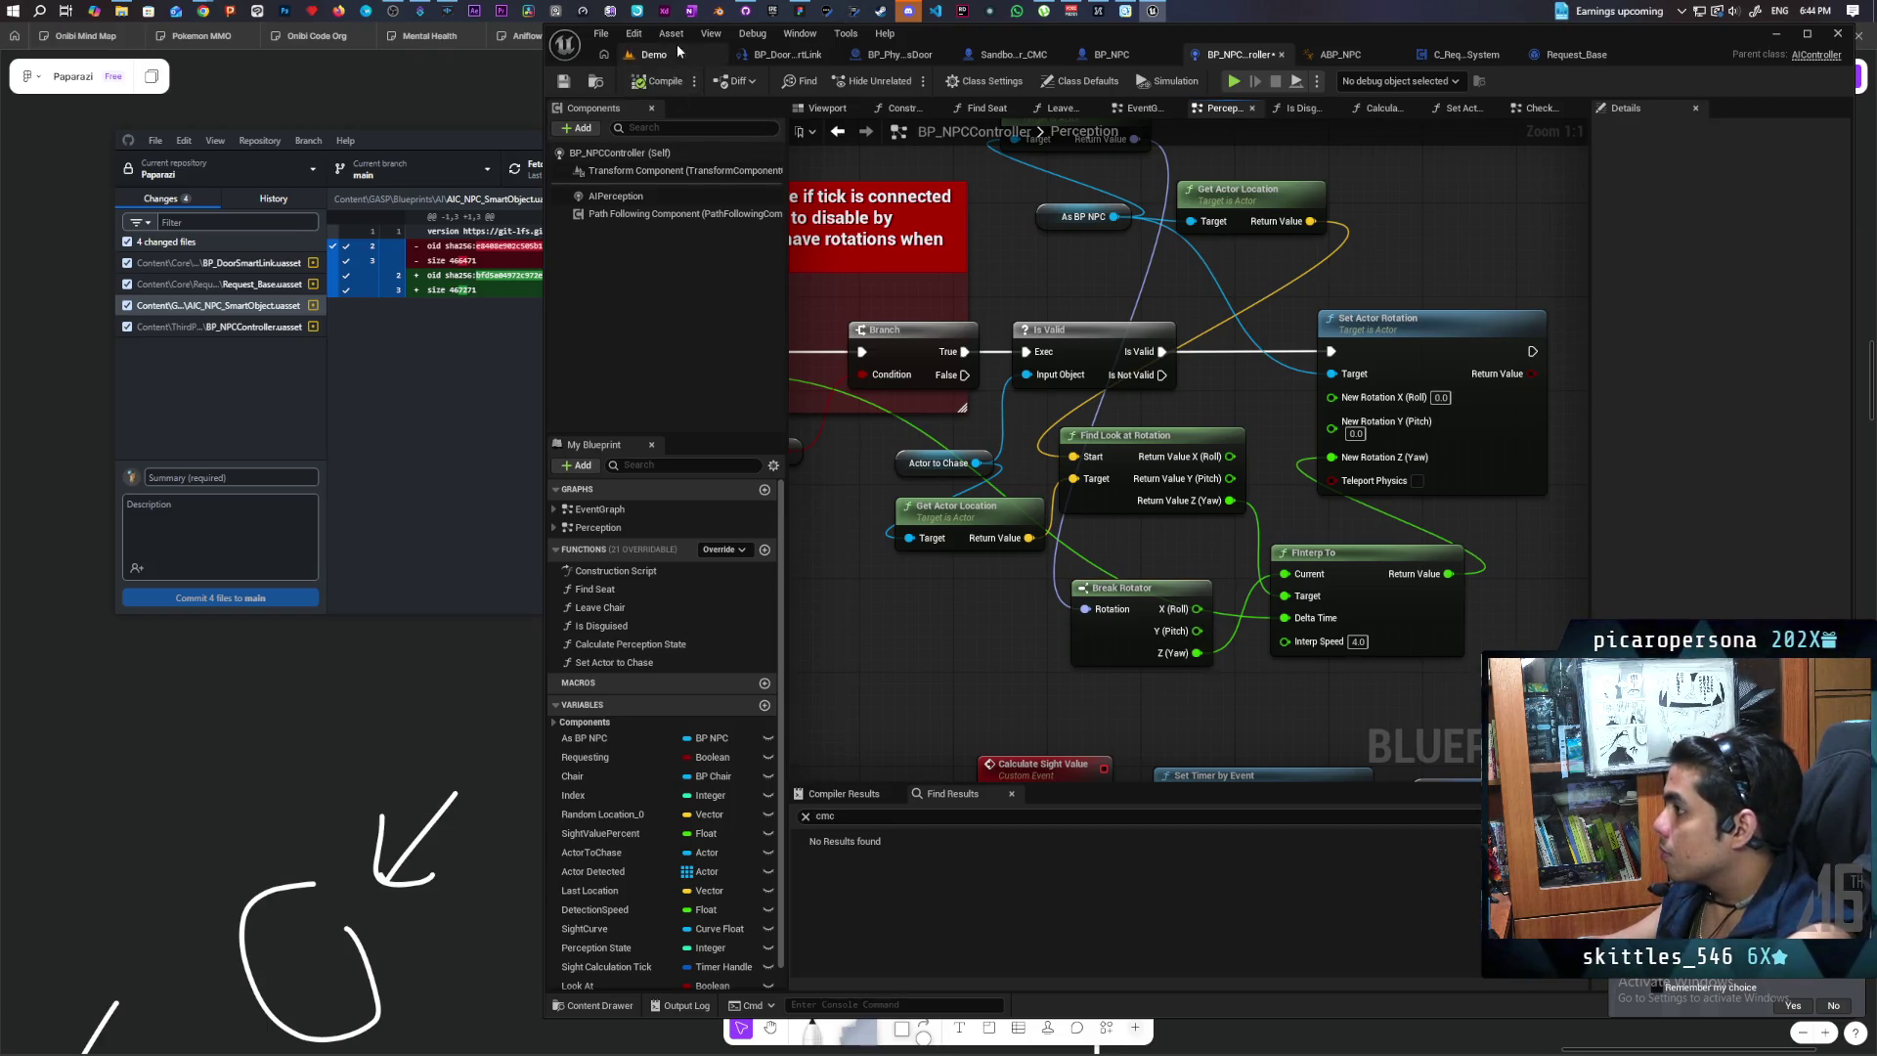
left_click(675, 53)
key("alt+p")
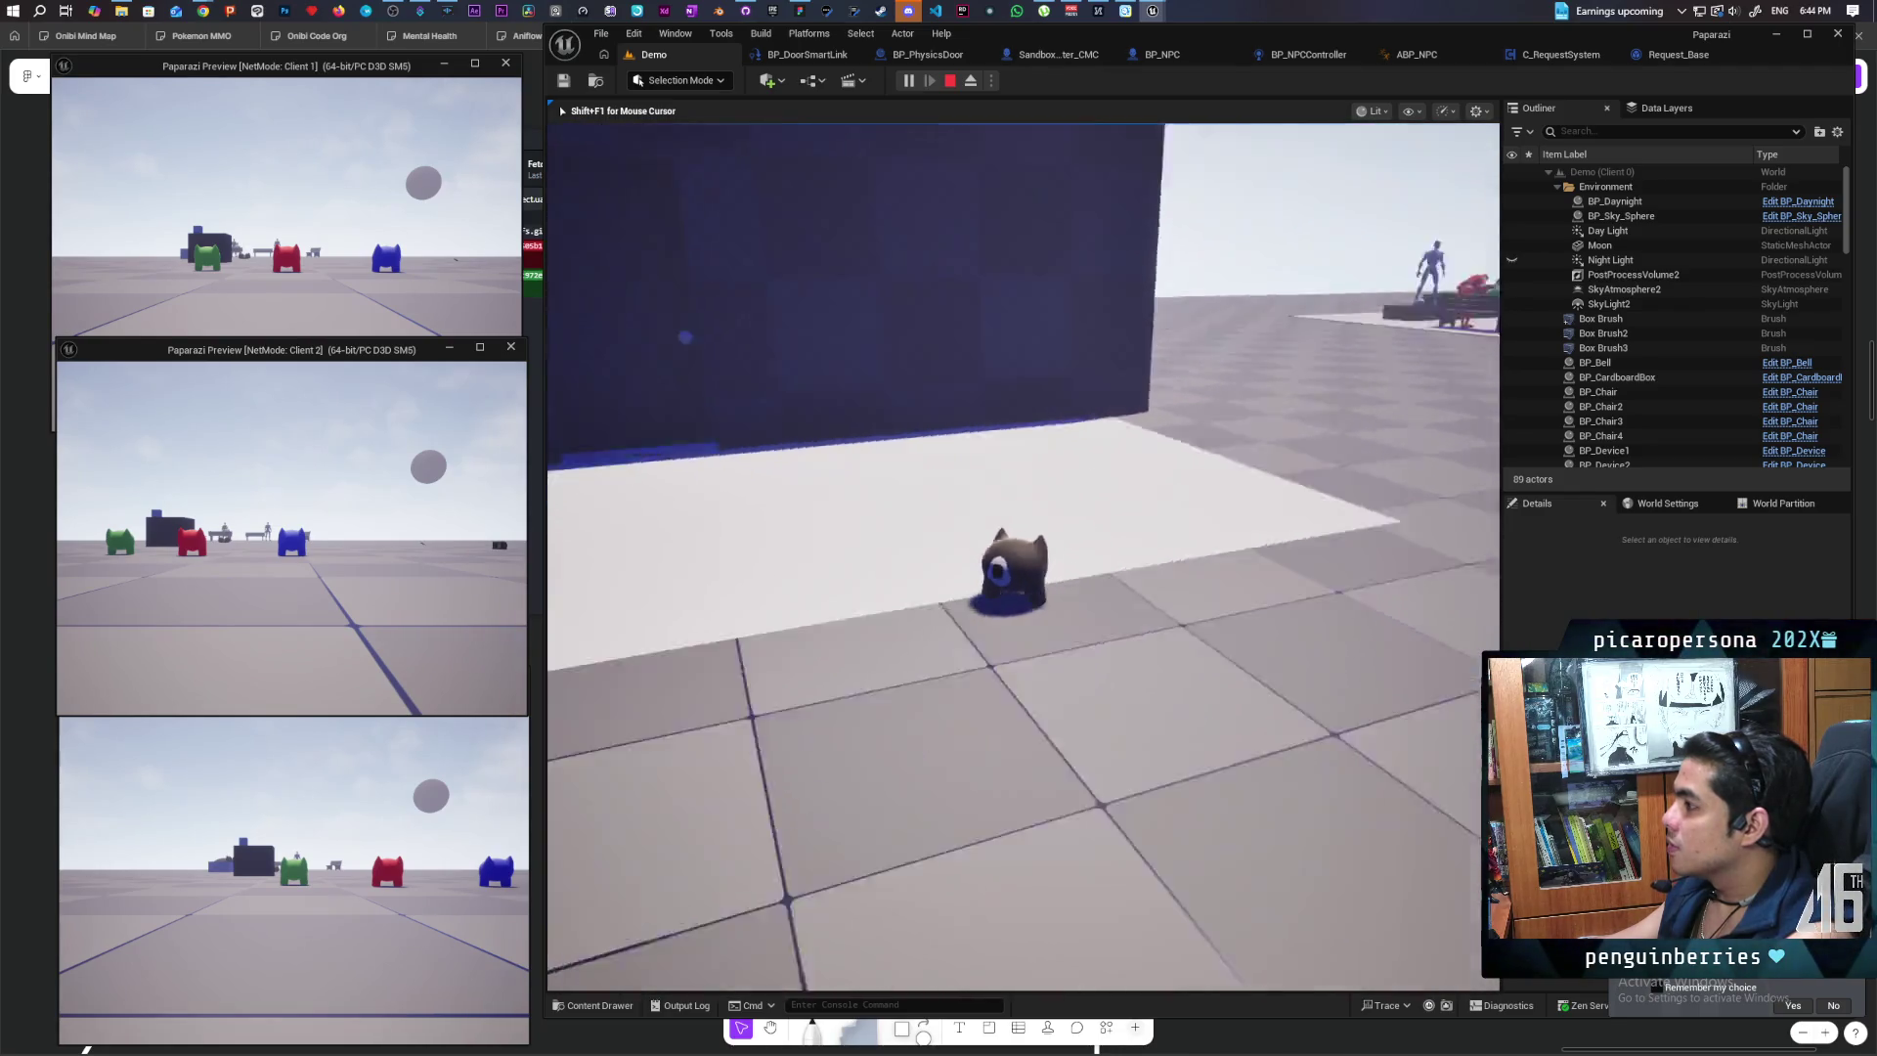
Step: Move the player near the door to trigger its opening in the three-client session
key("e")
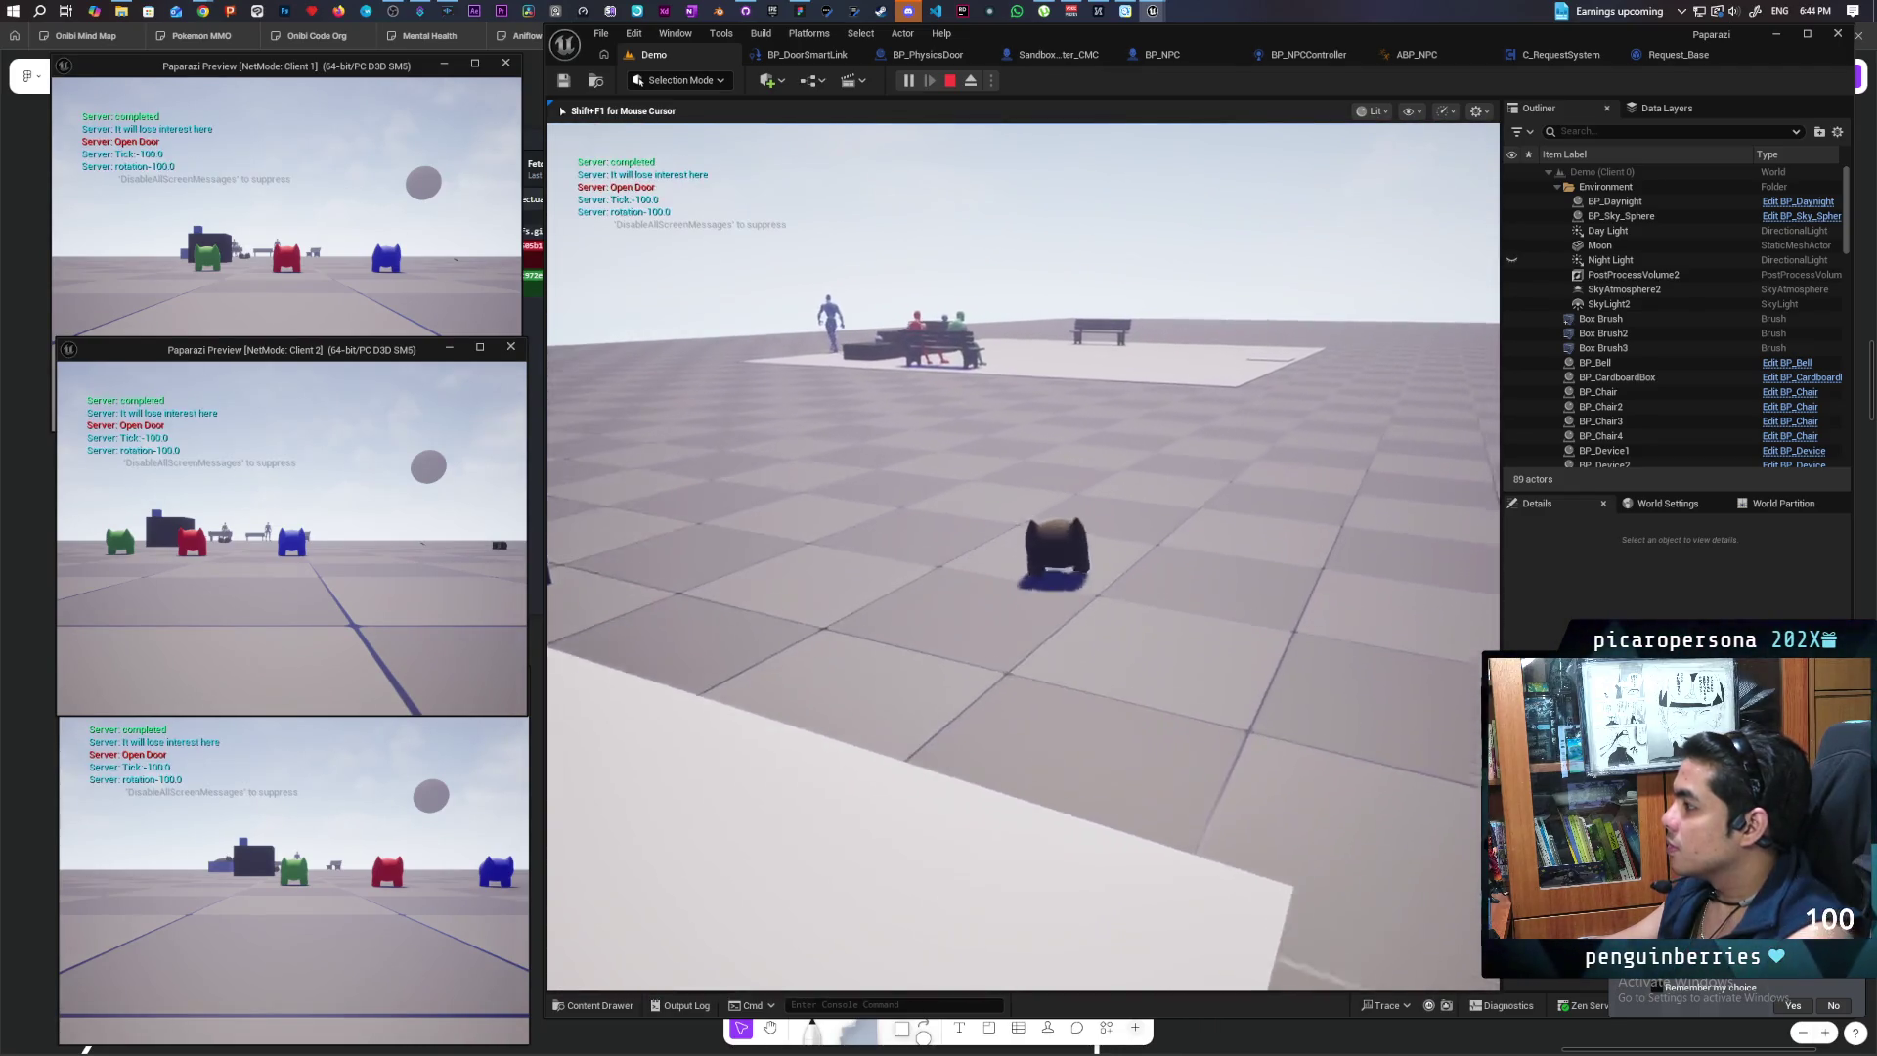
key("e")
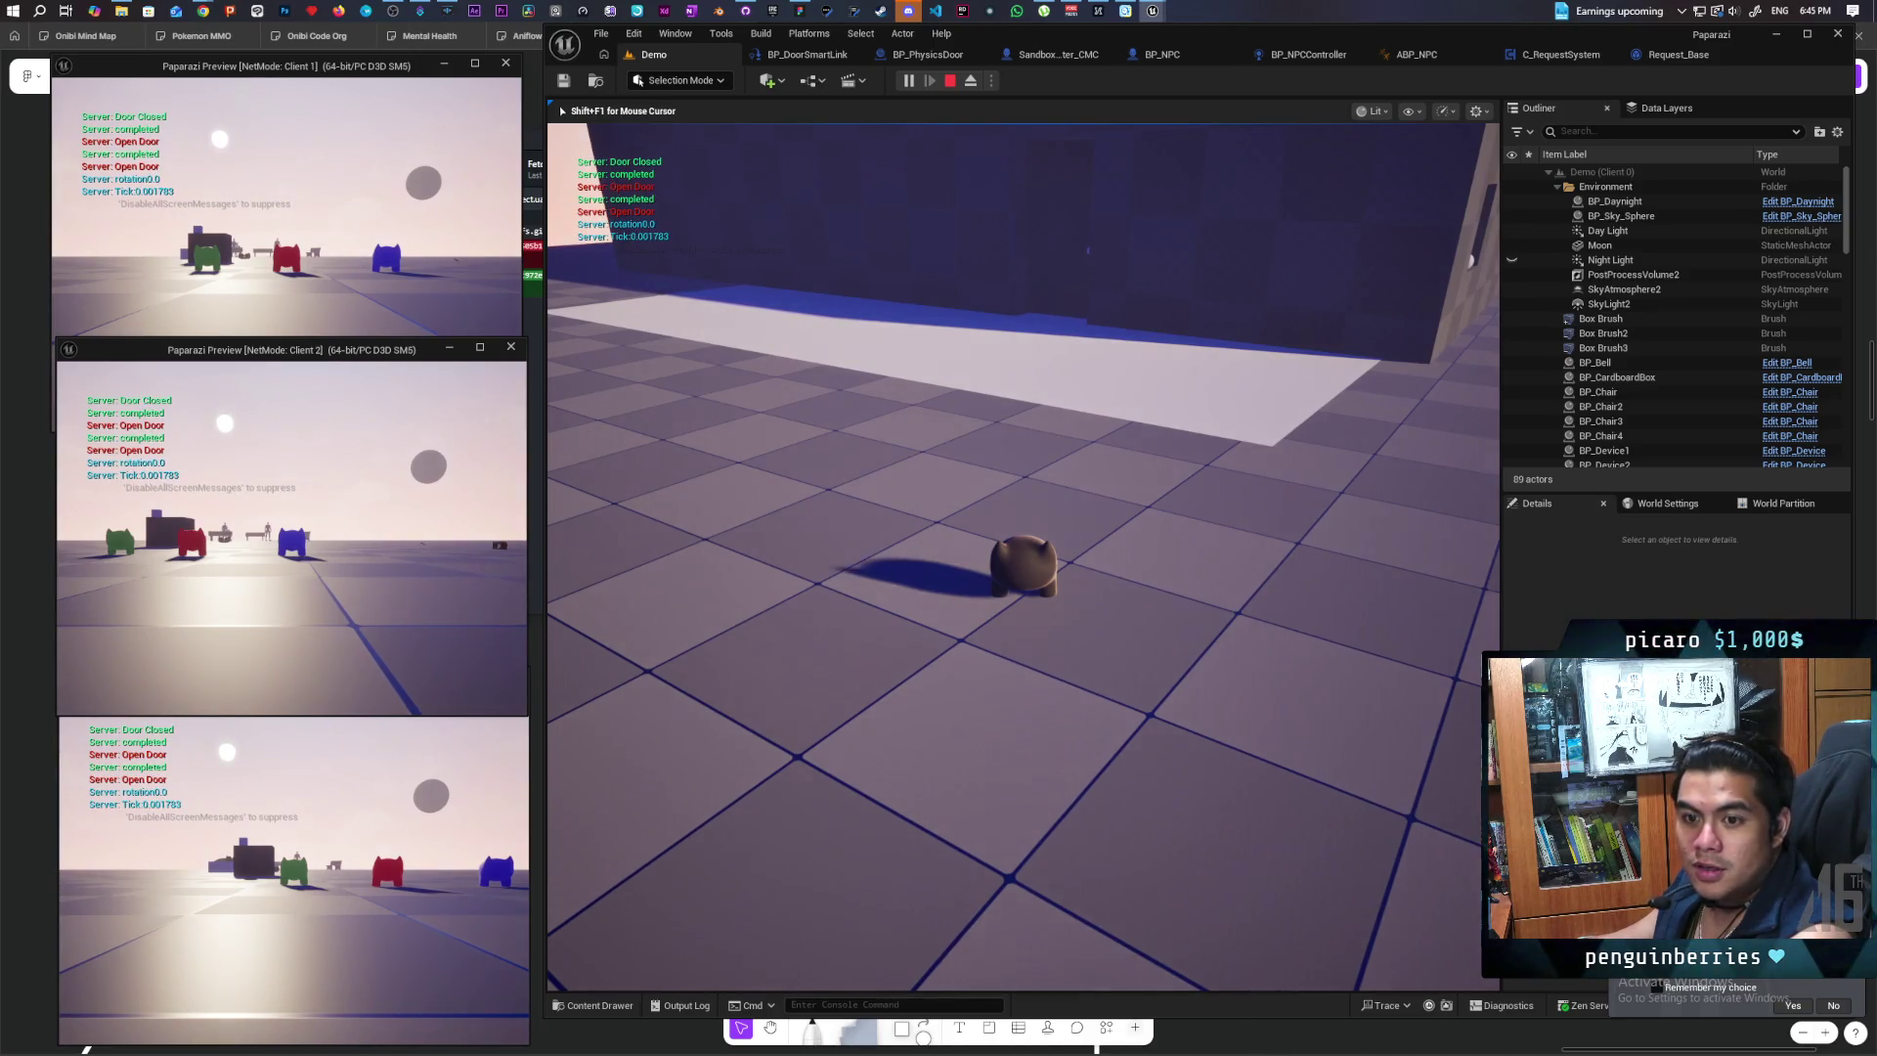
Step: Walk the cat along the wall, past the green NPC, to the doorway until the door opens
key("w")
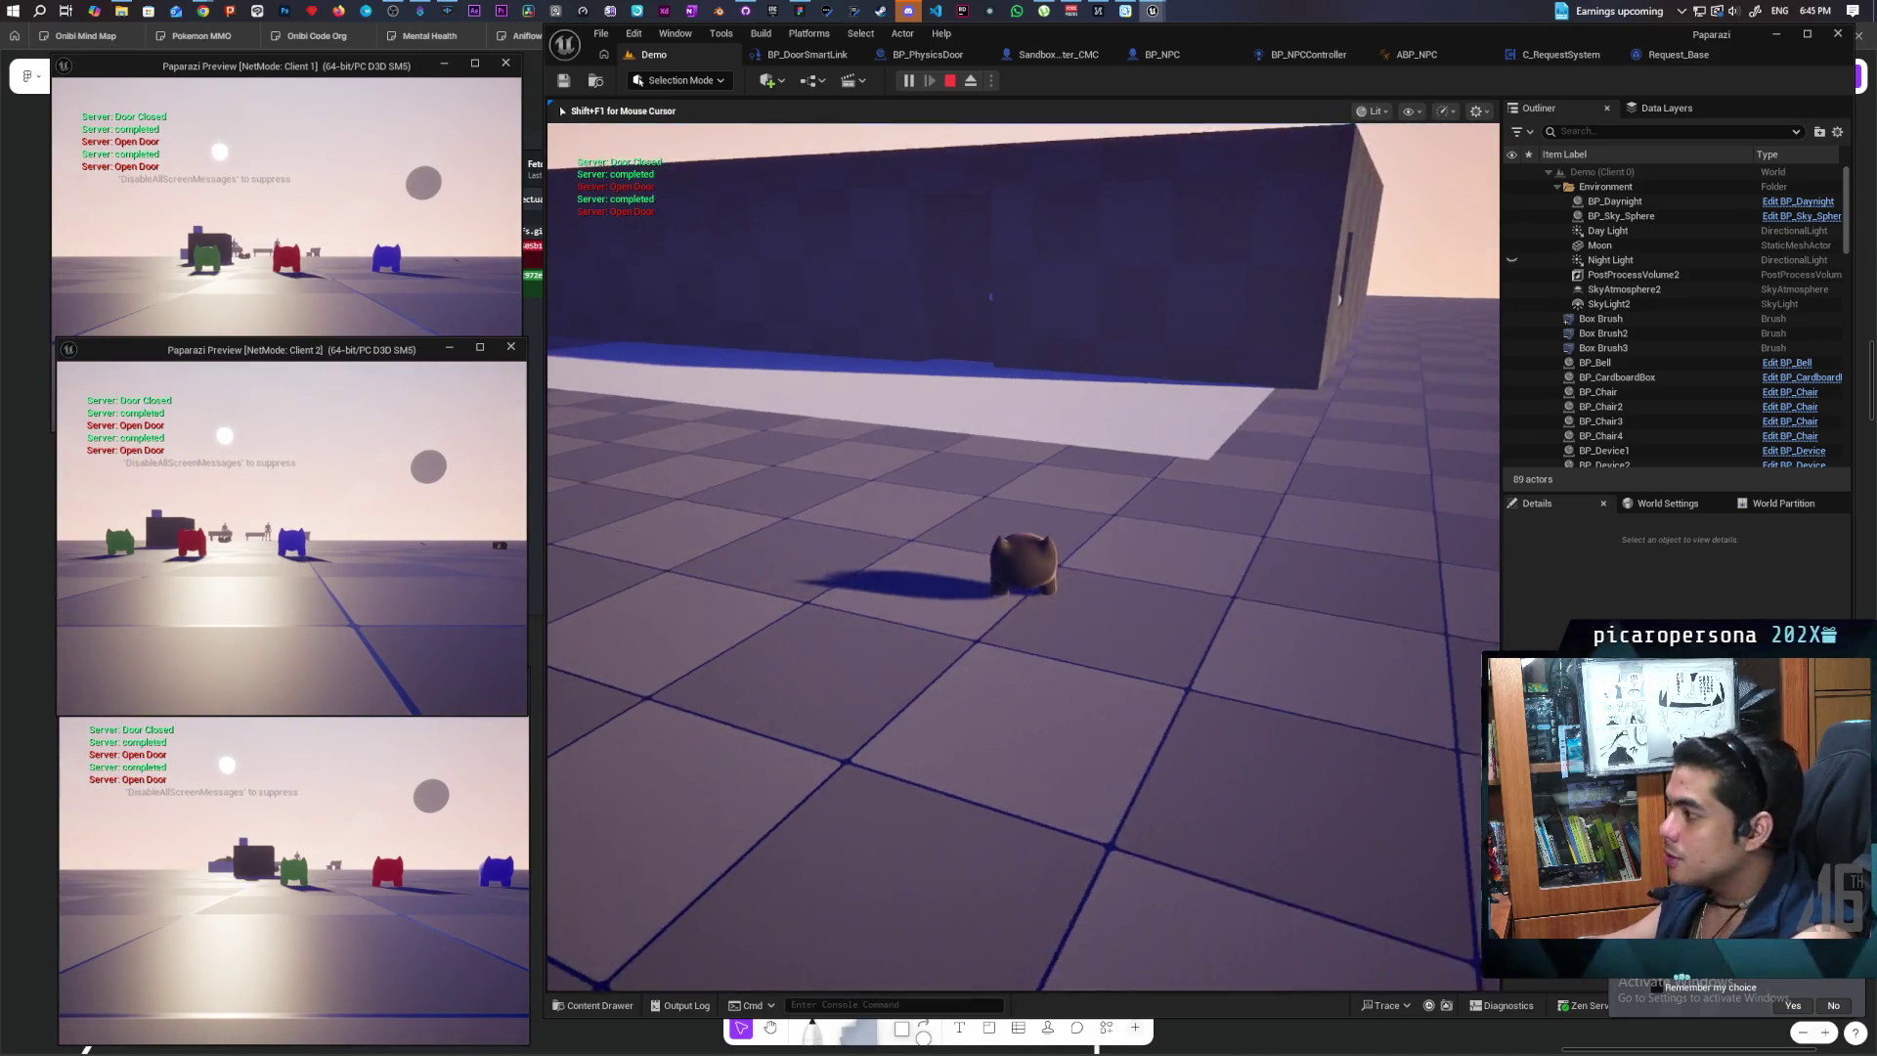
key("w")
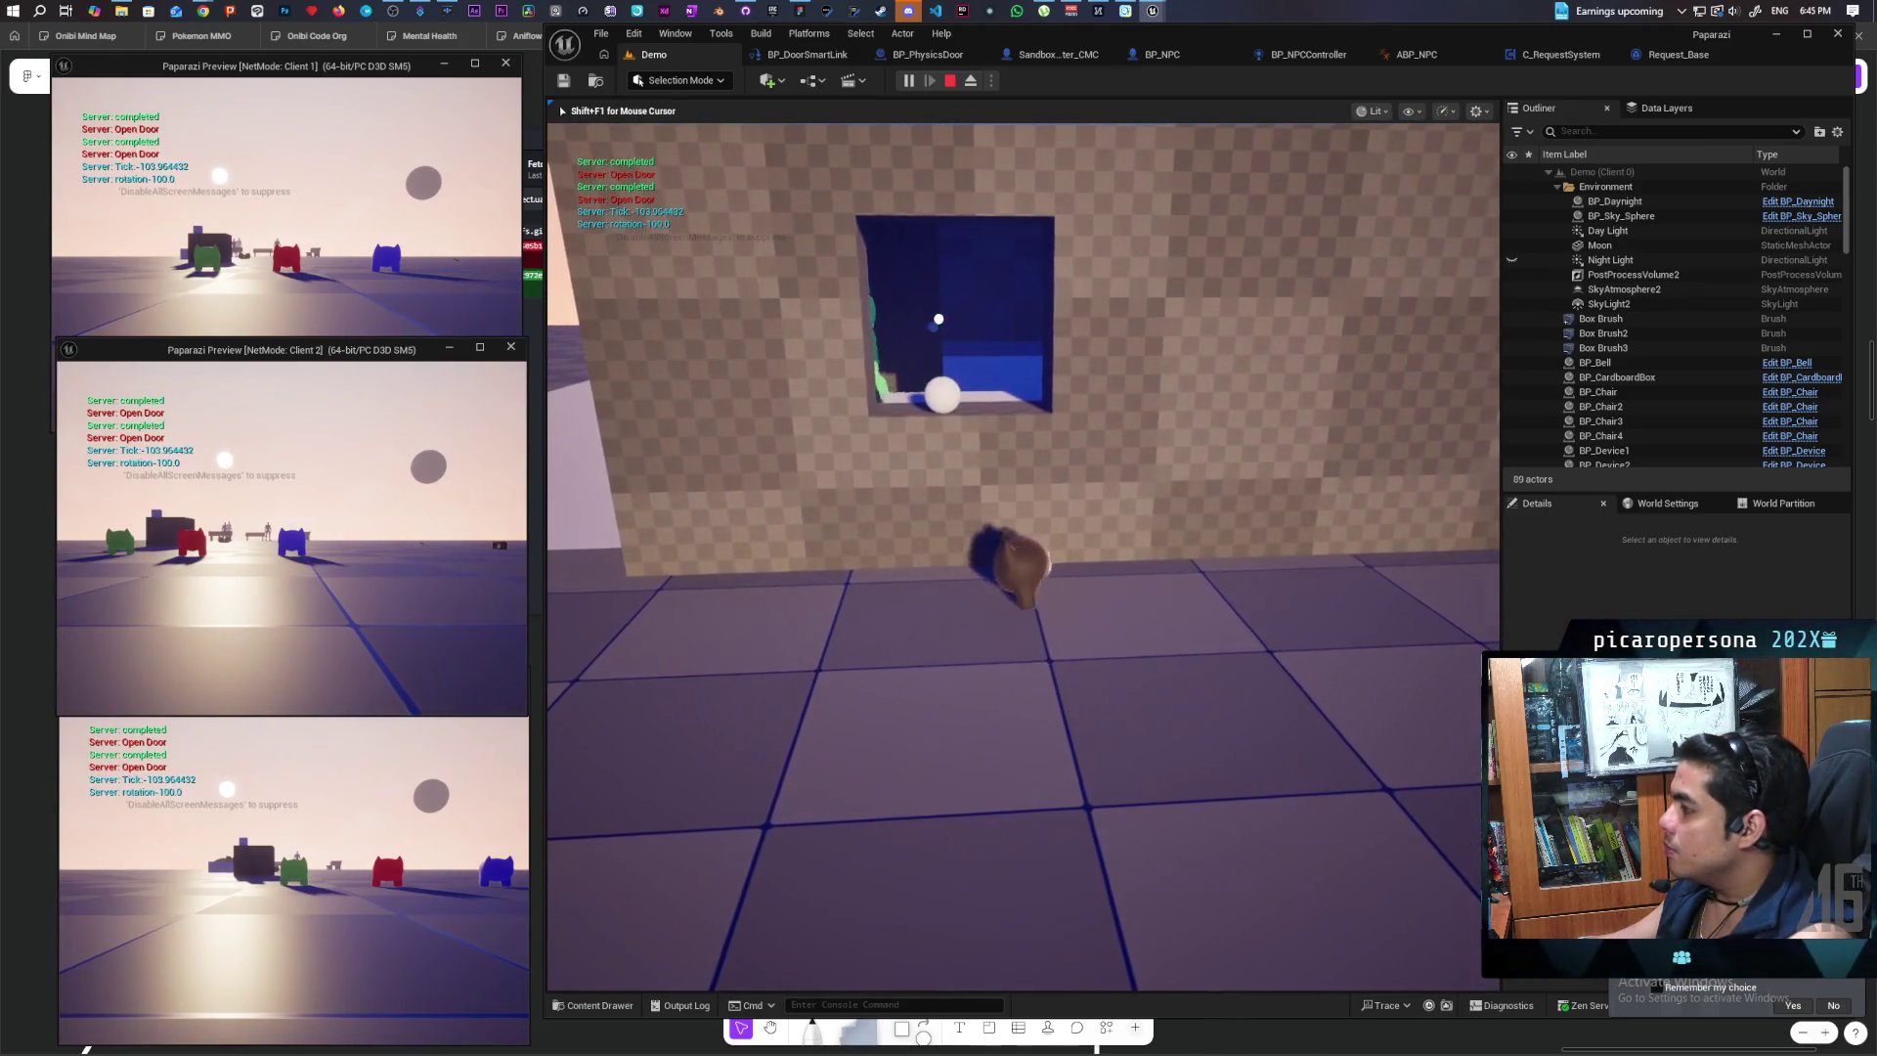
key("a")
key("w")
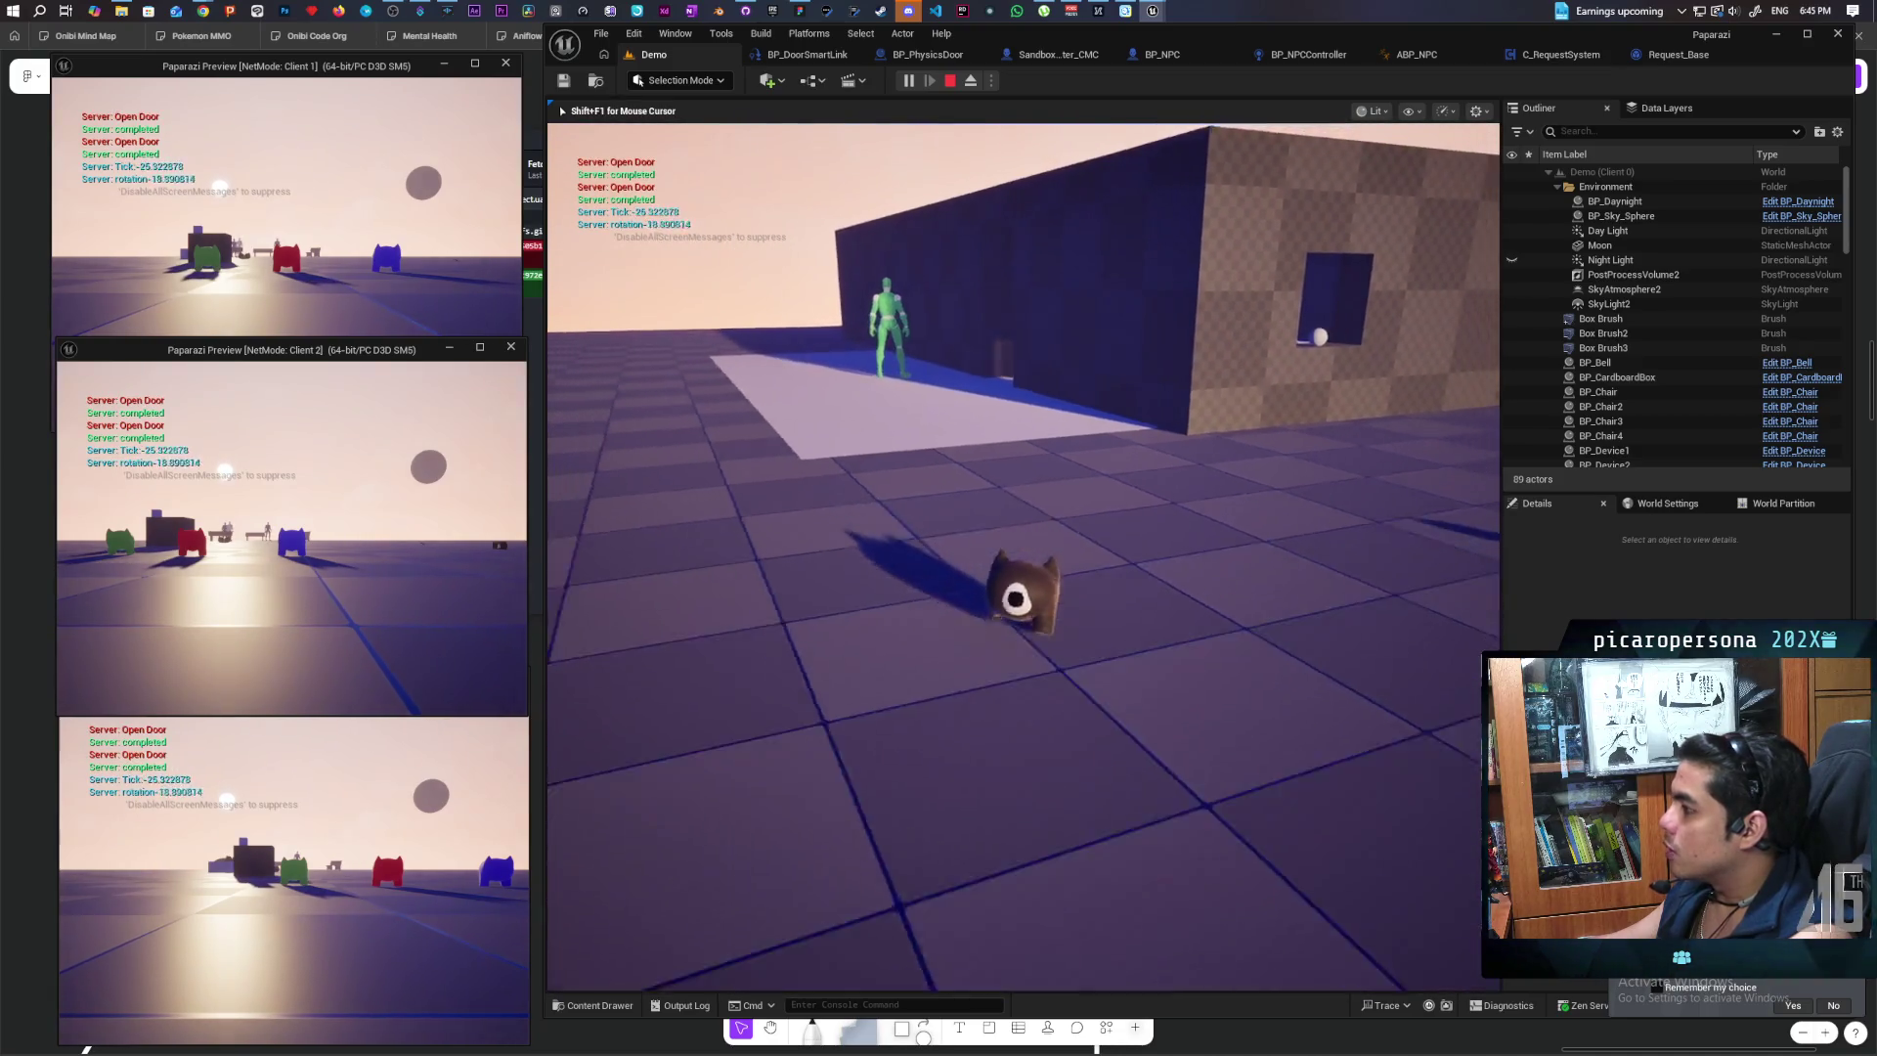
key("a")
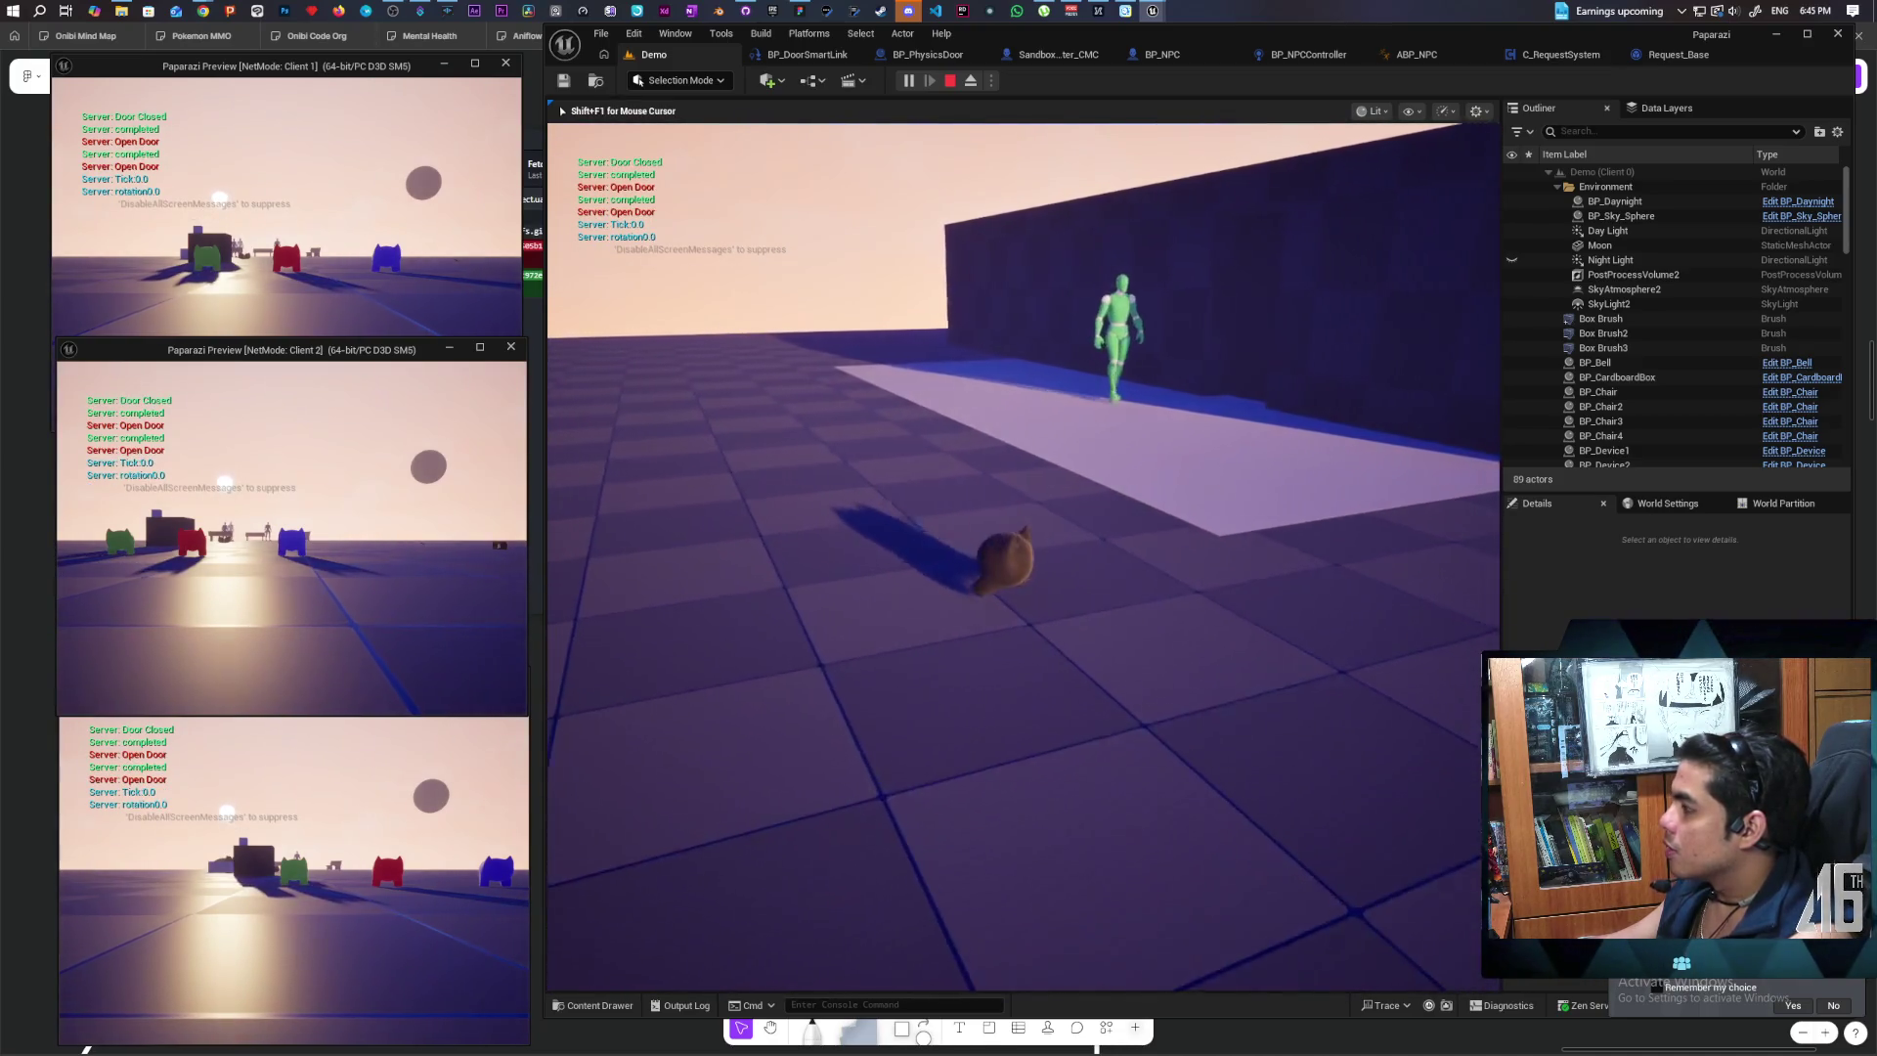
key("w")
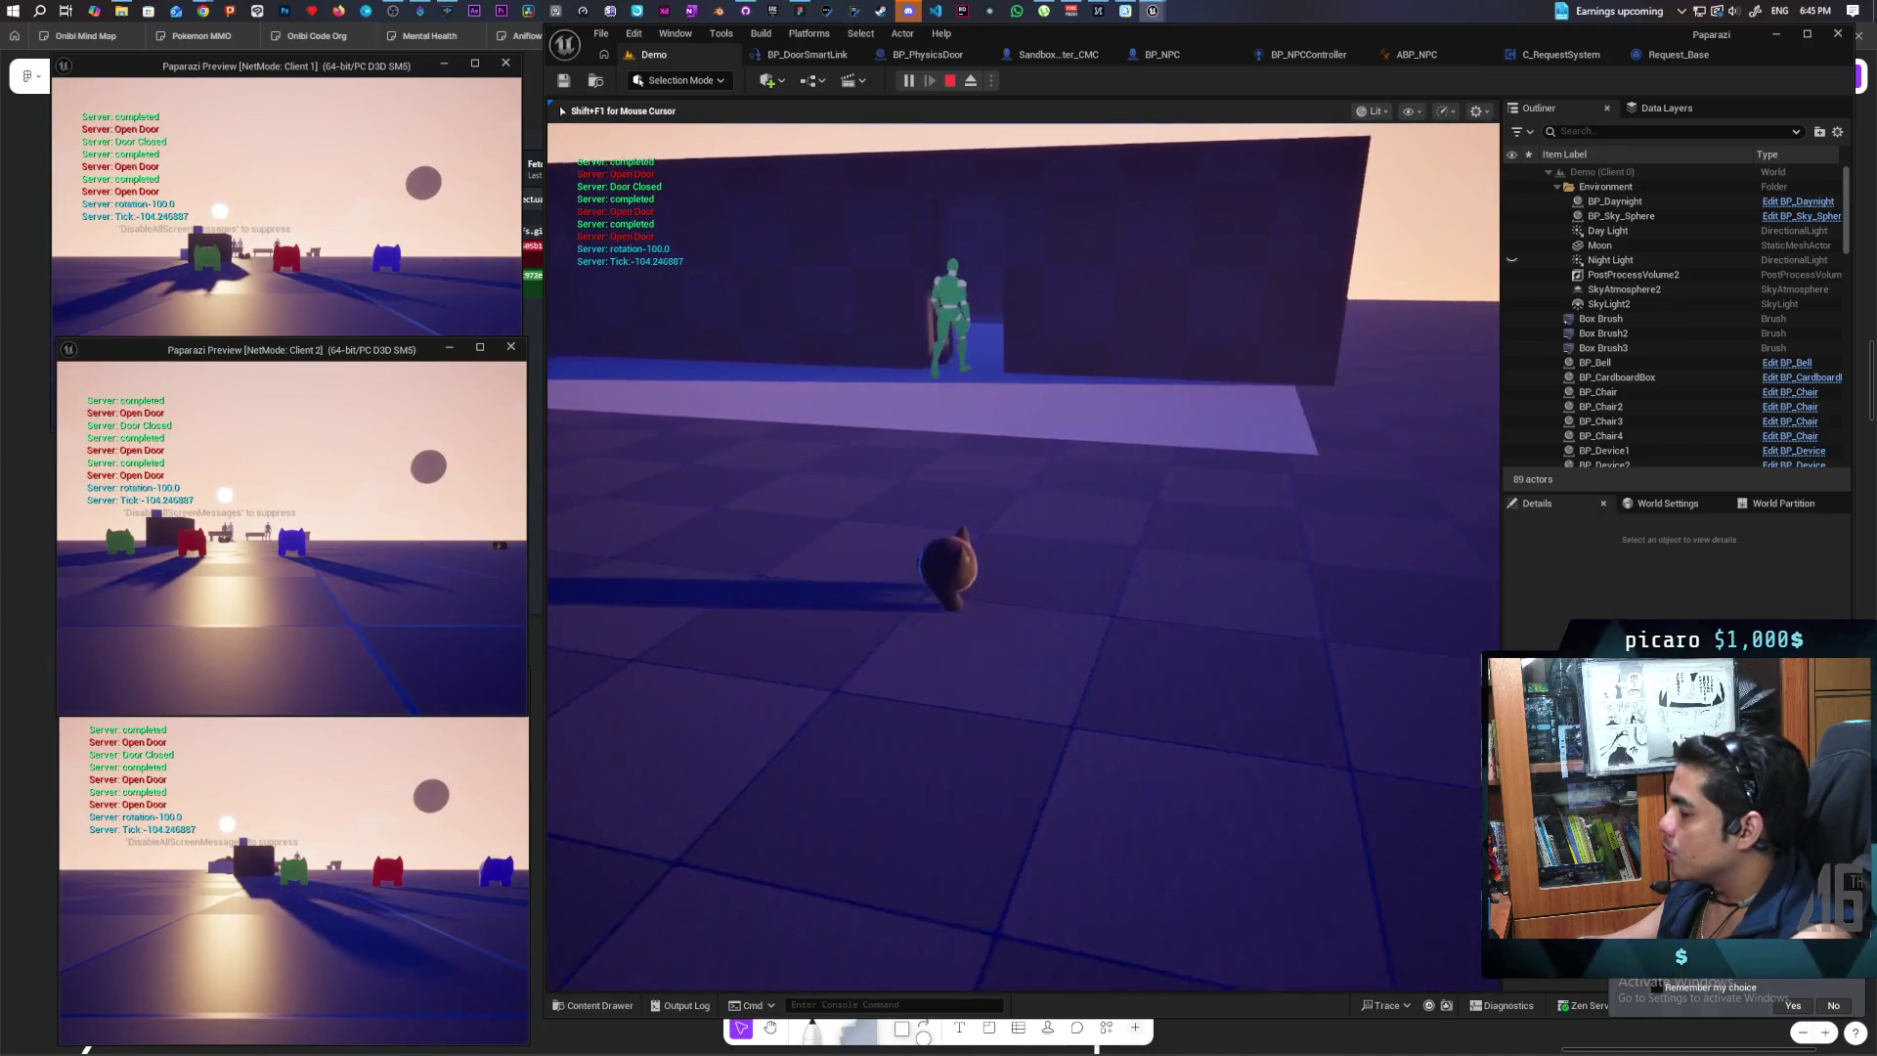
key("w")
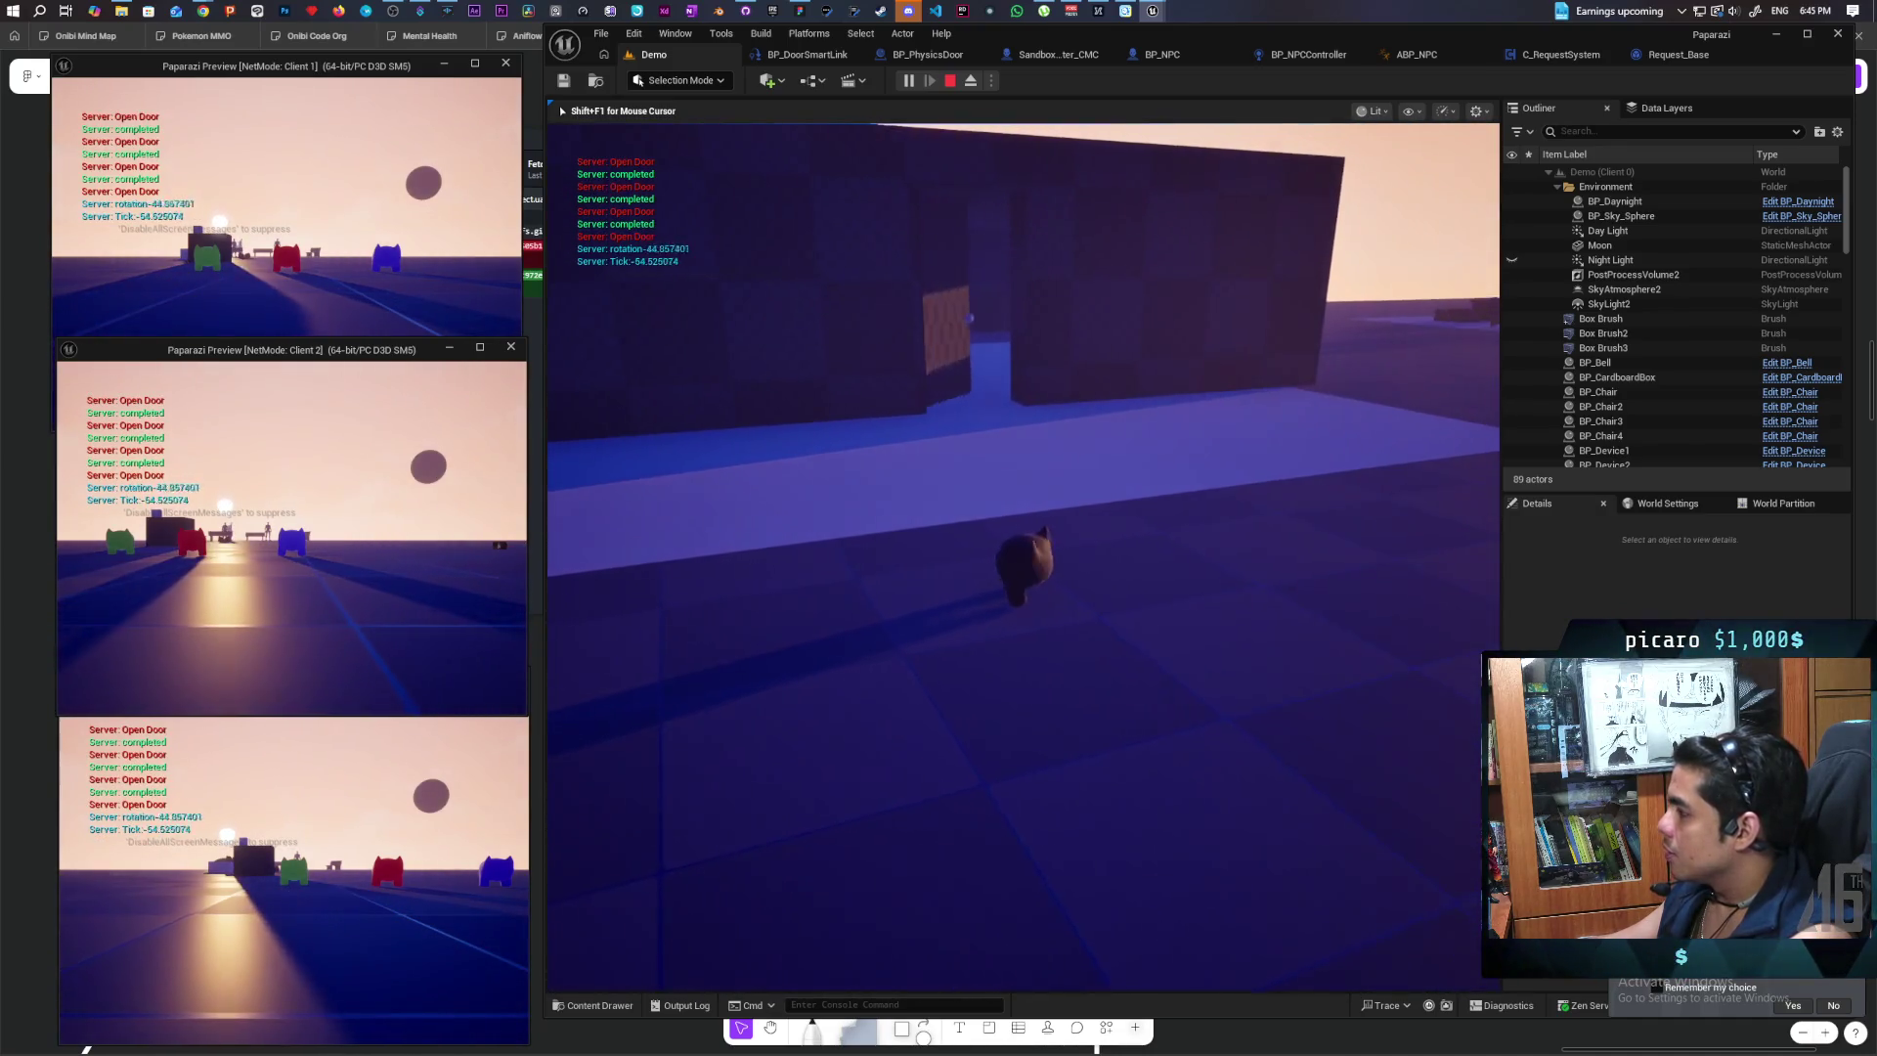
key("w")
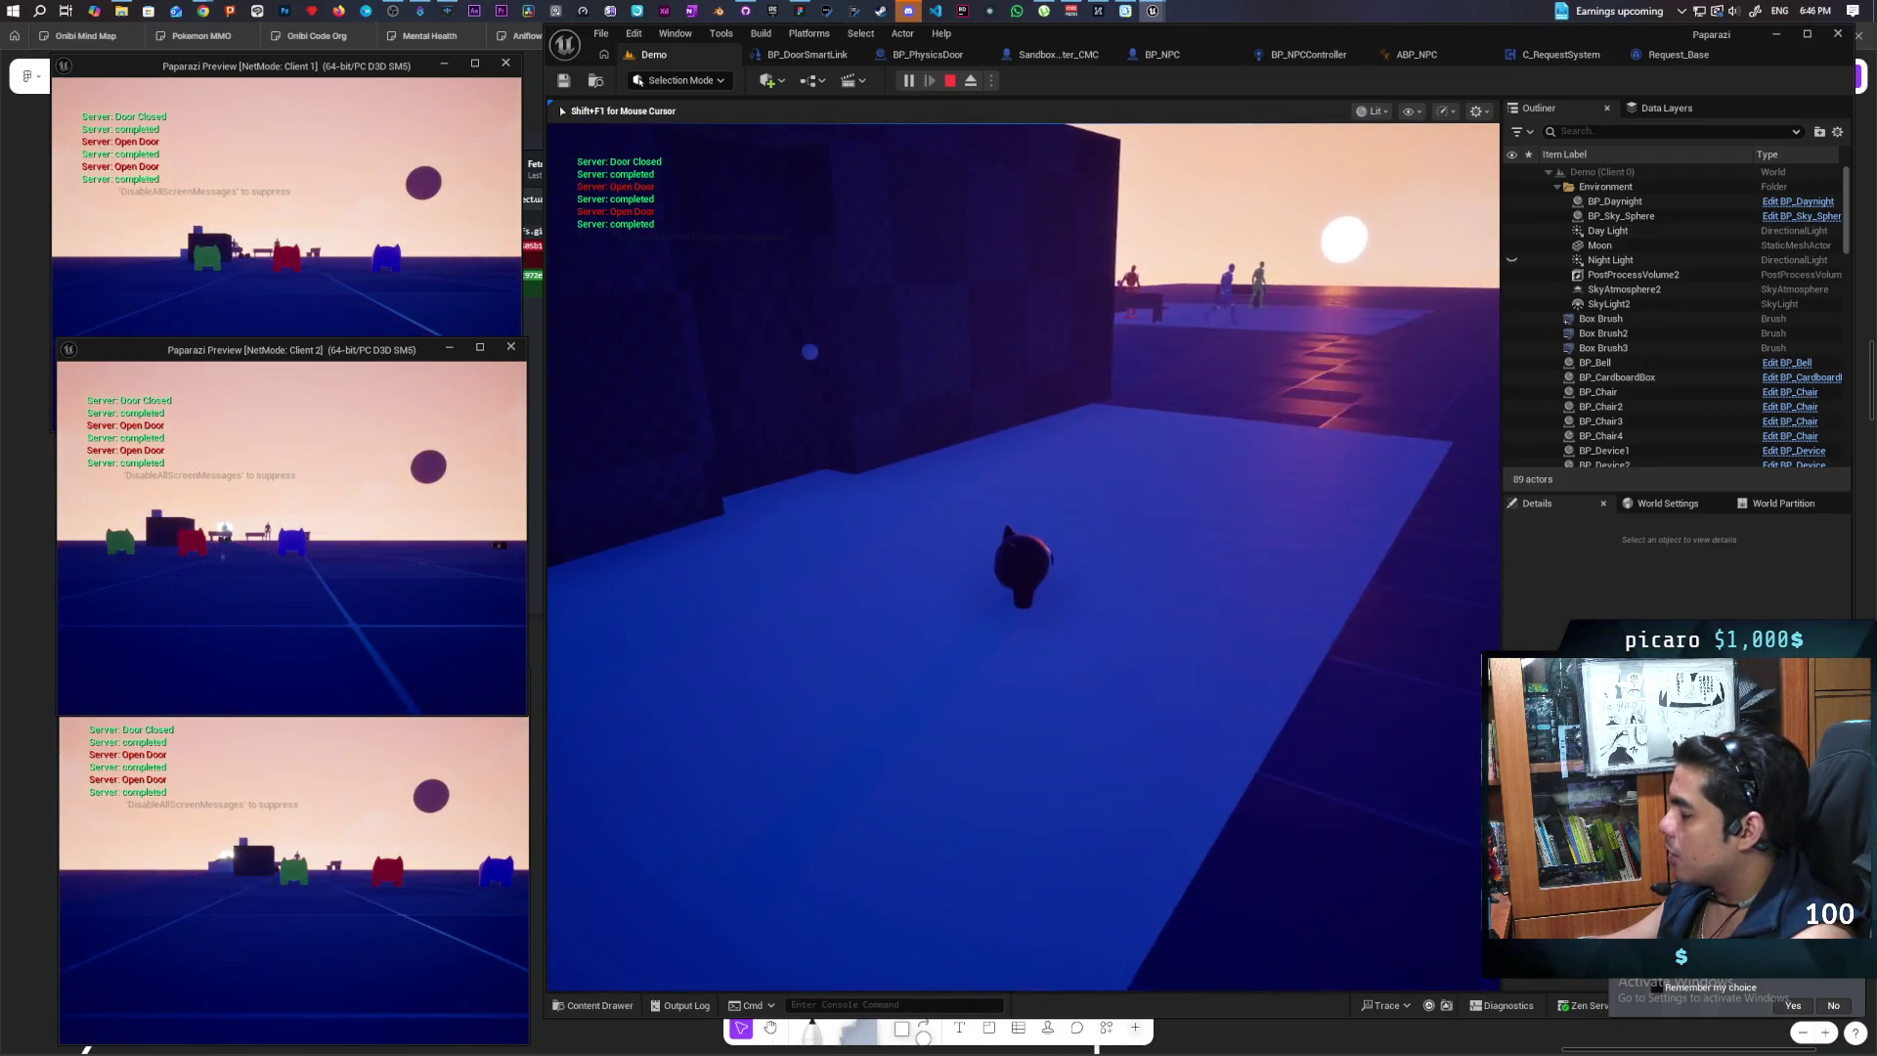
key("e")
Step: Back the cat away from the wall and walk toward the NPCs, benches and cube
mouse_move(1023, 556)
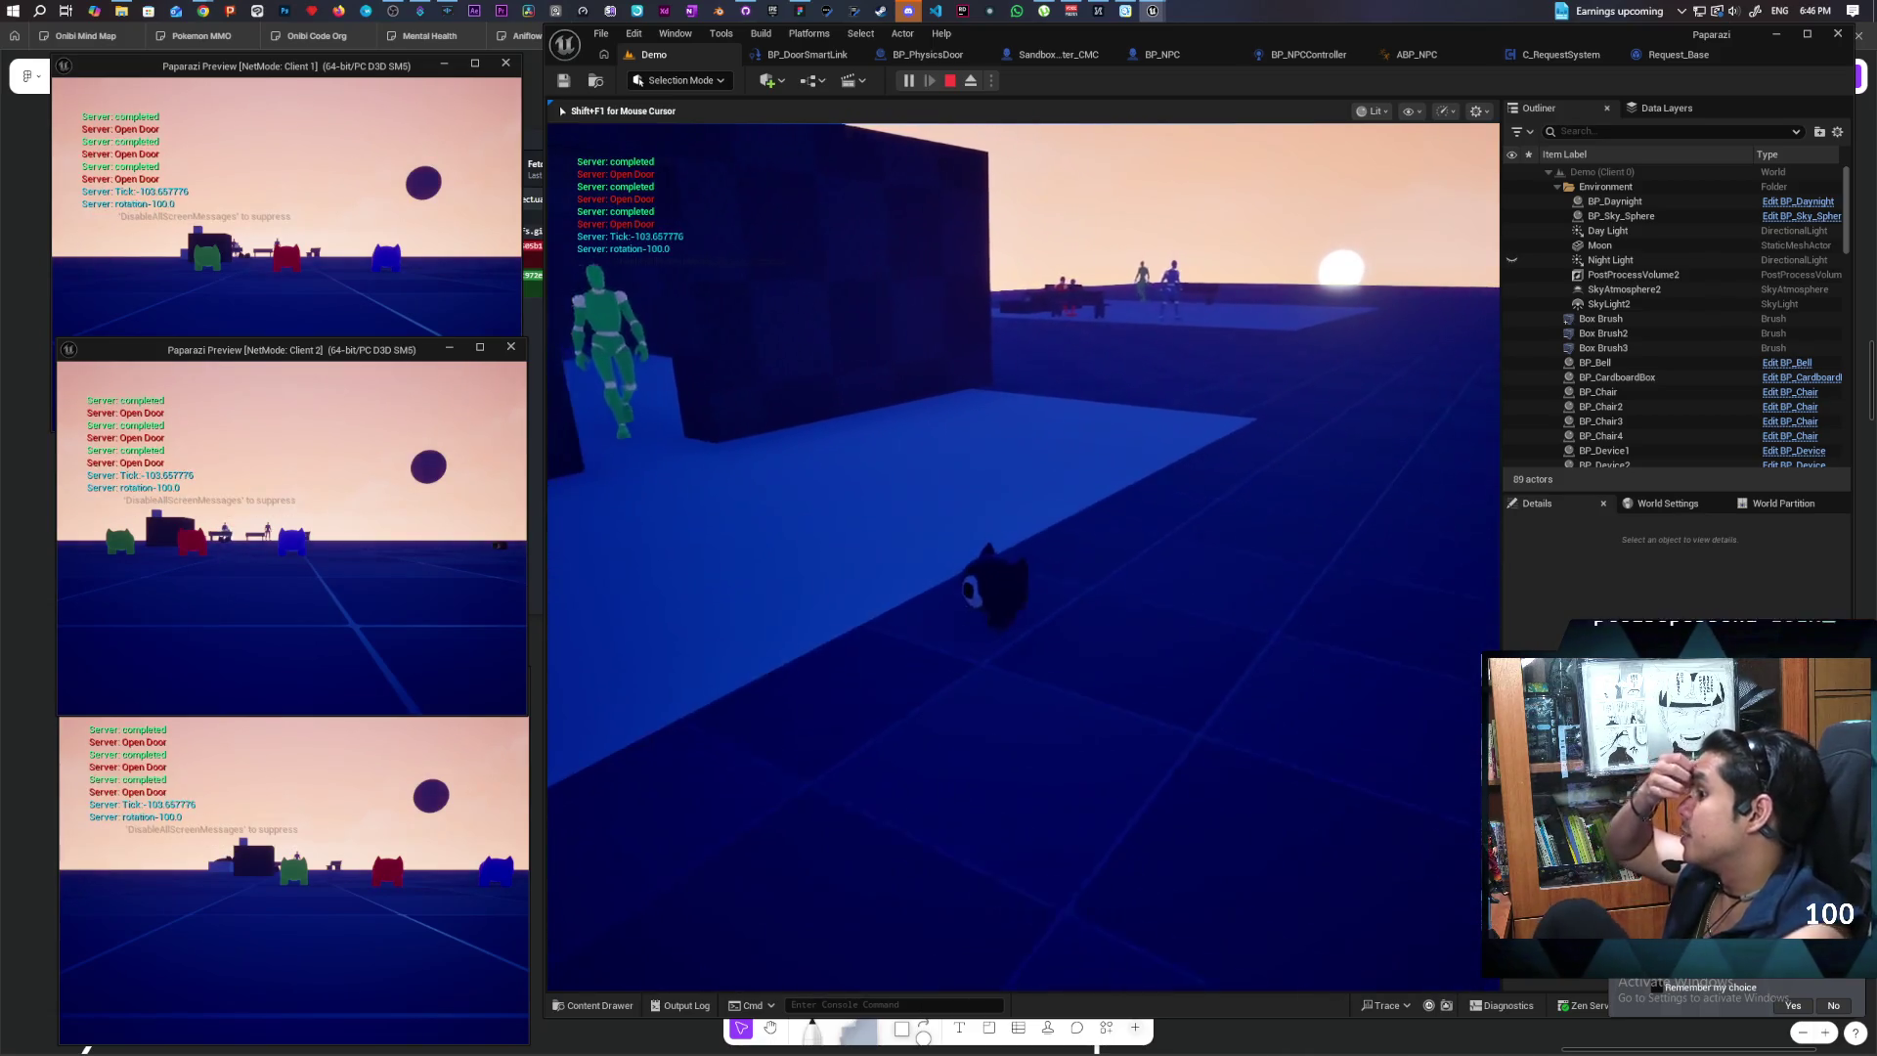
key("s")
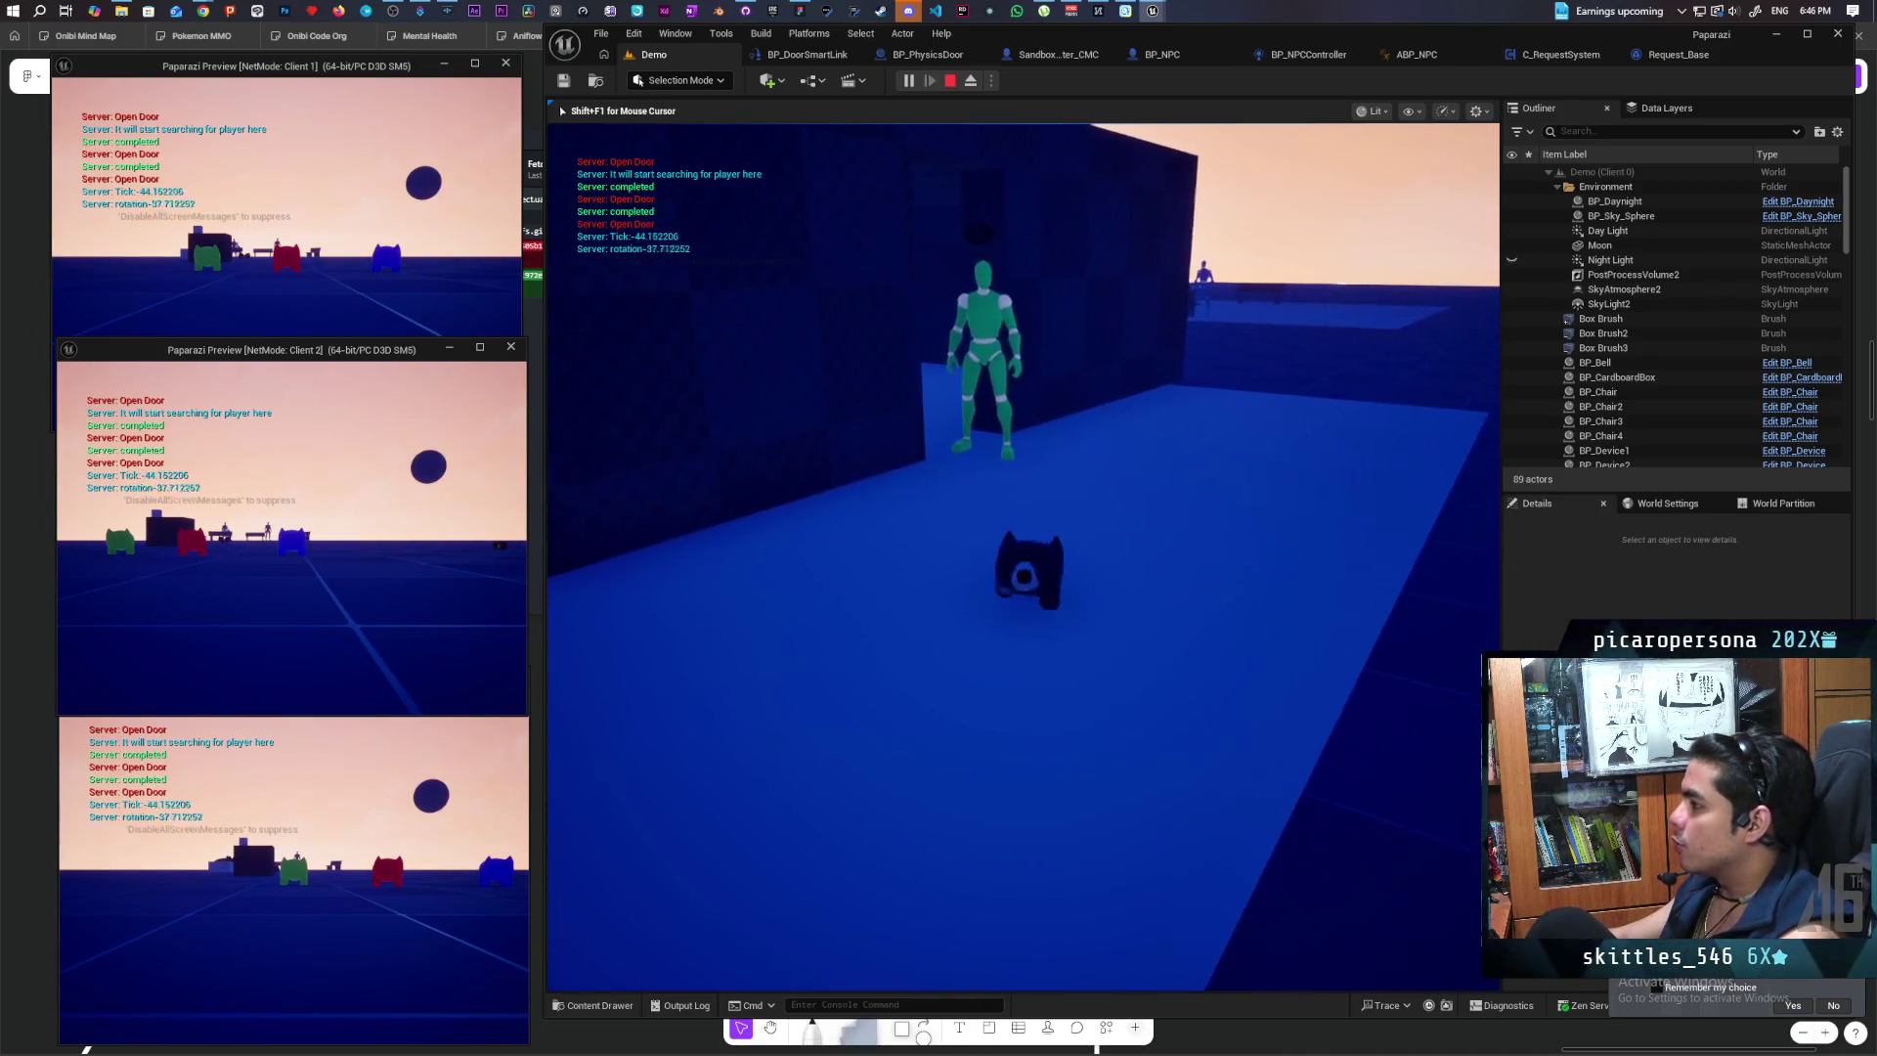
key("d")
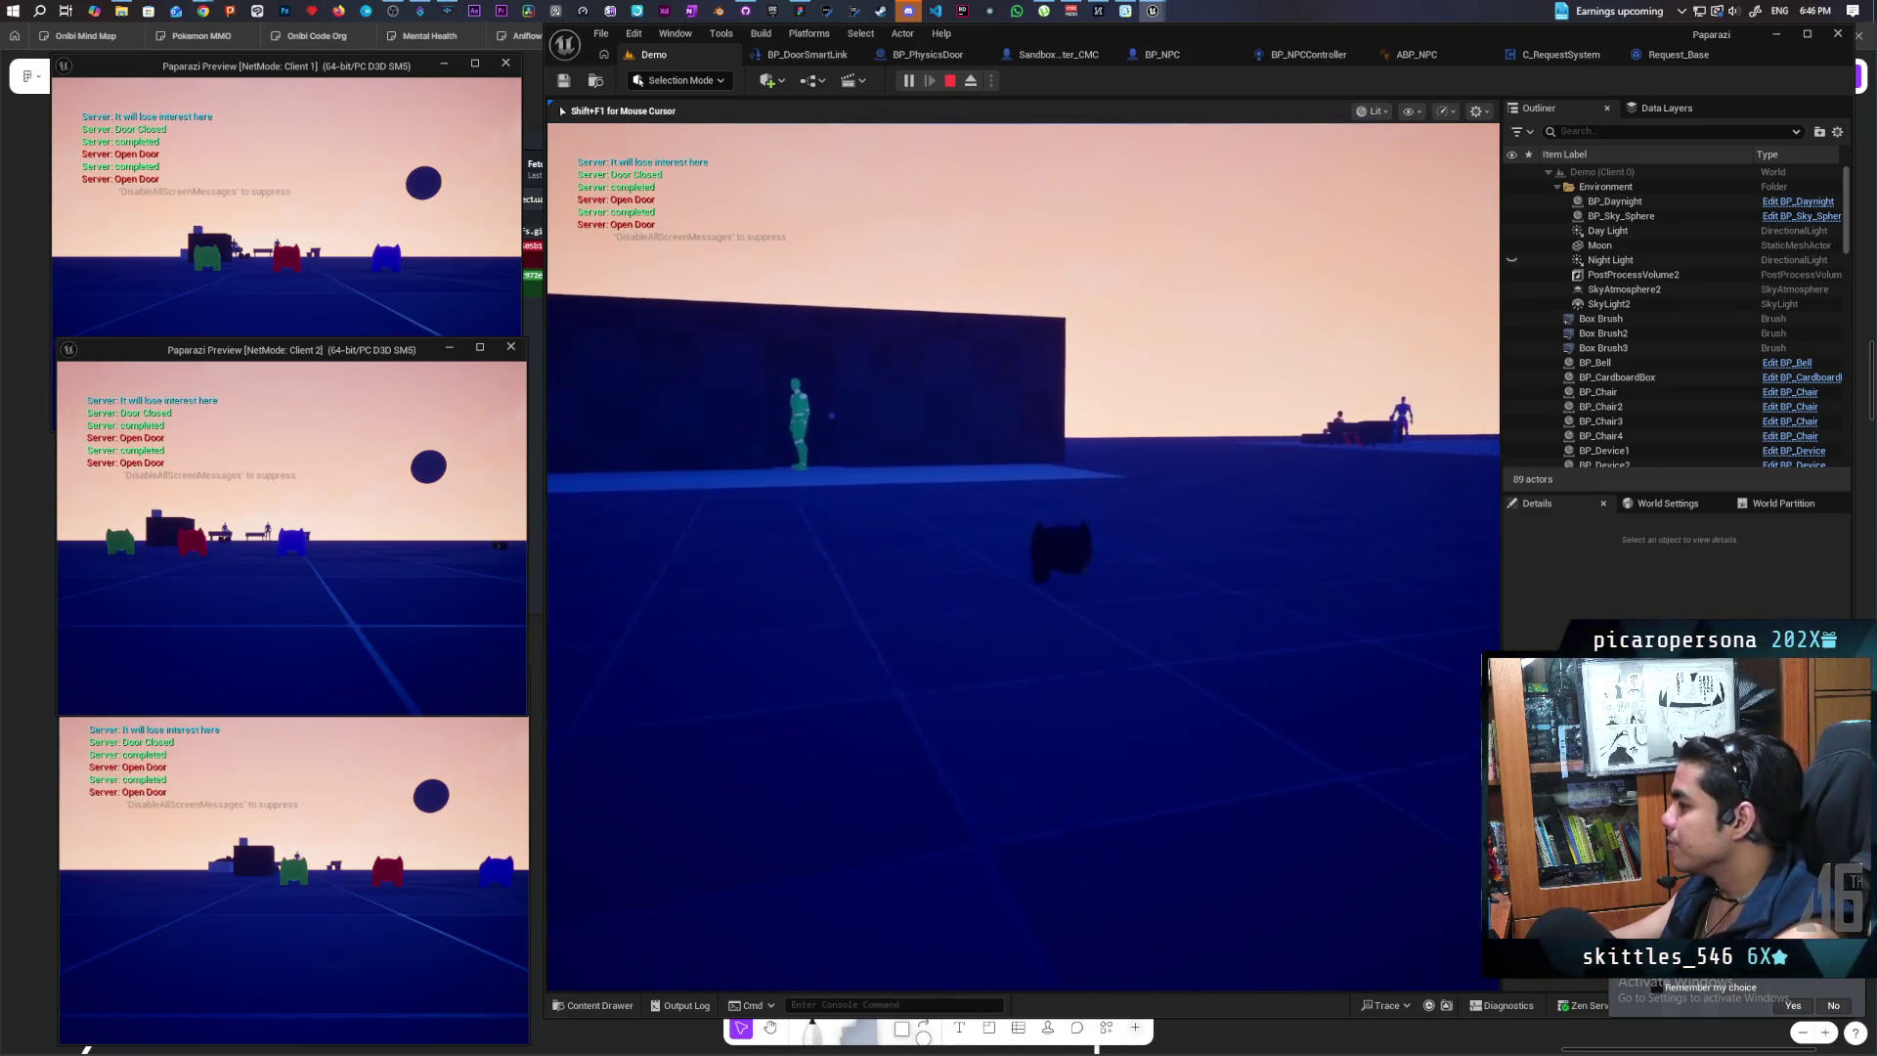
key("w")
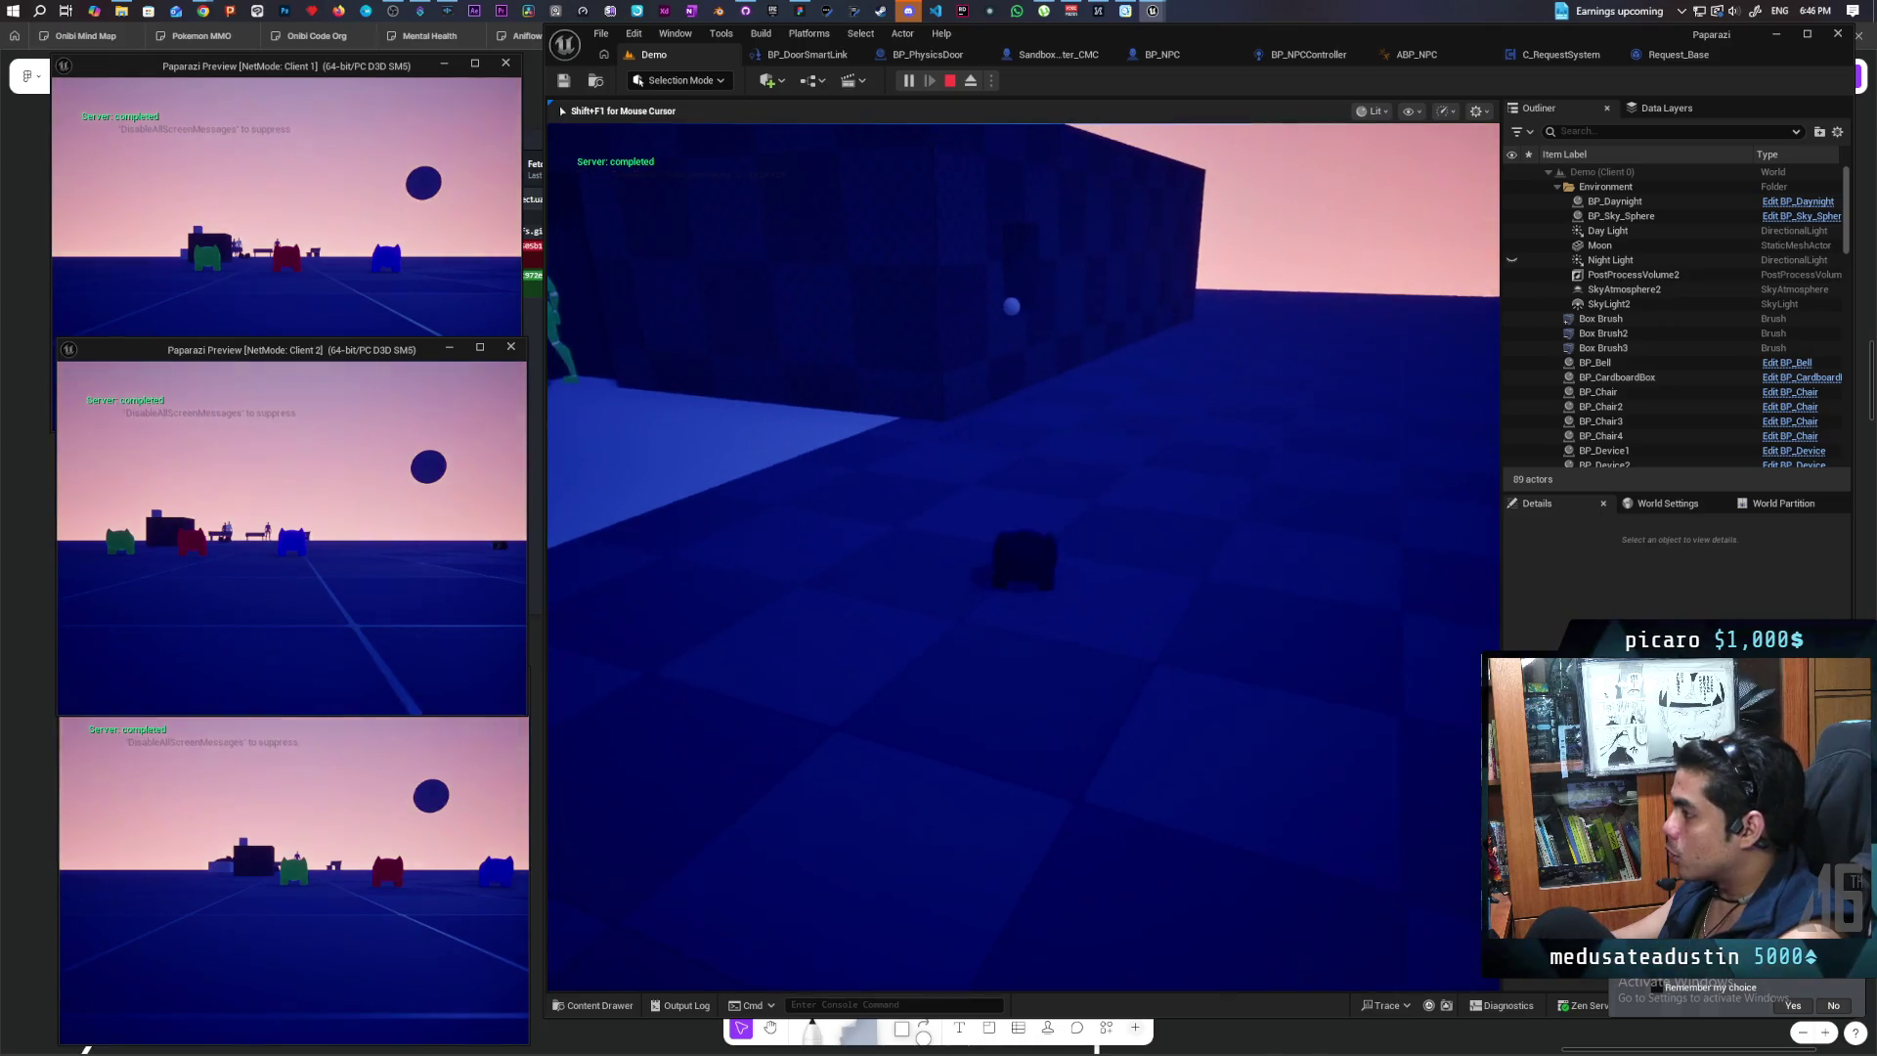
key("w")
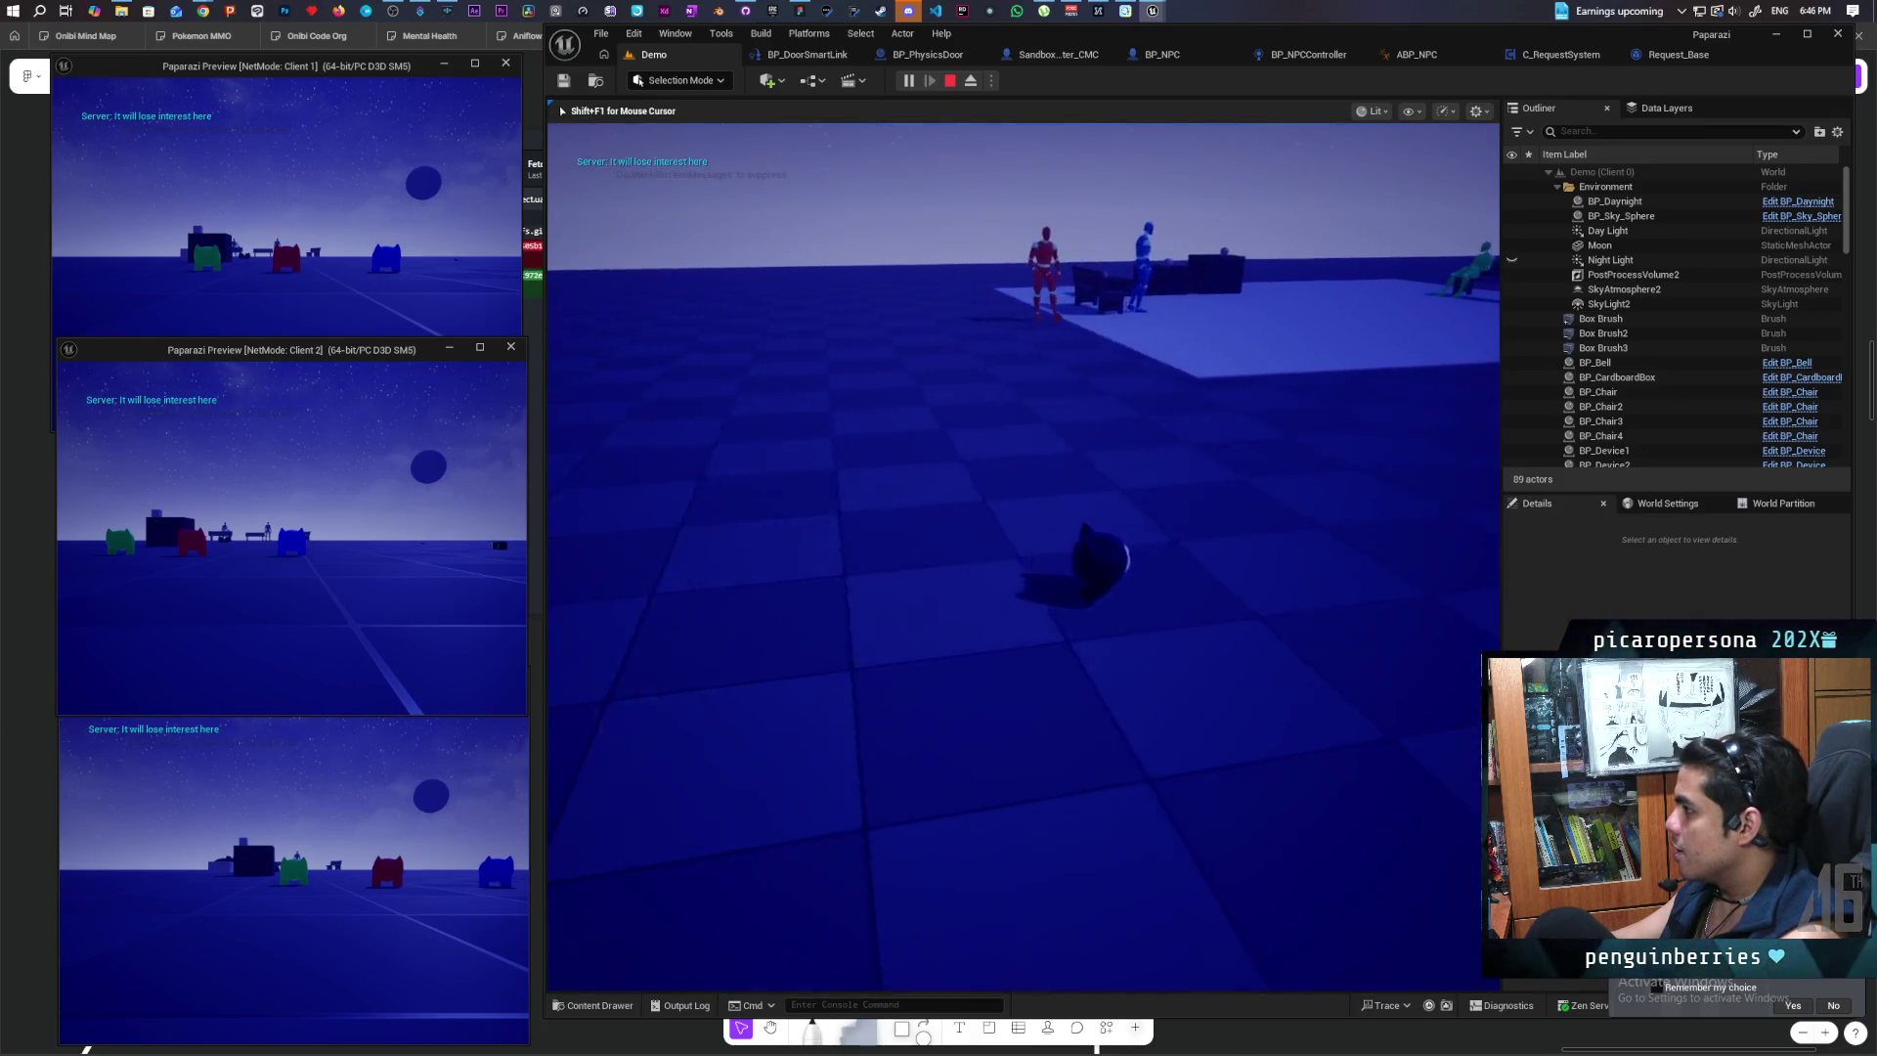
key("a")
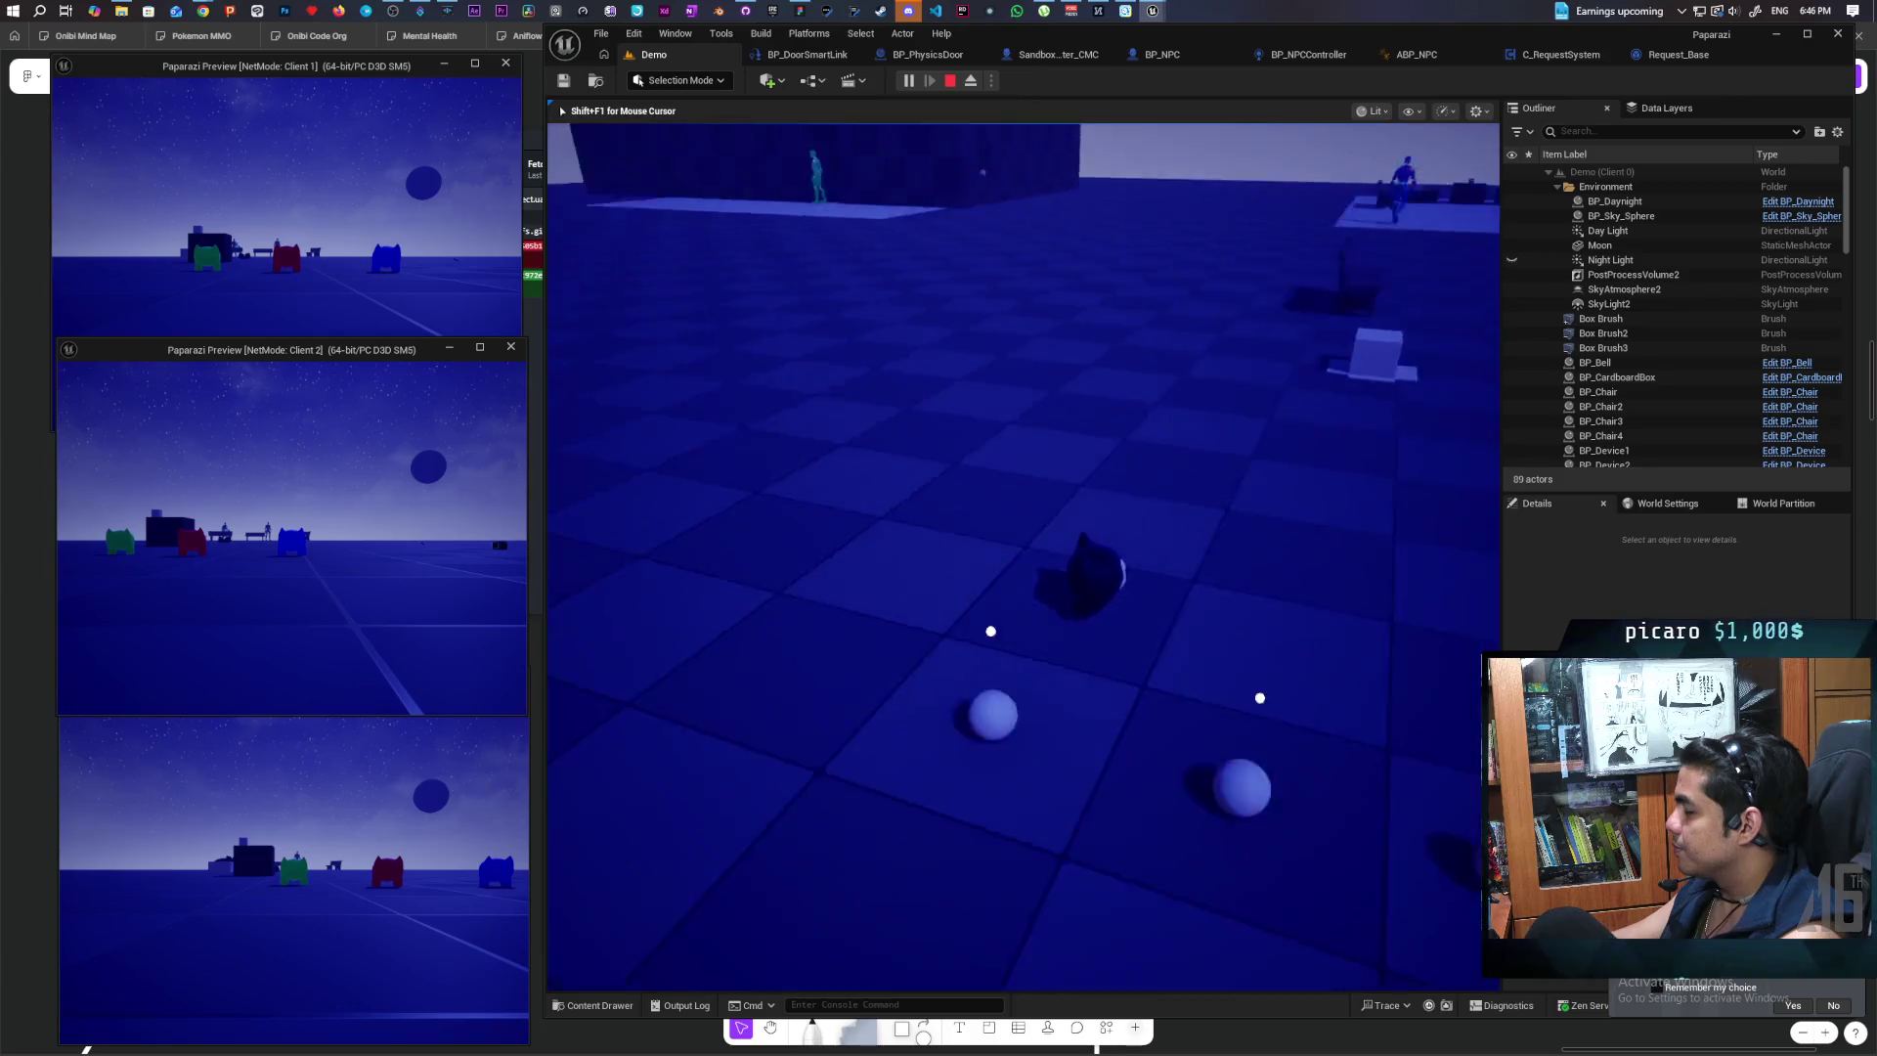
key("w")
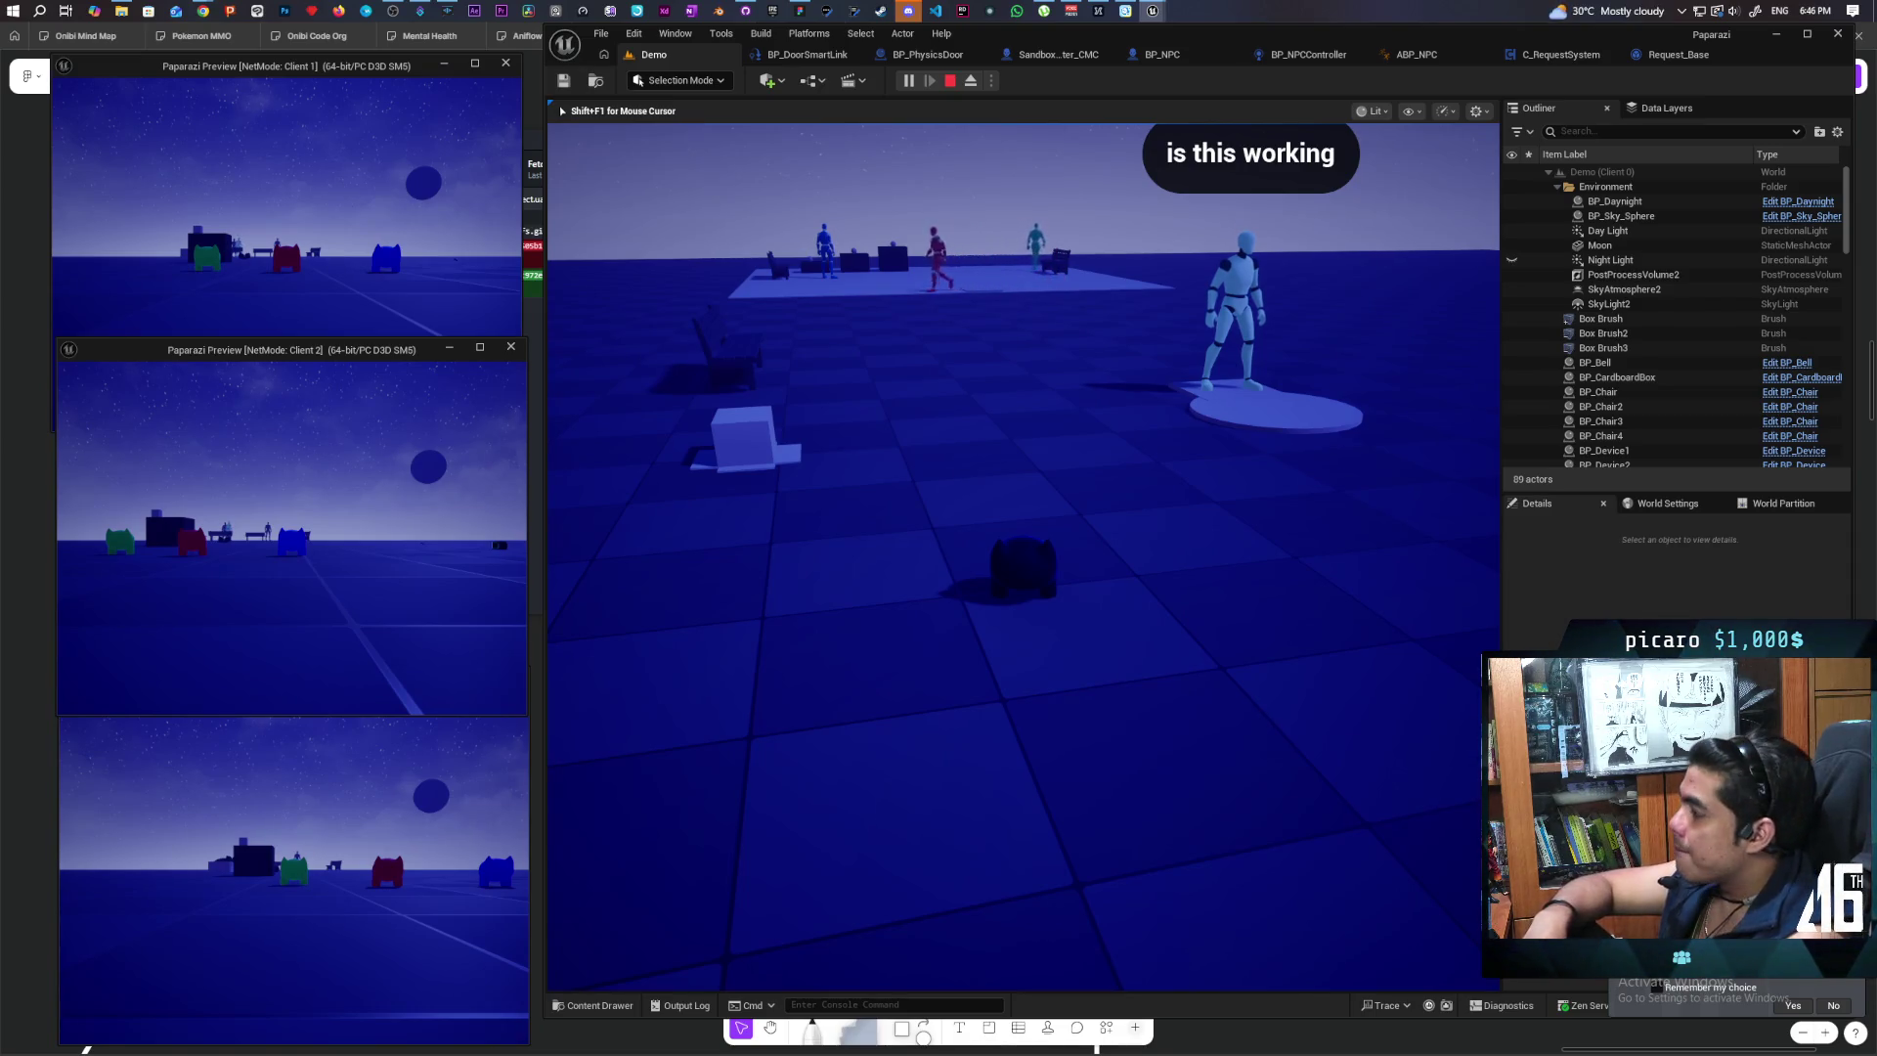
Step: Walk around the mannequin's platform and ring the bell by the white cube
key("w")
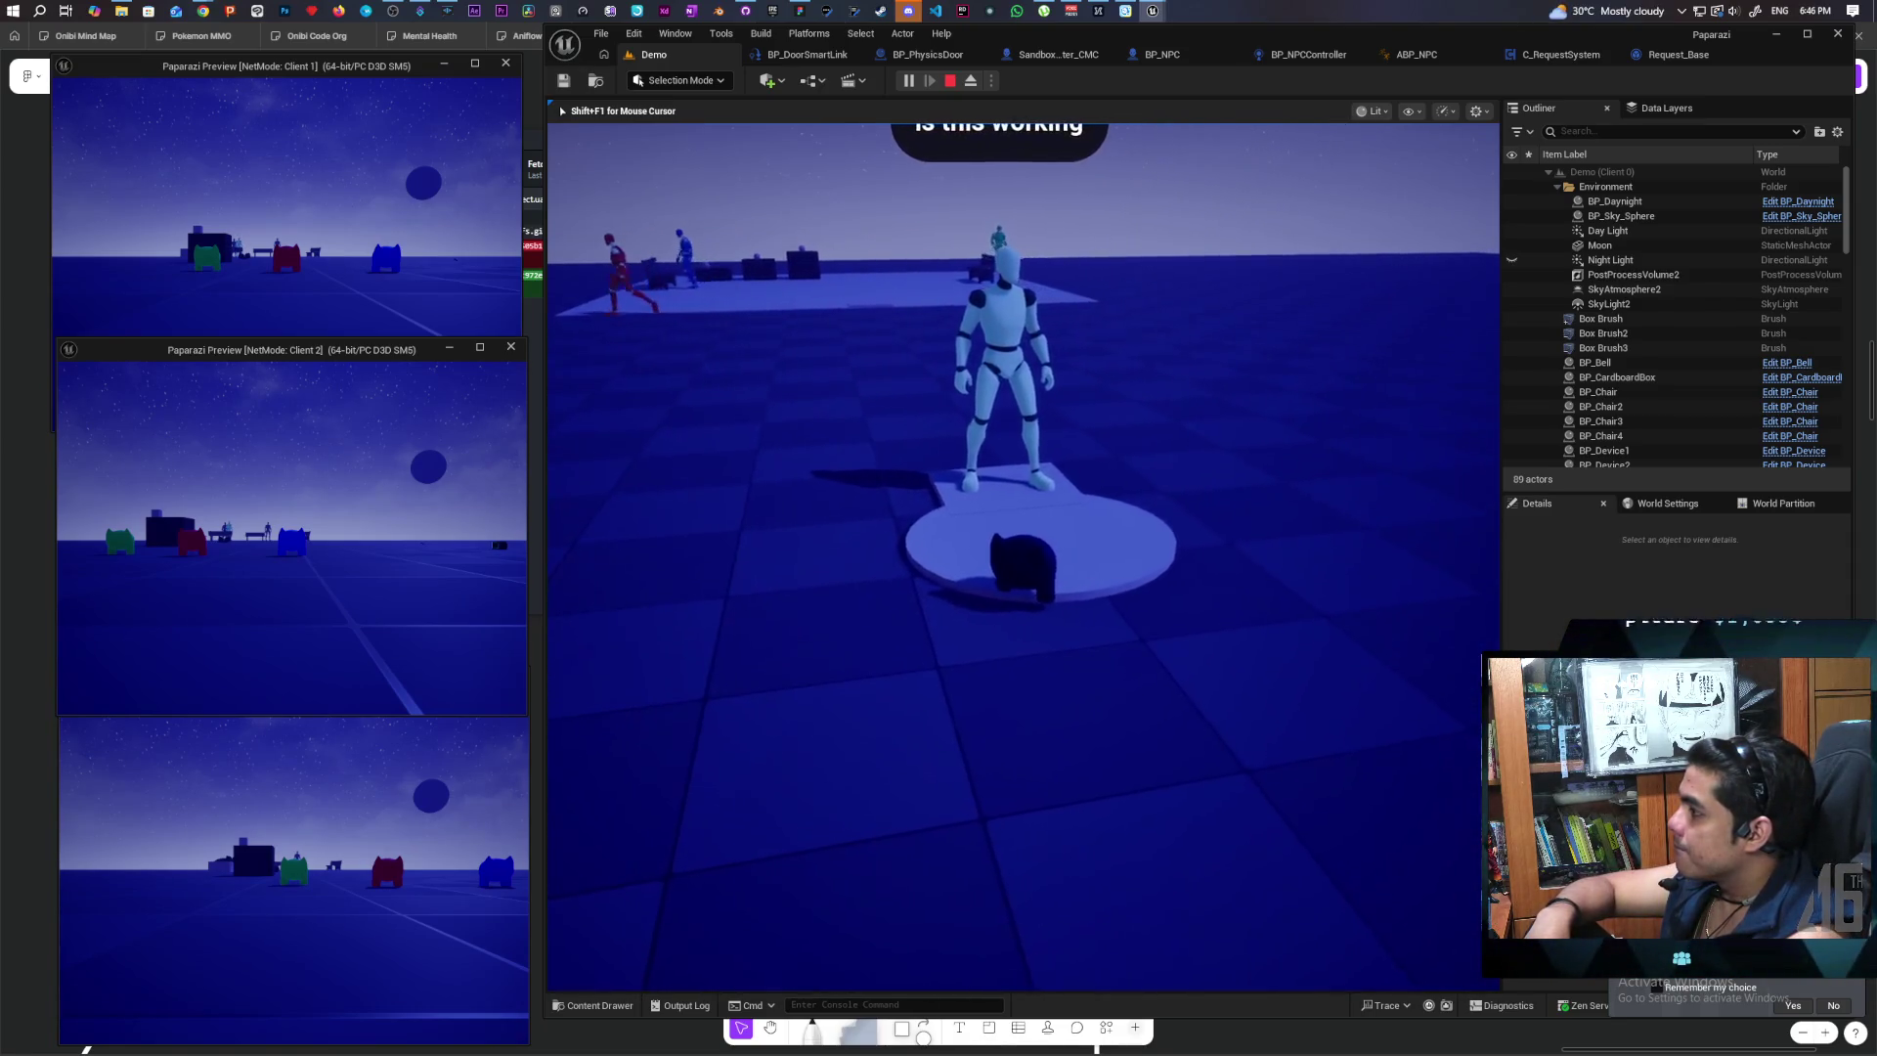
key("s")
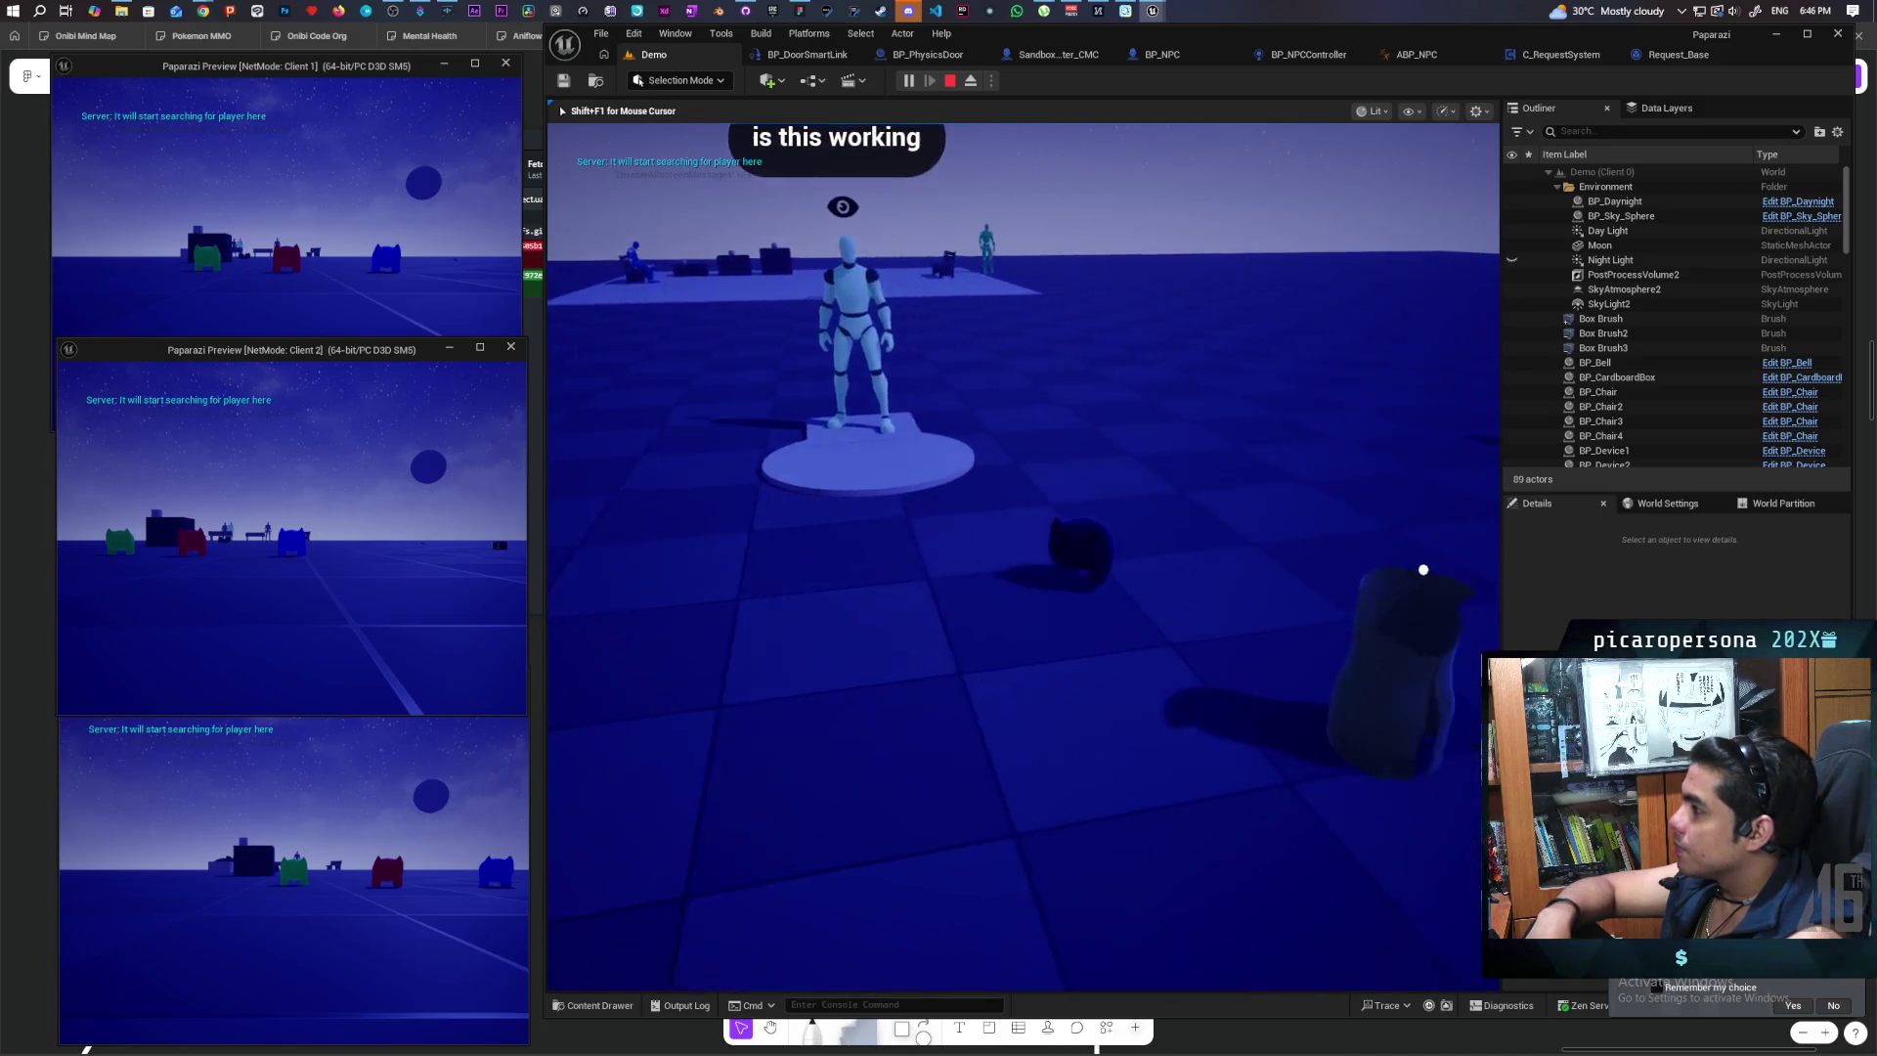
key("s")
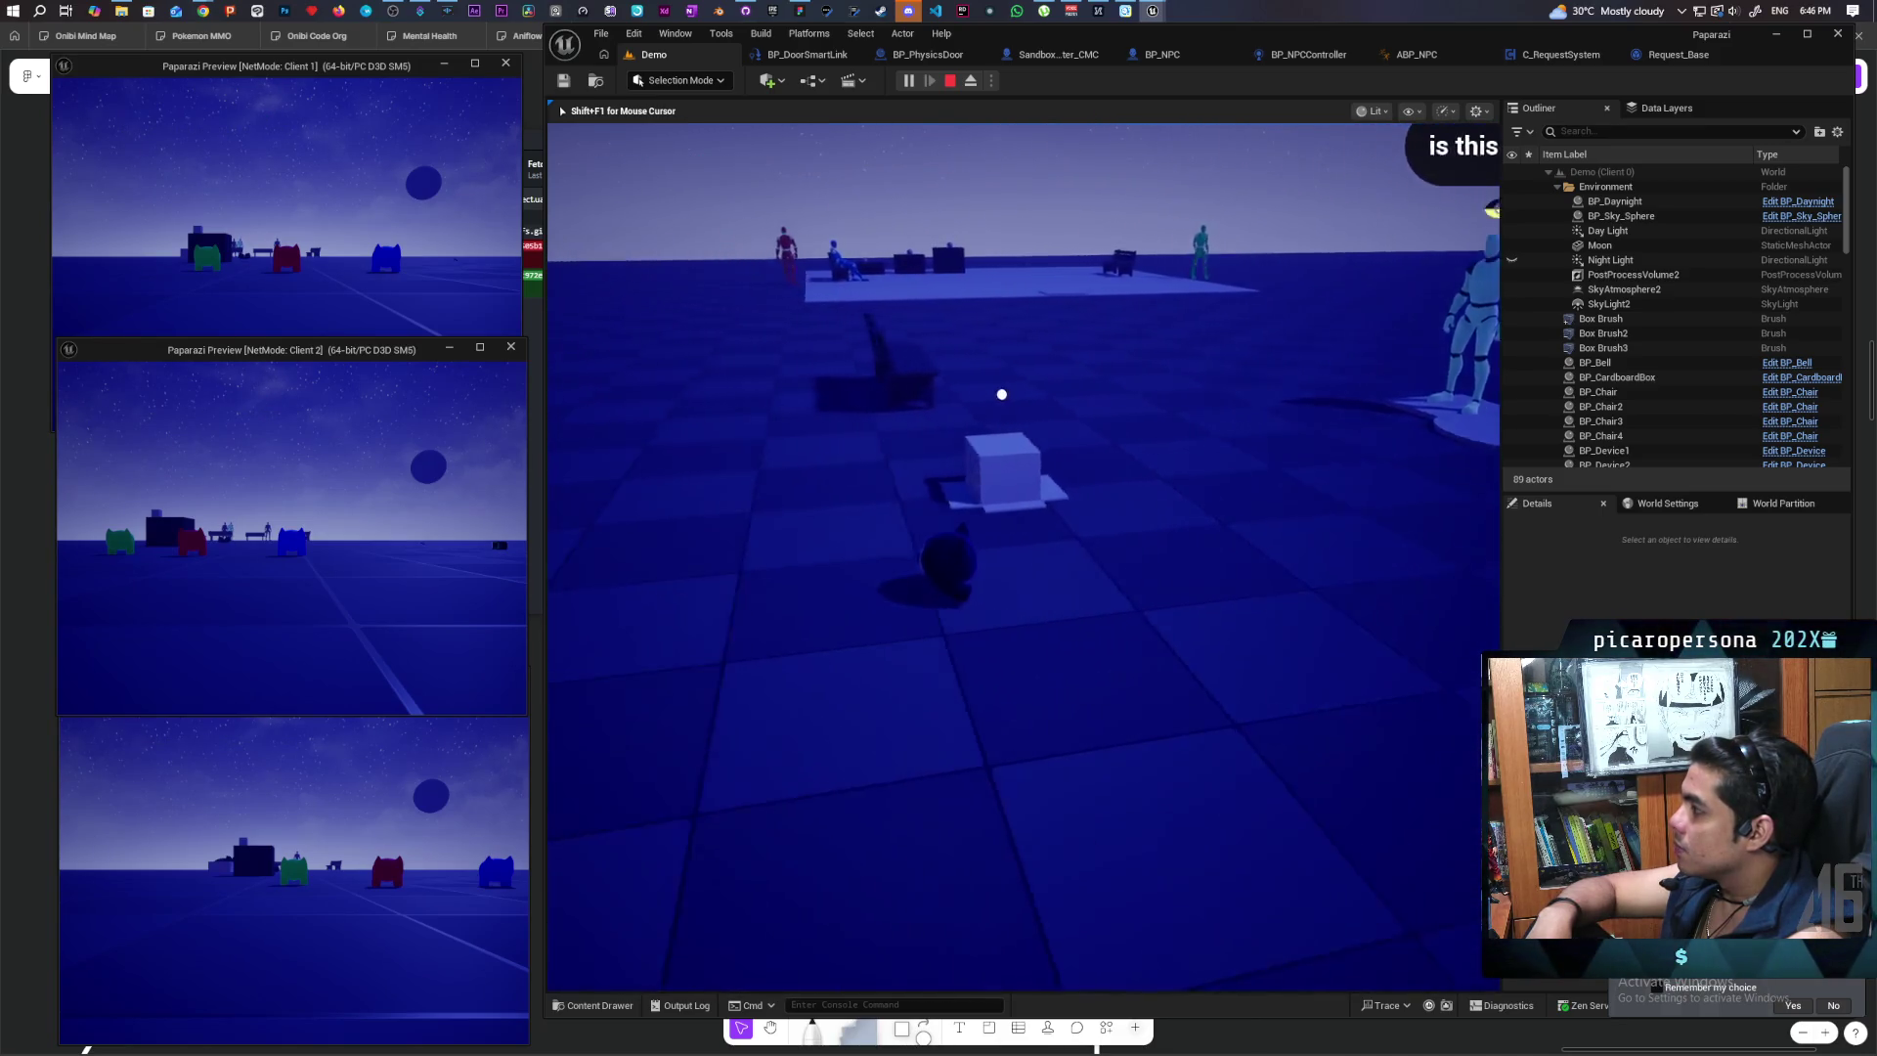
key("w")
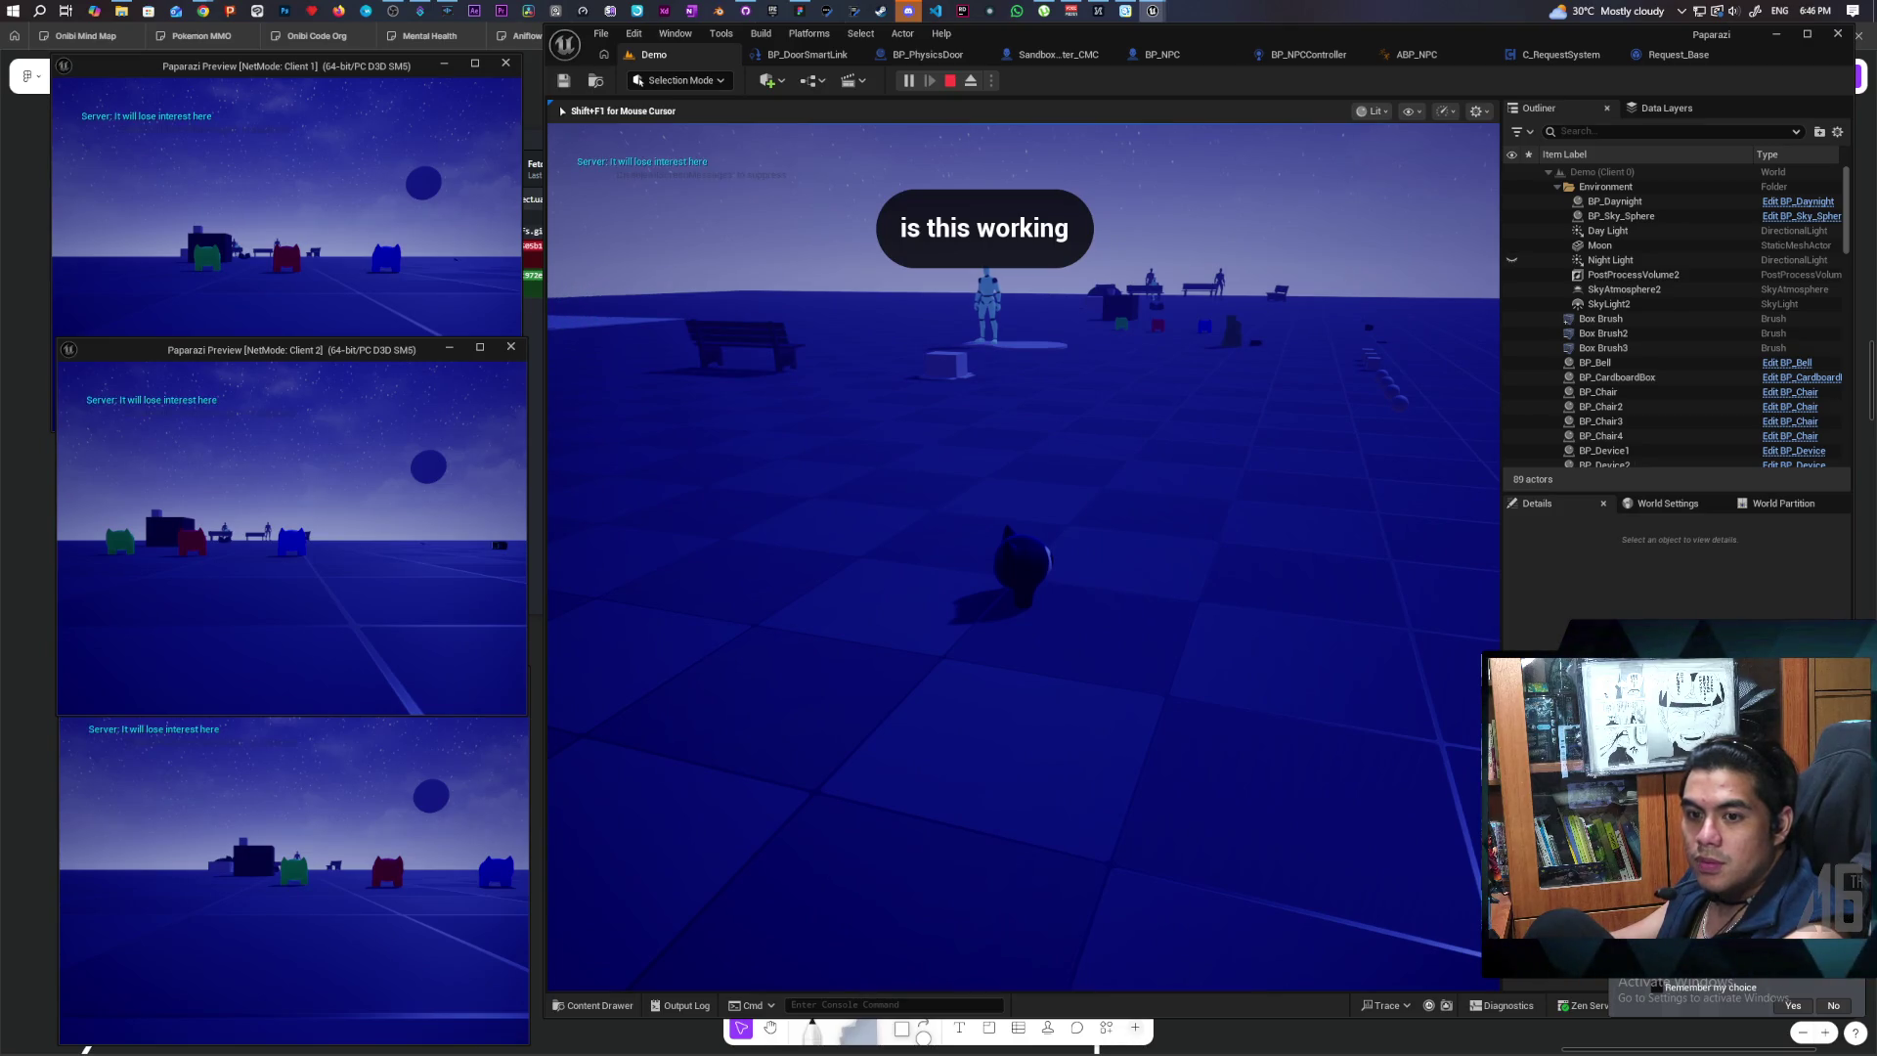
key("d")
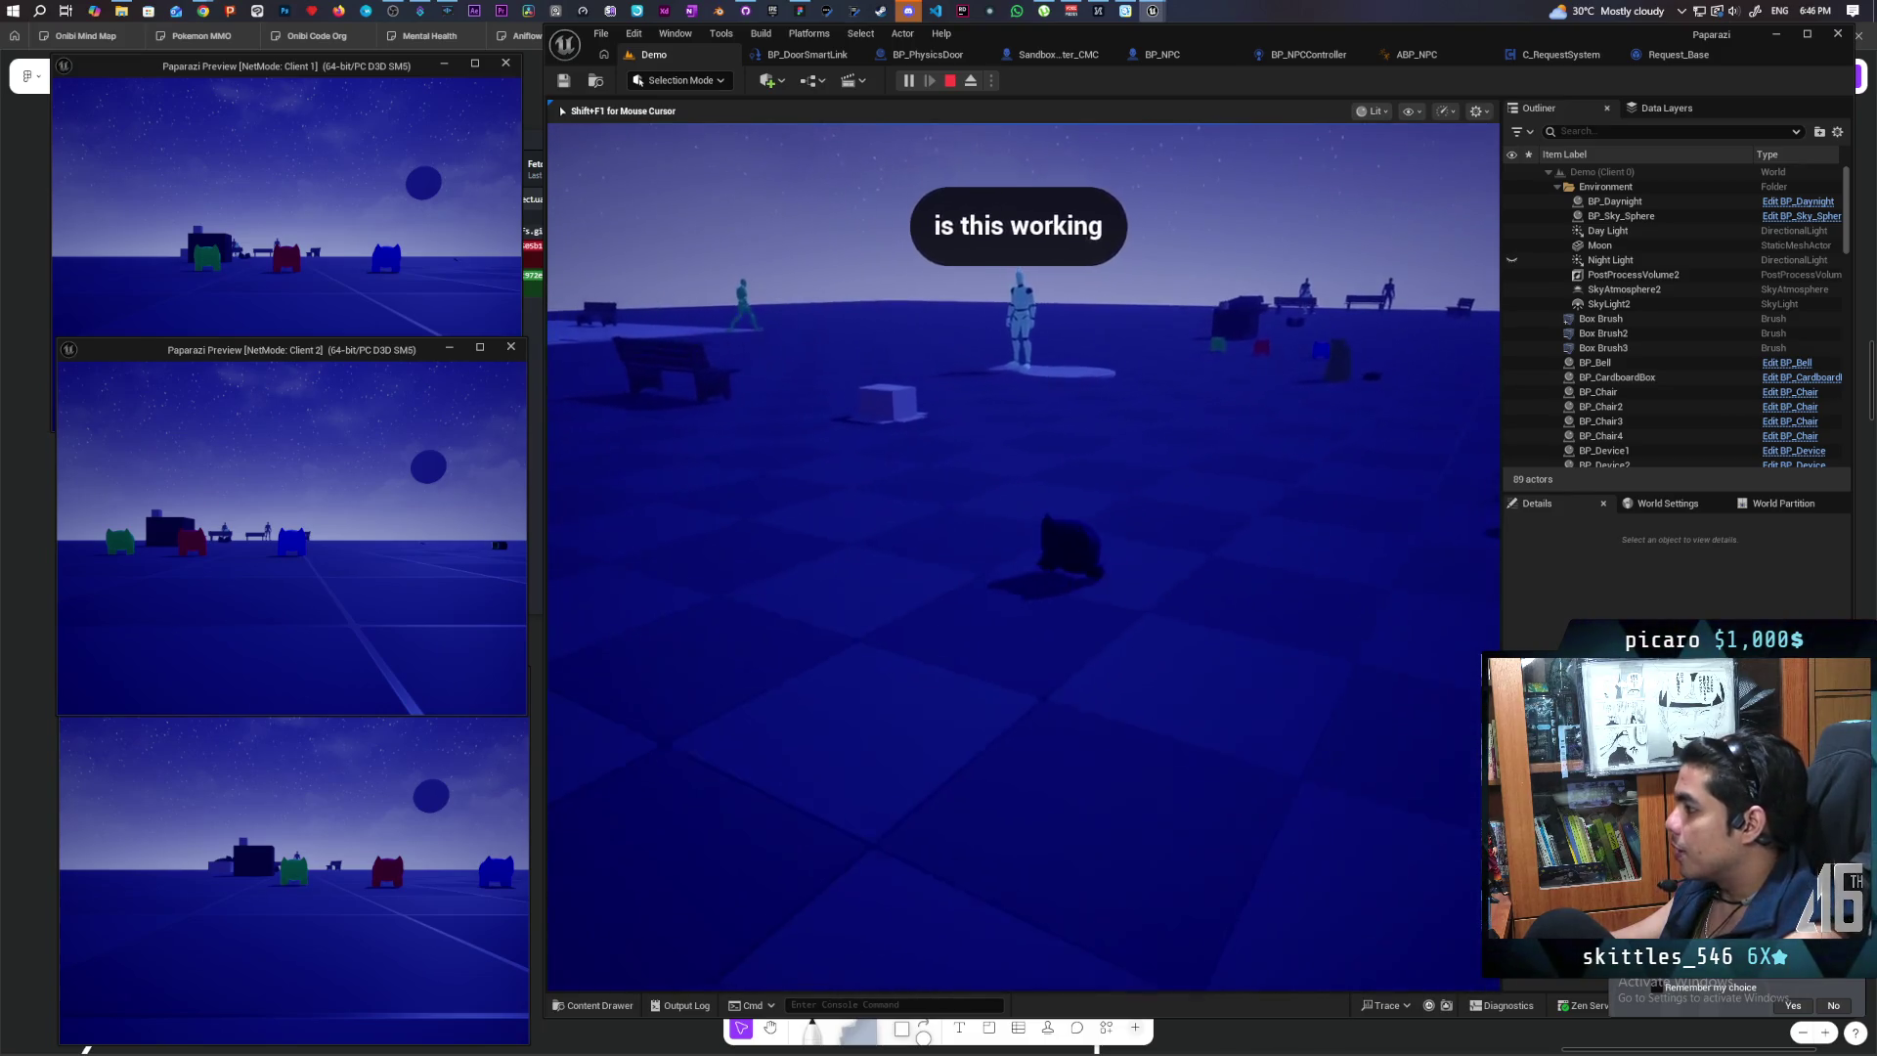
key("d")
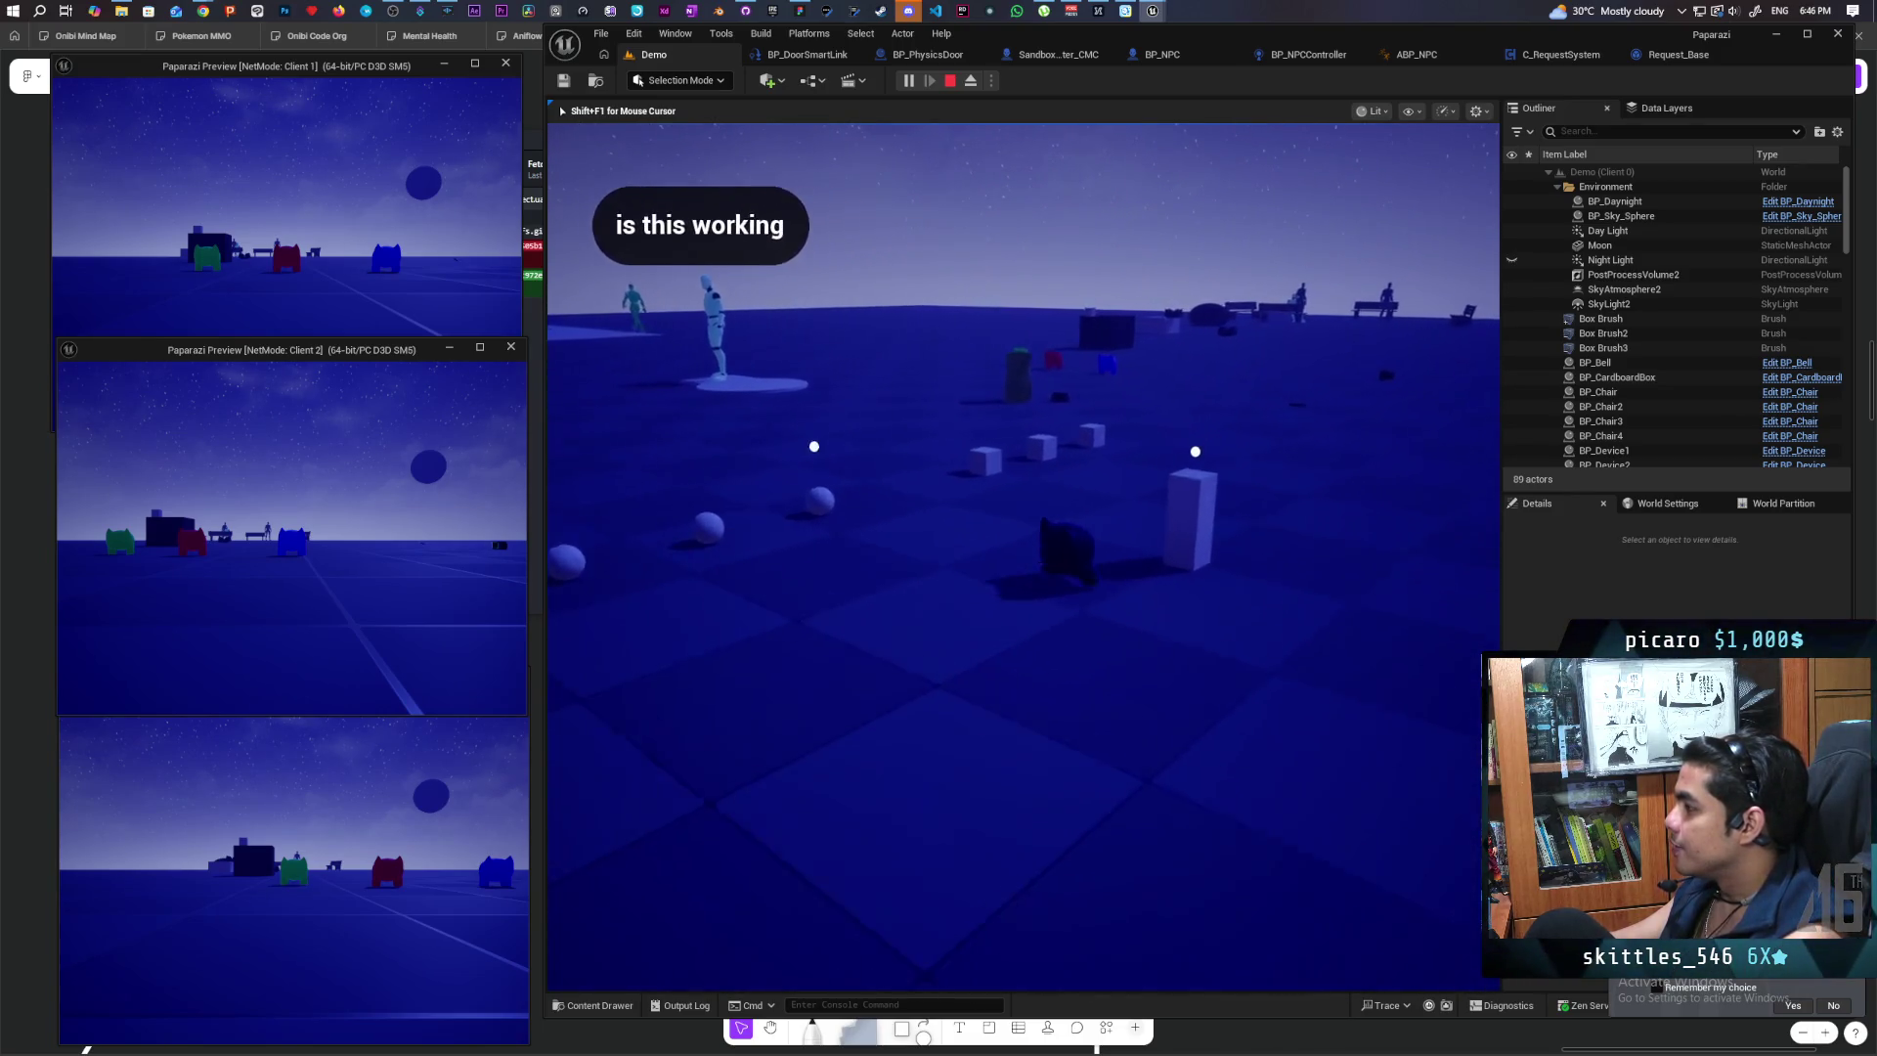
key("e")
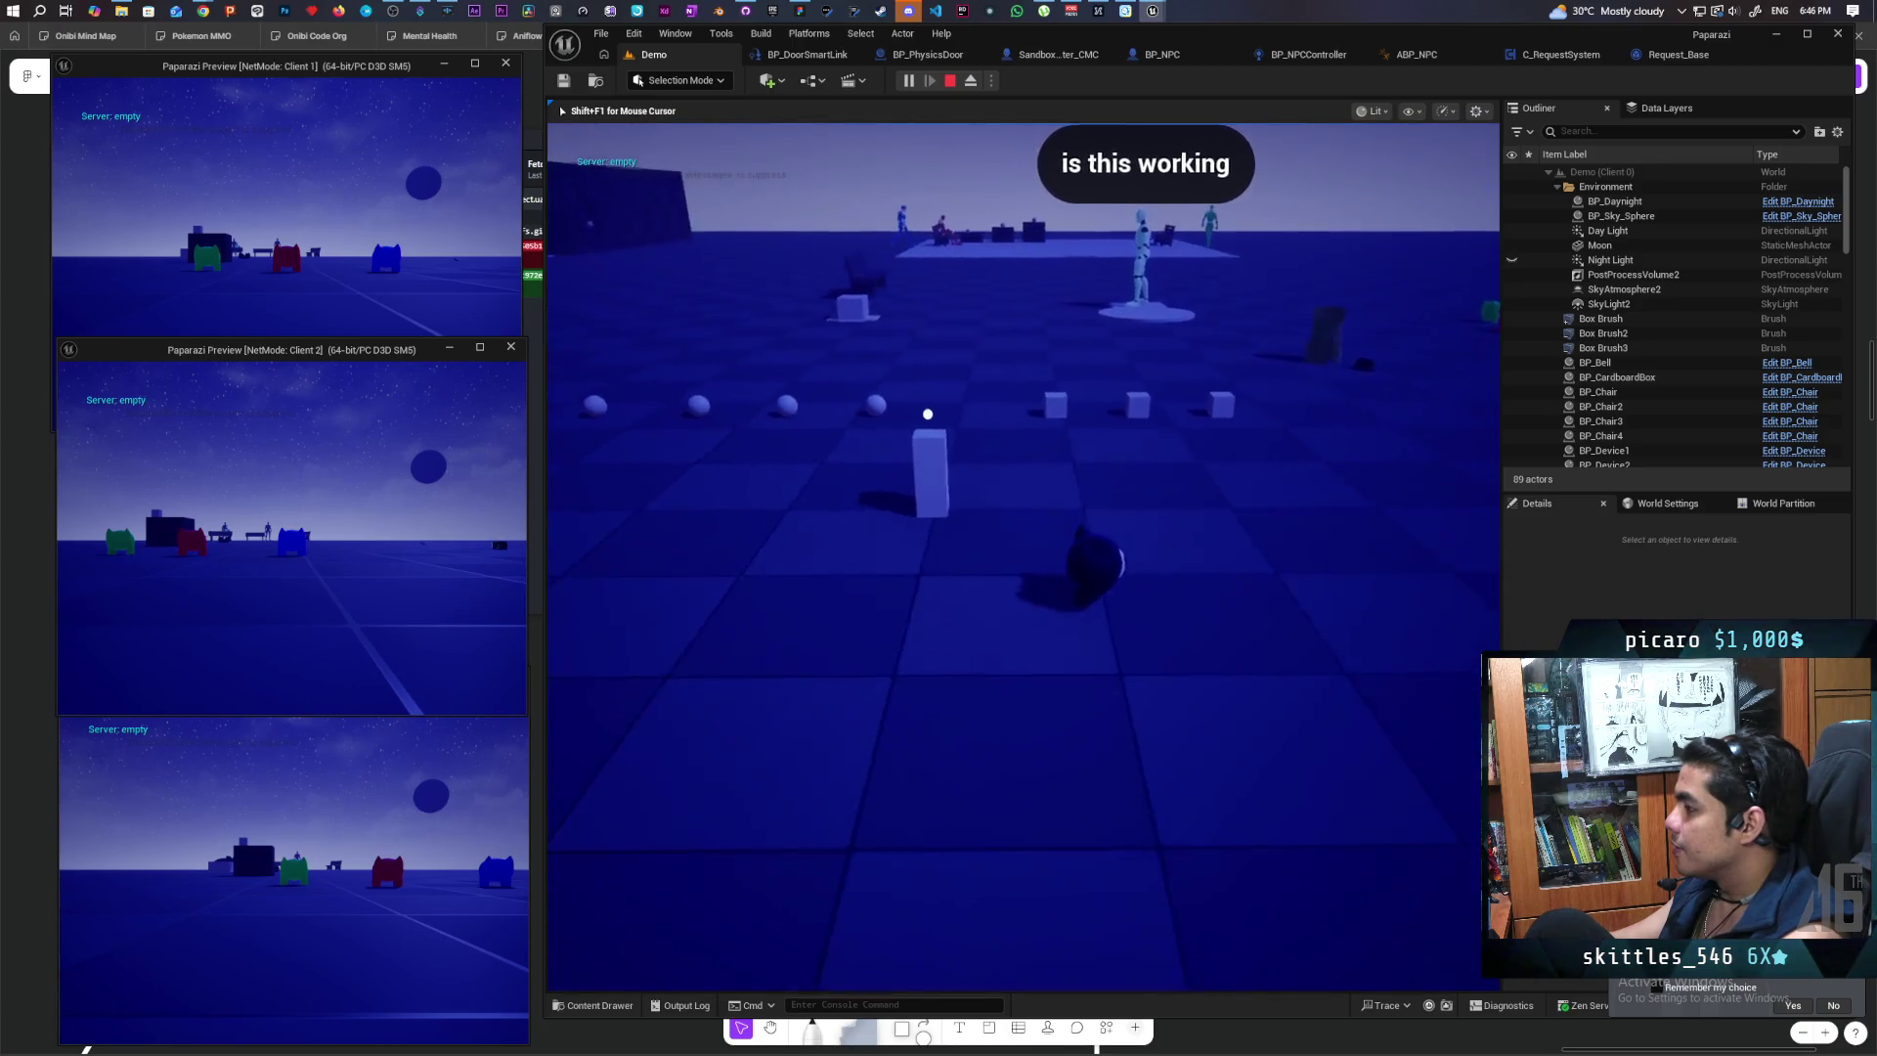
Step: Walk among the cubes and spheres onto the mannequin's pad, then toward the tall box
key("d")
key("w")
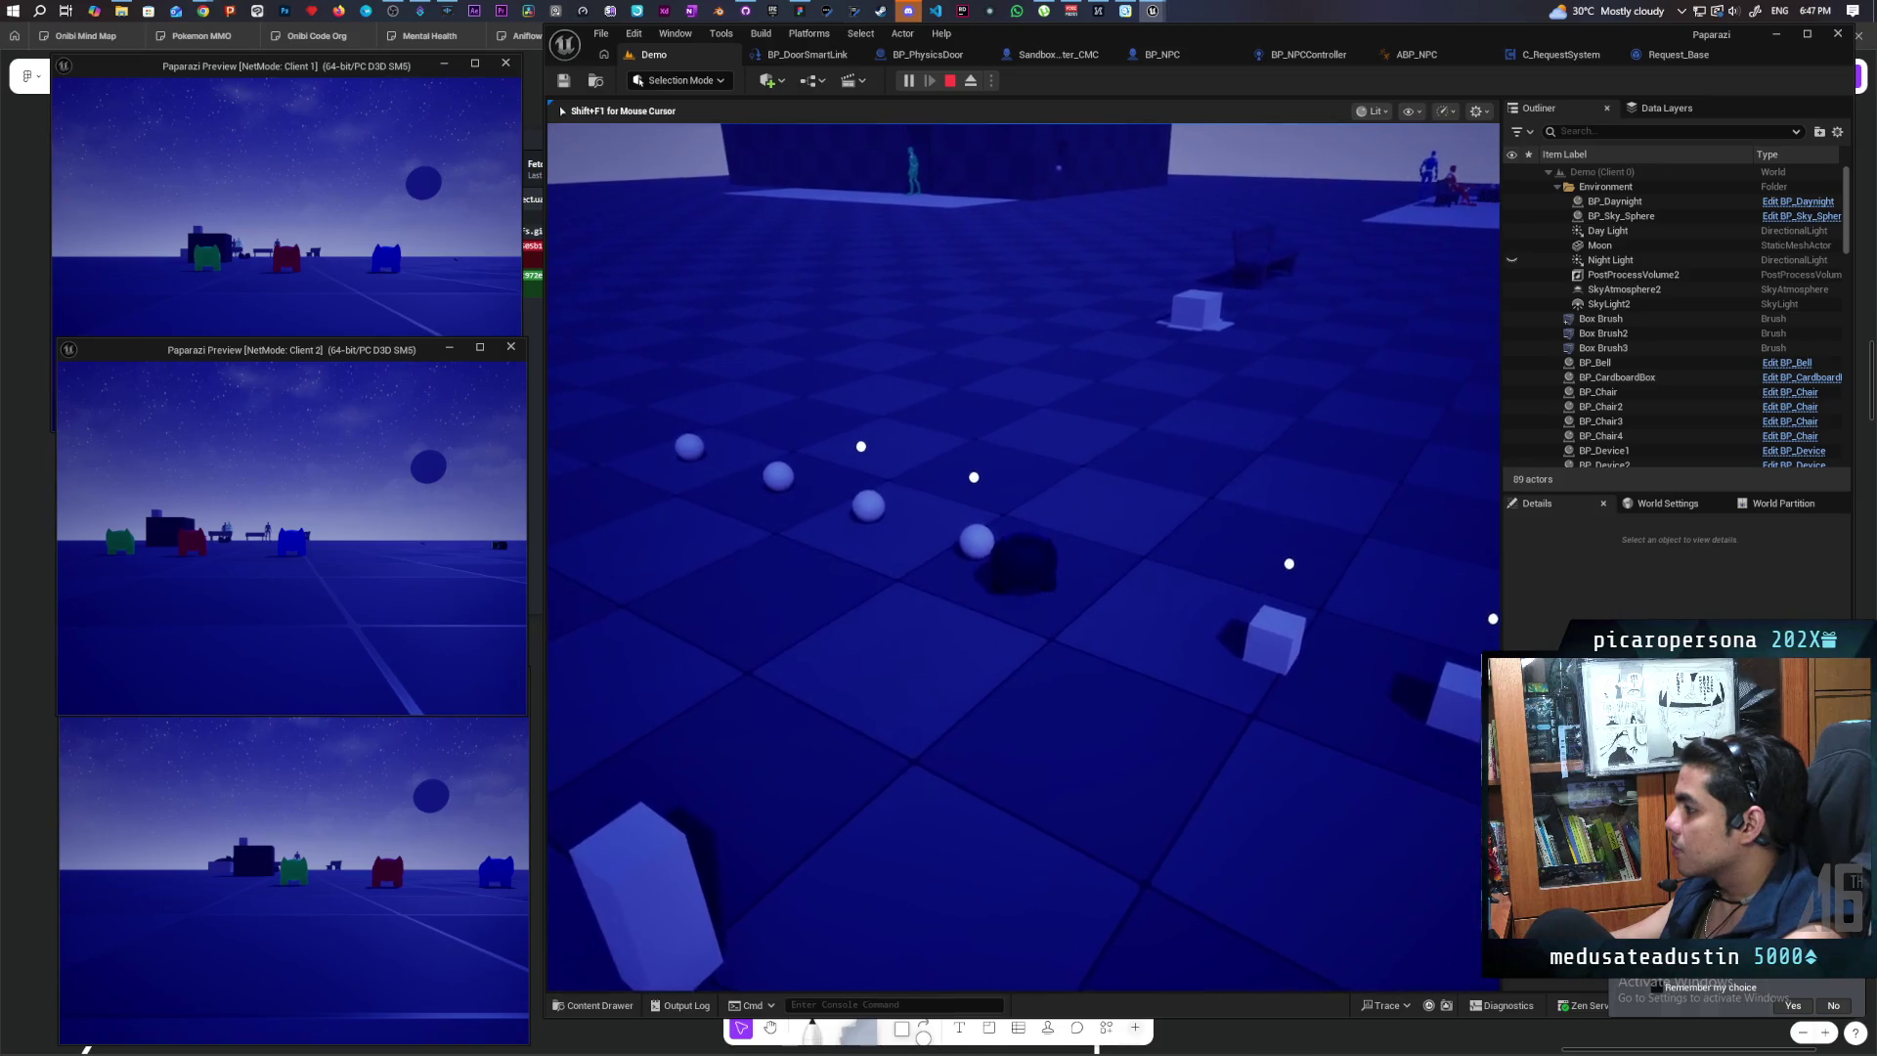
key("w")
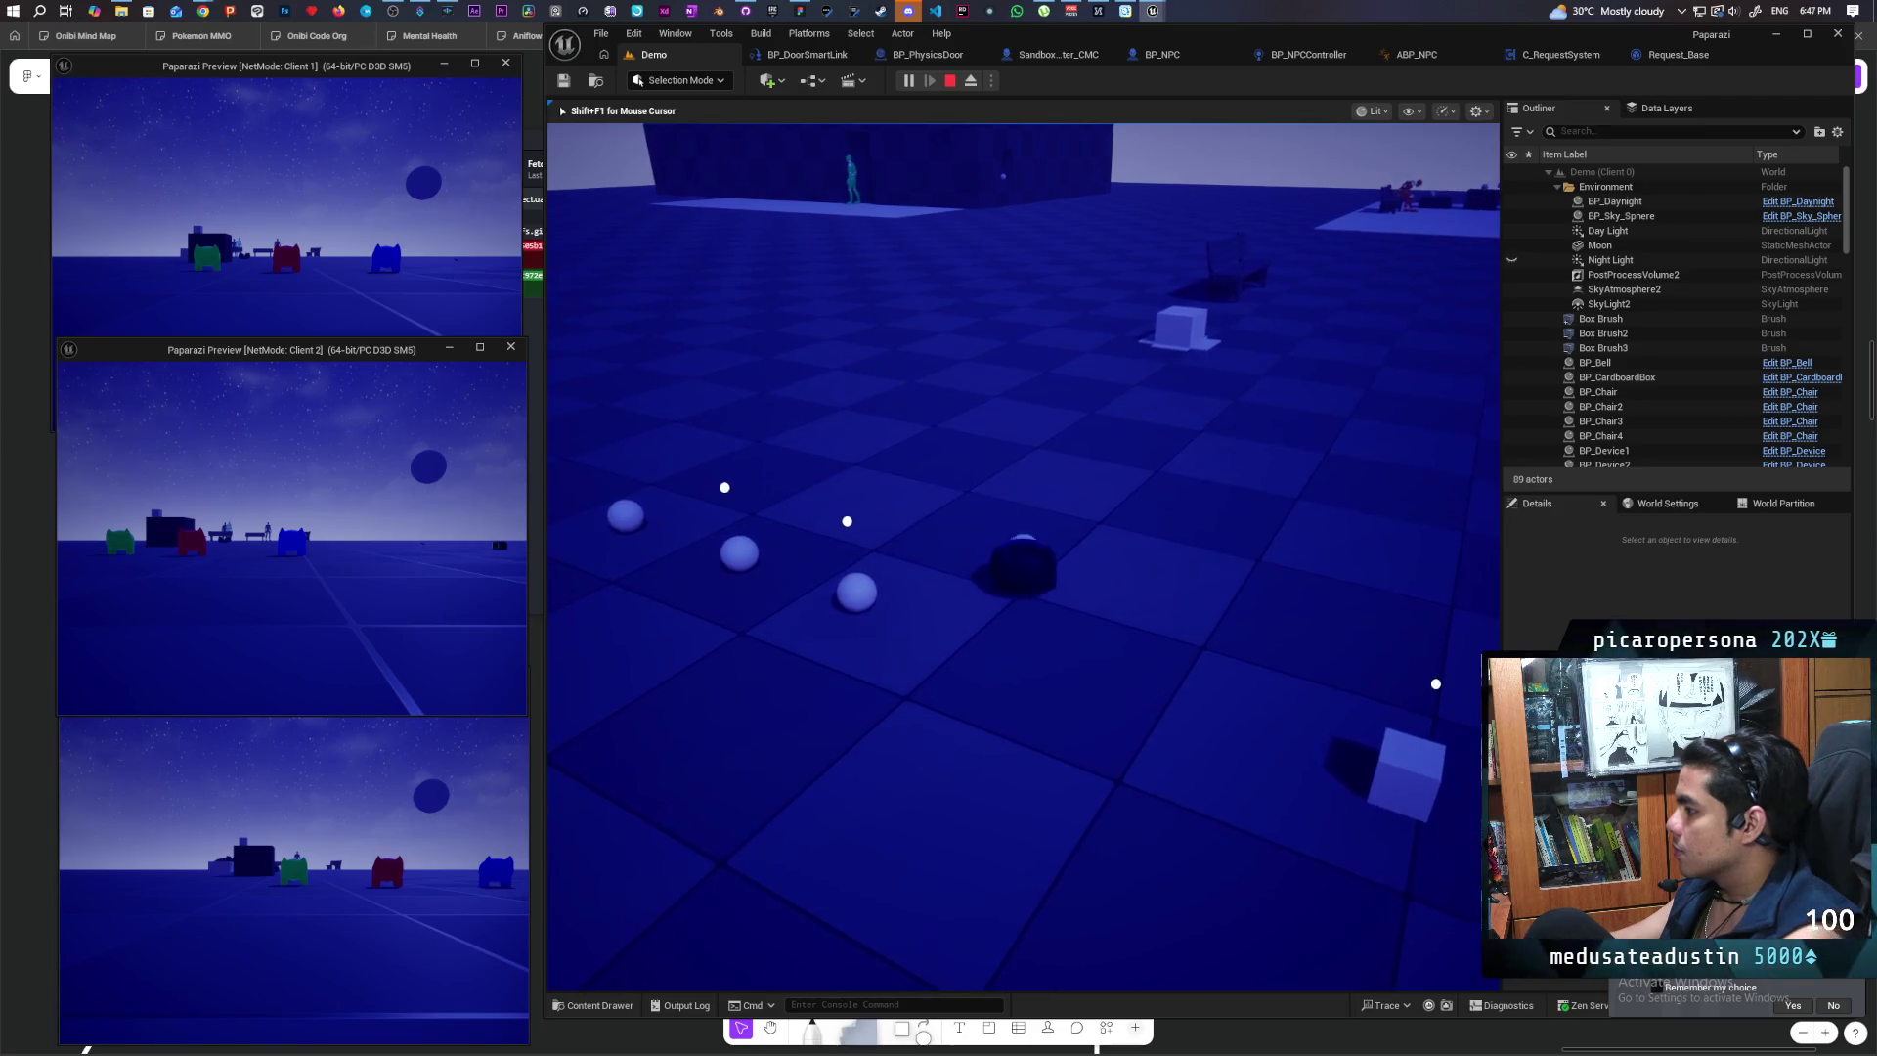
key("w")
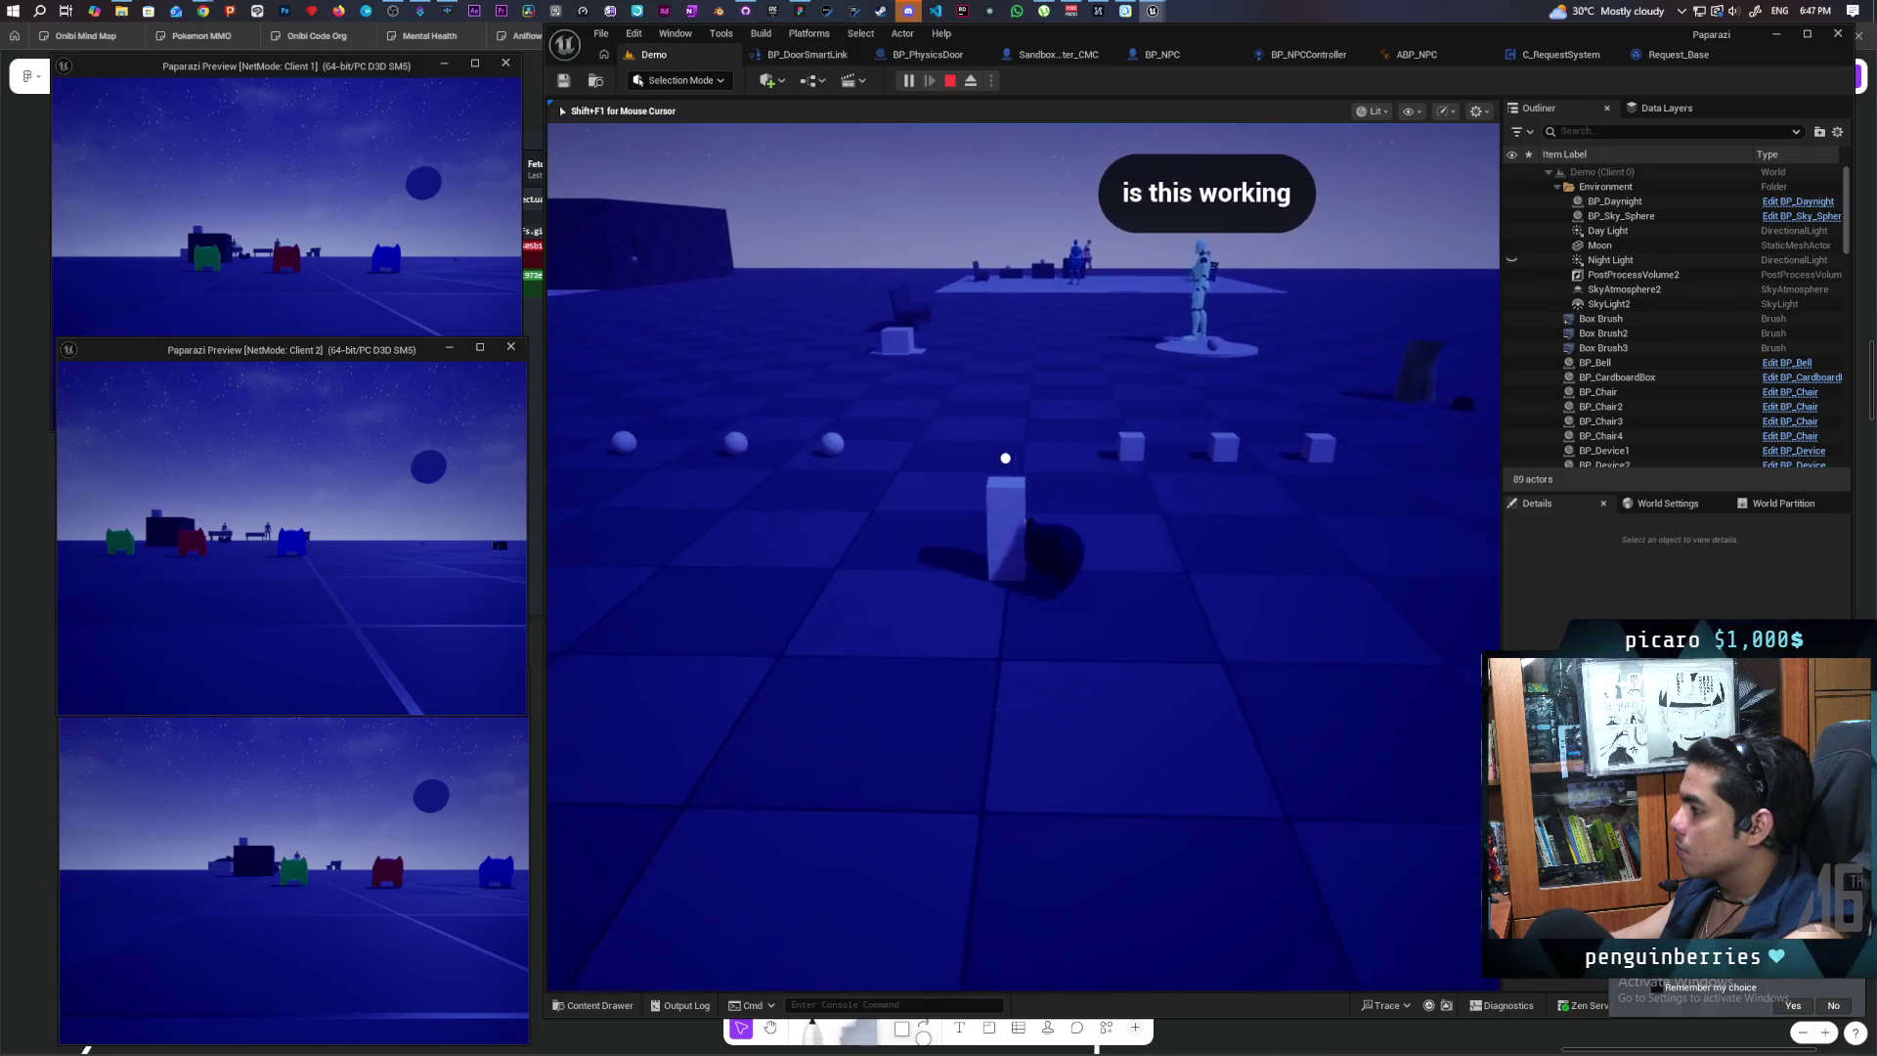
key("s")
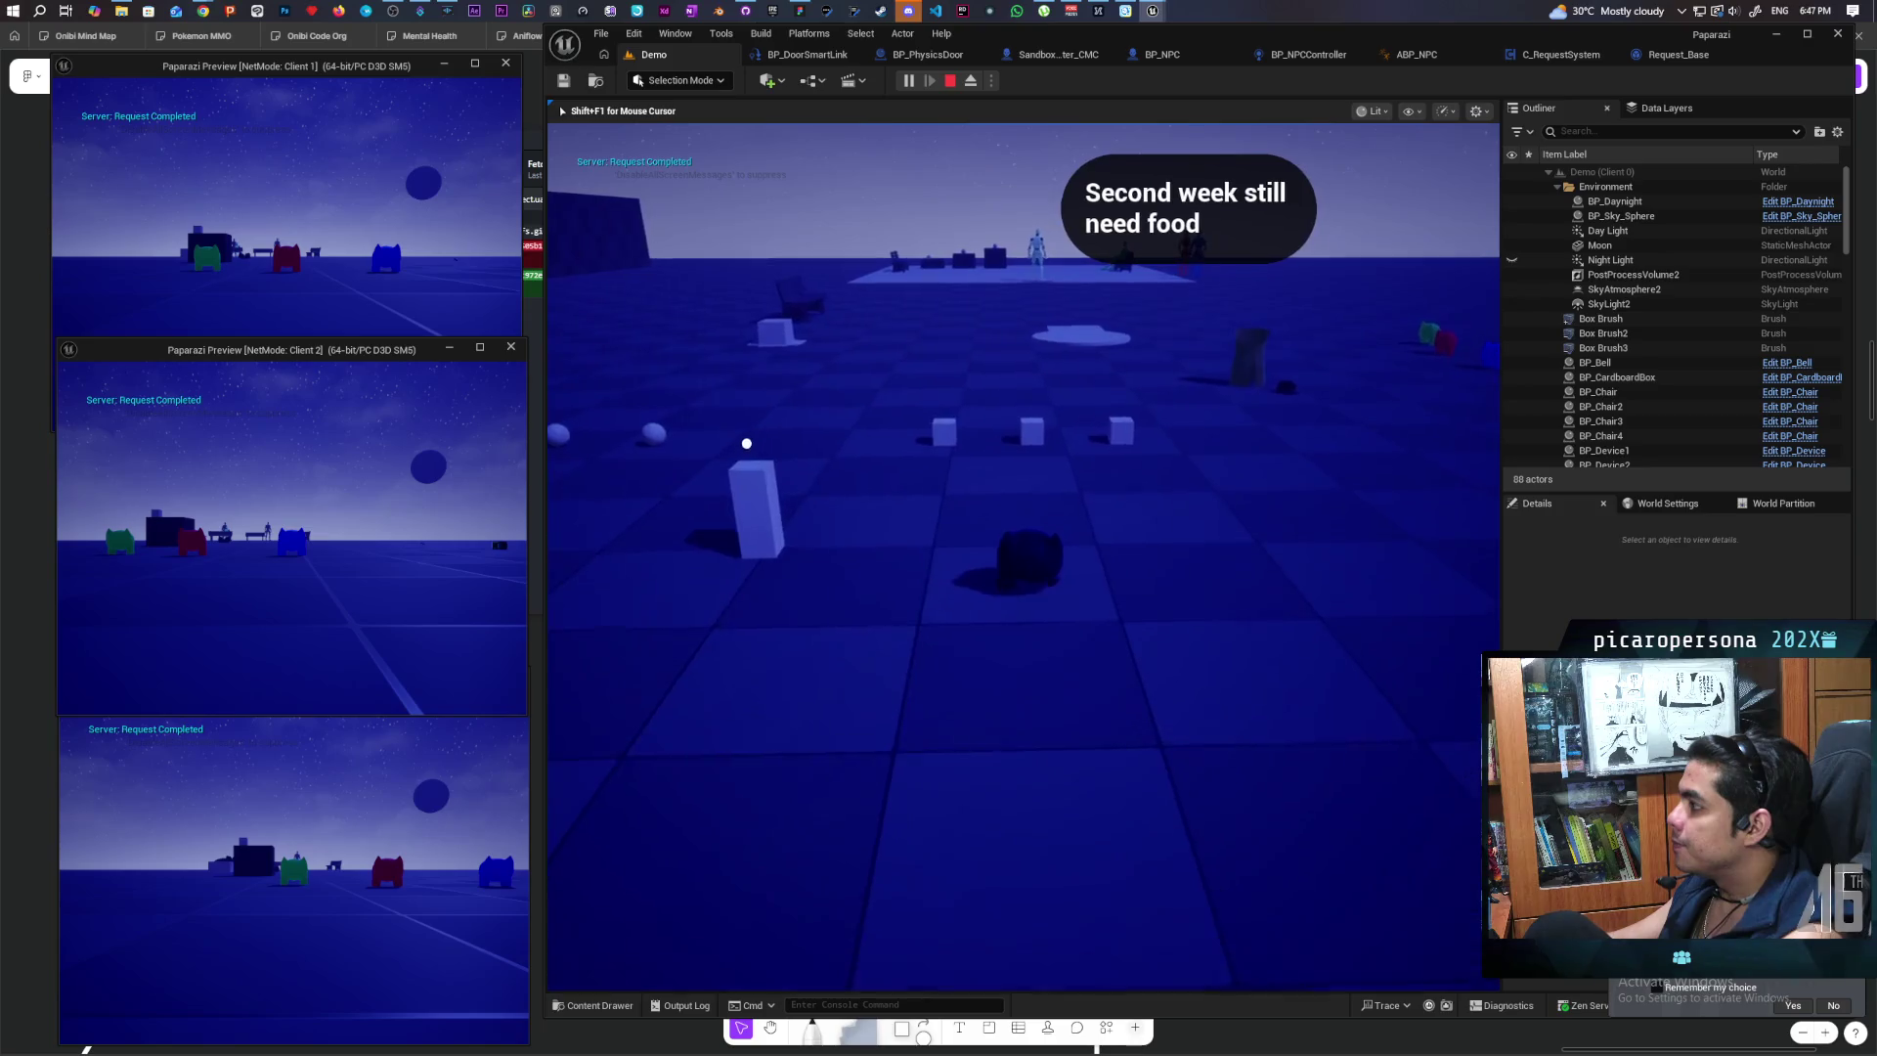
key("w")
key("w")
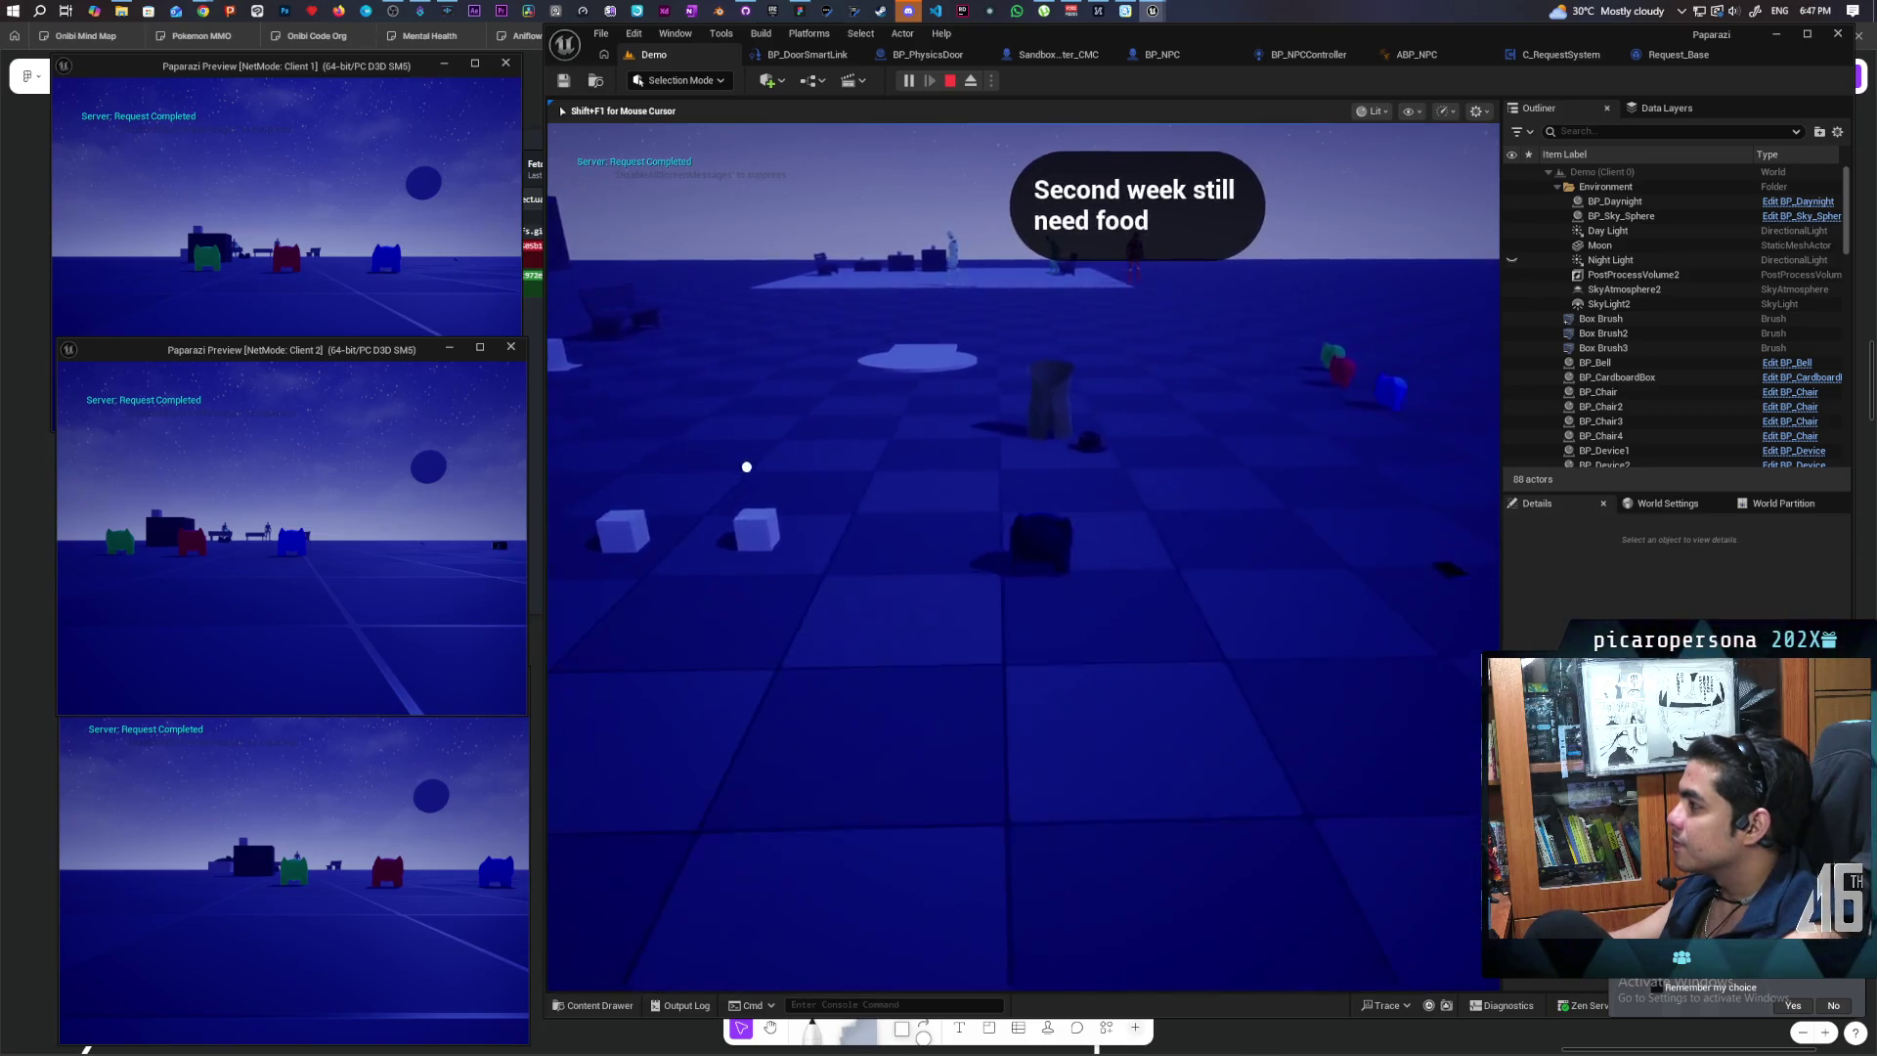
key("w")
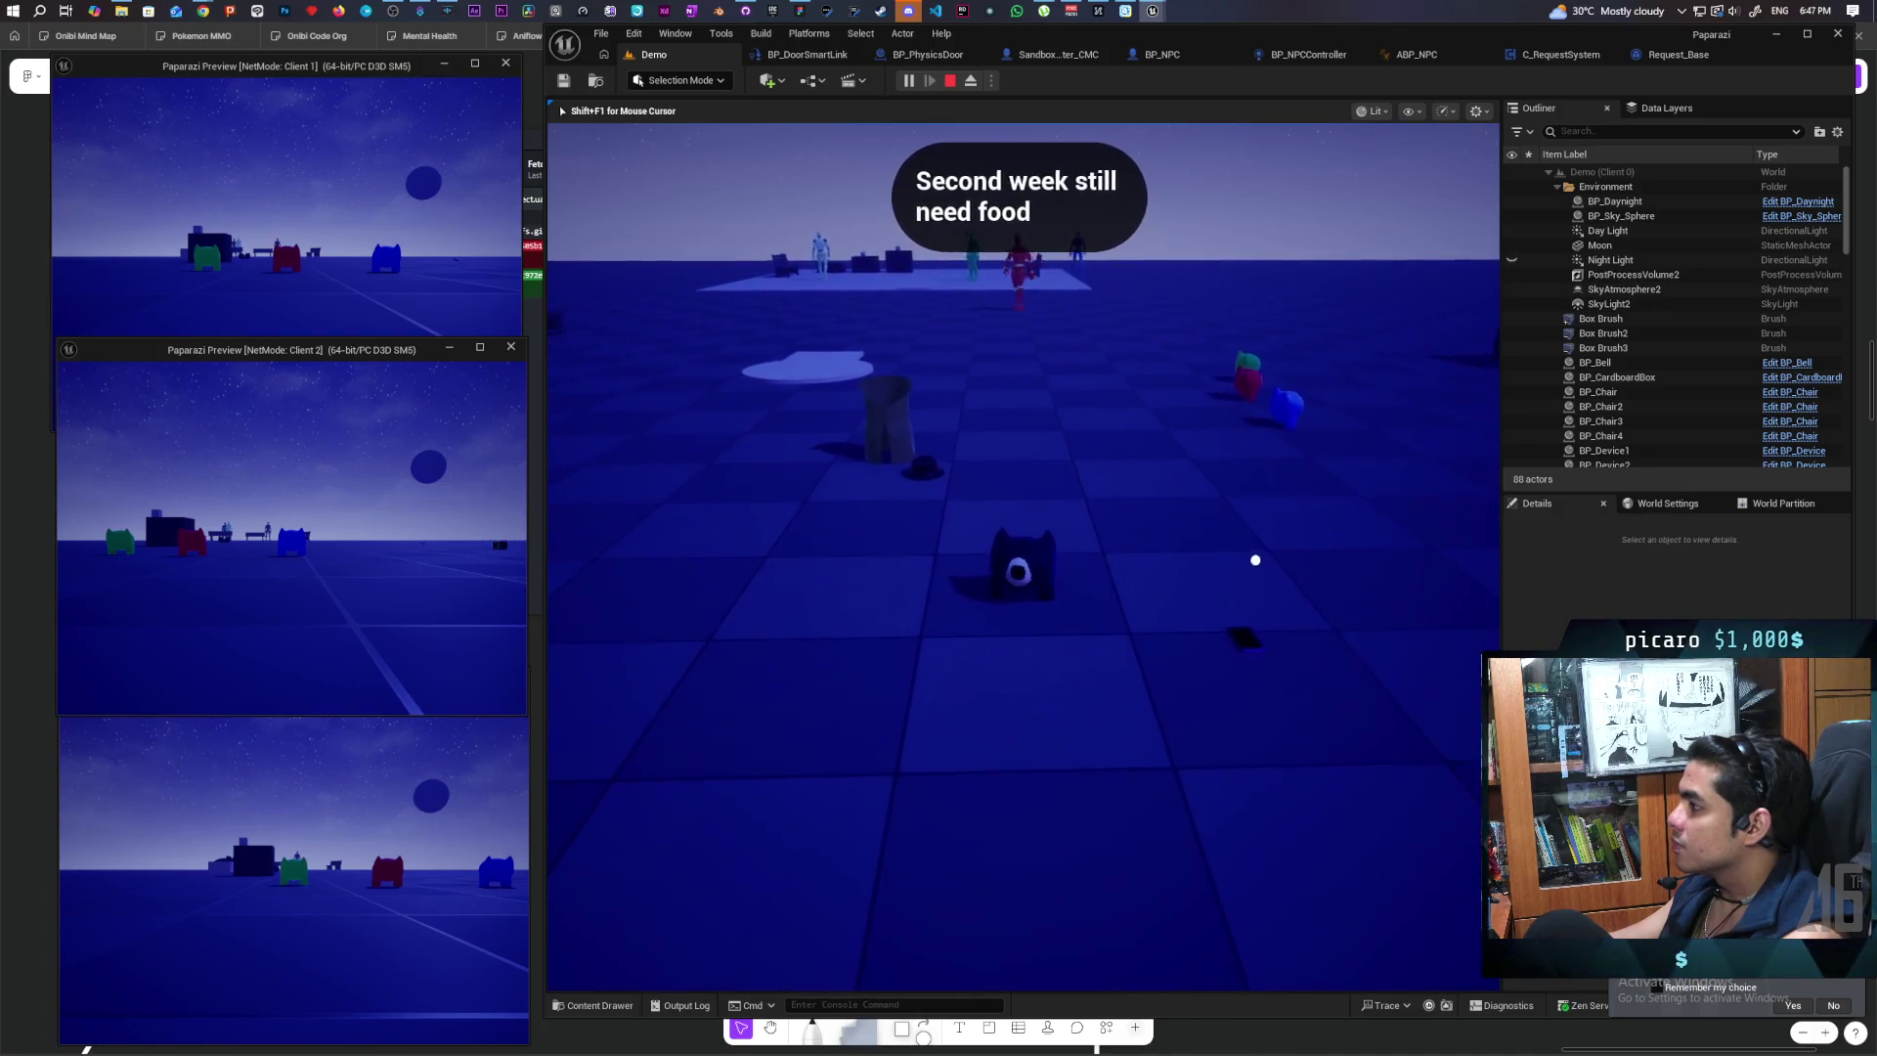
Step: Turn toward the back wall and walk the cat up to the green NPC
key("a")
key("w")
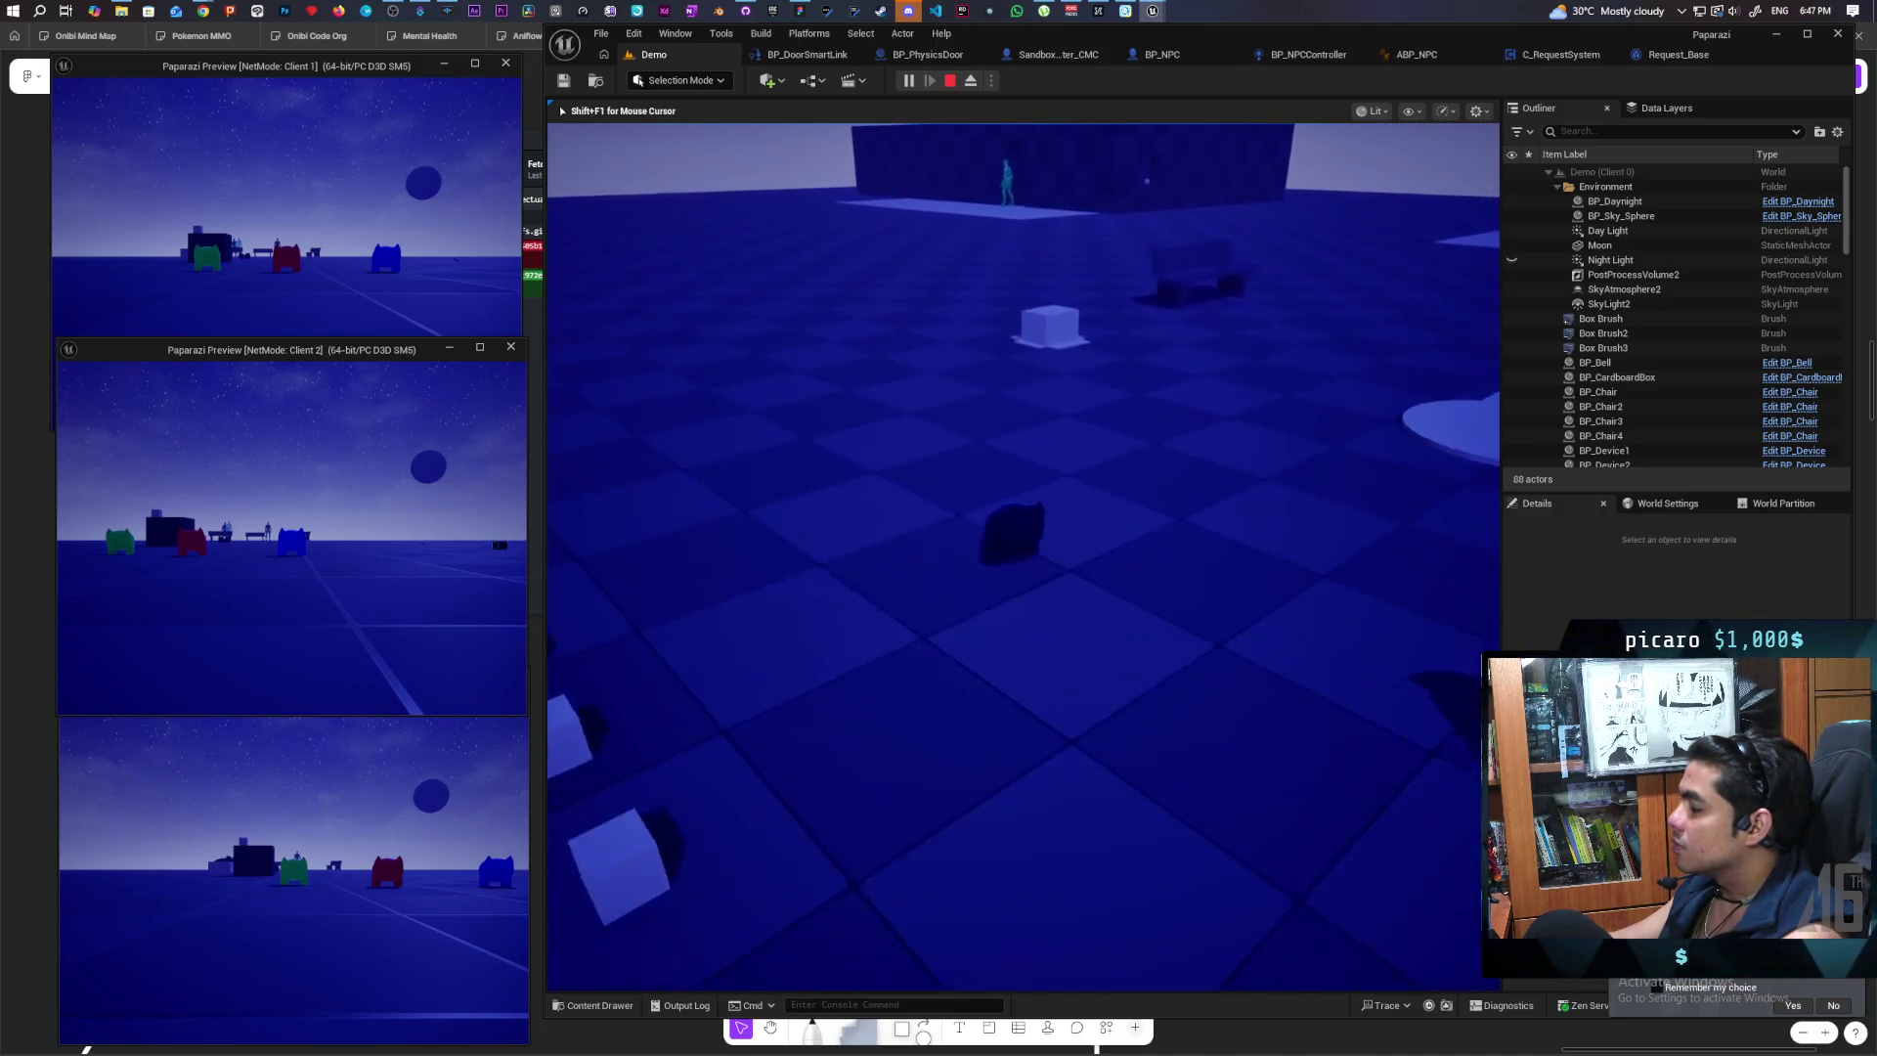
key("a")
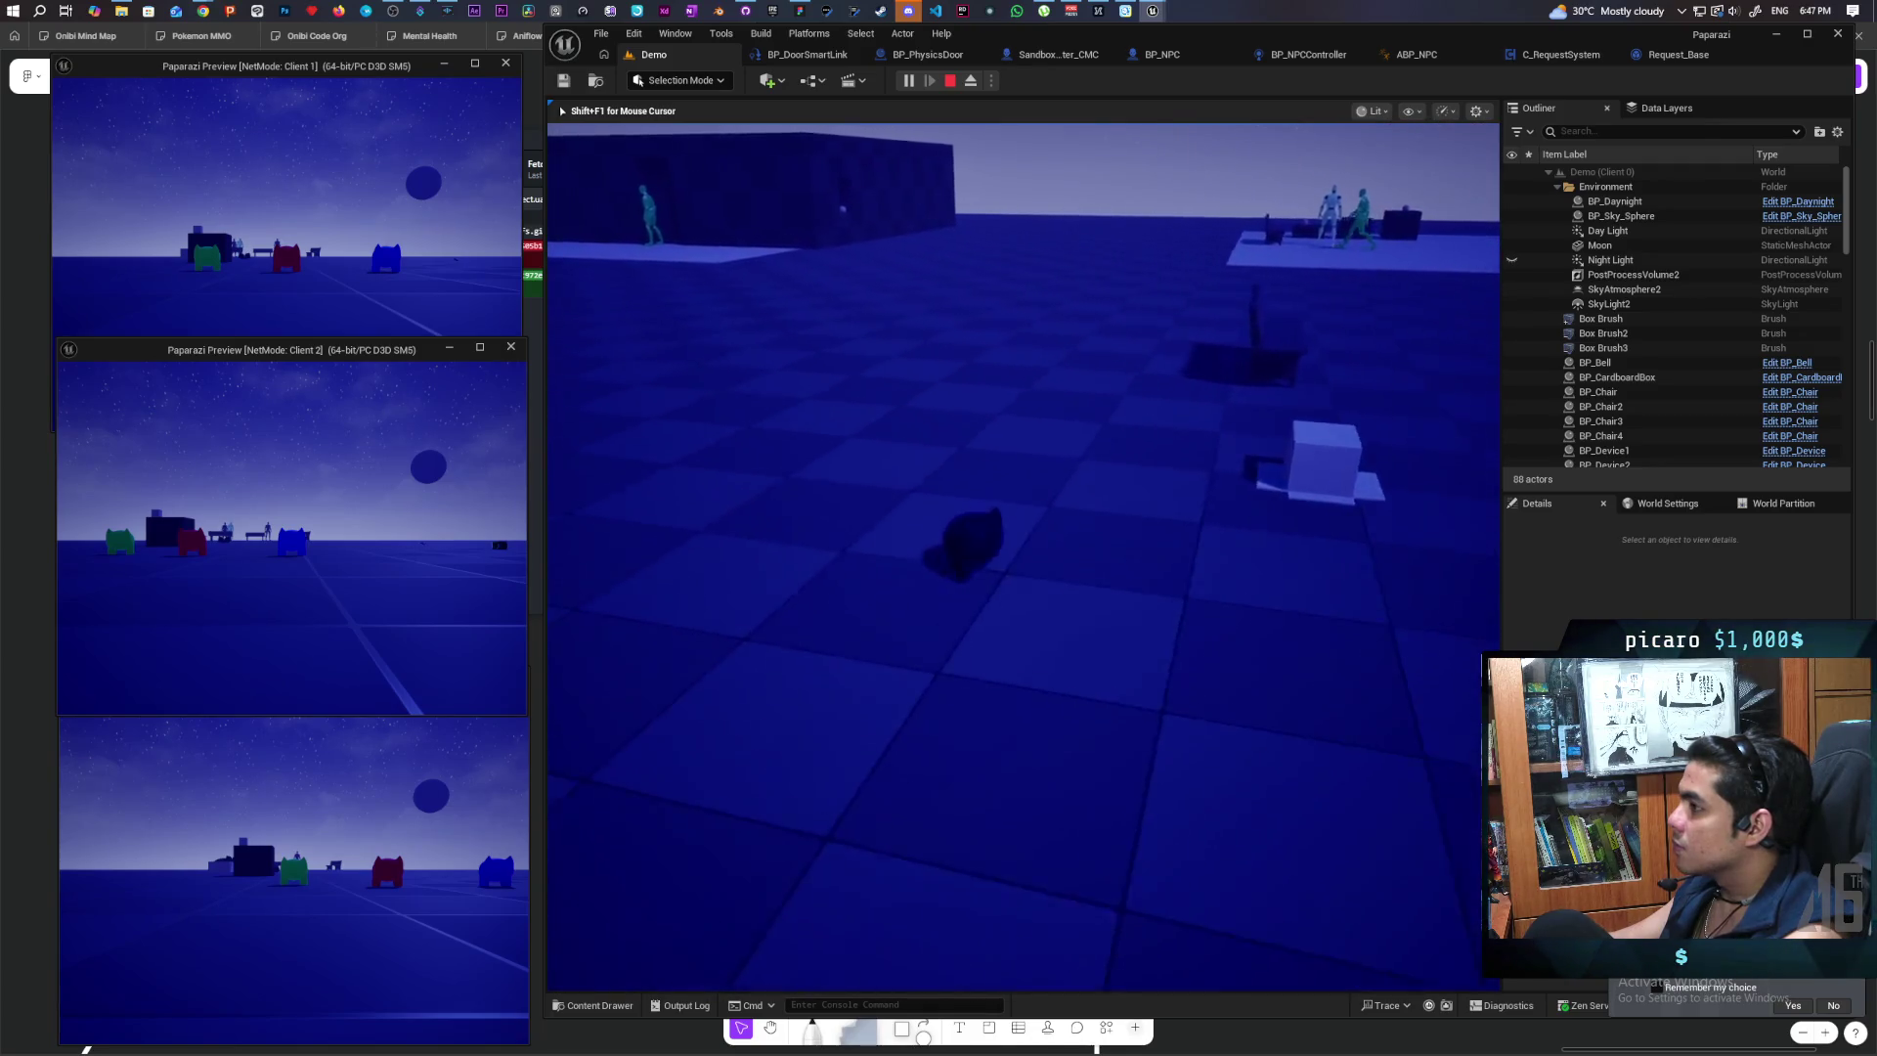
key("a")
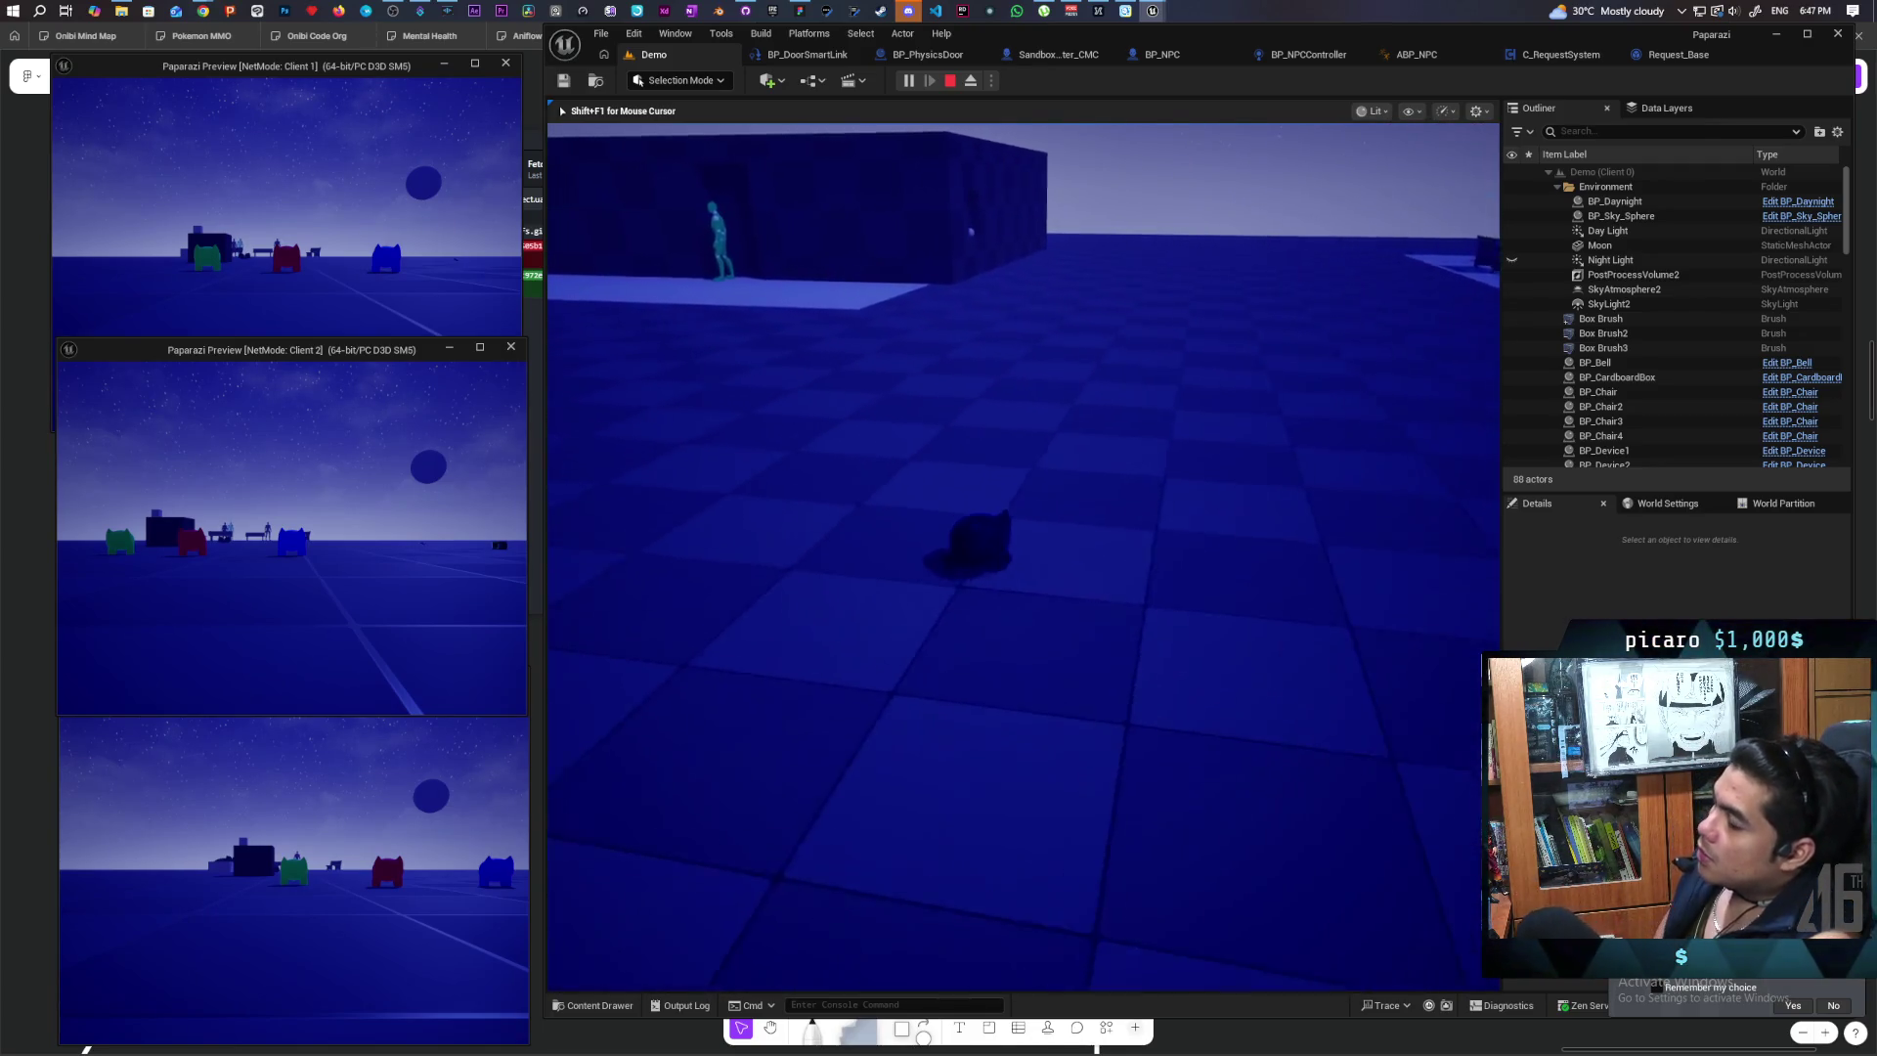
key("w")
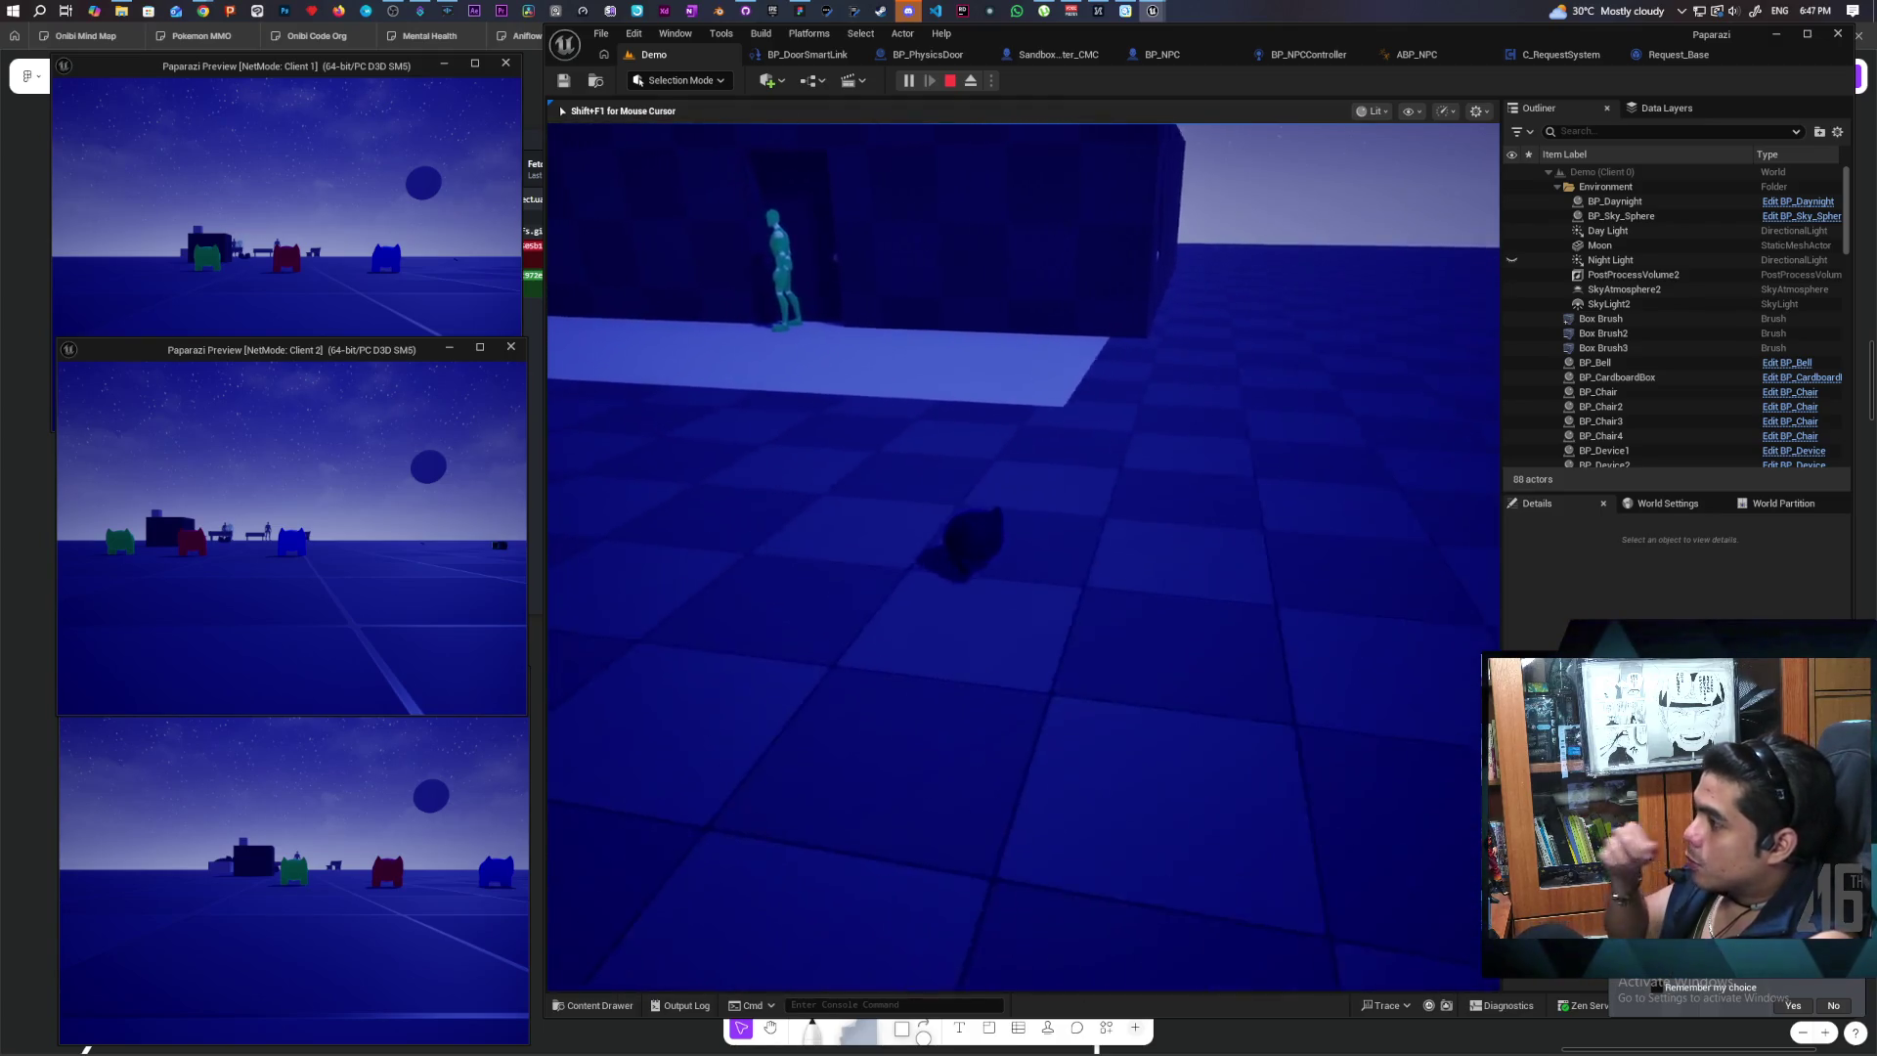
key("w")
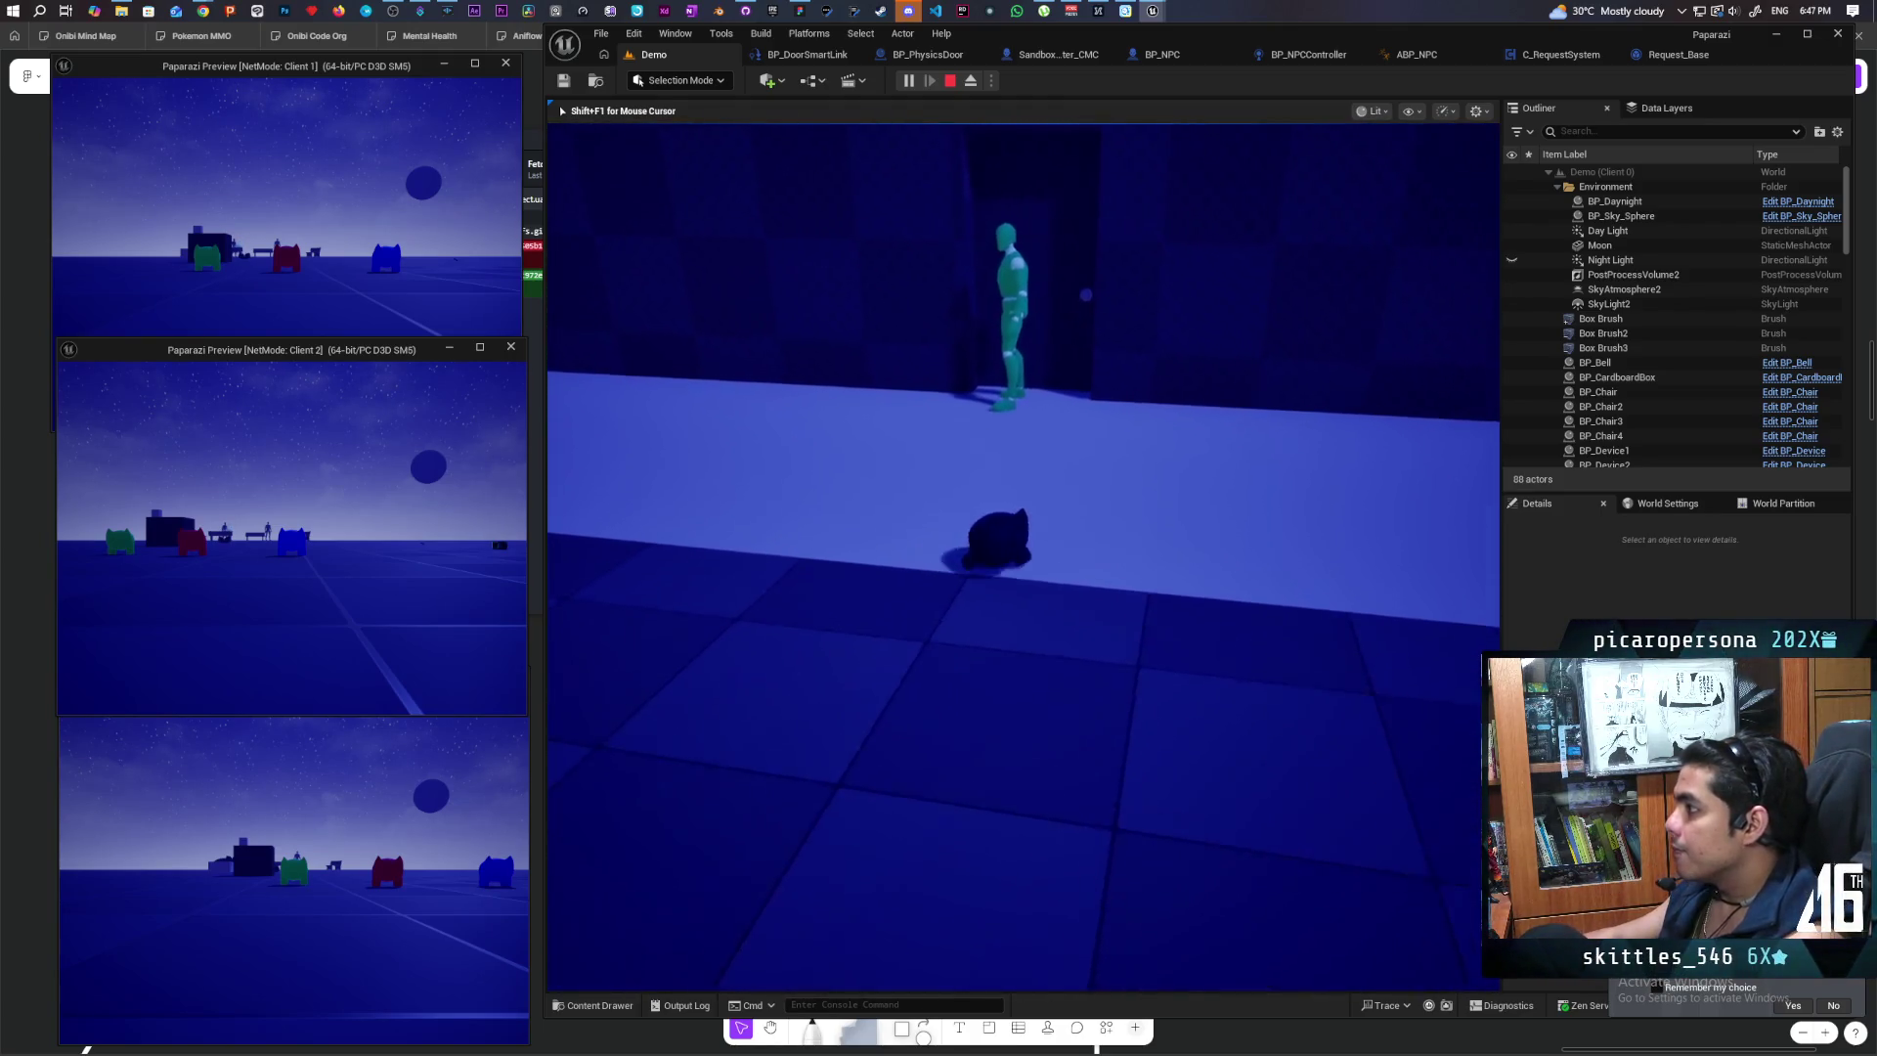
Step: Back the cat away to the right and end the play session with Escape
key("s")
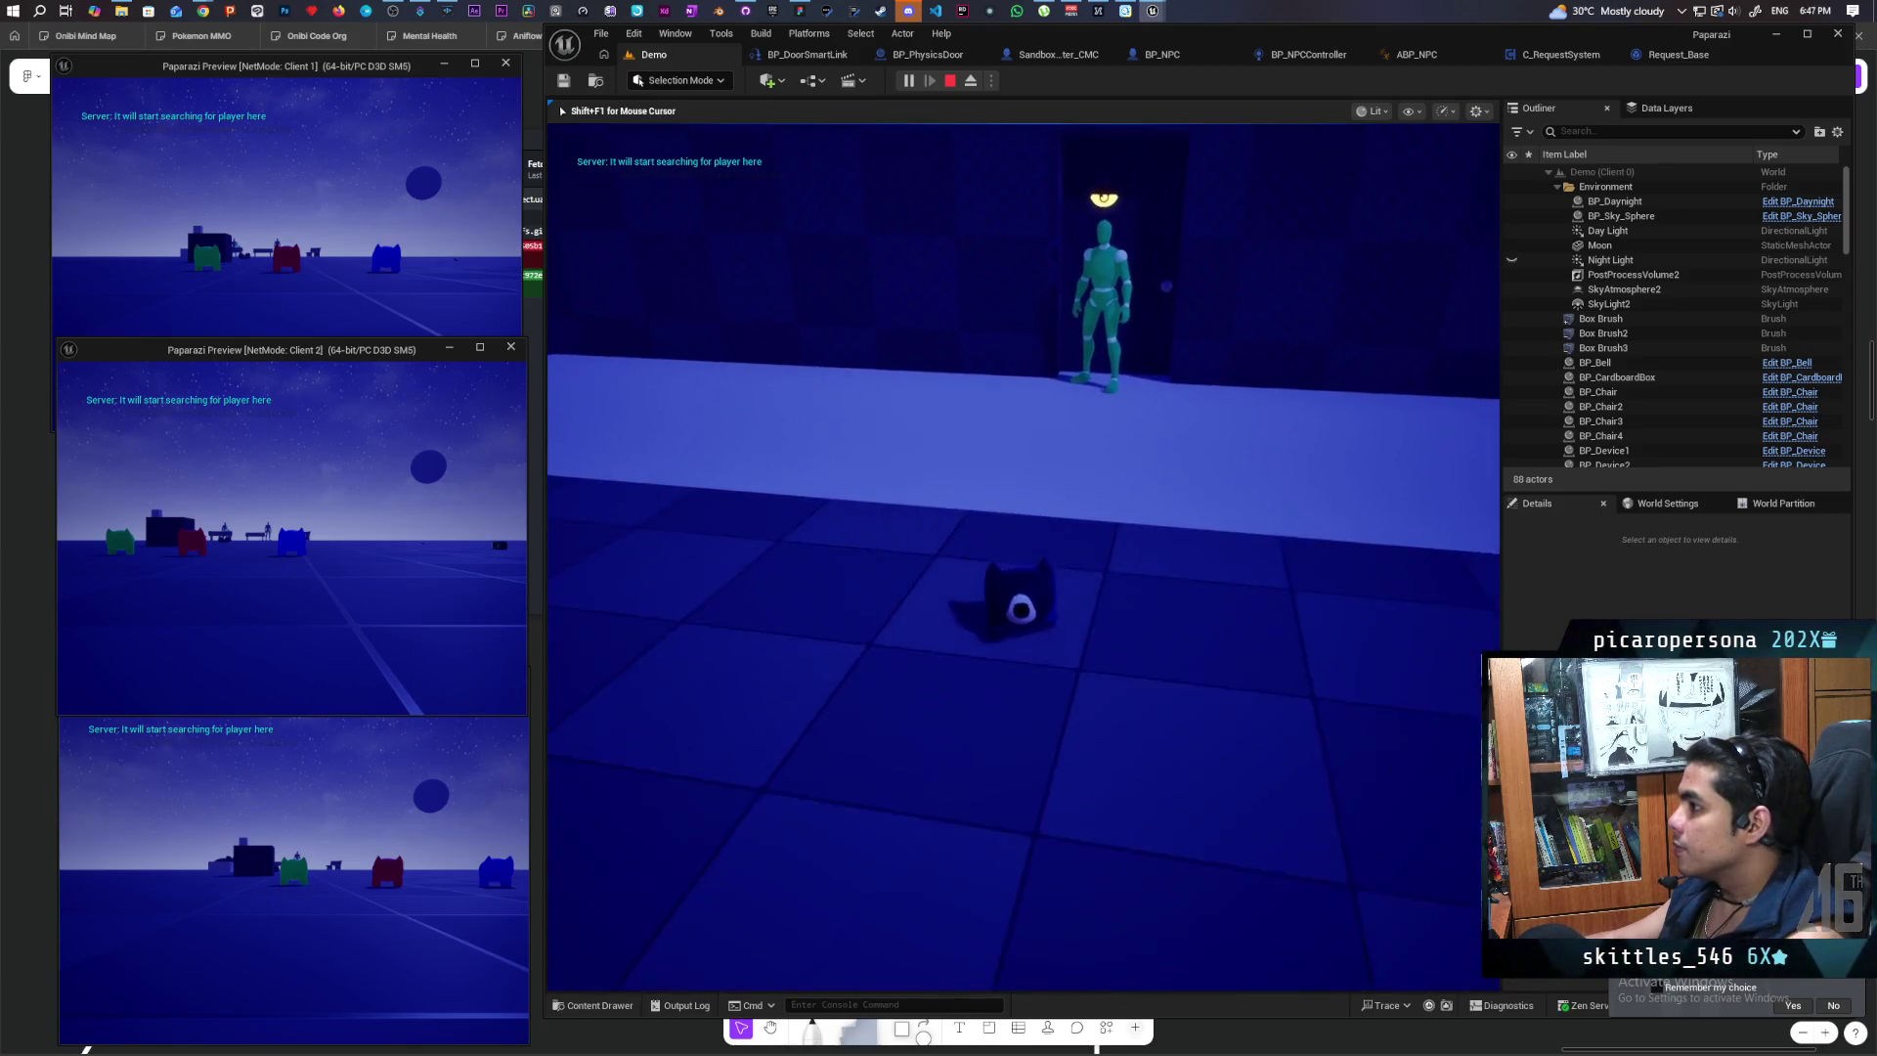
key("s")
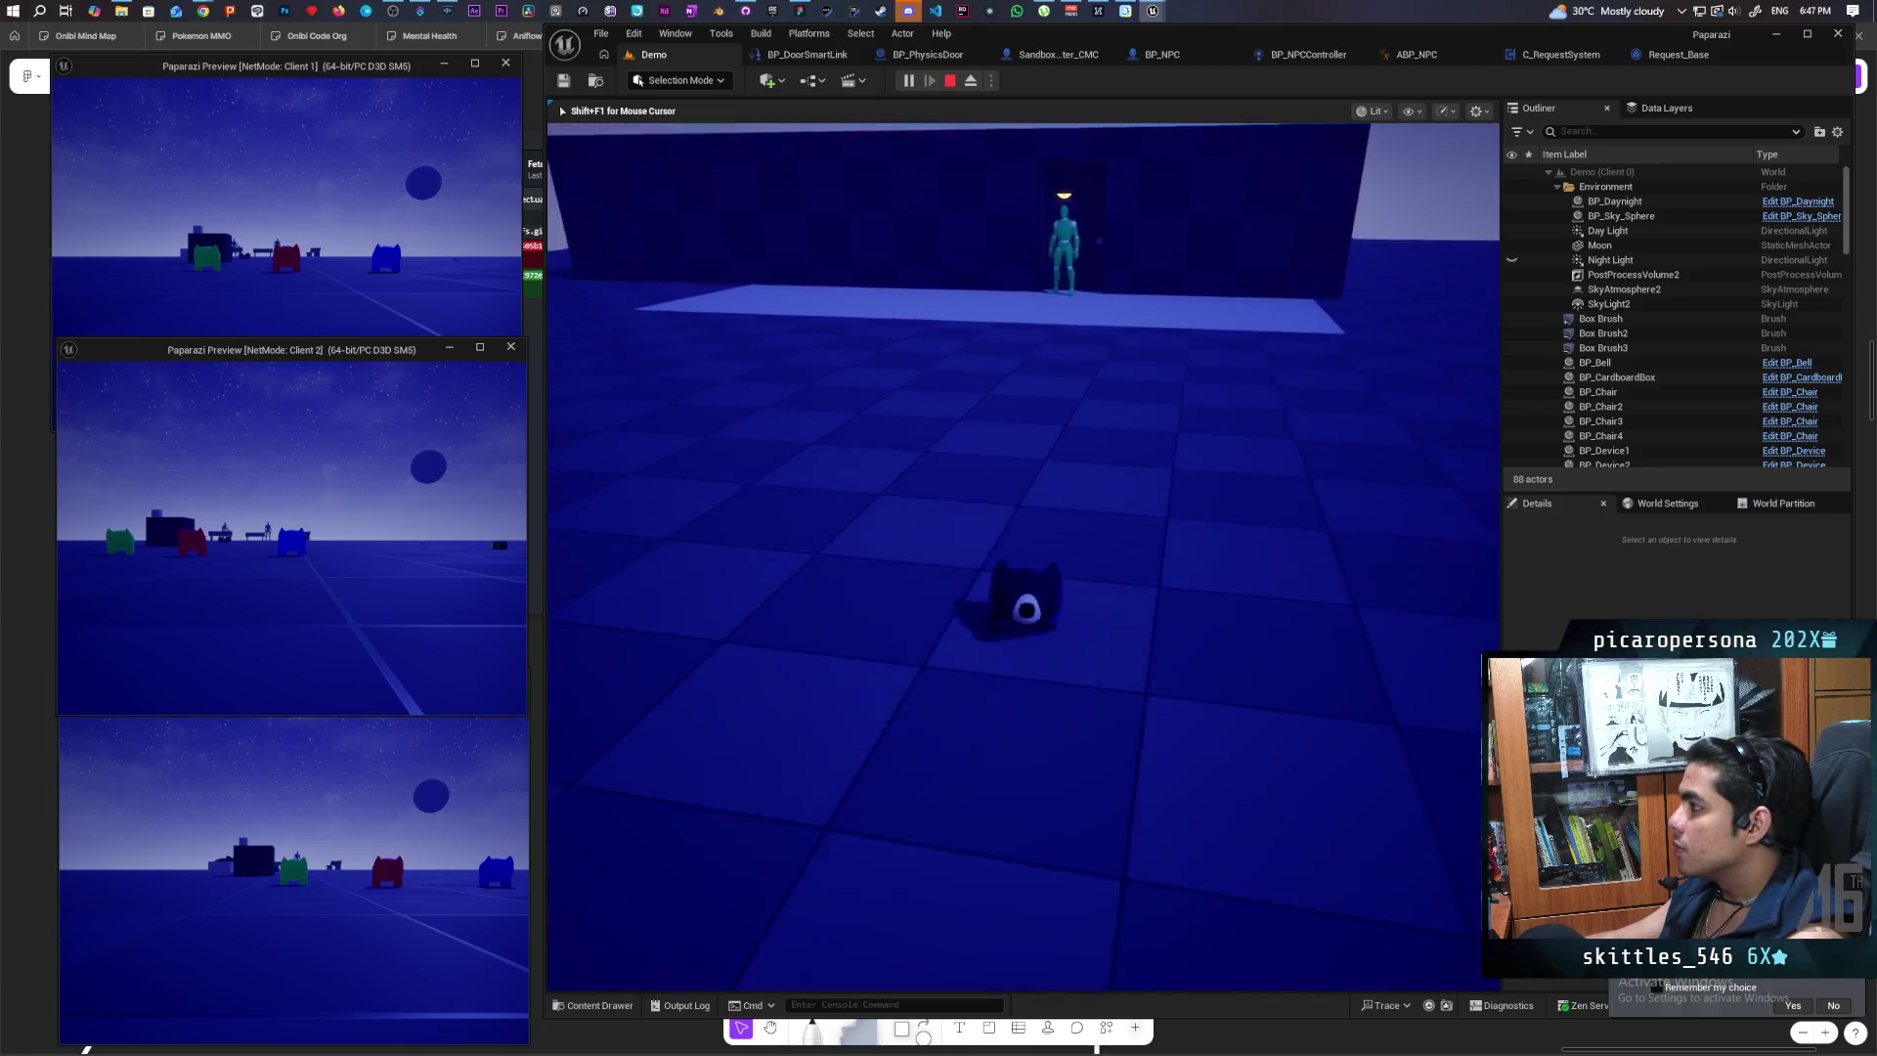
key("d")
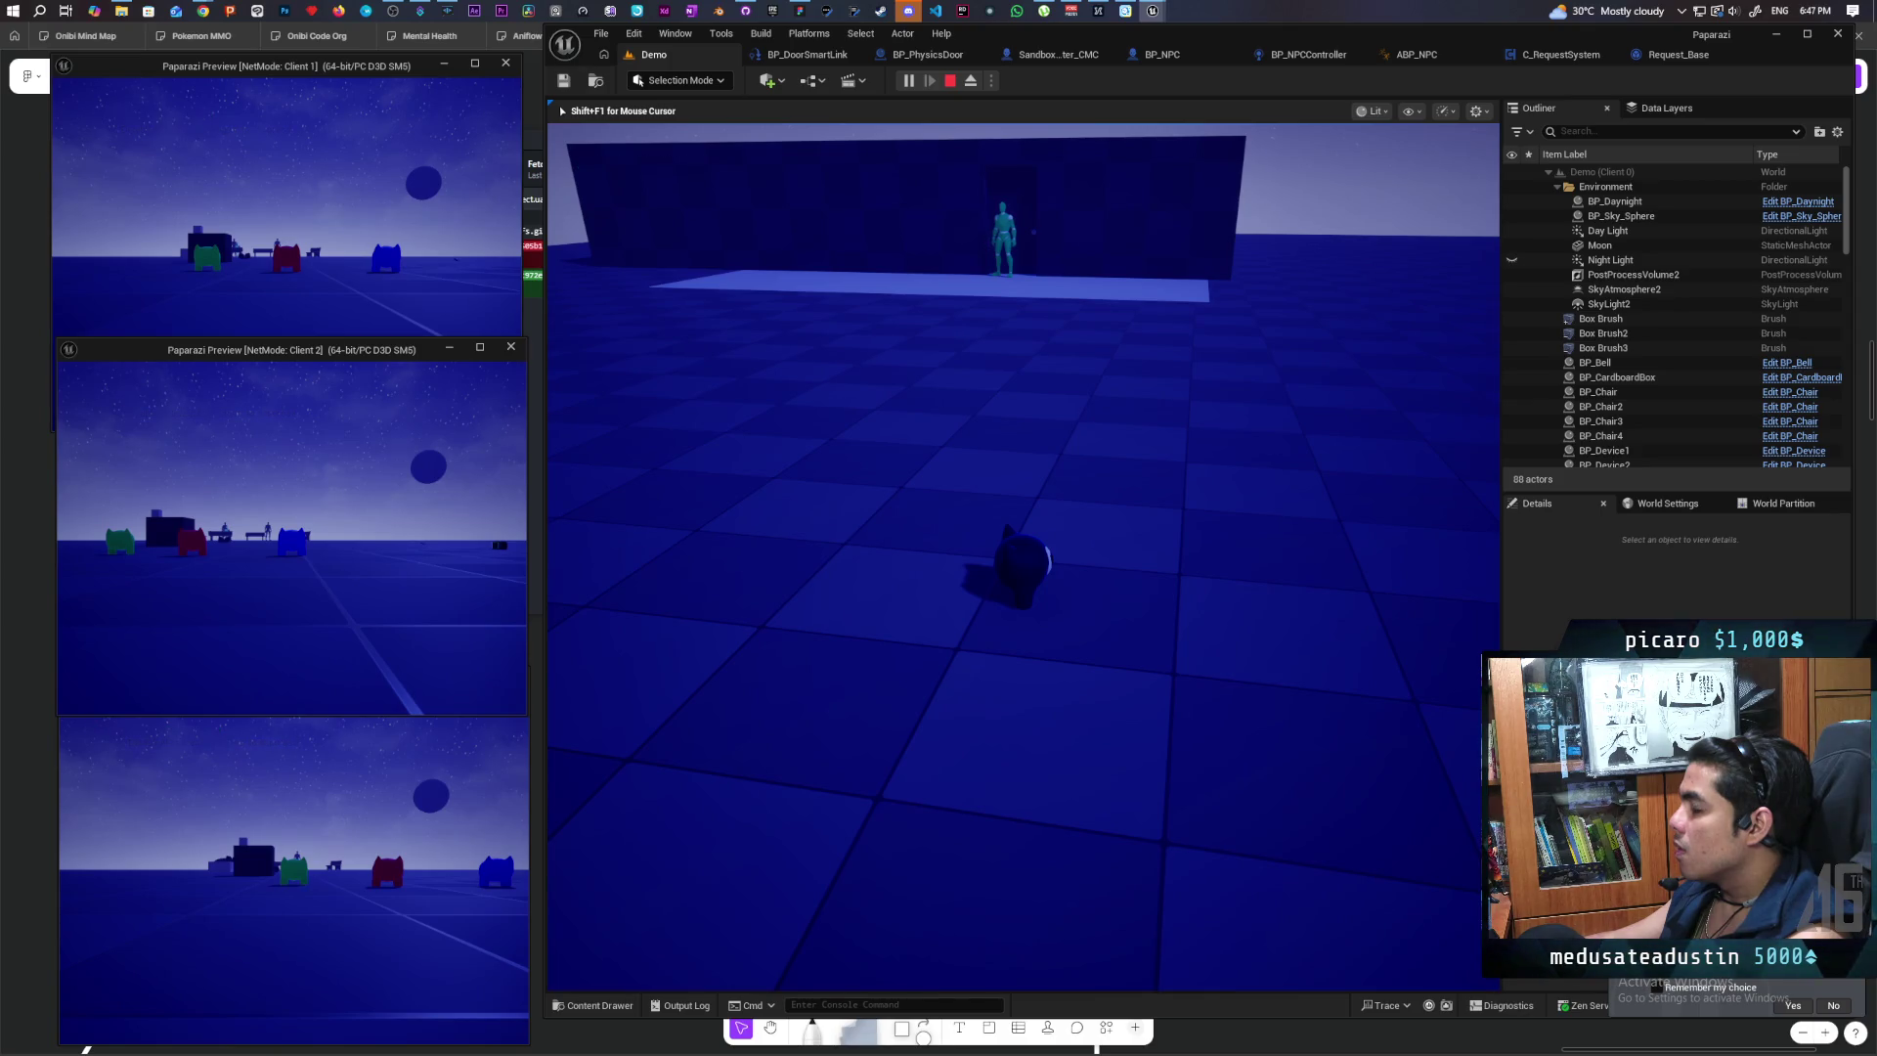
key("d")
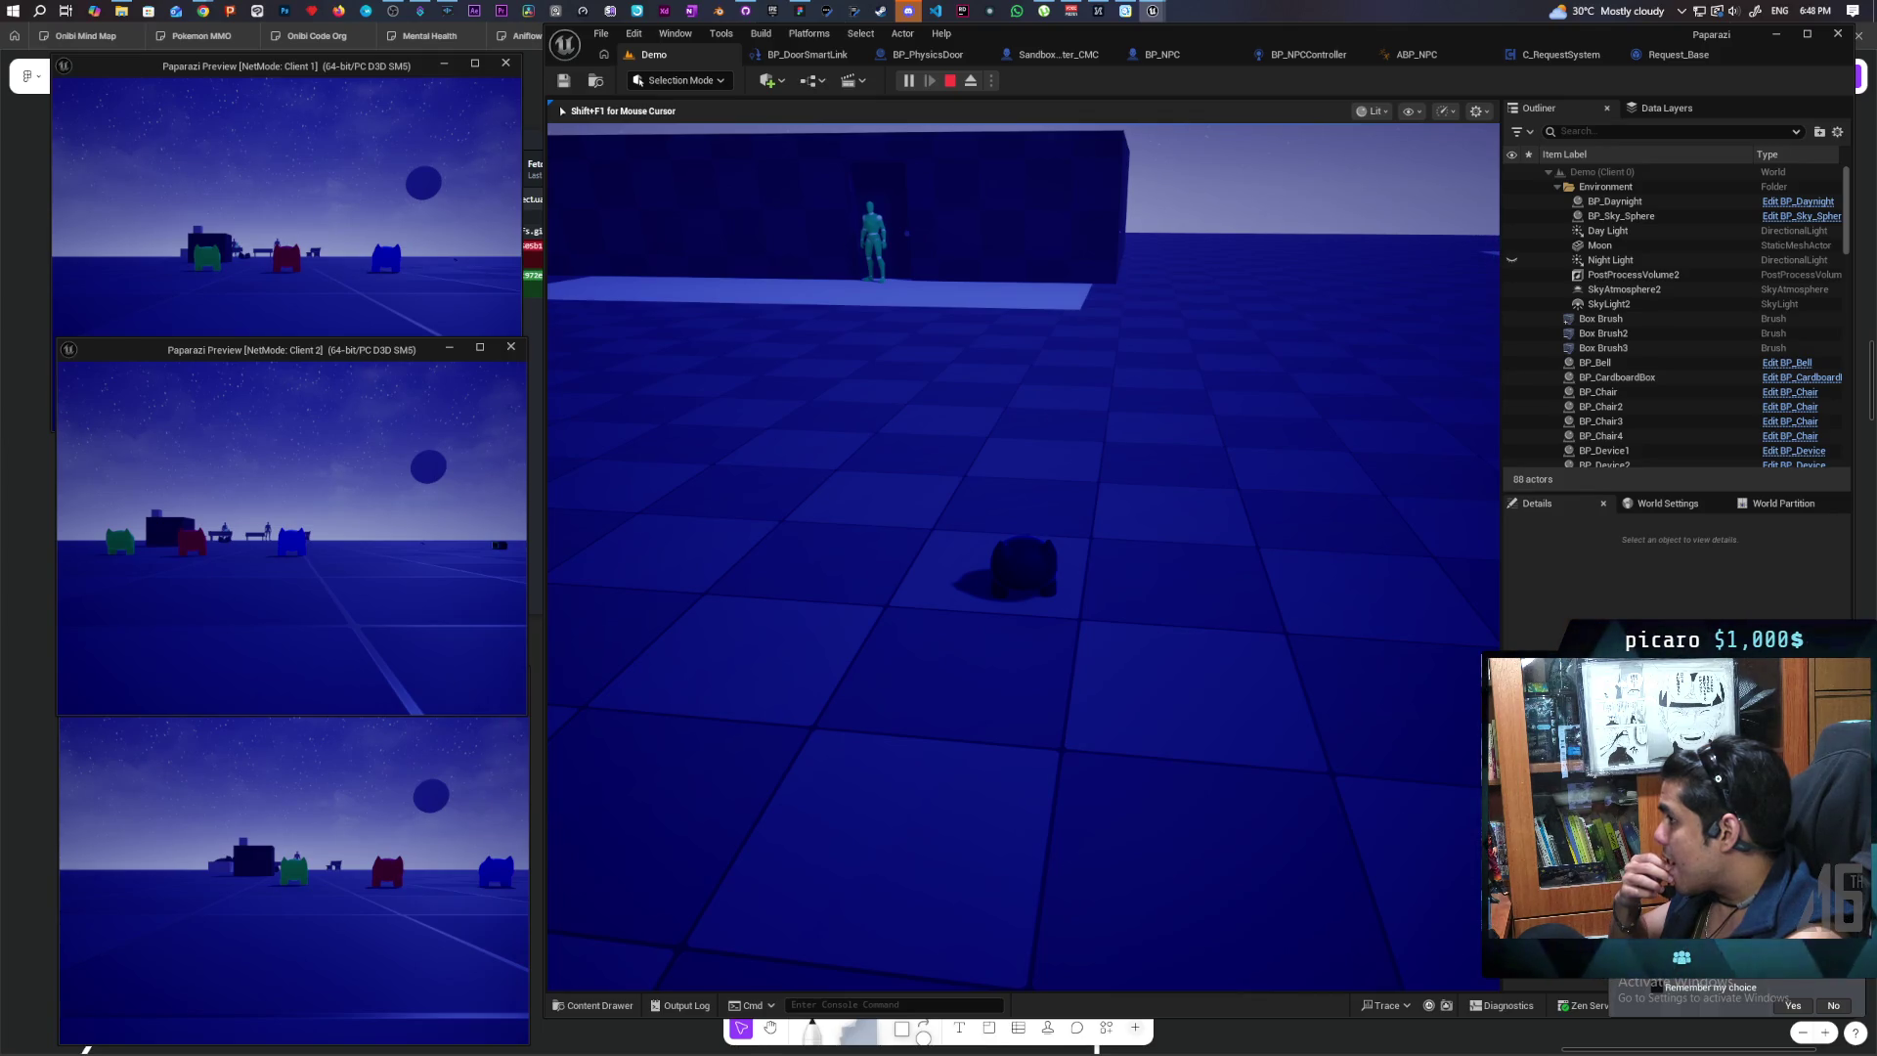
key("Escape")
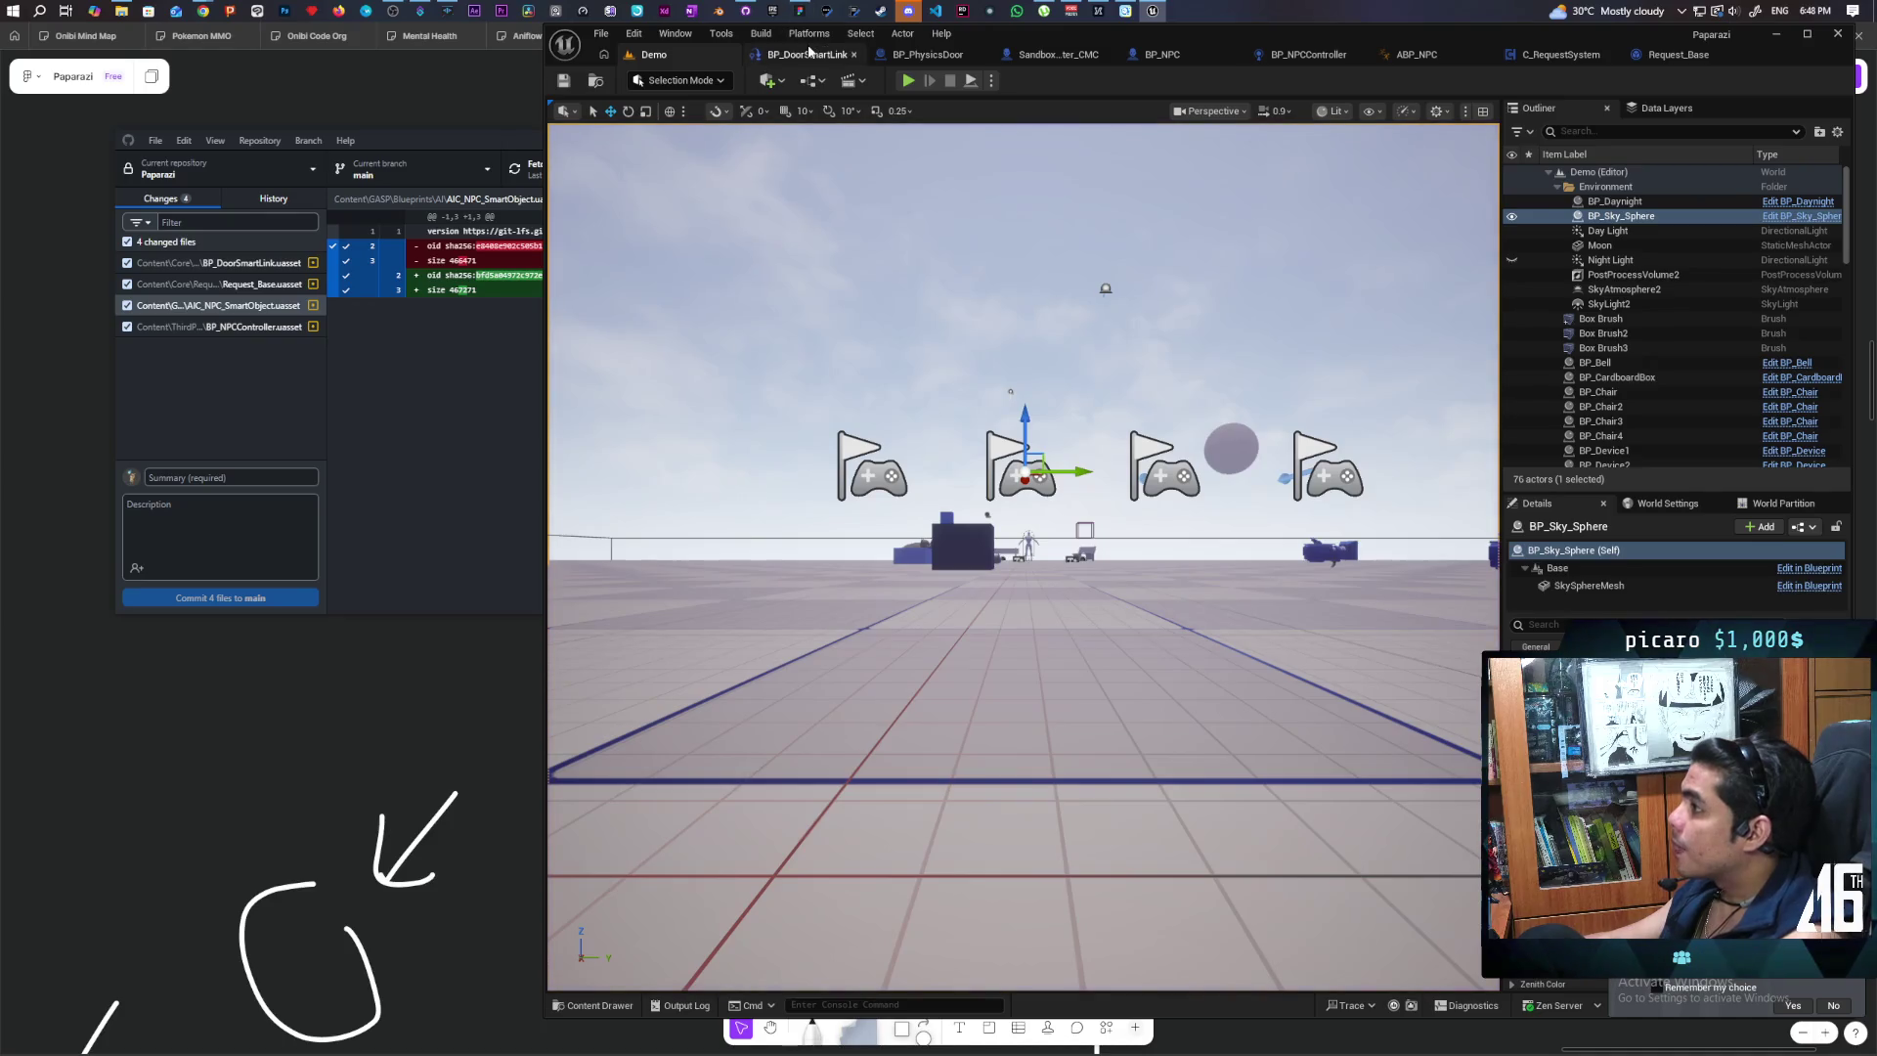
left_click(808, 54)
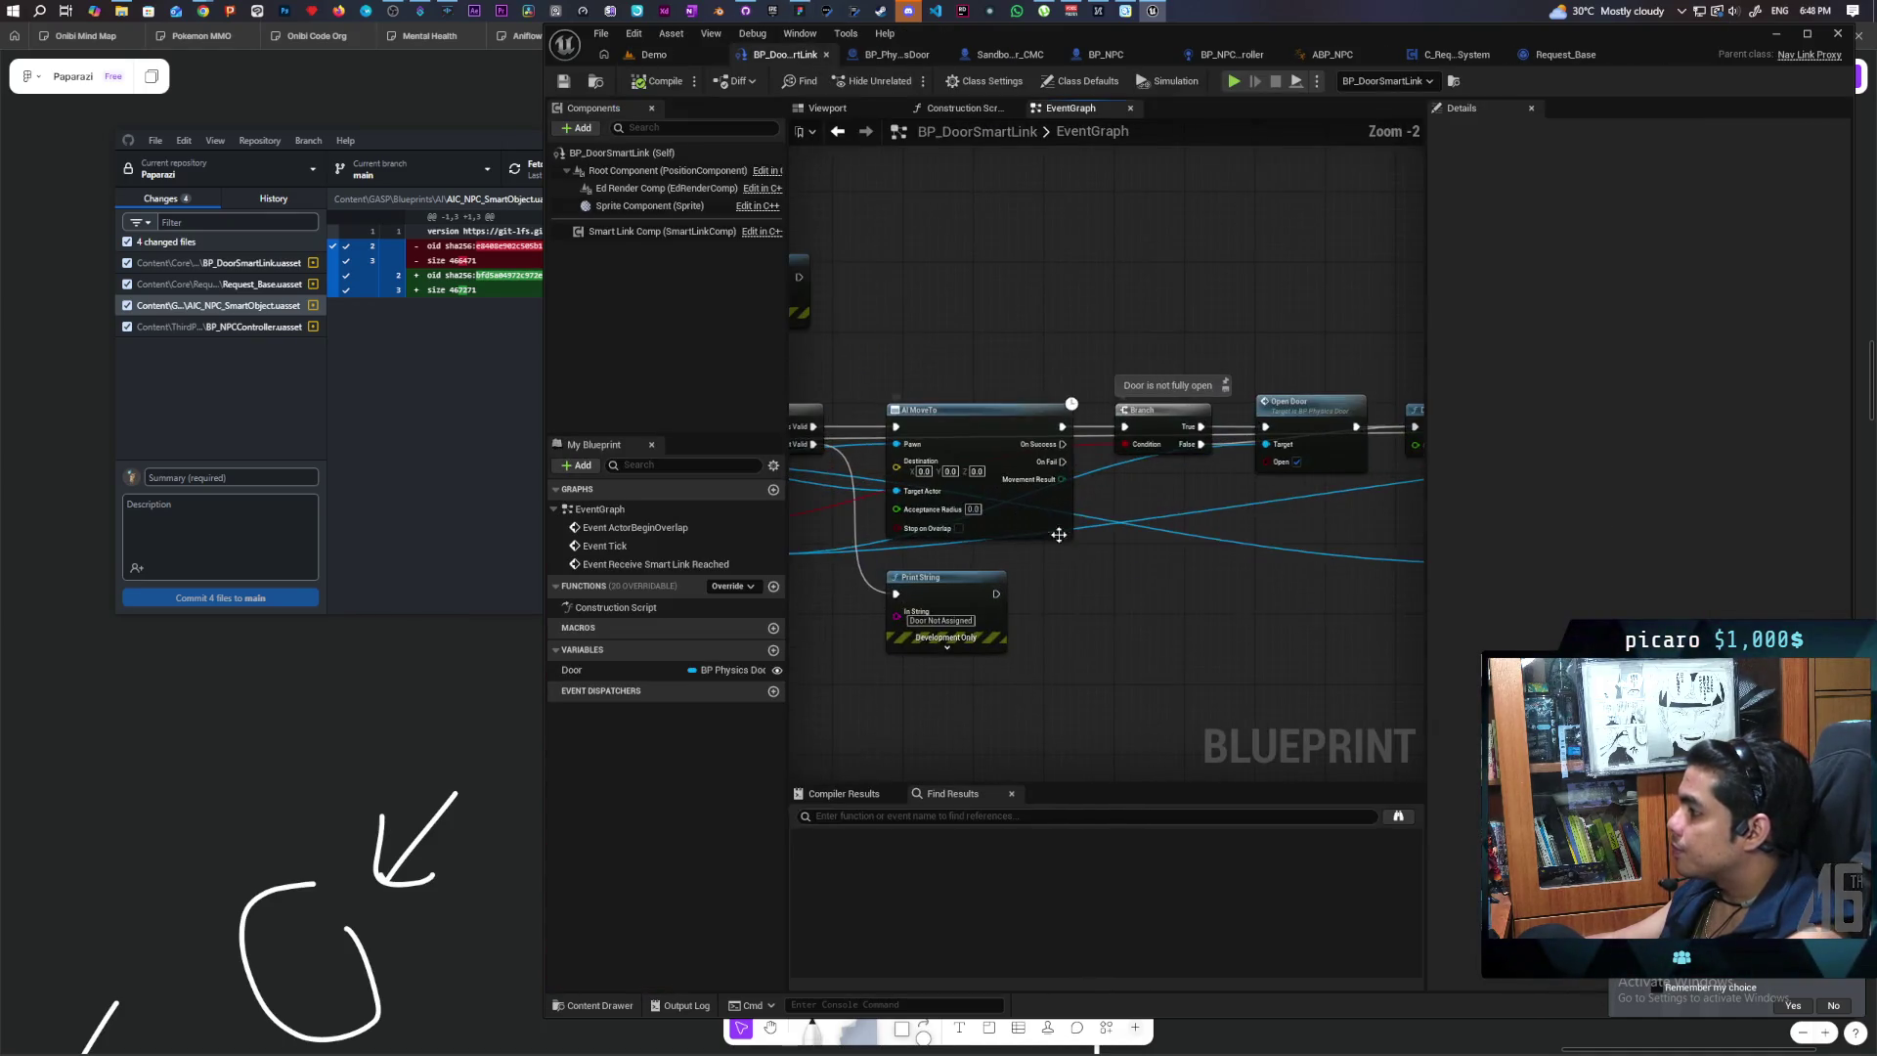
left_click_drag(1059, 535, 1261, 554)
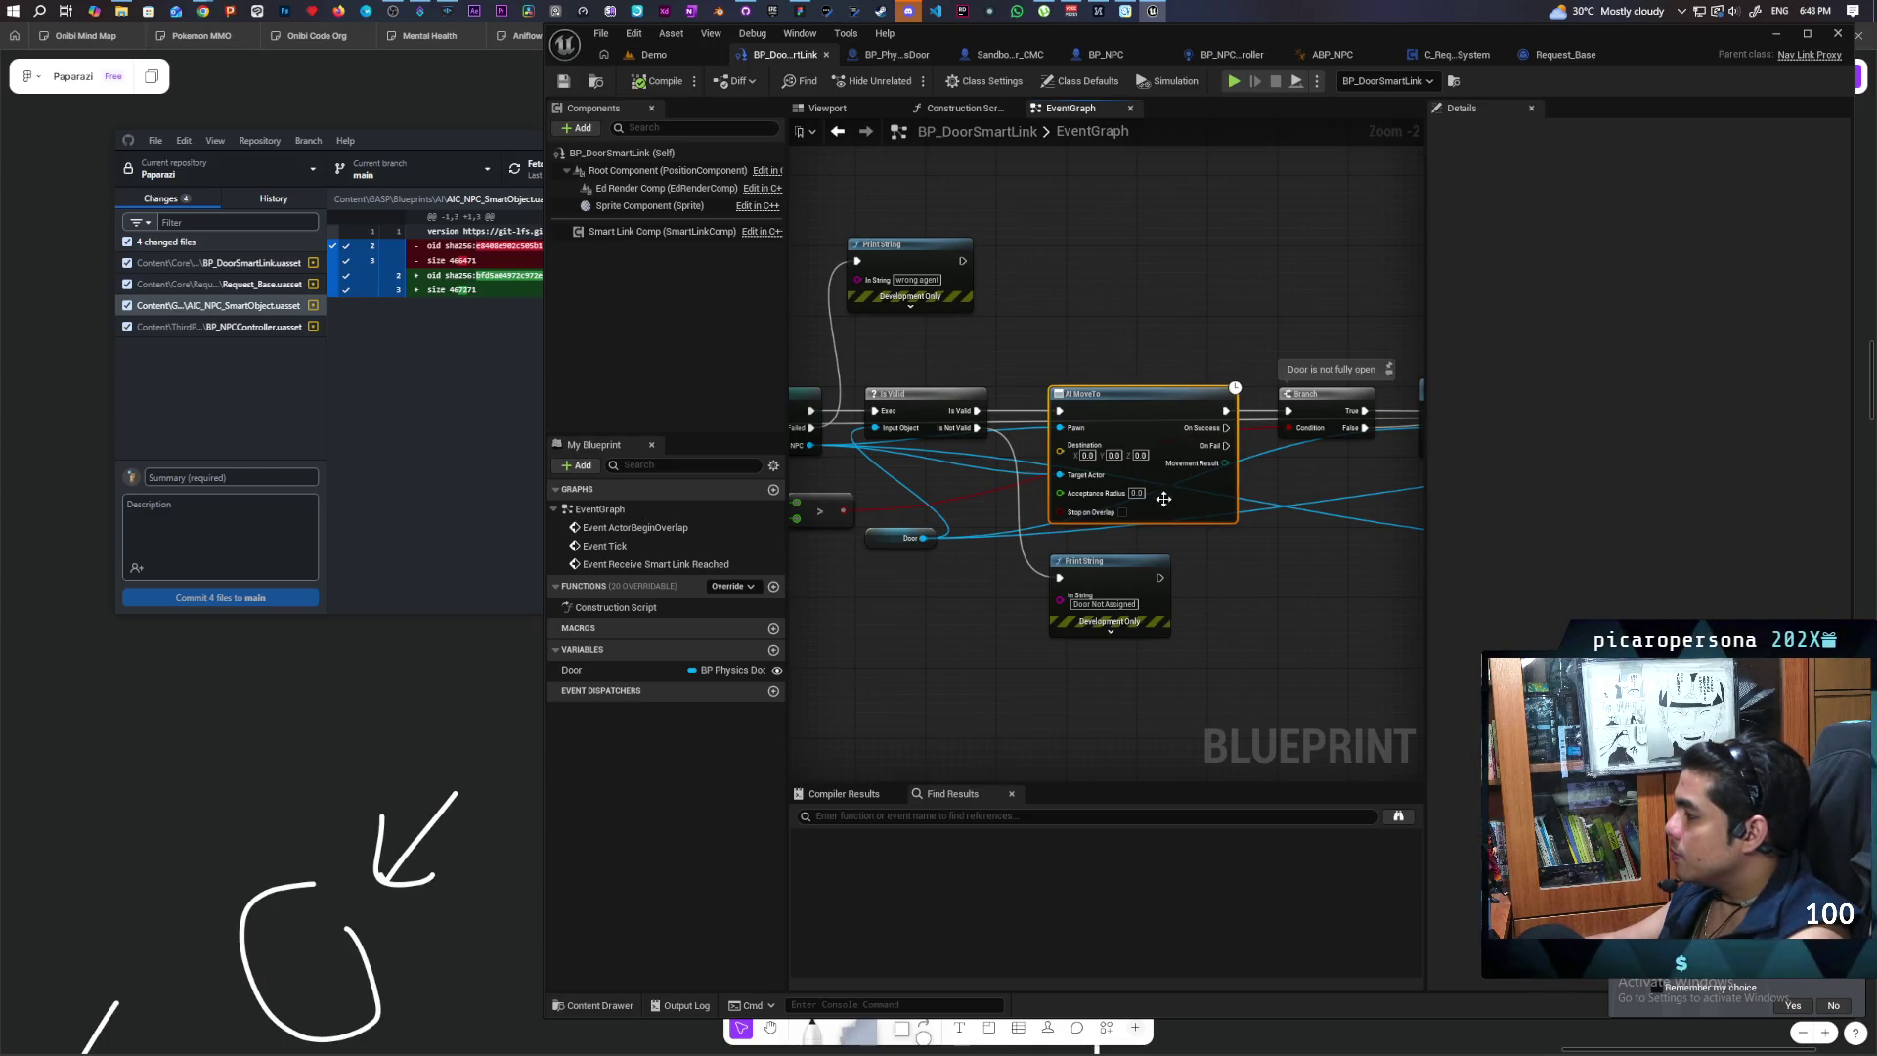
left_click_drag(1288, 547, 628, 536)
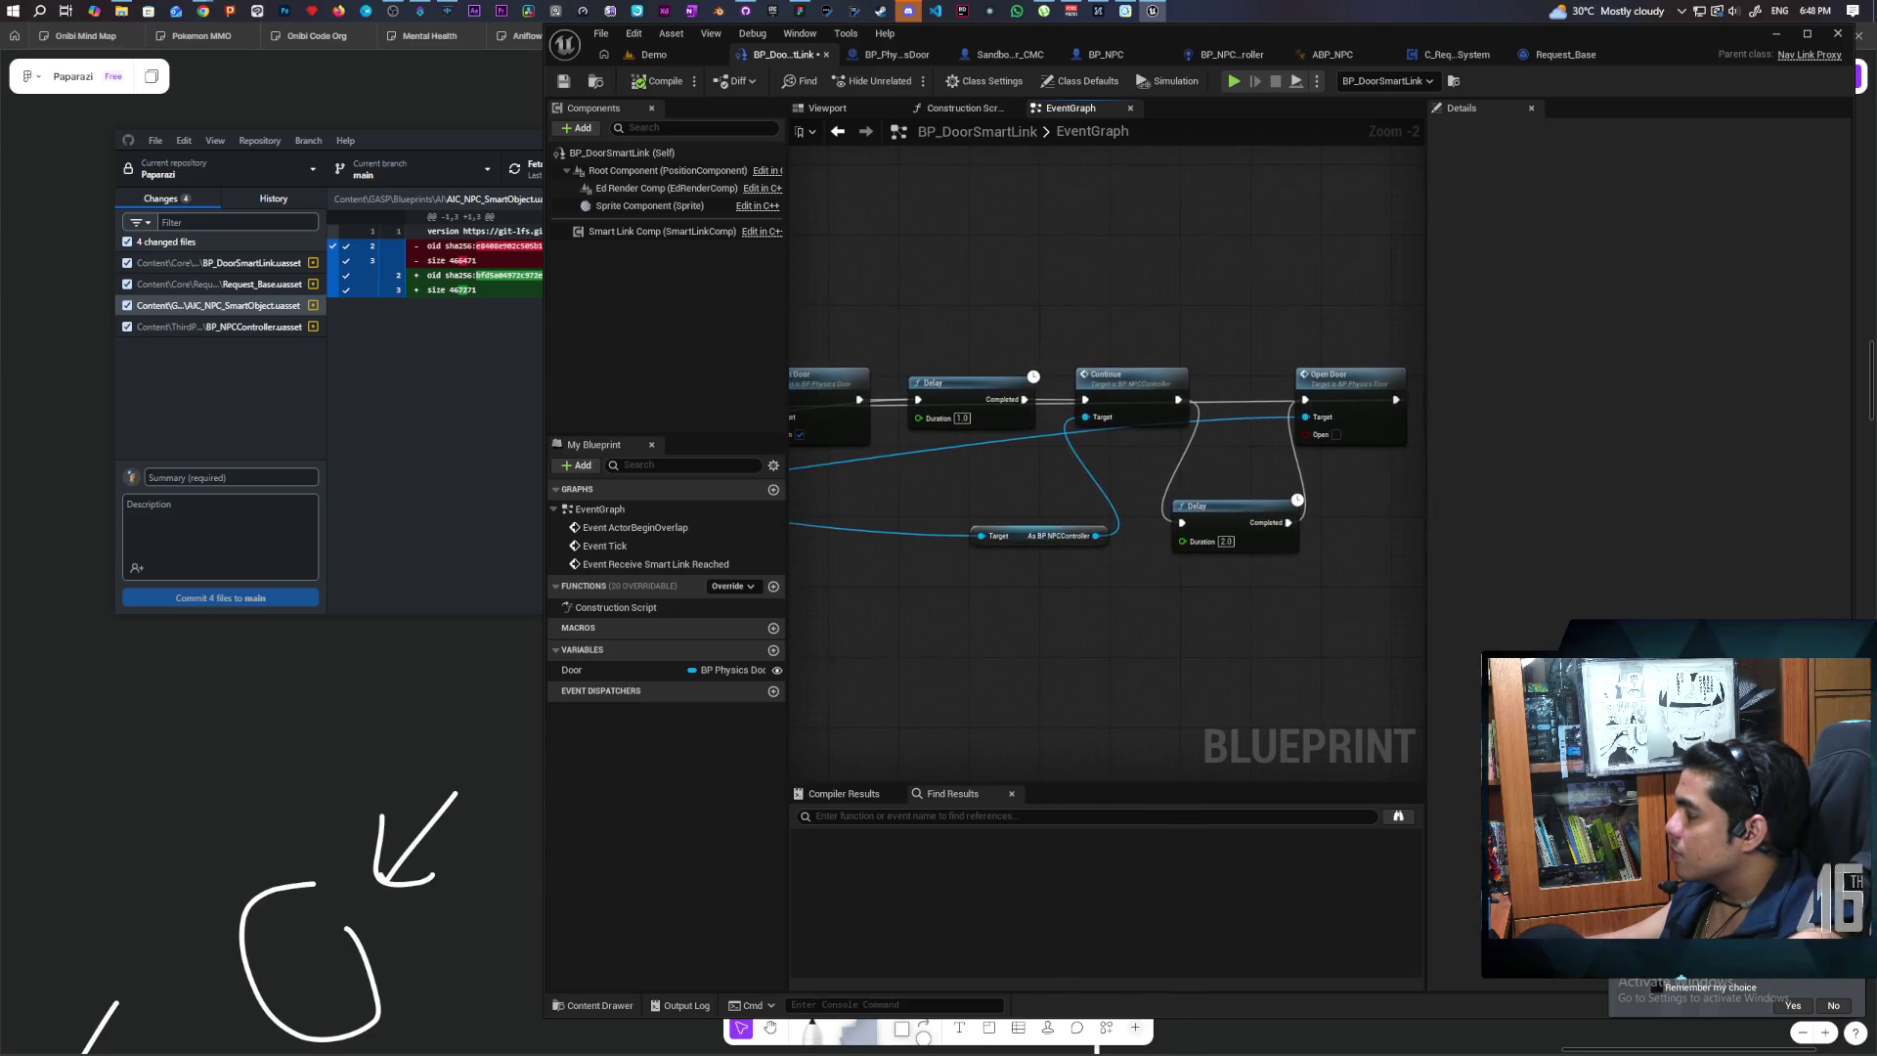
left_click_drag(793, 535, 1247, 657)
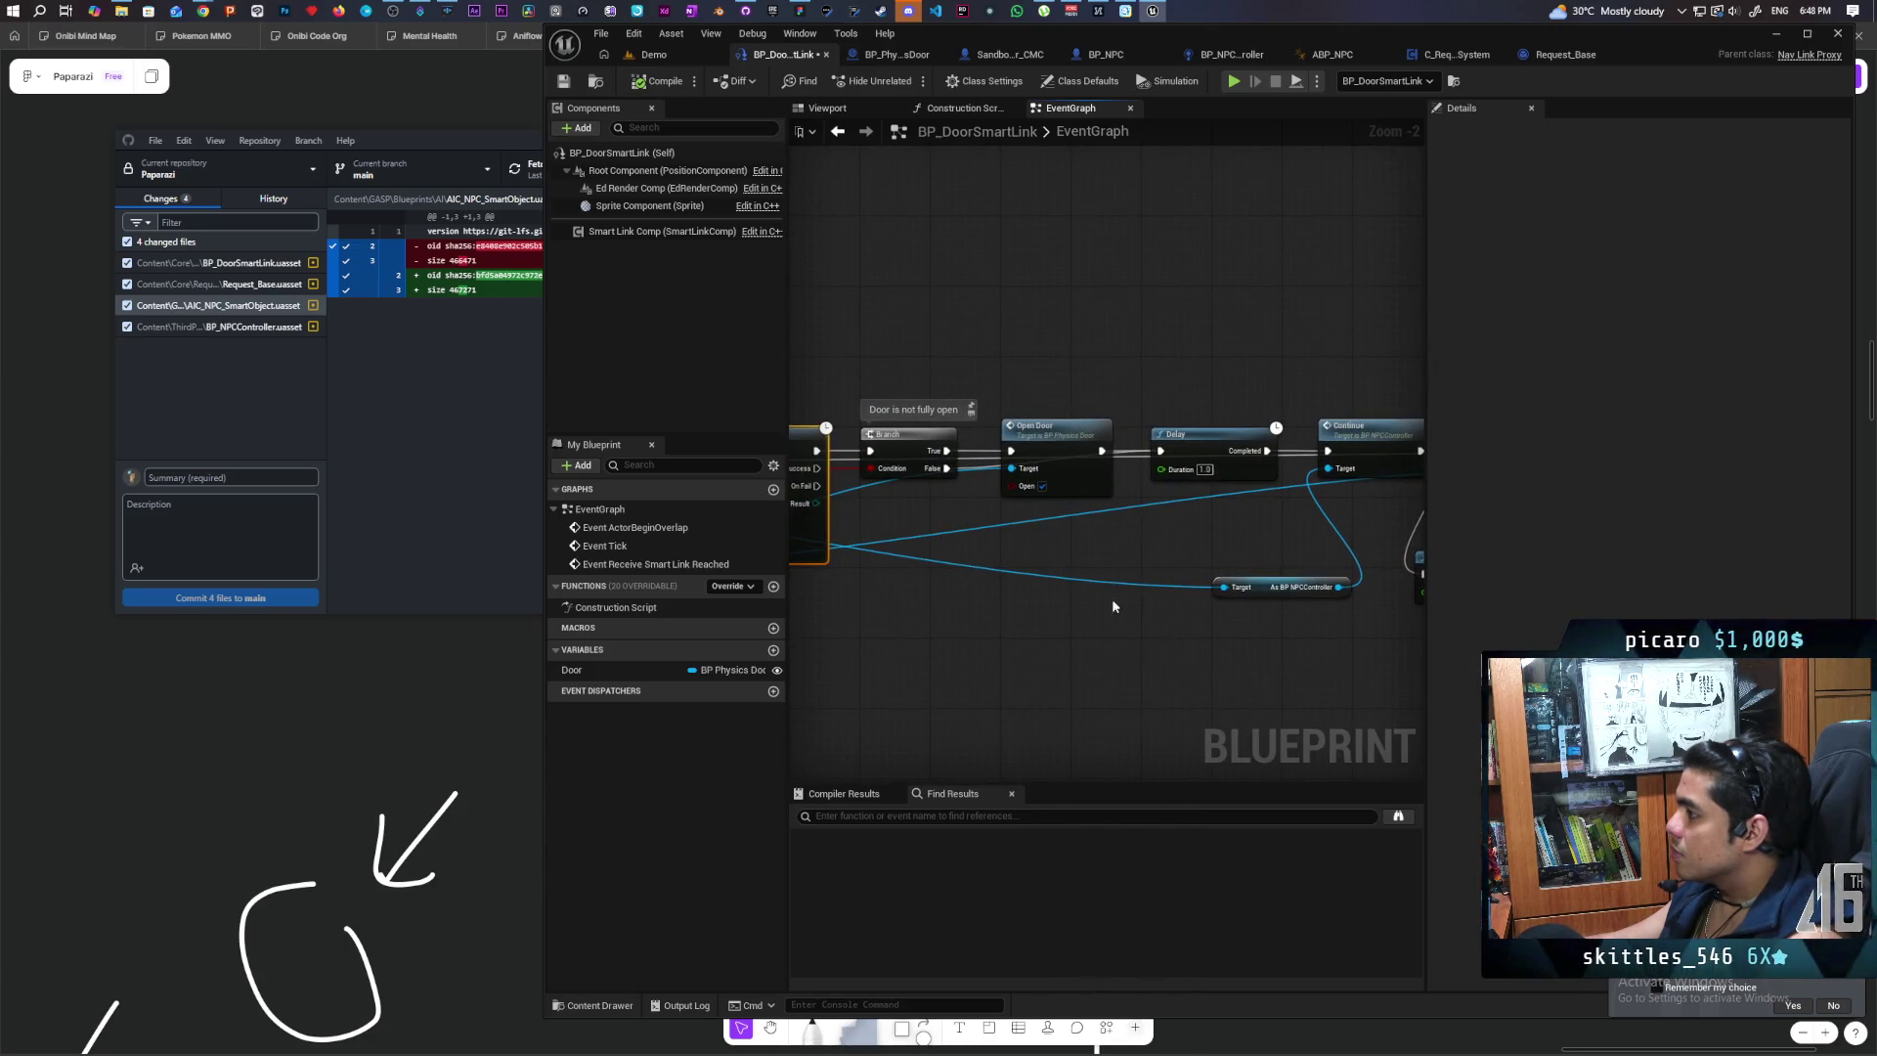
scroll(1299, 658, "up", 2)
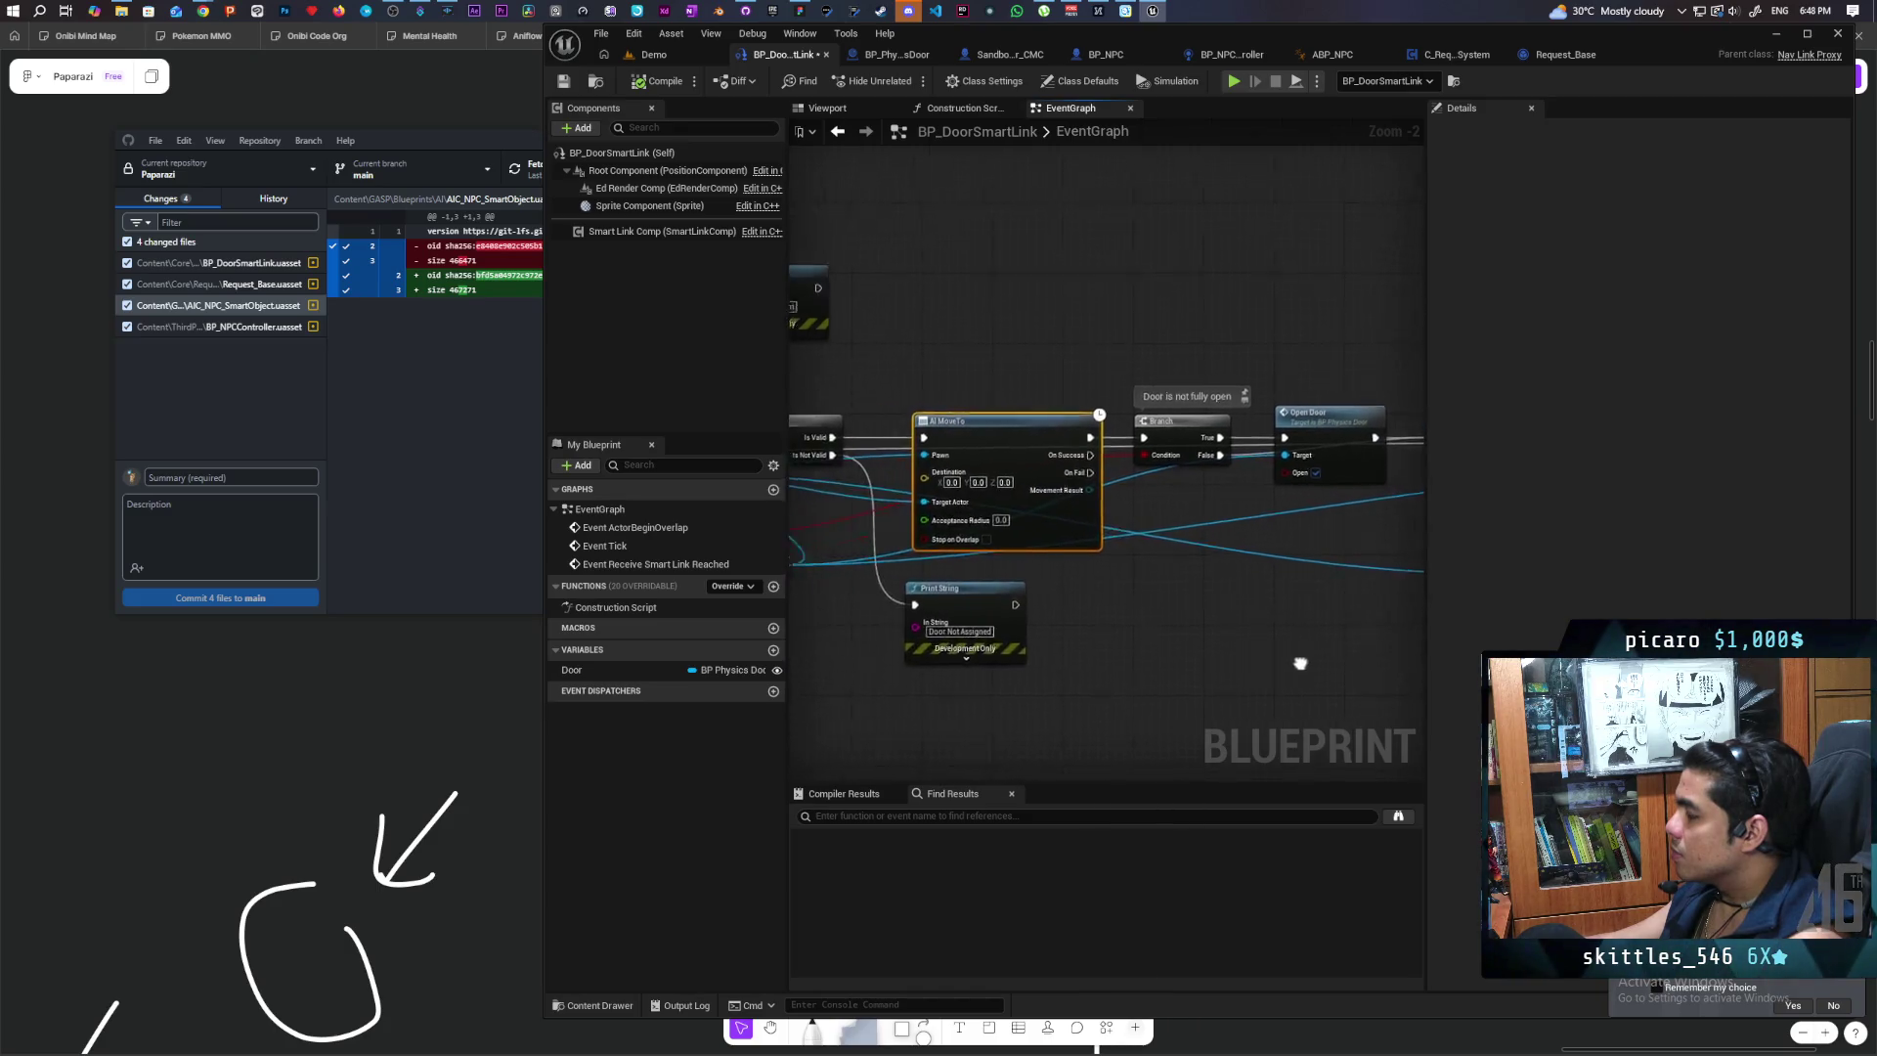
scroll(1075, 658, "down", 2)
left_click_drag(1075, 658, 846, 641)
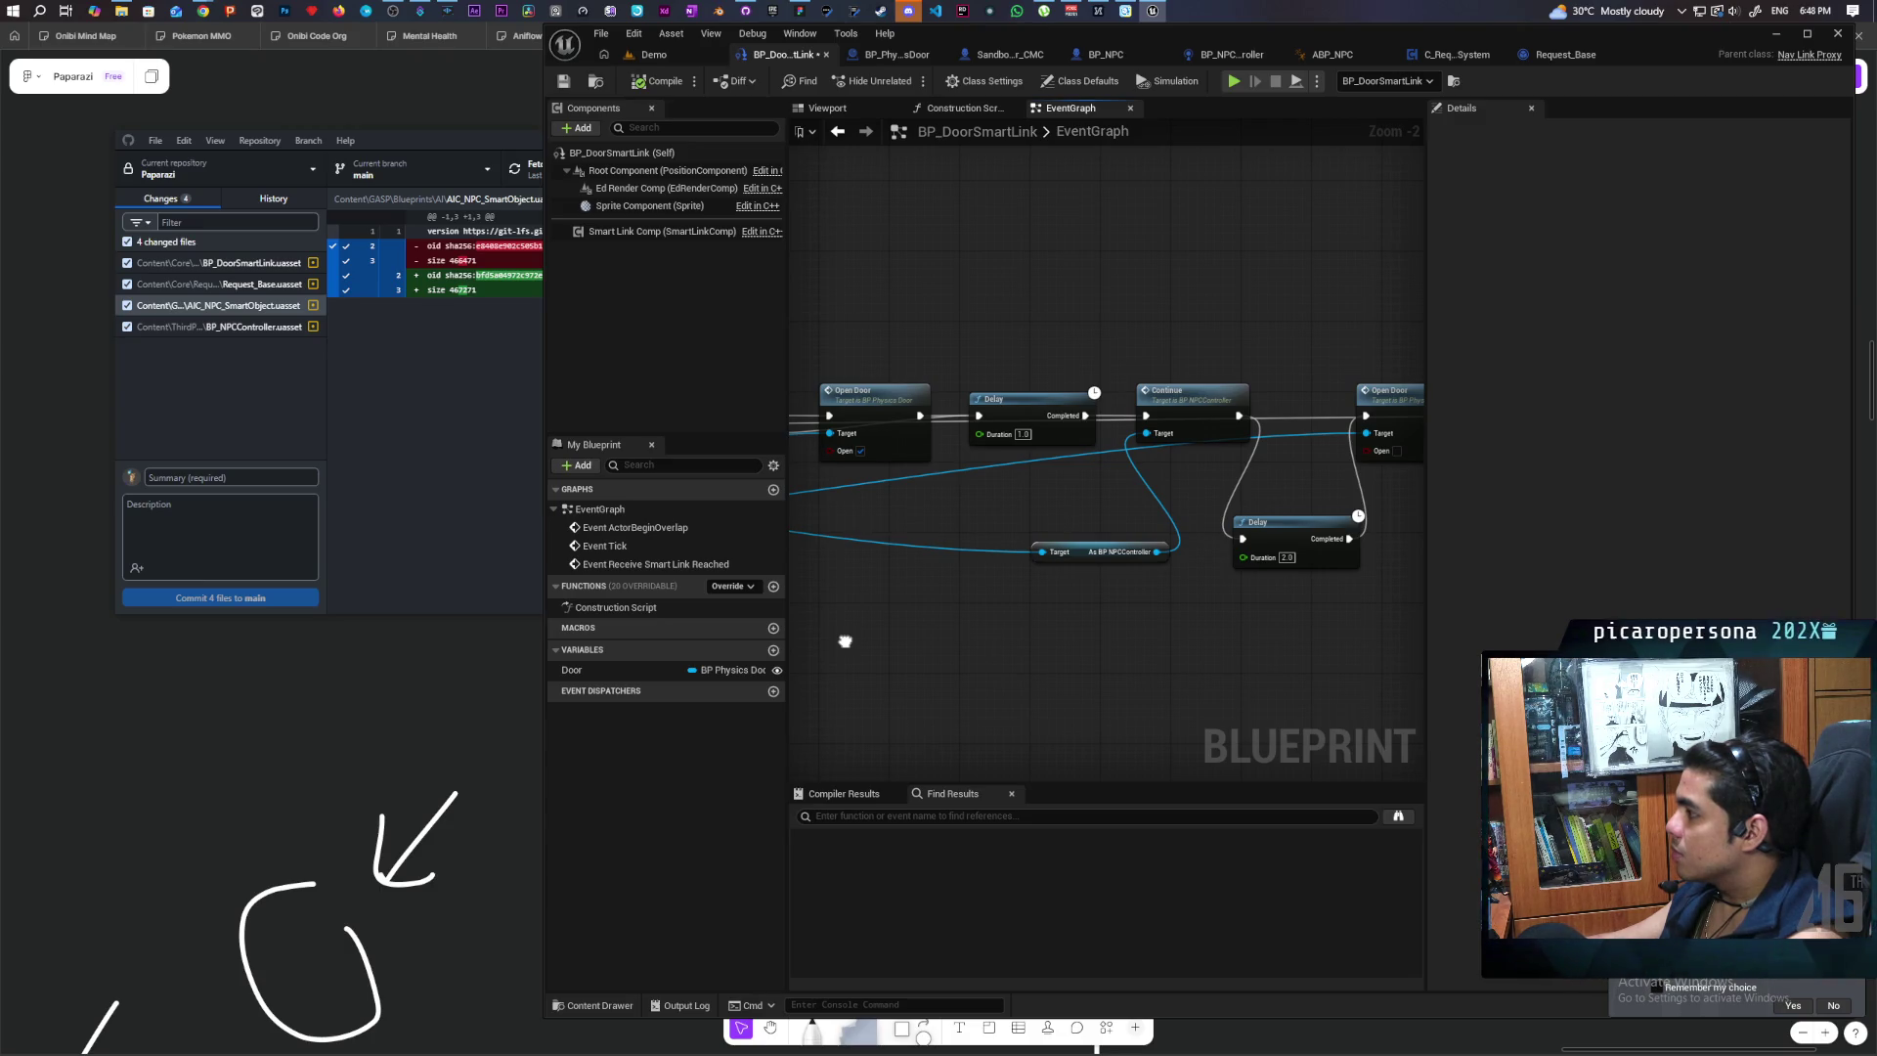
left_click_drag(845, 641, 754, 630)
scroll(1095, 631, "down", 1)
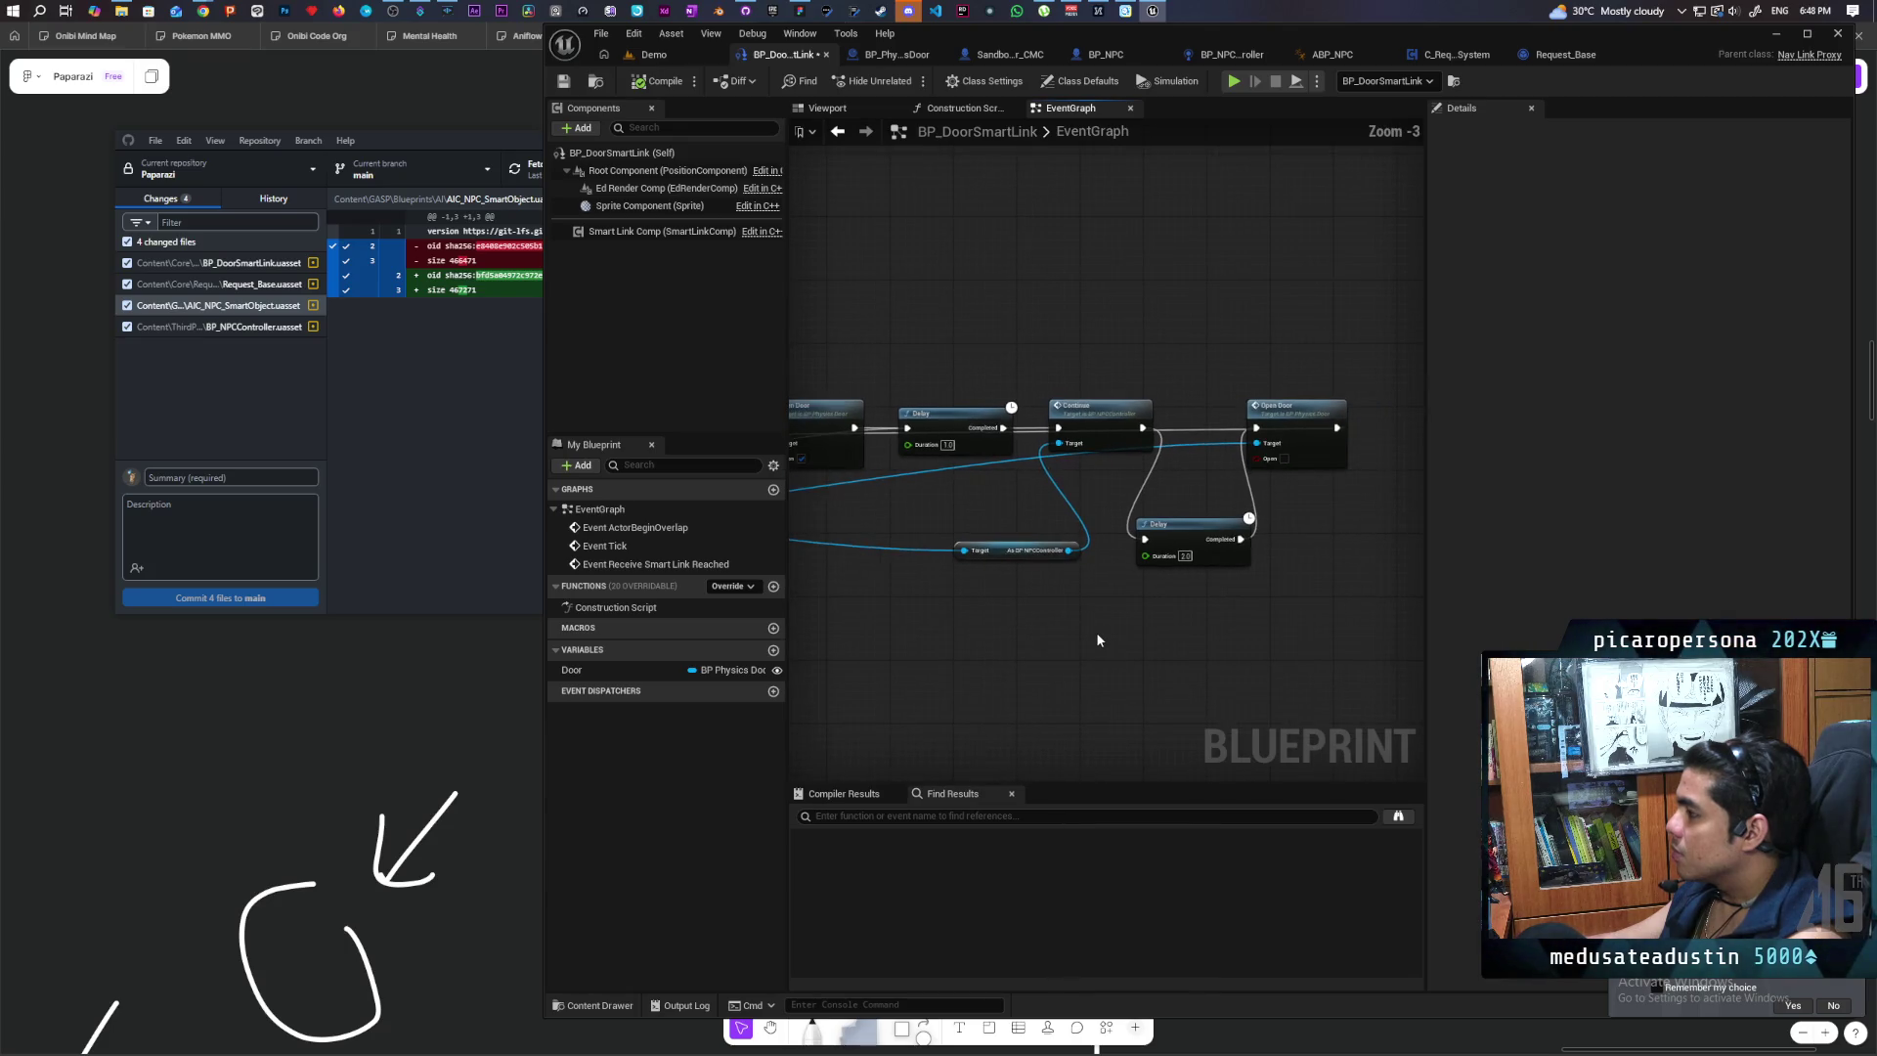
mouse_move(976, 631)
left_mouse_down()
mouse_move(1067, 633)
mouse_move(1158, 682)
mouse_move(1171, 661)
left_mouse_up()
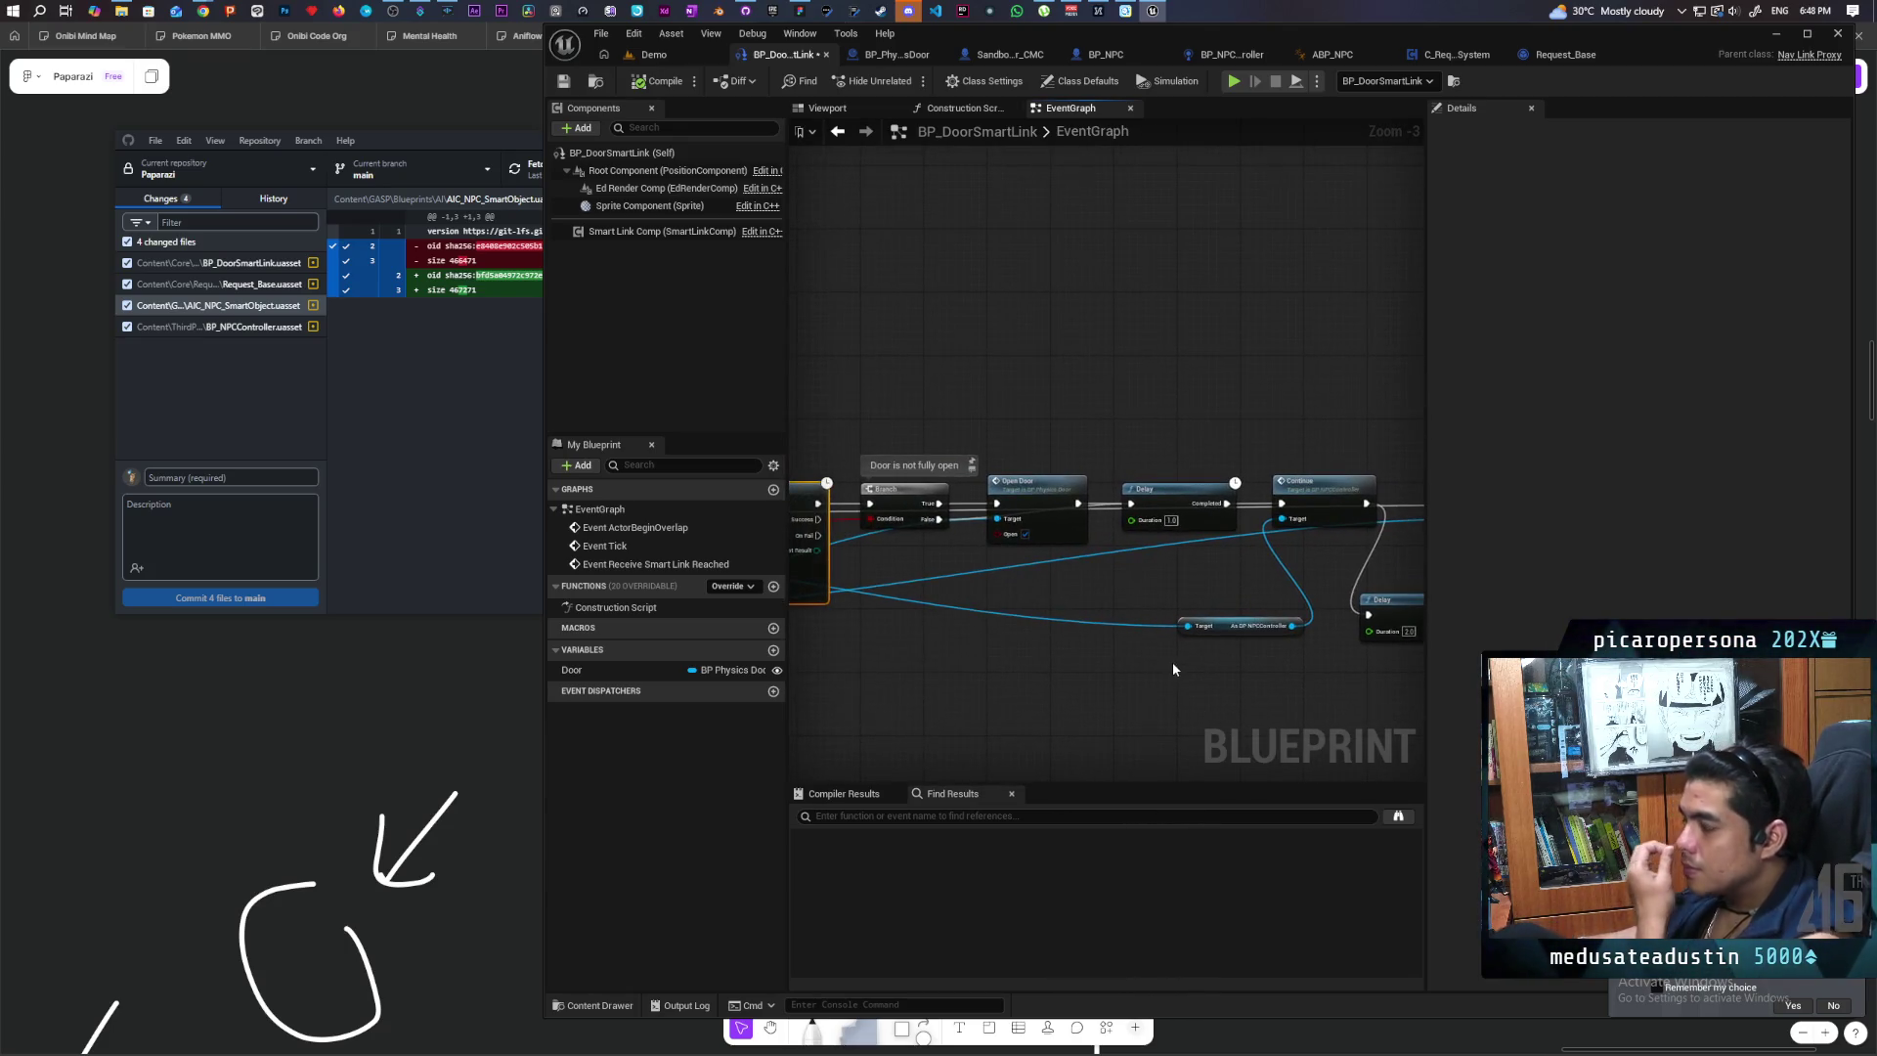
mouse_move(919, 676)
left_mouse_down()
mouse_move(1317, 643)
mouse_move(1294, 641)
mouse_move(1368, 616)
mouse_move(874, 625)
mouse_move(1093, 654)
mouse_move(1221, 629)
left_mouse_up()
scroll(1182, 622, "up", 2)
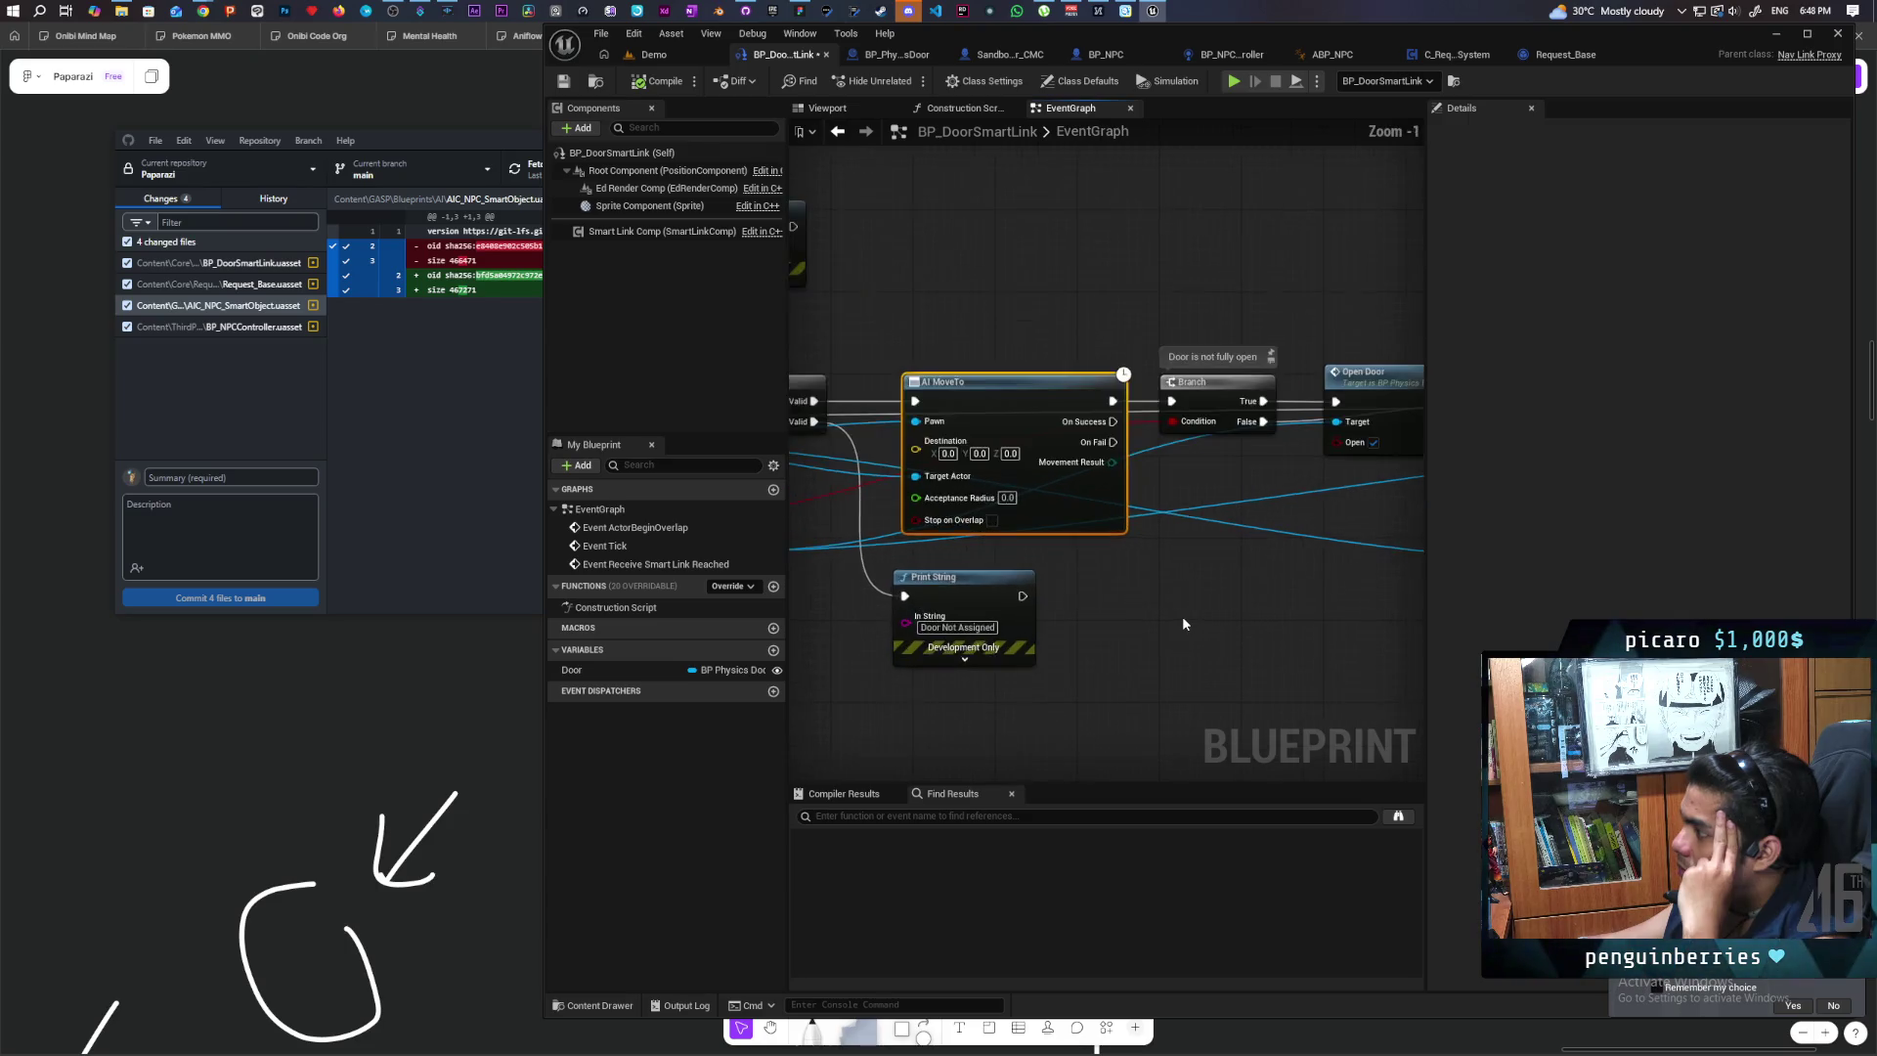
scroll(1183, 623, "down", 1)
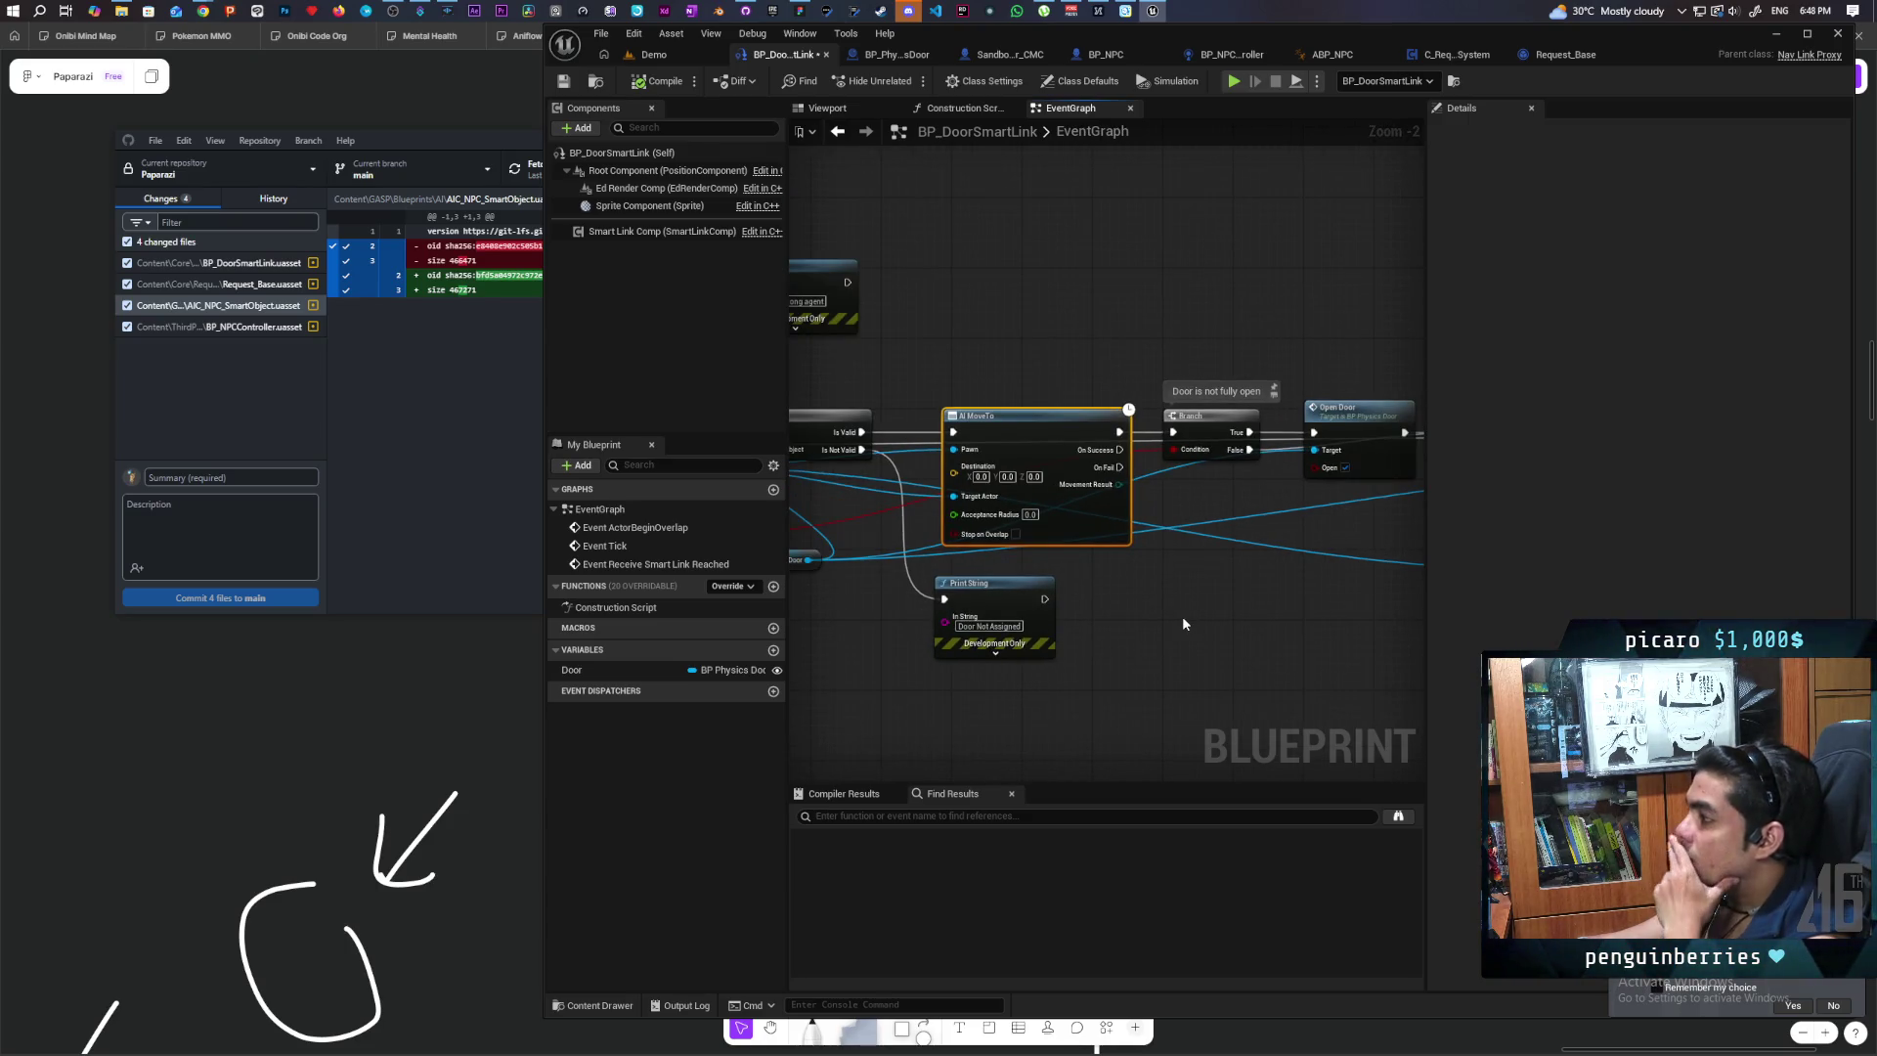
left_click_drag(1231, 632, 912, 647)
mouse_move(1001, 649)
left_mouse_down()
mouse_move(1182, 637)
mouse_move(1021, 629)
mouse_move(1095, 620)
mouse_move(1085, 690)
left_mouse_up()
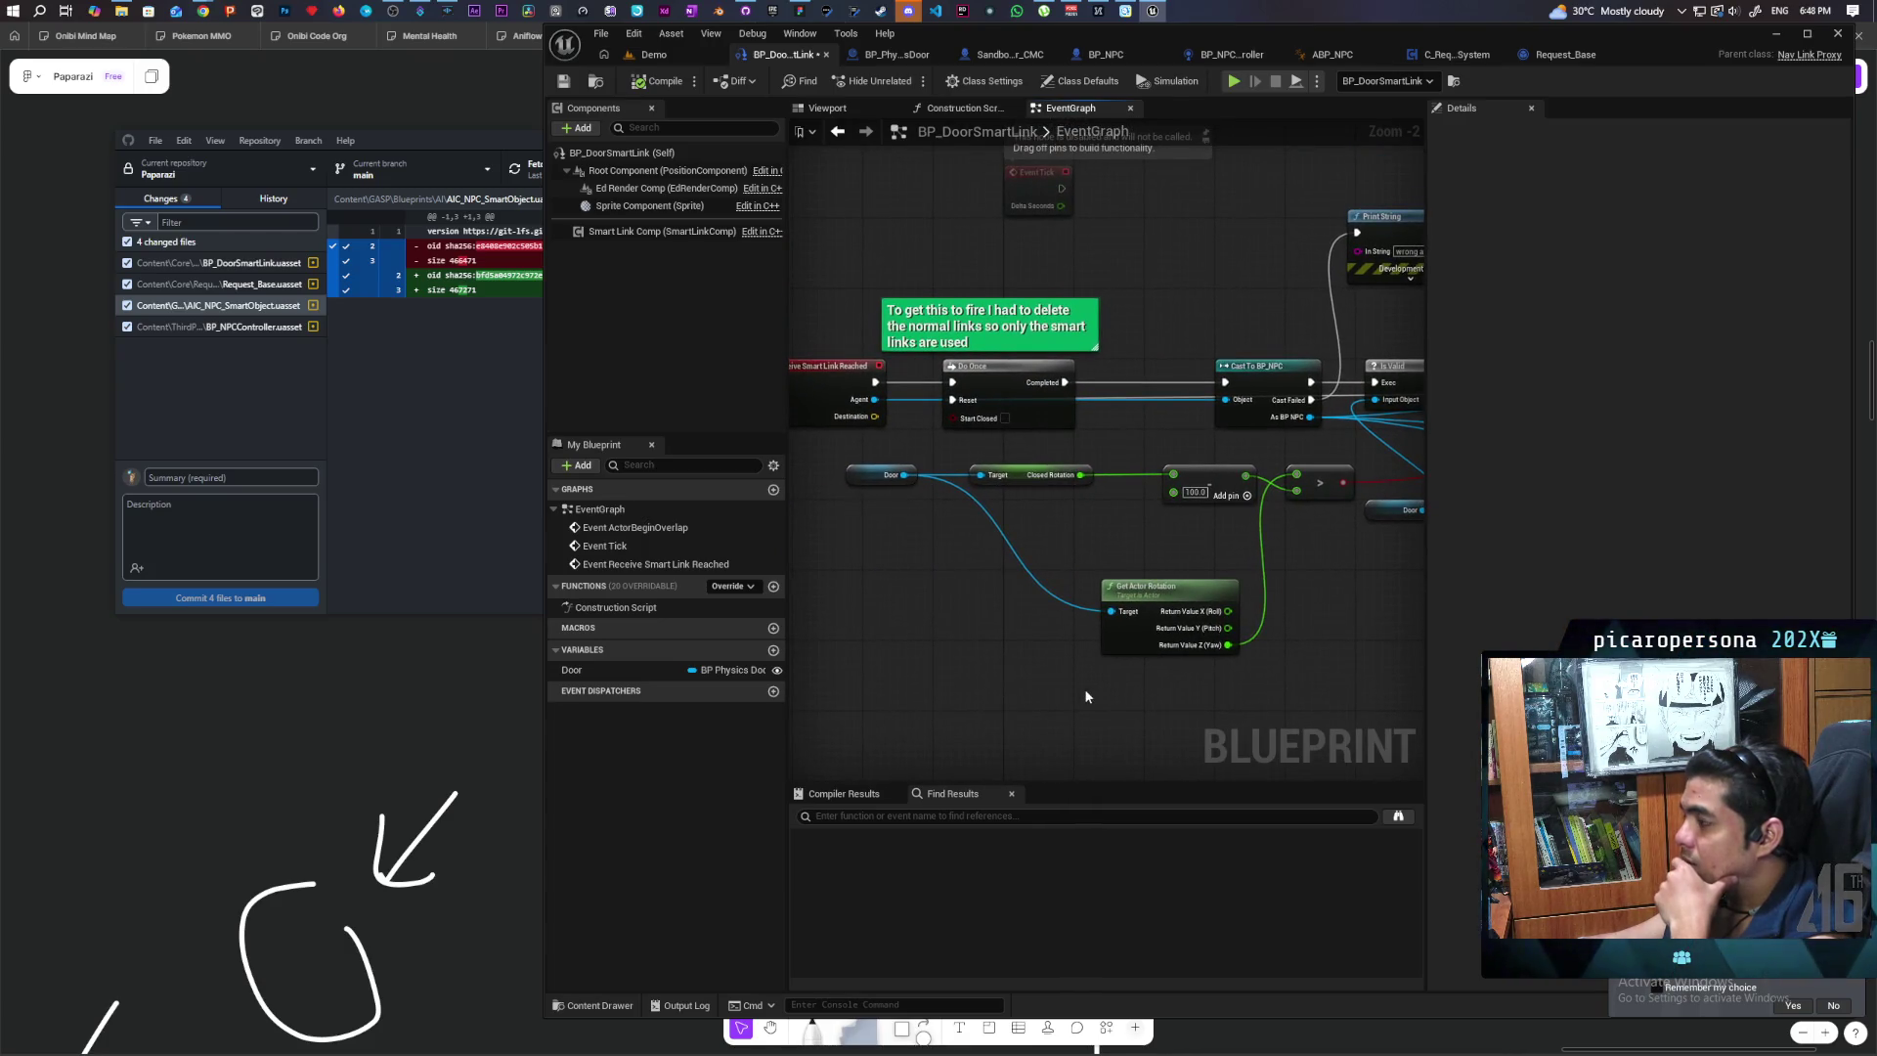
Step: Pan the EventGraph across the AI MoveTo, Branch and Open Door nodes, then return to Demo
left_click_drag(1341, 639, 1133, 667)
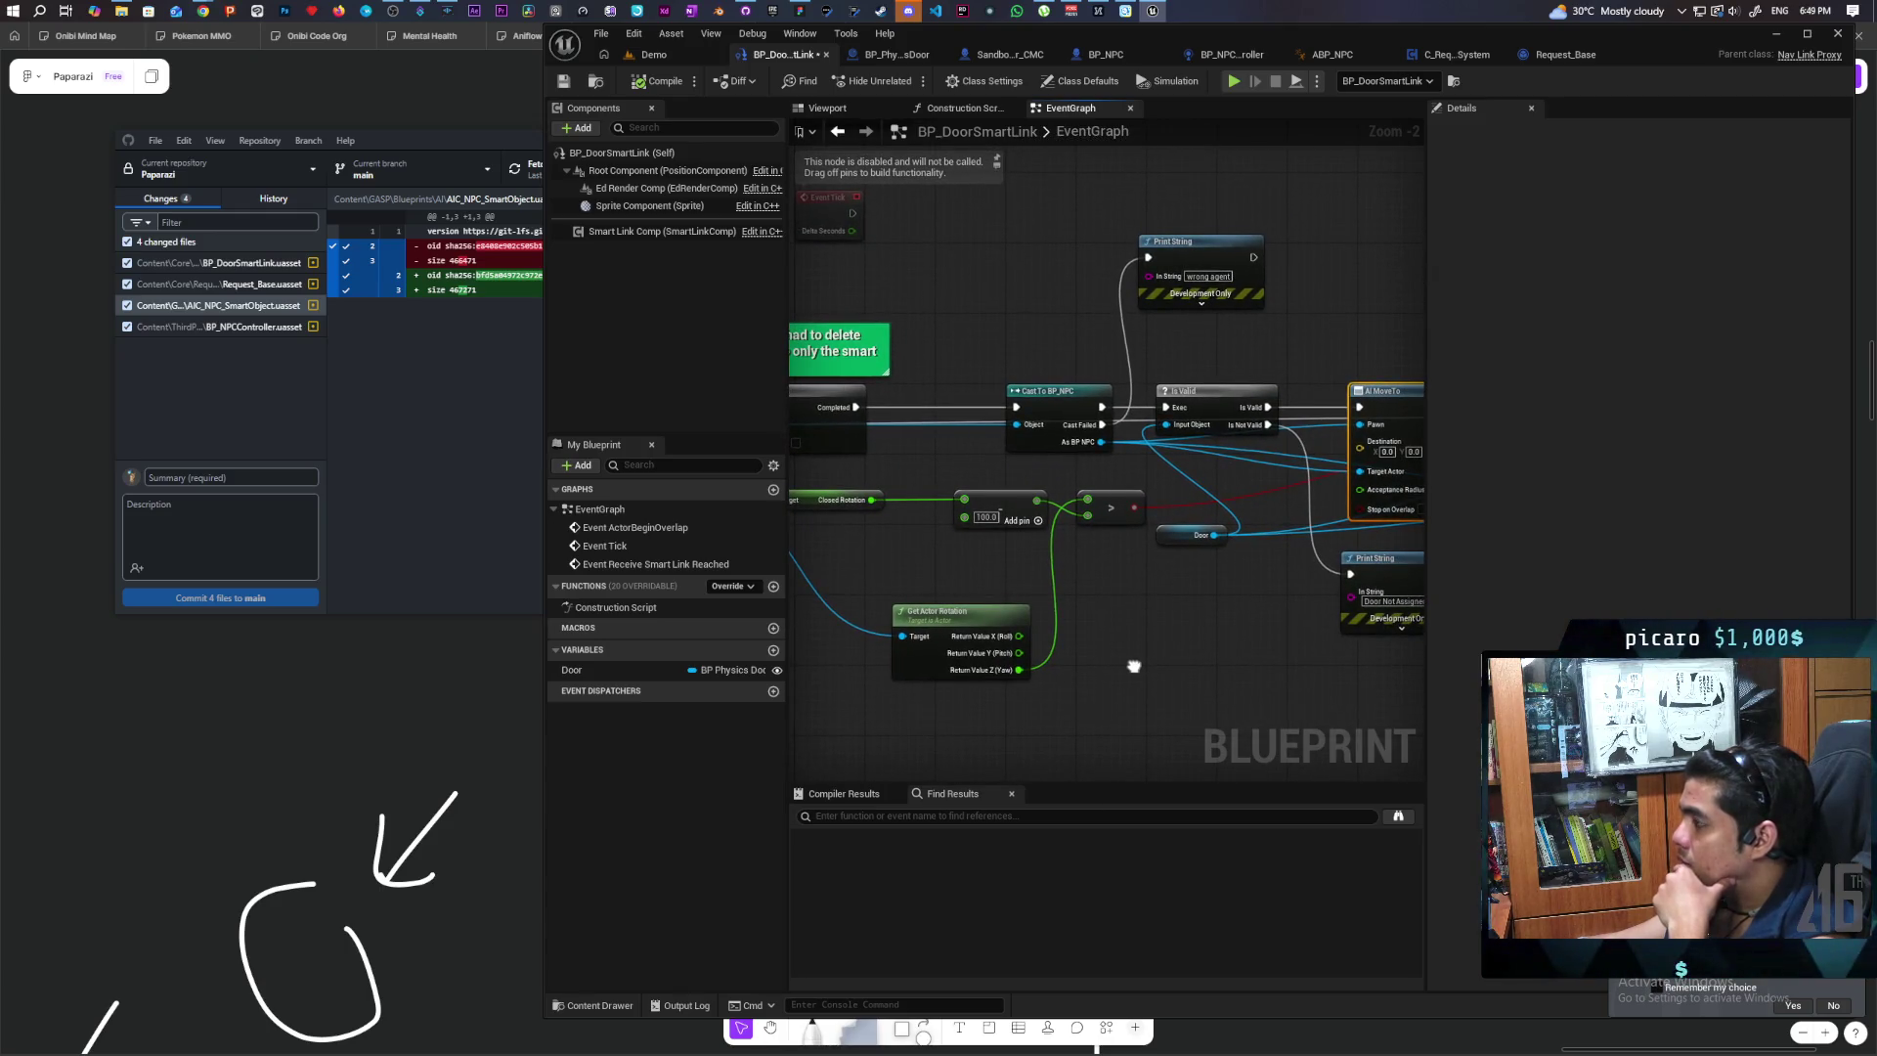
mouse_move(1134, 666)
left_mouse_down()
mouse_move(959, 682)
mouse_move(1143, 657)
mouse_move(1050, 652)
left_mouse_up()
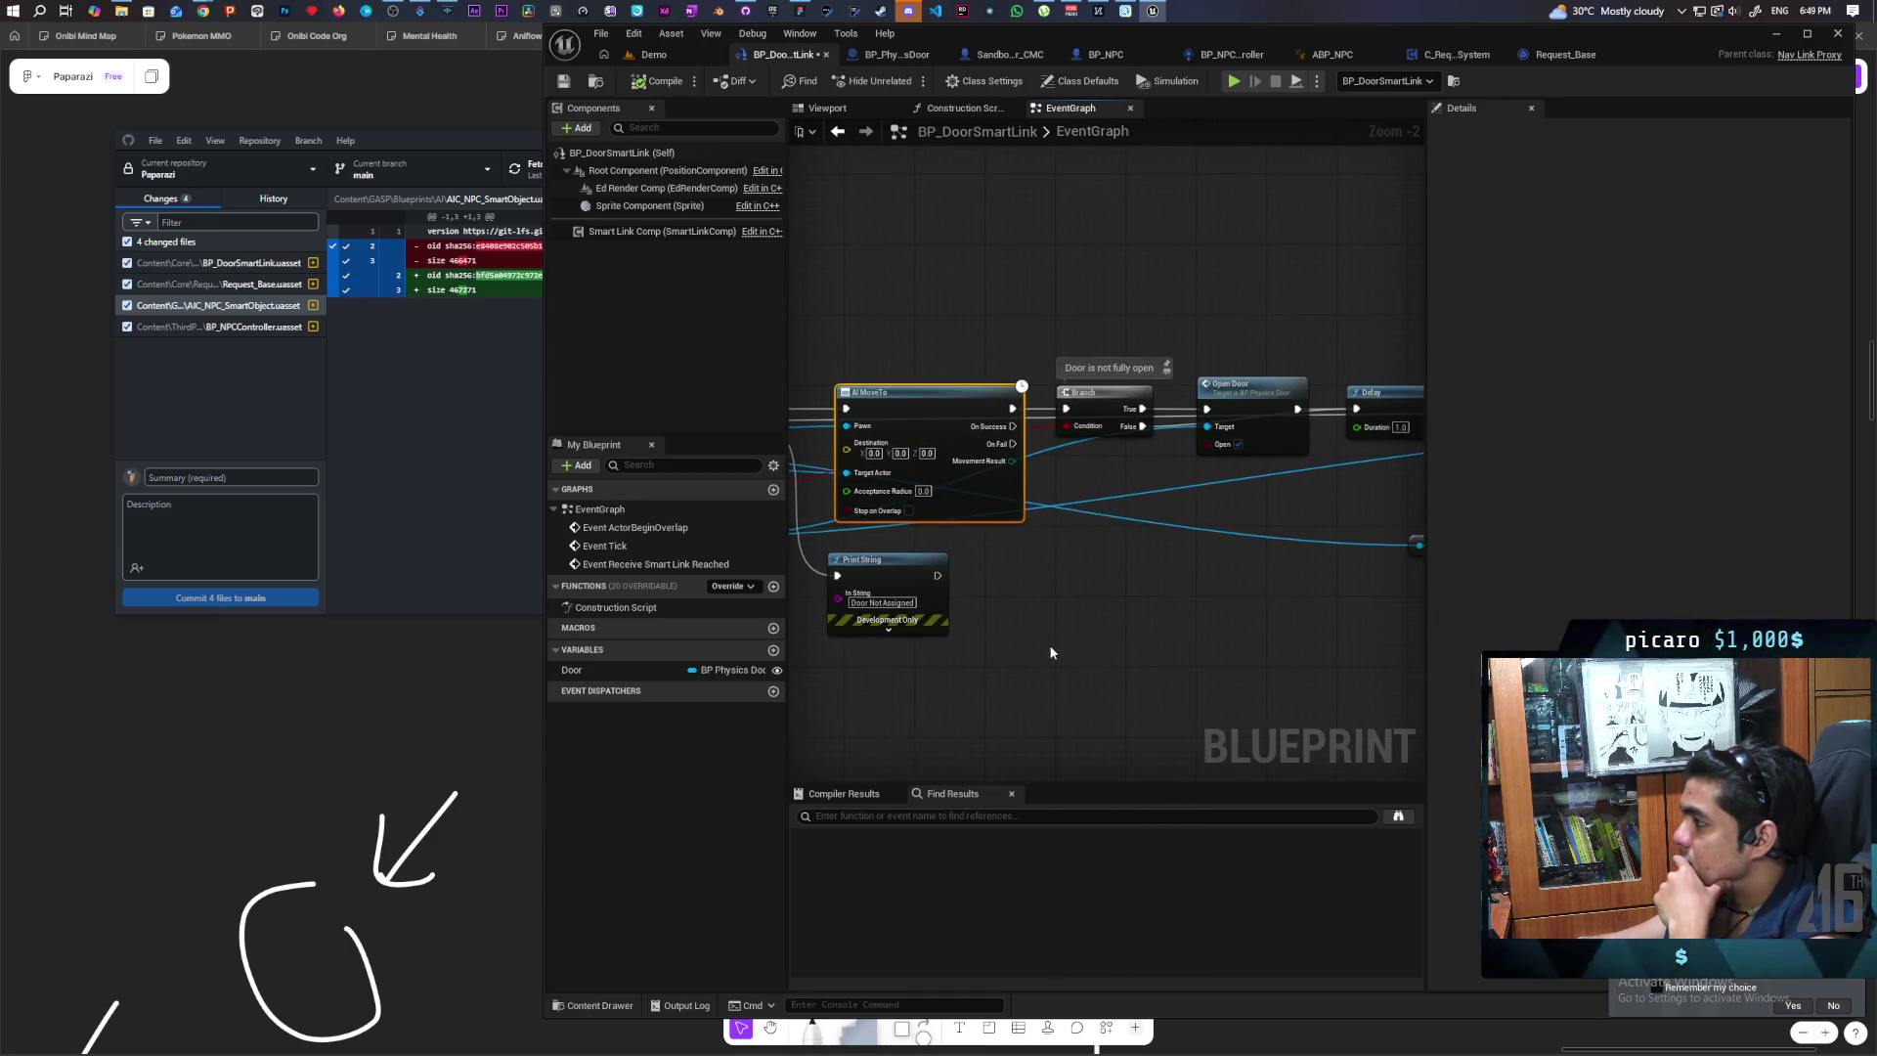
left_click(650, 53)
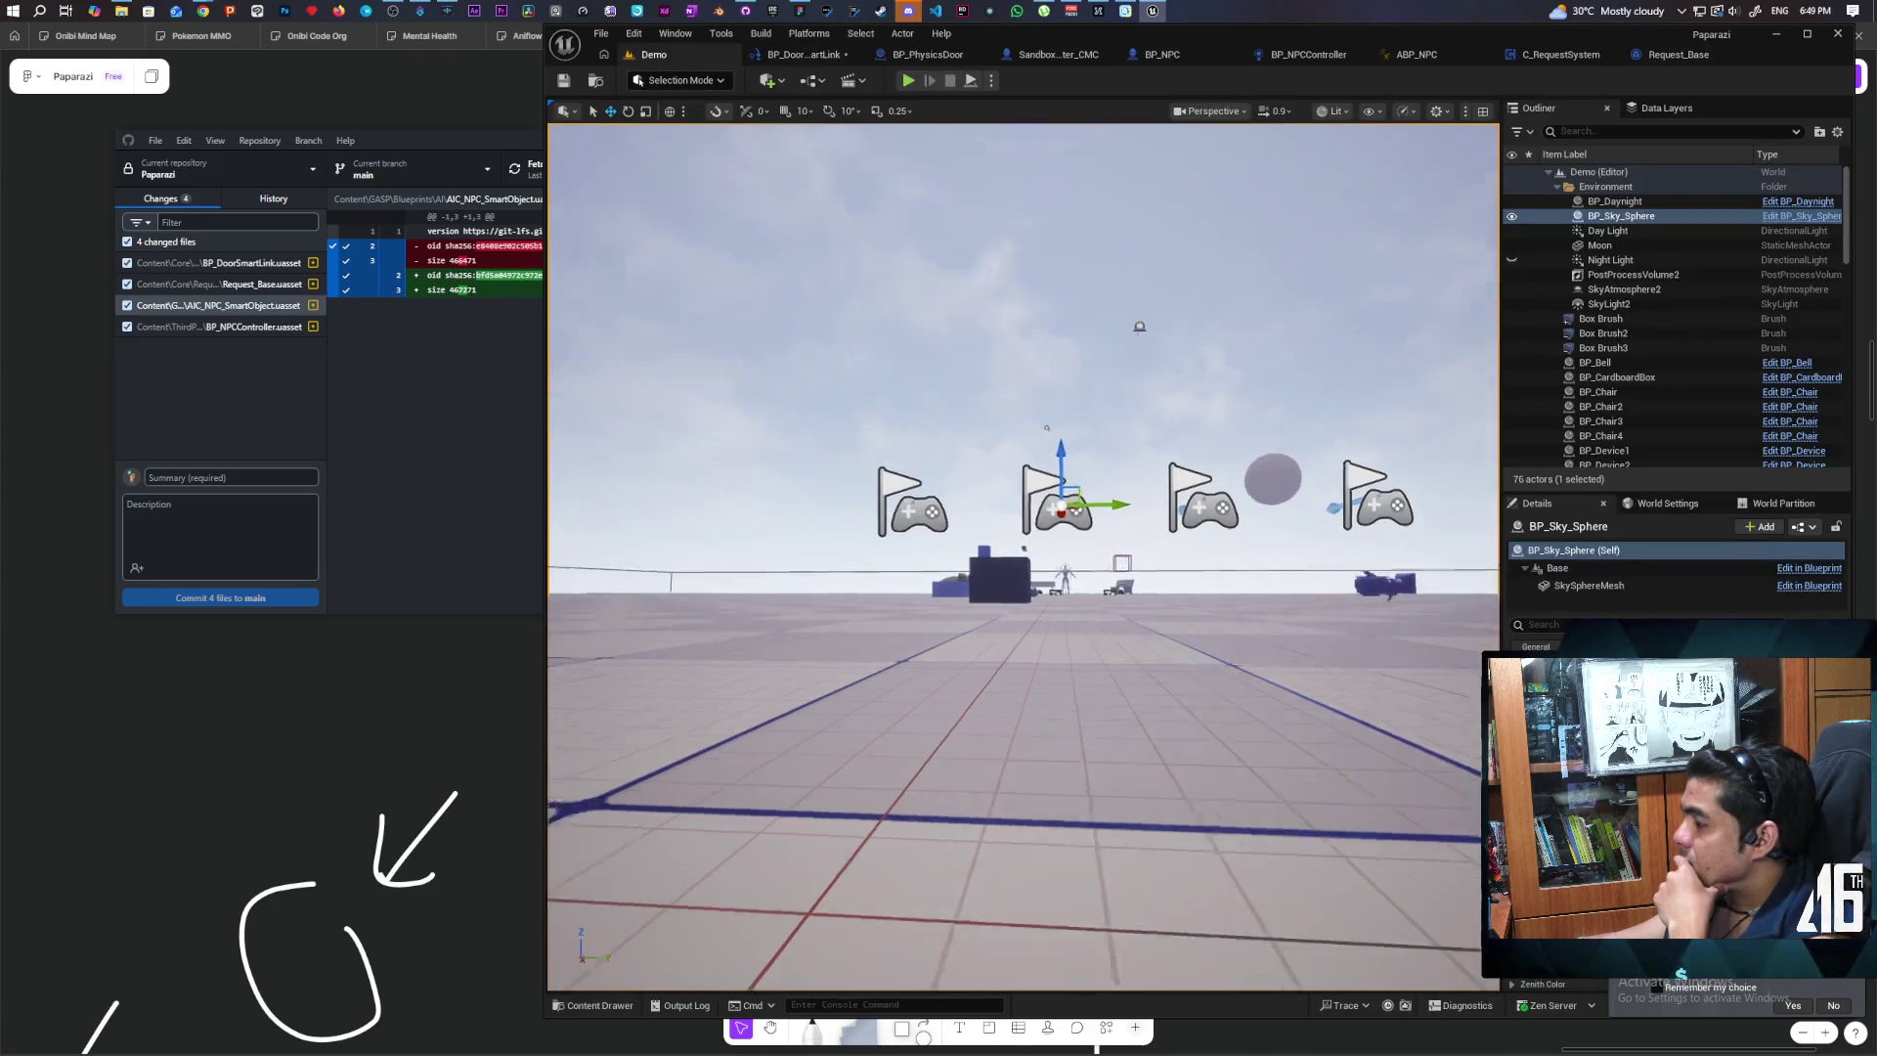
Step: Fly to the box's doorway, then select and frame BP_DoorSmartLink2 and BP_DoorSmartLink
key("w")
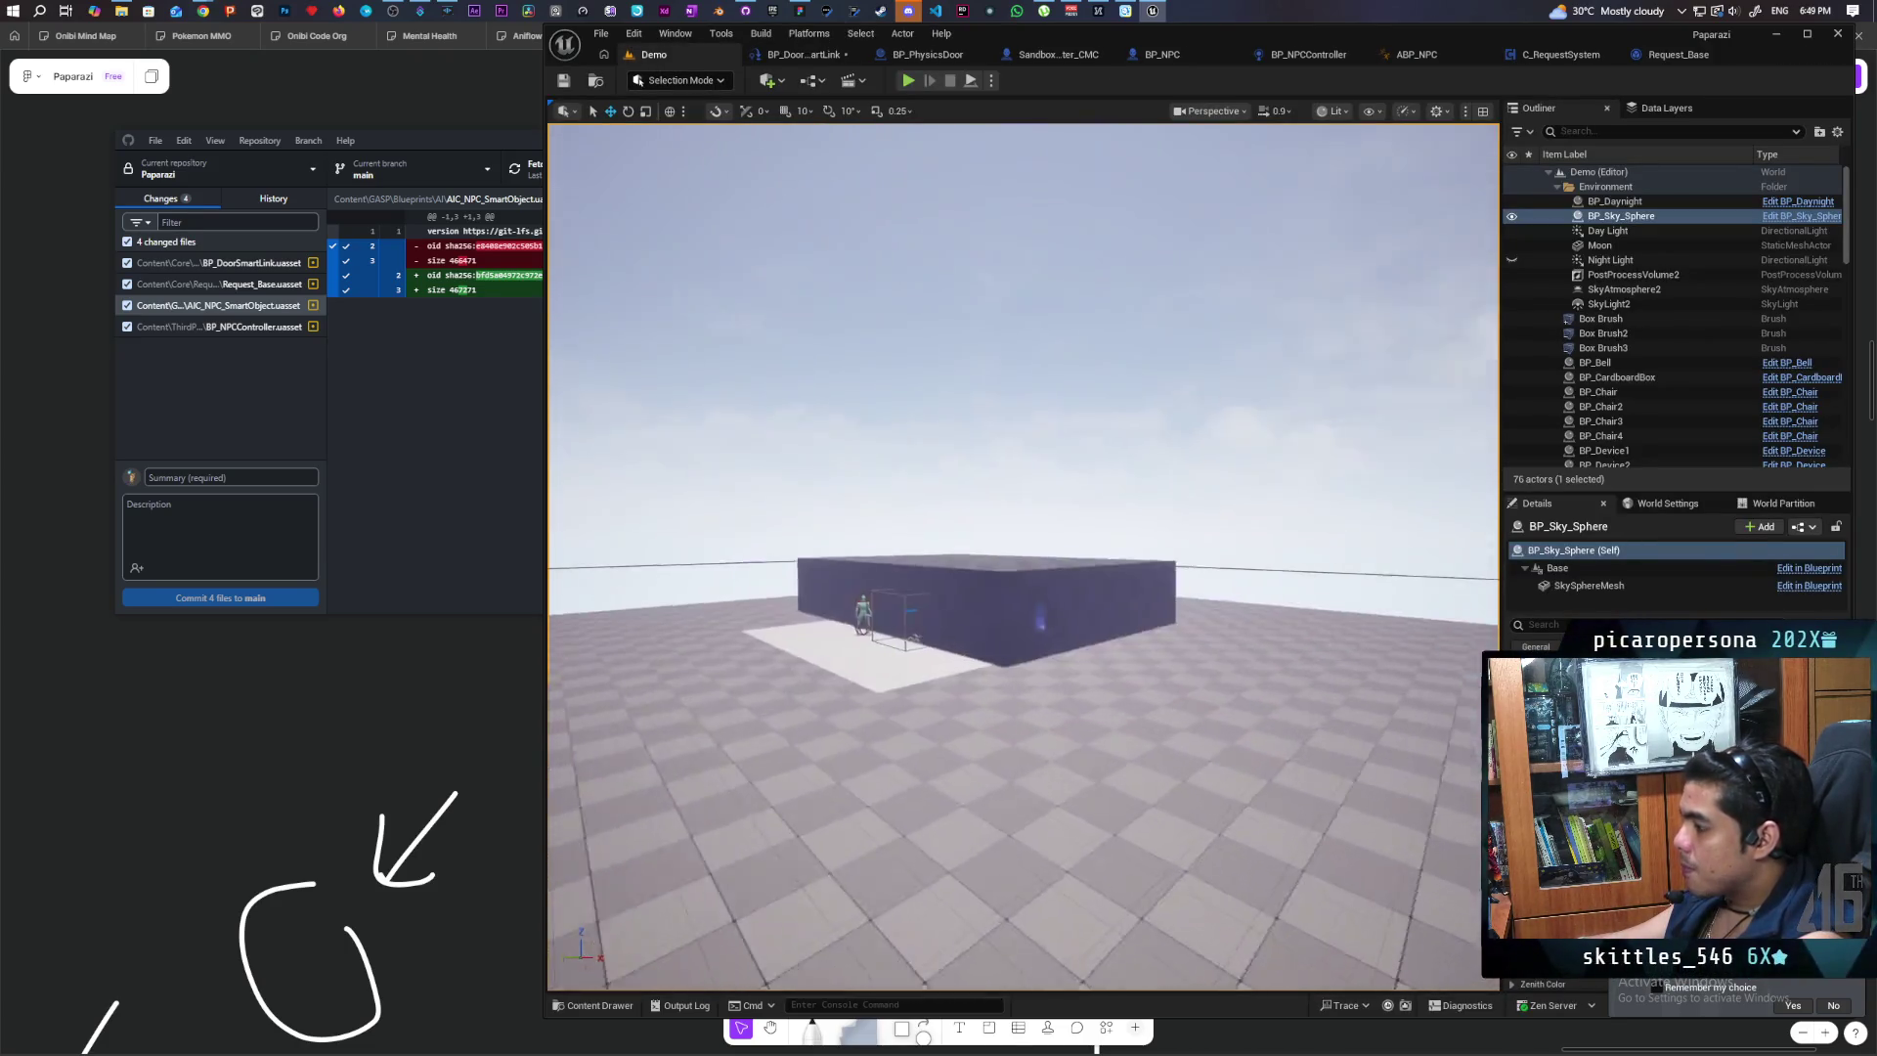
key("w")
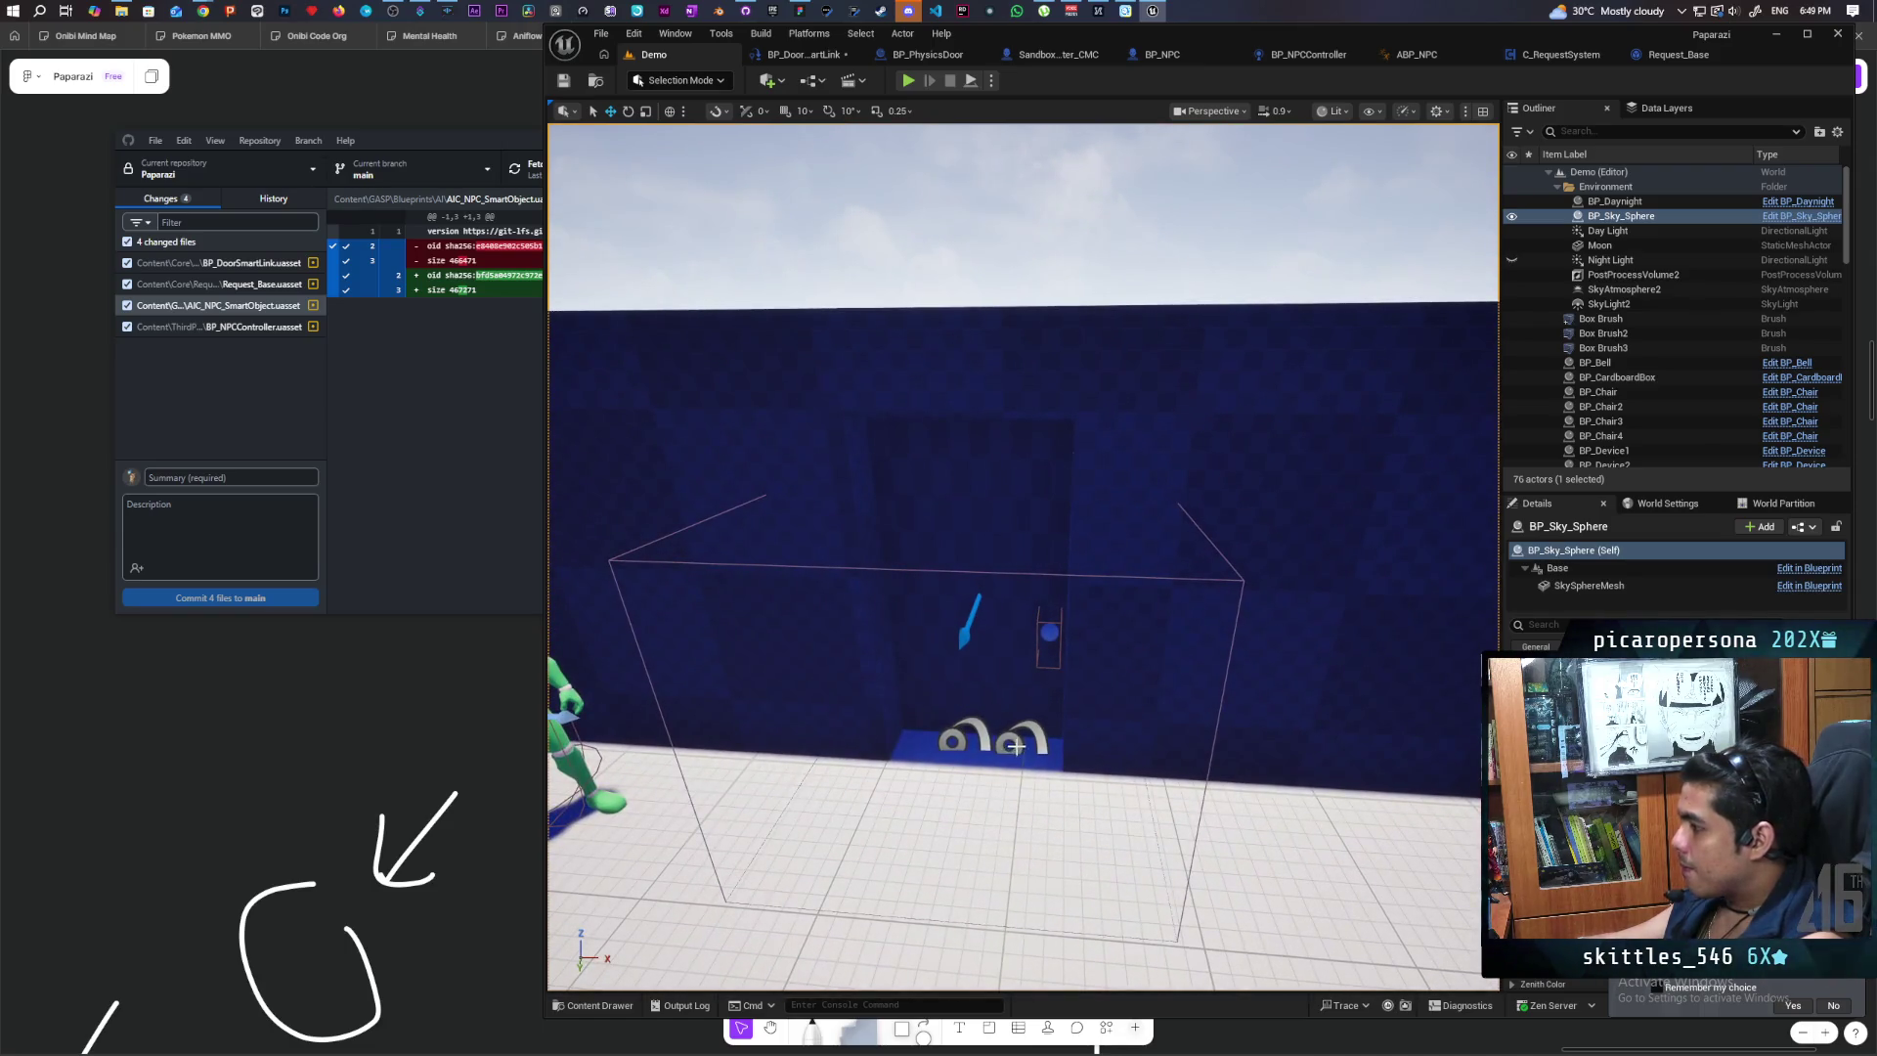
left_click(1016, 746)
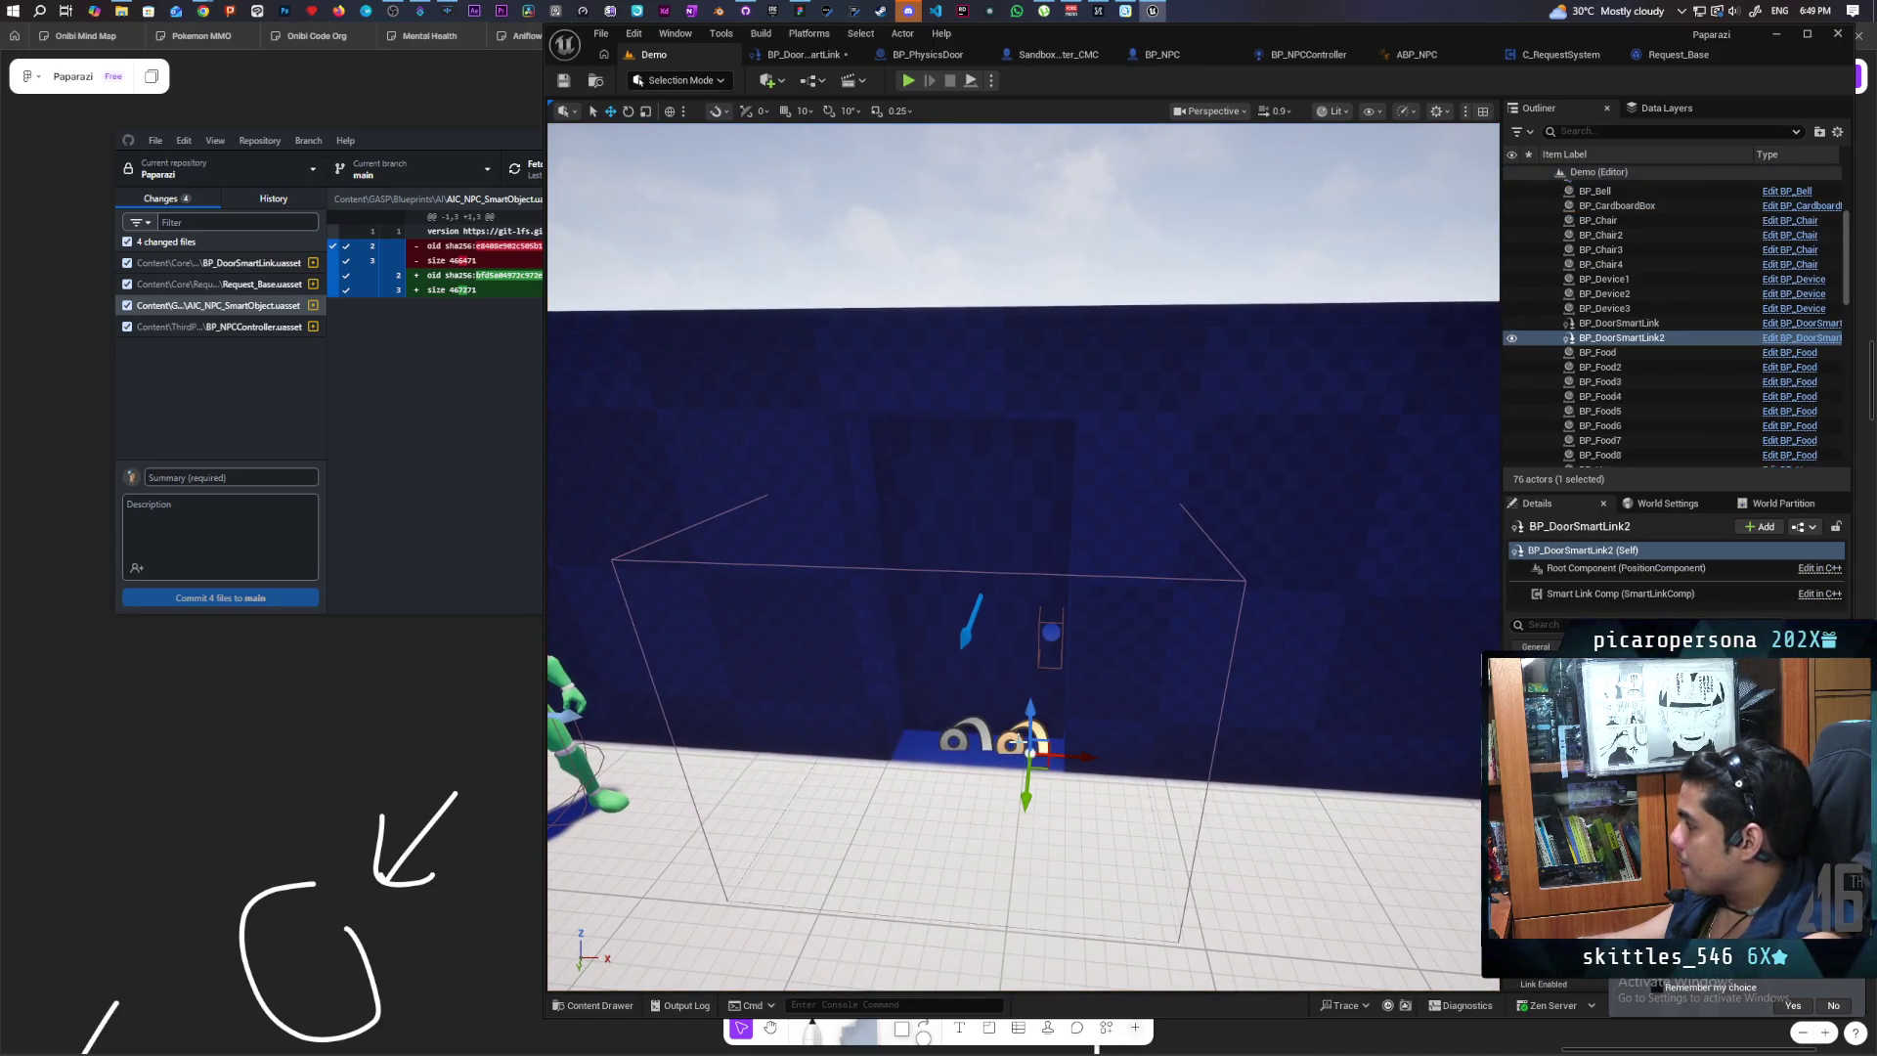
left_click(963, 740)
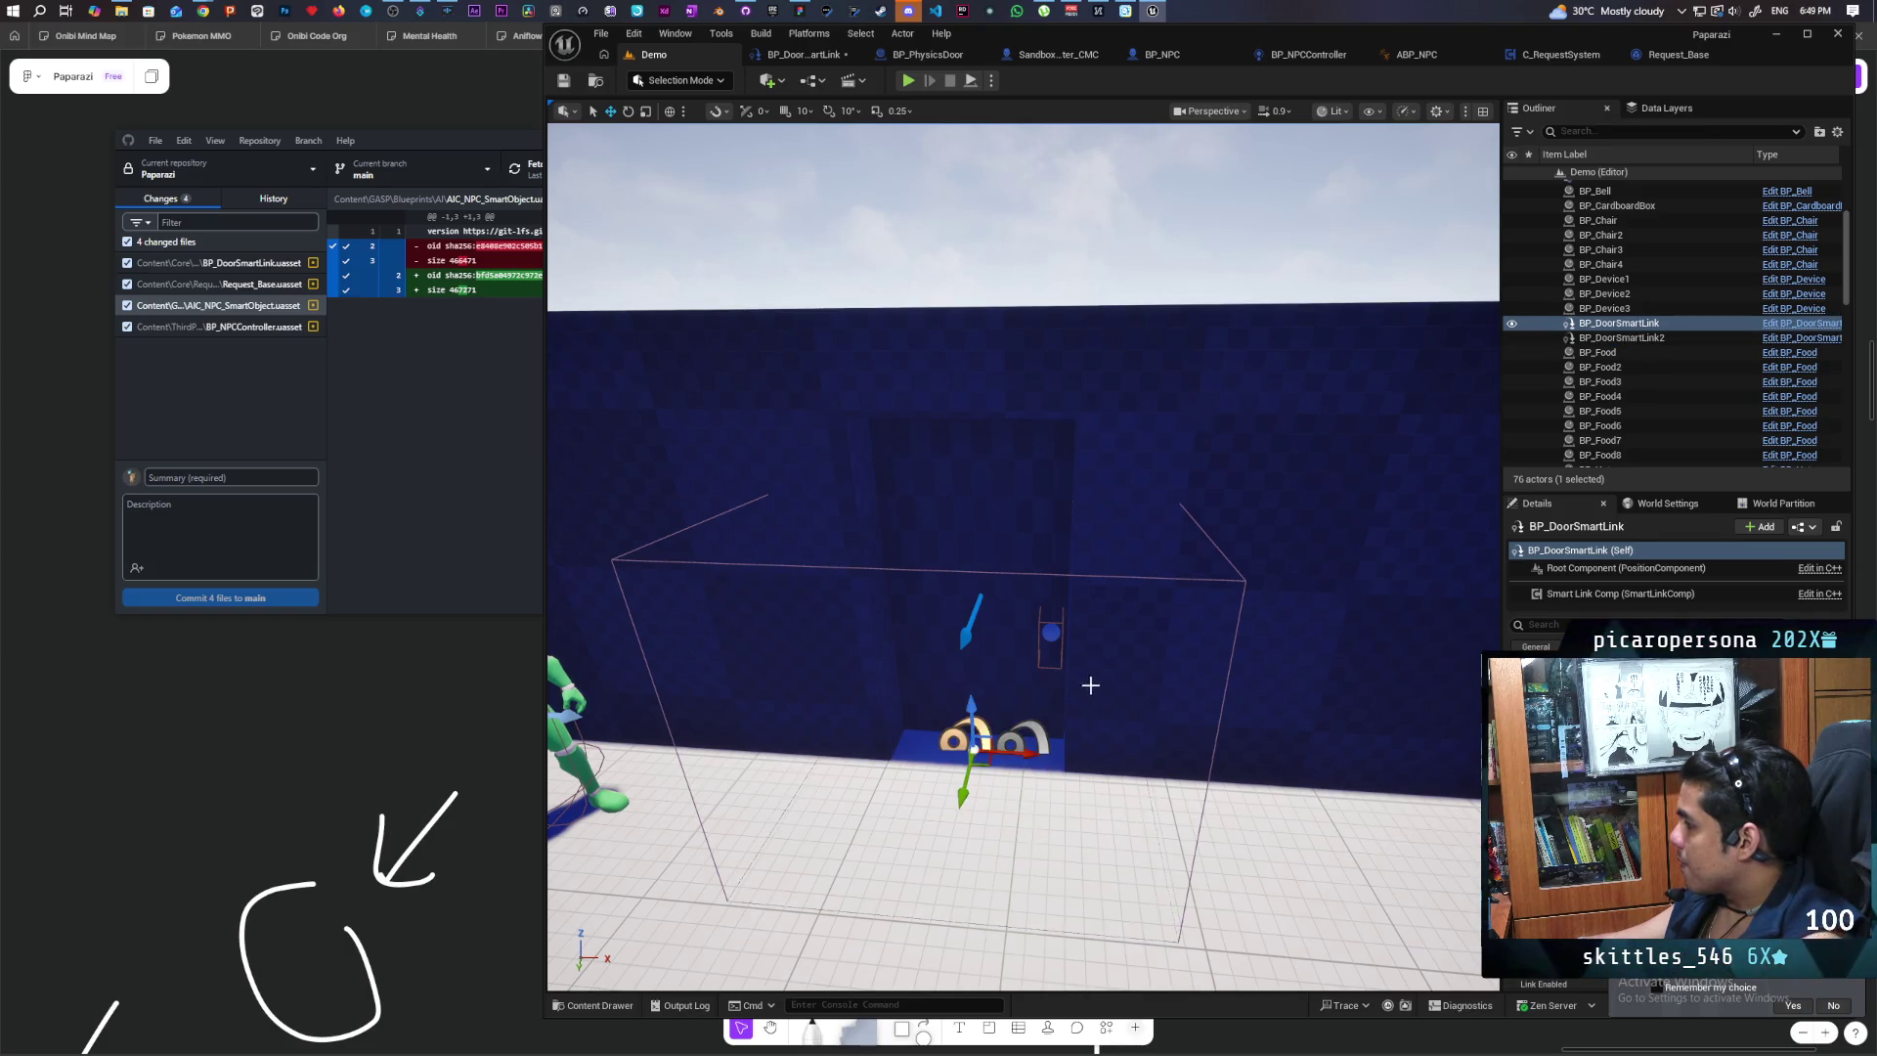
key("f")
Step: Select the sky sphere, zoom out, and save the door smart link blueprint
left_click(1095, 293)
scroll(1095, 435, "down", 3)
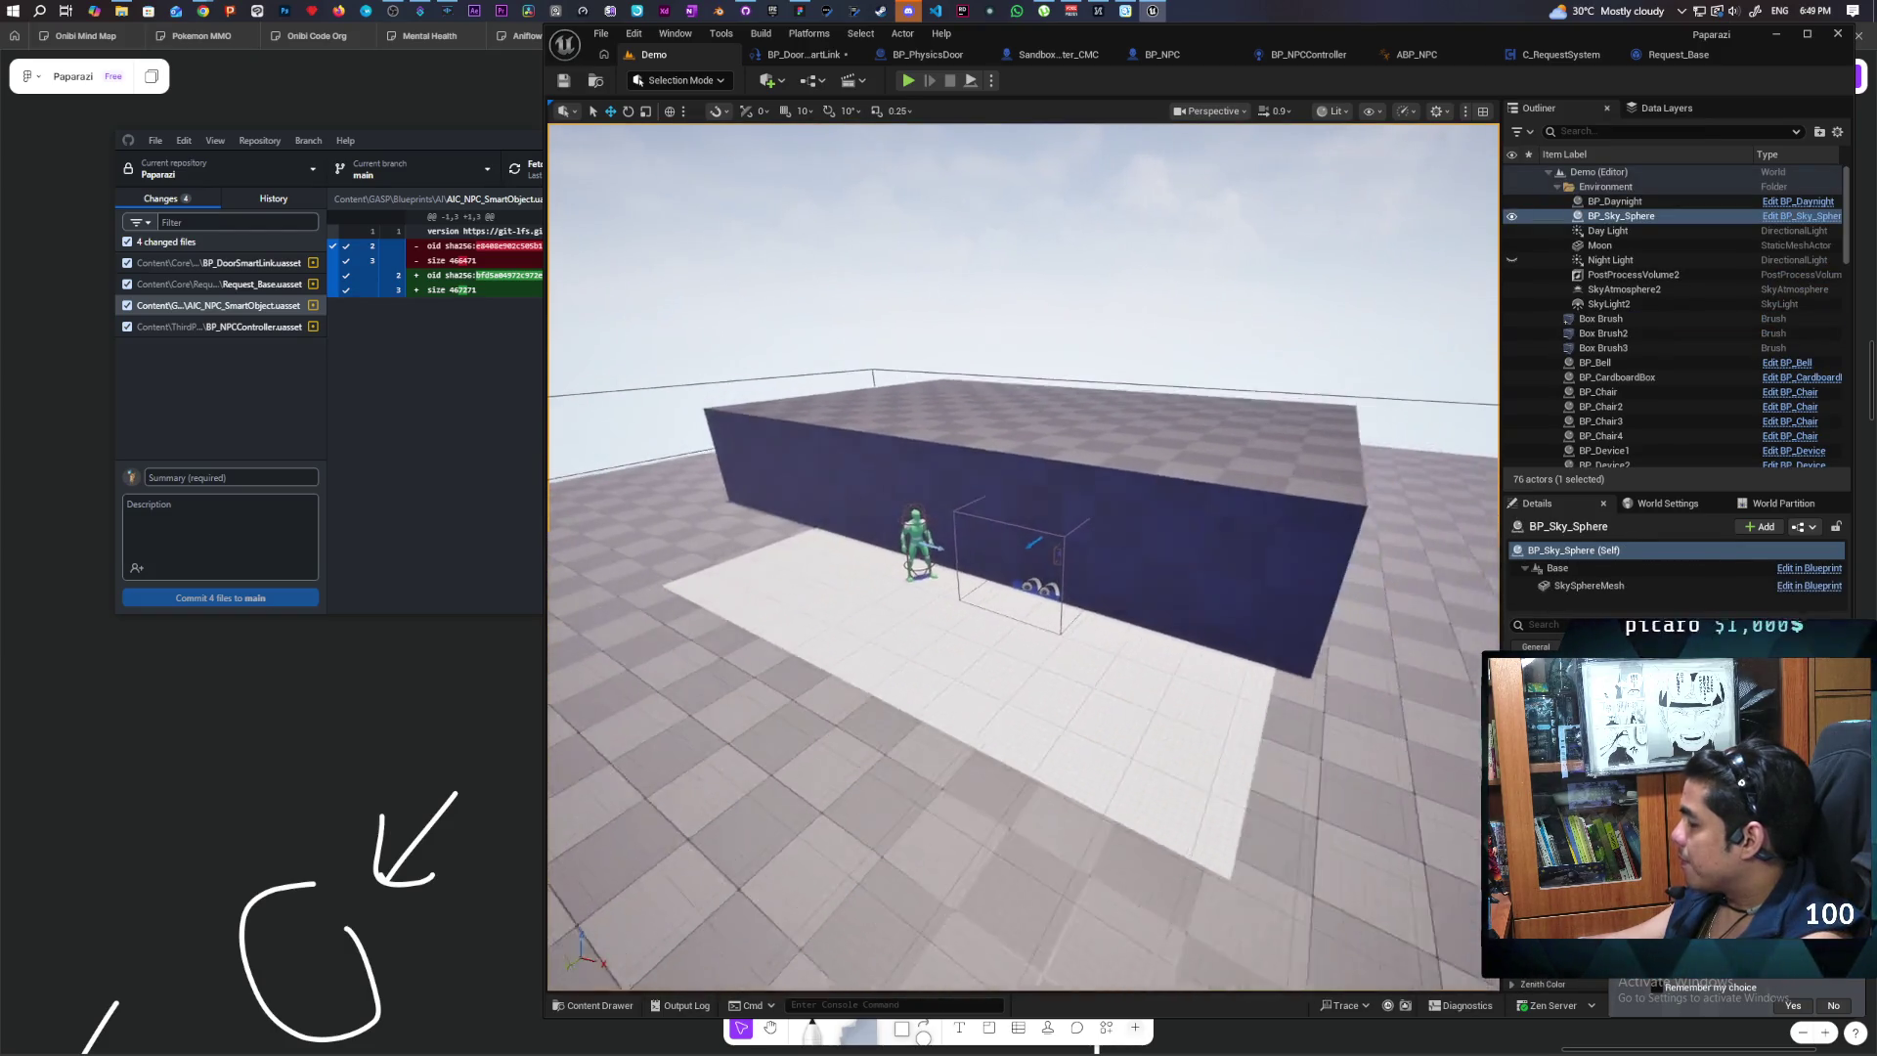
scroll(1094, 434, "down", 1)
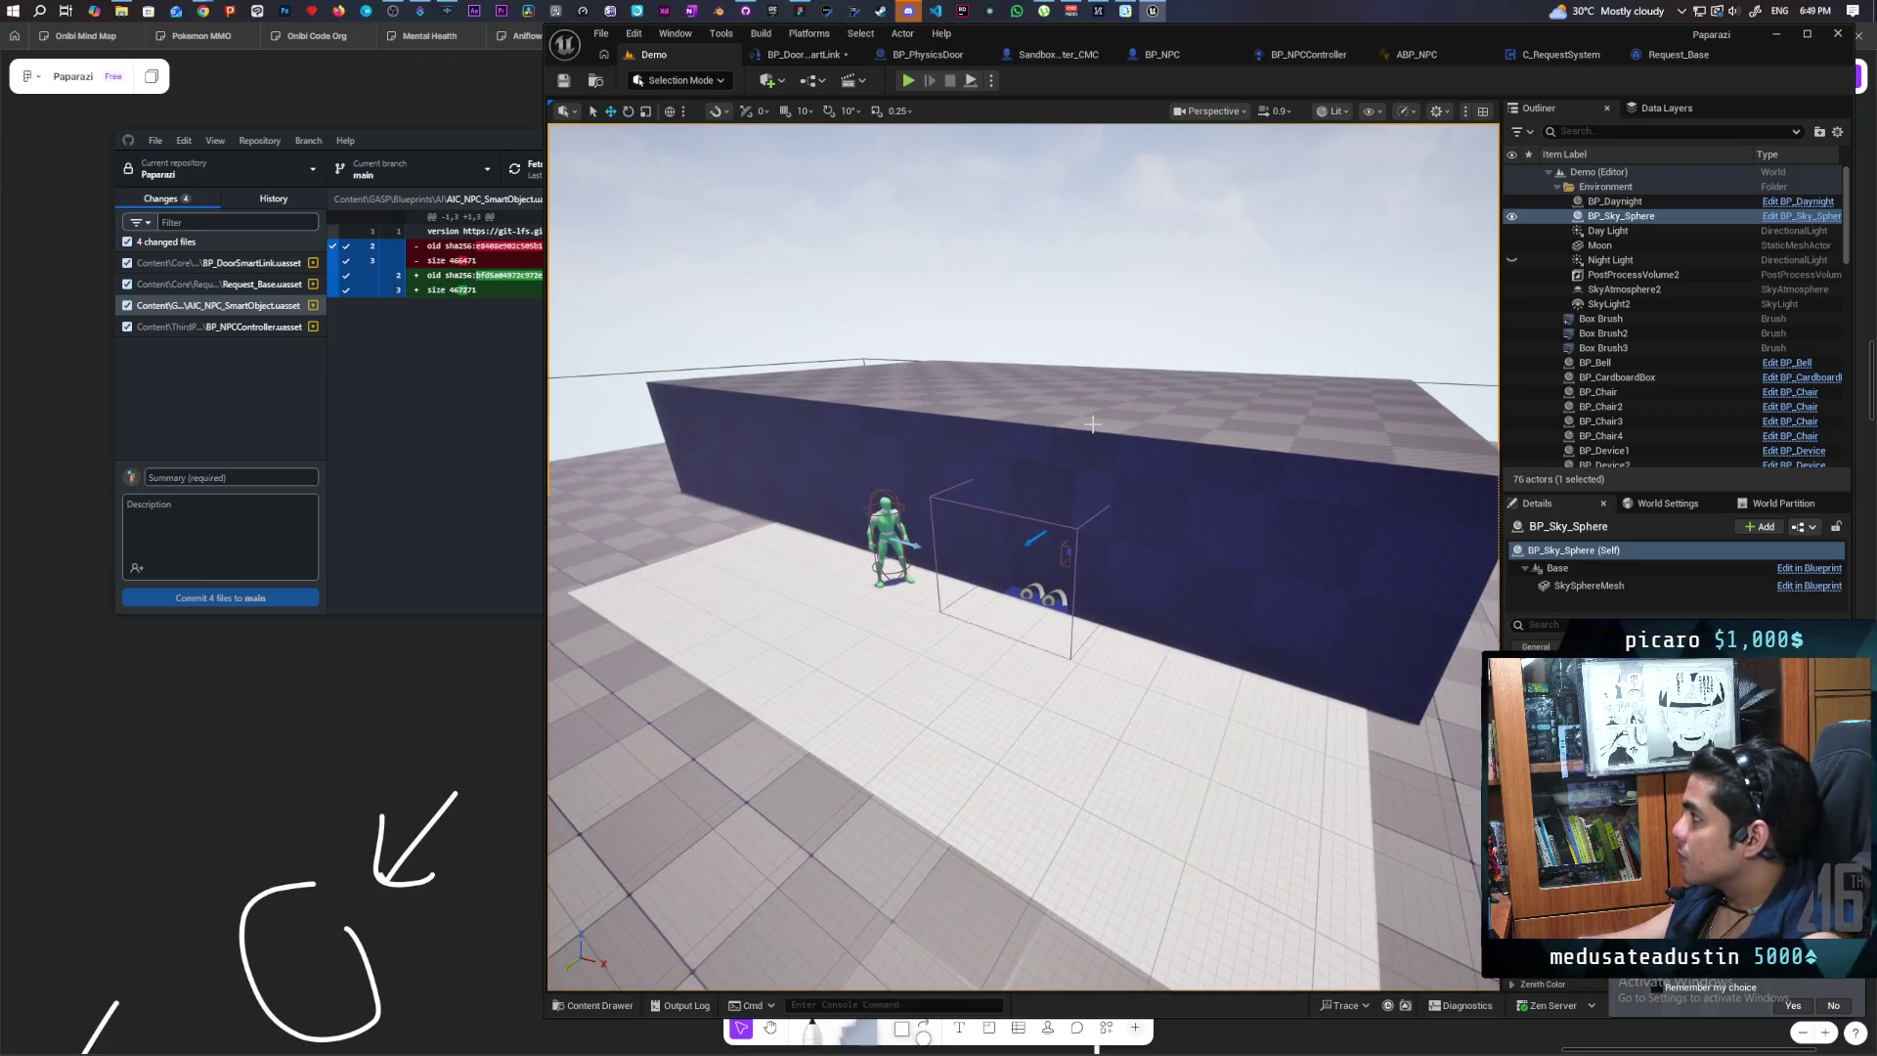
key("ctrl+shift+s")
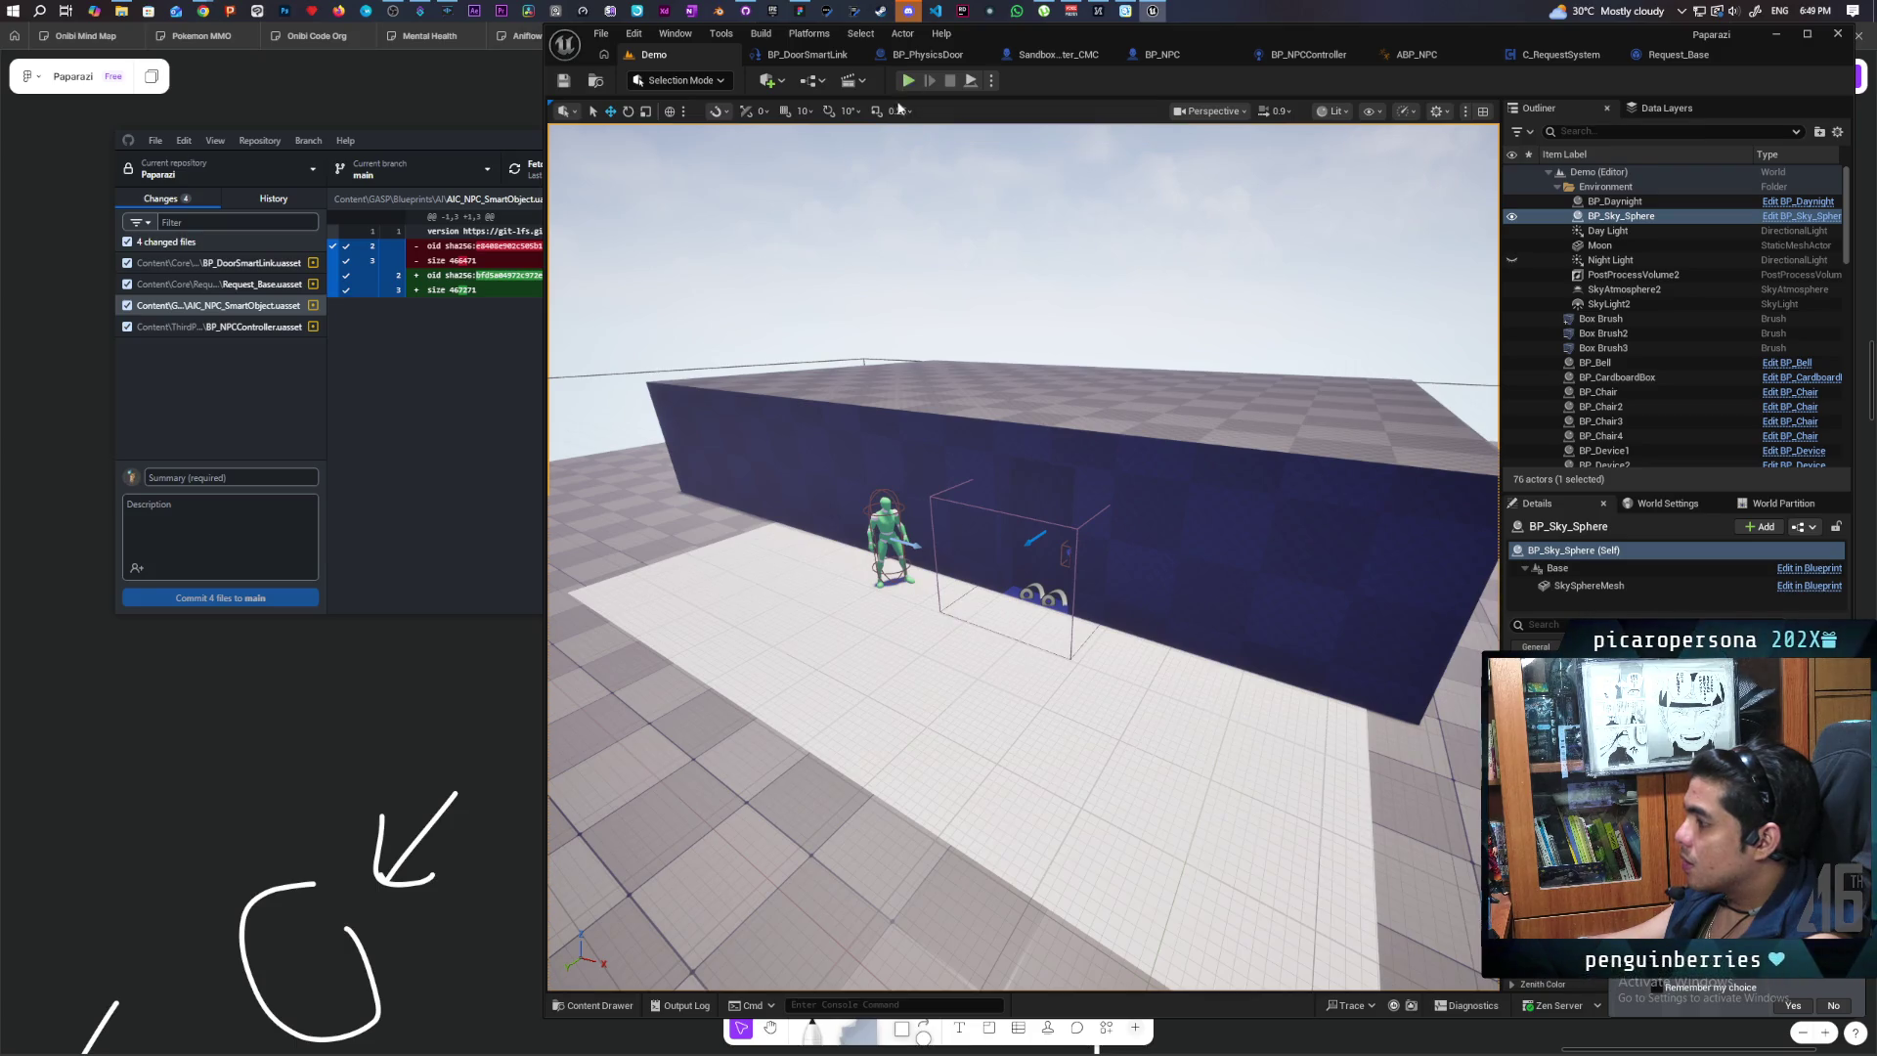
scroll(998, 618, "up", 6)
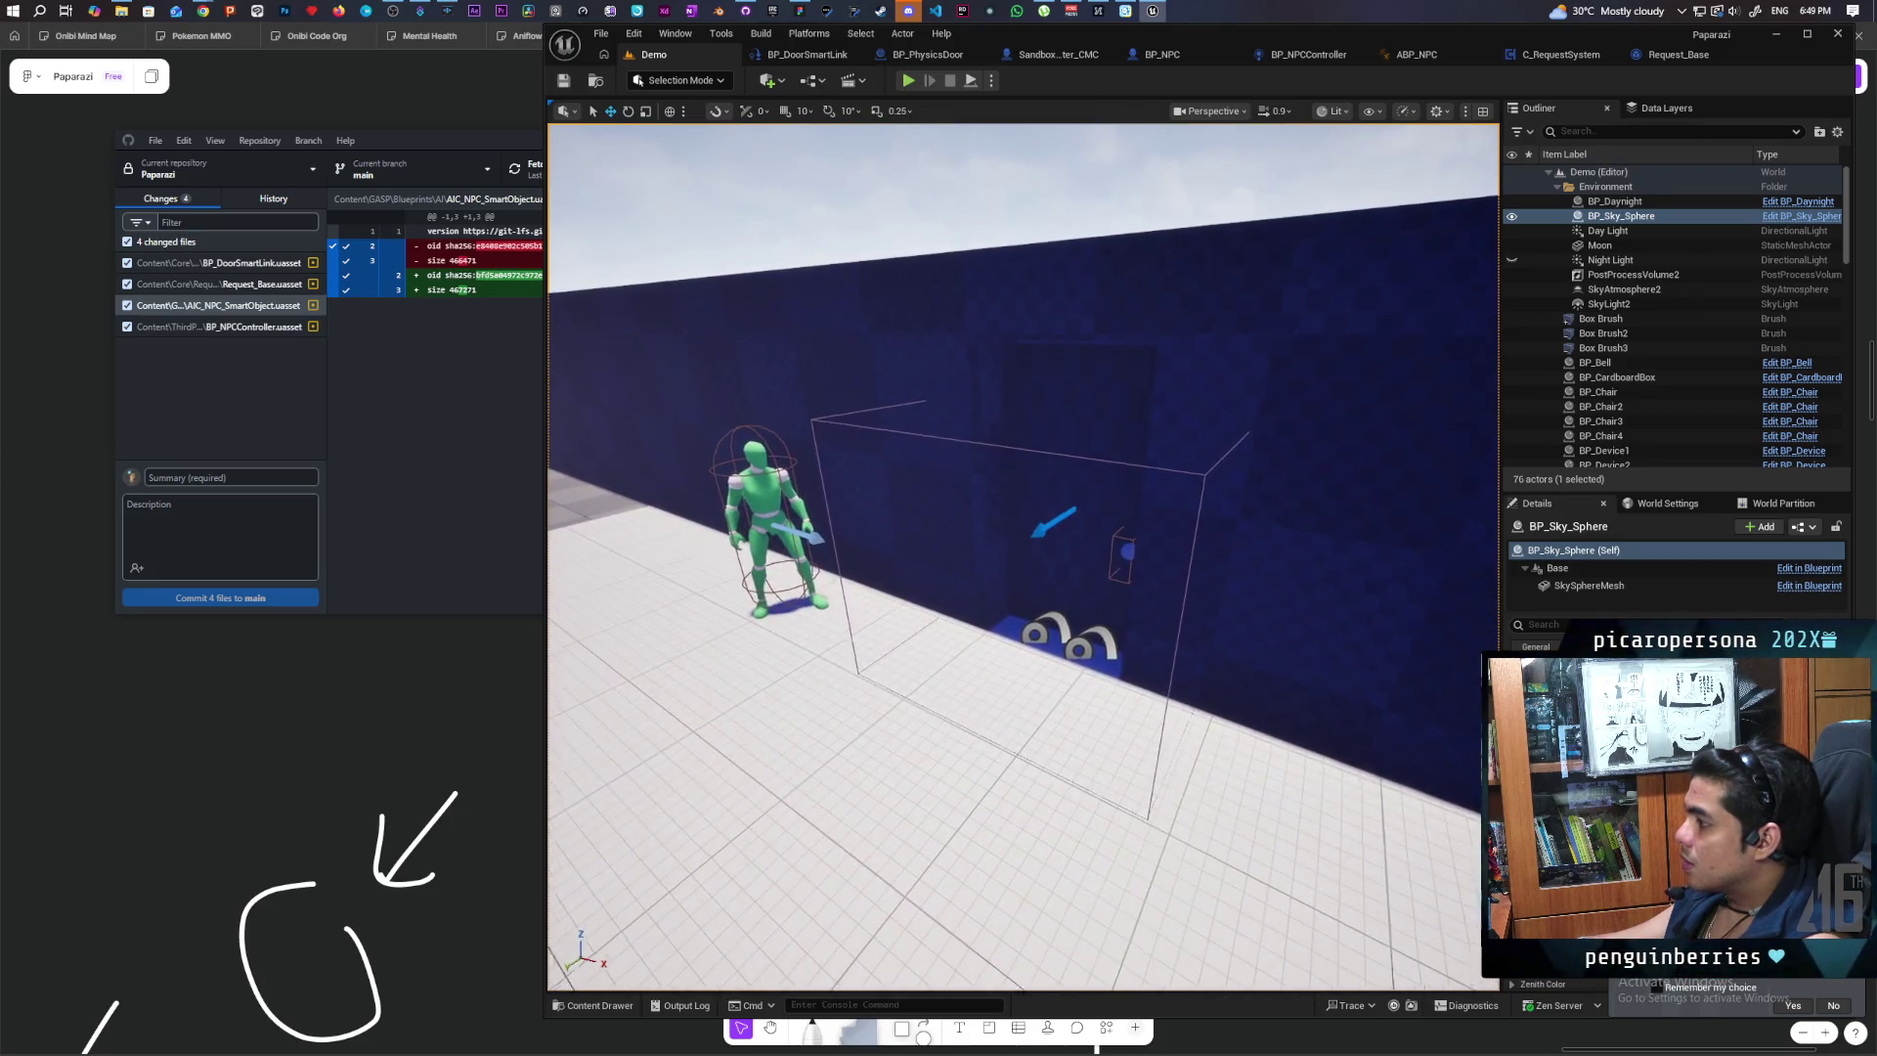
scroll(931, 532, "down", 8)
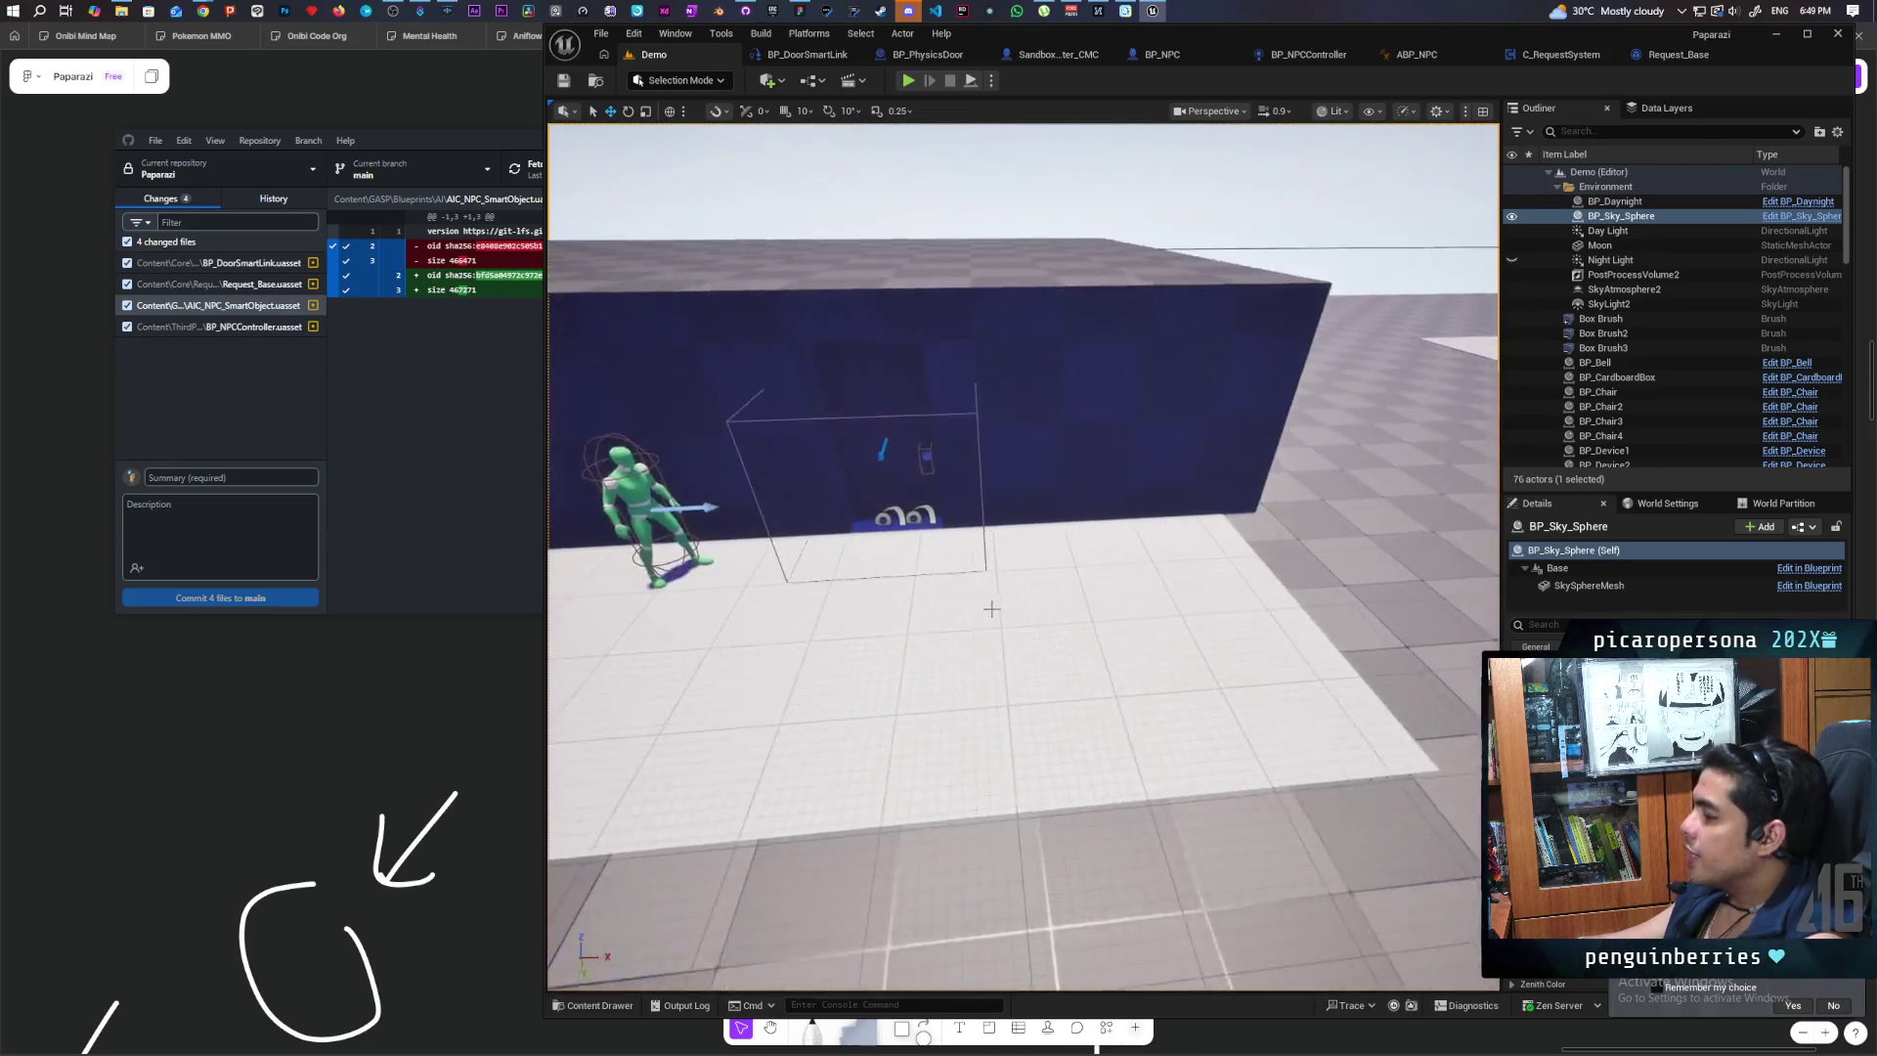
scroll(931, 533, "up", 5)
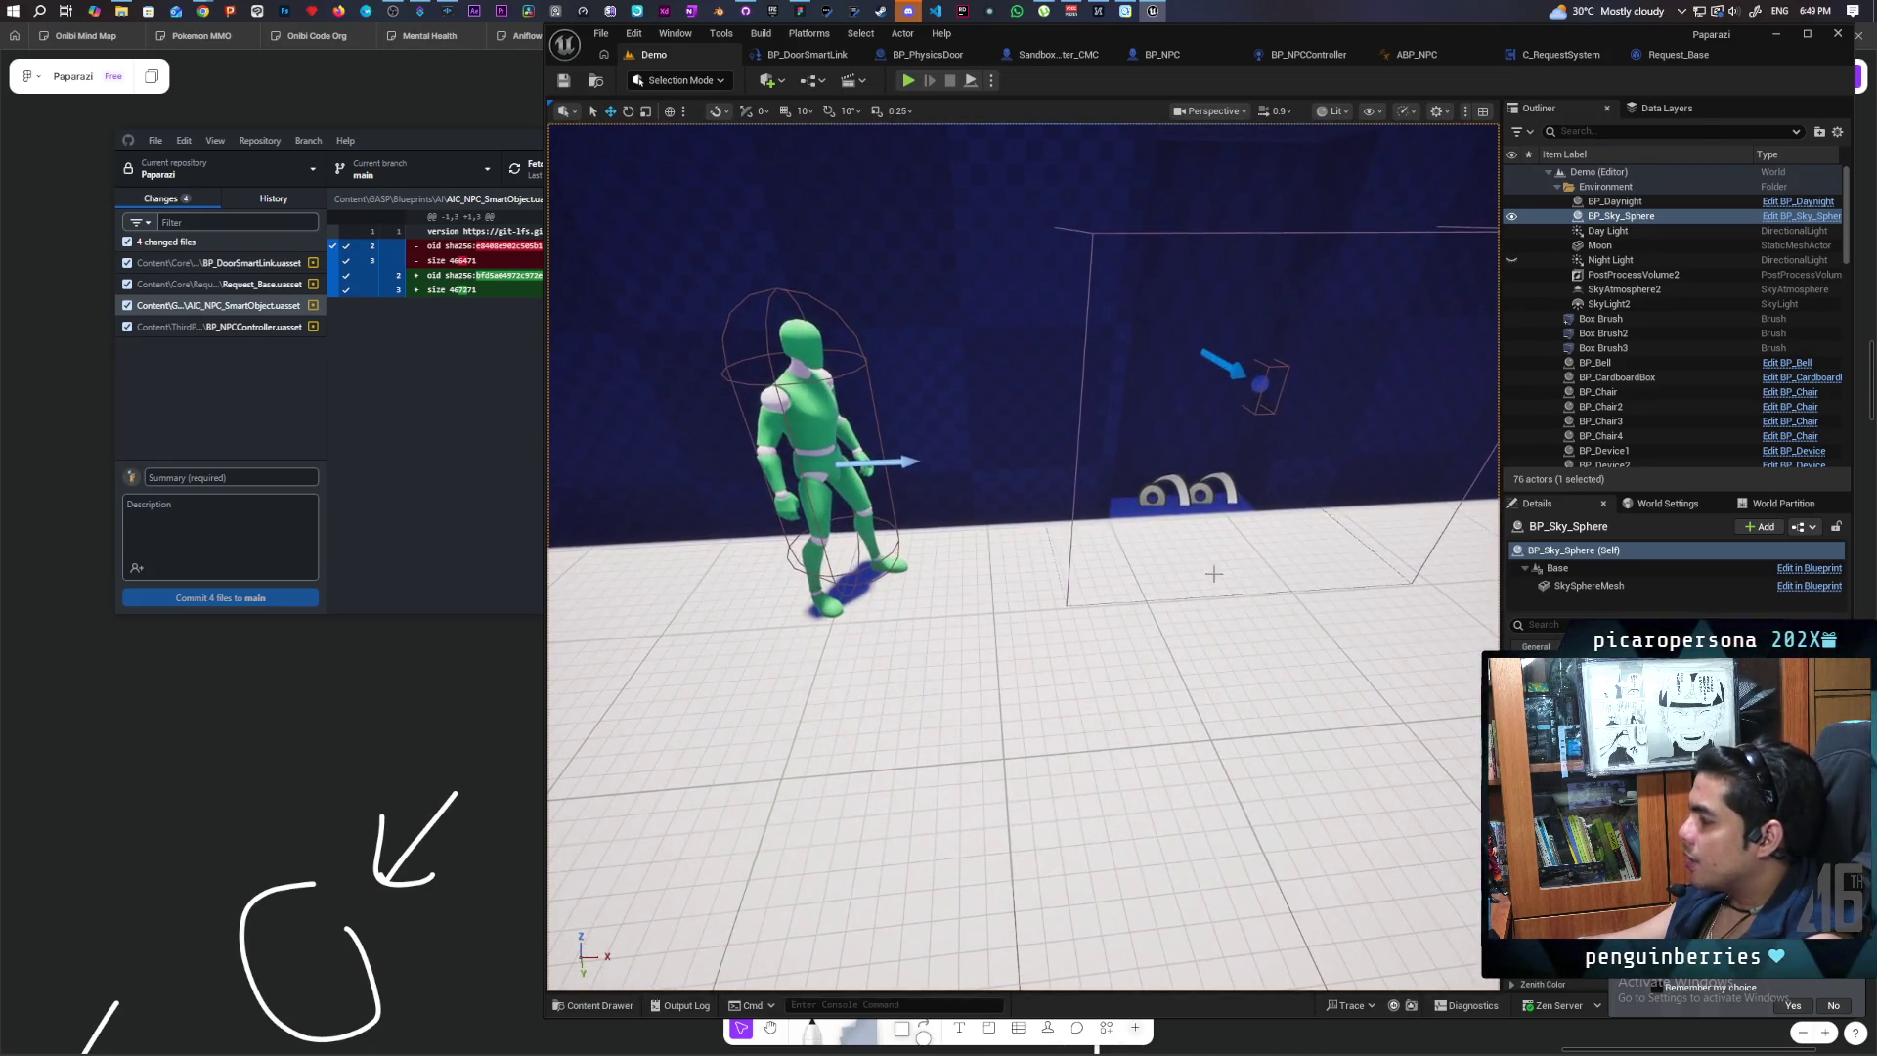
scroll(1097, 570, "down", 5)
scroll(1096, 570, "up", 10)
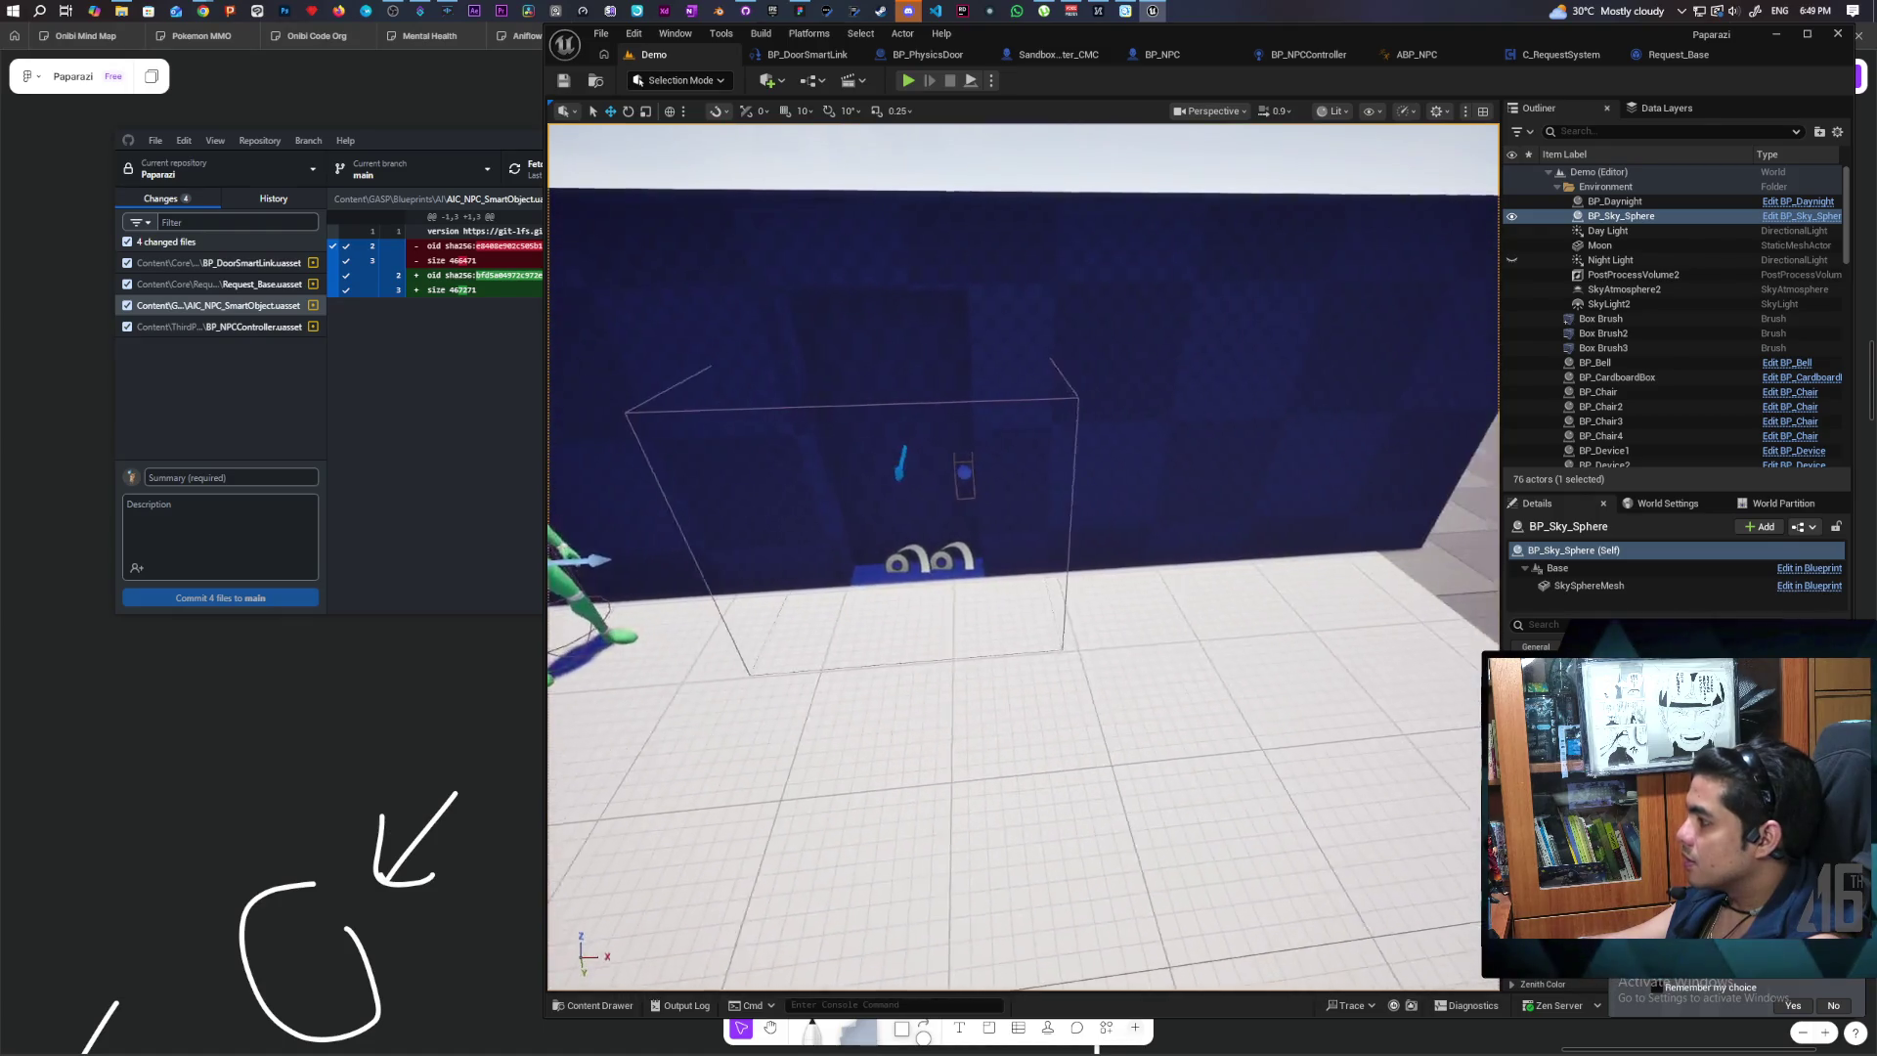
scroll(1023, 557, "down", 6)
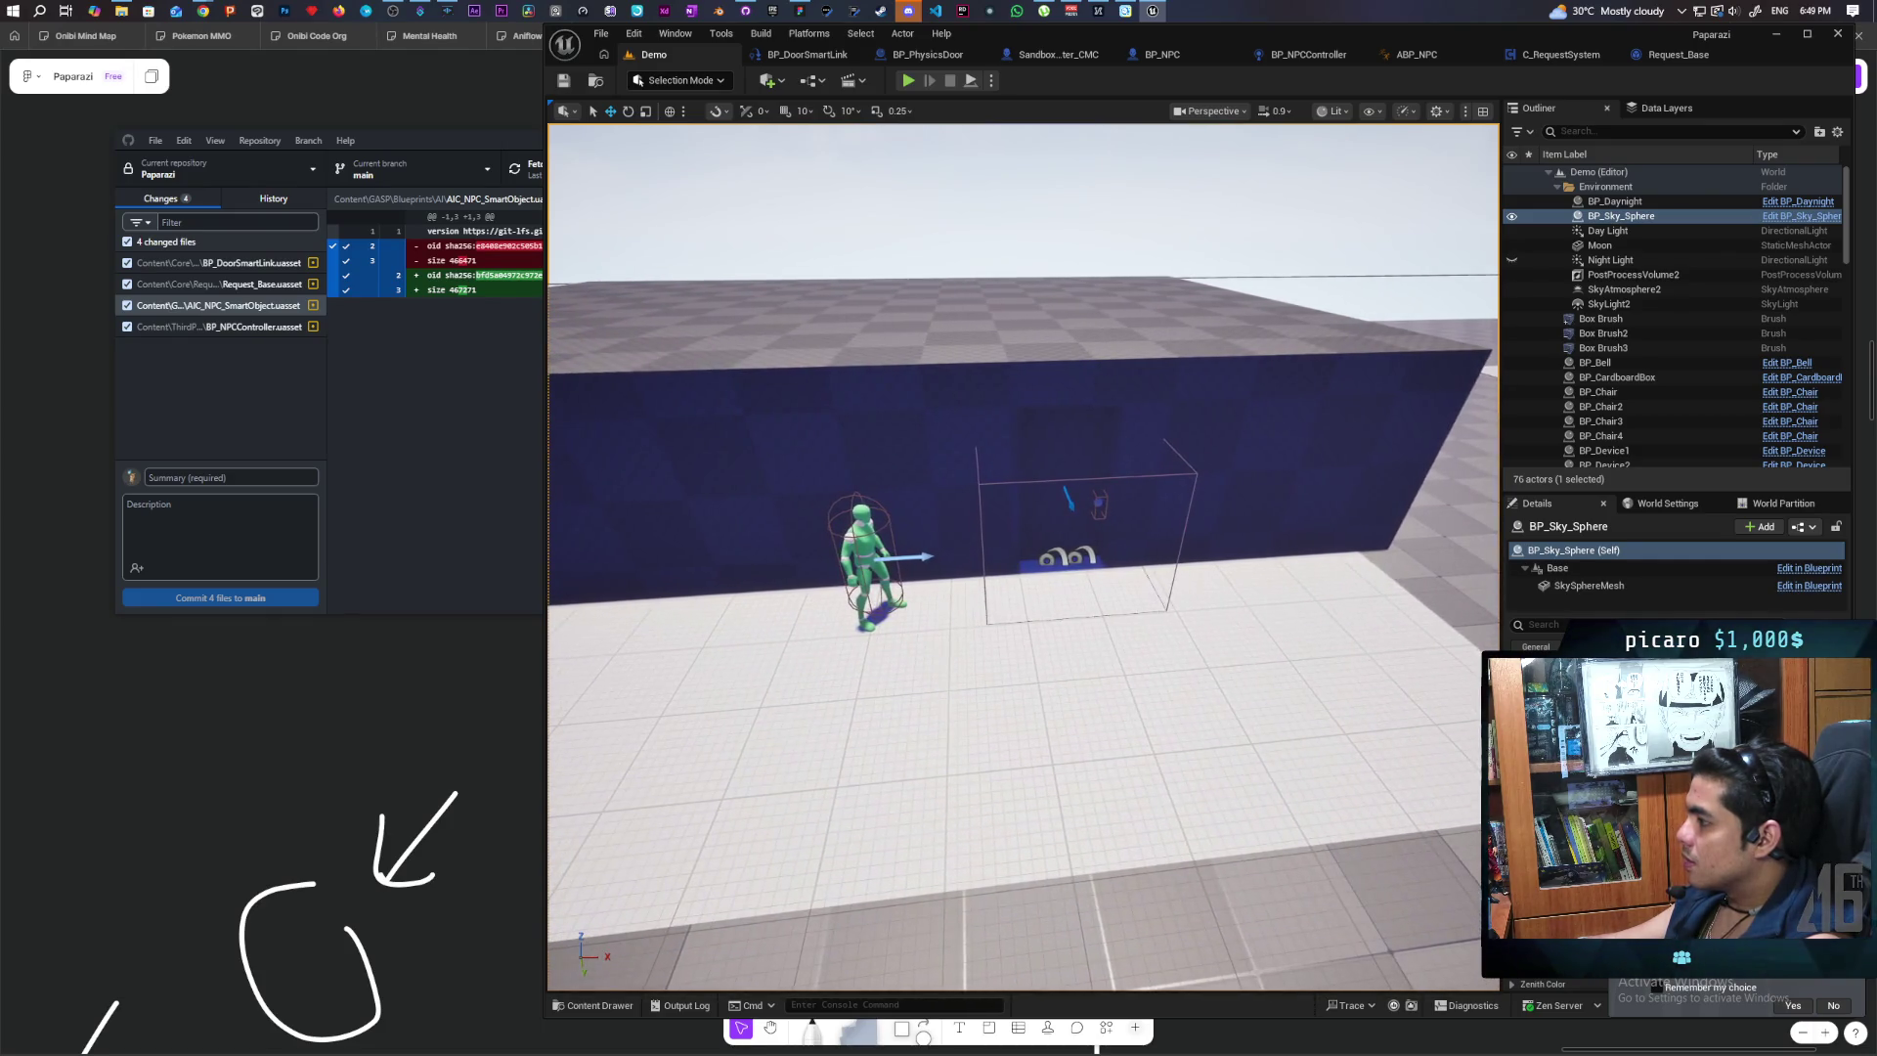
scroll(1142, 574, "down", 3)
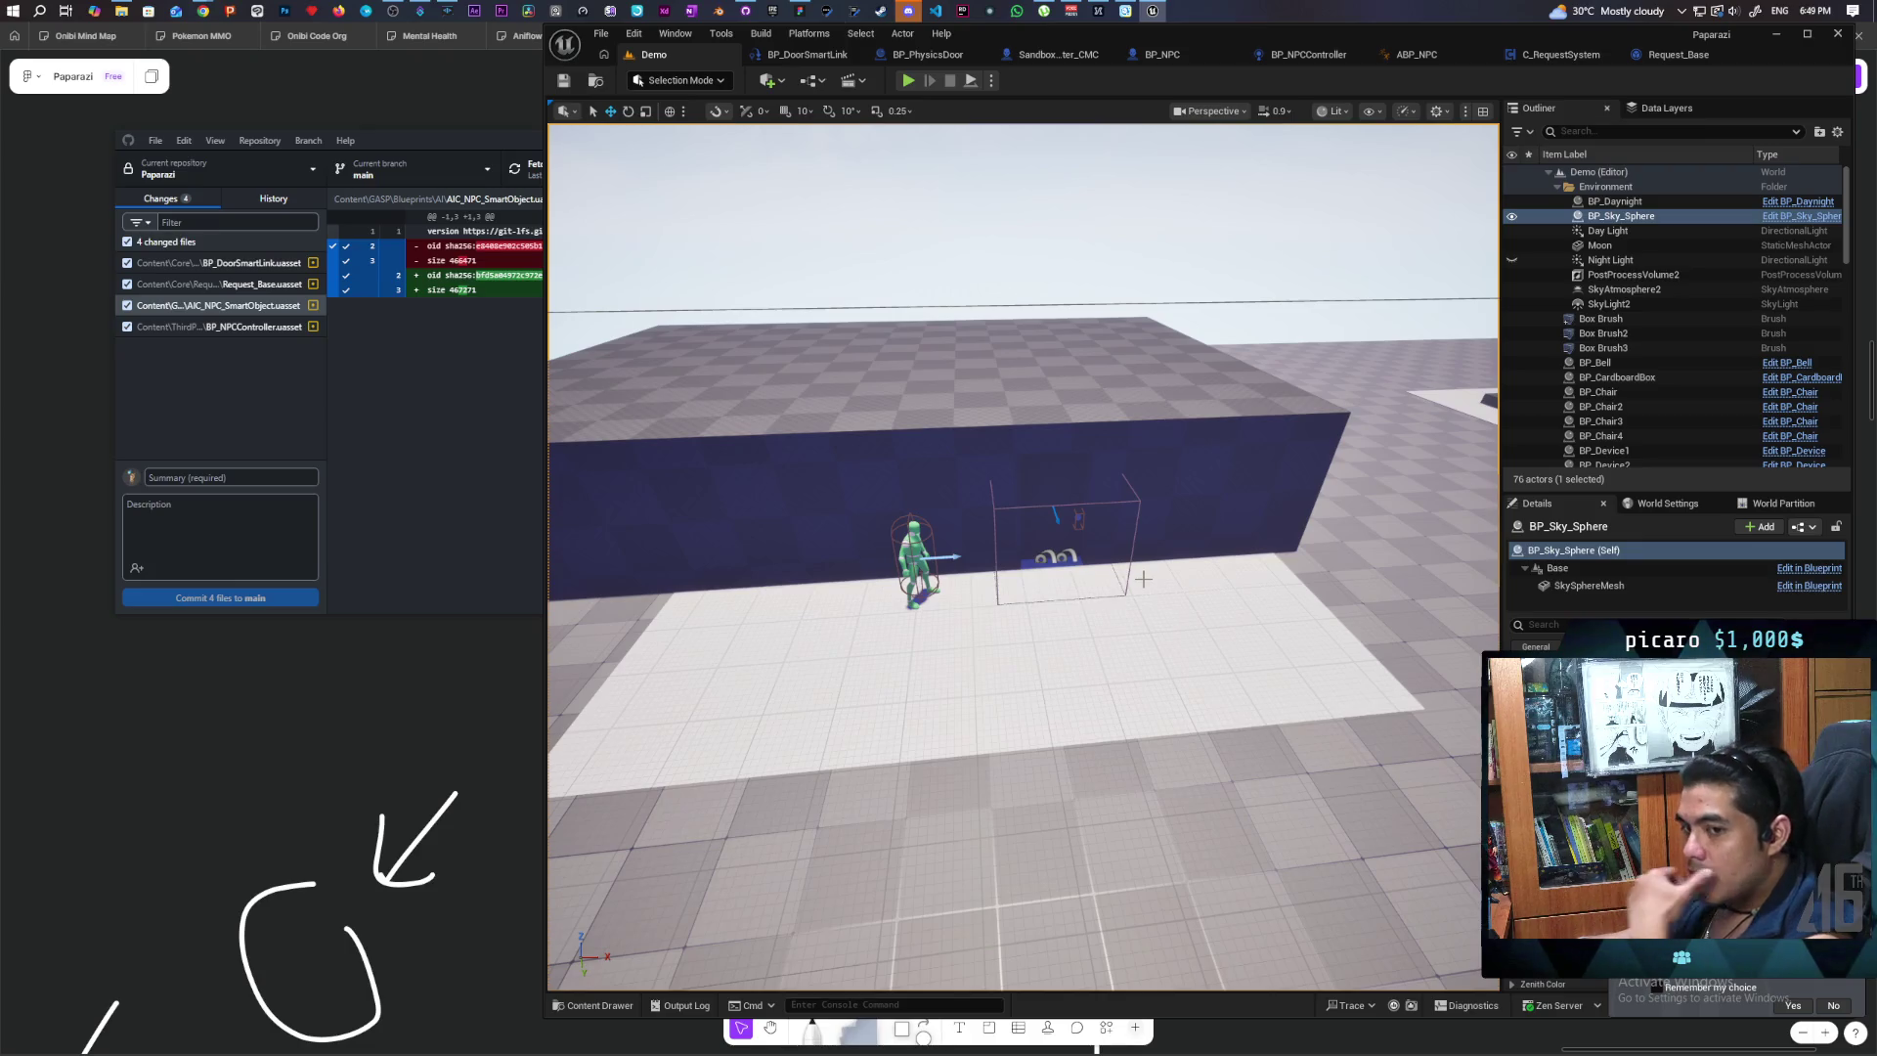
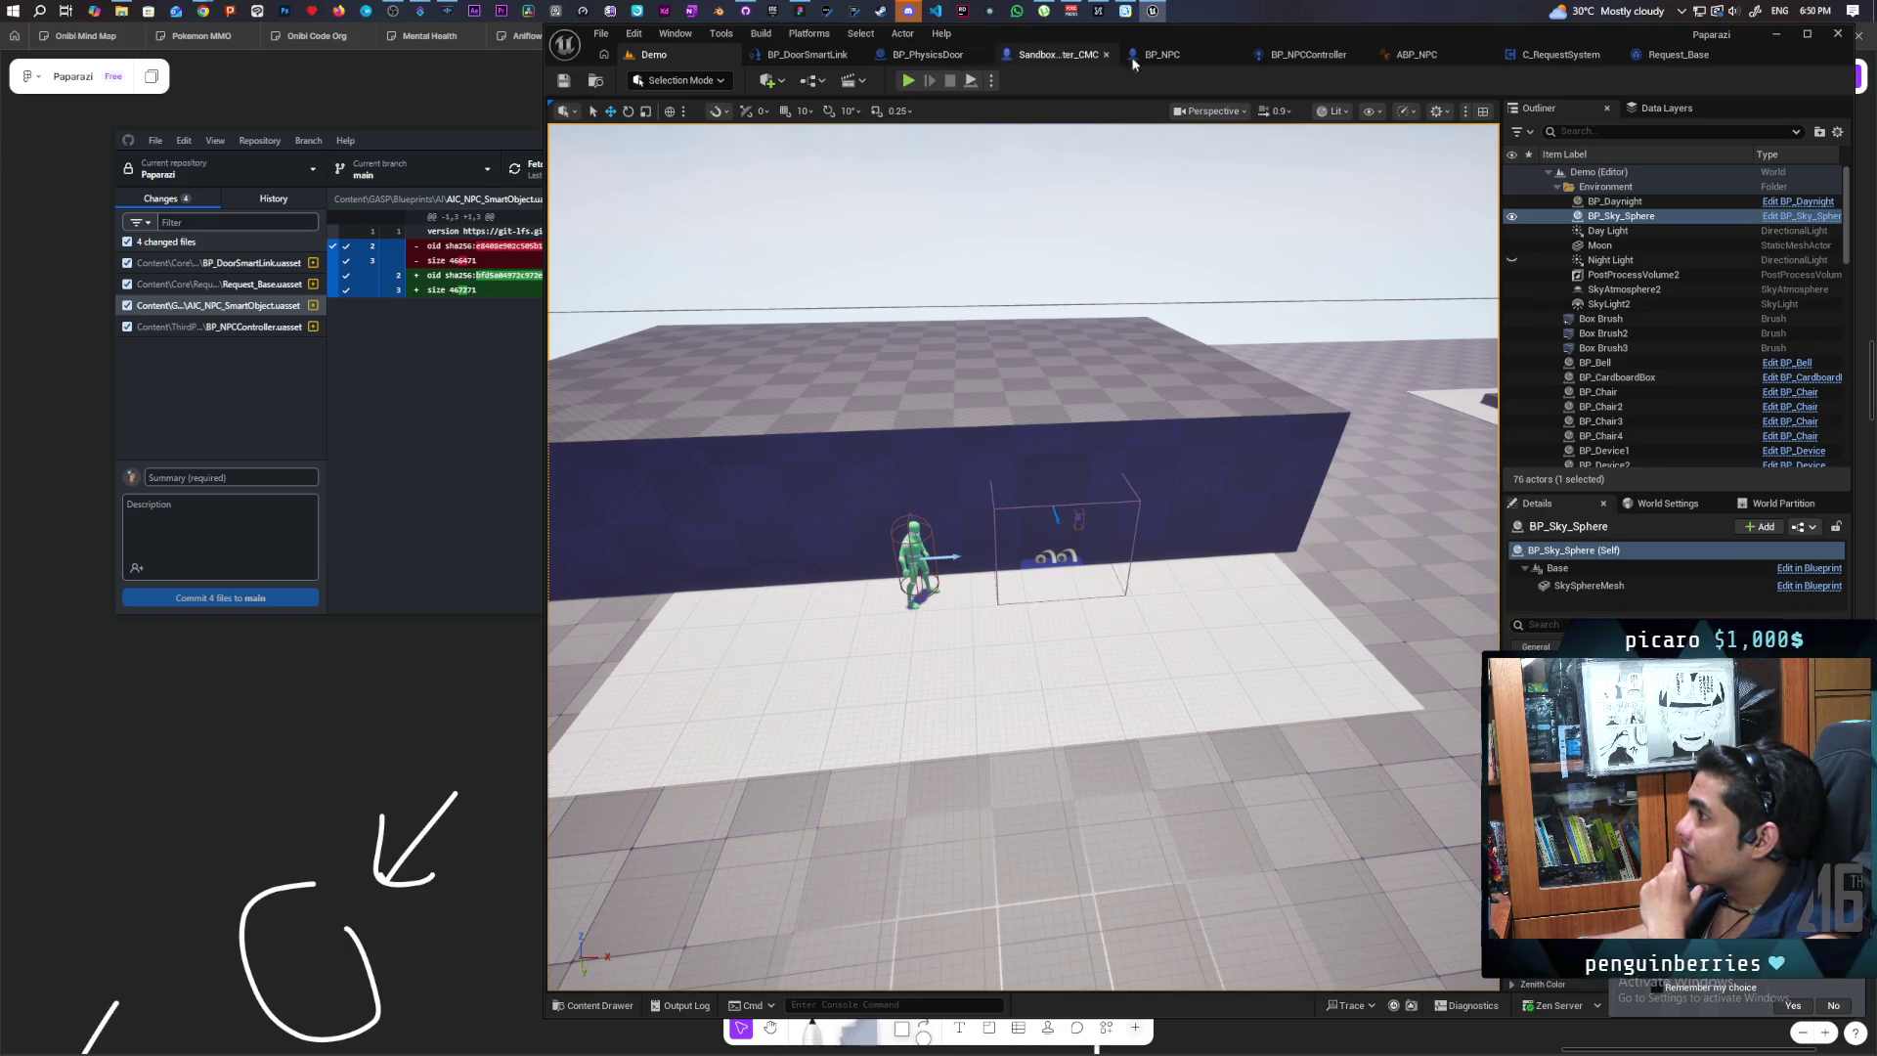
Step: Switch to the BP_NPCController blueprint and scroll around its Perception graph
left_click(1280, 56)
scroll(954, 596, "down", 7)
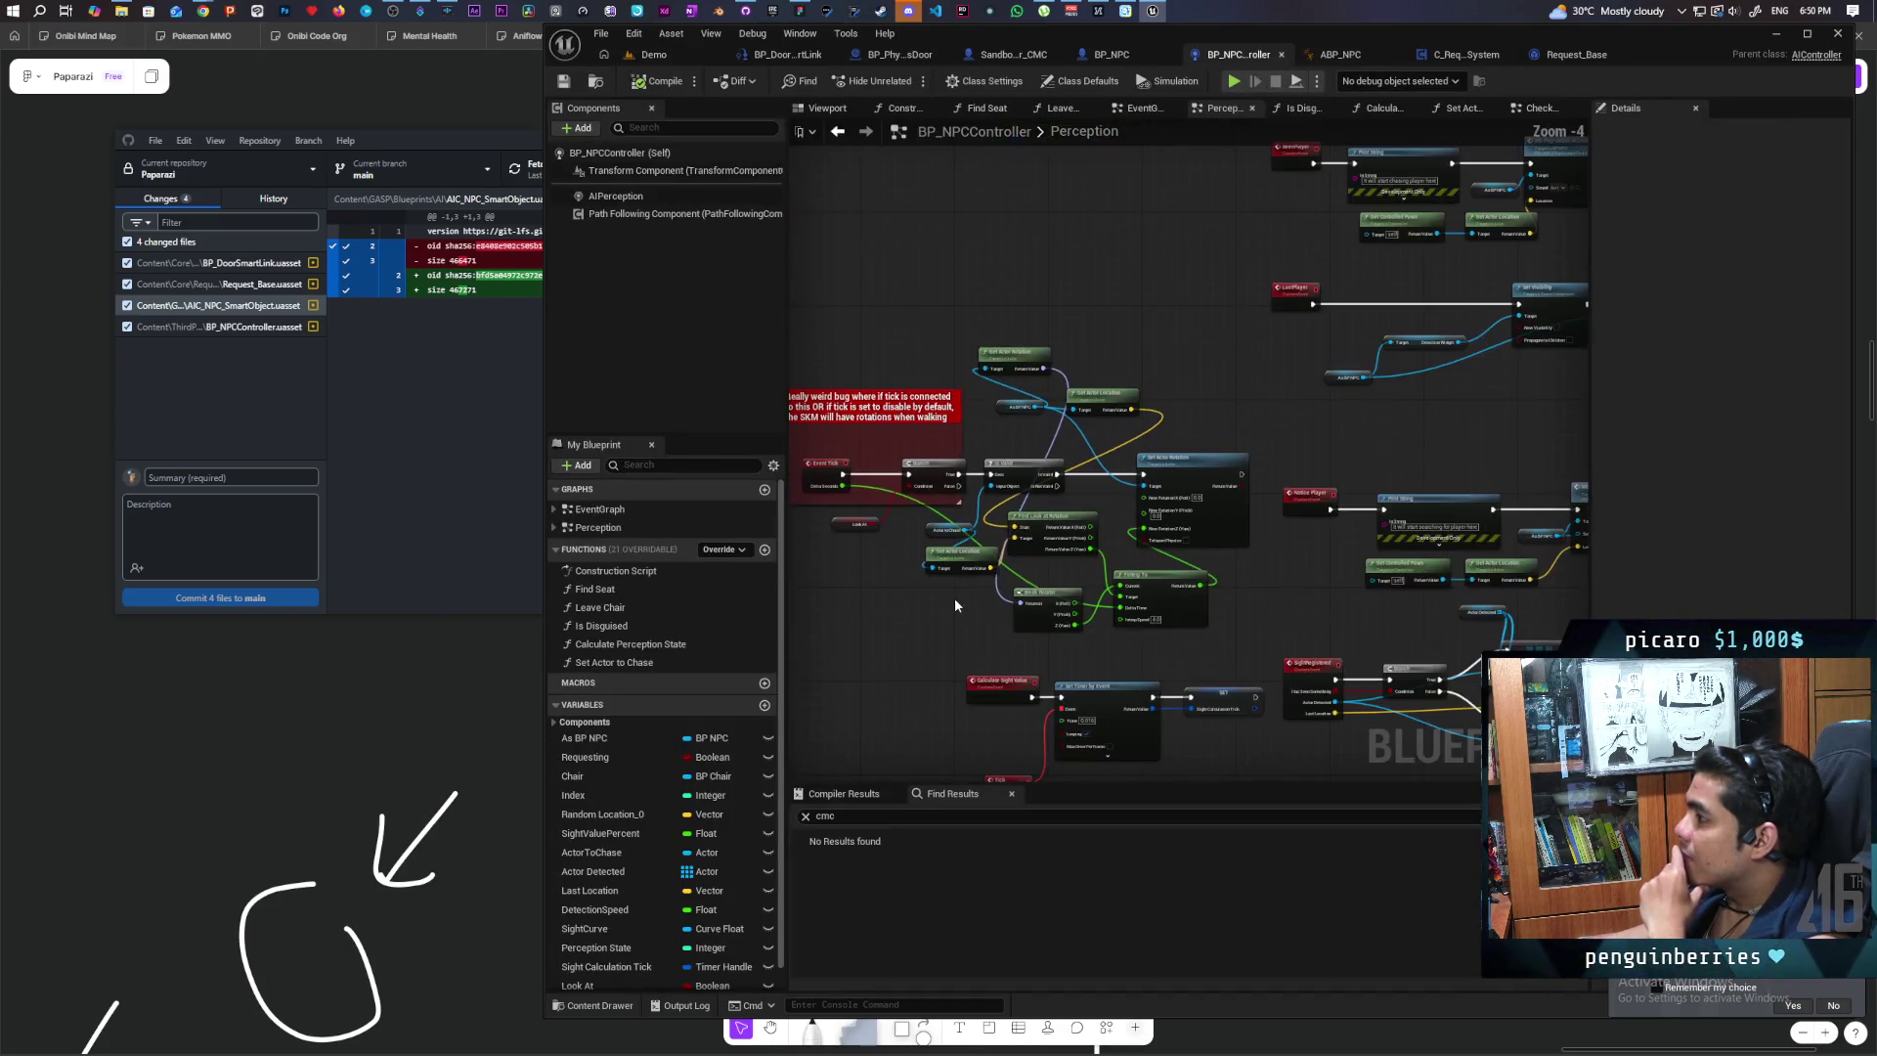
scroll(958, 612, "up", 4)
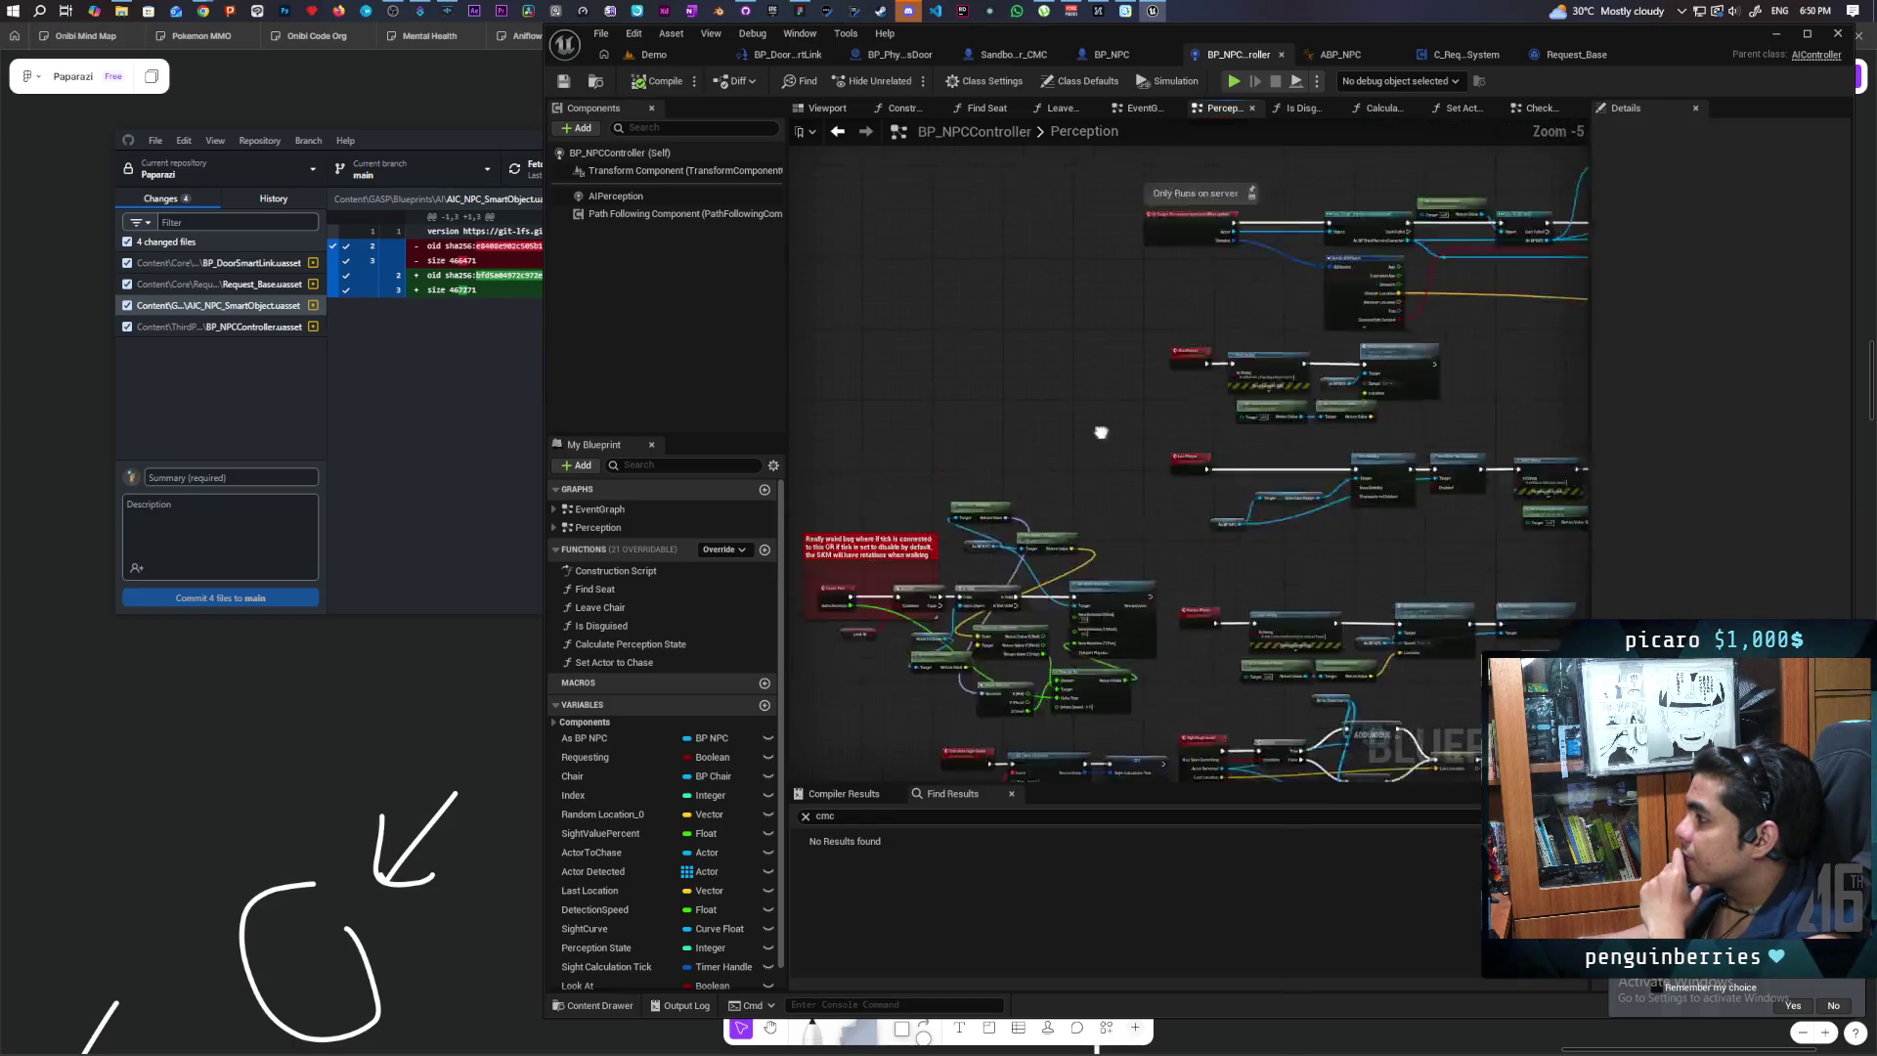
scroll(1040, 563, "up", 2)
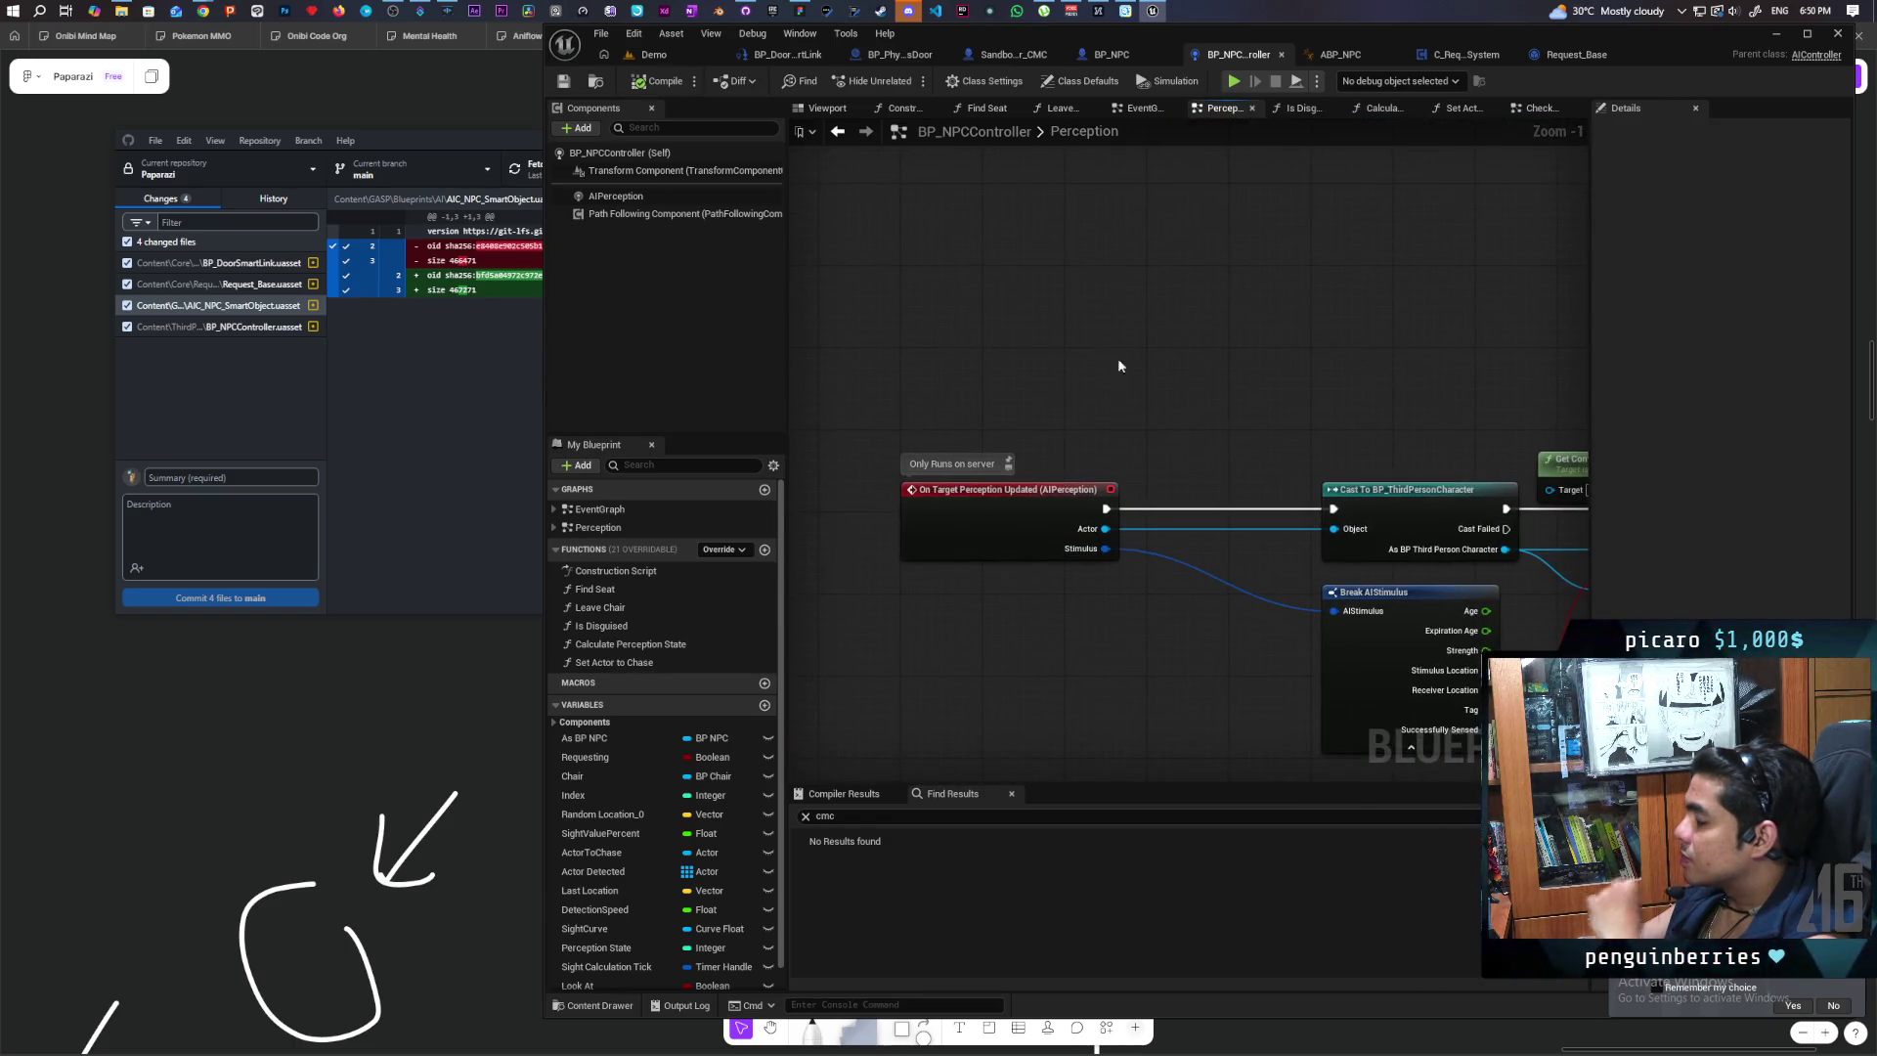
Step: Search the action menu for 'is nav', 'navigable', then 'nav', toggling Context Sensitive off and on
right_click(1081, 297)
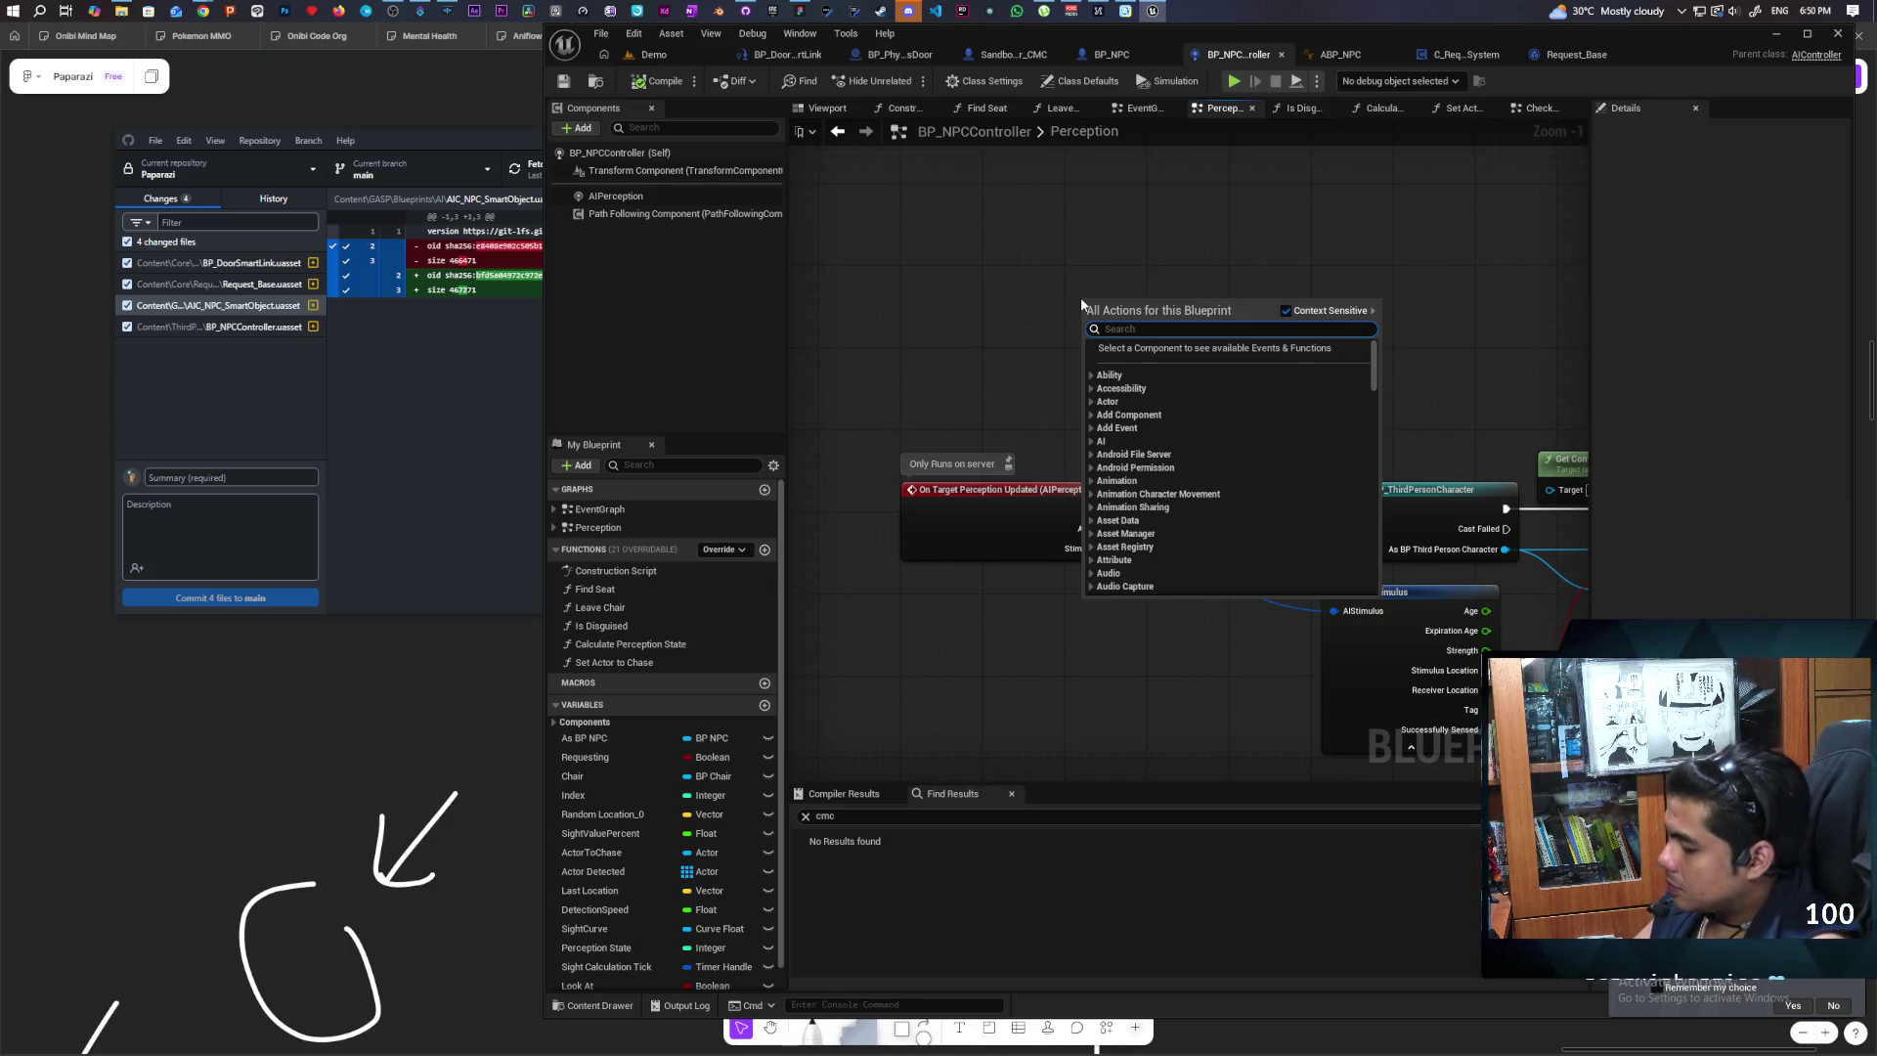
type("is navi")
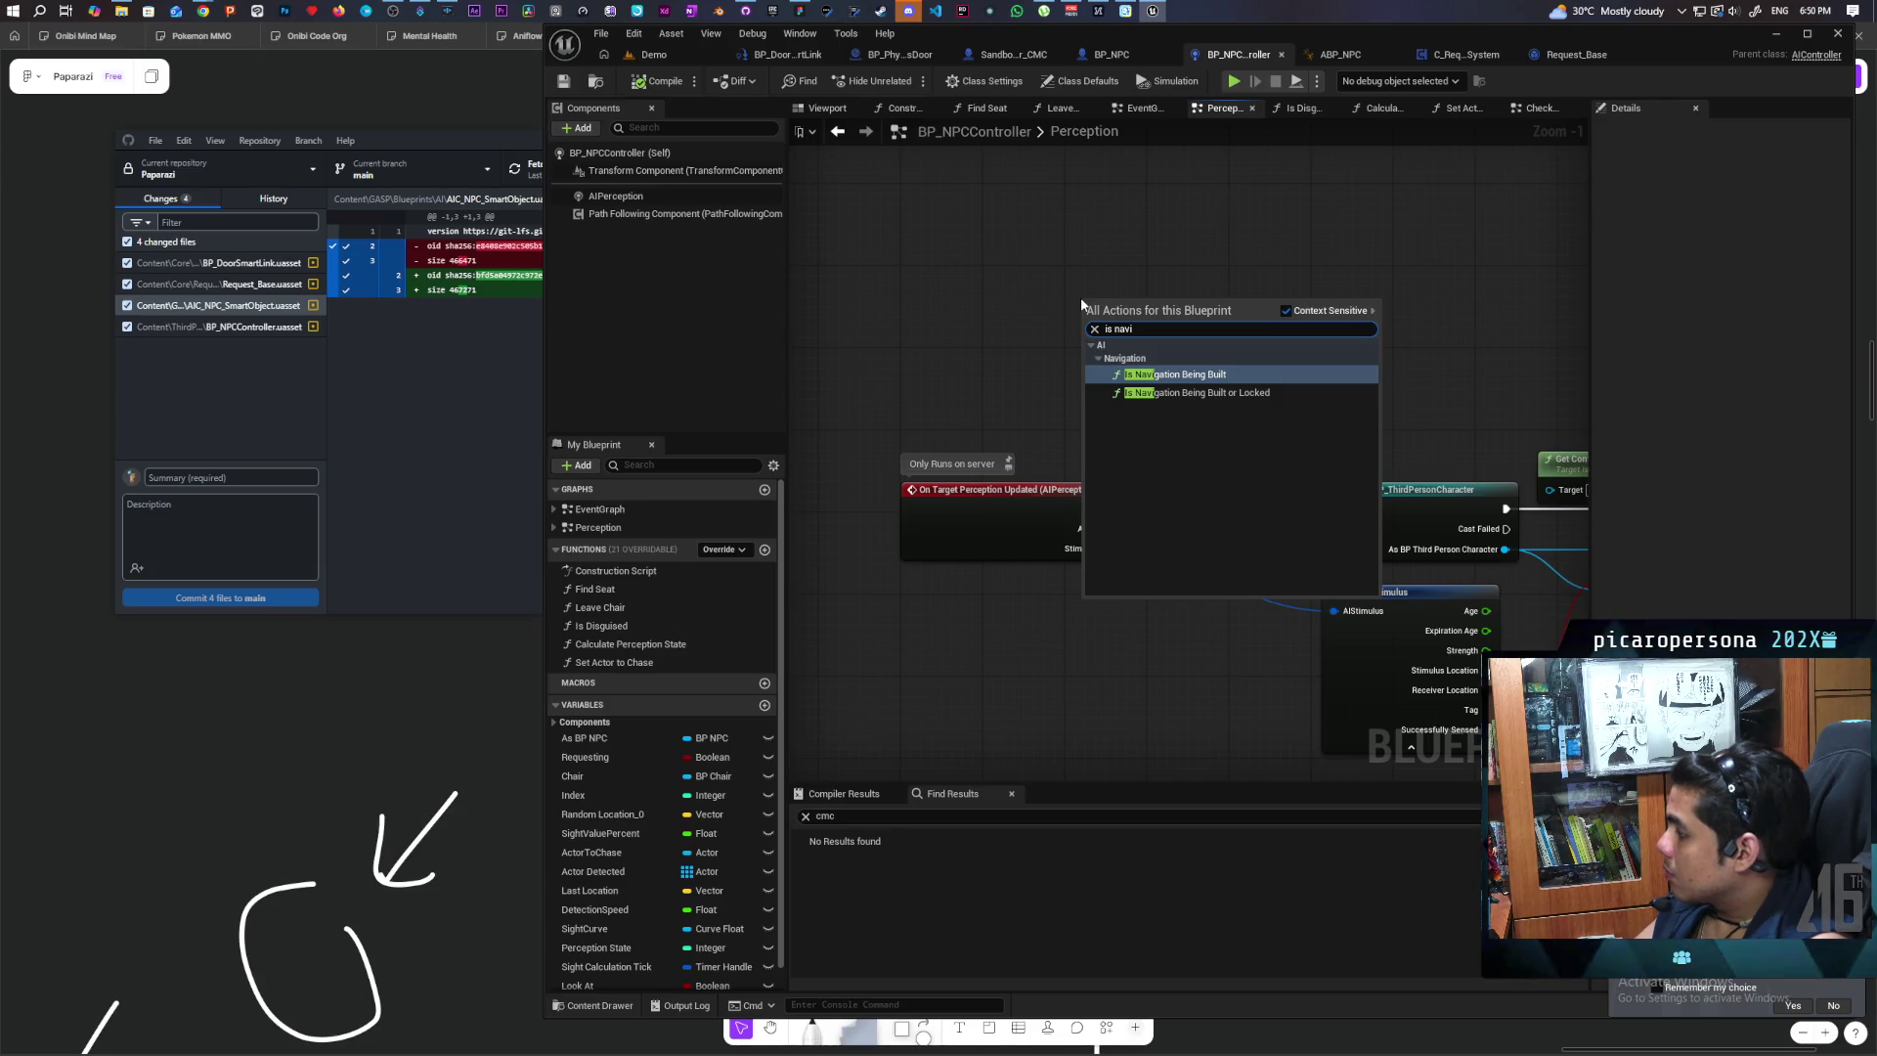
key("BackSpace")
key("BackSpace")
key("BackSpace")
type("naviga")
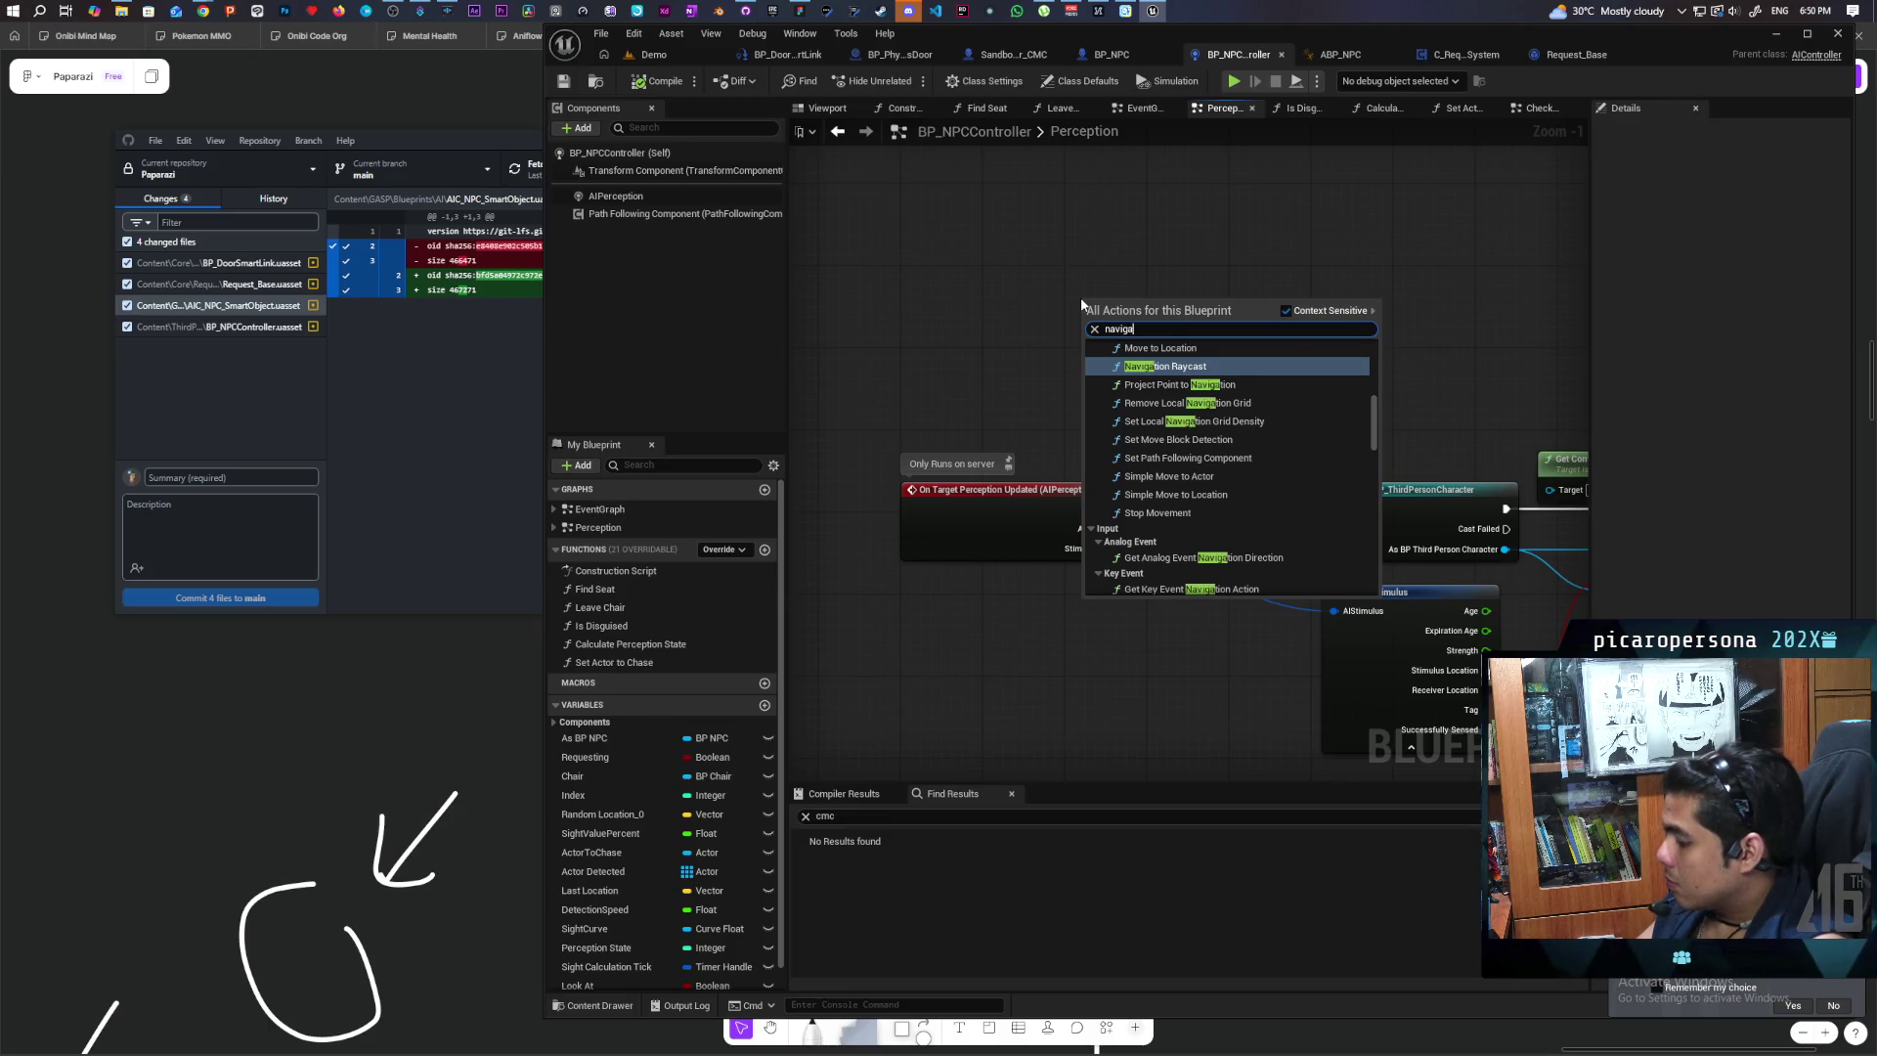
type("ble")
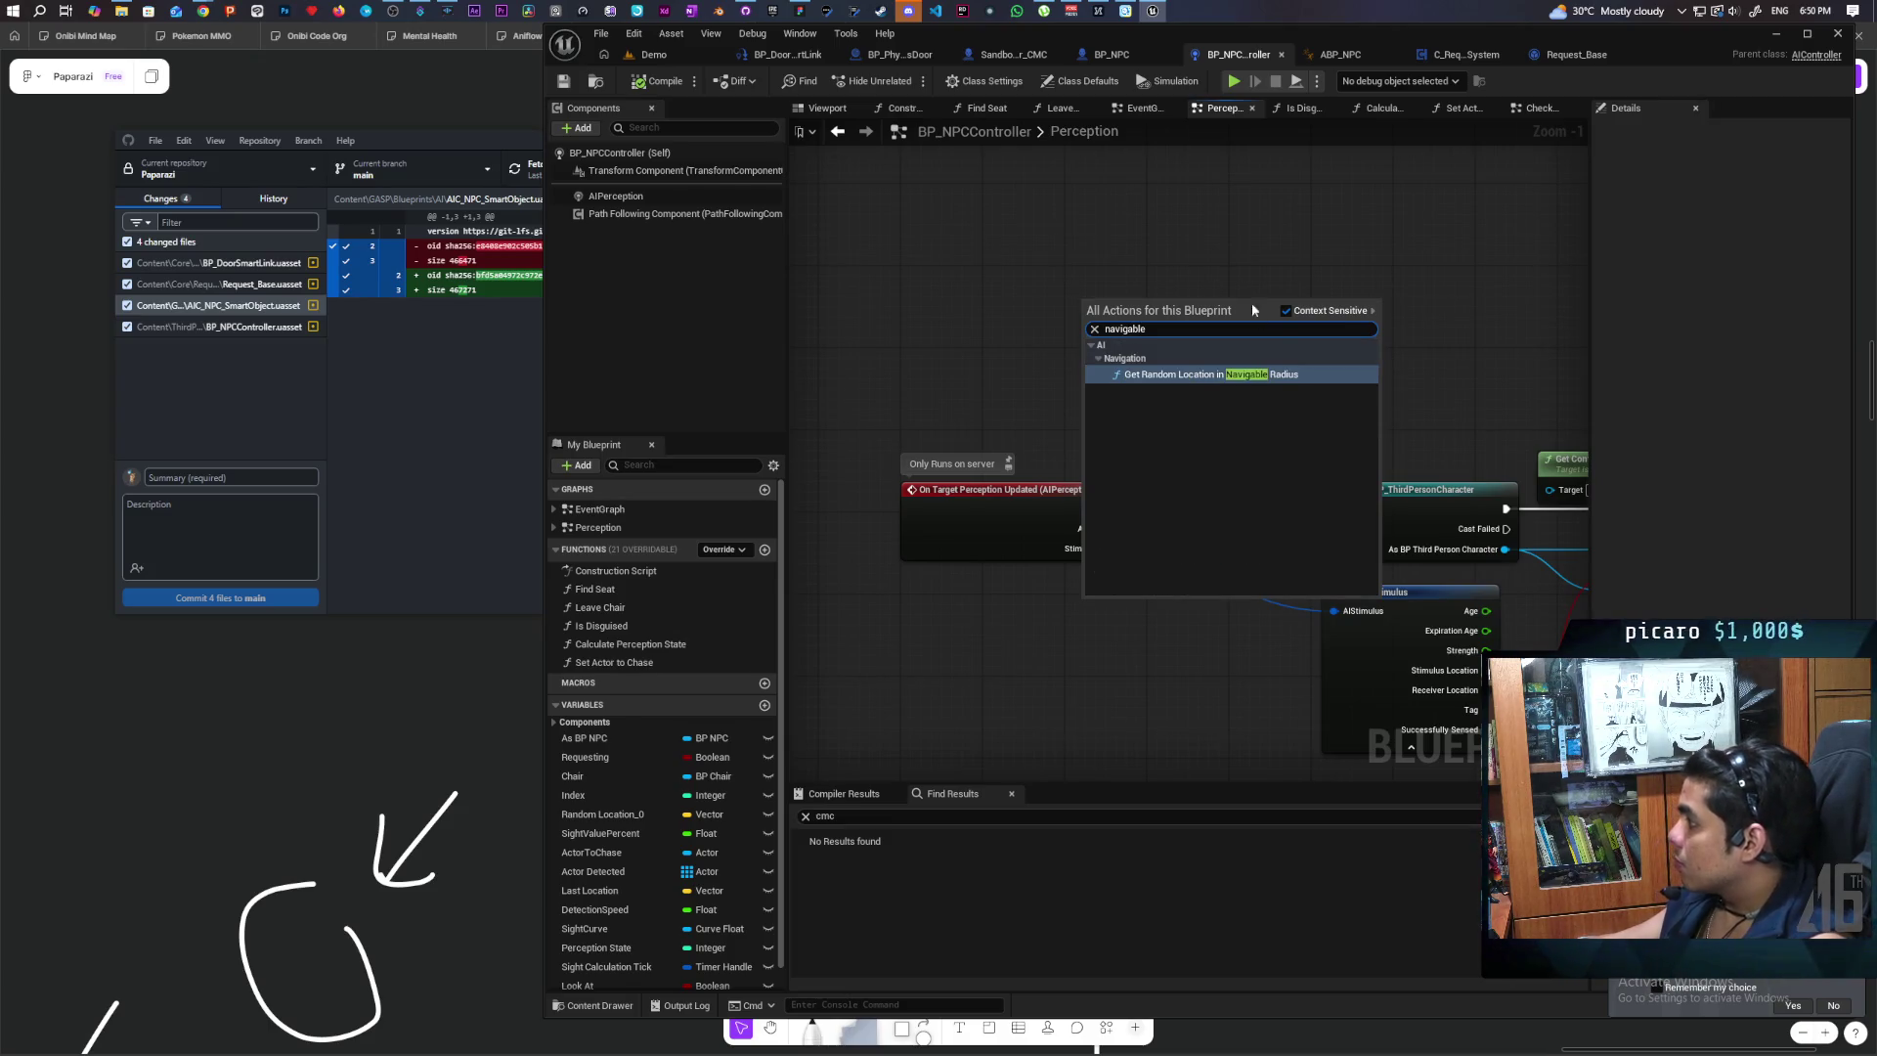
left_click(1286, 311)
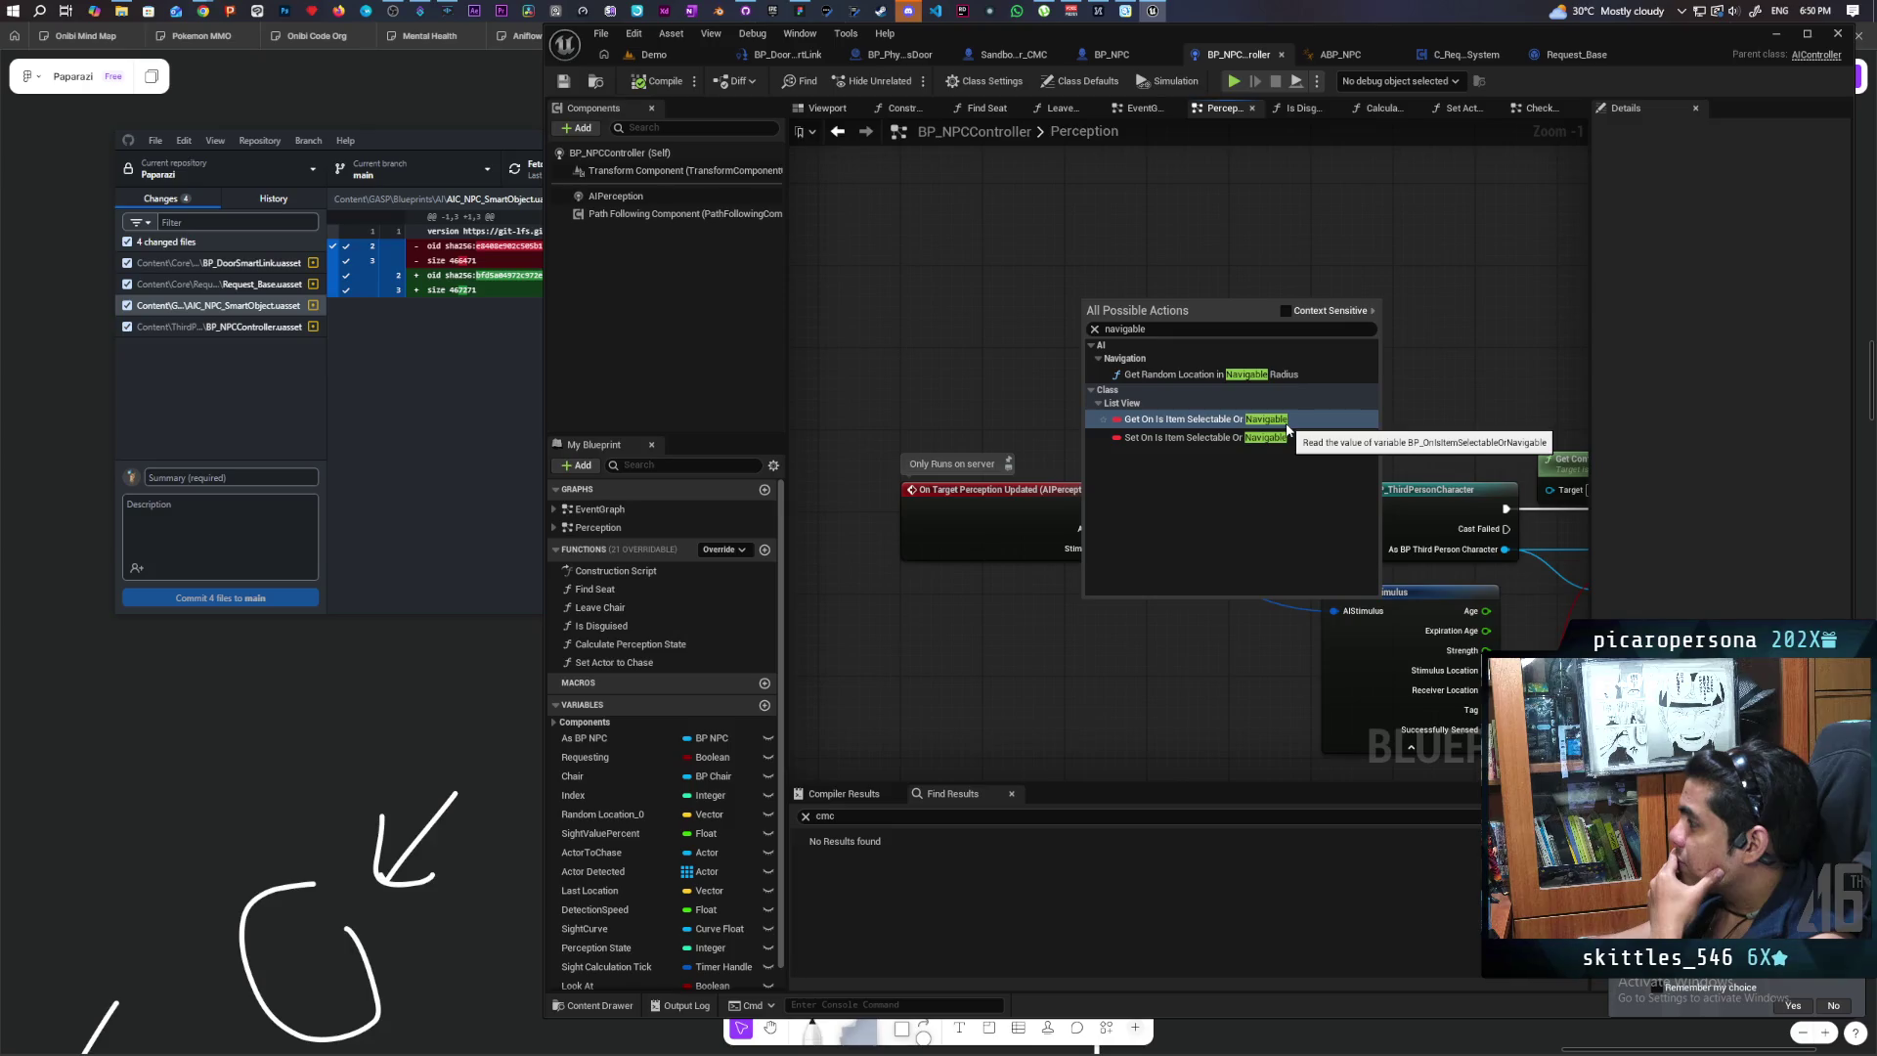
left_click(1286, 311)
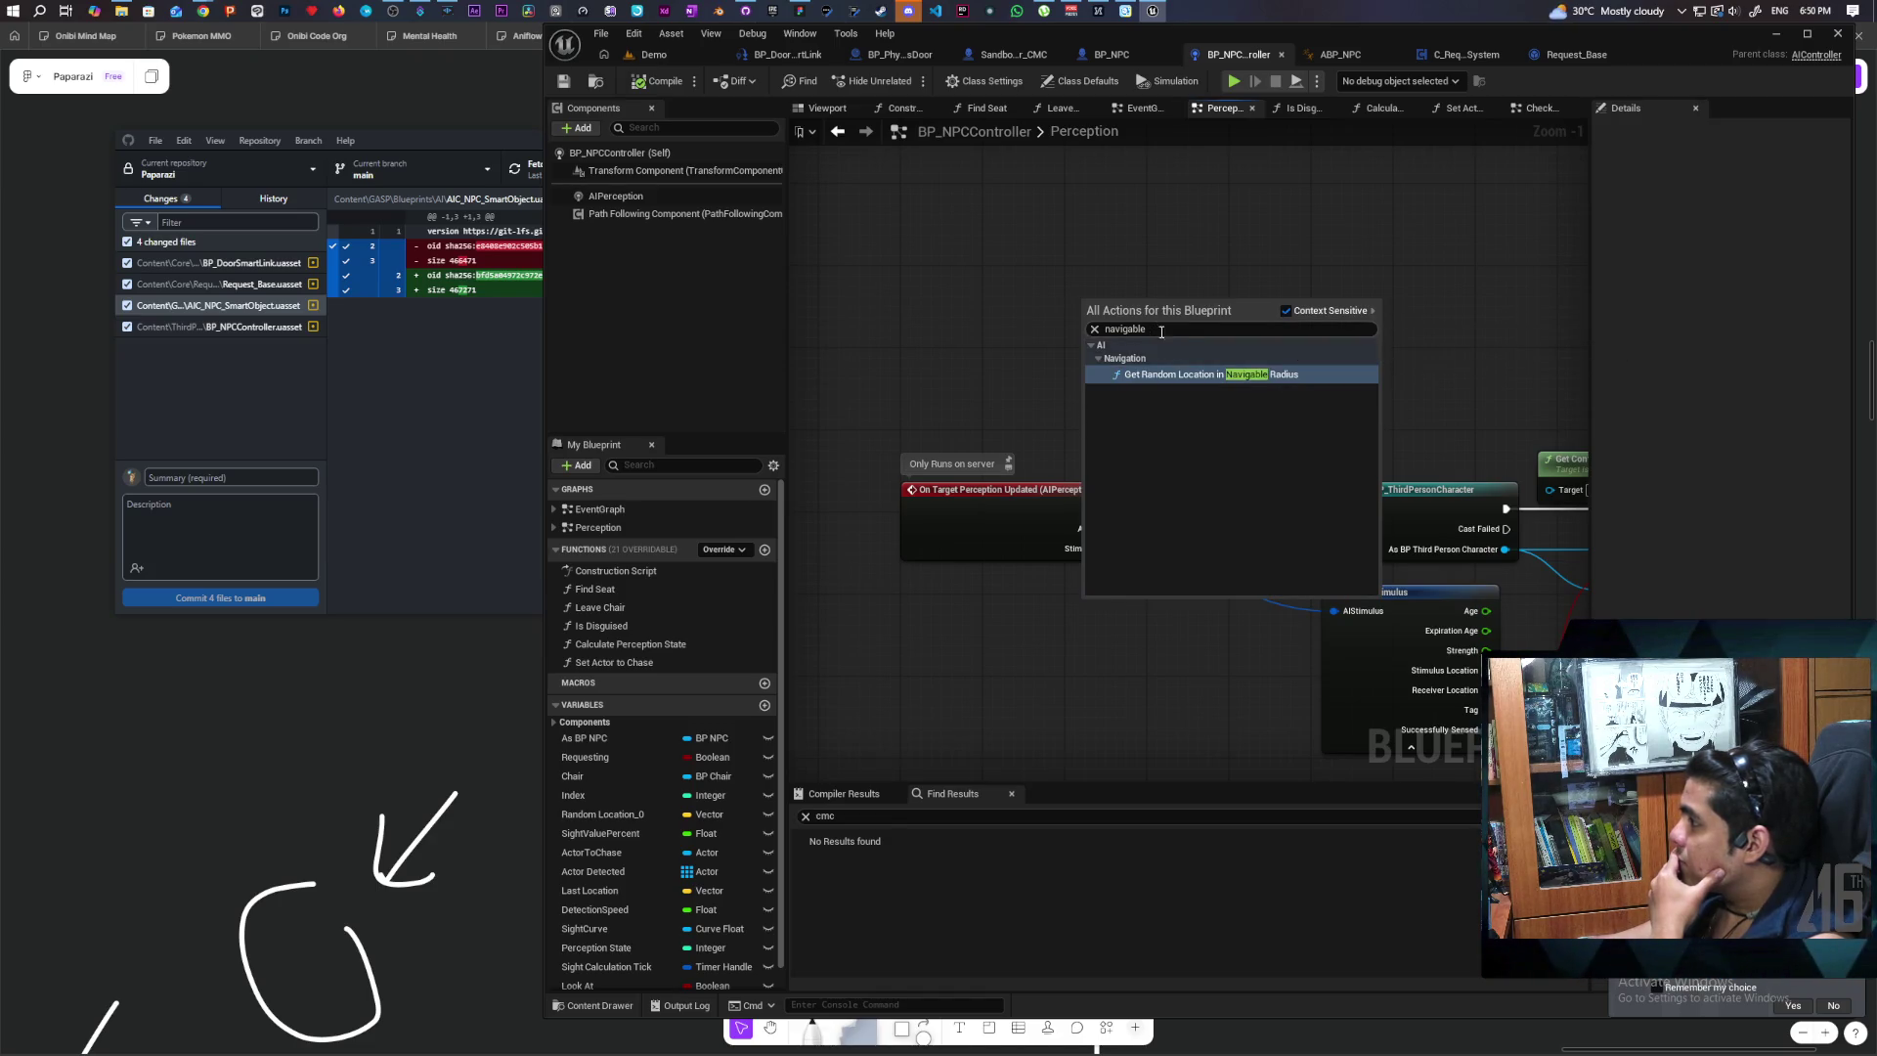
key("ctrl+a")
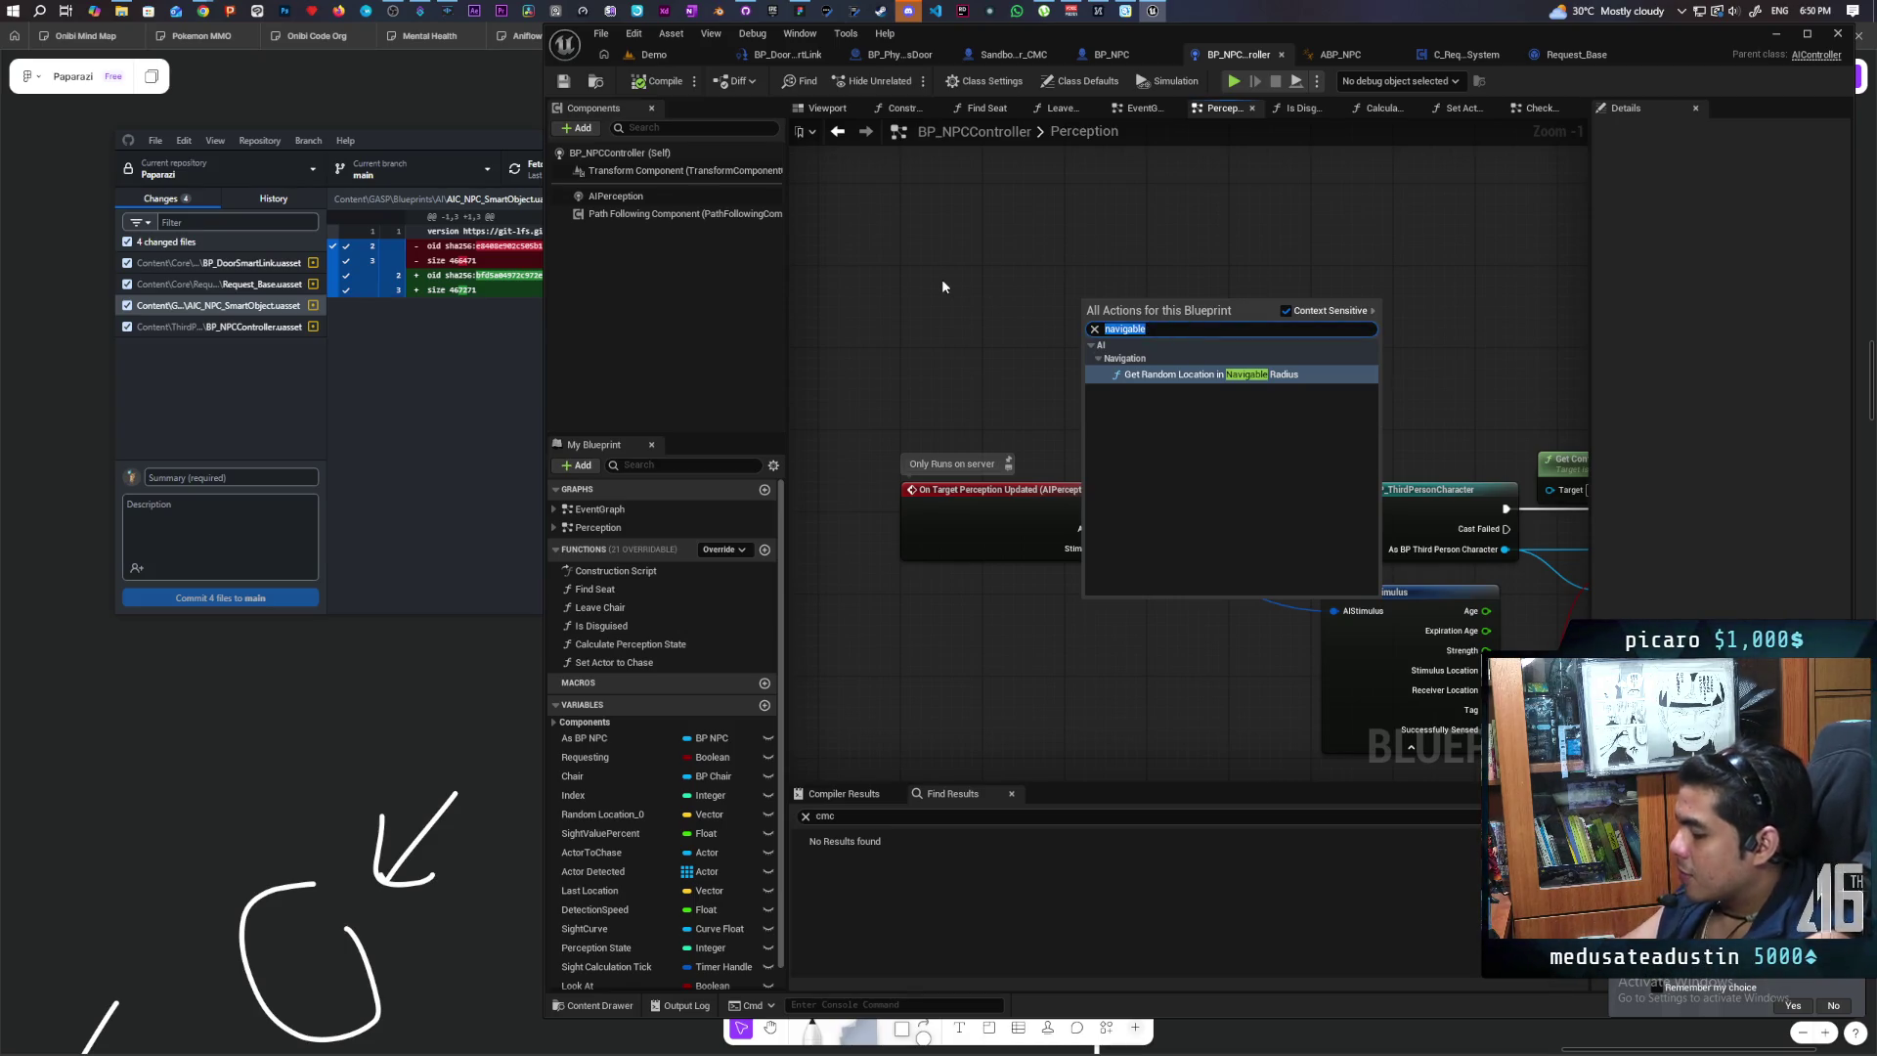
type("nav")
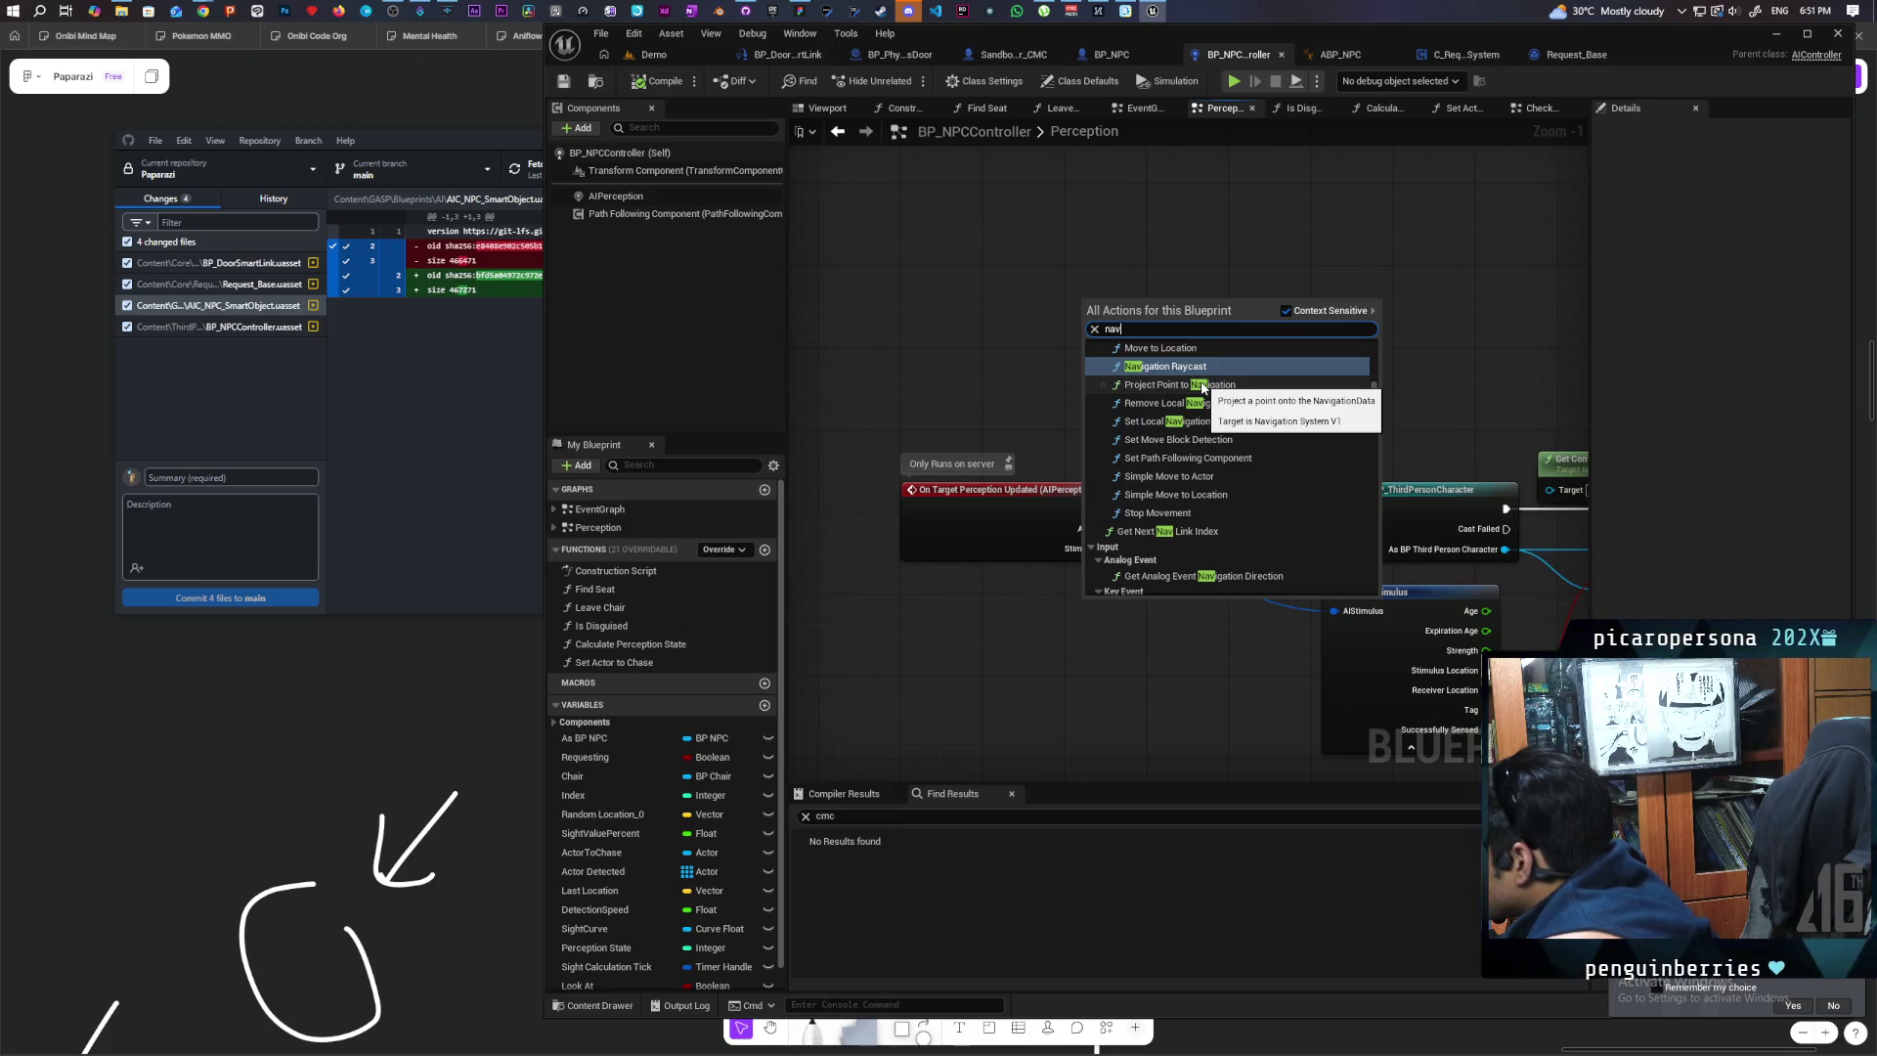
Step: Add a Project Point to Navigation node and place it near the perception event
left_click(1265, 383)
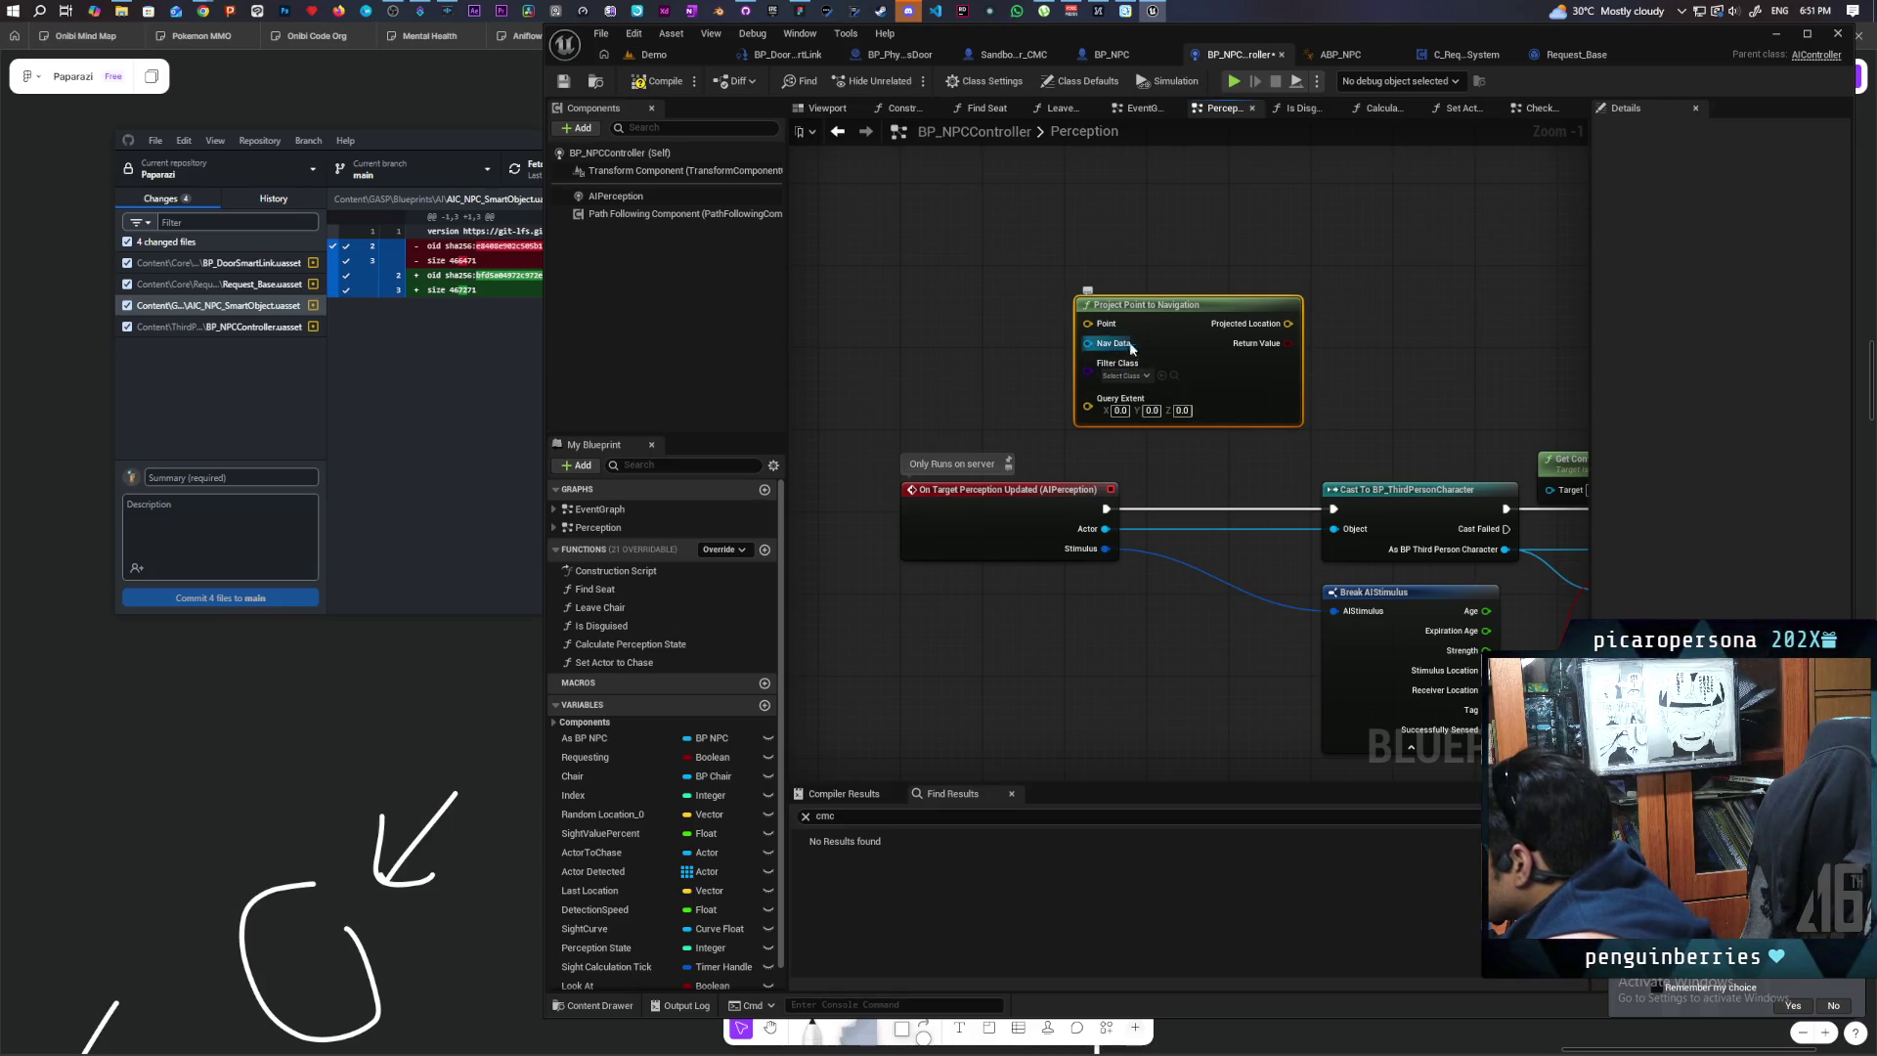
left_click_drag(1395, 384, 1265, 389)
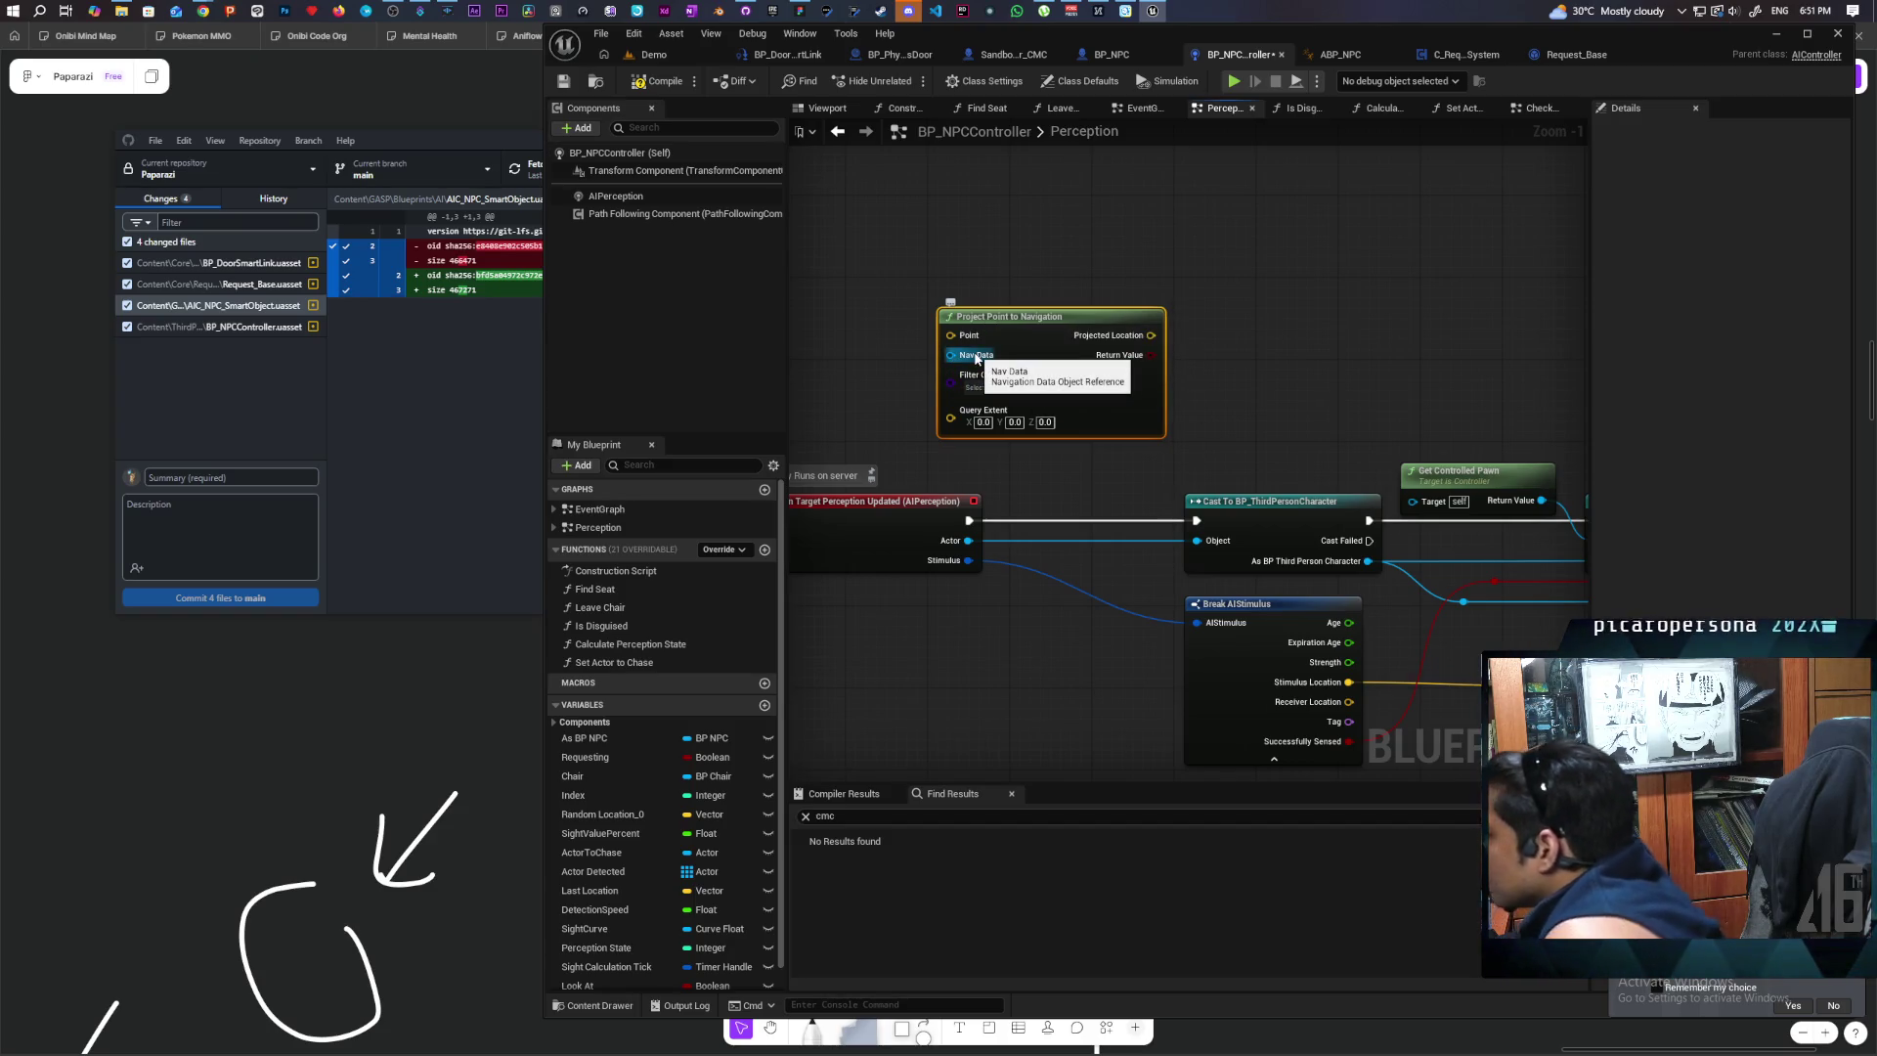
mouse_move(948, 594)
left_mouse_down()
mouse_move(1036, 548)
mouse_move(1047, 520)
left_mouse_up()
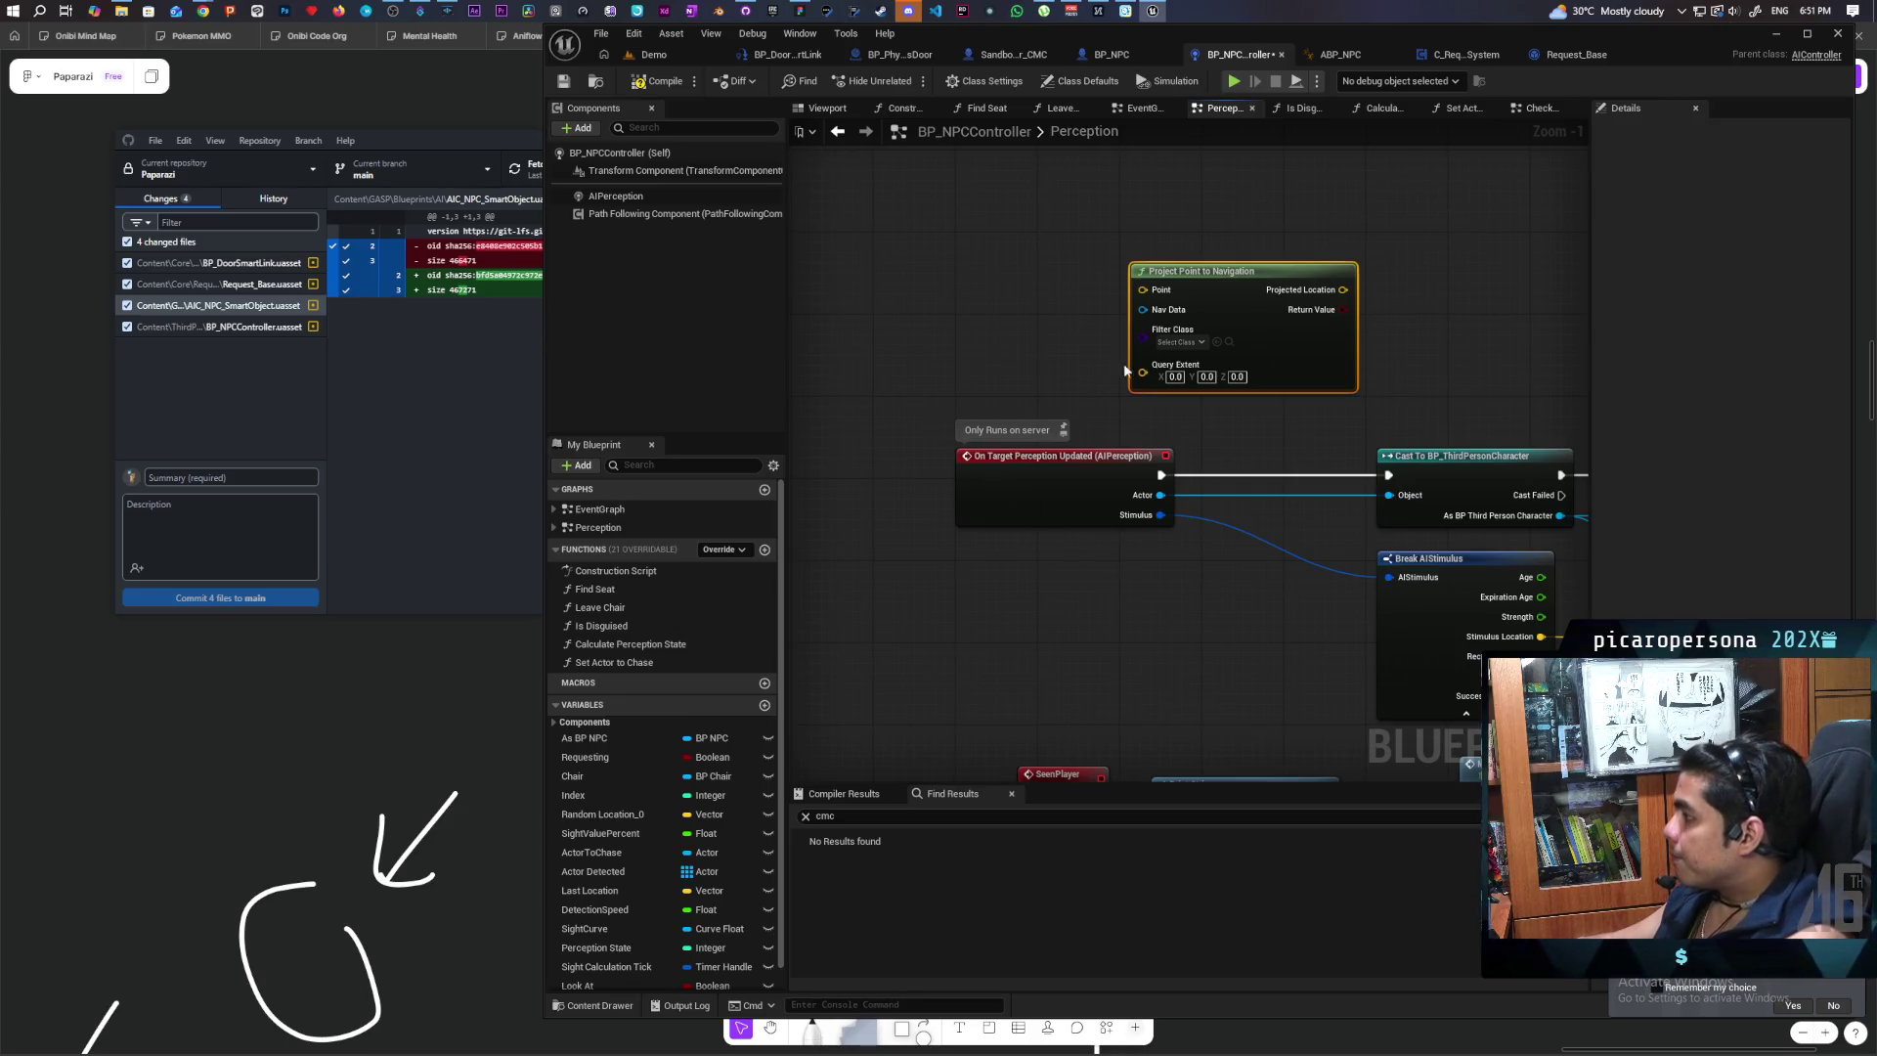
mouse_move(1218, 340)
left_mouse_down()
mouse_move(1157, 558)
mouse_move(1005, 536)
mouse_move(1016, 518)
mouse_move(990, 482)
left_mouse_up()
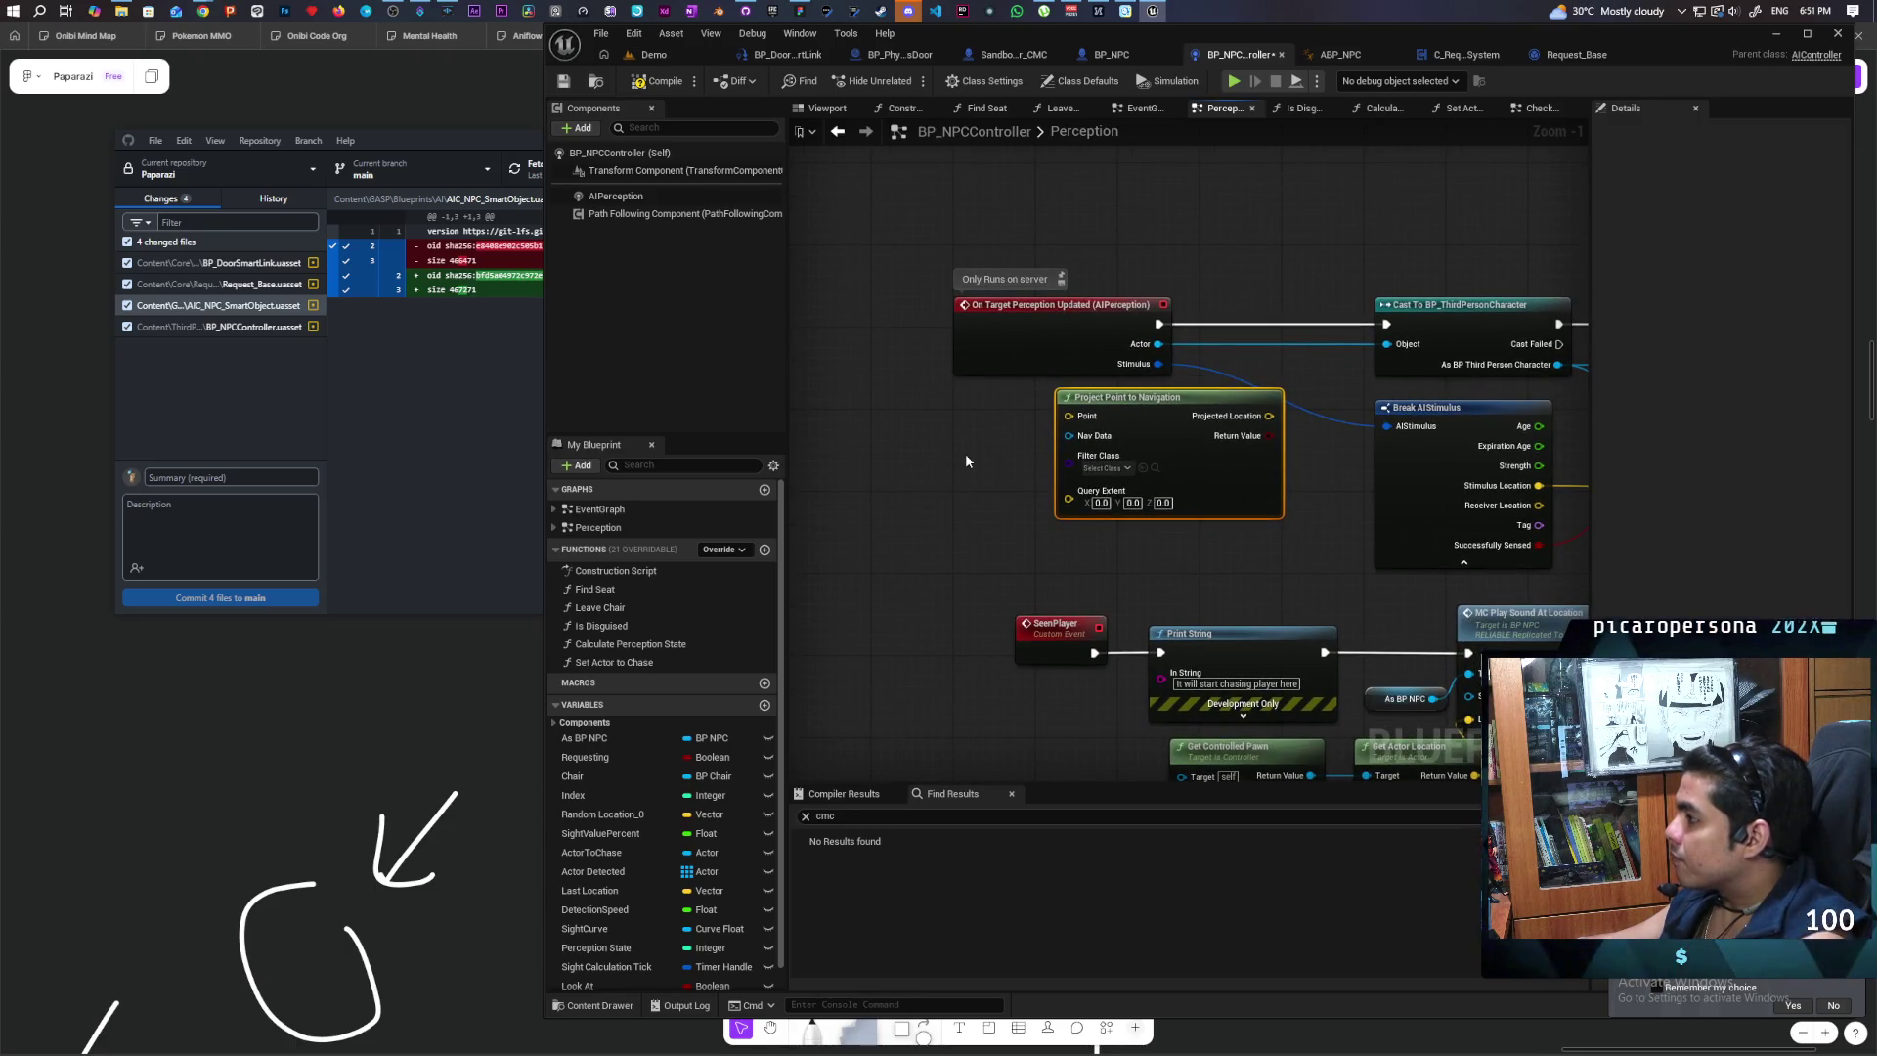
Step: Wire As BP NPC's Get Actor Location Return Value into the projection's Point pin
mouse_move(618, 737)
left_mouse_down()
mouse_move(842, 432)
mouse_move(865, 508)
mouse_move(909, 450)
left_mouse_up()
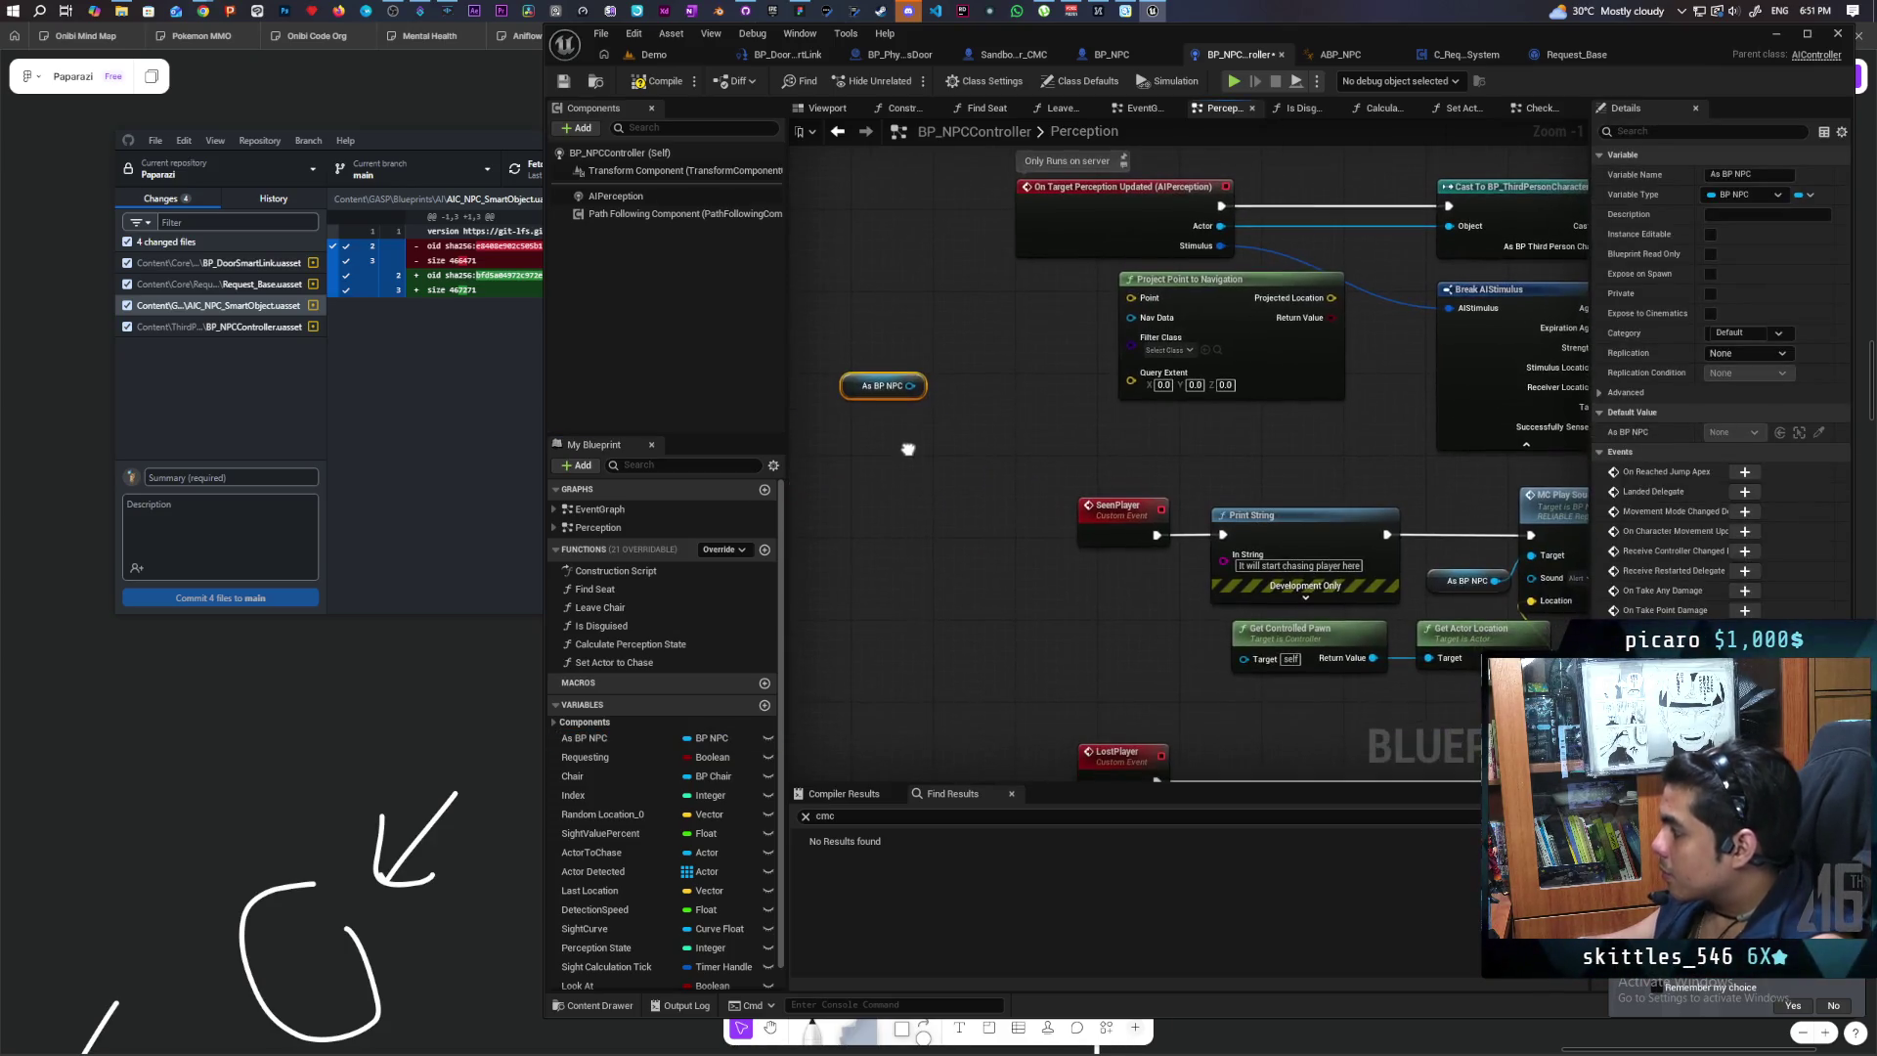
left_click(1463, 633)
key("ctrl+x")
key("ctrl+v")
scroll(952, 426, "up", 1)
mouse_move(856, 522)
left_mouse_down()
mouse_move(860, 436)
mouse_move(977, 459)
mouse_move(1248, 602)
mouse_move(841, 430)
mouse_move(860, 347)
left_mouse_up()
mouse_move(1017, 484)
left_mouse_down()
mouse_move(894, 368)
mouse_move(860, 440)
left_mouse_up()
left_click_drag(980, 439, 1153, 335)
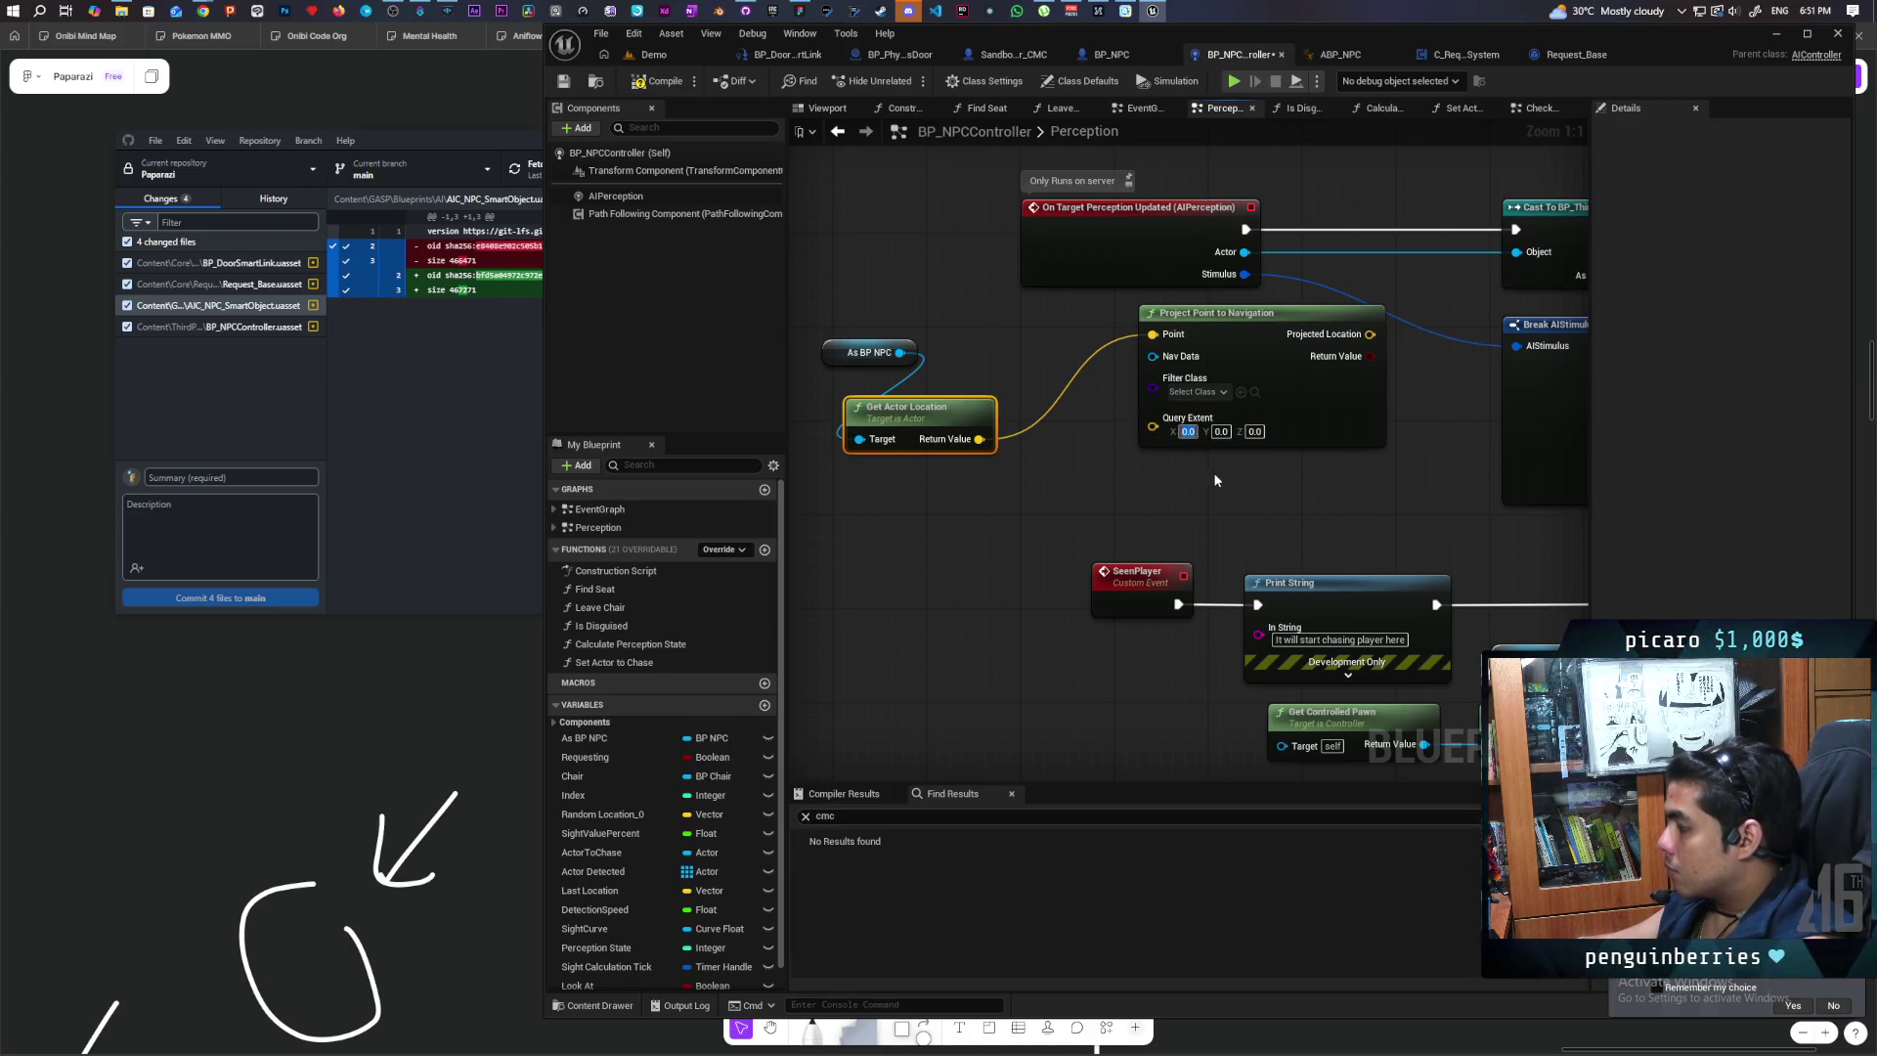
Step: Set Project Point to Navigation's Query Extent to 5.0, 5.0, 100.0
type("5")
left_click(1222, 473)
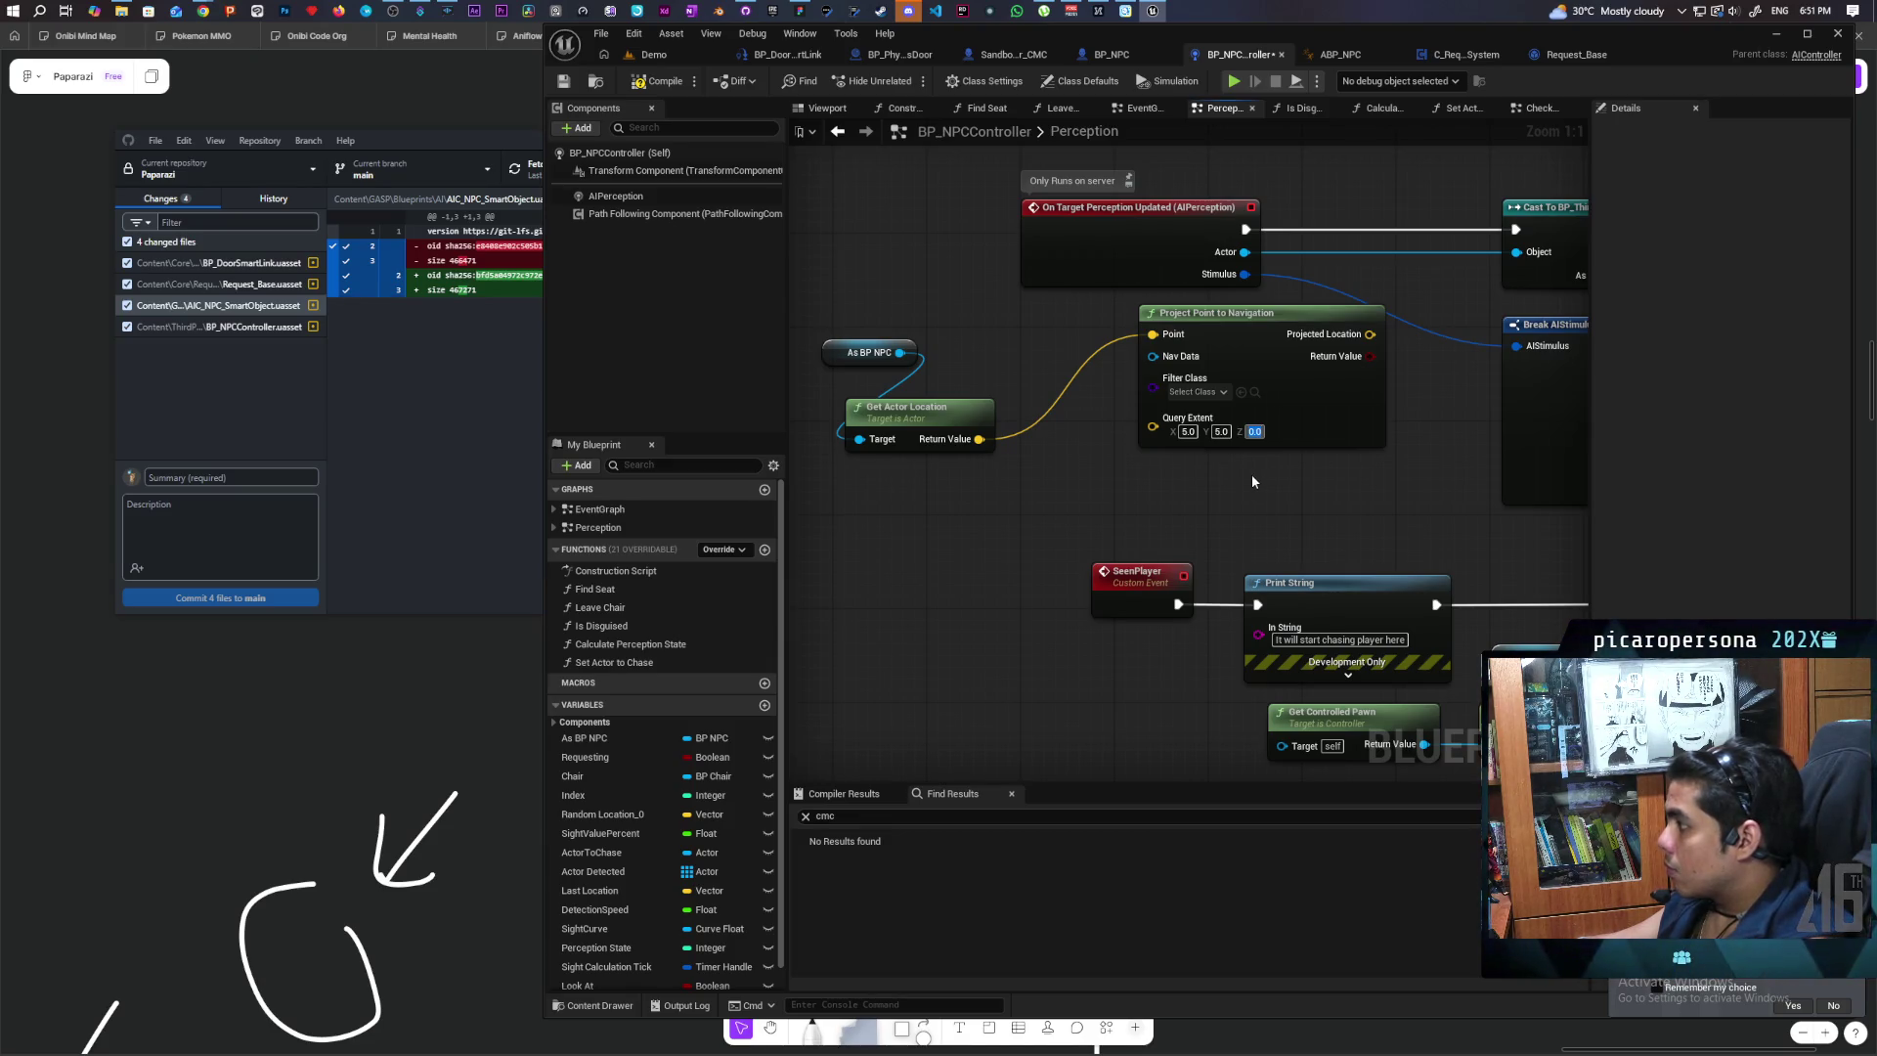
type("50")
key("Return")
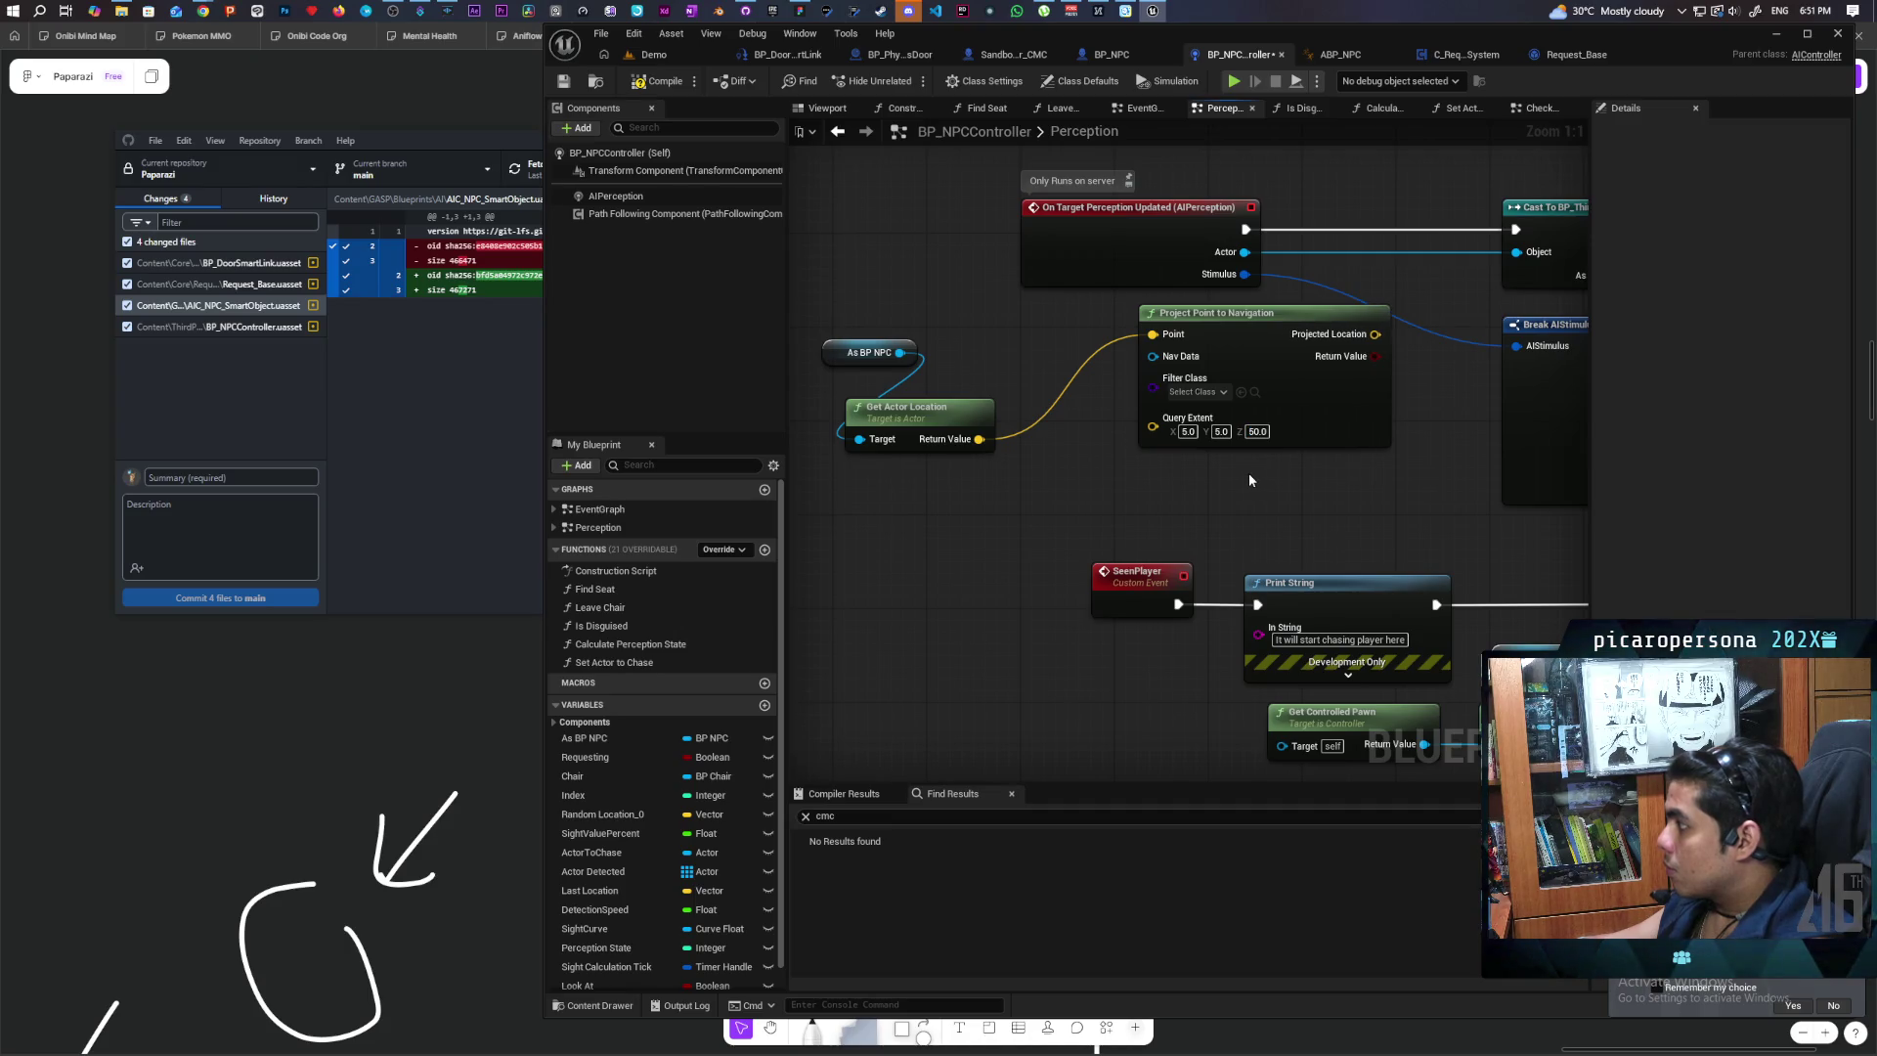
left_click(1257, 431)
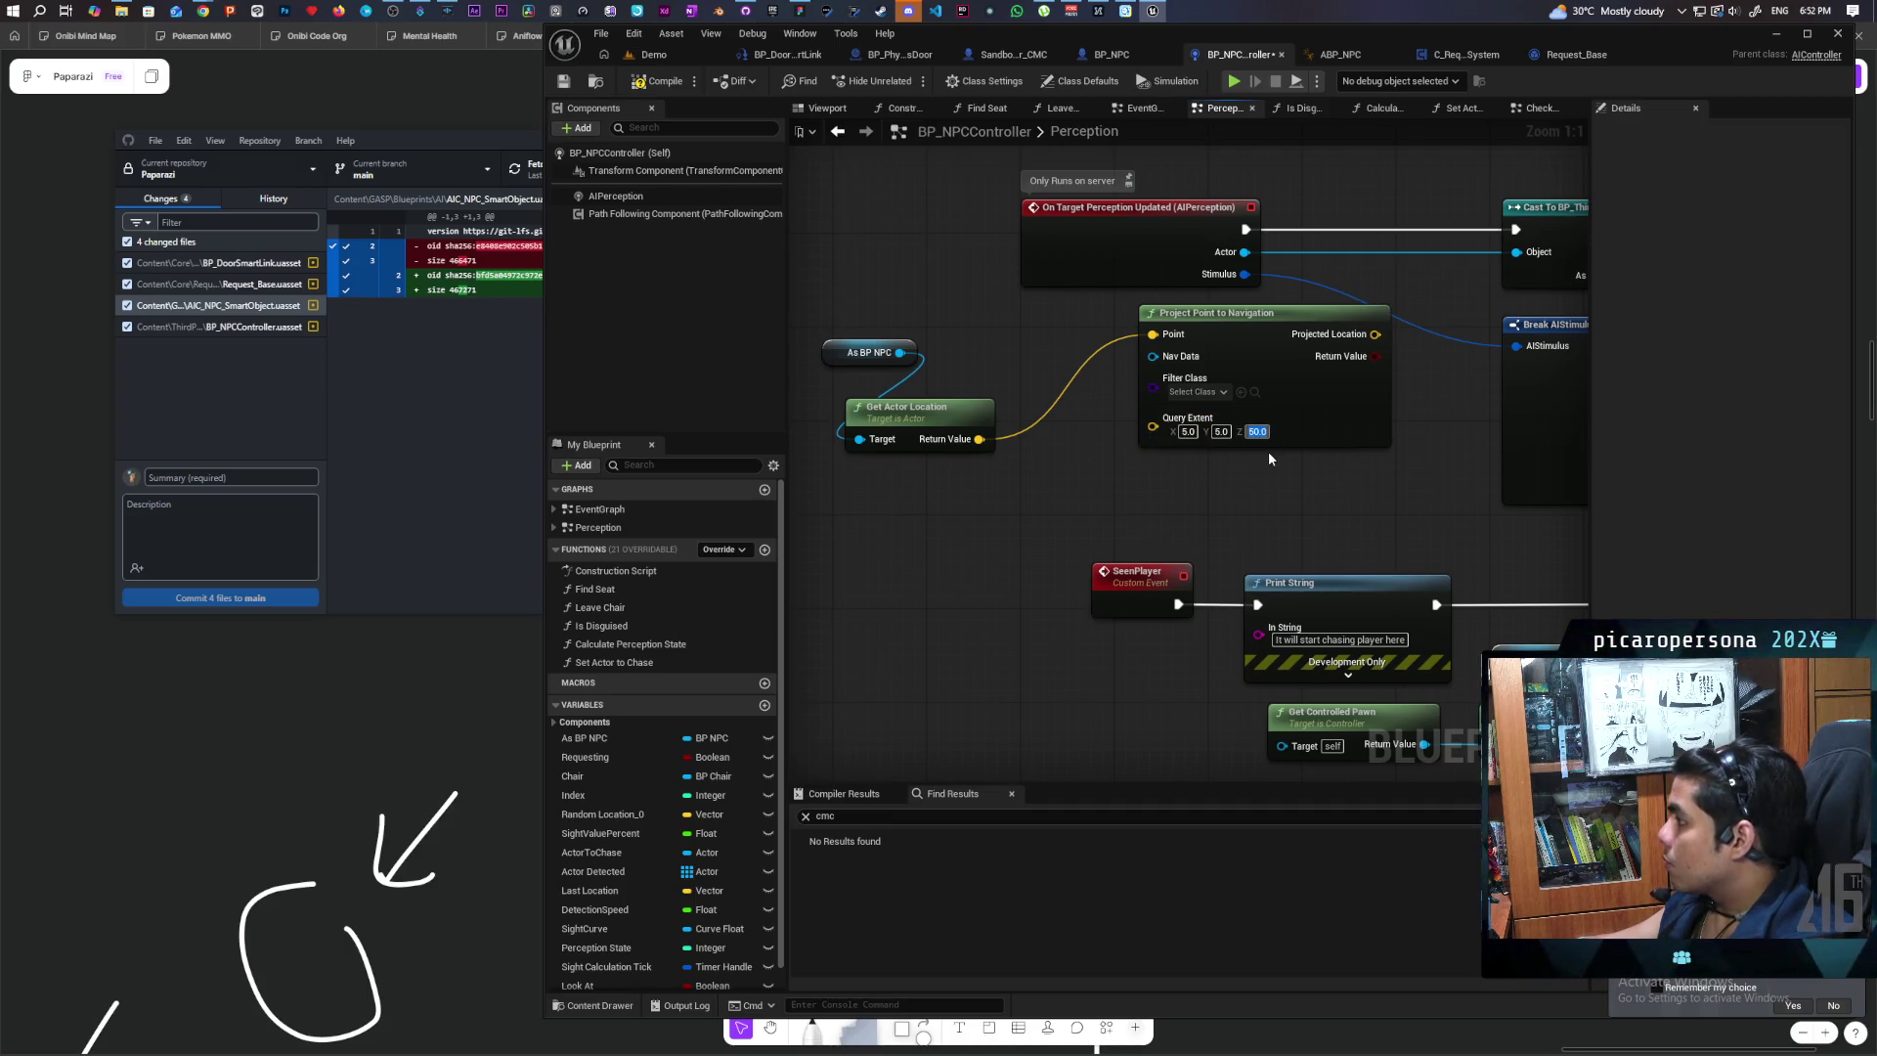
type("100")
key("Return")
Step: Insert a Branch before the Cast, conditioned on the projection's Return Value
mouse_move(1253, 488)
left_mouse_down()
mouse_move(1265, 519)
mouse_move(1241, 555)
mouse_move(1046, 596)
left_mouse_up()
left_click_drag(1108, 505, 1061, 528)
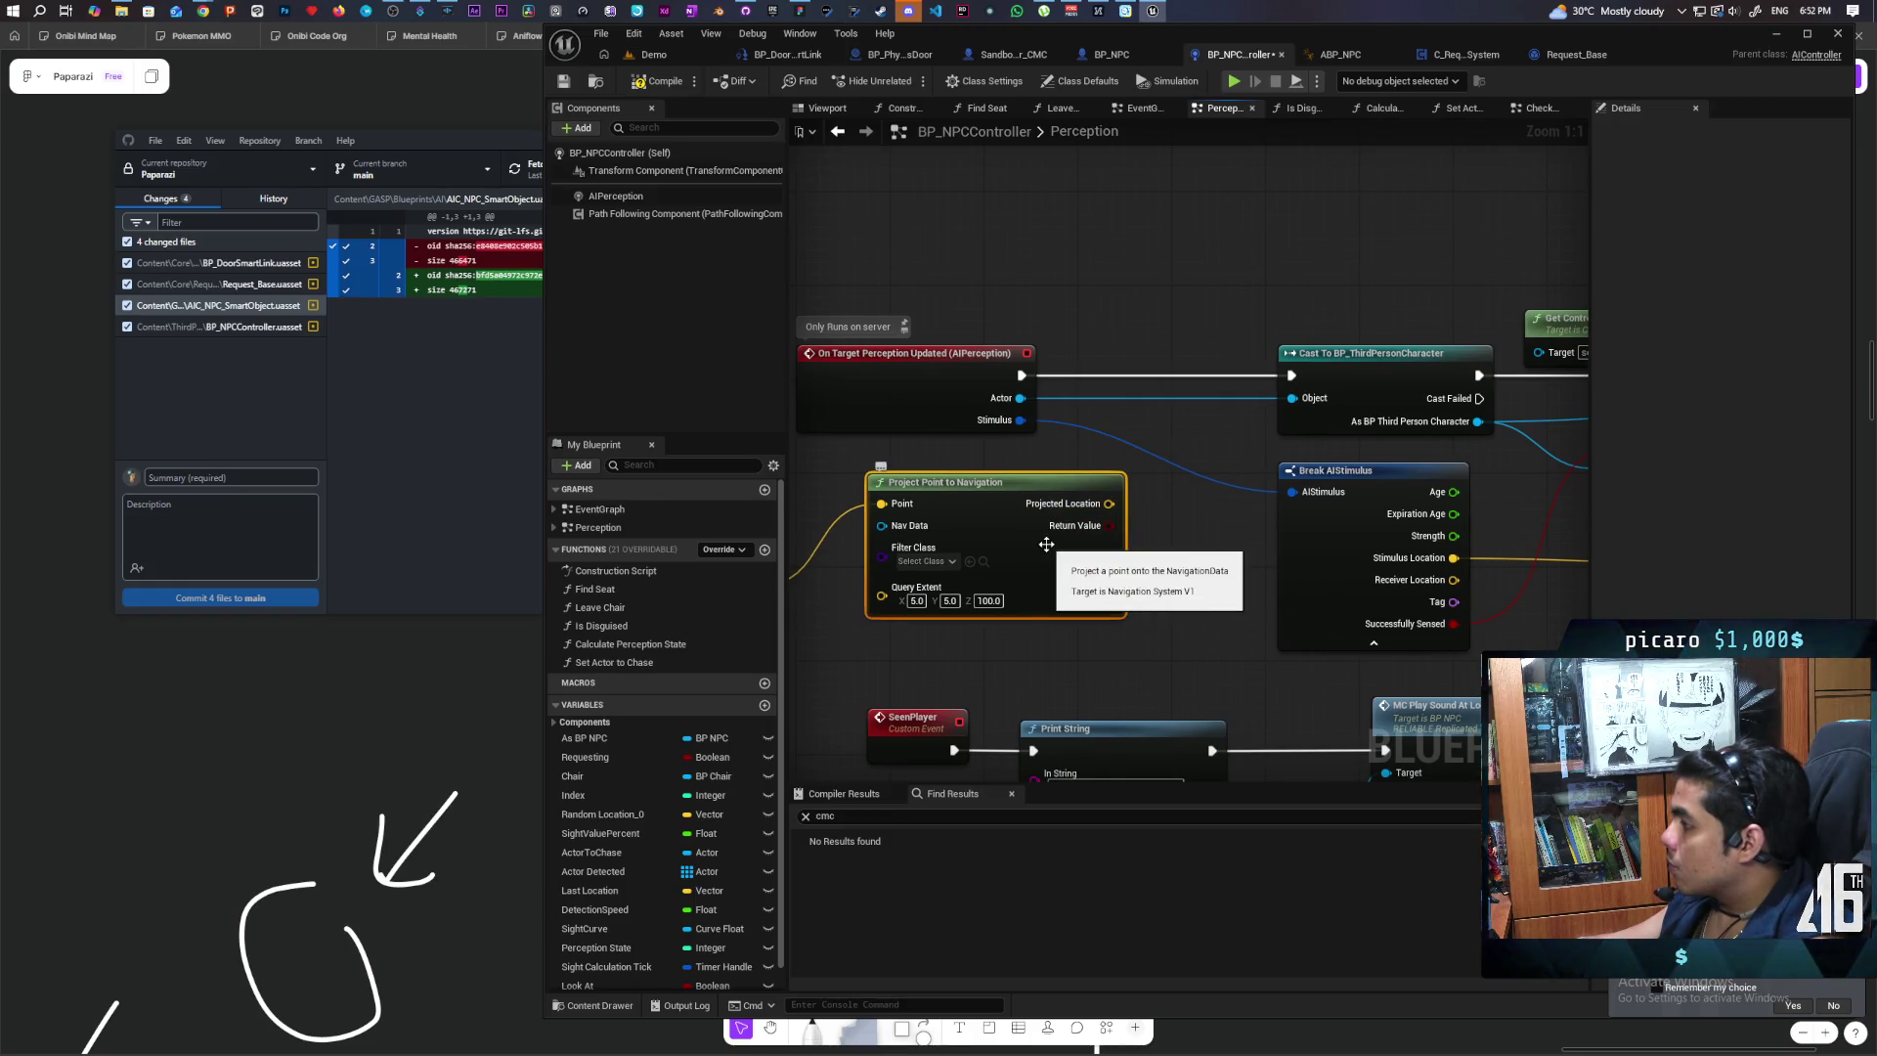
mouse_move(1002, 523)
left_mouse_down()
mouse_move(894, 523)
mouse_move(1124, 536)
left_mouse_up()
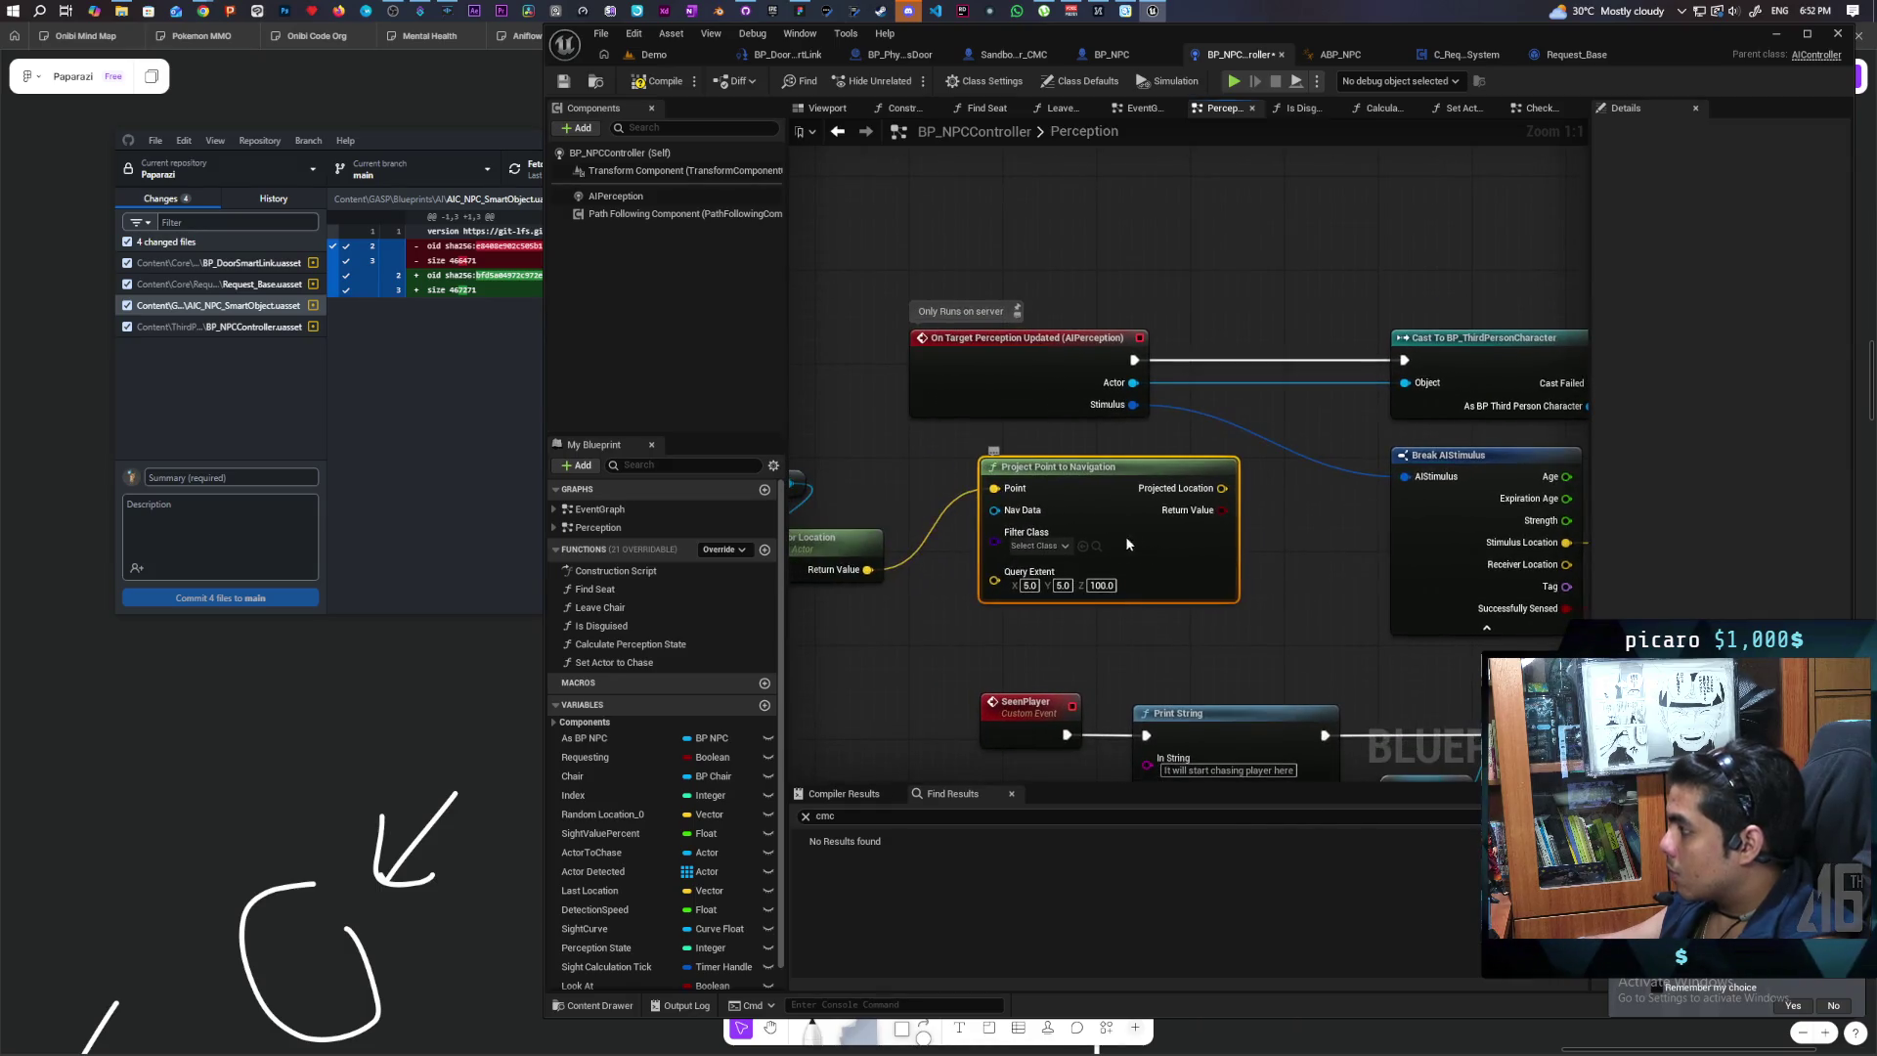
left_click_drag(1266, 485, 1254, 346)
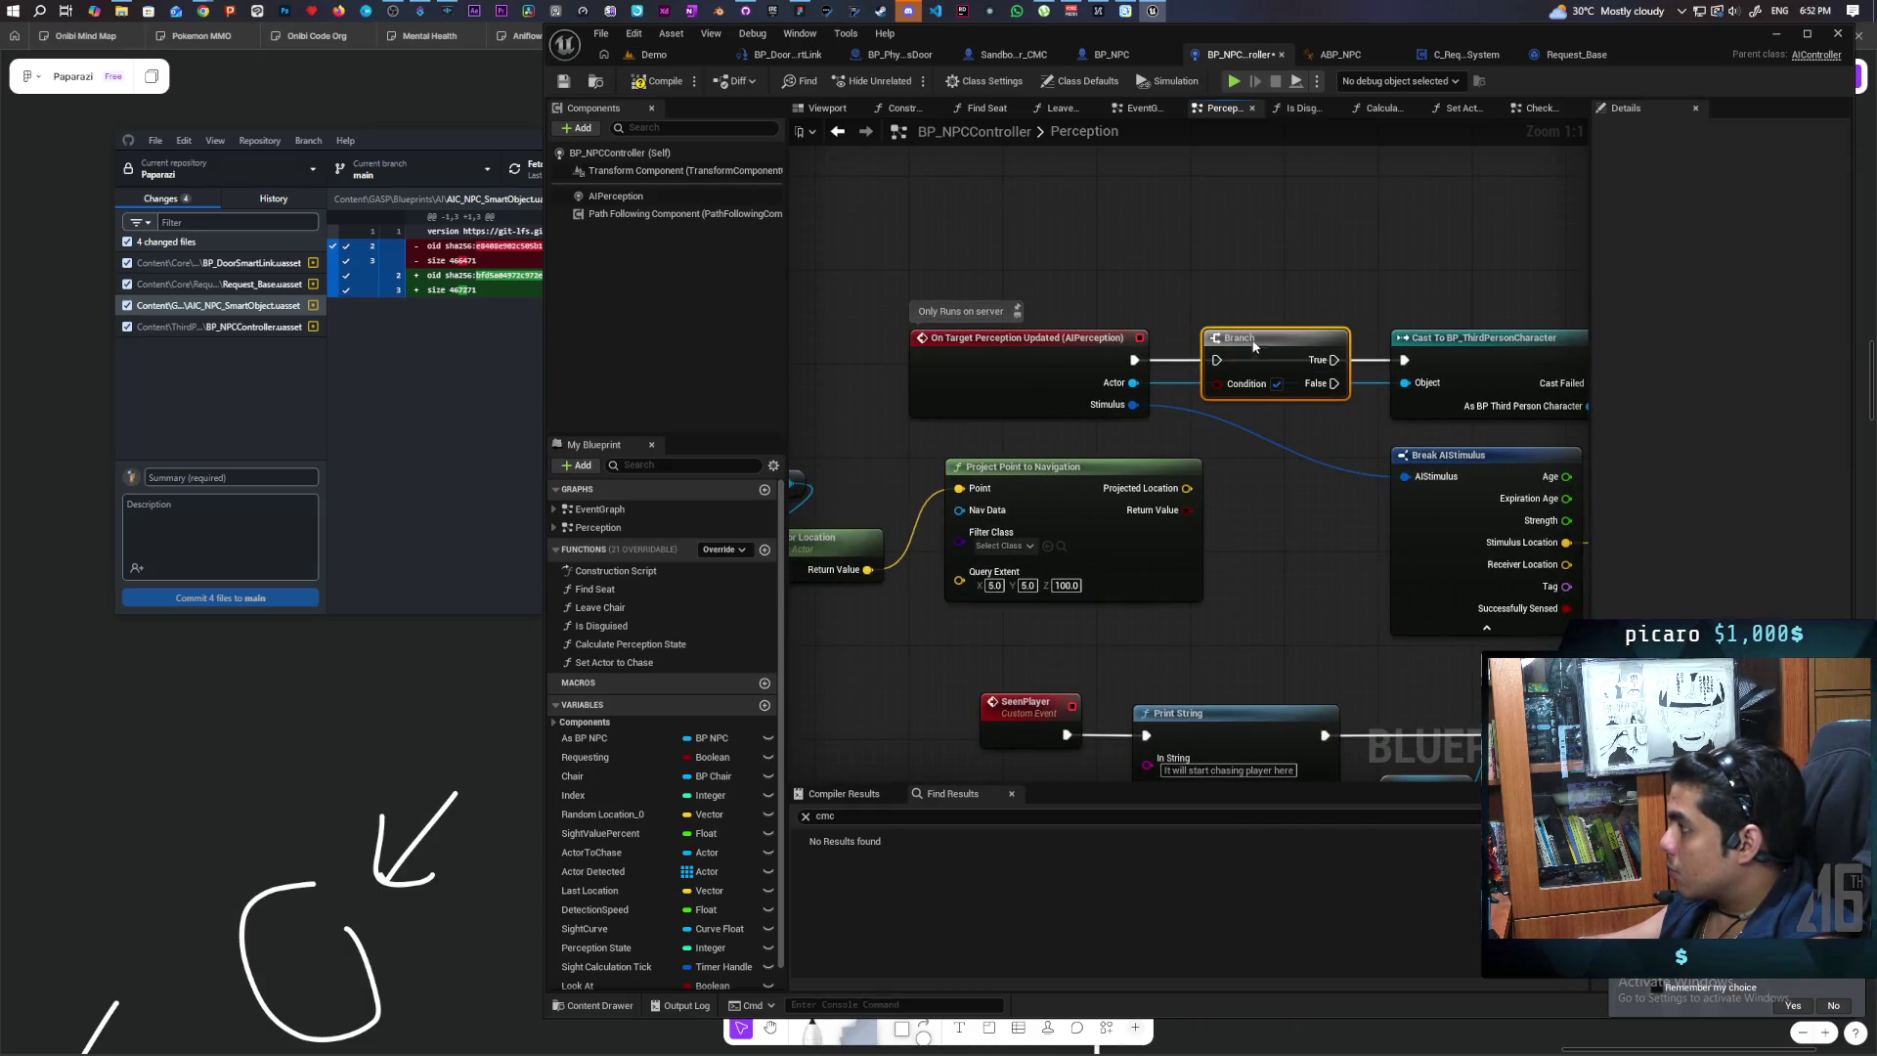
mouse_move(1185, 510)
left_mouse_down()
mouse_move(1216, 384)
mouse_move(1406, 362)
left_mouse_up()
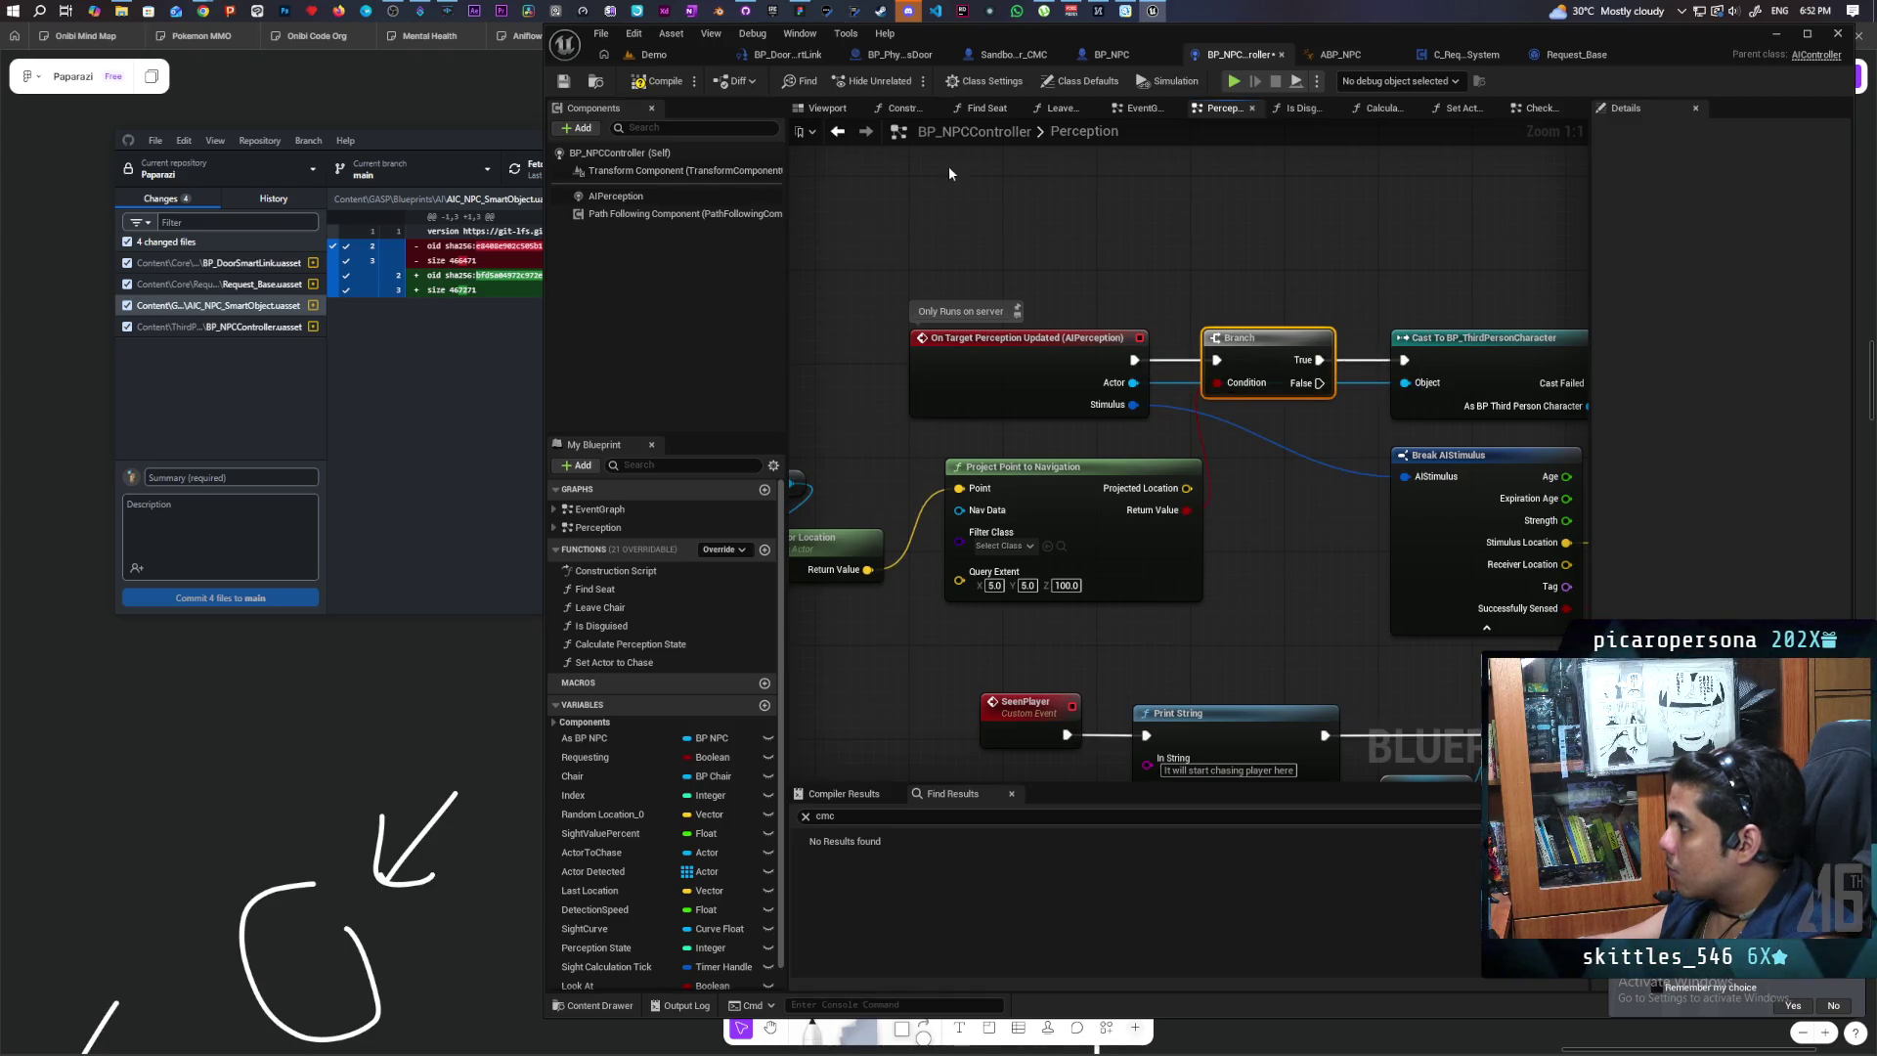
left_click(652, 55)
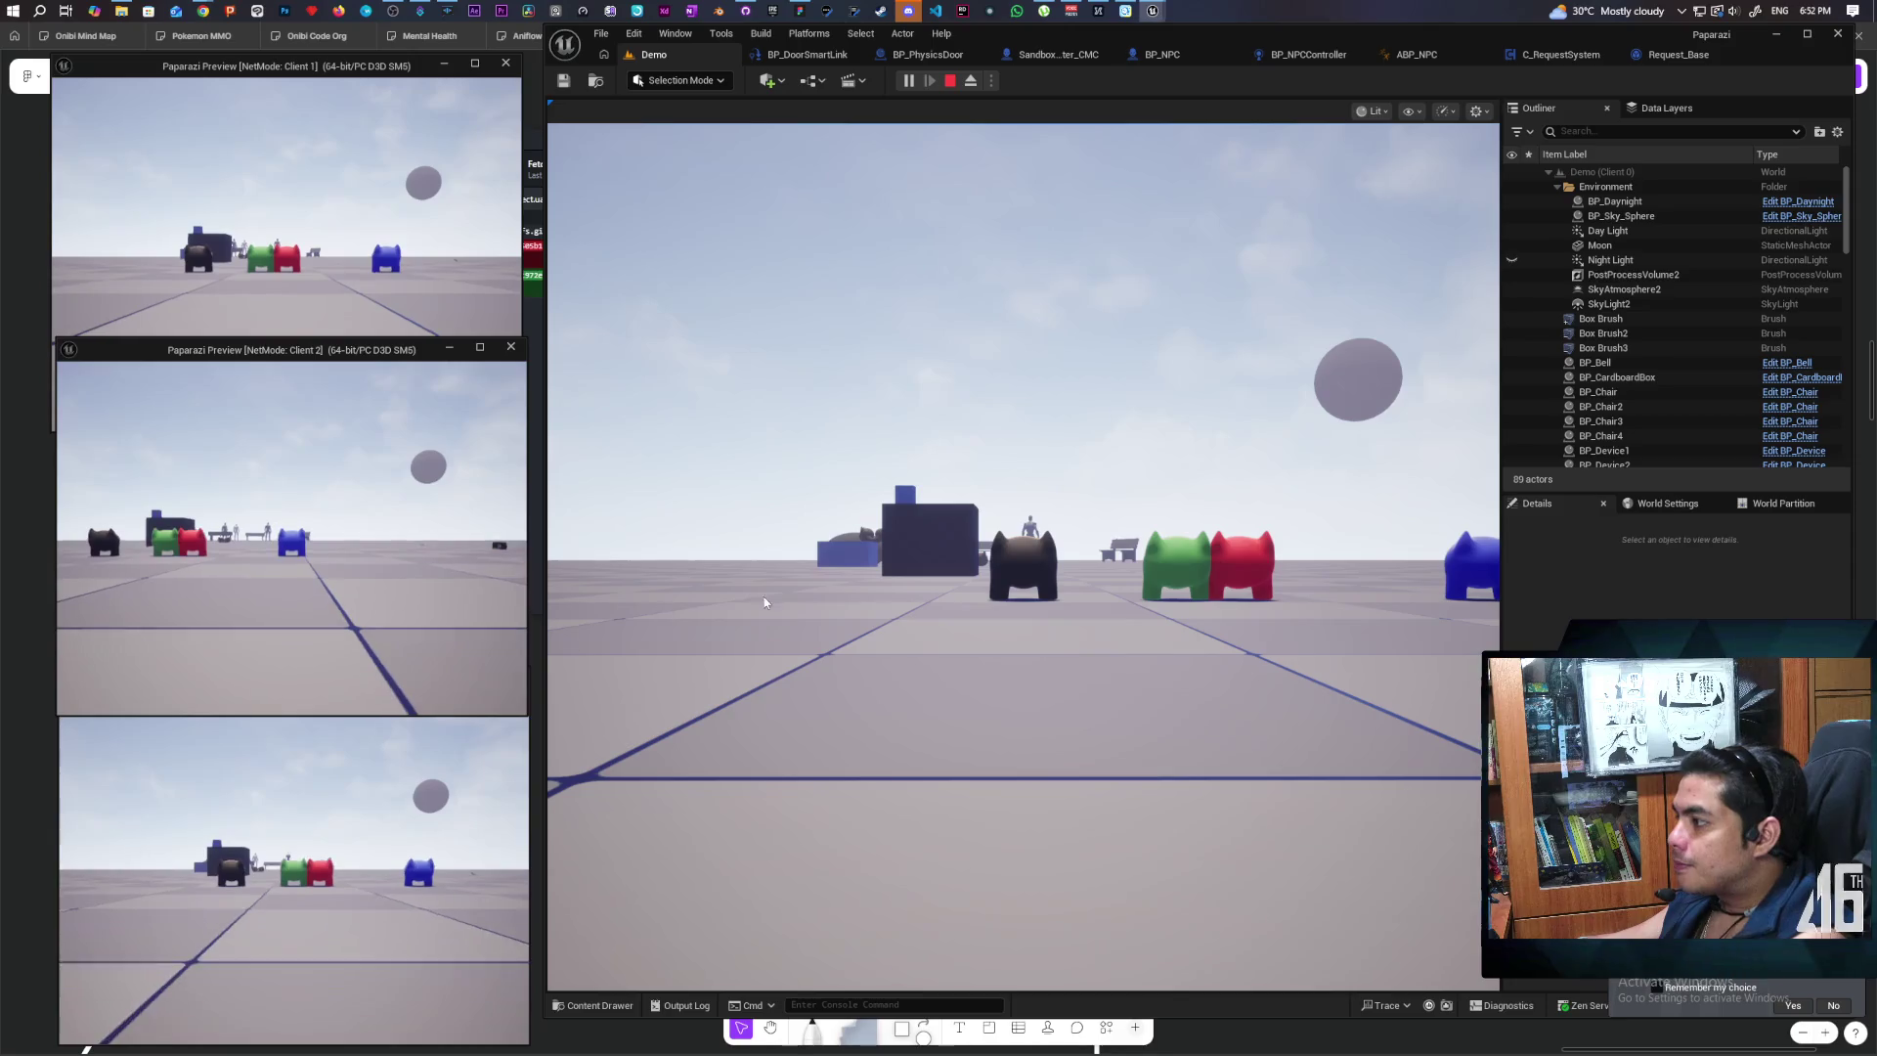
Step: Walk the creature near the NPC and back so it searches and opens the door
left_click(1022, 547)
key("w")
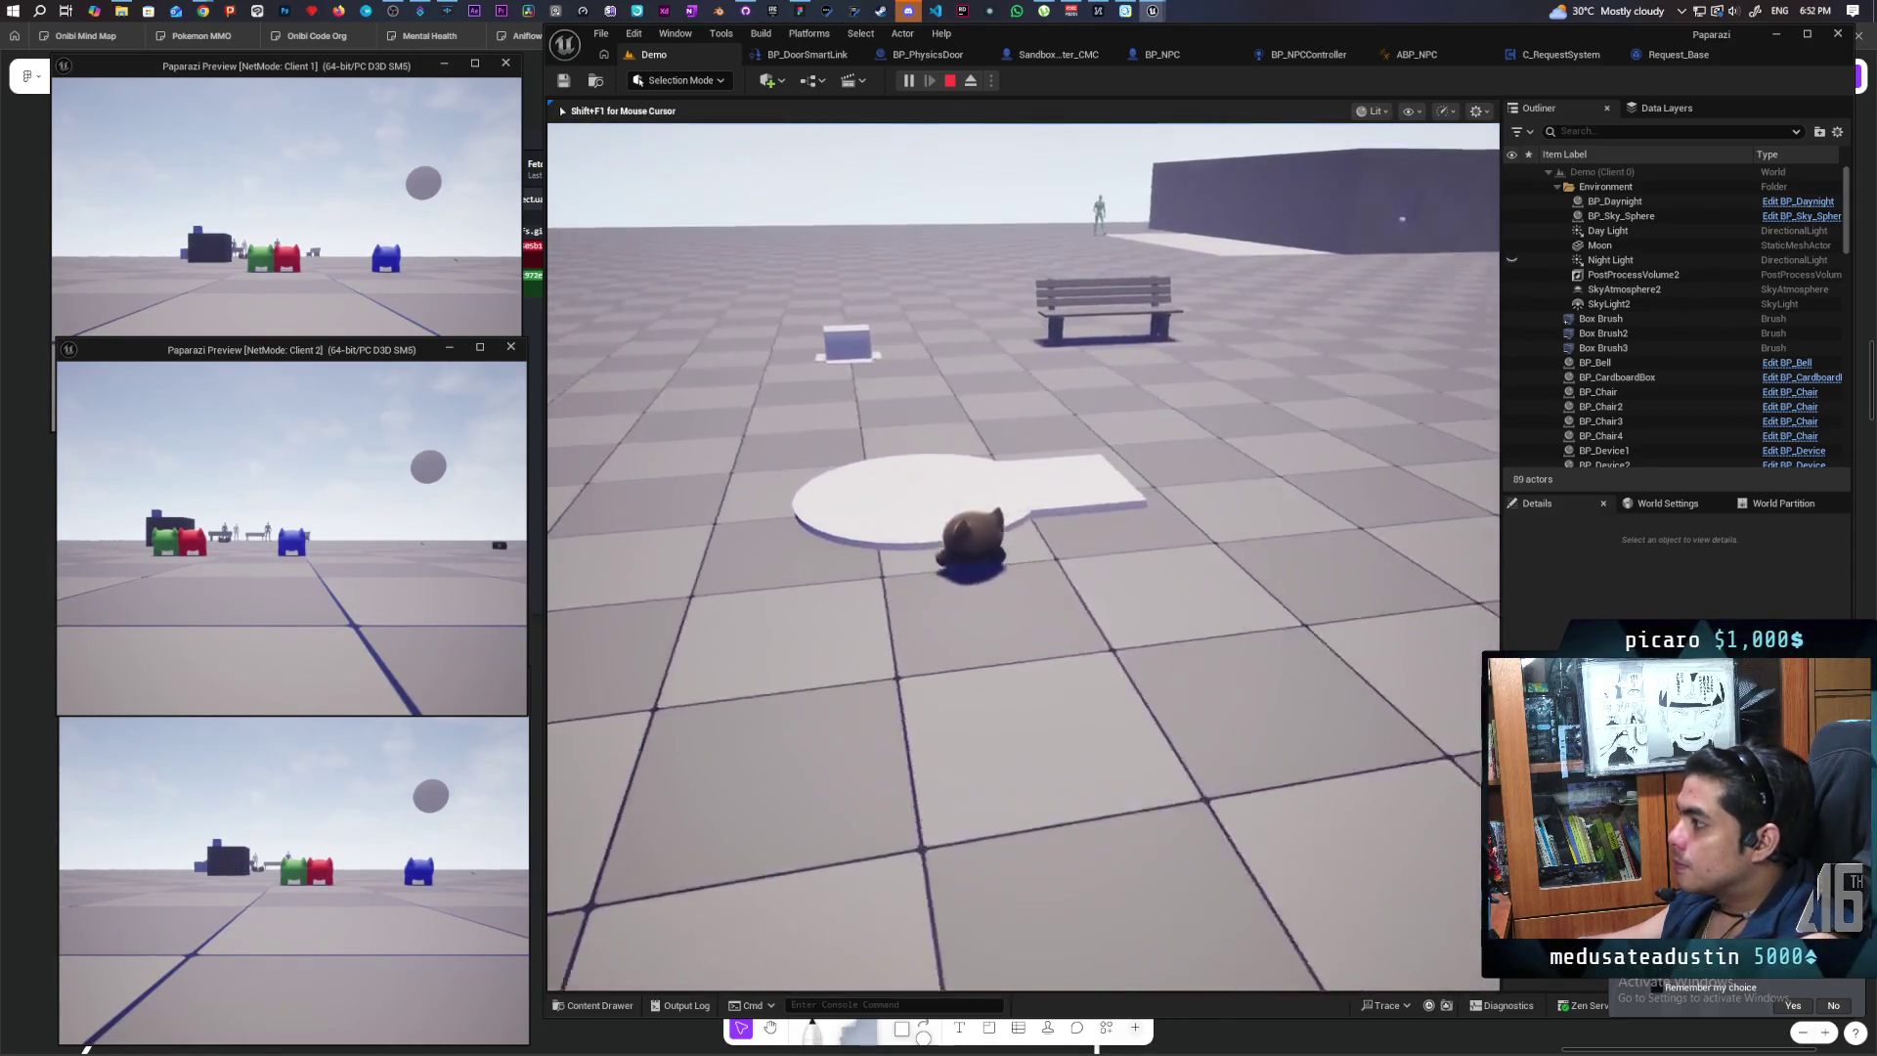
key("w")
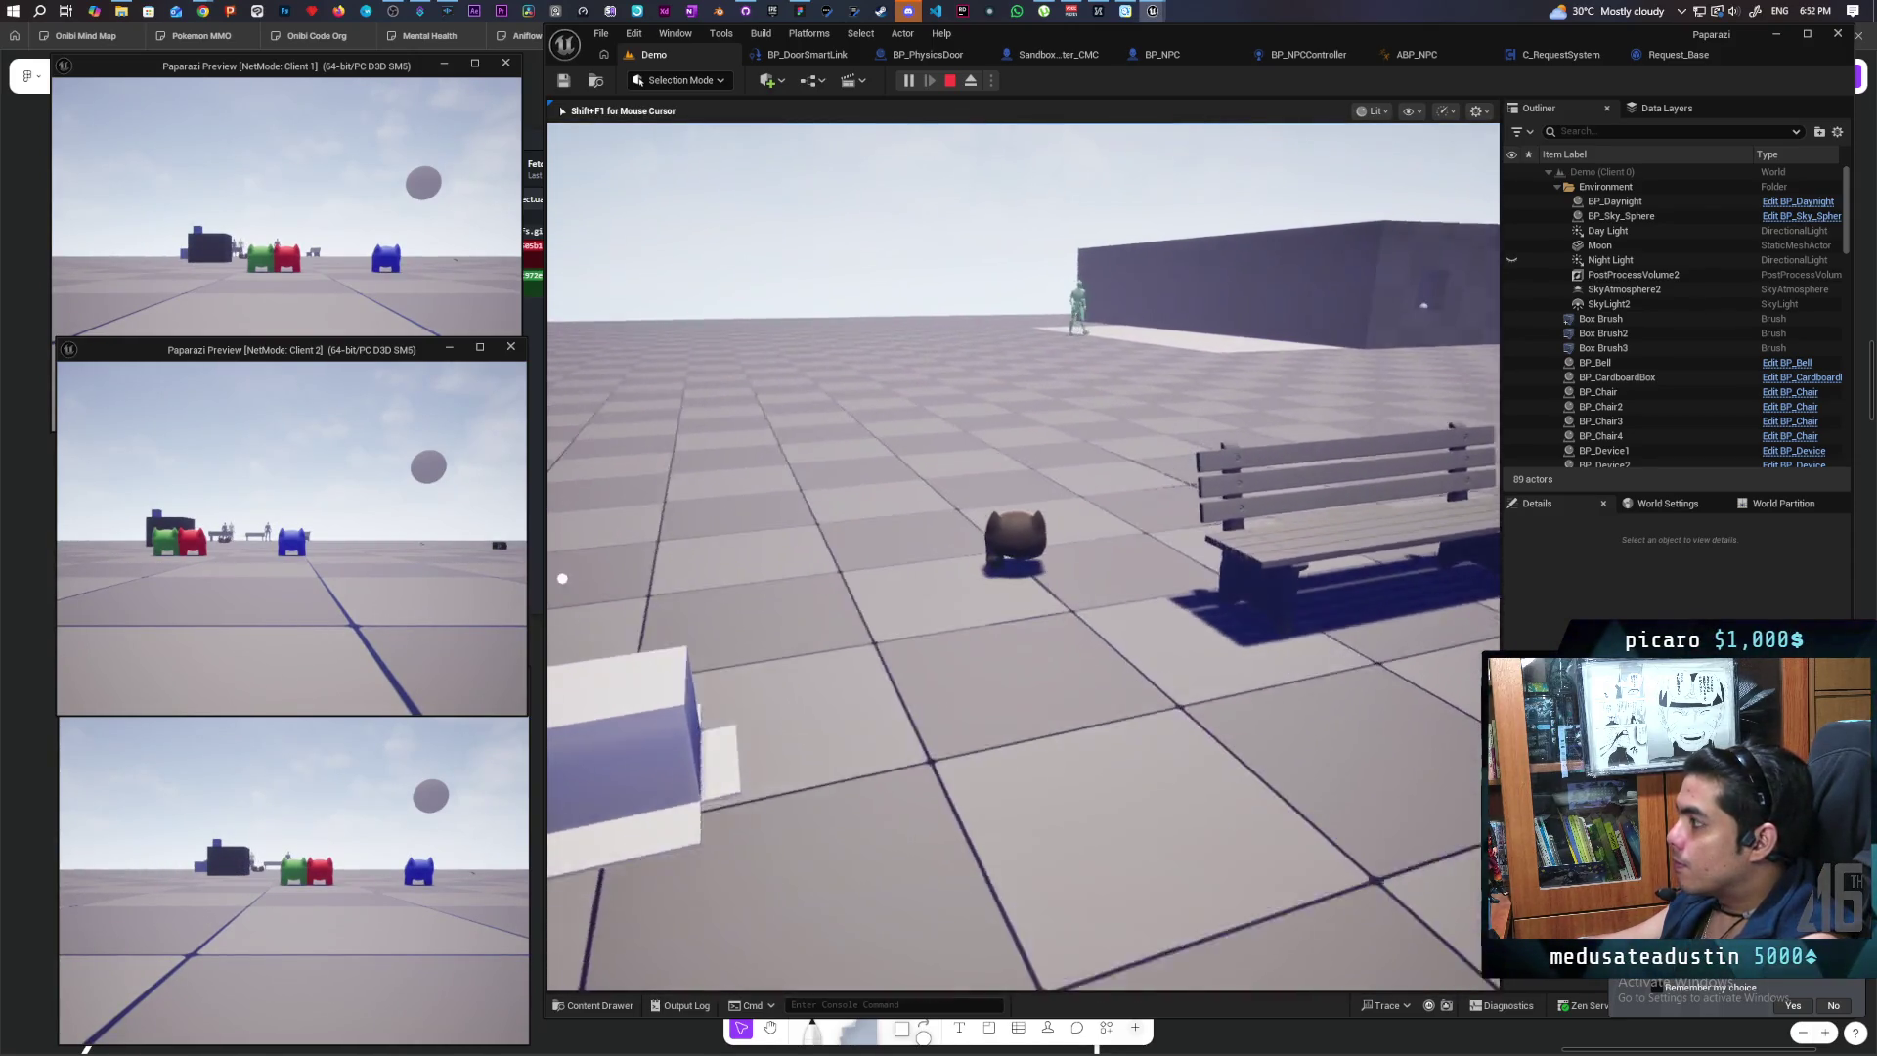
key("w")
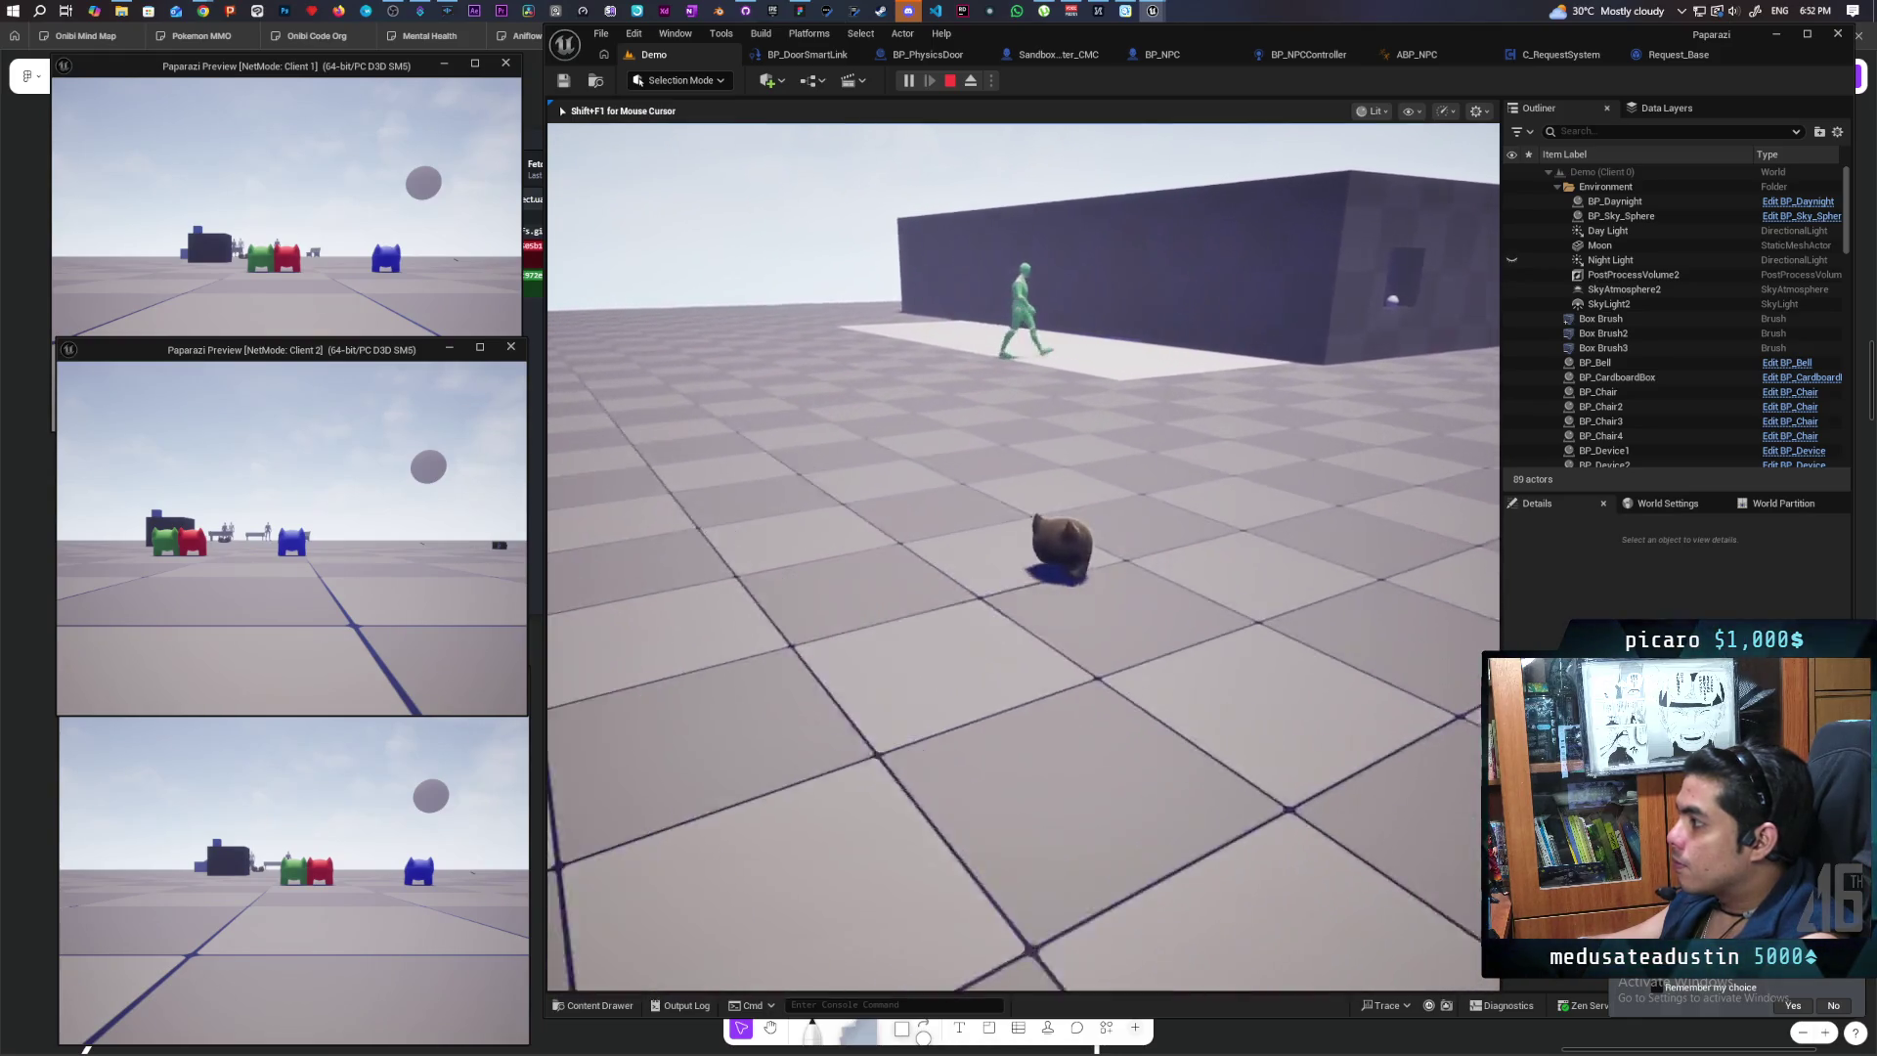
key("w")
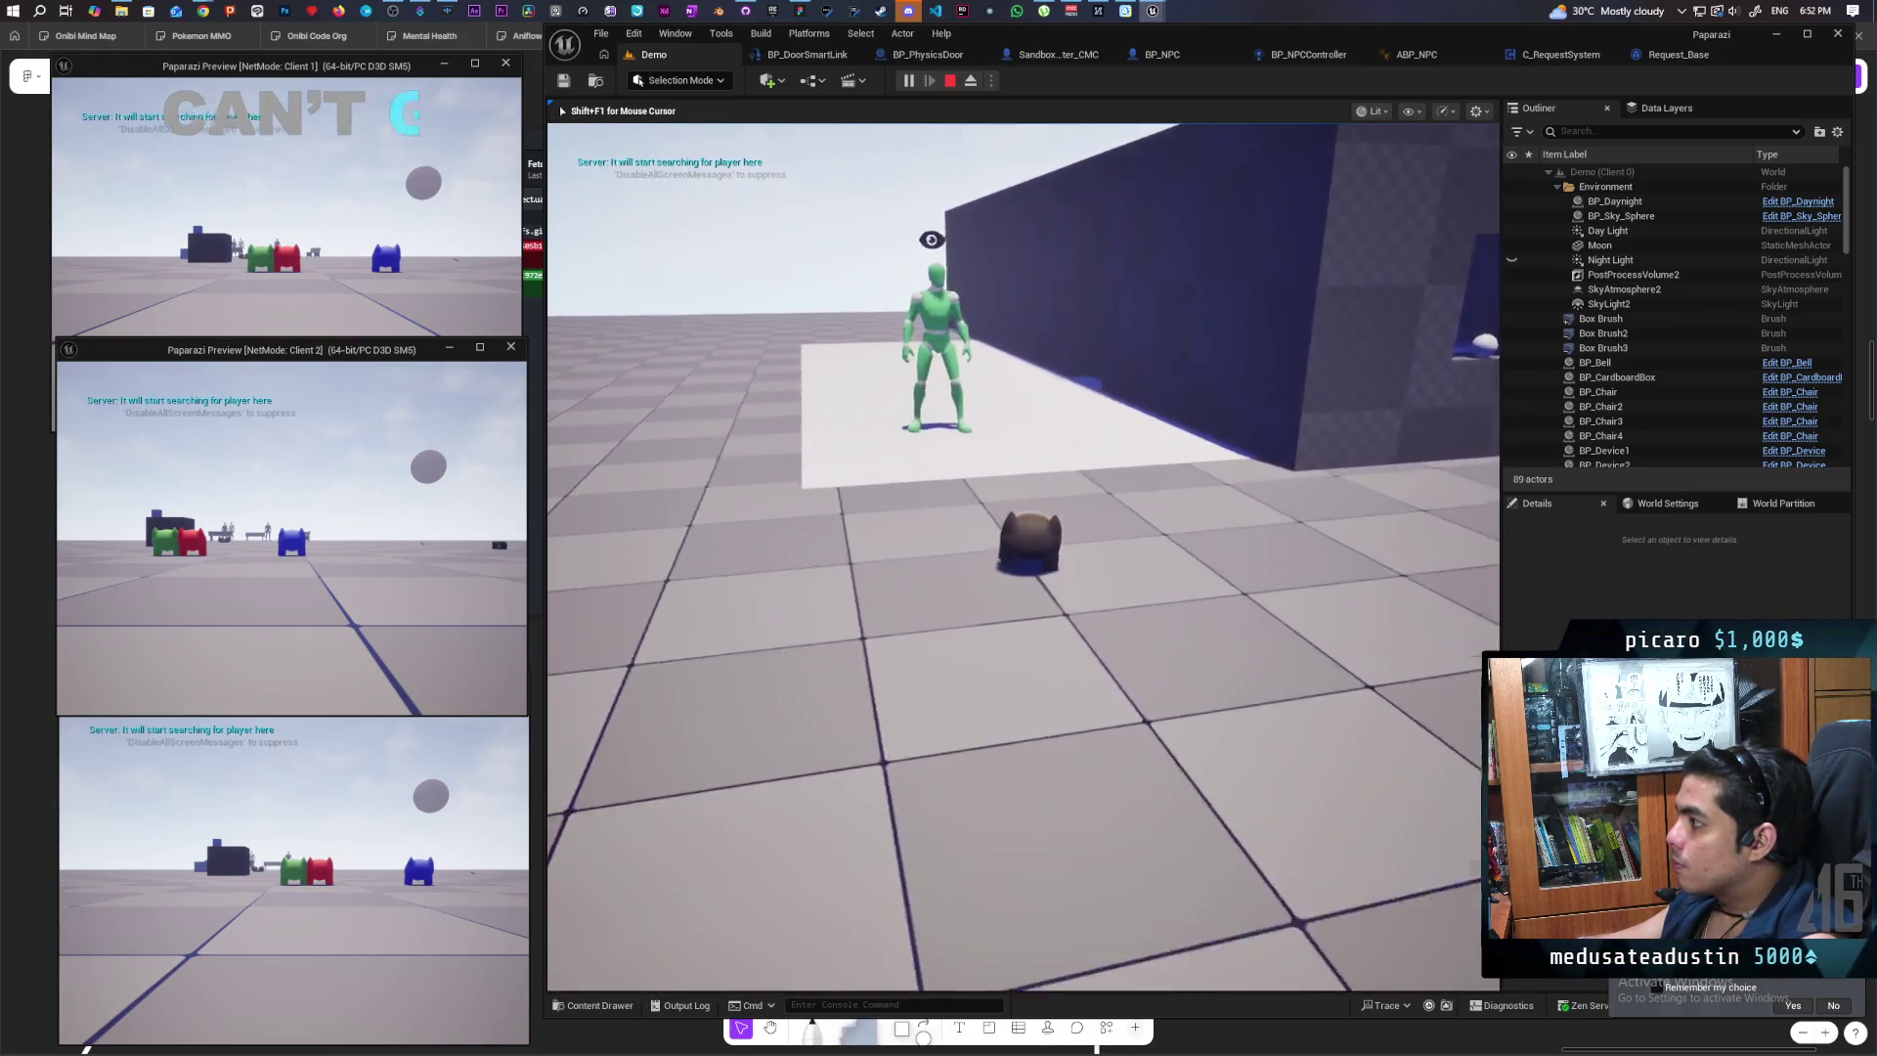
key("s")
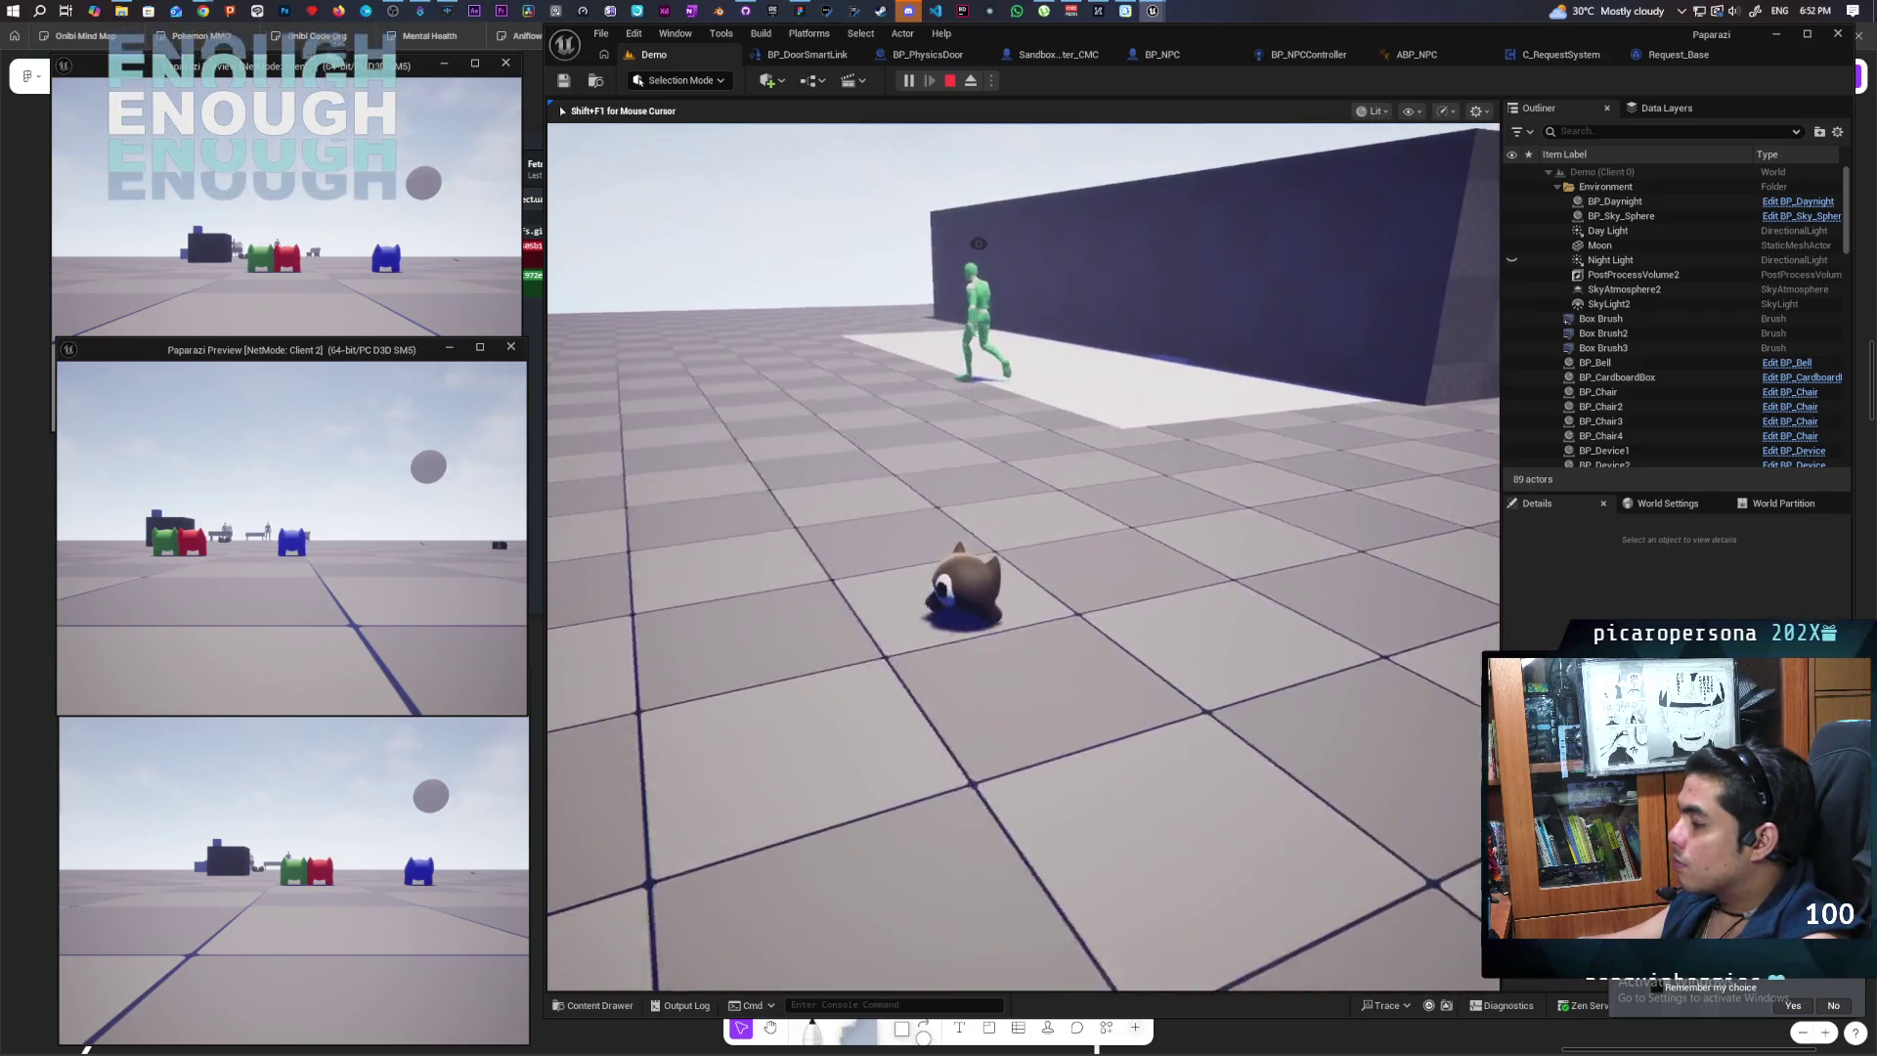
key("w")
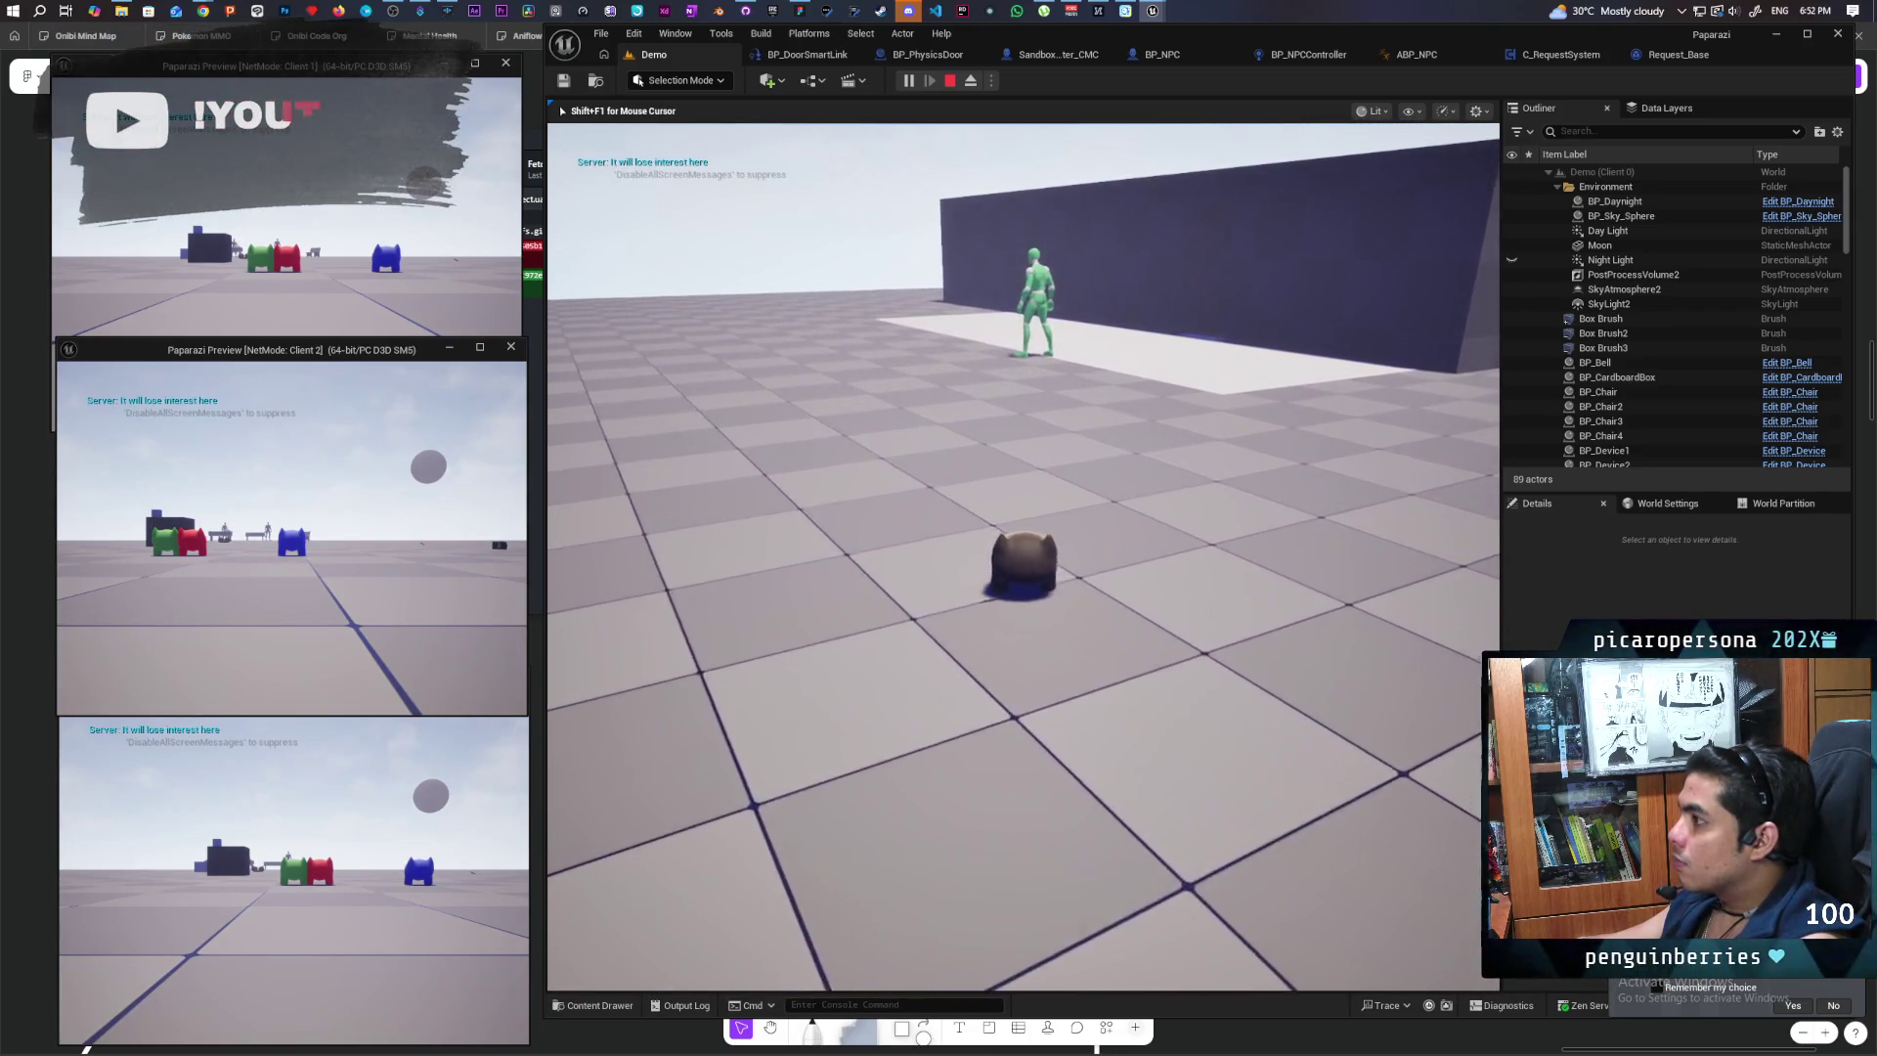
key("w")
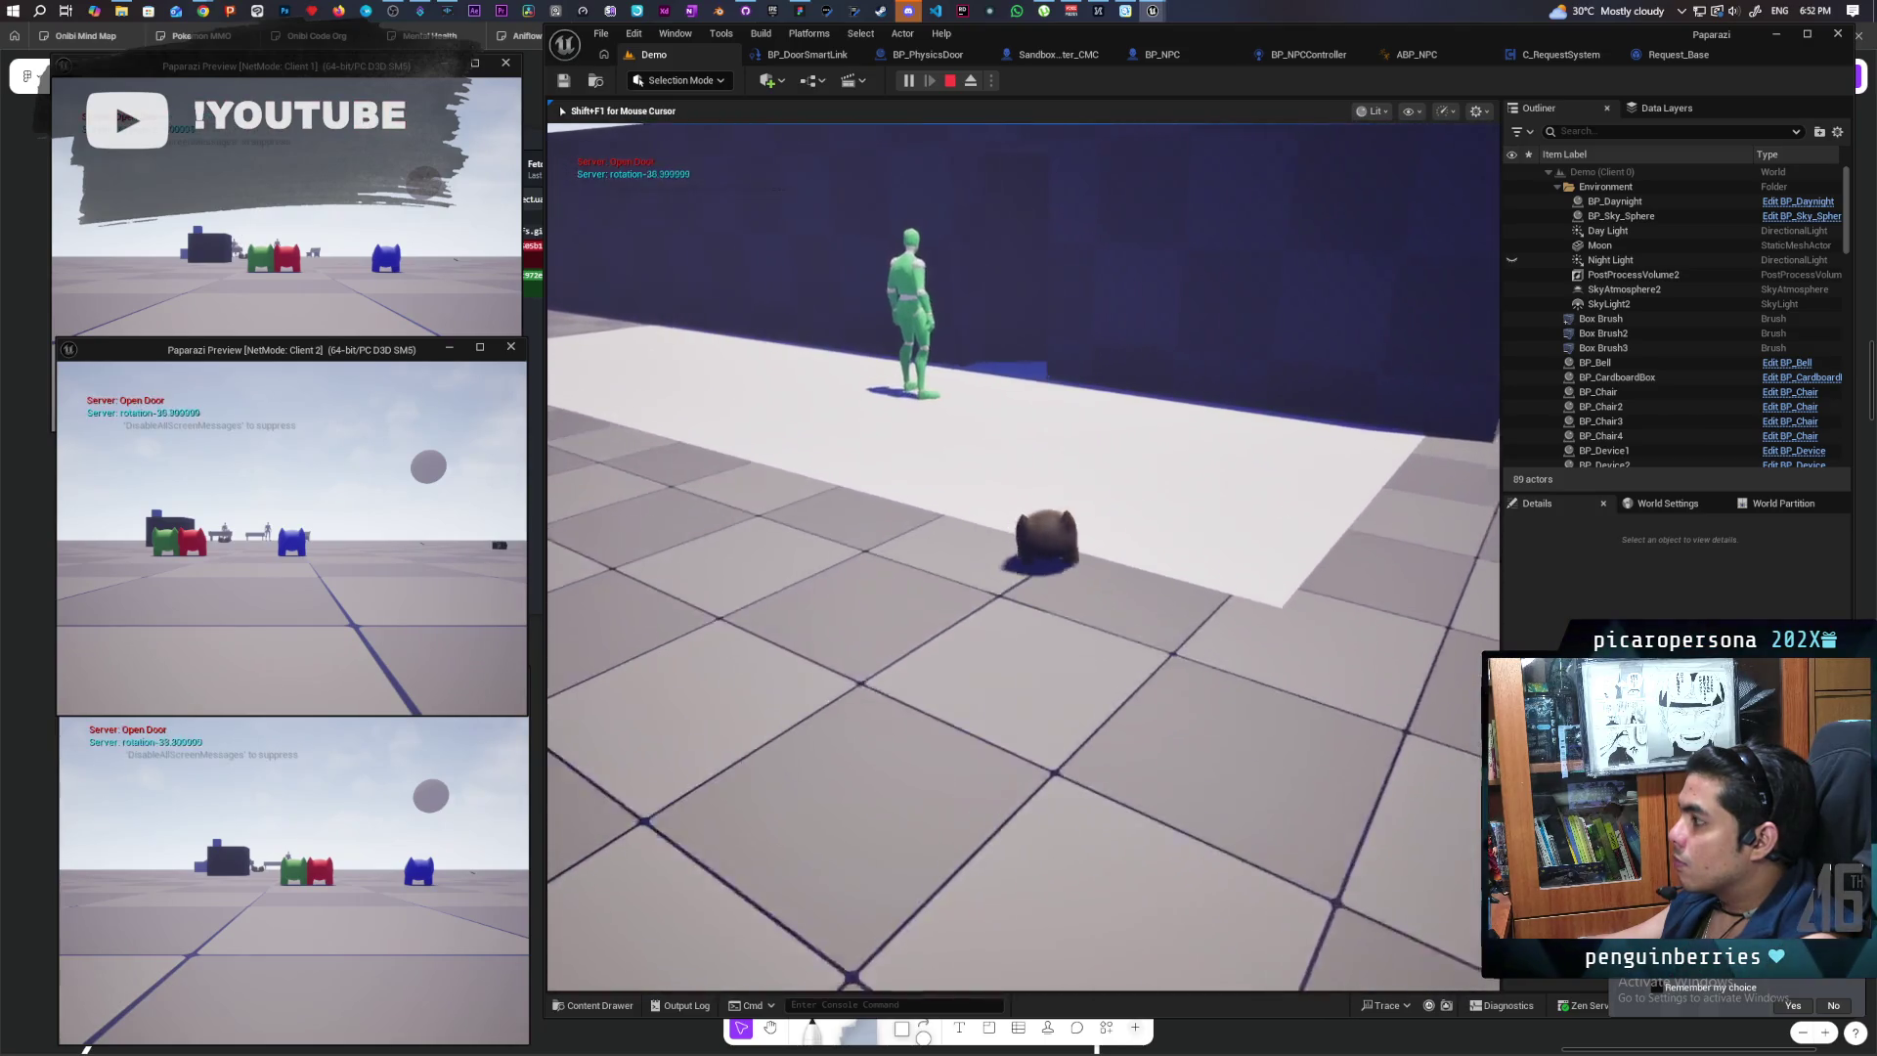
Step: Follow the NPC through the blue room and doorway until it chases, then stop play
key("w")
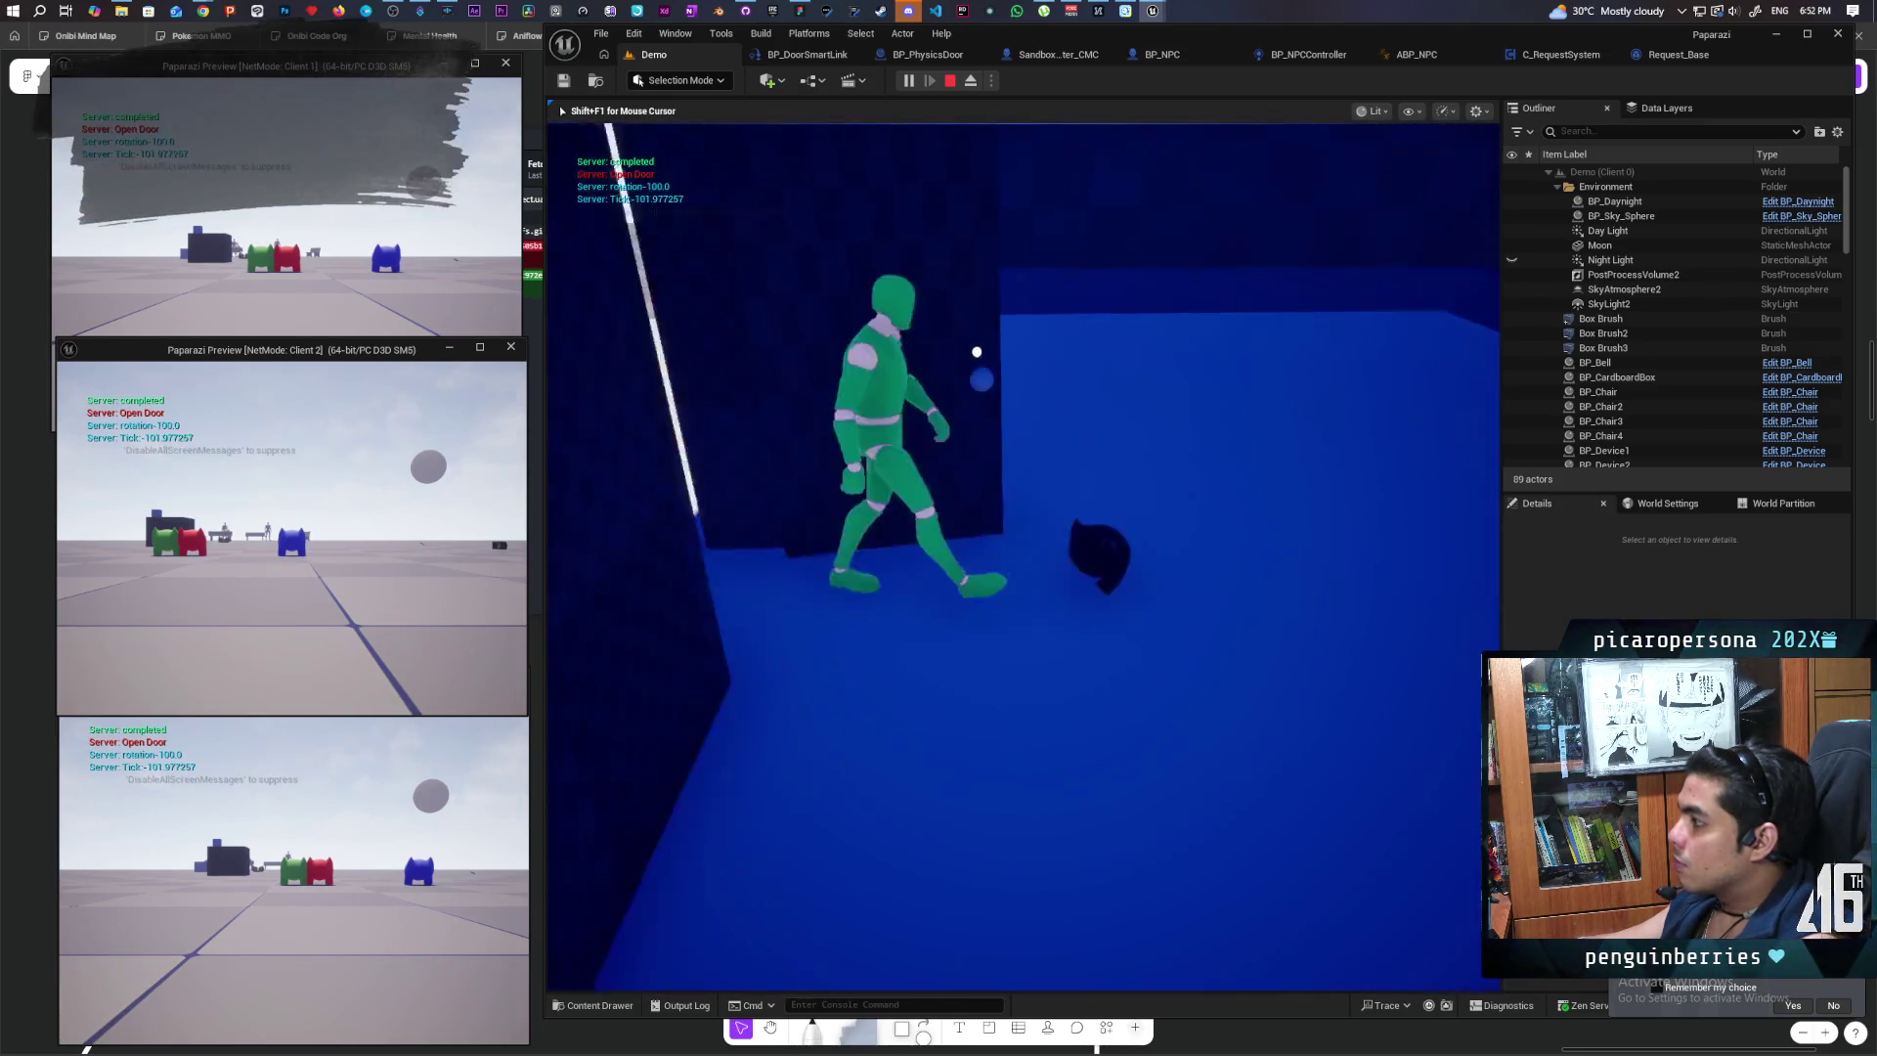
key("w")
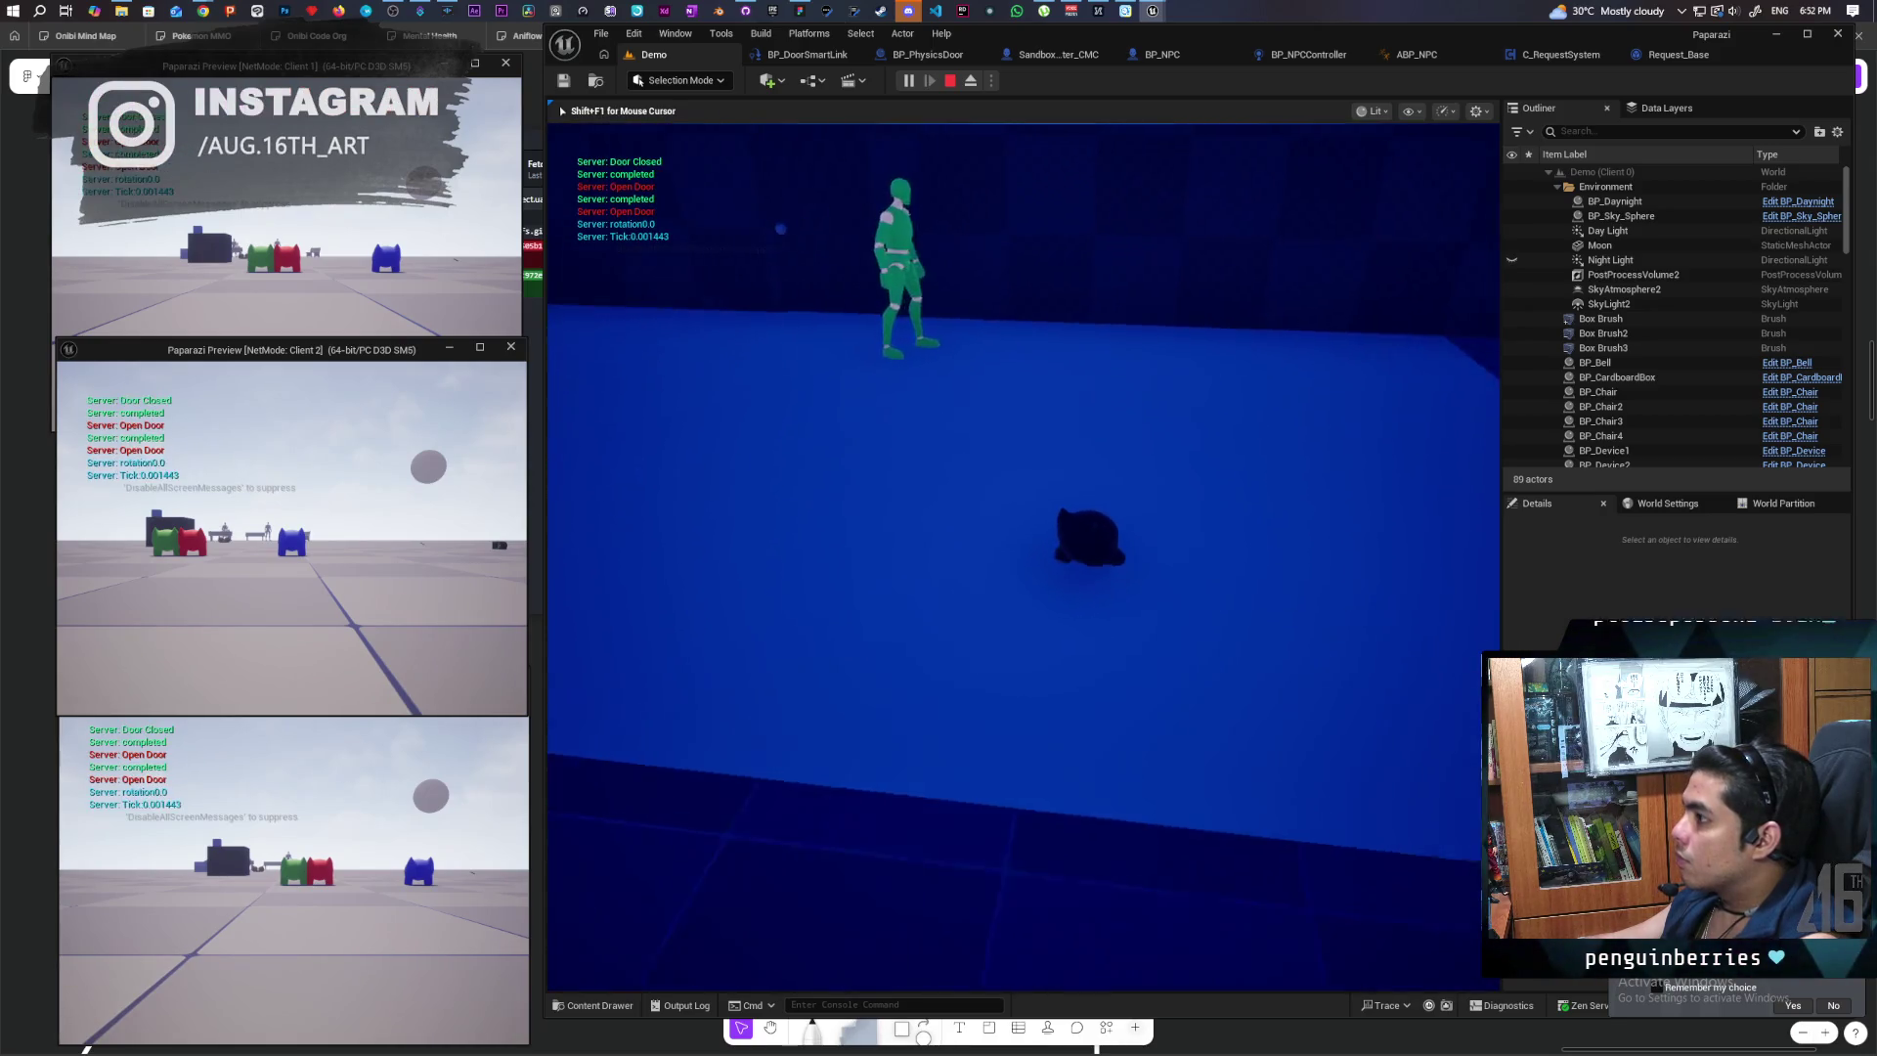
key("w")
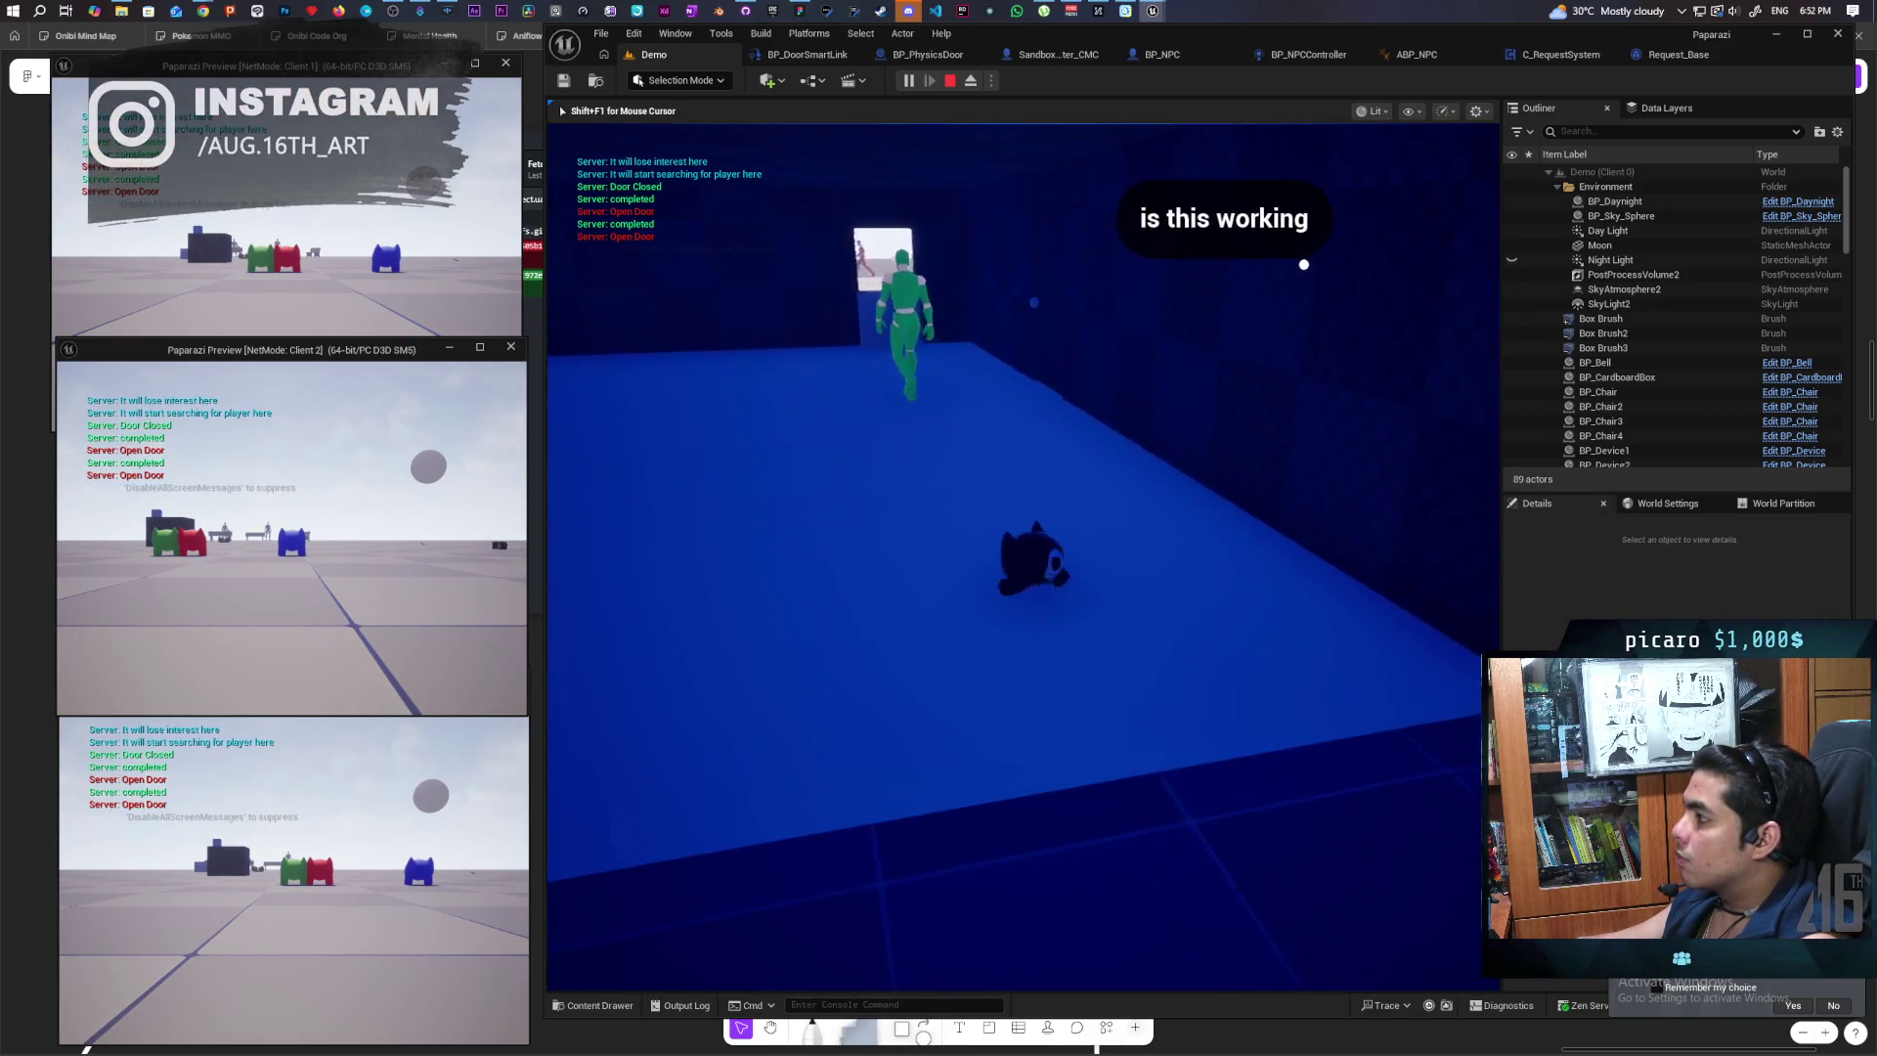
key("w")
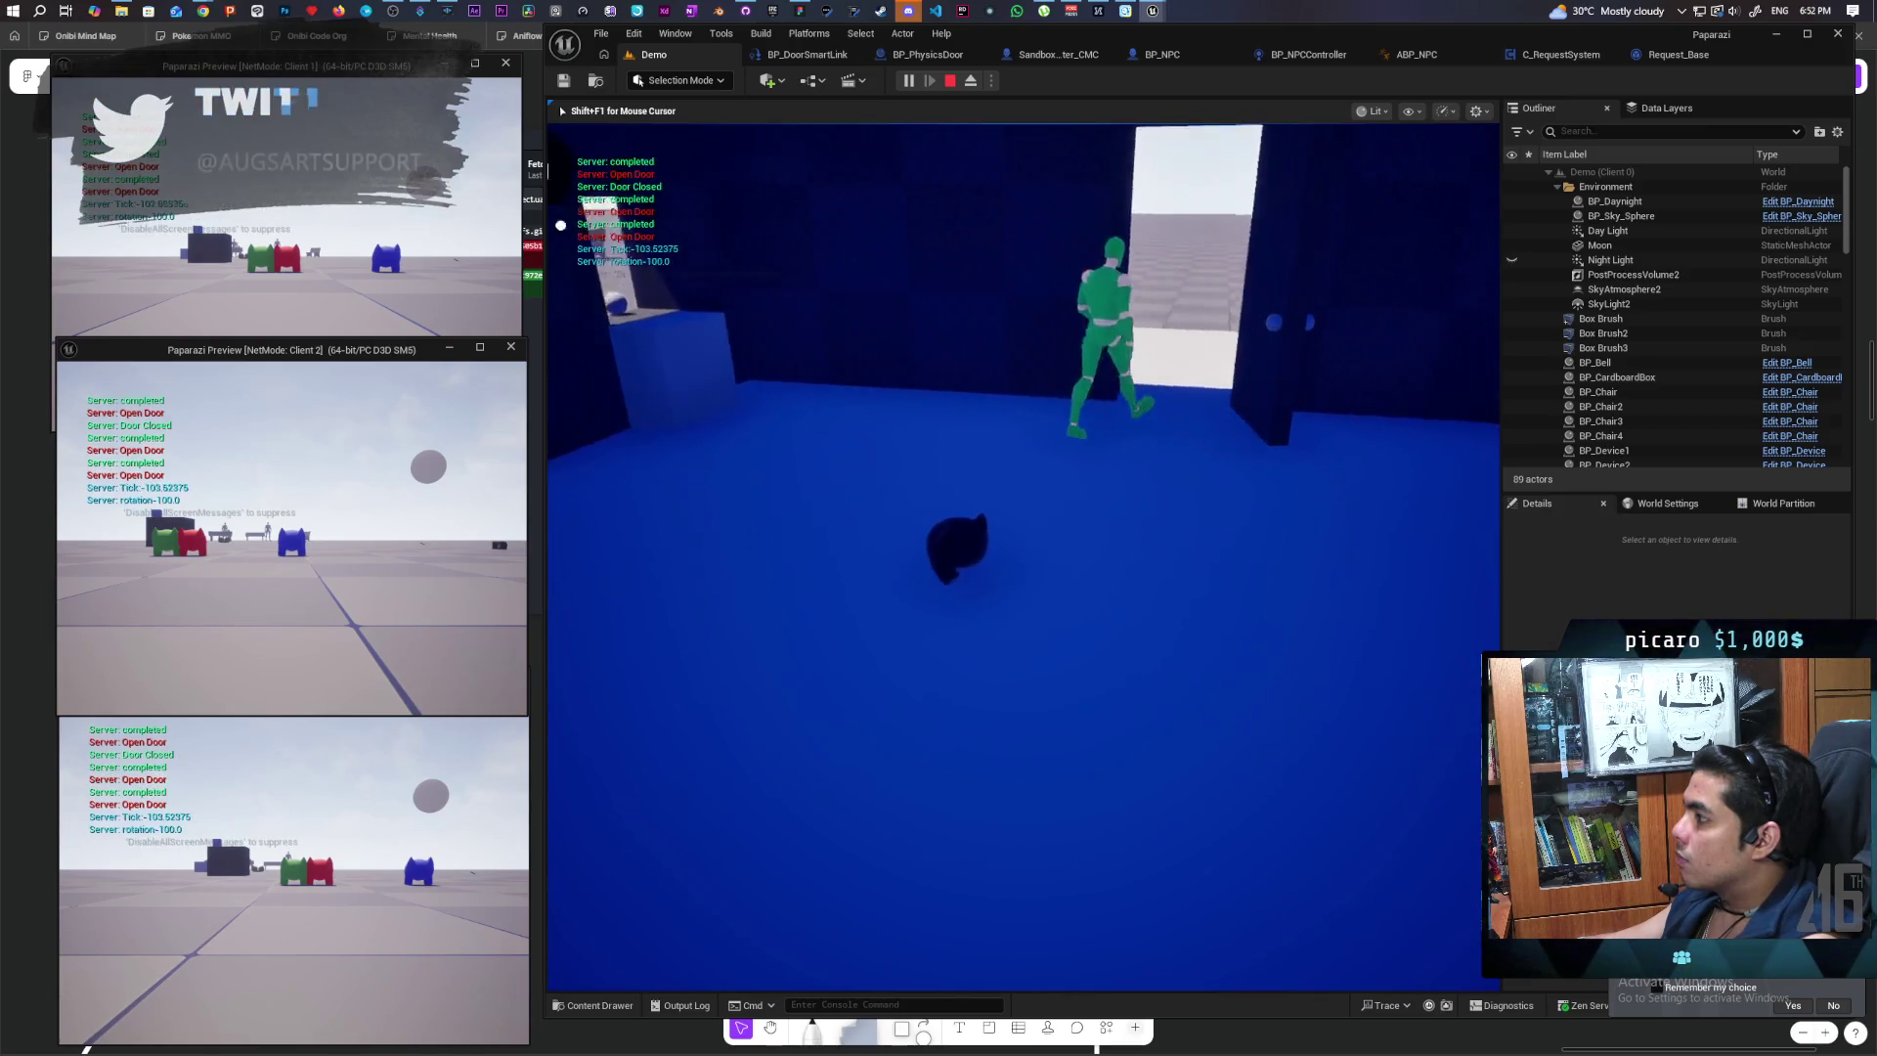
key("w")
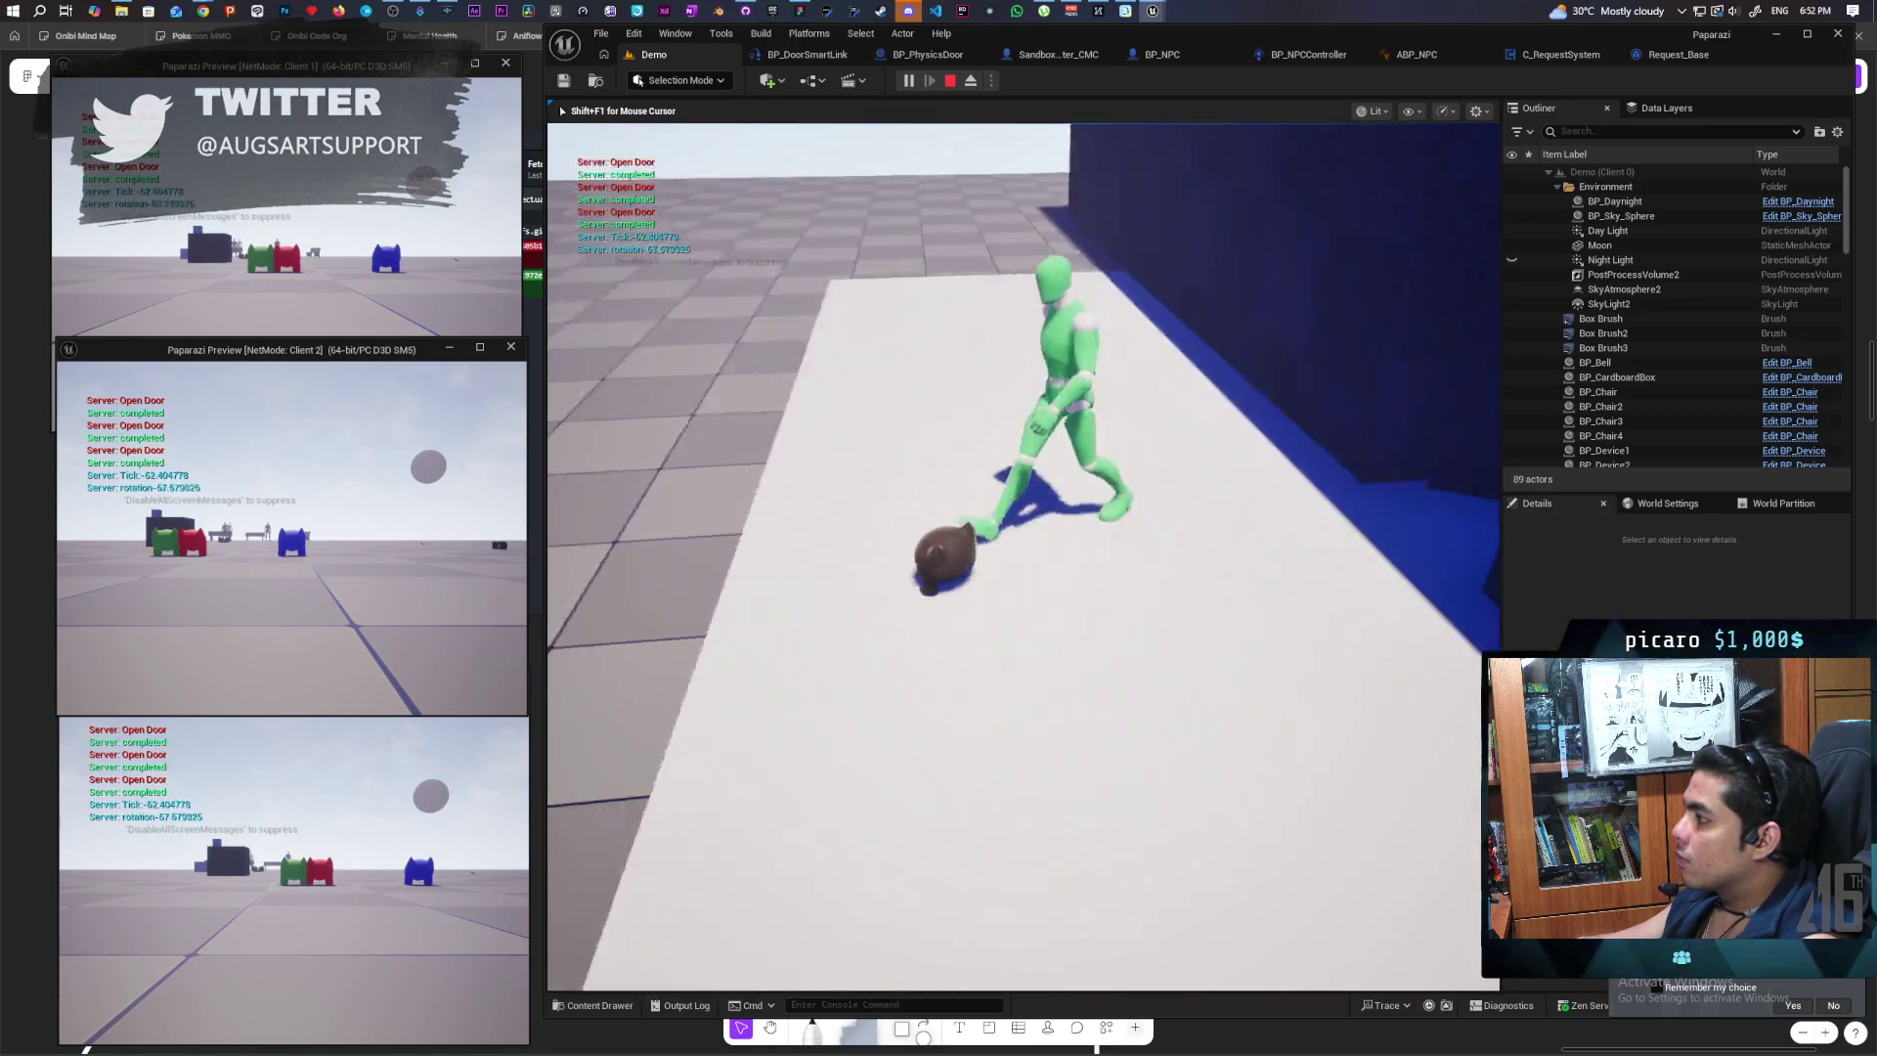
key("w")
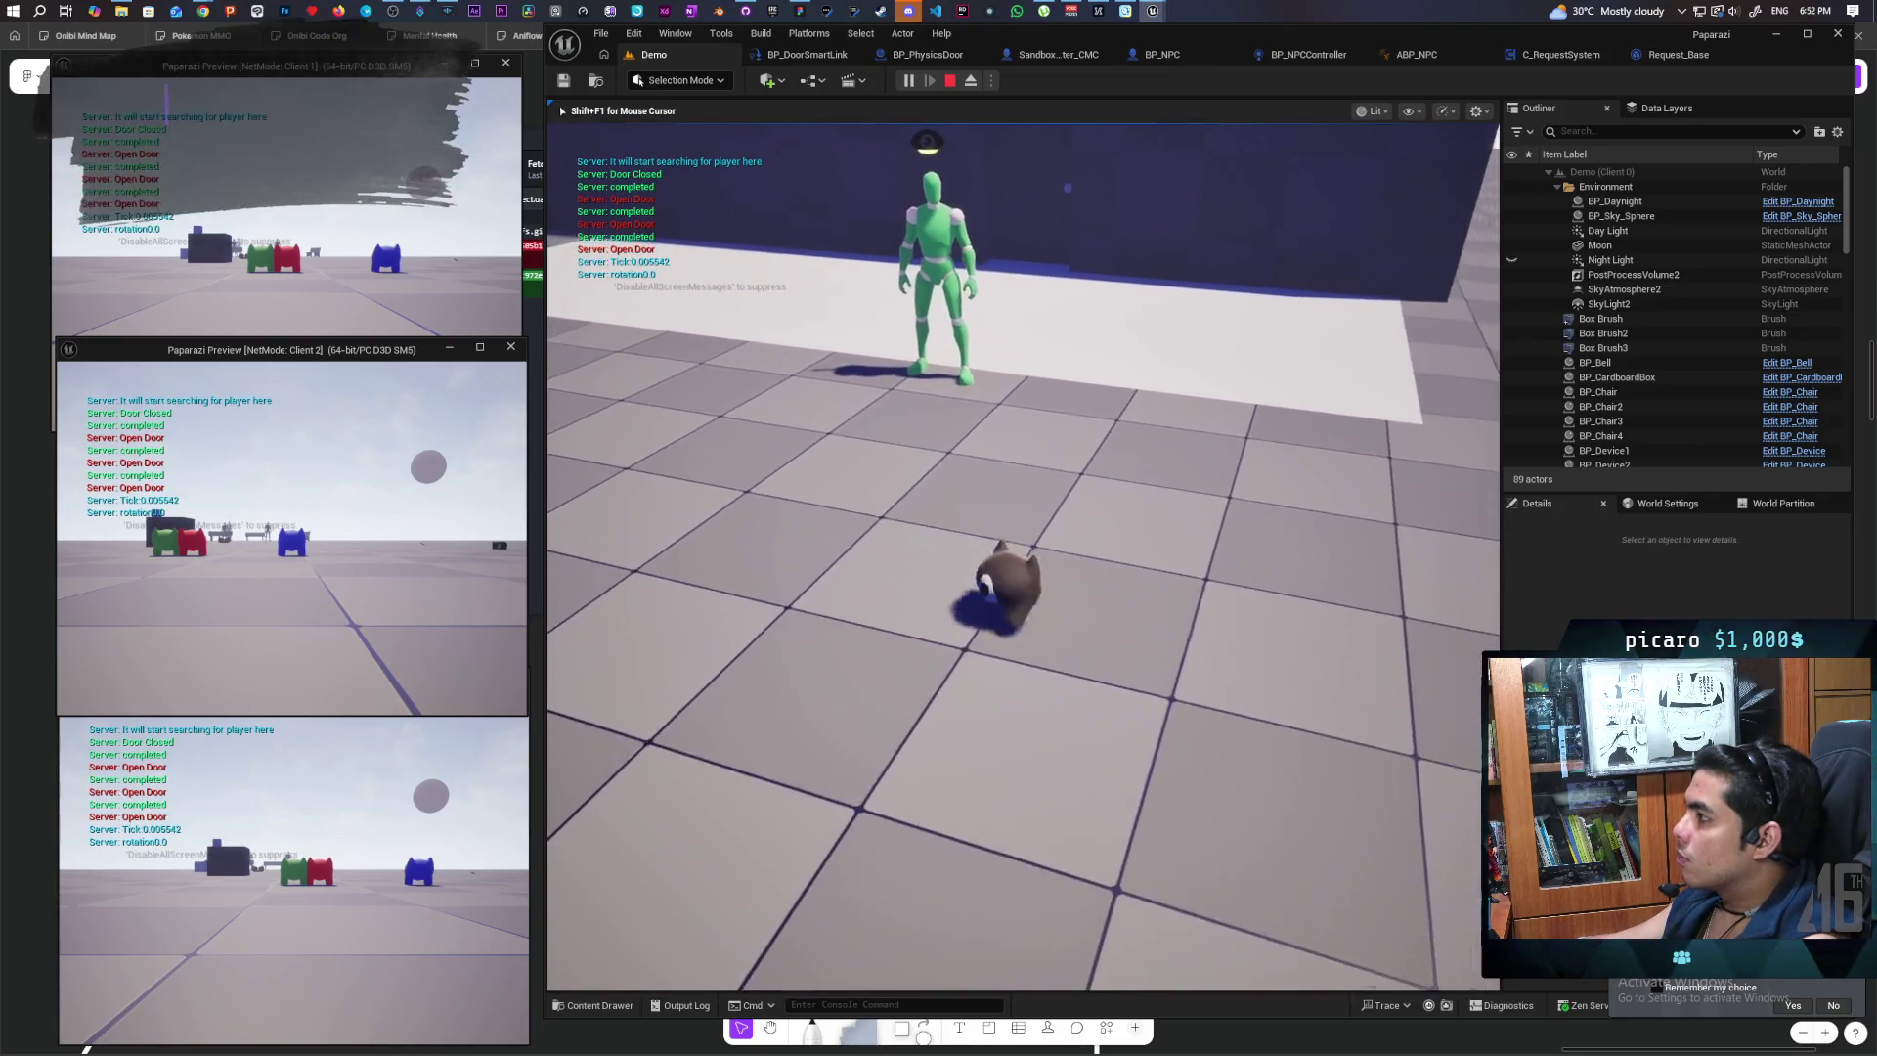
key("w")
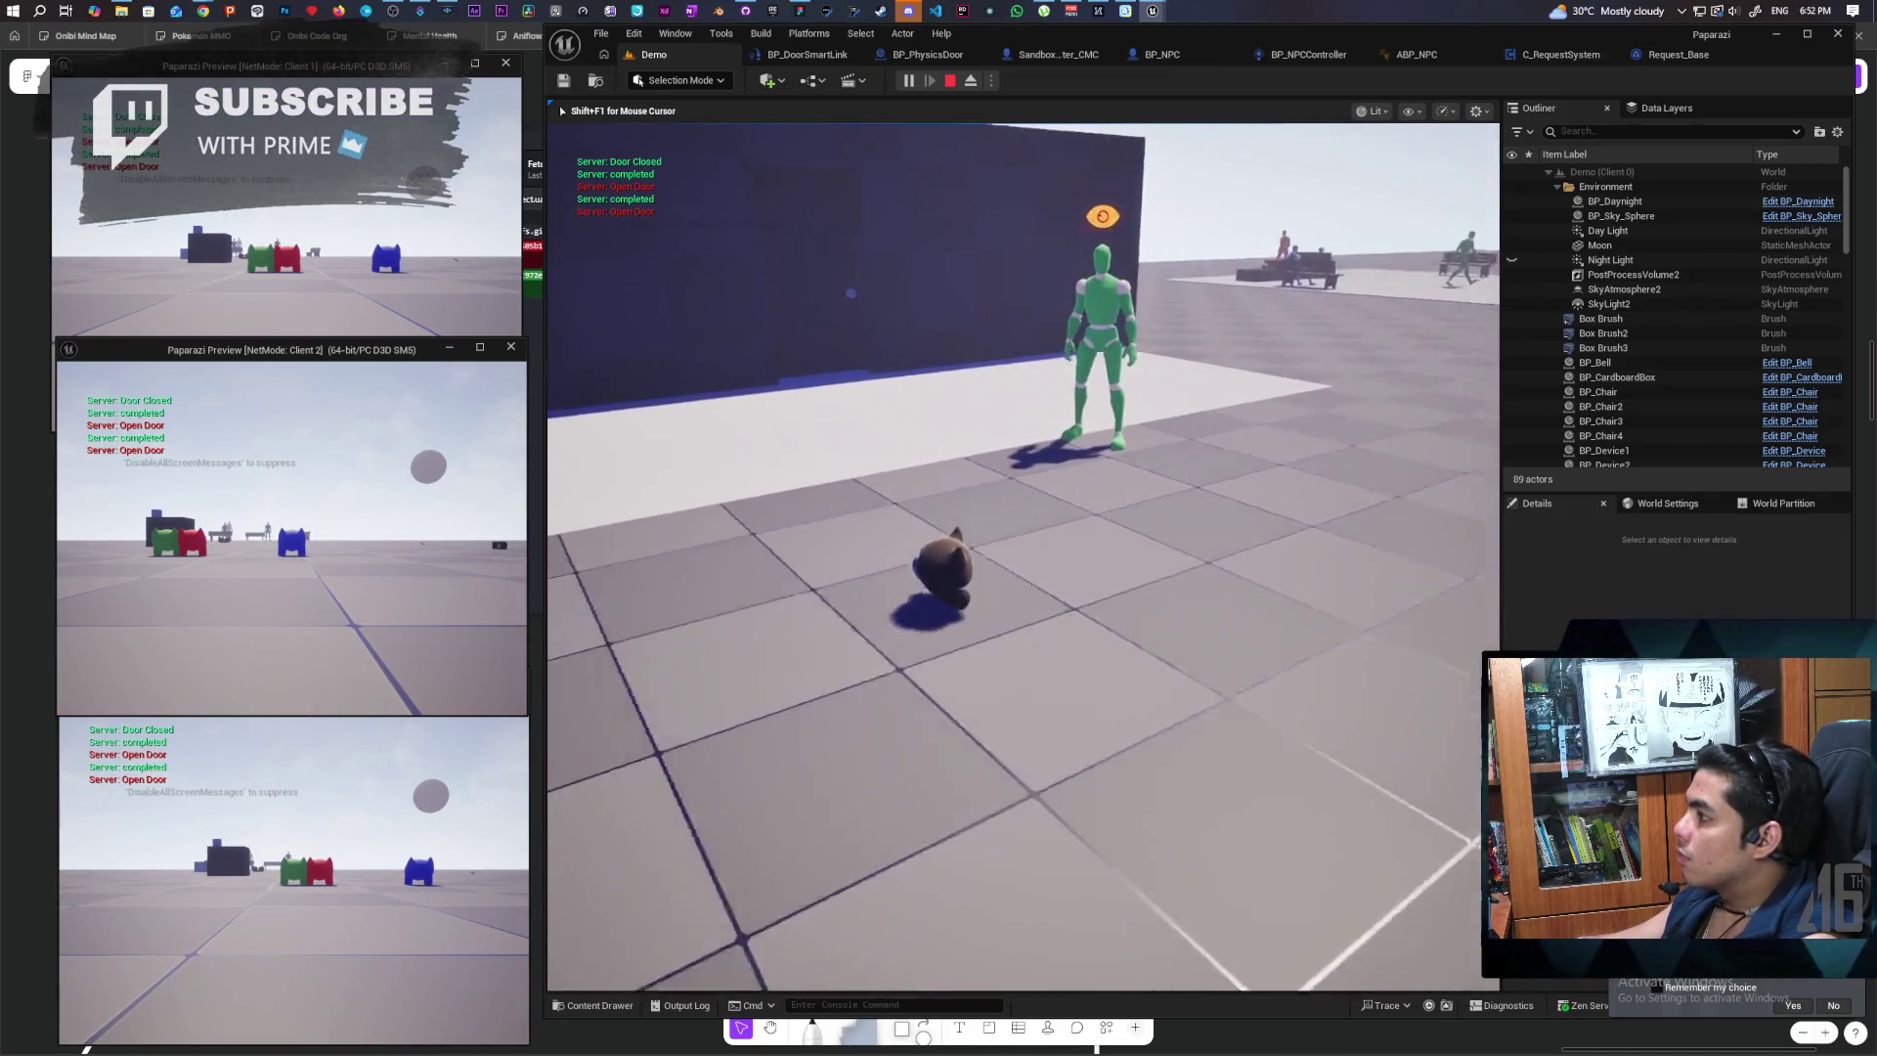
key("w")
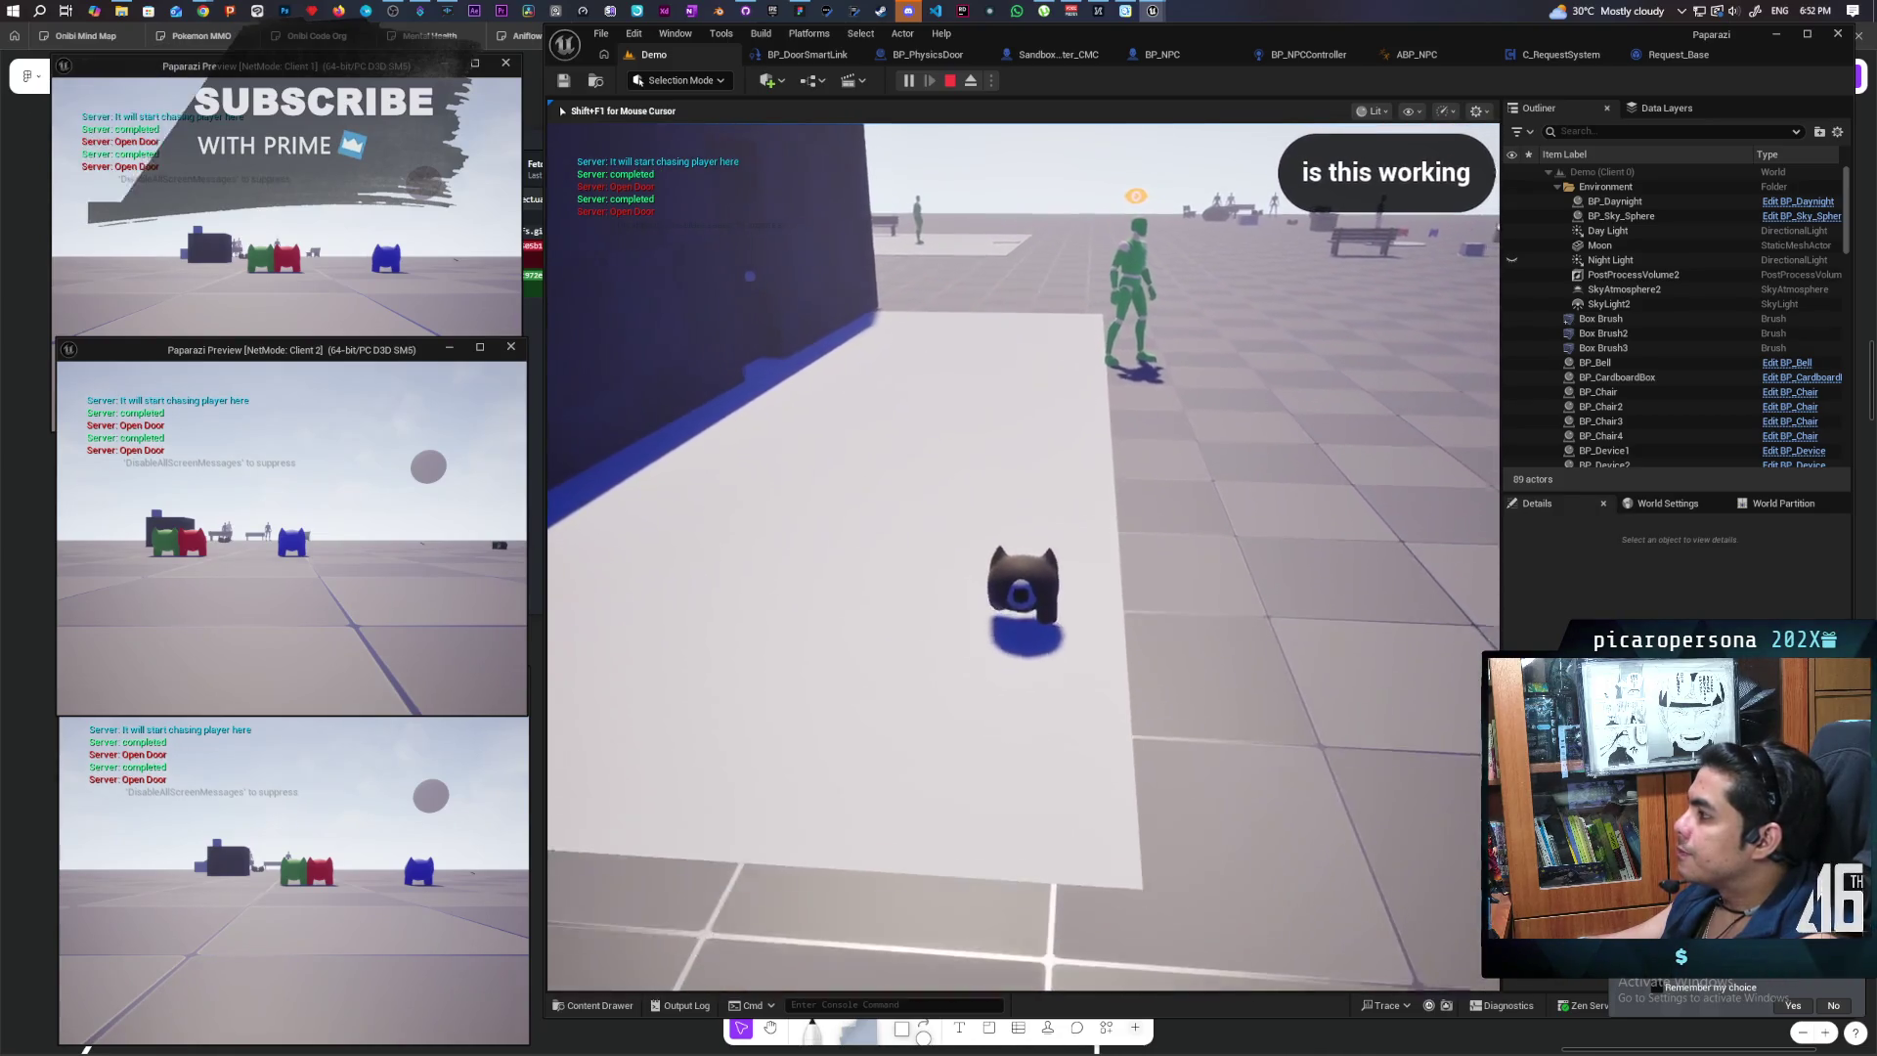
key("w")
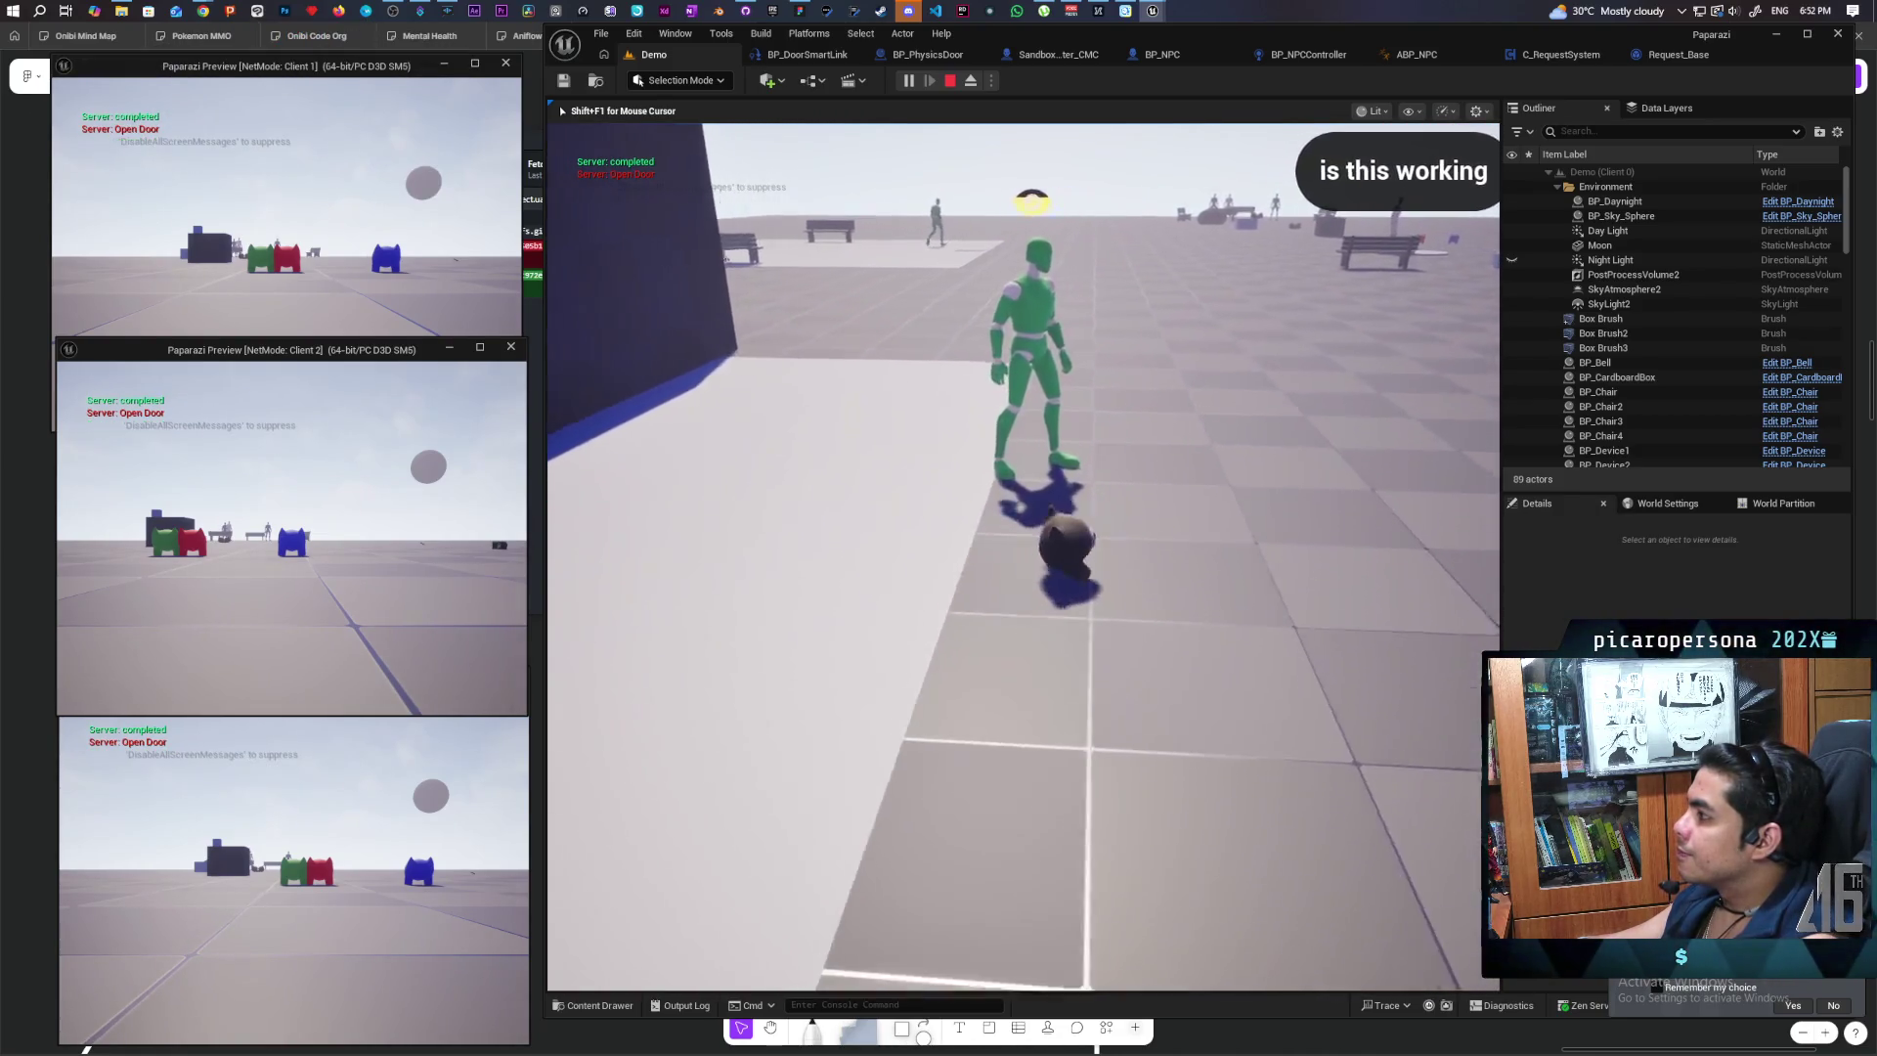
key("w")
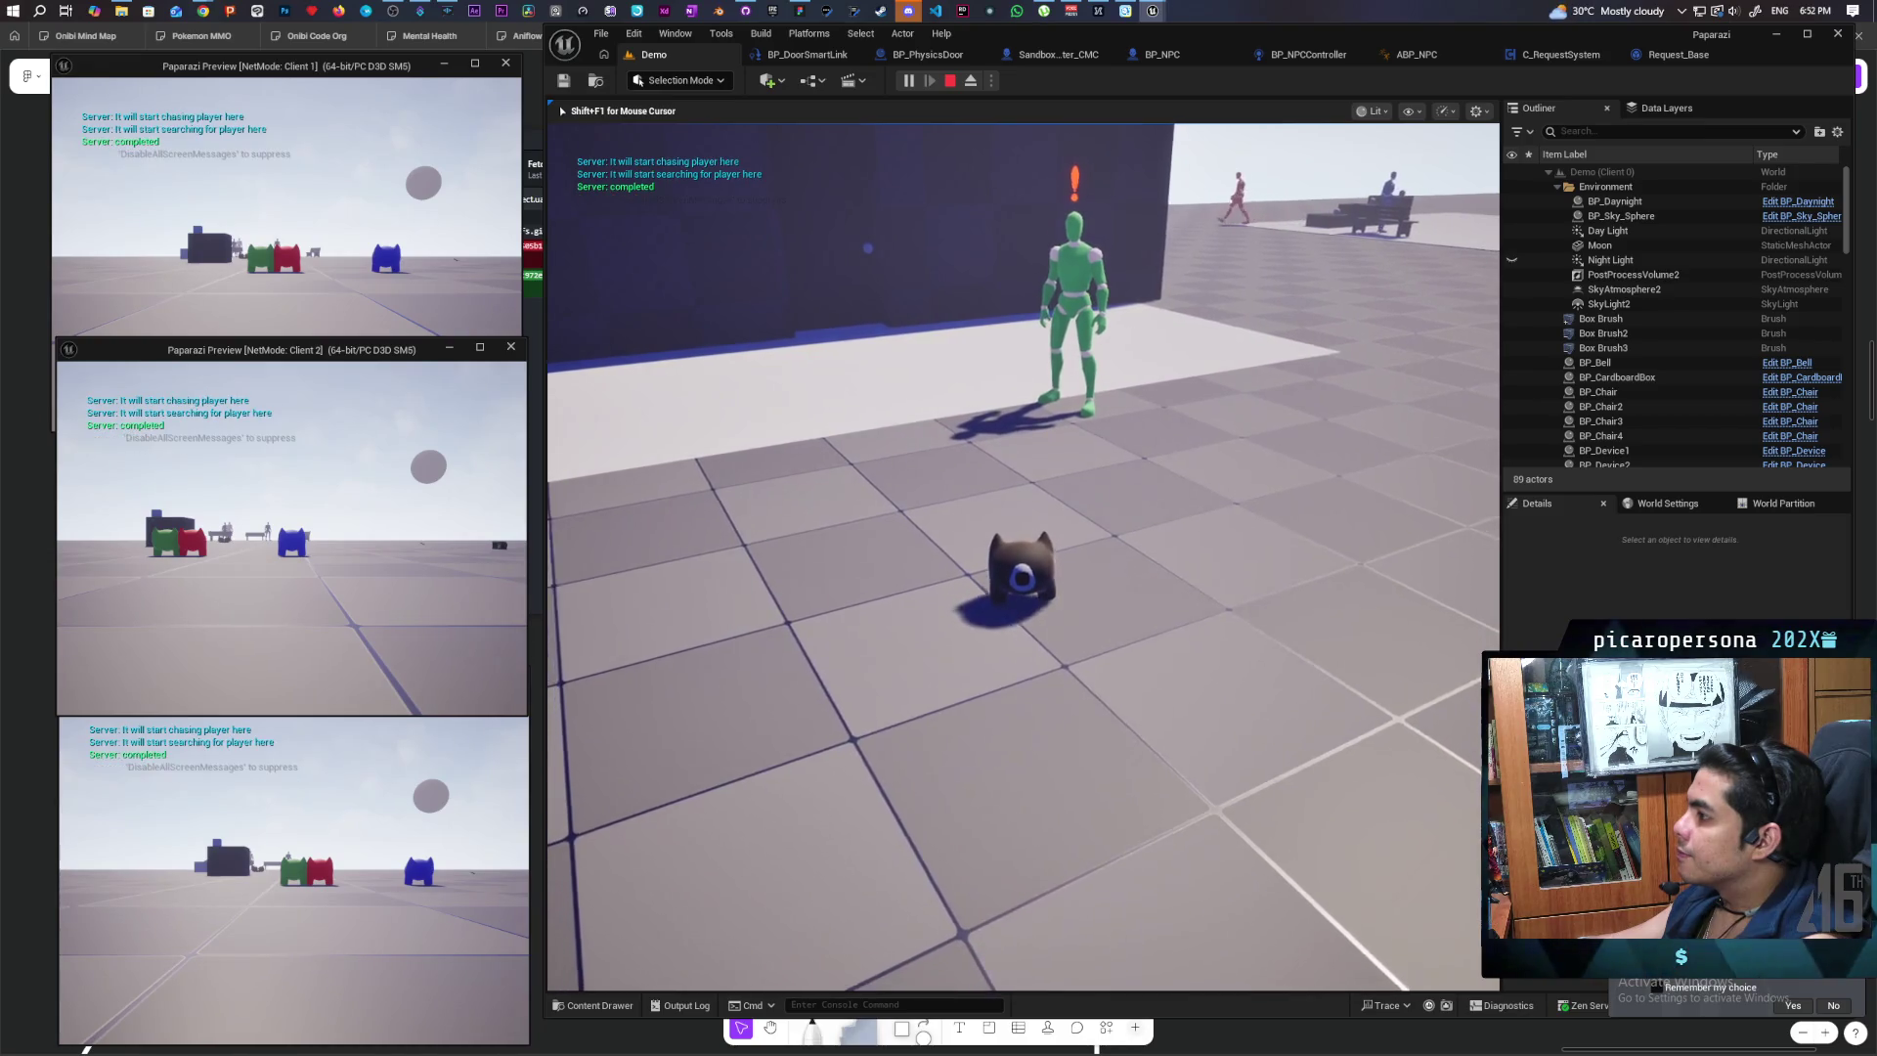
key("w")
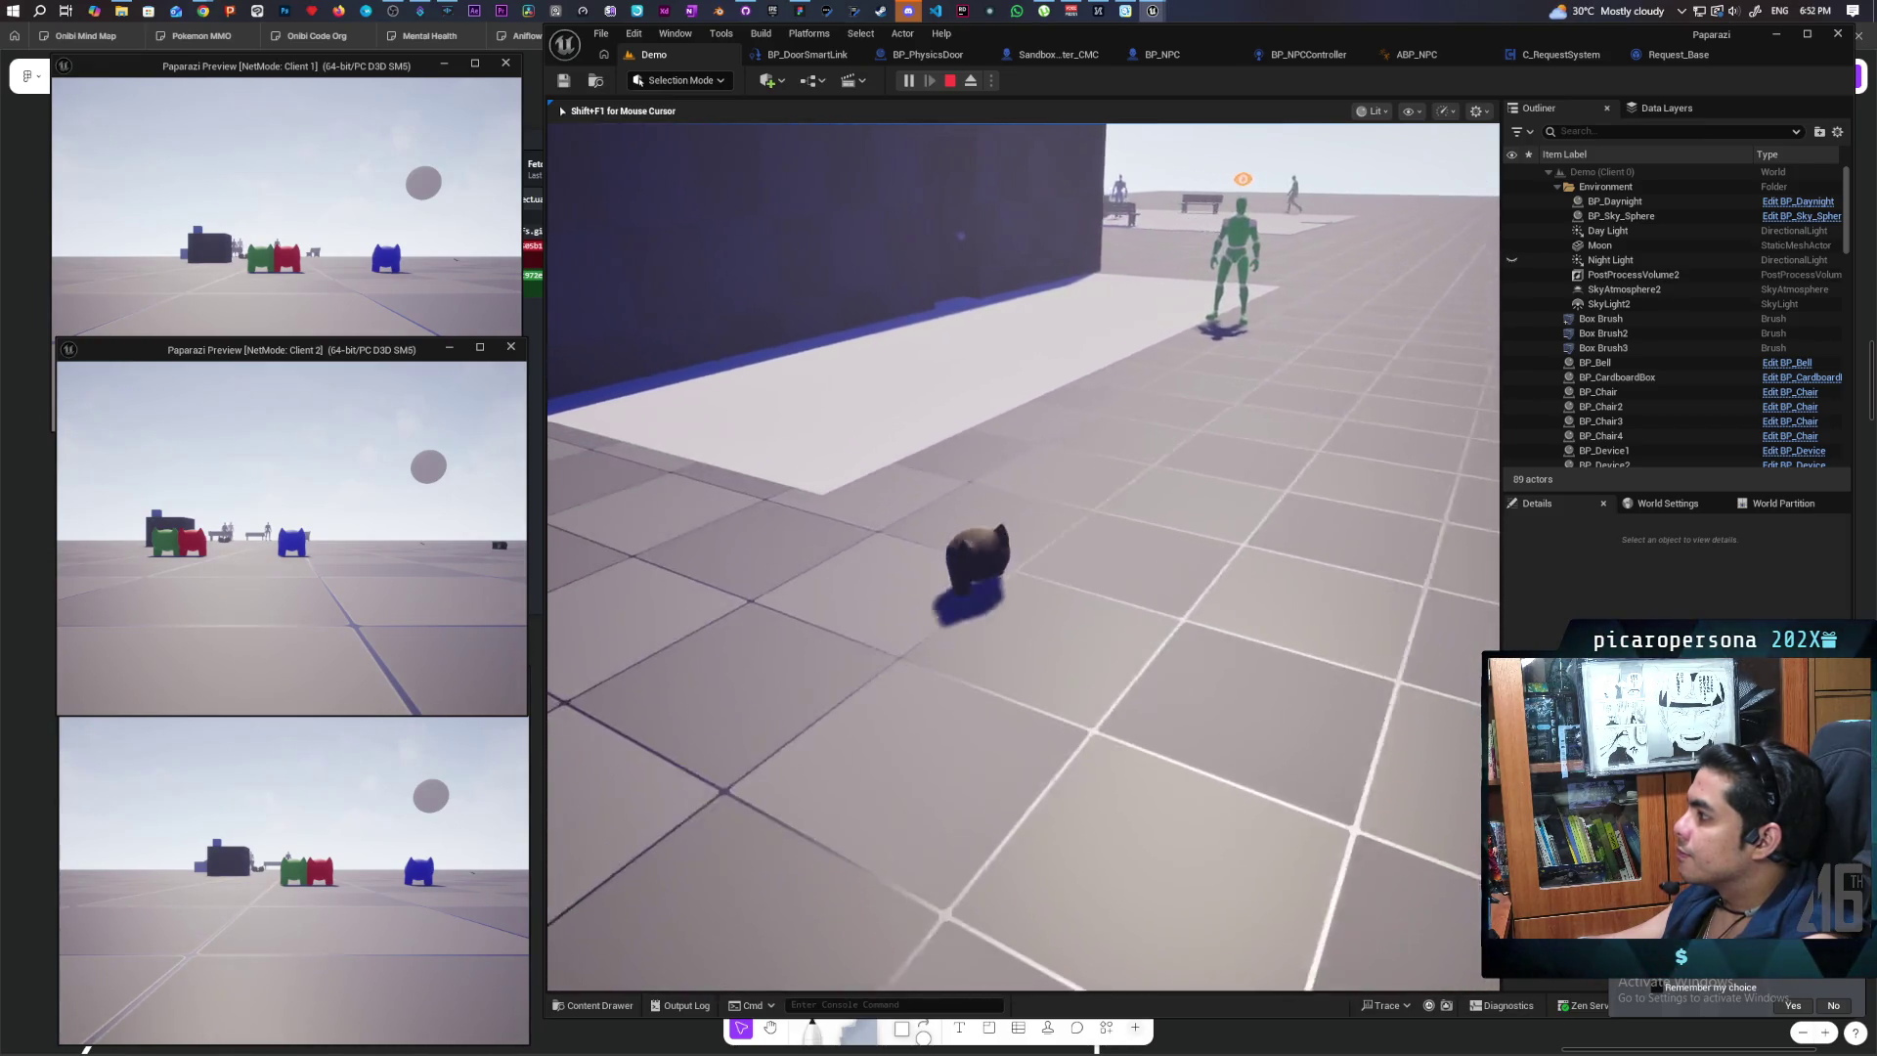
key("Escape")
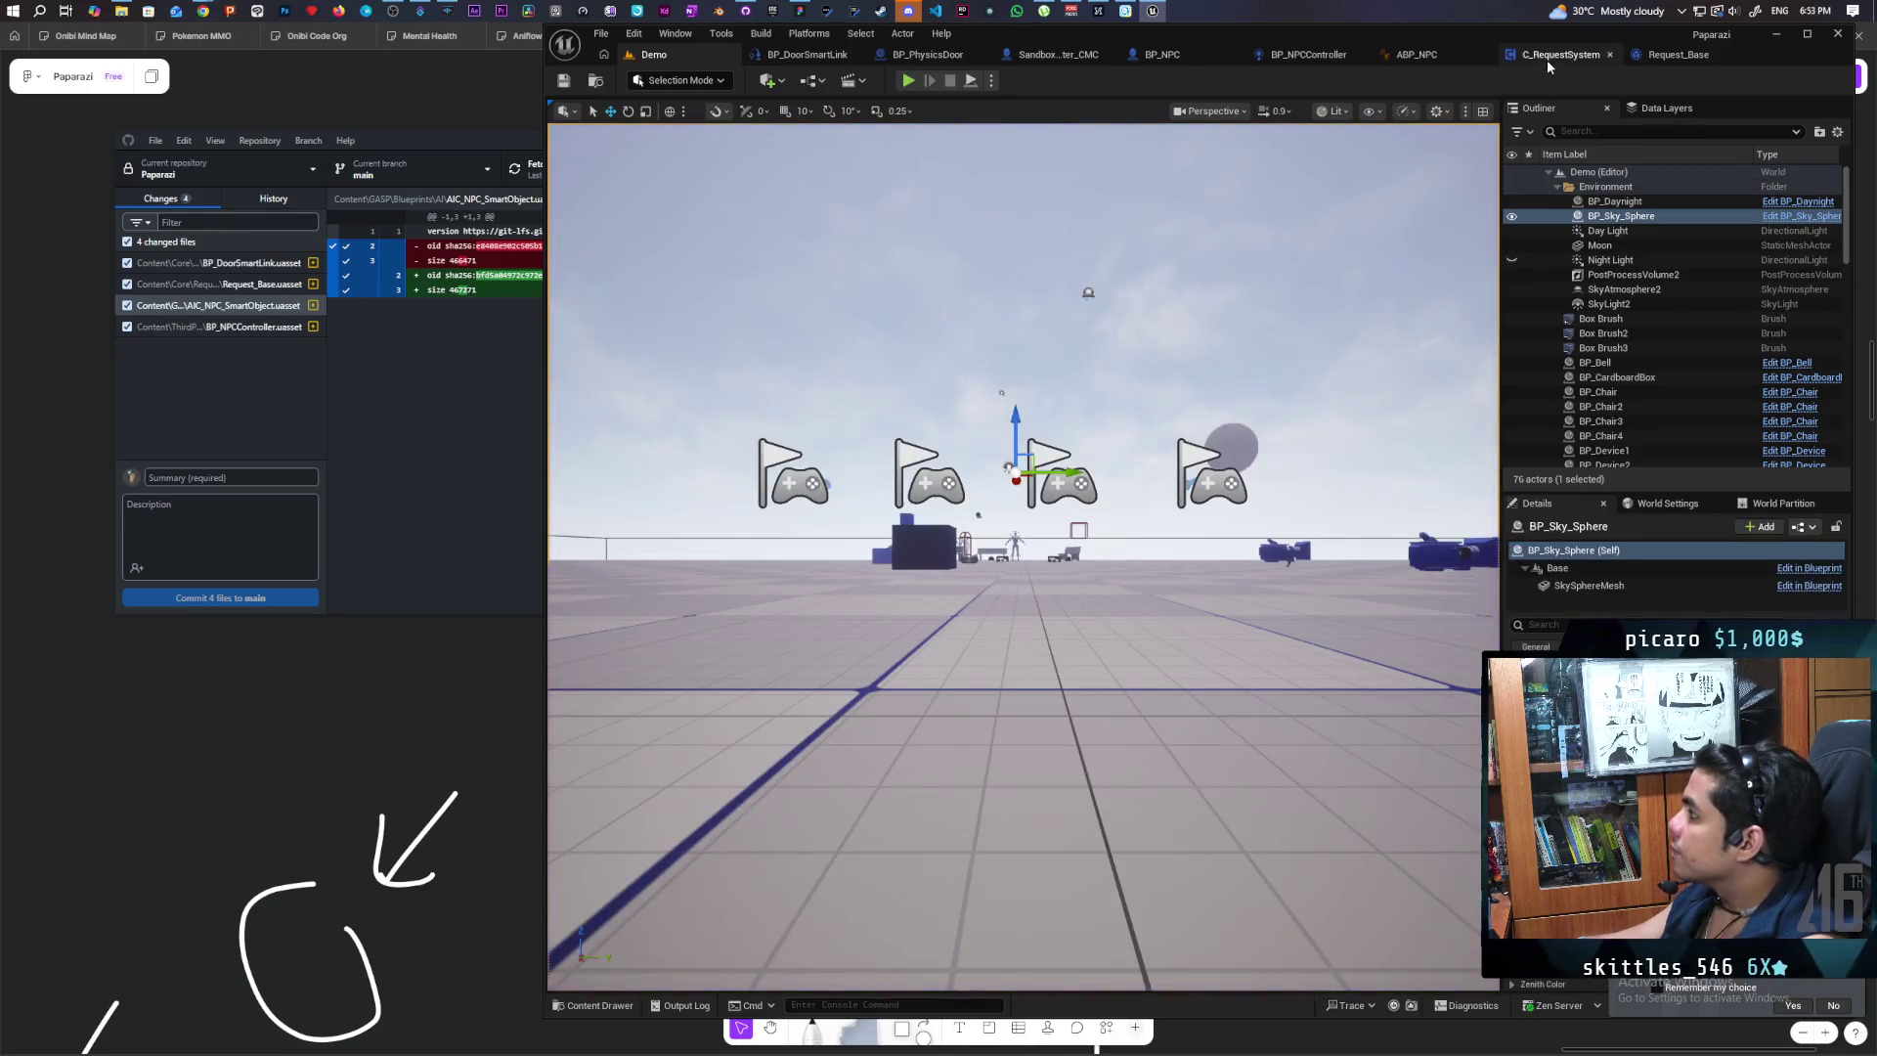
Step: Add a Print String off the Branch's False output with message 'Not on Navmesh'
left_click(1546, 59)
left_click(1228, 56)
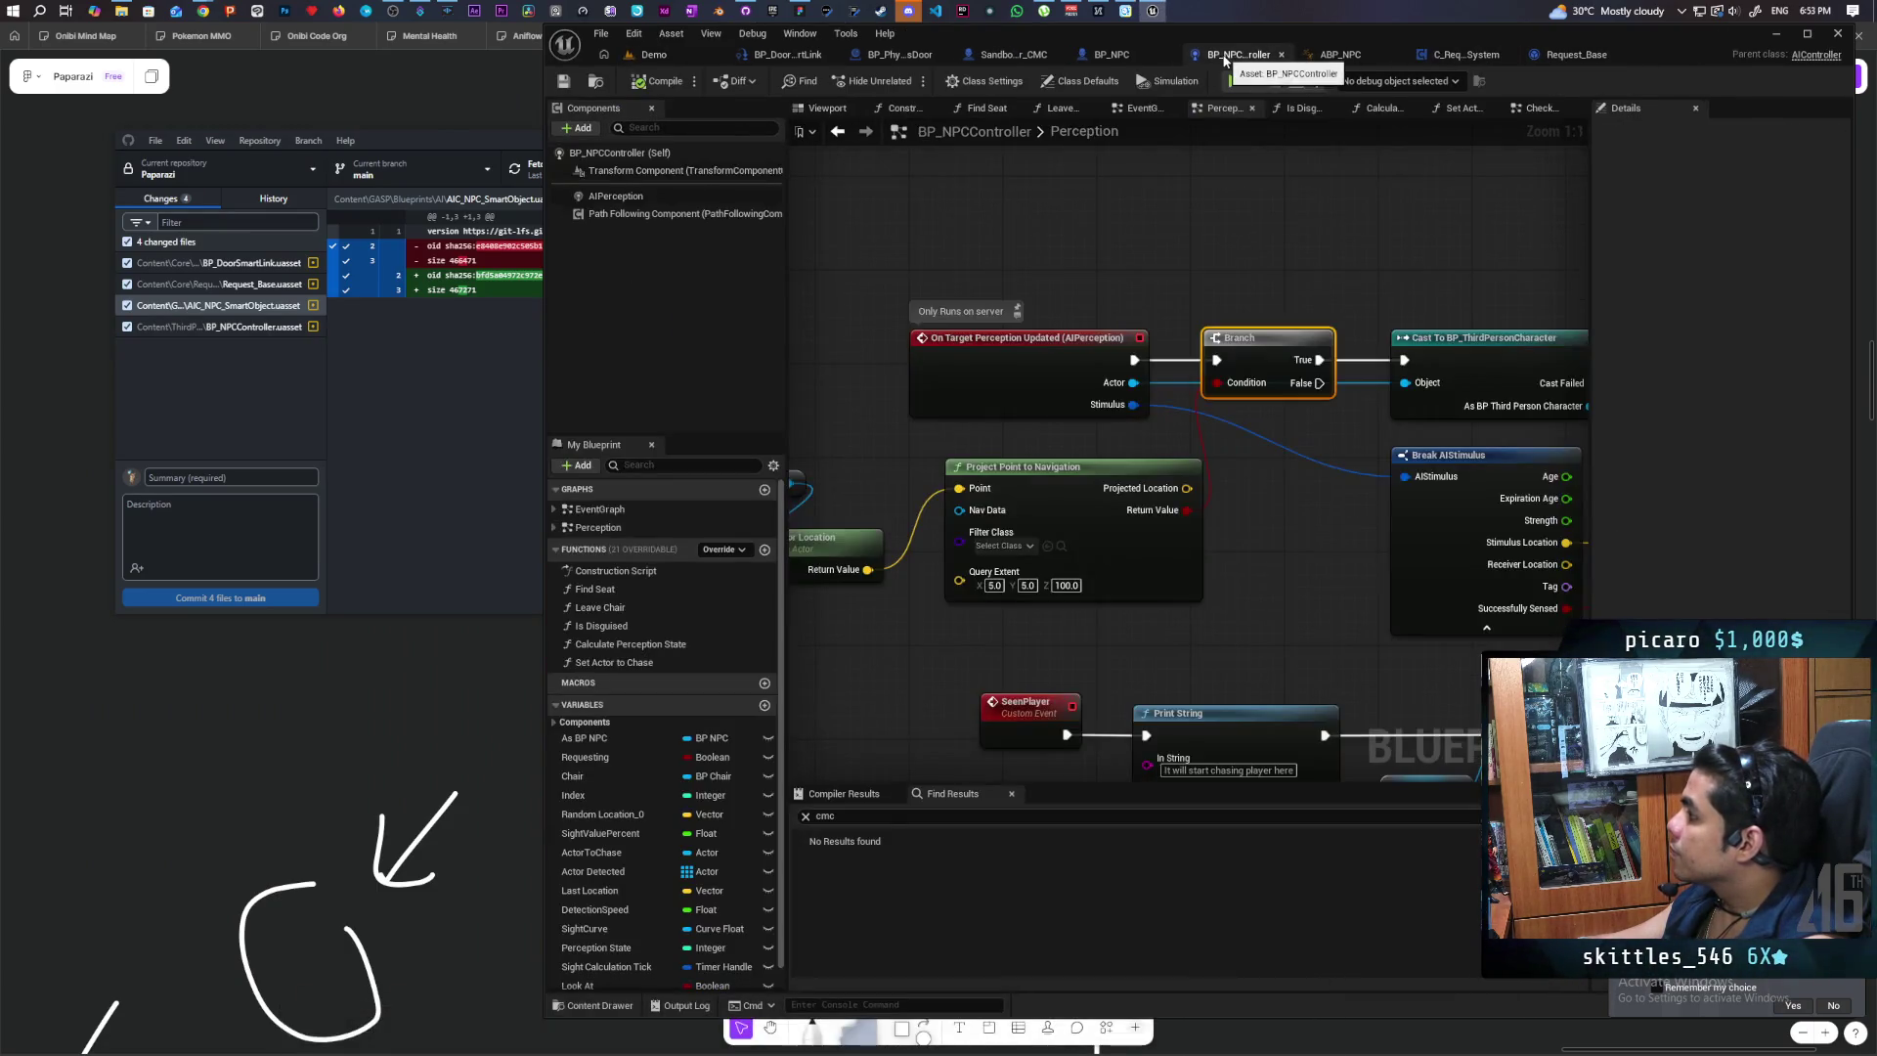
left_click_drag(1327, 251, 1090, 323)
key("ctrl+v")
mouse_move(1082, 453)
left_mouse_down()
mouse_move(1124, 452)
mouse_move(1154, 278)
left_mouse_up()
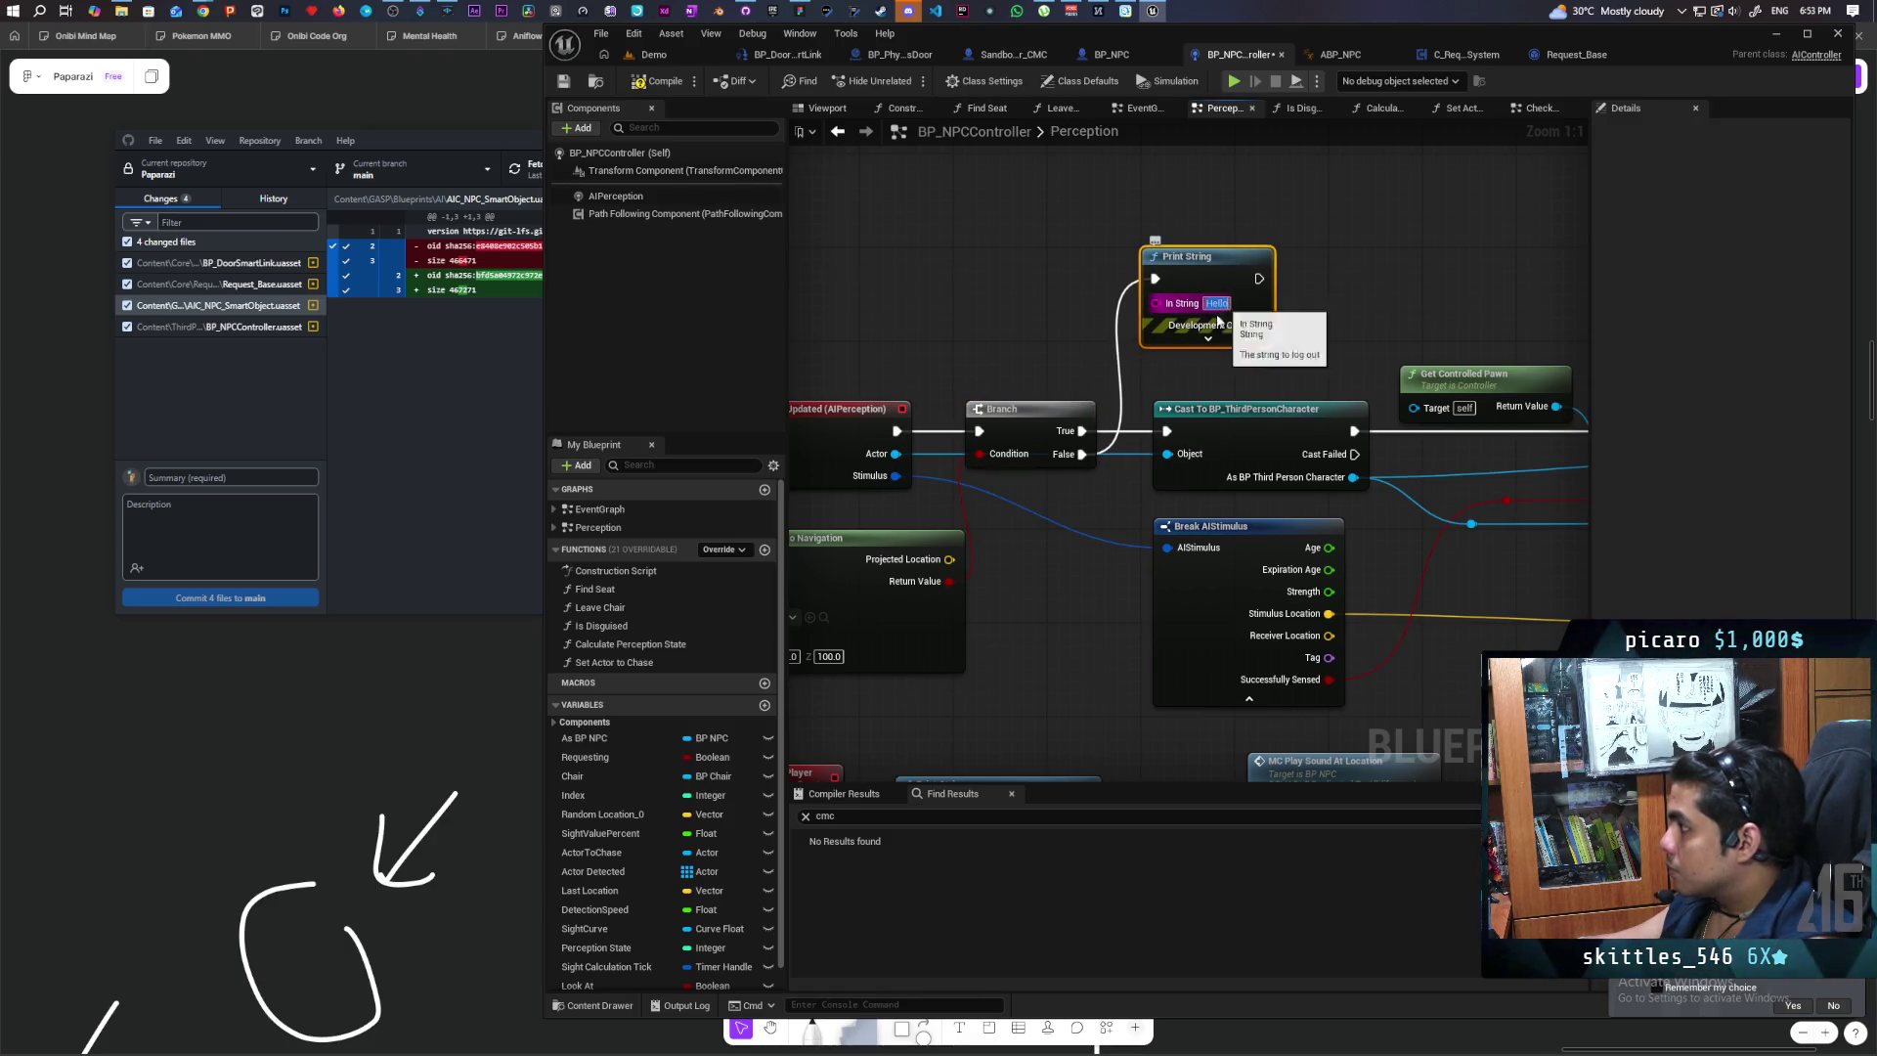
left_click(1217, 304)
type("Not on N")
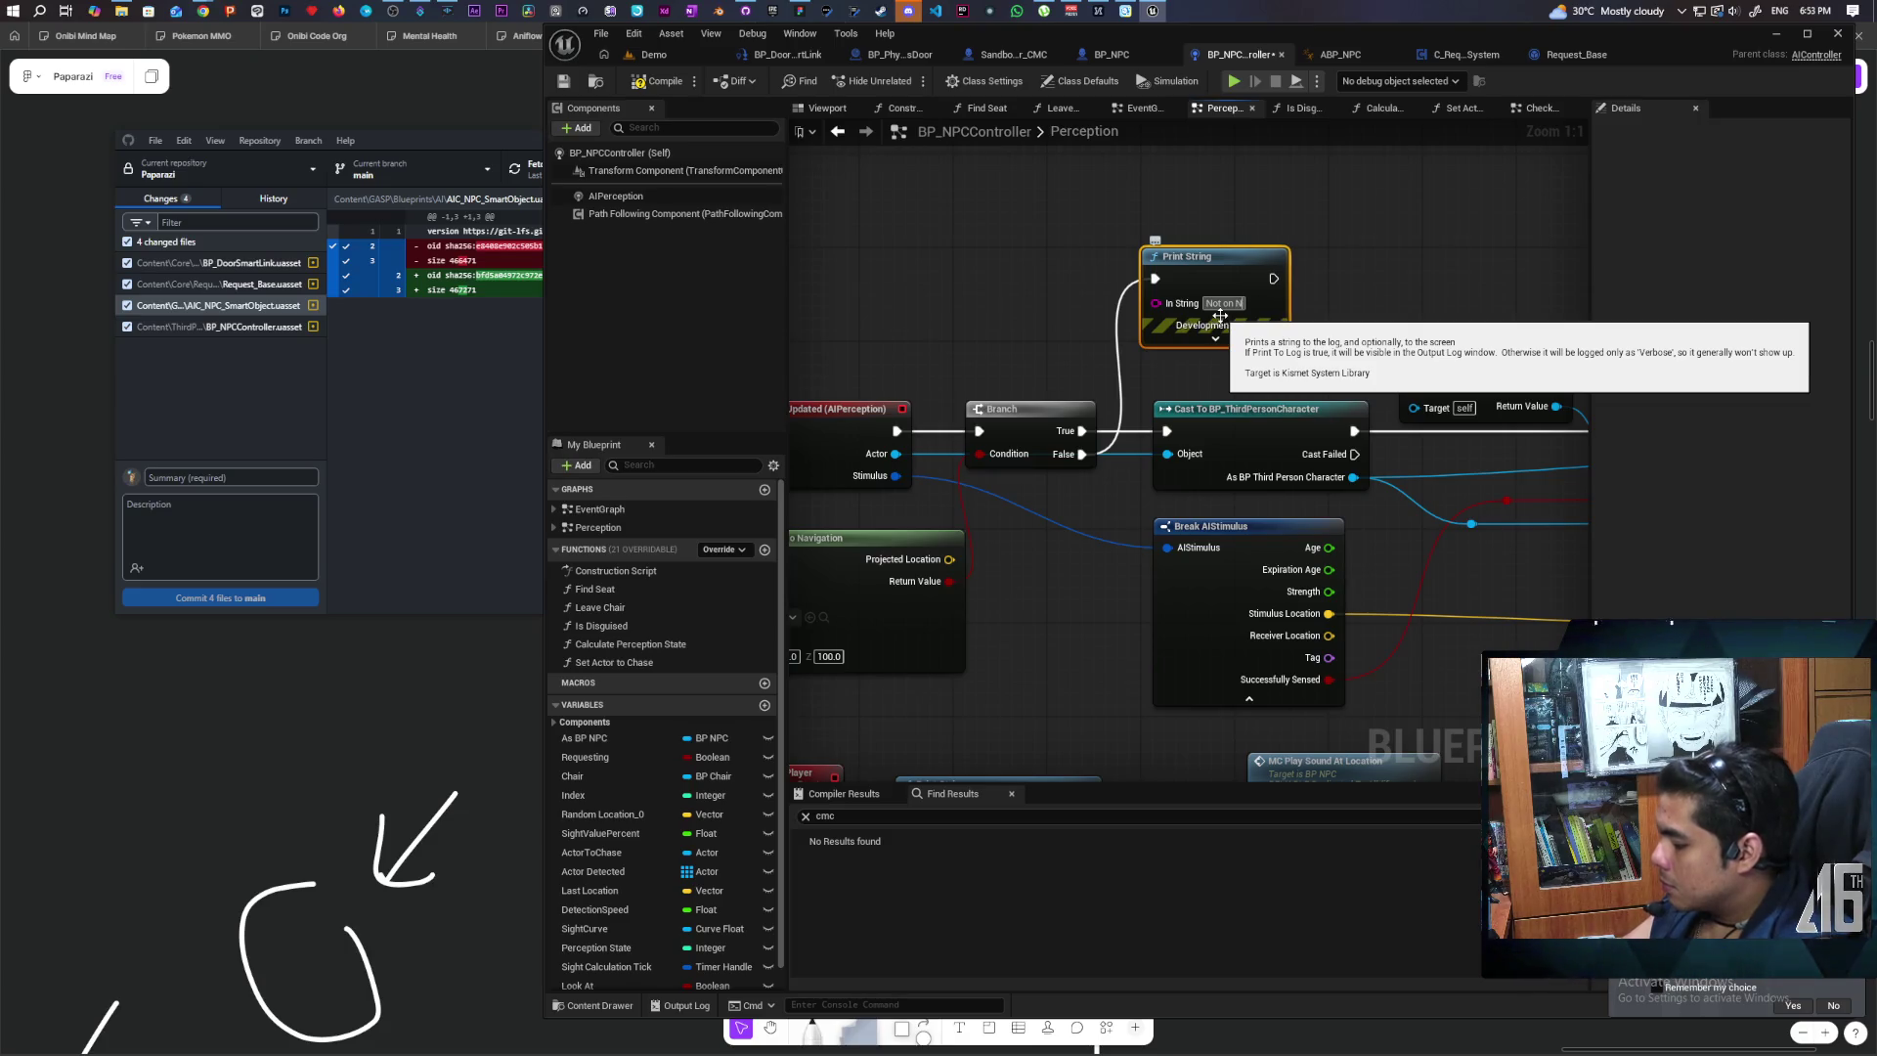
type("avmesh")
key("Return")
Step: Set the Print String text colour to red and its duration to 5
left_click(1216, 349)
left_click_drag(1228, 308, 1228, 202)
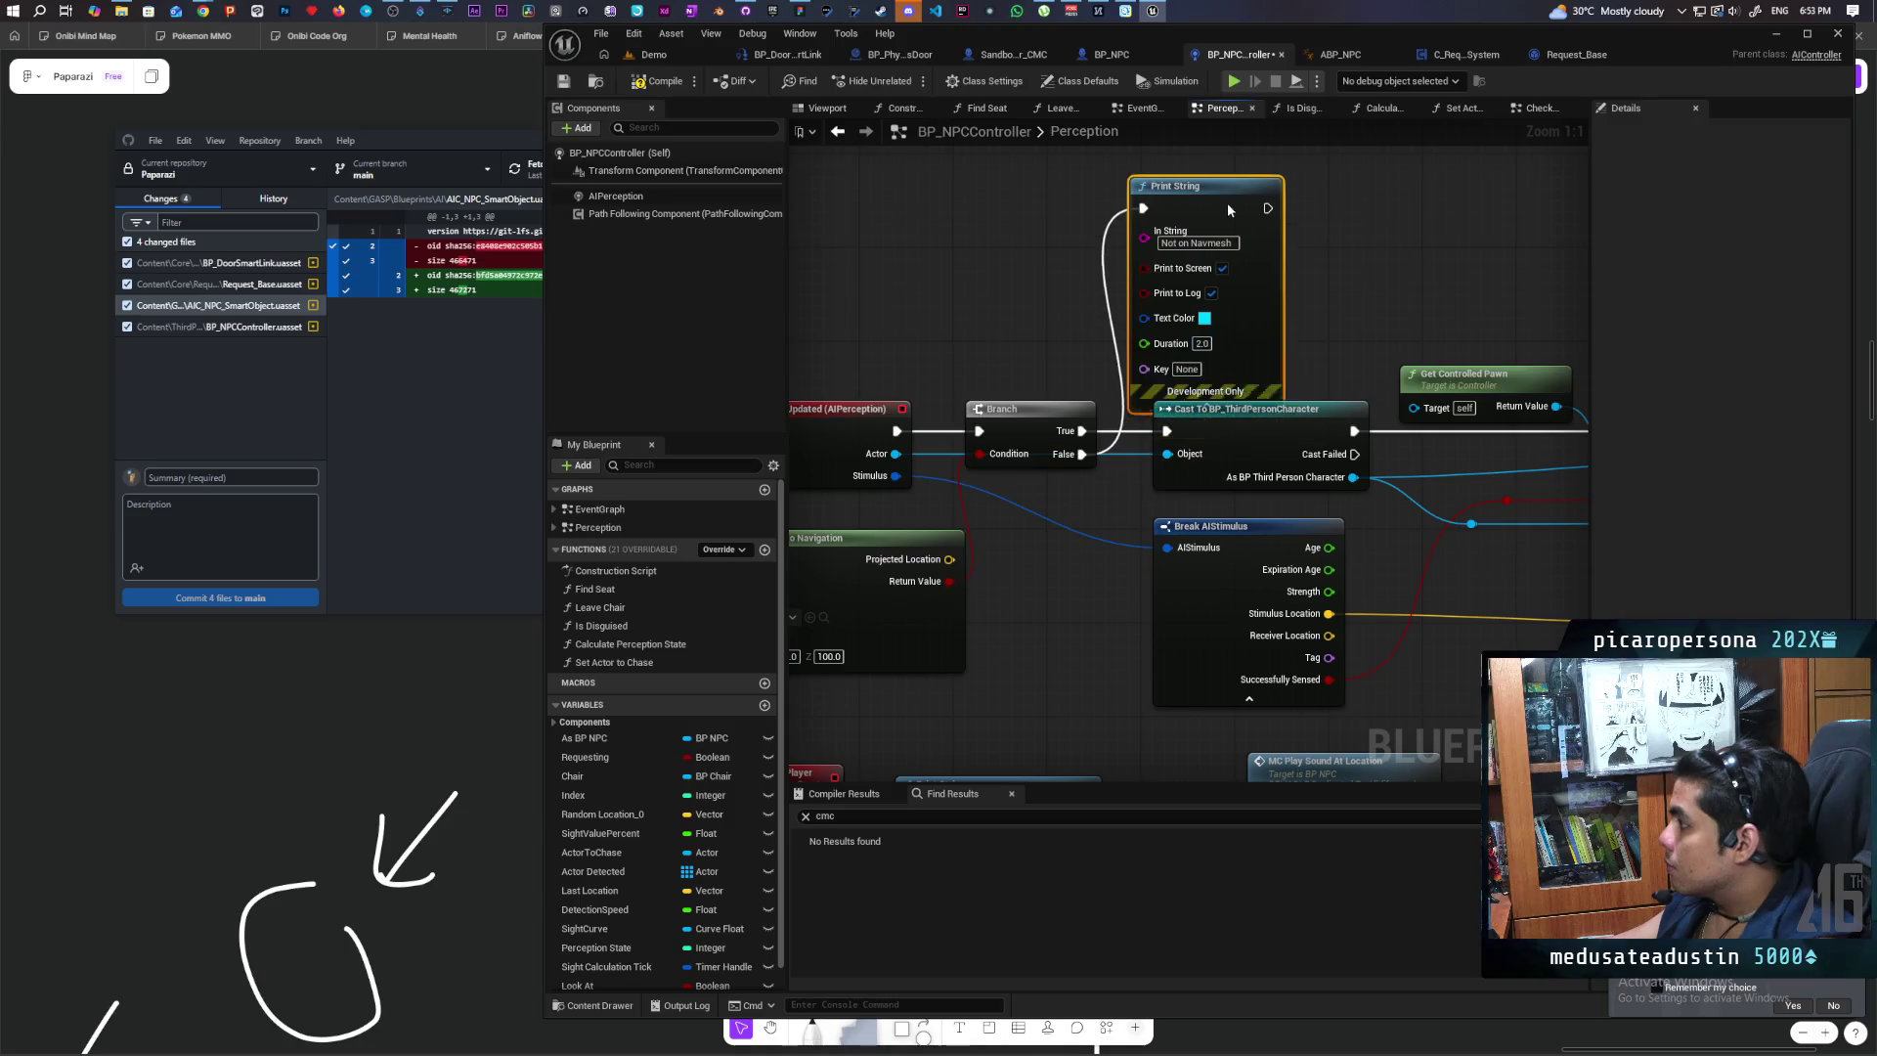
left_click(1219, 285)
left_click_drag(1363, 401, 1378, 394)
left_click(1422, 655)
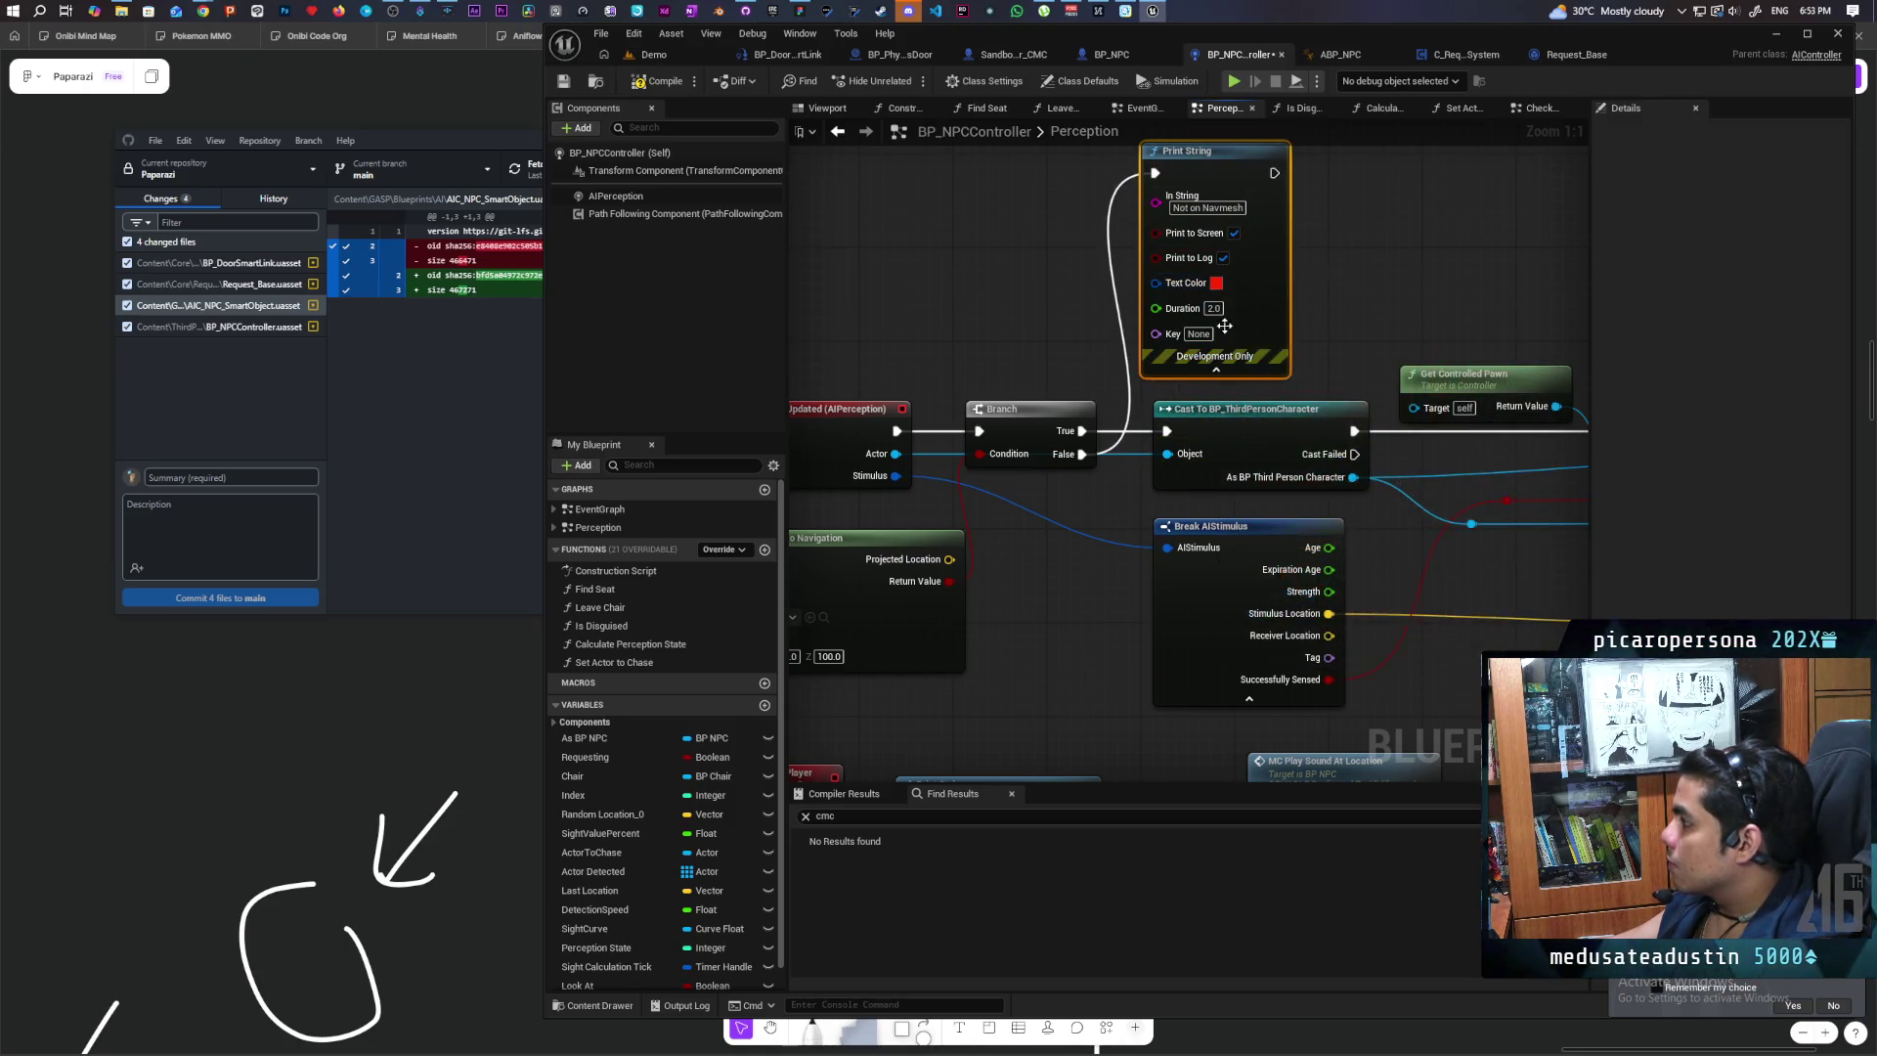
type("5")
left_click(1317, 264)
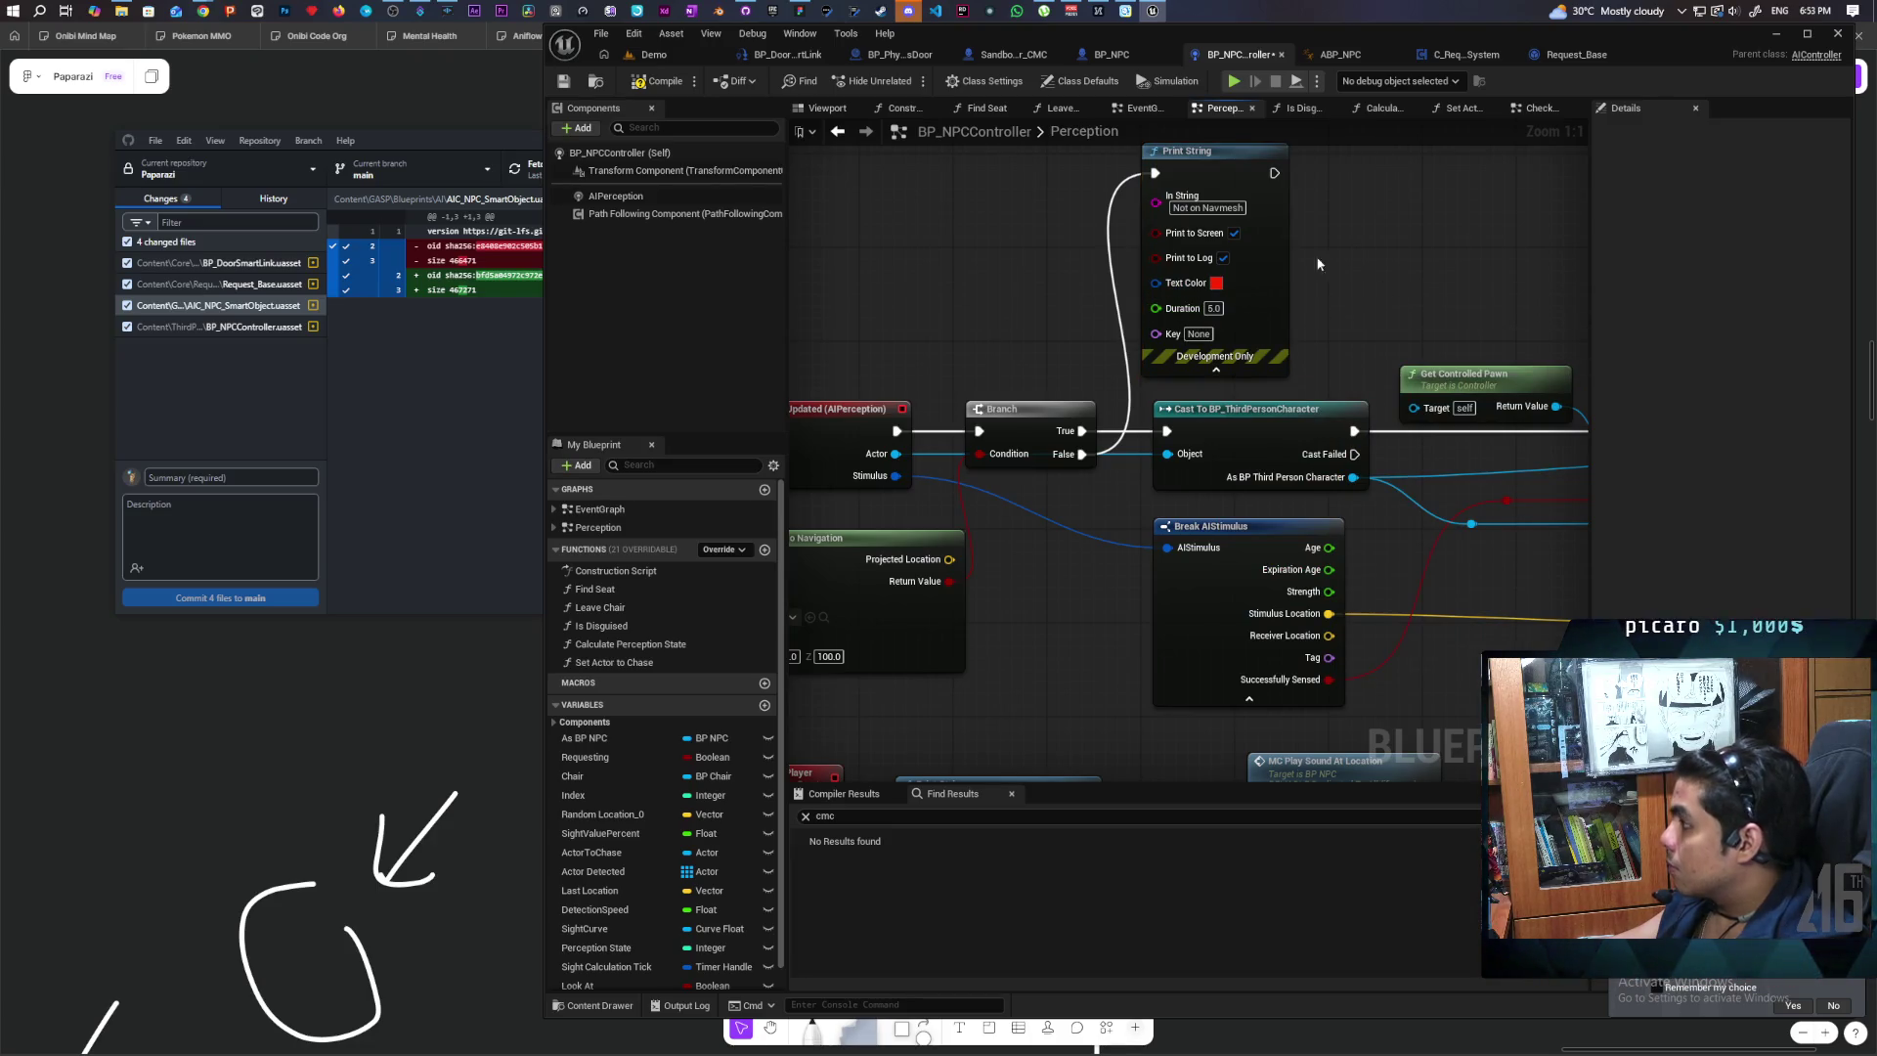
left_click(667, 59)
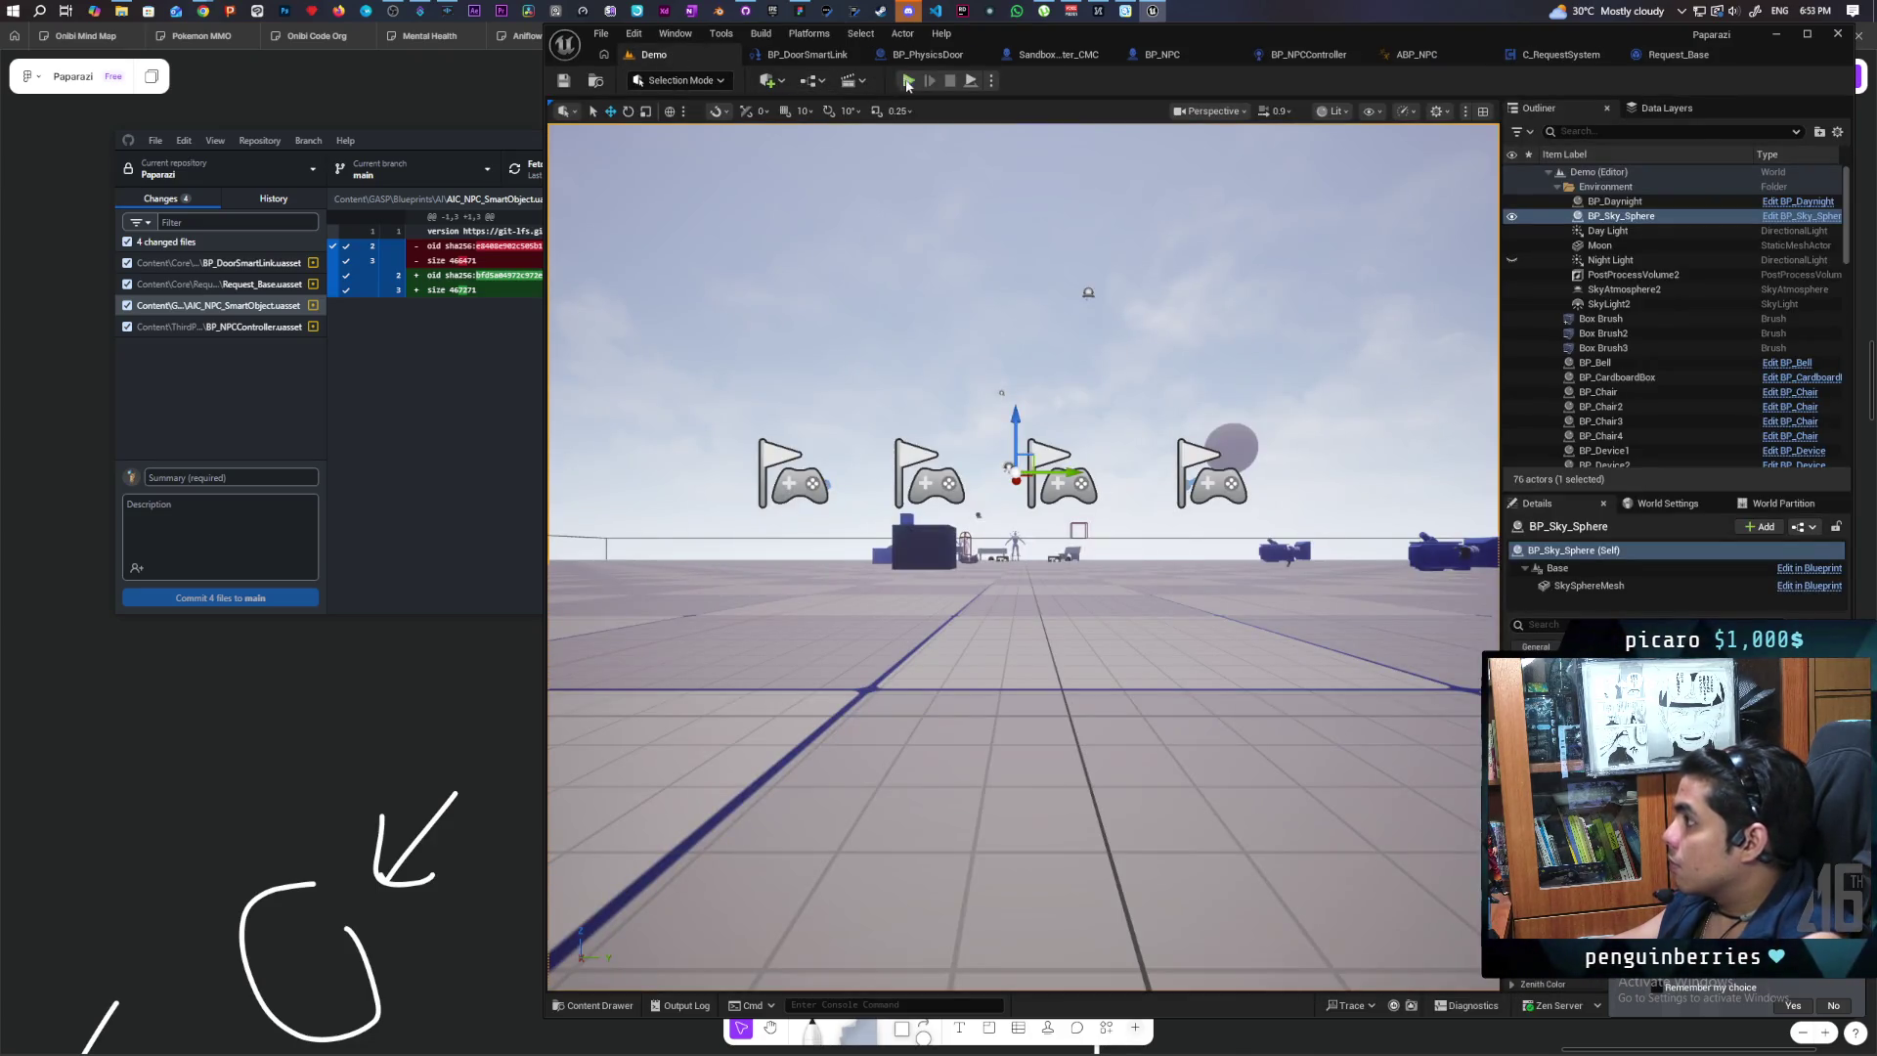
Step: Start a play session and walk the cat toward the grey building and green NPC
key("alt+p")
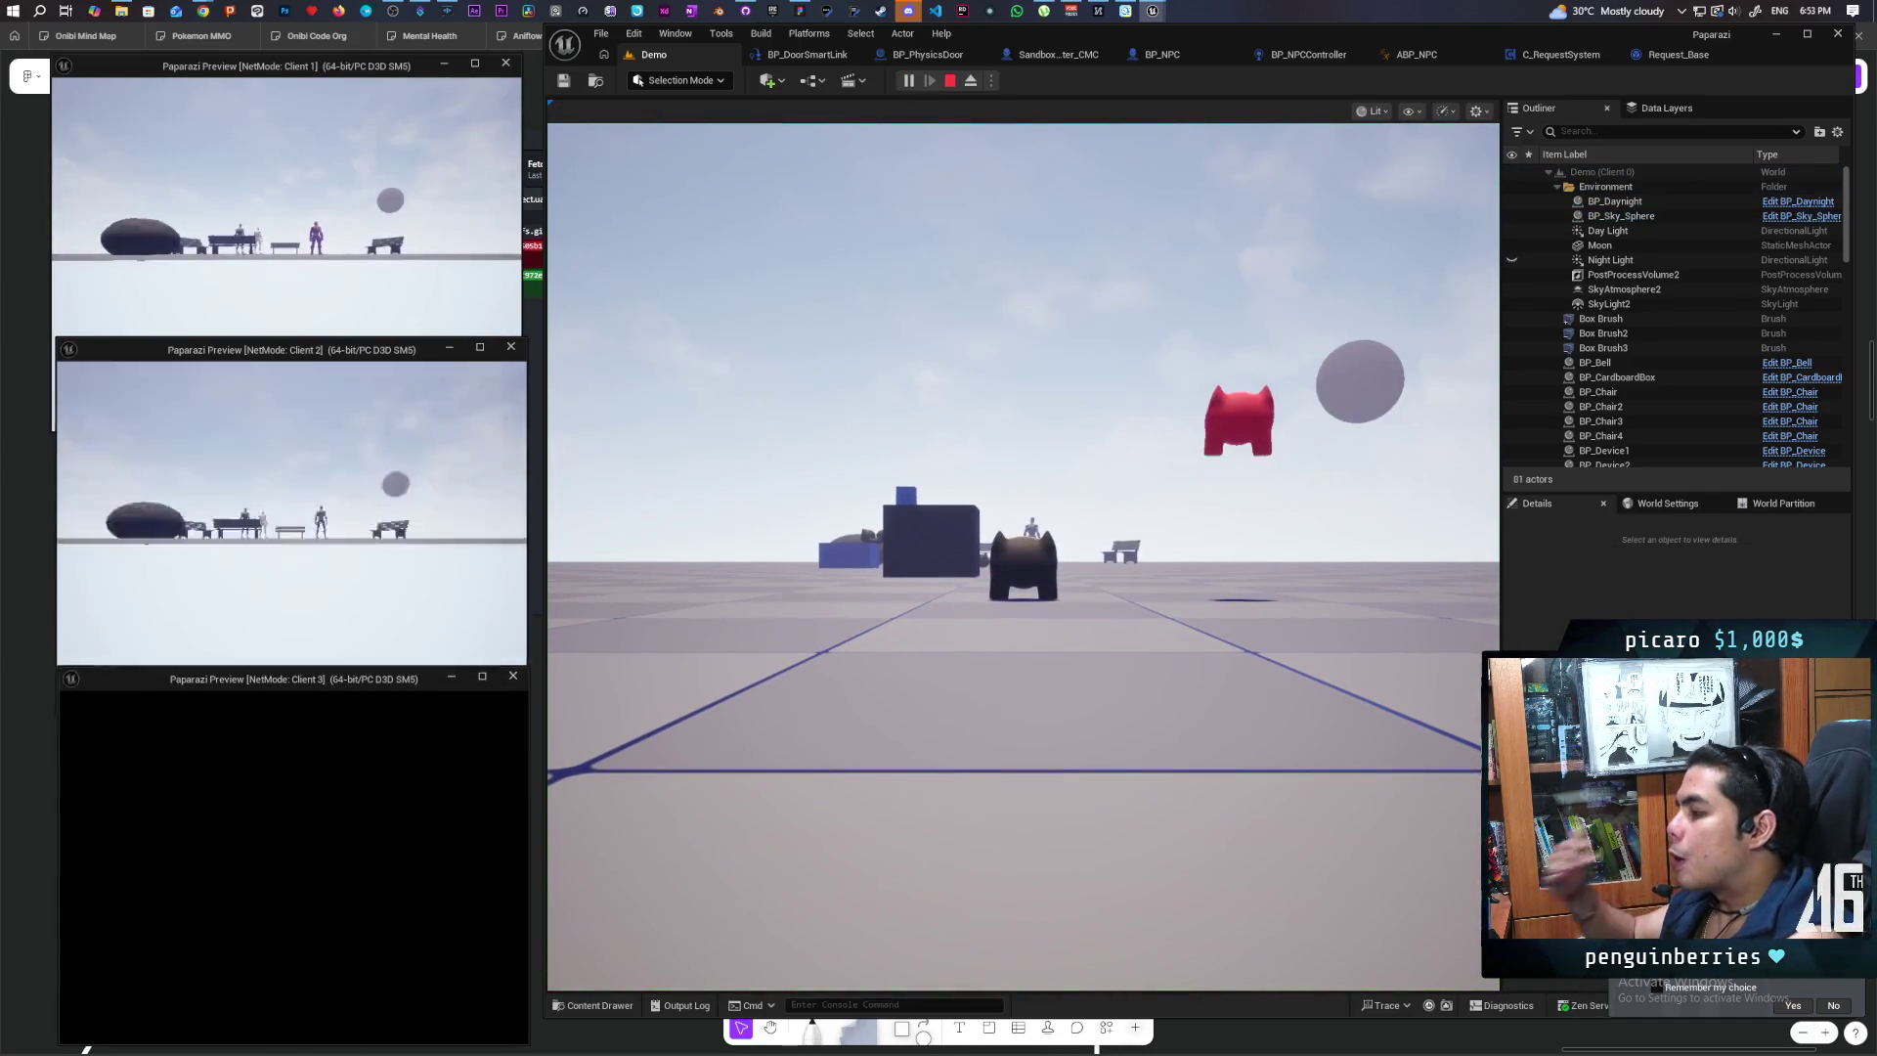
key("alt+Tab")
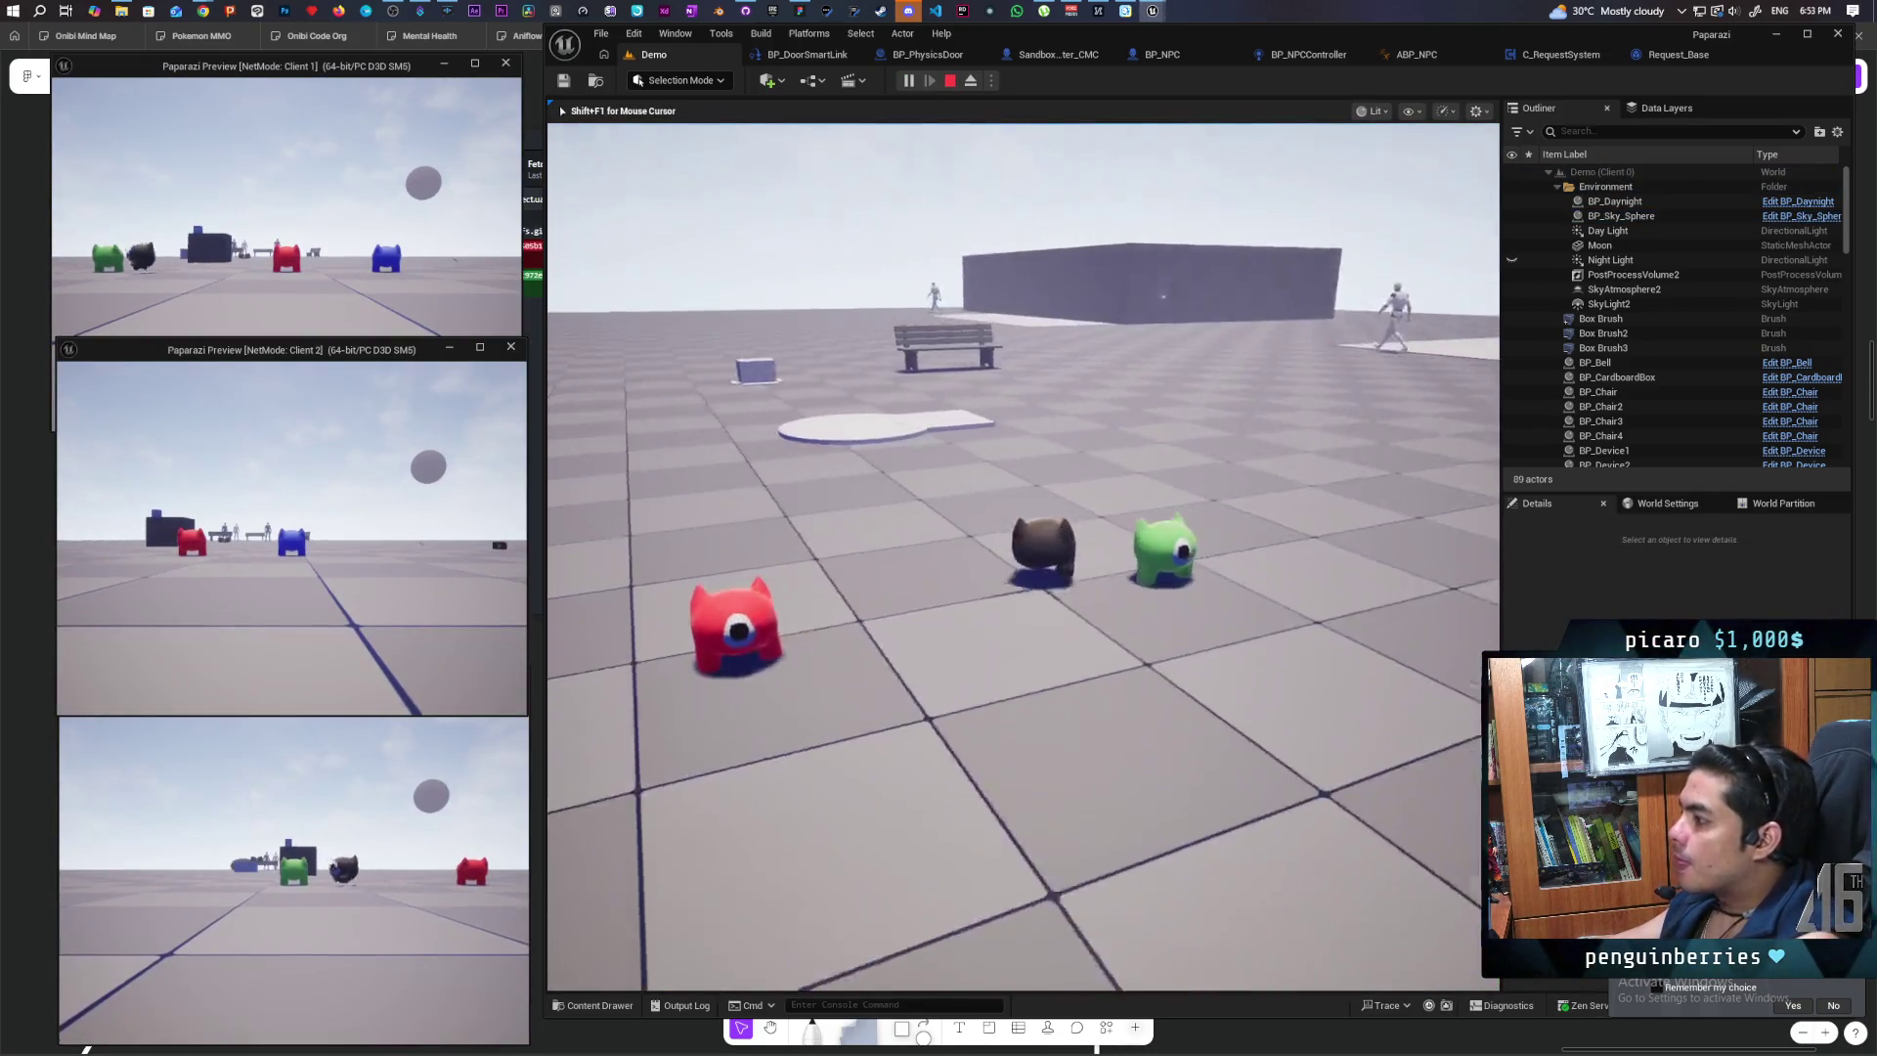
key("w")
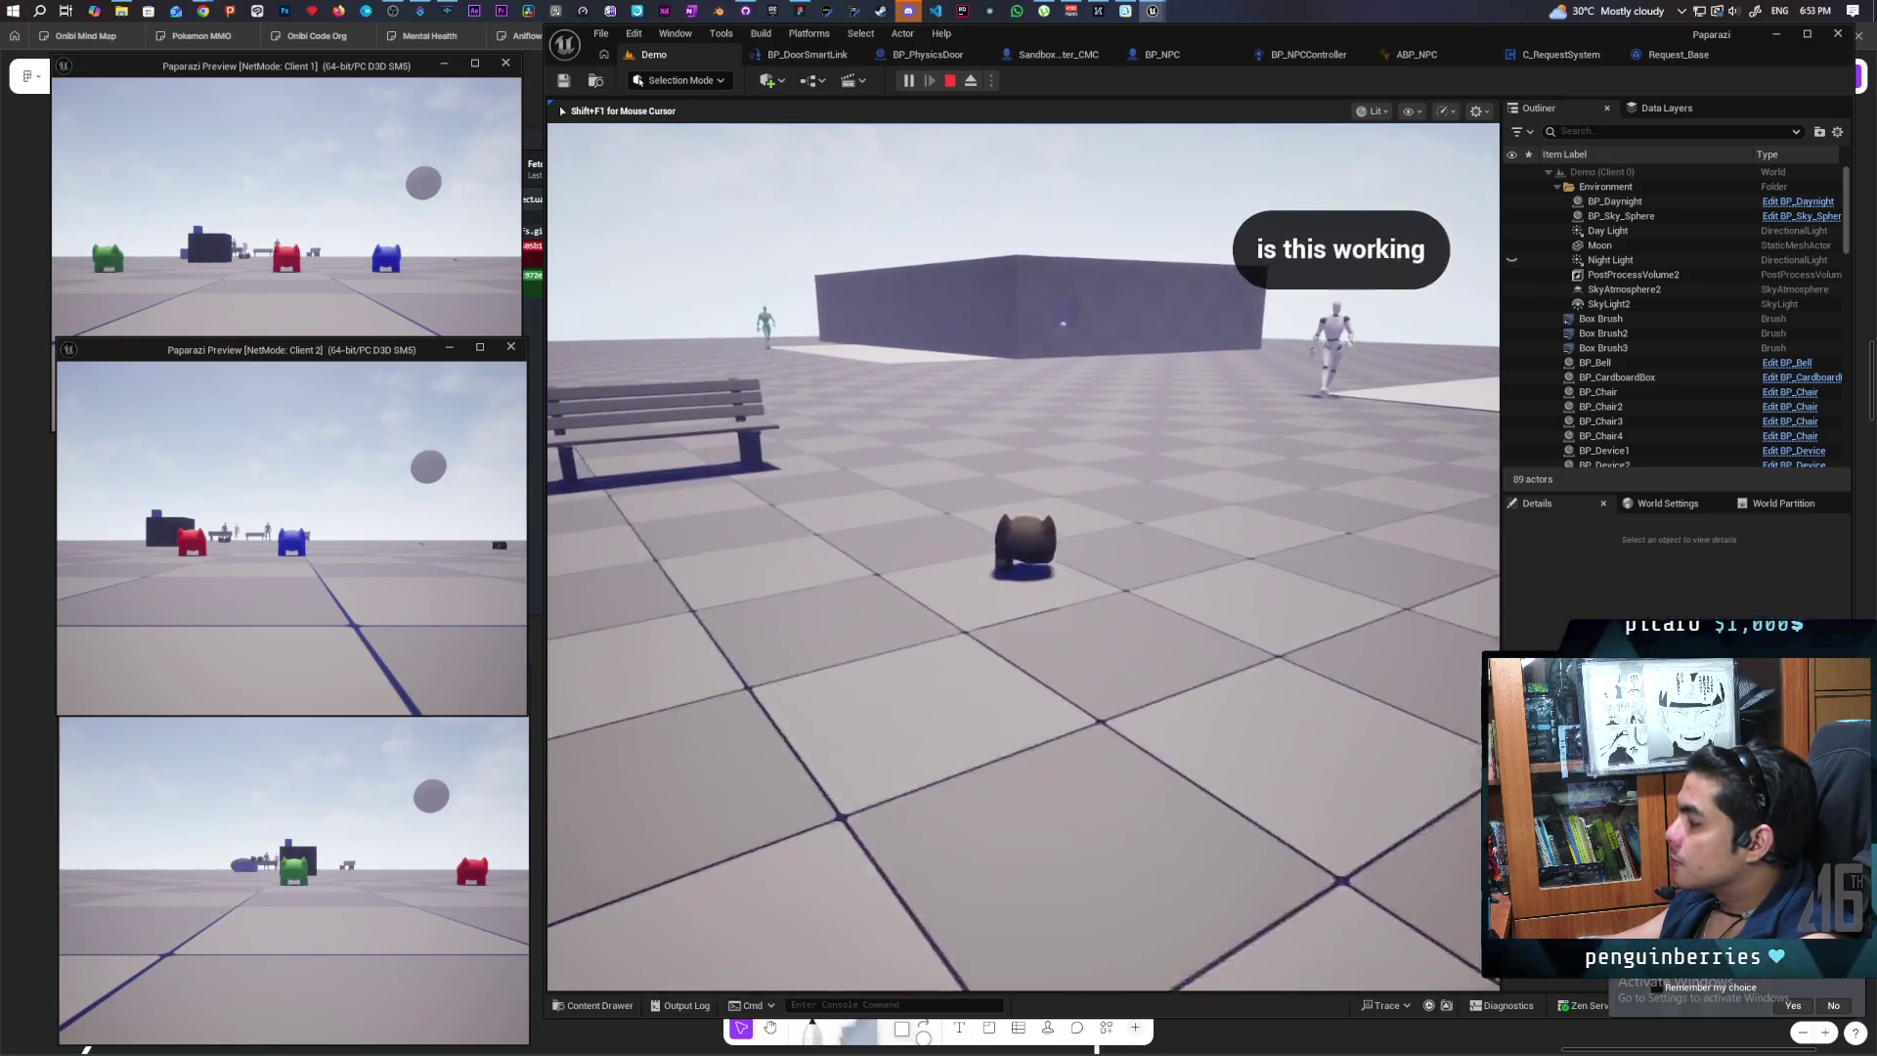
key("w")
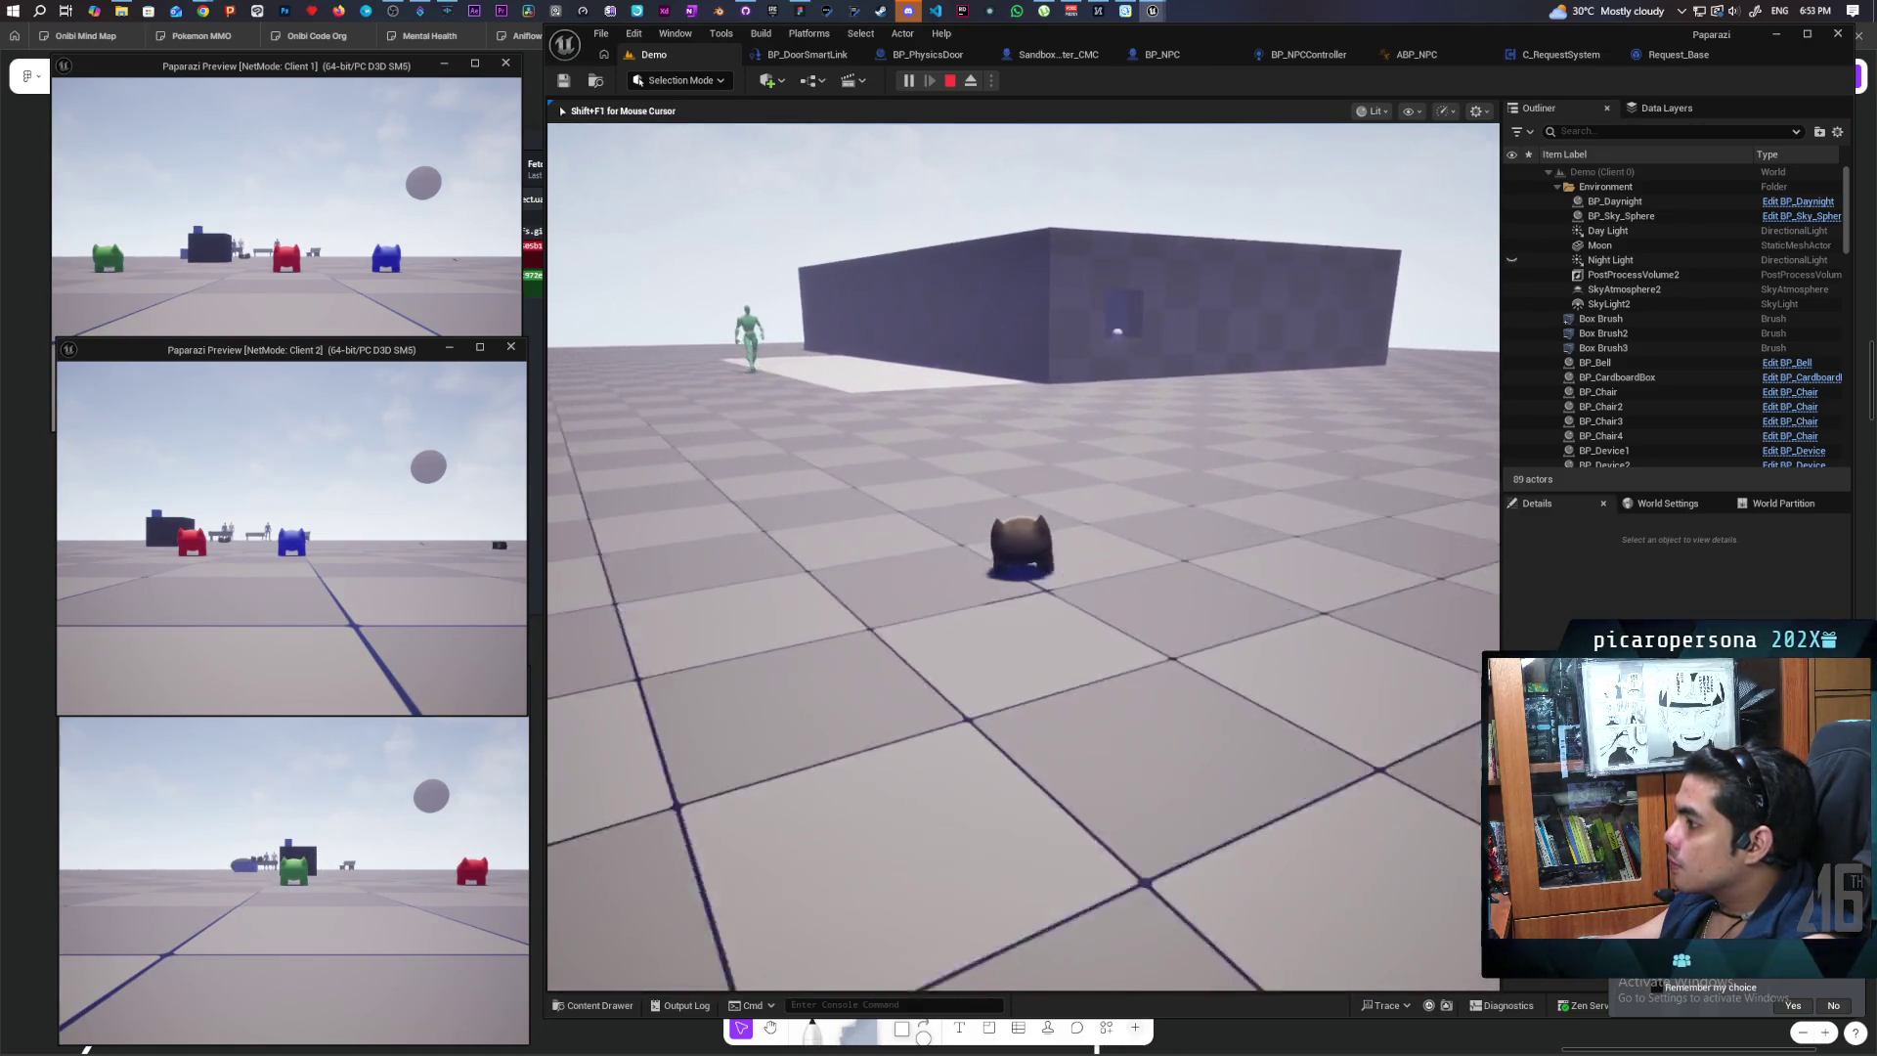
key("w")
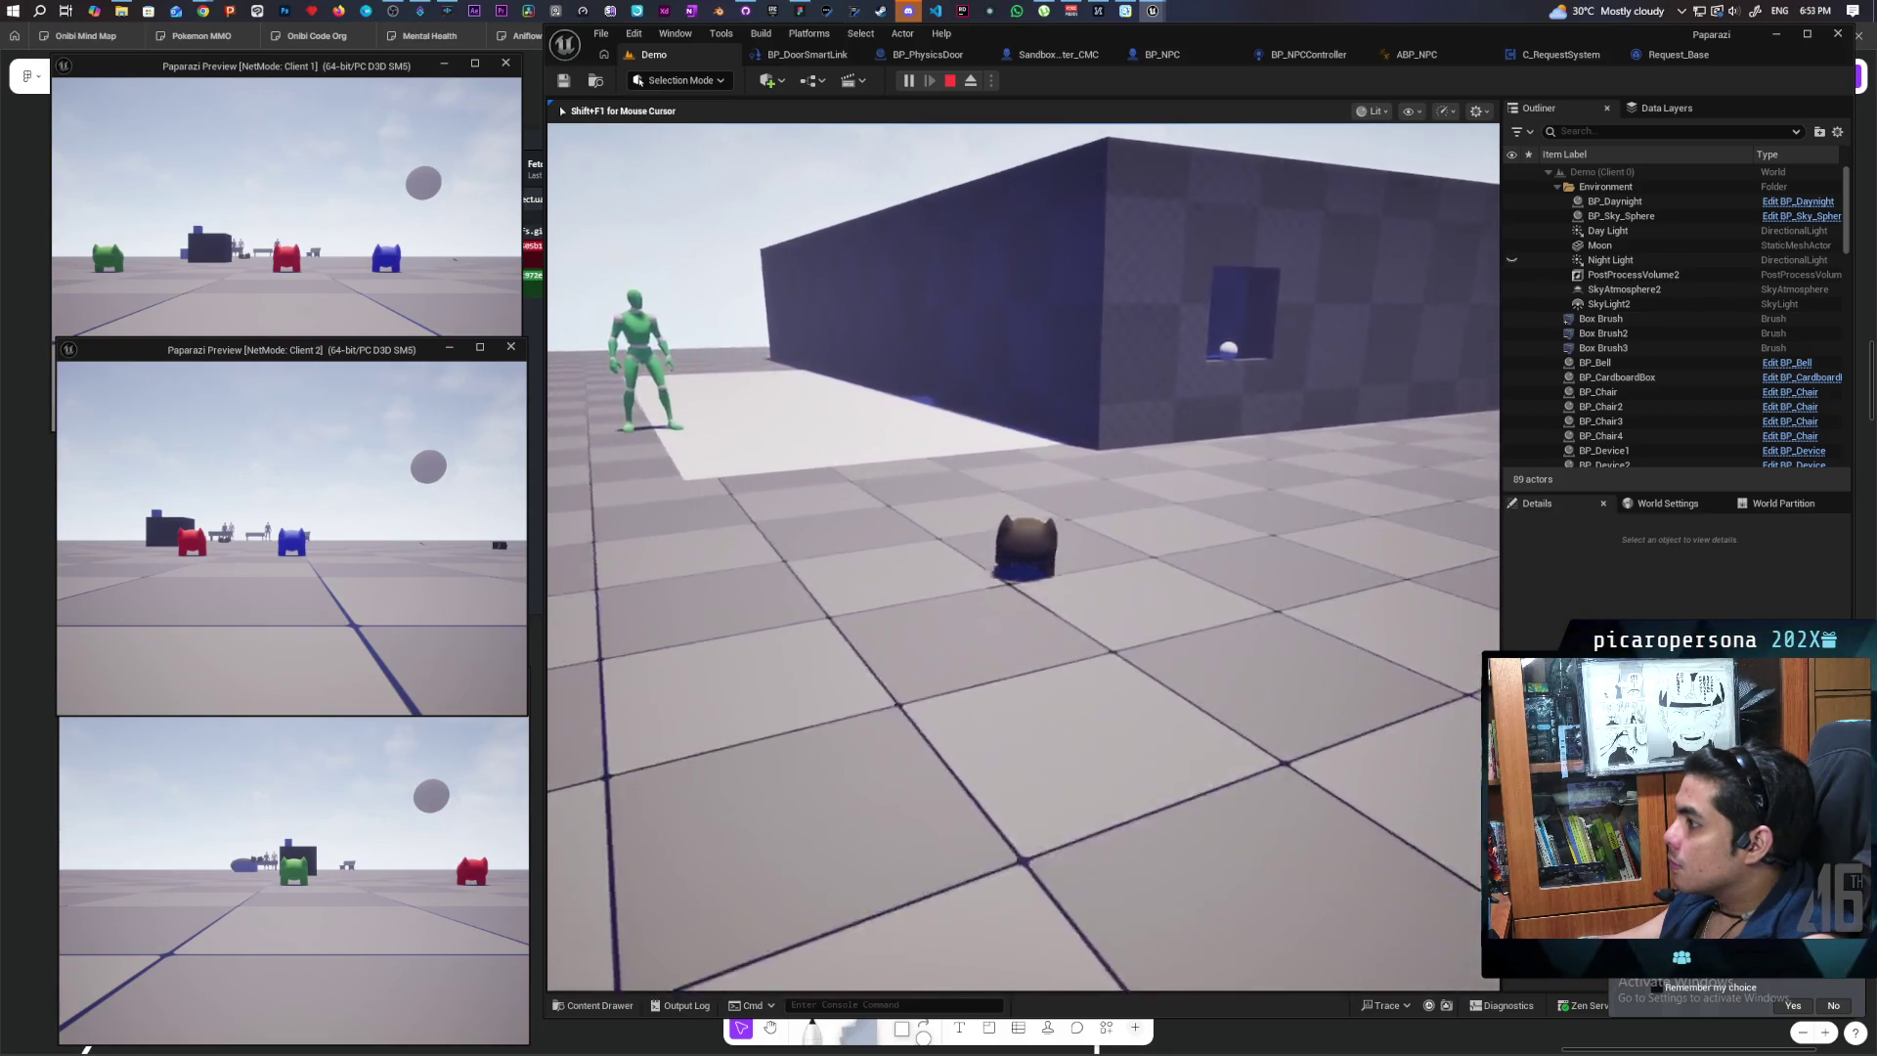
key("w")
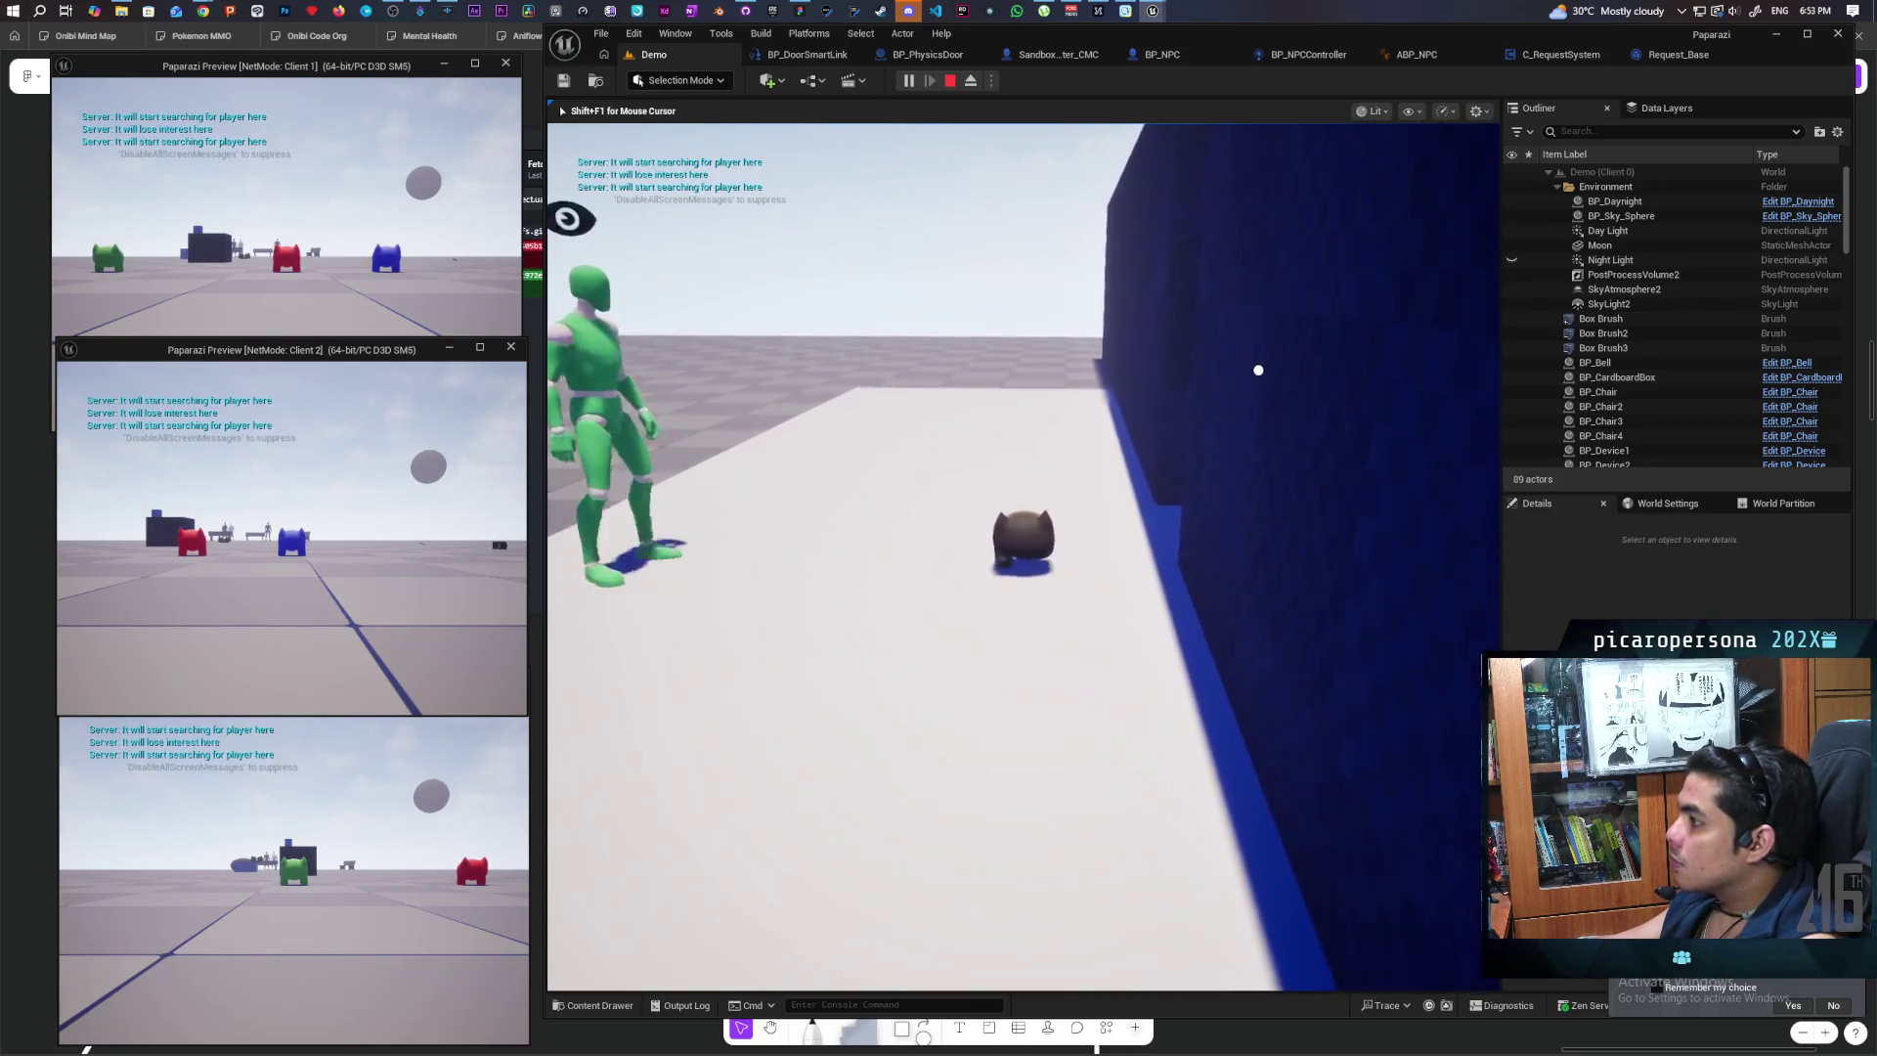
key("w")
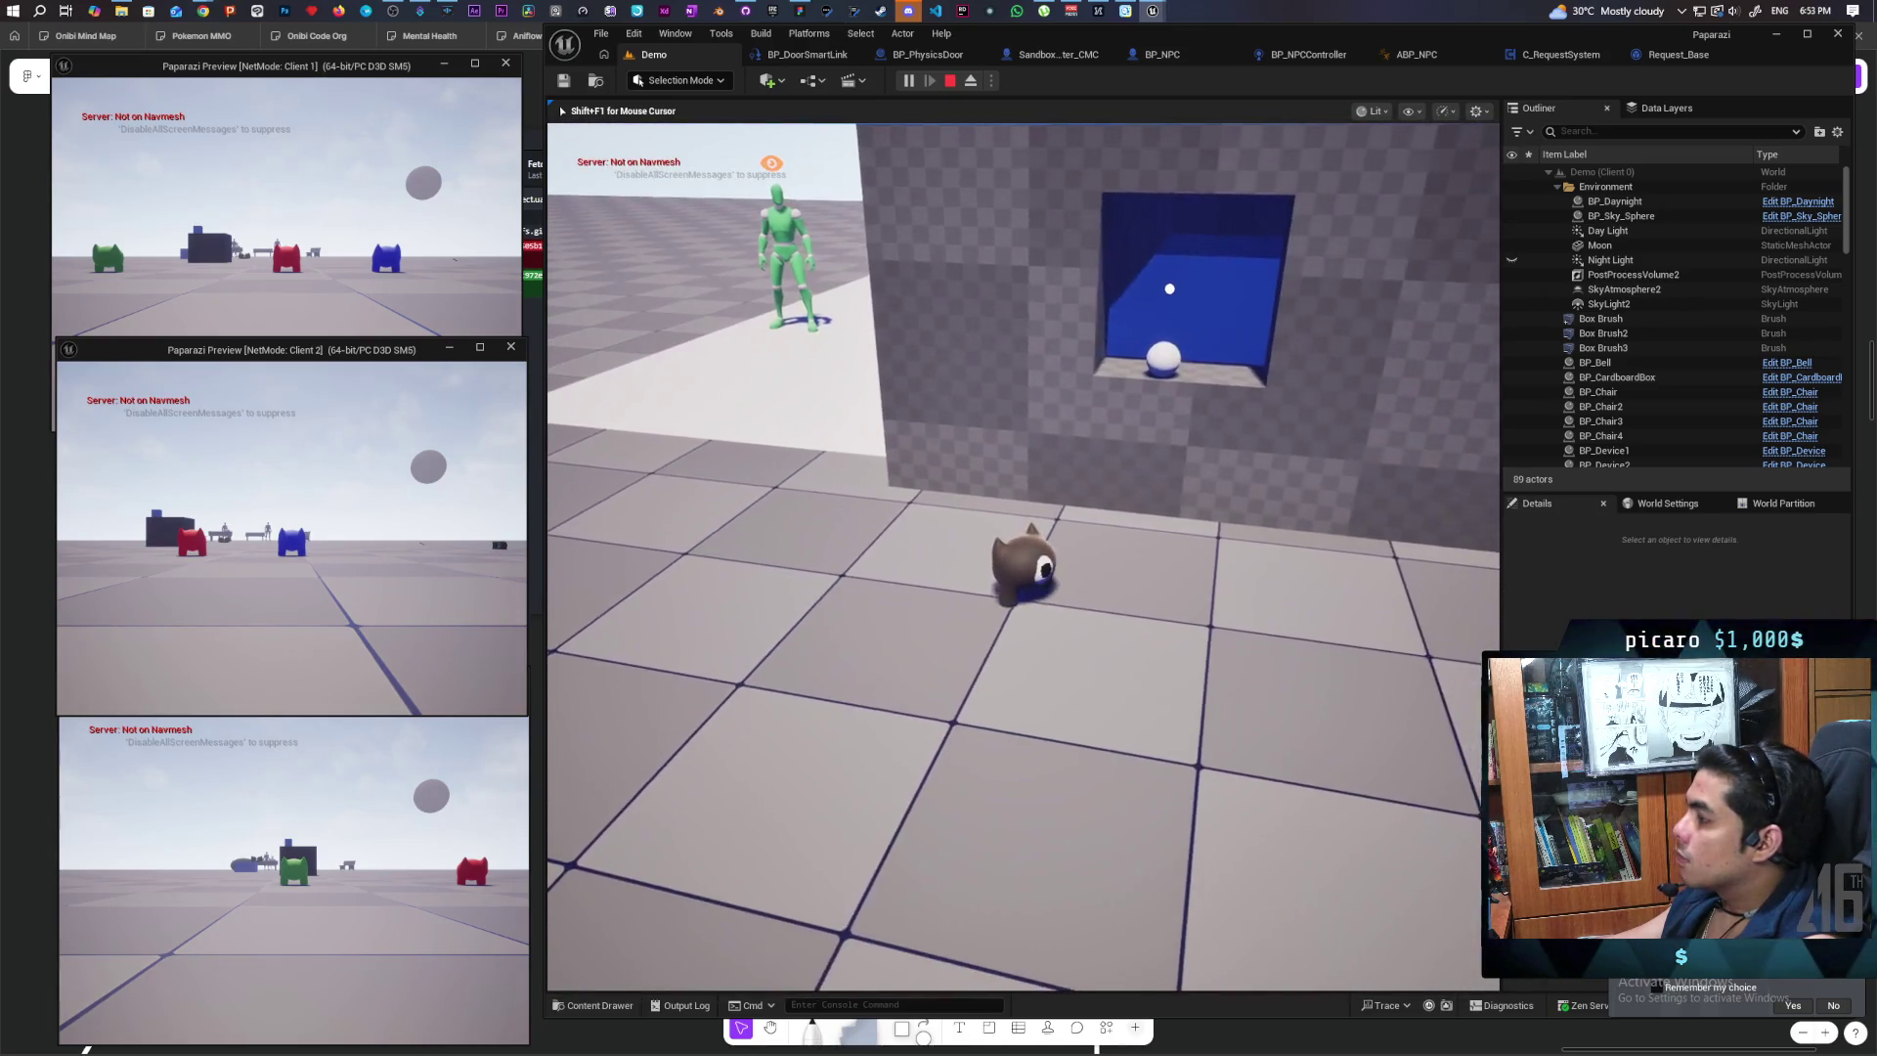
Step: Walk the cat along the wall, through the door beside the NPC, then stop play
key("w")
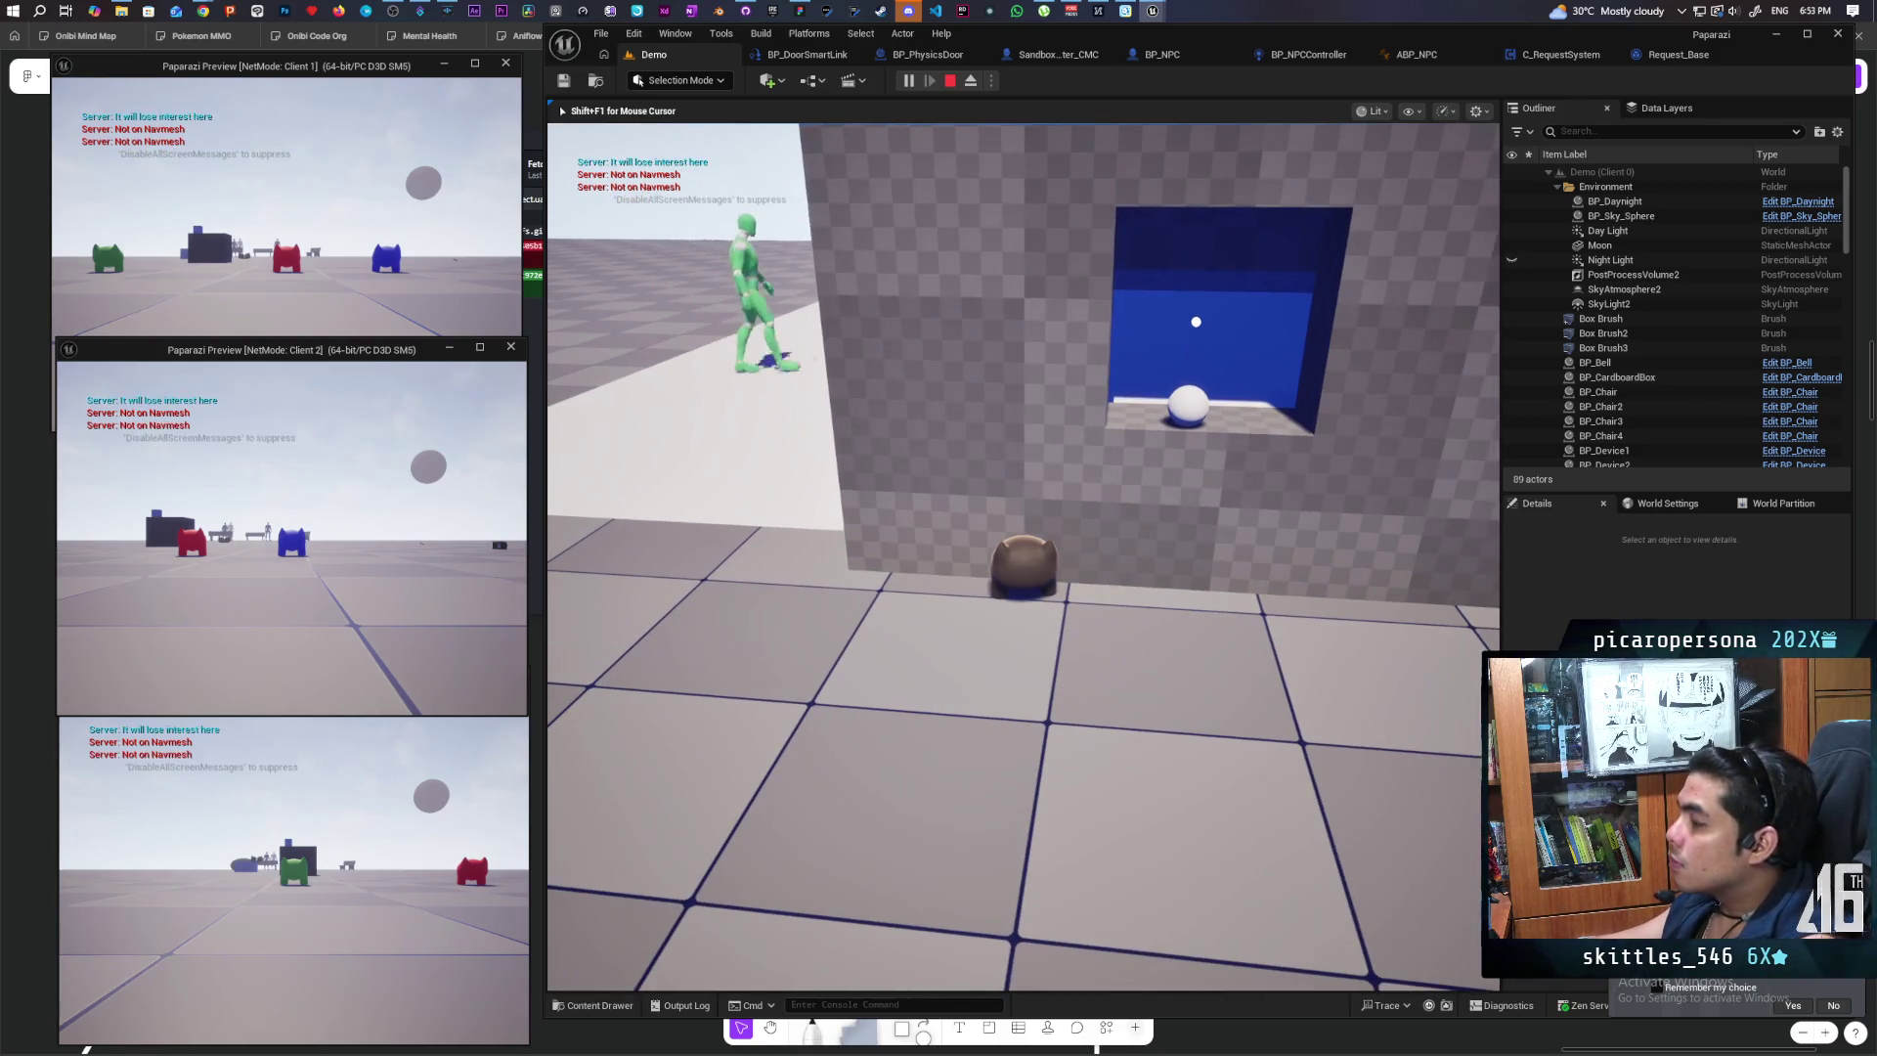
key("a")
key("w")
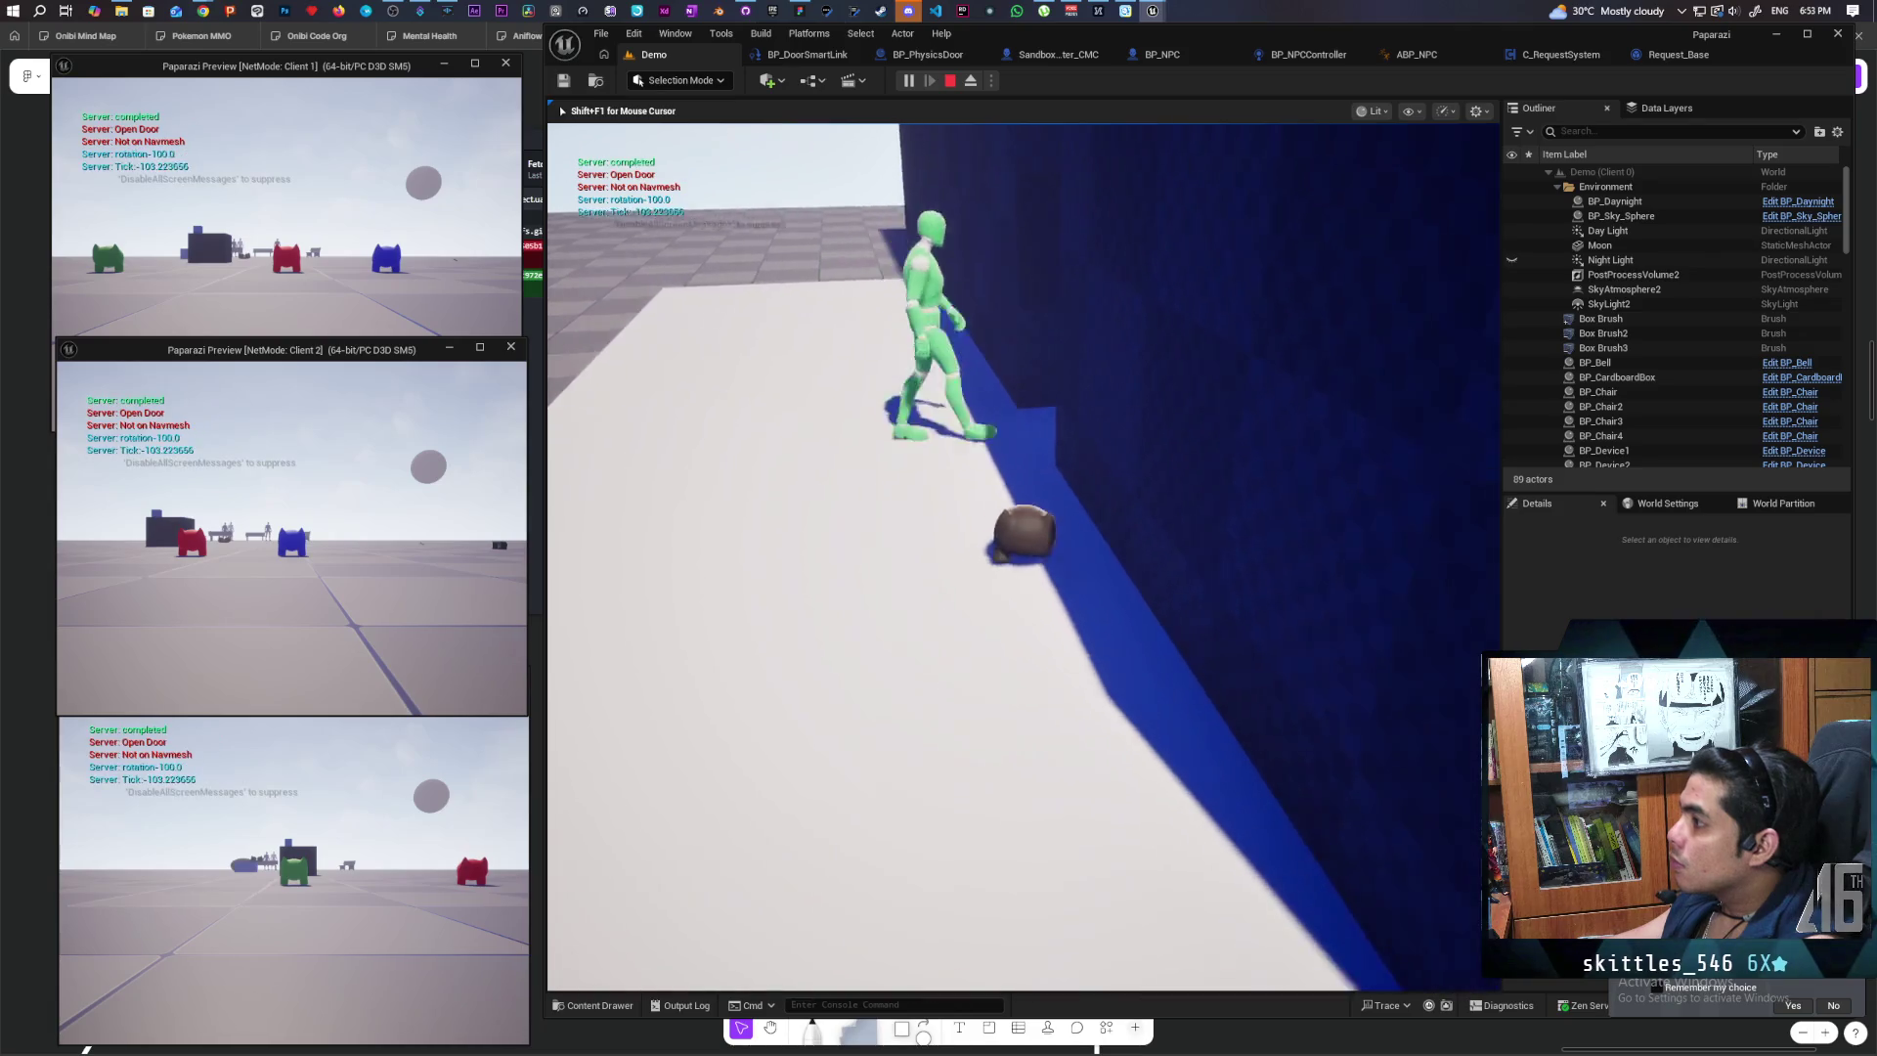
key("w")
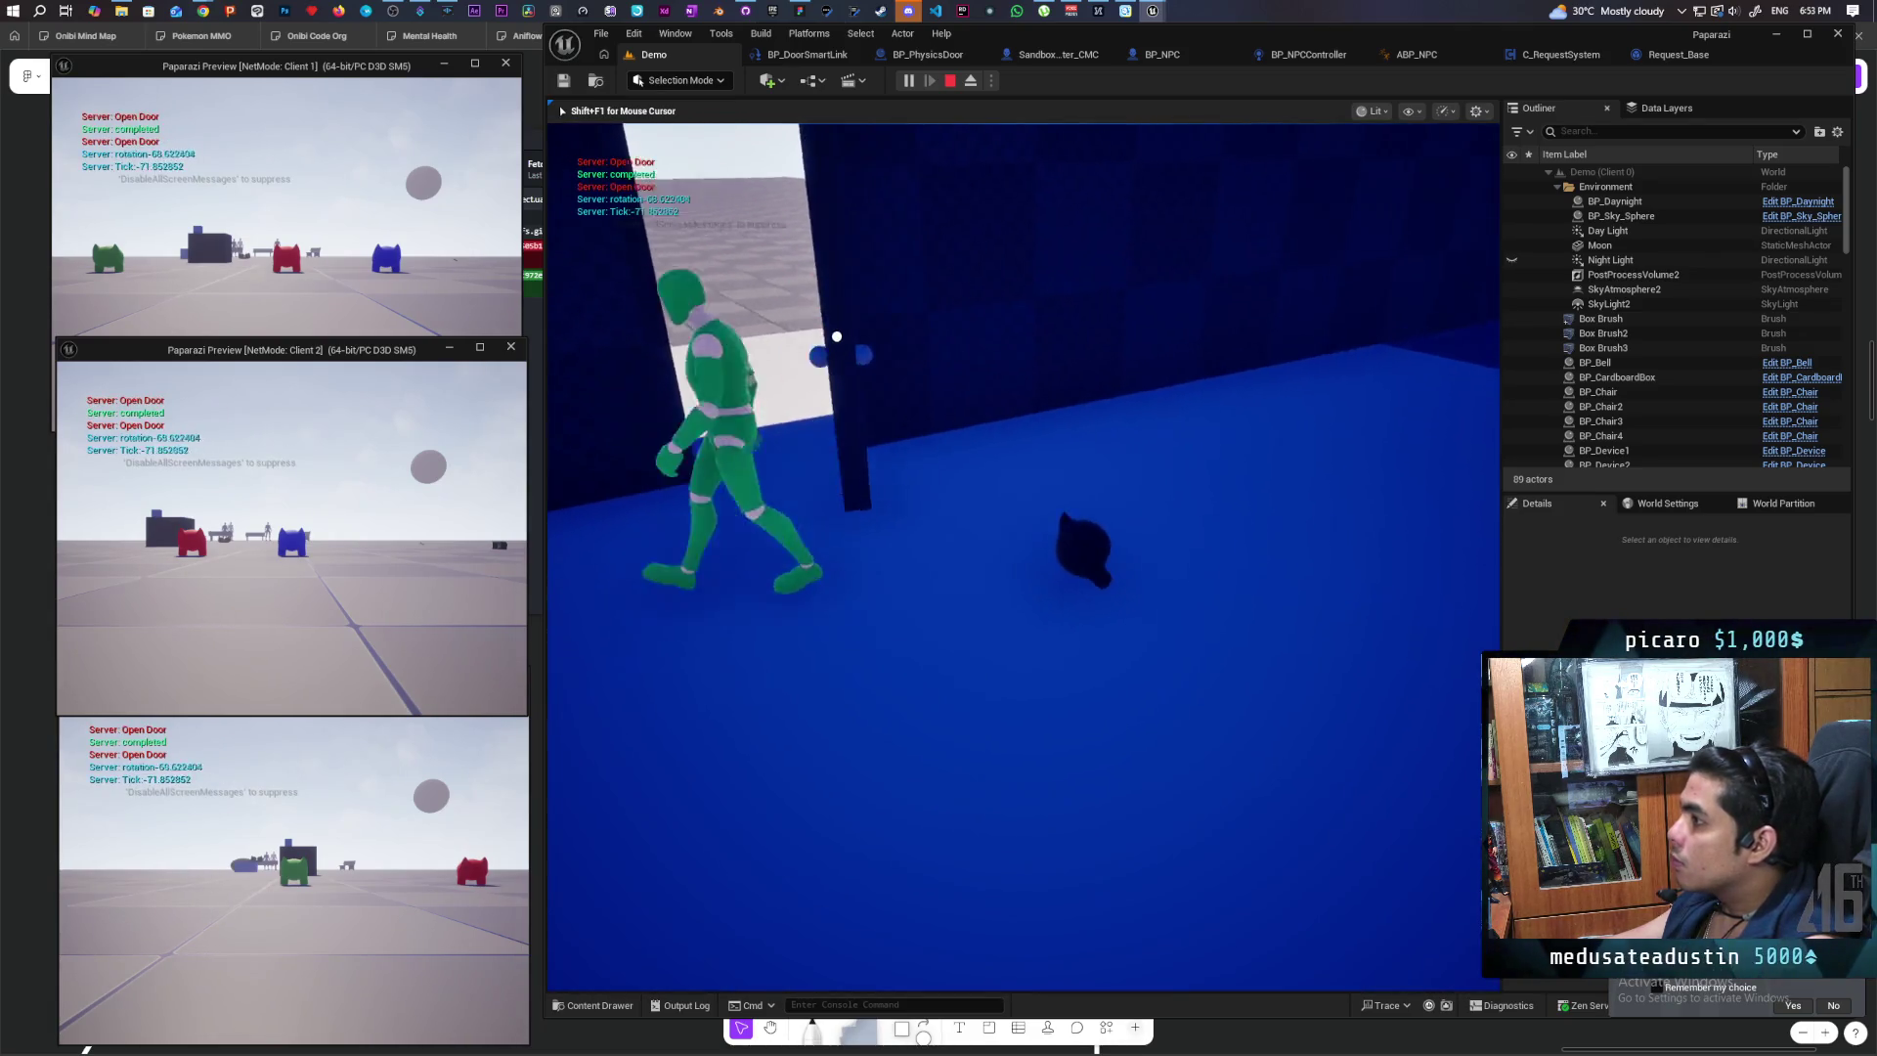
key("w")
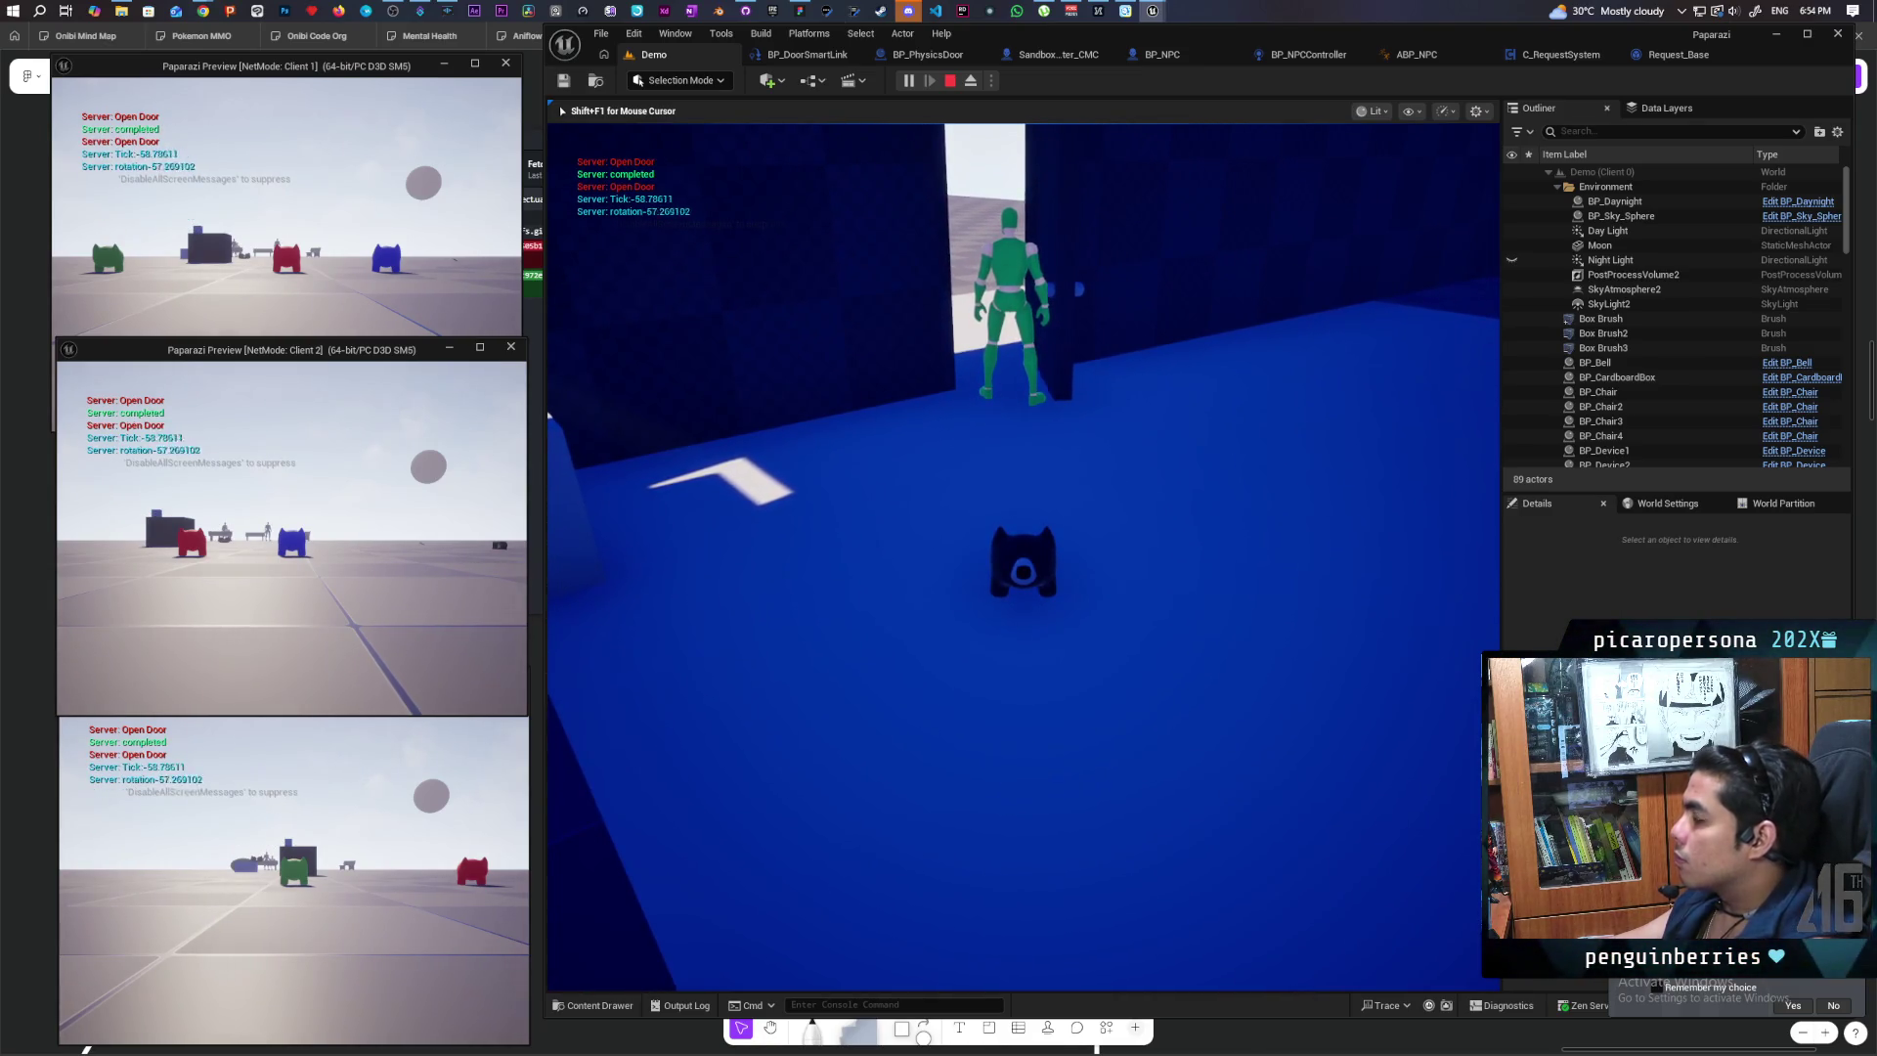
key("Escape")
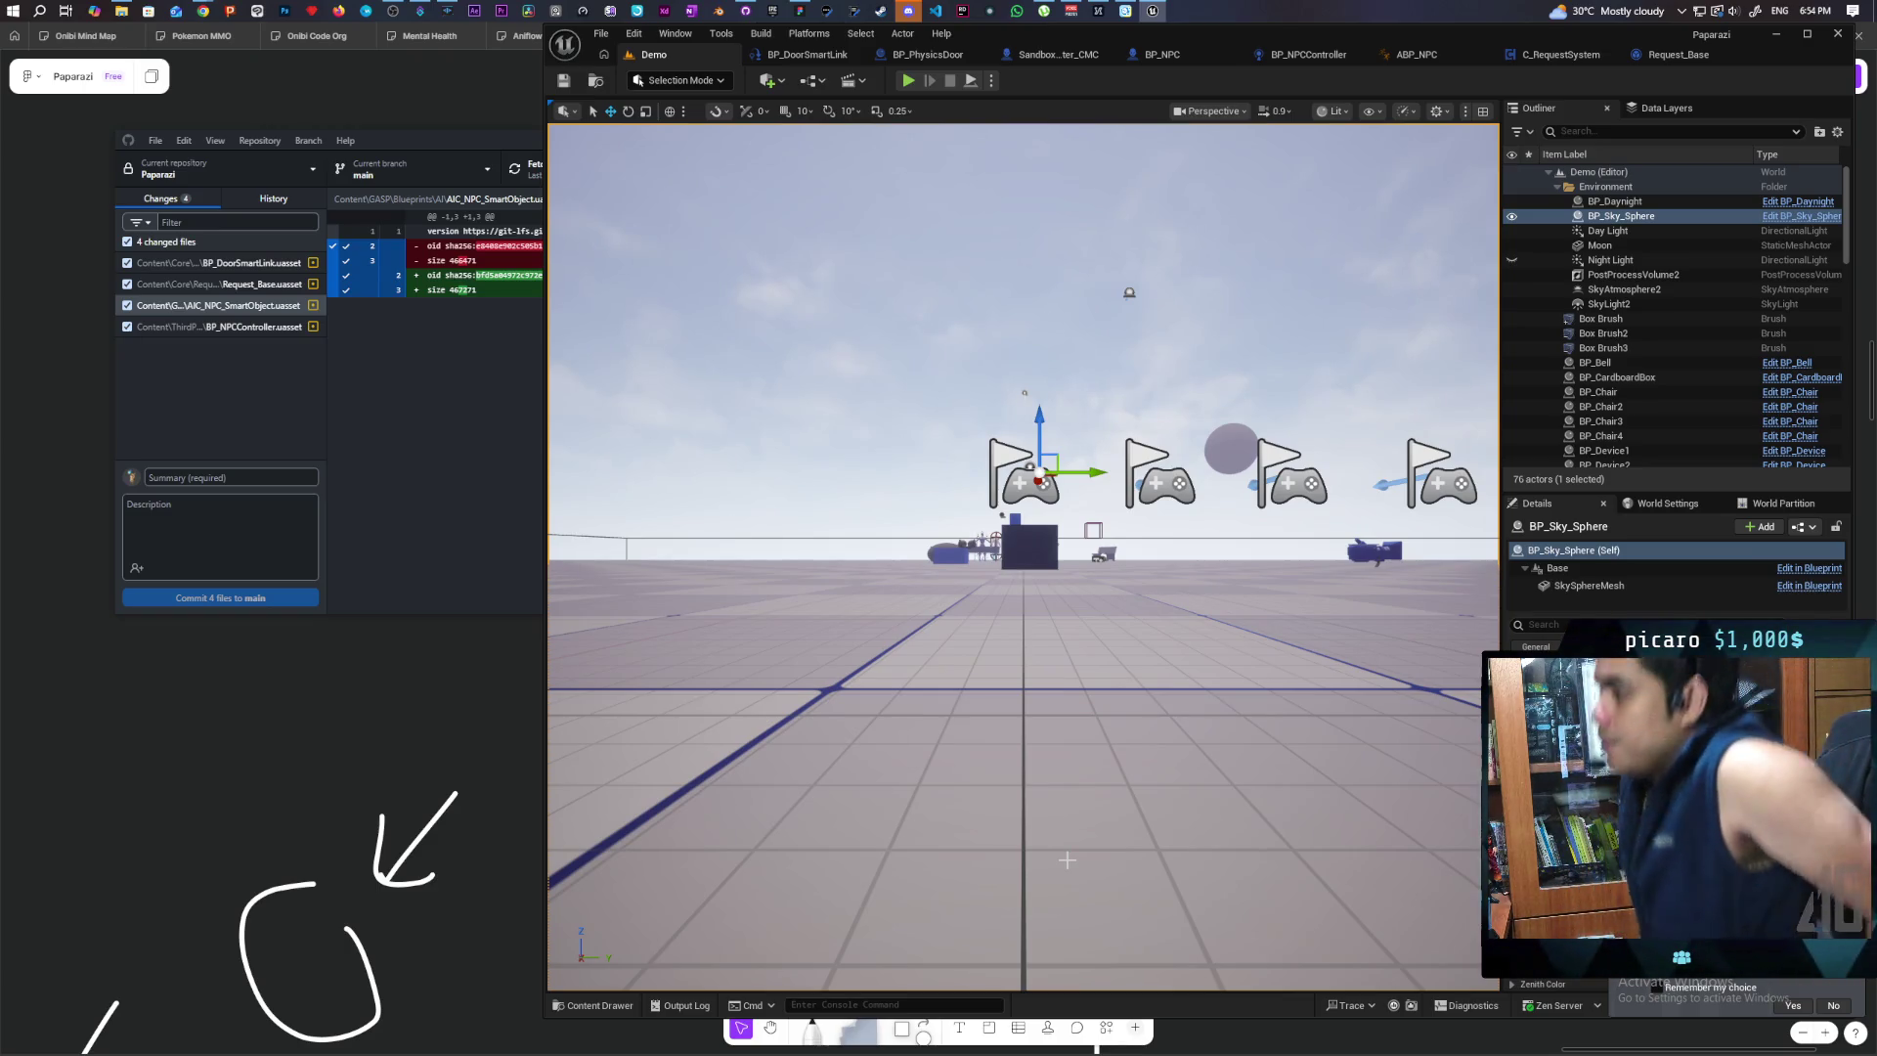
Step: In BP_NPCController's Perception graph, search the add-node action menu for 'nav'
left_click(1302, 58)
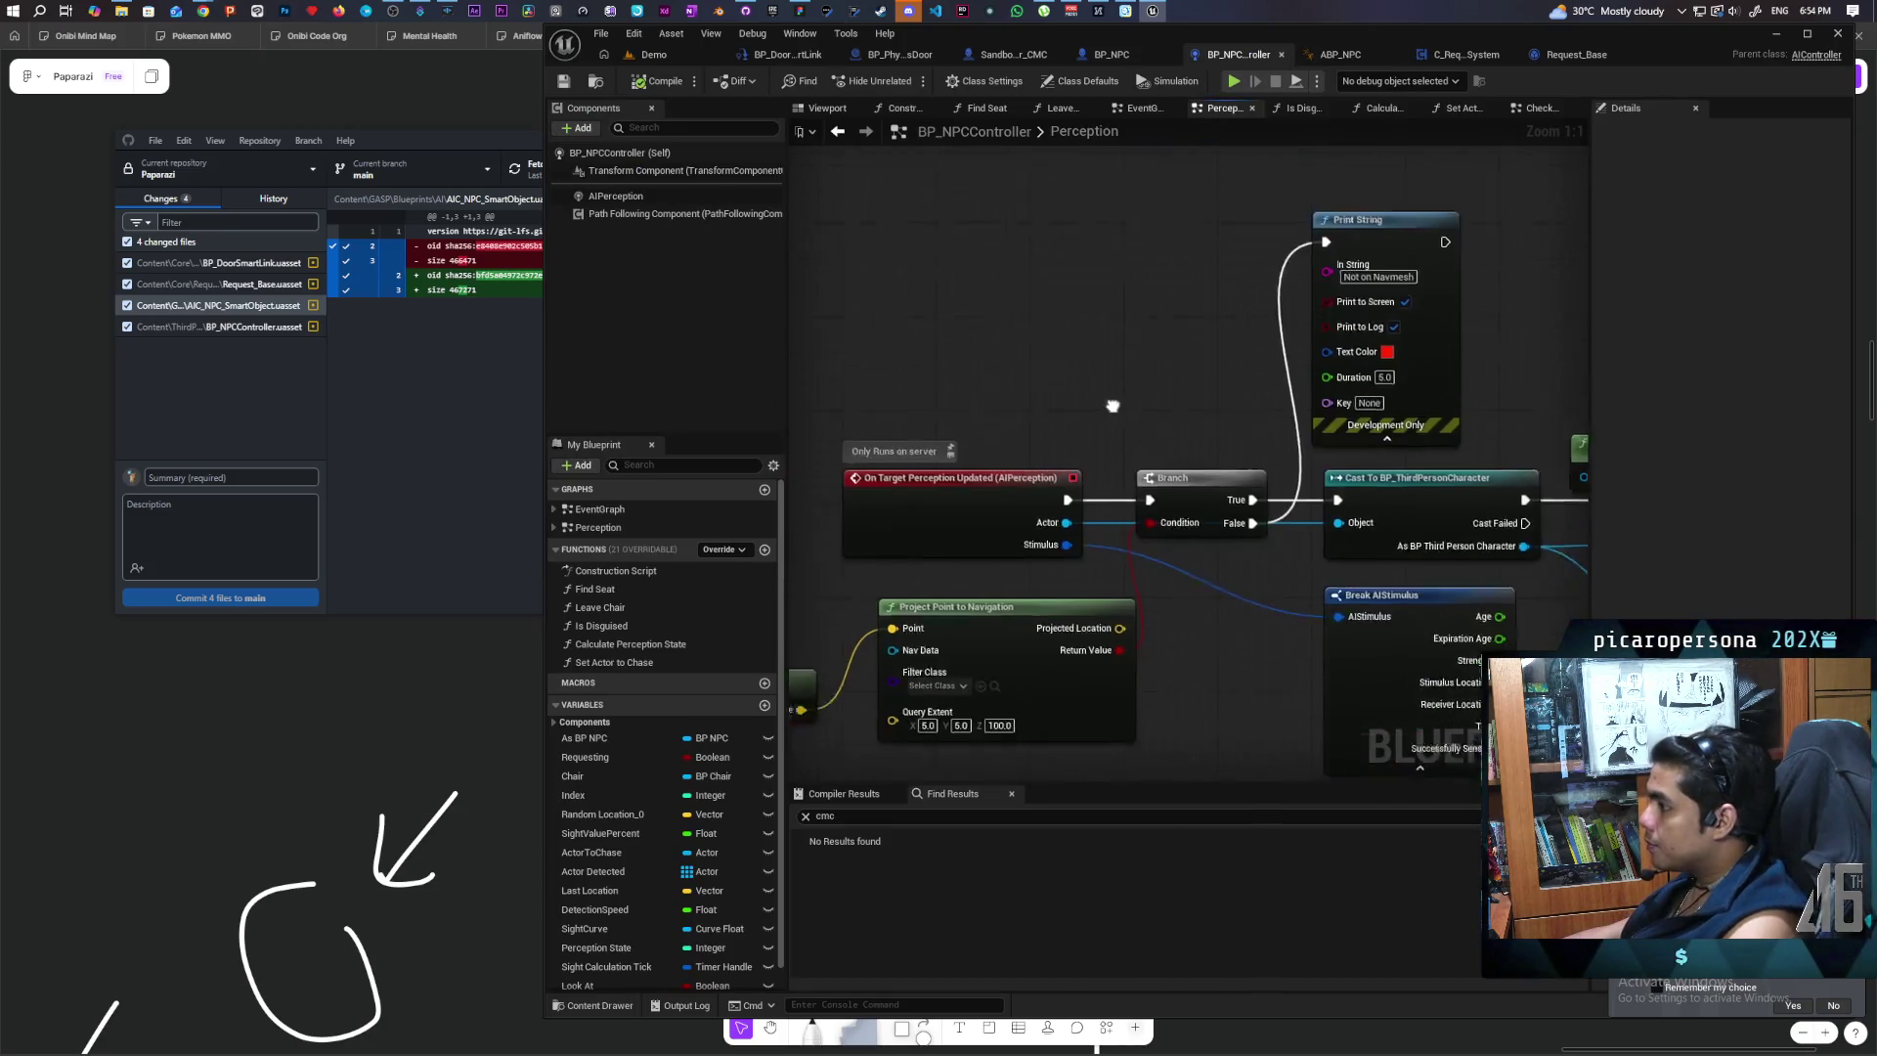
left_click_drag(1160, 358, 1194, 280)
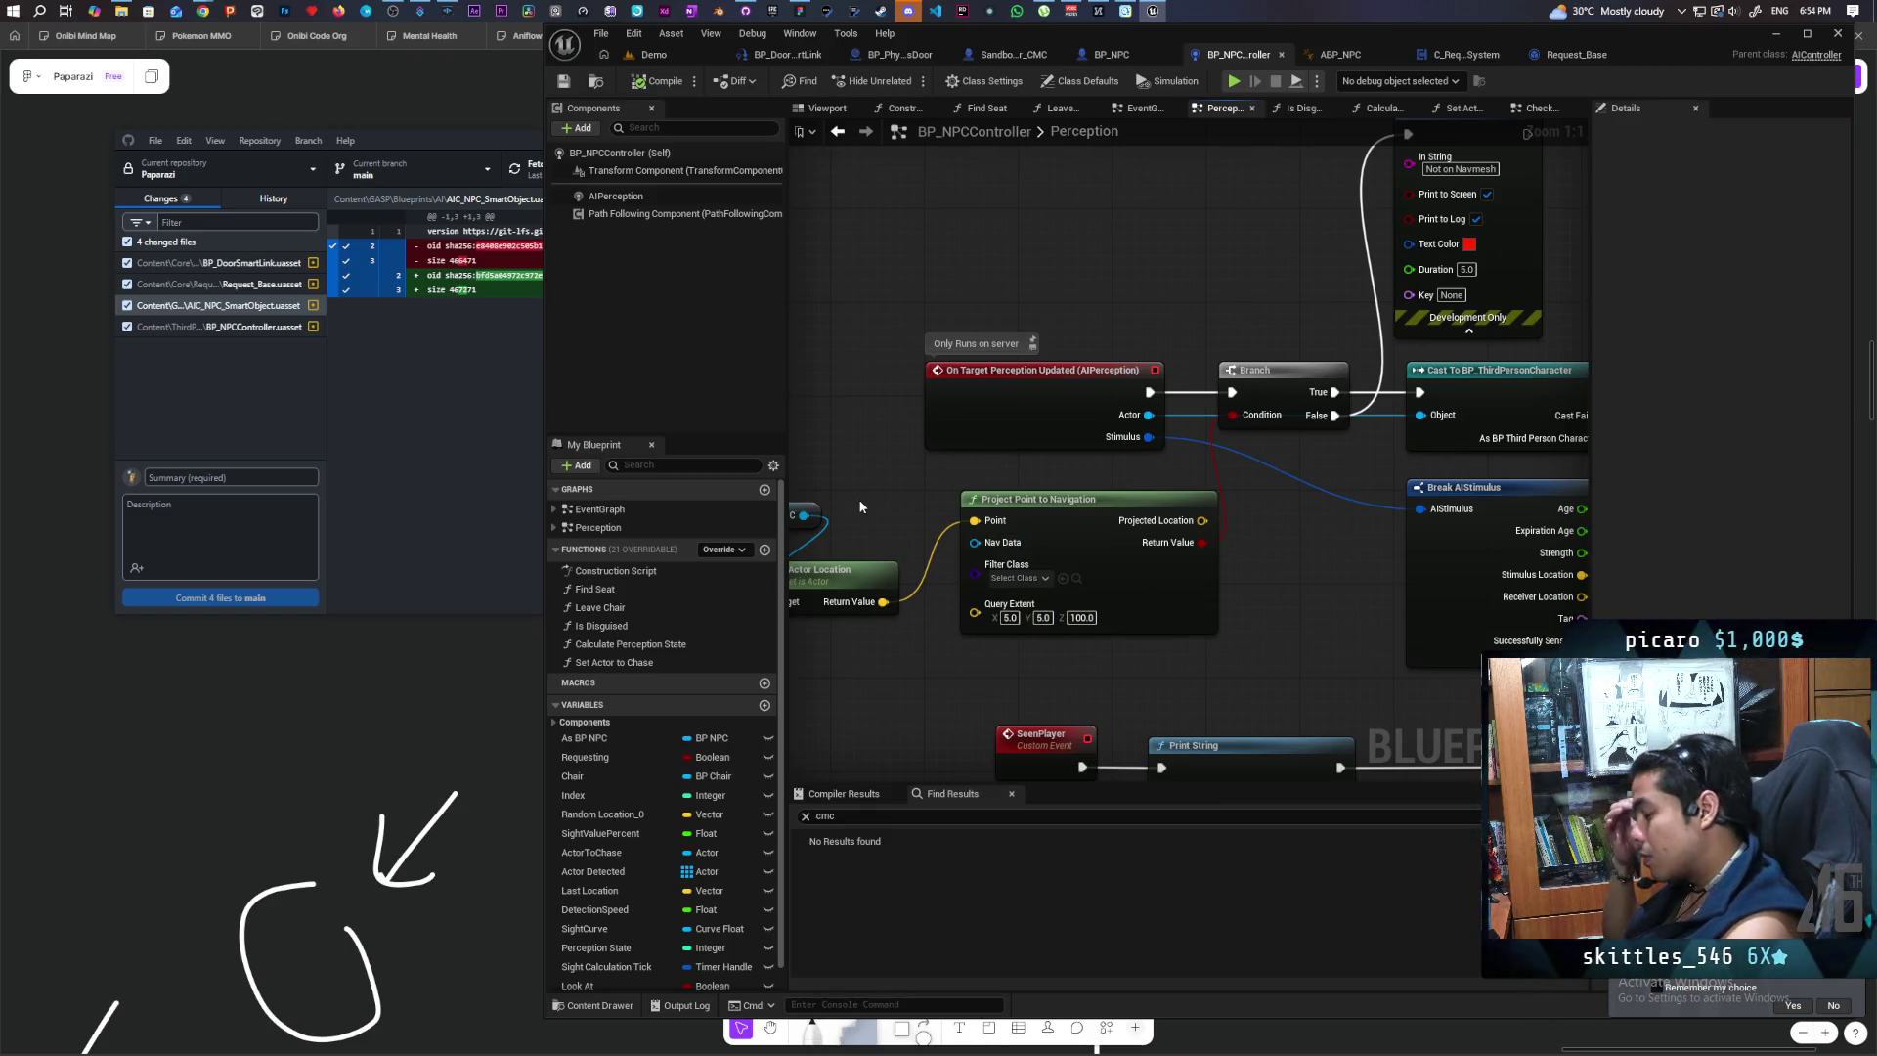
left_click_drag(846, 498, 1019, 517)
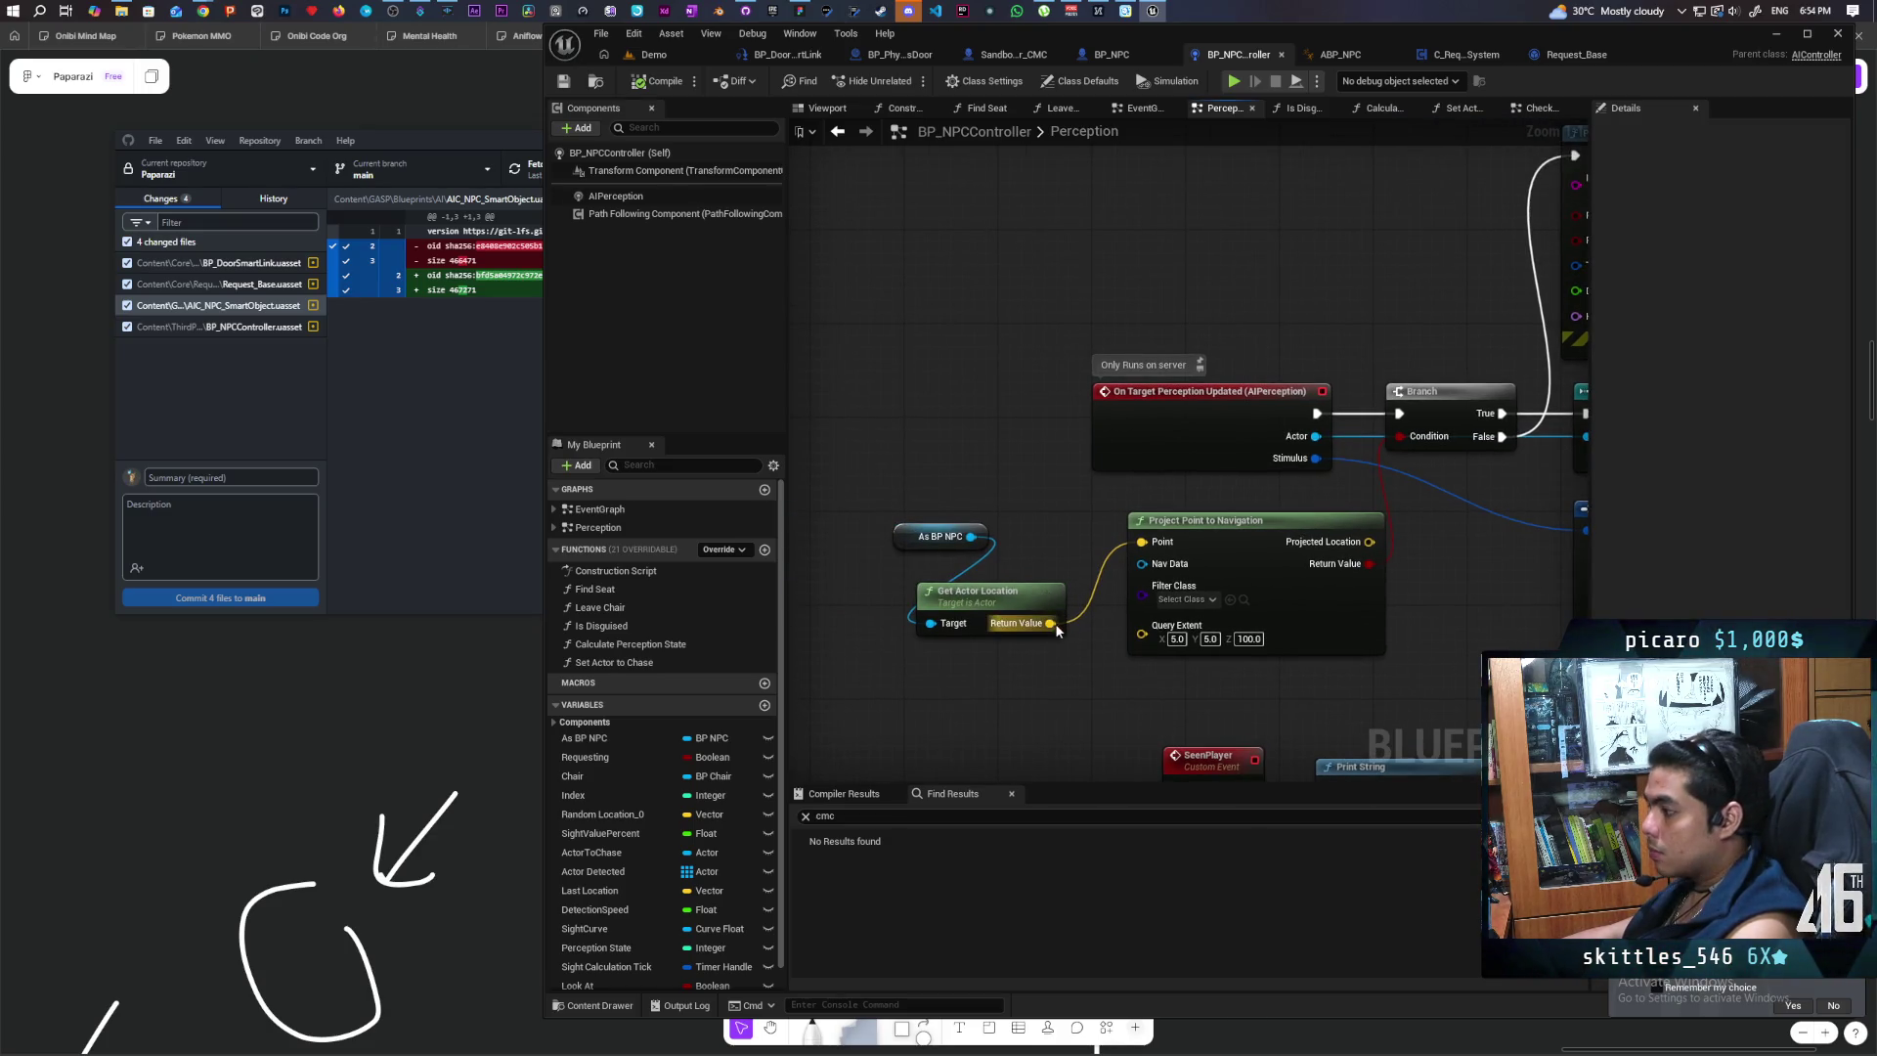
right_click(947, 355)
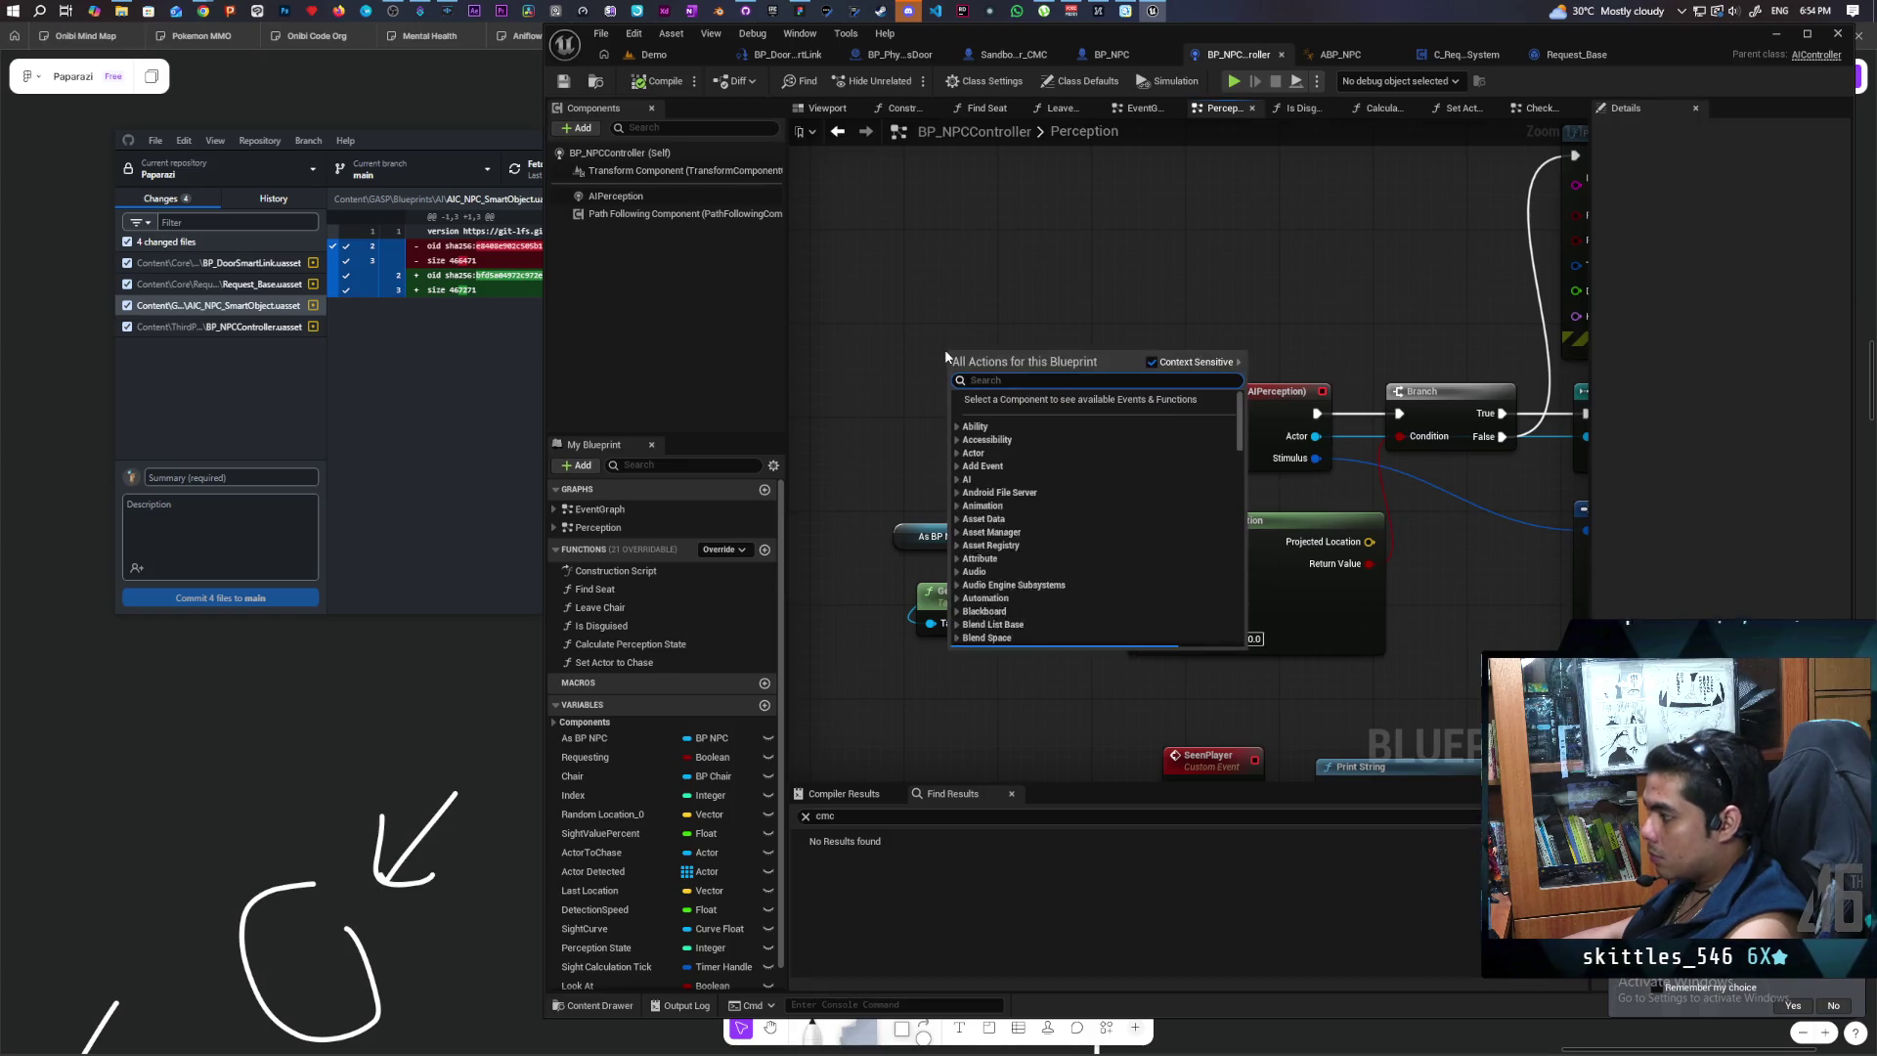
type("nav")
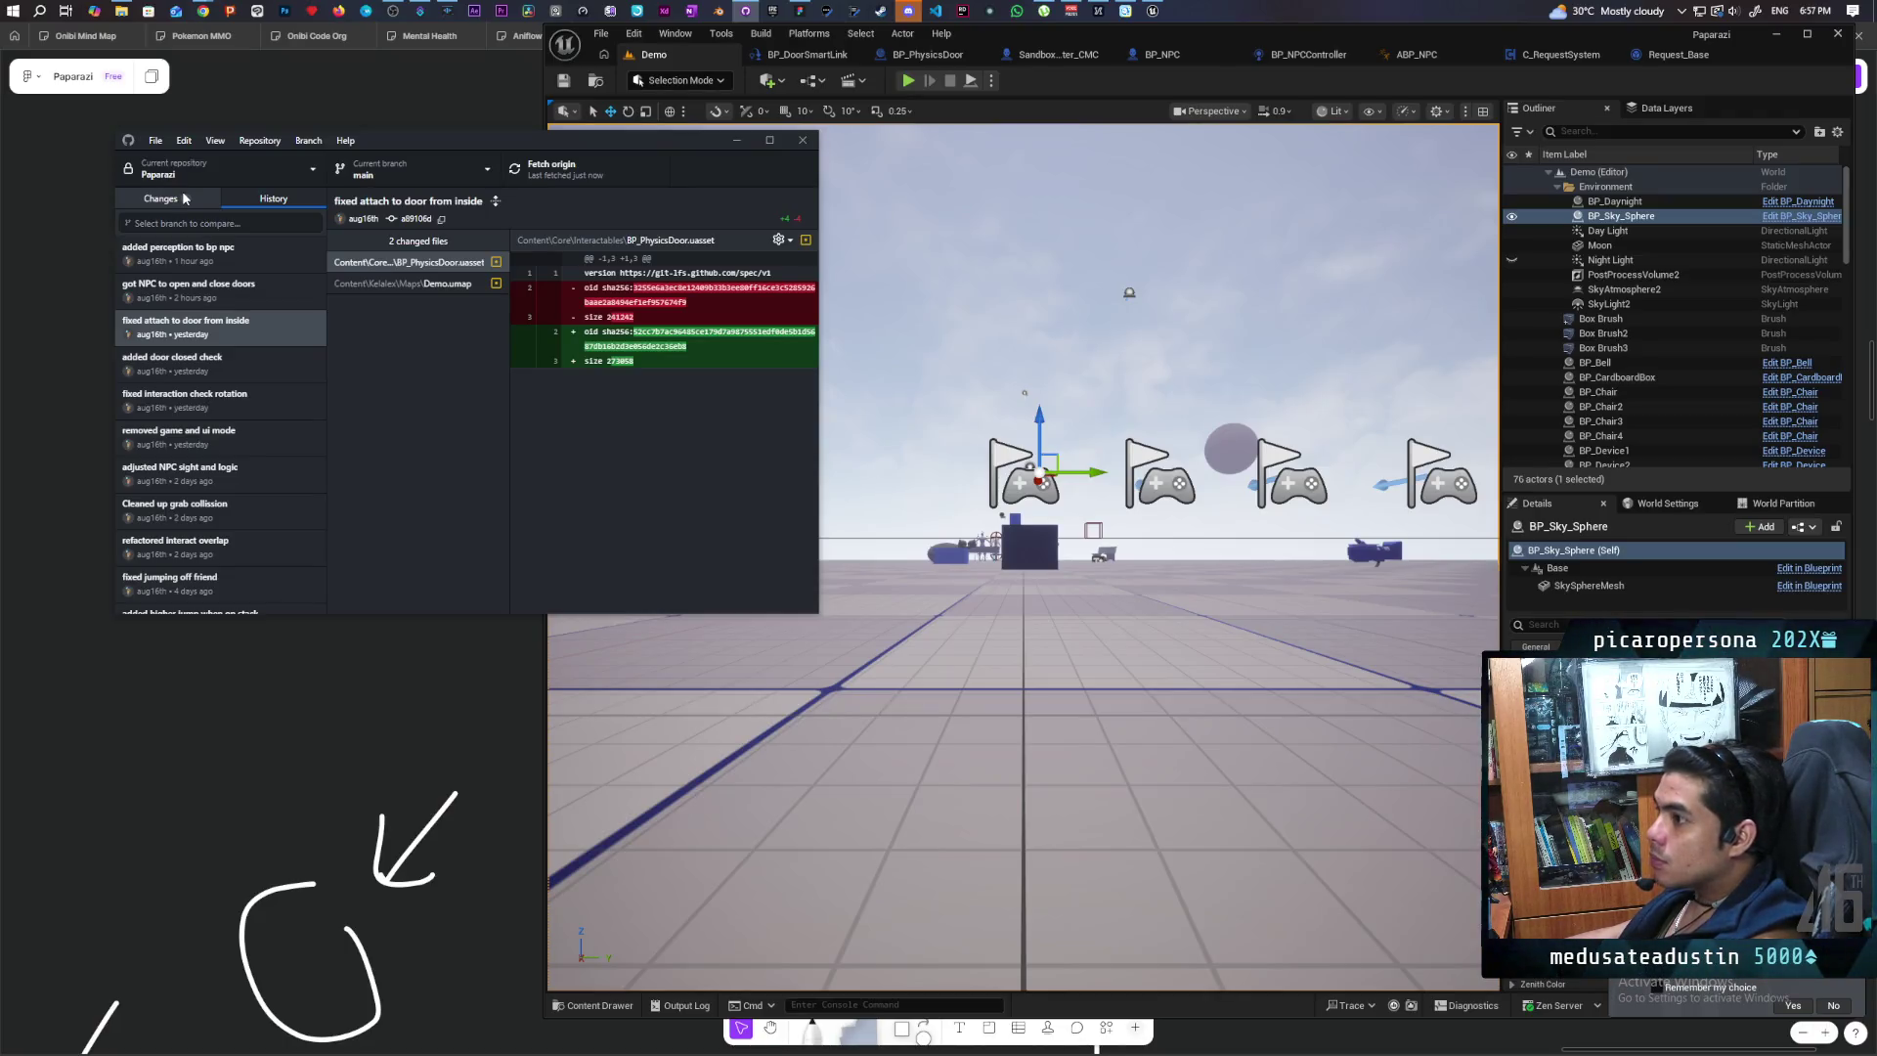
Step: Commit the 4 changed files to main as 'added stop and rotate when seen' and push
left_click(181, 196)
left_click(209, 477)
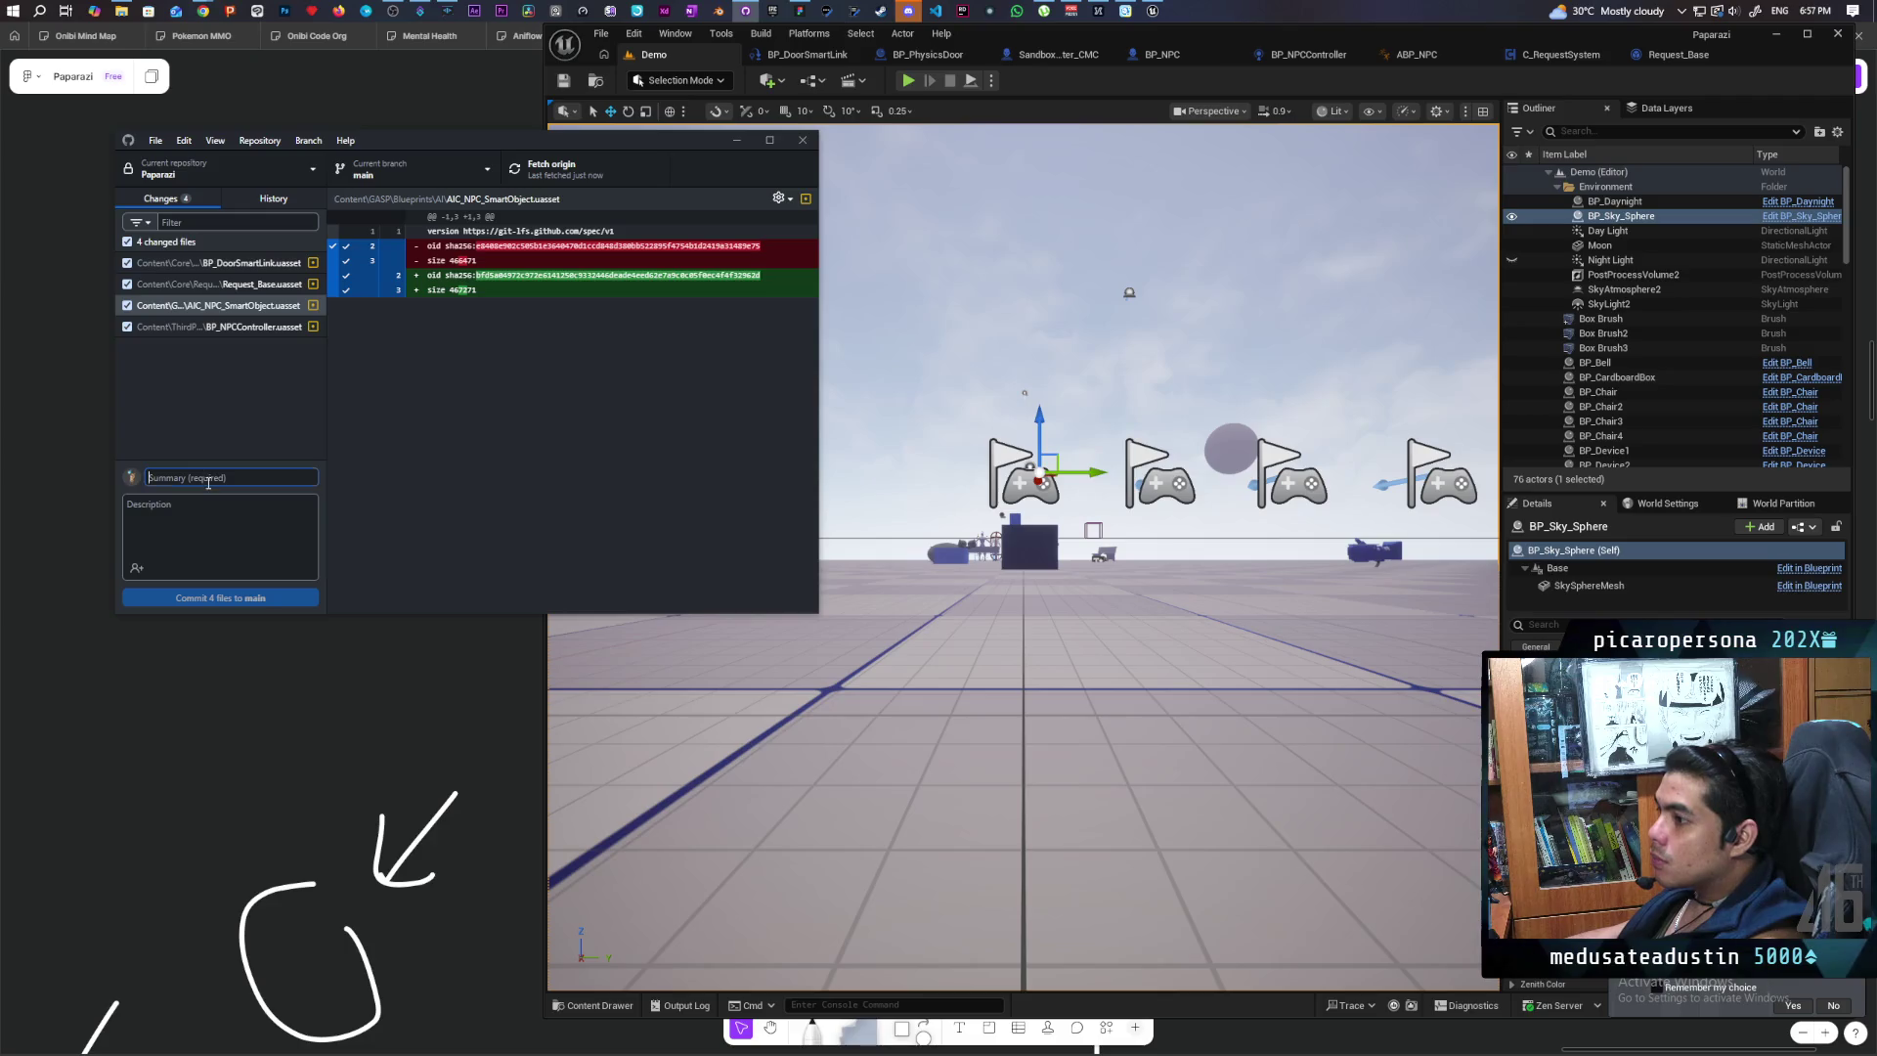
type("added stop and rotate when se")
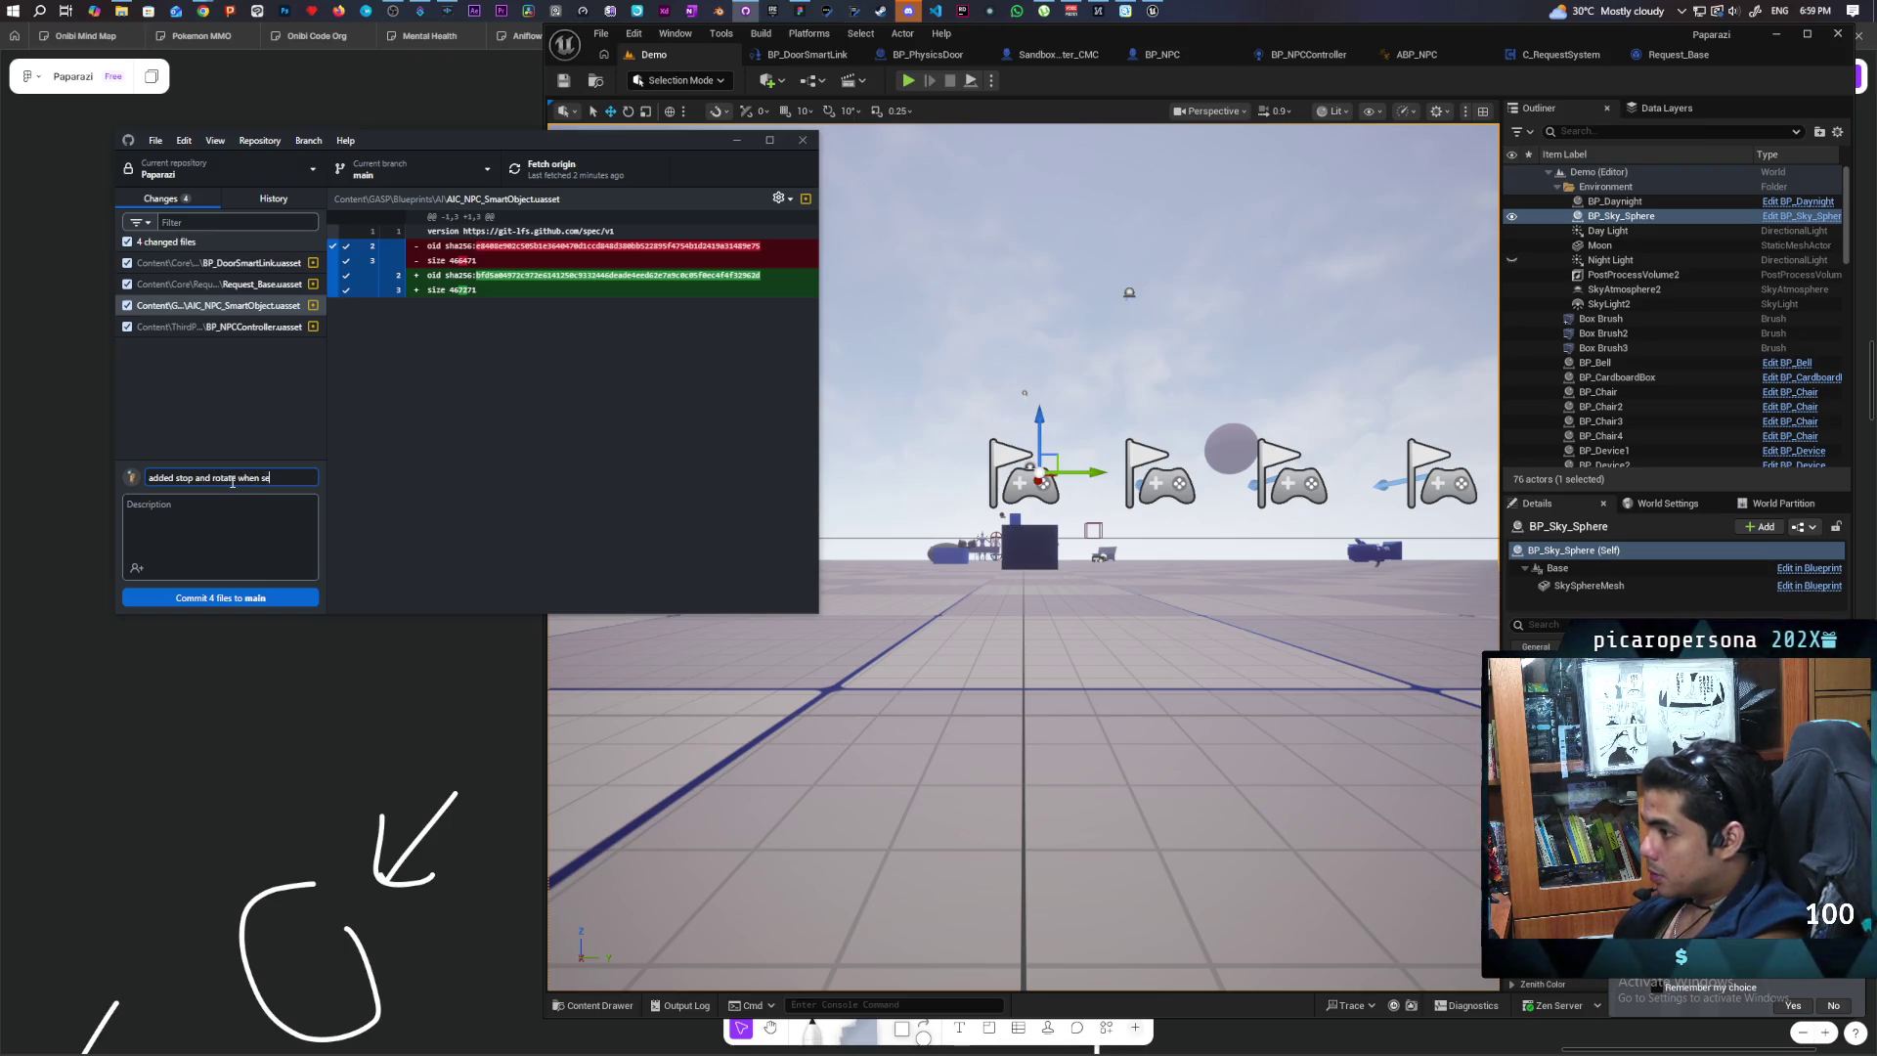
key("BackSpace")
key("BackSpace")
type("n")
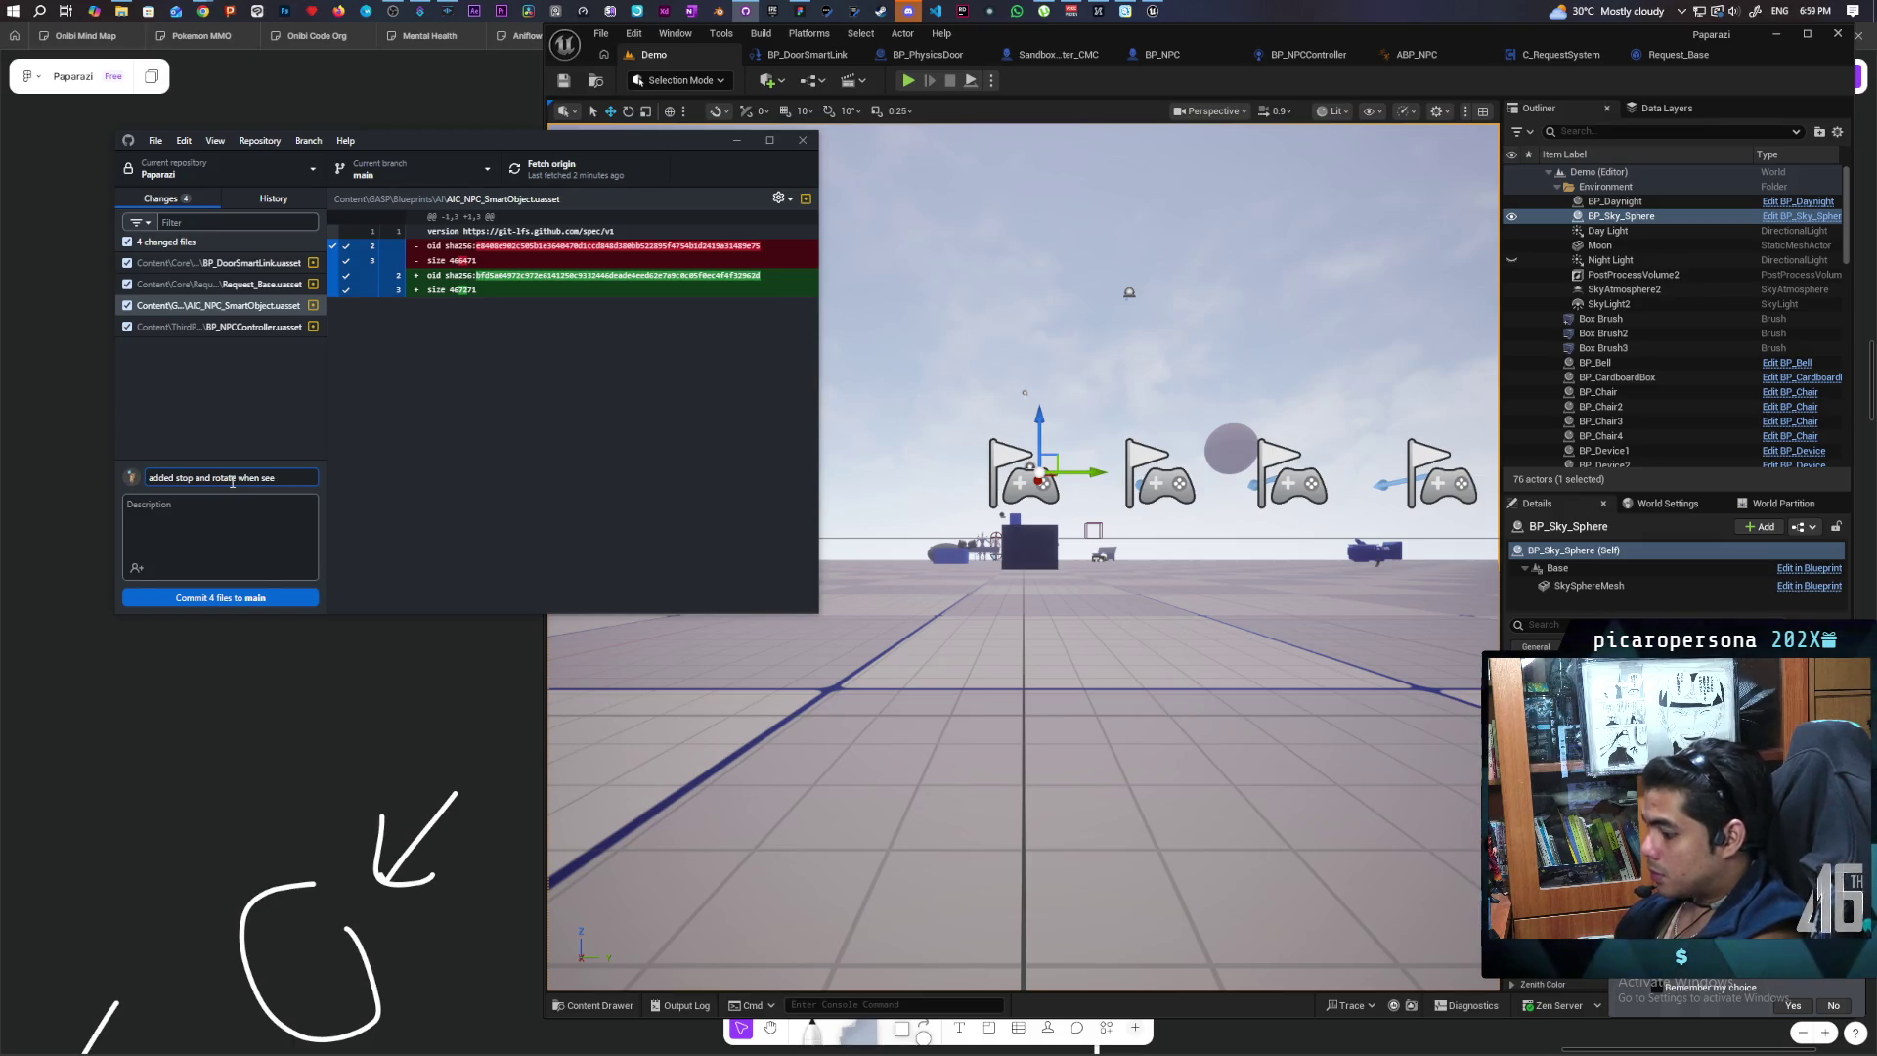
key("ctrl+Return")
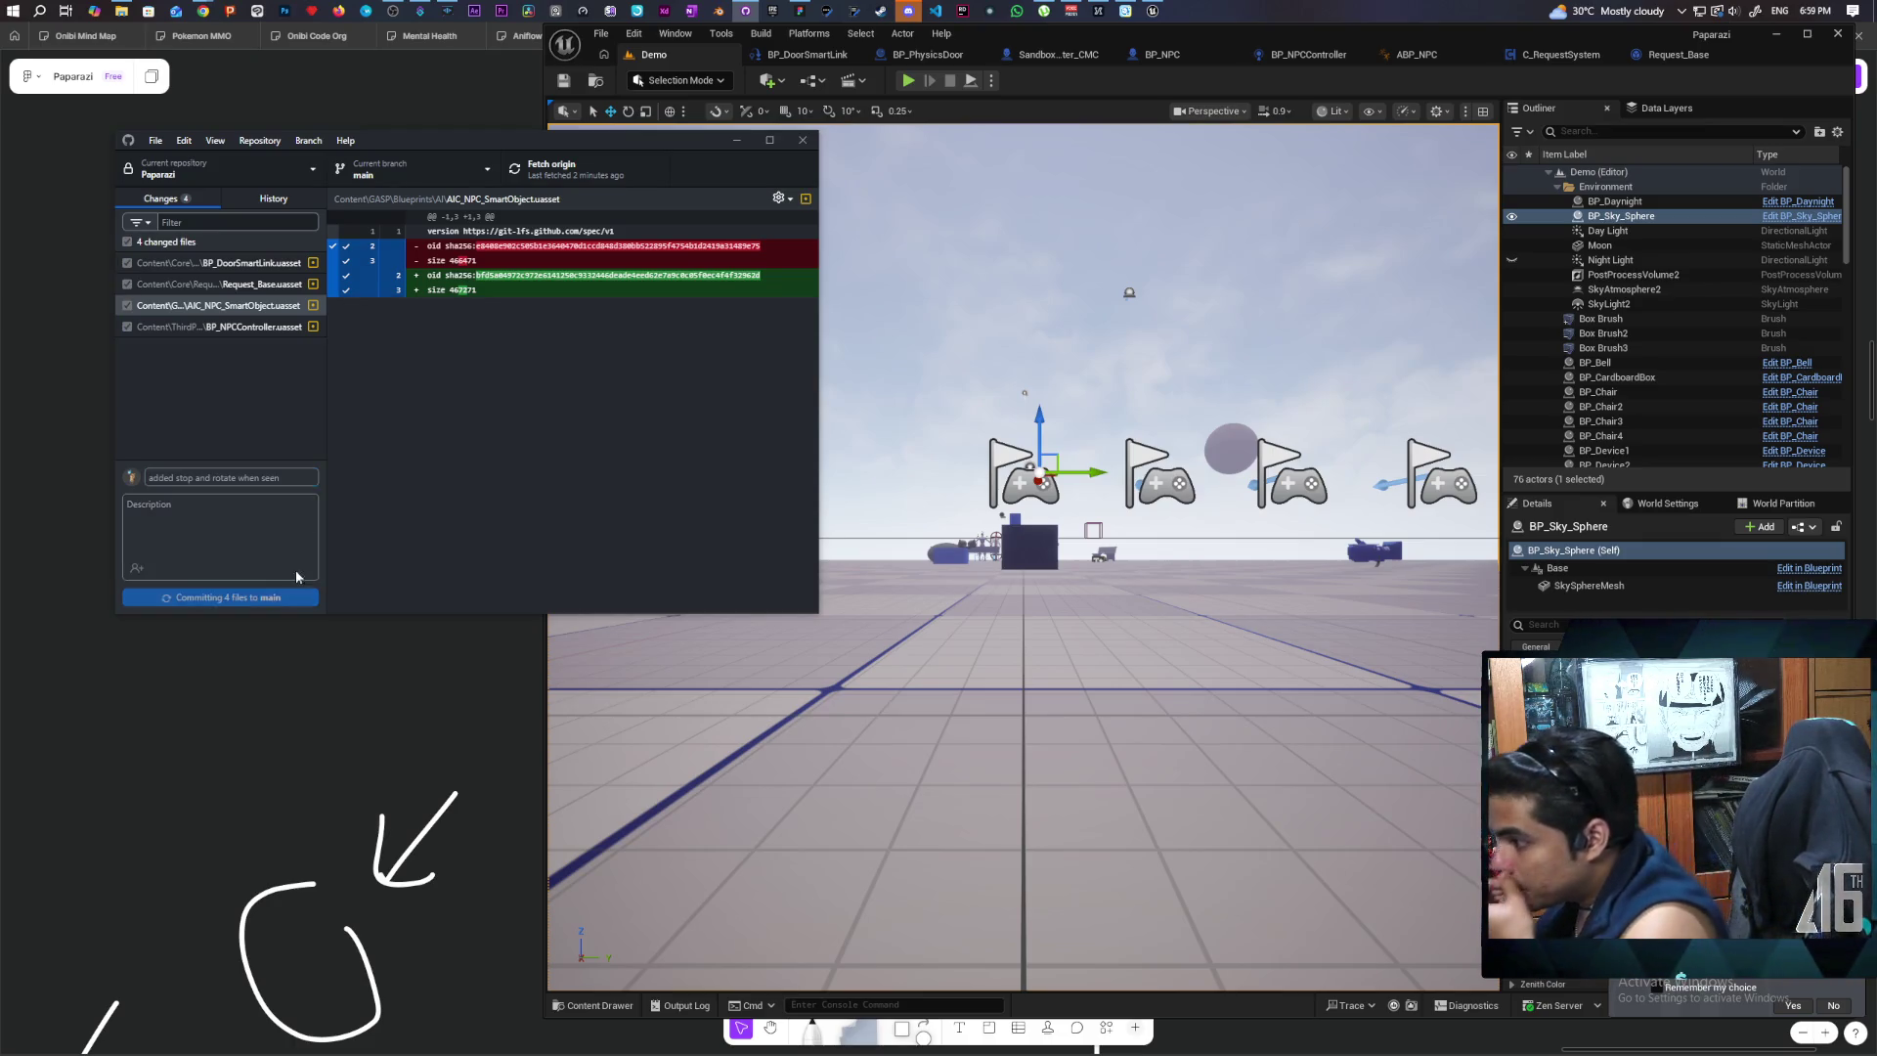
key("ctrl+p")
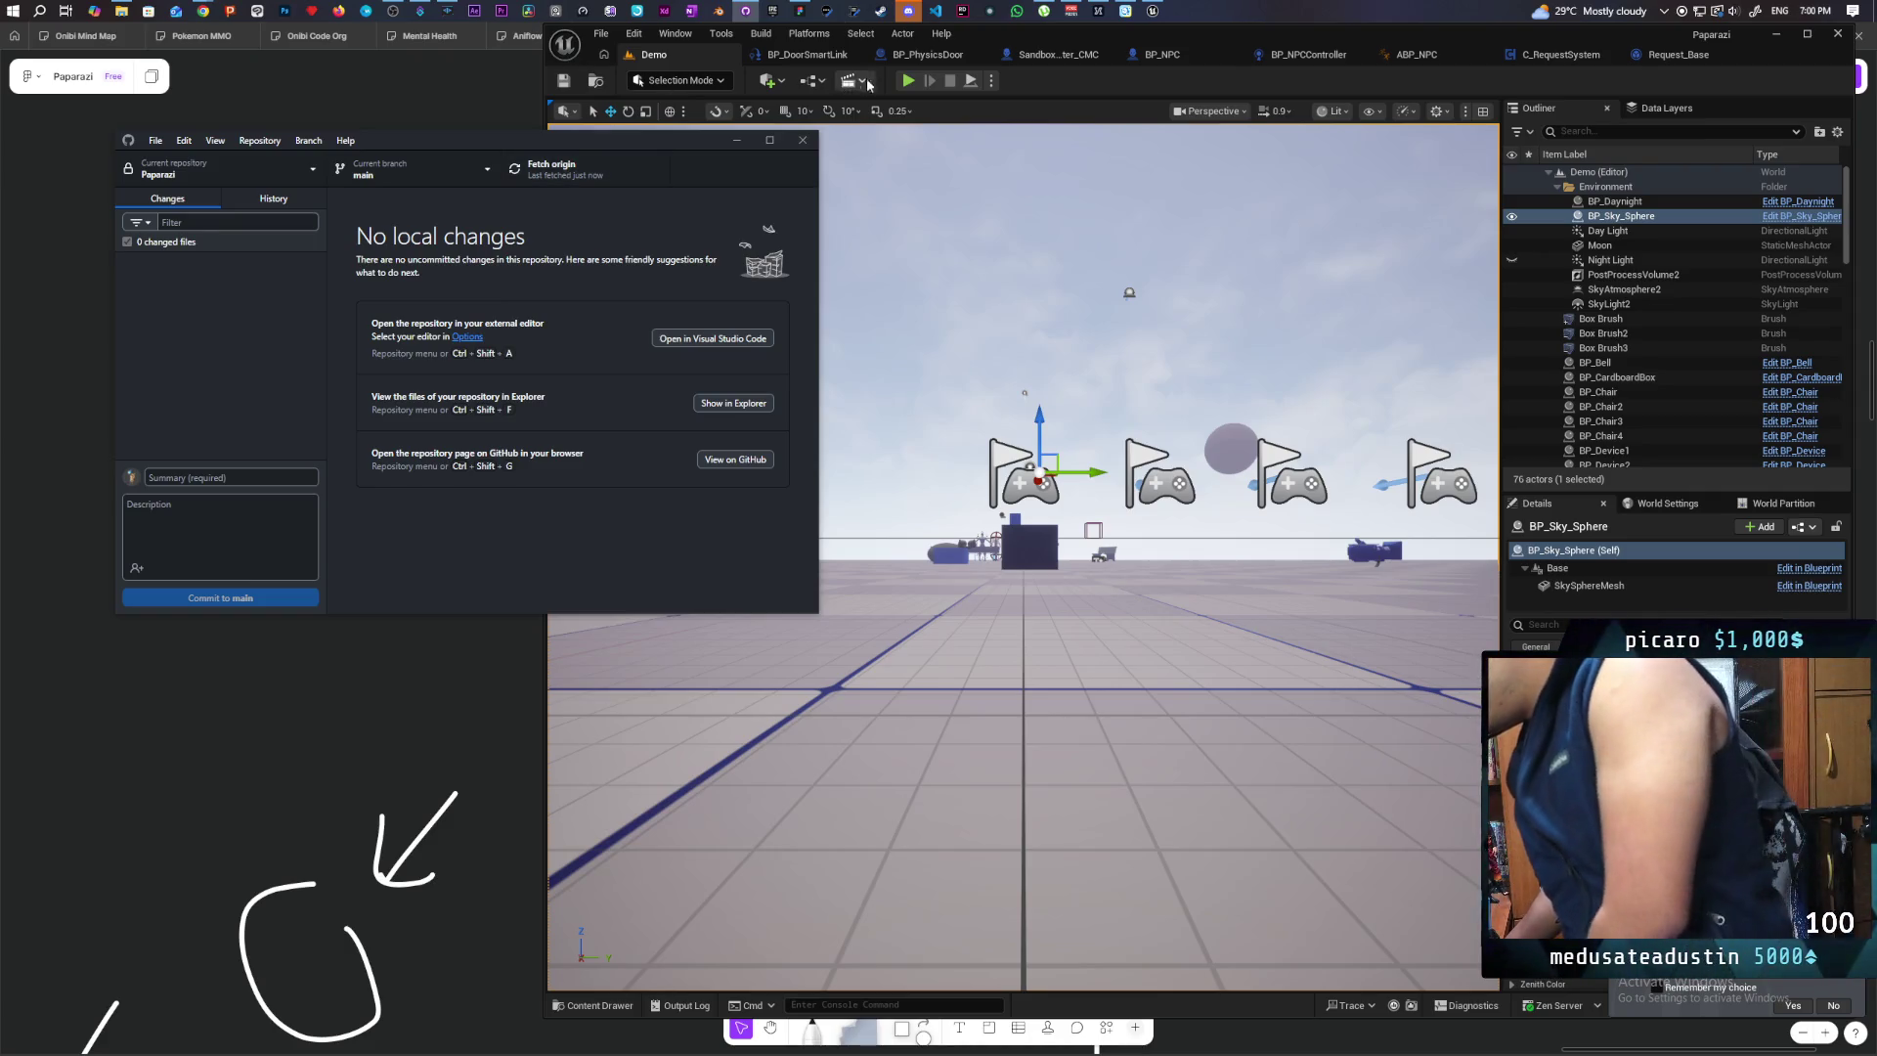
Step: Start a play session with three client windows
left_click(907, 81)
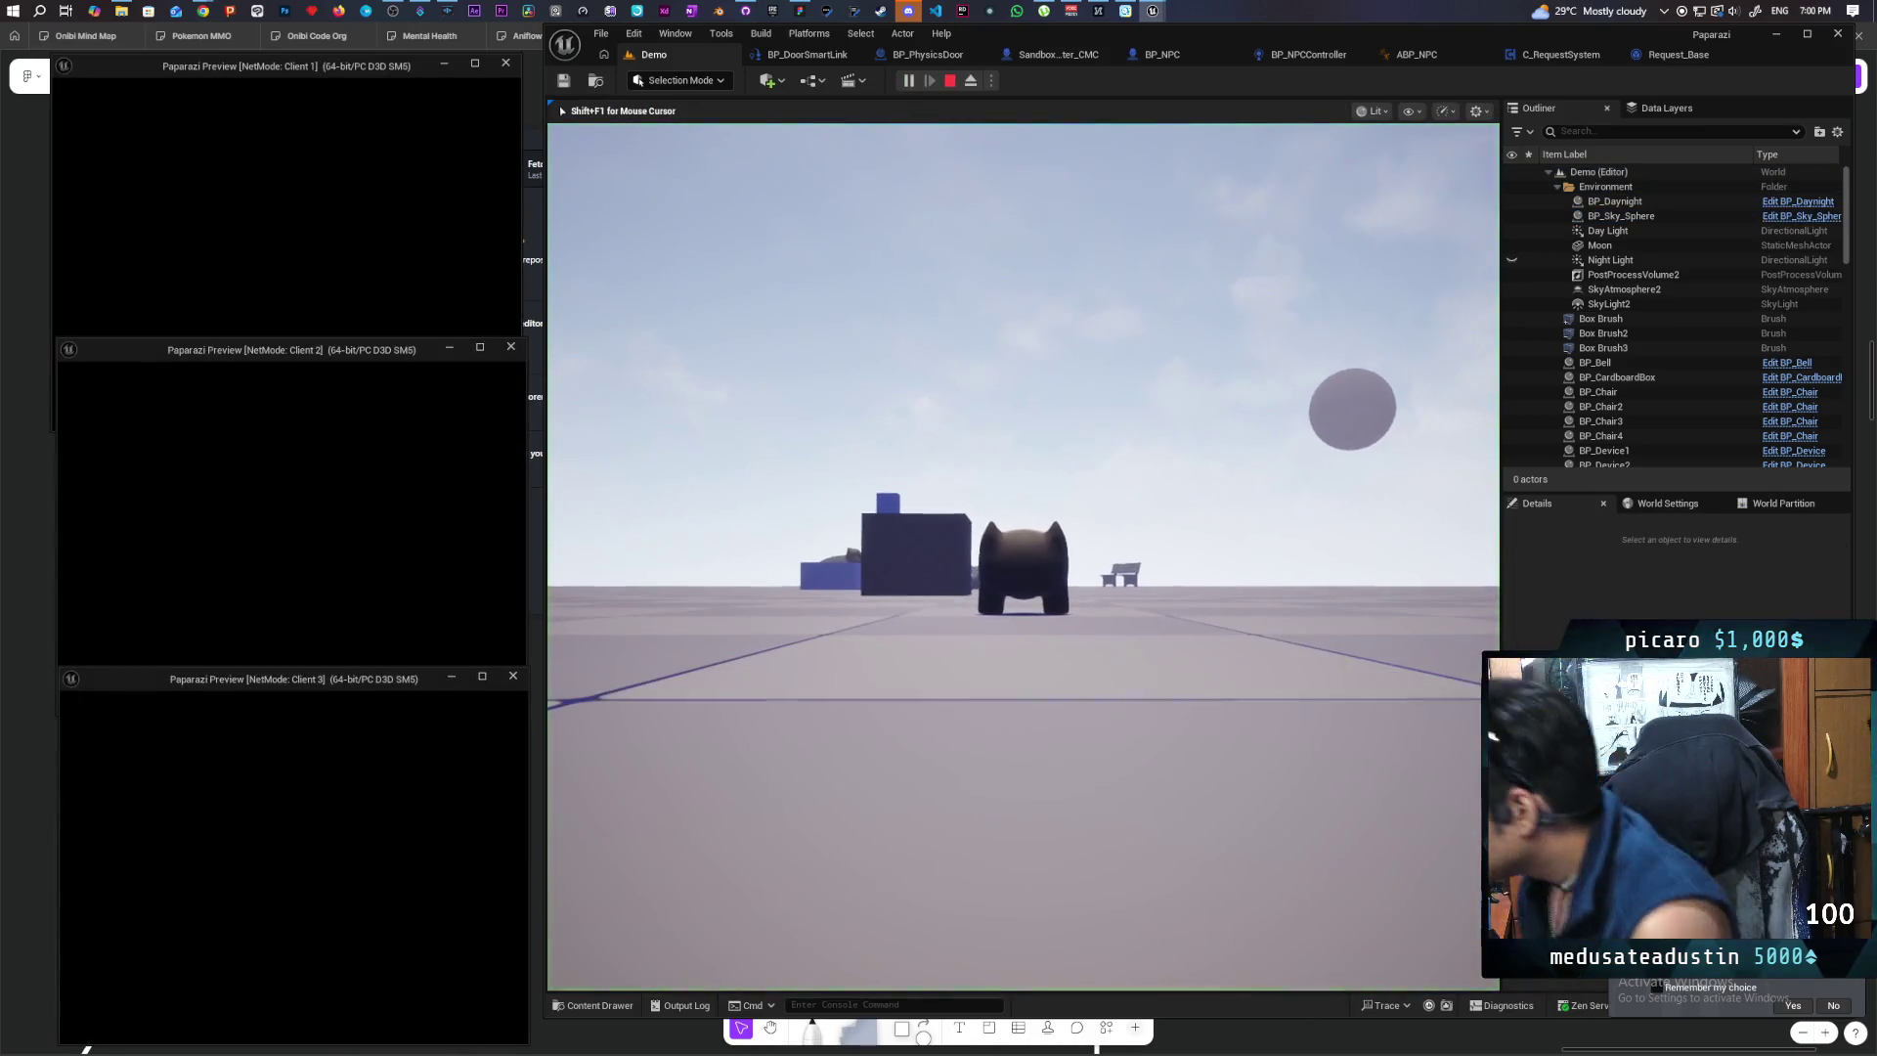
Step: Take control of the game and walk the main character up to the dark wall
key("Caps_Lock")
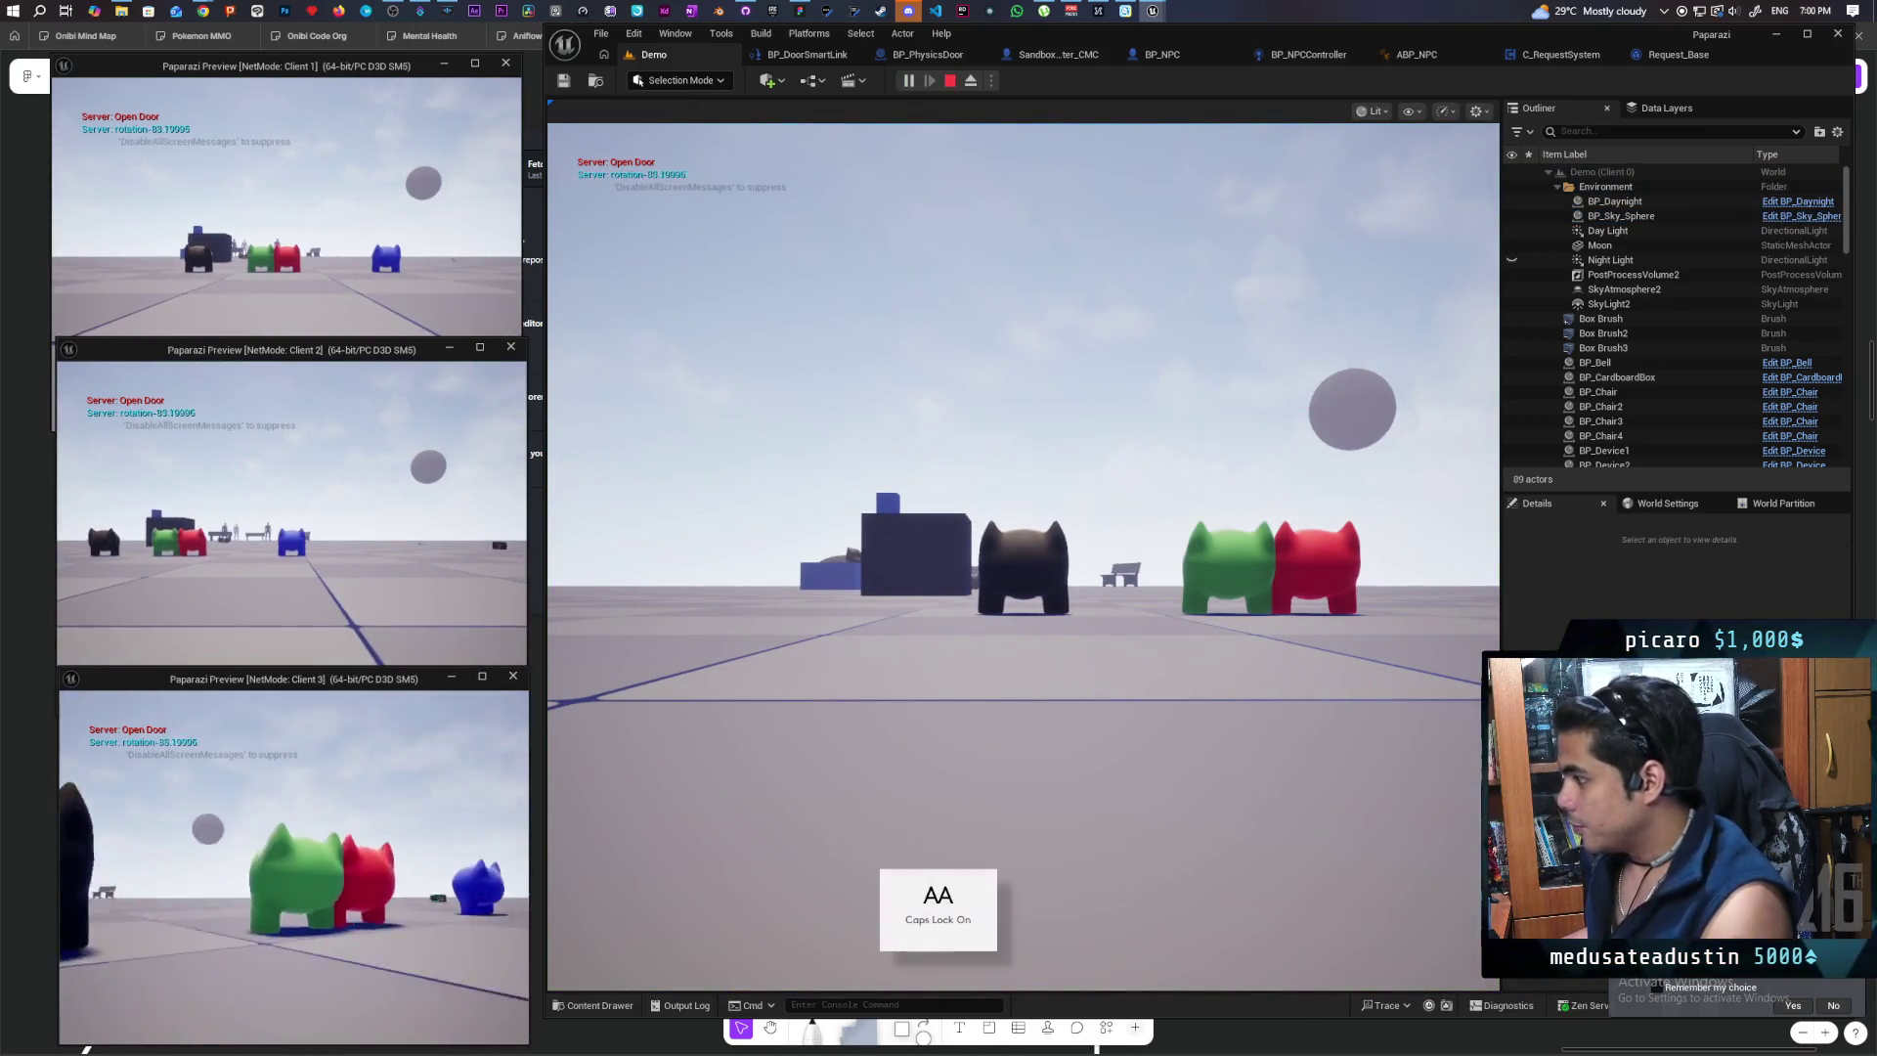
key("Caps_Lock")
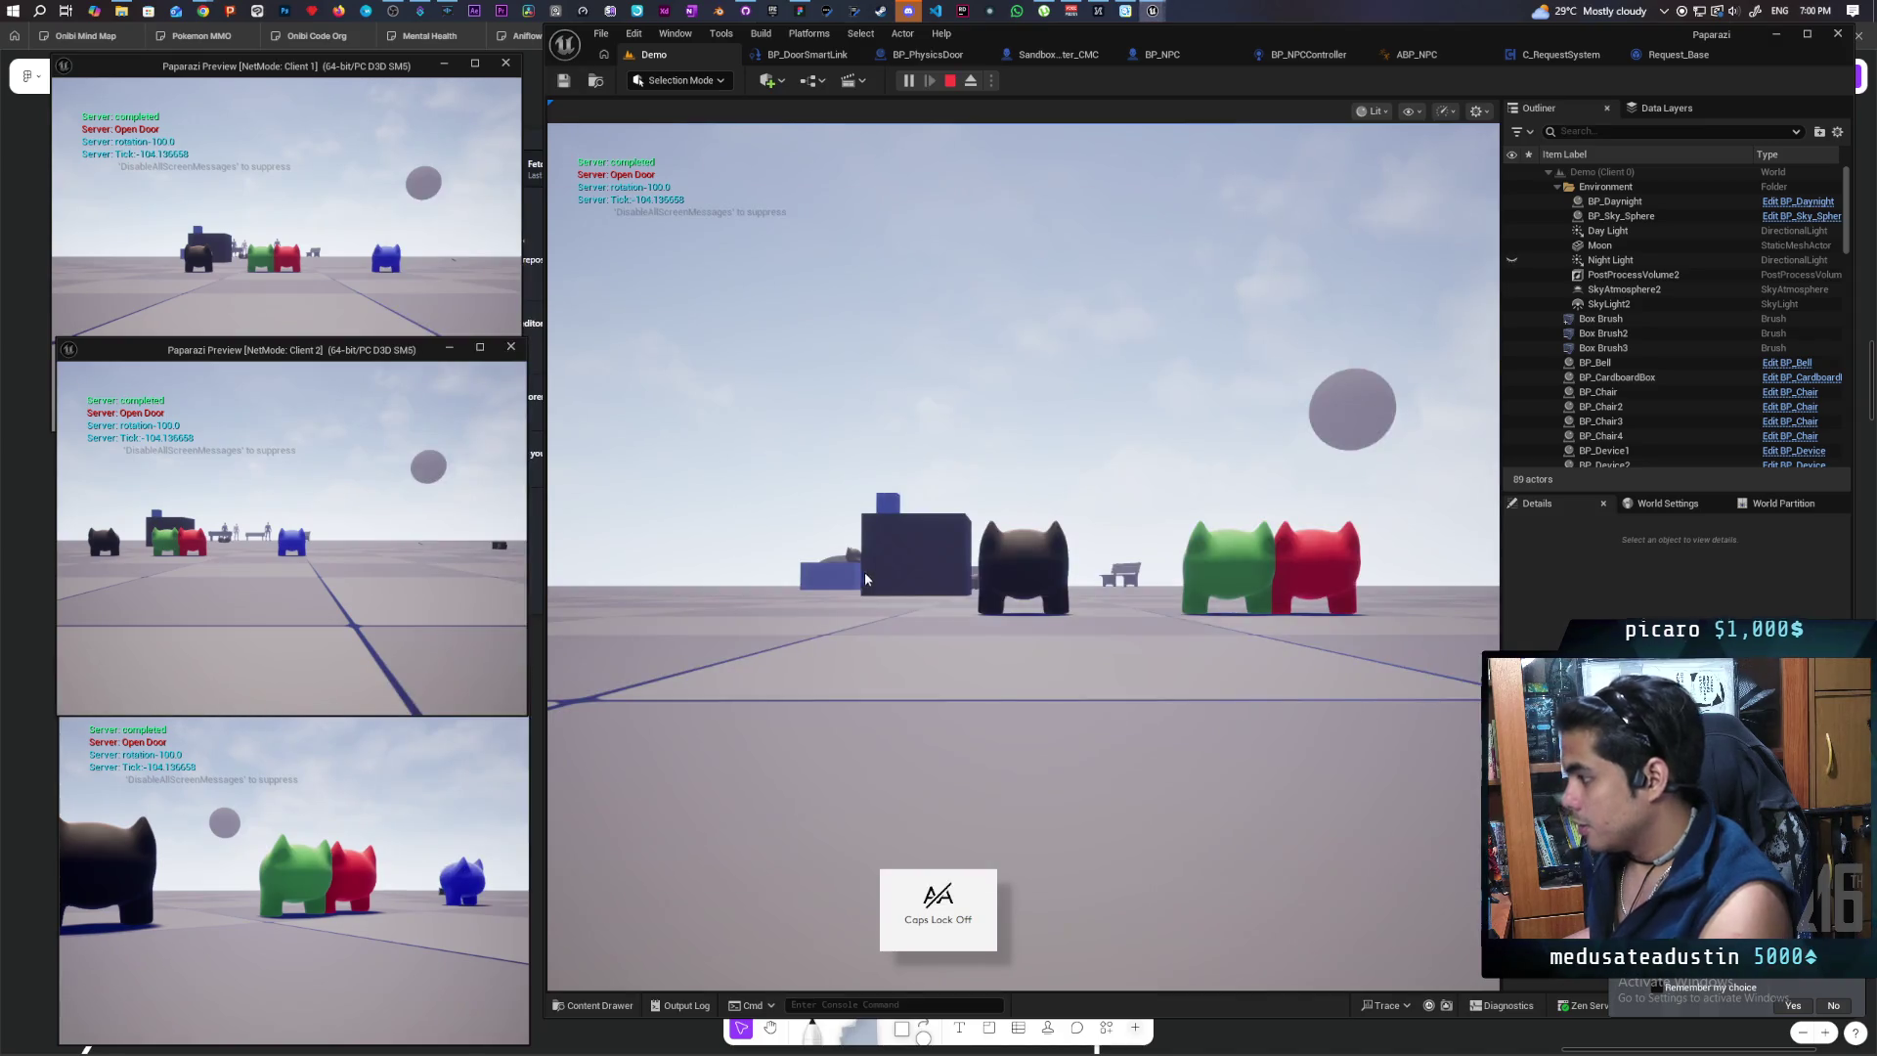
left_click(865, 579)
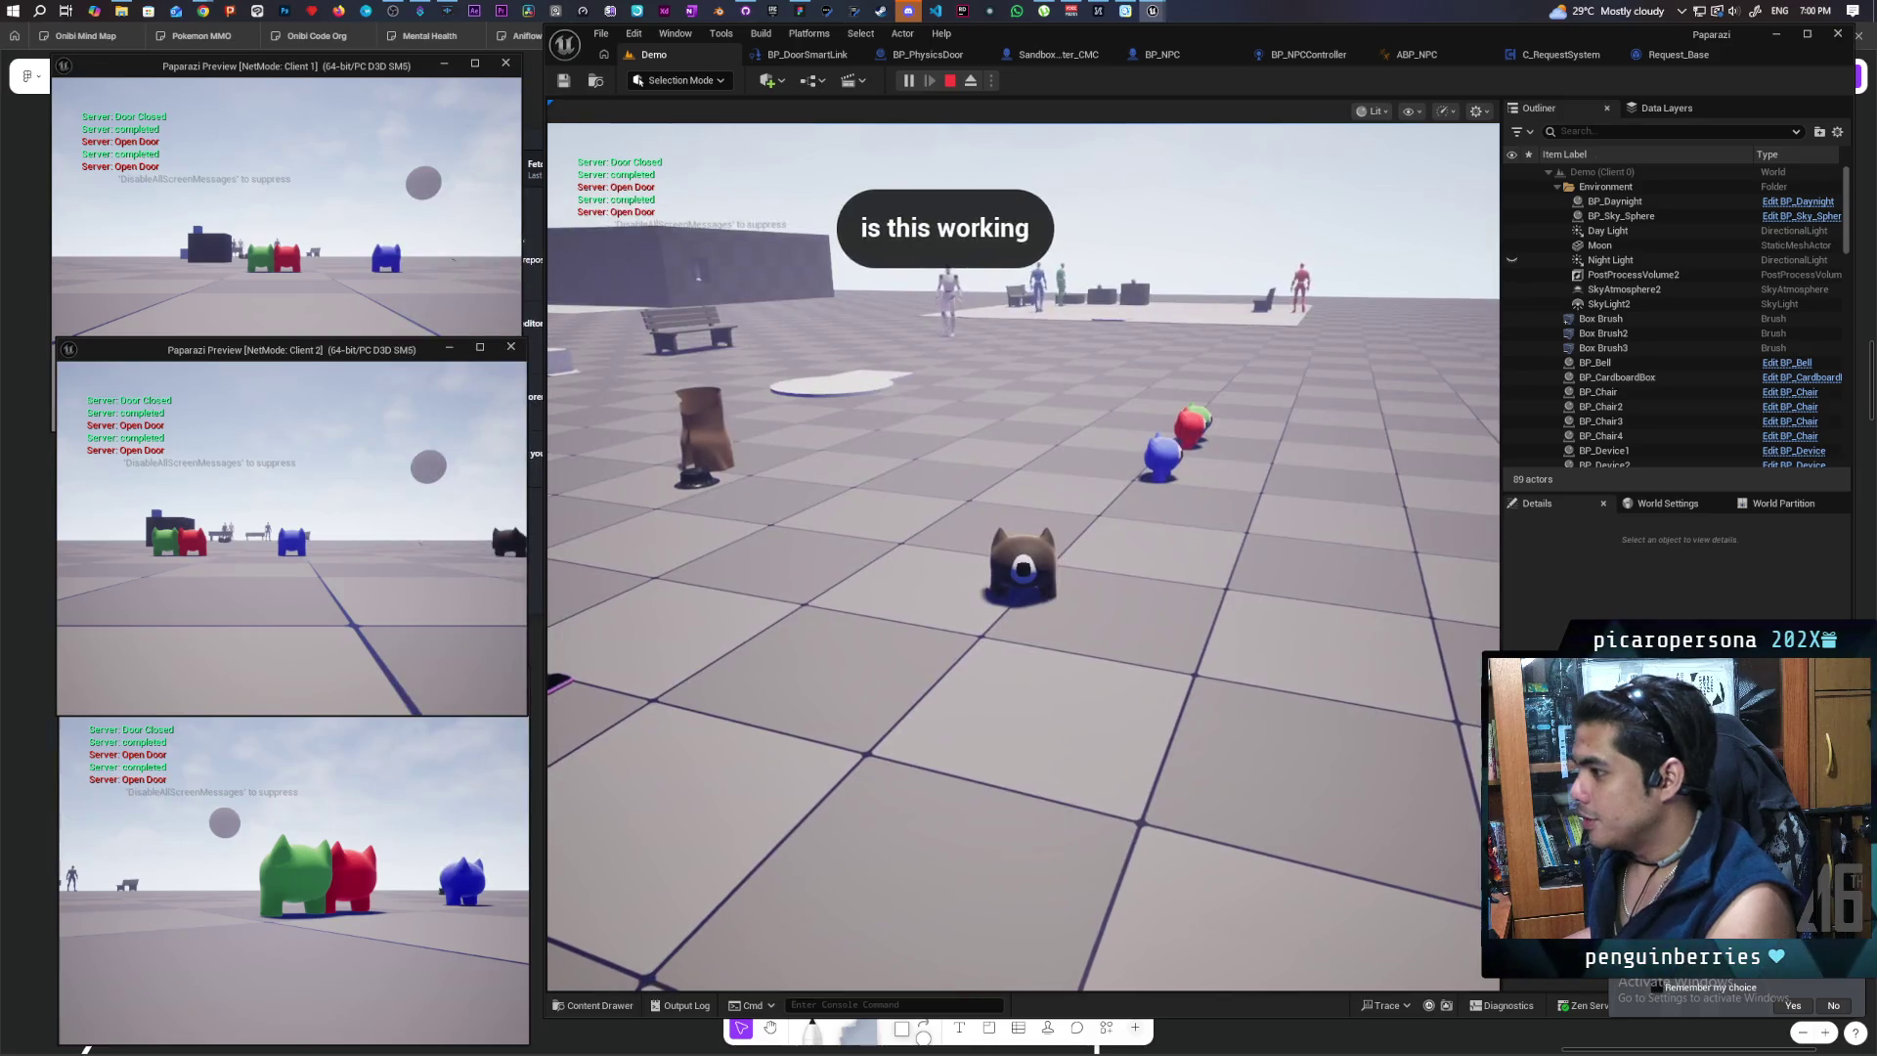
left_click(294, 244)
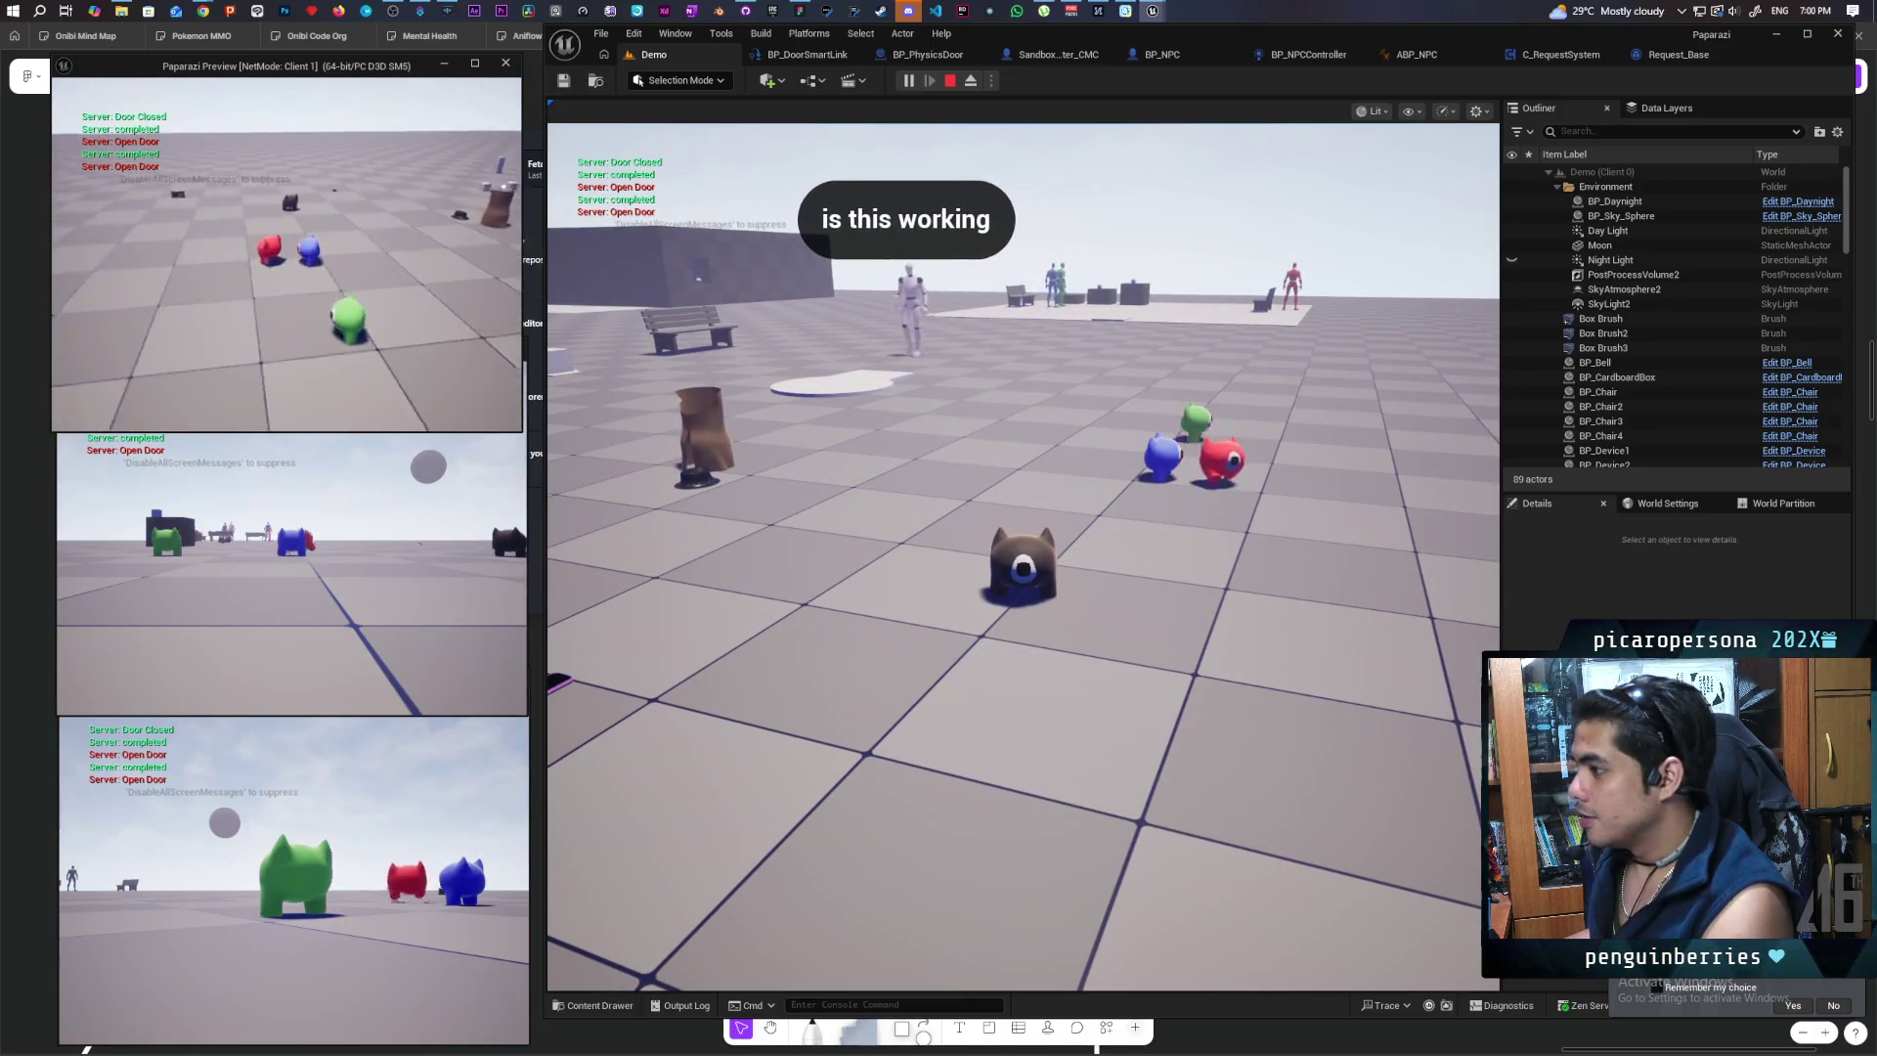
key("shift+F1")
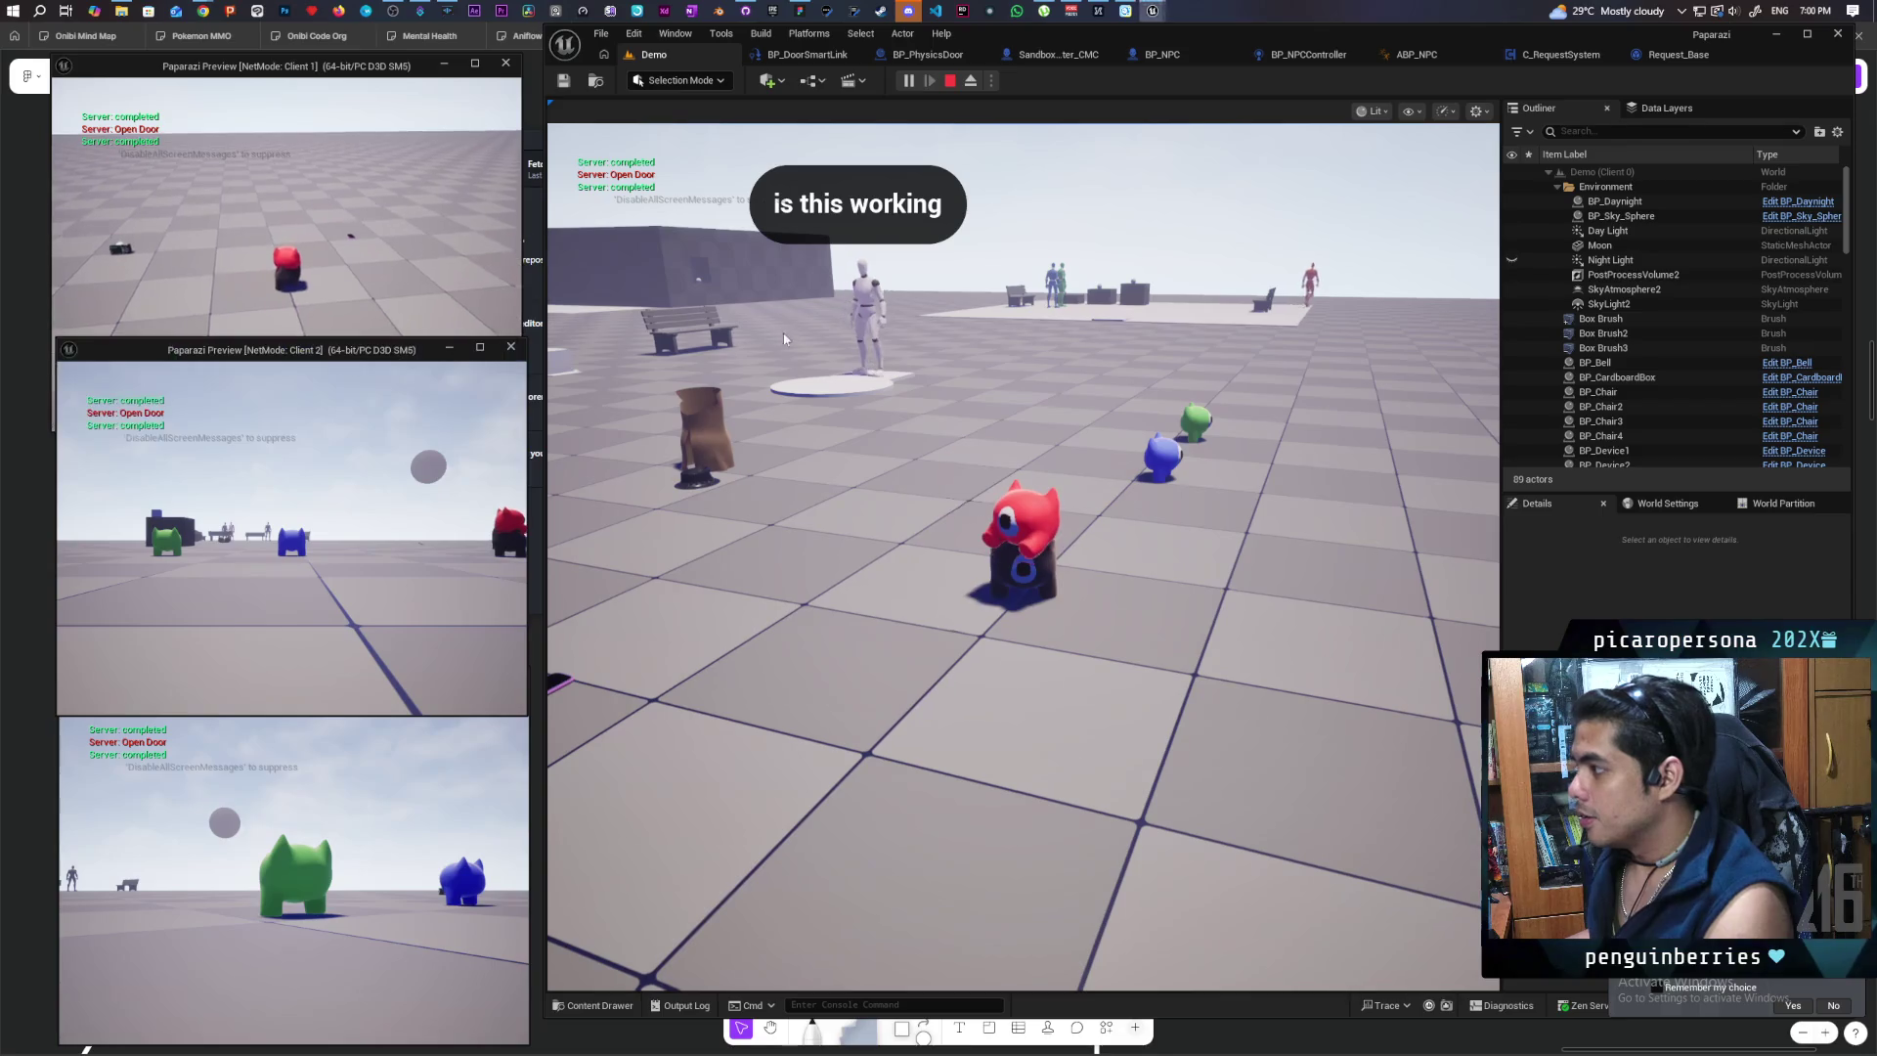
left_click(784, 338)
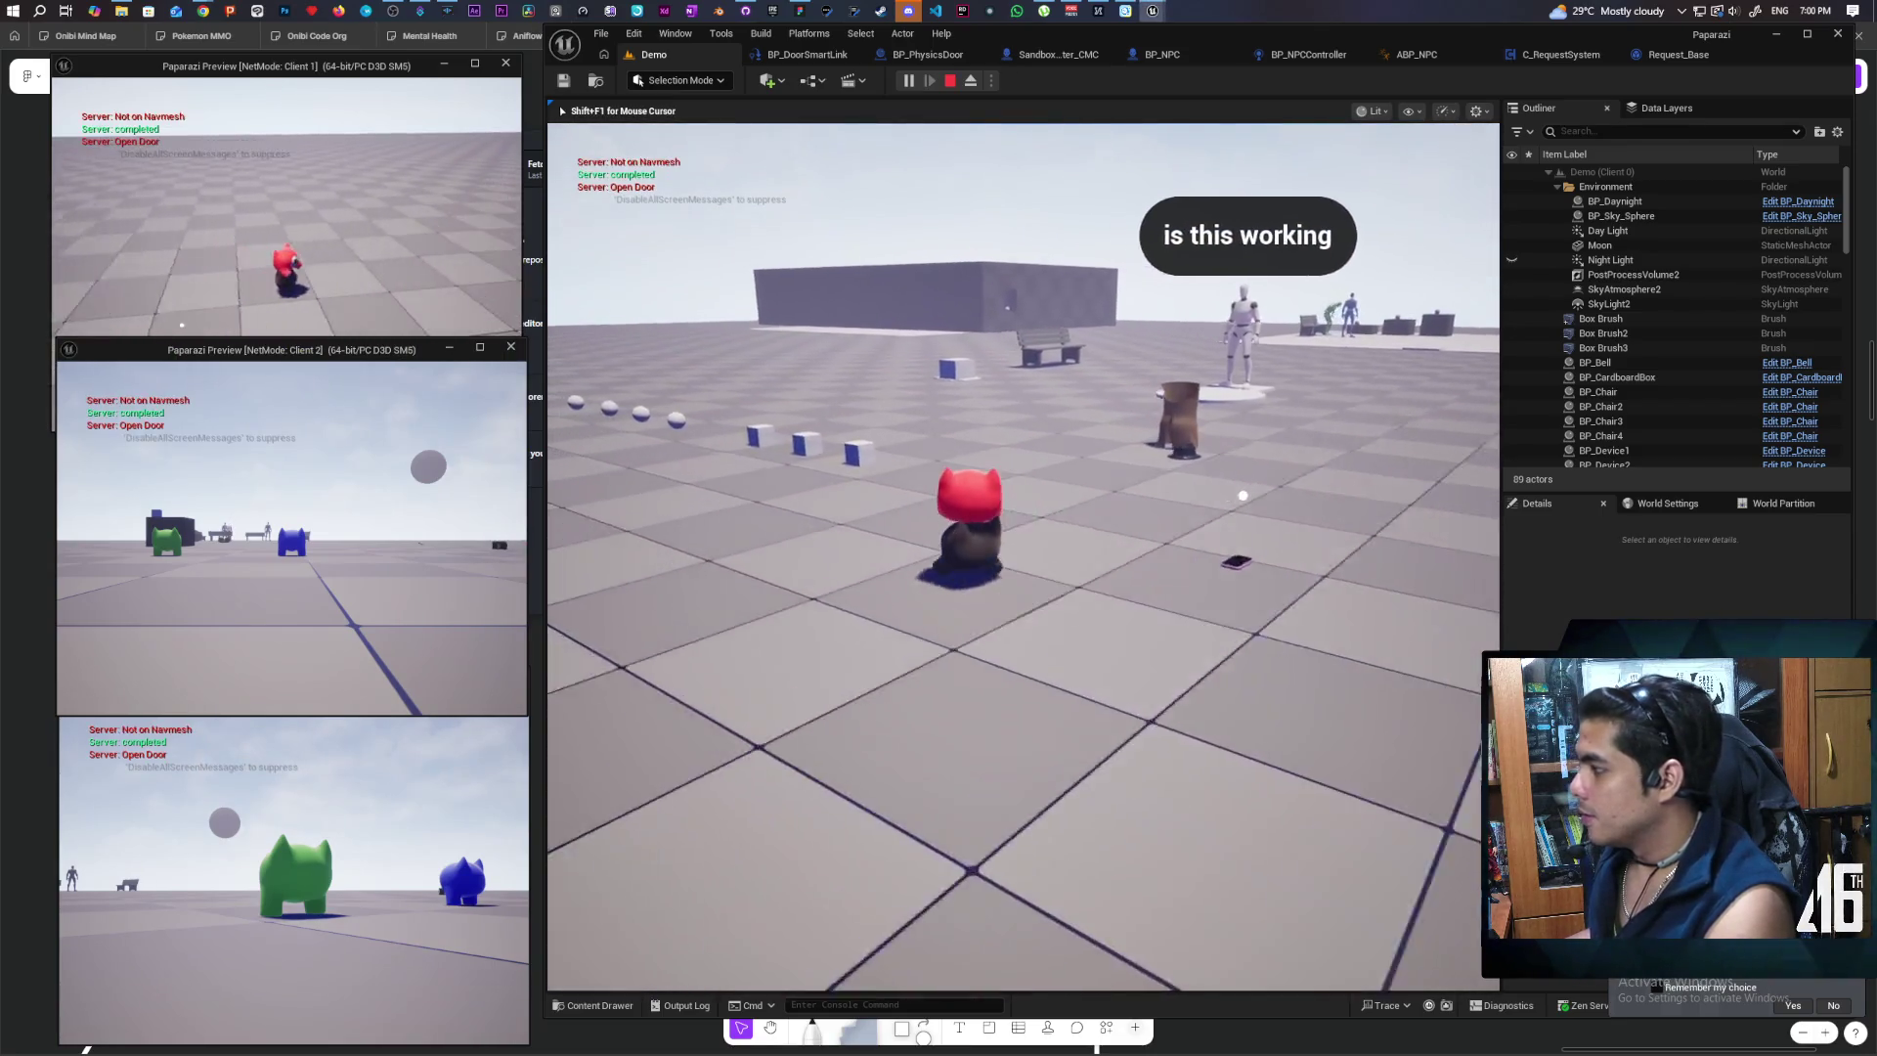
key("w")
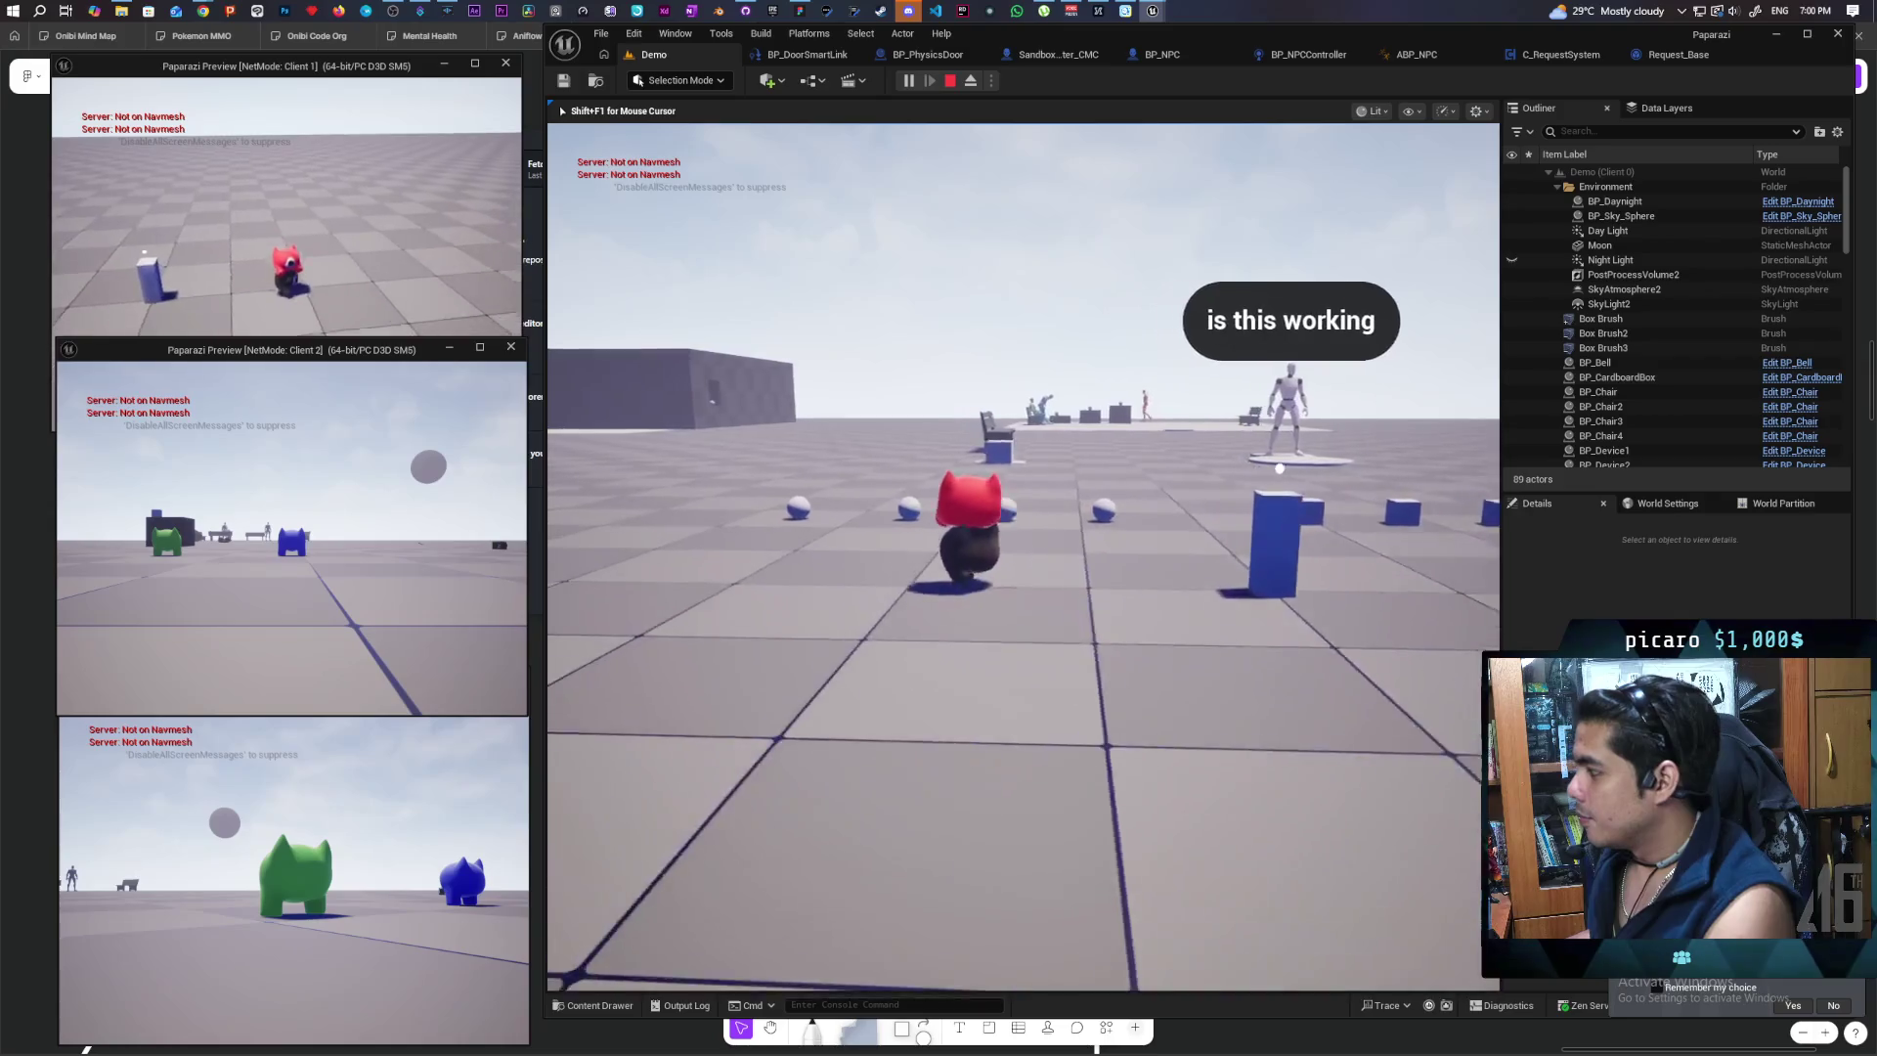
key("w")
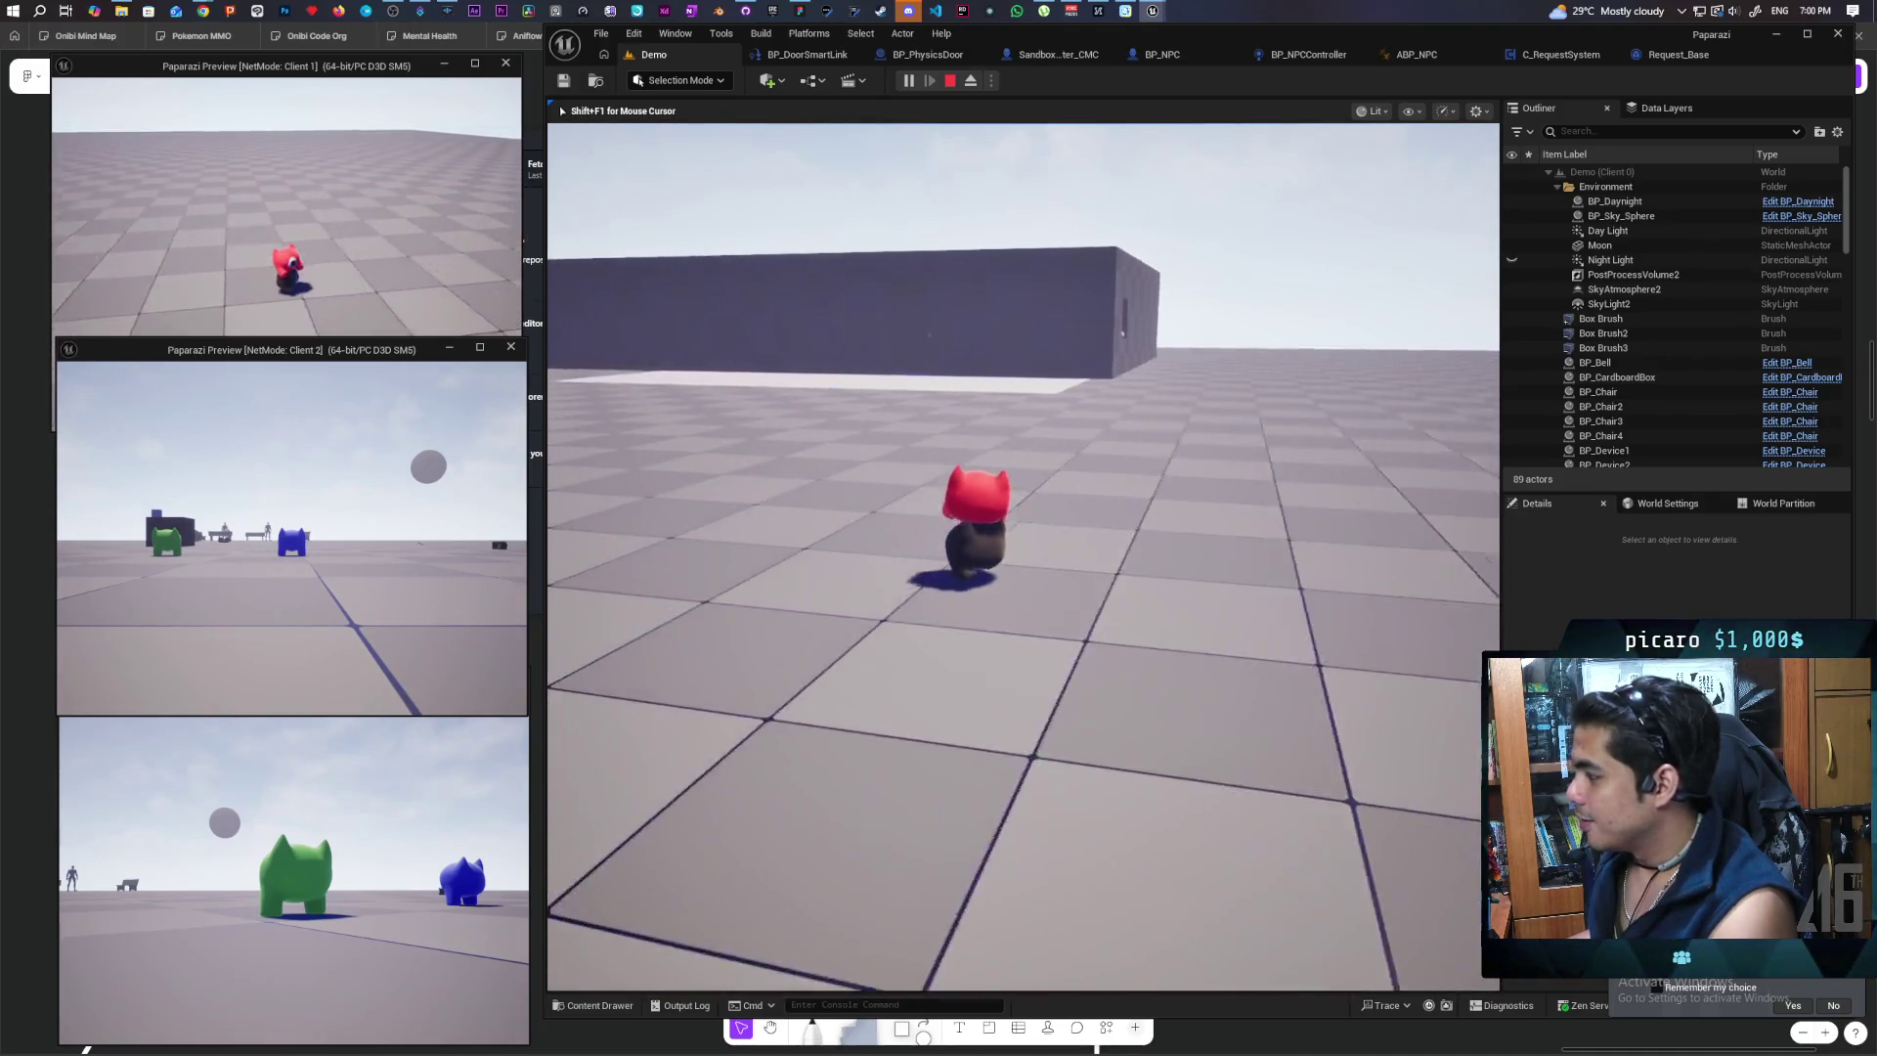
key("w")
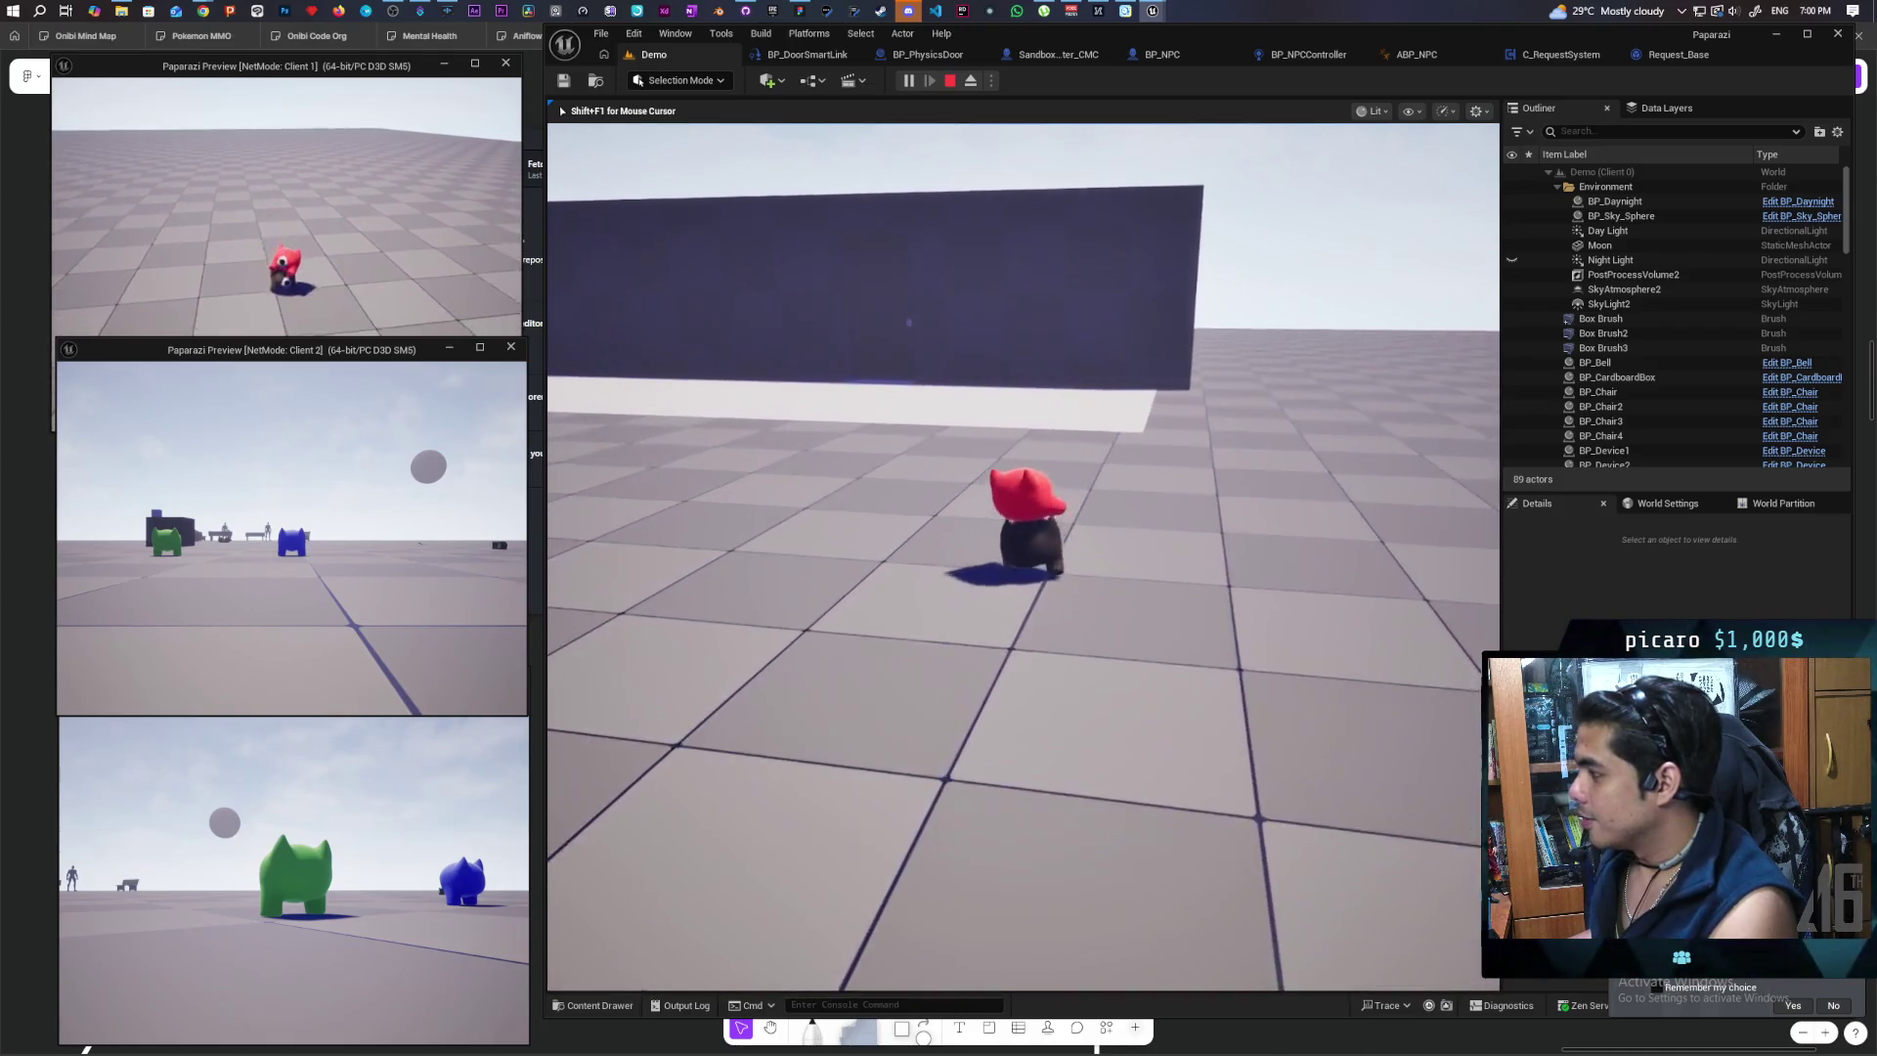
key("w")
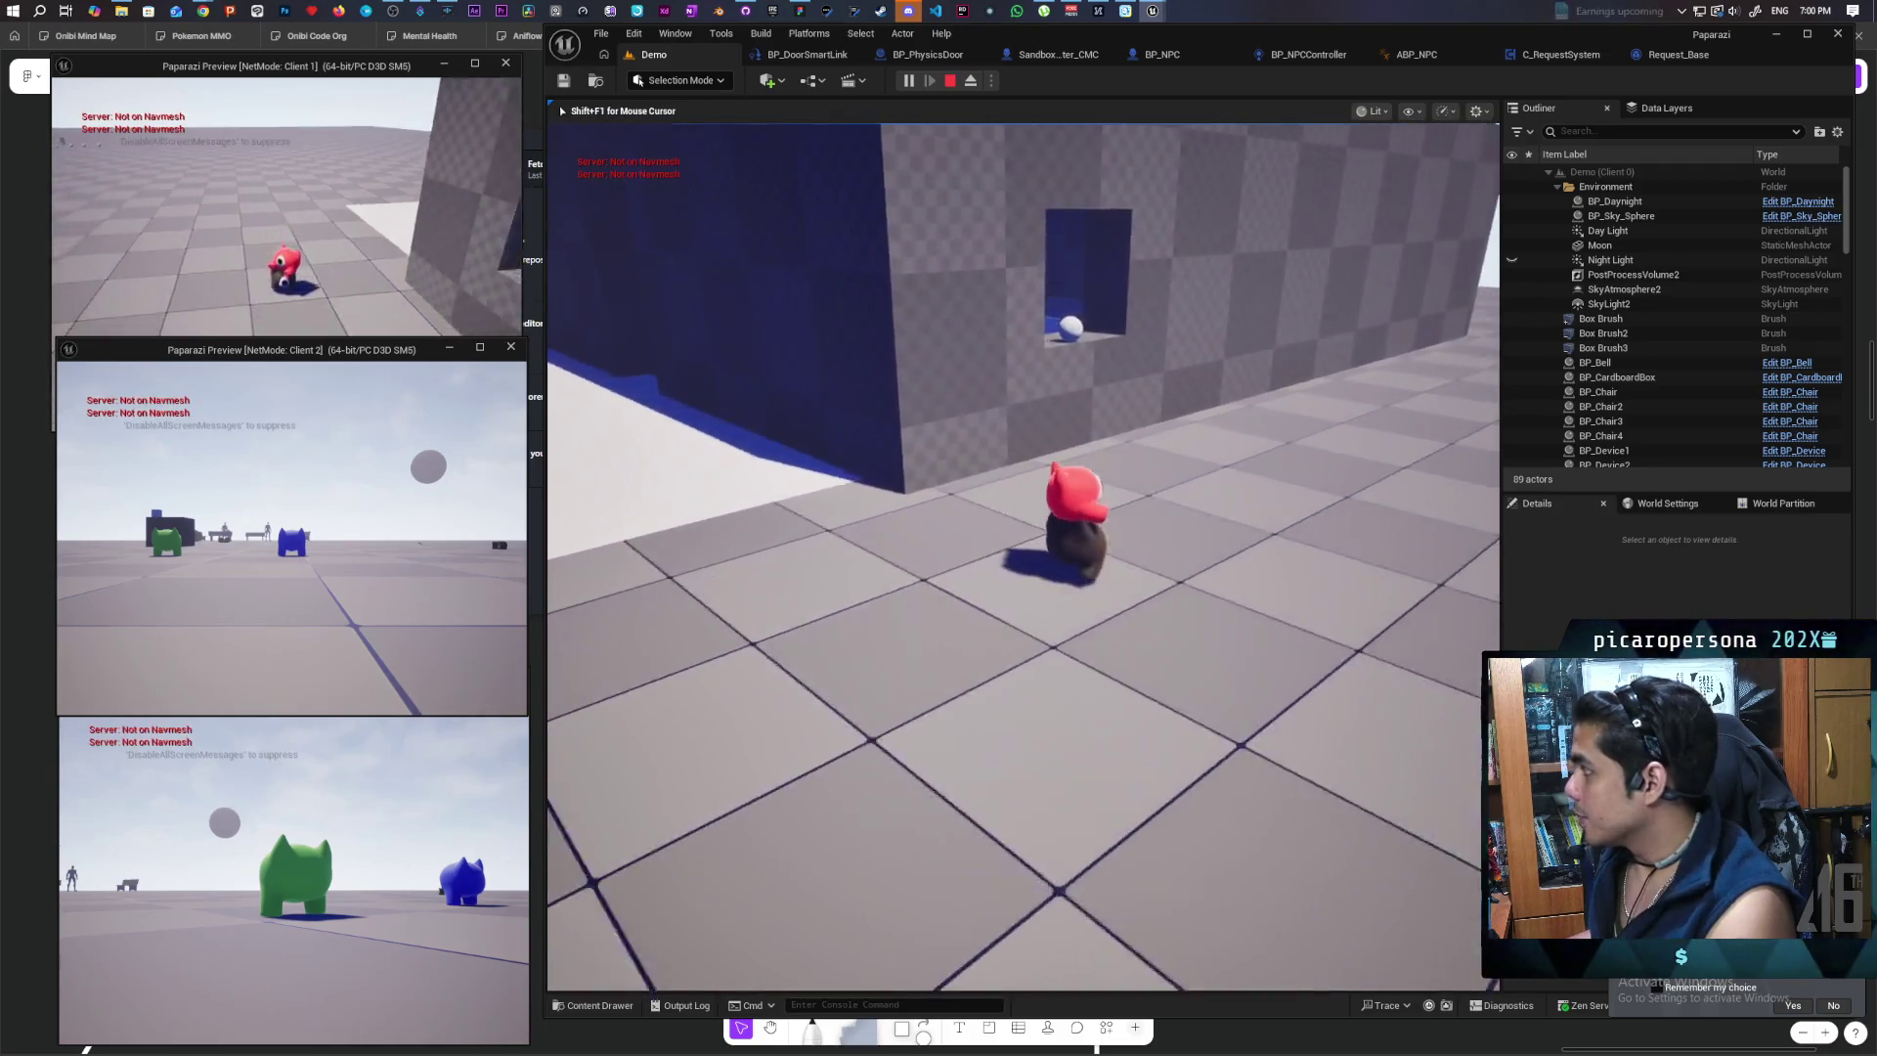
key("w")
Step: Move the Client 1 character along the window wall to view the NPC's speech bubble
left_click(354, 290)
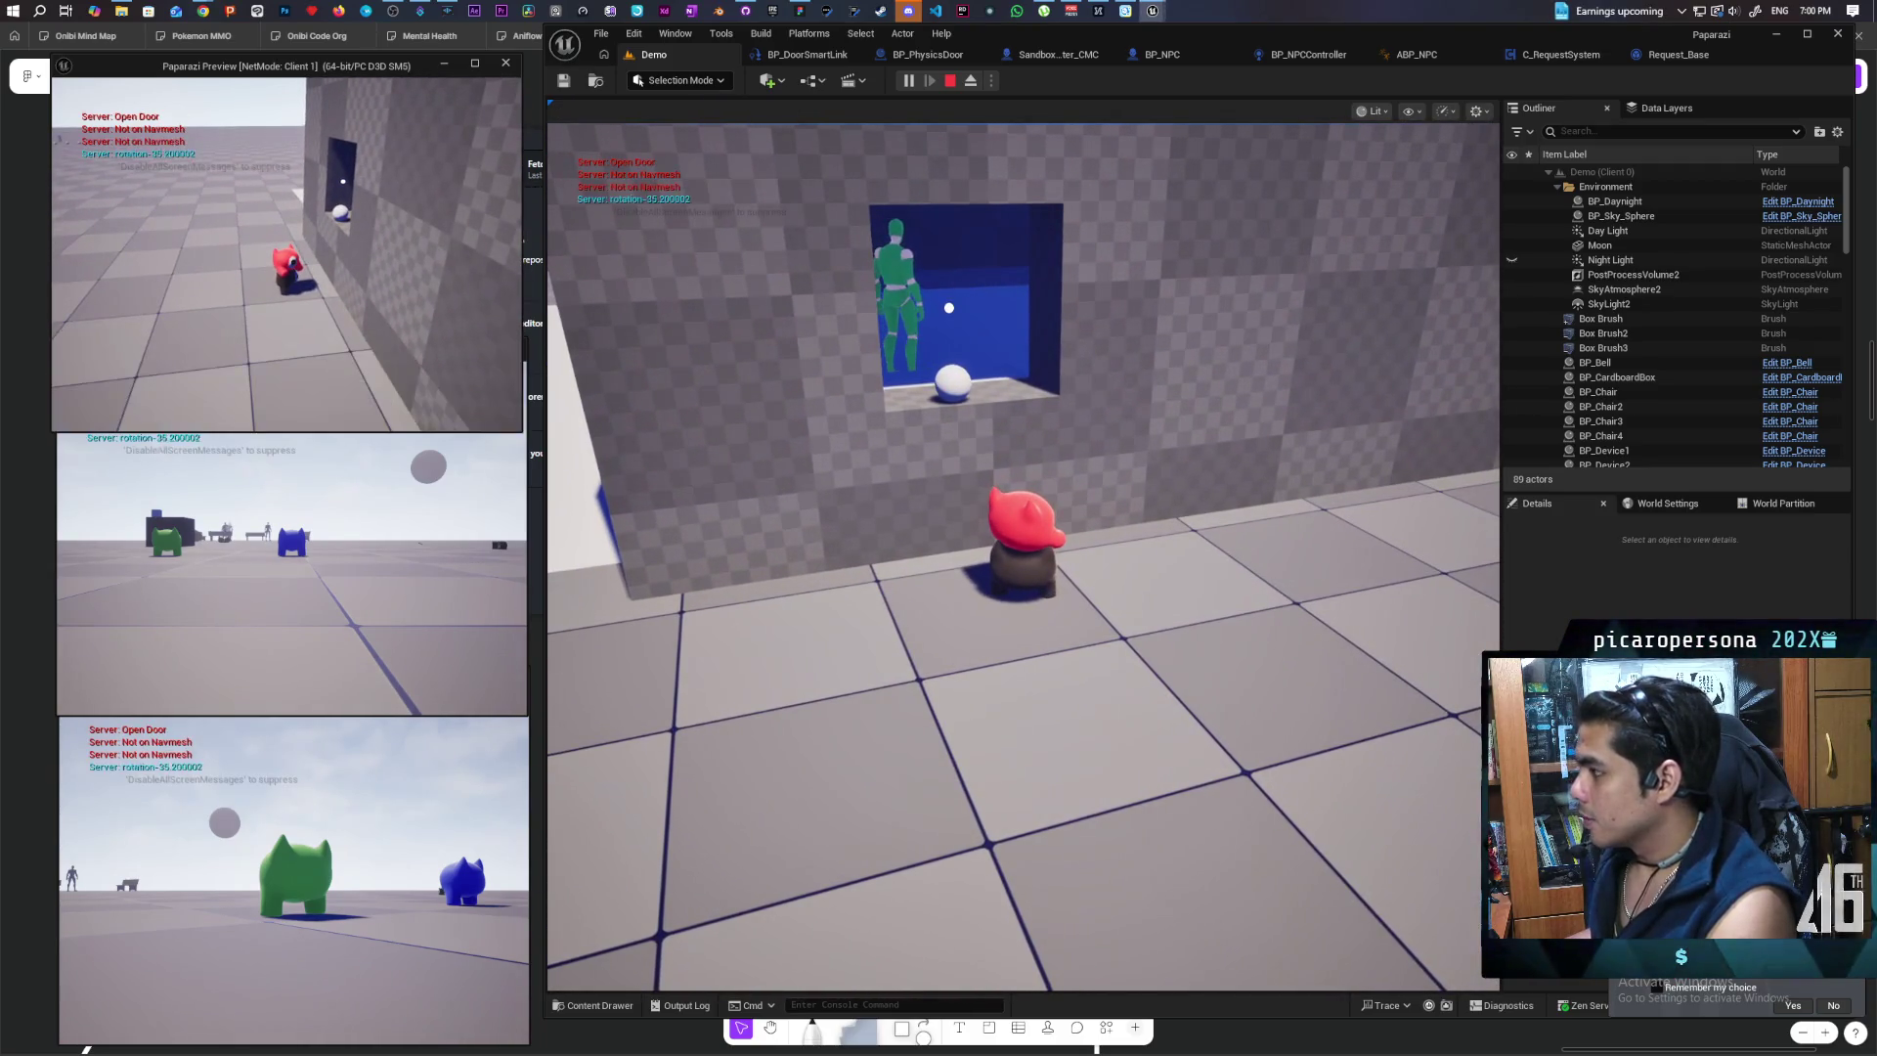
key("e")
key("w")
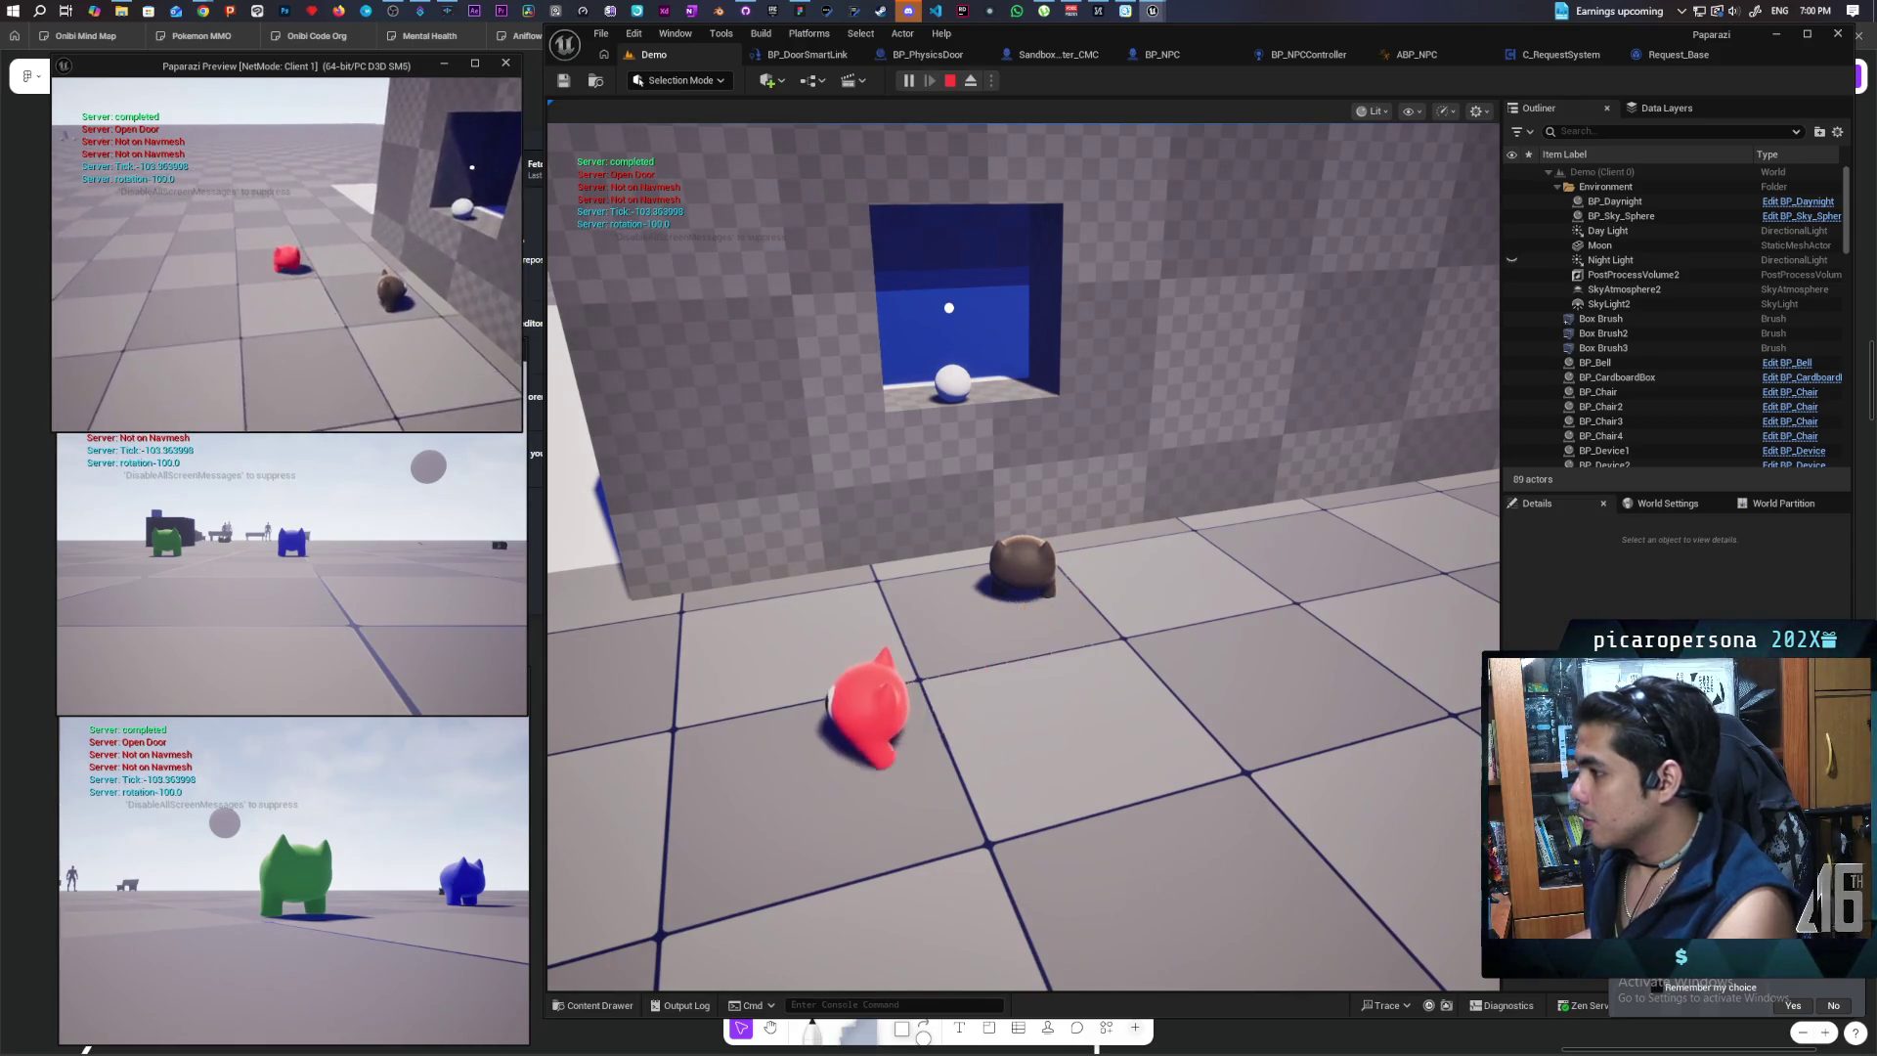
key("e")
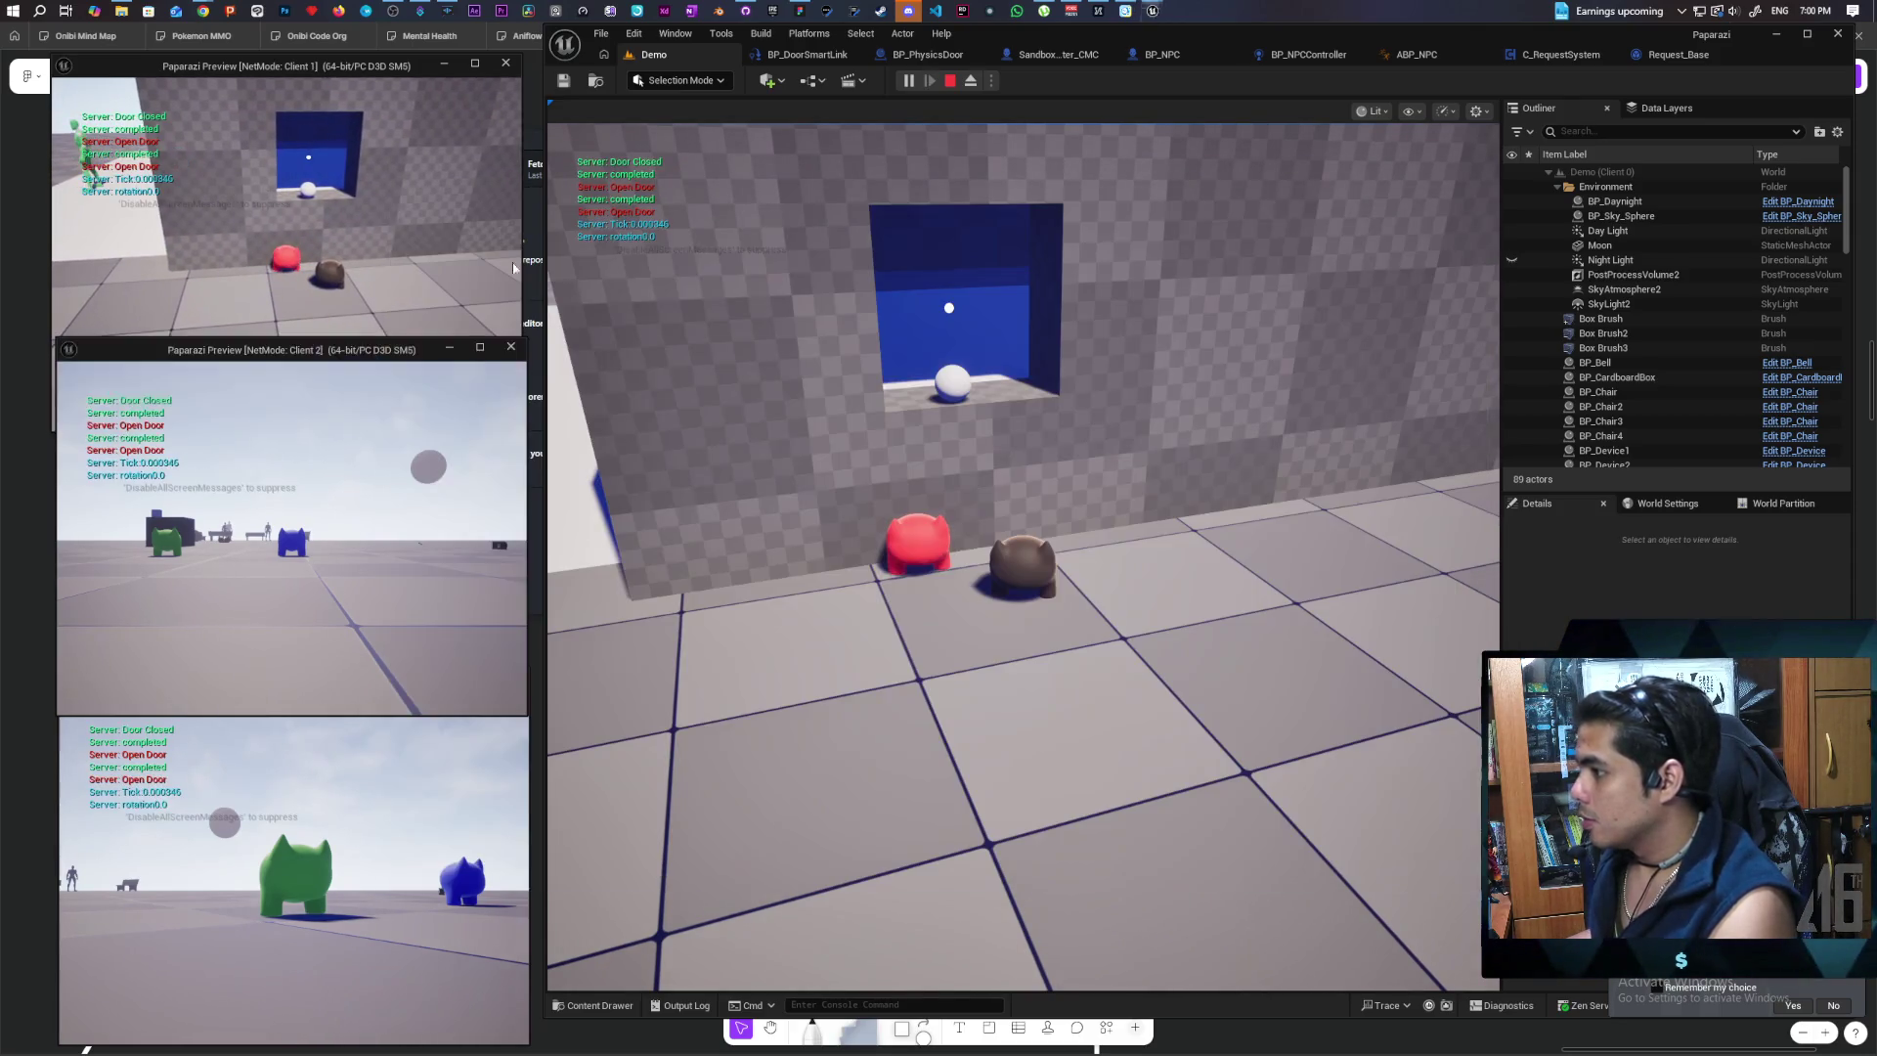
key("w")
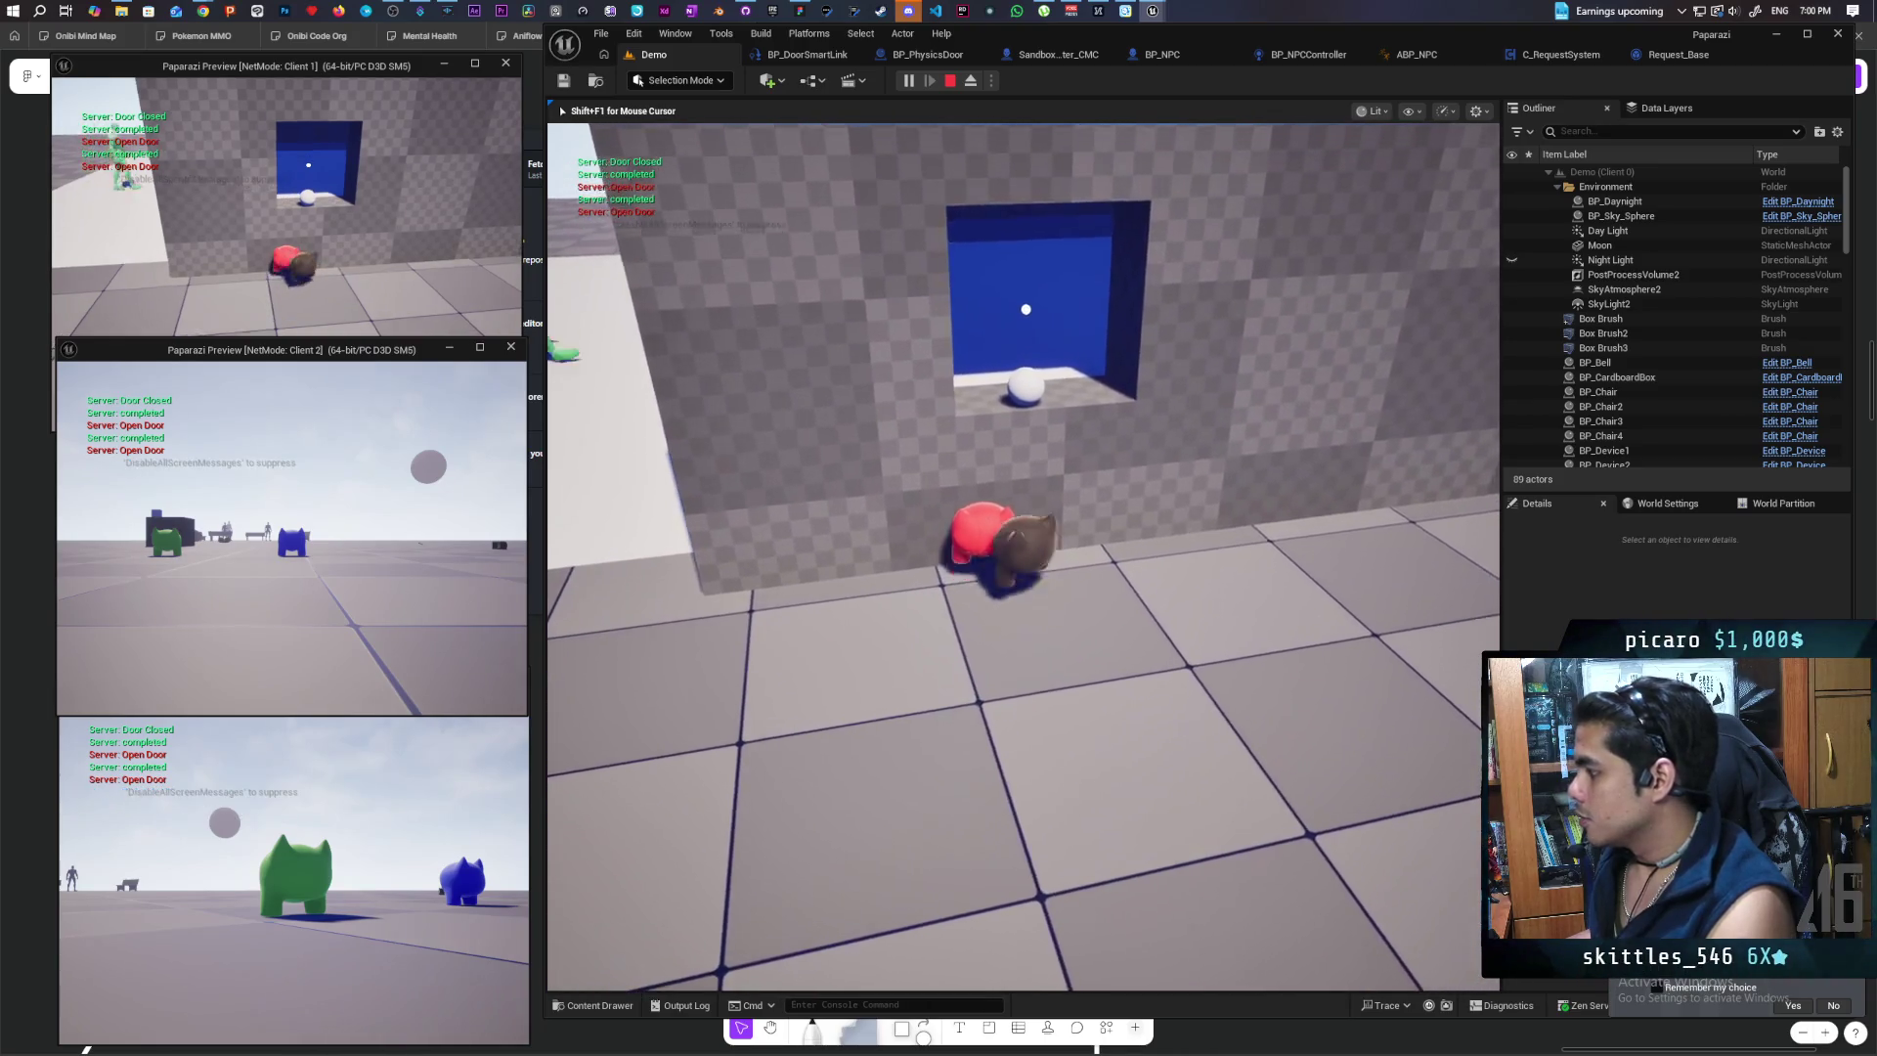
key("e")
key("s")
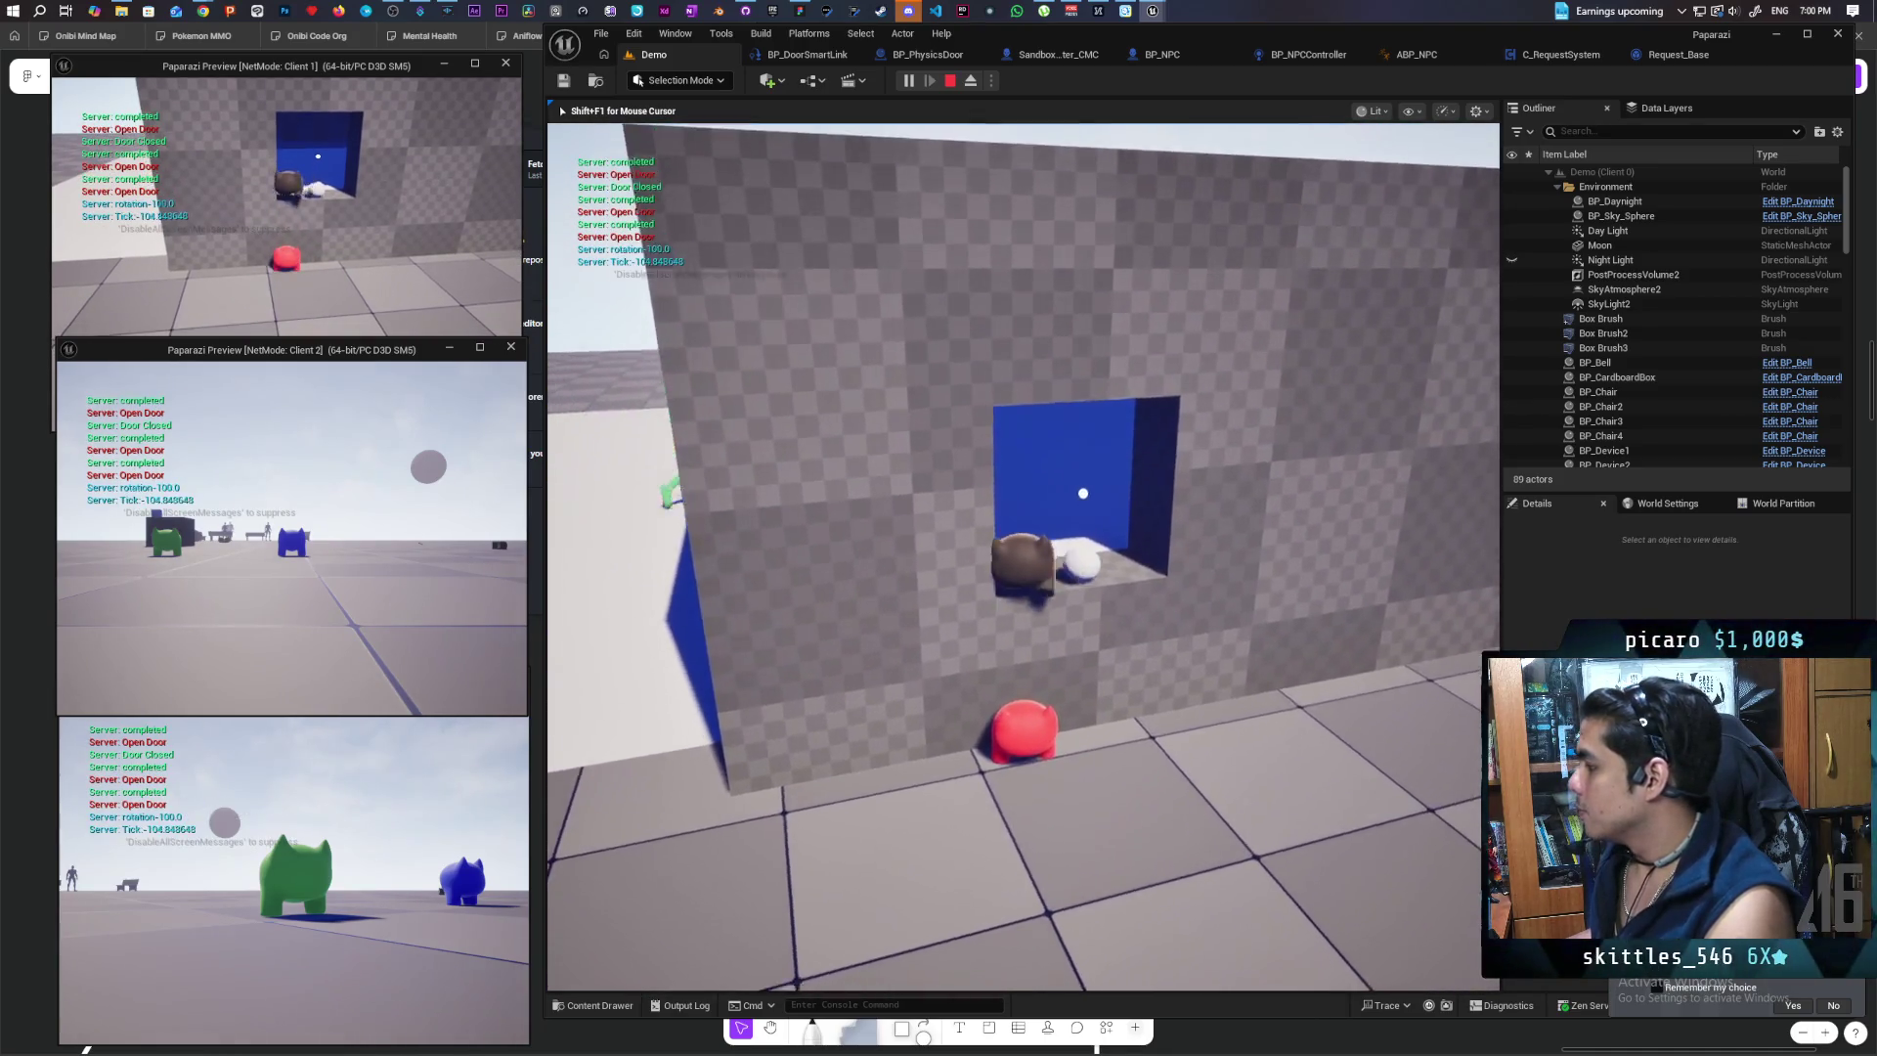
key("w")
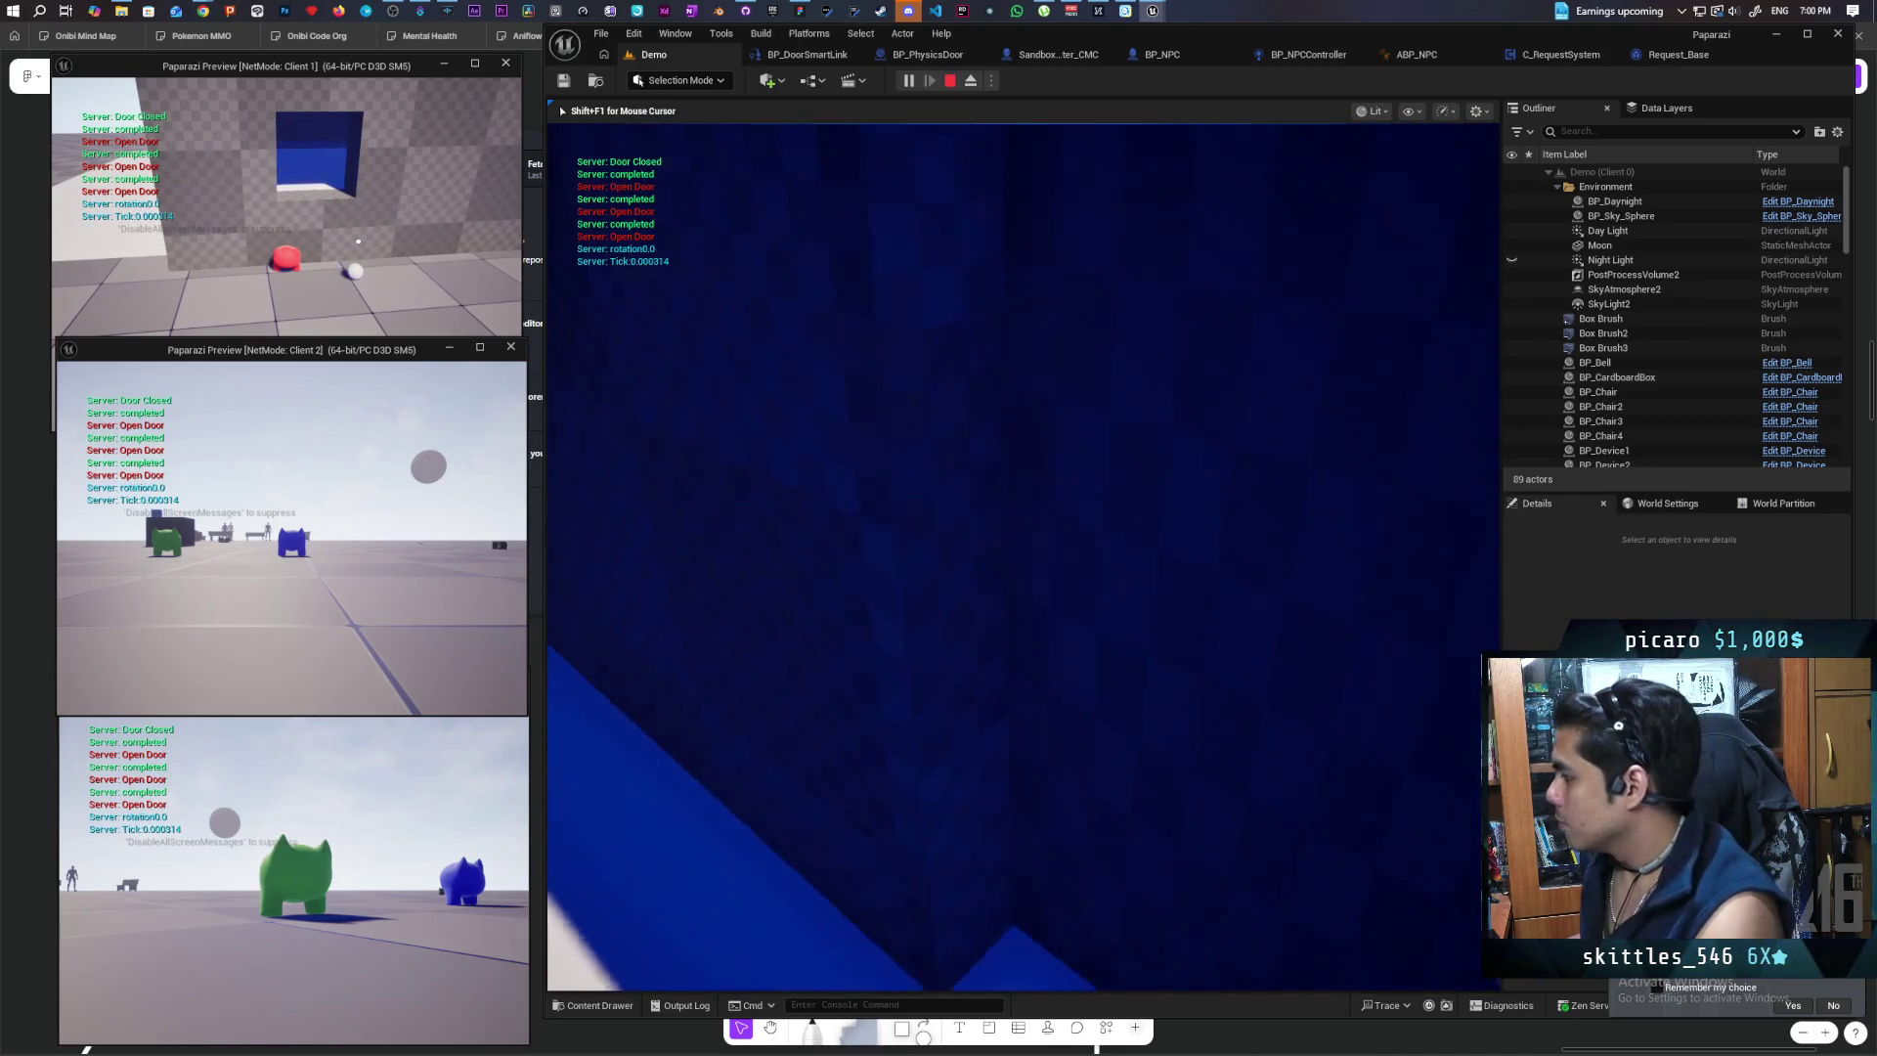
key("s")
key("w")
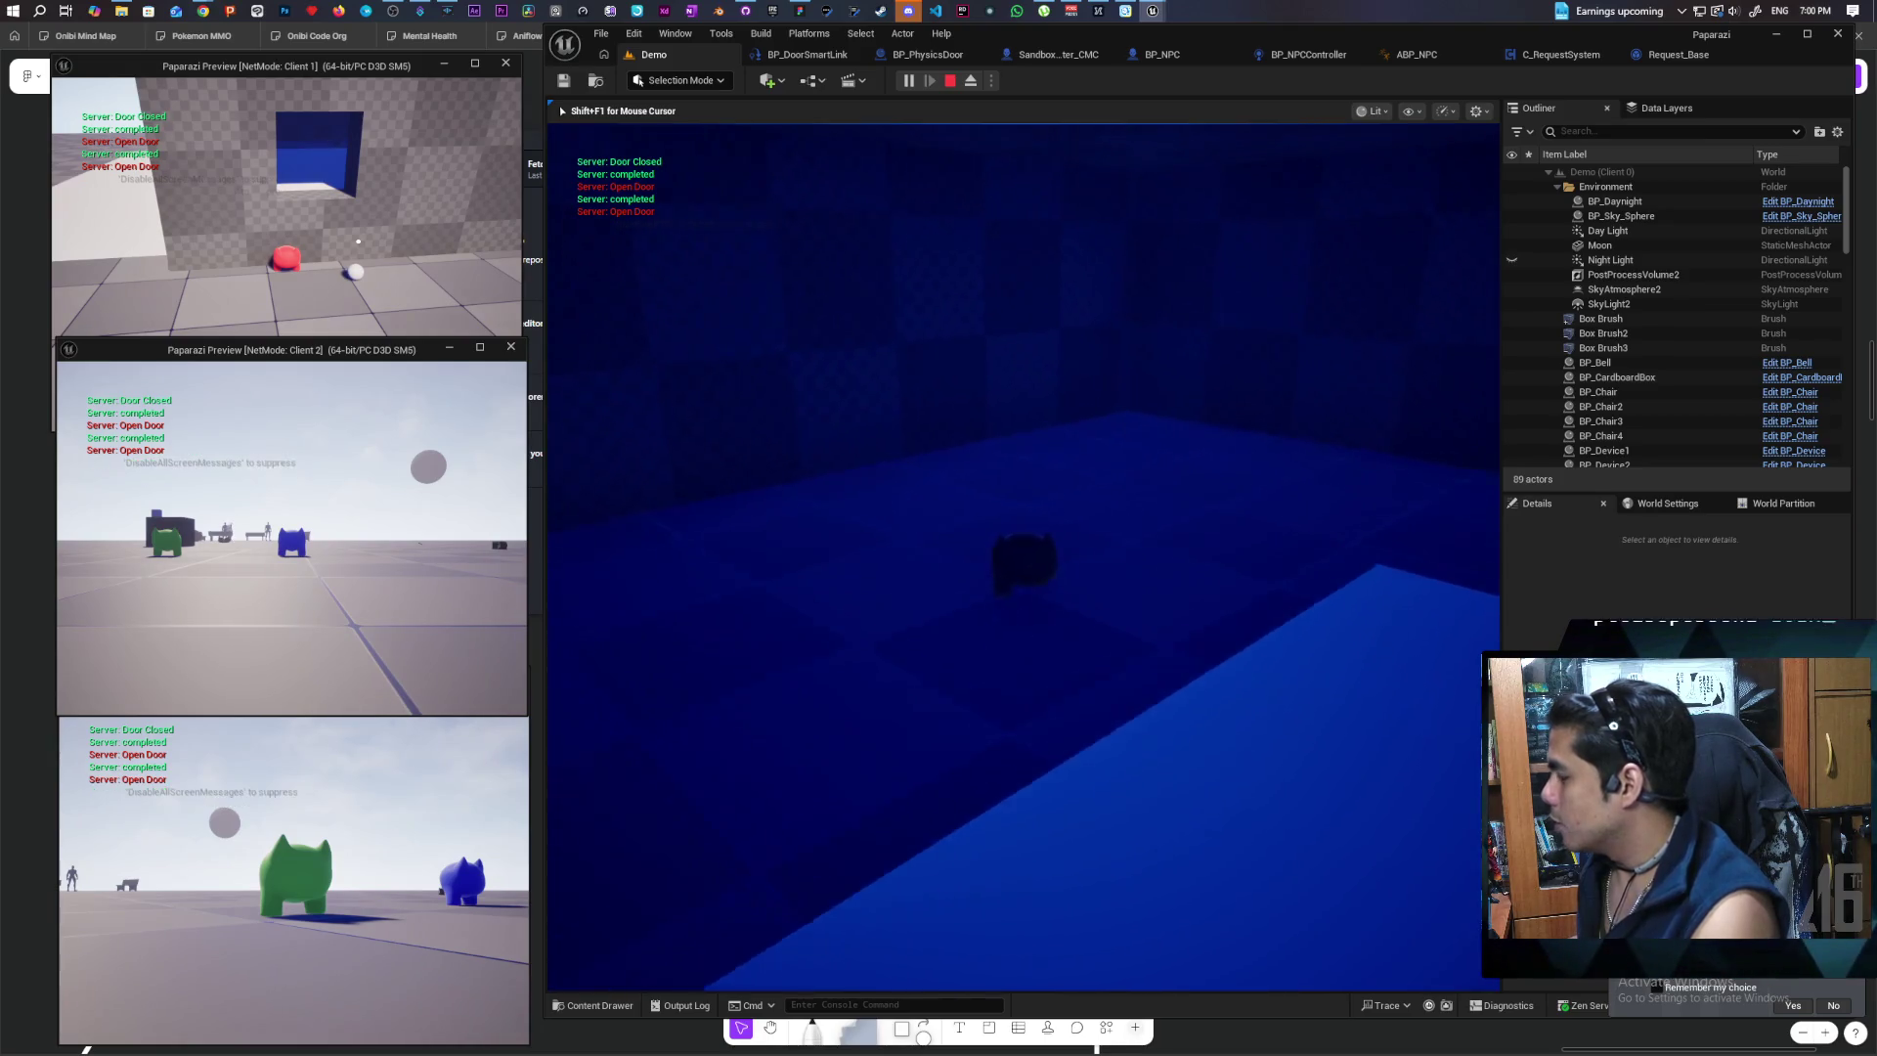
key("s")
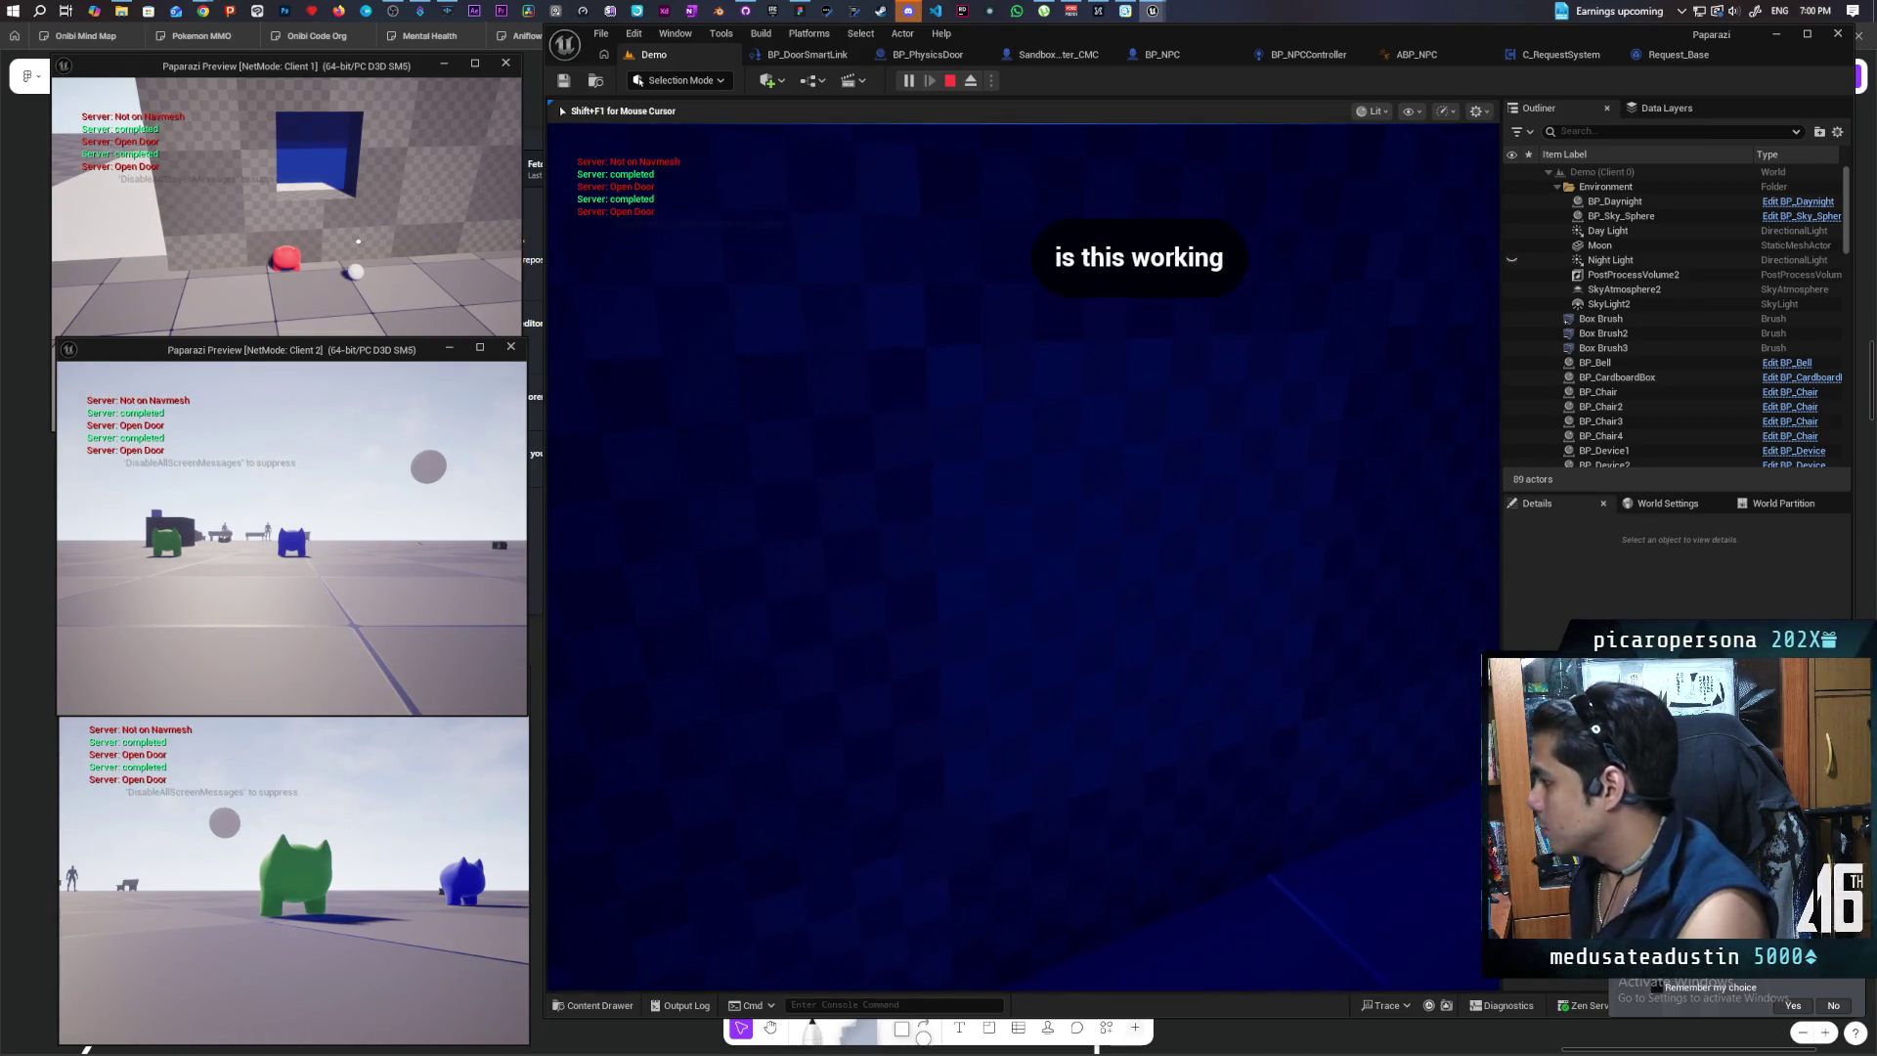
key("s")
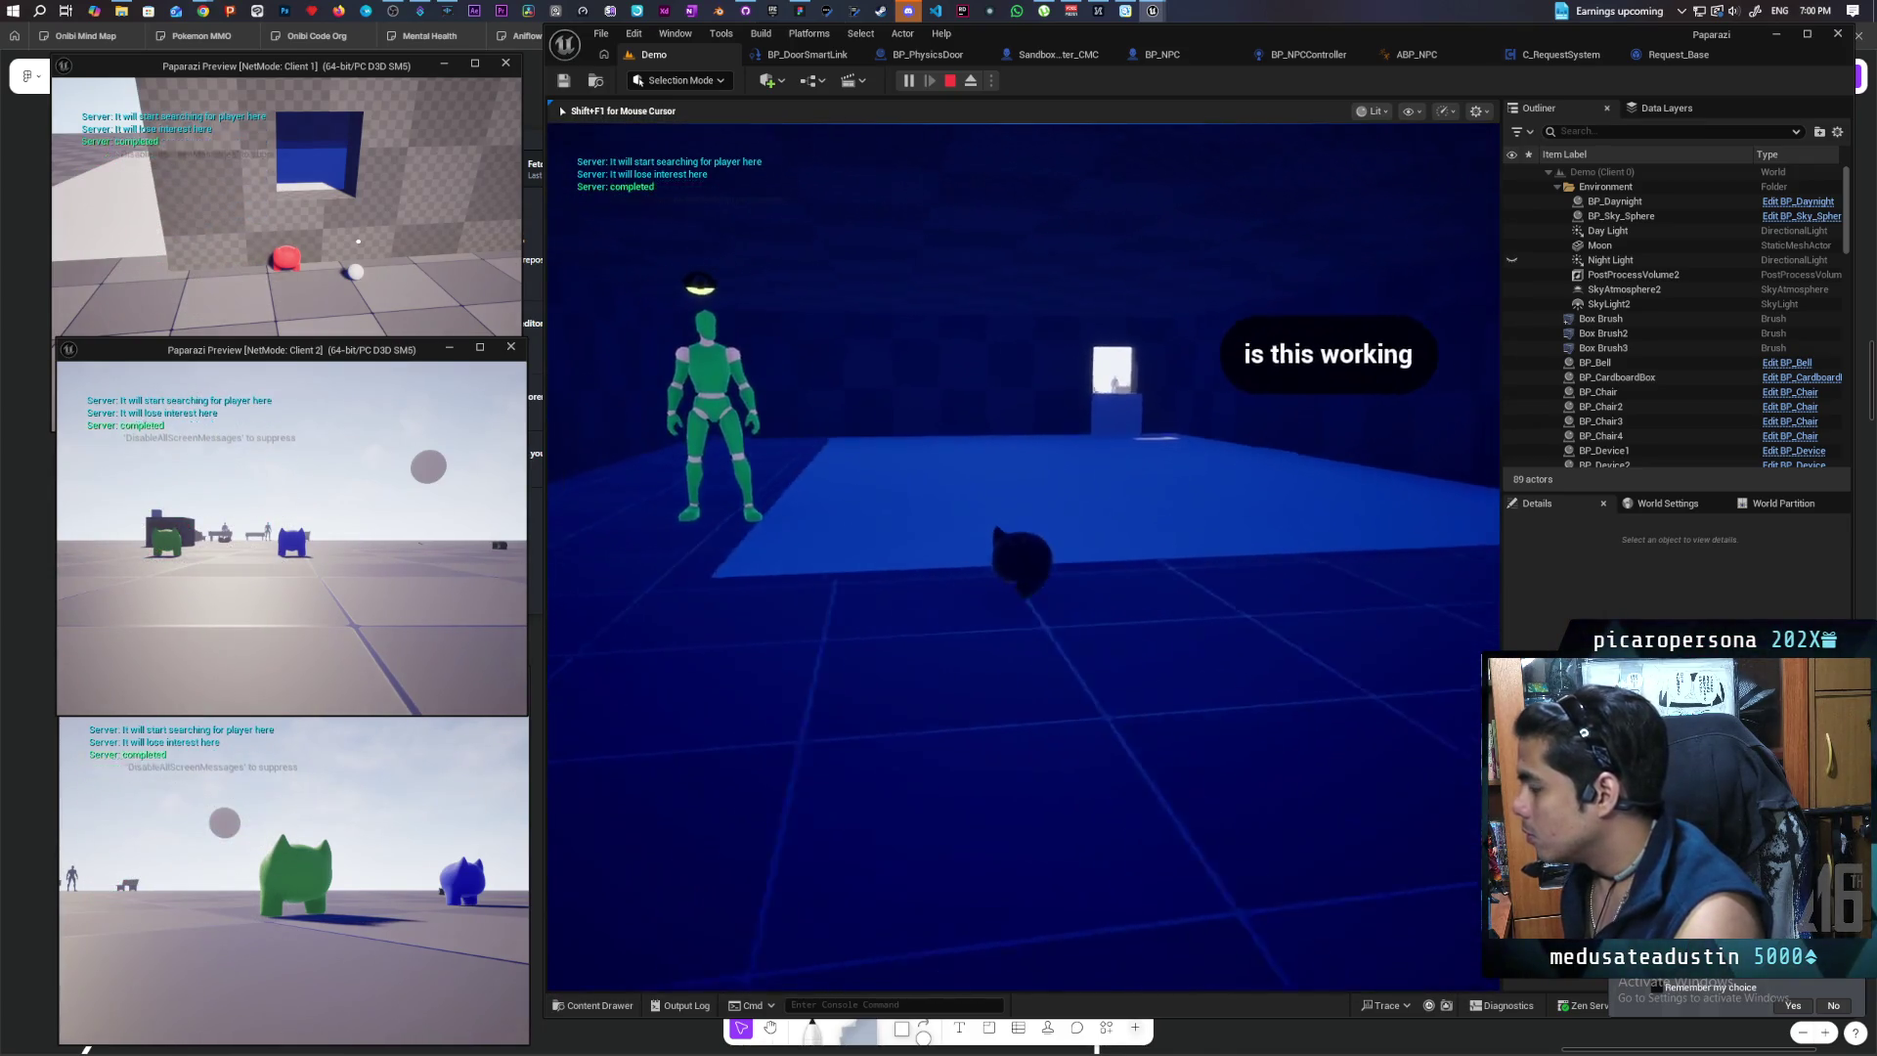
Step: Walk out of and back into the blue room, then stop the play session
key("w")
key("s")
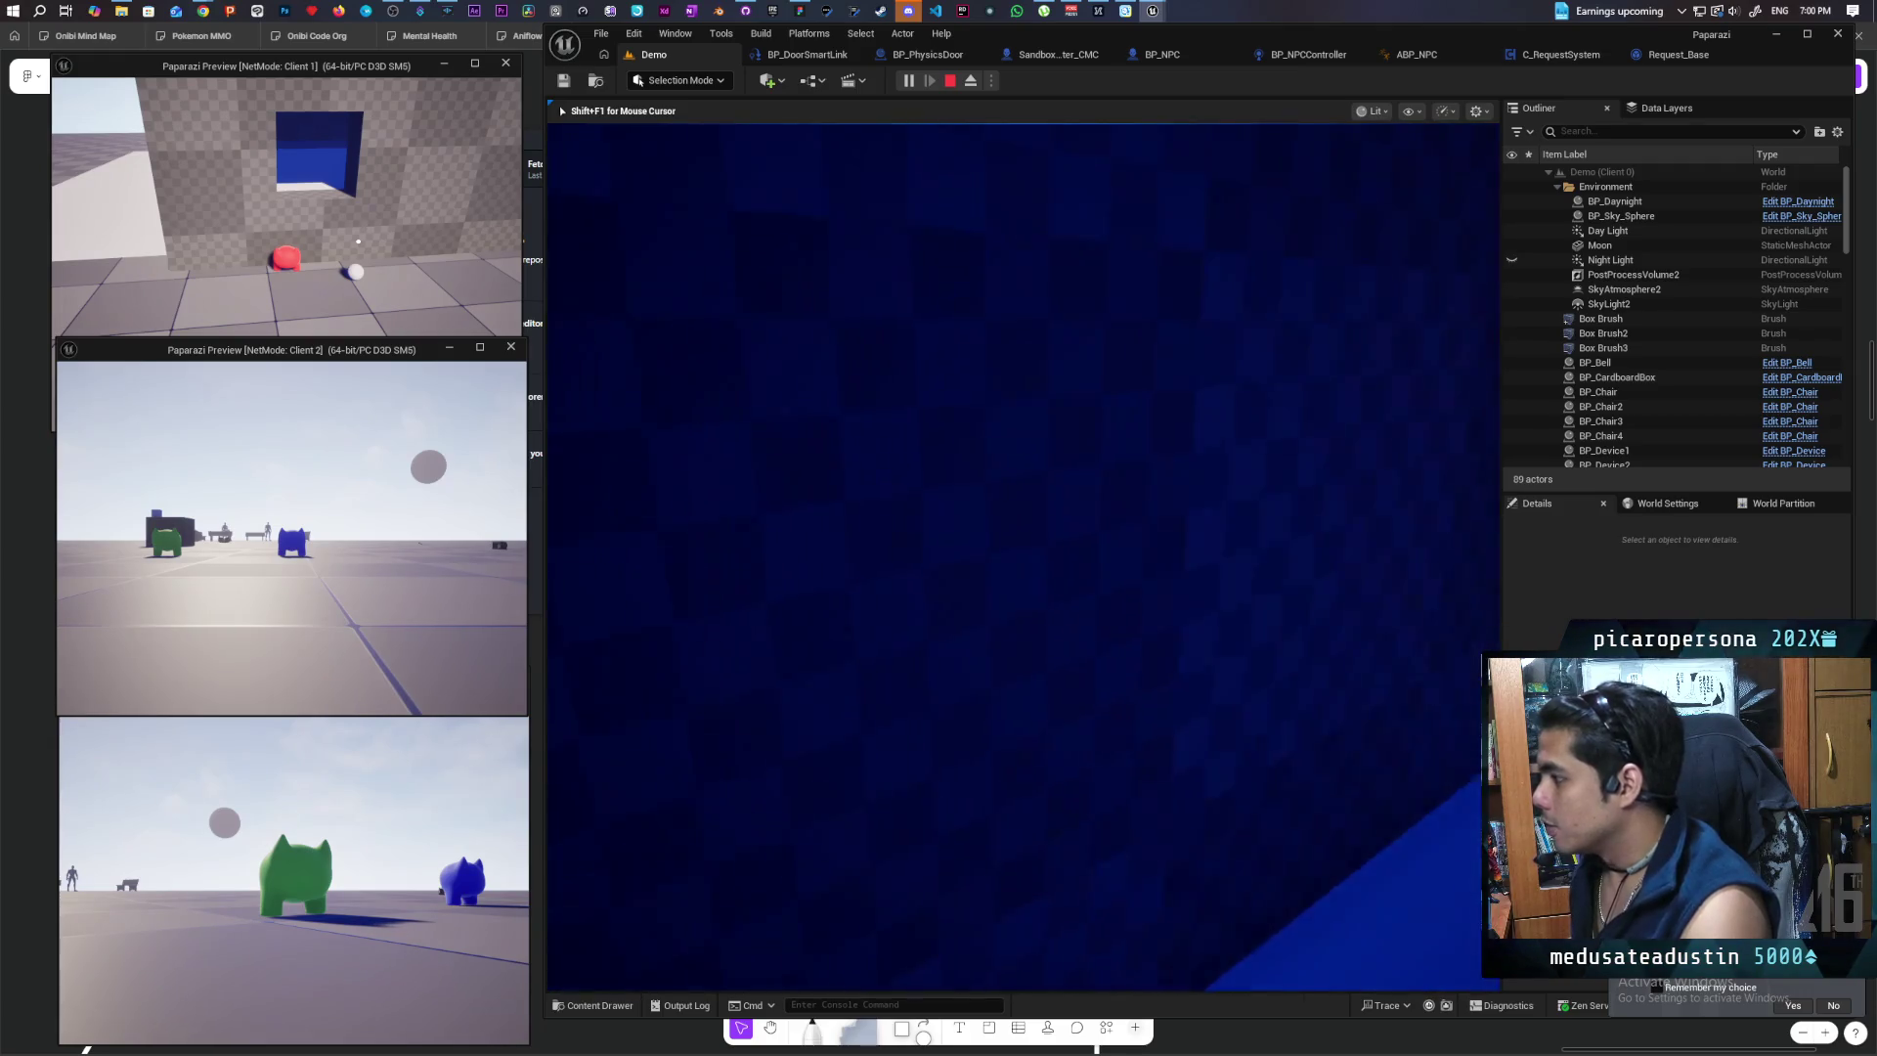
key("s")
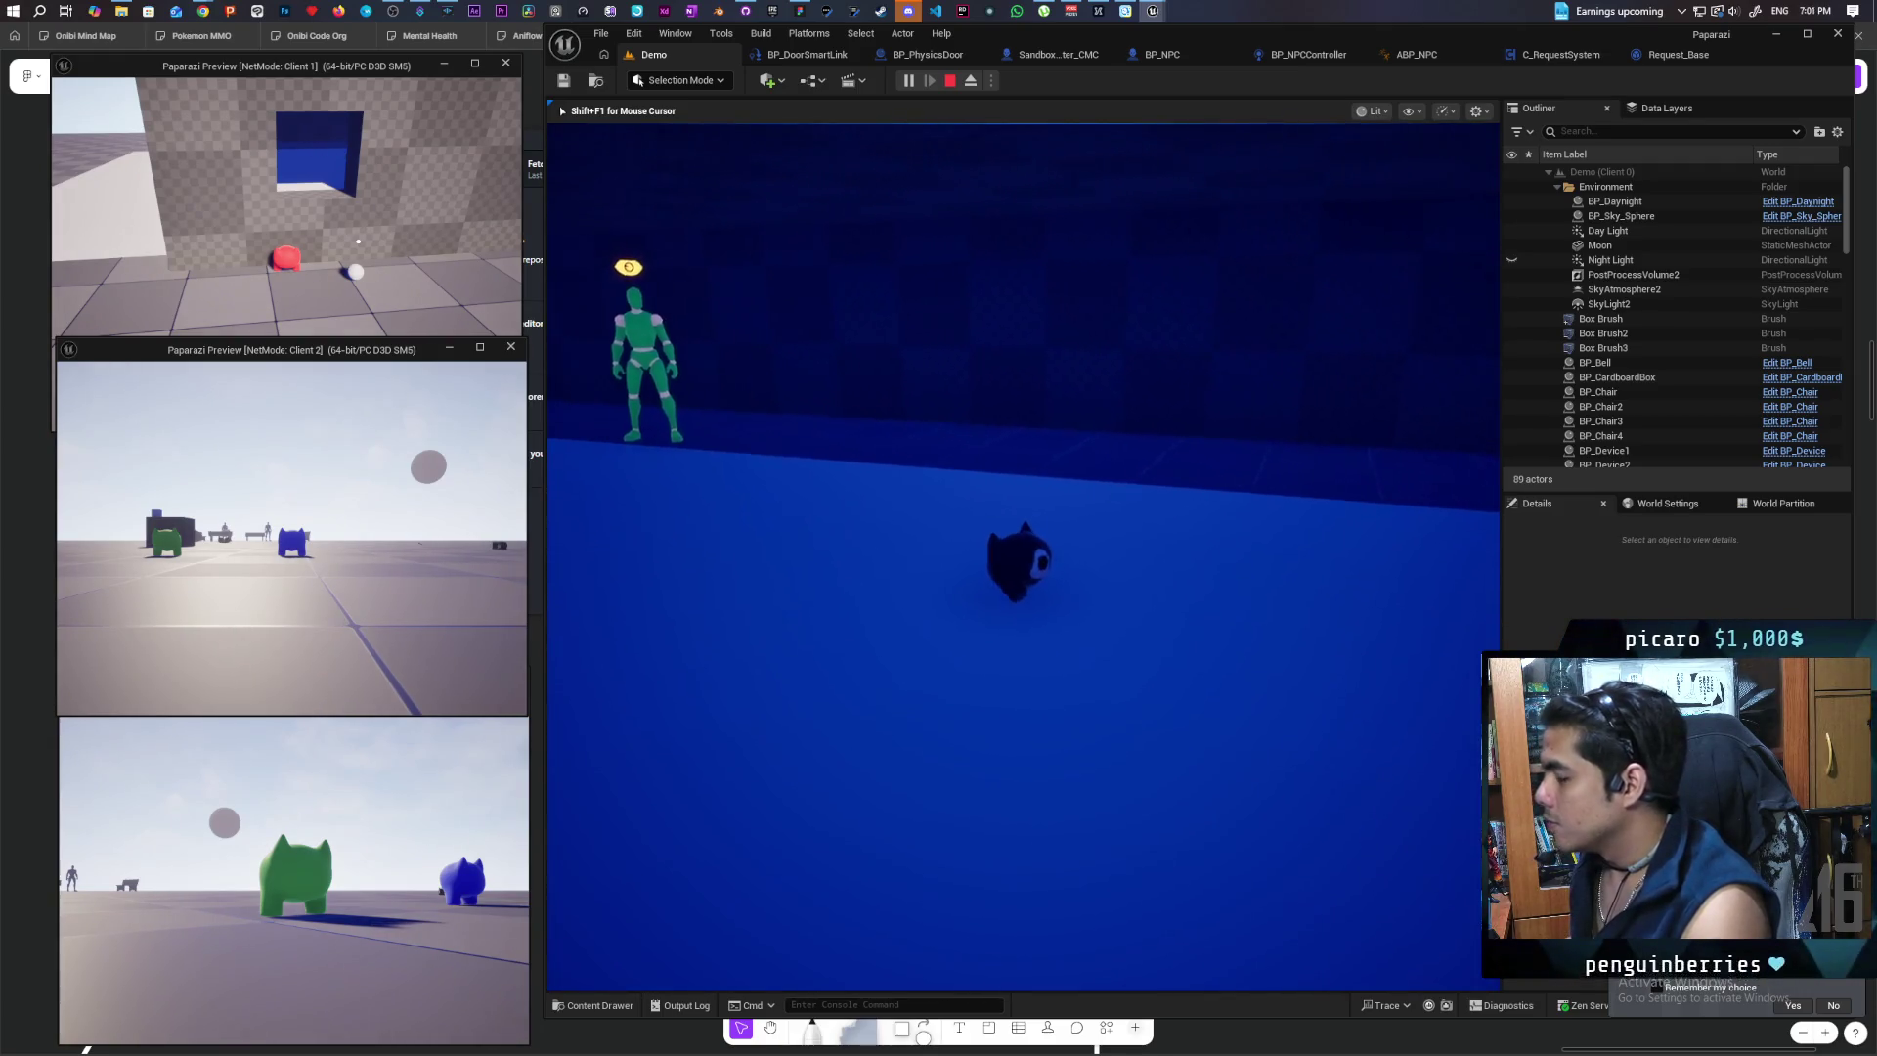
key("w")
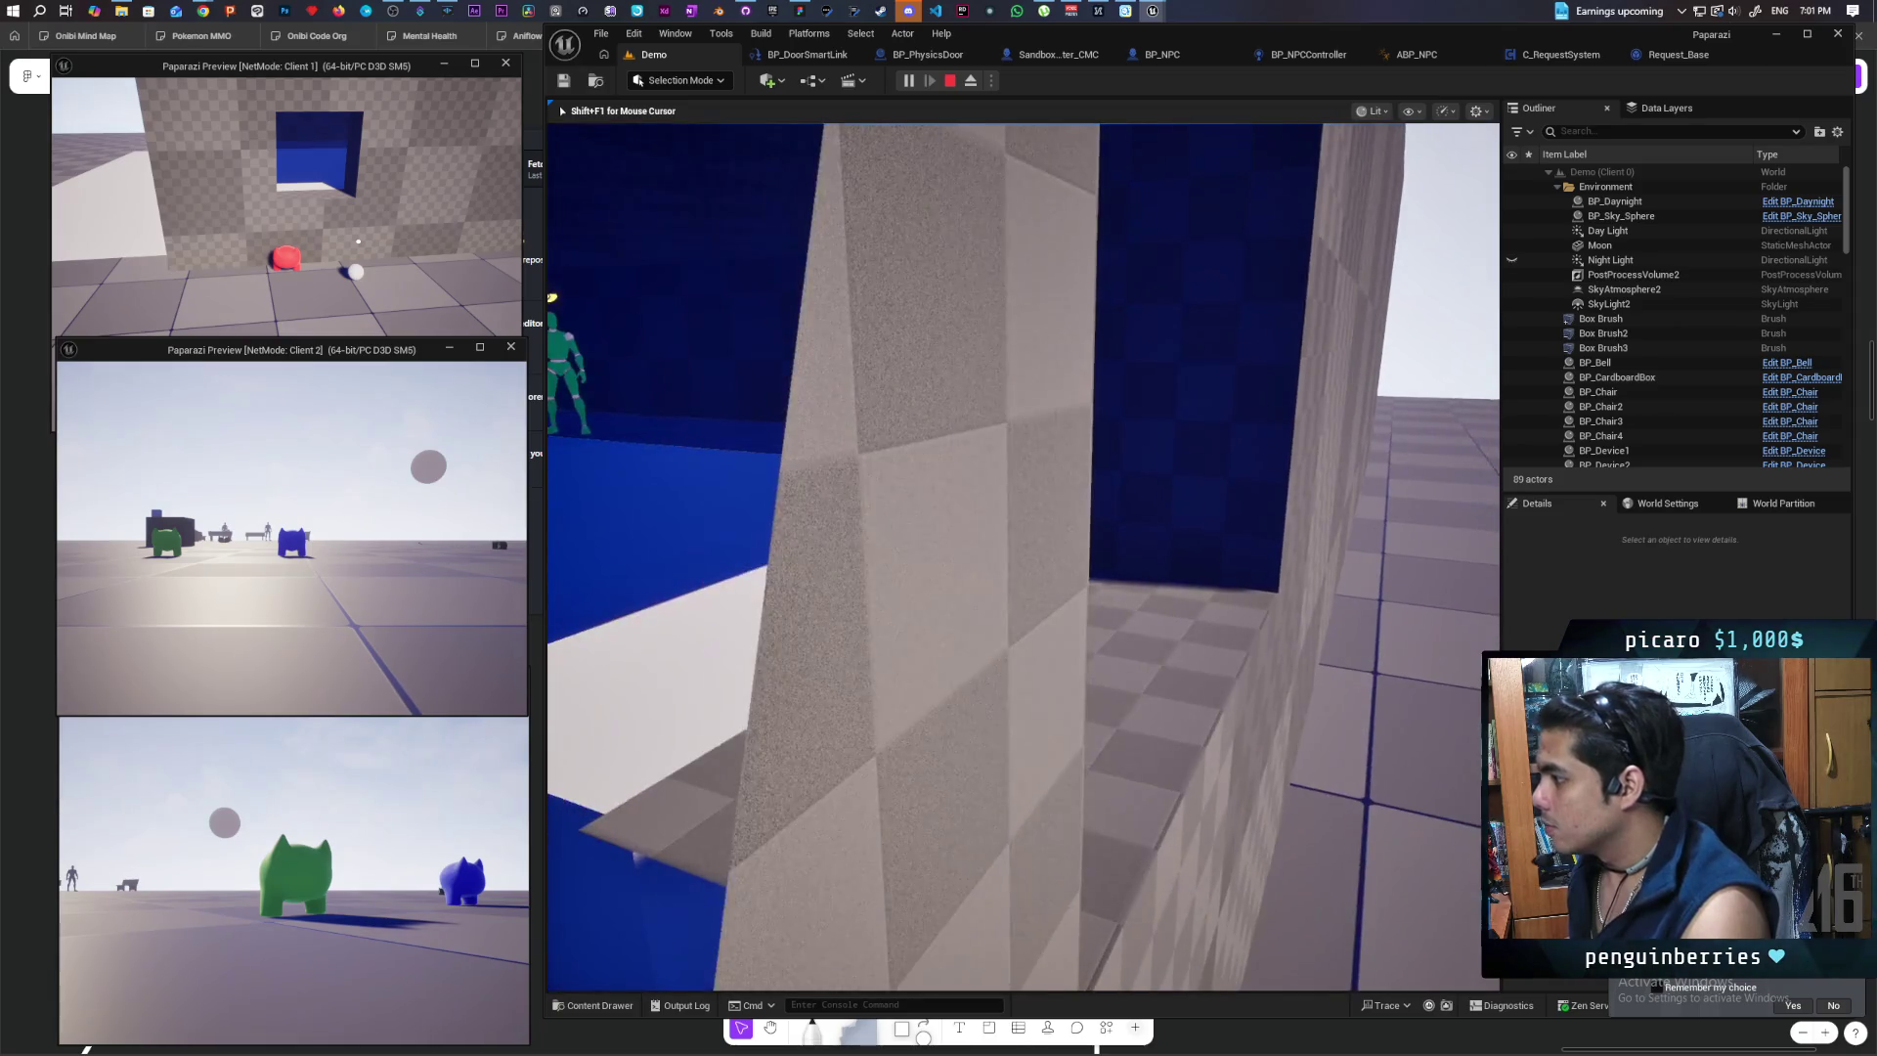
key("w")
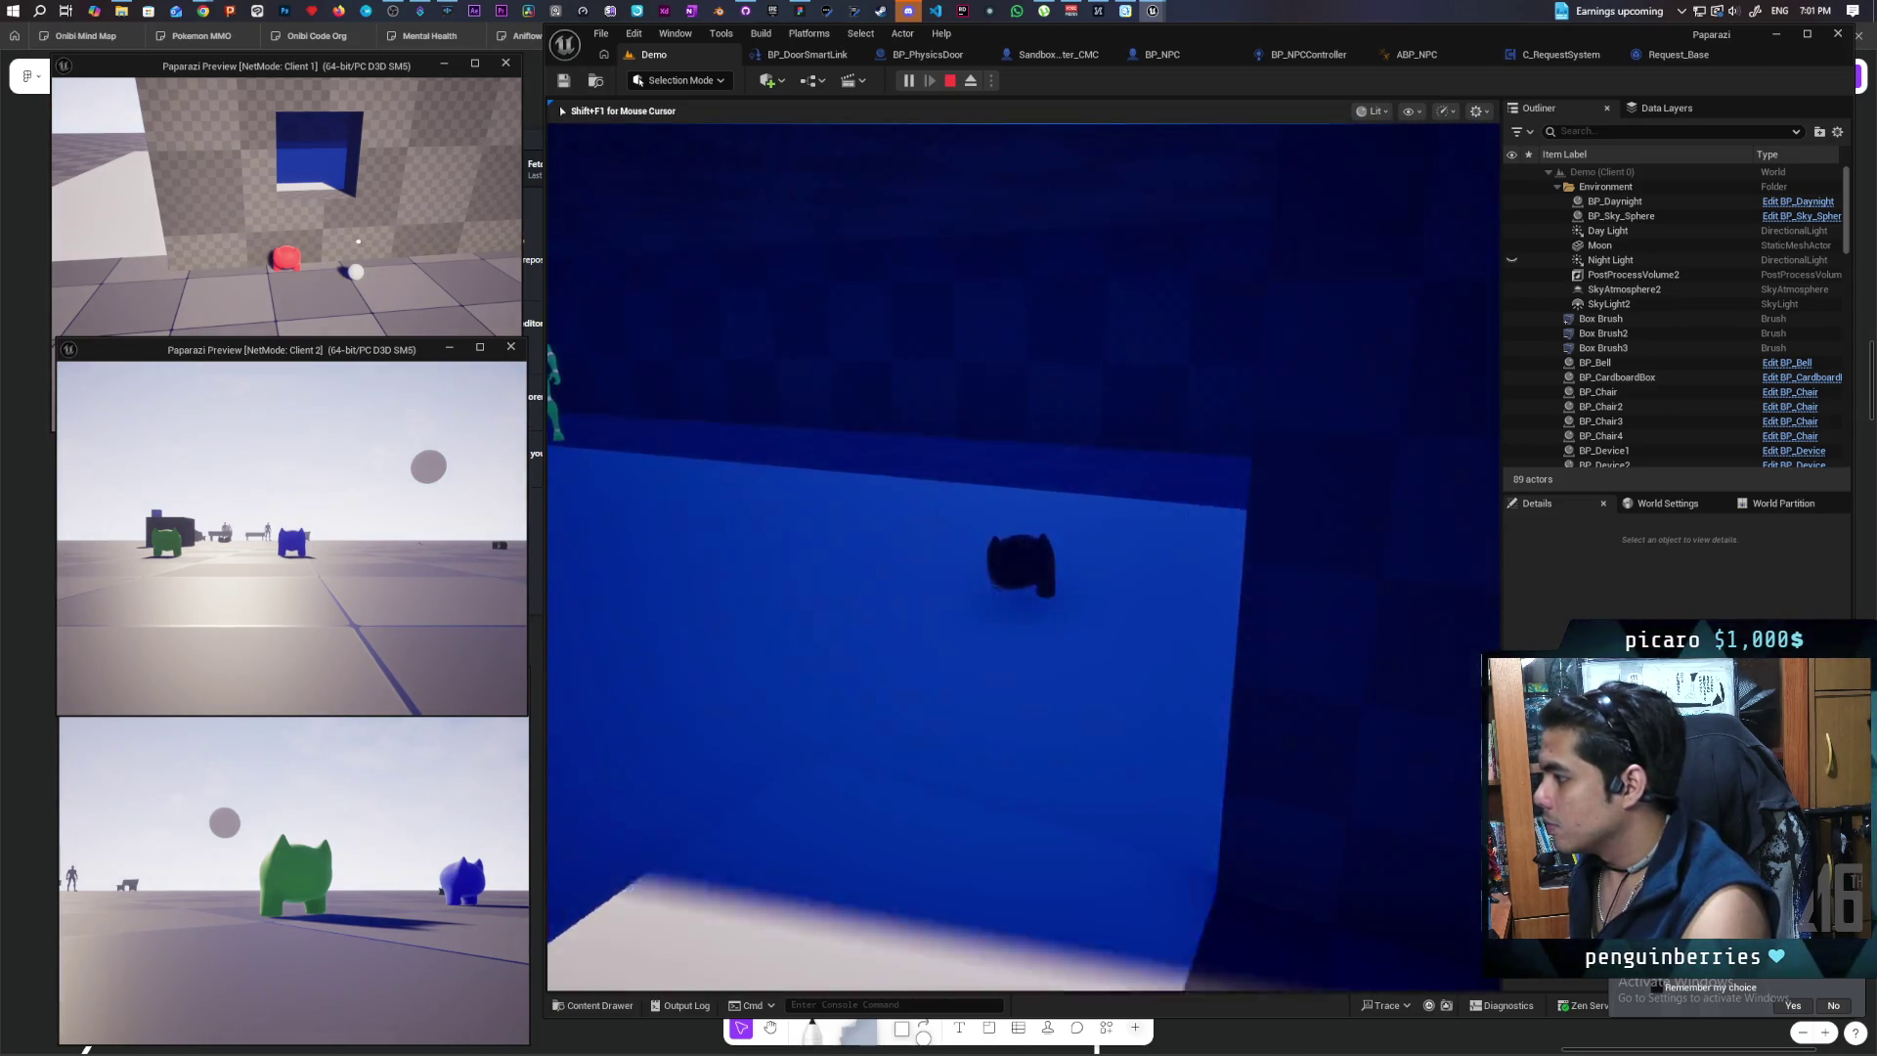
key("w")
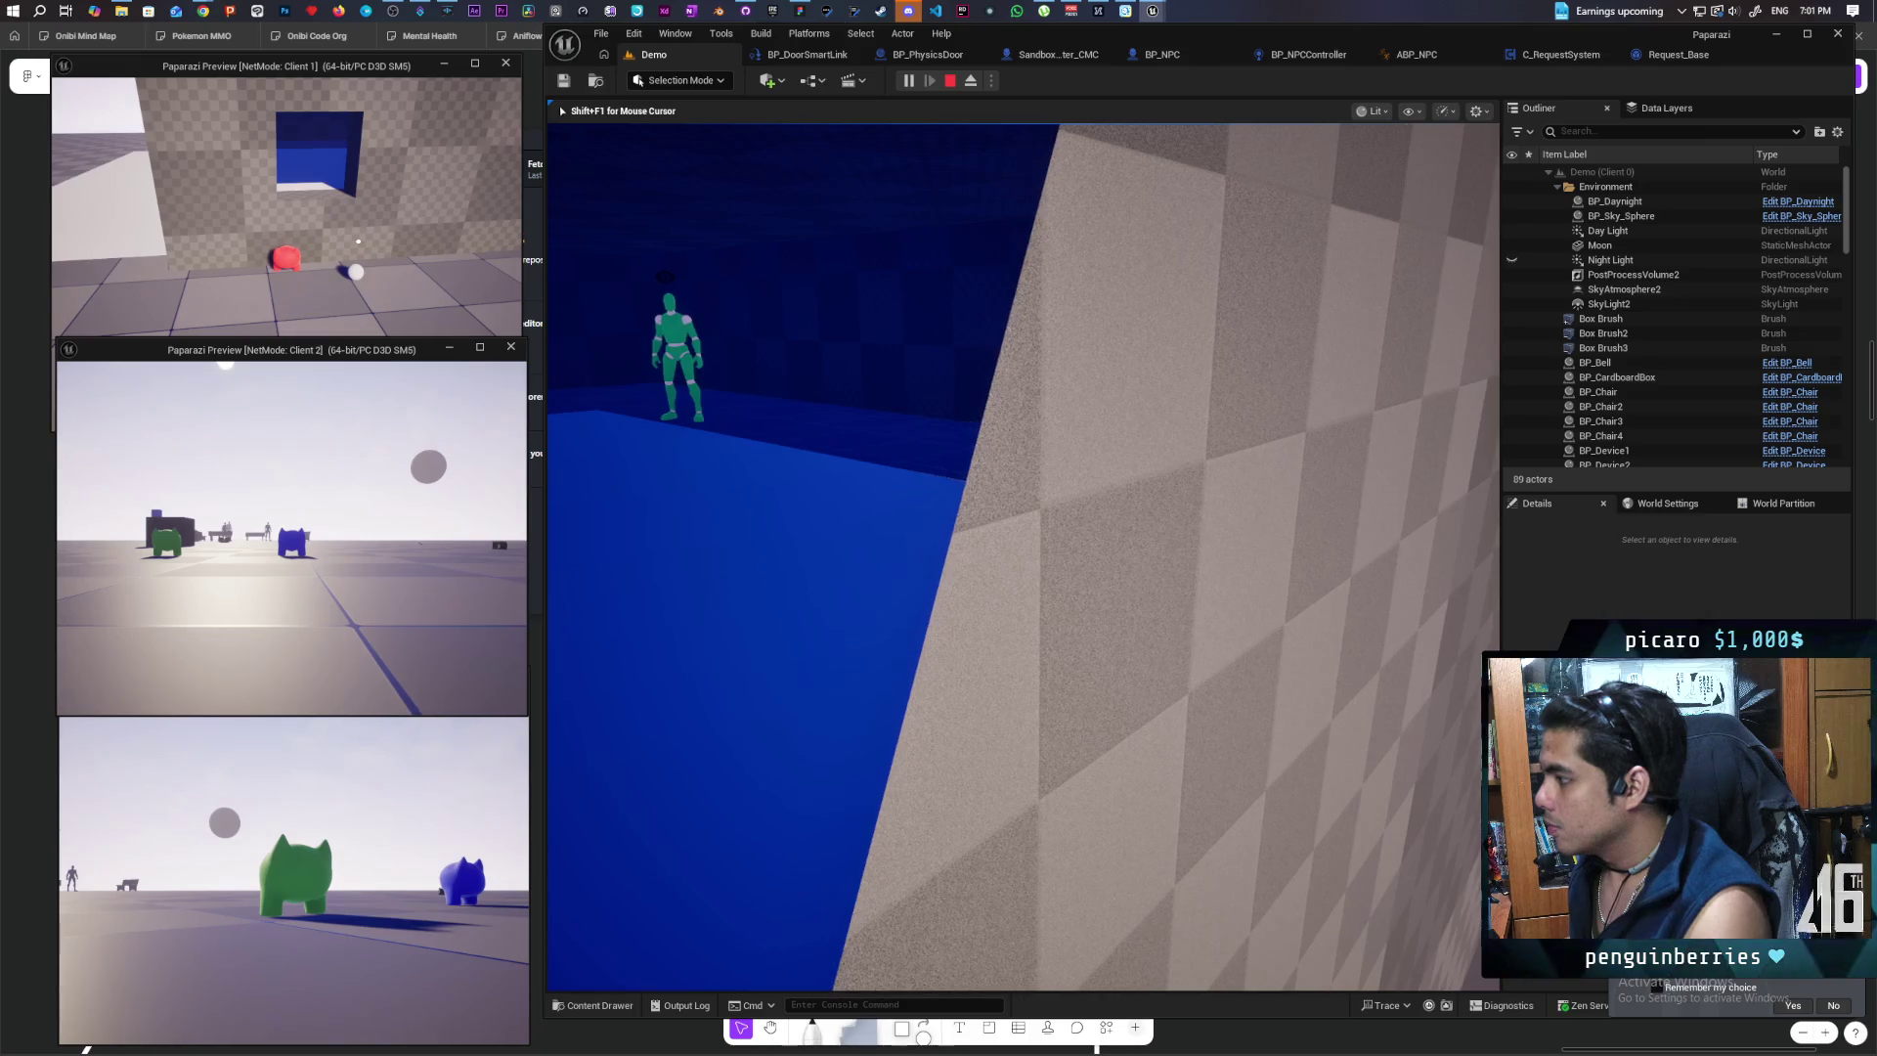
key("w")
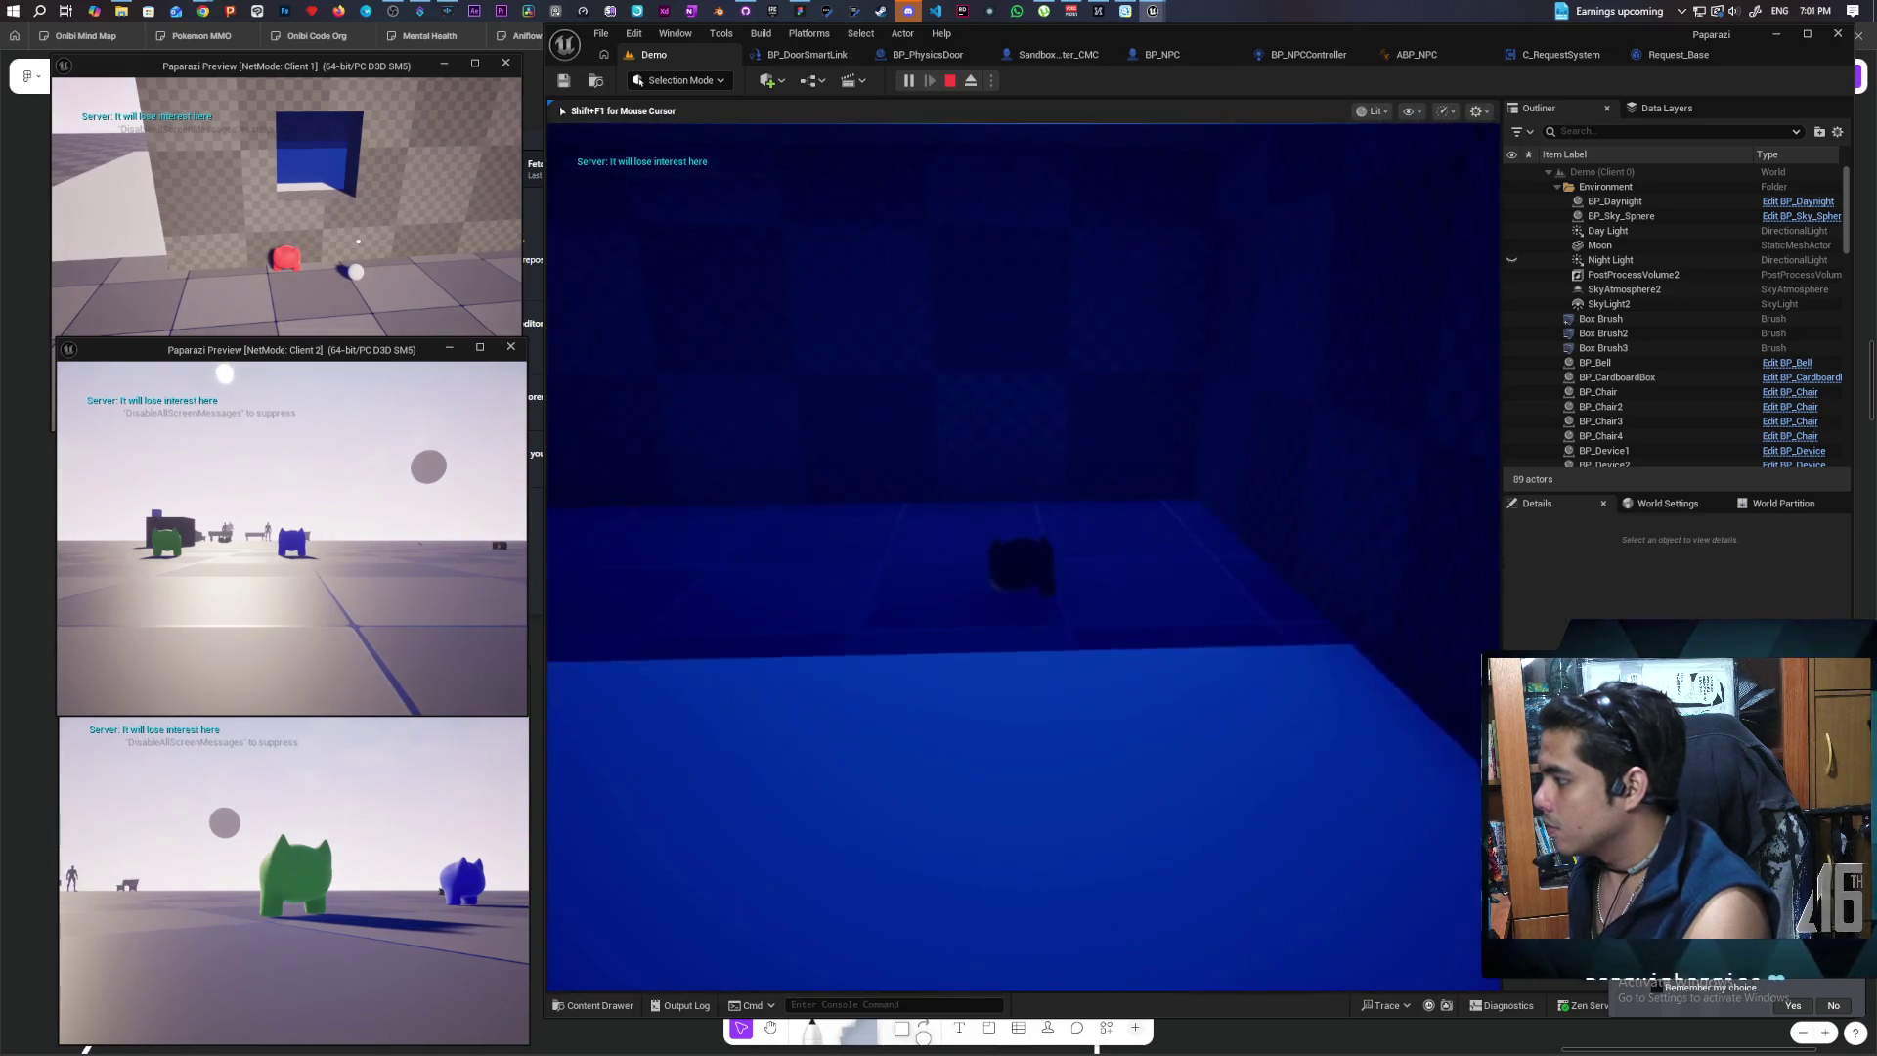
key("w")
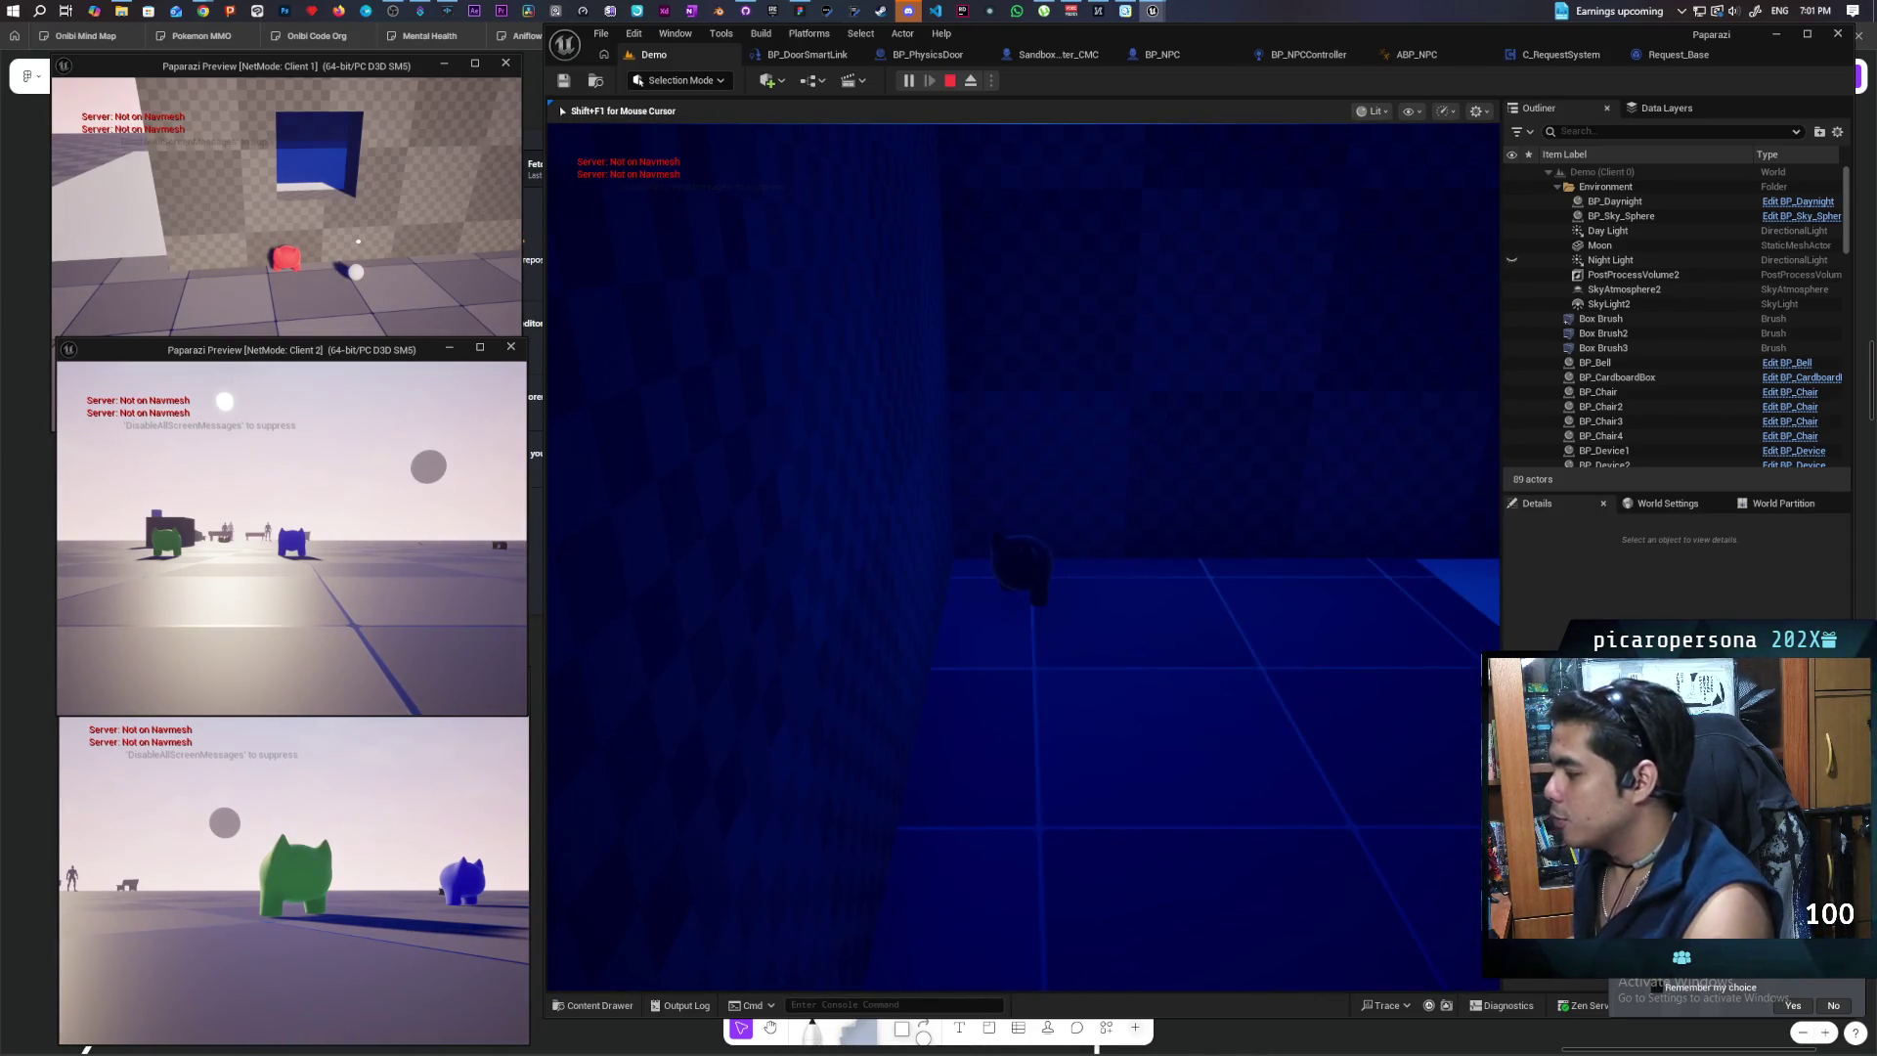
key("Escape")
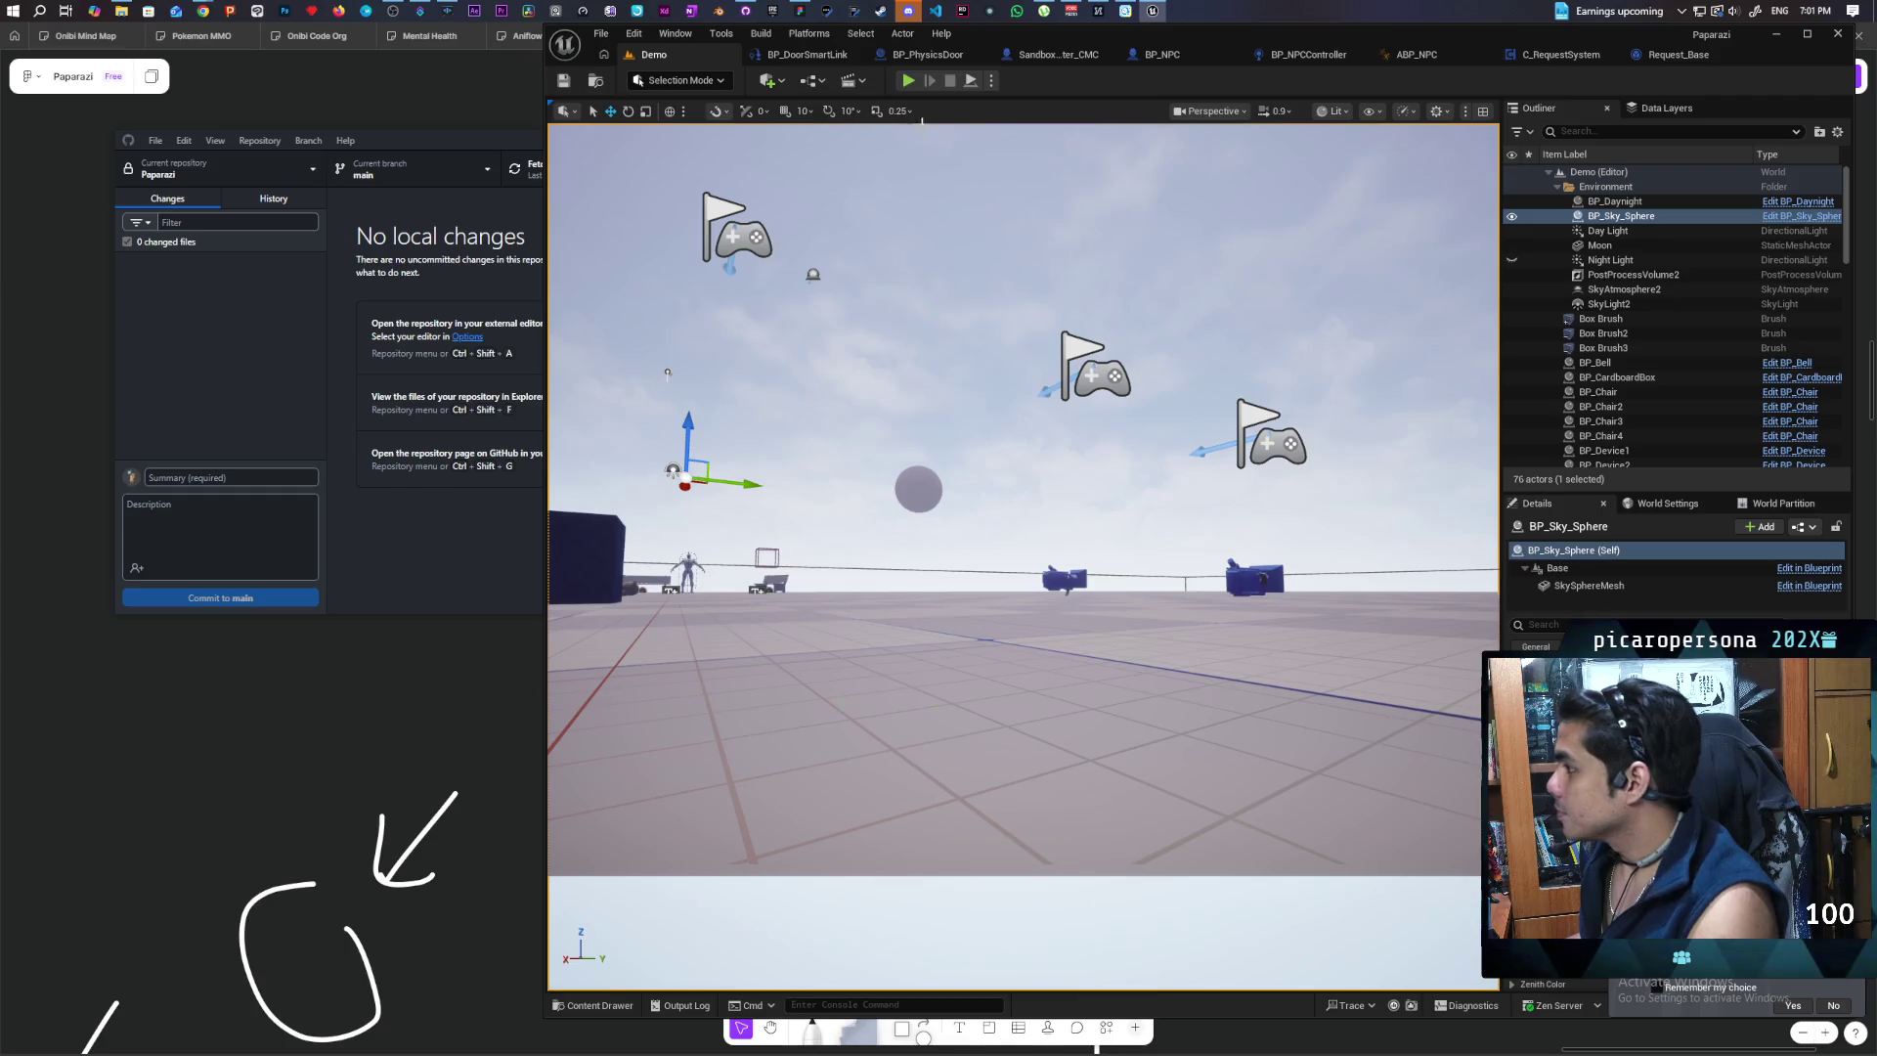
Step: Launch a three-client play session, walk blue beside red, and jump green onto them
key("alt+p")
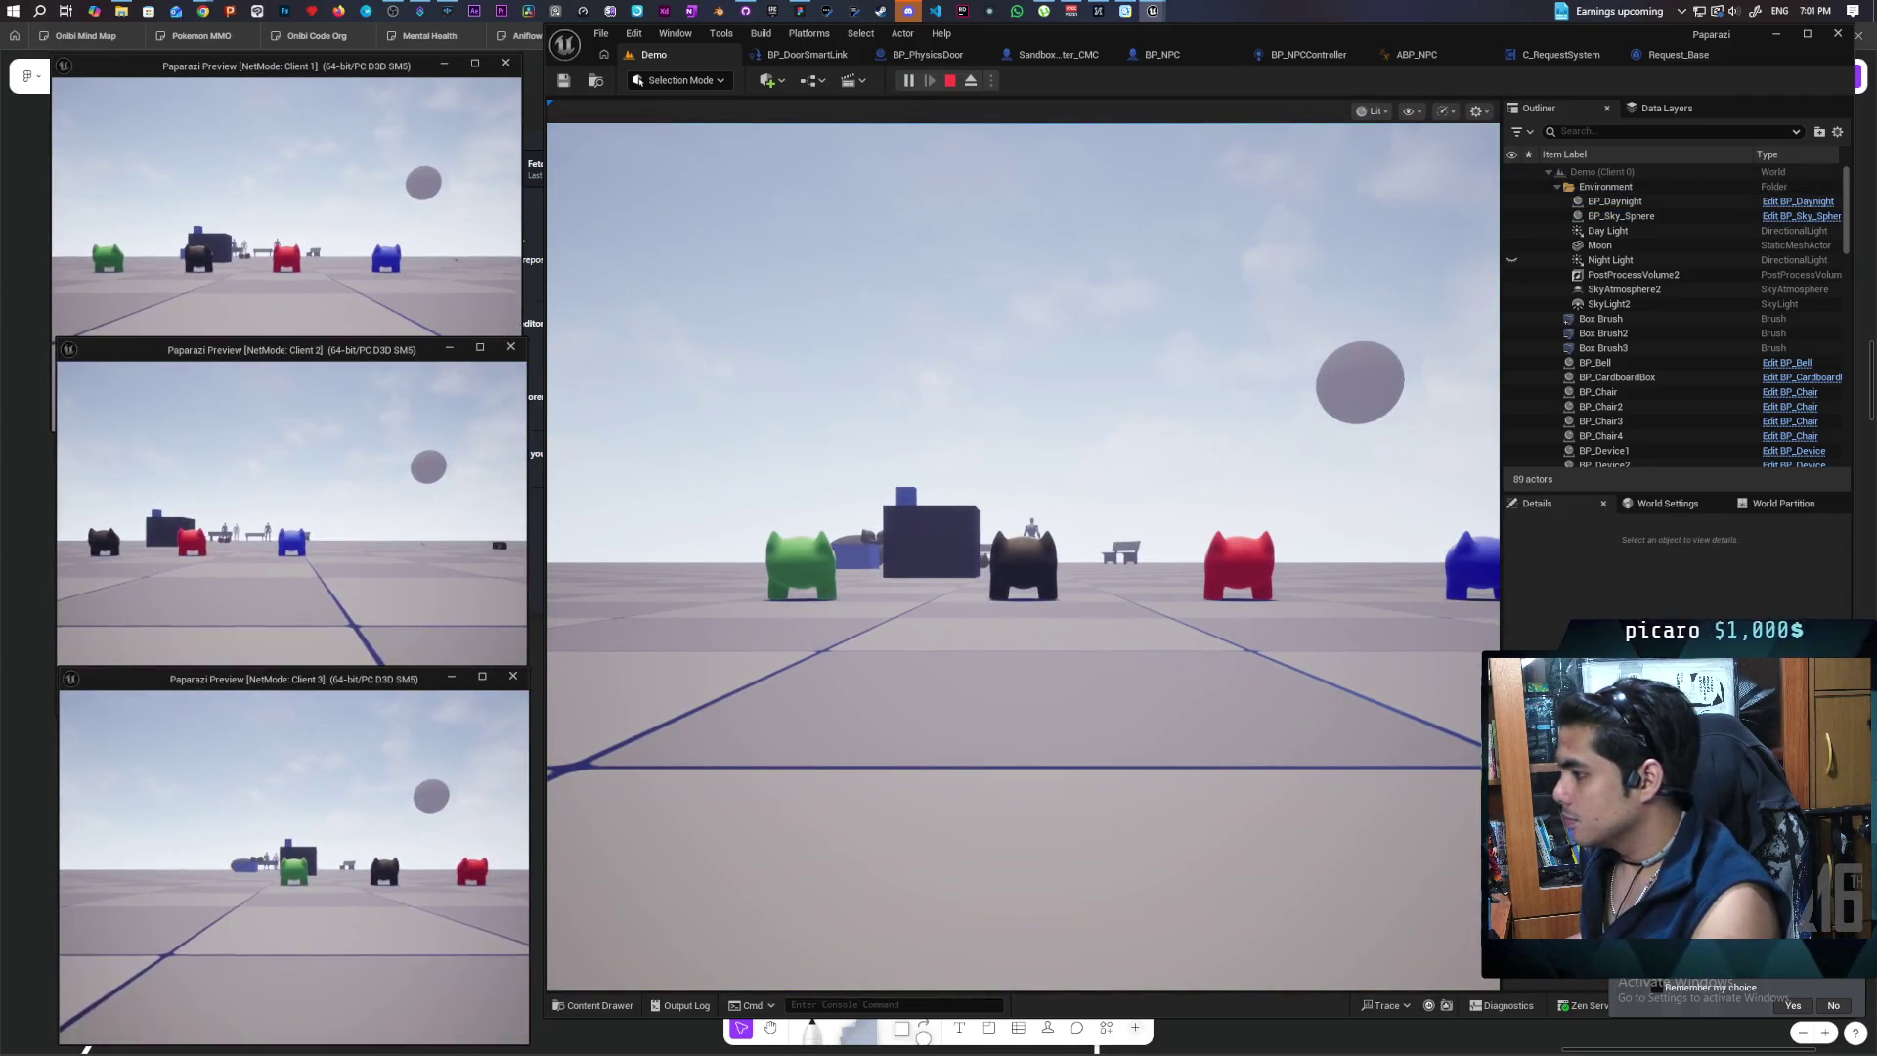
key("alt+Tab")
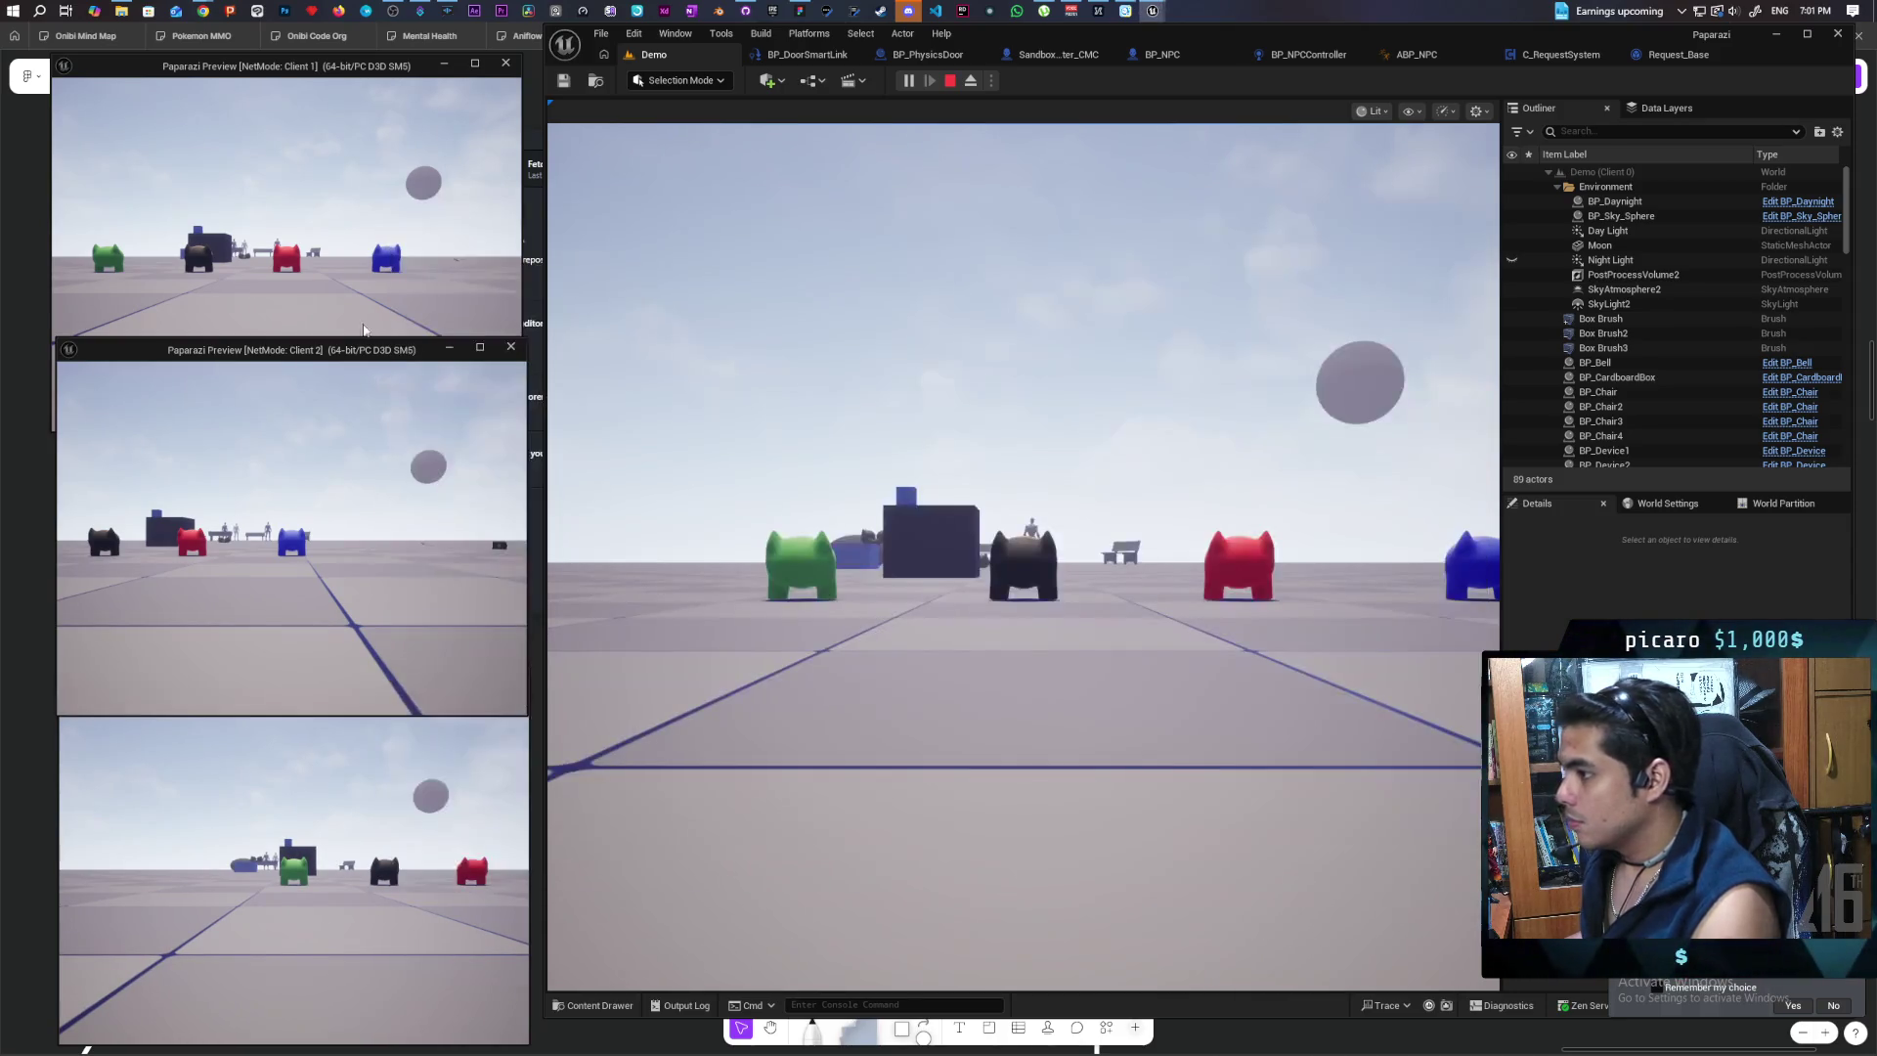
key("w")
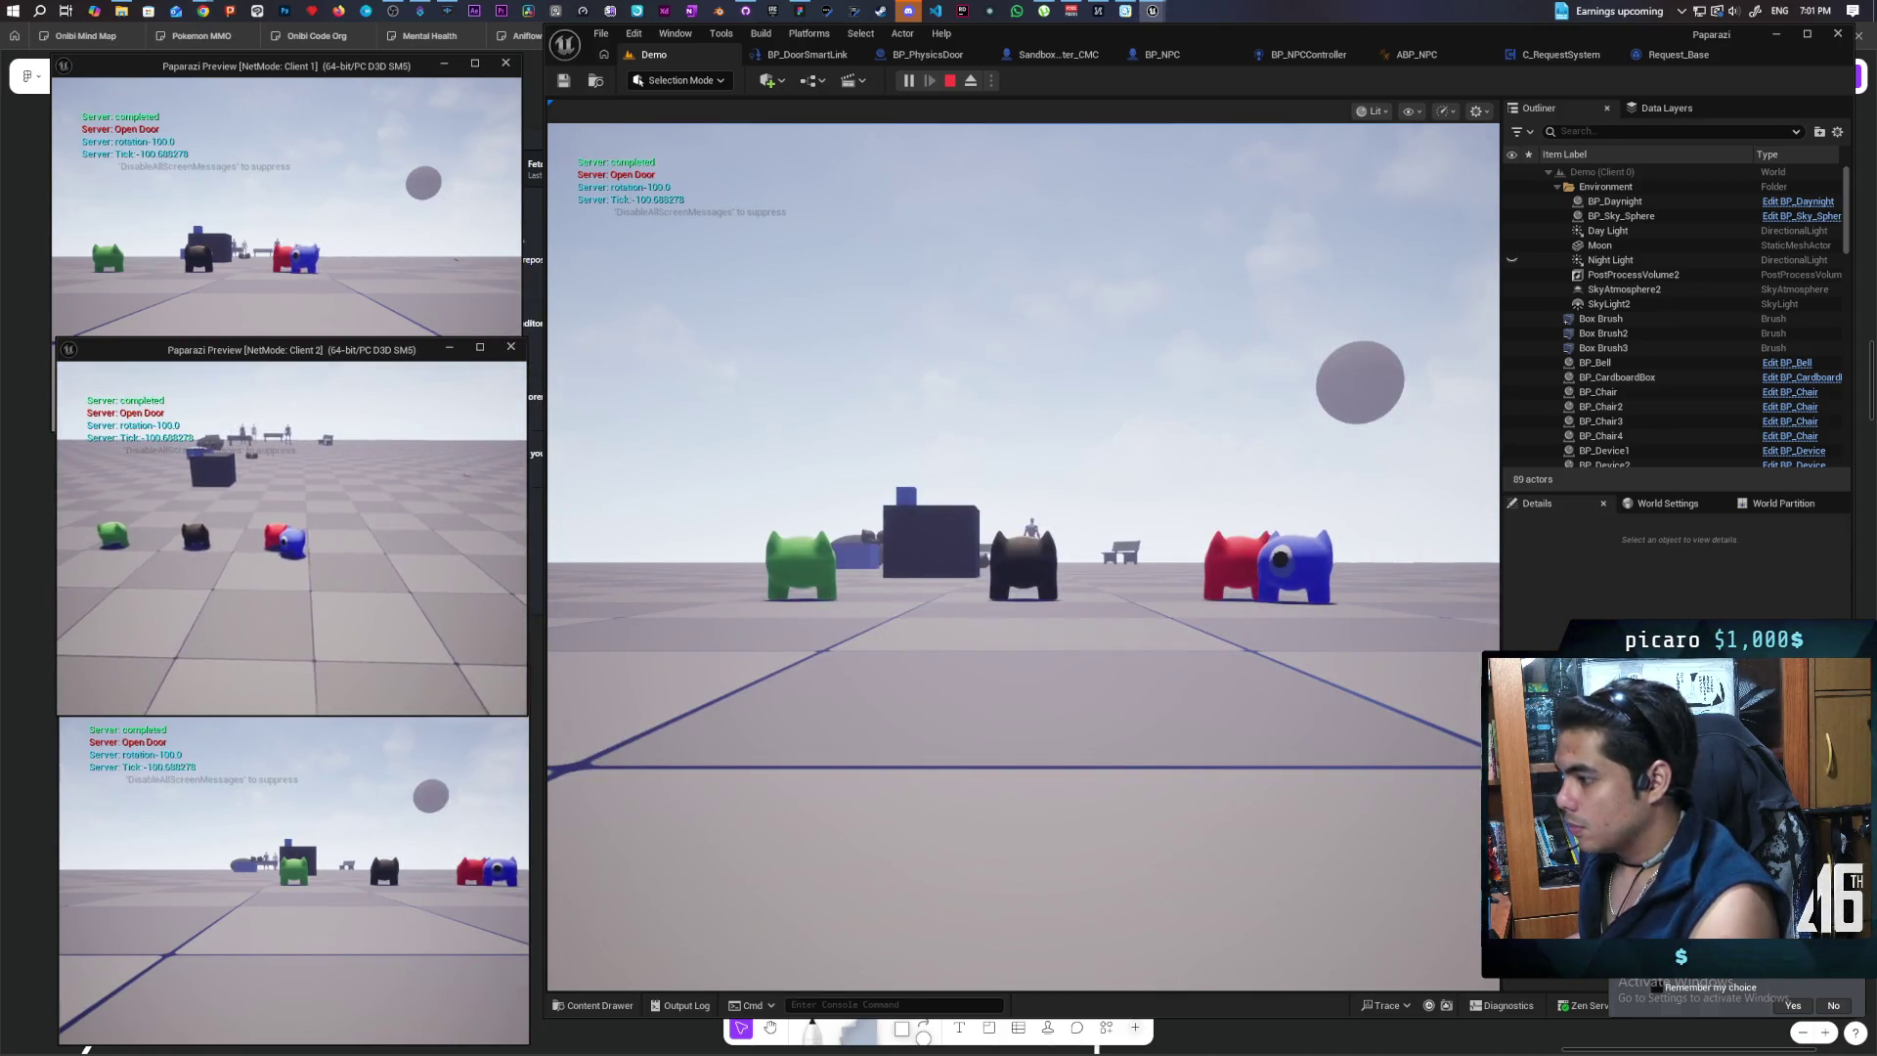
key("alt+Tab")
key("w")
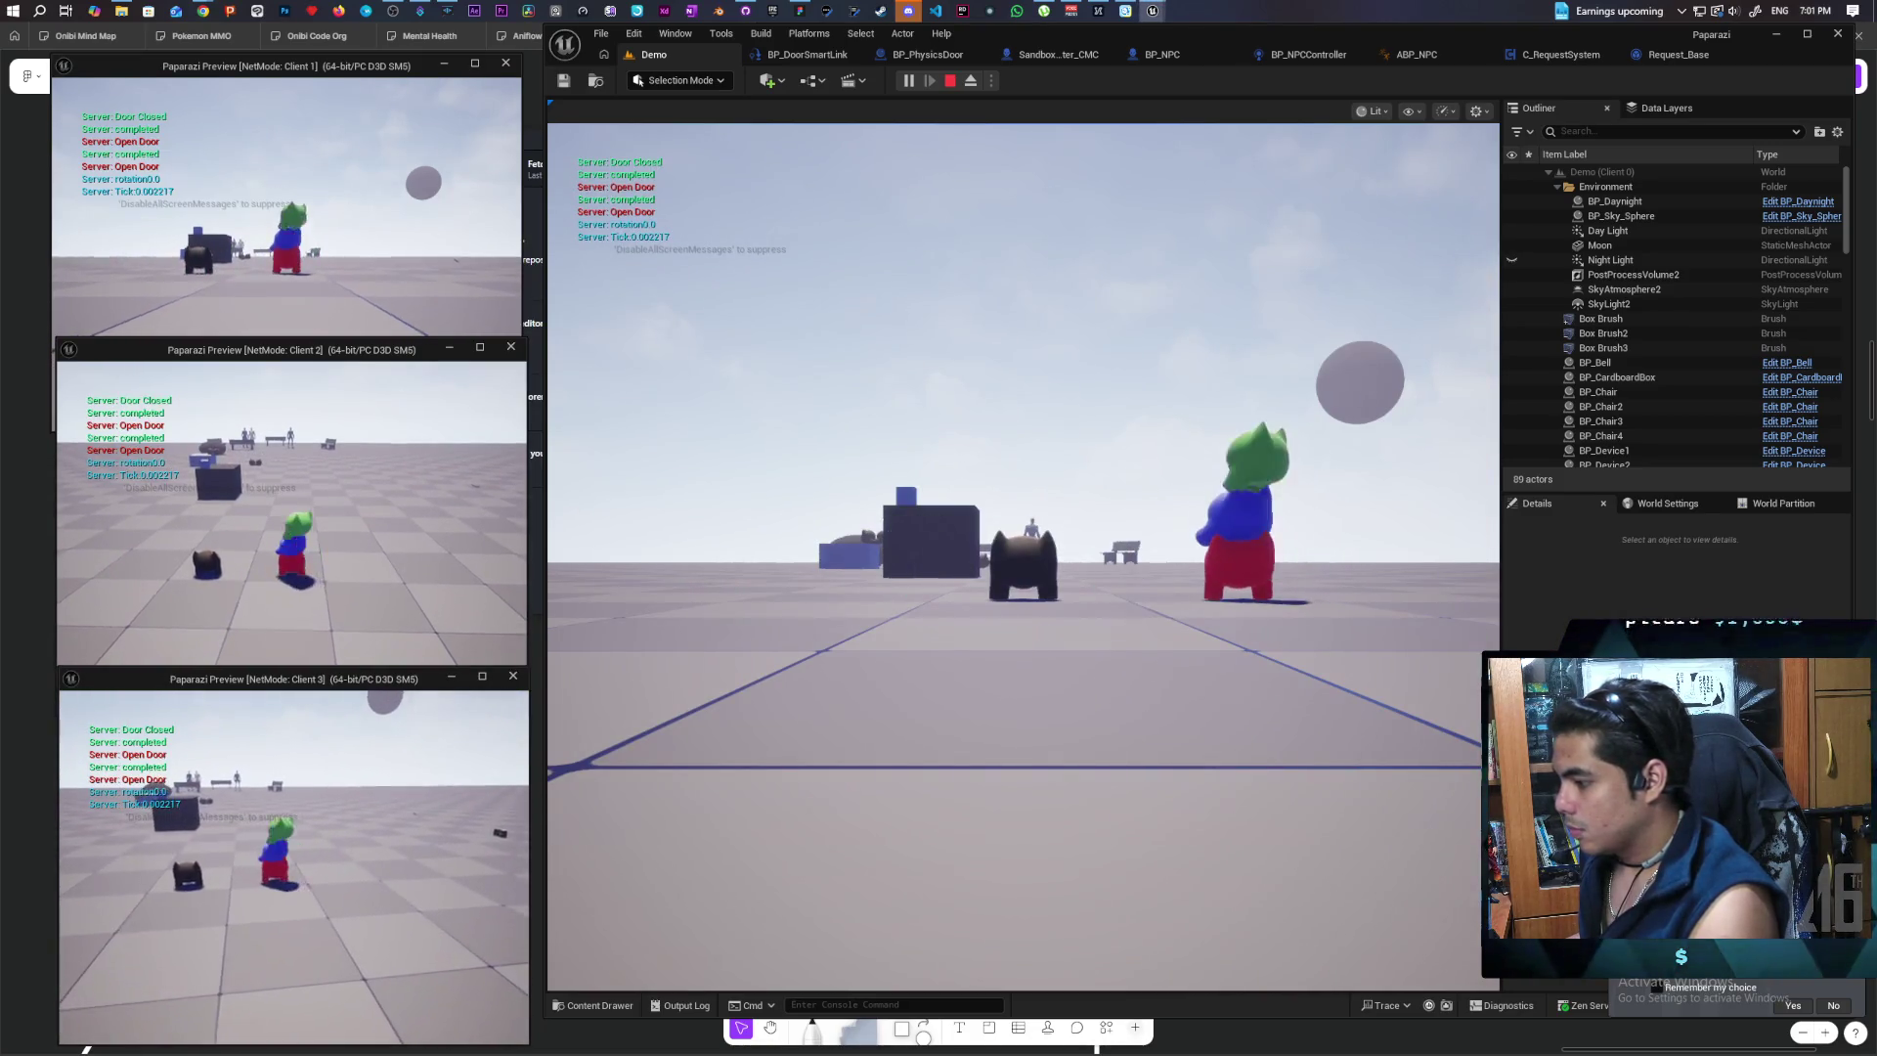
key("alt+Tab")
key("Tab")
key("Tab")
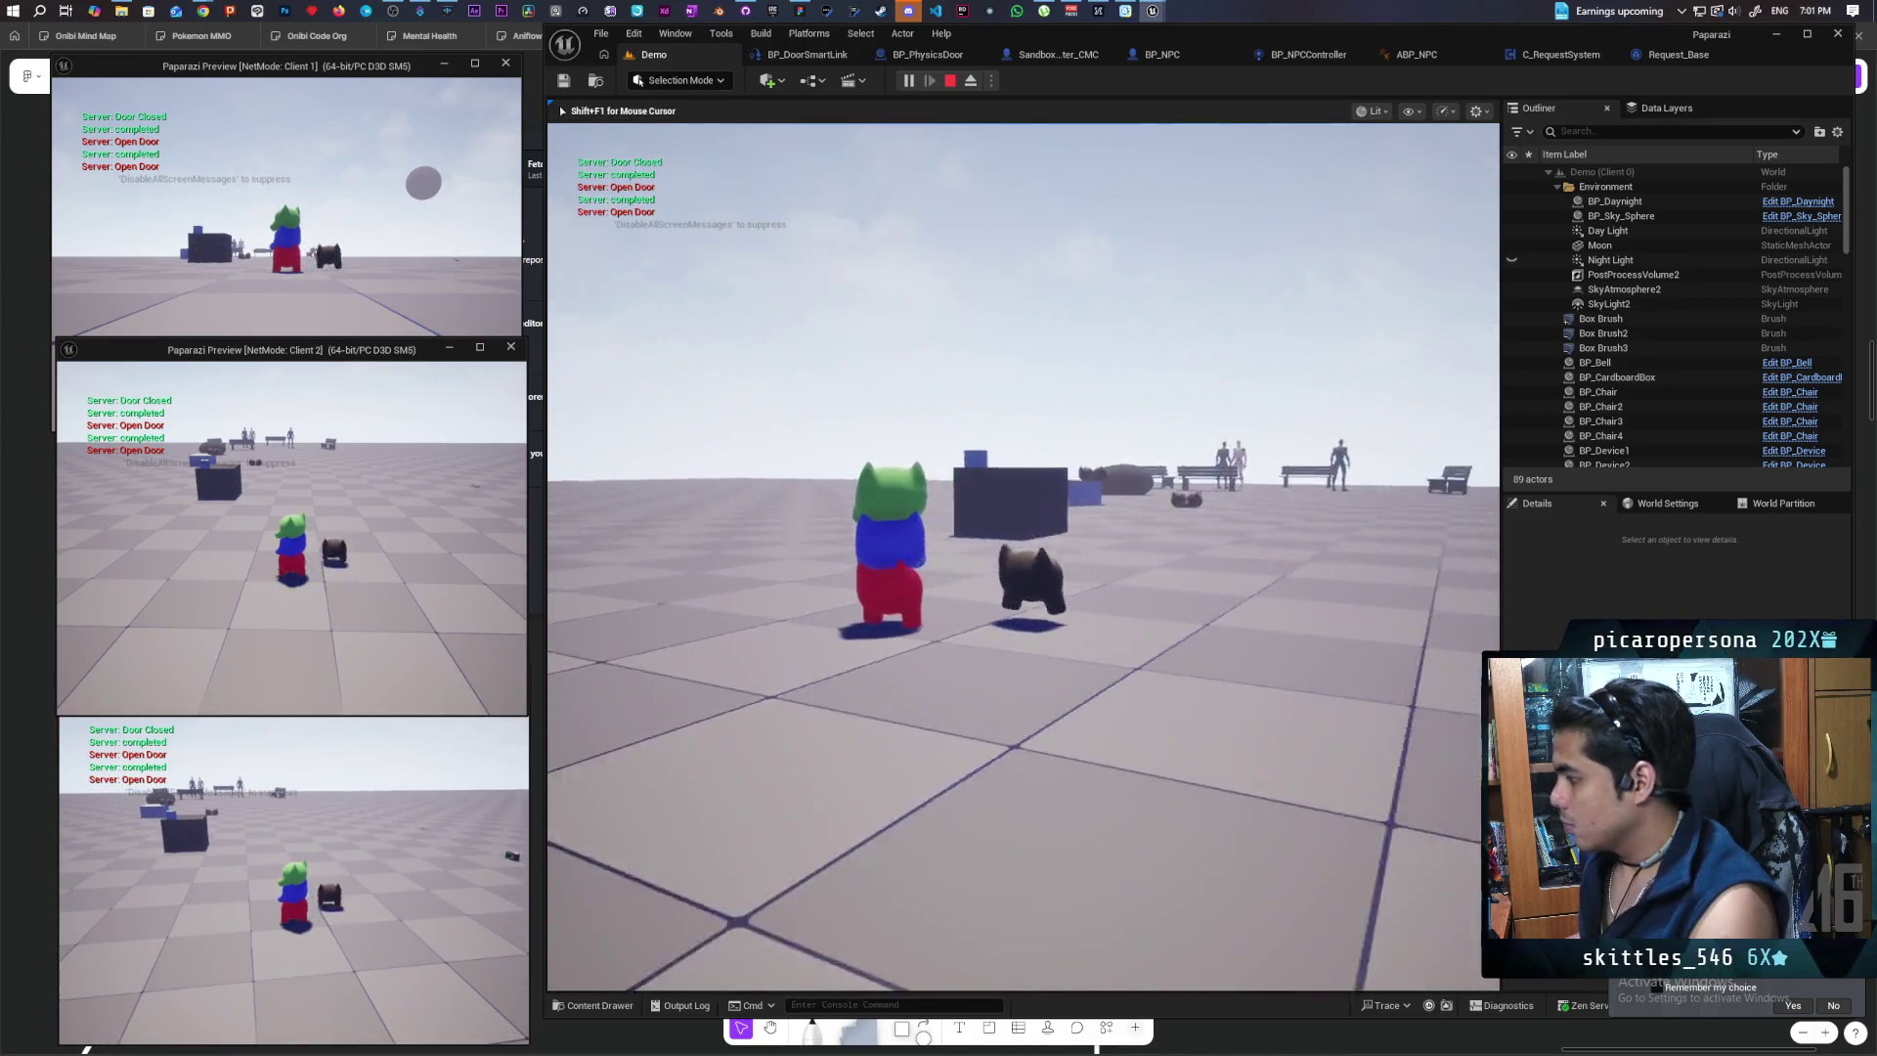
key("space")
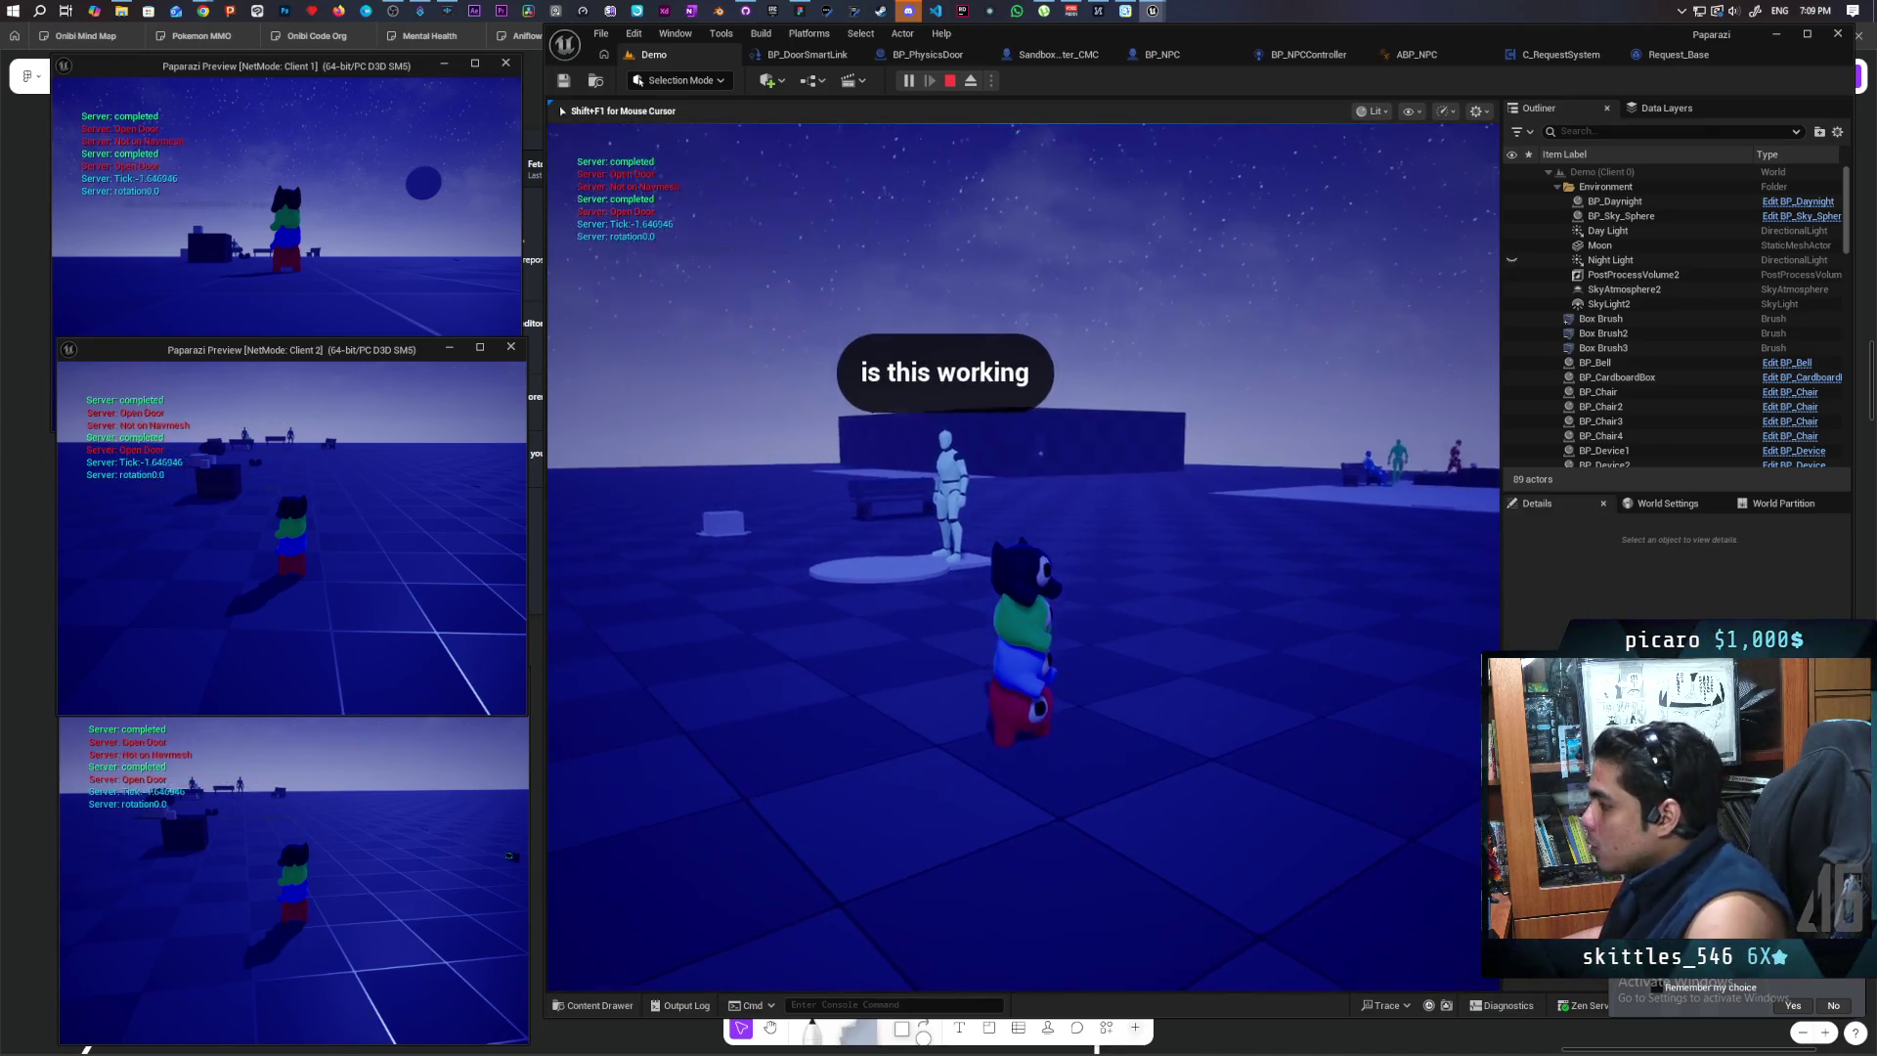
Step: Stop the running multiplayer play session with Escape
key("Escape")
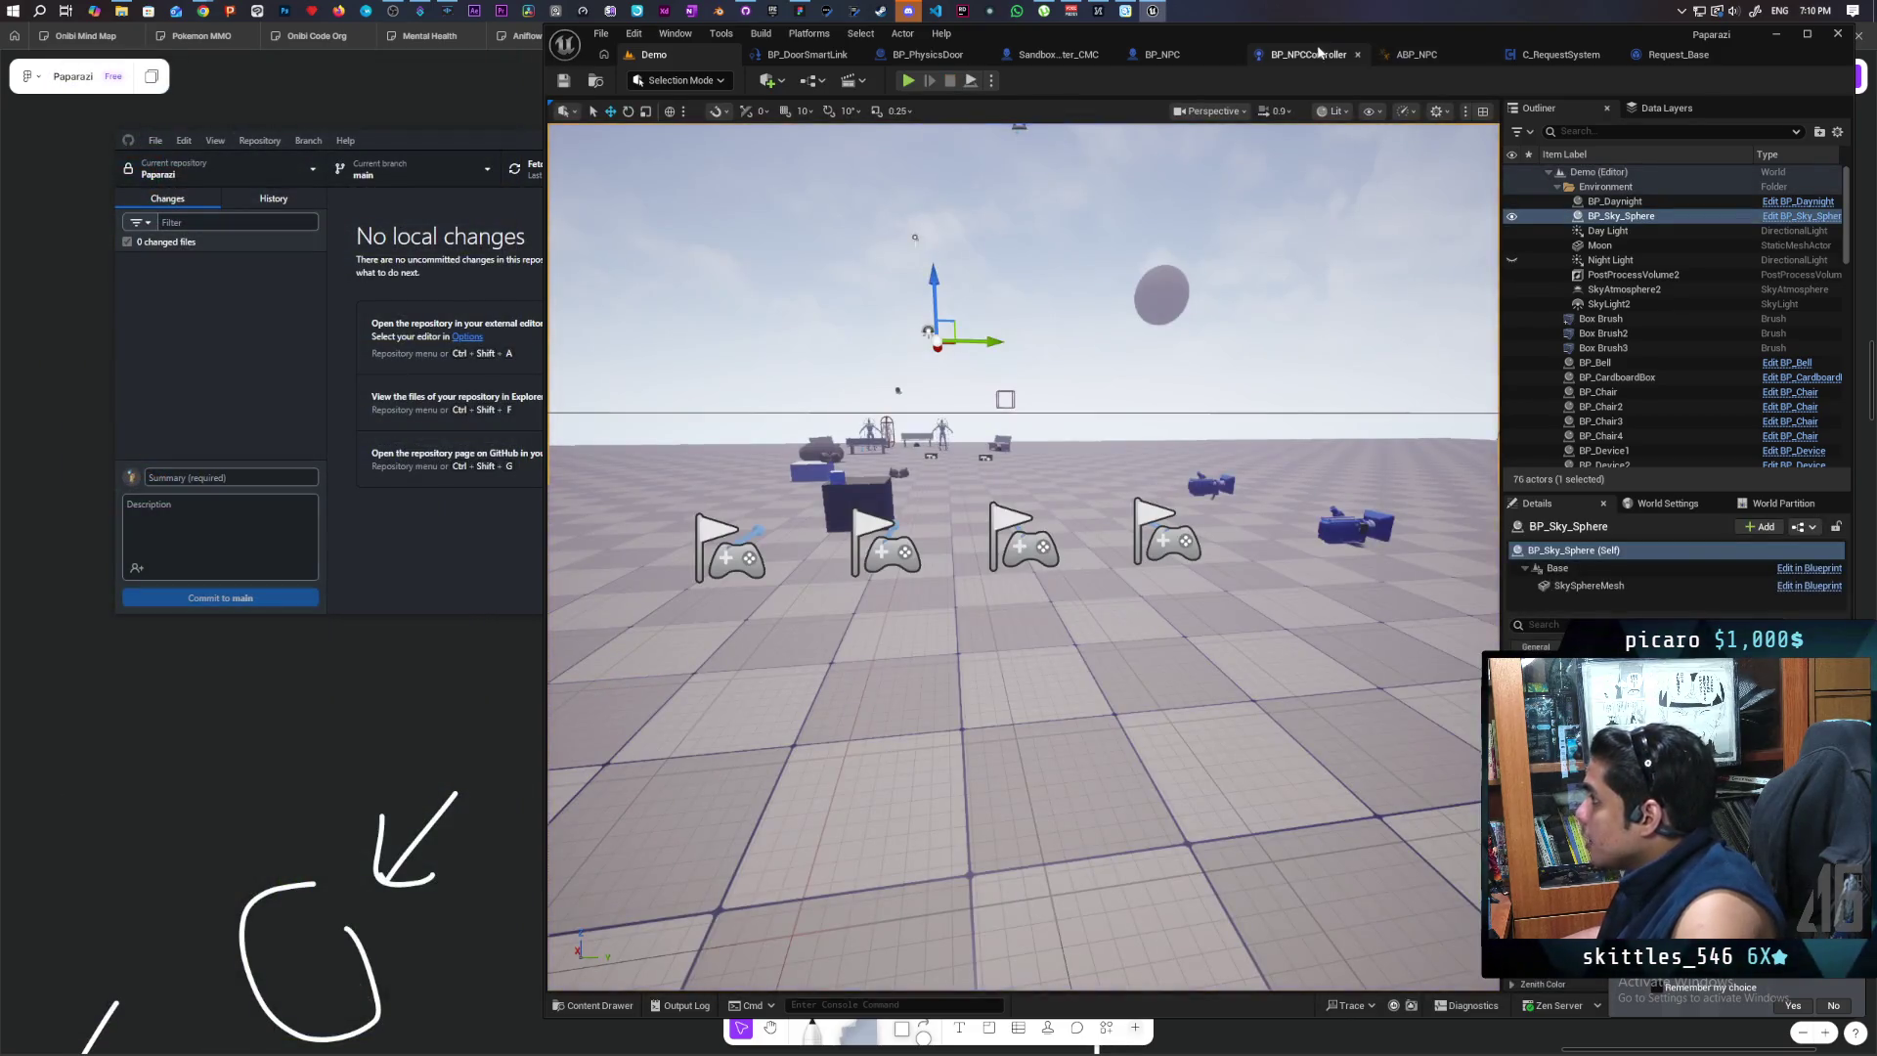
Step: Wire Cast To BP_ThirdPersonCharacter's execution output into Branch so the cast runs first
left_click(1308, 54)
left_click_drag(1033, 253, 860, 278)
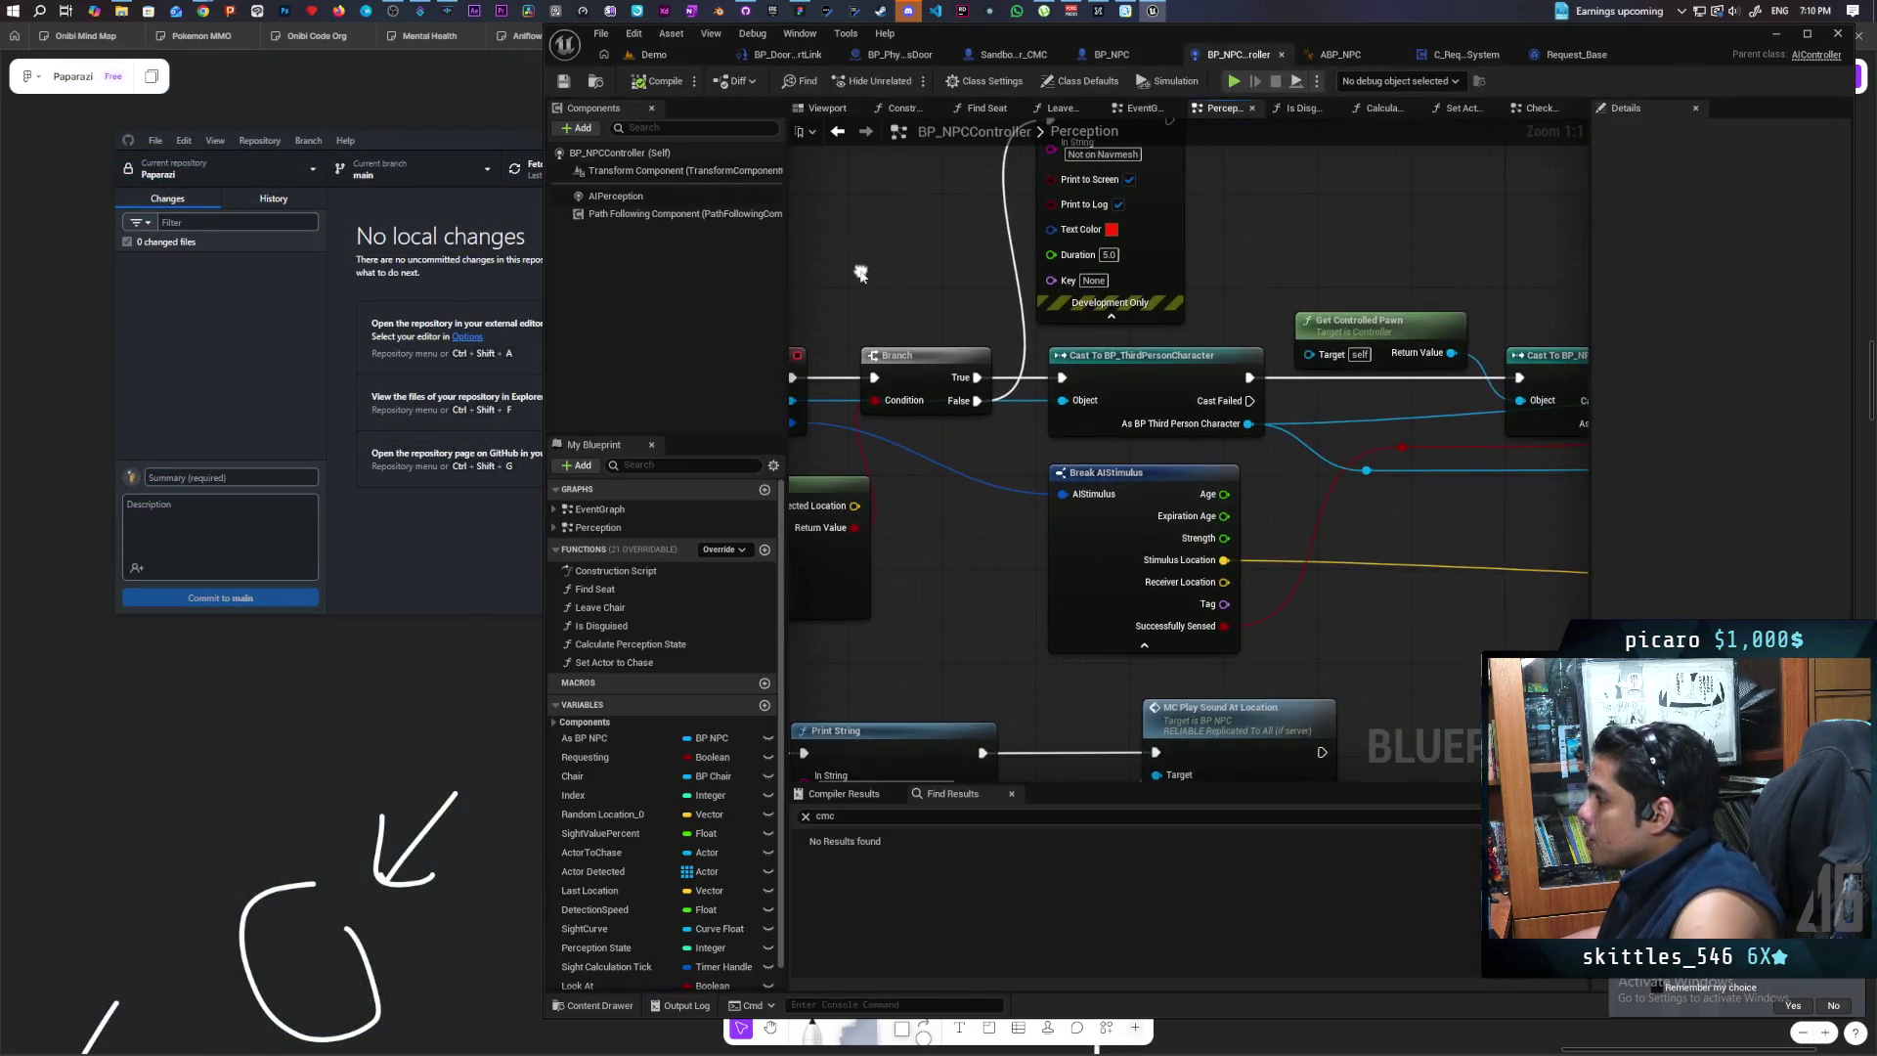
left_click(835, 379, "alt")
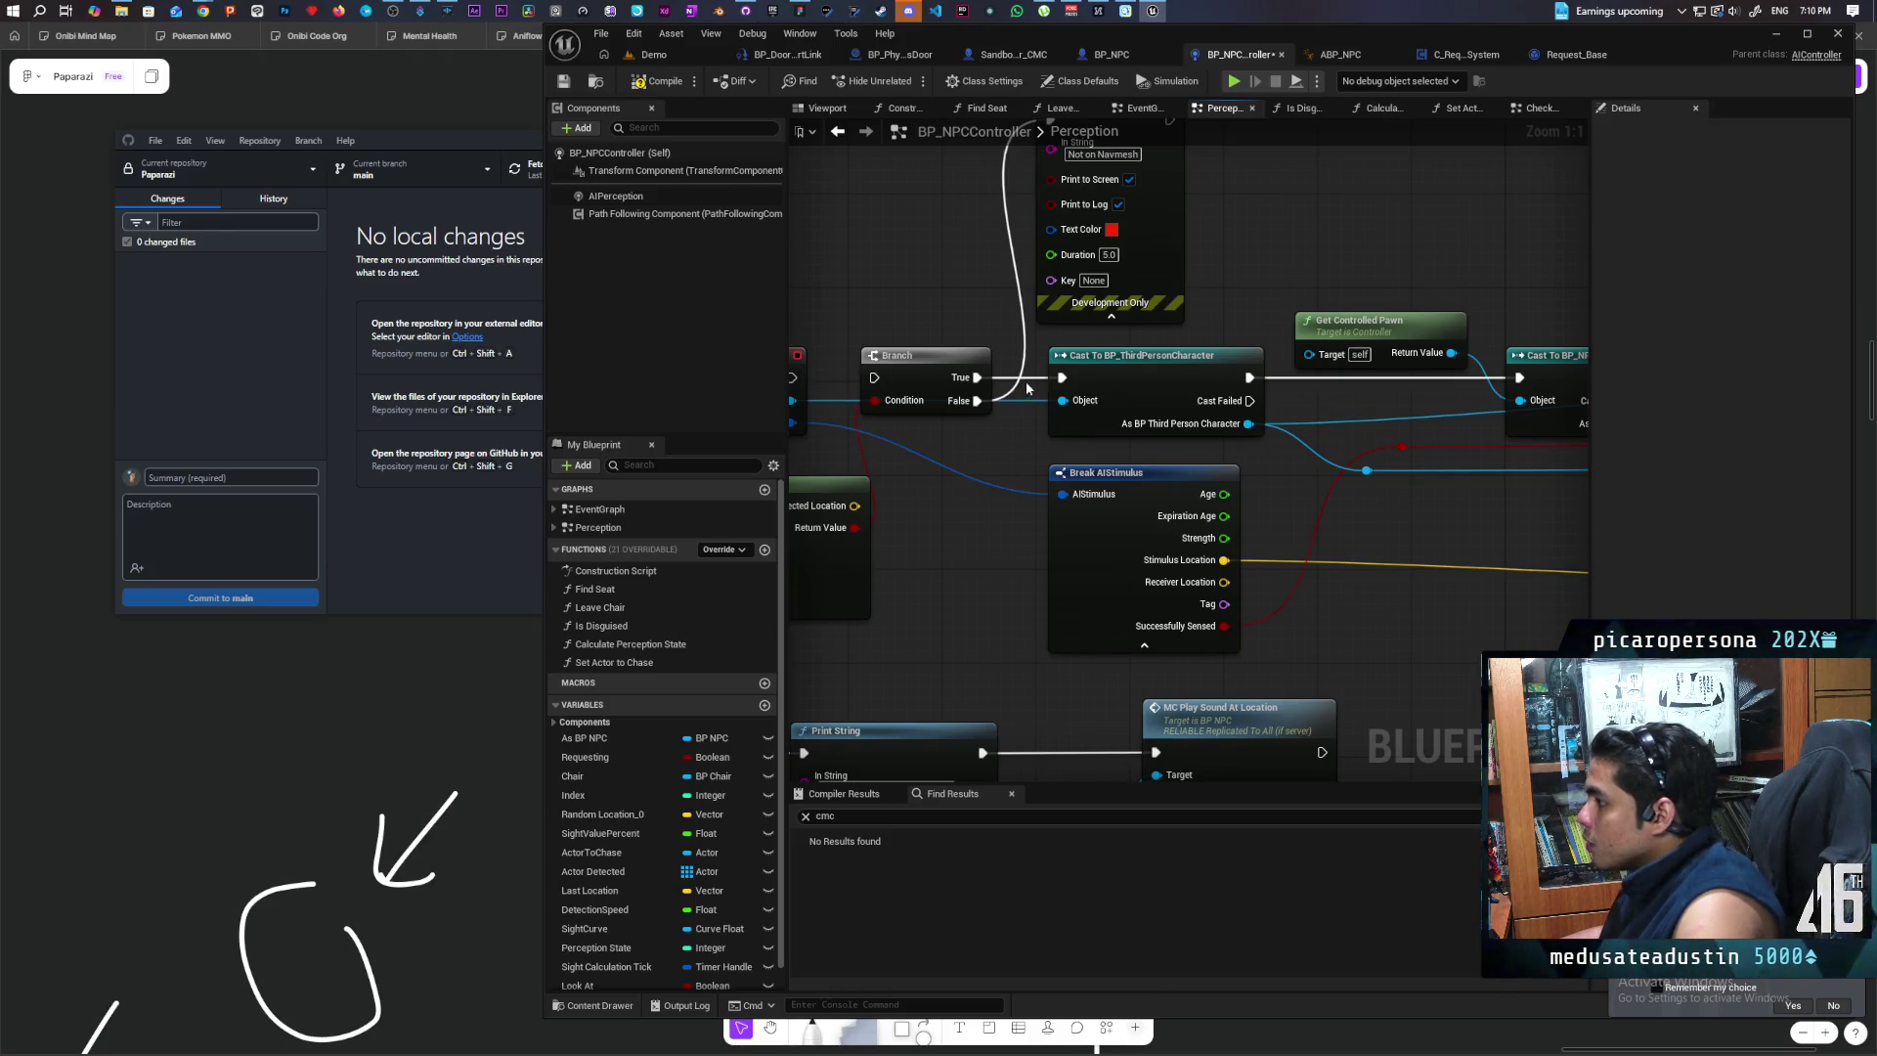
mouse_move(899, 388)
left_mouse_down()
mouse_move(890, 513)
mouse_move(926, 328)
left_mouse_up()
mouse_move(1152, 475)
left_mouse_down()
mouse_move(952, 473)
mouse_move(1042, 474)
mouse_move(1044, 496)
mouse_move(996, 486)
left_mouse_up()
mouse_move(1141, 491)
left_mouse_down()
mouse_move(1300, 352)
mouse_move(1134, 283)
mouse_move(1027, 388)
mouse_move(988, 339)
mouse_move(1198, 350)
left_mouse_up()
mouse_move(1021, 332)
left_mouse_down()
mouse_move(1077, 344)
mouse_move(1206, 472)
mouse_move(1242, 478)
left_mouse_up()
left_click(1198, 420)
Step: Tidy Print String above Branch, then go back to the Demo level and start a playtest
mouse_move(1411, 387)
left_mouse_down()
mouse_move(1410, 203)
mouse_move(1156, 213)
mouse_move(1209, 207)
left_mouse_up()
left_click_drag(1372, 354, 1581, 272)
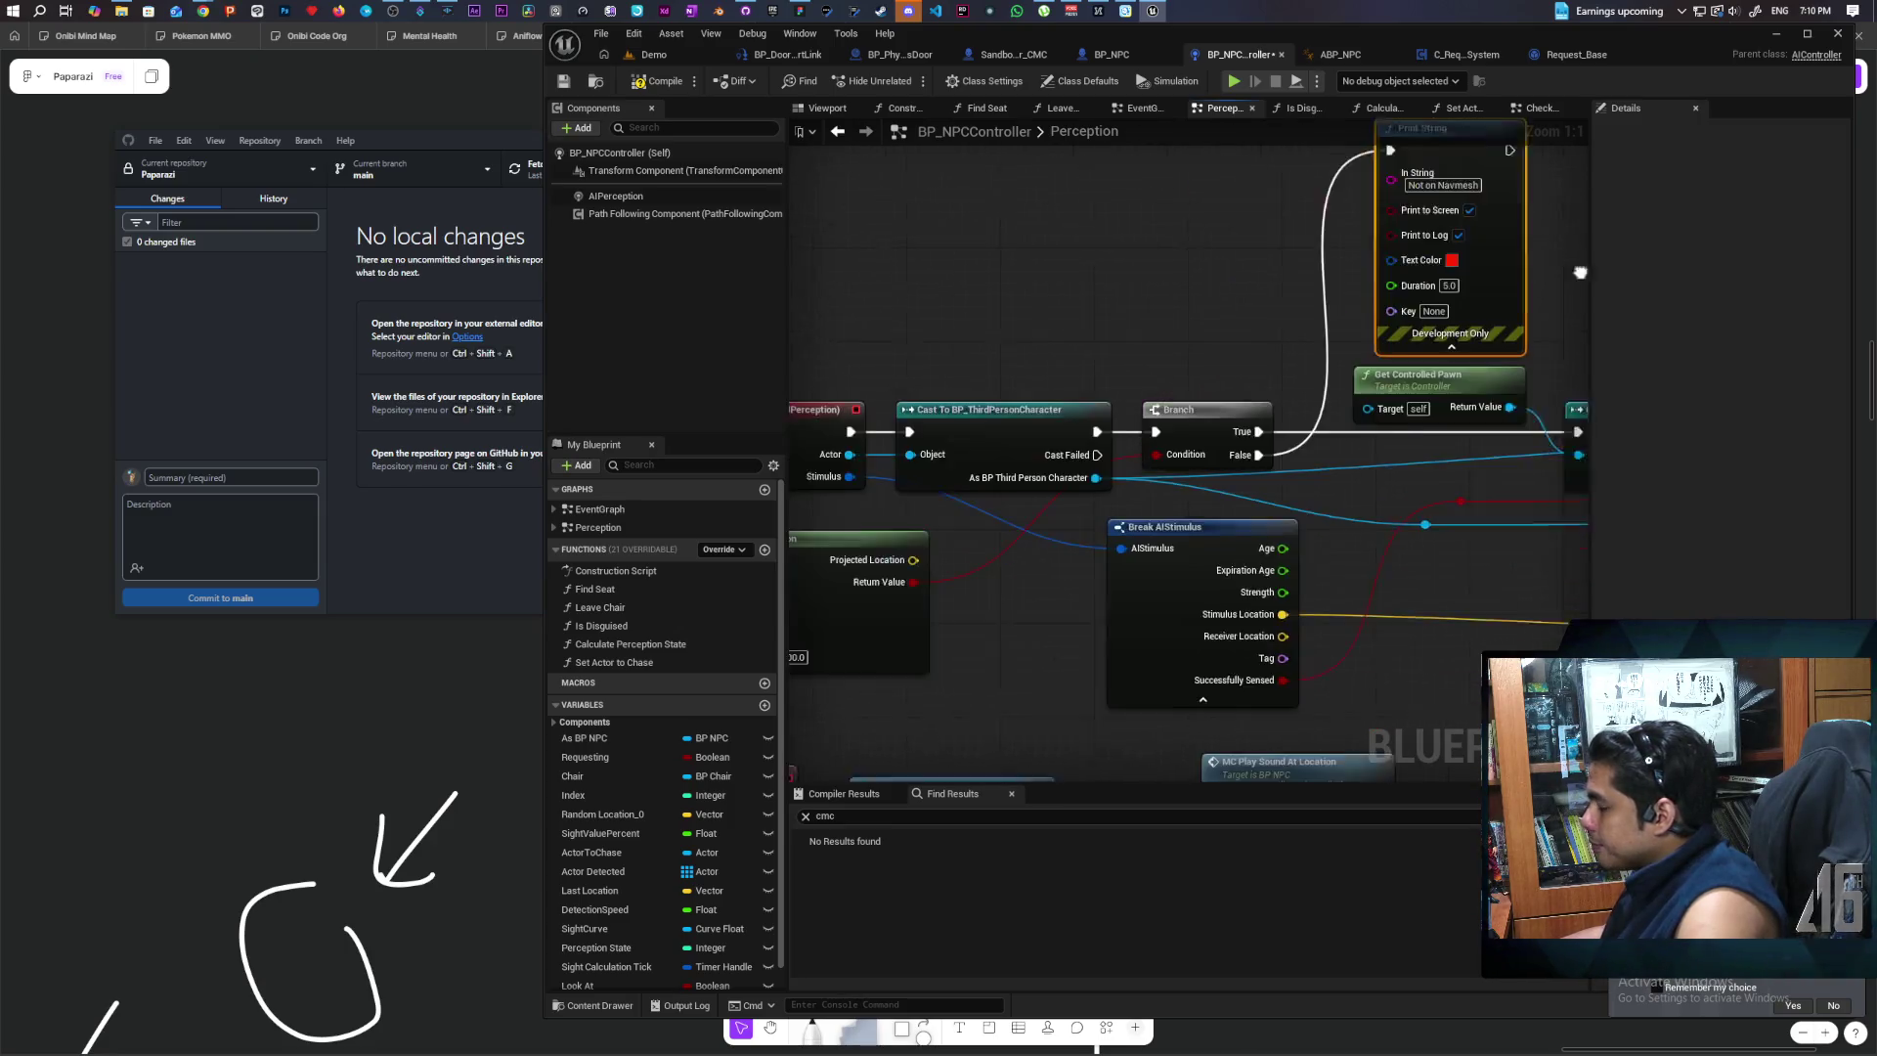
scroll(1581, 273, "down", 3)
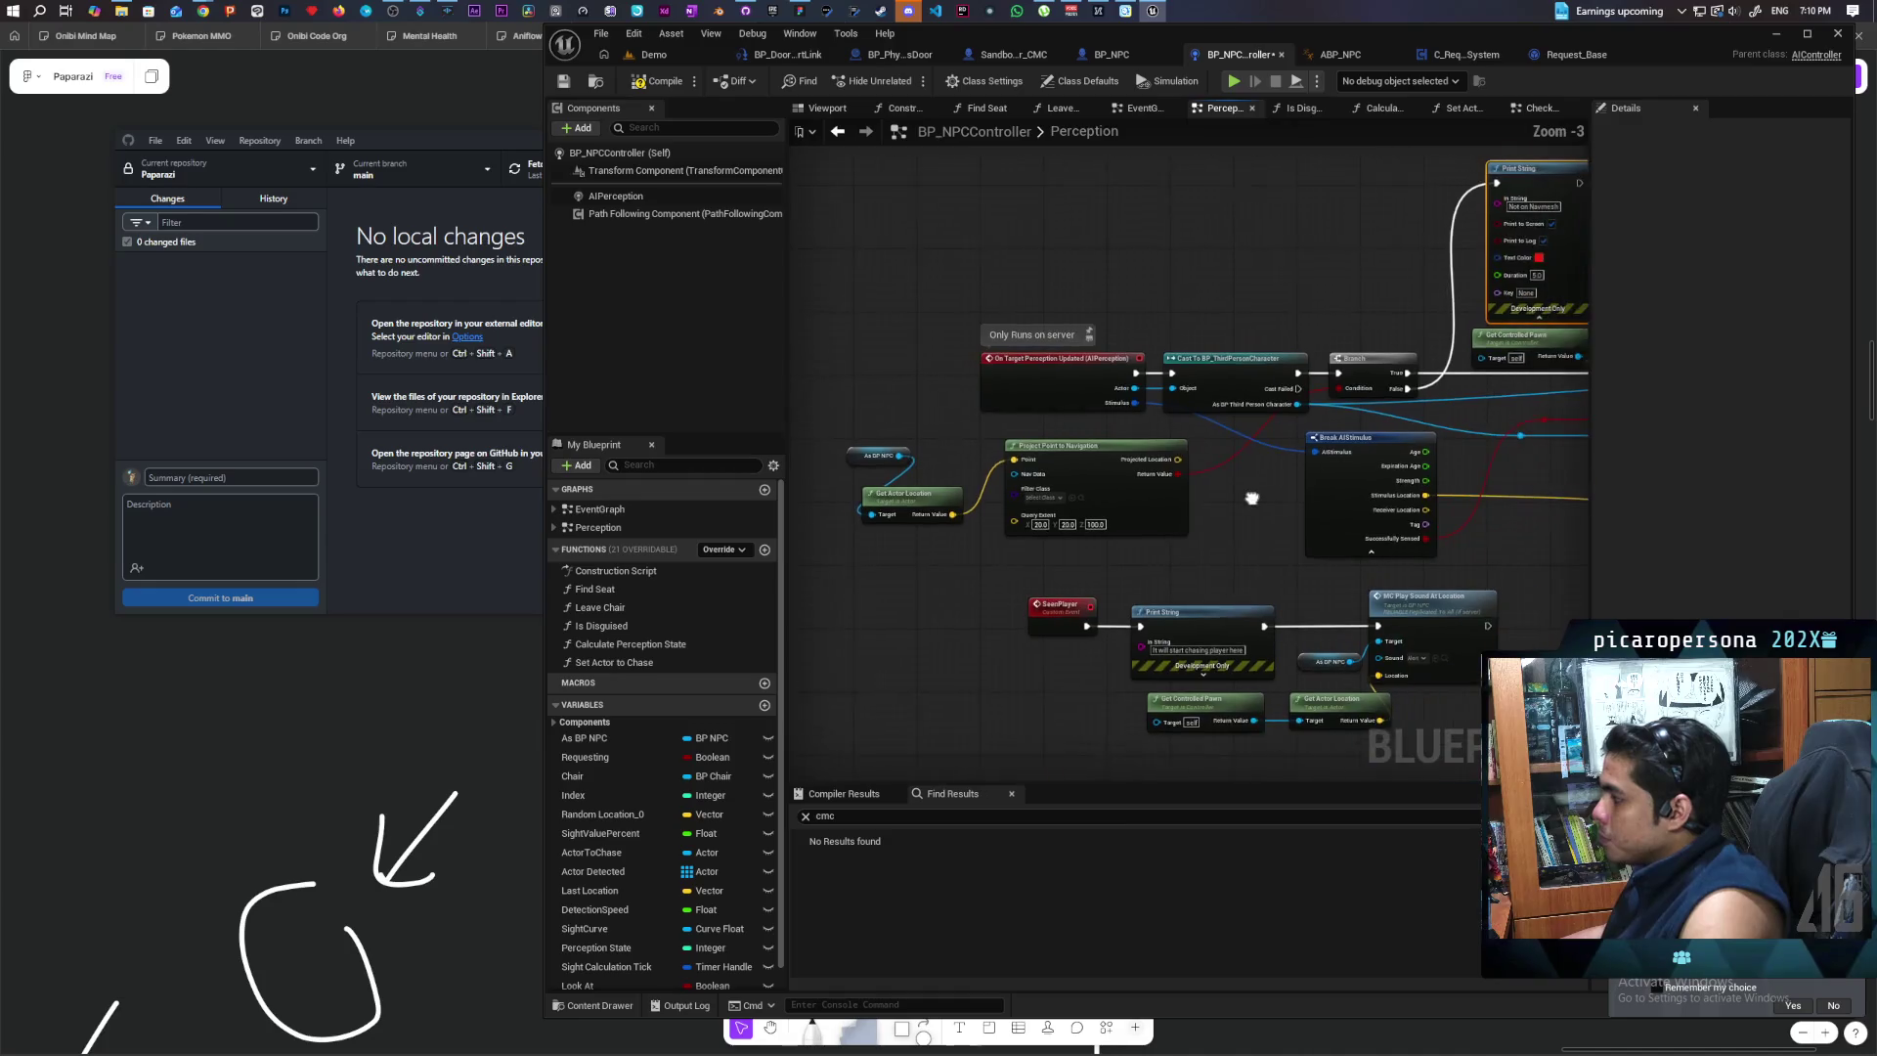
left_click_drag(1251, 498, 1228, 483)
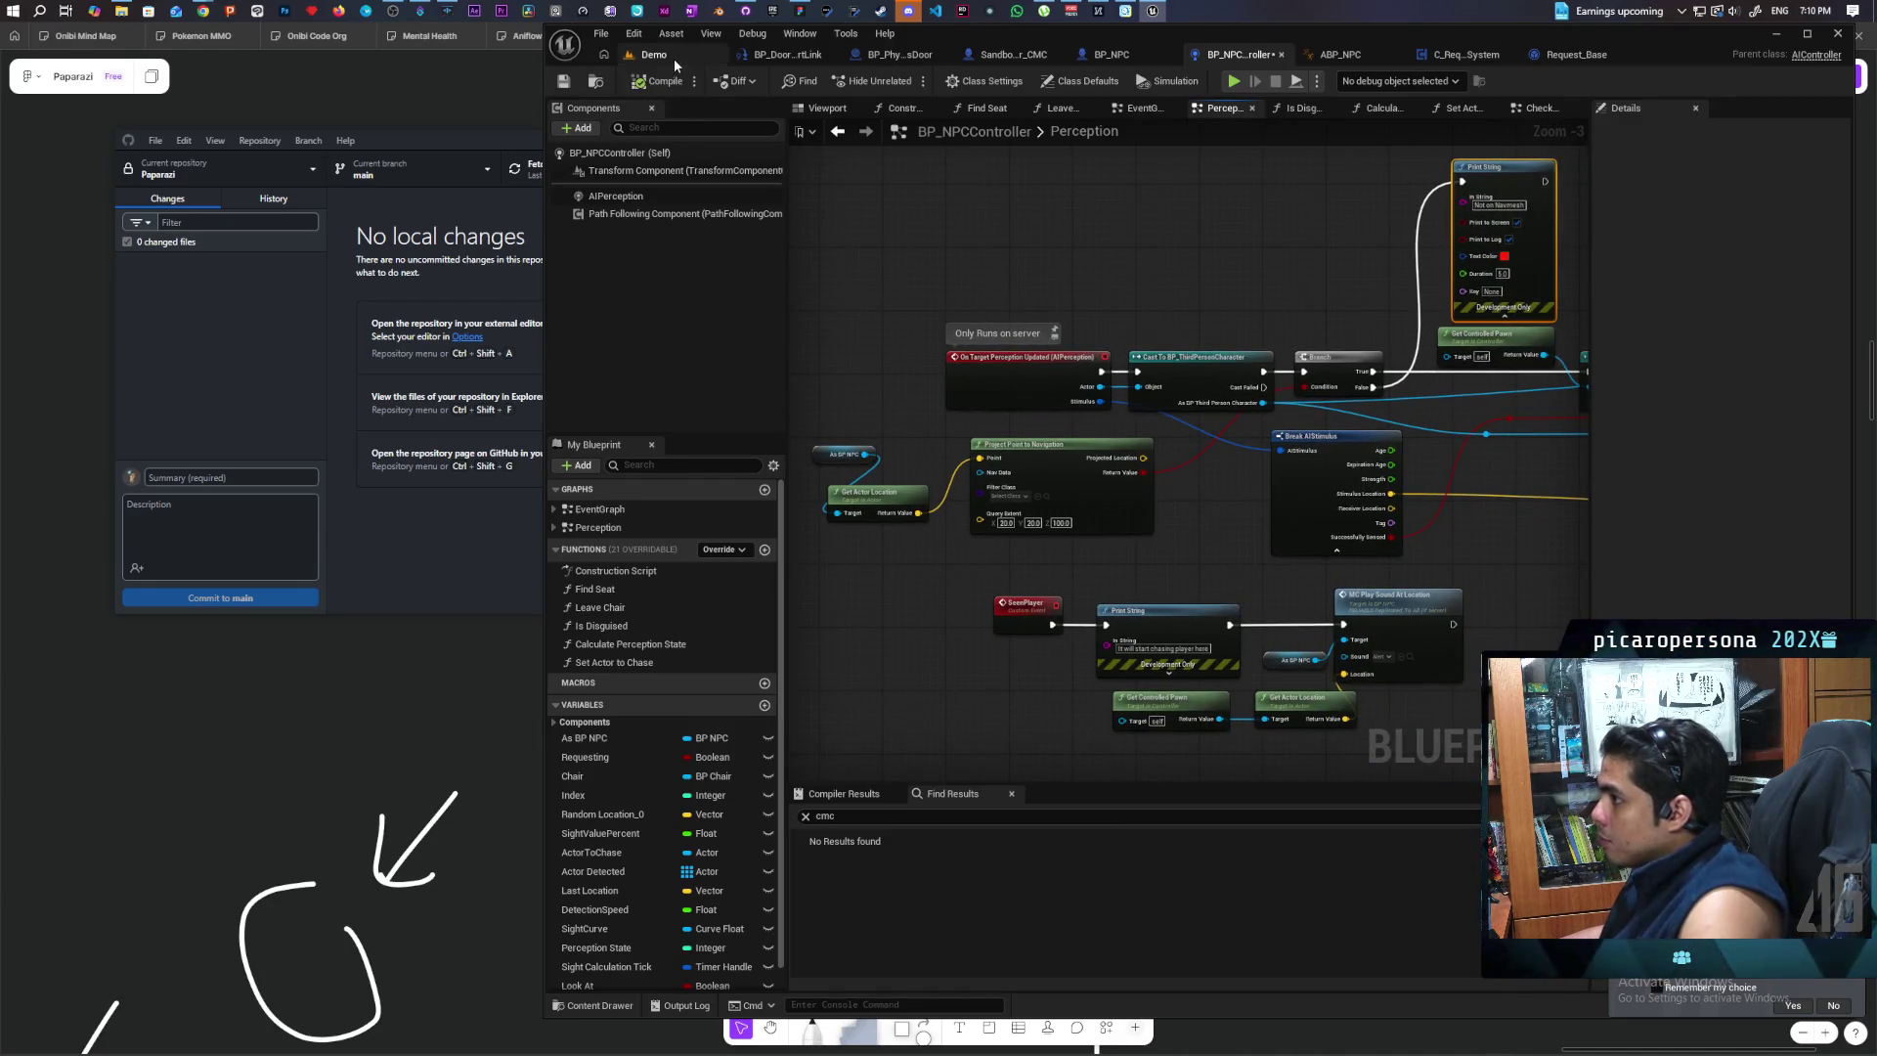
left_click(672, 56)
key("alt+p")
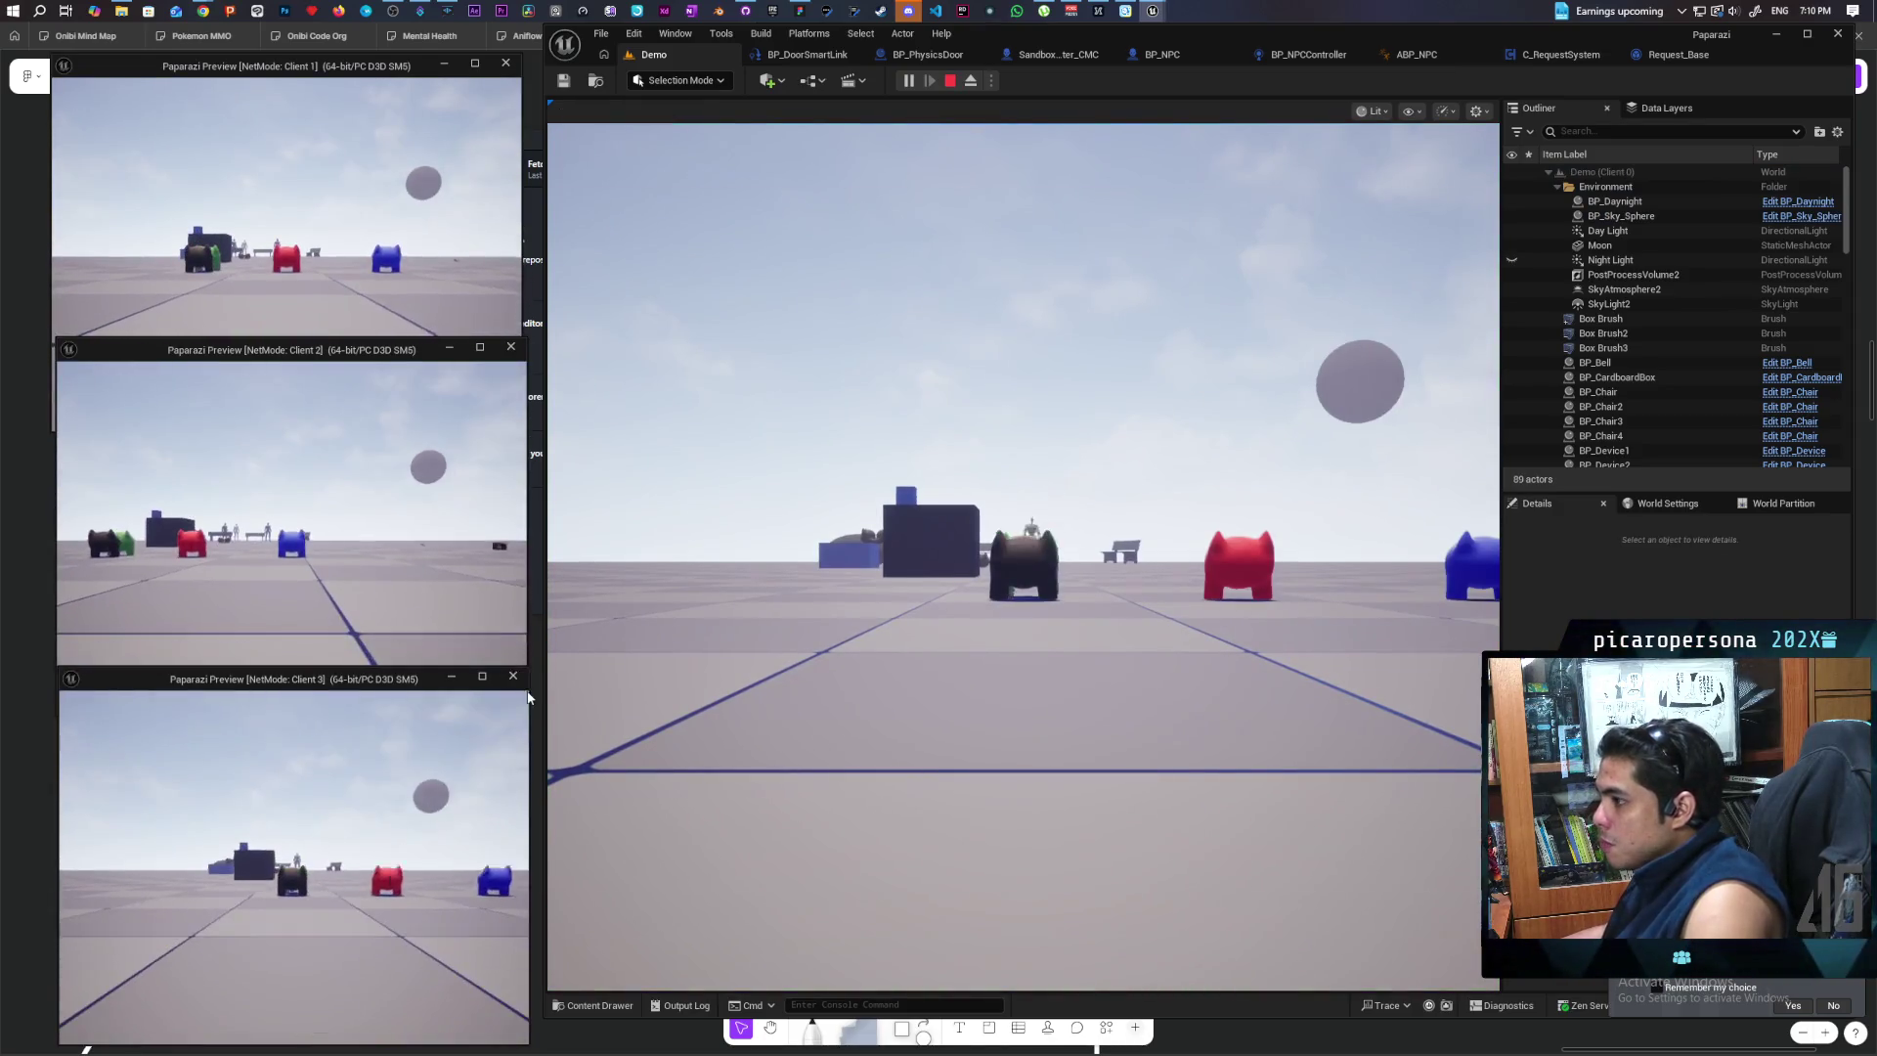
left_click(988, 691)
key("w")
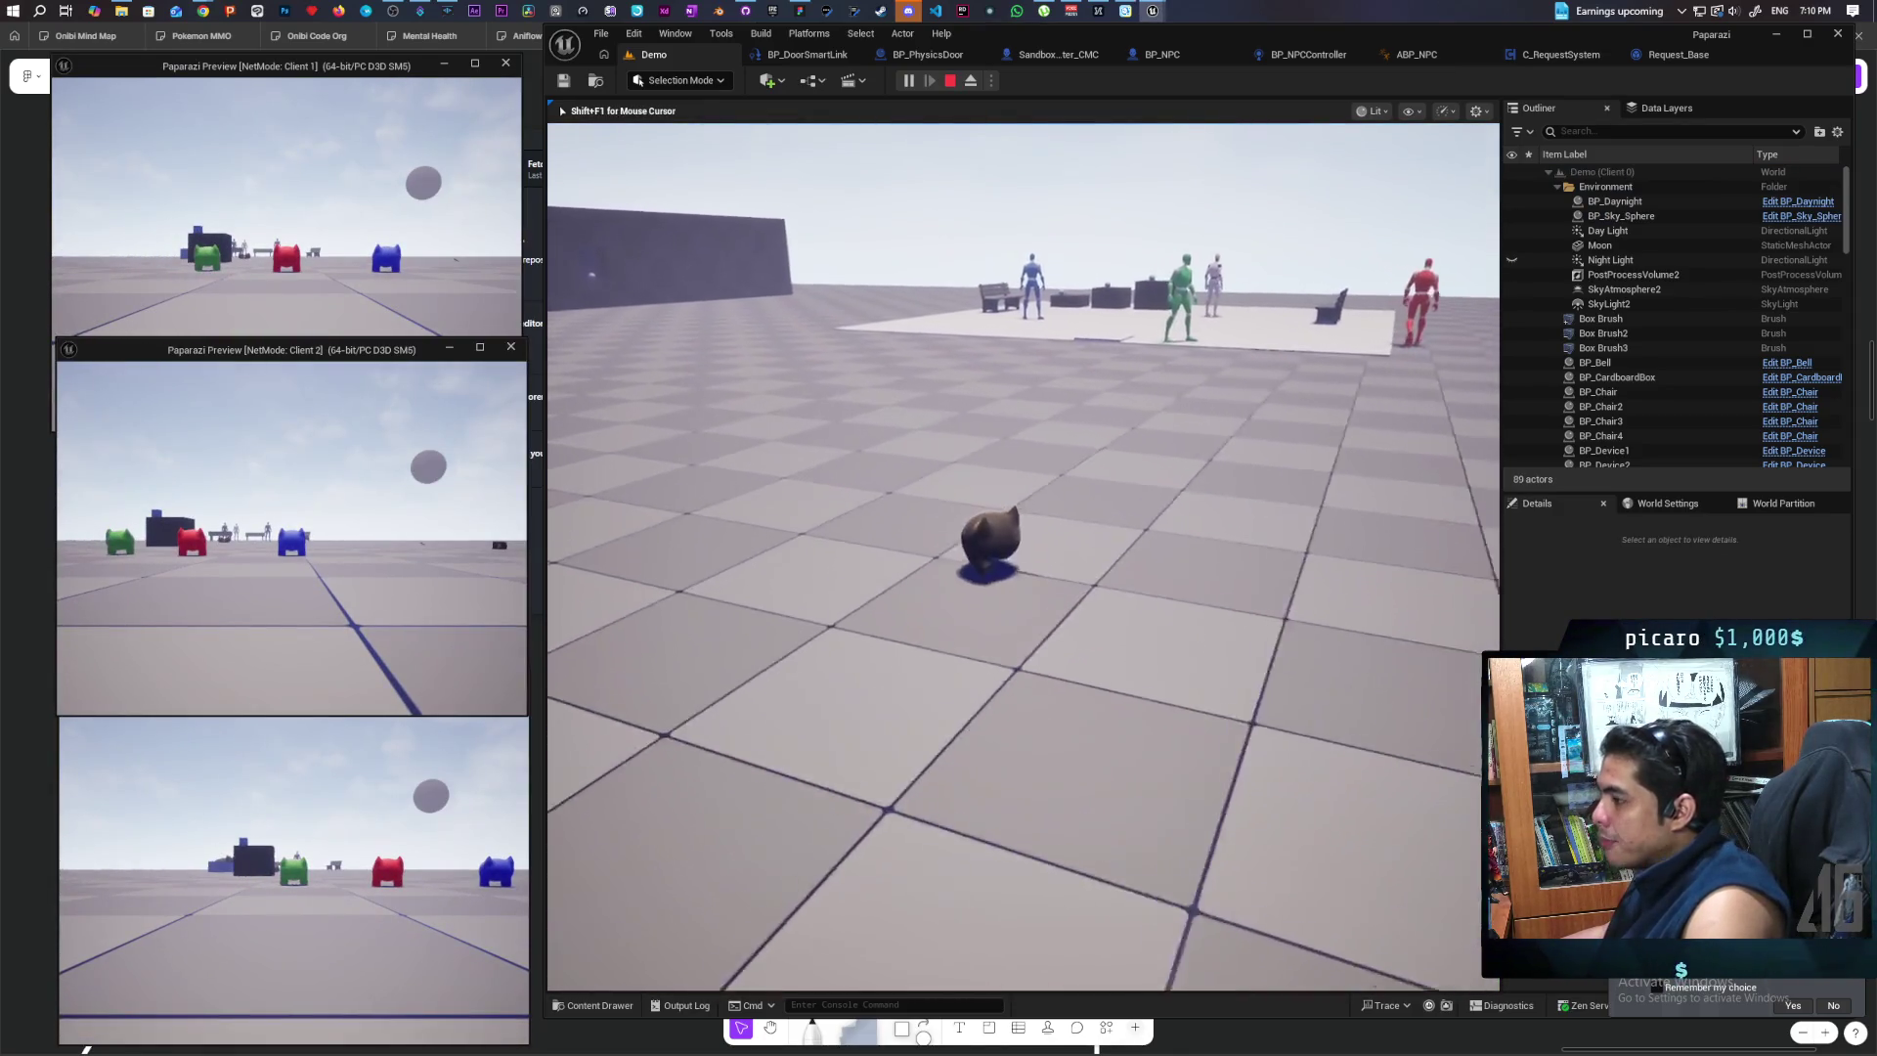
key("w")
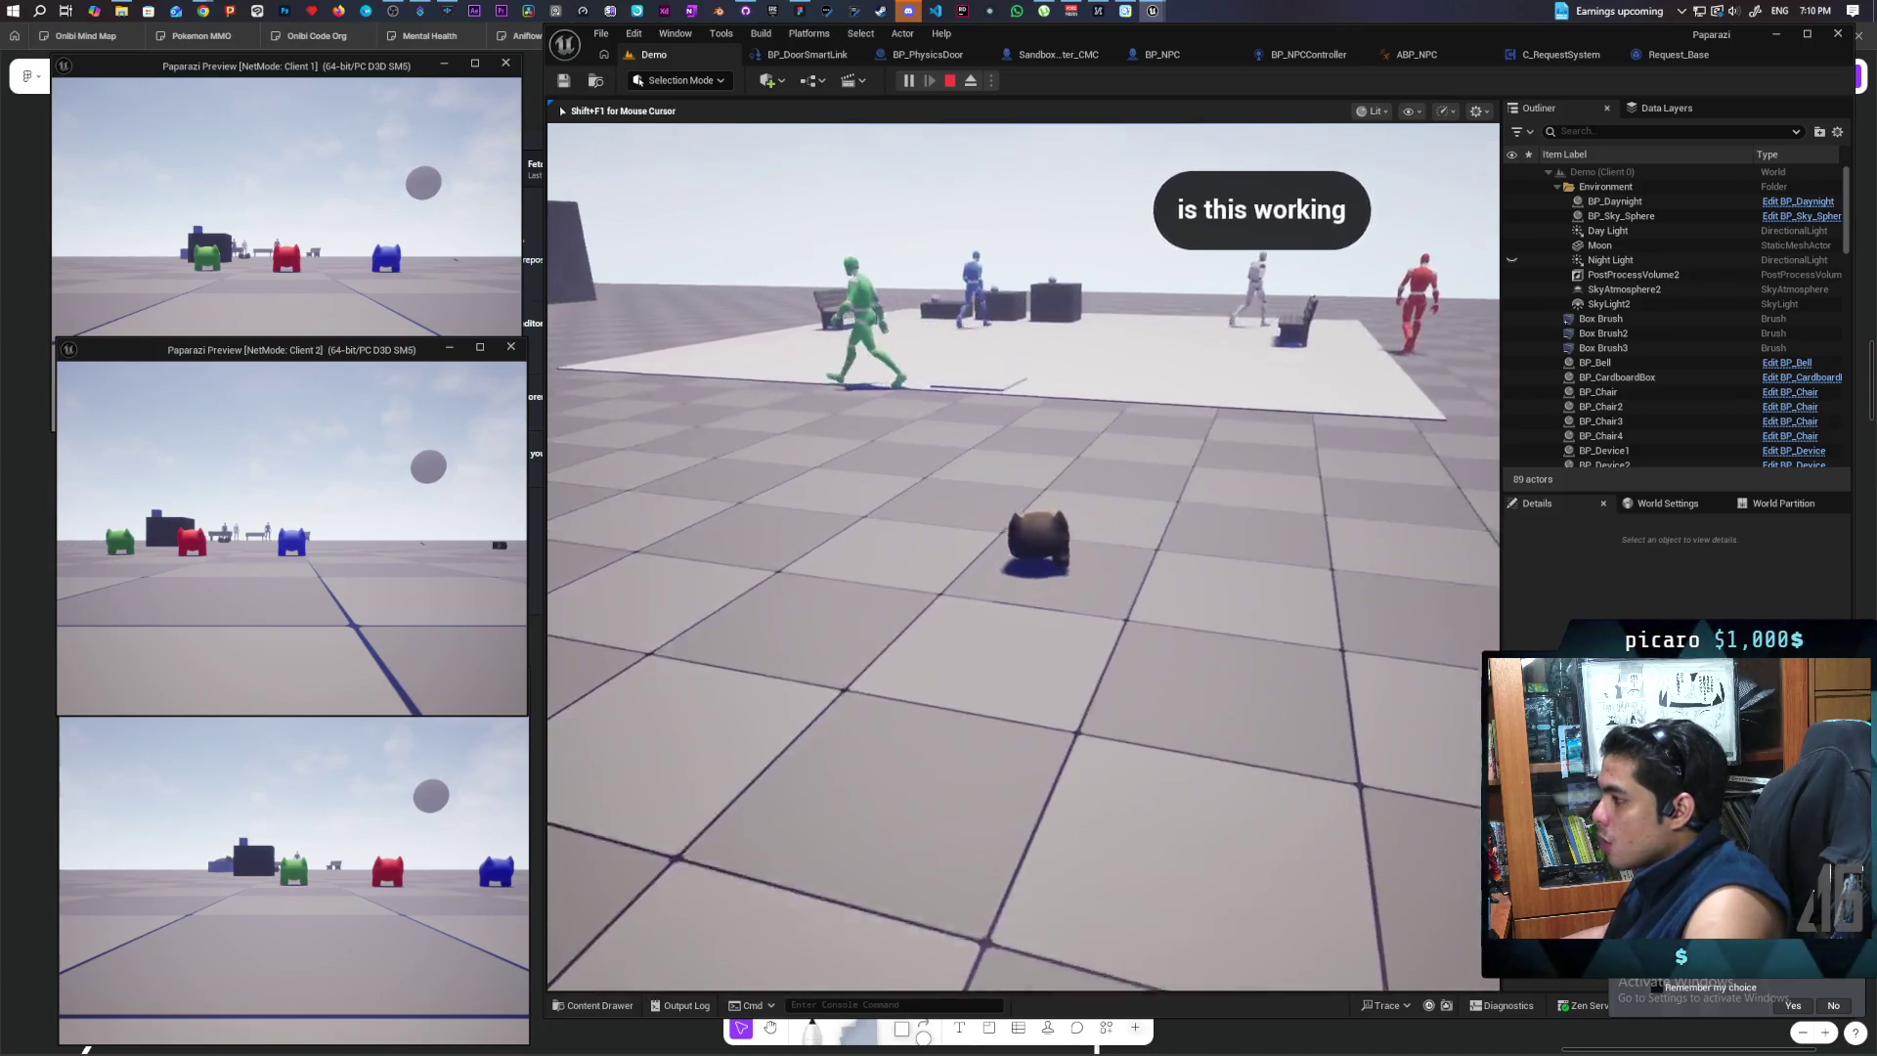
key("w")
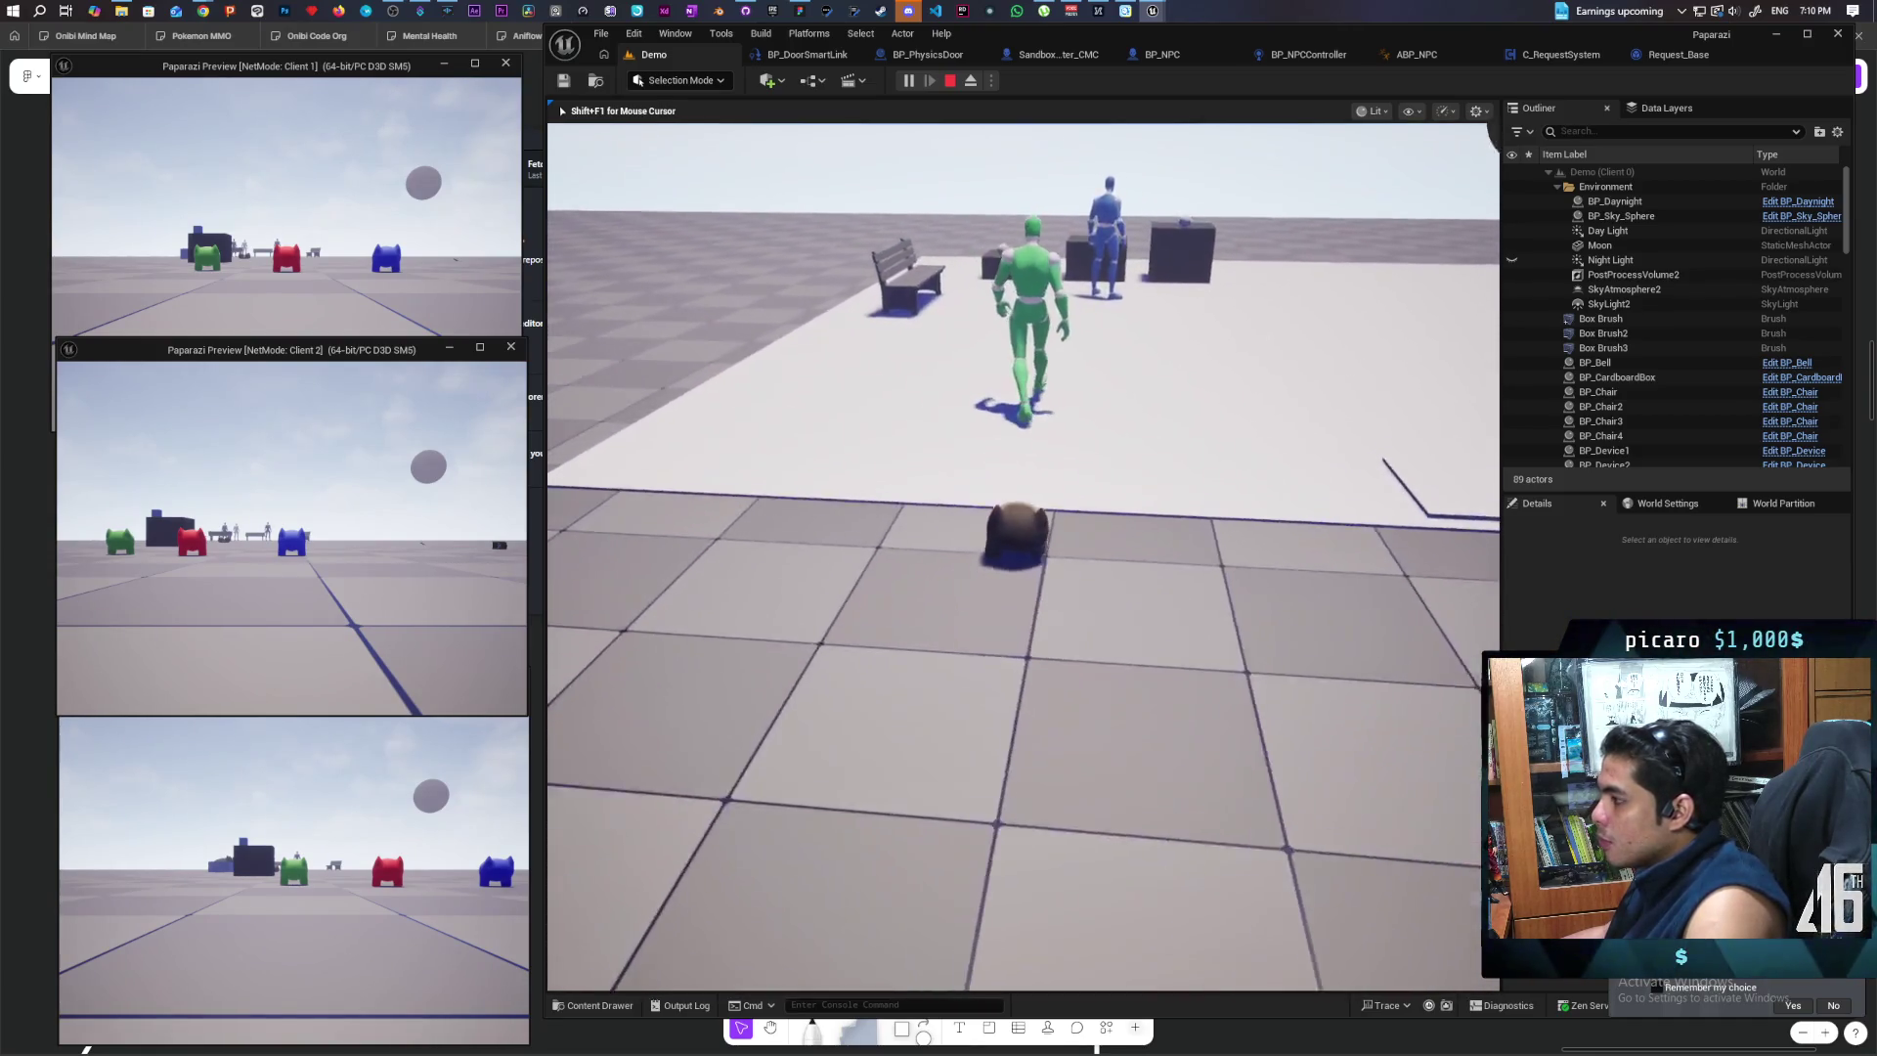
key("w")
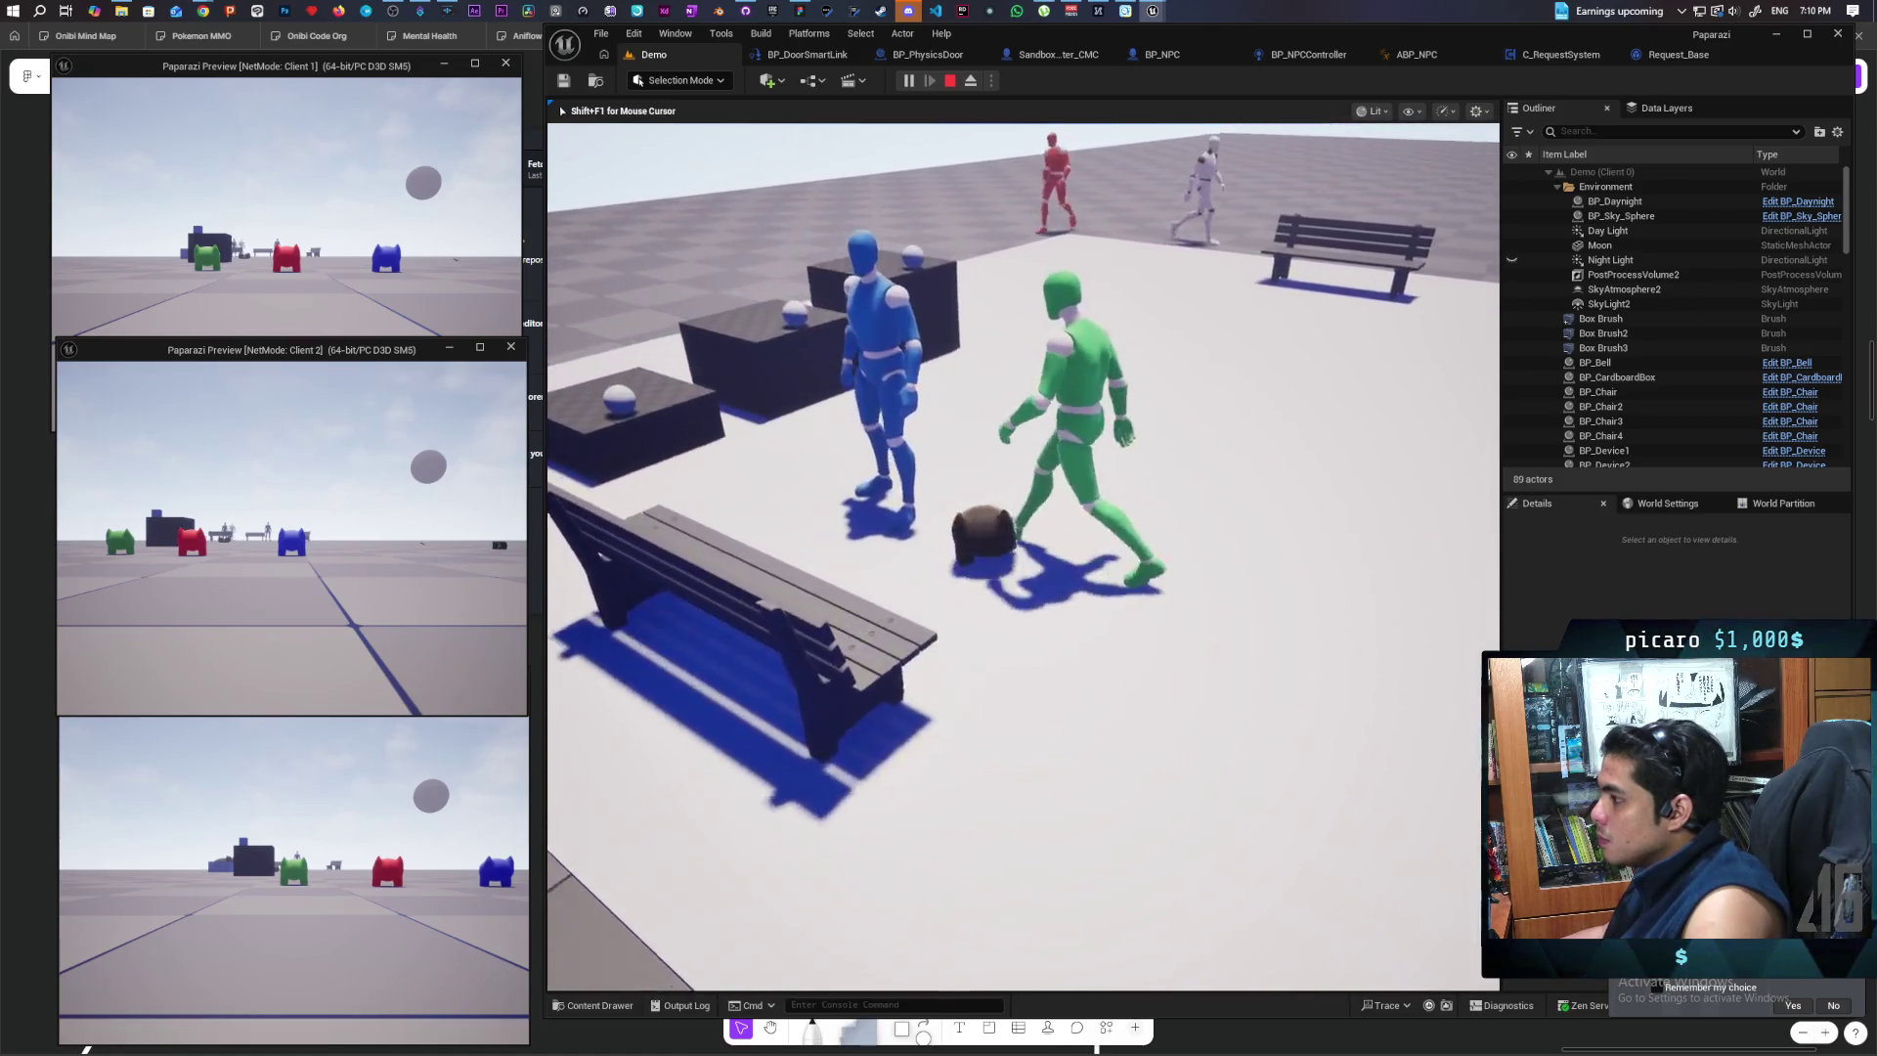
key("w")
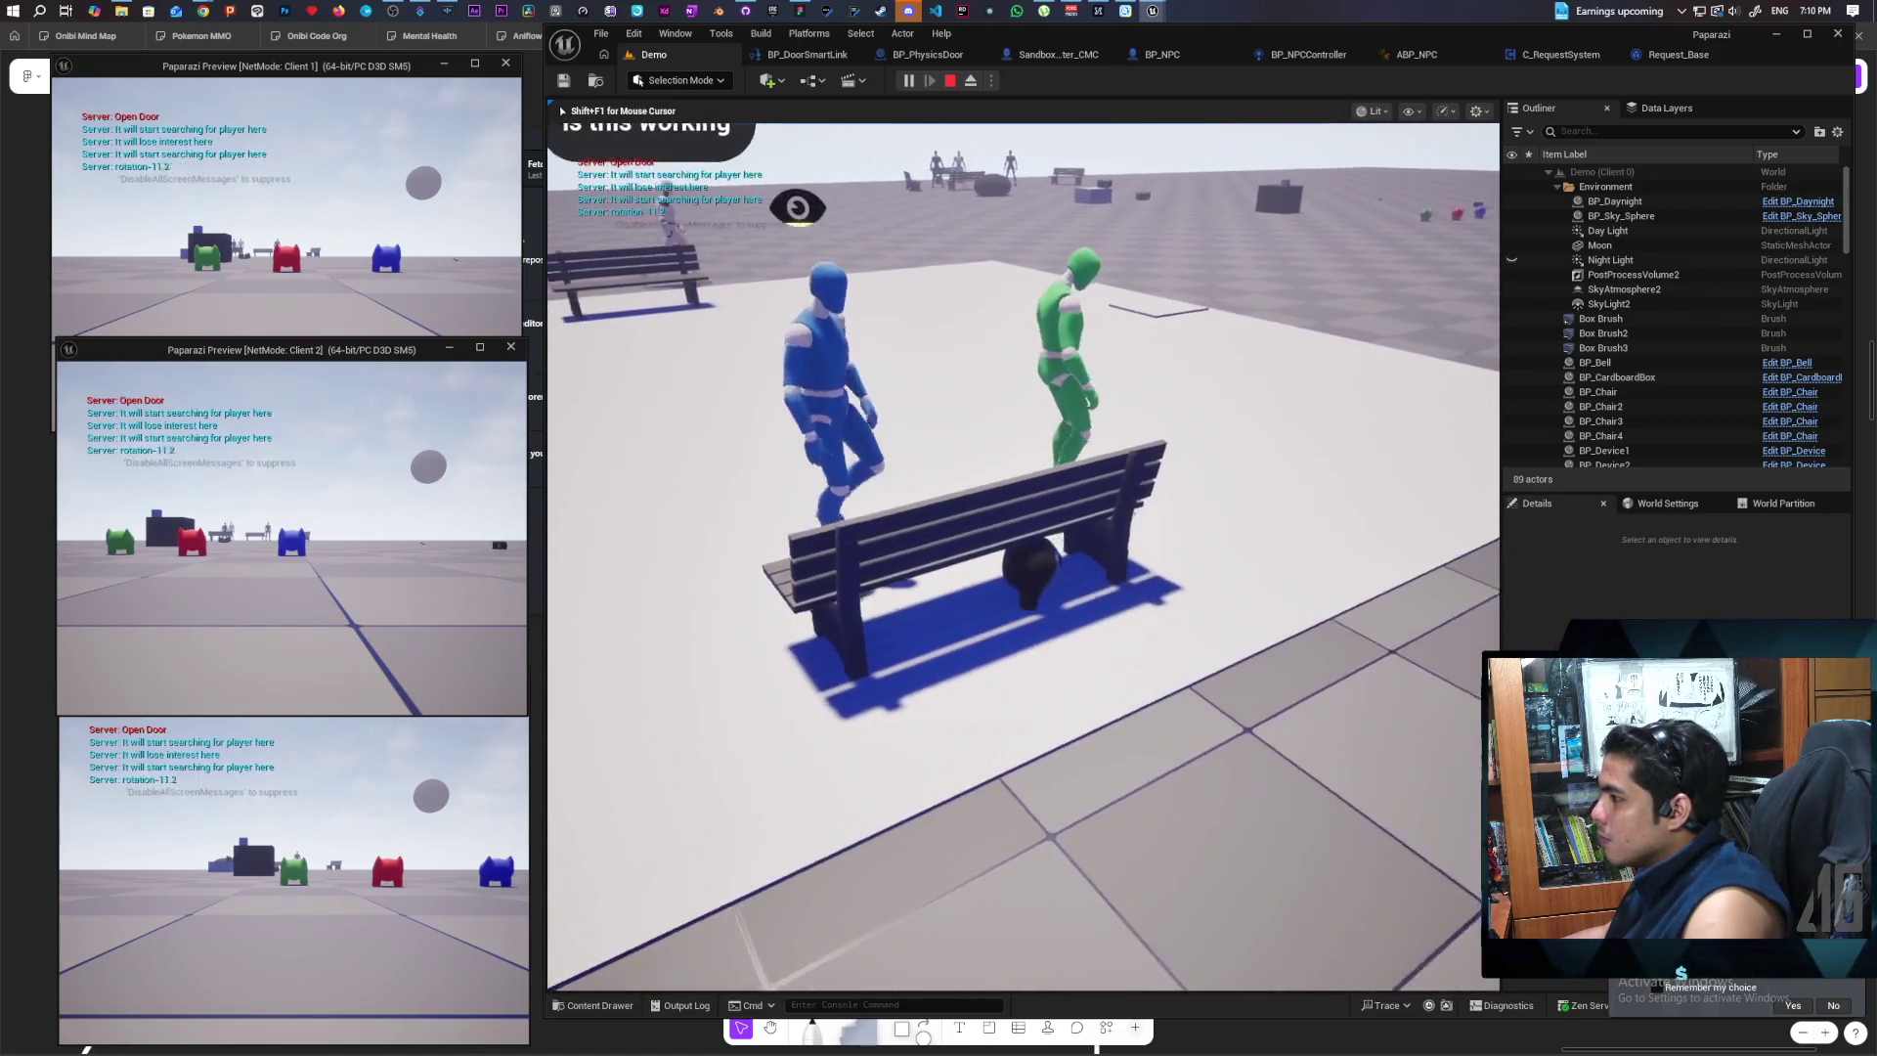
key("w")
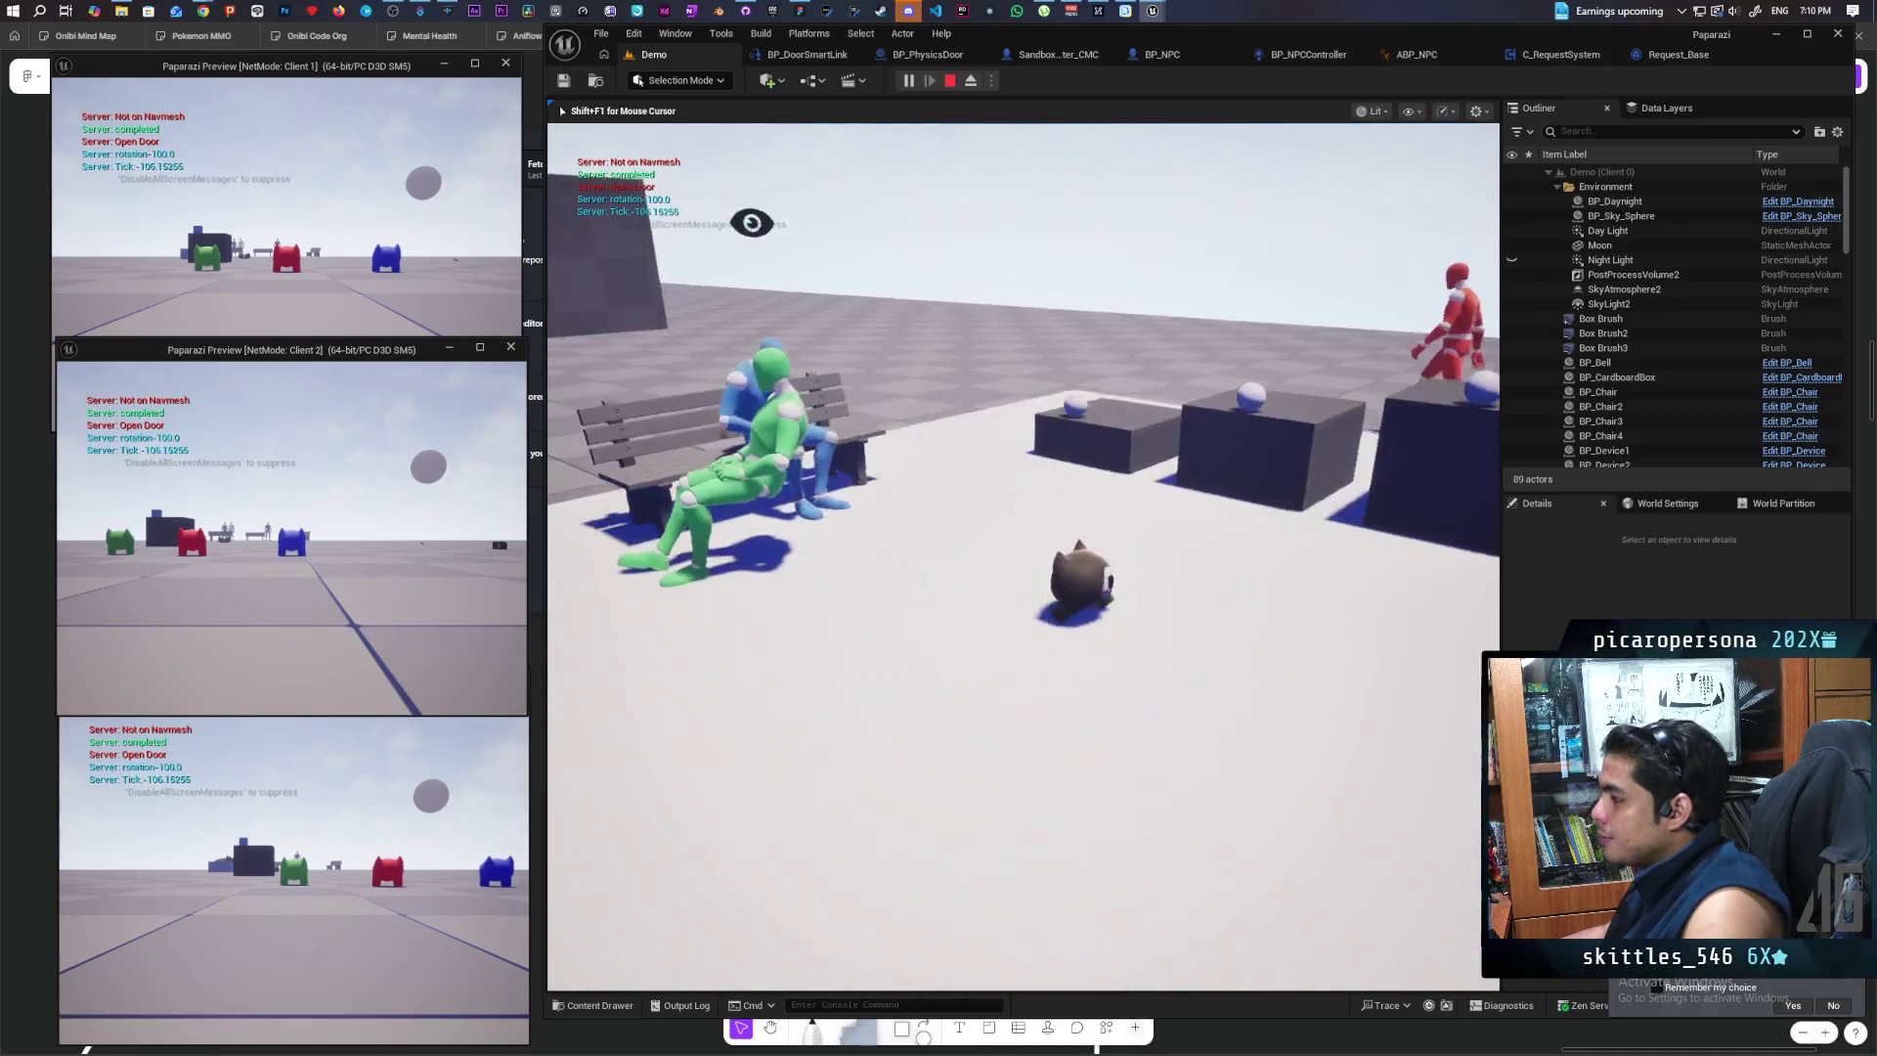
key("w")
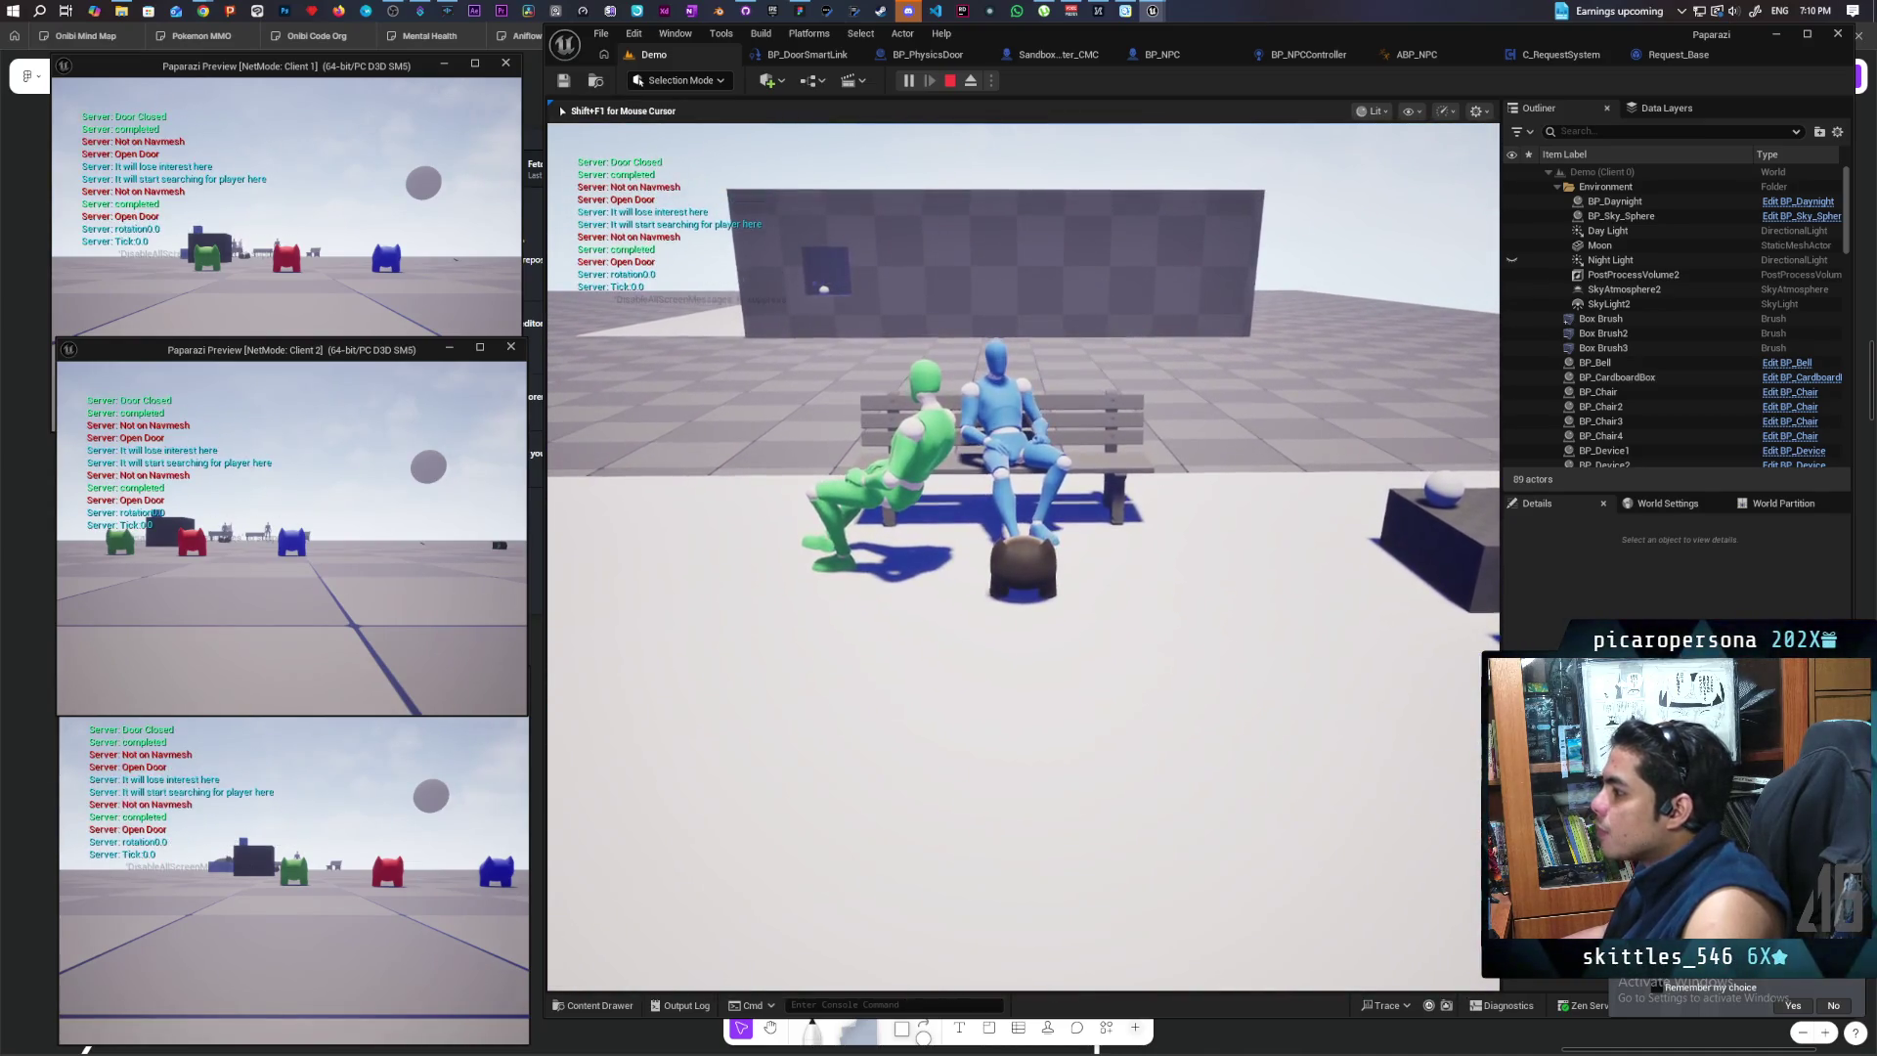
key("w")
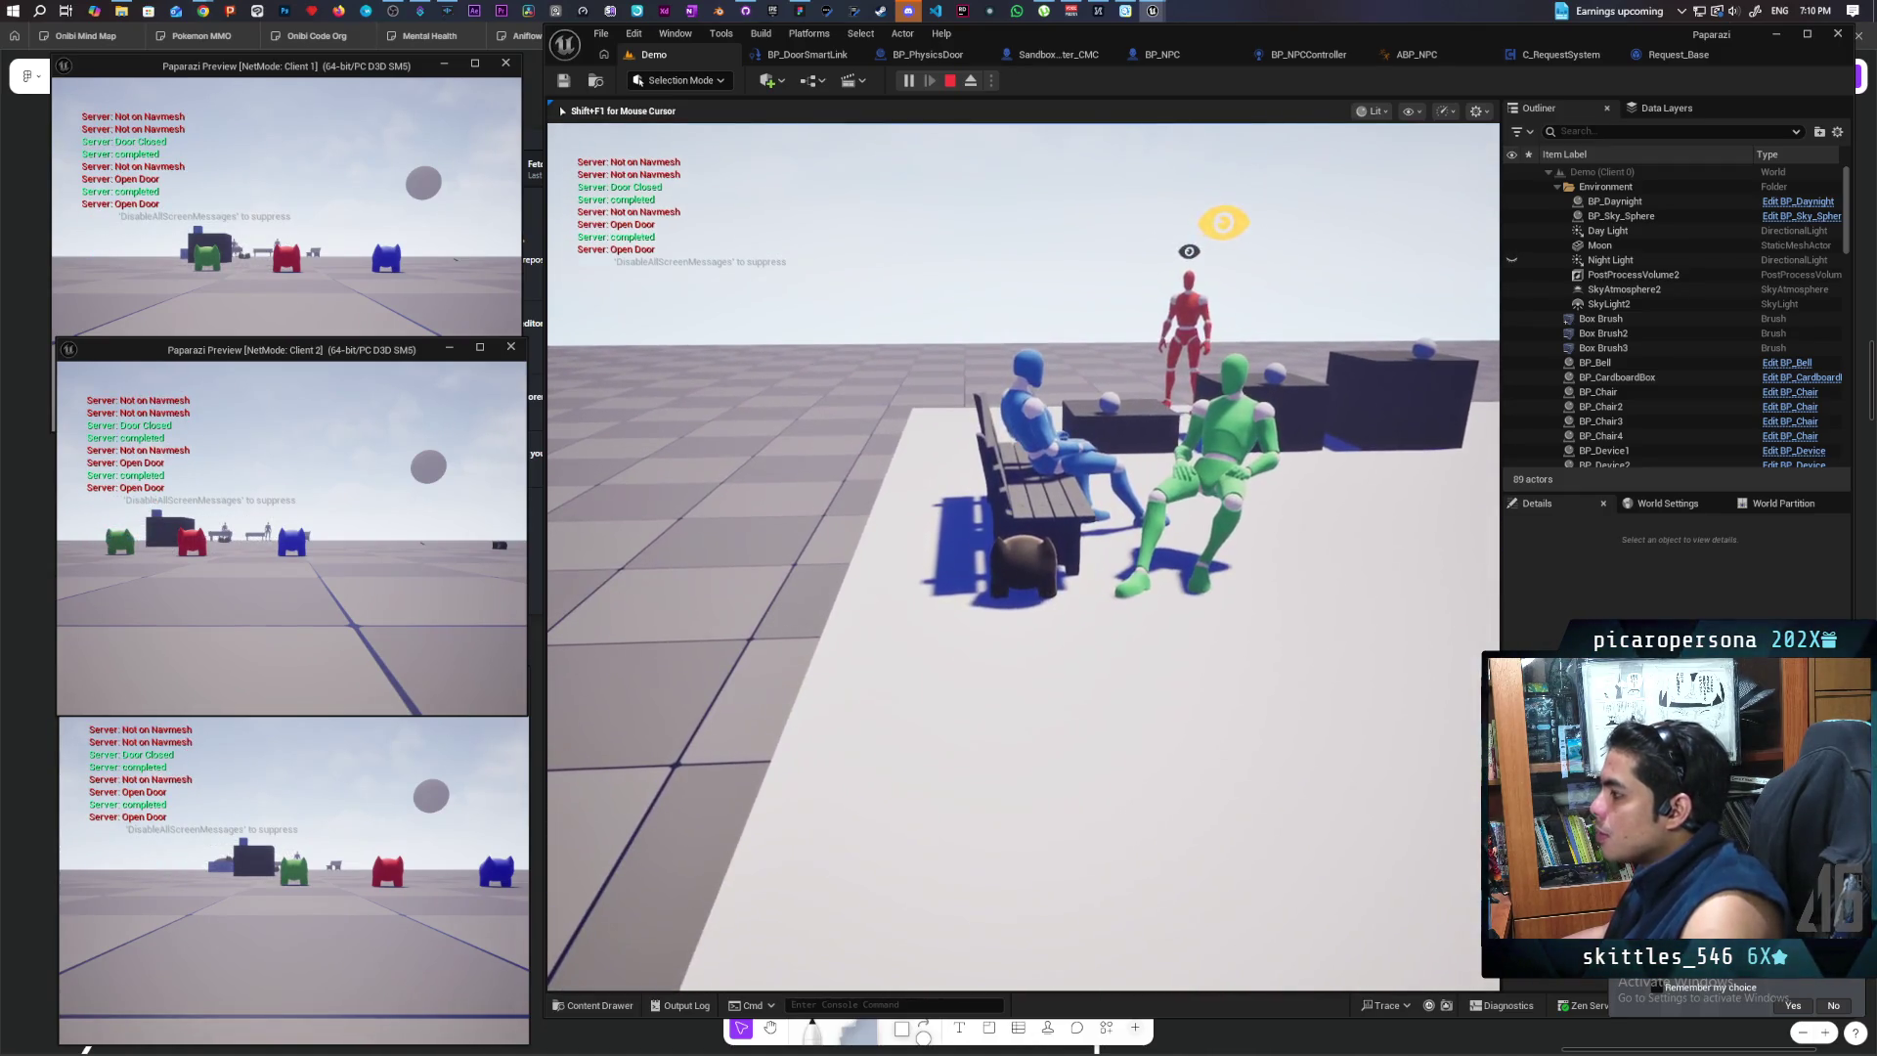
key("Escape")
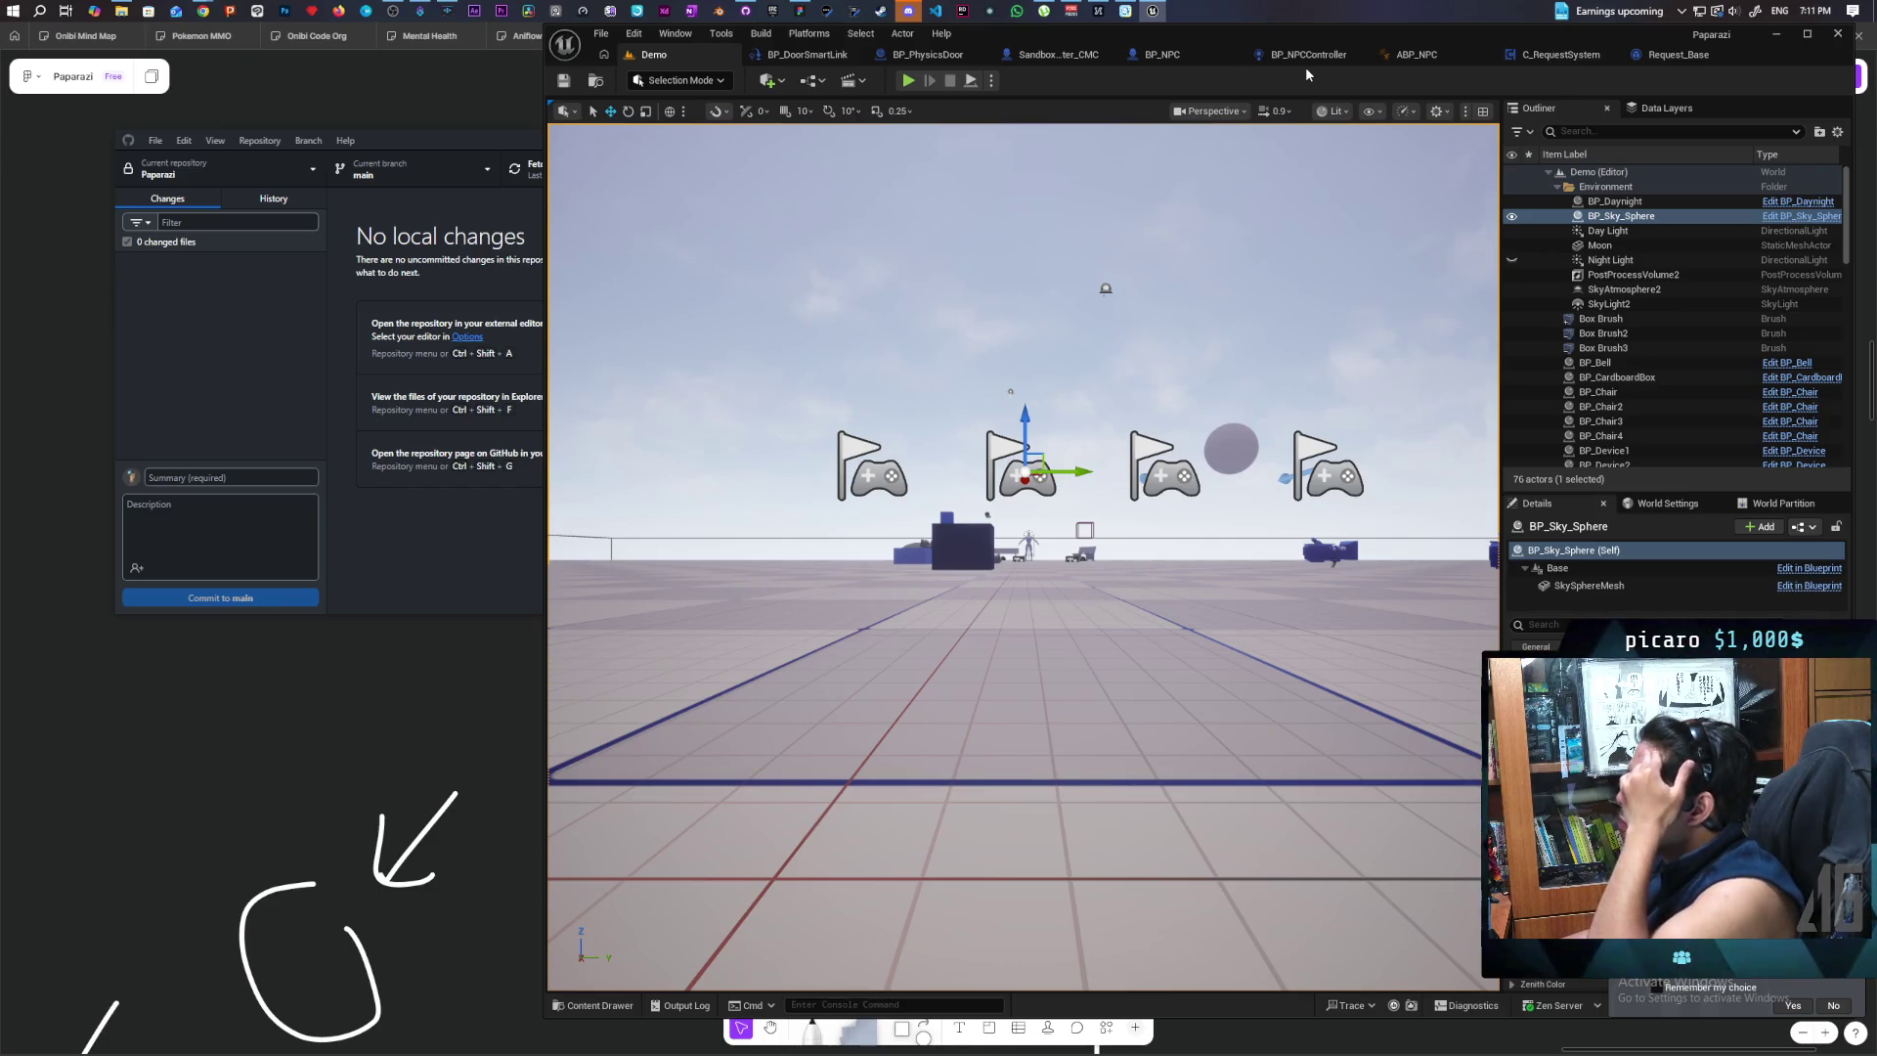
left_click(1314, 58)
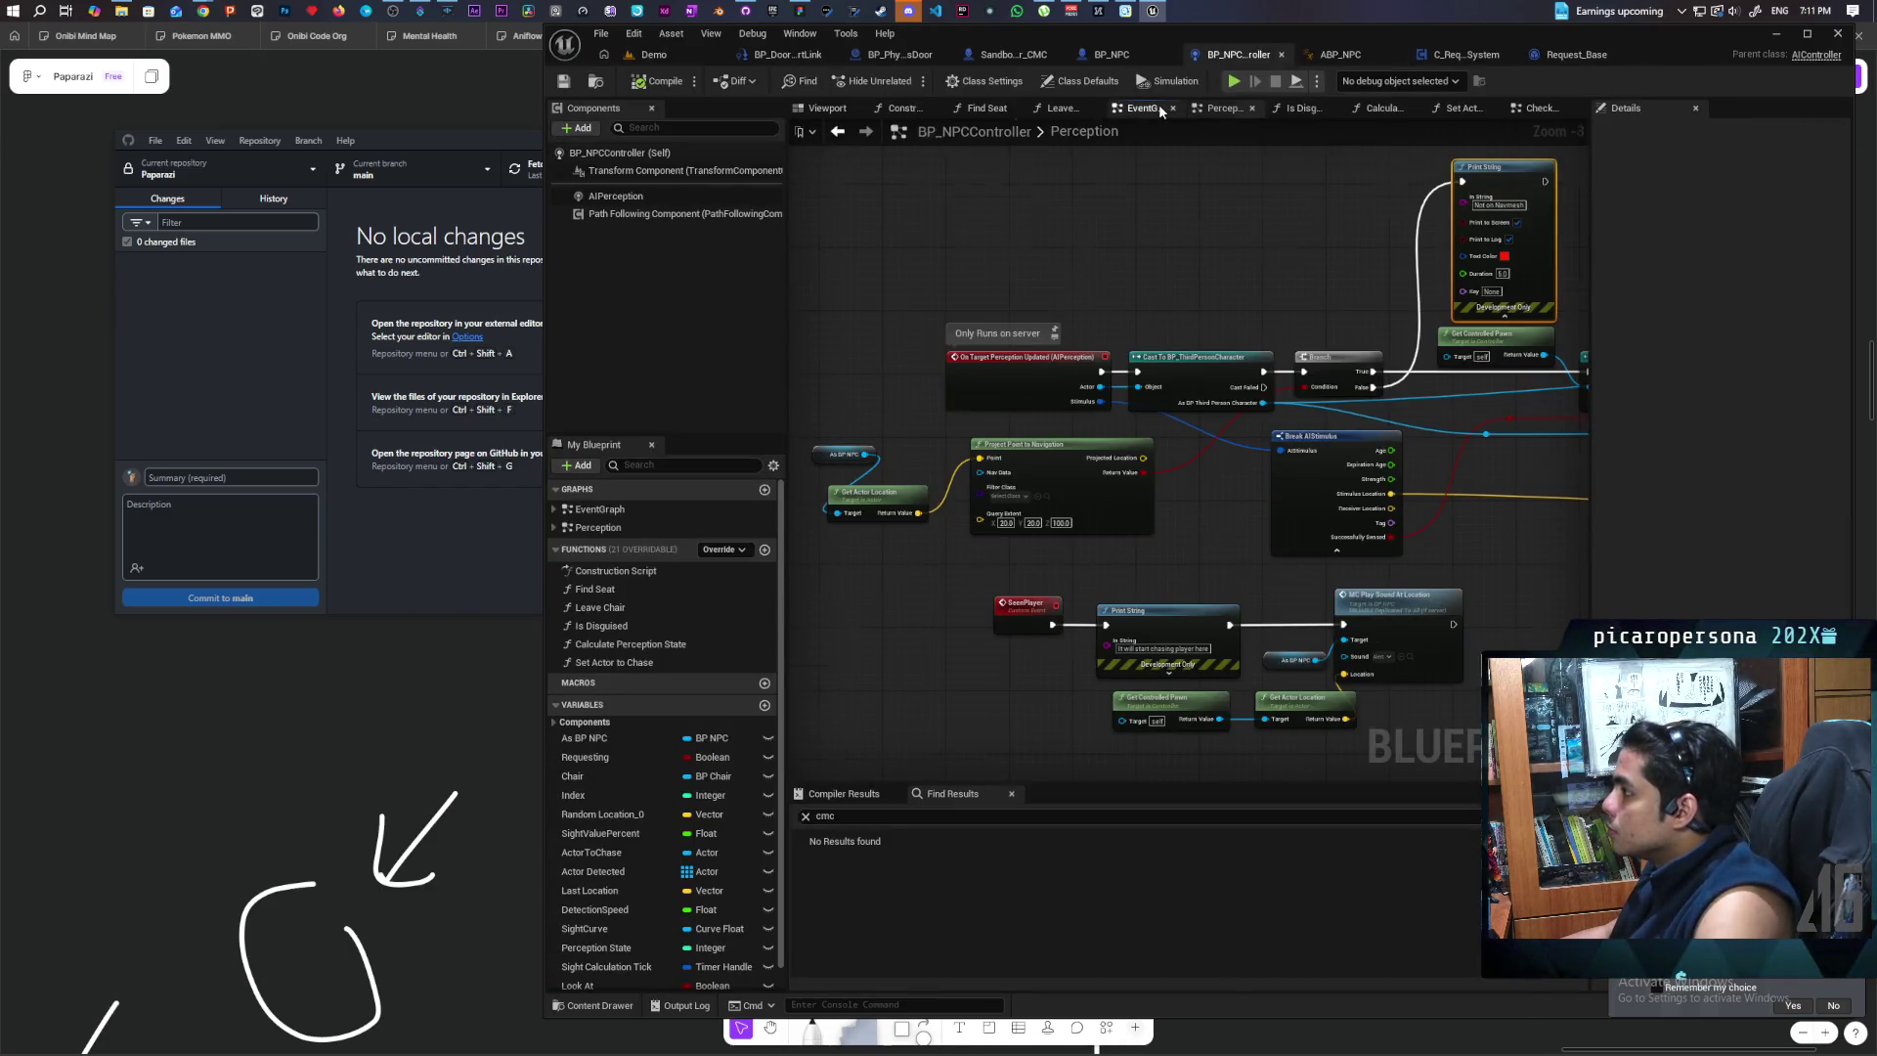
Step: Open the EventGraph and pan across the Branch, MC Sit, Random Location and Find Seat nodes
left_click(1158, 104)
scroll(1173, 342, "down", 5)
scroll(1210, 368, "up", 6)
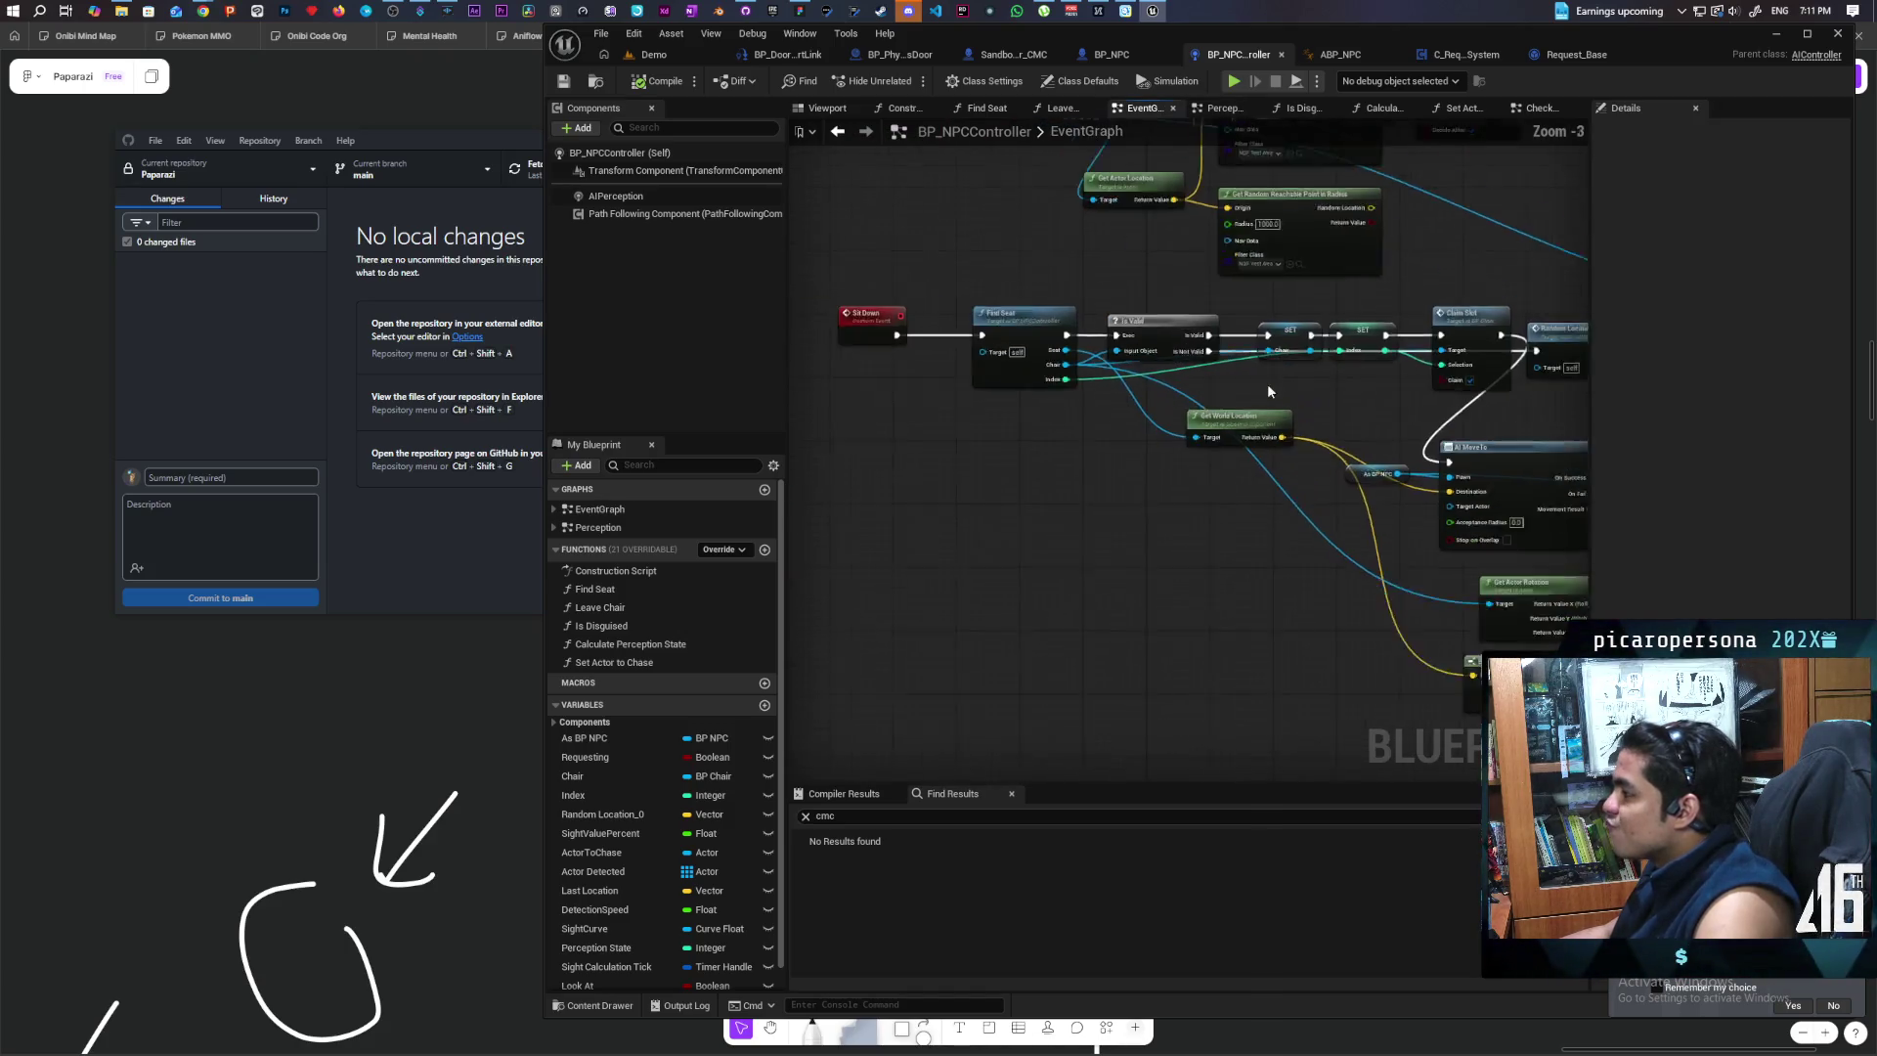
left_click_drag(1117, 397, 1192, 361)
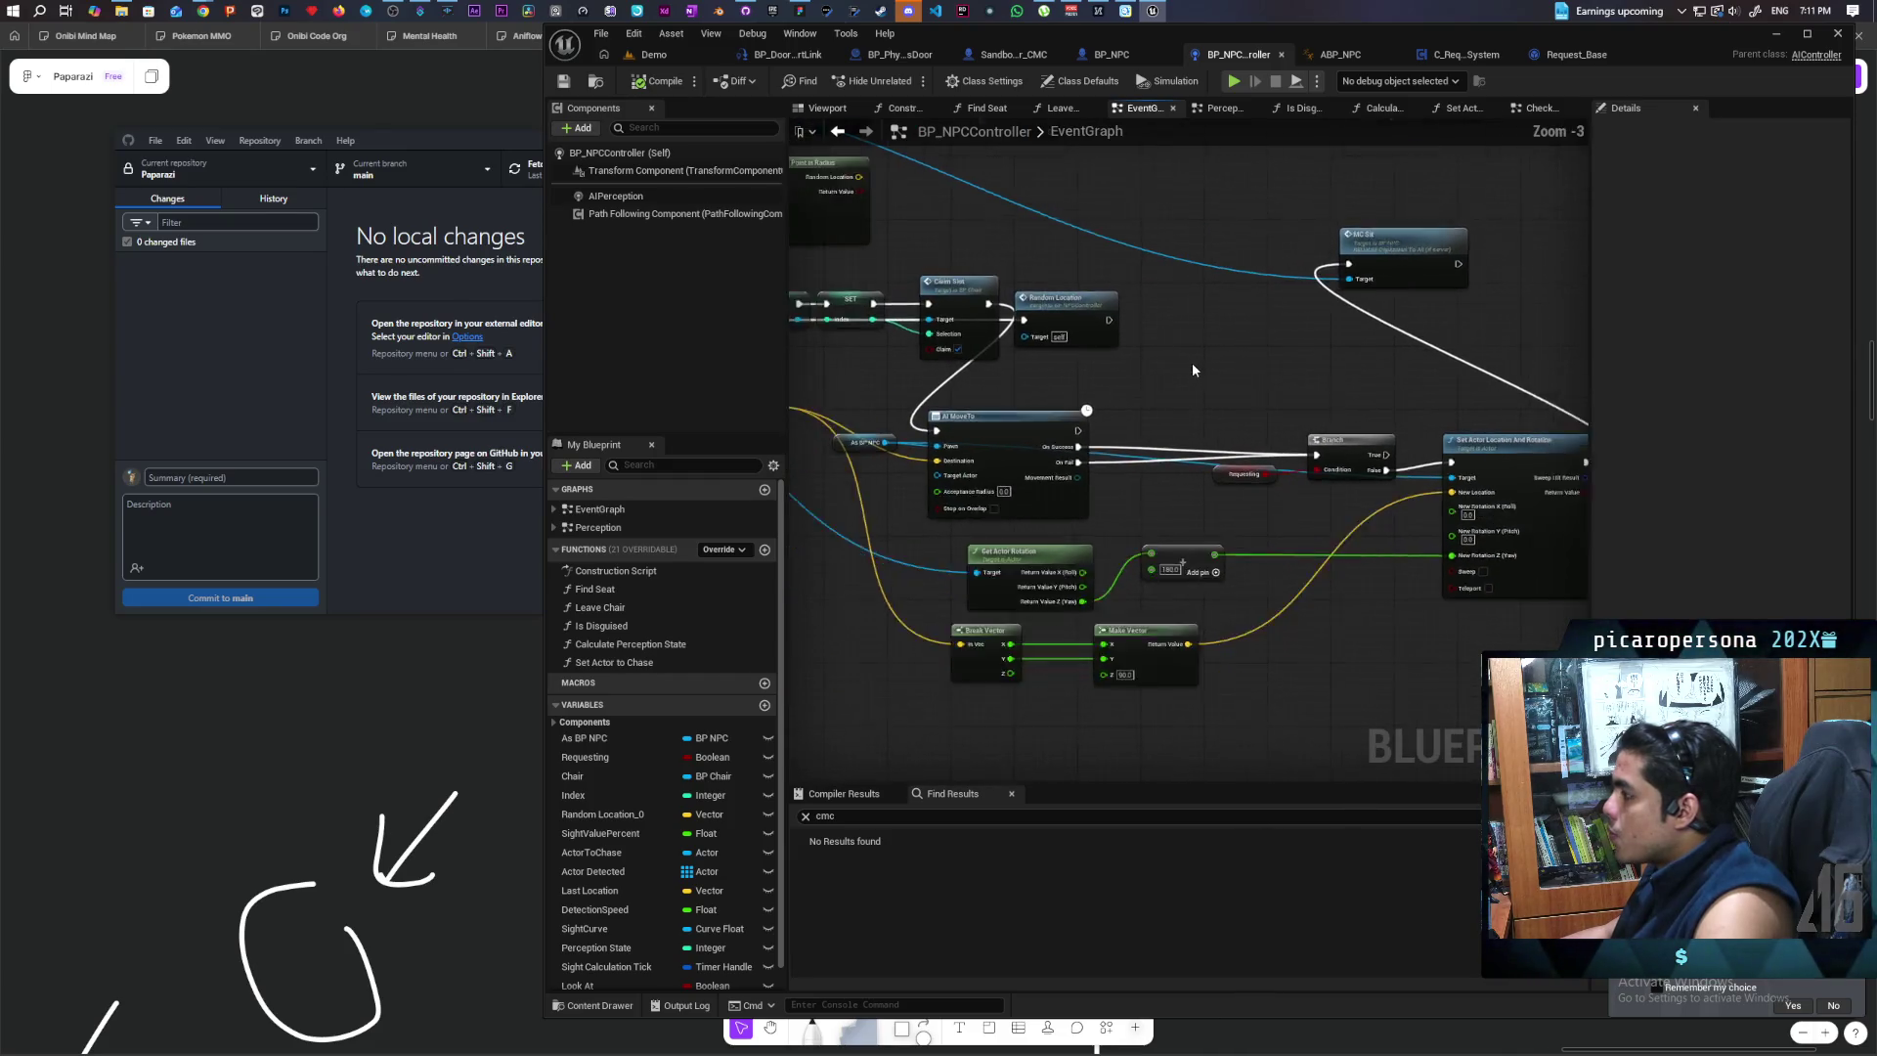
mouse_move(1065, 306)
left_mouse_down()
mouse_move(1521, 377)
mouse_move(1335, 459)
mouse_move(1300, 411)
mouse_move(1236, 379)
mouse_move(1133, 362)
mouse_move(1218, 343)
mouse_move(1499, 356)
left_mouse_up()
mouse_move(1075, 465)
left_mouse_down()
mouse_move(1259, 467)
mouse_move(968, 446)
left_mouse_up()
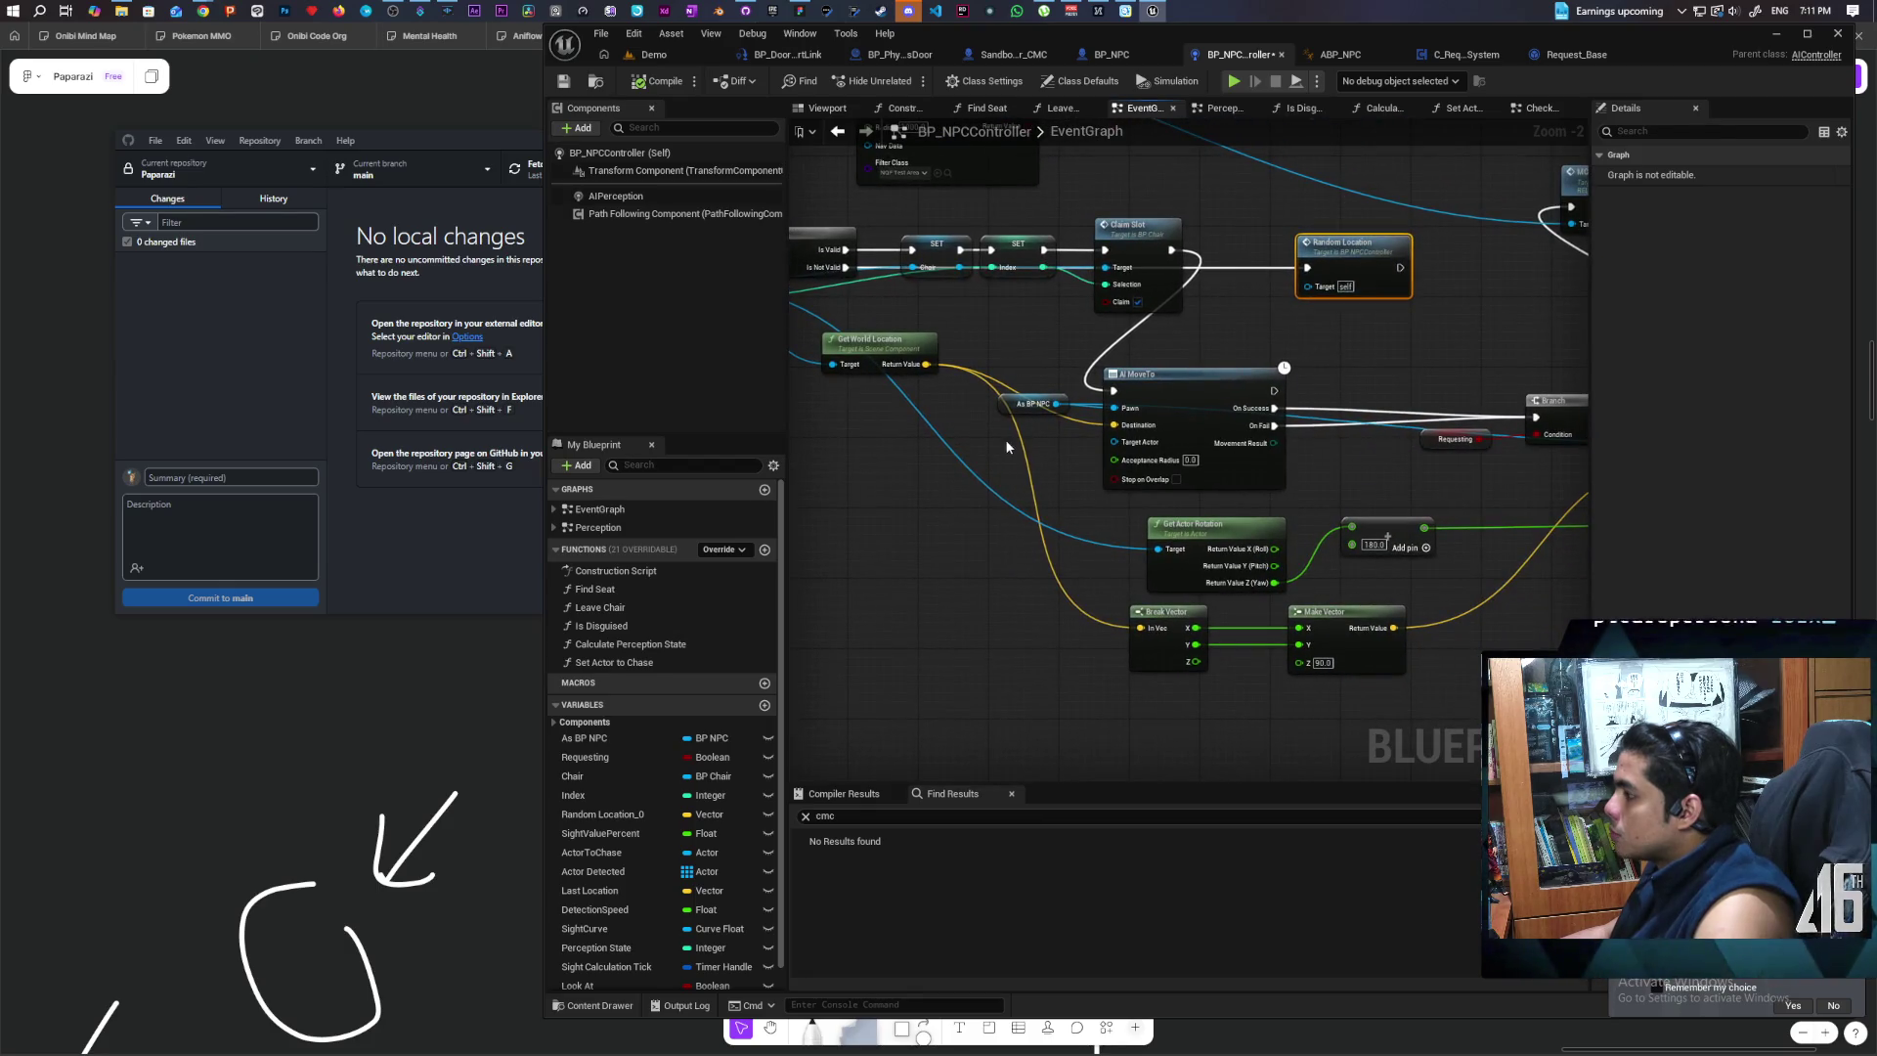
scroll(997, 436, "down", 1)
mouse_move(1035, 441)
left_mouse_down()
mouse_move(1017, 437)
mouse_move(1104, 377)
mouse_move(1432, 375)
left_mouse_up()
Step: Centre the view on the Sit Down, Find Seat, Claim Slot, AI MoveTo and Set Actor Location nodes
left_click_drag(1145, 418, 1382, 447)
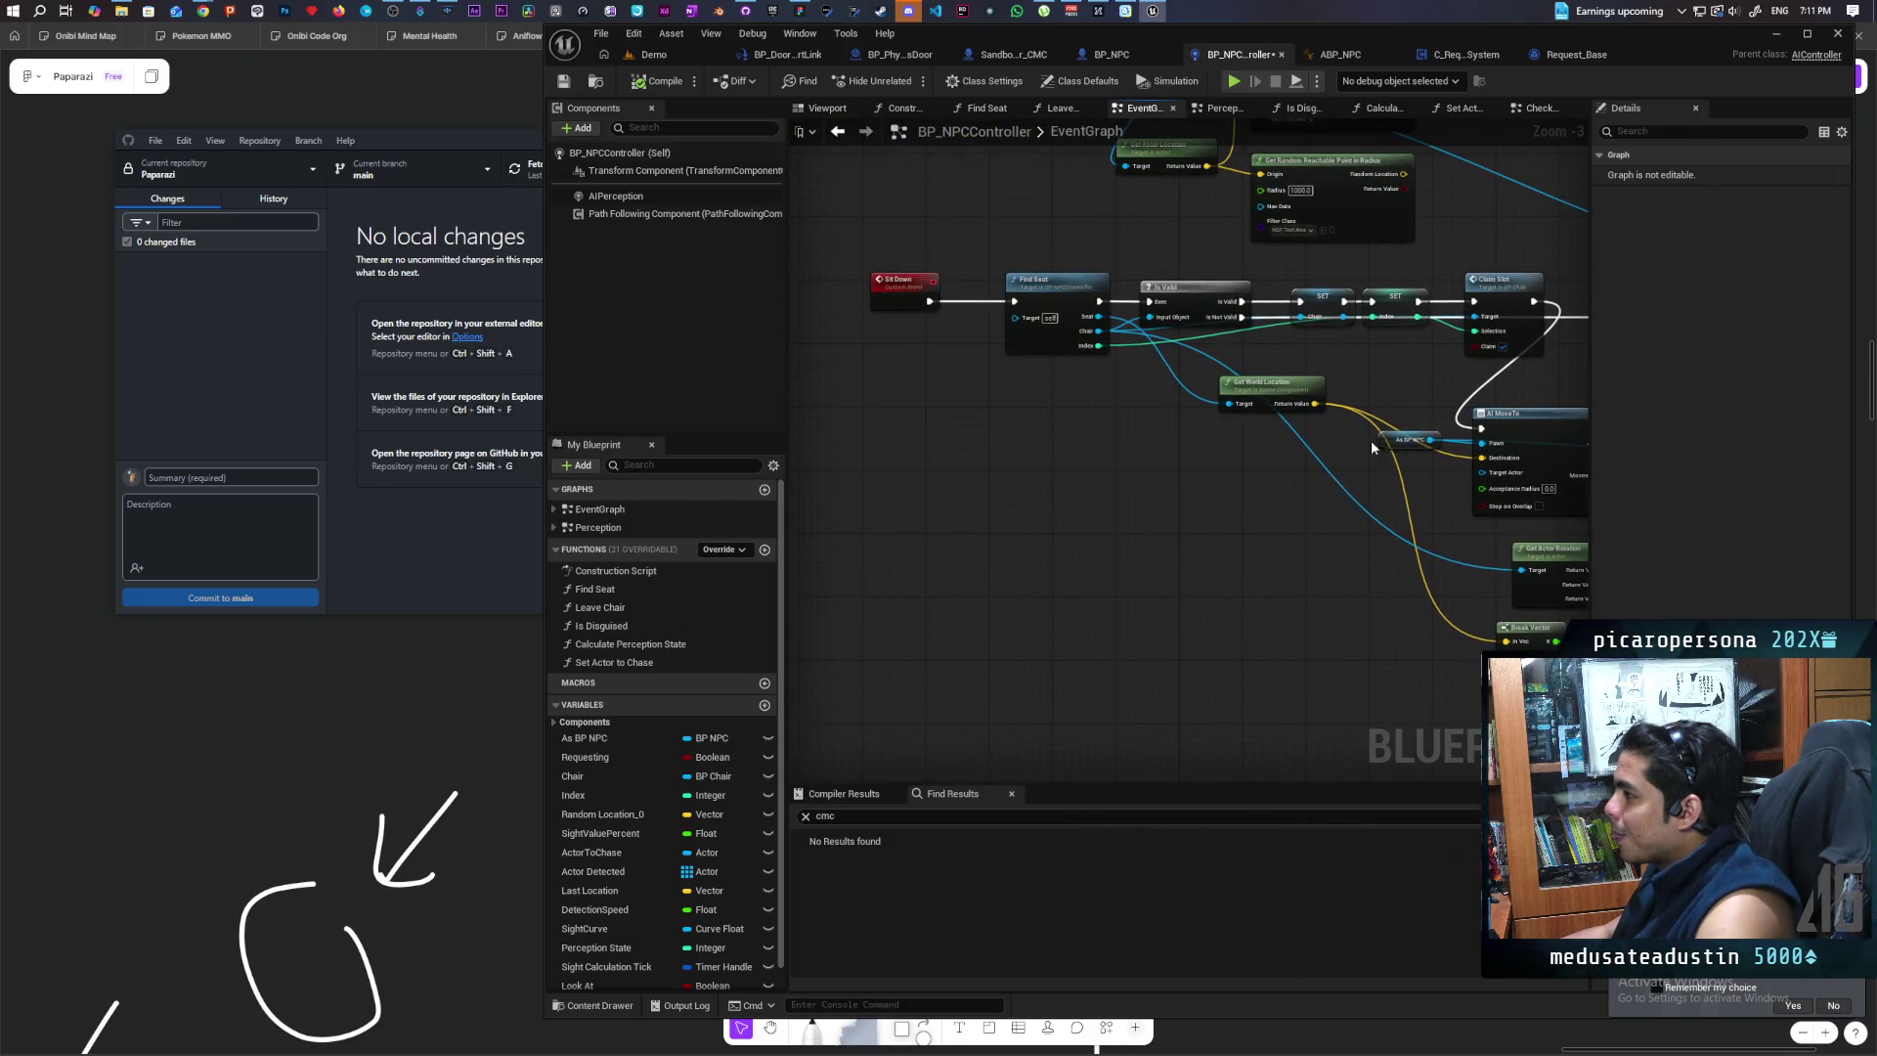
mouse_move(1236, 428)
left_mouse_down()
mouse_move(1263, 547)
mouse_move(1196, 544)
left_mouse_up()
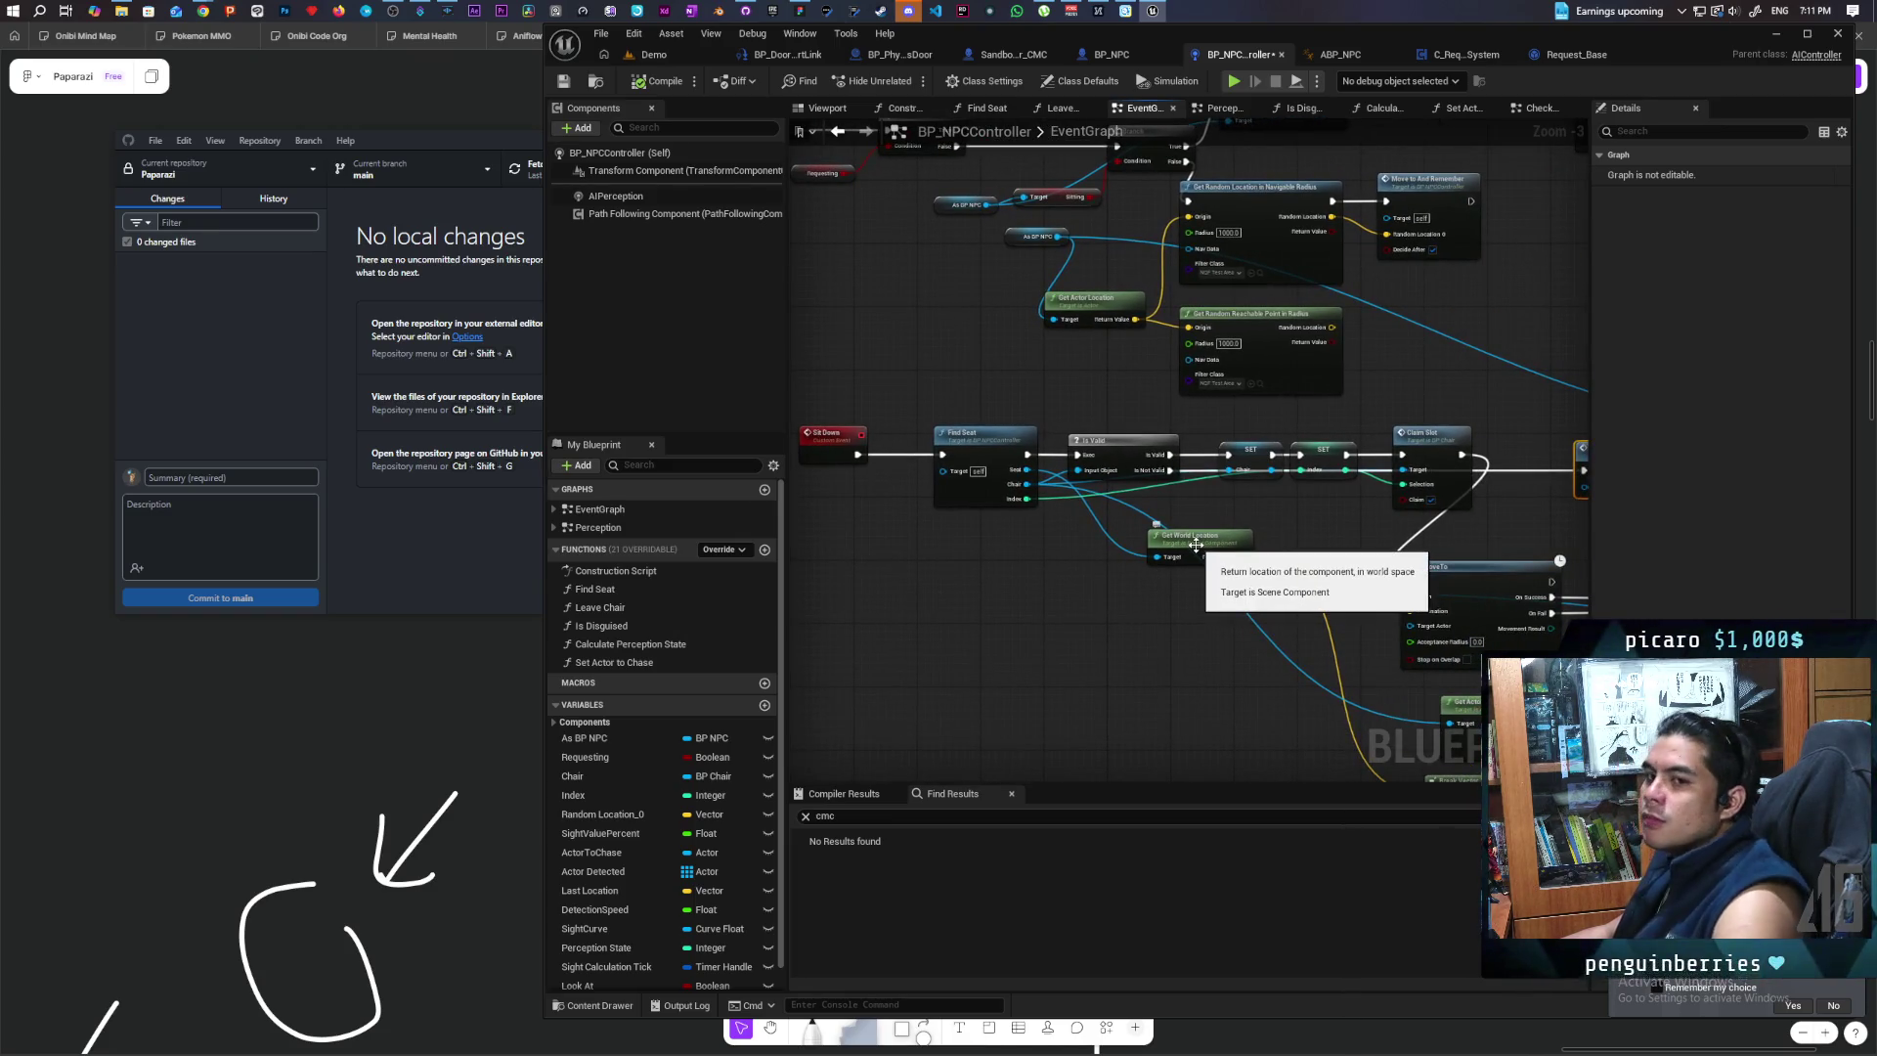
mouse_move(1261, 604)
left_mouse_down()
mouse_move(1079, 579)
mouse_move(1210, 548)
mouse_move(1110, 544)
mouse_move(1240, 532)
mouse_move(1136, 525)
left_mouse_up()
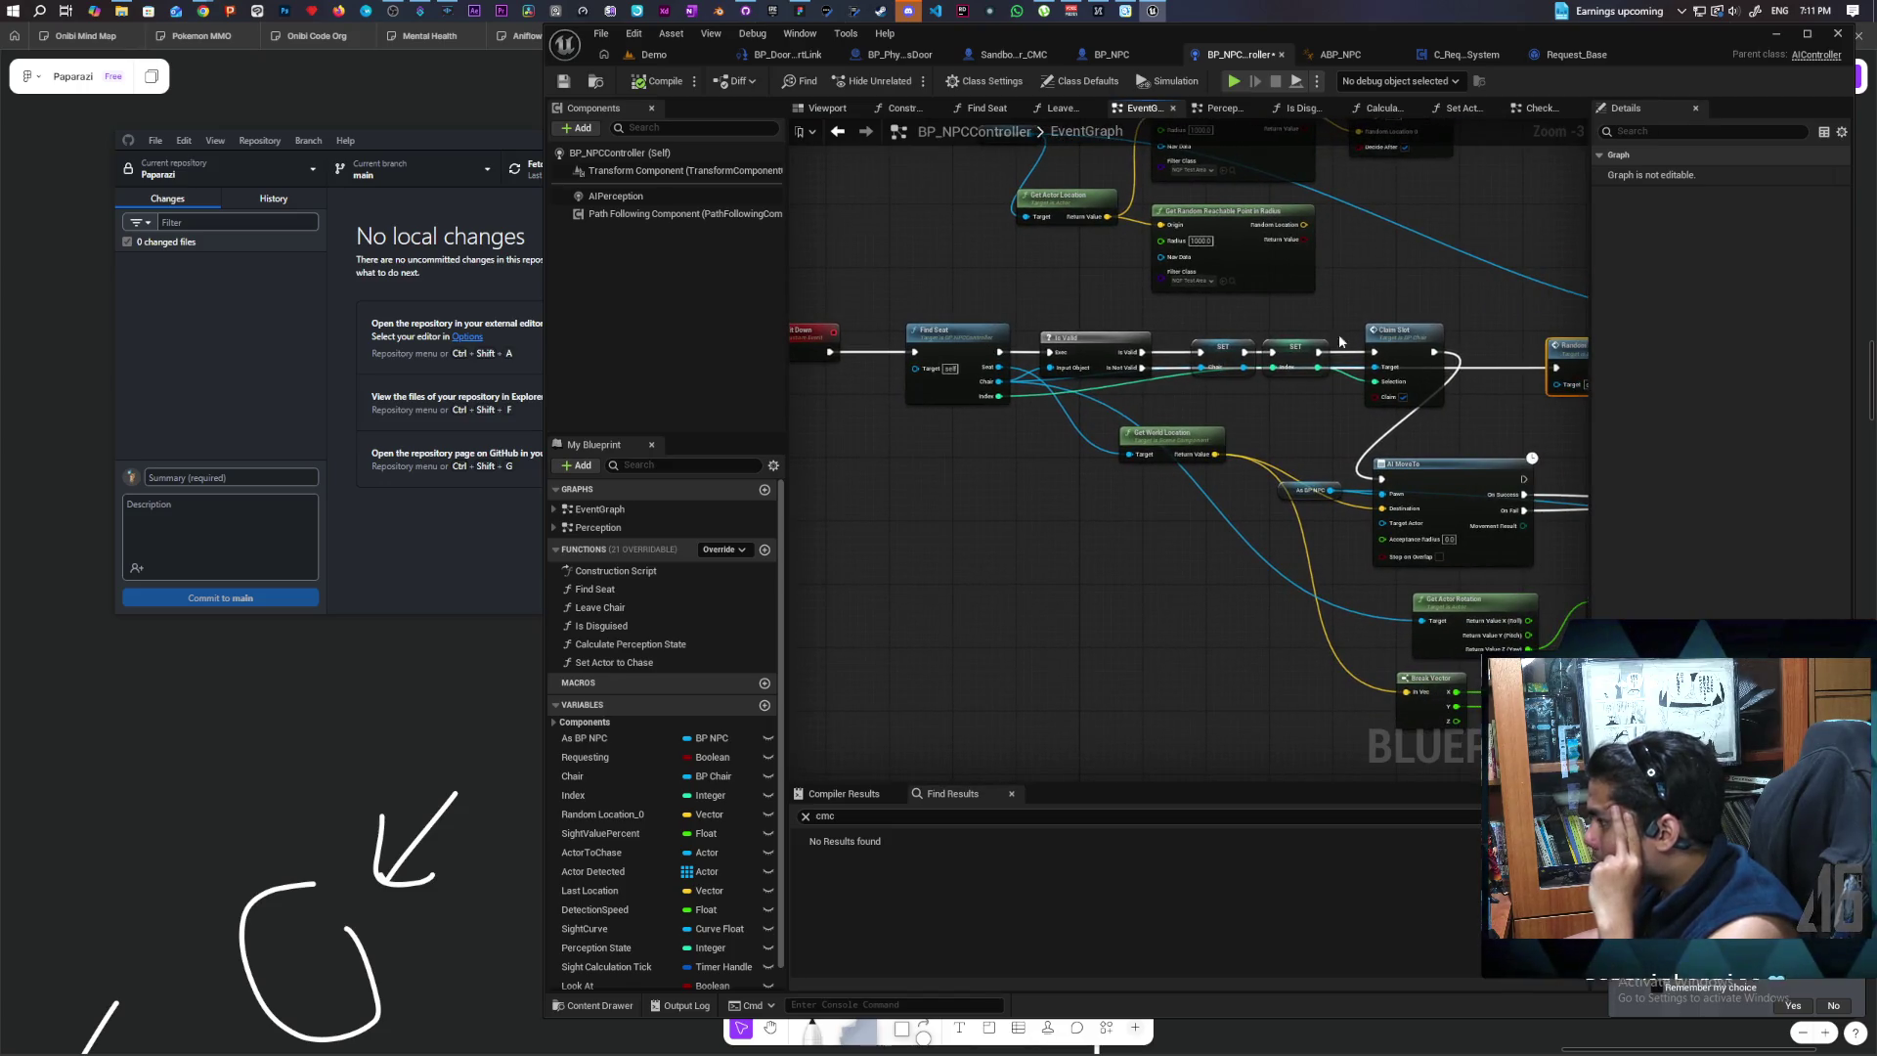
scroll(1417, 451, "up", 1)
scroll(1255, 418, "up", 1)
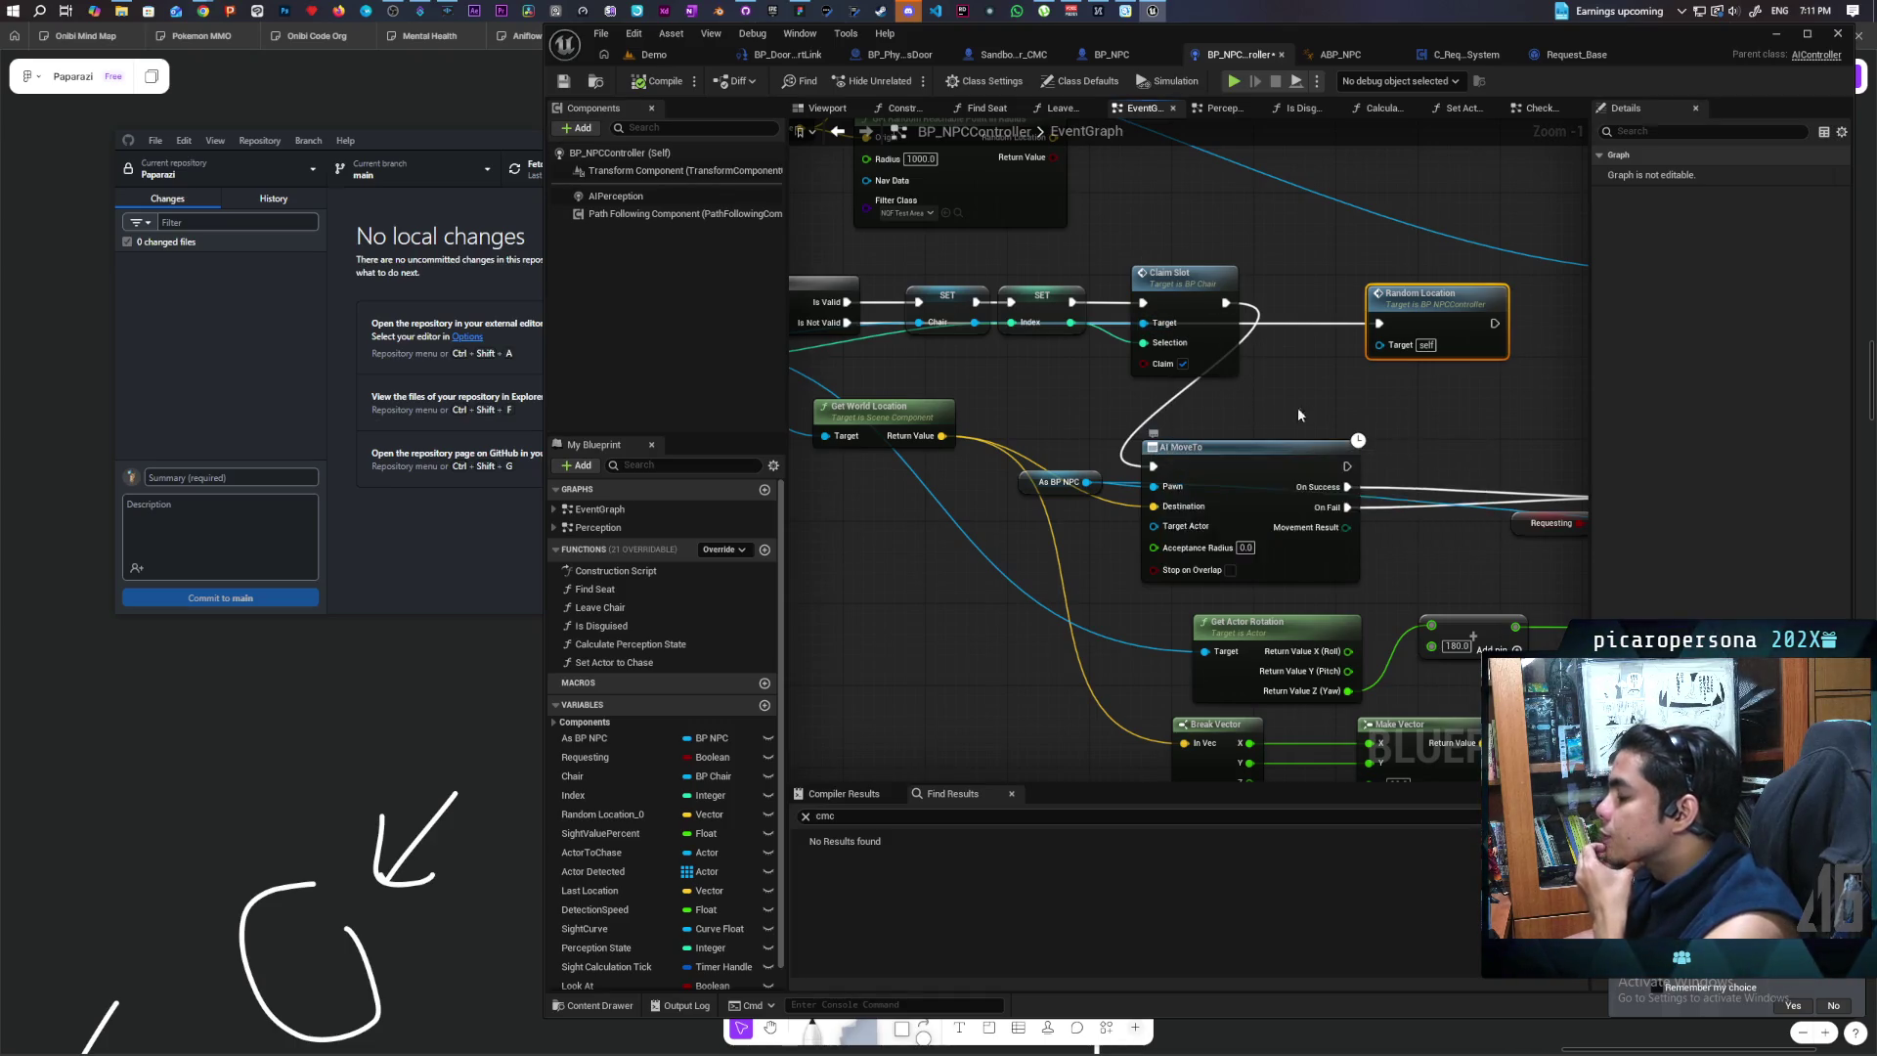
left_click_drag(1298, 406, 1068, 387)
left_click_drag(1121, 495, 1118, 561)
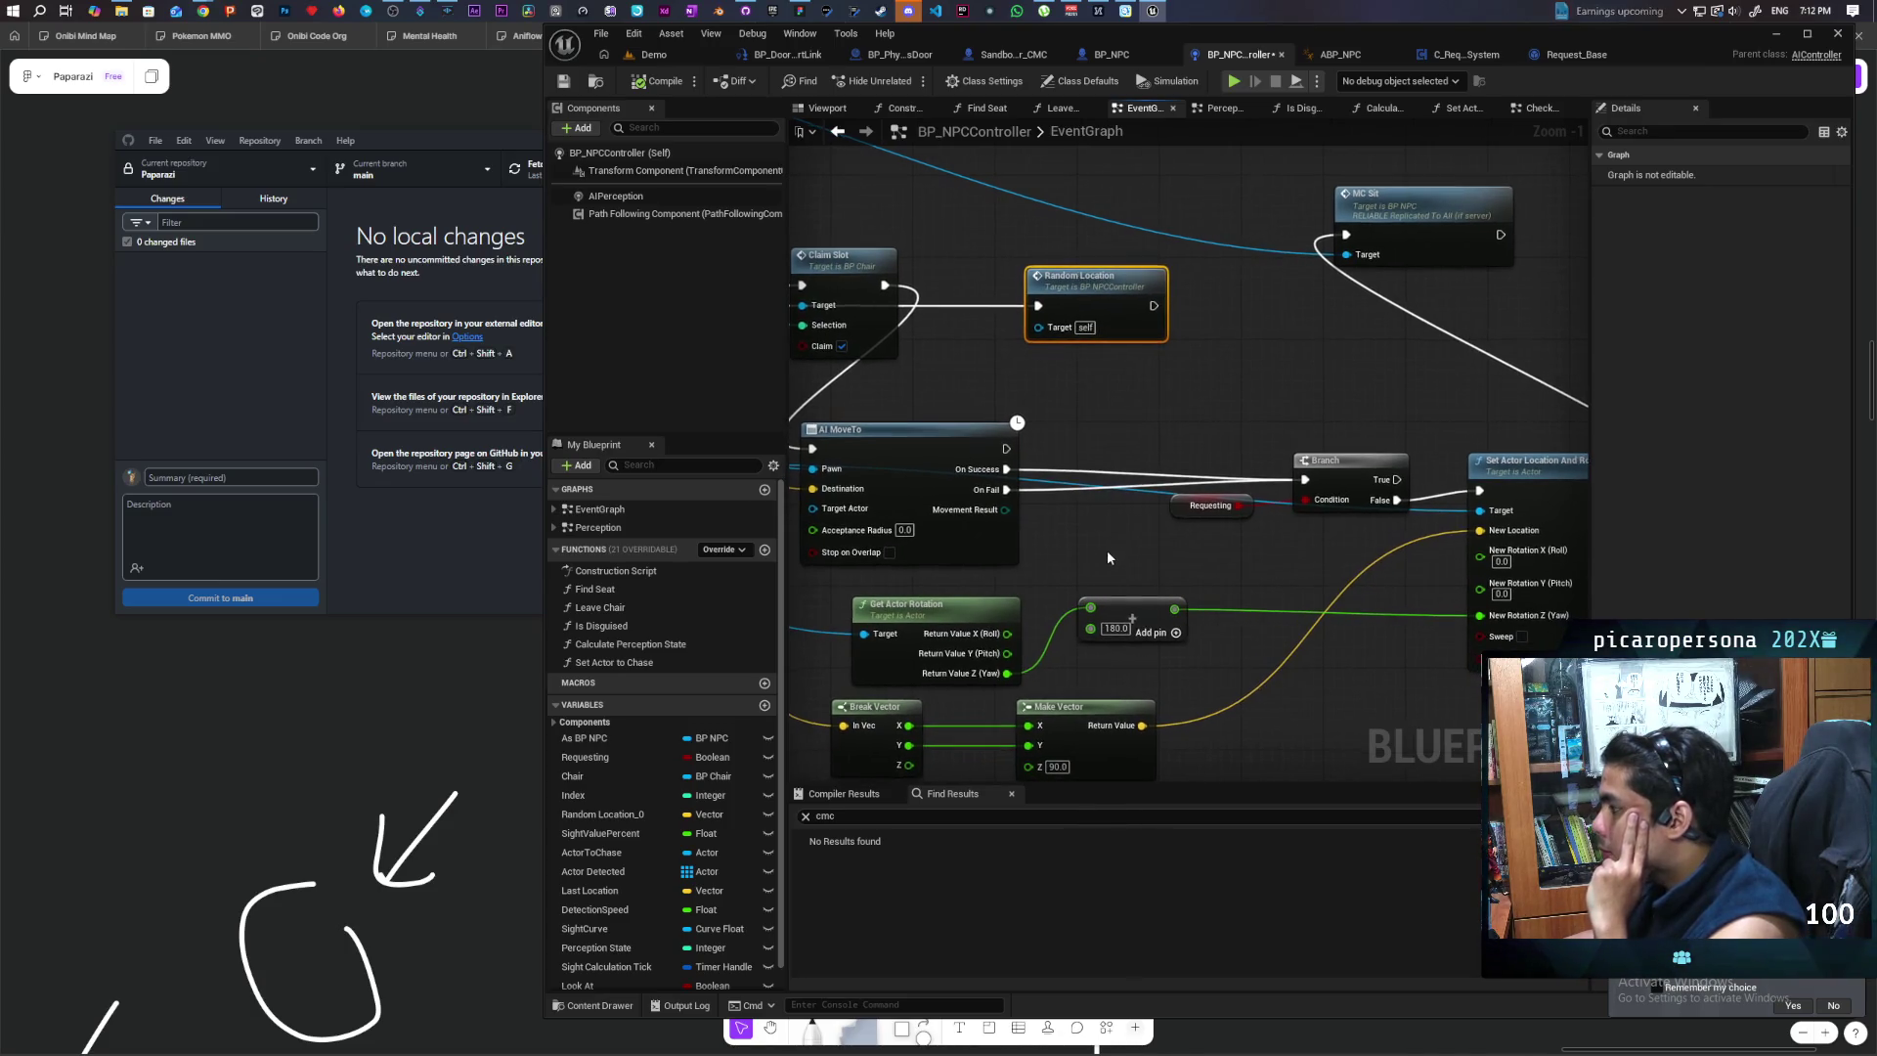
mouse_move(1120, 548)
left_mouse_down()
mouse_move(1307, 553)
mouse_move(1202, 529)
mouse_move(1382, 528)
mouse_move(1143, 525)
mouse_move(1320, 533)
mouse_move(1252, 513)
left_mouse_up()
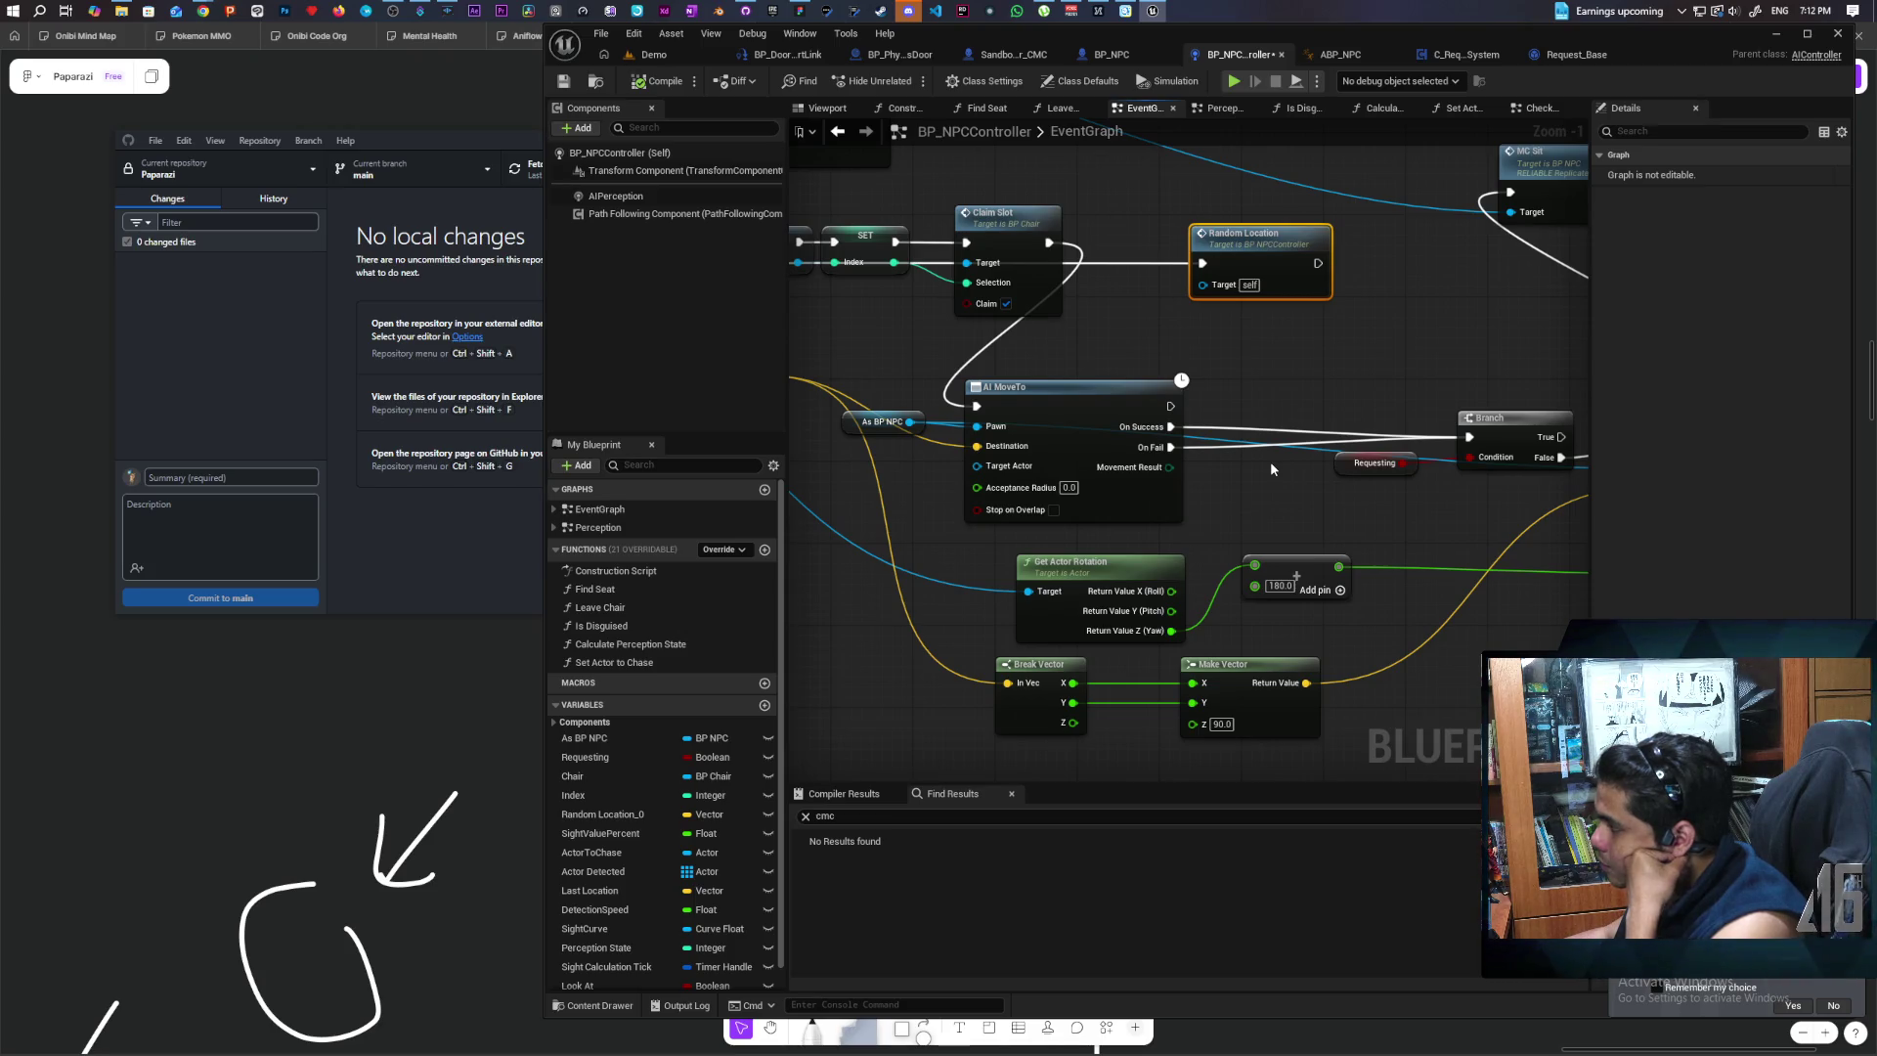
scroll(1270, 462, "down", 2)
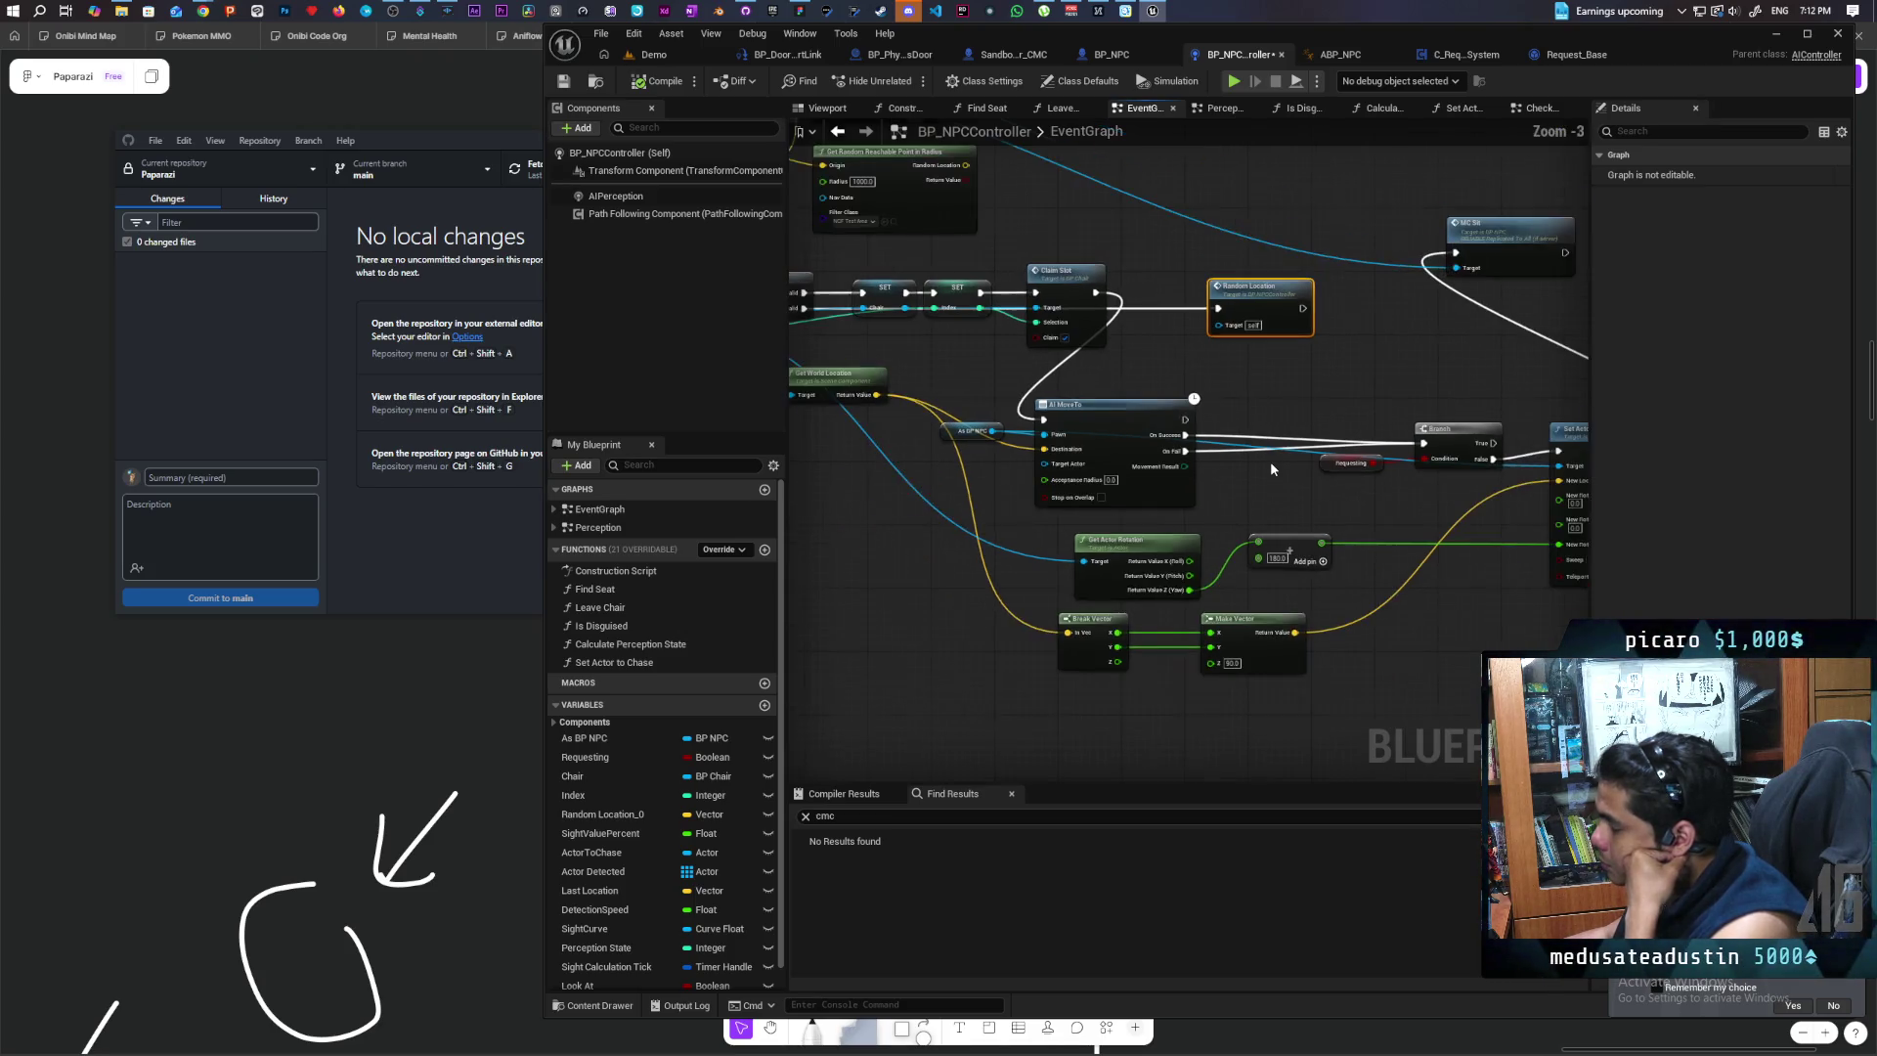
Step: Pan across the graph and select the As BP NPC reference node
left_click_drag(1161, 520, 1127, 528)
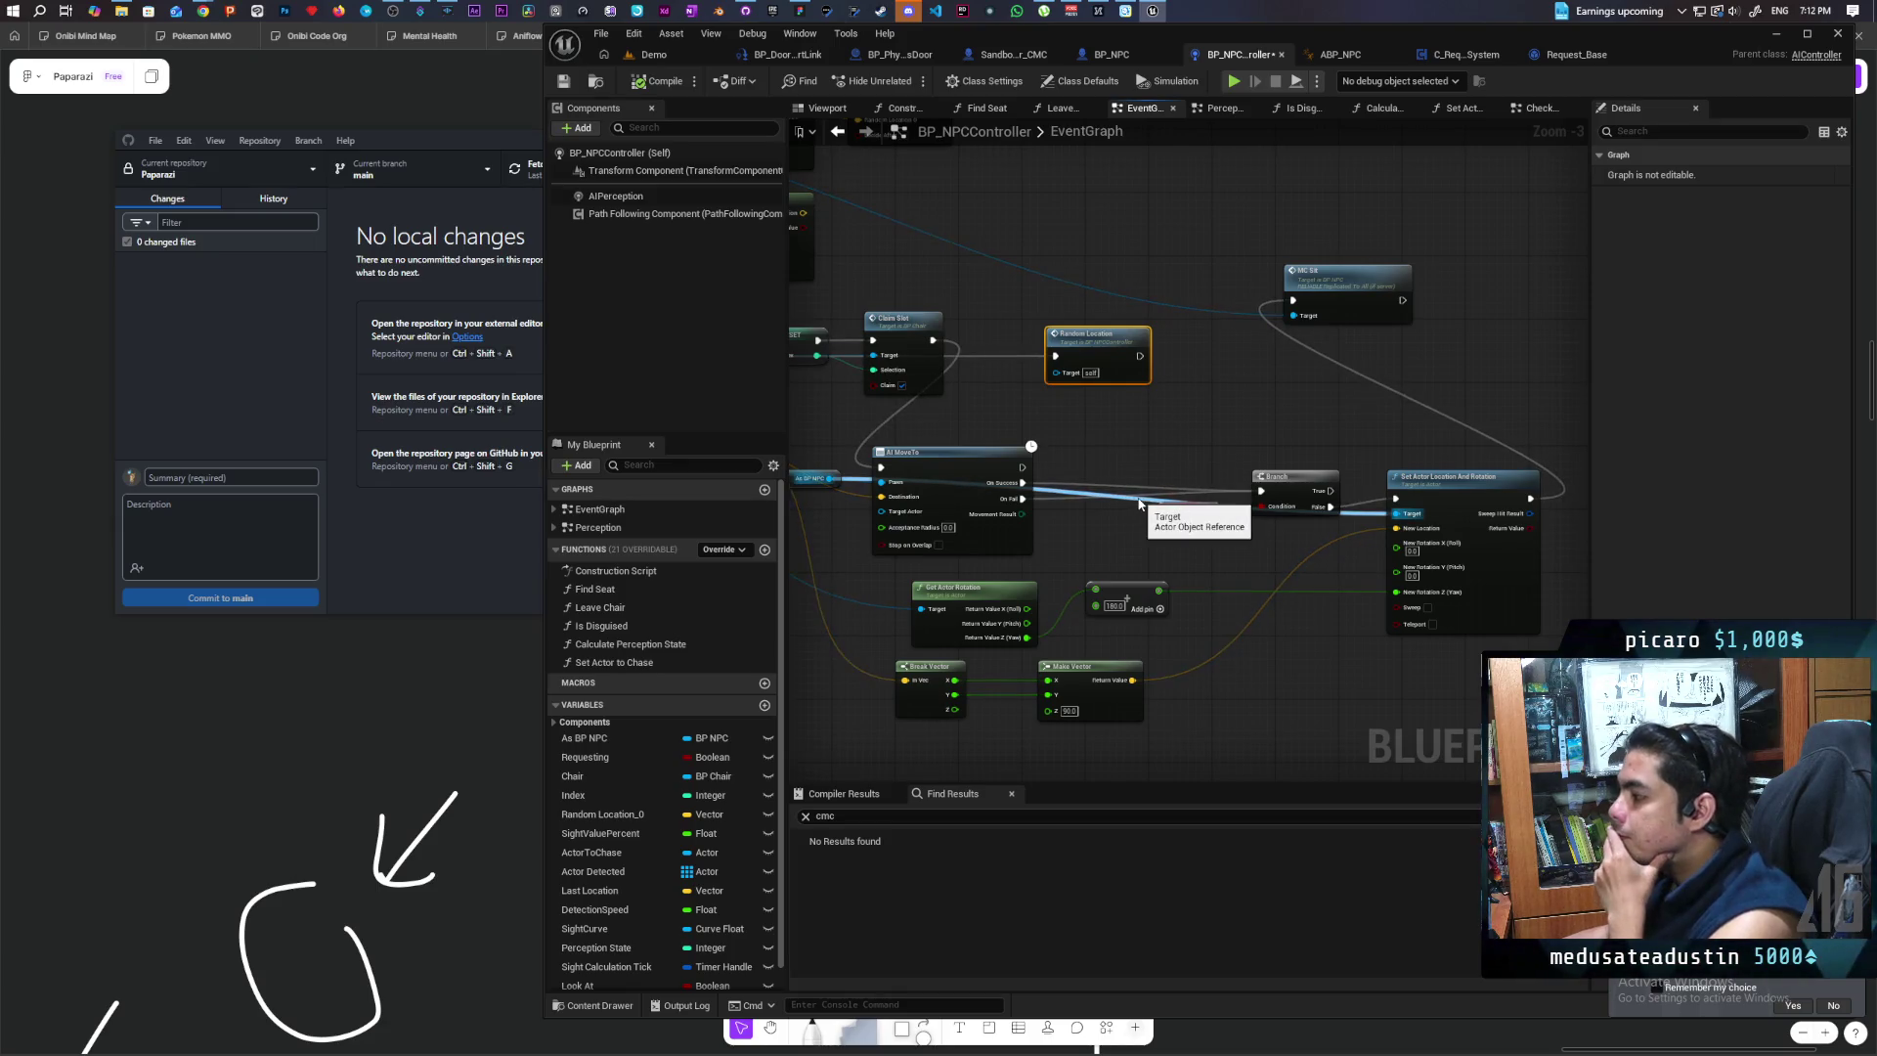
mouse_move(1139, 521)
left_mouse_down()
mouse_move(1154, 479)
mouse_move(1277, 544)
mouse_move(1256, 519)
mouse_move(1275, 586)
mouse_move(1215, 502)
left_mouse_up()
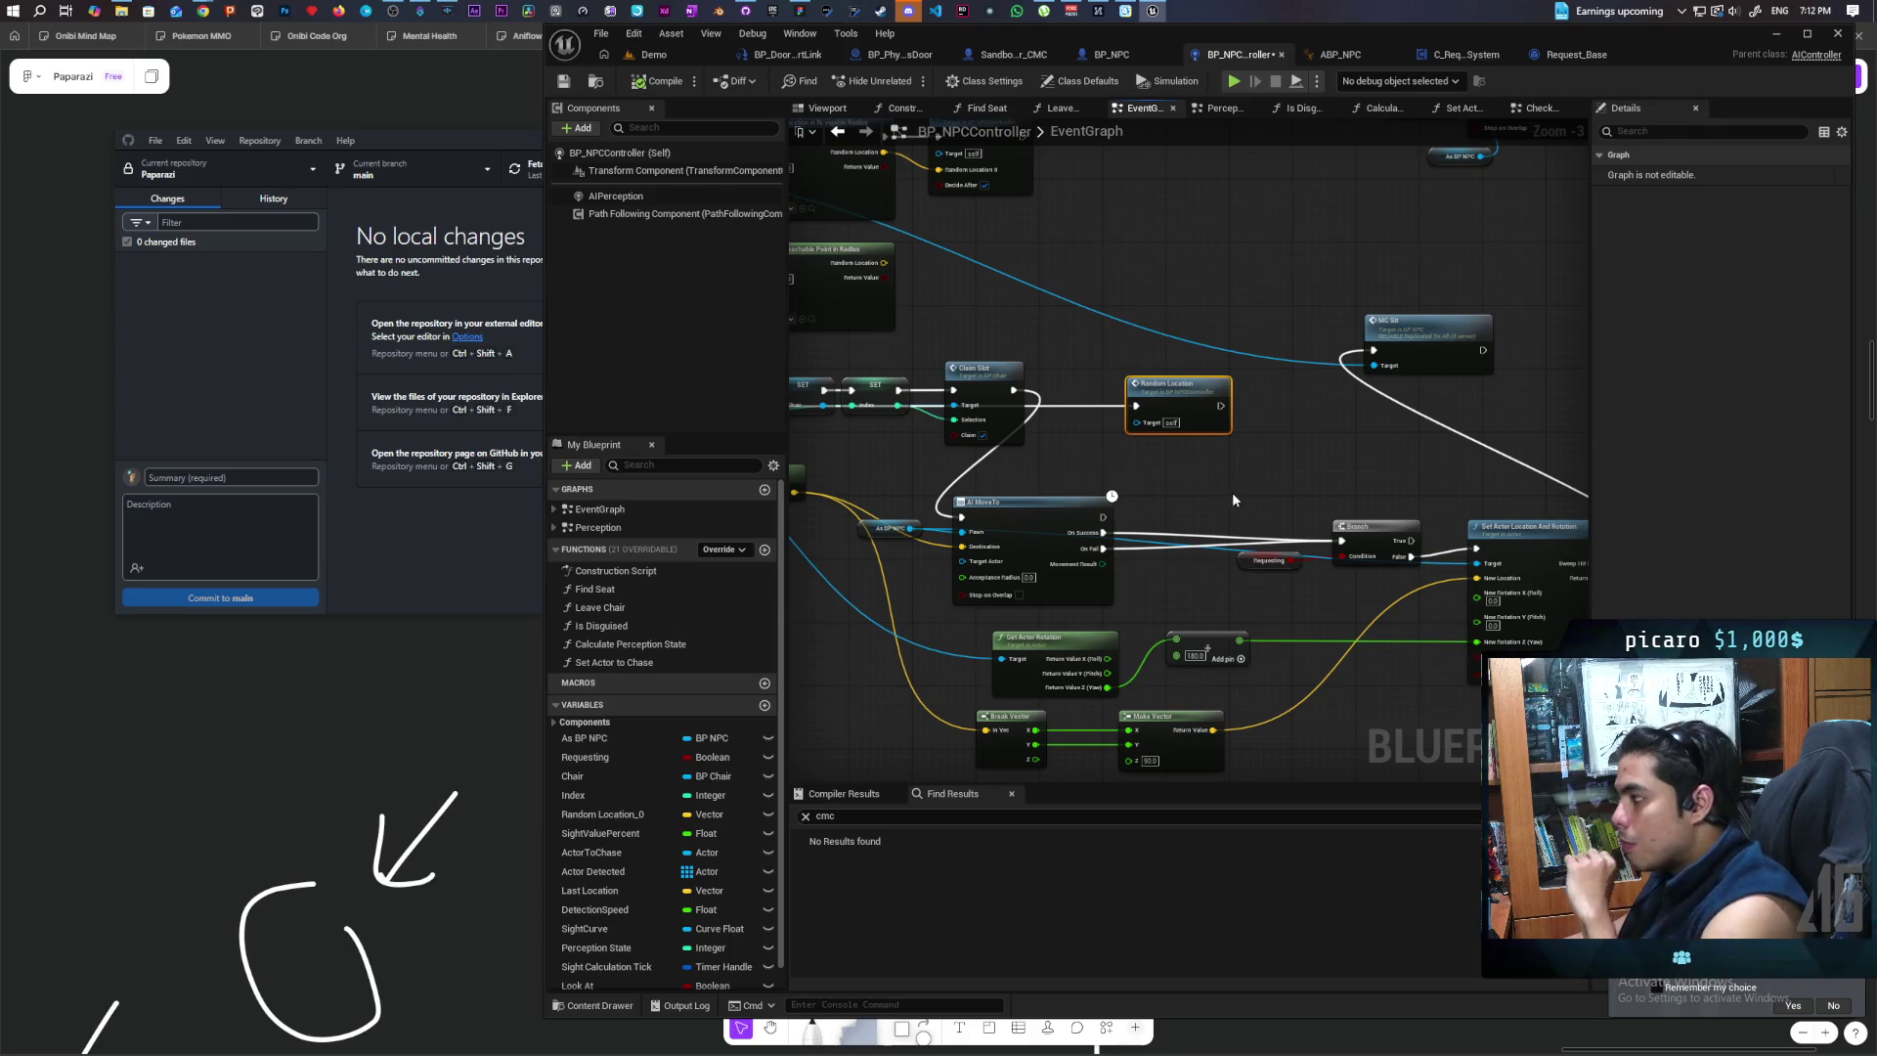
mouse_move(1265, 504)
left_mouse_down()
mouse_move(1355, 498)
mouse_move(1163, 491)
mouse_move(1544, 477)
mouse_move(1016, 492)
mouse_move(1154, 518)
mouse_move(1104, 556)
mouse_move(1160, 533)
mouse_move(1534, 528)
mouse_move(1242, 520)
mouse_move(1745, 579)
left_mouse_up()
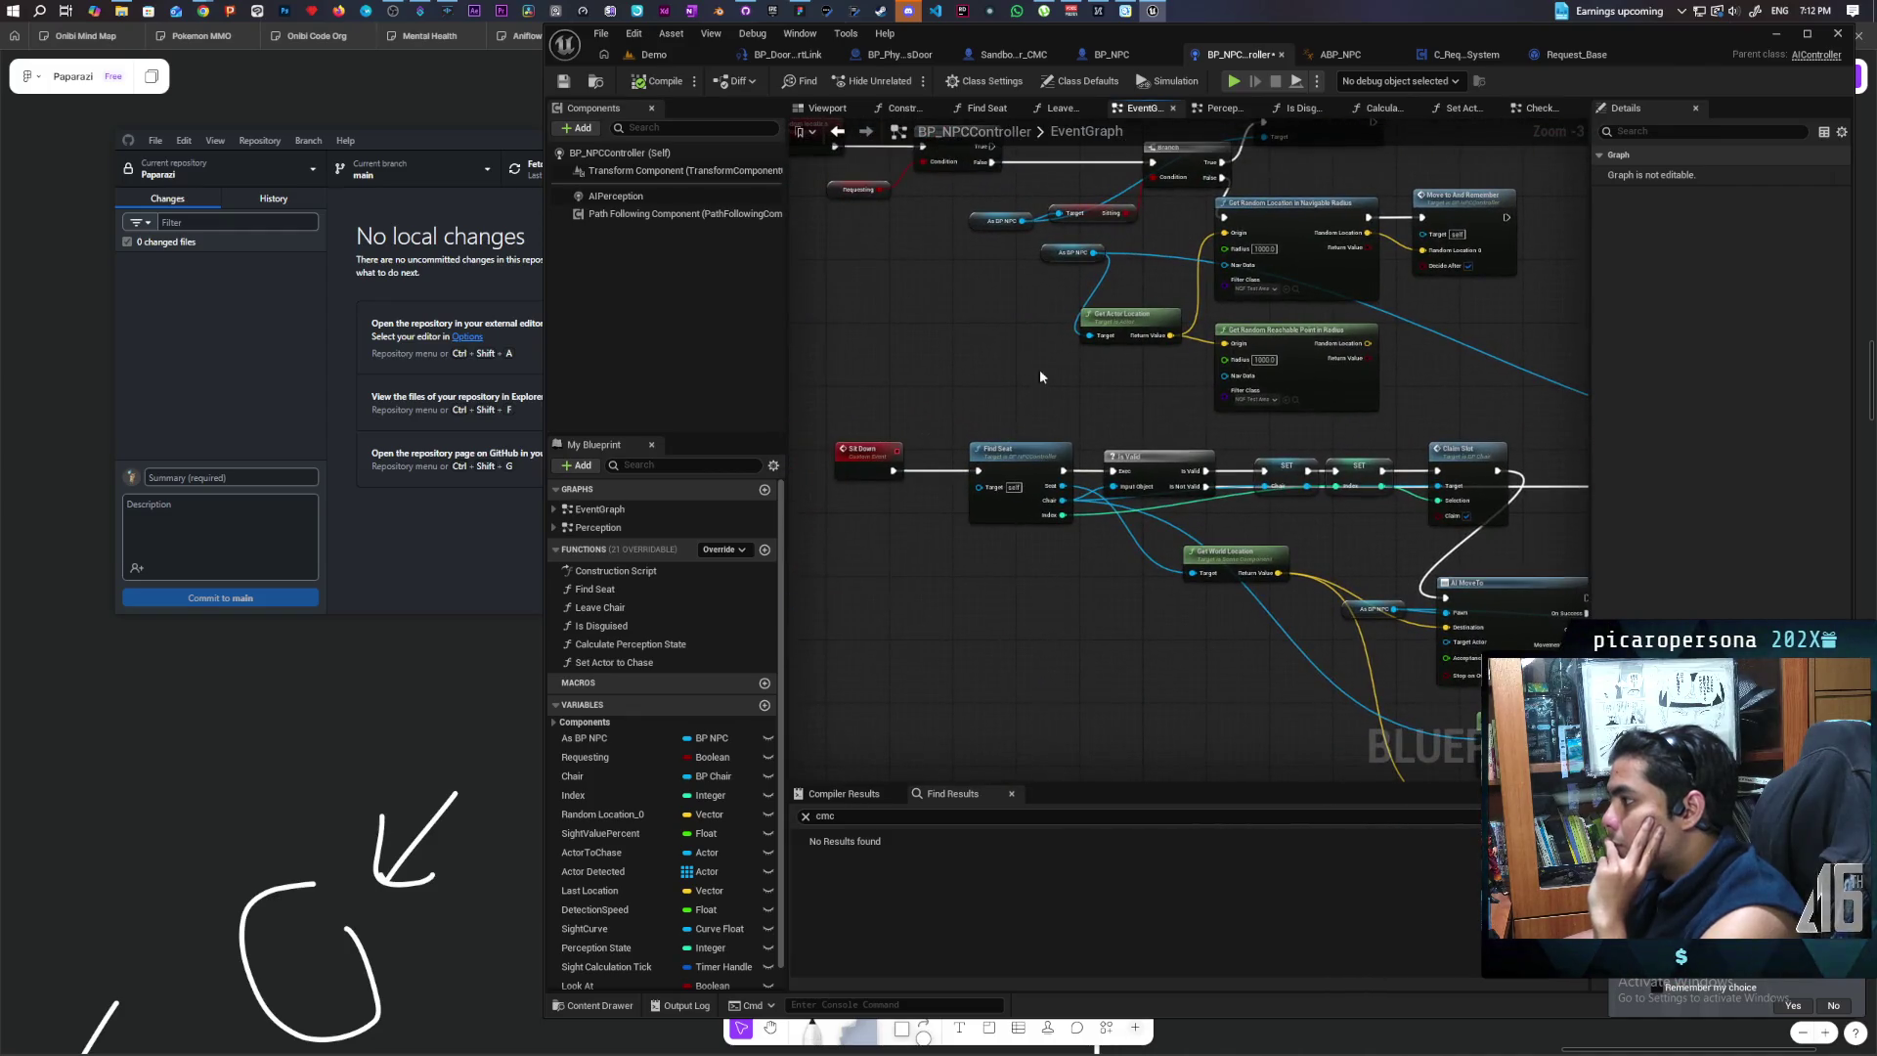
left_click(1072, 252)
mouse_move(1160, 320)
left_mouse_down()
mouse_move(1285, 406)
mouse_move(1148, 376)
left_mouse_up()
scroll(1285, 389, "up", 1)
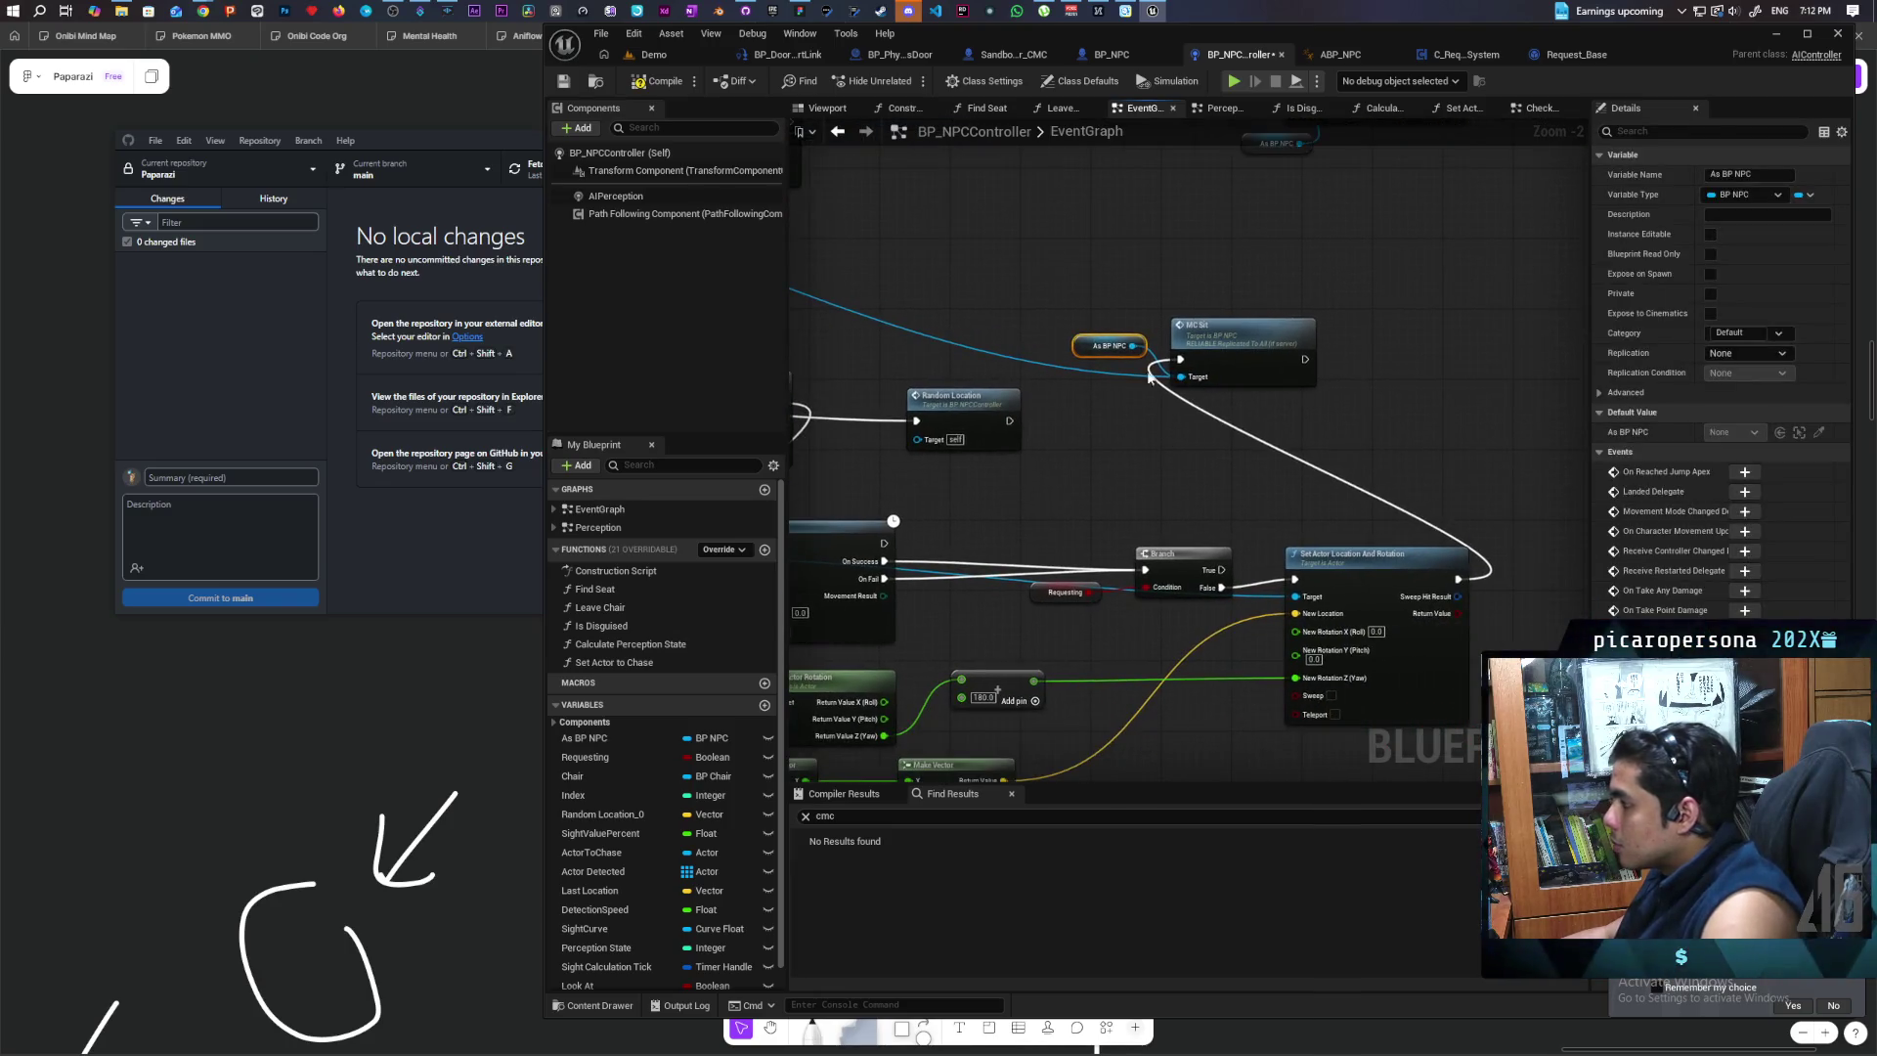
Step: Place MC Sit and As BP NPC after Set Actor Location And Rotation
left_click(1275, 364, "ctrl")
mouse_move(1274, 363)
left_mouse_down()
mouse_move(1480, 567)
mouse_move(1317, 569)
mouse_move(1368, 566)
left_mouse_up()
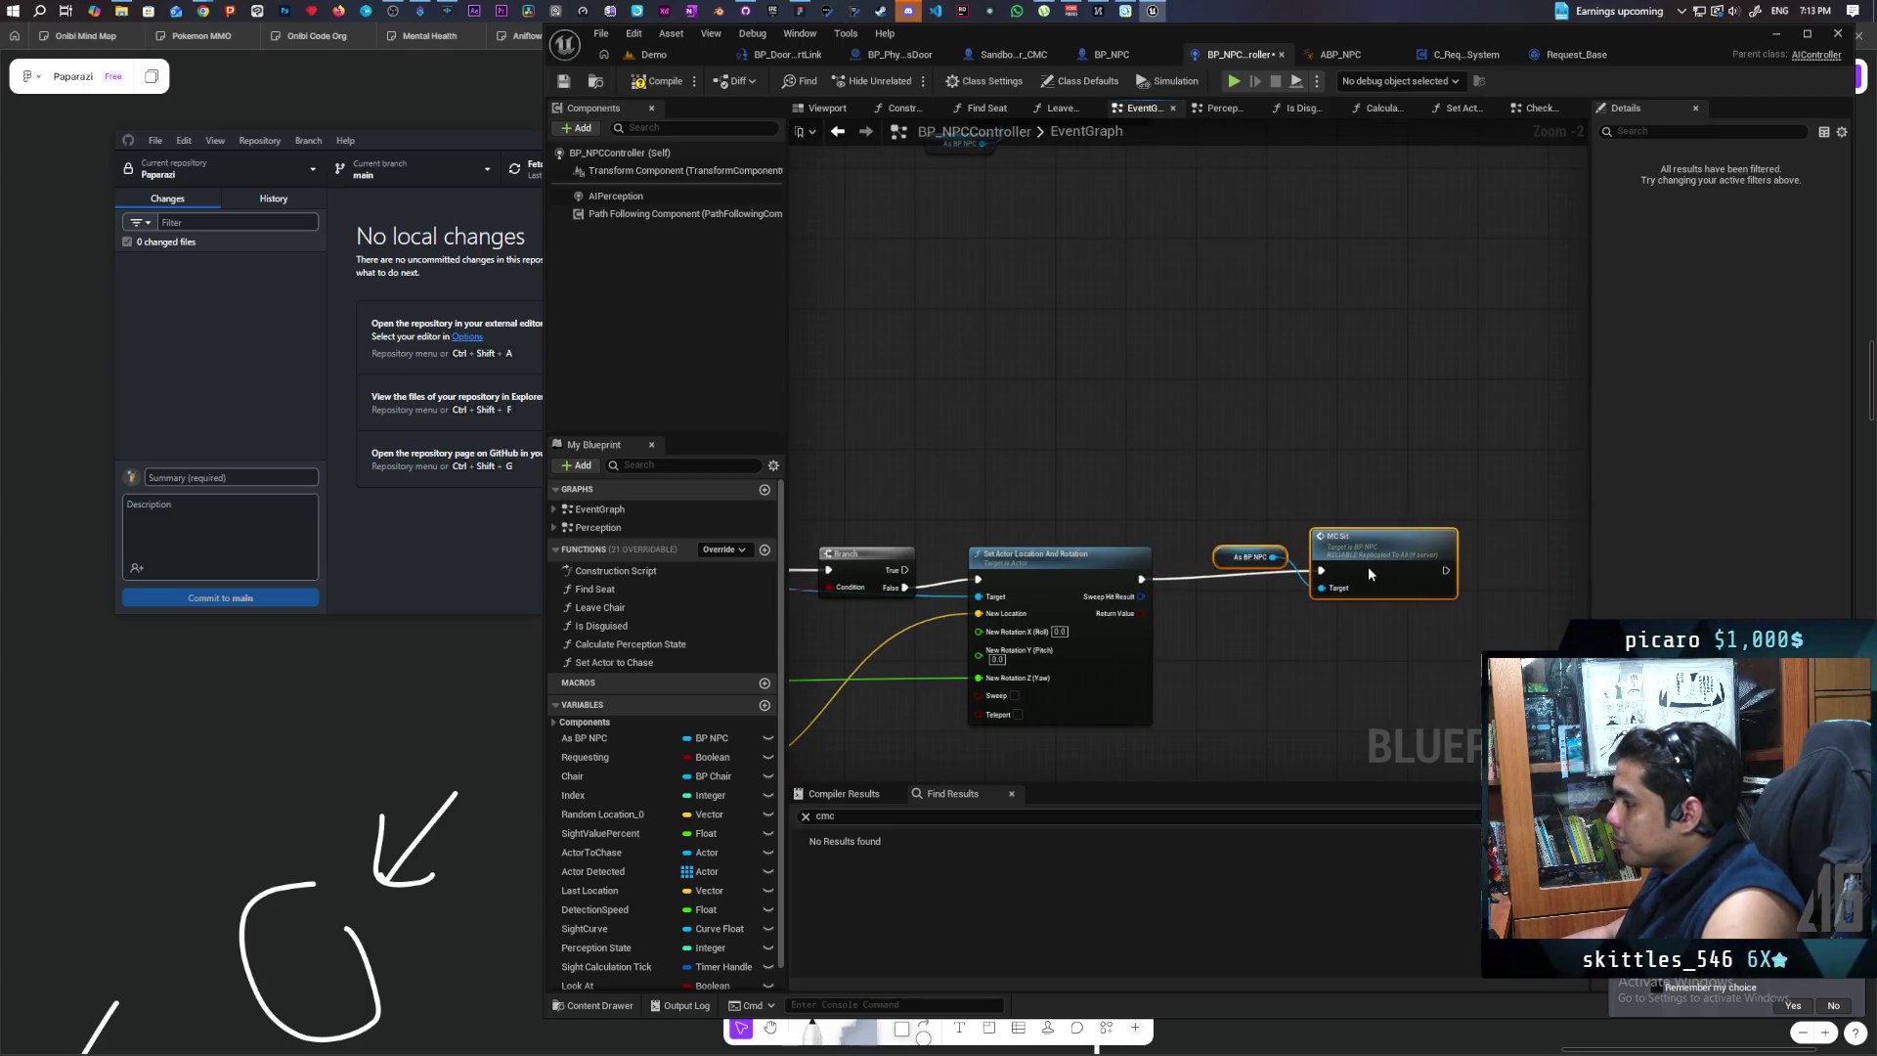
left_click(1319, 606)
left_click_drag(1251, 565, 1257, 512)
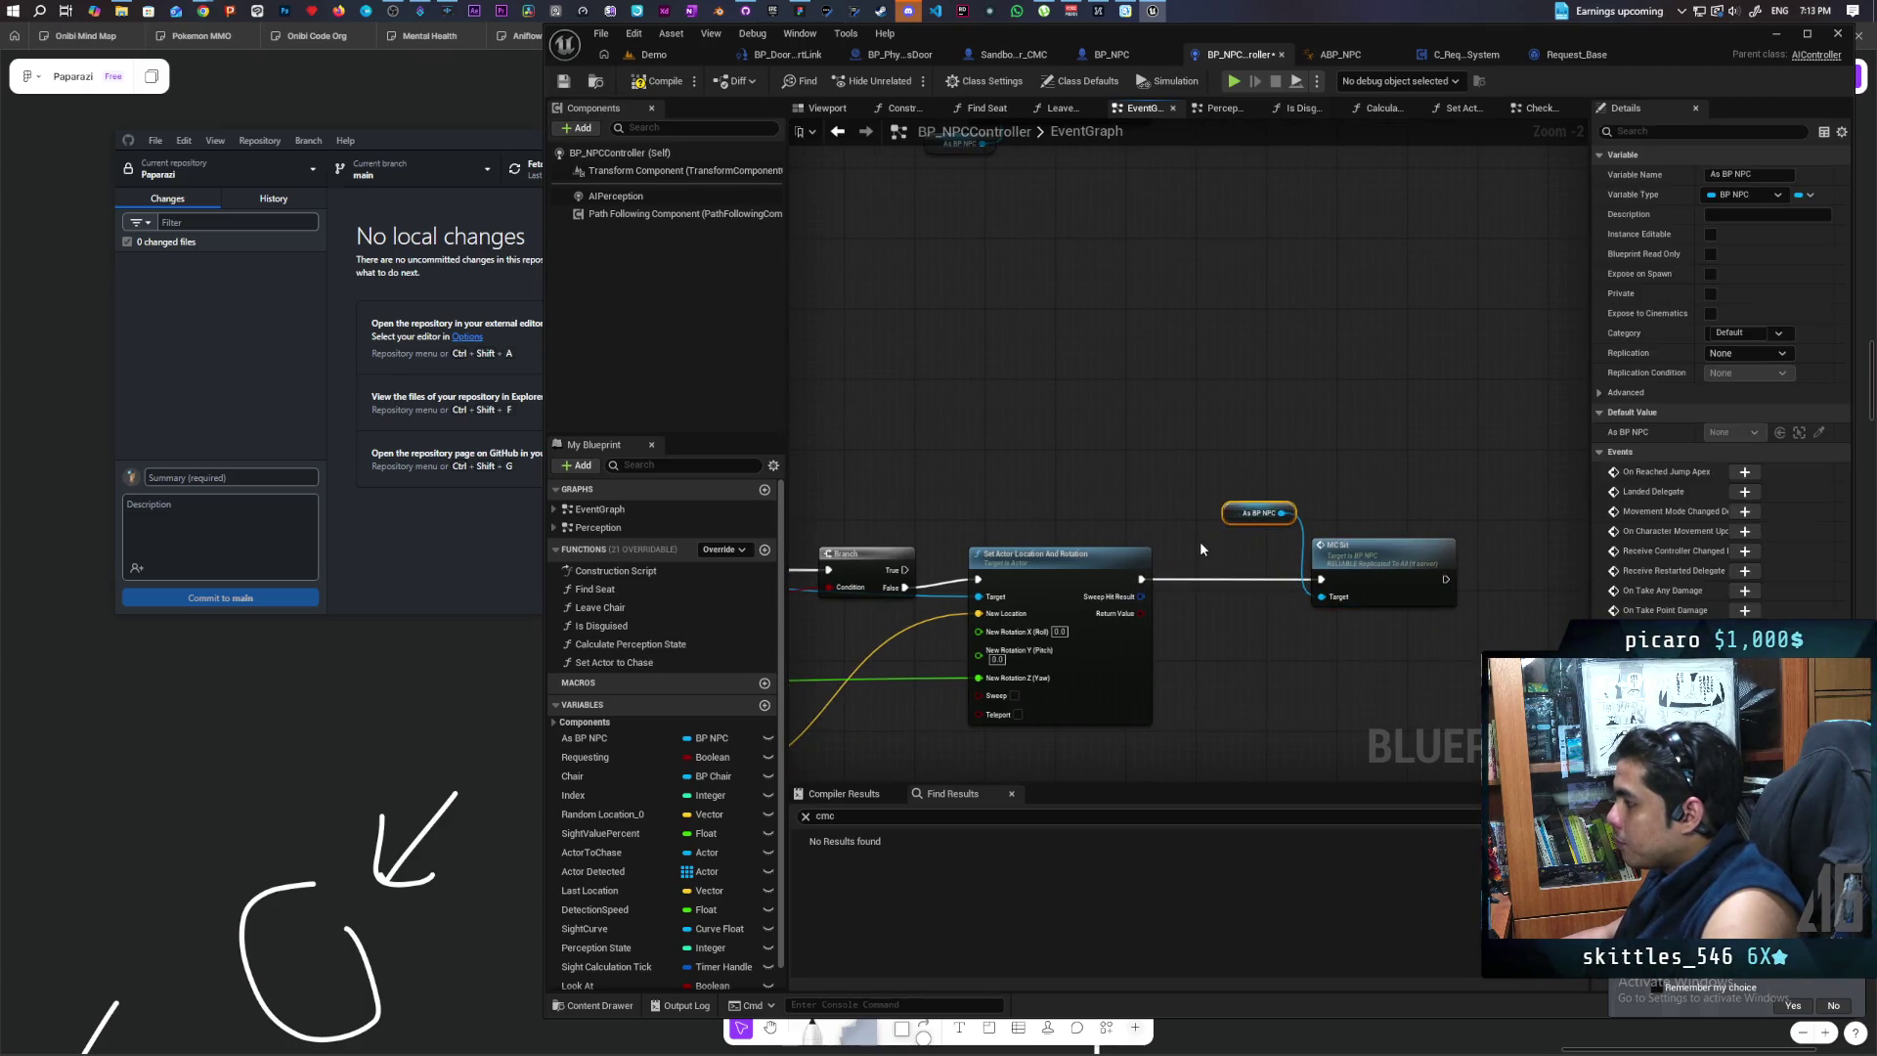
left_click(1153, 527)
left_click(1046, 564)
scroll(1157, 472, "down", 1)
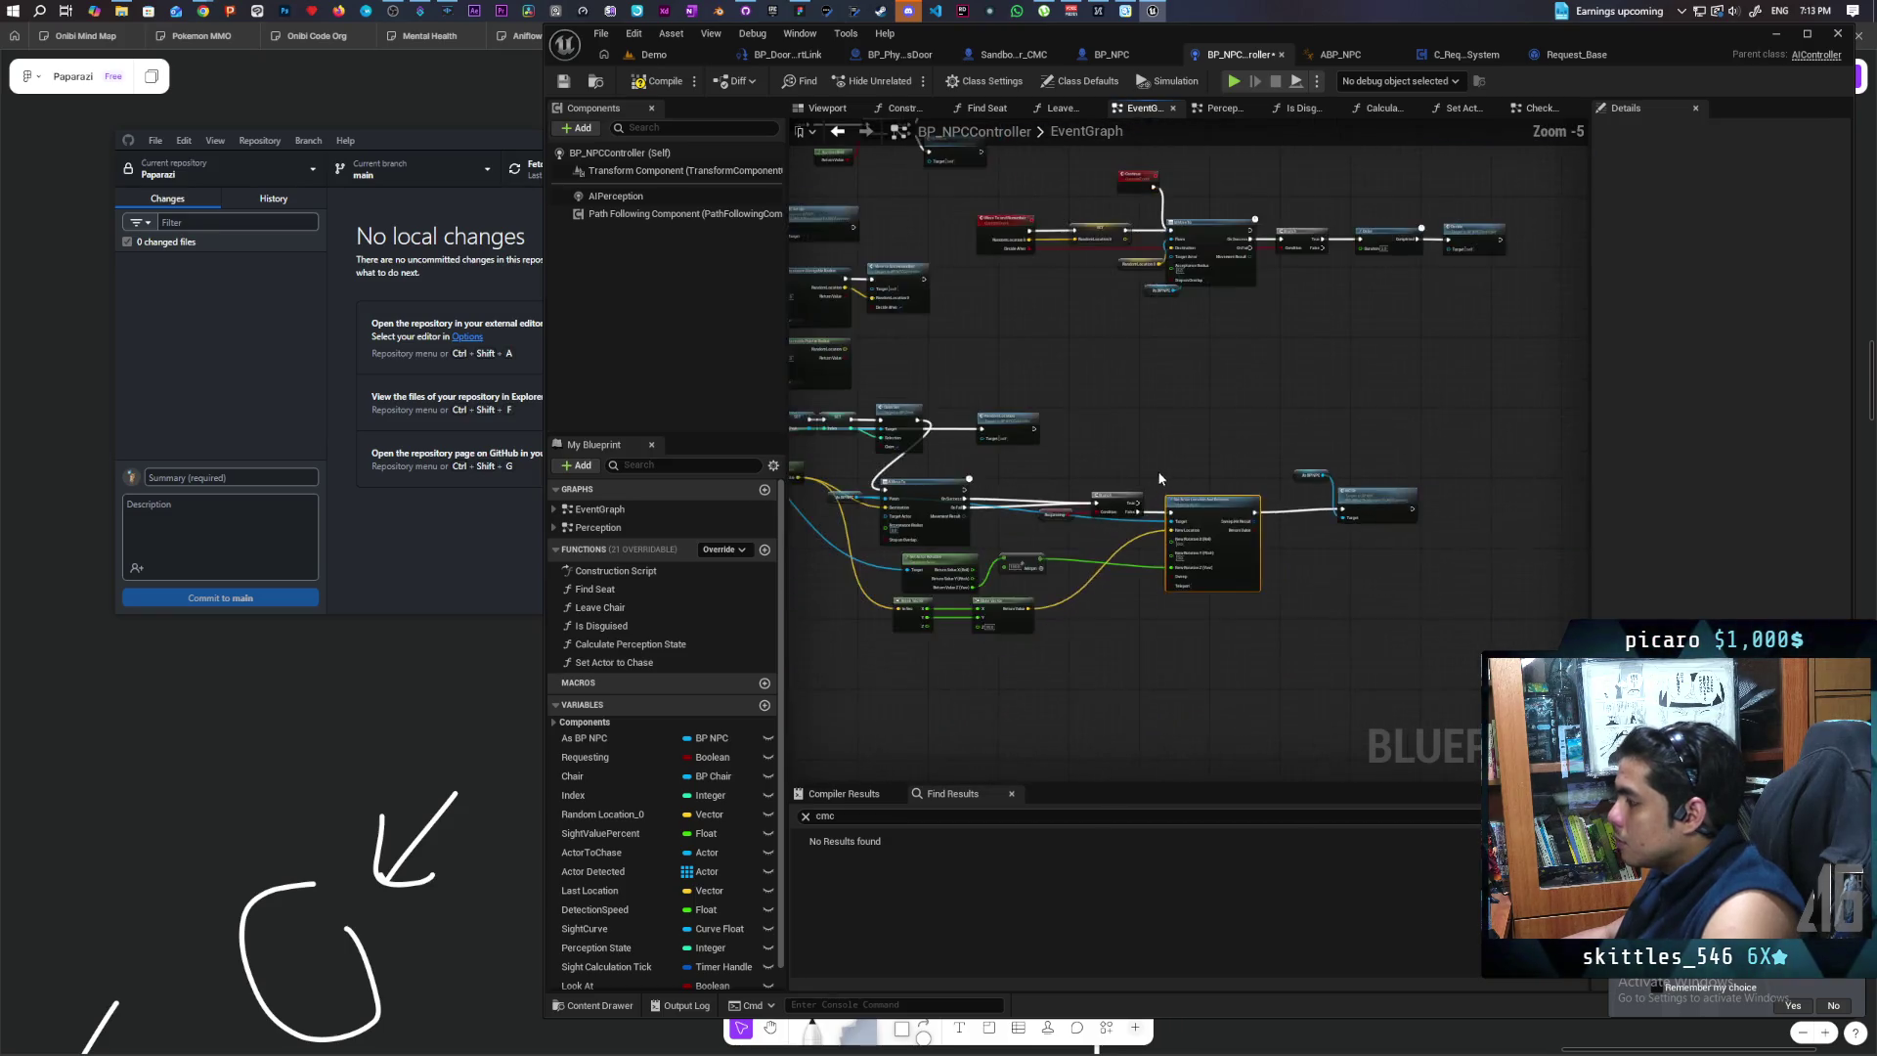
scroll(1189, 486, "up", 1)
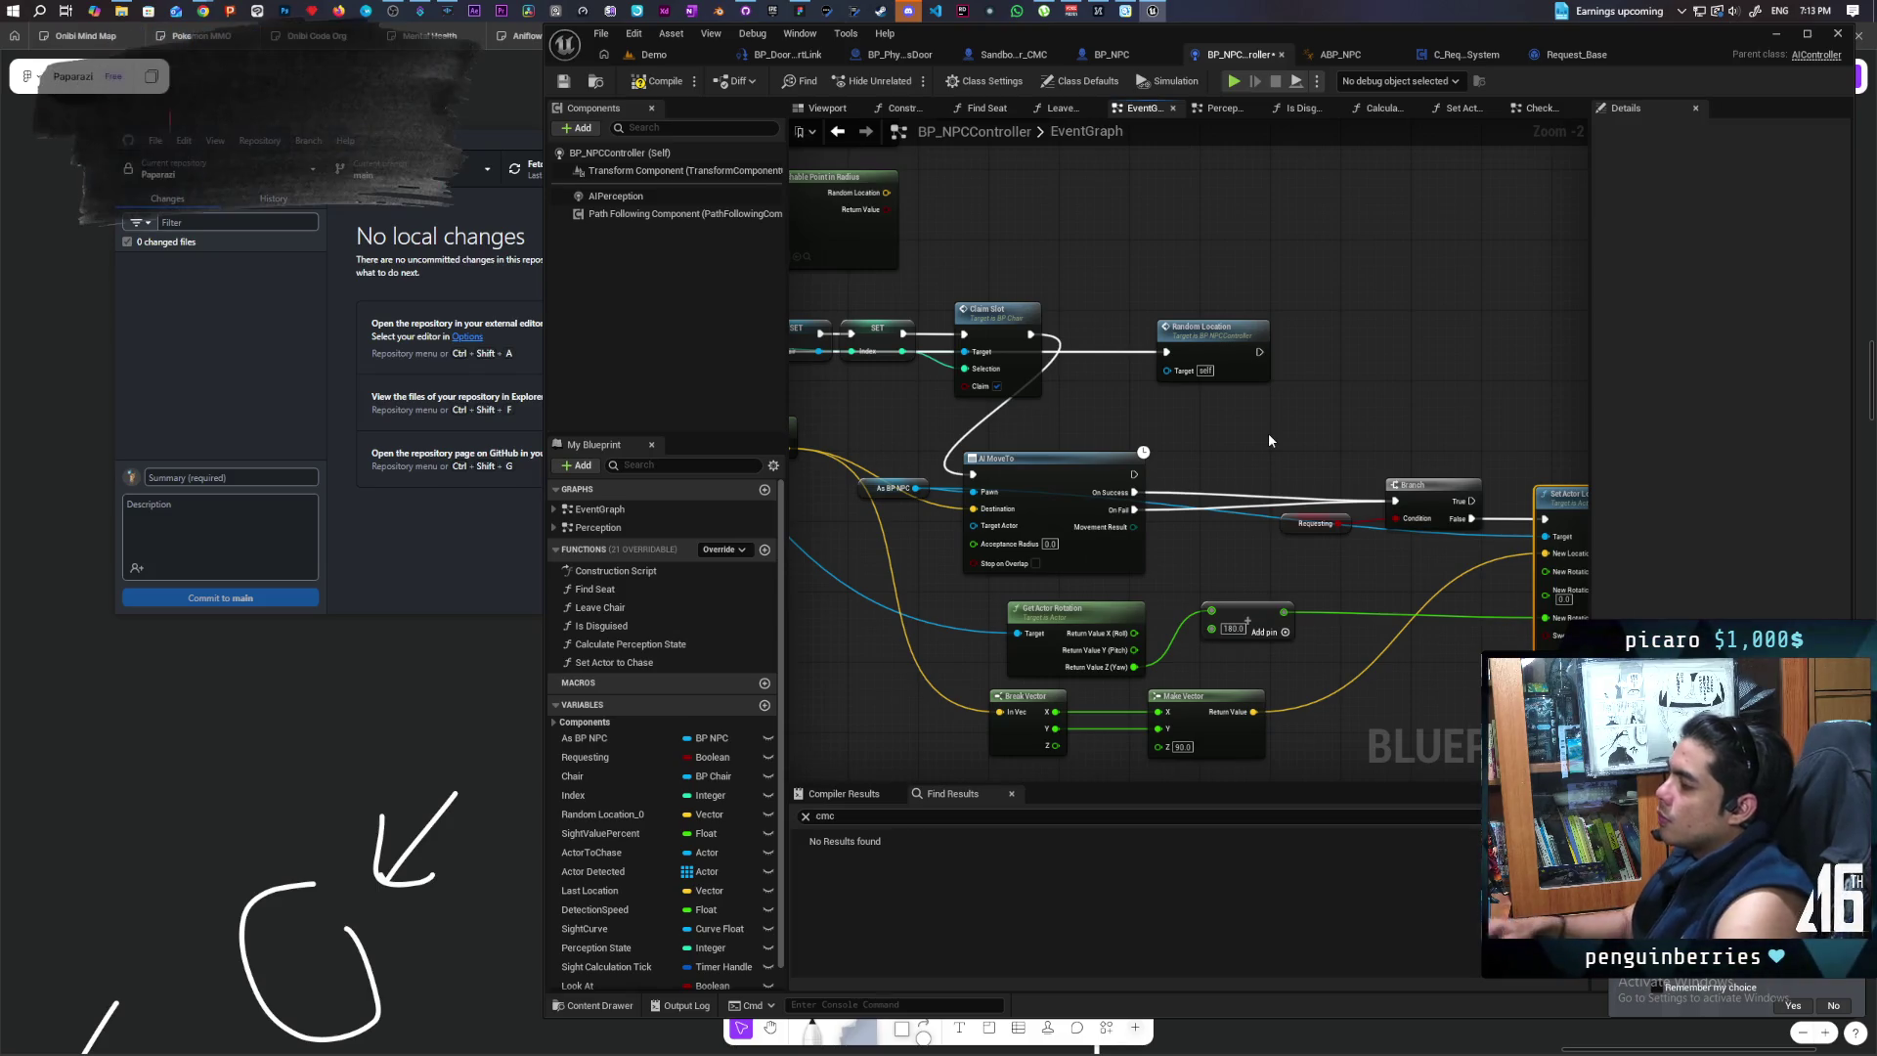
left_click_drag(1216, 419, 1567, 428)
mouse_move(963, 519)
left_mouse_down()
mouse_move(1211, 524)
mouse_move(876, 507)
mouse_move(930, 538)
left_mouse_up()
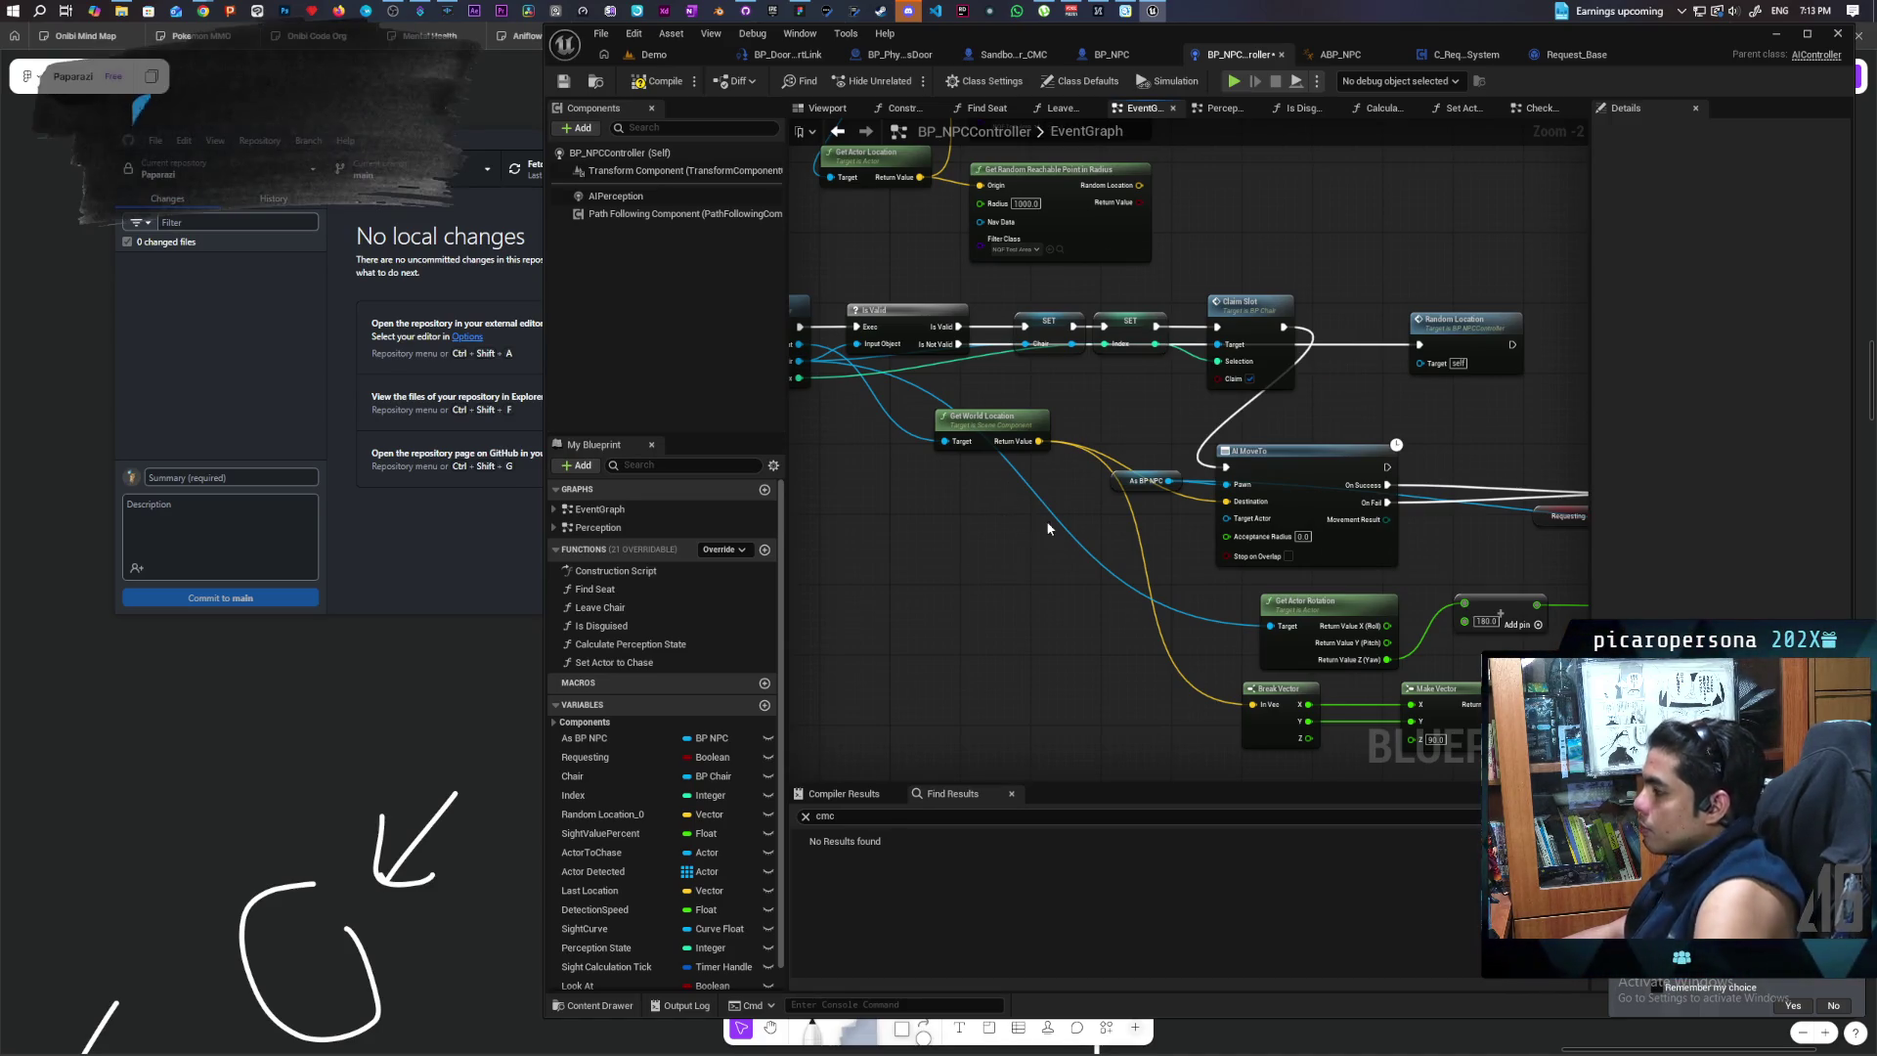
left_click_drag(978, 534, 1129, 559)
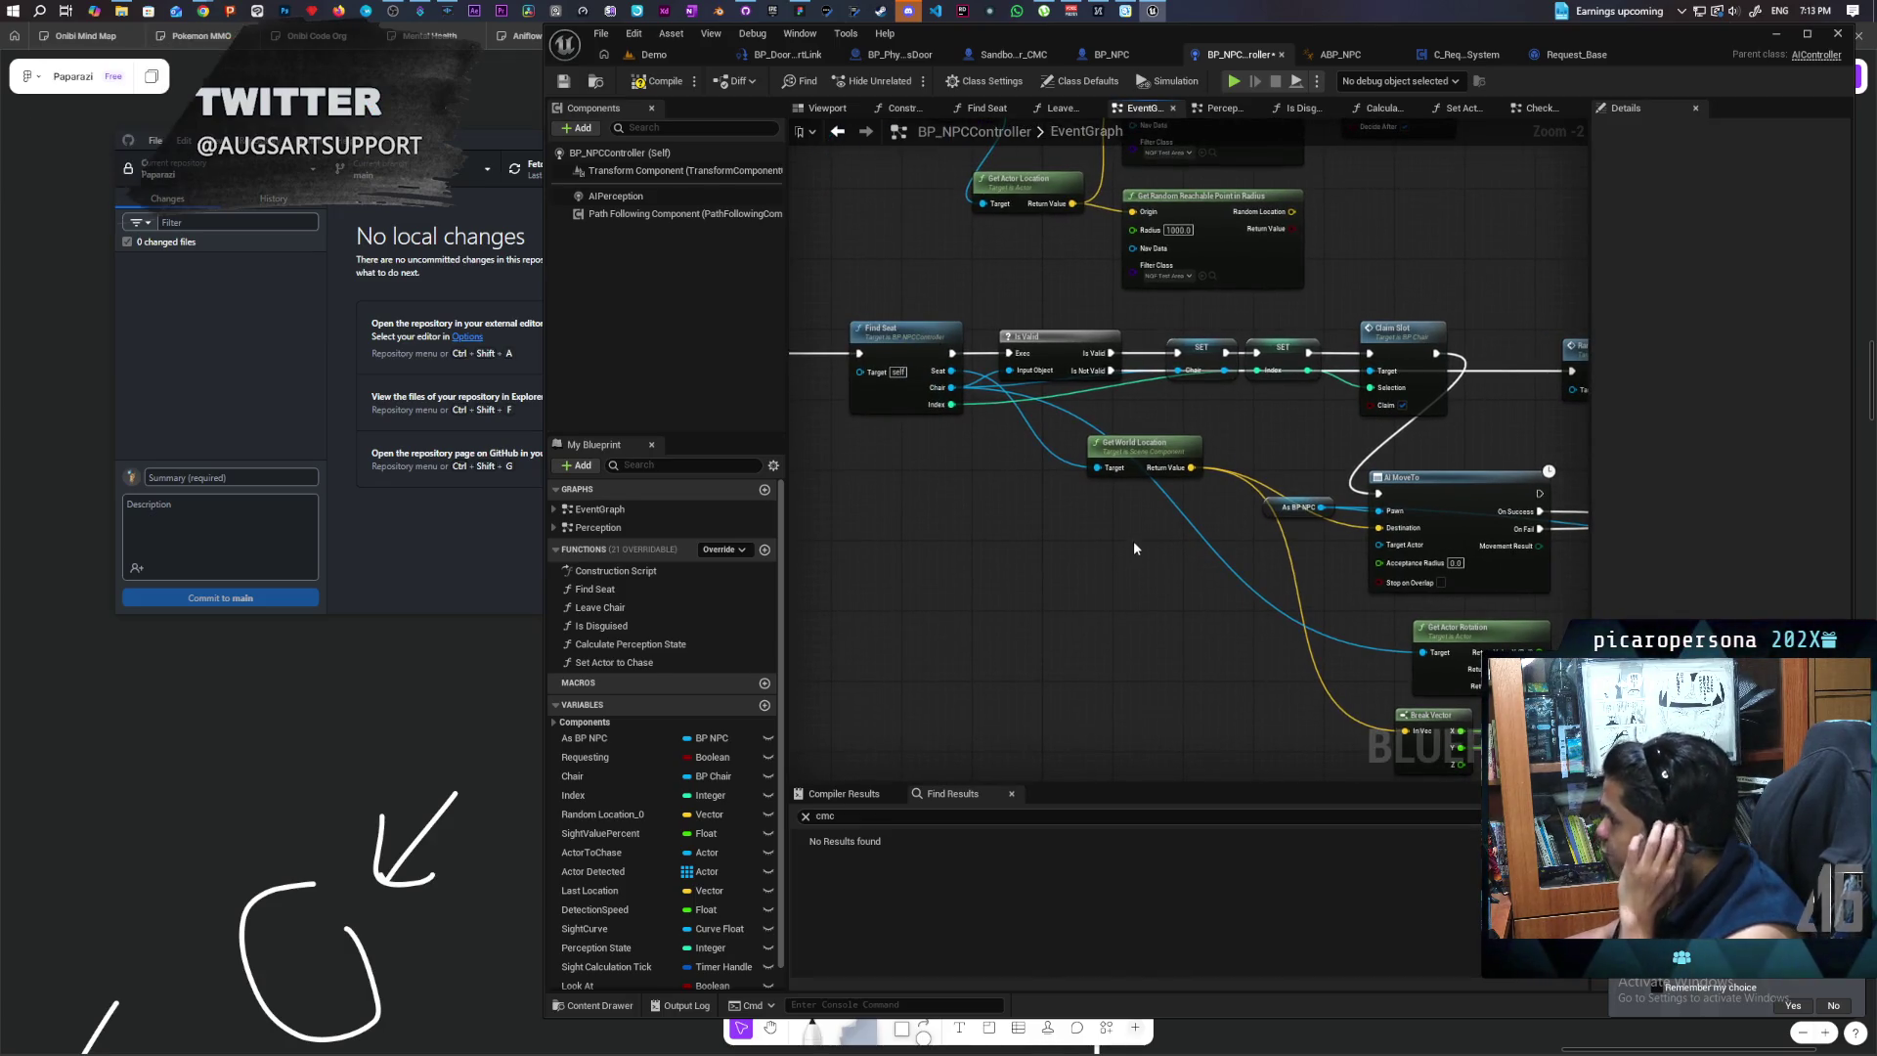
scroll(1134, 542, "down", 2)
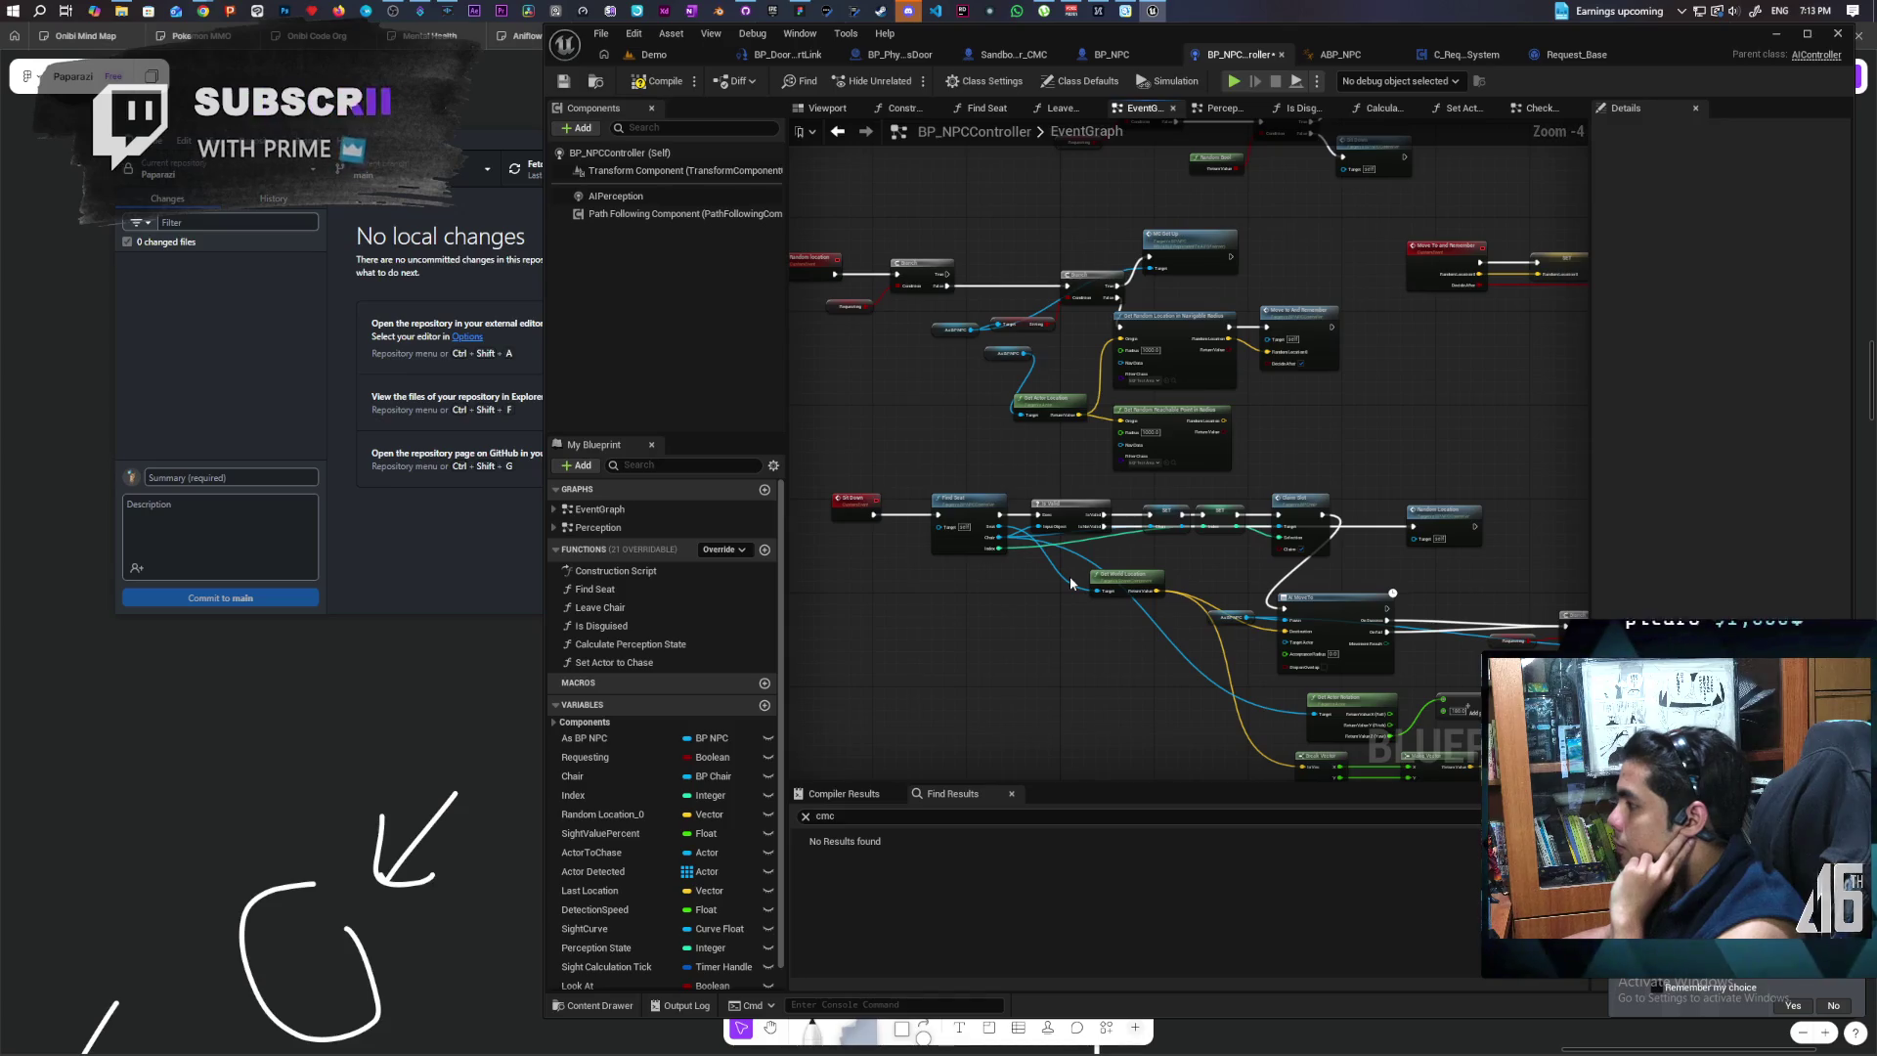
mouse_move(994, 458)
left_mouse_down()
mouse_move(1136, 502)
mouse_move(1055, 512)
mouse_move(977, 486)
left_mouse_up()
left_click_drag(1565, 408, 1120, 489)
scroll(1120, 489, "up", 1)
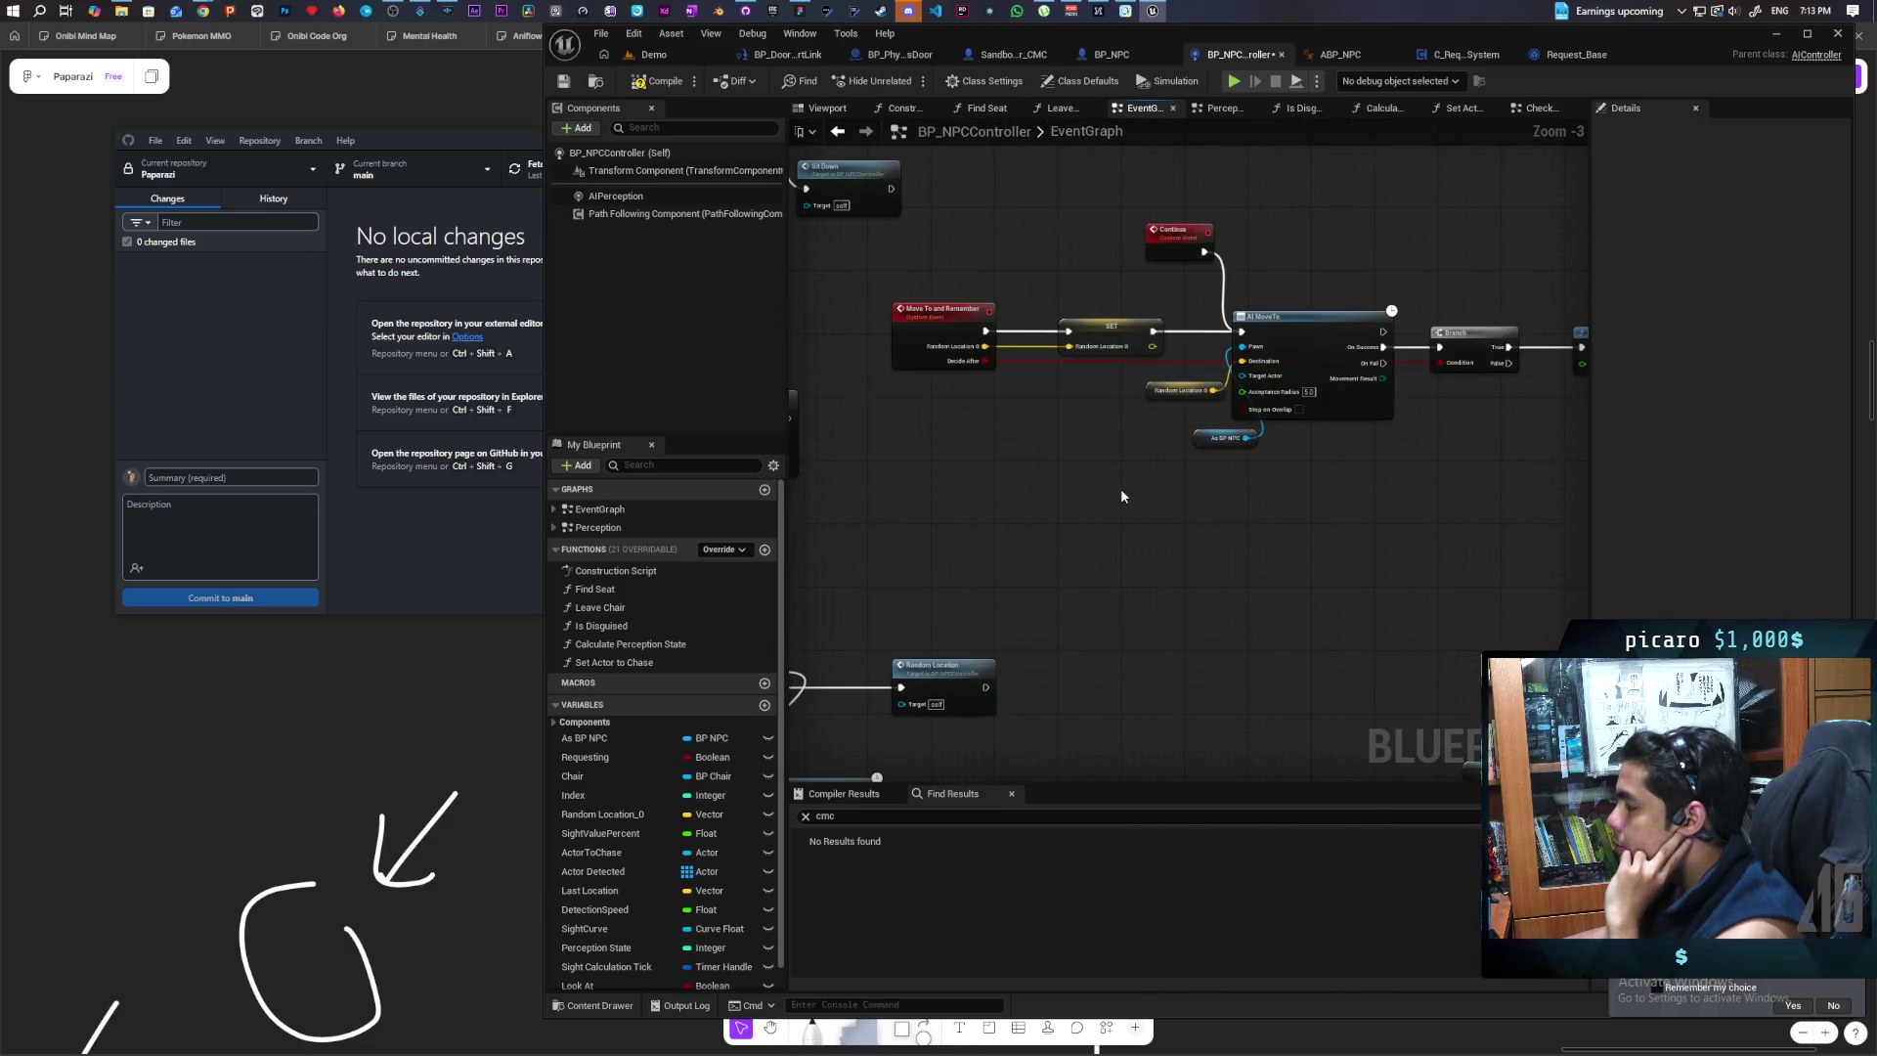
scroll(1120, 488, "down", 2)
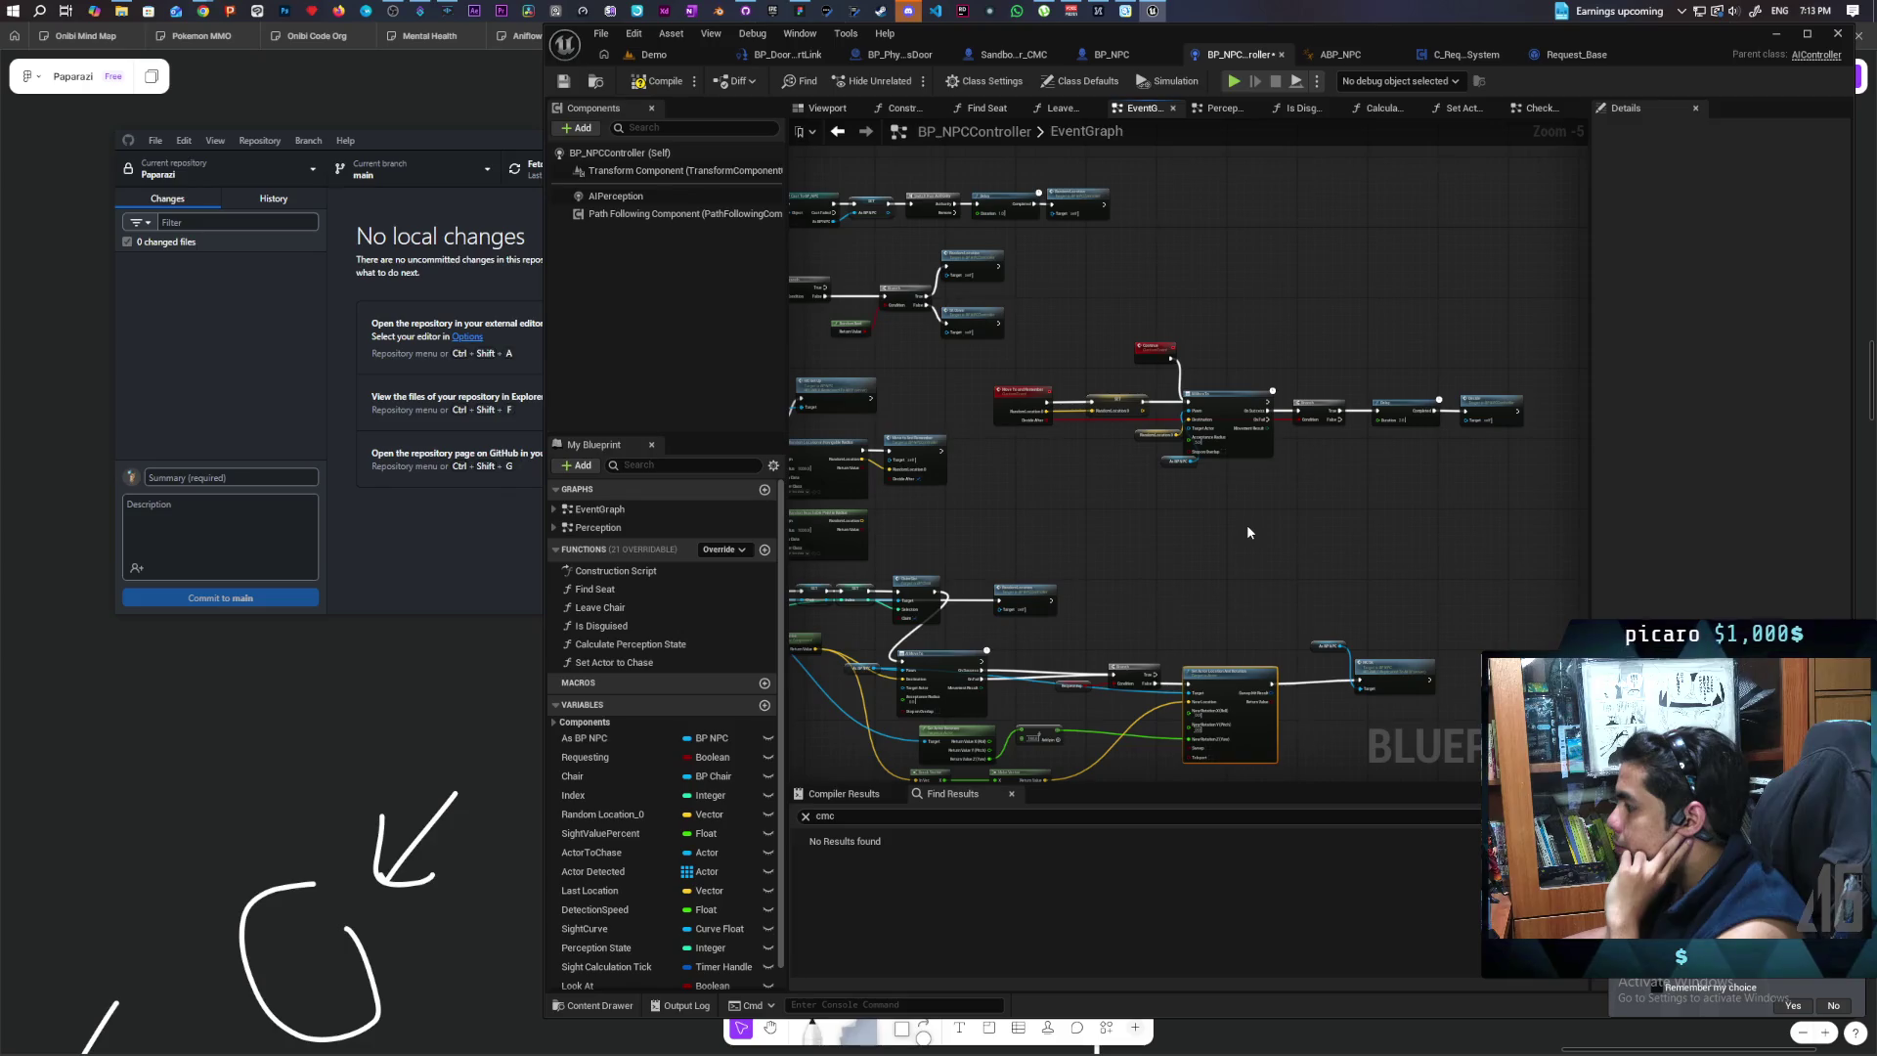
scroll(1246, 528, "up", 2)
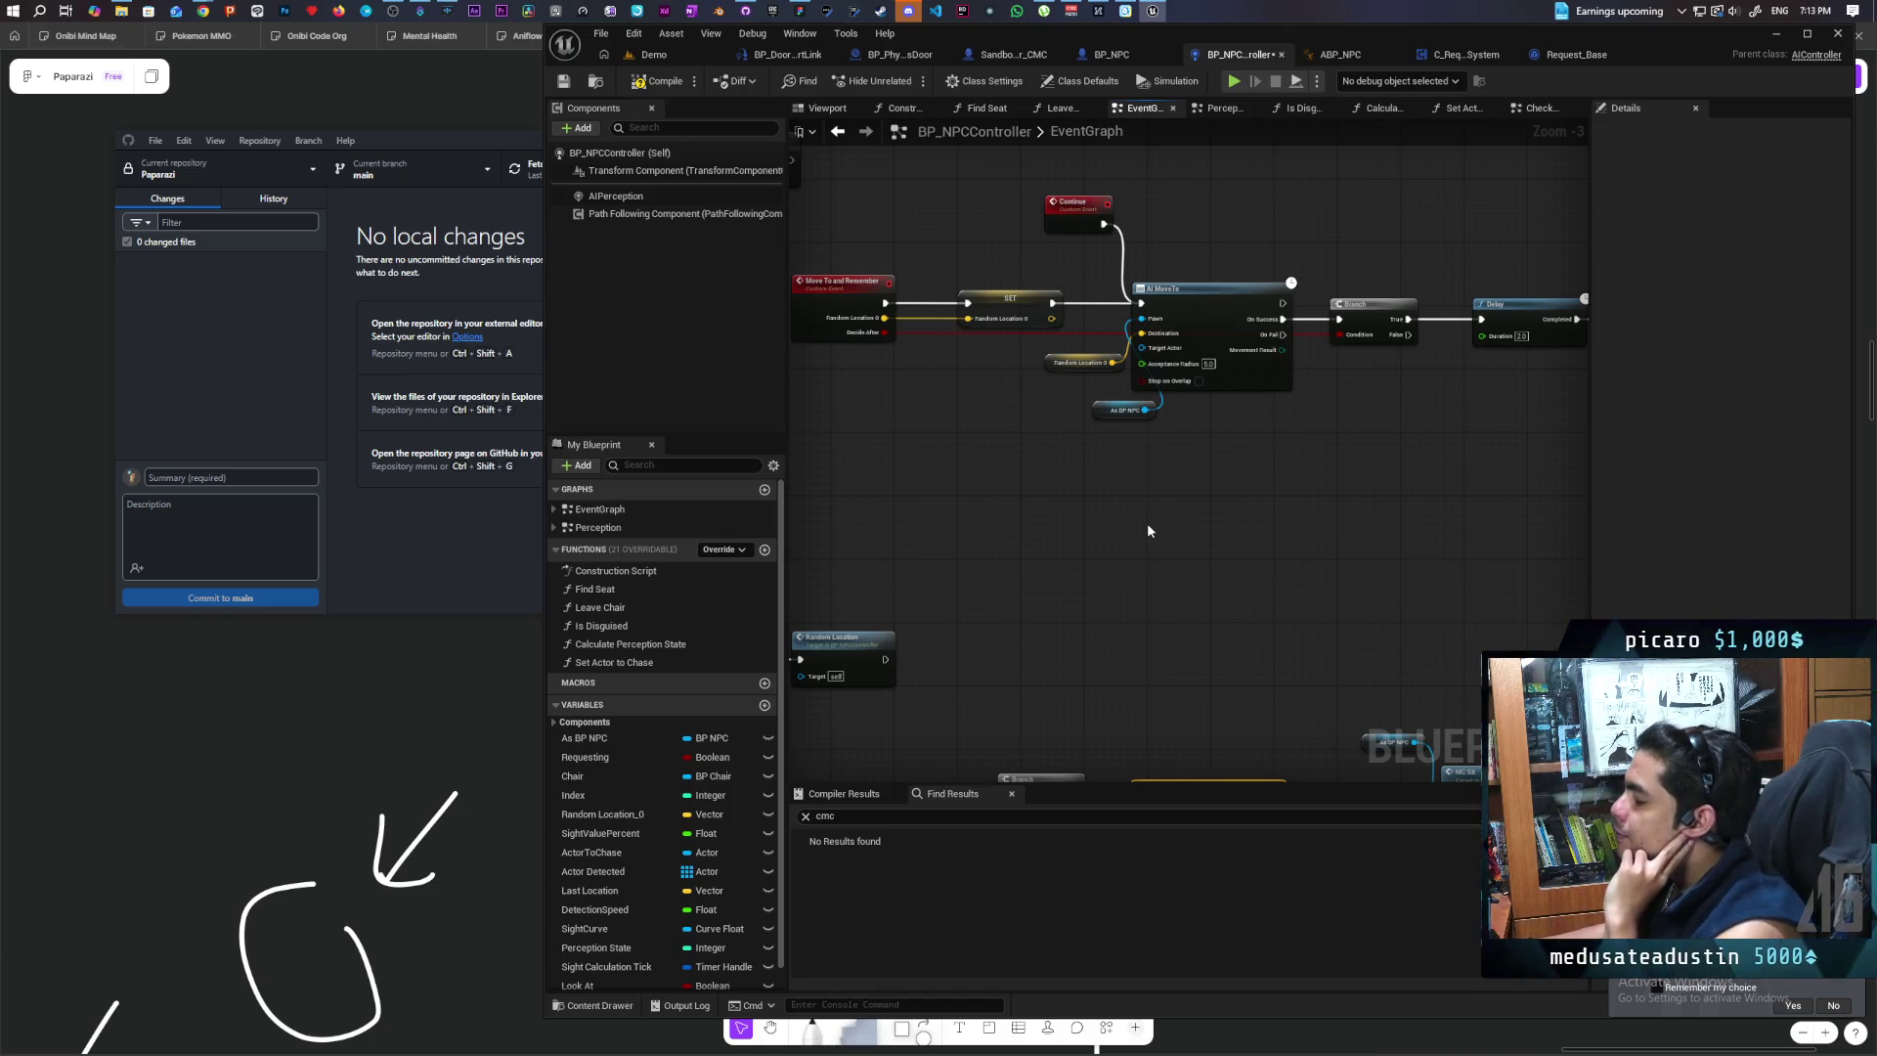
mouse_move(1149, 530)
left_mouse_down()
mouse_move(1382, 524)
mouse_move(1258, 525)
mouse_move(1233, 560)
mouse_move(1496, 504)
left_mouse_up()
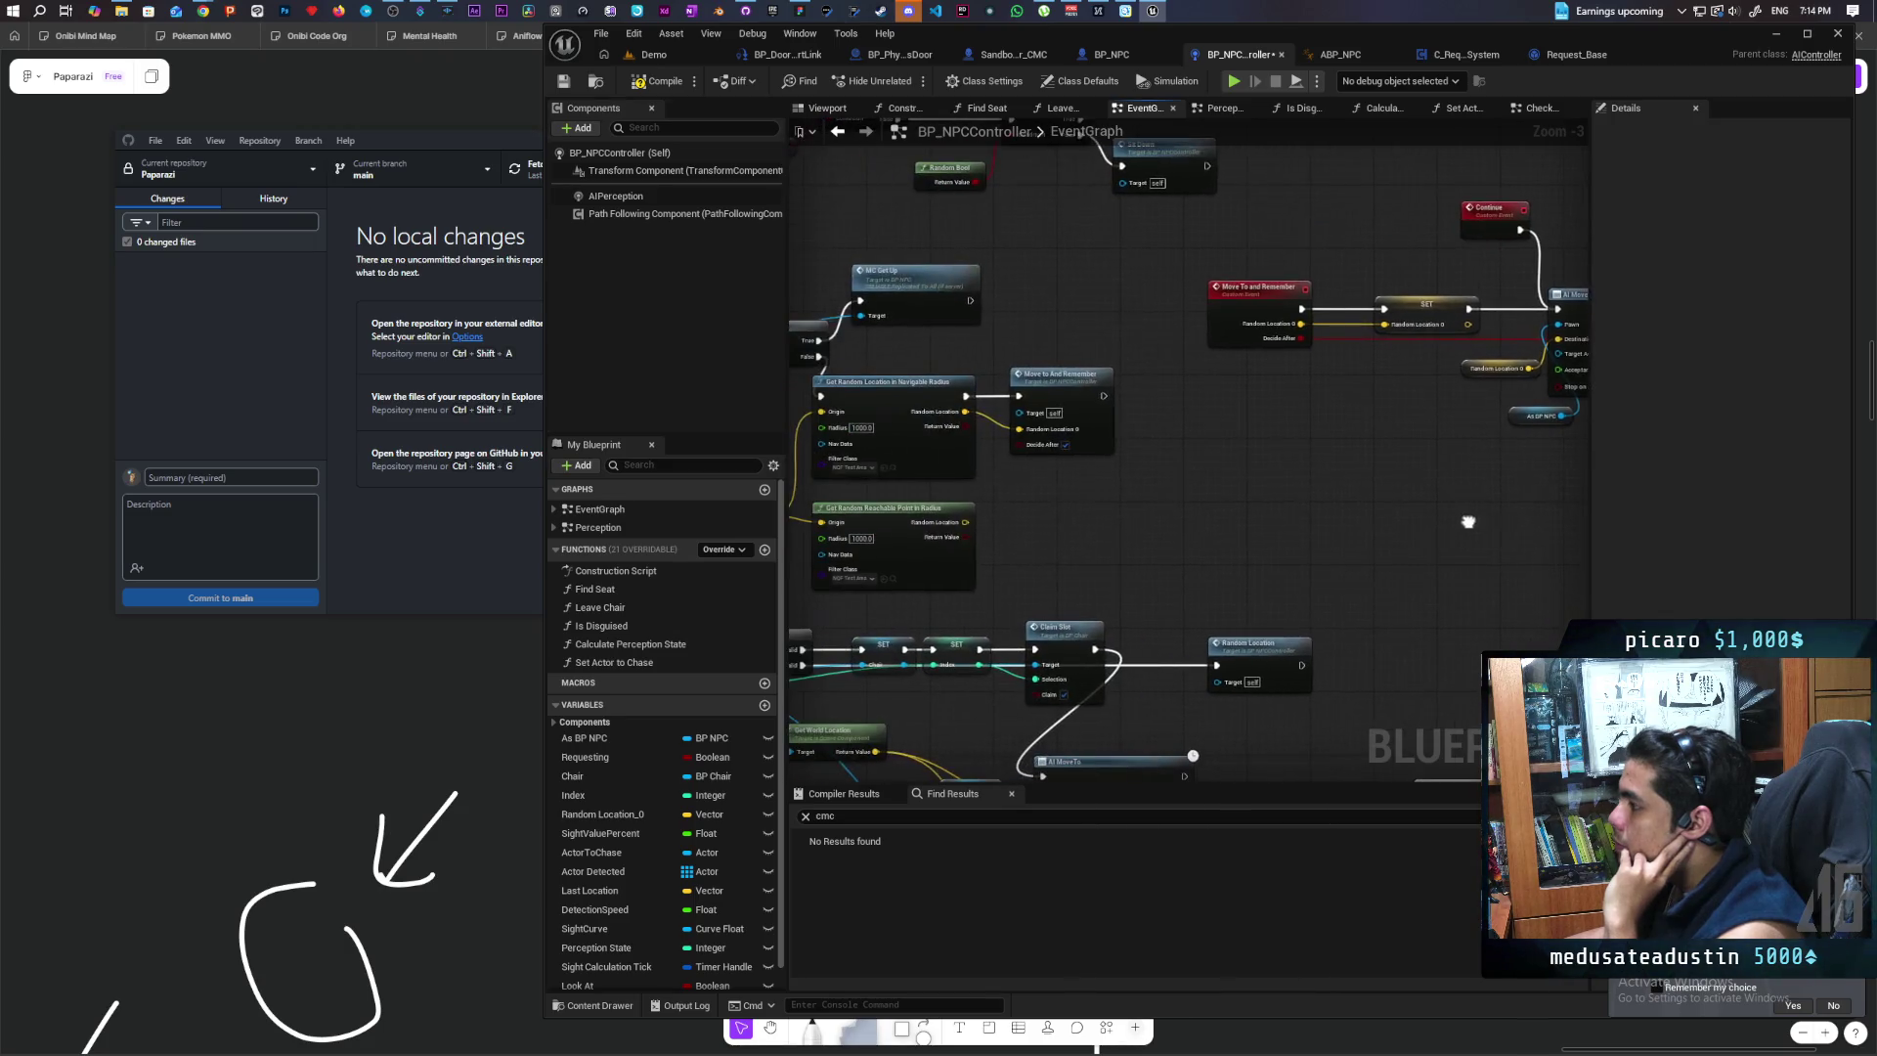
left_click_drag(1362, 516, 1409, 490)
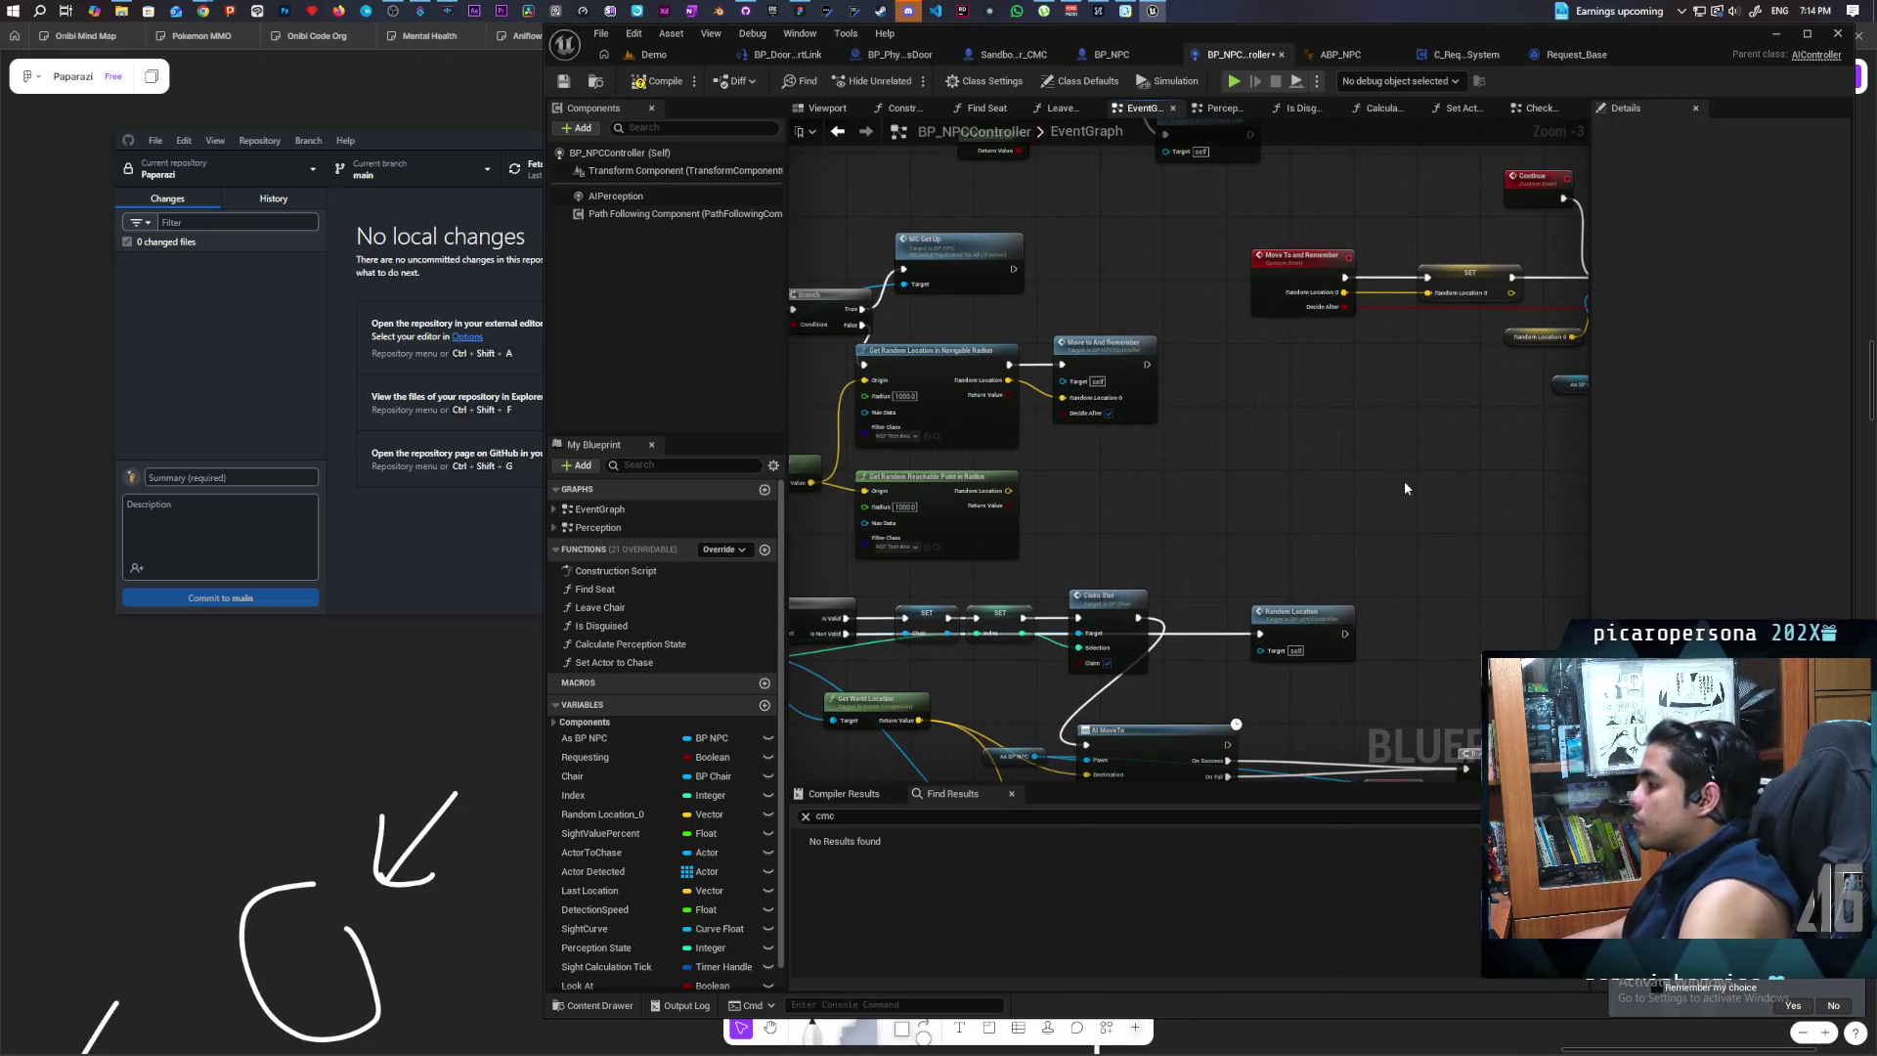
left_click_drag(1421, 497, 1060, 506)
mouse_move(1264, 507)
left_mouse_down()
mouse_move(1189, 527)
mouse_move(1039, 515)
mouse_move(1022, 589)
left_mouse_up()
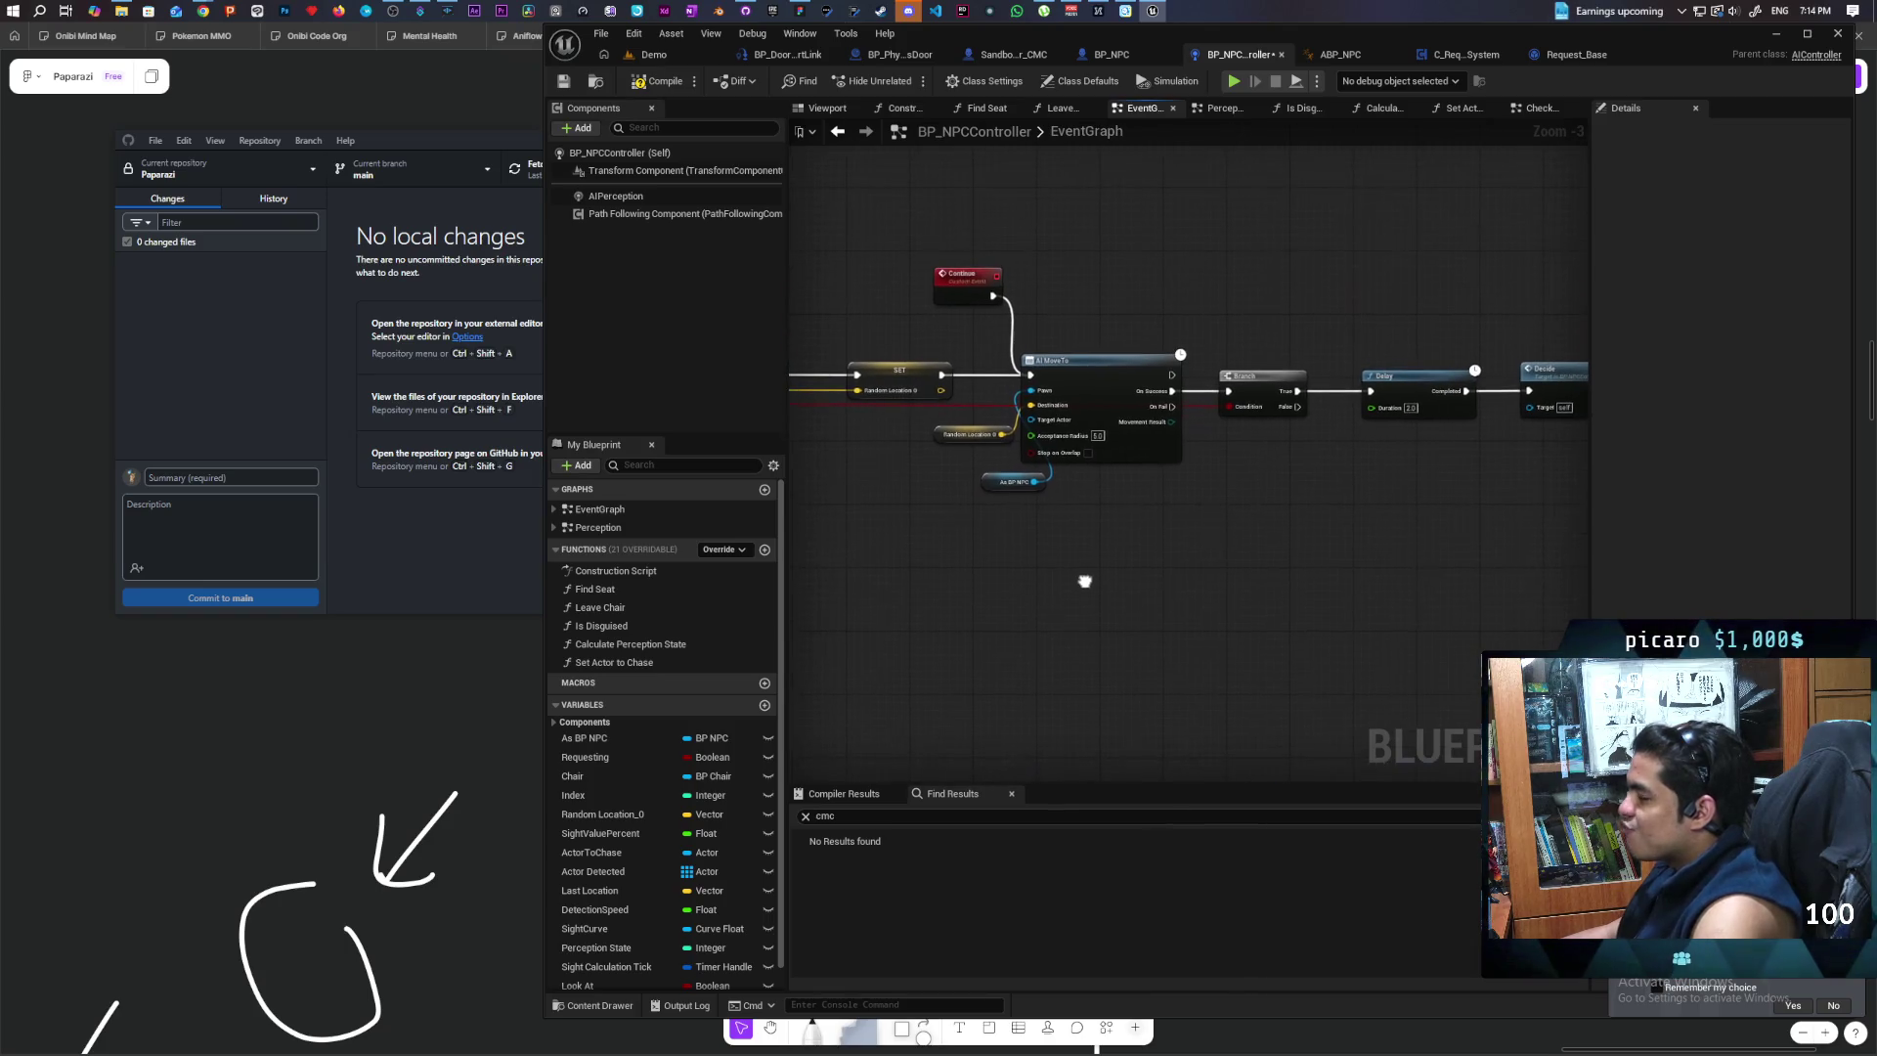
scroll(636, 901, "down", 1)
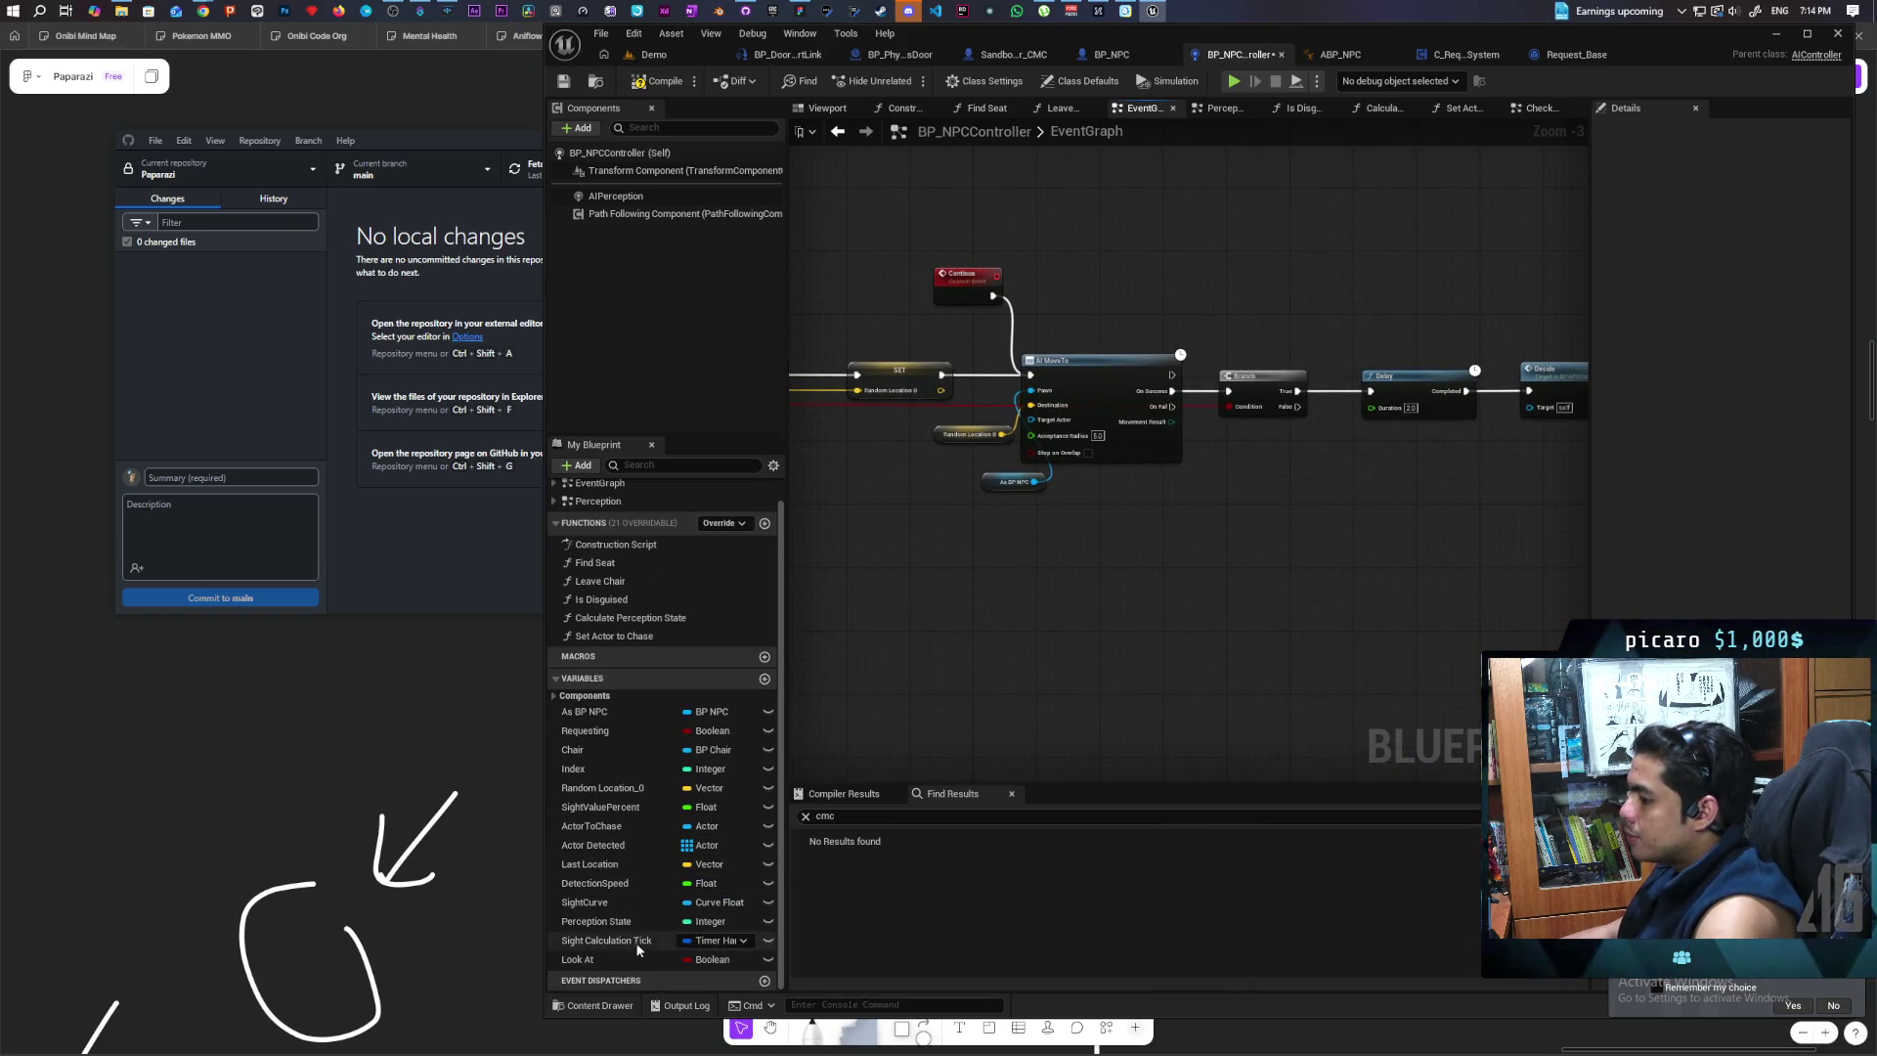
mouse_move(956, 694)
left_mouse_down()
mouse_move(1340, 683)
mouse_move(1304, 671)
left_mouse_up()
scroll(1298, 659, "down", 5)
scroll(1298, 658, "up", 4)
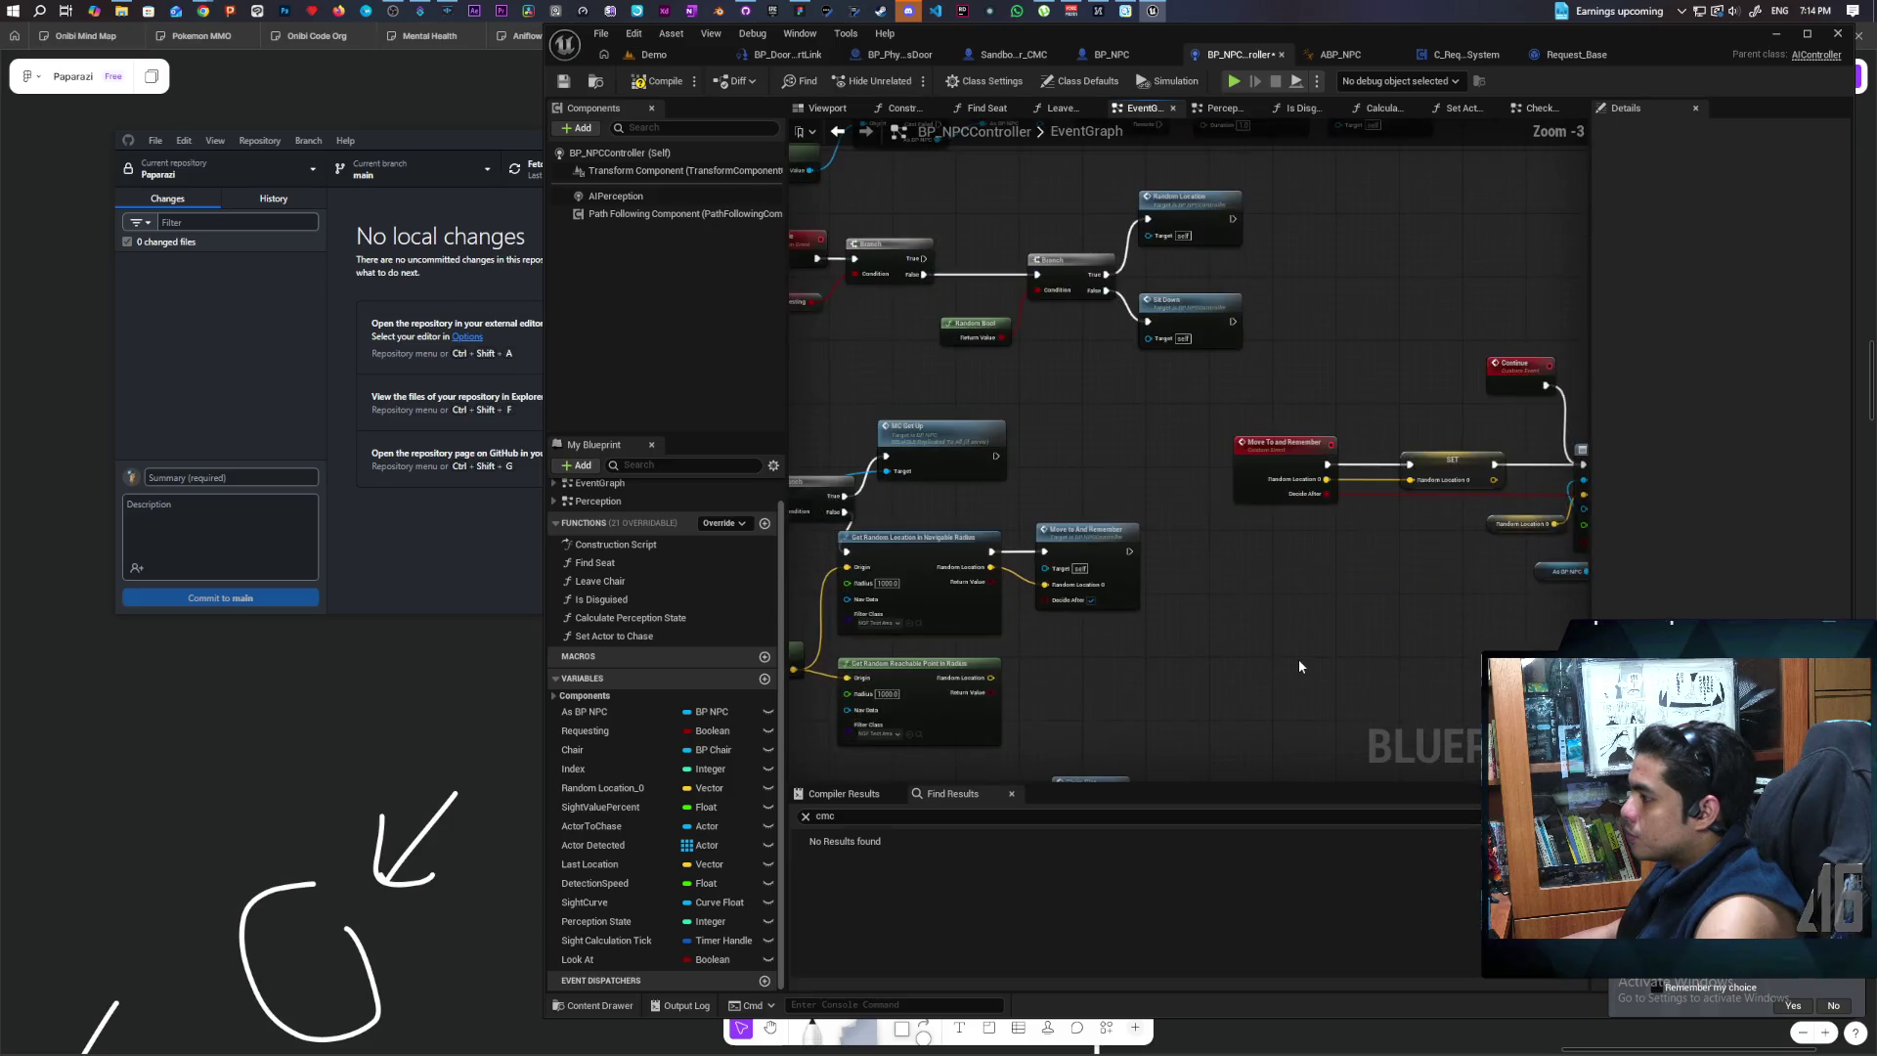
scroll(1264, 626, "down", 1)
scroll(1189, 653, "up", 1)
mouse_move(1177, 653)
left_mouse_down()
mouse_move(1323, 665)
mouse_move(1124, 548)
mouse_move(972, 506)
mouse_move(1228, 636)
mouse_move(957, 706)
left_mouse_up()
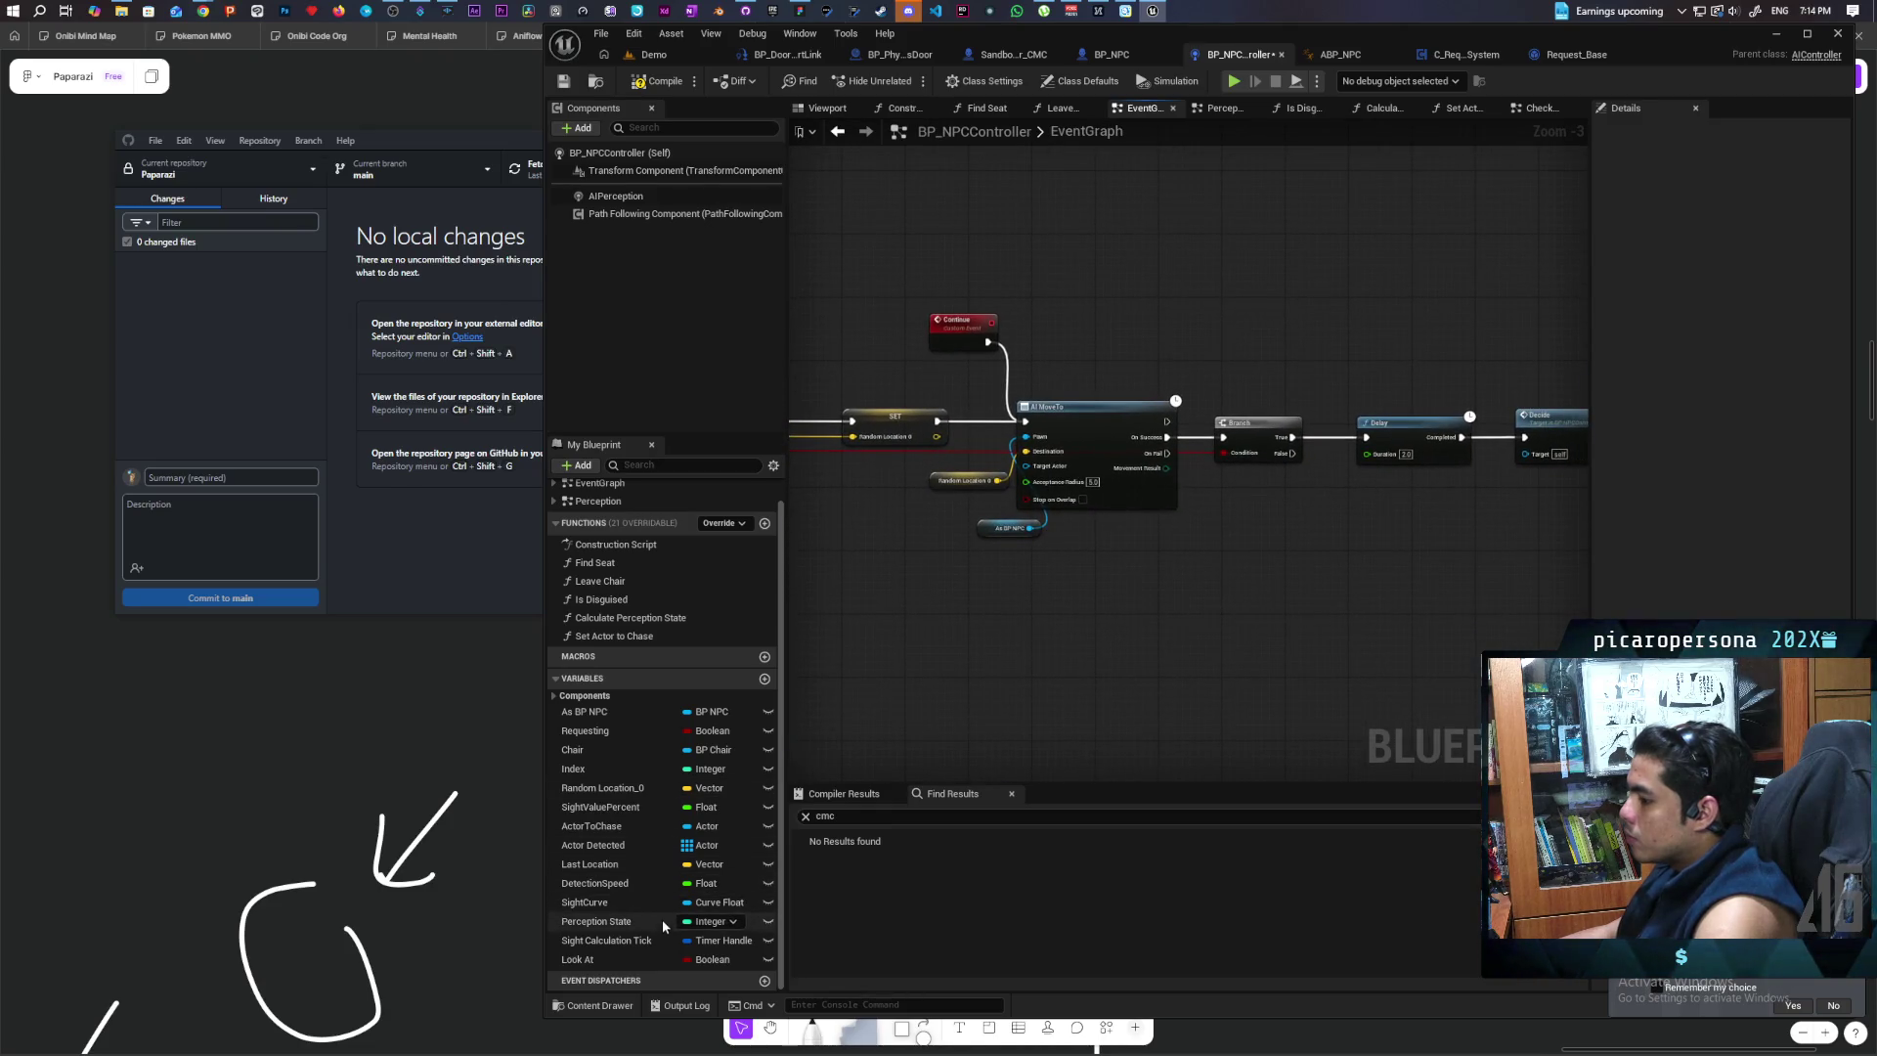
Step: Create a variable named 'Decision Type', make it an Integer, and compile the blueprint
left_click(764, 678)
type("Dec")
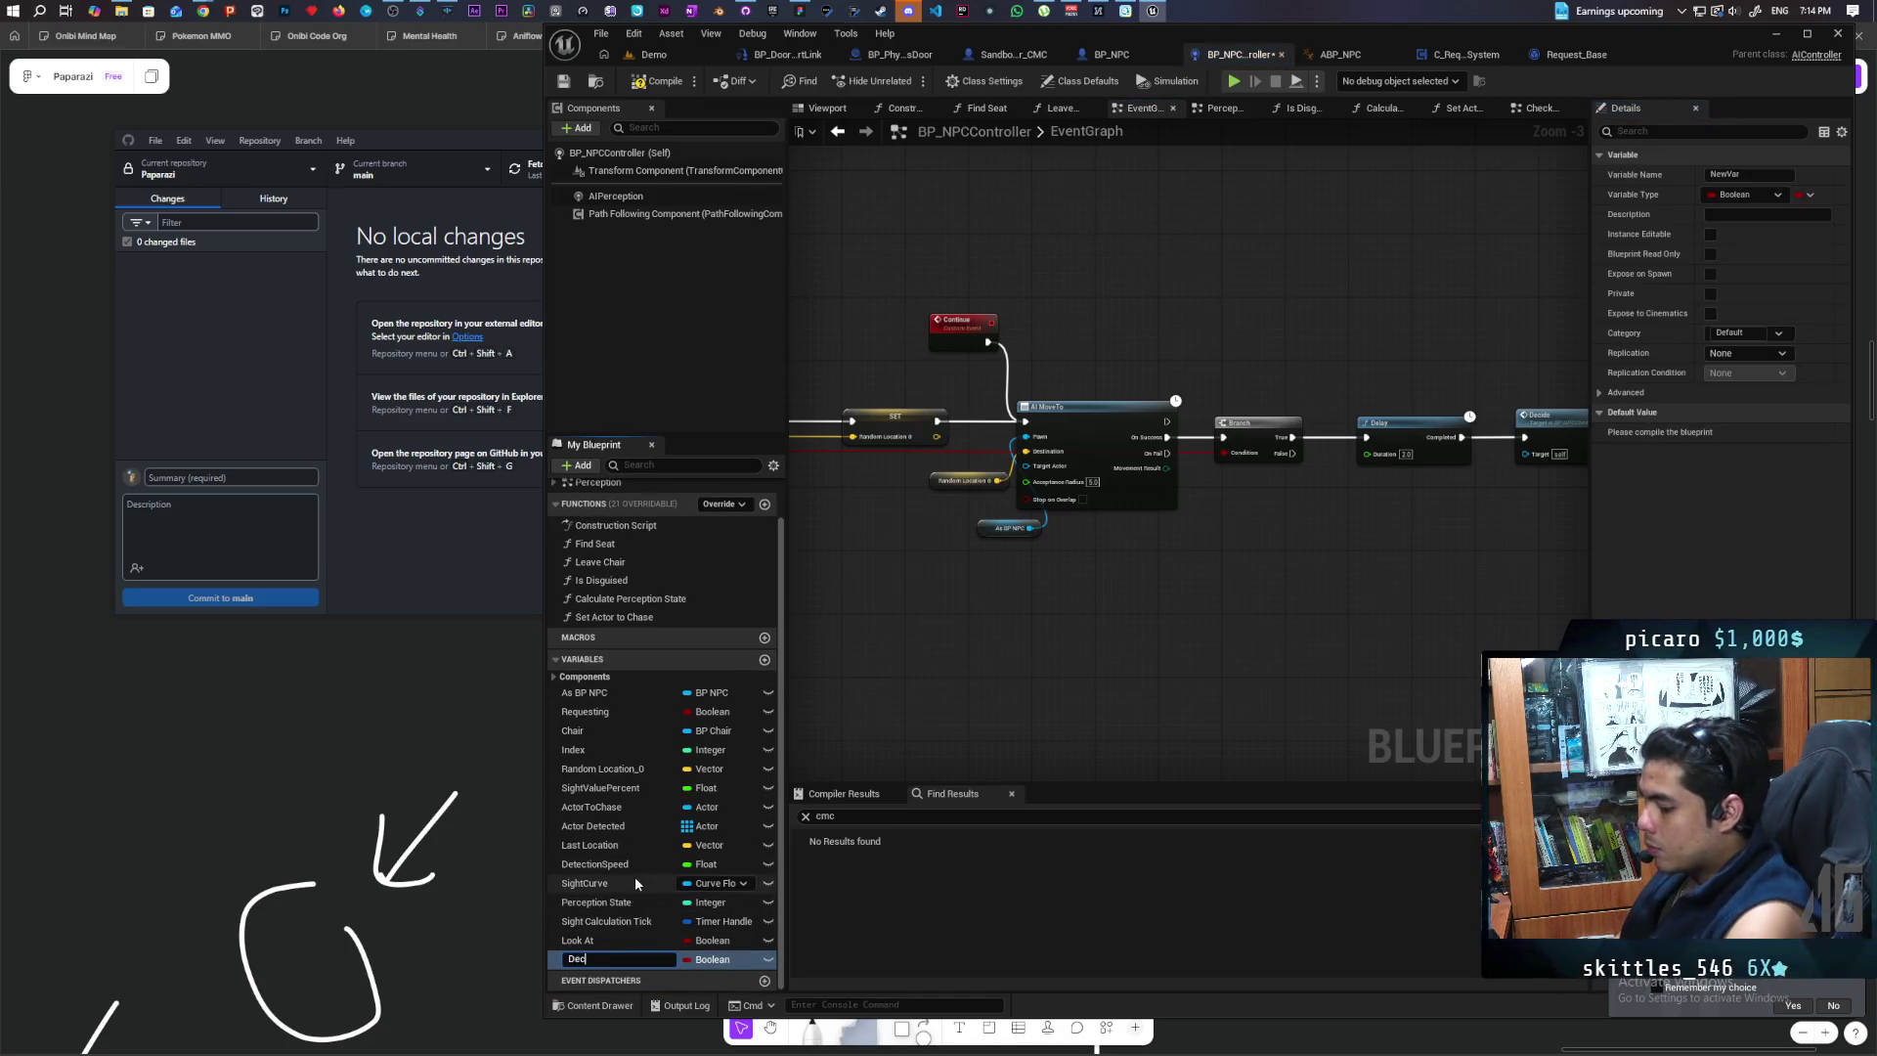
type("ision Type")
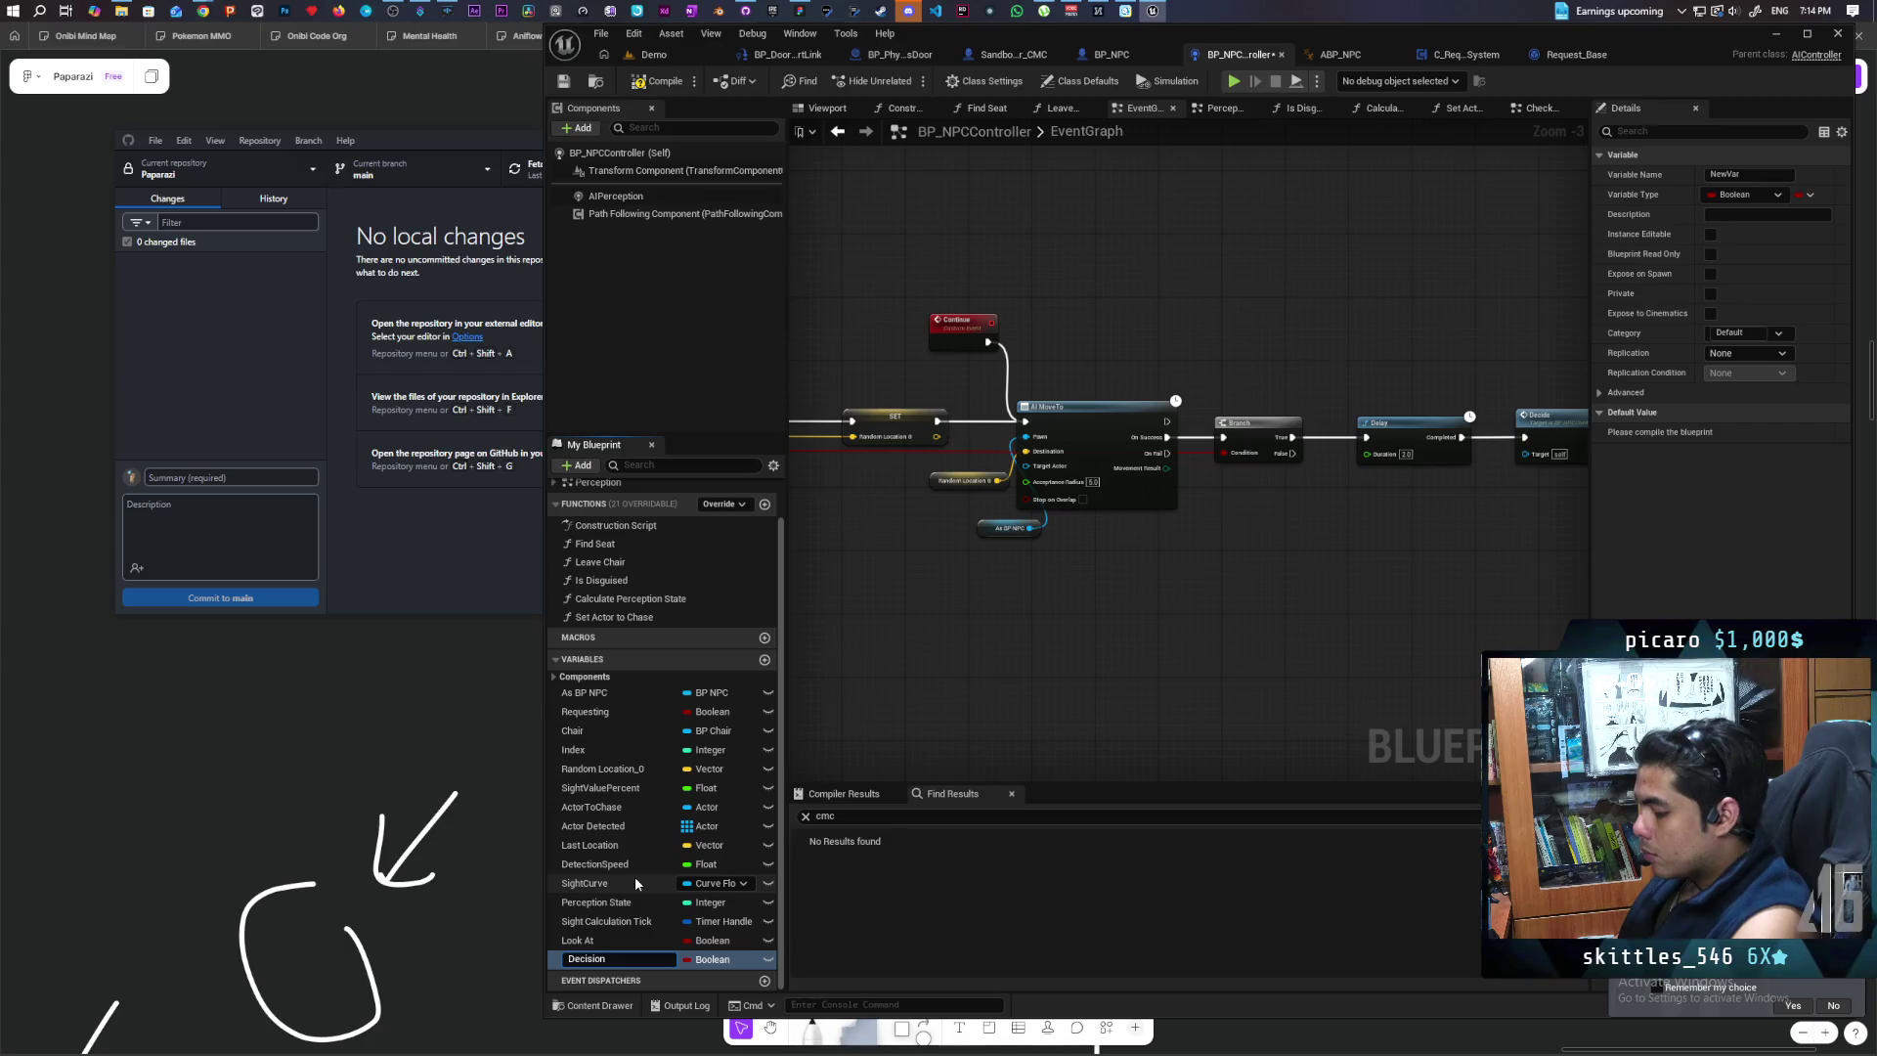
key("Return")
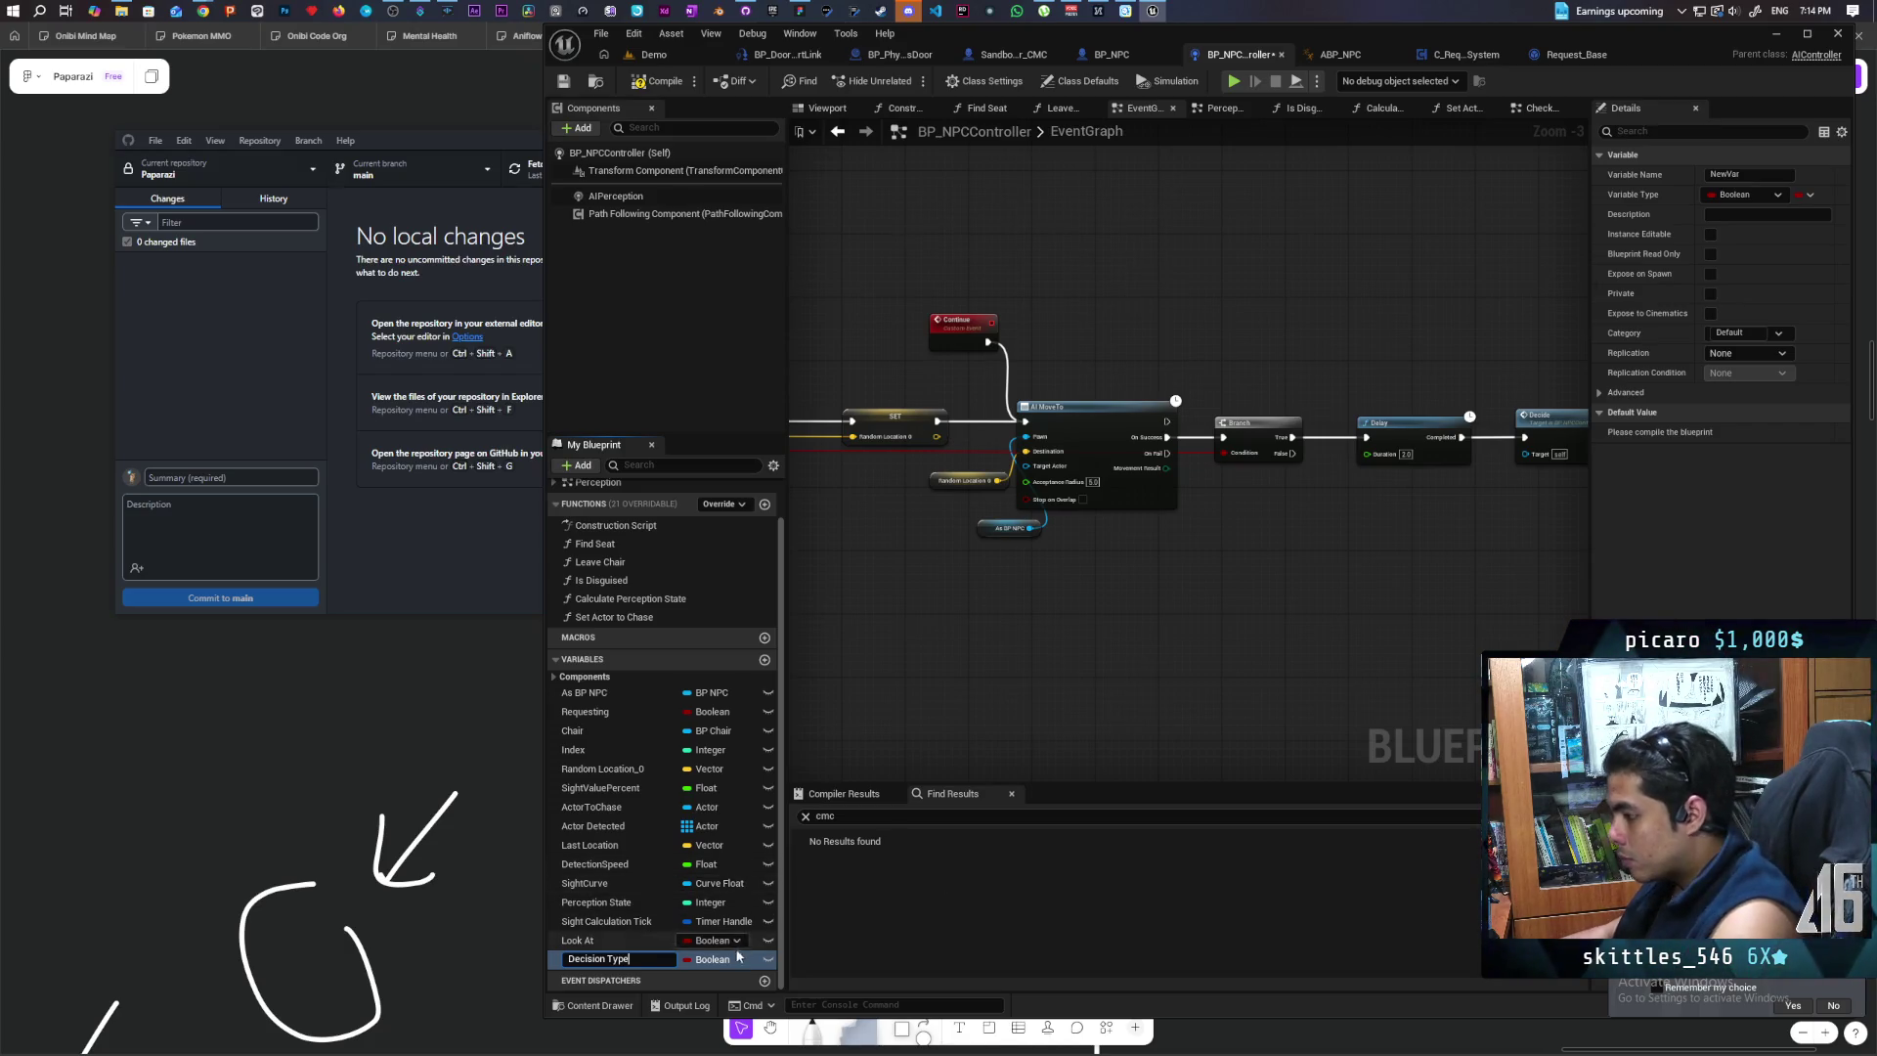
left_click(714, 960)
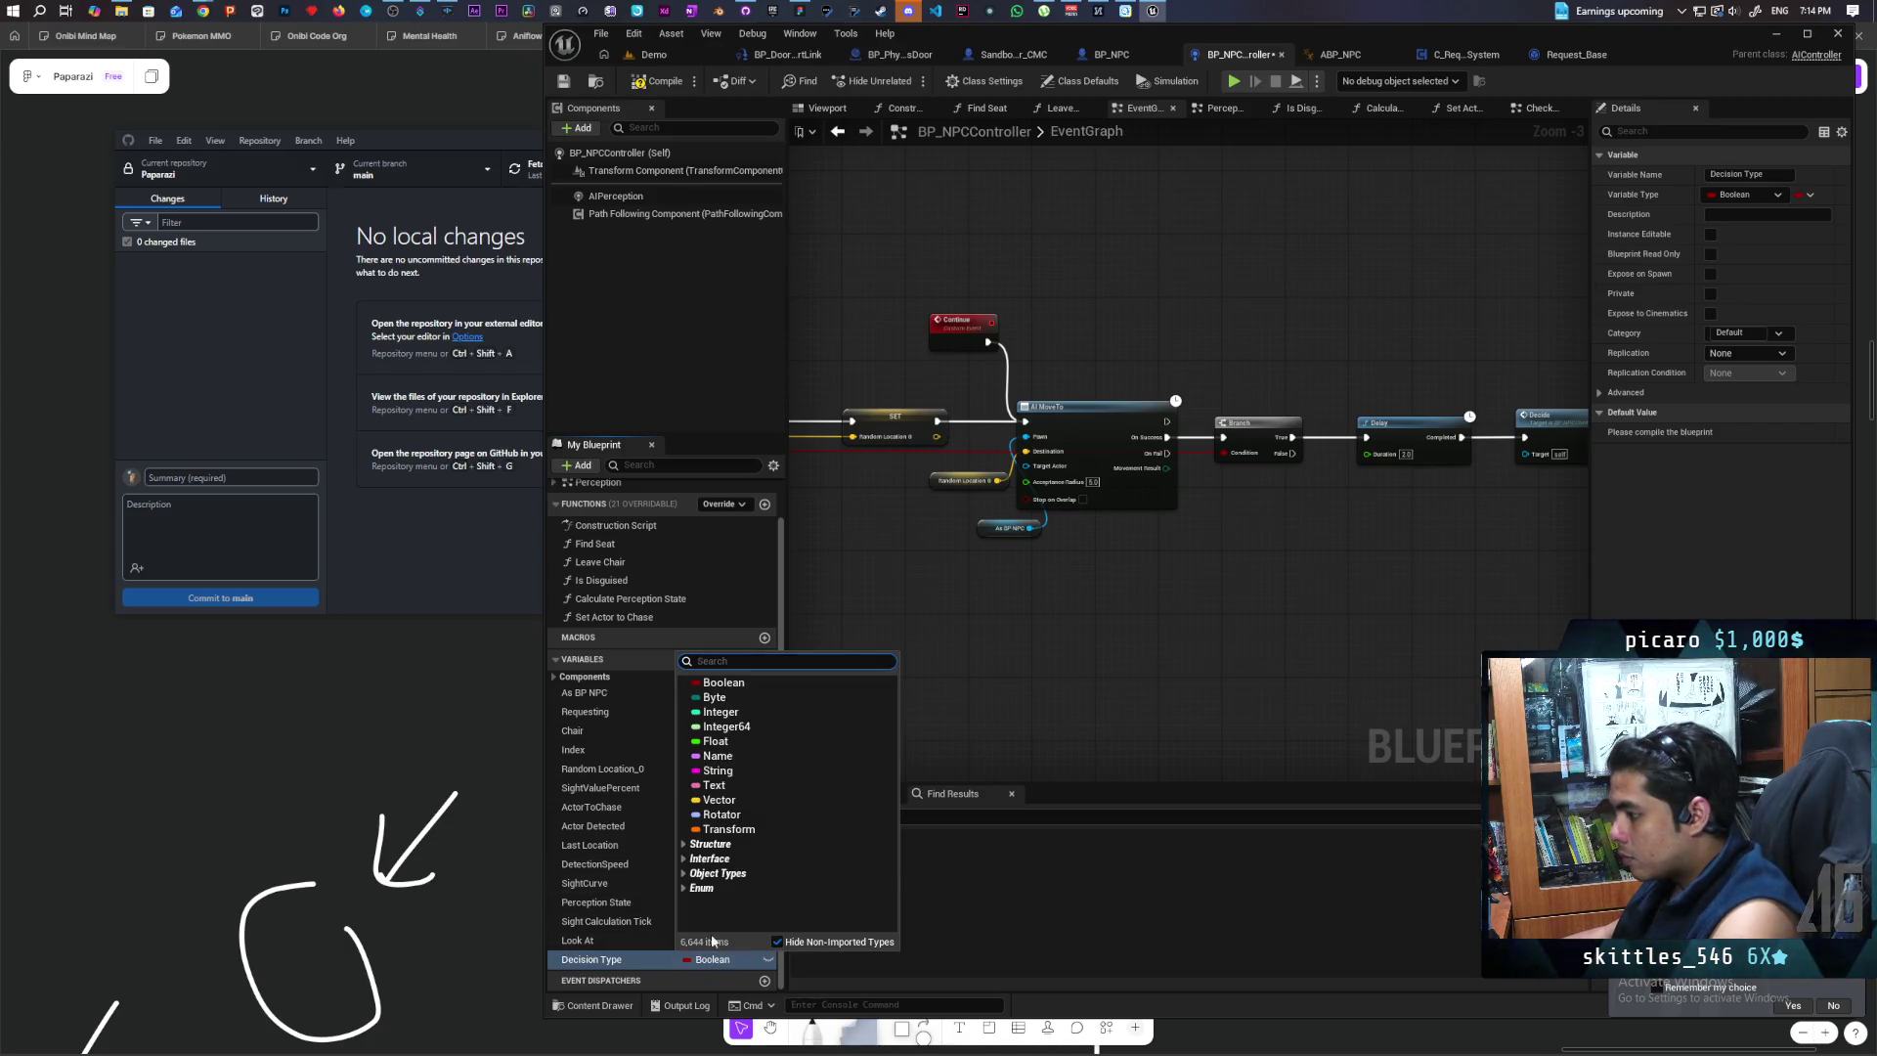
left_click(752, 718)
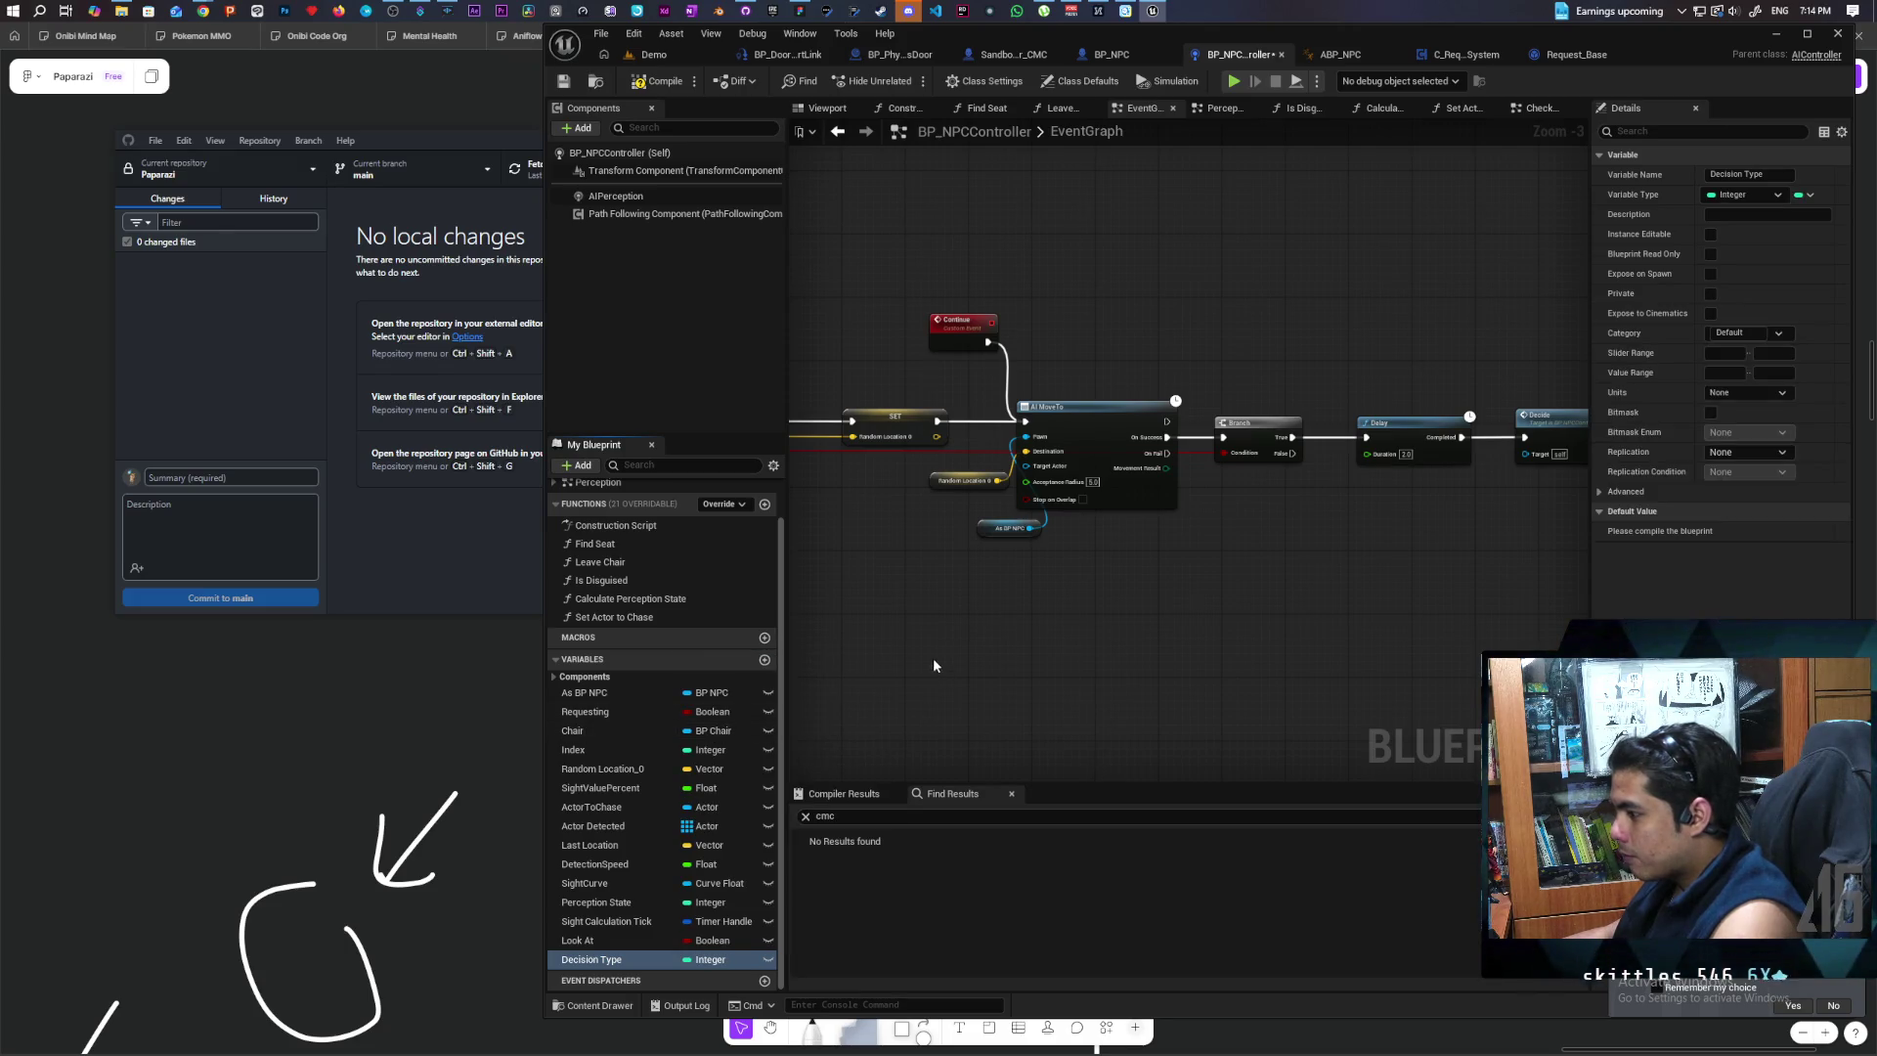
left_click(657, 82)
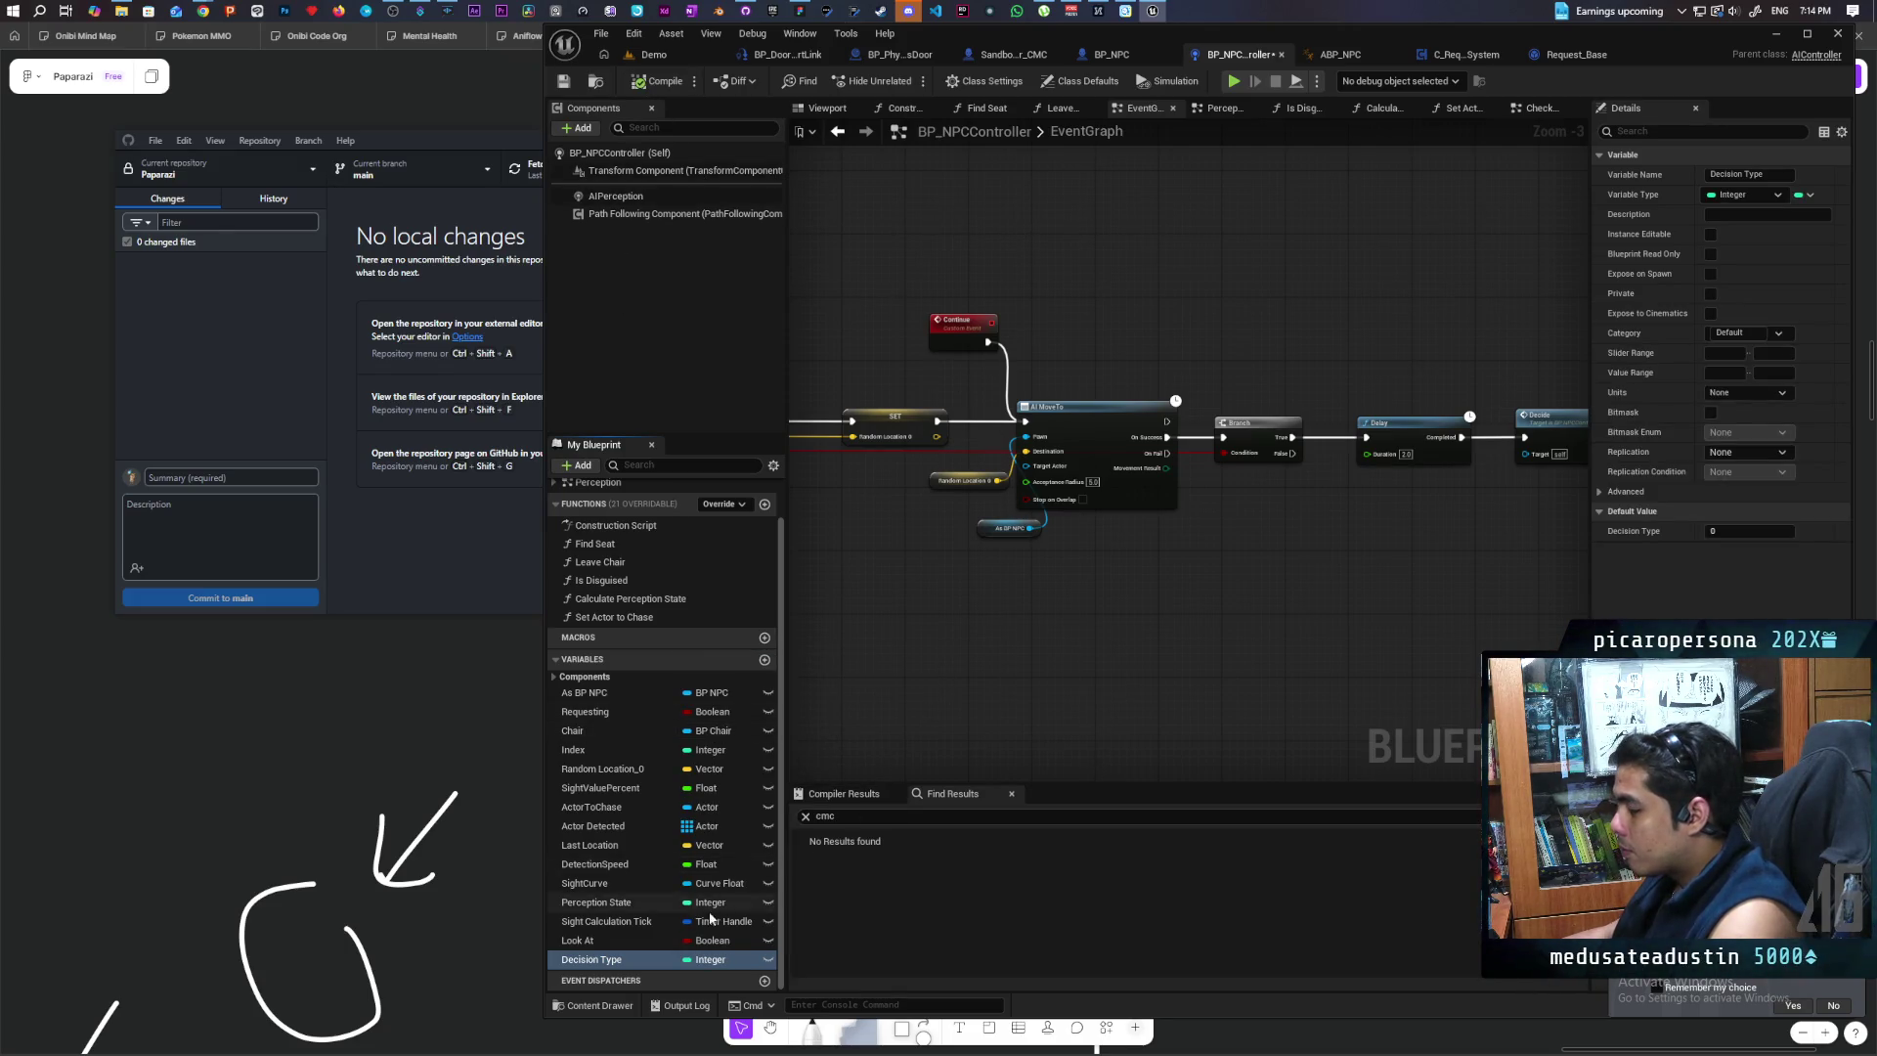
Step: Set Decision Type's default to -1, compile and save, and place a Get Decision Type node
left_click(1735, 531)
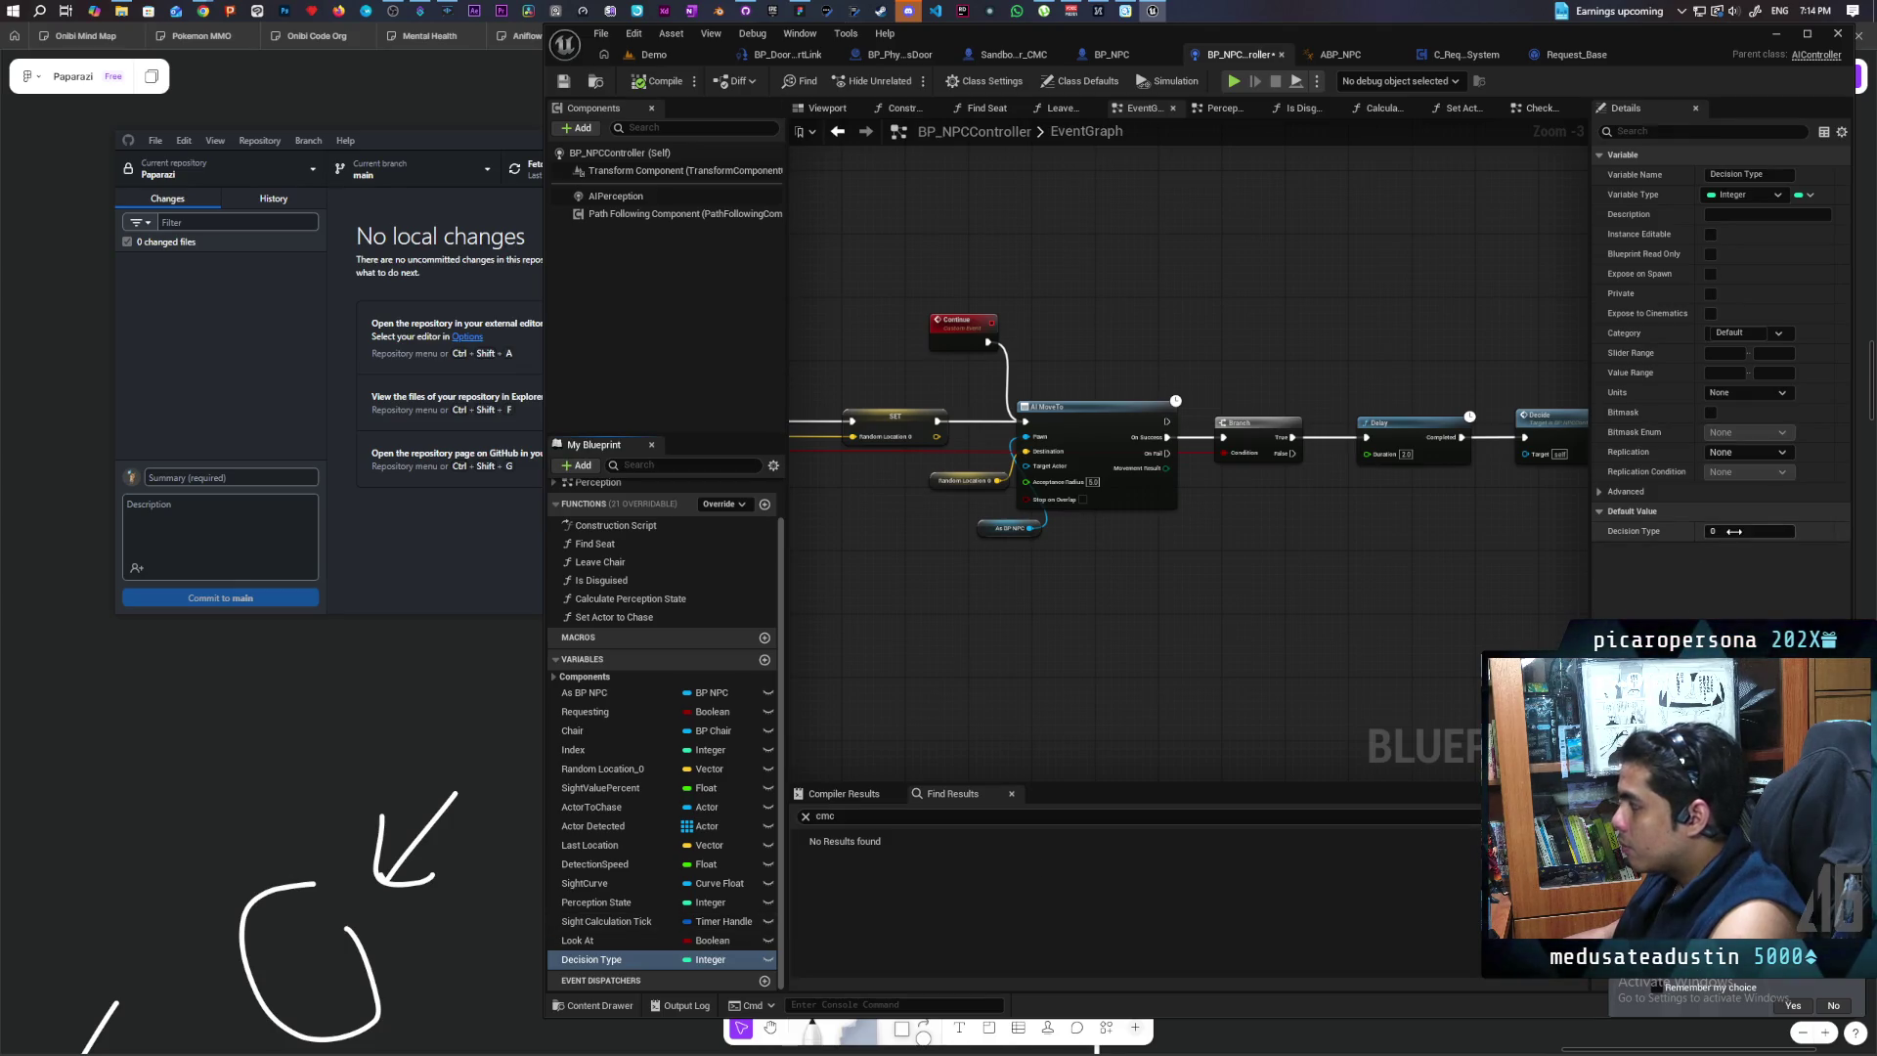
type("-1")
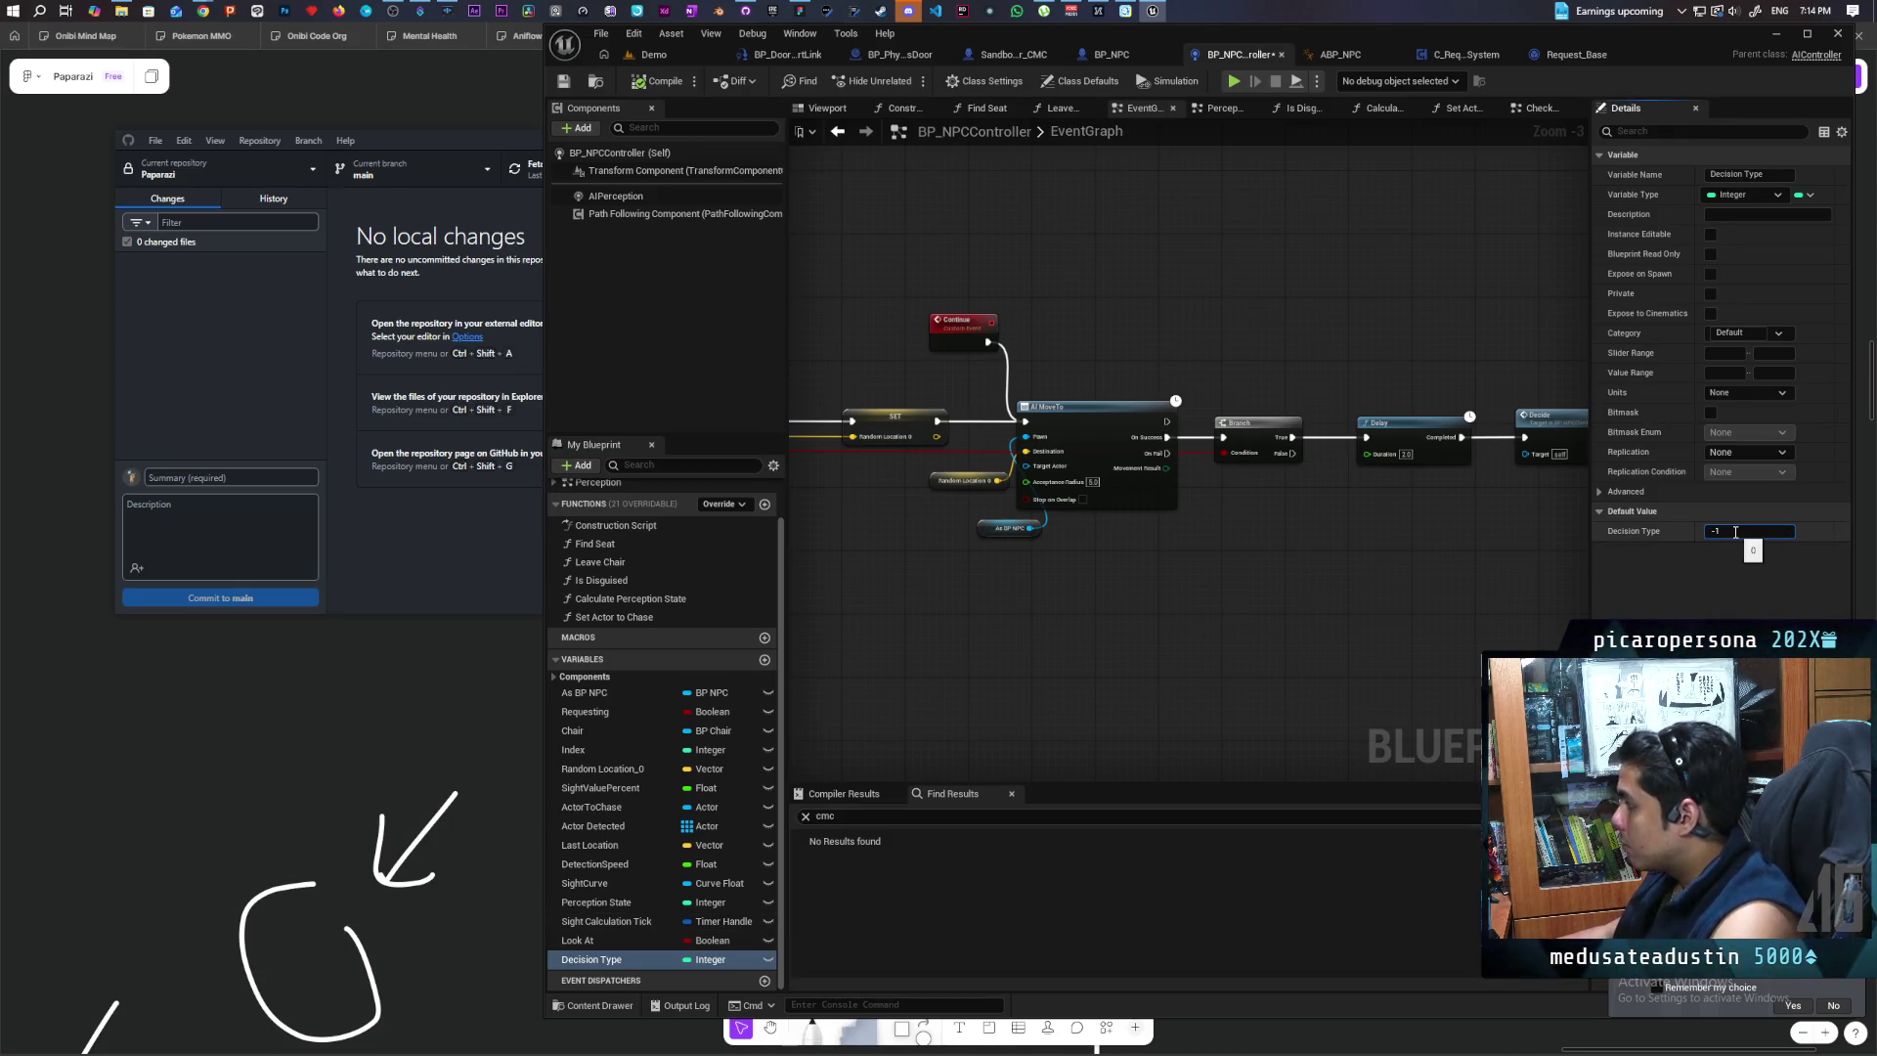
key("Return")
key("F7")
key("ctrl+s")
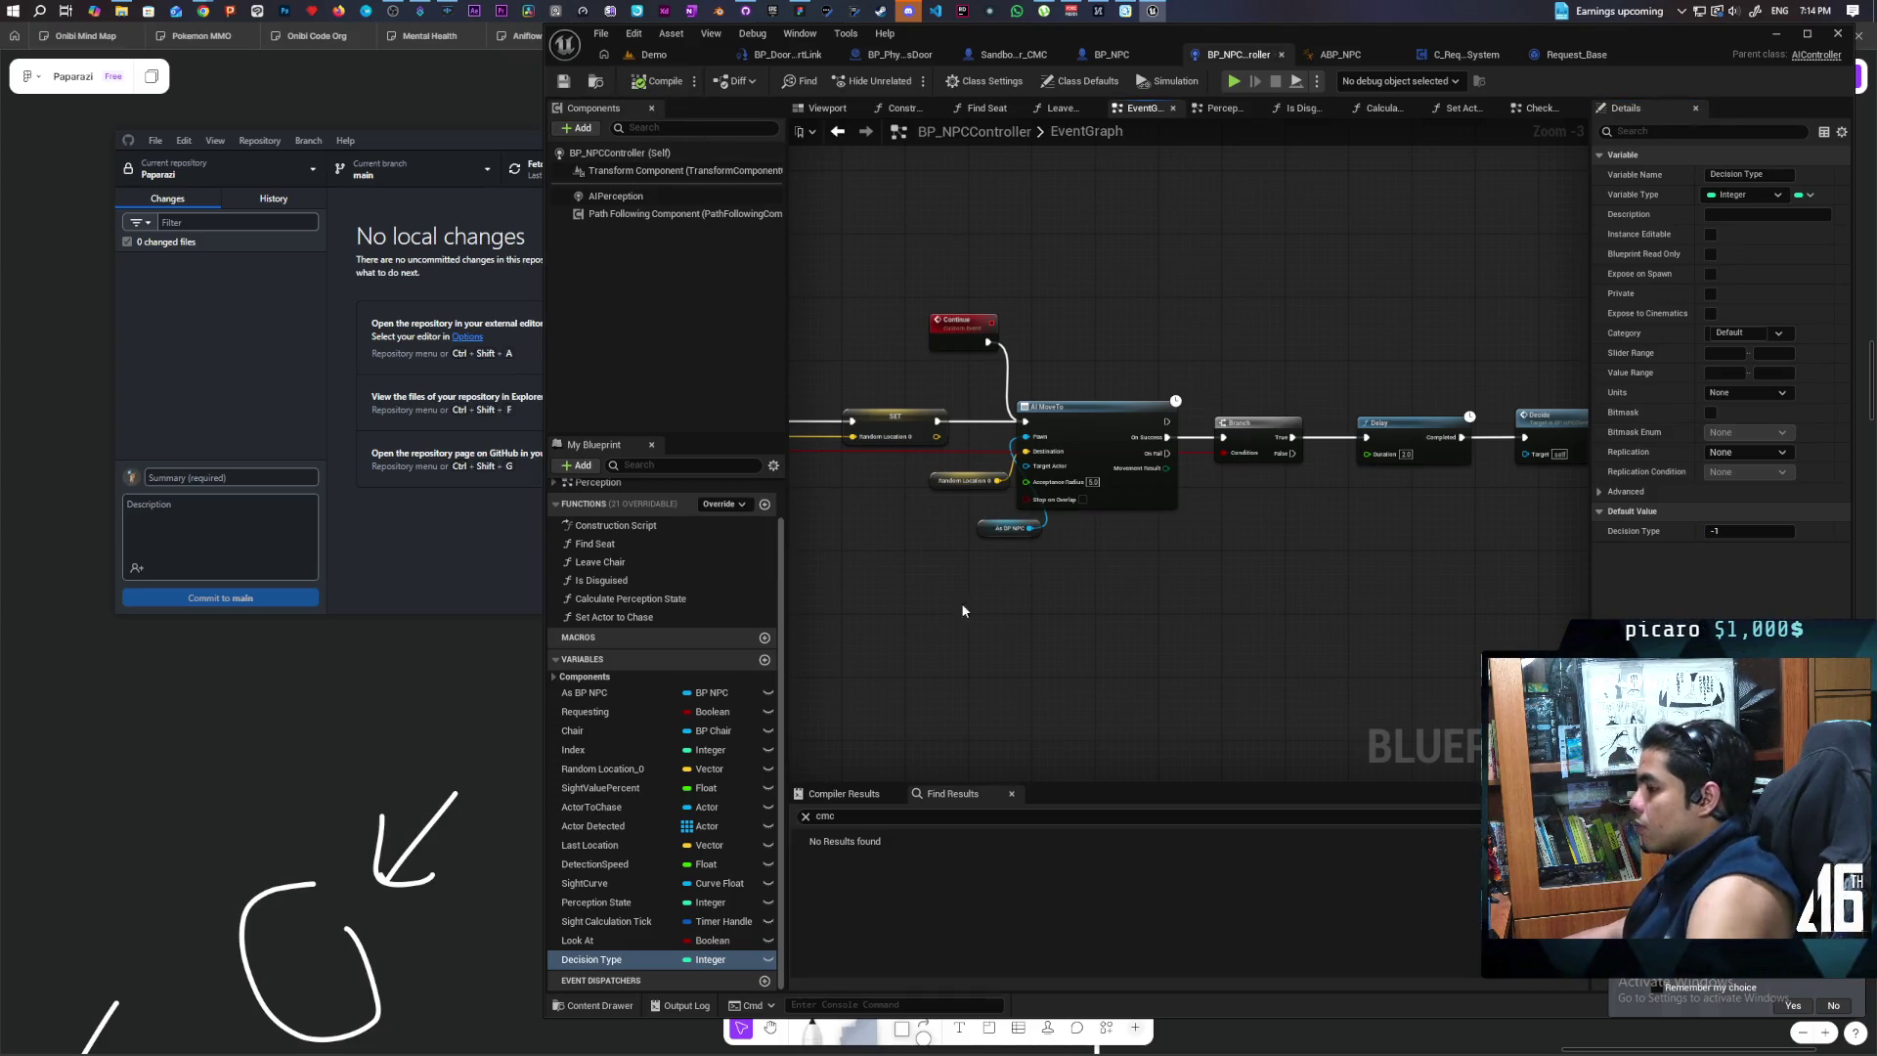
left_click_drag(1218, 541, 1173, 548)
left_click(1203, 559)
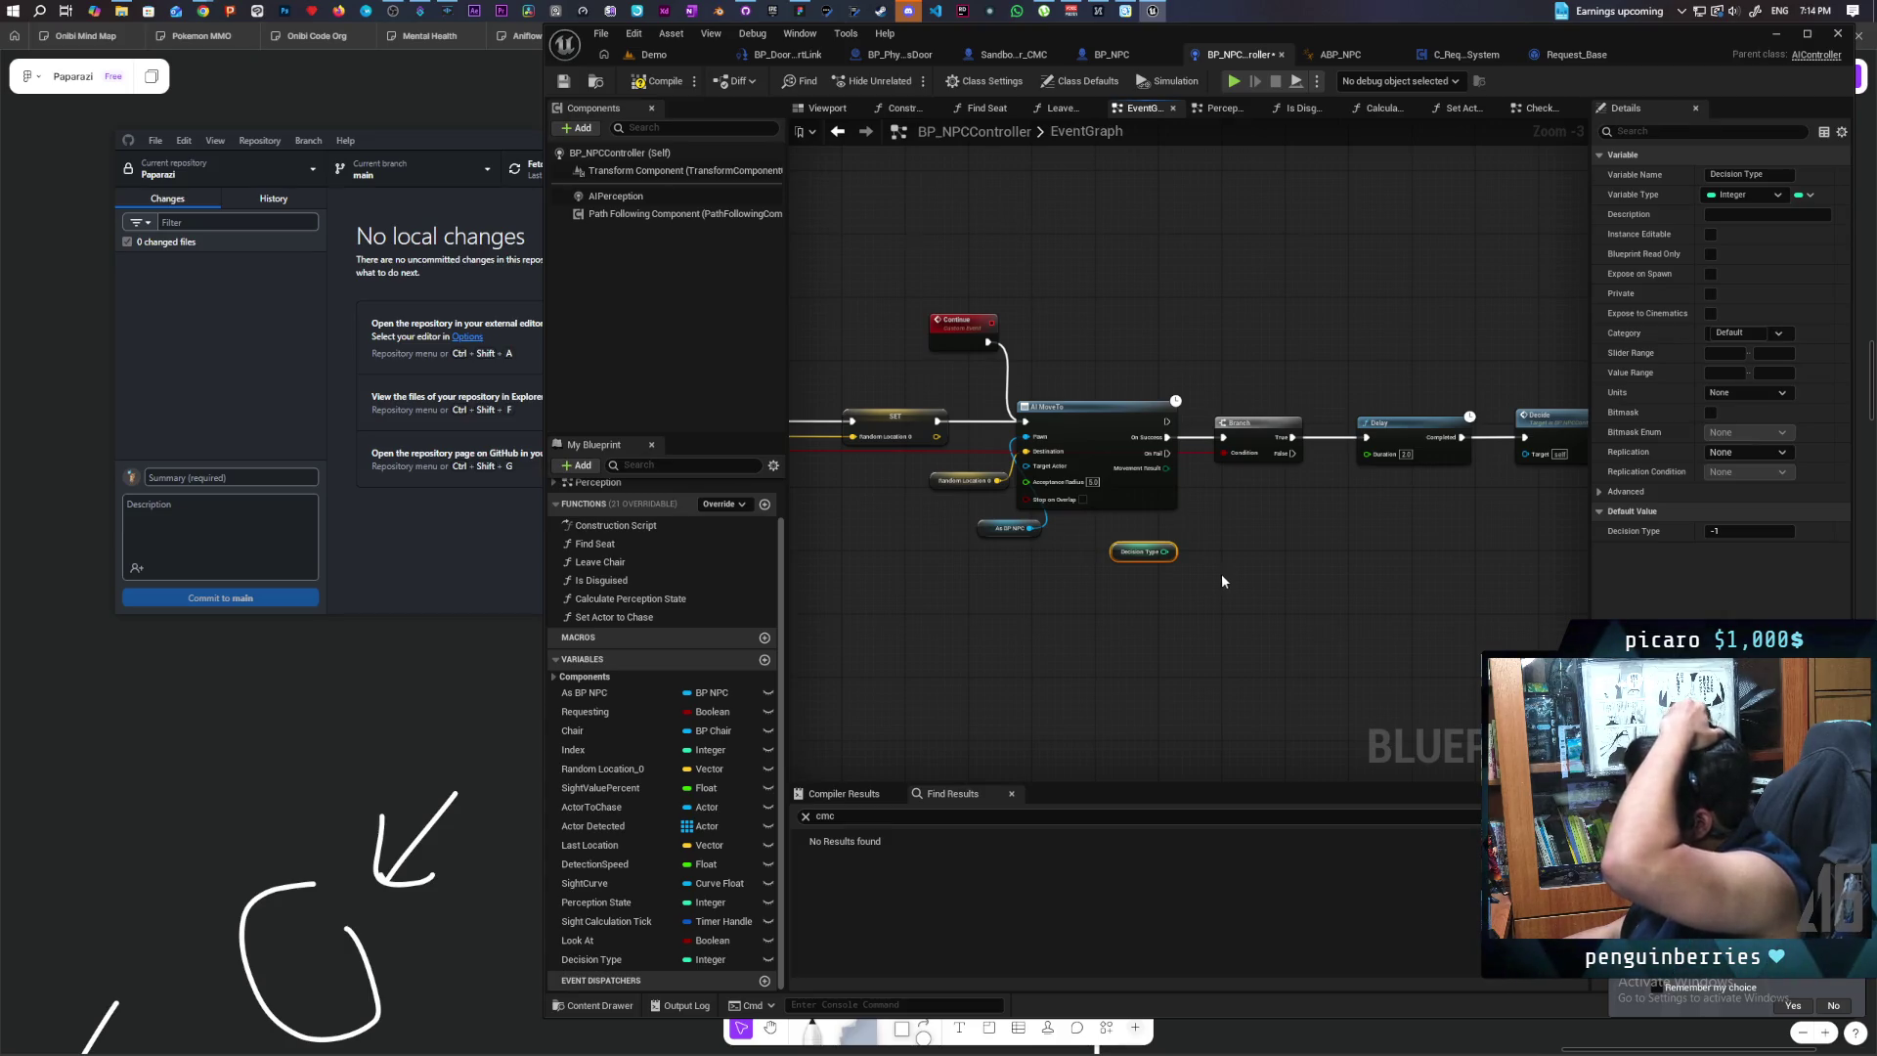
Step: Add a Switch on Int node fed by the Decision Type getter
left_click_drag(1166, 552, 1212, 536)
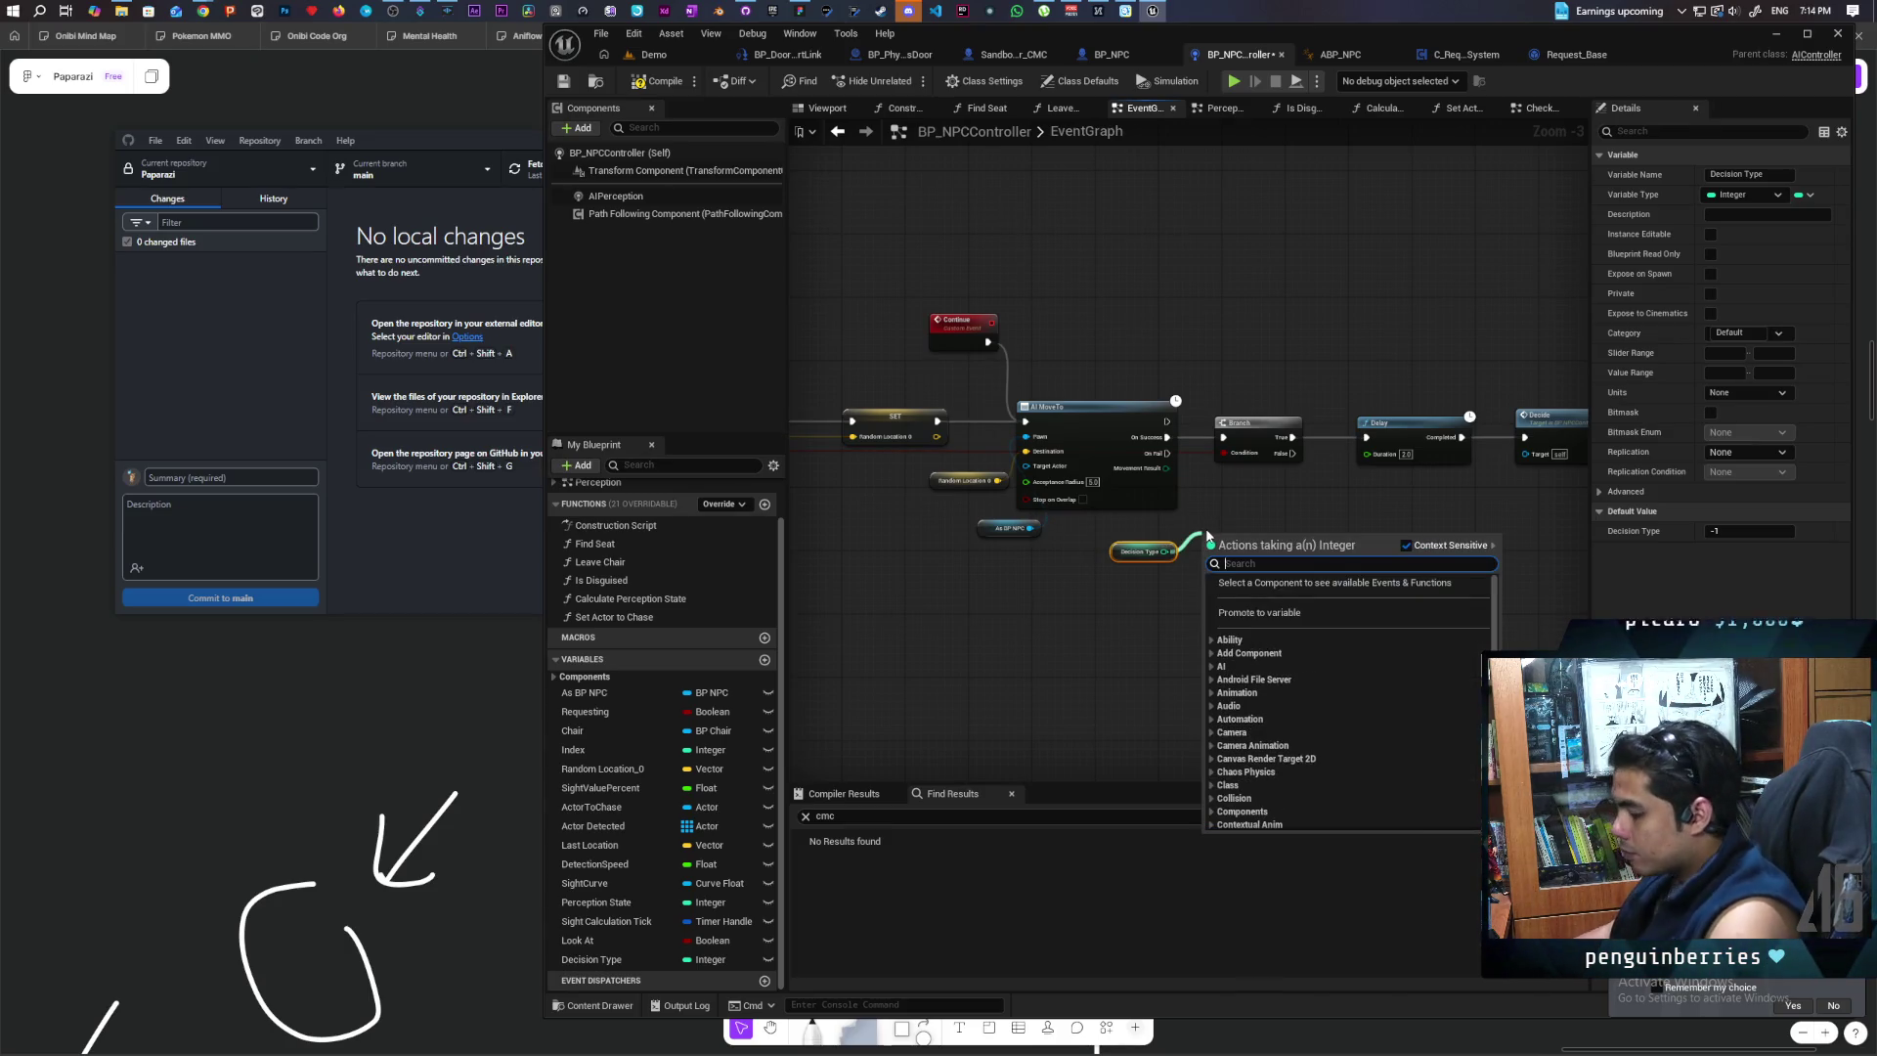
type("switch")
key("Return")
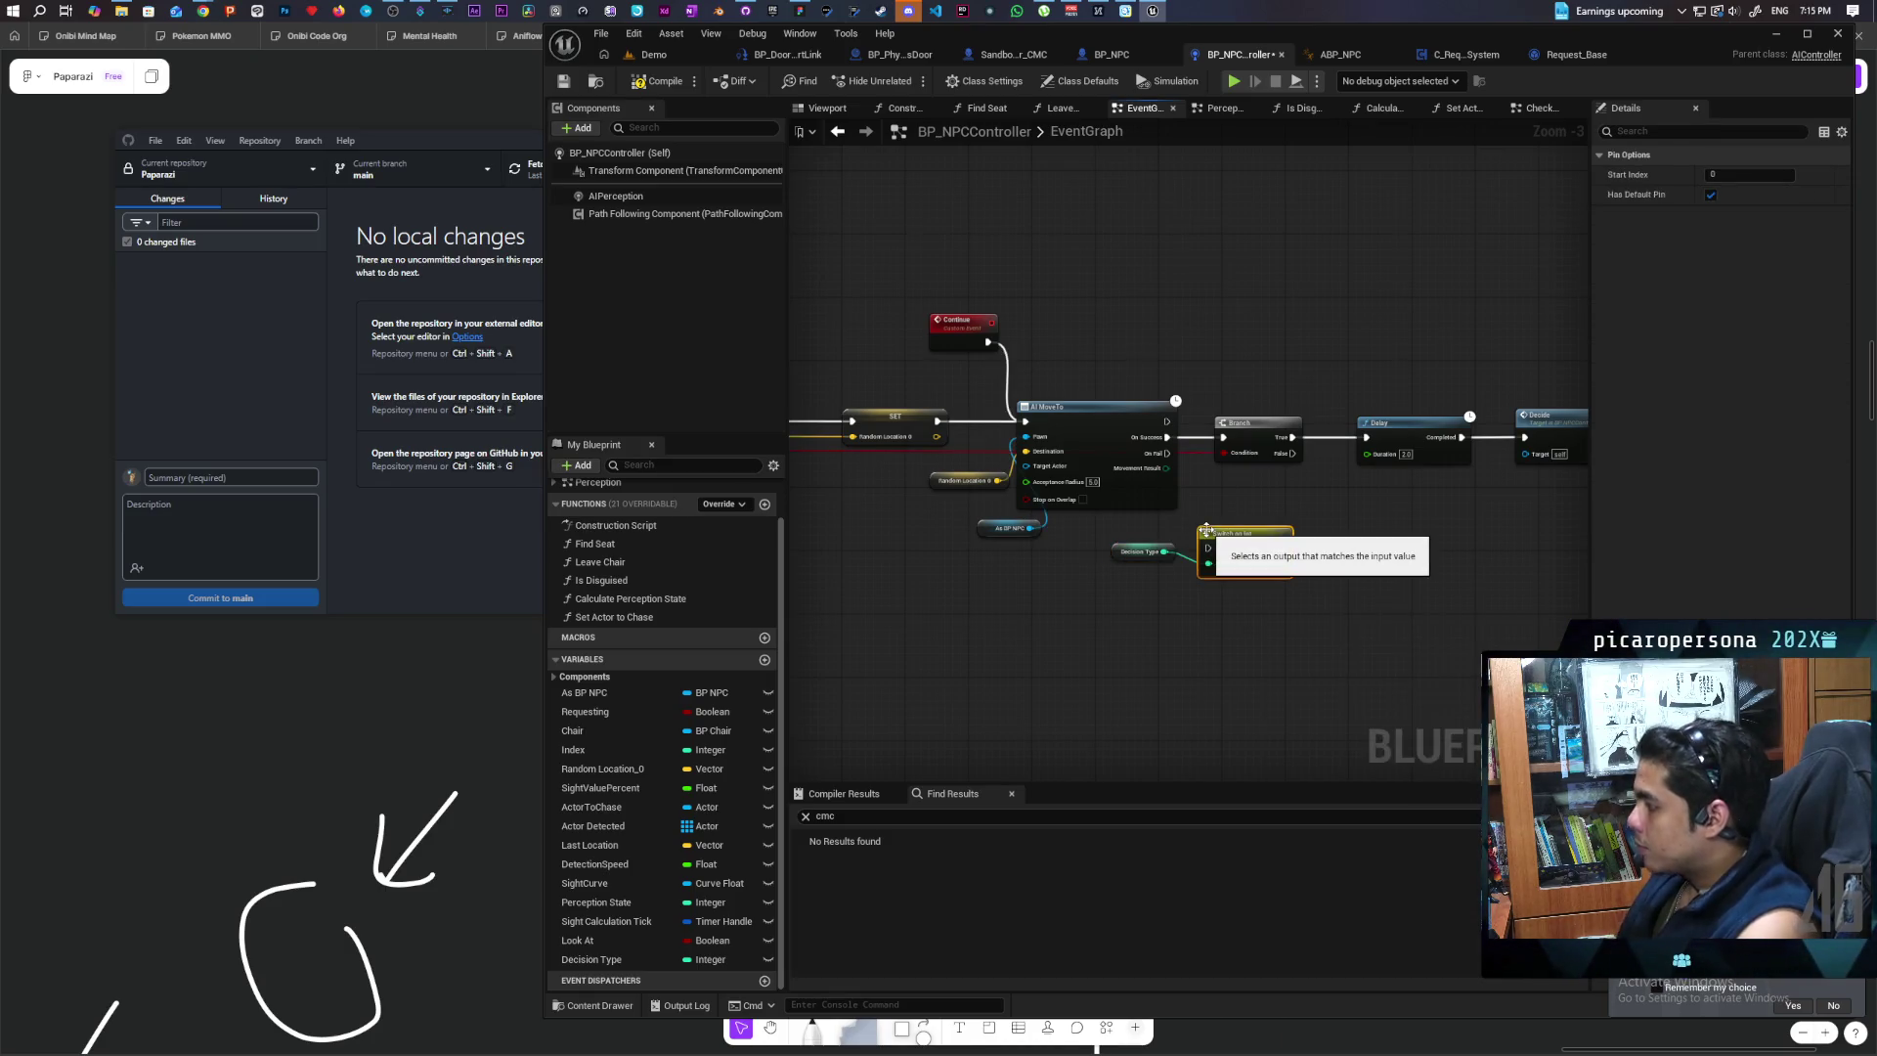
Step: Shift the Branch, Delay and Decide nodes right to make room for the switch
scroll(1094, 577, "up", 2)
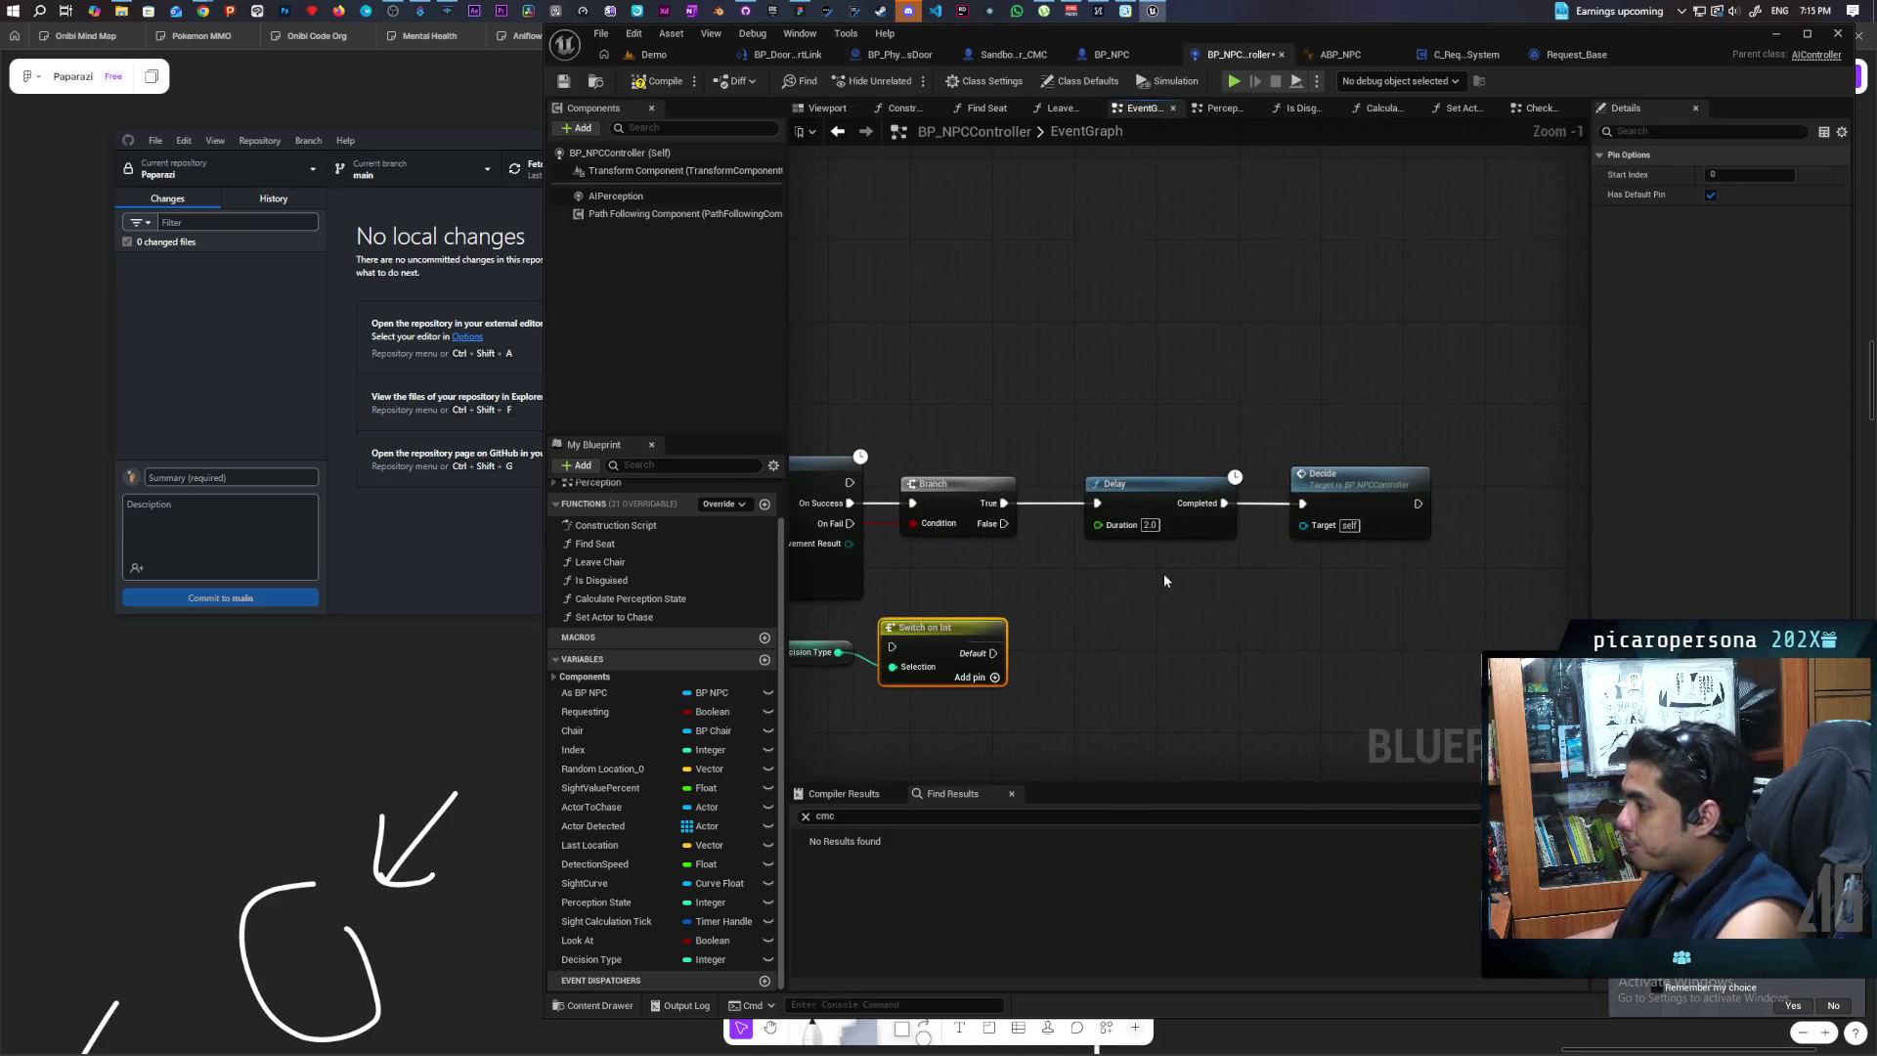
left_click_drag(951, 448, 1439, 565)
mouse_move(963, 503)
left_mouse_down()
mouse_move(1107, 502)
mouse_move(1048, 558)
mouse_move(968, 564)
mouse_move(1034, 549)
left_mouse_up()
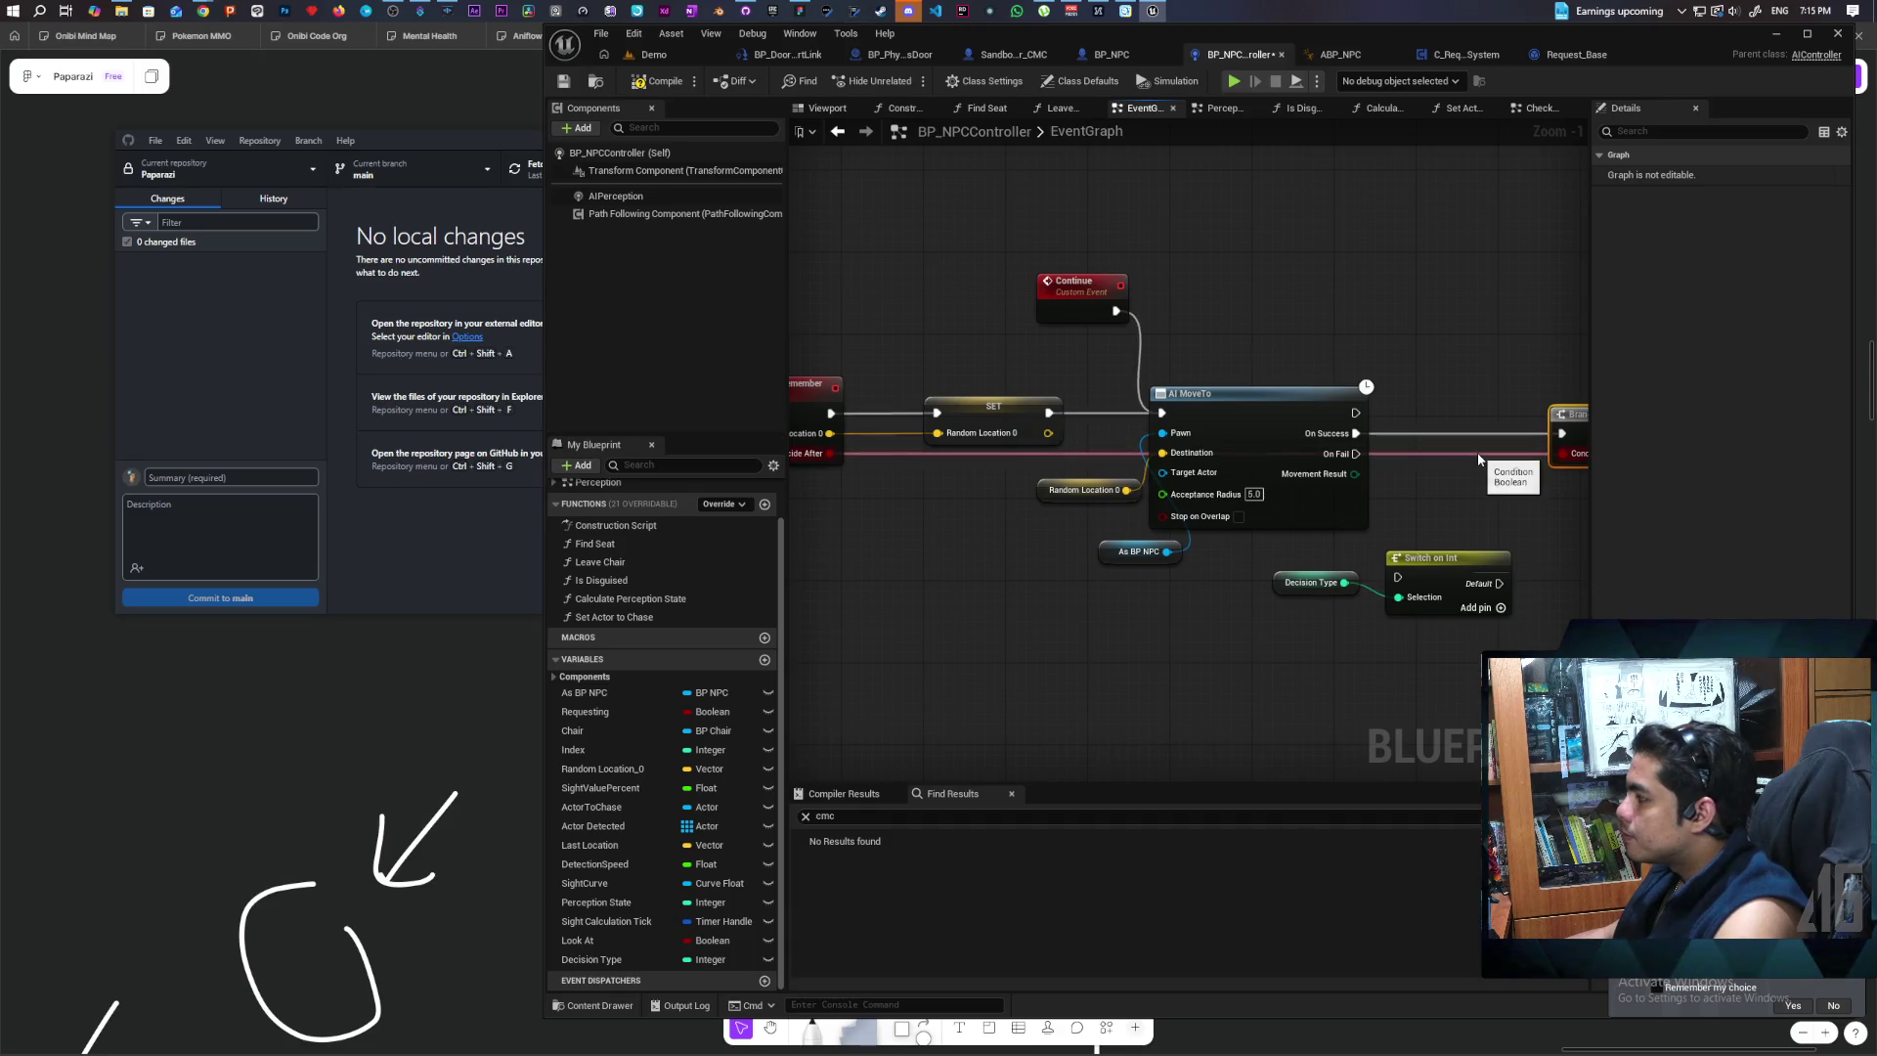
mouse_move(923, 518)
left_mouse_down()
mouse_move(1013, 532)
mouse_move(972, 525)
left_mouse_up()
Step: Make Move To and Remember's Decide After input an Integer and rename it 'Decision Type'
left_click(852, 412)
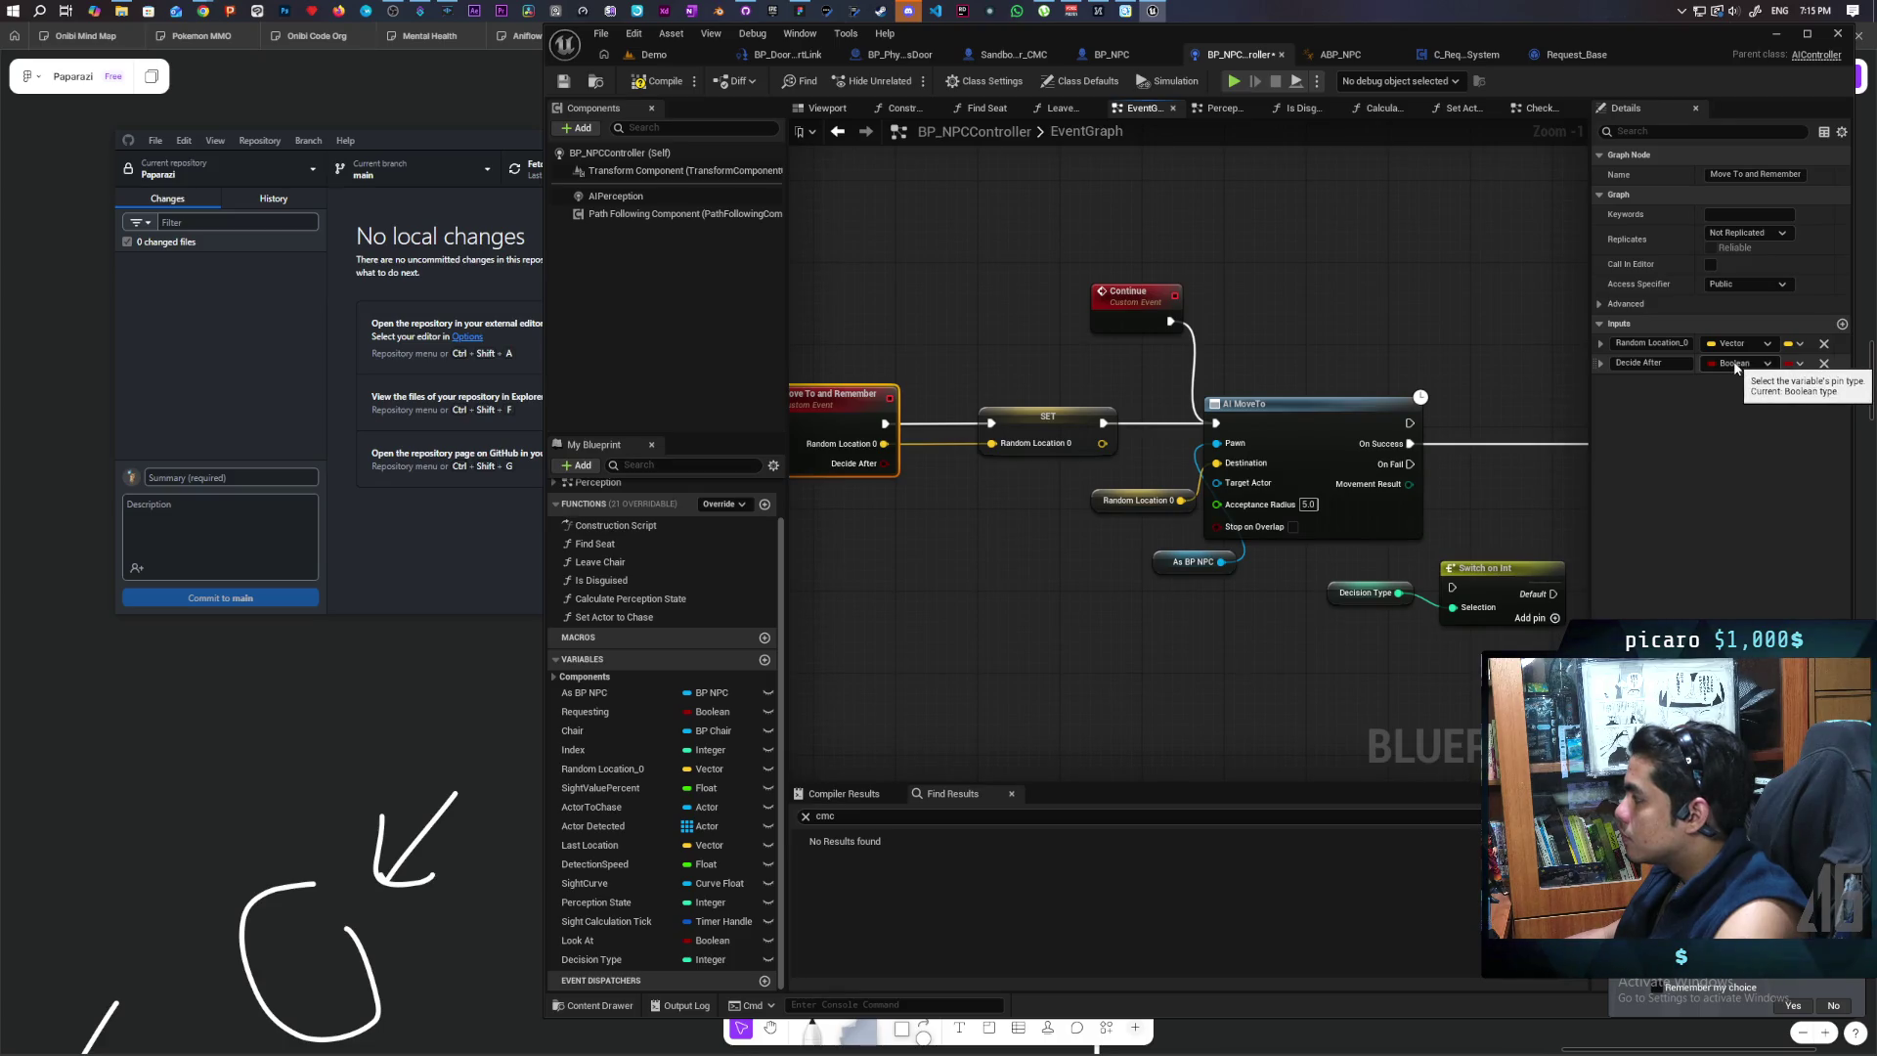
left_click(1743, 364)
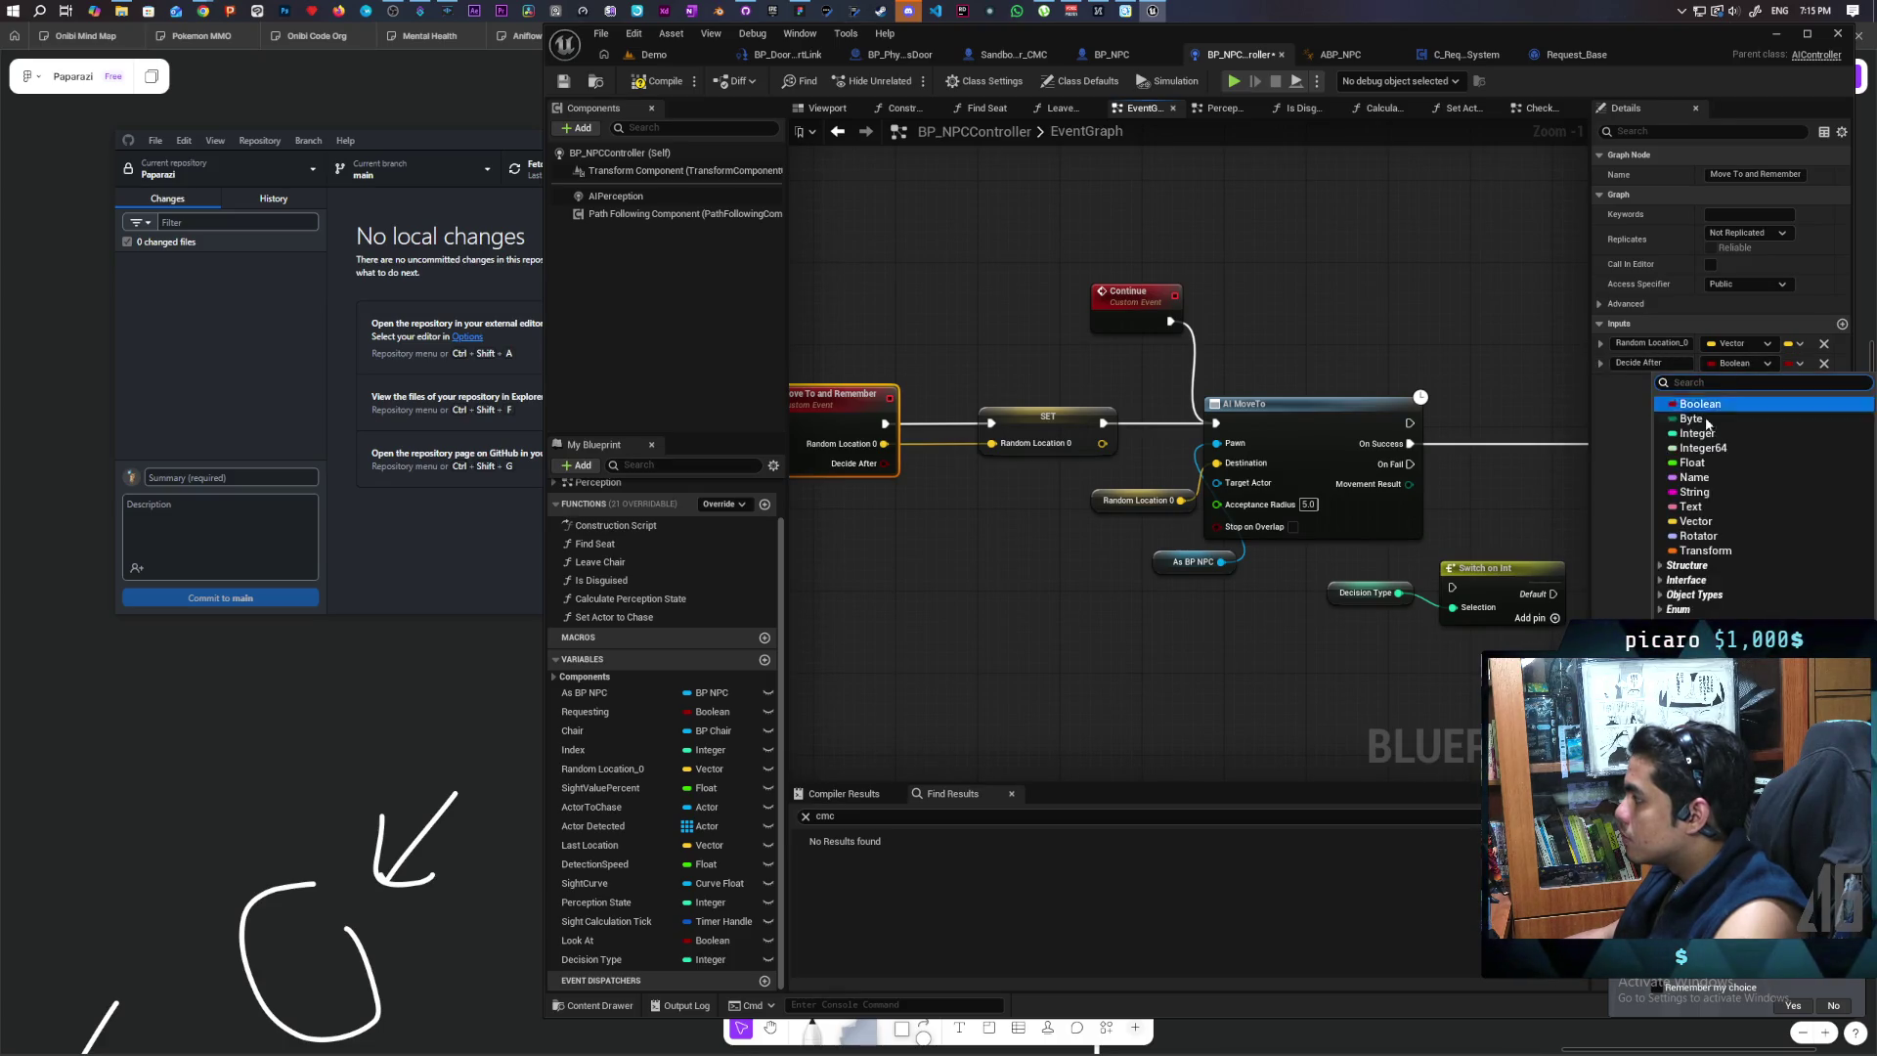
left_click(1703, 440)
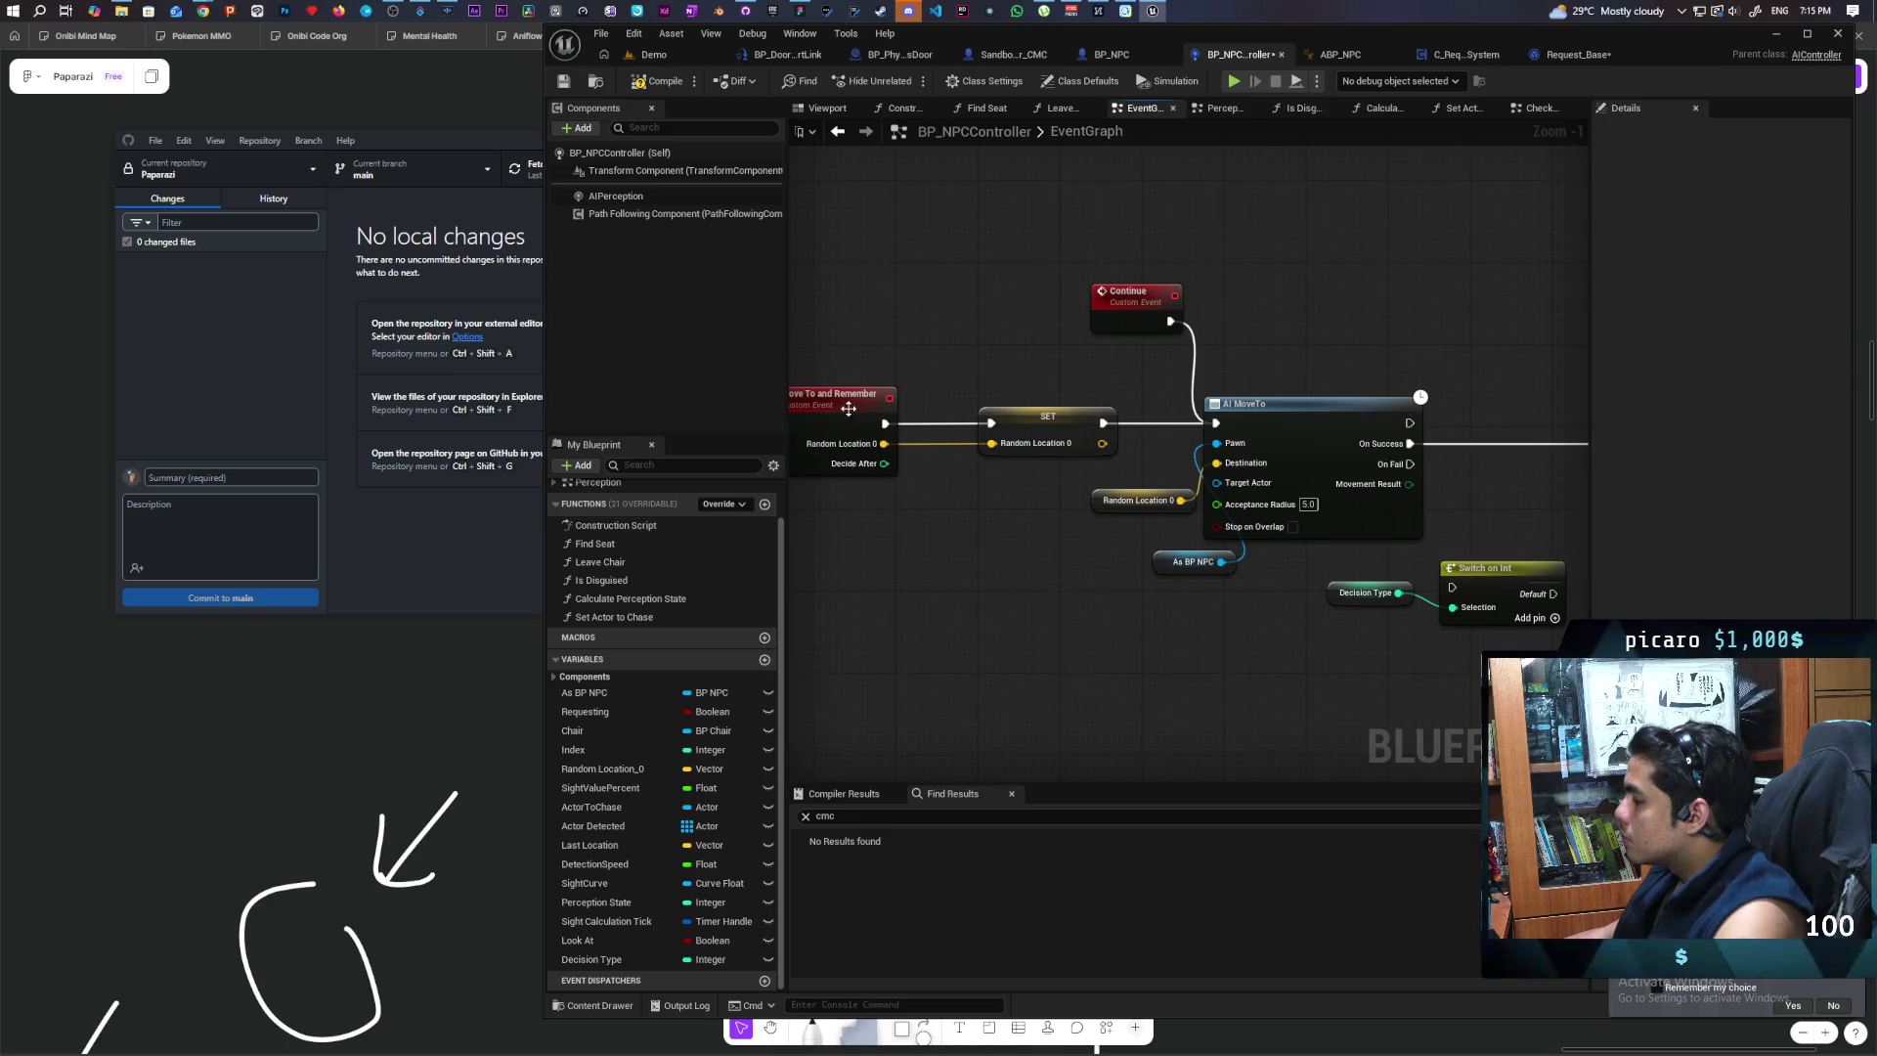
left_click(848, 409)
left_click(1654, 363)
type("Decision Type")
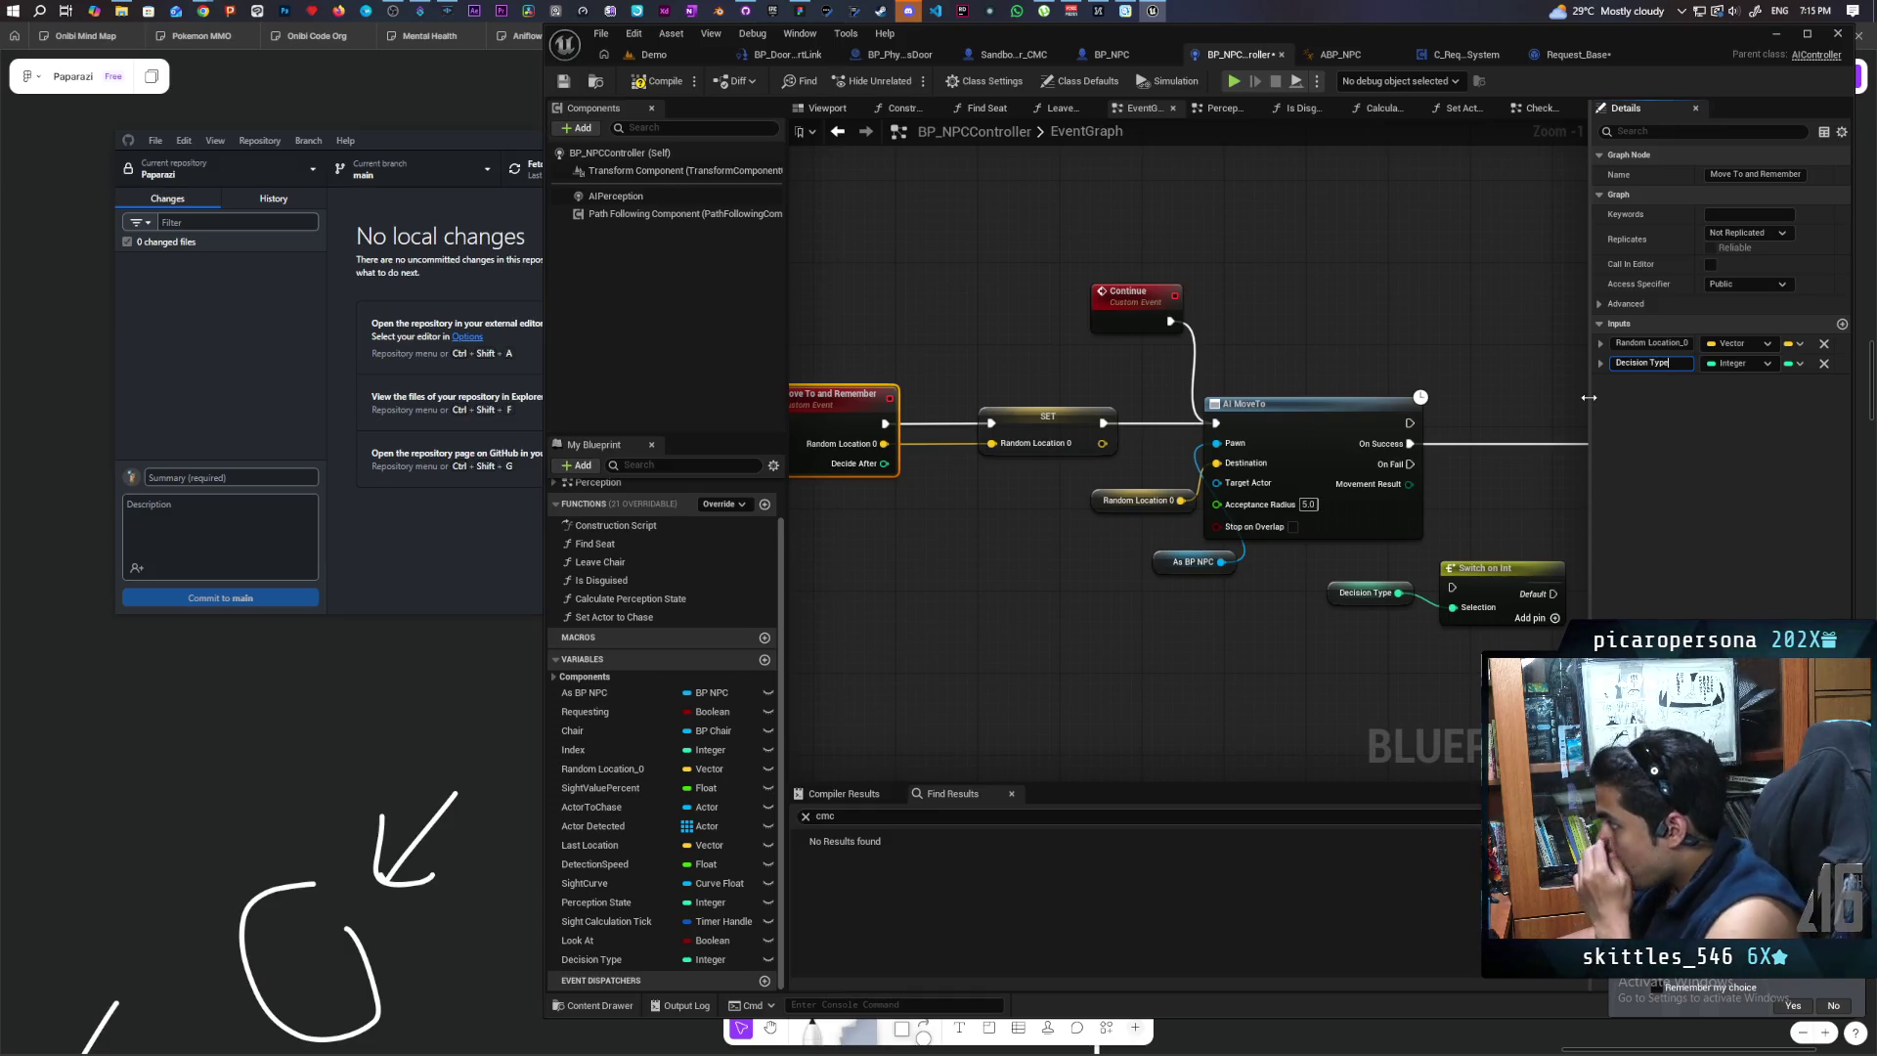
left_click(1247, 639)
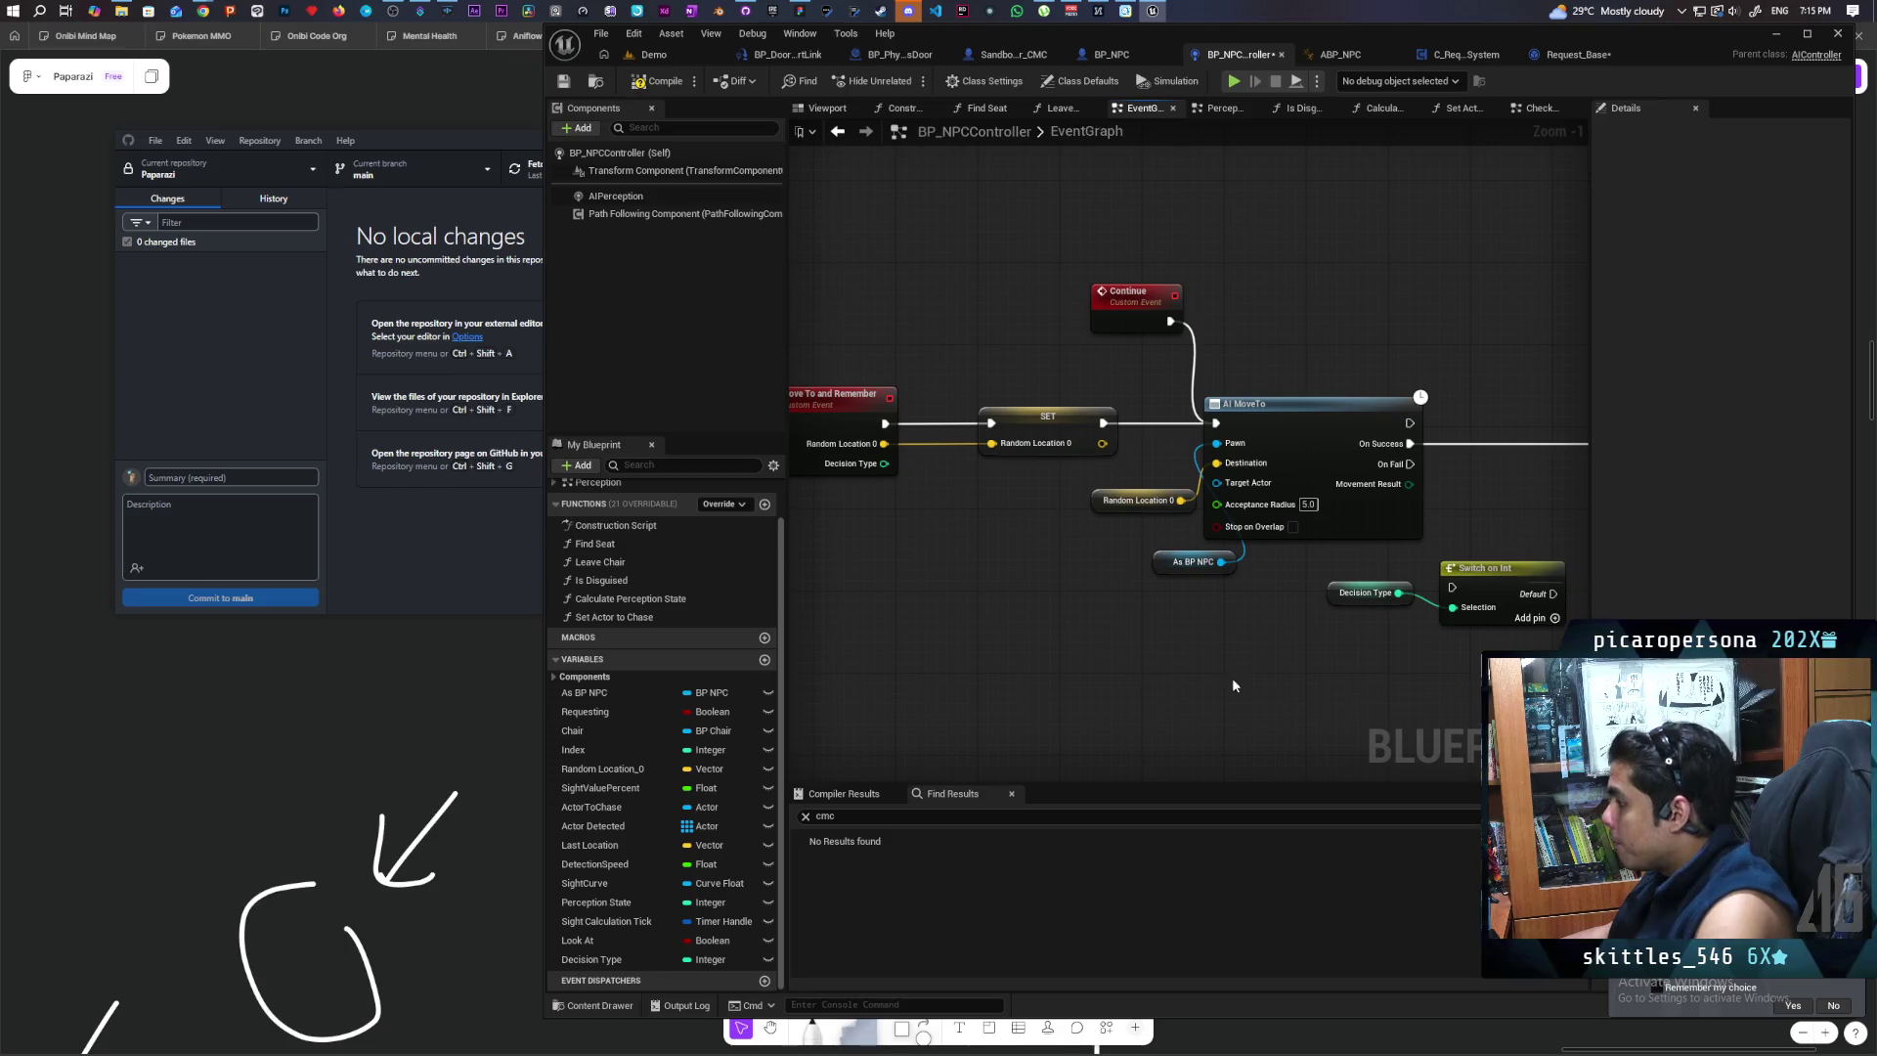
Step: Add a SET Decision Type after Move To and Remember, feed it the event's input, and save
left_click_drag(591, 959, 1072, 533)
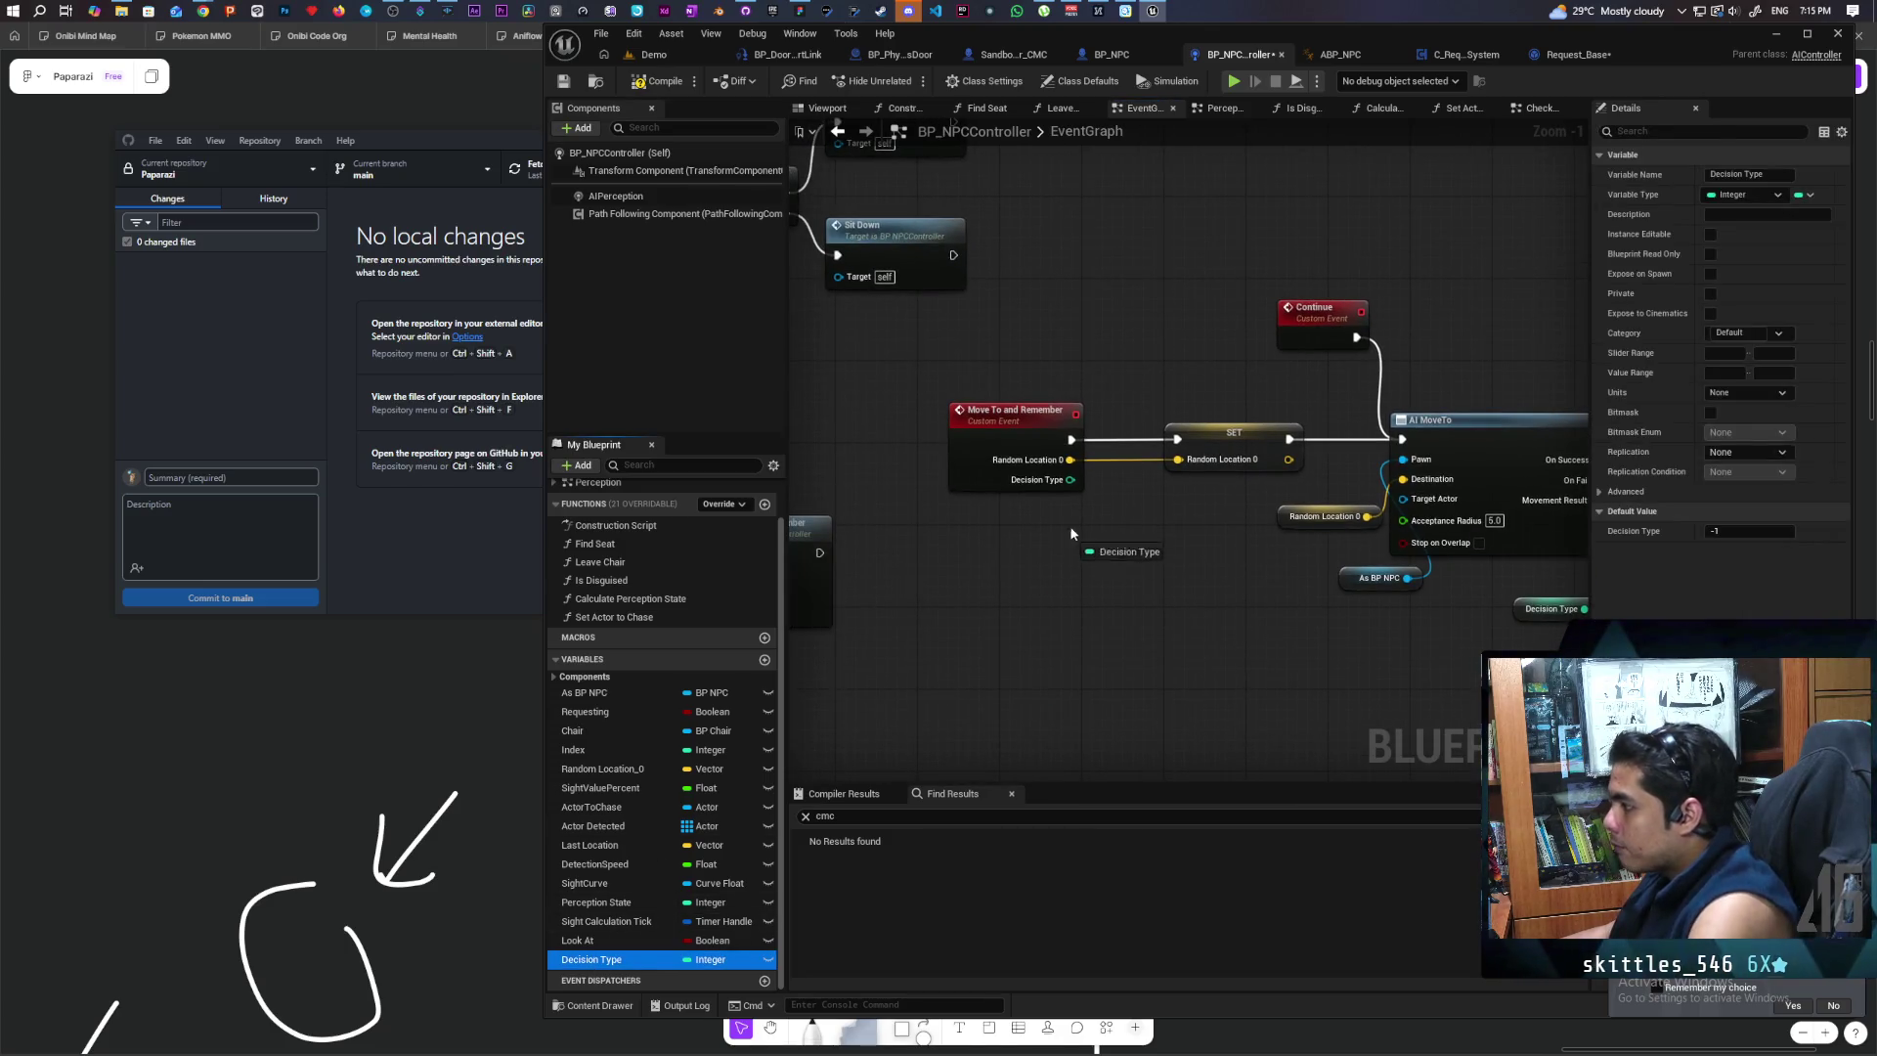
left_click_drag(1075, 445, 1075, 445)
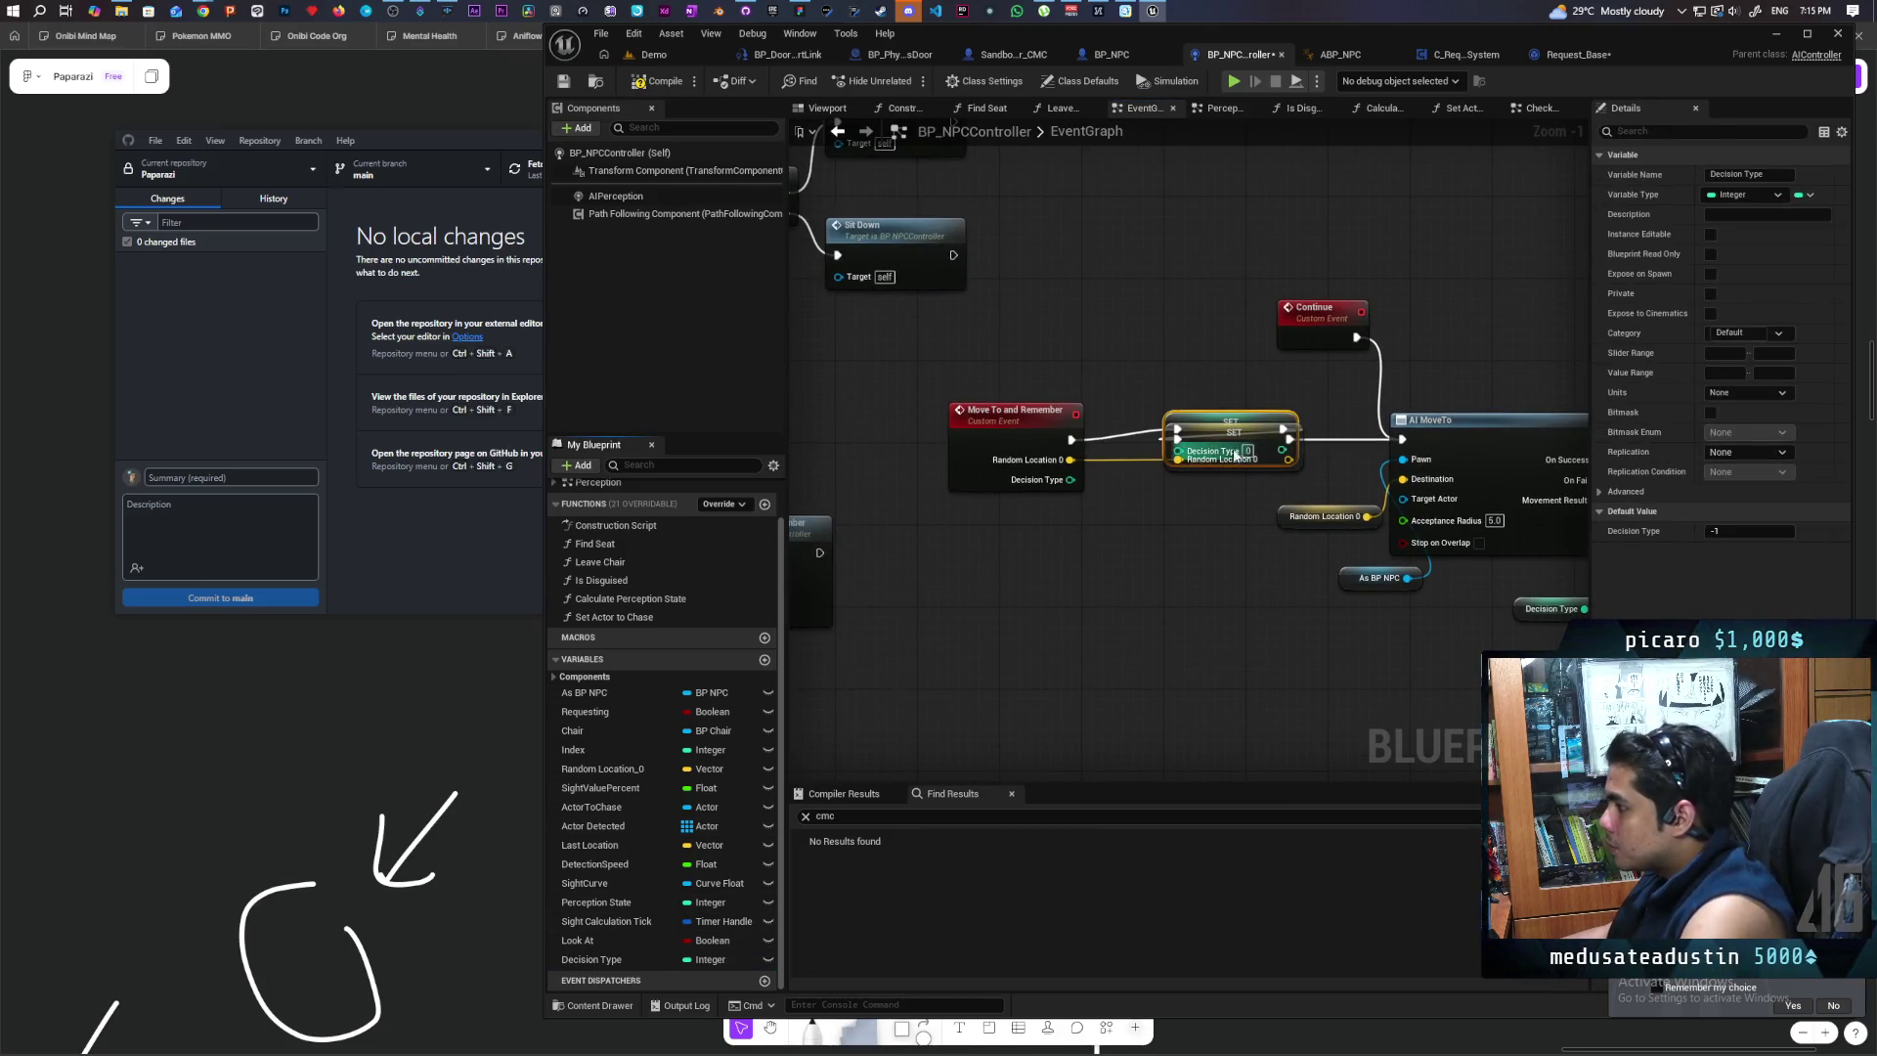
left_click(1200, 390)
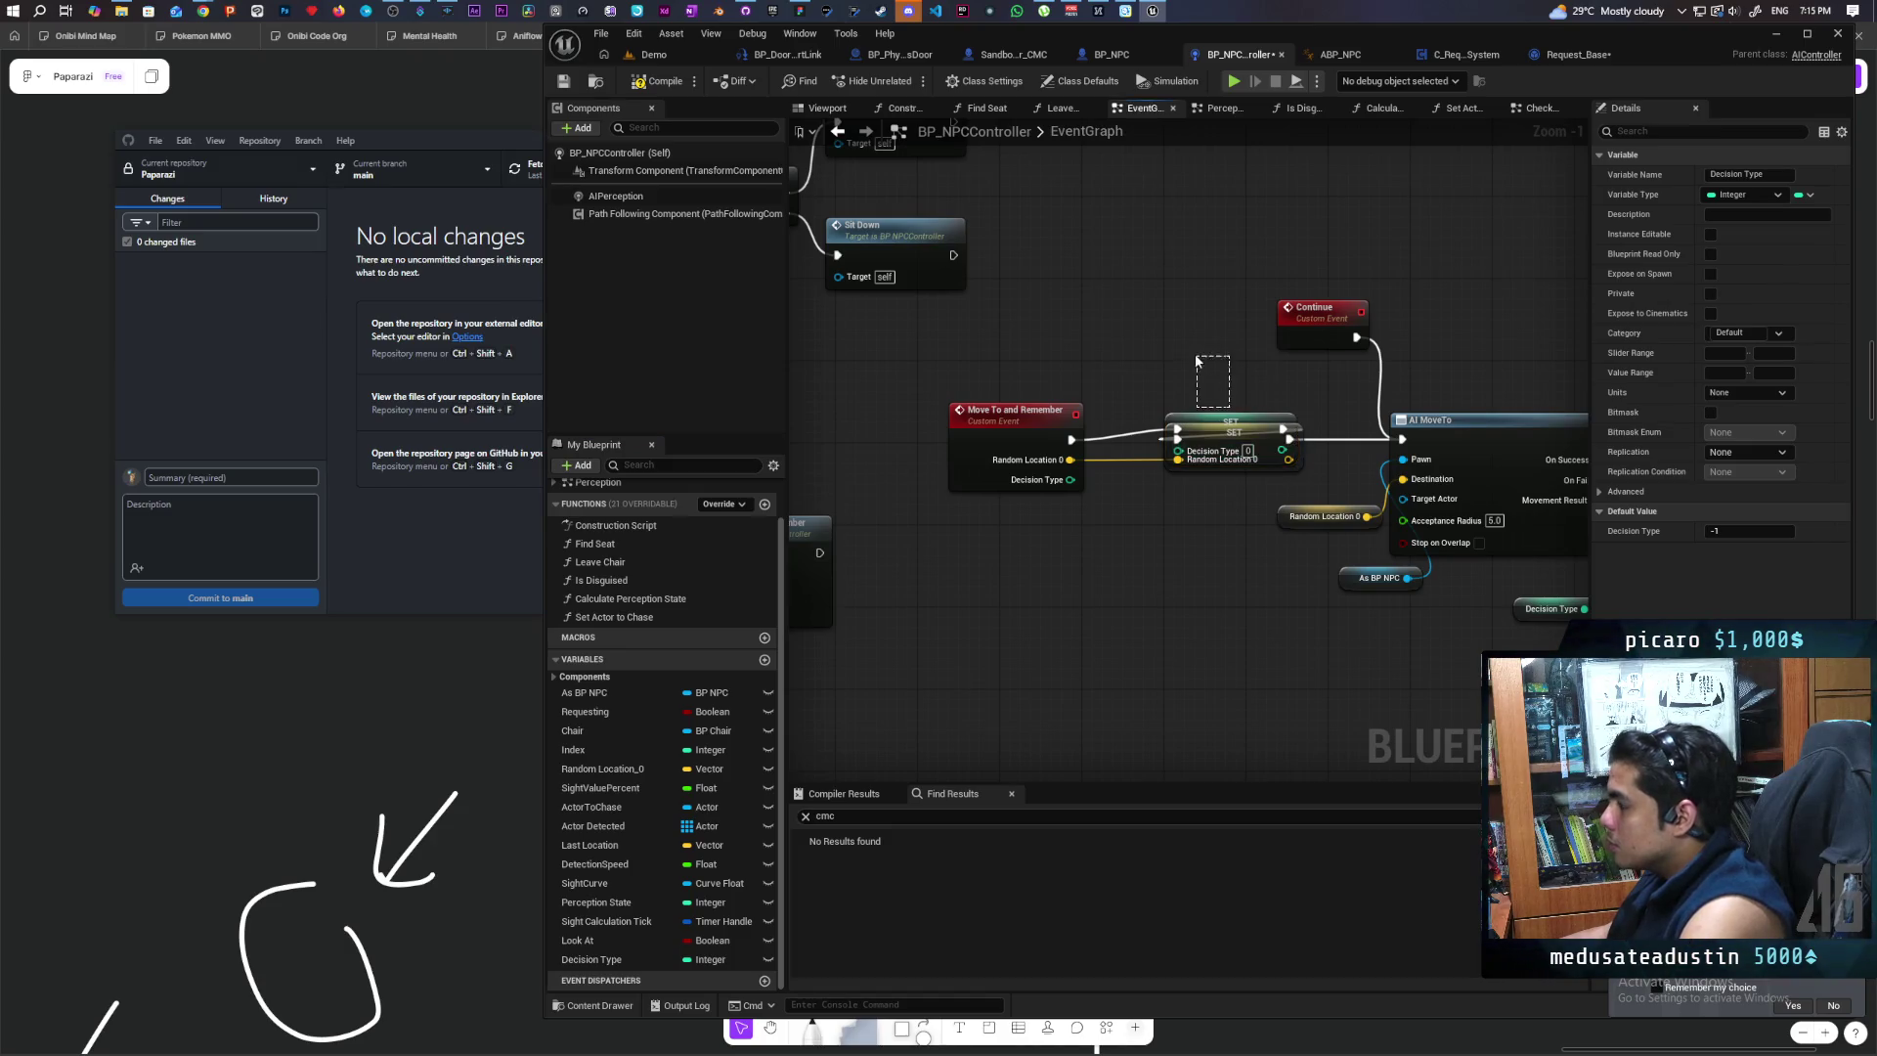
left_click(1180, 411)
mouse_move(1234, 435)
left_mouse_down()
mouse_move(1346, 435)
mouse_move(1180, 452)
mouse_move(1190, 431)
mouse_move(1018, 383)
left_mouse_up()
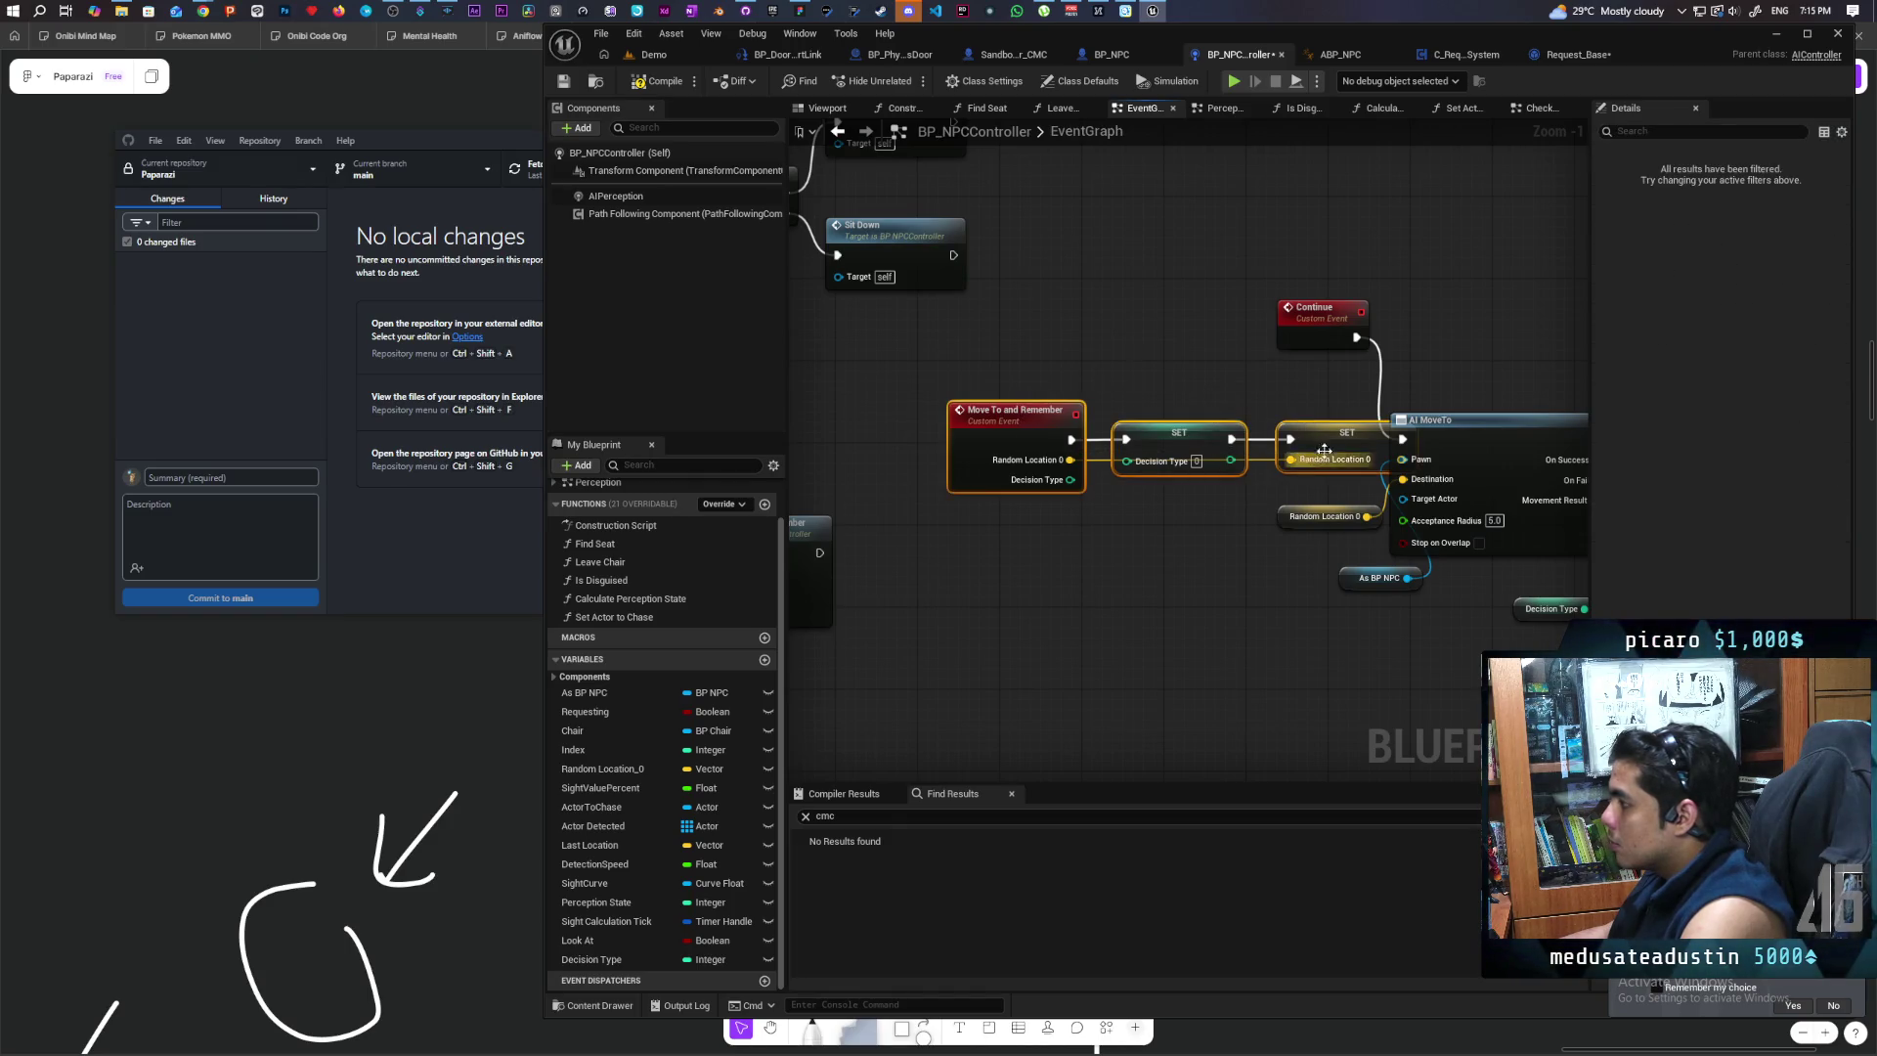
left_click_drag(1179, 432, 1097, 432)
left_click_drag(988, 479, 1044, 459)
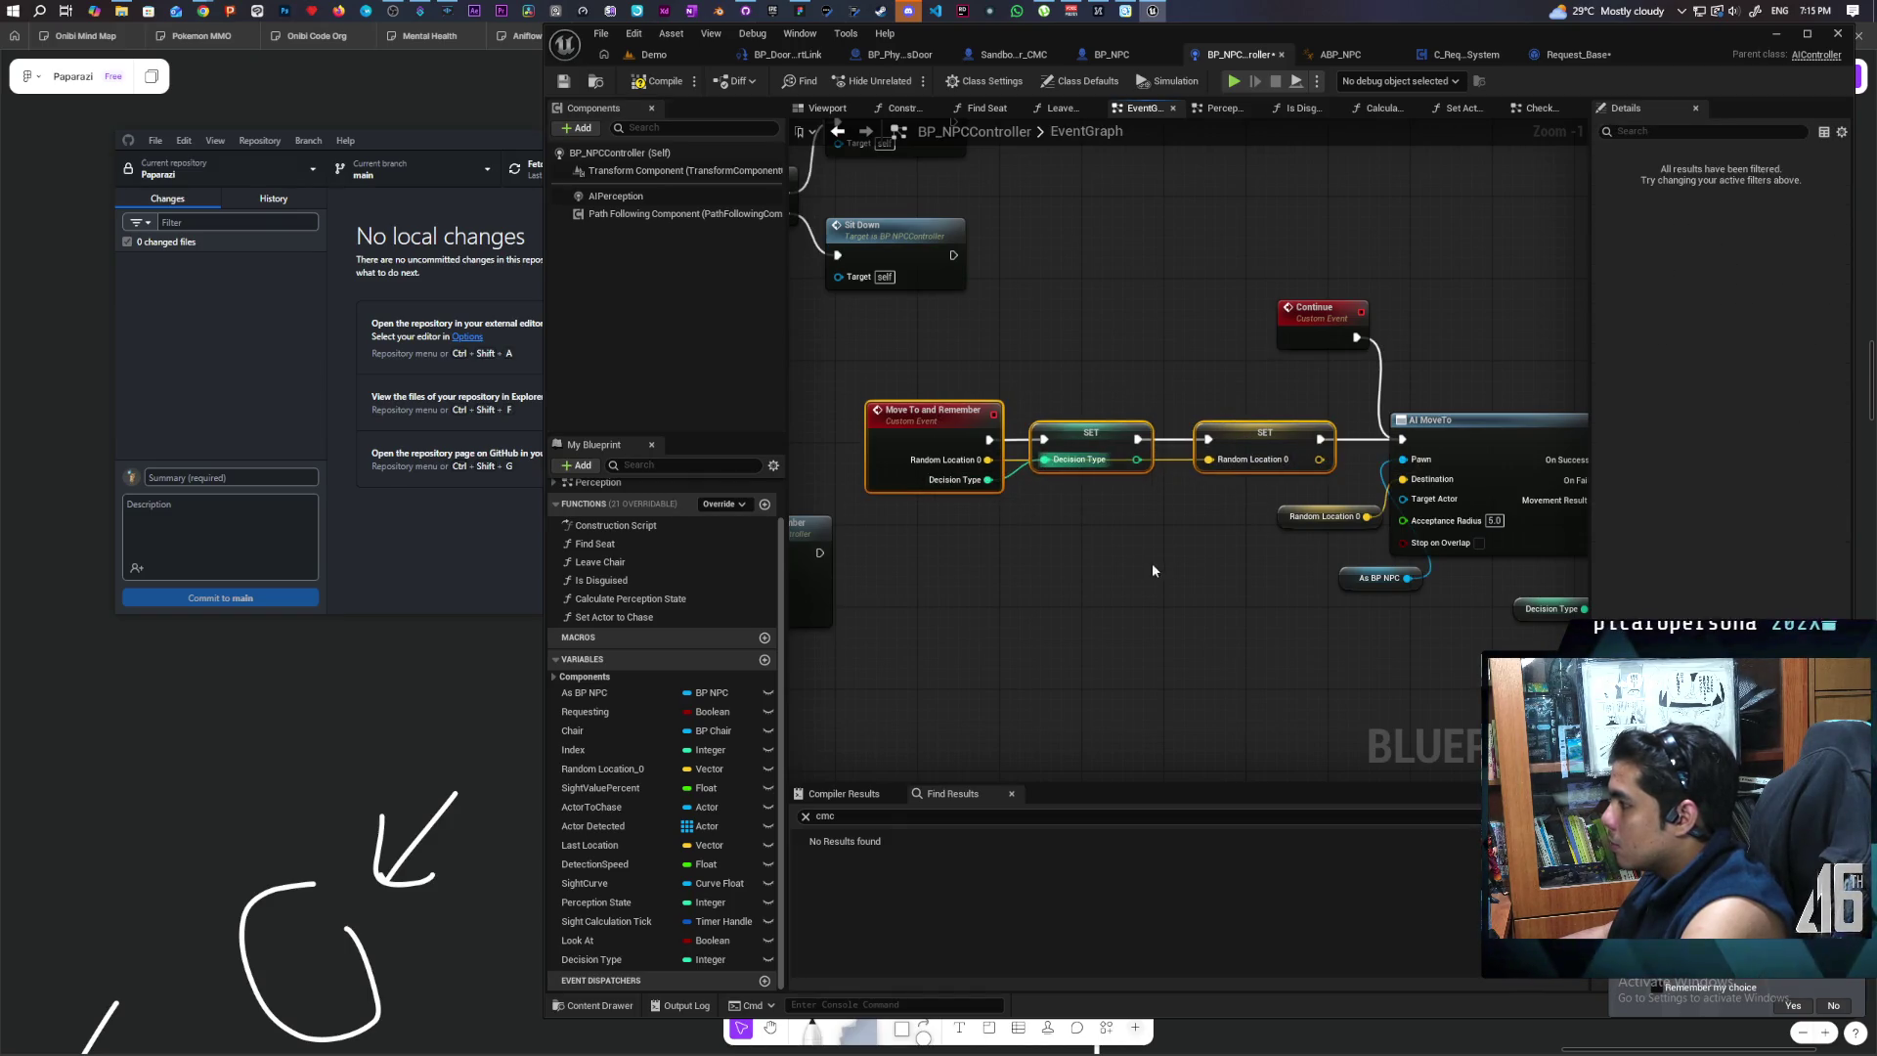
left_click(563, 81)
Step: Connect AI MoveTo's On Success to Switch on Int and compile the blueprint
mouse_move(1632, 386)
left_mouse_down()
mouse_move(1054, 359)
mouse_move(1215, 398)
left_mouse_up()
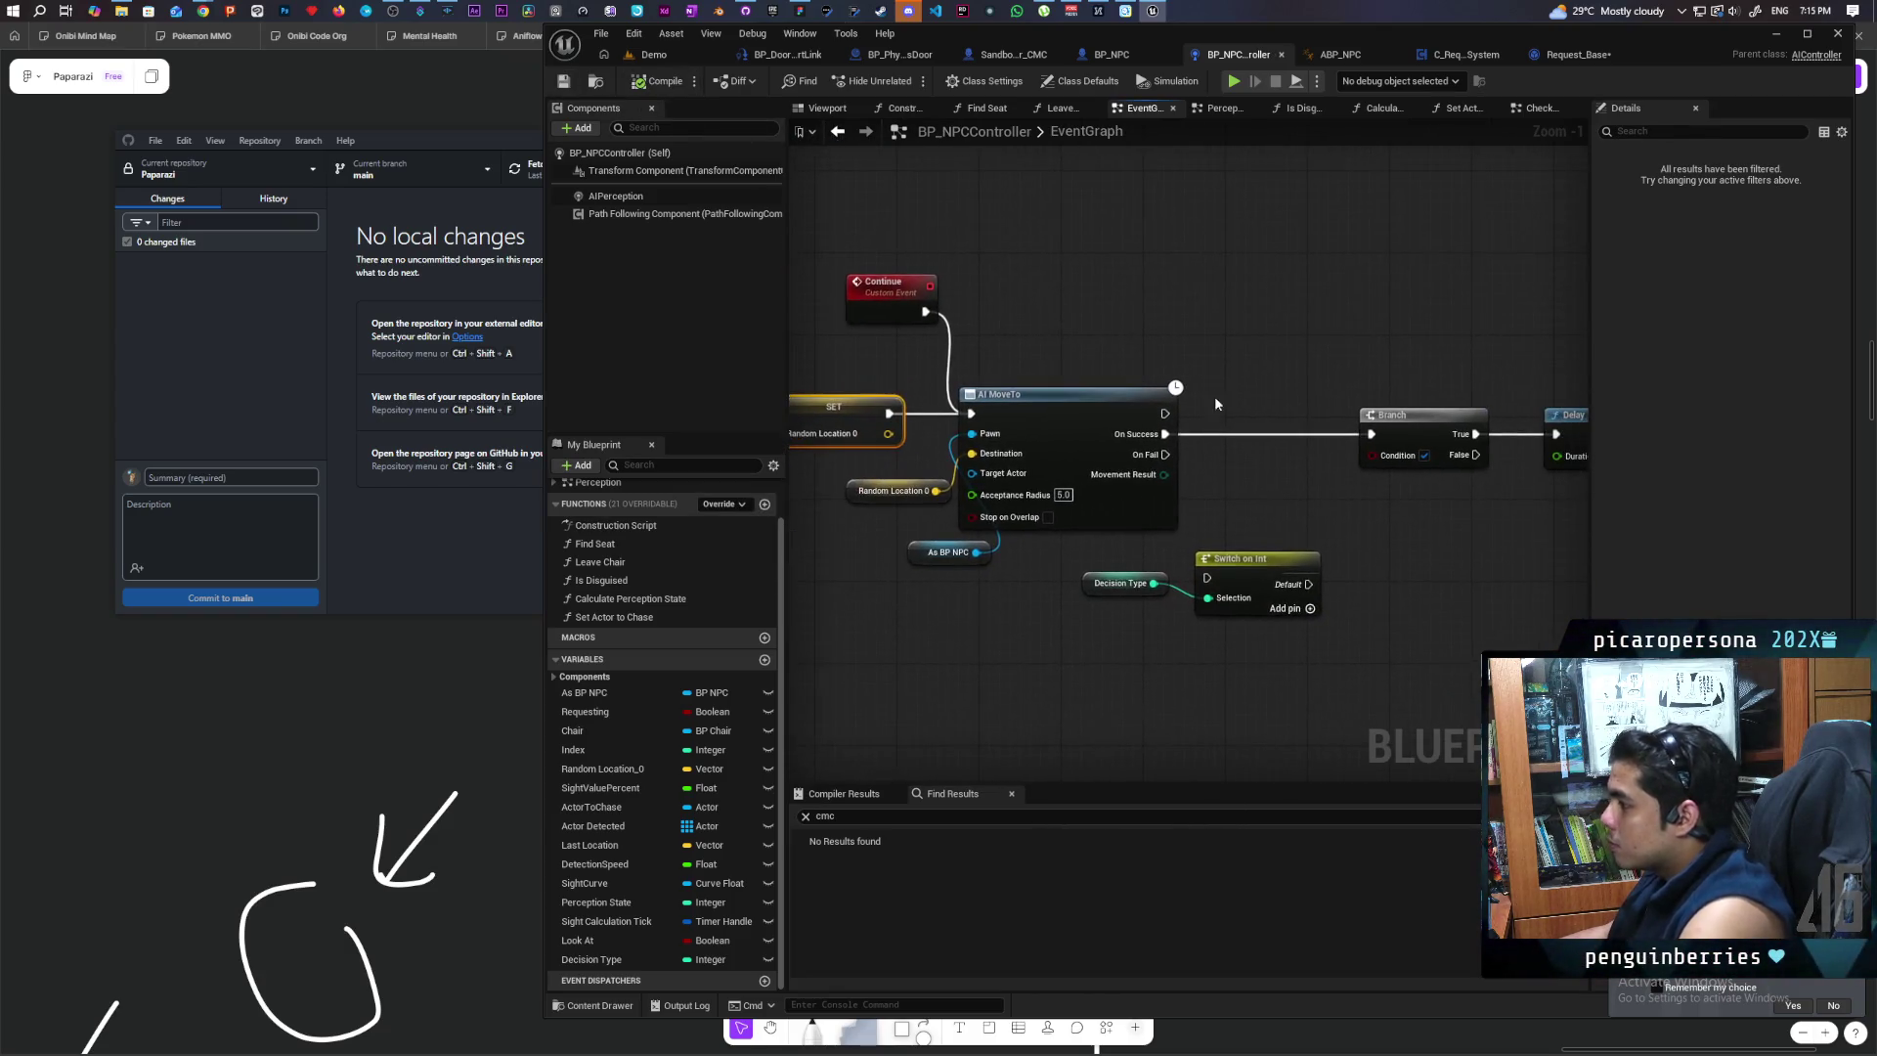
mouse_move(1260, 557)
left_mouse_down()
mouse_move(1270, 411)
mouse_move(1214, 435)
left_mouse_up()
scroll(1270, 497, "down", 1)
mouse_move(1130, 538)
left_mouse_down()
mouse_move(1204, 614)
mouse_move(1272, 628)
left_mouse_up()
left_click(654, 86)
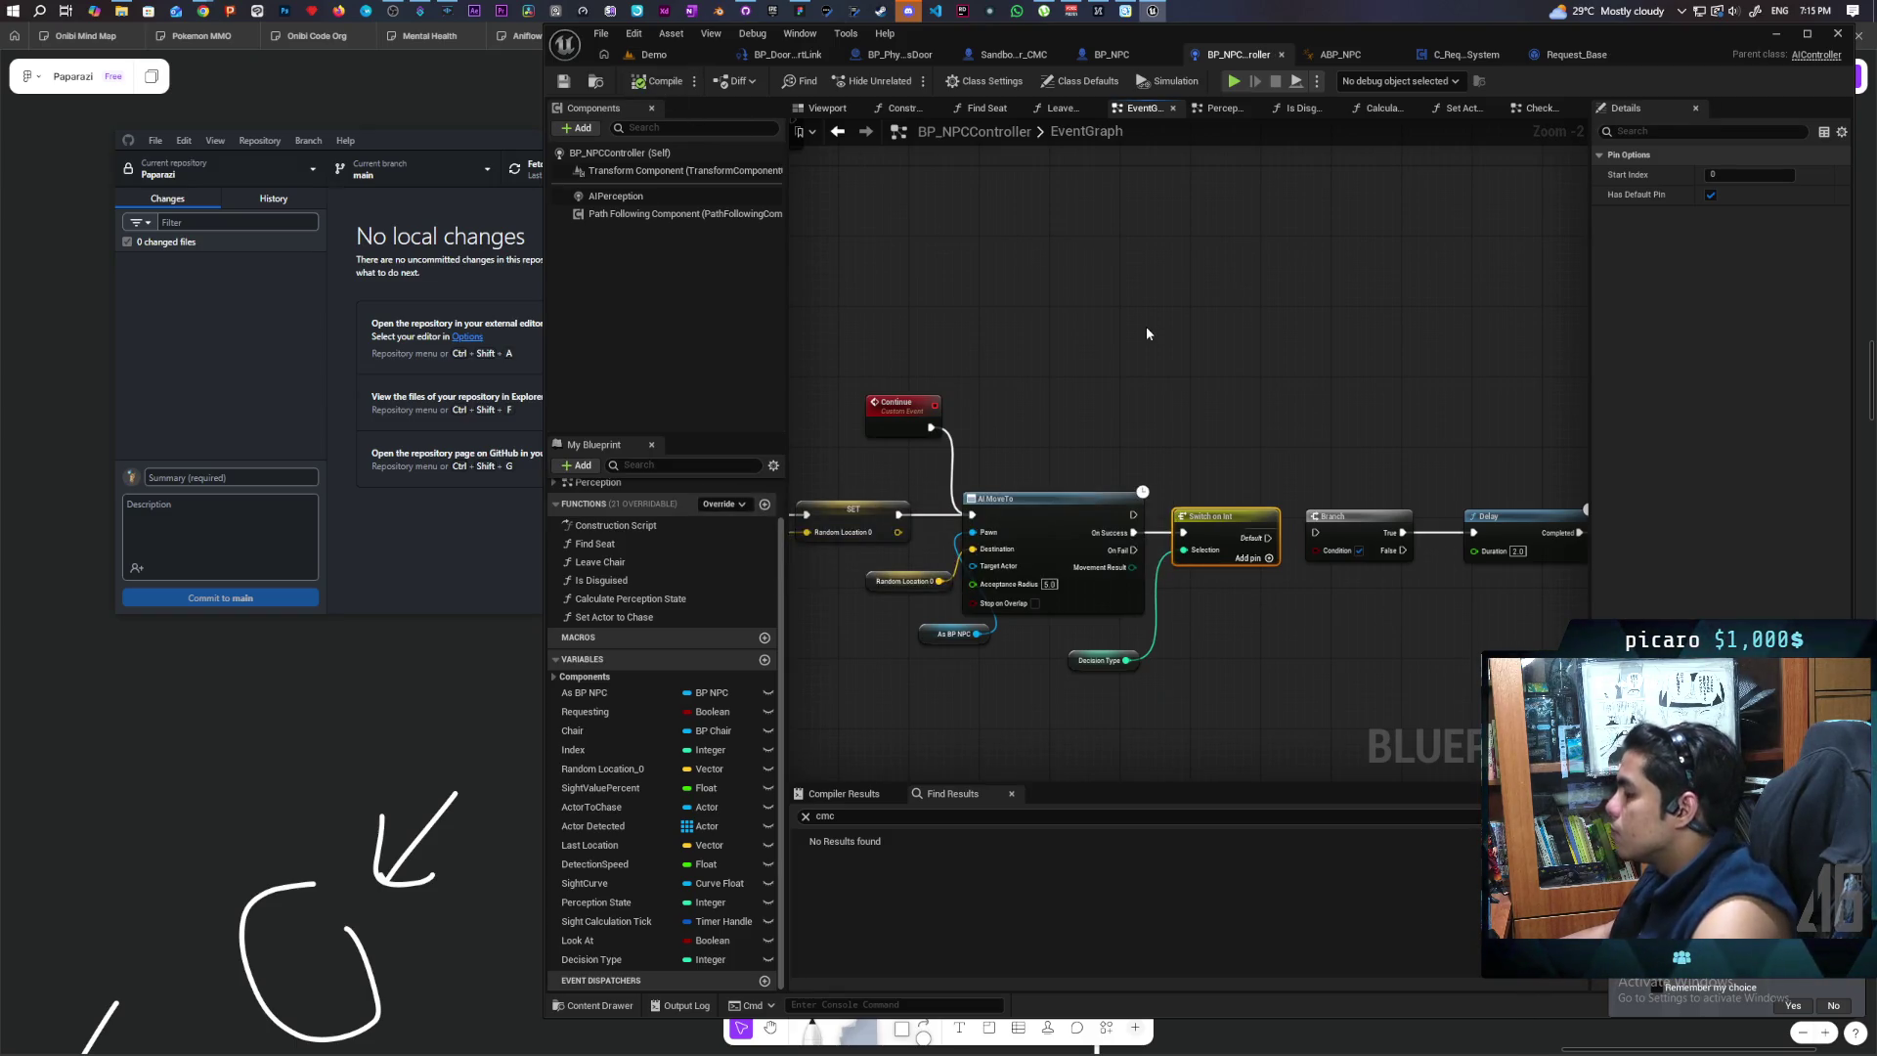
Step: Collapse the Switch on Int node into a collapsed graph named Decision Types
mouse_move(1146, 326)
left_mouse_down()
mouse_move(1169, 360)
mouse_move(976, 364)
left_mouse_up()
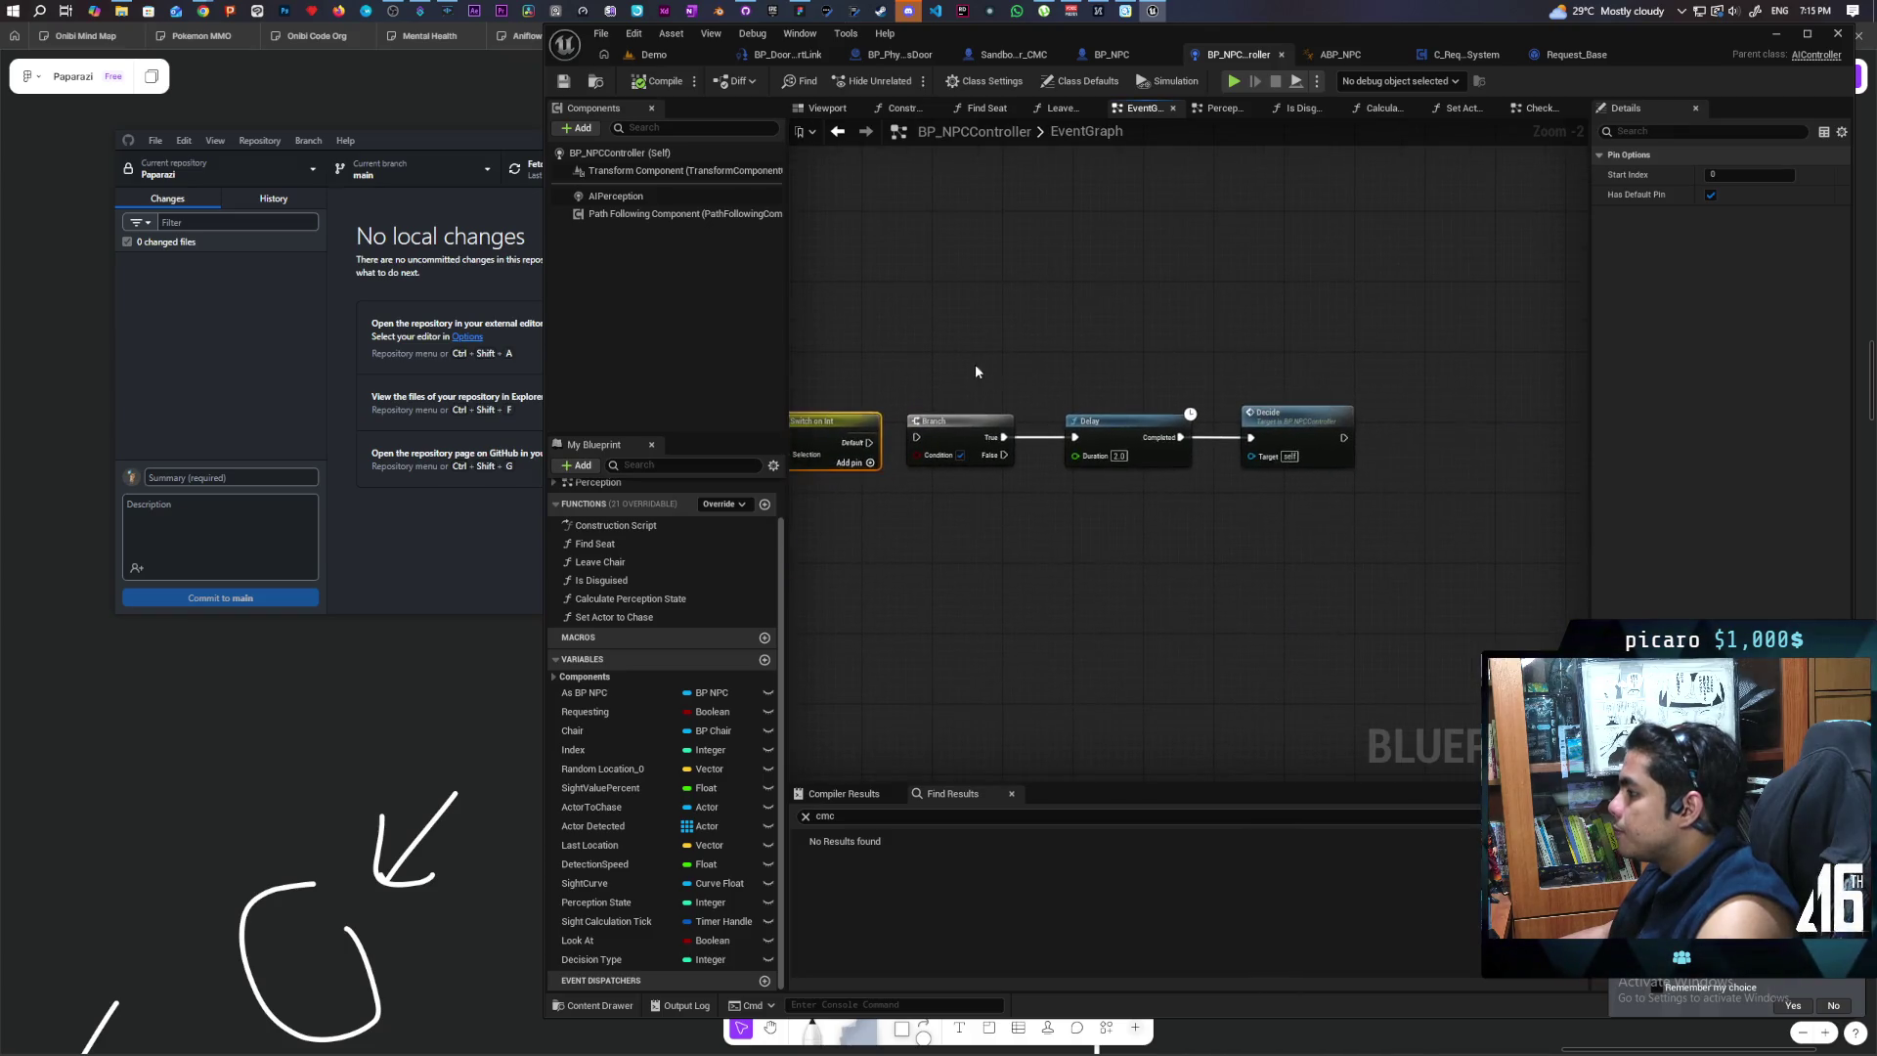
left_click_drag(1311, 557, 1757, 573)
left_click_drag(1066, 399, 1201, 536)
right_click(1069, 452)
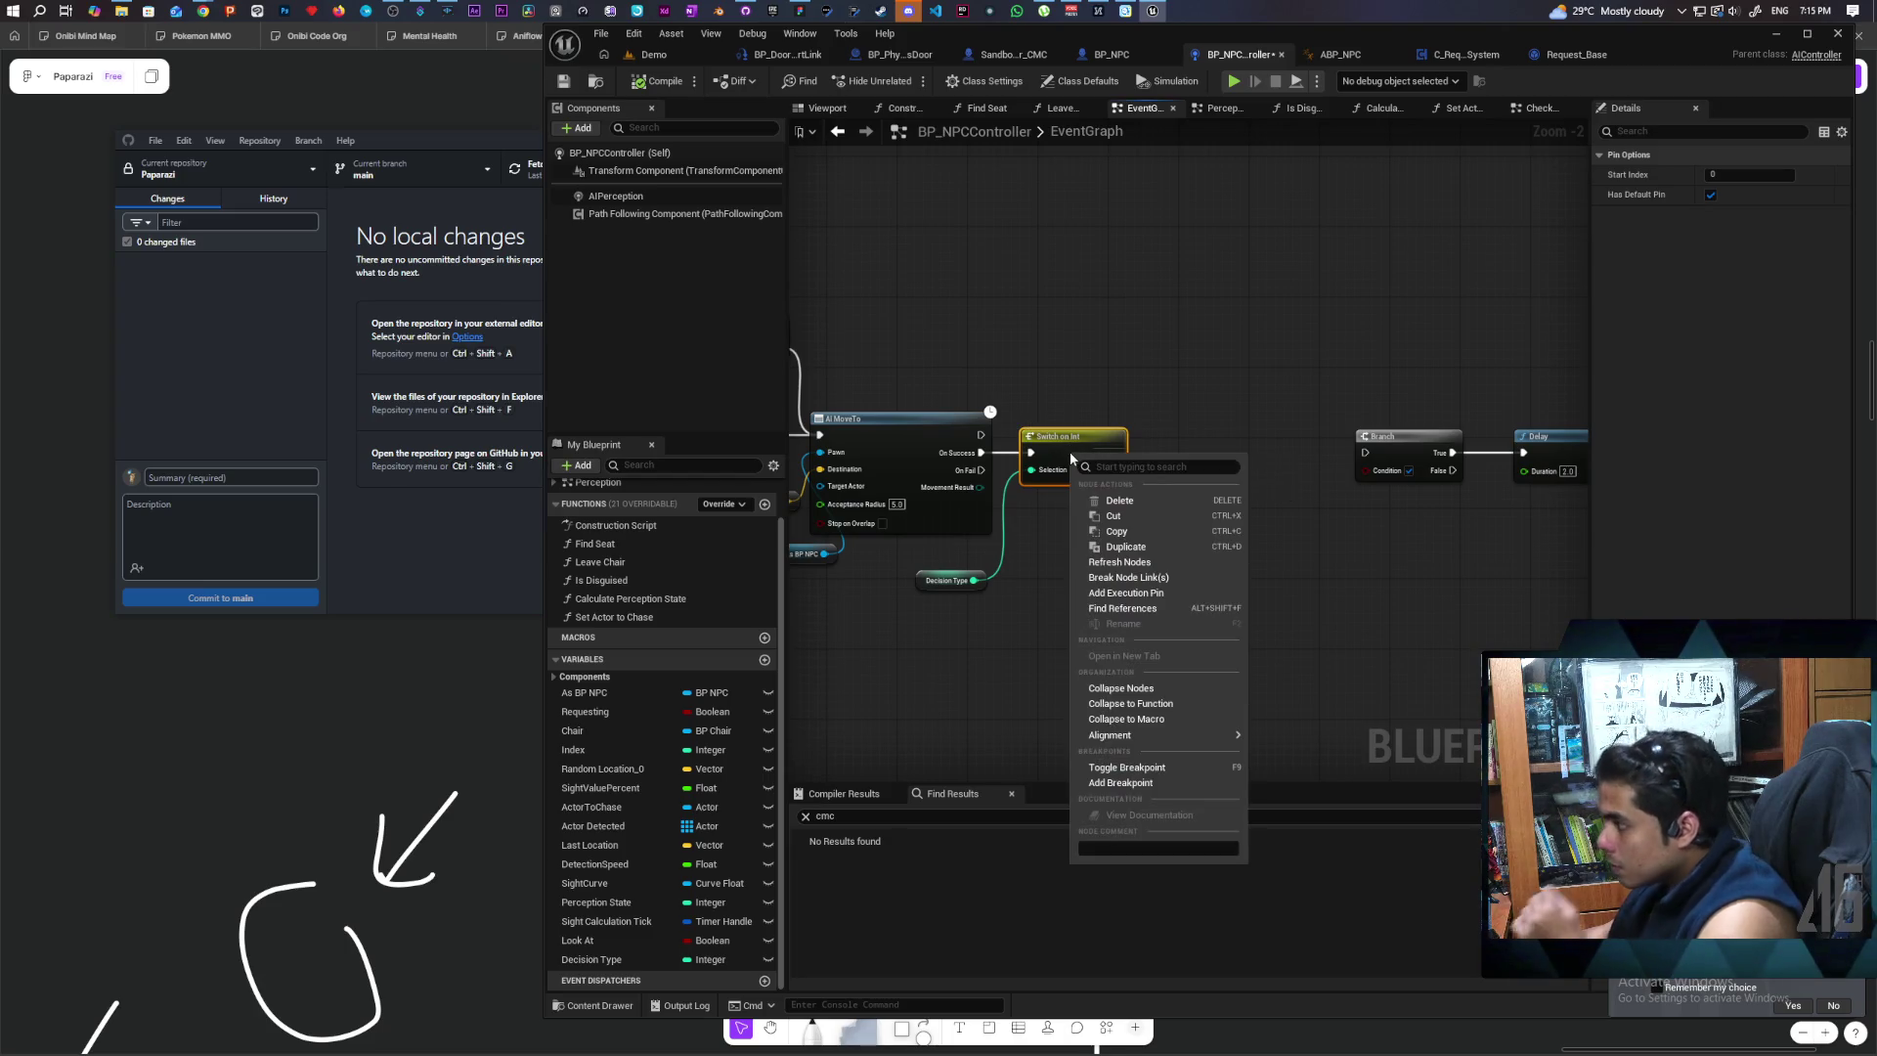
left_click(1167, 688)
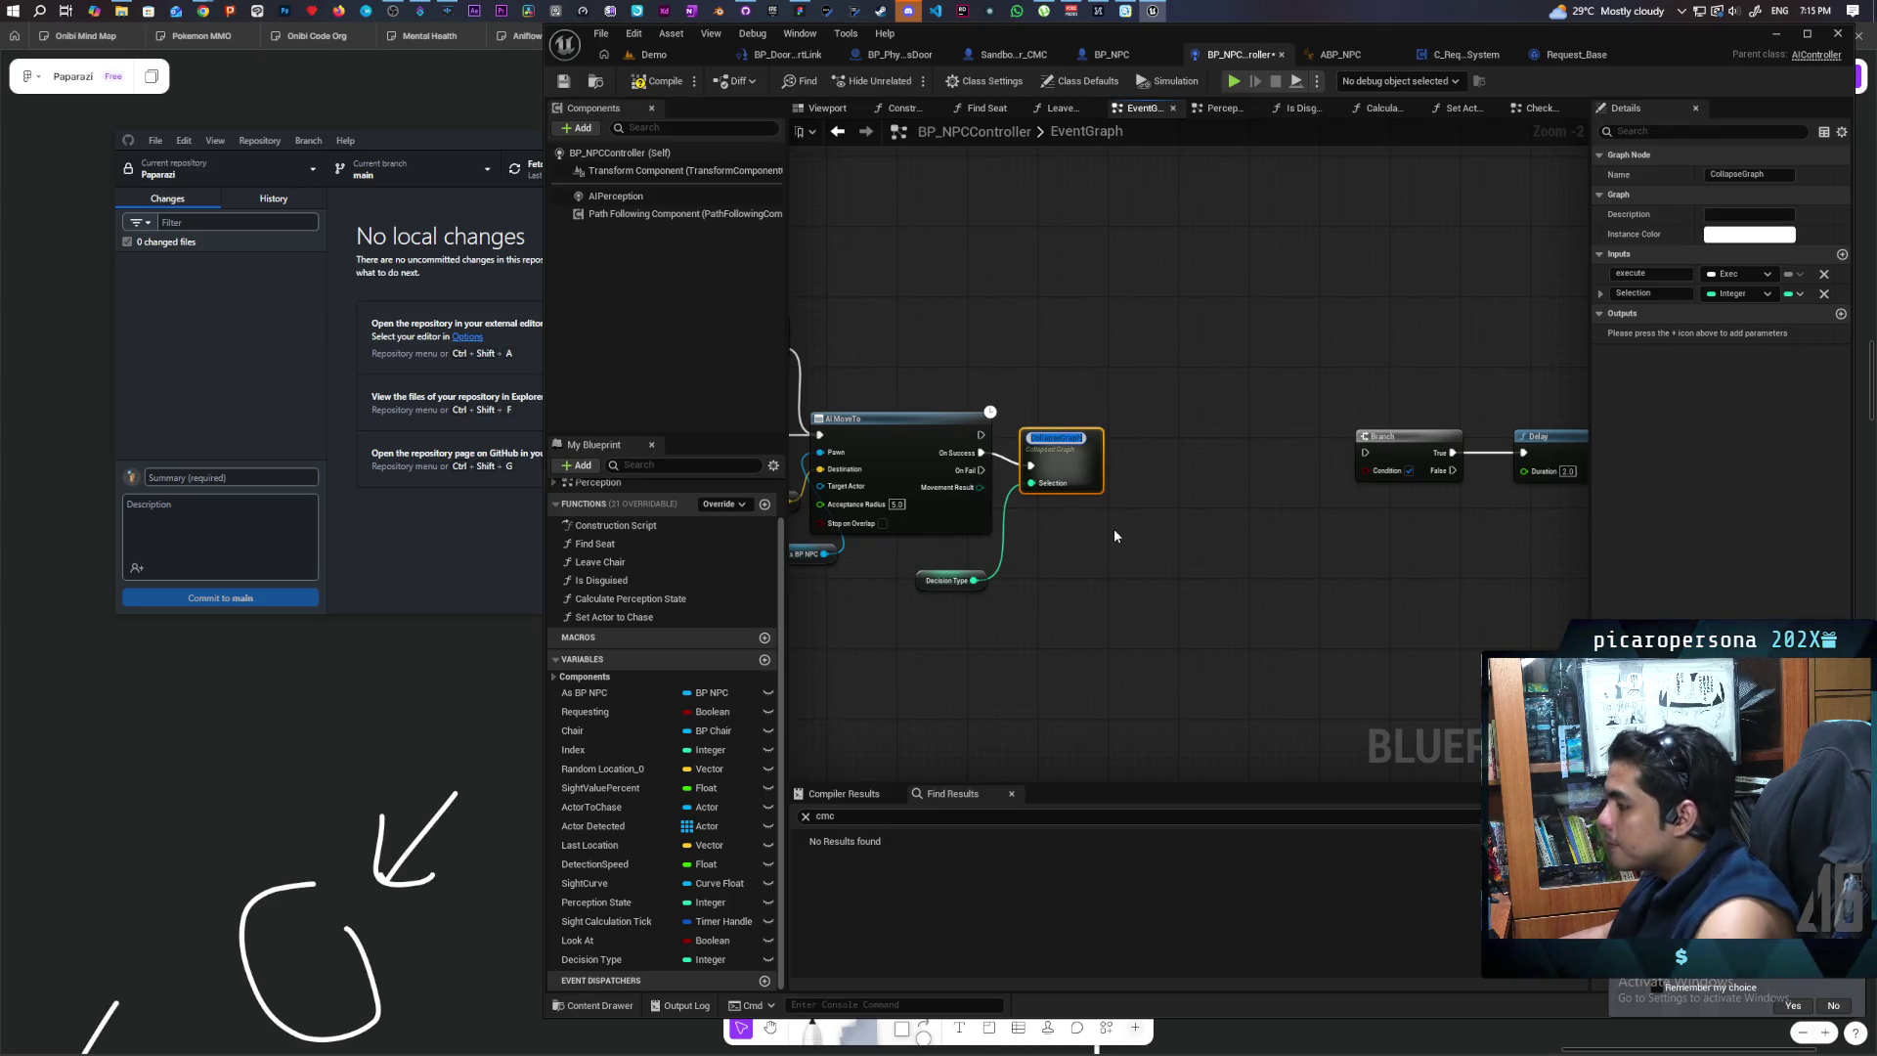
type("Dec")
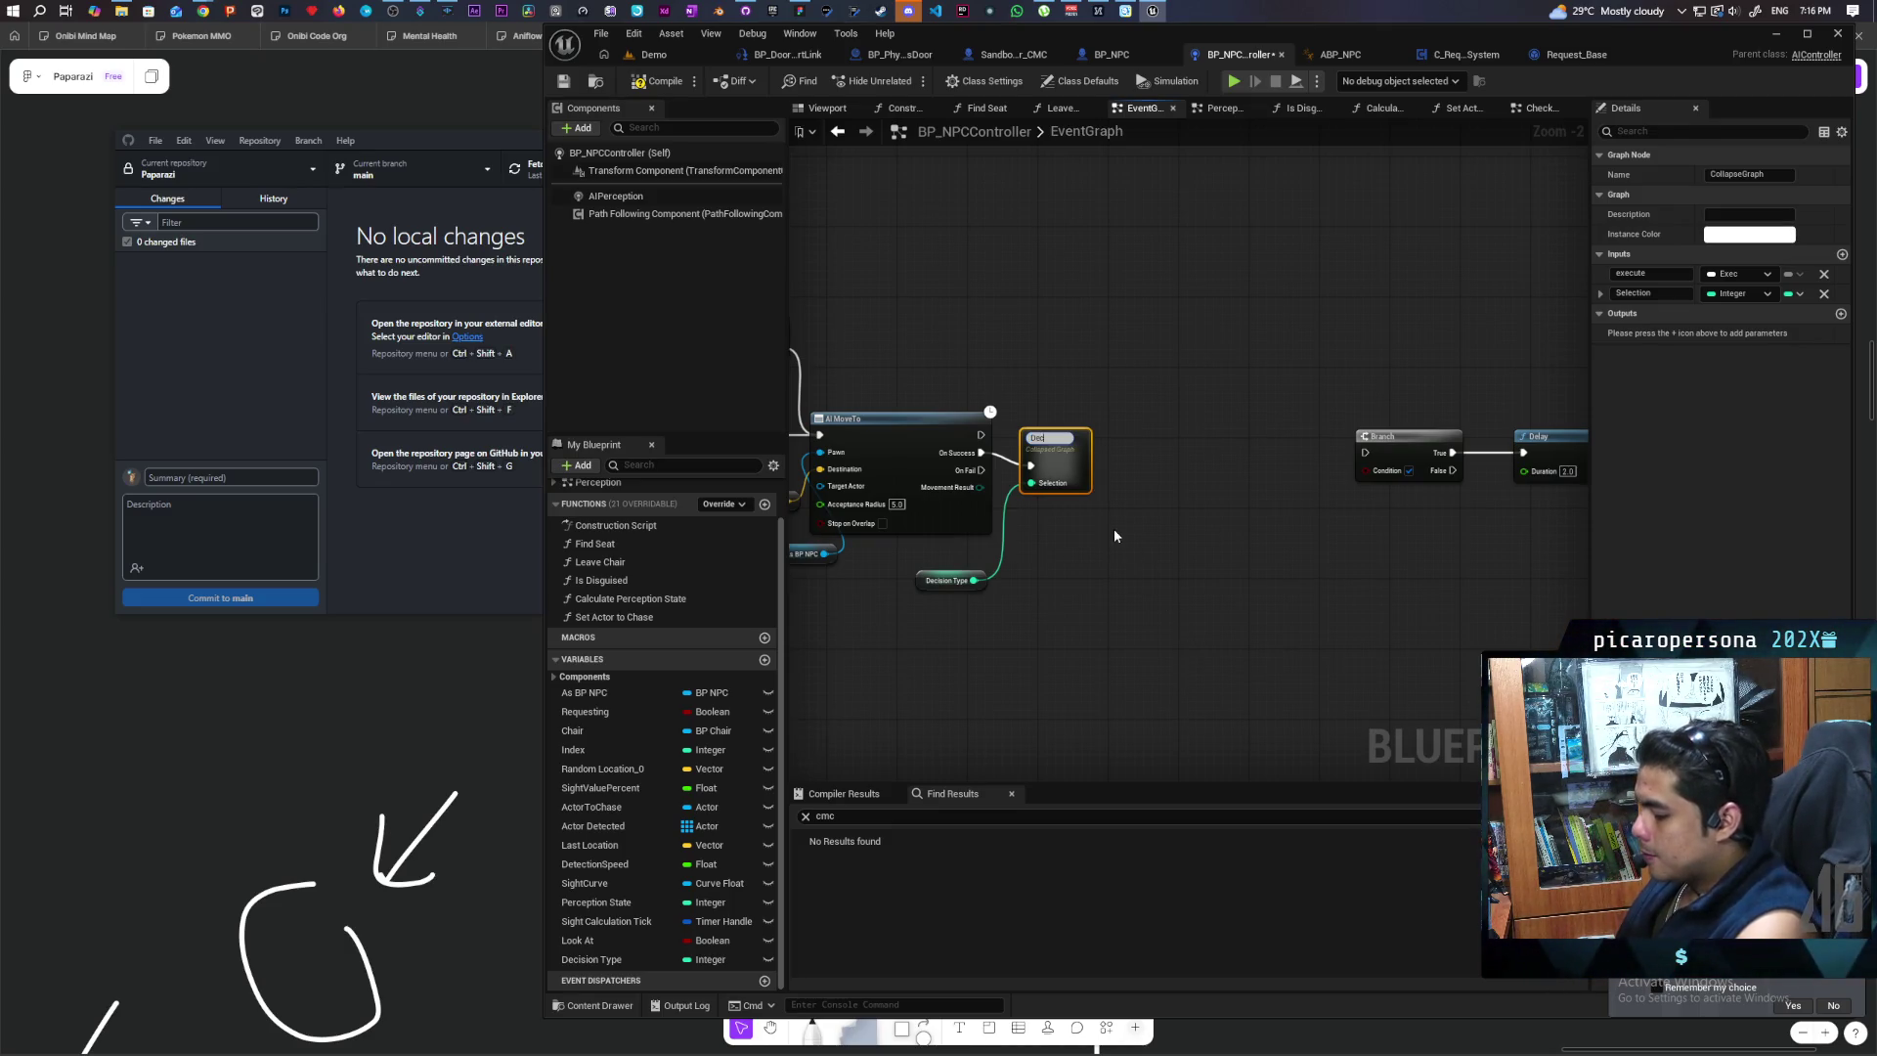
type("ision Types")
key("Return")
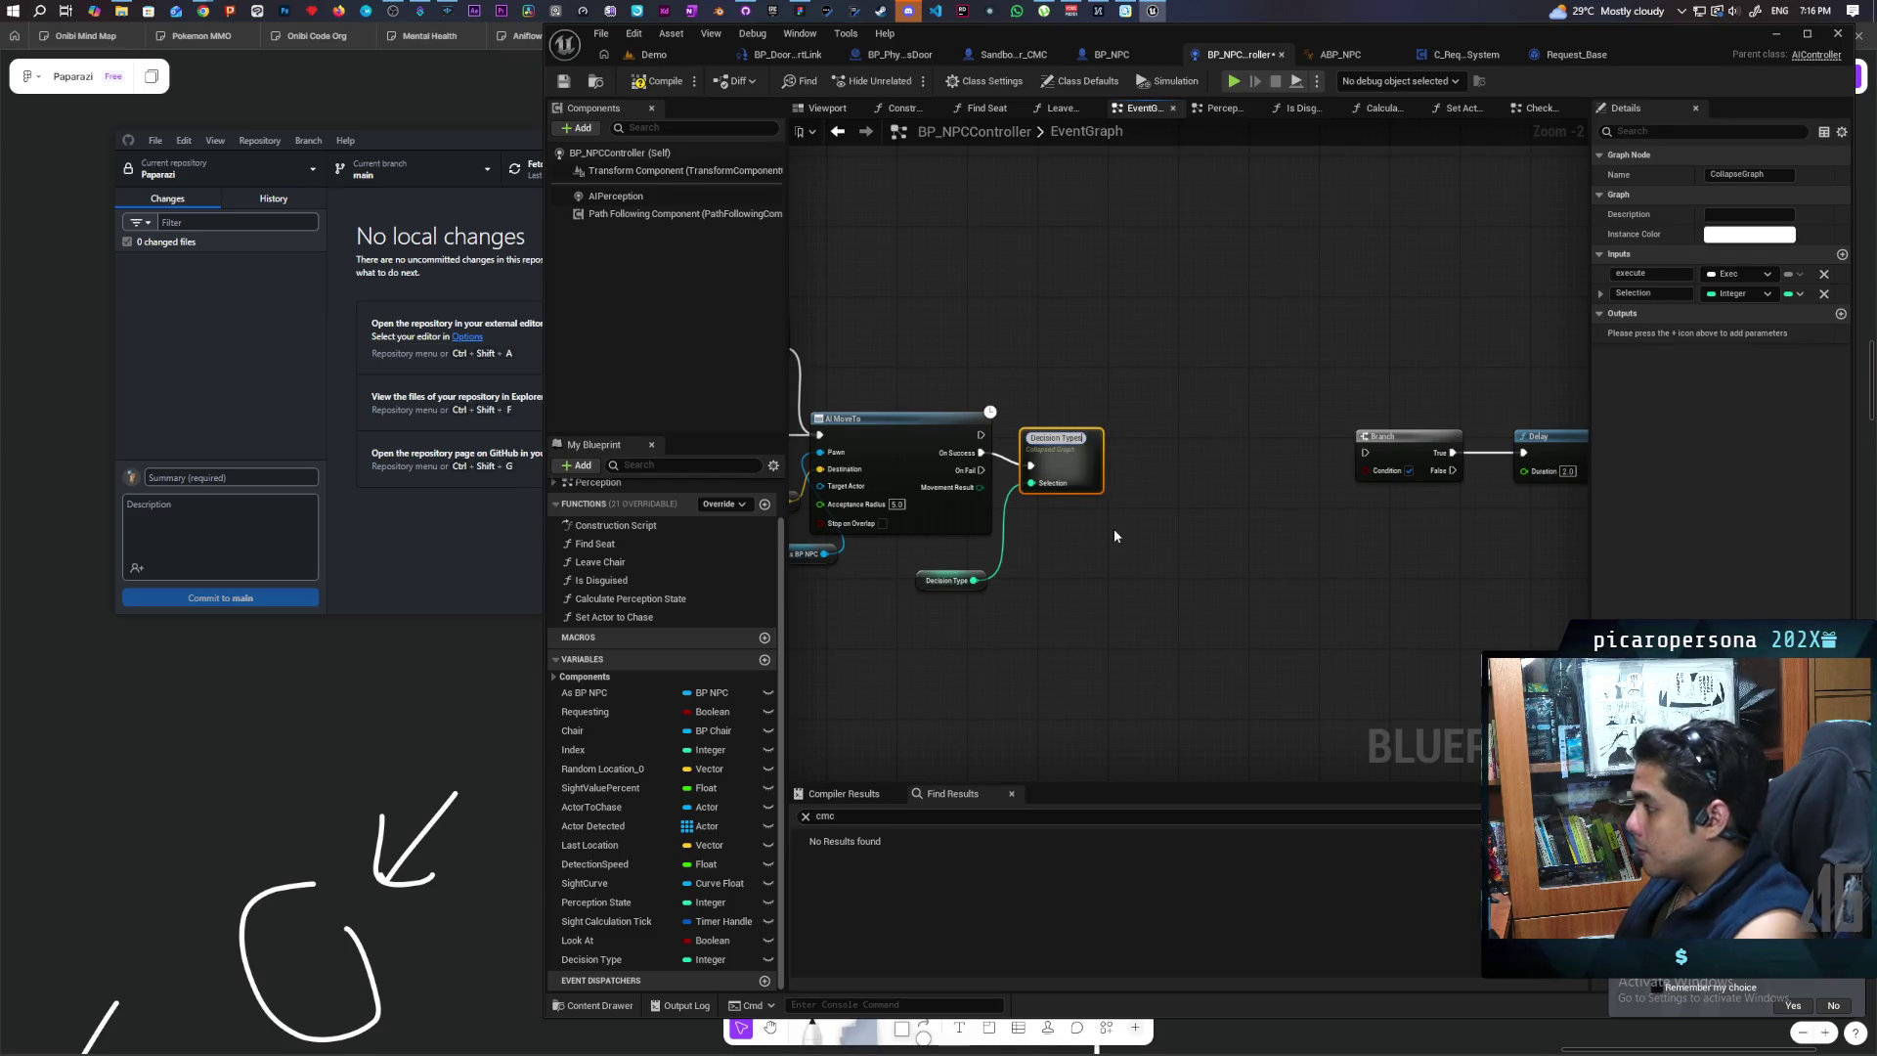
Step: Open the Decision Types collapsed graph for editing
left_click(1114, 528)
scroll(1124, 537, "up", 1)
left_click(1026, 430)
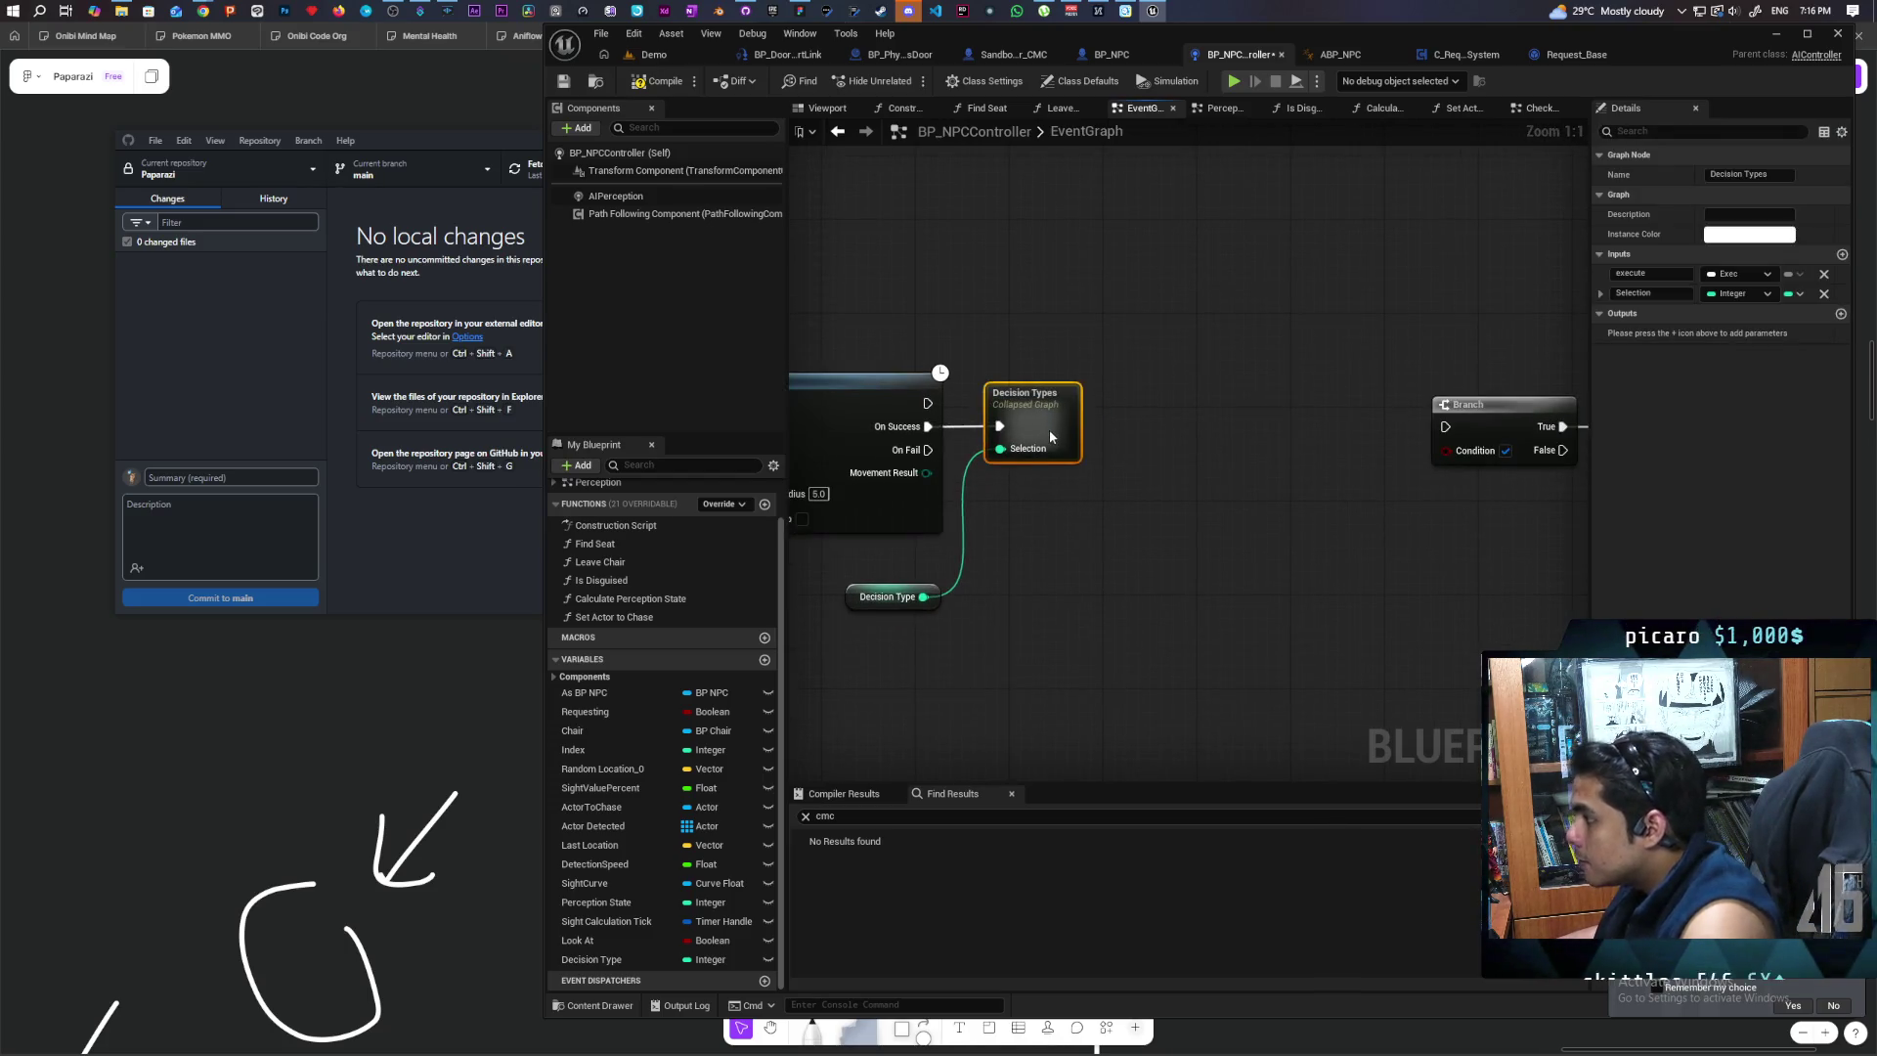
double_click(1026, 430)
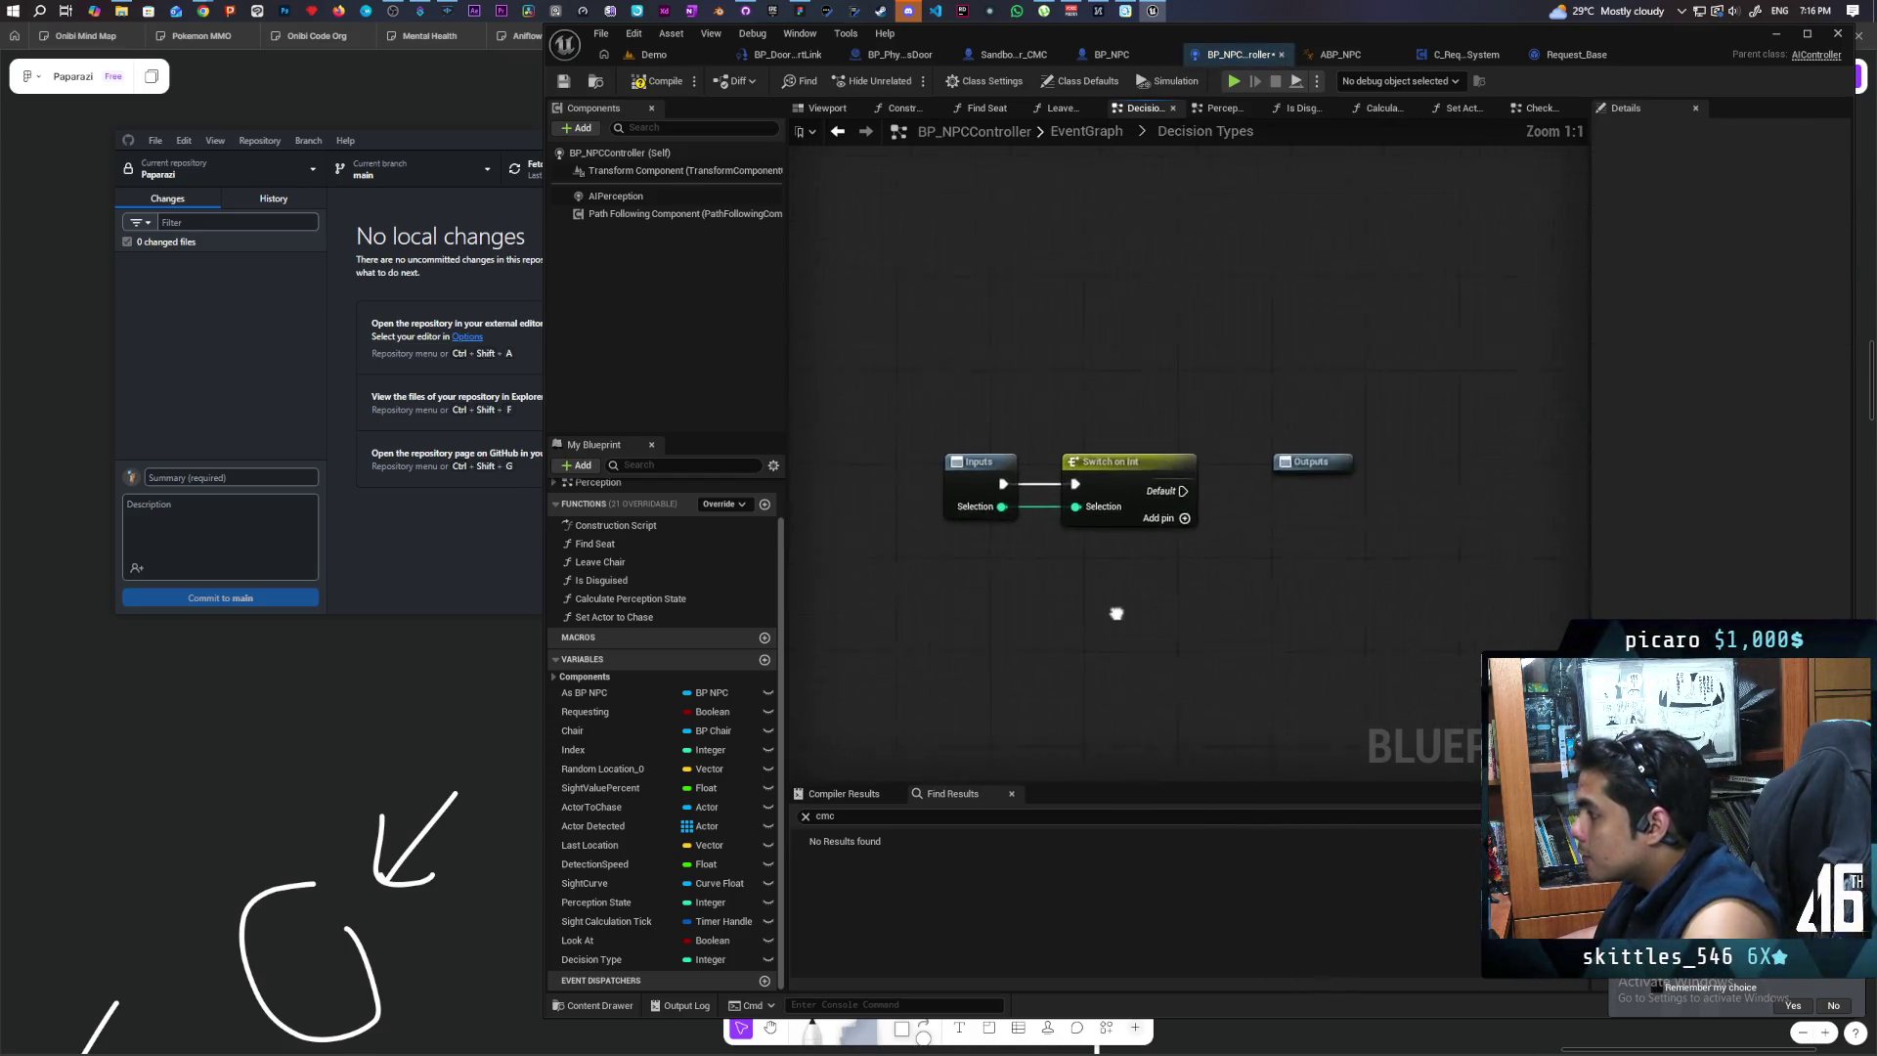
Step: Add Switch on Int cases 0, 1 and 2, route each to its own output, then return to EventGraph
left_click(1166, 528)
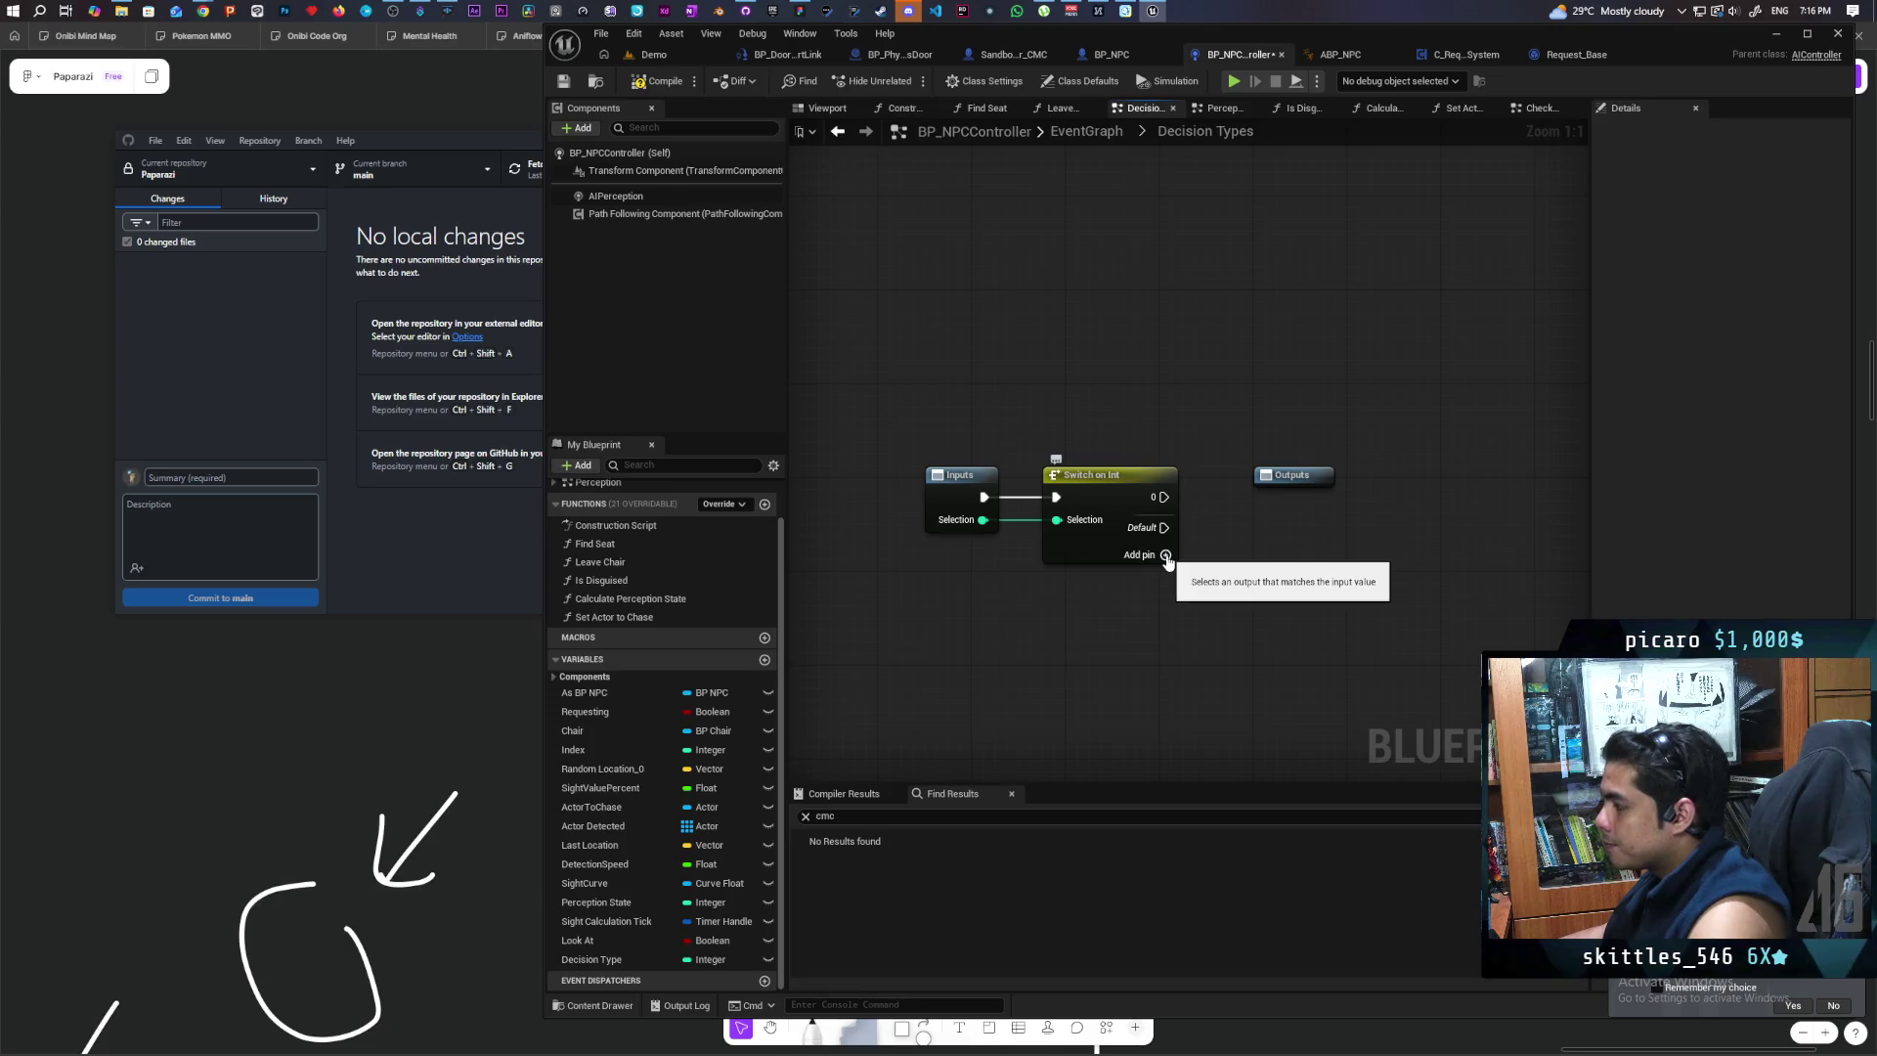
left_click_drag(1163, 497, 1290, 493)
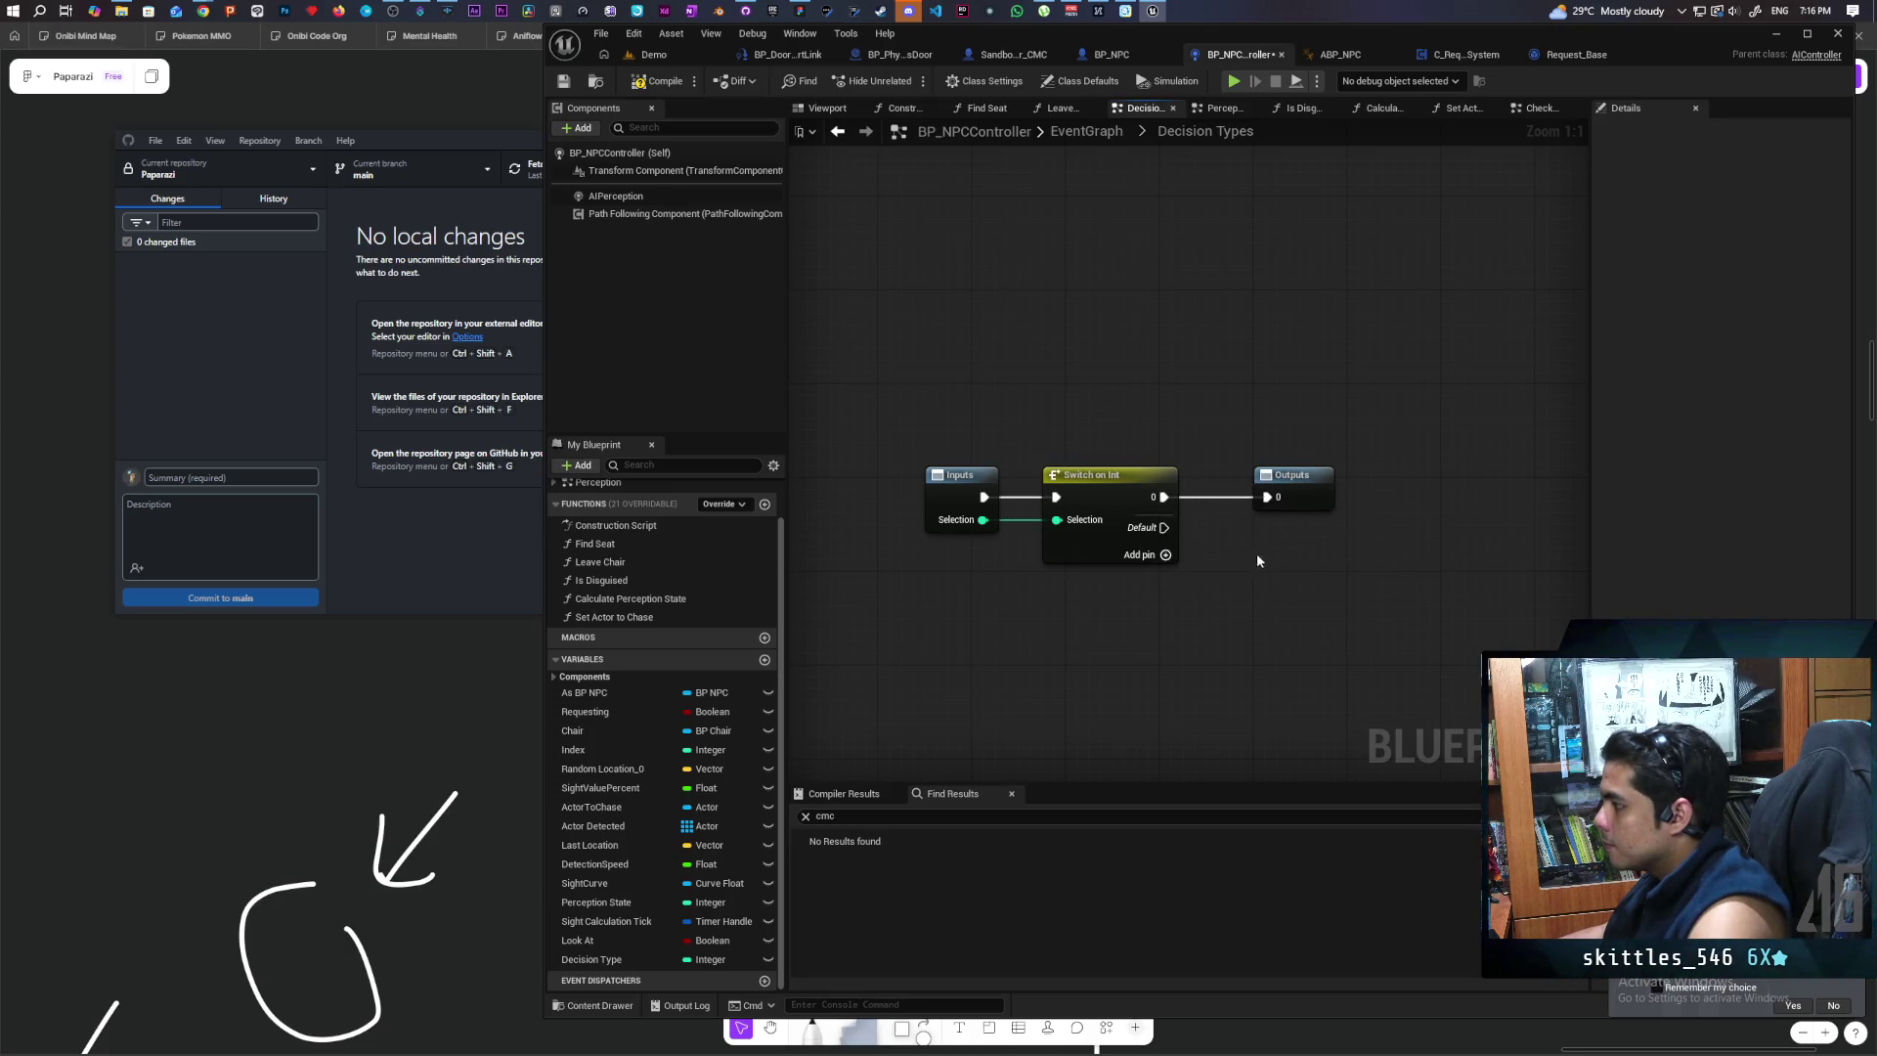
left_click(1165, 554)
mouse_move(1163, 520)
left_mouse_down()
mouse_move(1292, 533)
mouse_move(1268, 544)
left_mouse_up()
left_click(1163, 579)
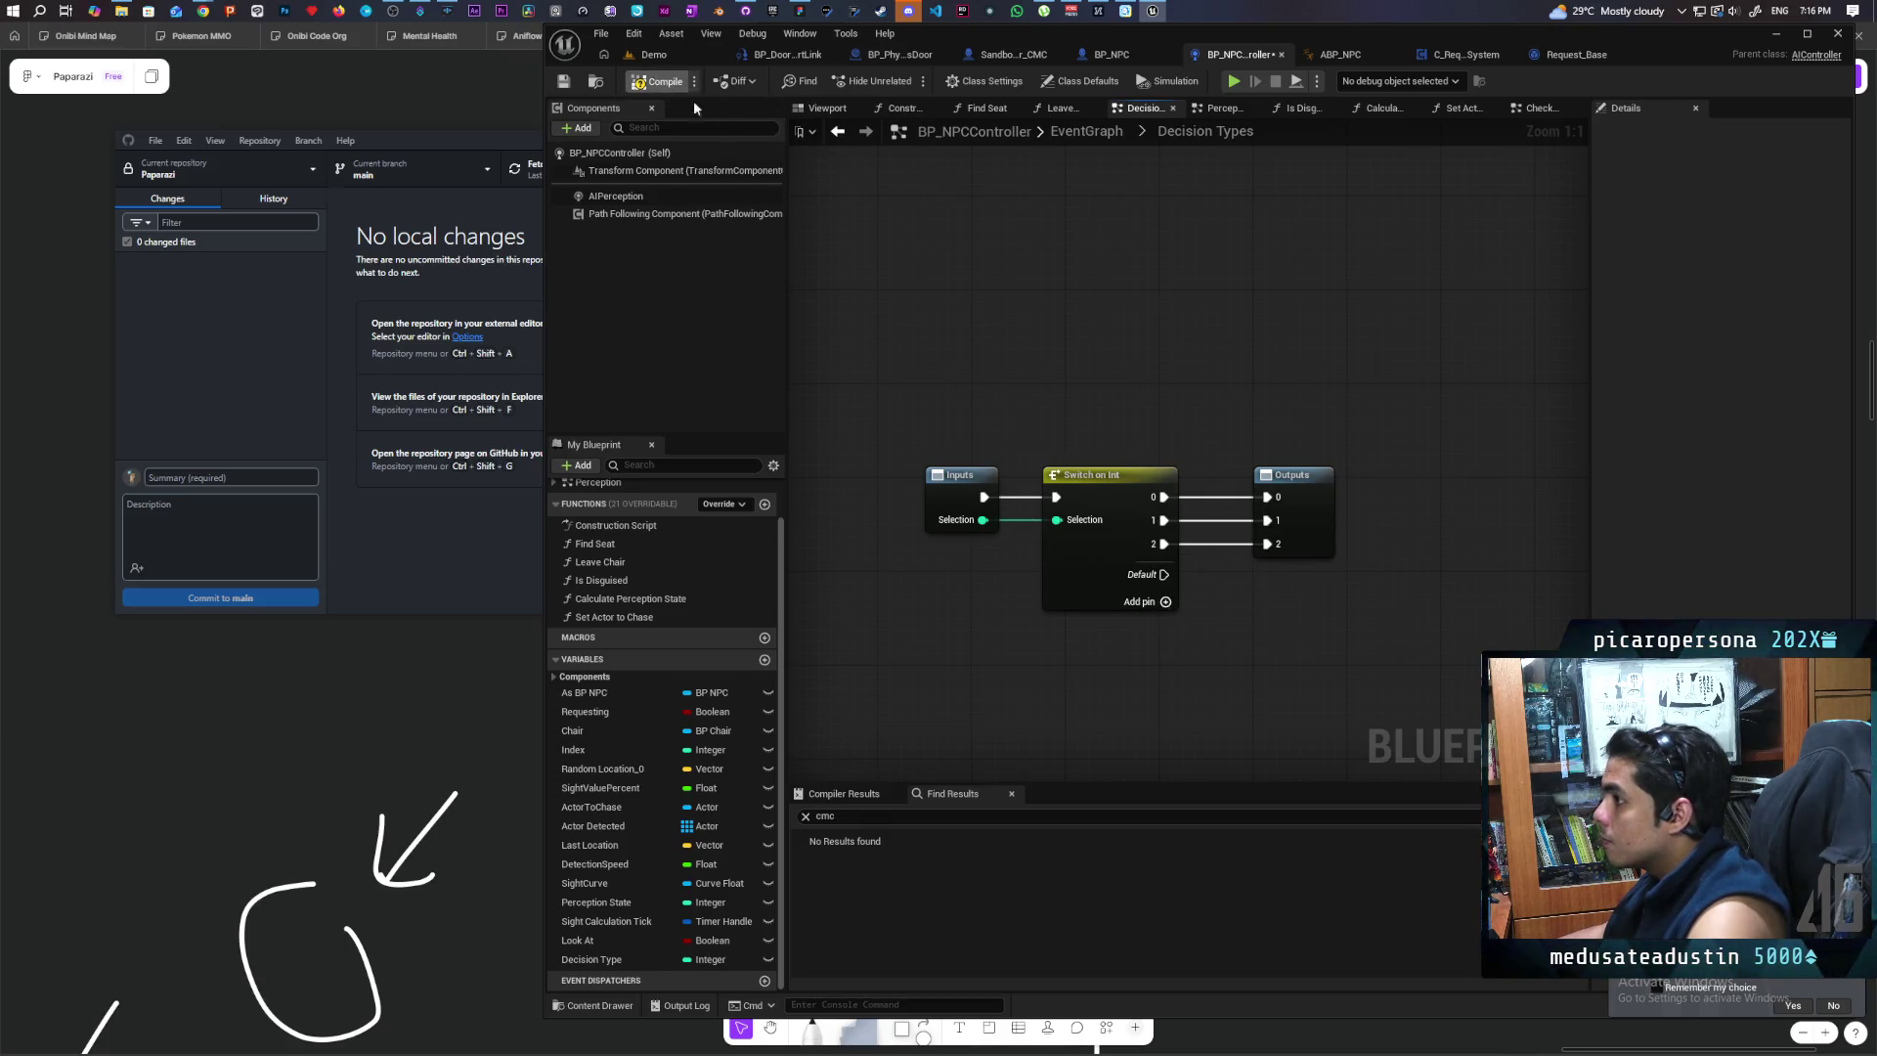
left_click(837, 134)
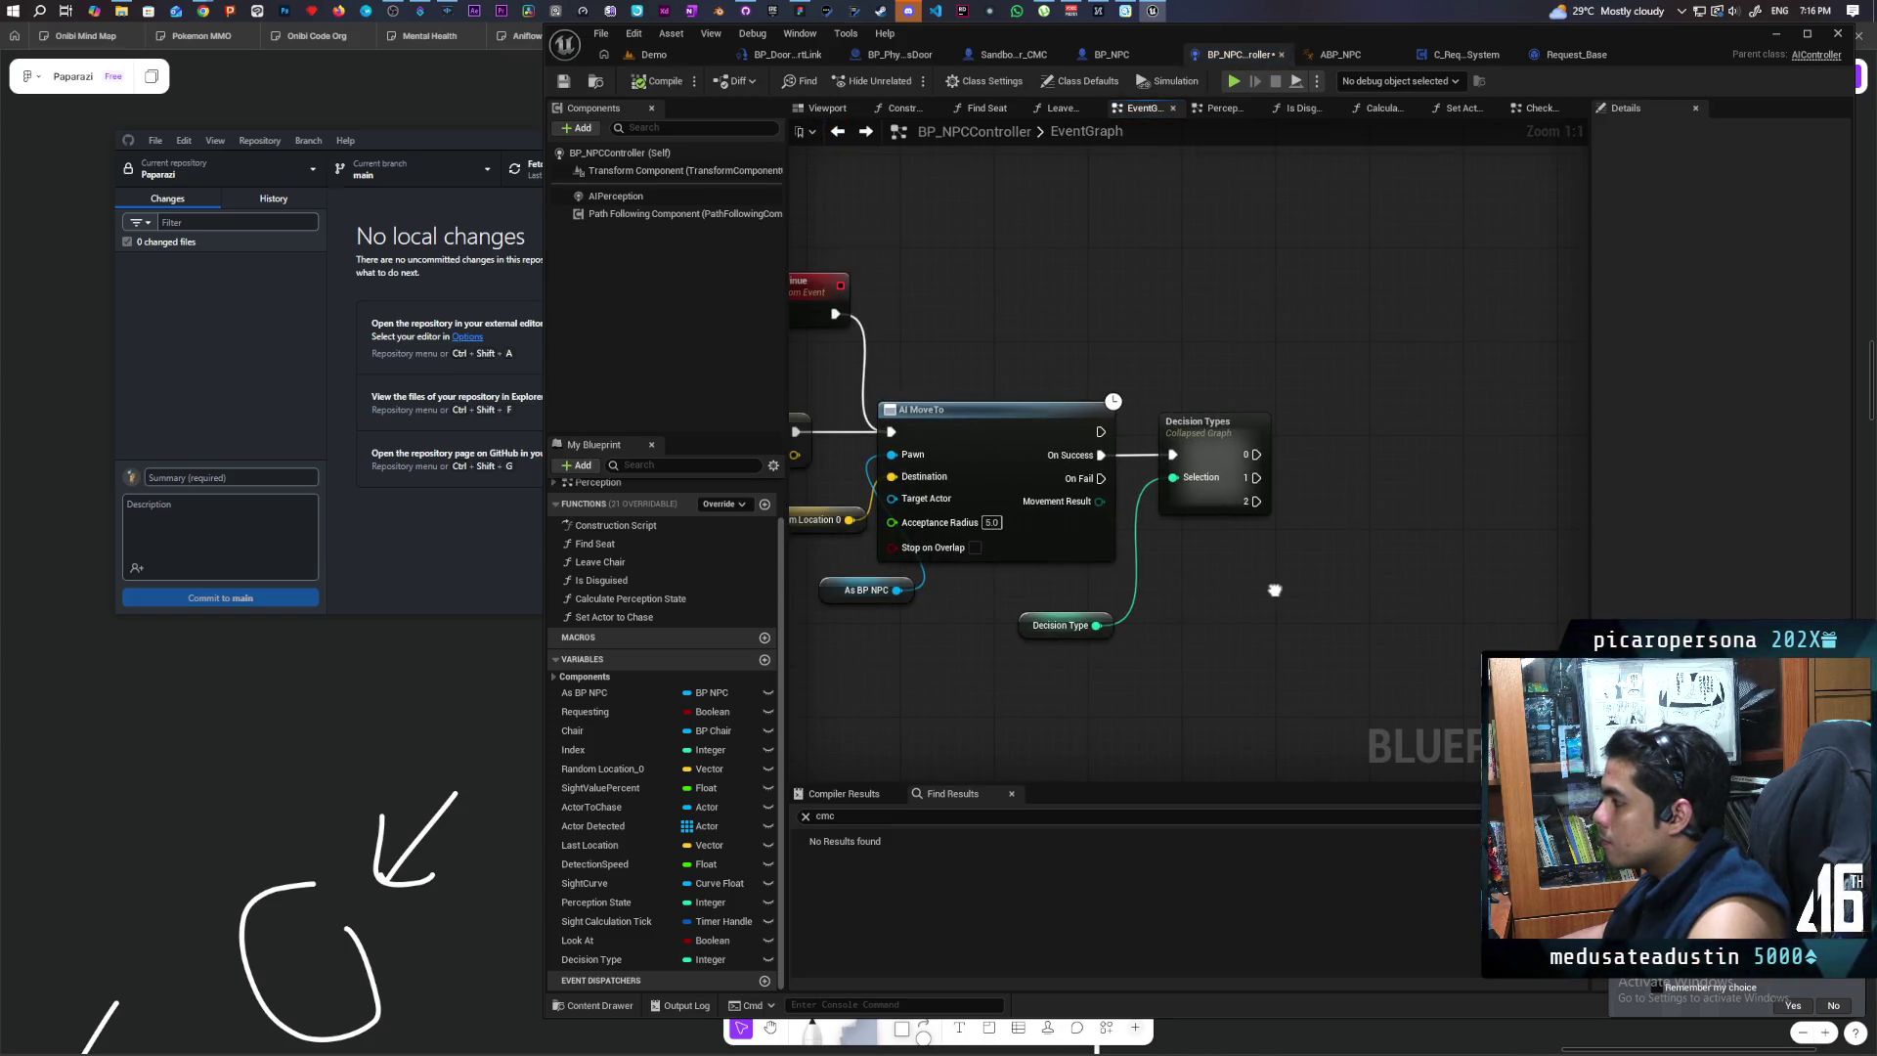
Step: In Details > Outputs, name the Decision Types node's first execution pin '0 Random Location'
scroll(1270, 584, "down", 3)
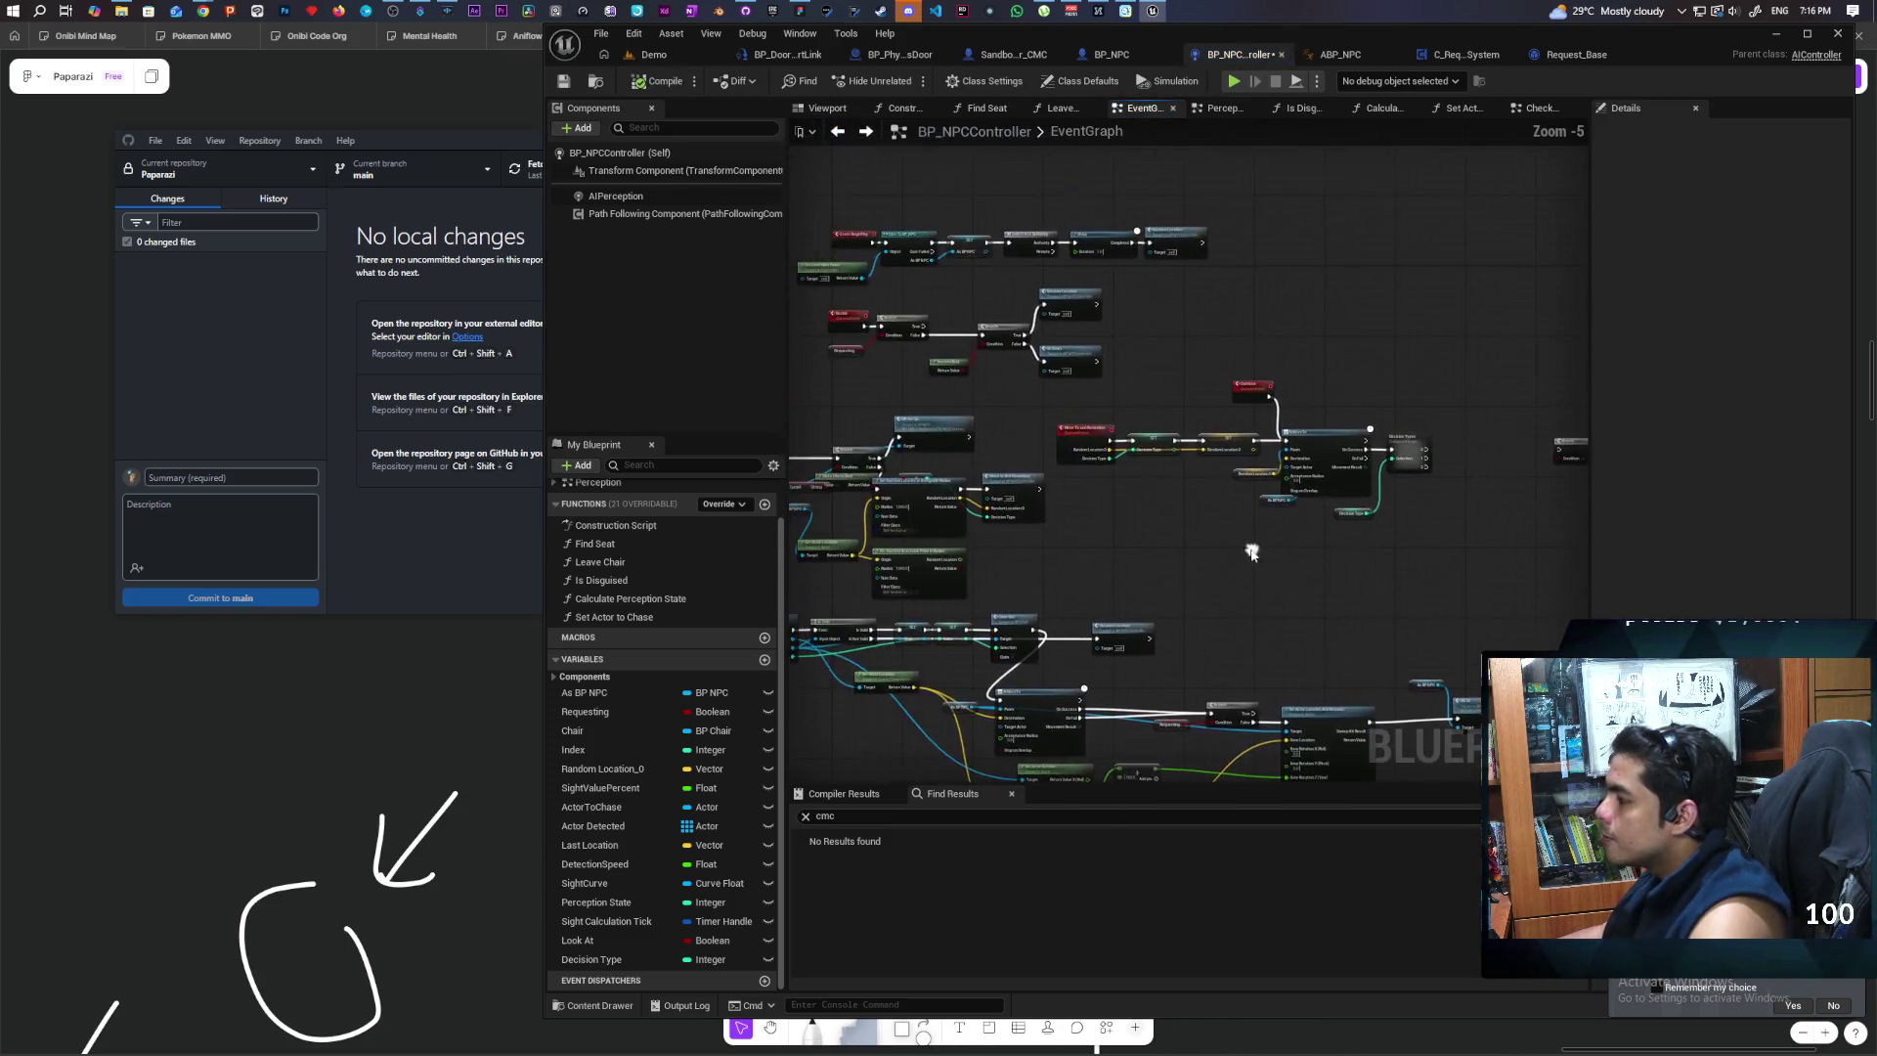
mouse_move(1159, 501)
left_mouse_down()
mouse_move(1470, 526)
mouse_move(1584, 500)
left_mouse_up()
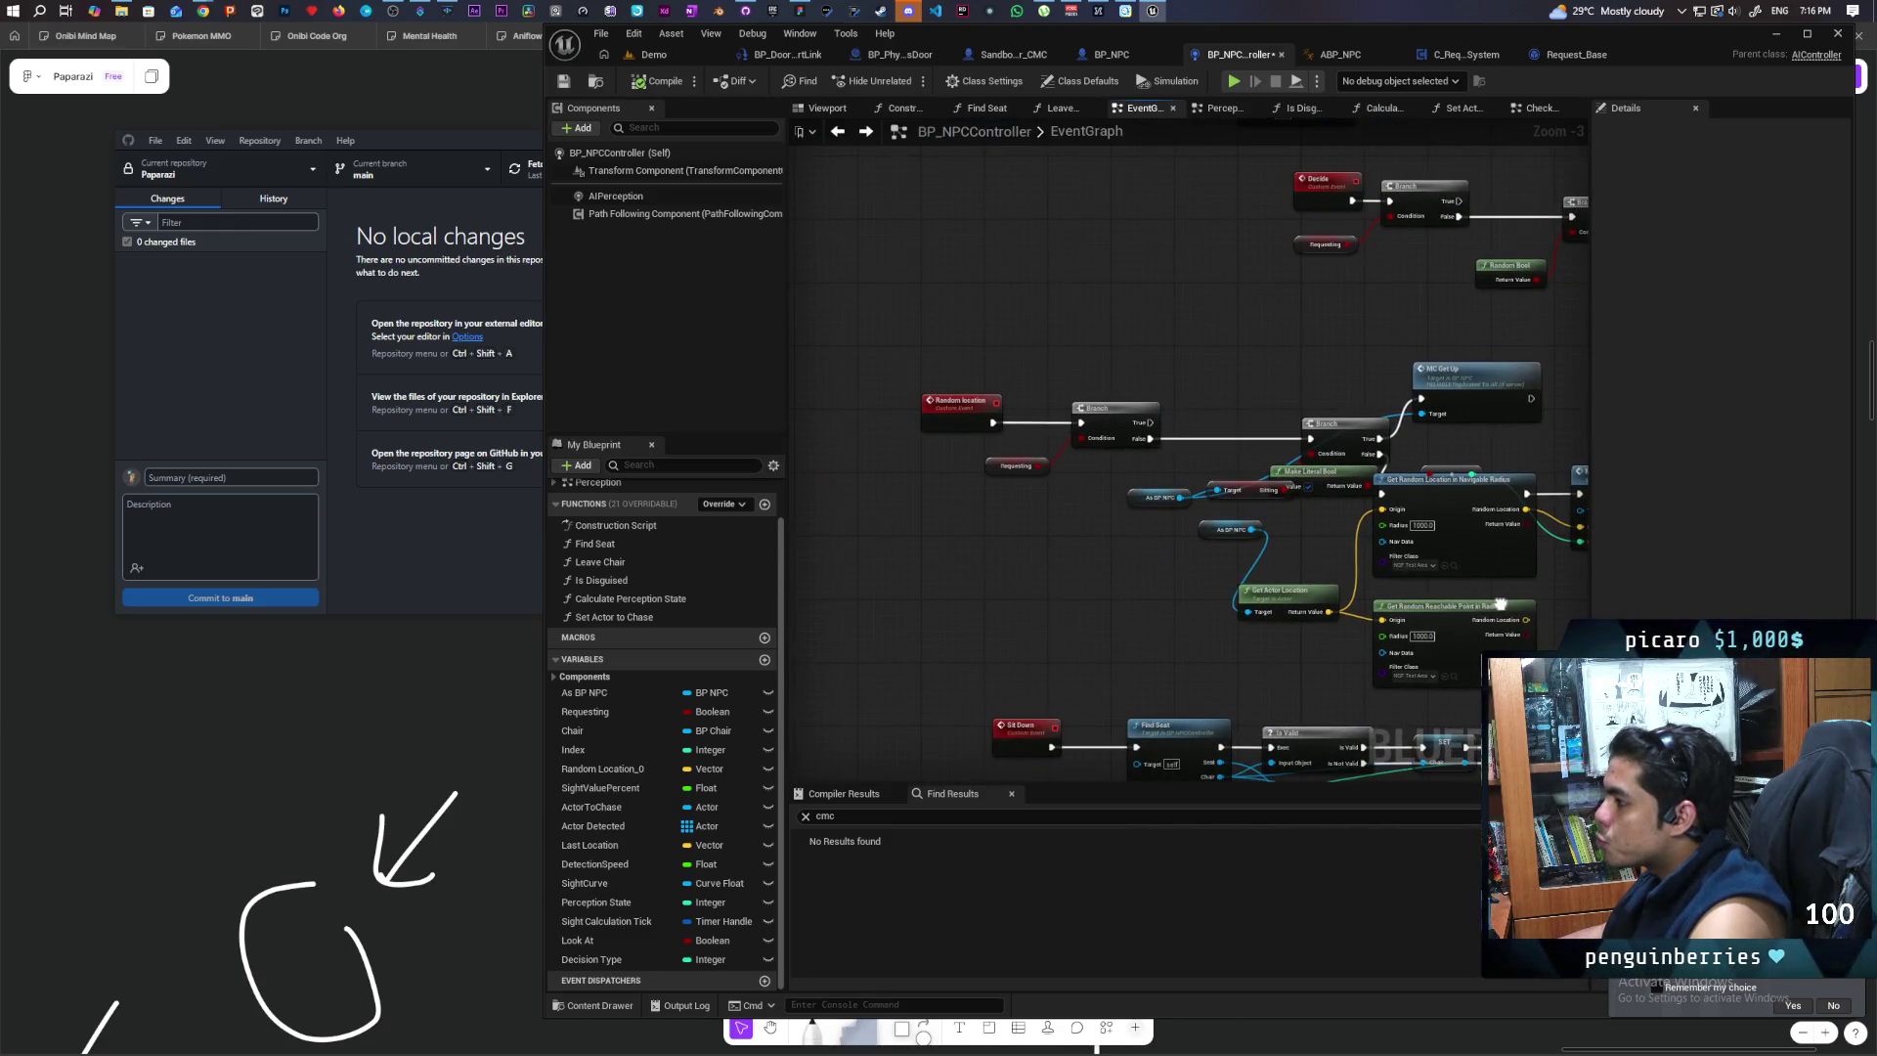
mouse_move(1190, 584)
left_mouse_down()
mouse_move(942, 578)
mouse_move(1122, 636)
mouse_move(1069, 590)
left_mouse_up()
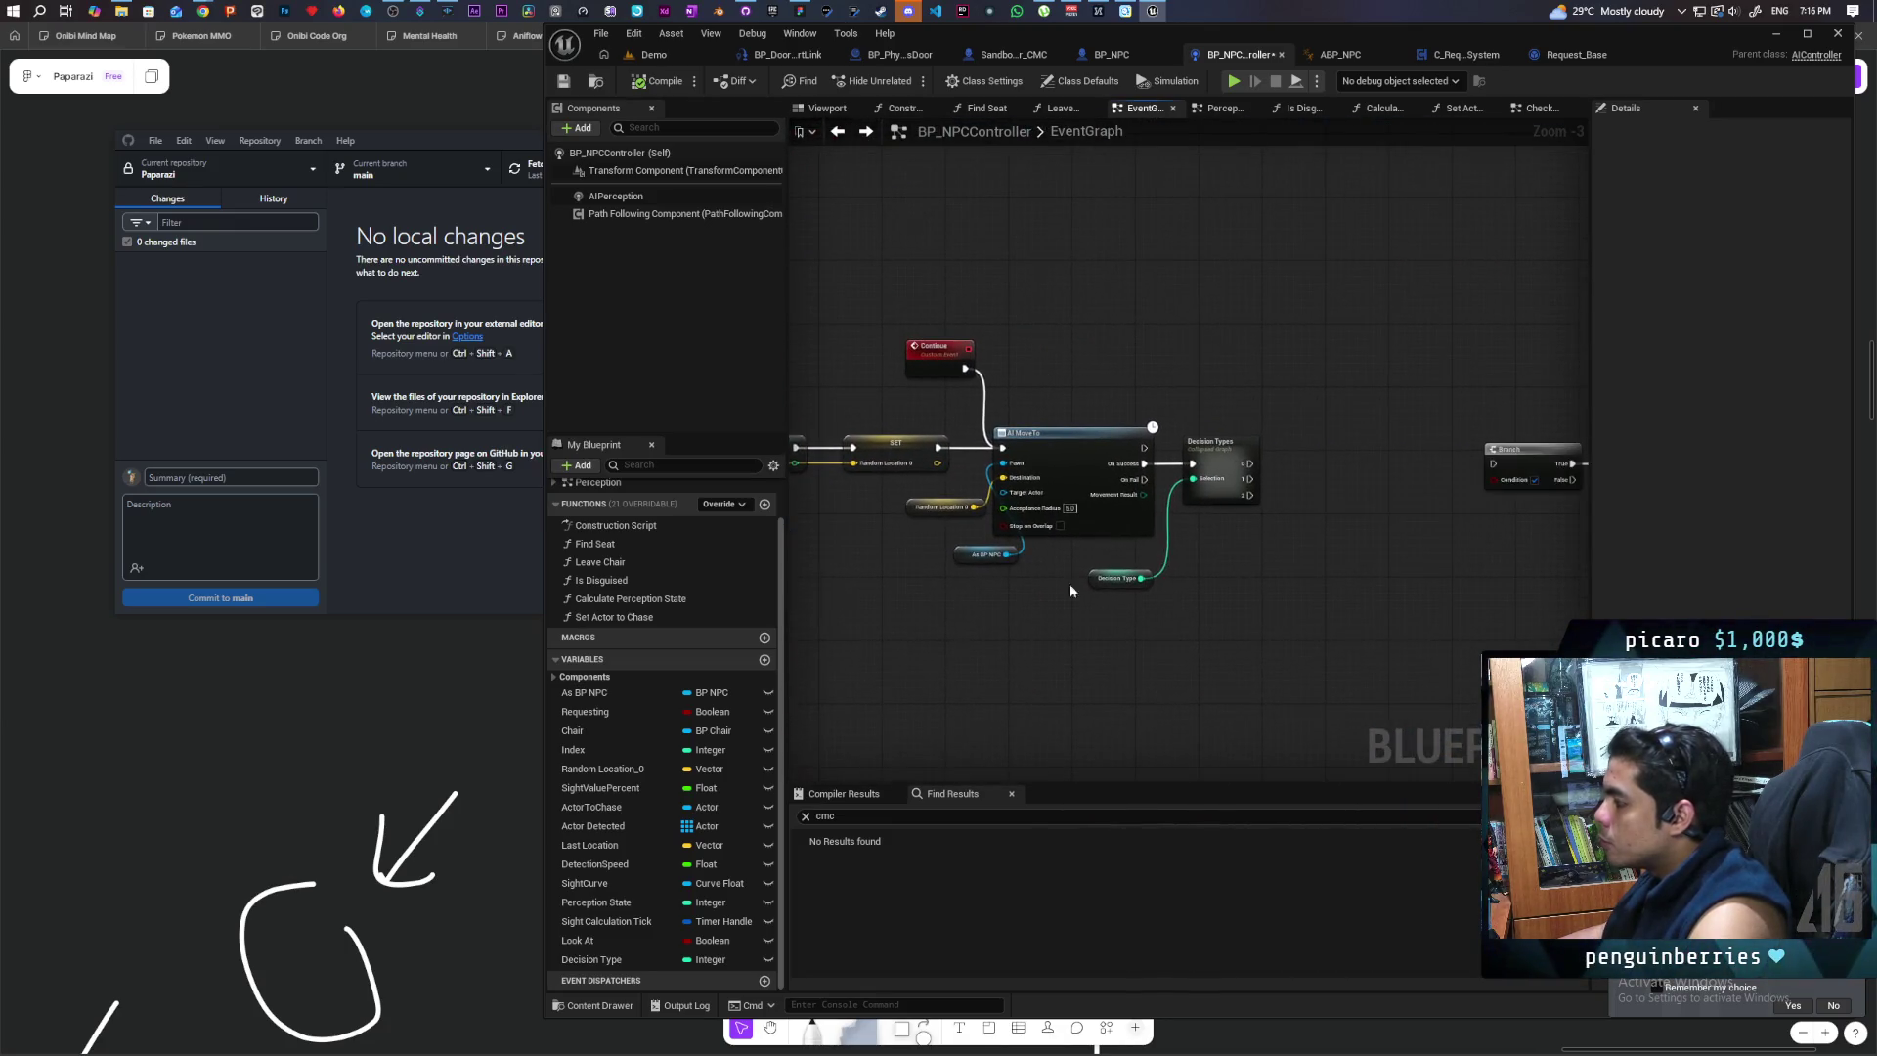
left_click(1231, 465)
left_click(1650, 333)
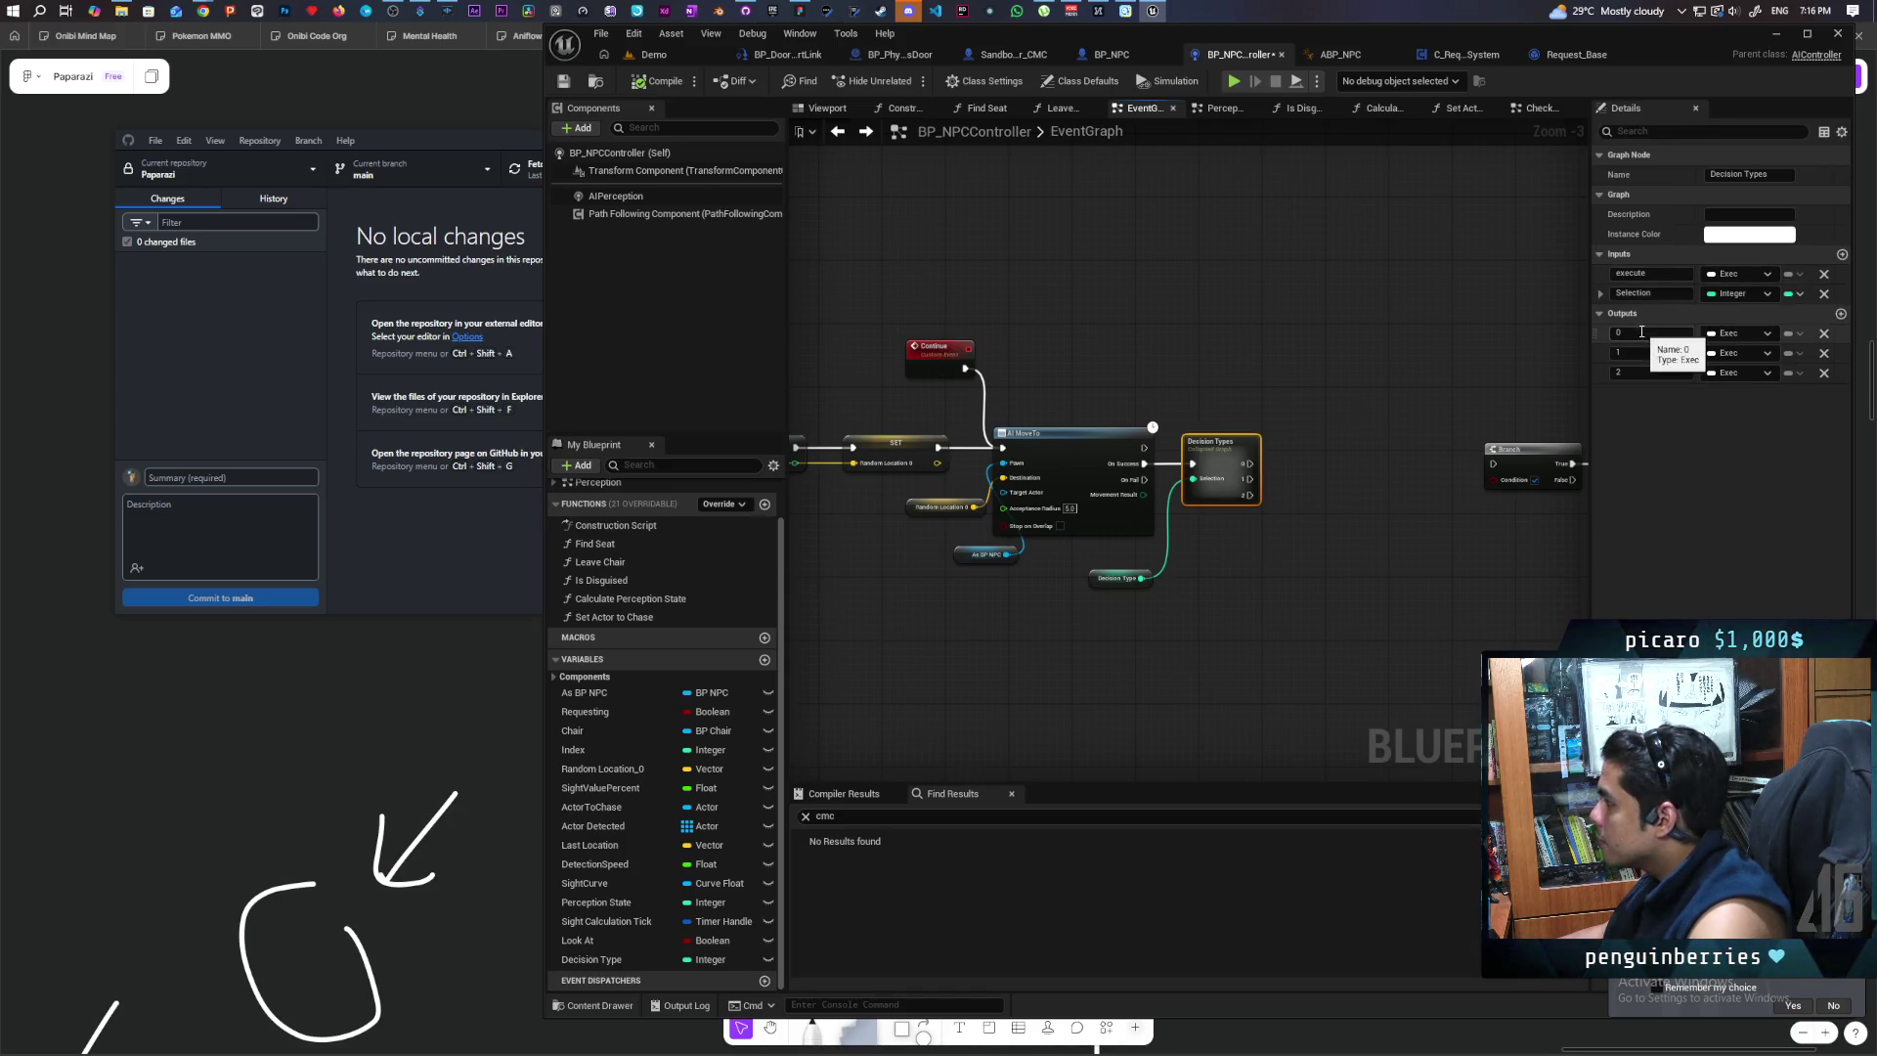
type("Random")
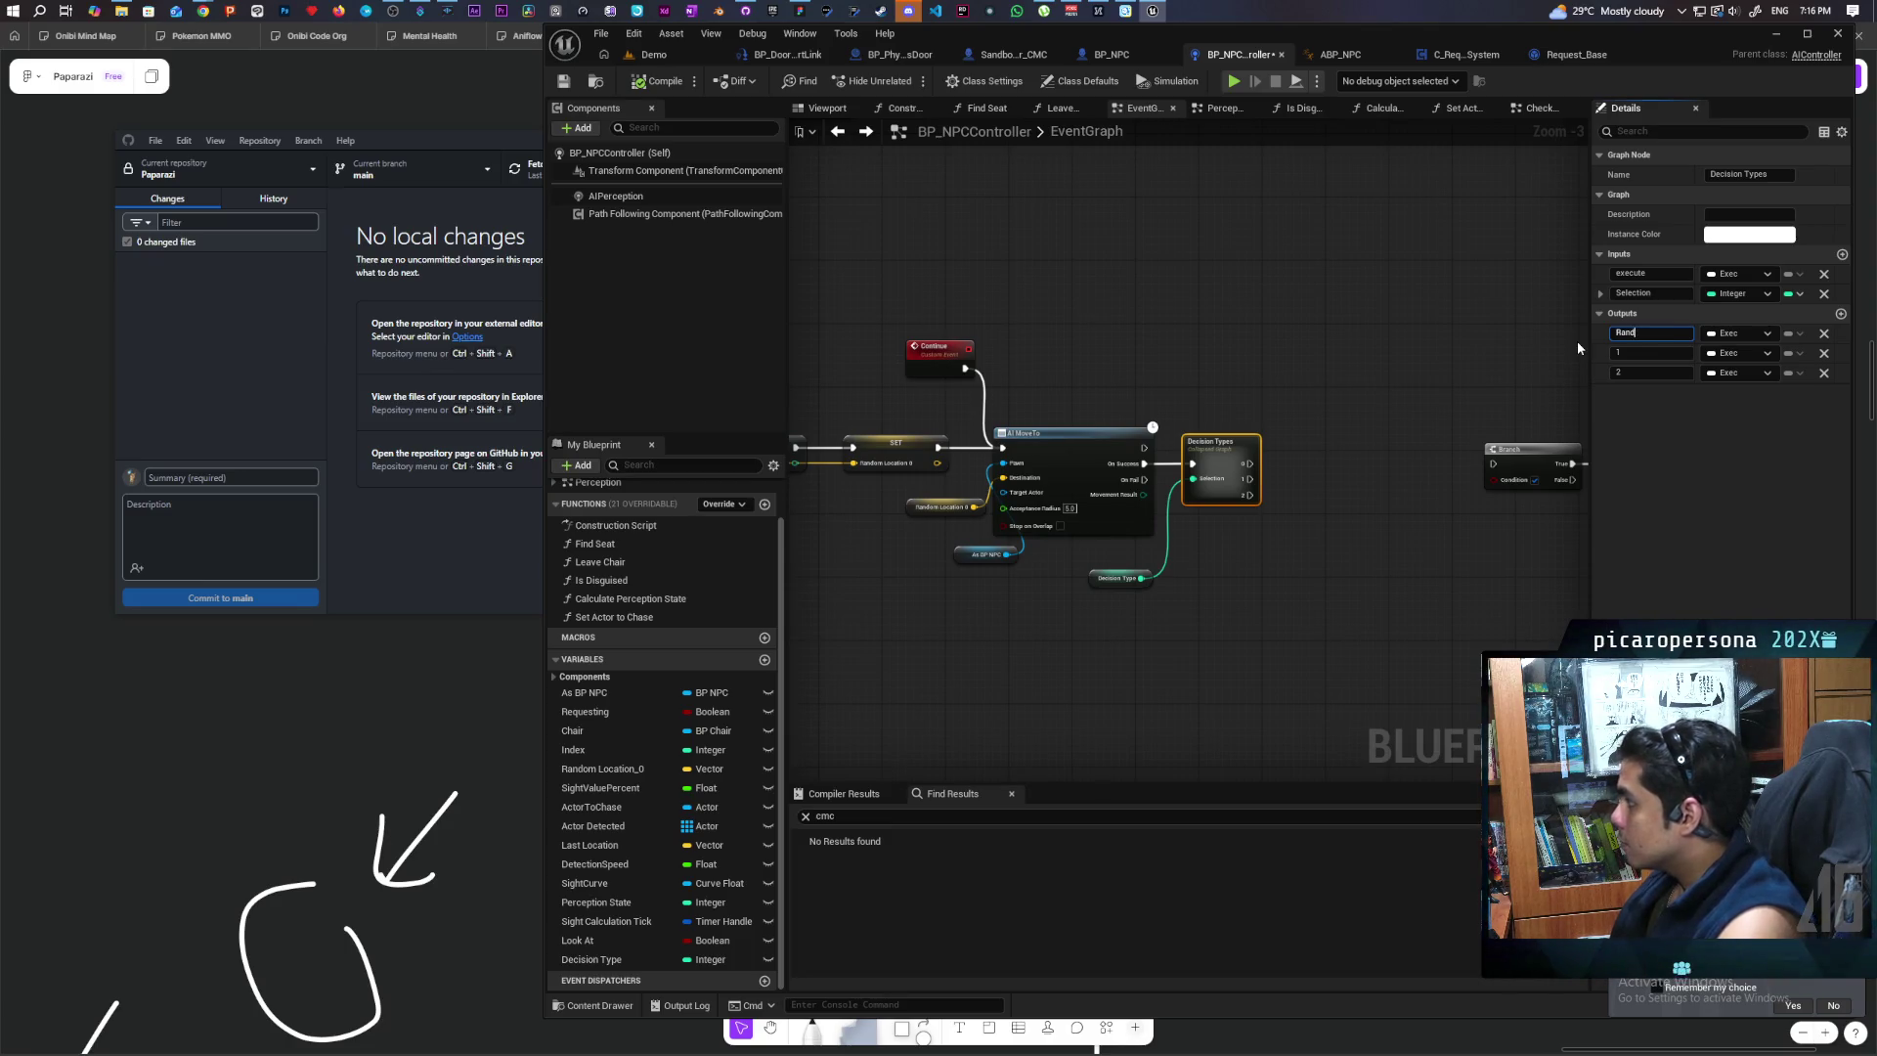
key("BackSpace")
key("BackSpace")
key("BackSpace")
type("0")
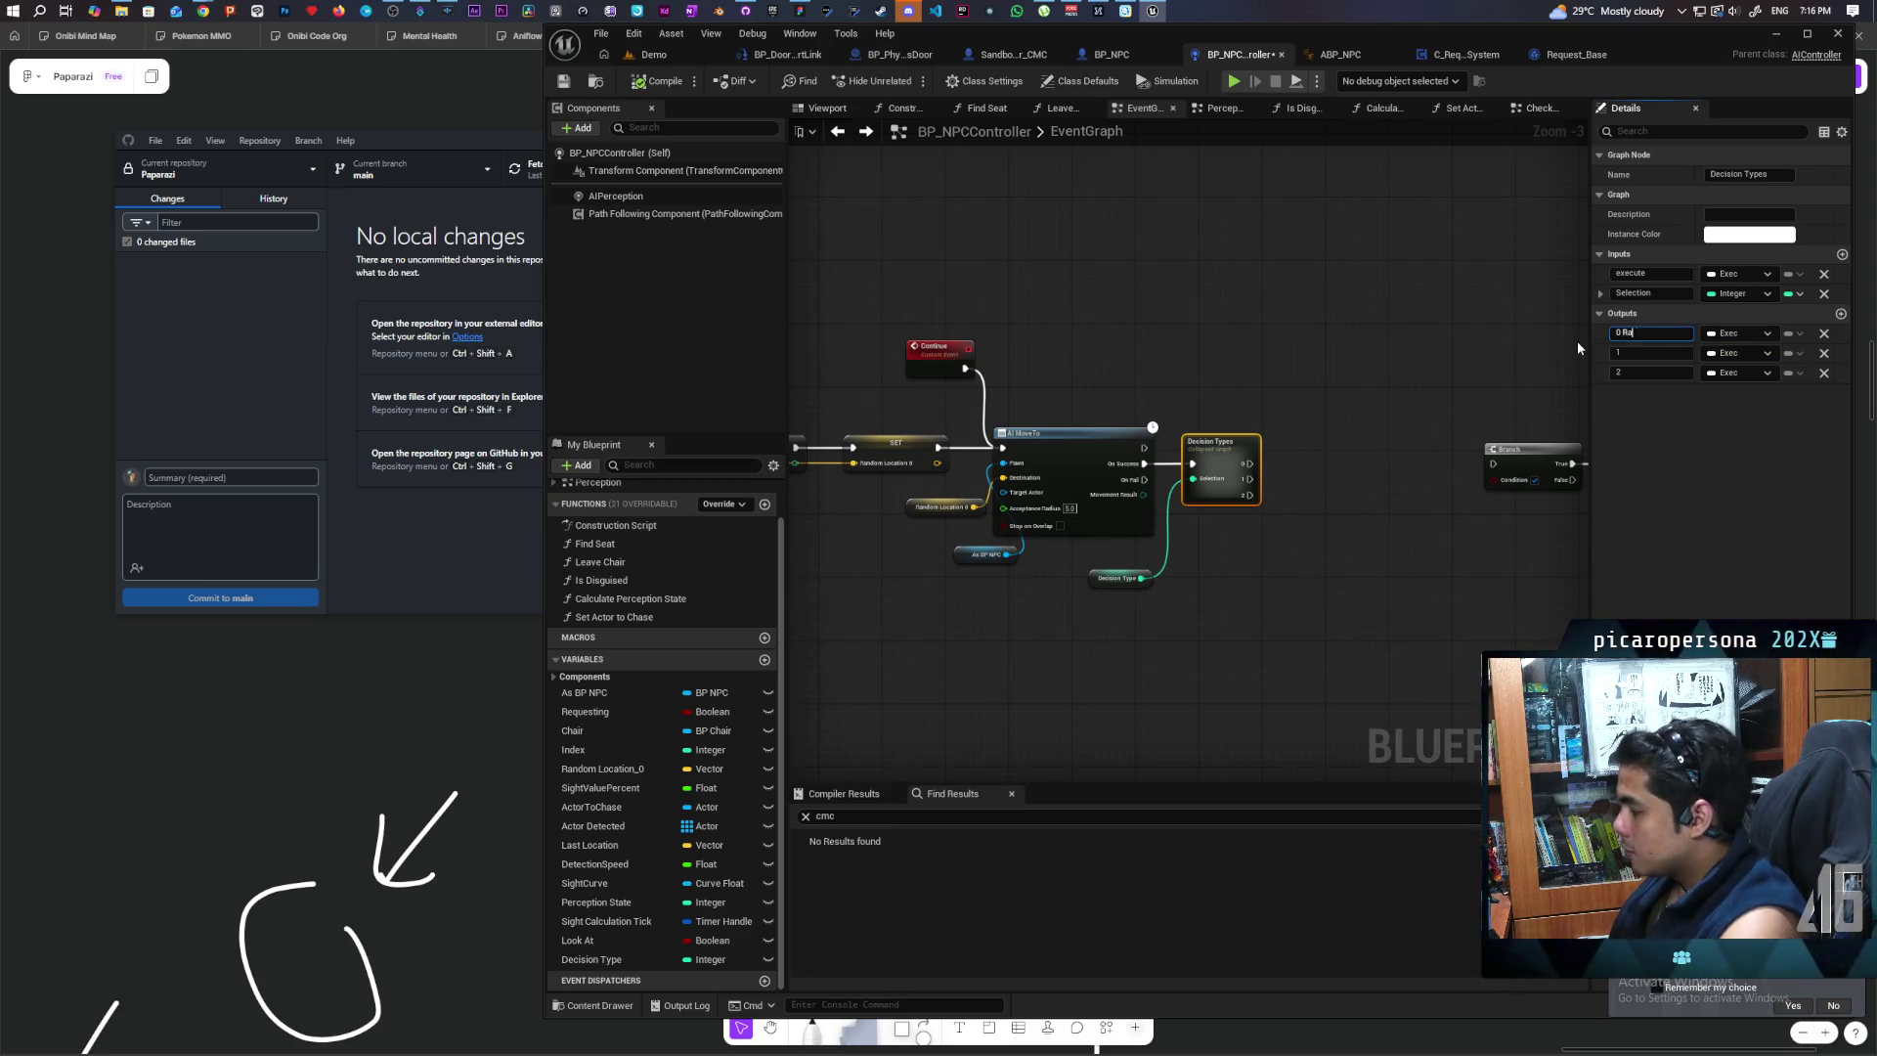
key("BackSpace")
type("dom Lo")
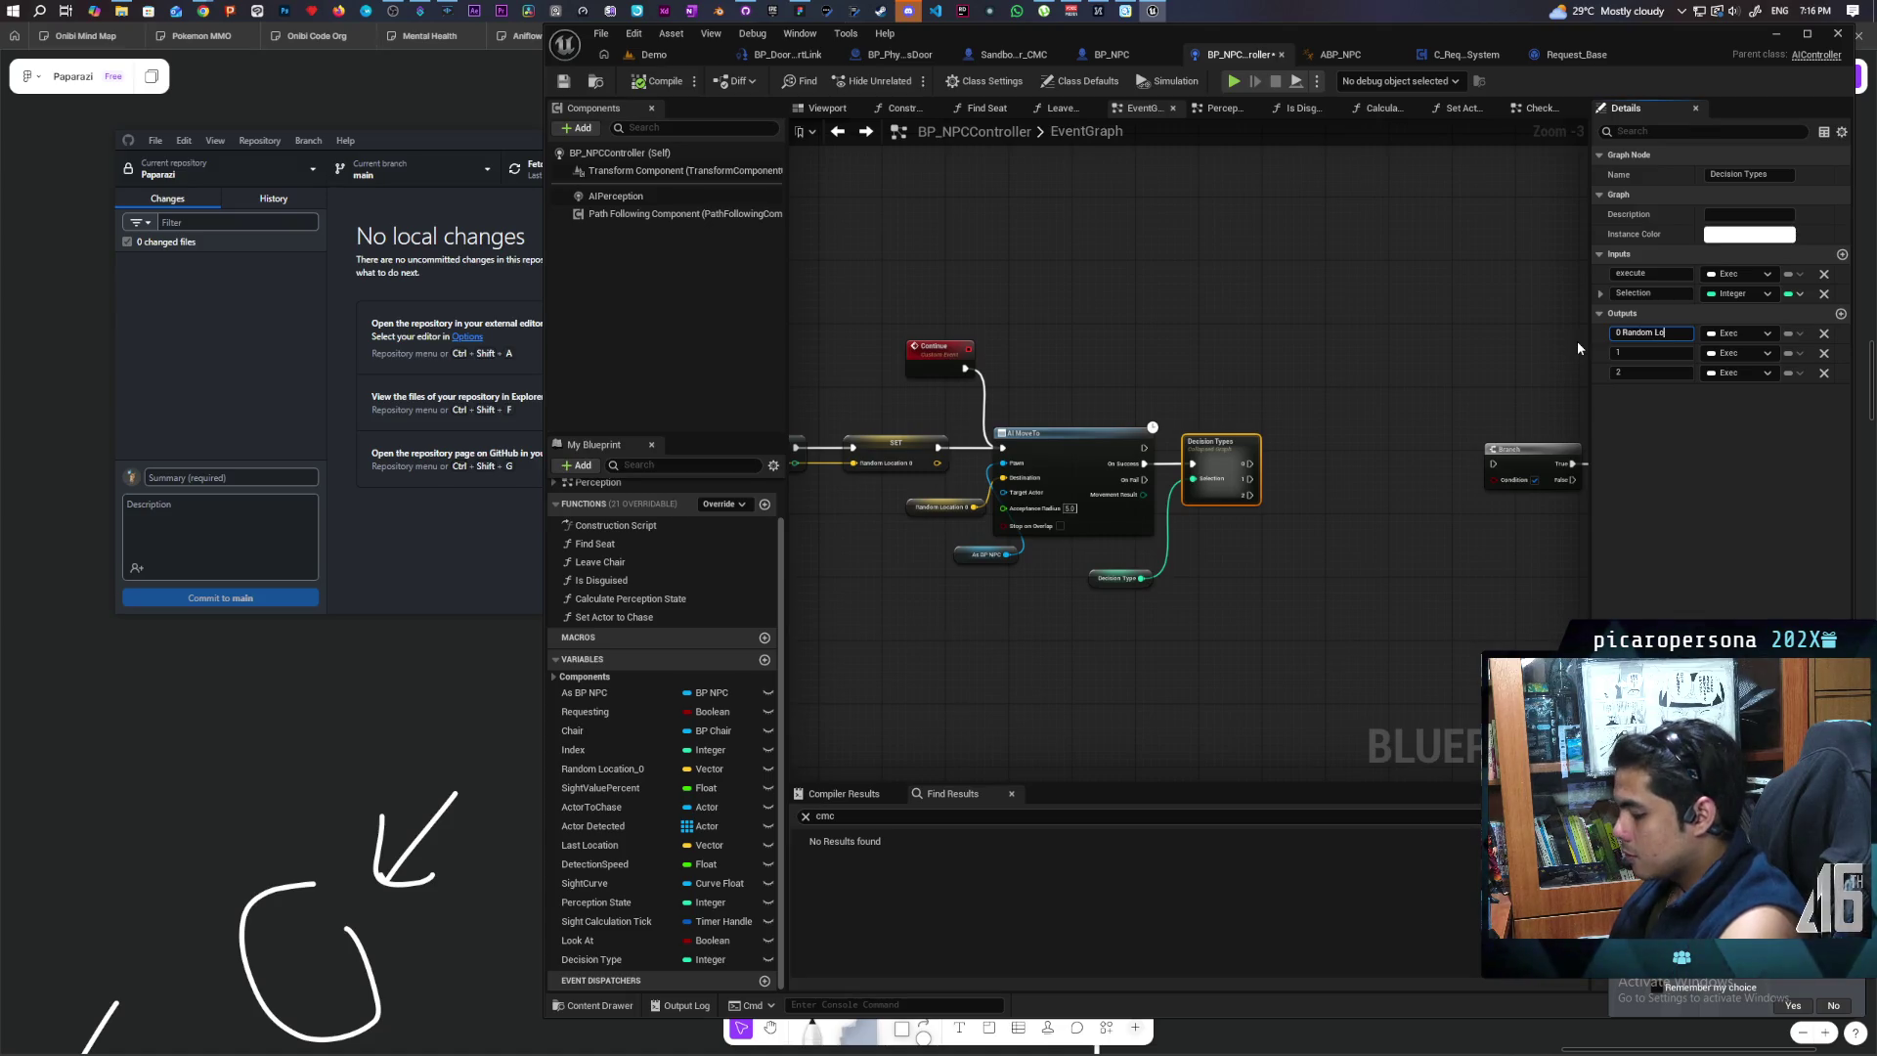
type("cation")
left_click(1416, 314)
left_click(1244, 477)
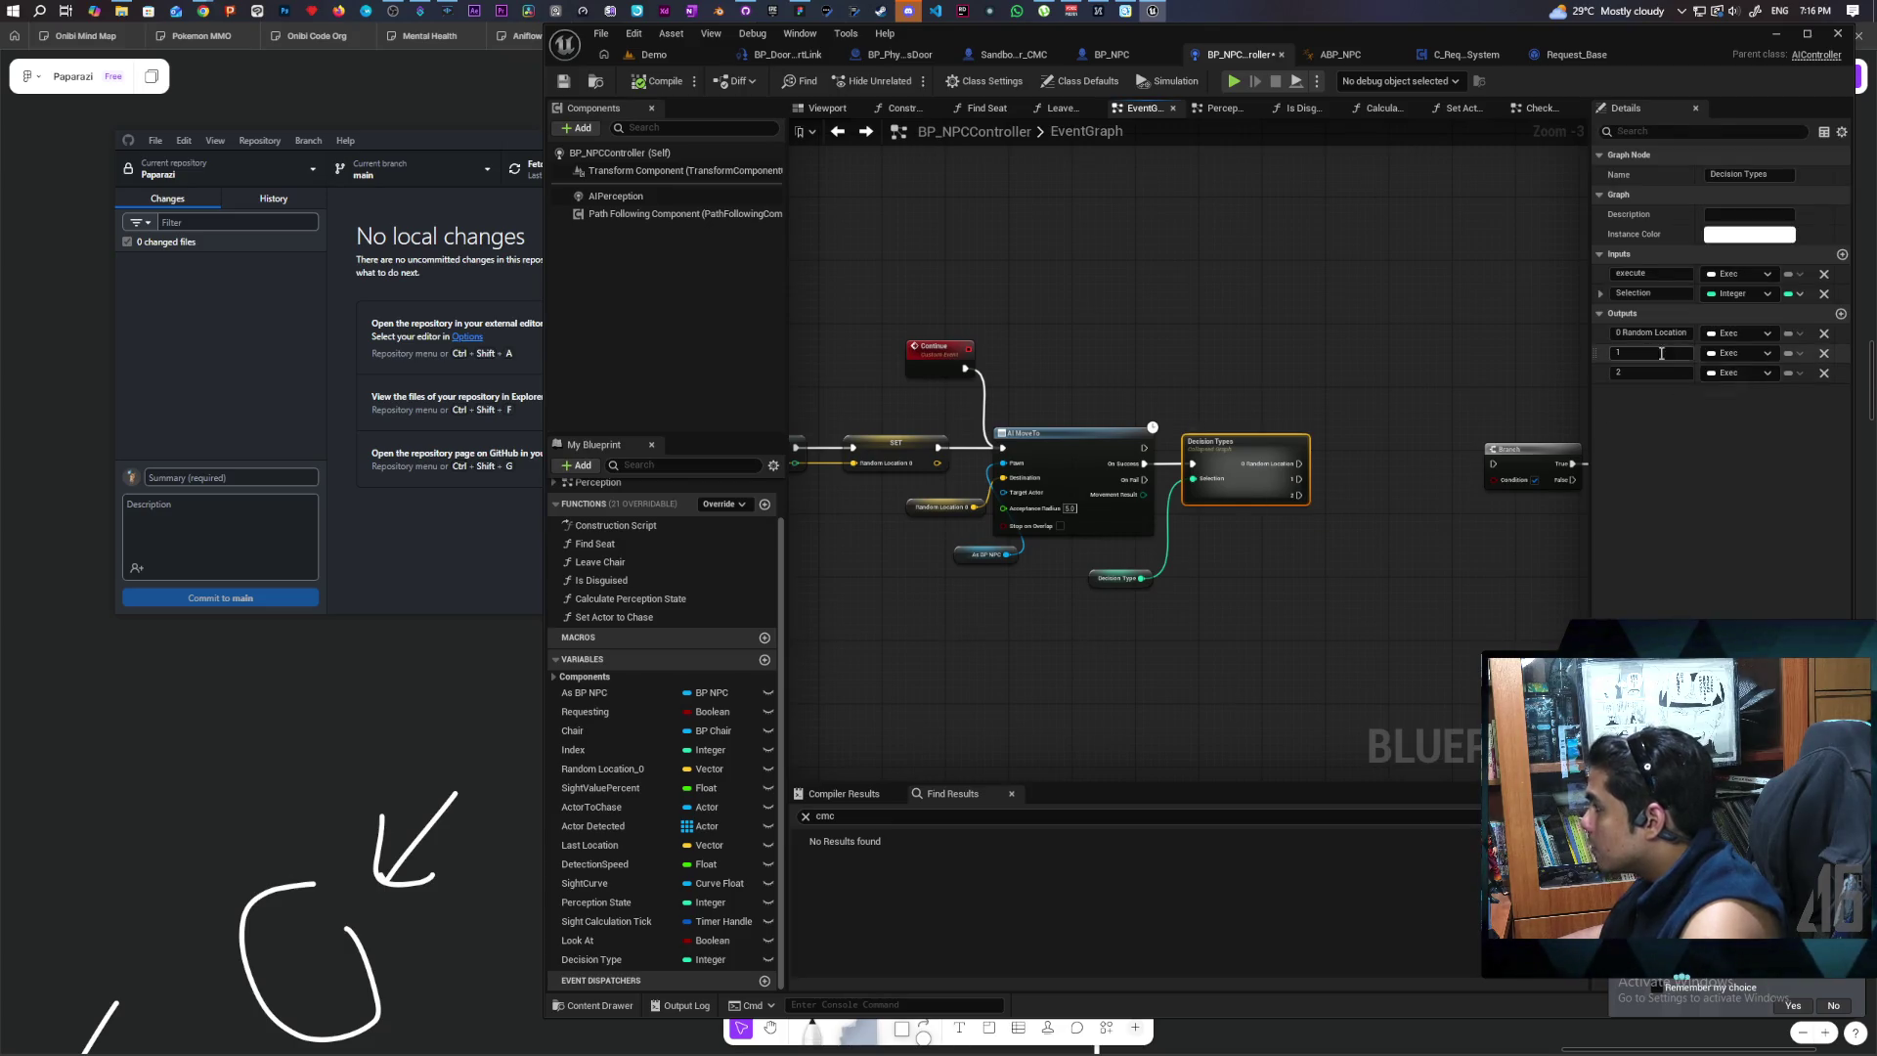
scroll(1064, 654, "down", 3)
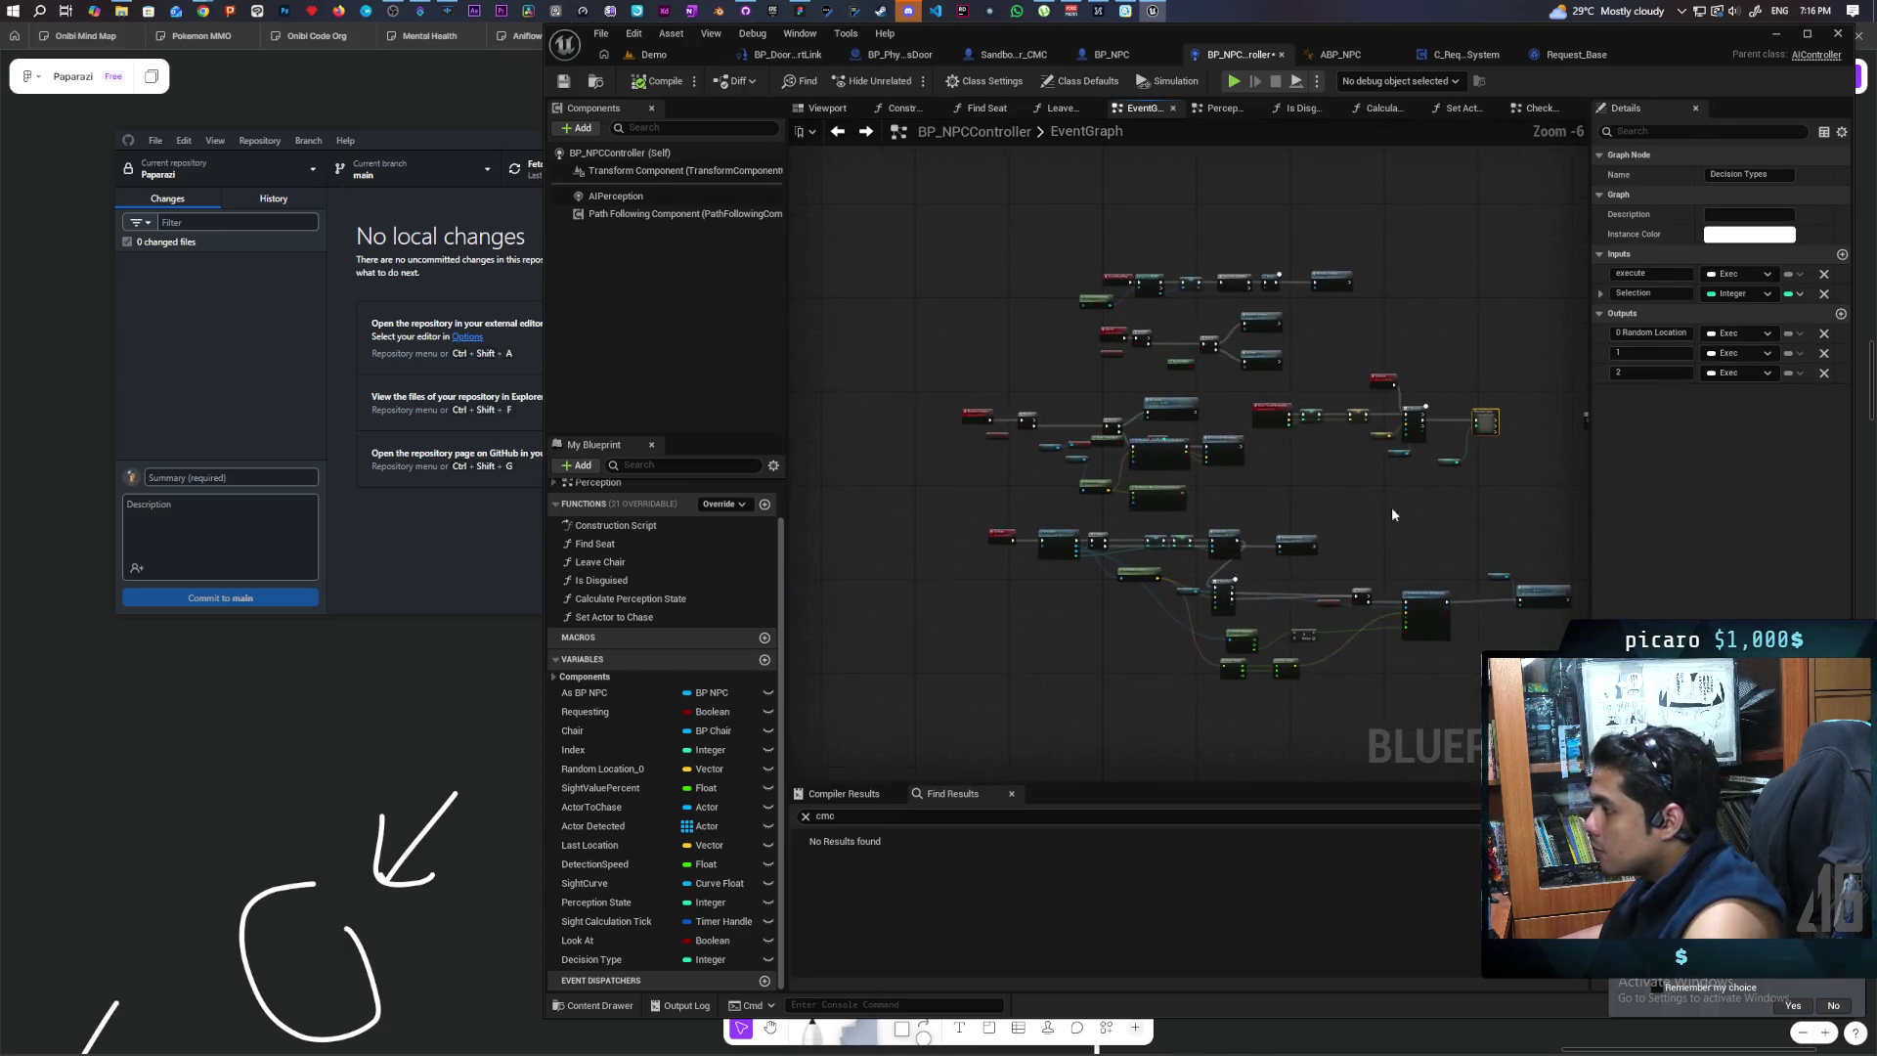
Step: Add a Move To And Remember node off Claim Slot's execution output
scroll(1352, 531, "up", 2)
scroll(1351, 523, "up", 1)
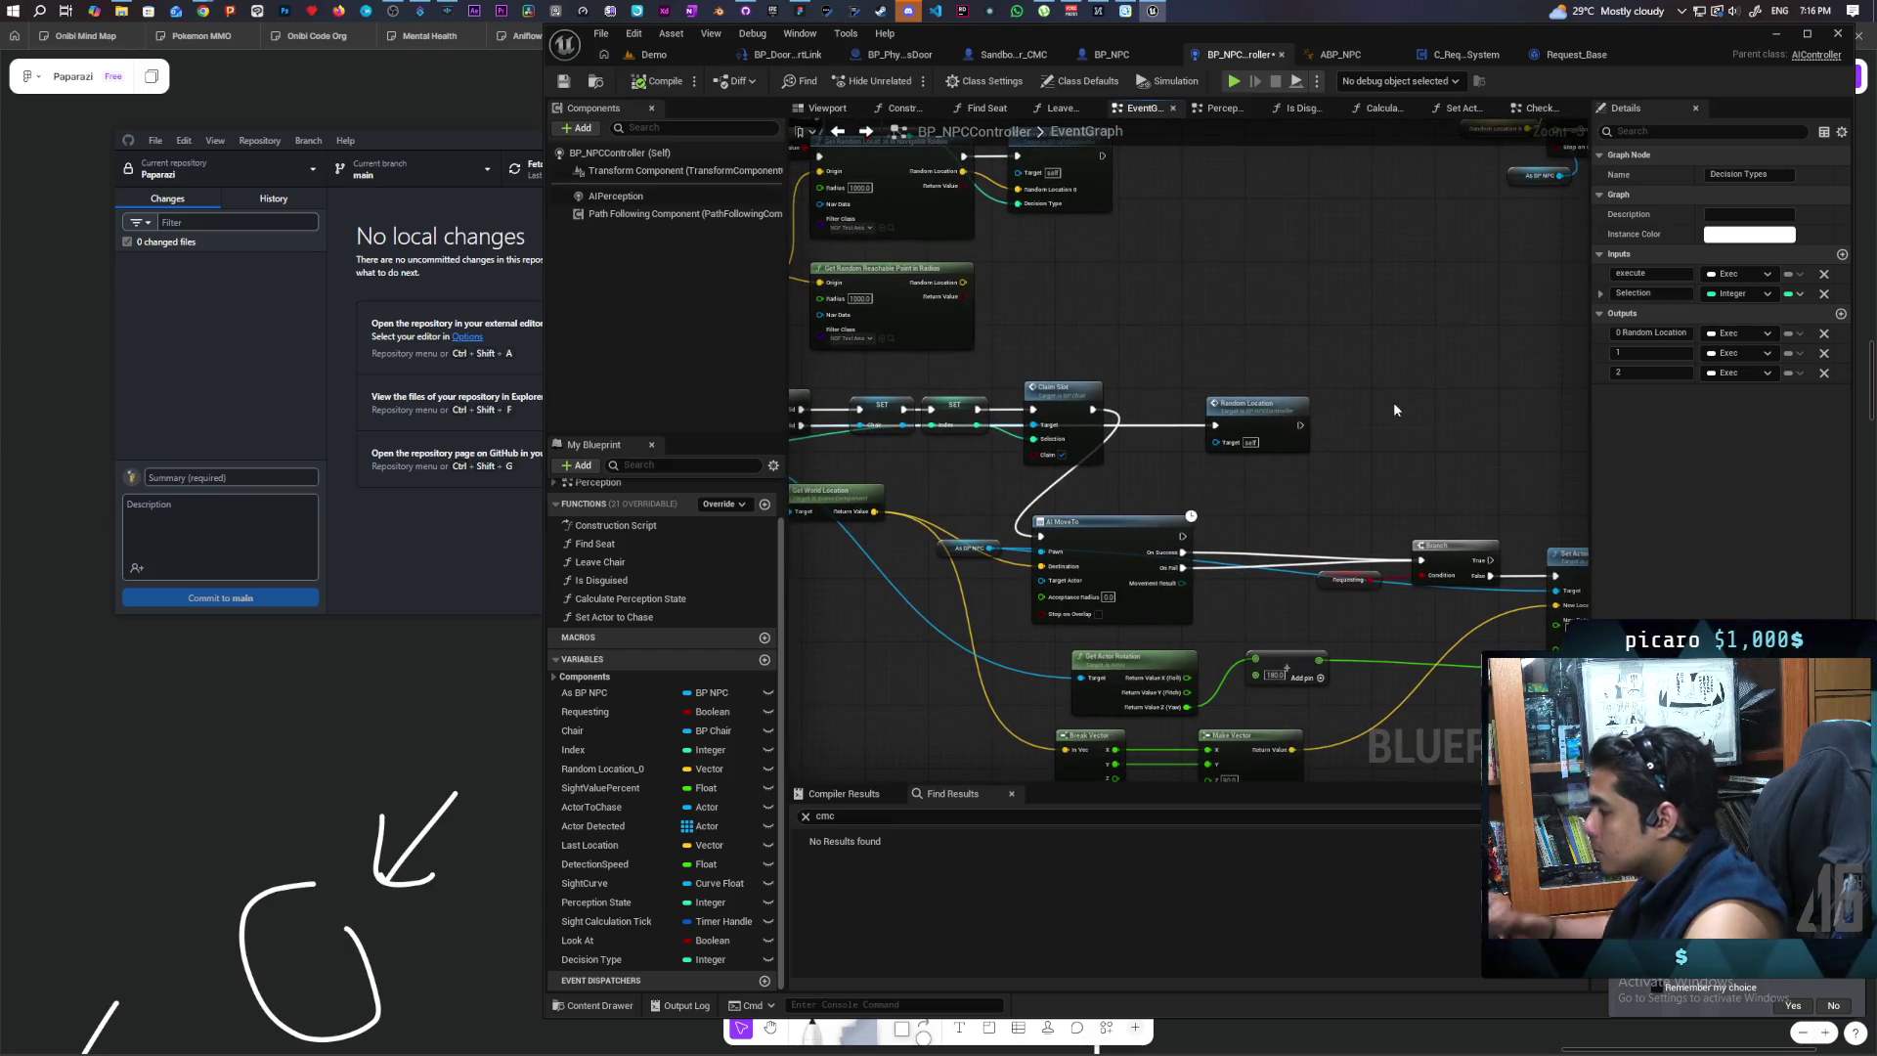
scroll(1329, 397, "down", 1)
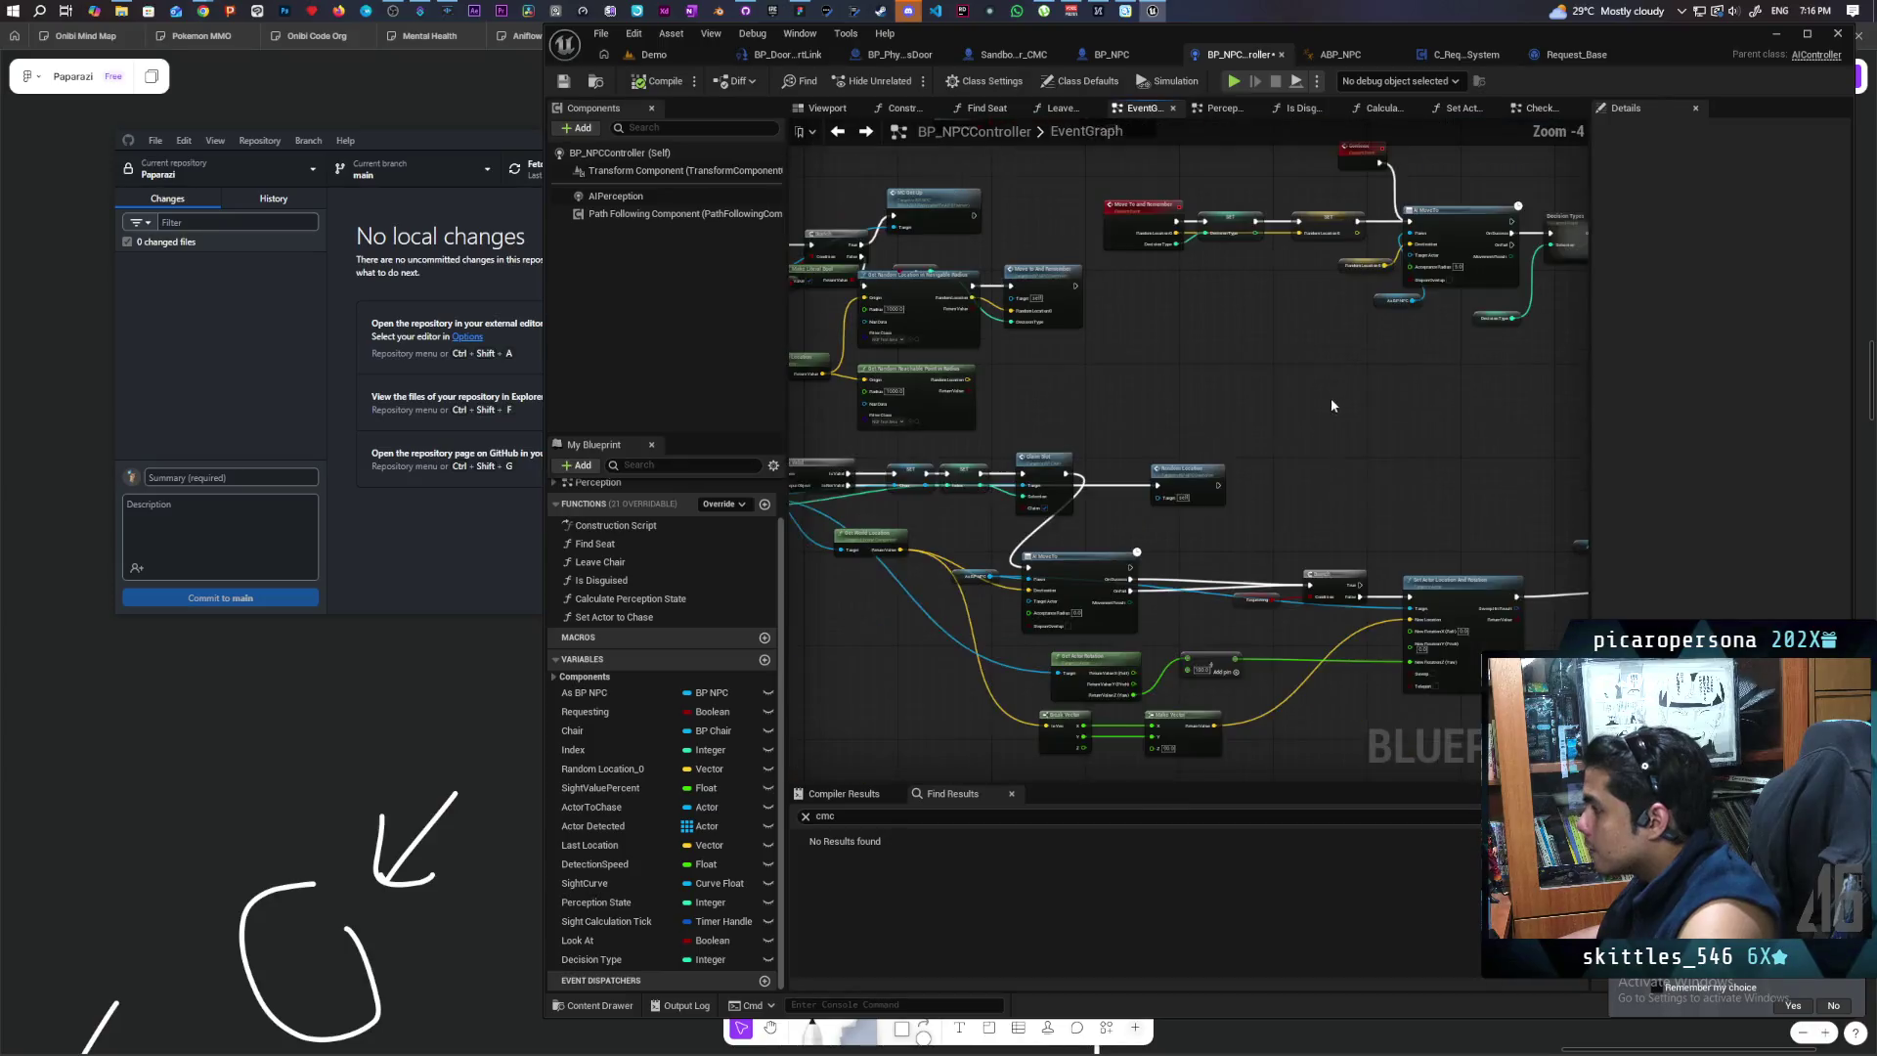
mouse_move(1331, 405)
left_mouse_down()
mouse_move(1311, 403)
mouse_move(1361, 451)
left_mouse_up()
scroll(1173, 473, "up", 2)
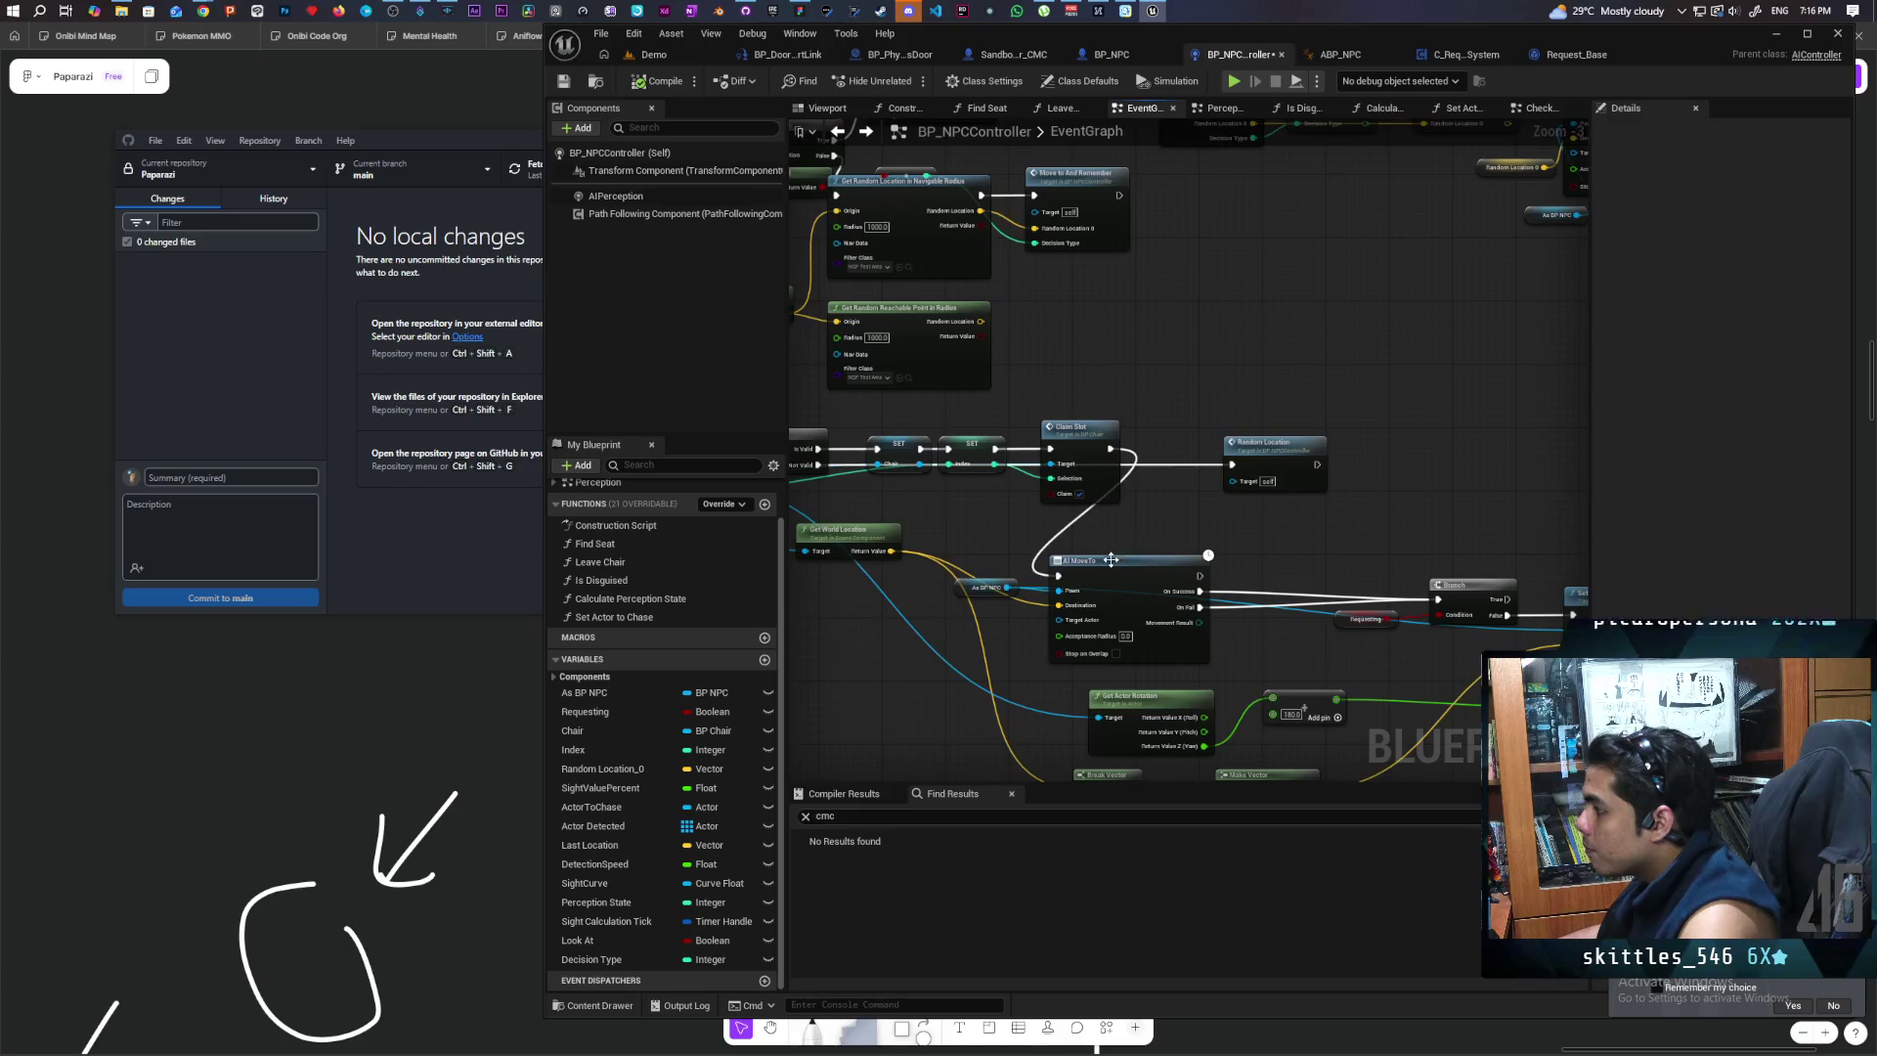
left_click(1154, 578)
left_click_drag(1116, 455, 1224, 364)
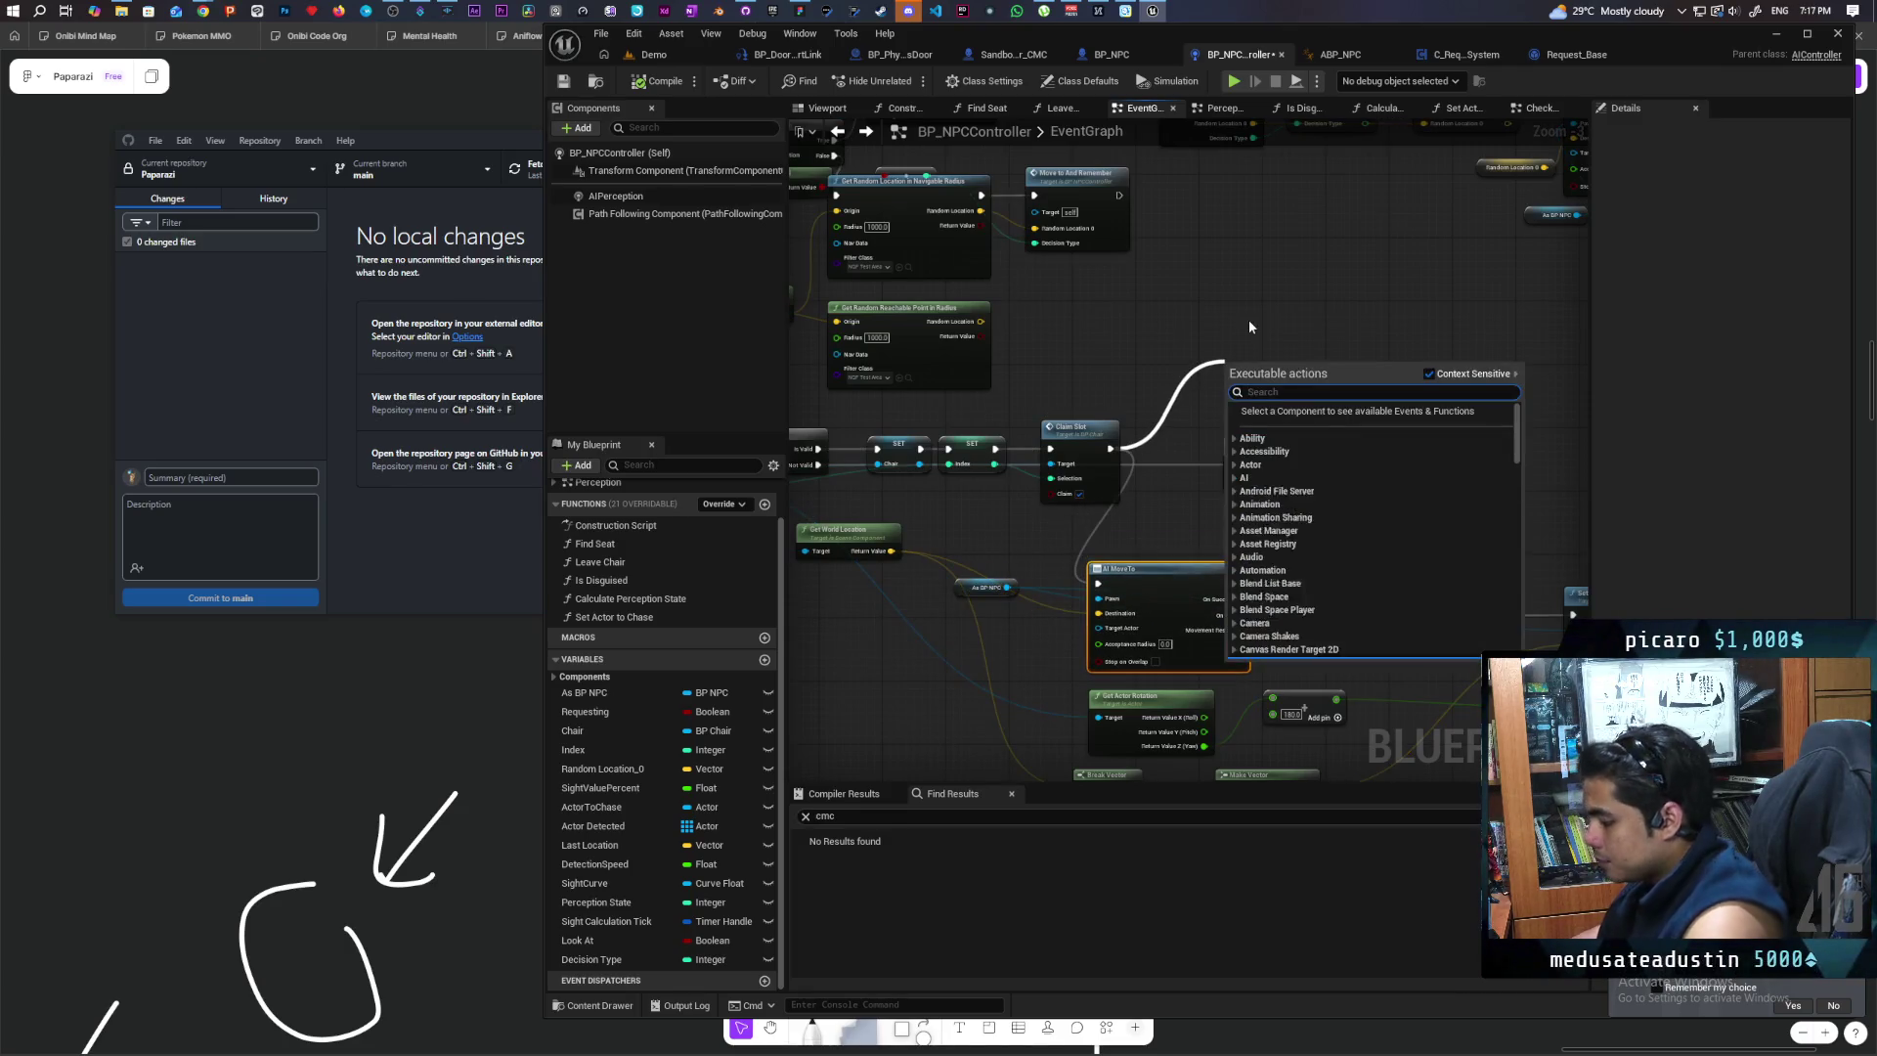
type("move to an")
key("Return")
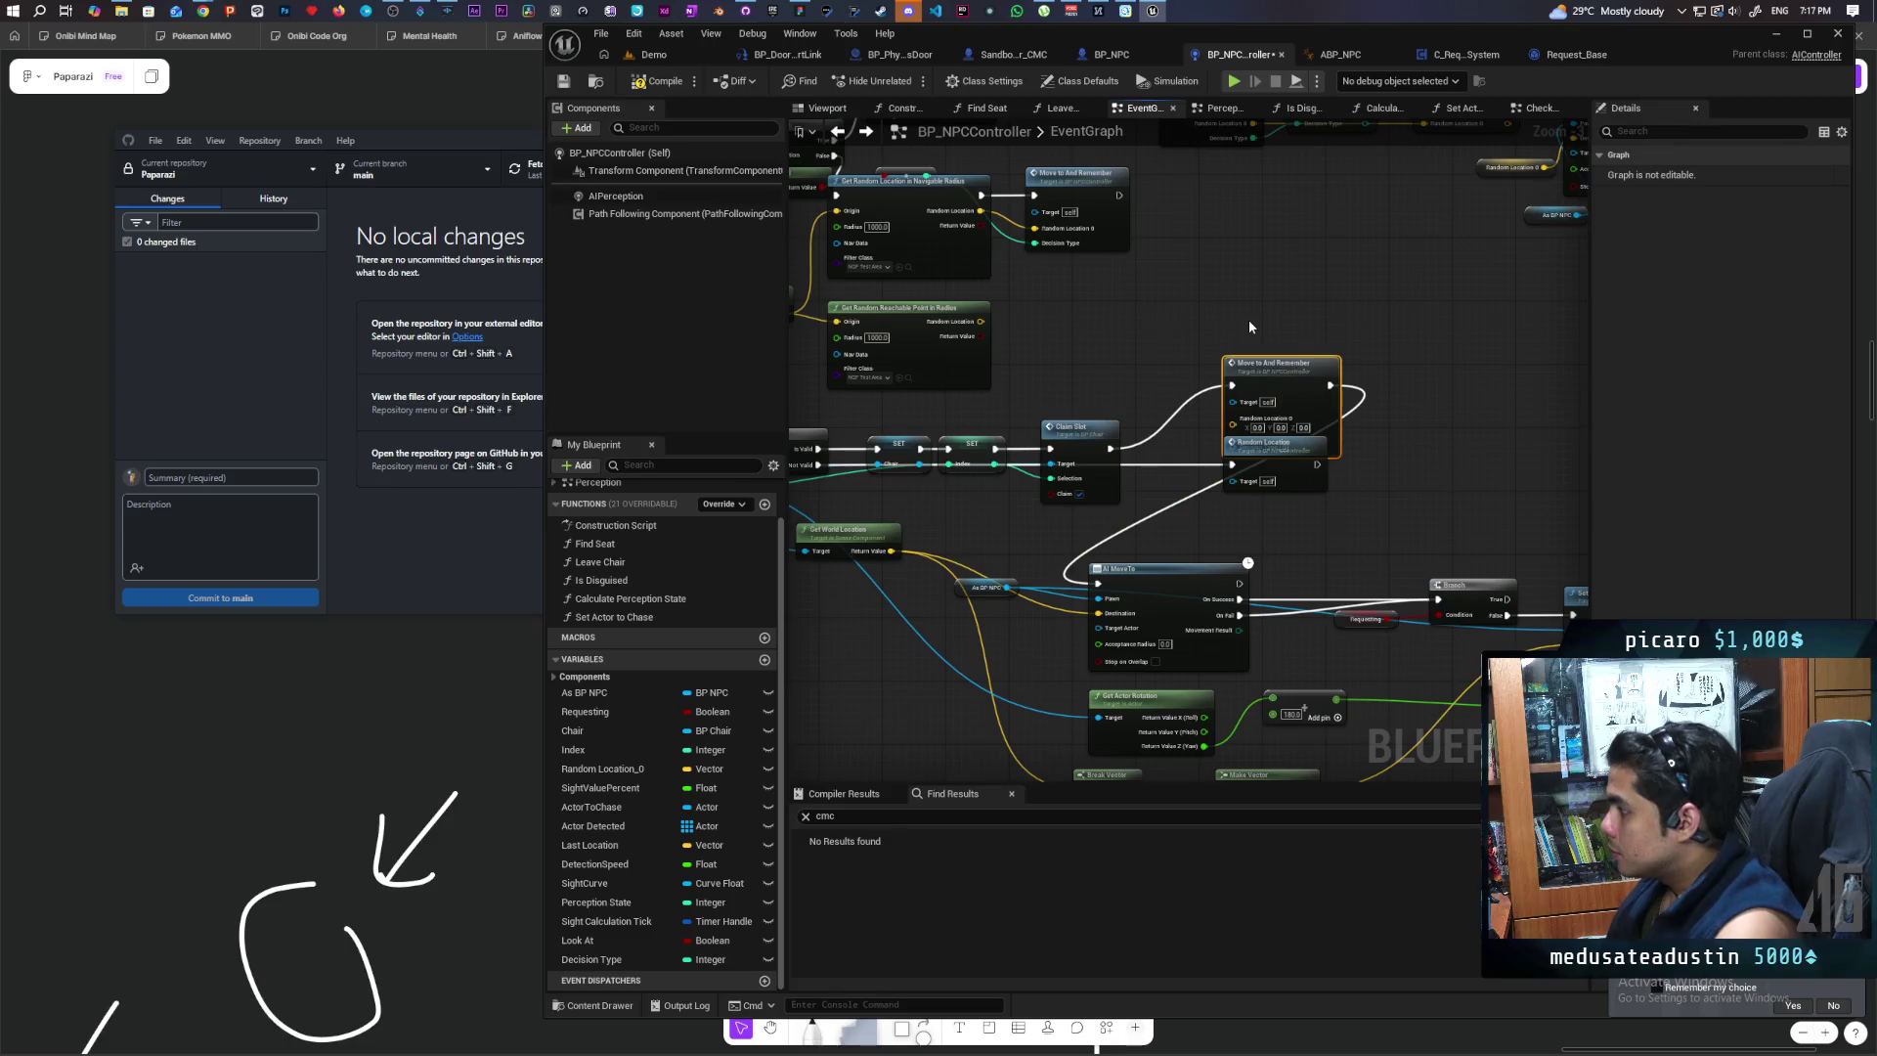
mouse_move(1294, 388)
left_mouse_down()
mouse_move(1175, 435)
mouse_move(1211, 395)
left_mouse_up()
Step: Set the Move To And Remember node's Decision Type to 1
left_click_drag(1306, 486, 1306, 512)
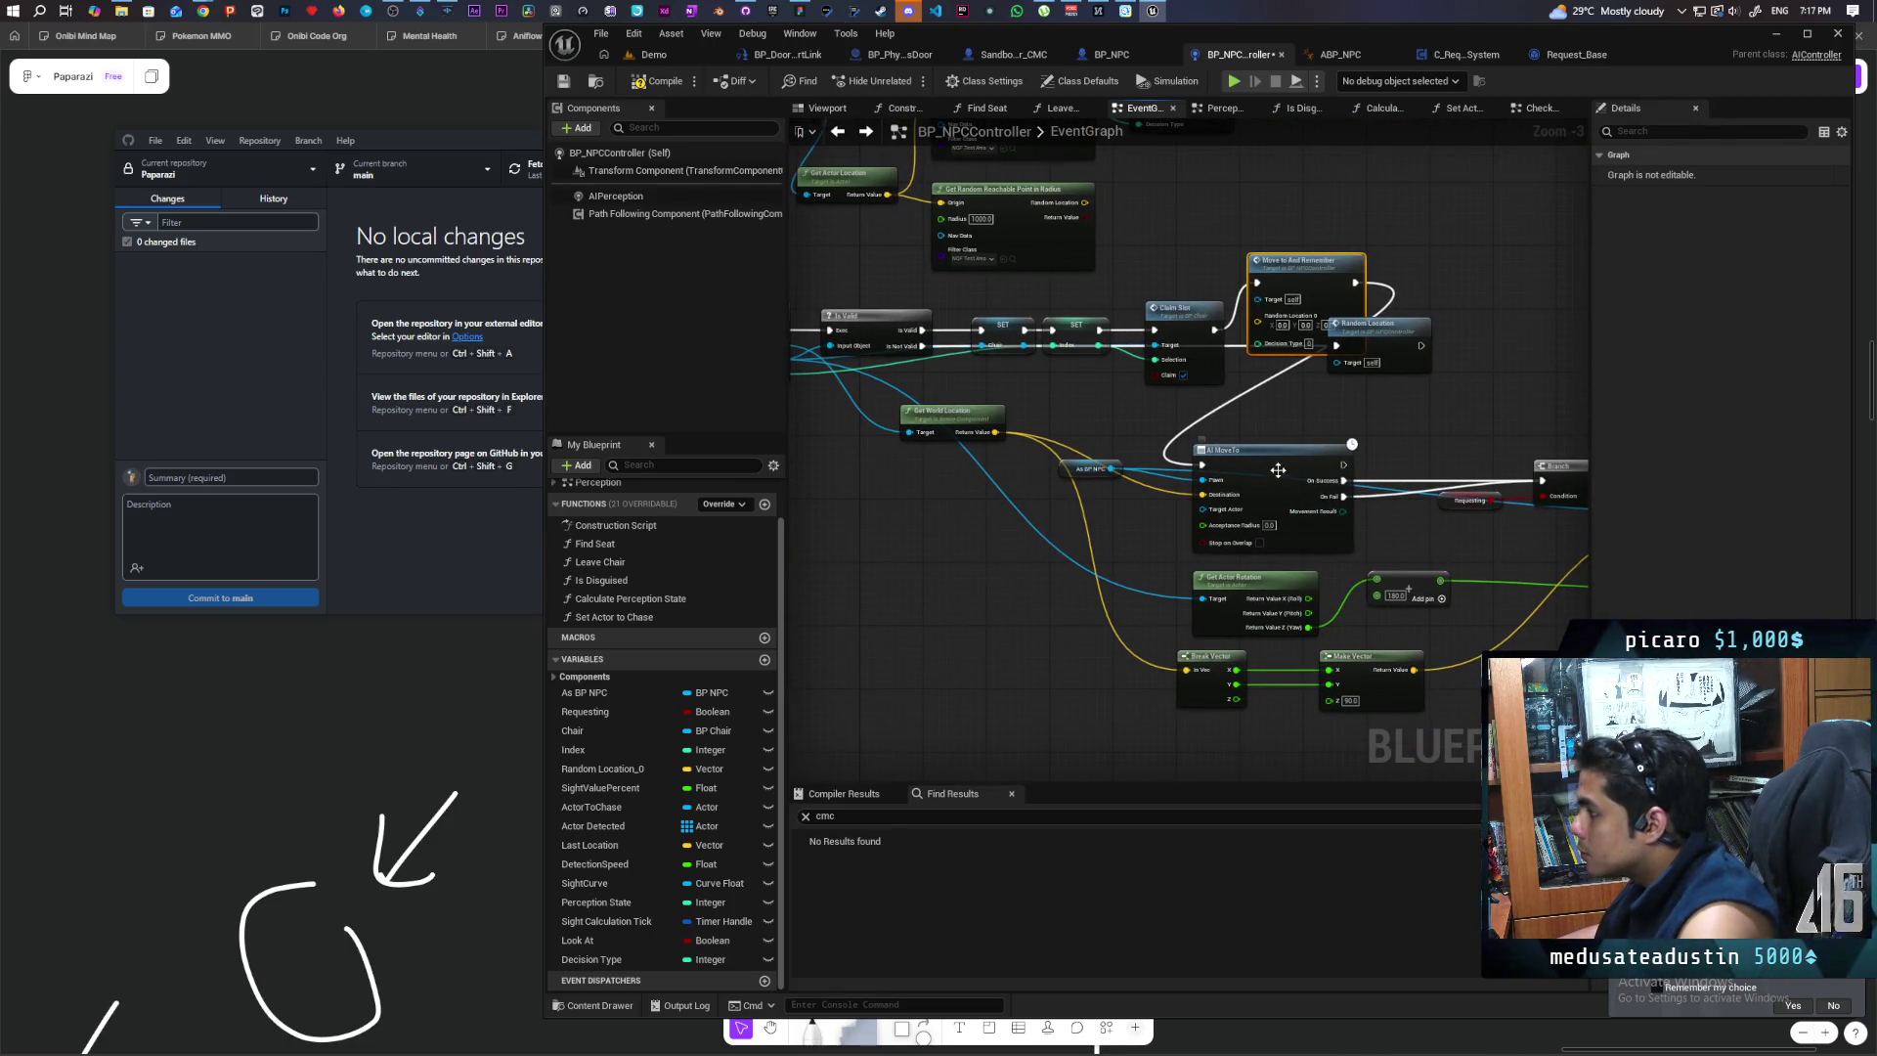
mouse_move(1366, 585)
left_mouse_down()
mouse_move(909, 576)
mouse_move(1227, 546)
mouse_move(1348, 562)
mouse_move(1119, 543)
mouse_move(1310, 547)
mouse_move(1173, 536)
mouse_move(1236, 579)
left_mouse_up()
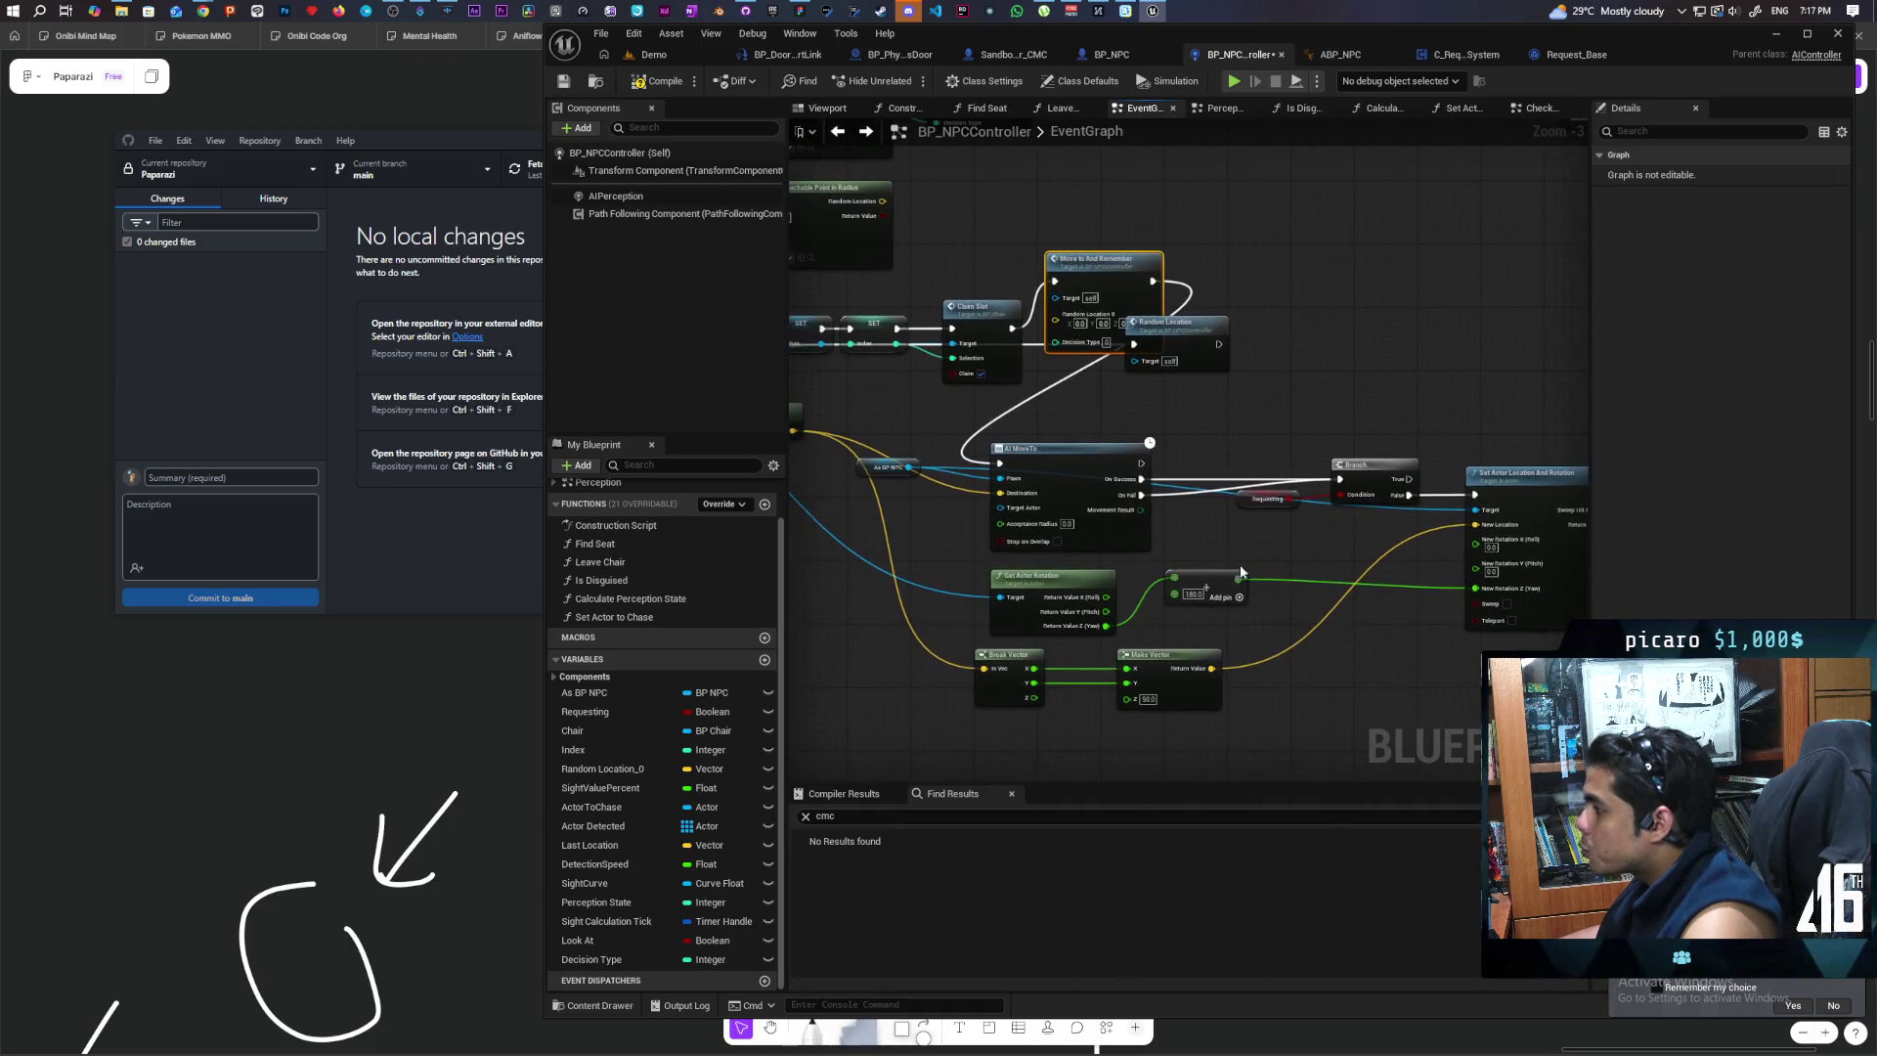
mouse_move(999, 492)
left_mouse_down()
mouse_move(1038, 522)
mouse_move(1093, 344)
left_mouse_up()
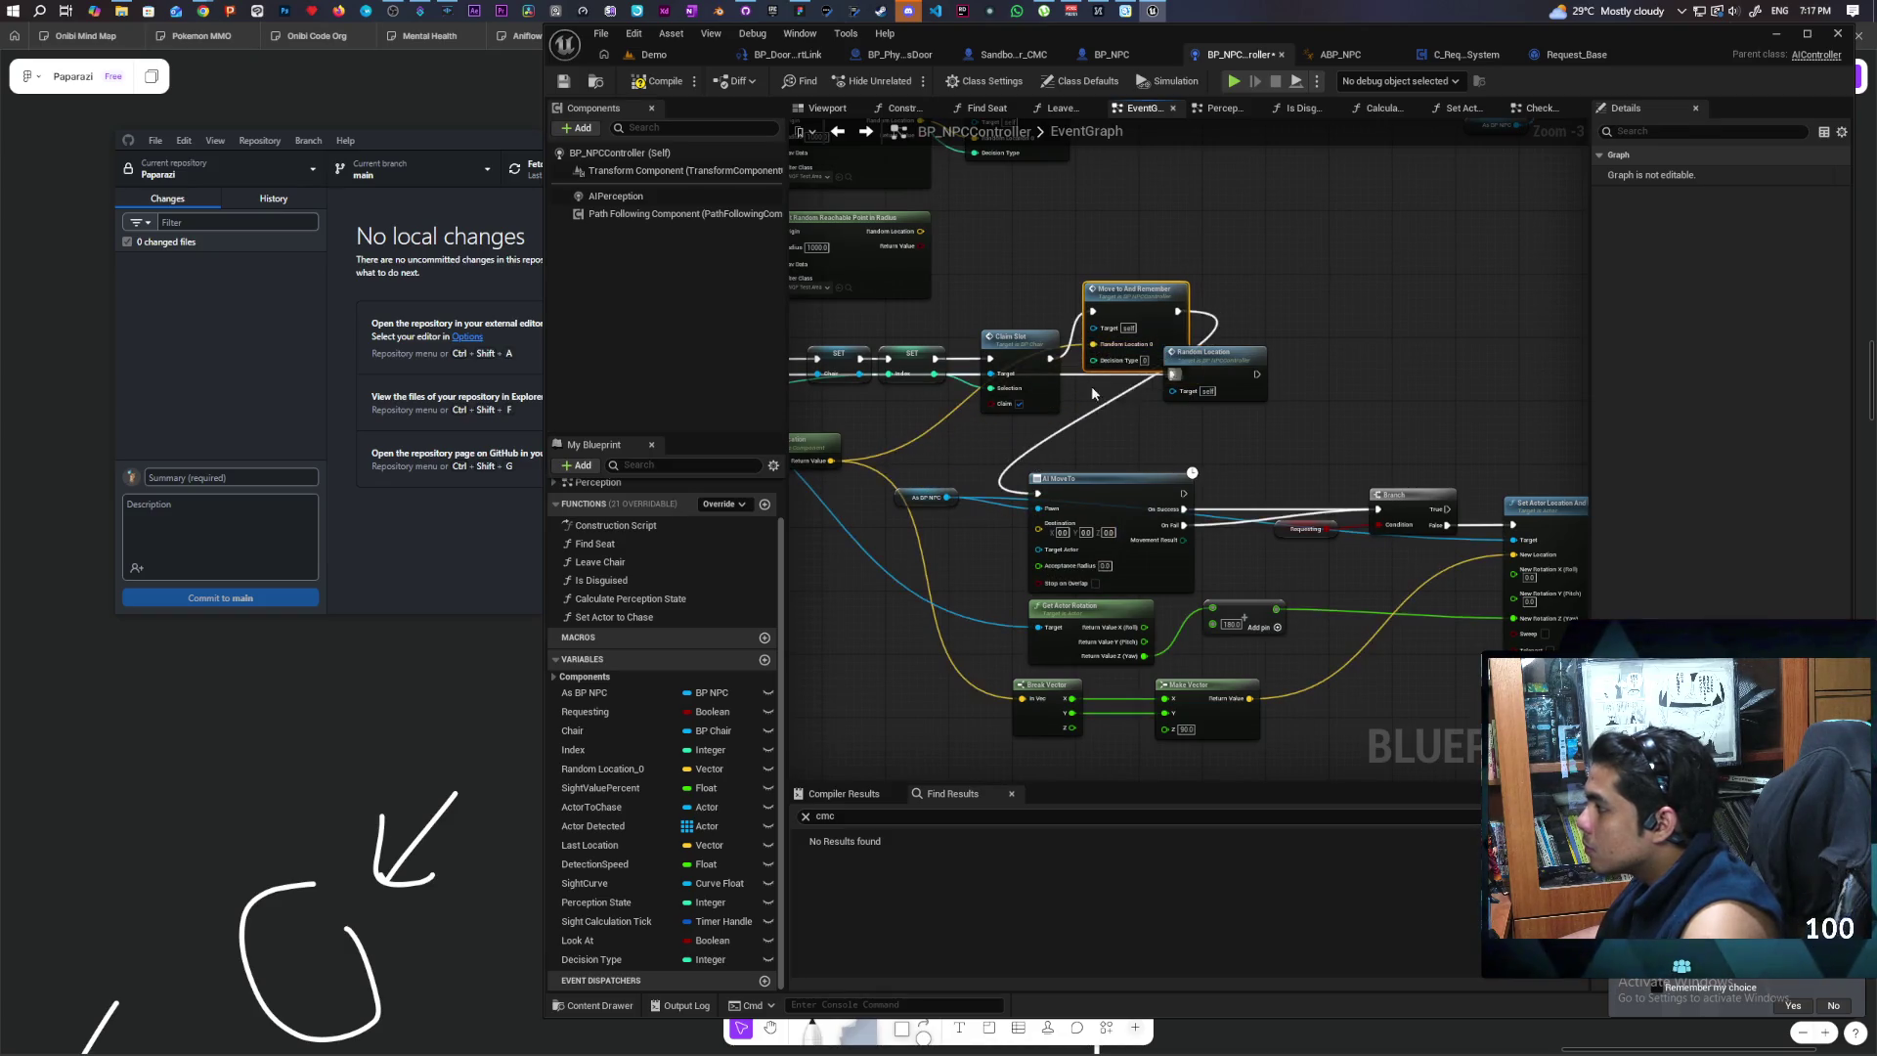
left_click(1143, 360)
type("1")
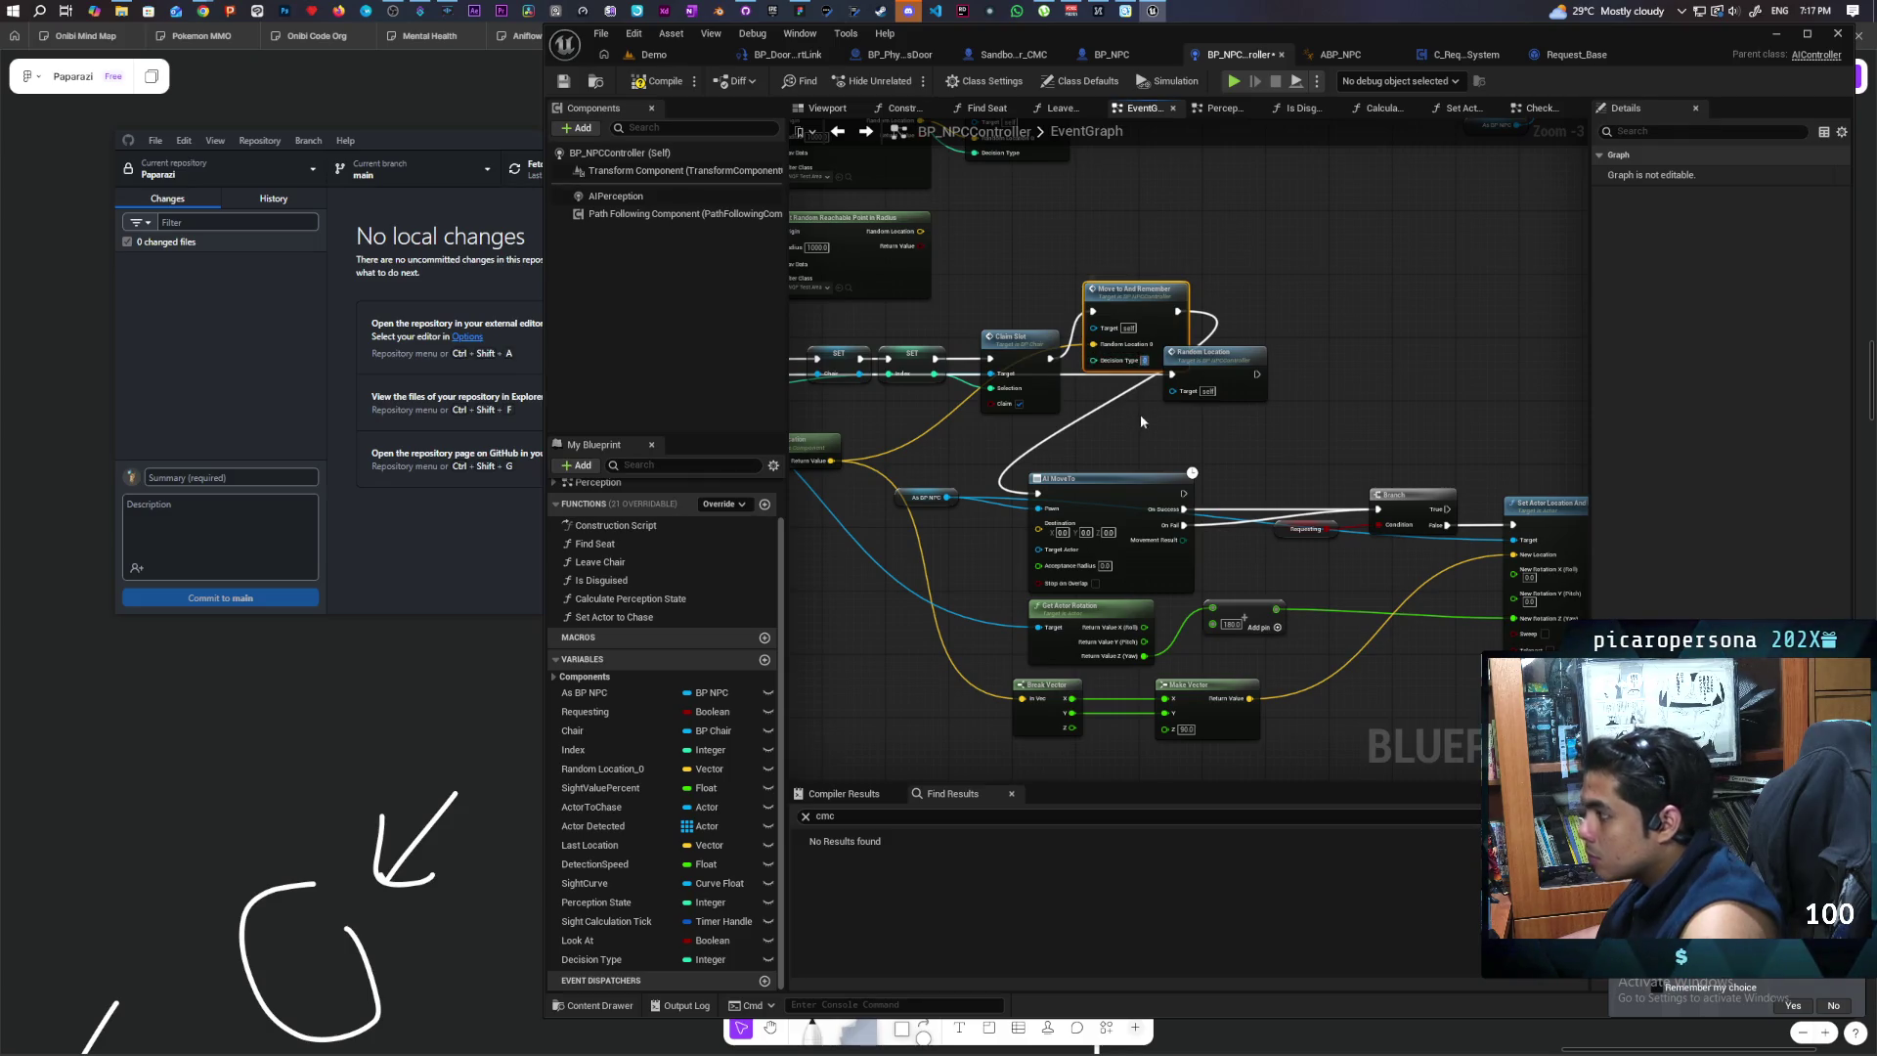
left_click(1128, 438)
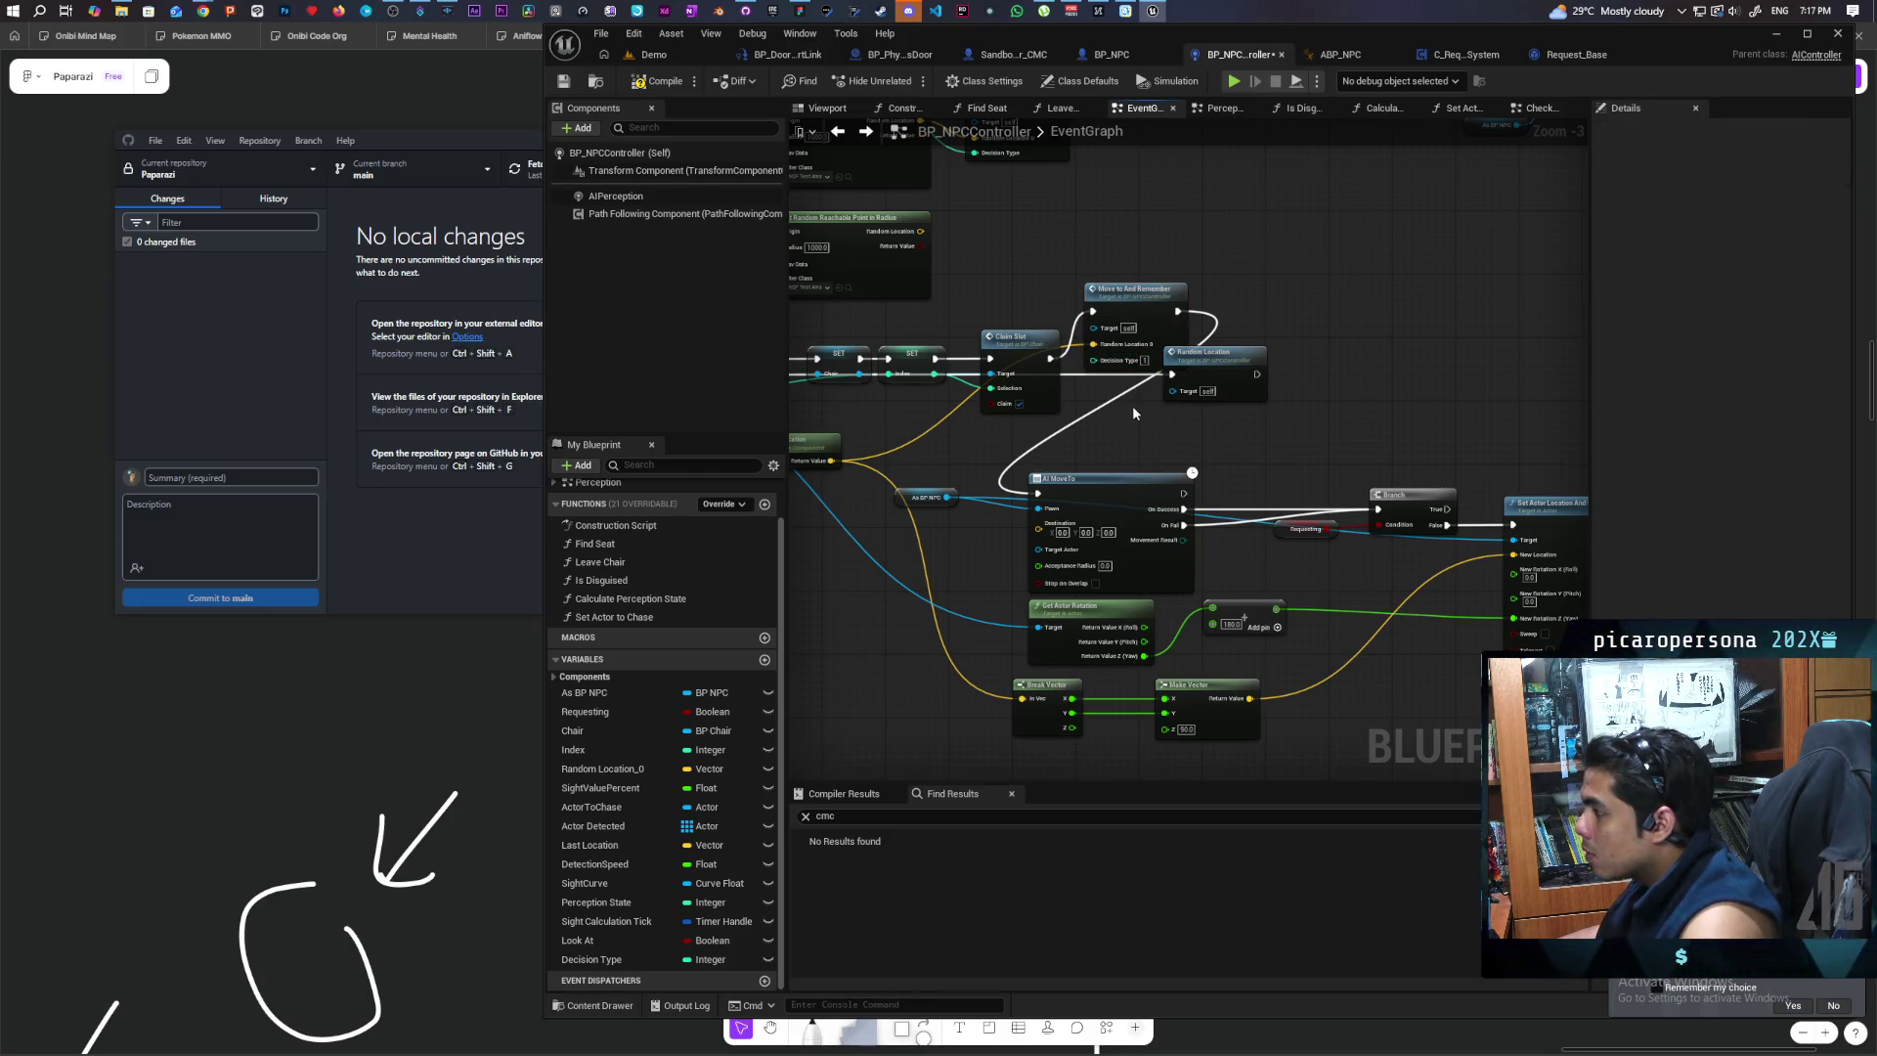
Step: Break Move To And Remember's link to AI MoveTo and place it after Random Location
mouse_move(1138, 298)
left_mouse_down()
mouse_move(1128, 320)
mouse_move(1146, 273)
left_mouse_up()
left_click(1210, 287)
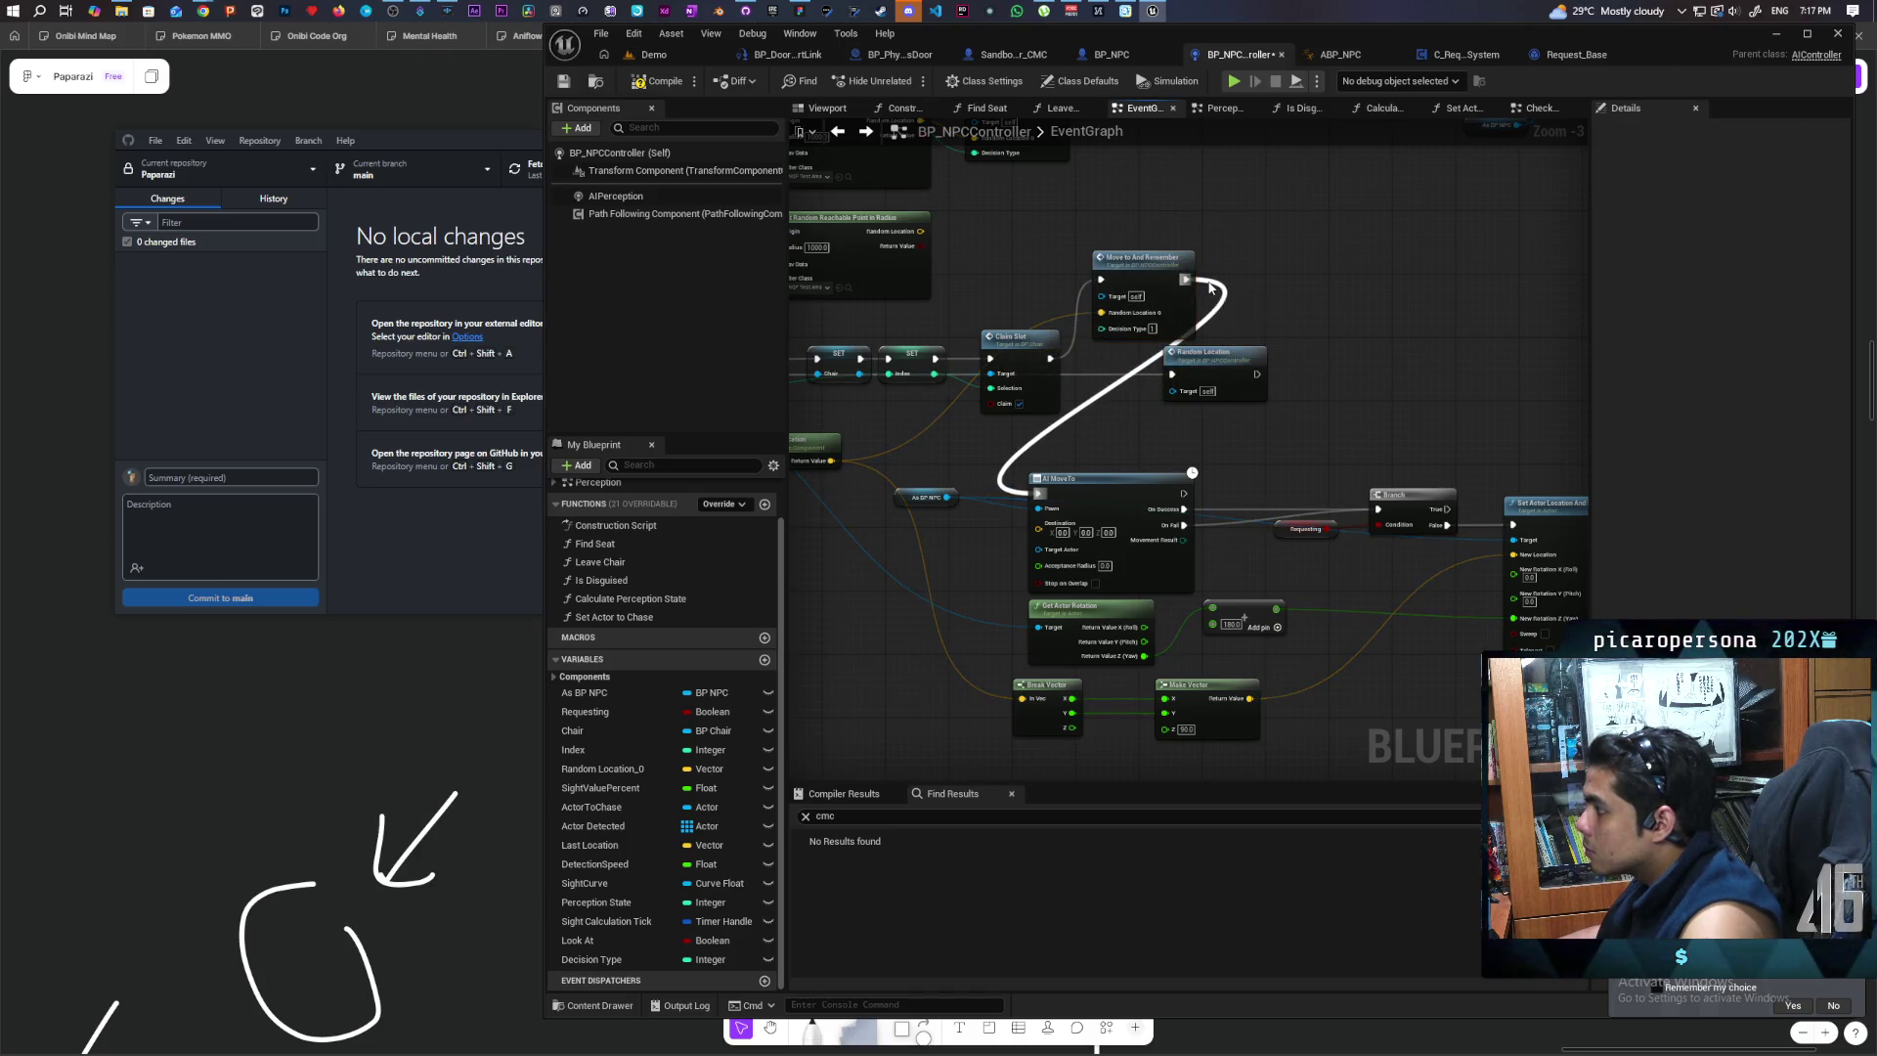
left_click(1208, 284, "alt")
mouse_move(1156, 271)
left_mouse_down()
mouse_move(1333, 313)
mouse_move(1335, 342)
mouse_move(1369, 354)
left_mouse_up()
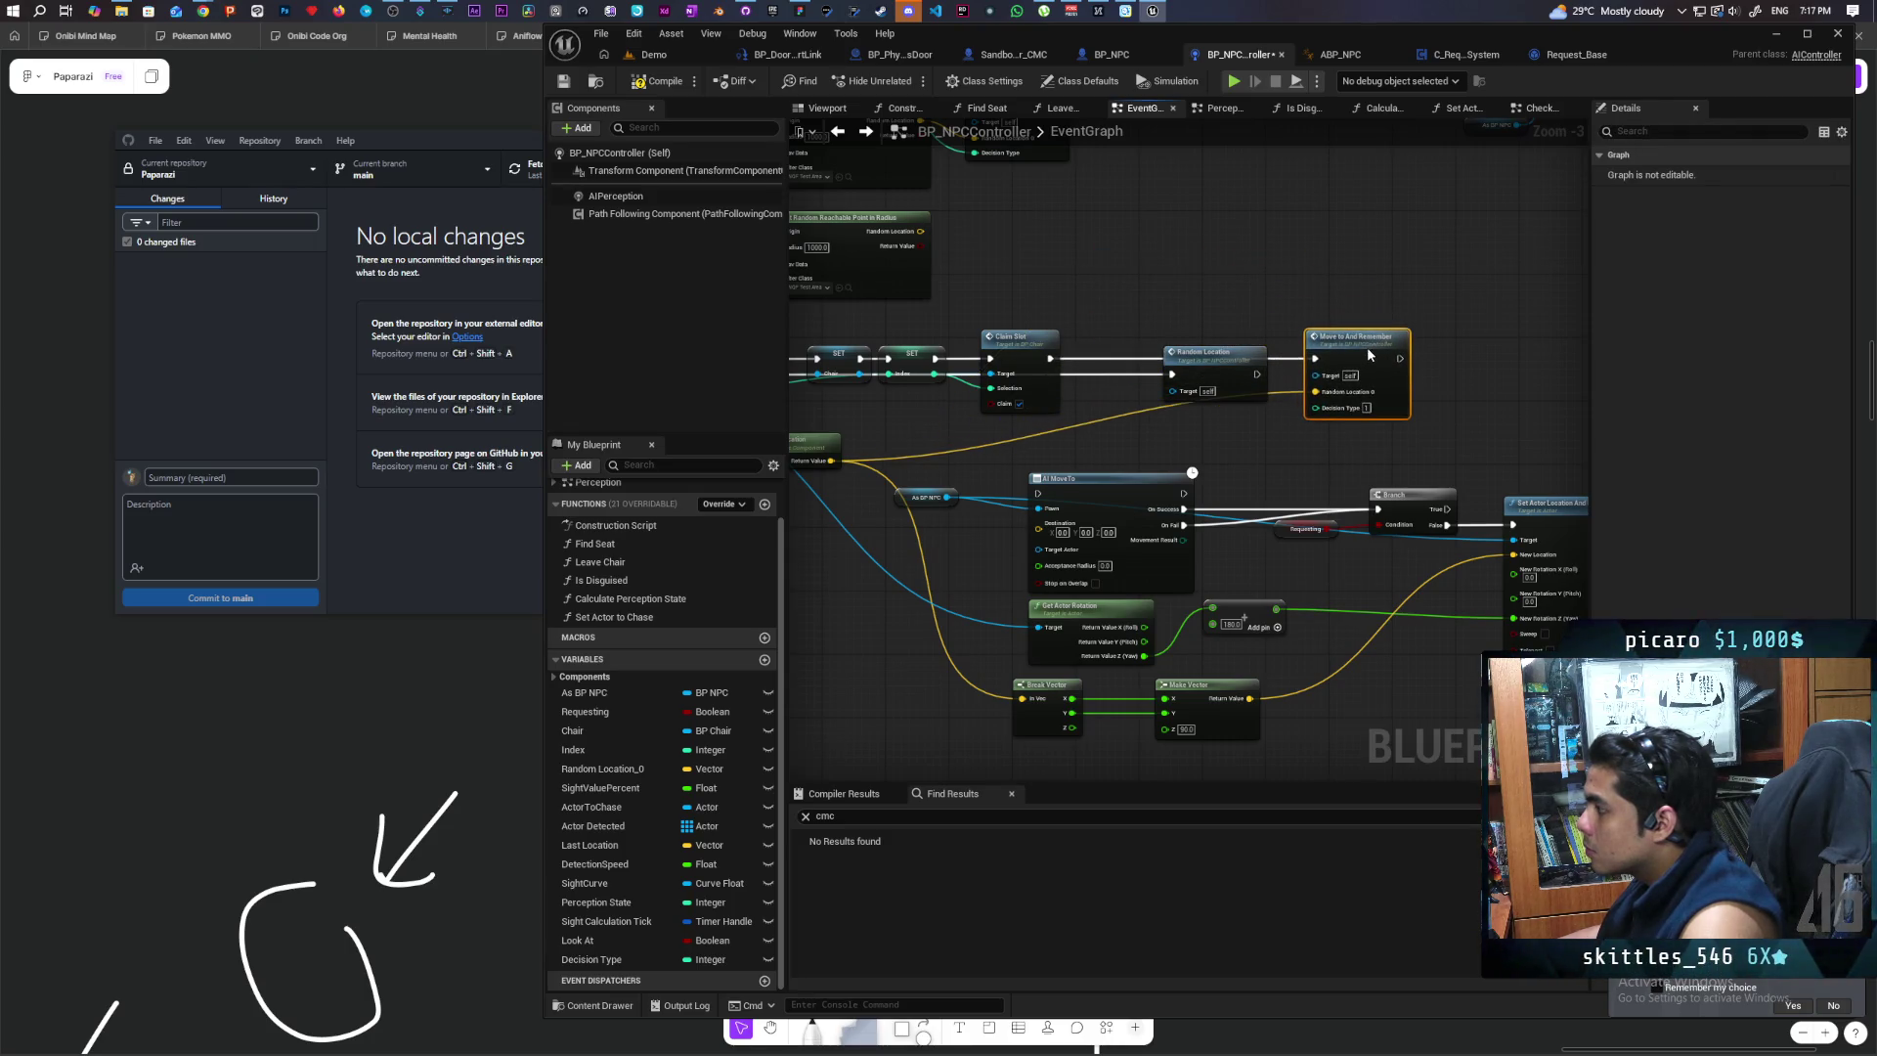
Step: Move the As BP NPC getter beside Set Actor Location and Rotation, and select AI MoveTo
mouse_move(1269, 415)
left_mouse_down()
mouse_move(1300, 410)
mouse_move(1185, 411)
mouse_move(1287, 405)
mouse_move(1212, 406)
left_mouse_up()
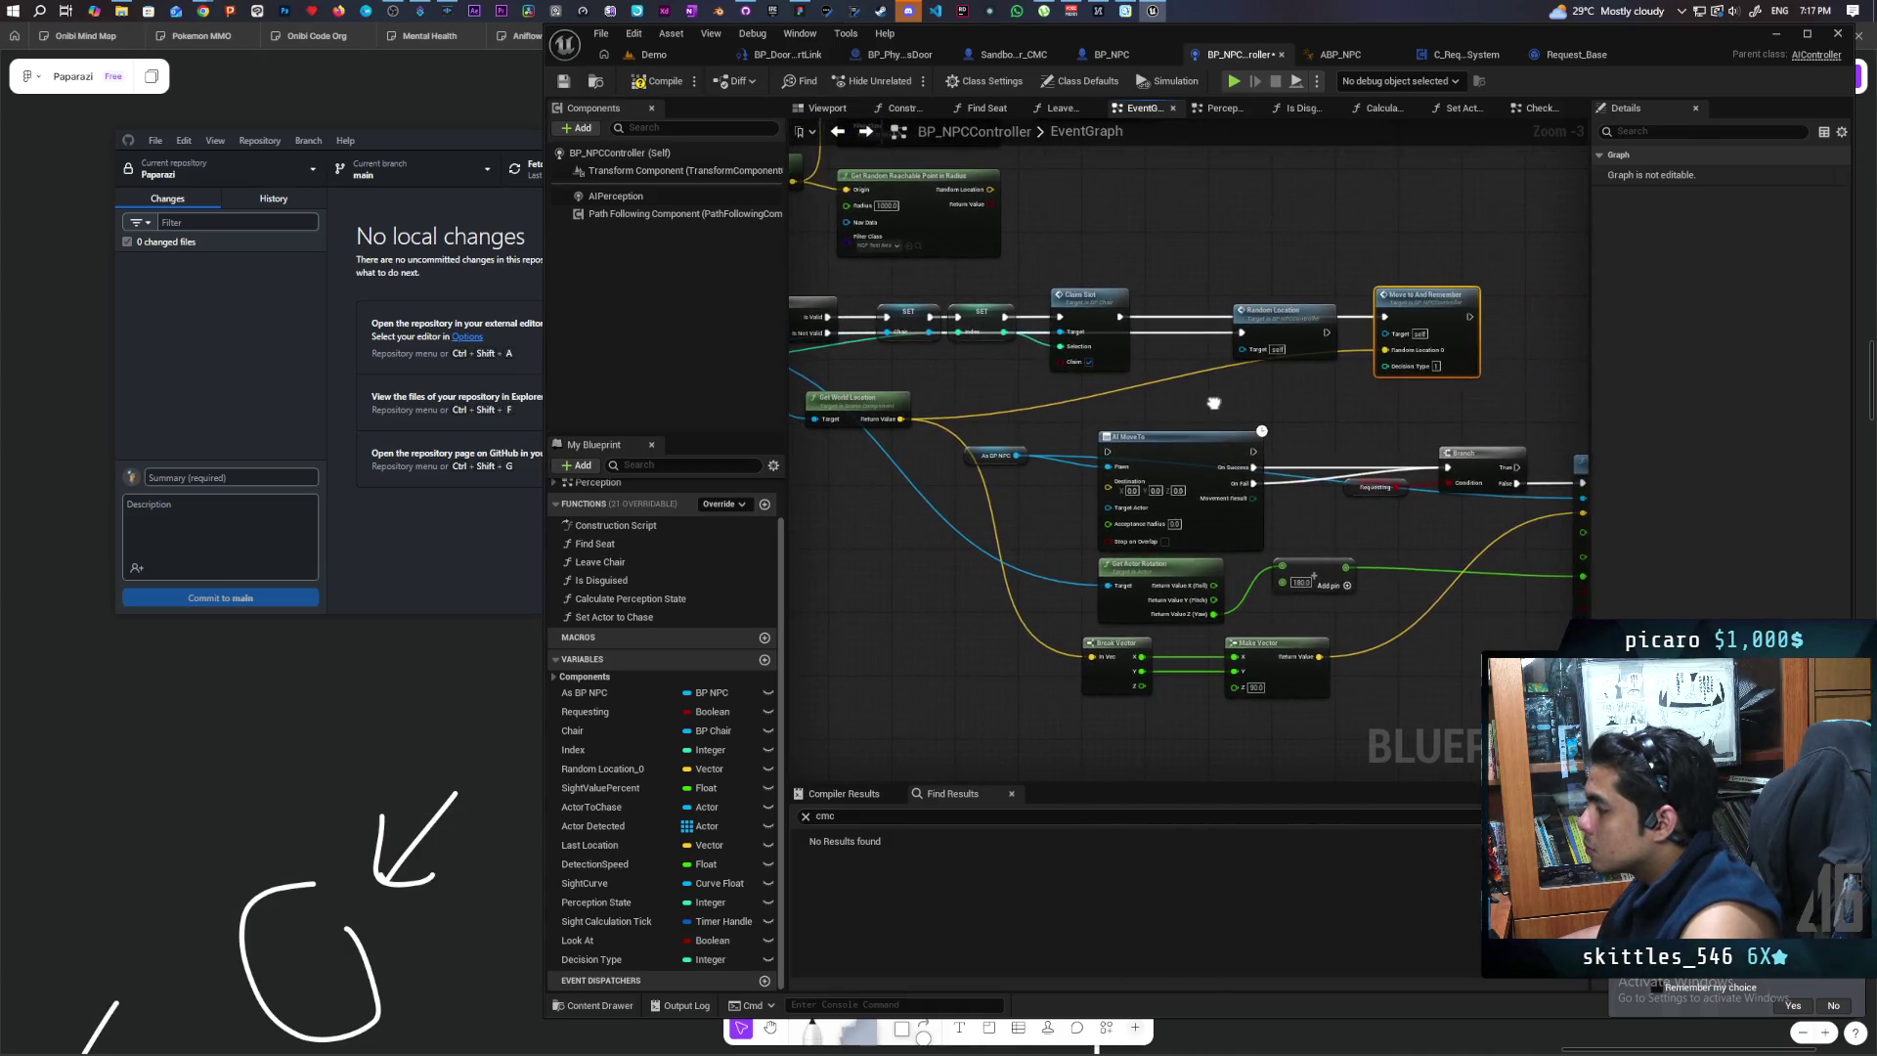
mouse_move(1046, 520)
left_mouse_down()
mouse_move(868, 509)
mouse_move(953, 514)
left_mouse_up()
mouse_move(904, 447)
left_mouse_down()
mouse_move(1381, 575)
mouse_move(1399, 561)
left_mouse_up()
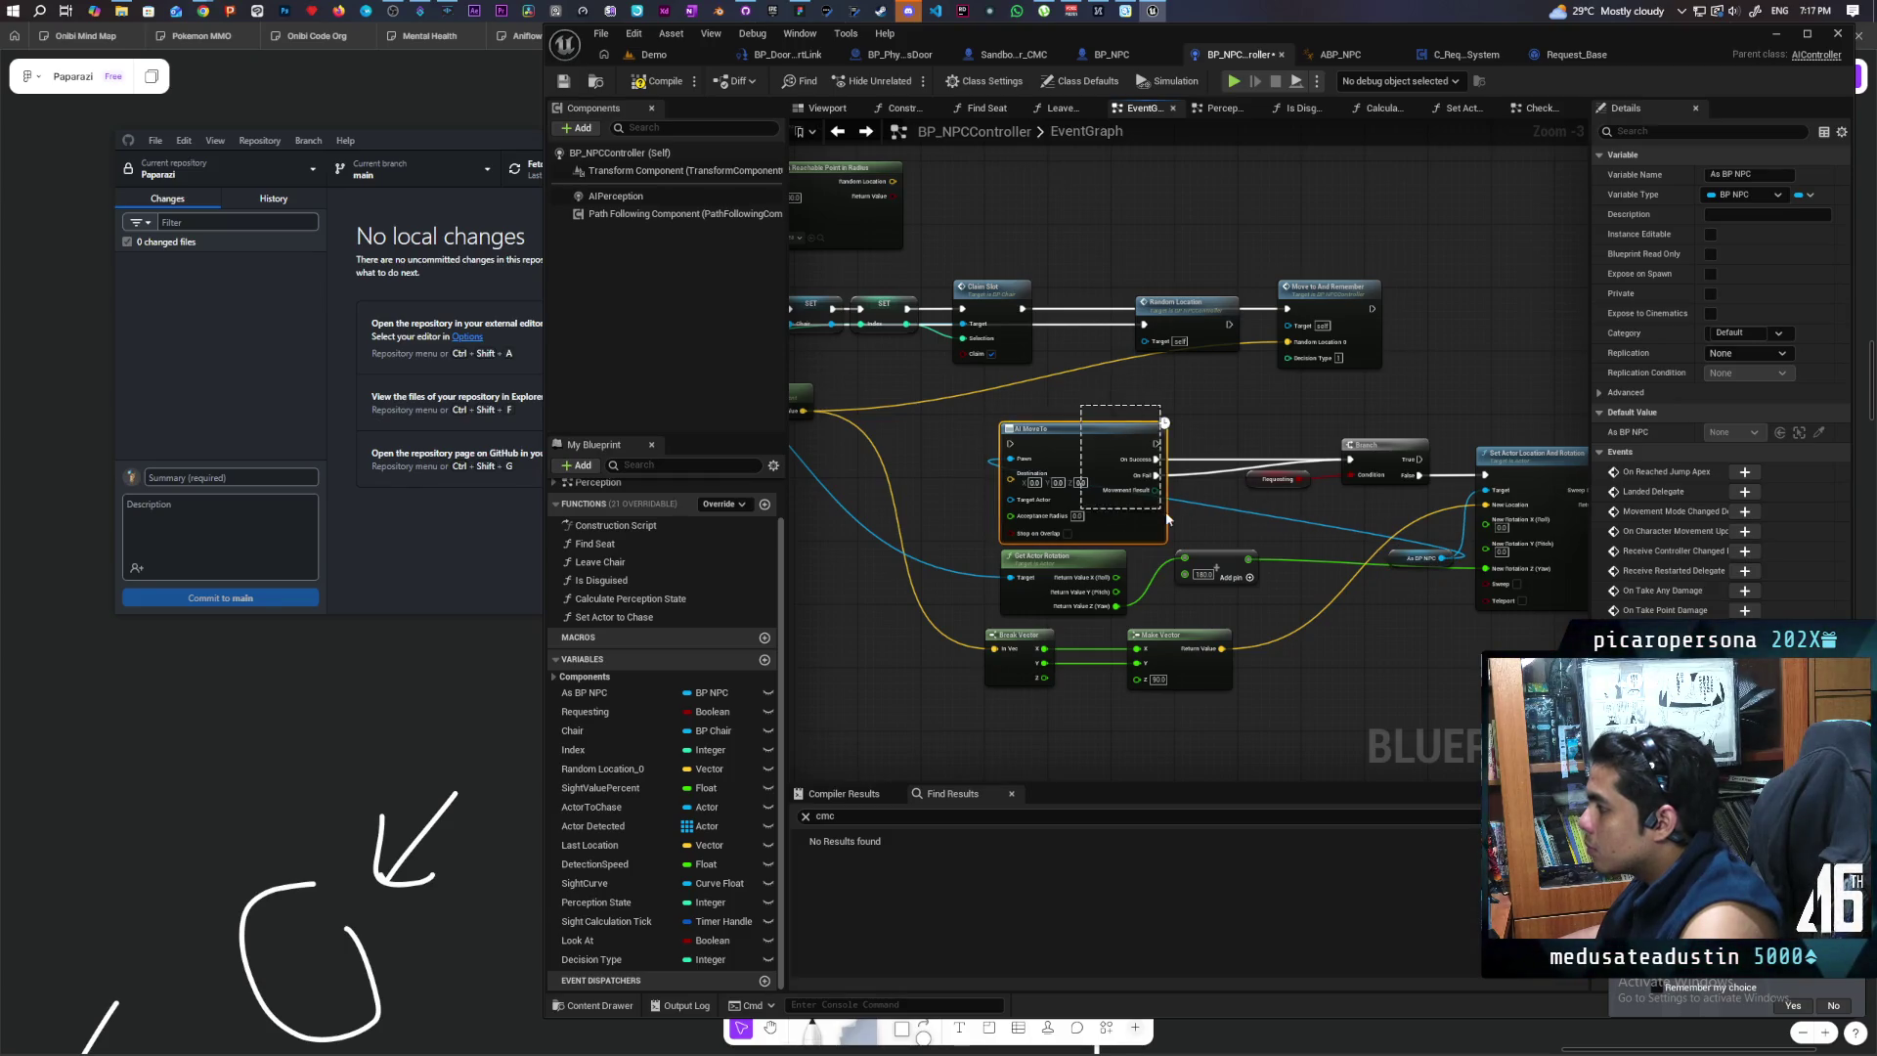
left_click_drag(1197, 526, 1200, 506)
Step: Delete AI MoveTo, wire 0 Random Location into Delay, remove the Branch, and shift Delay/Decide up
key("Delete")
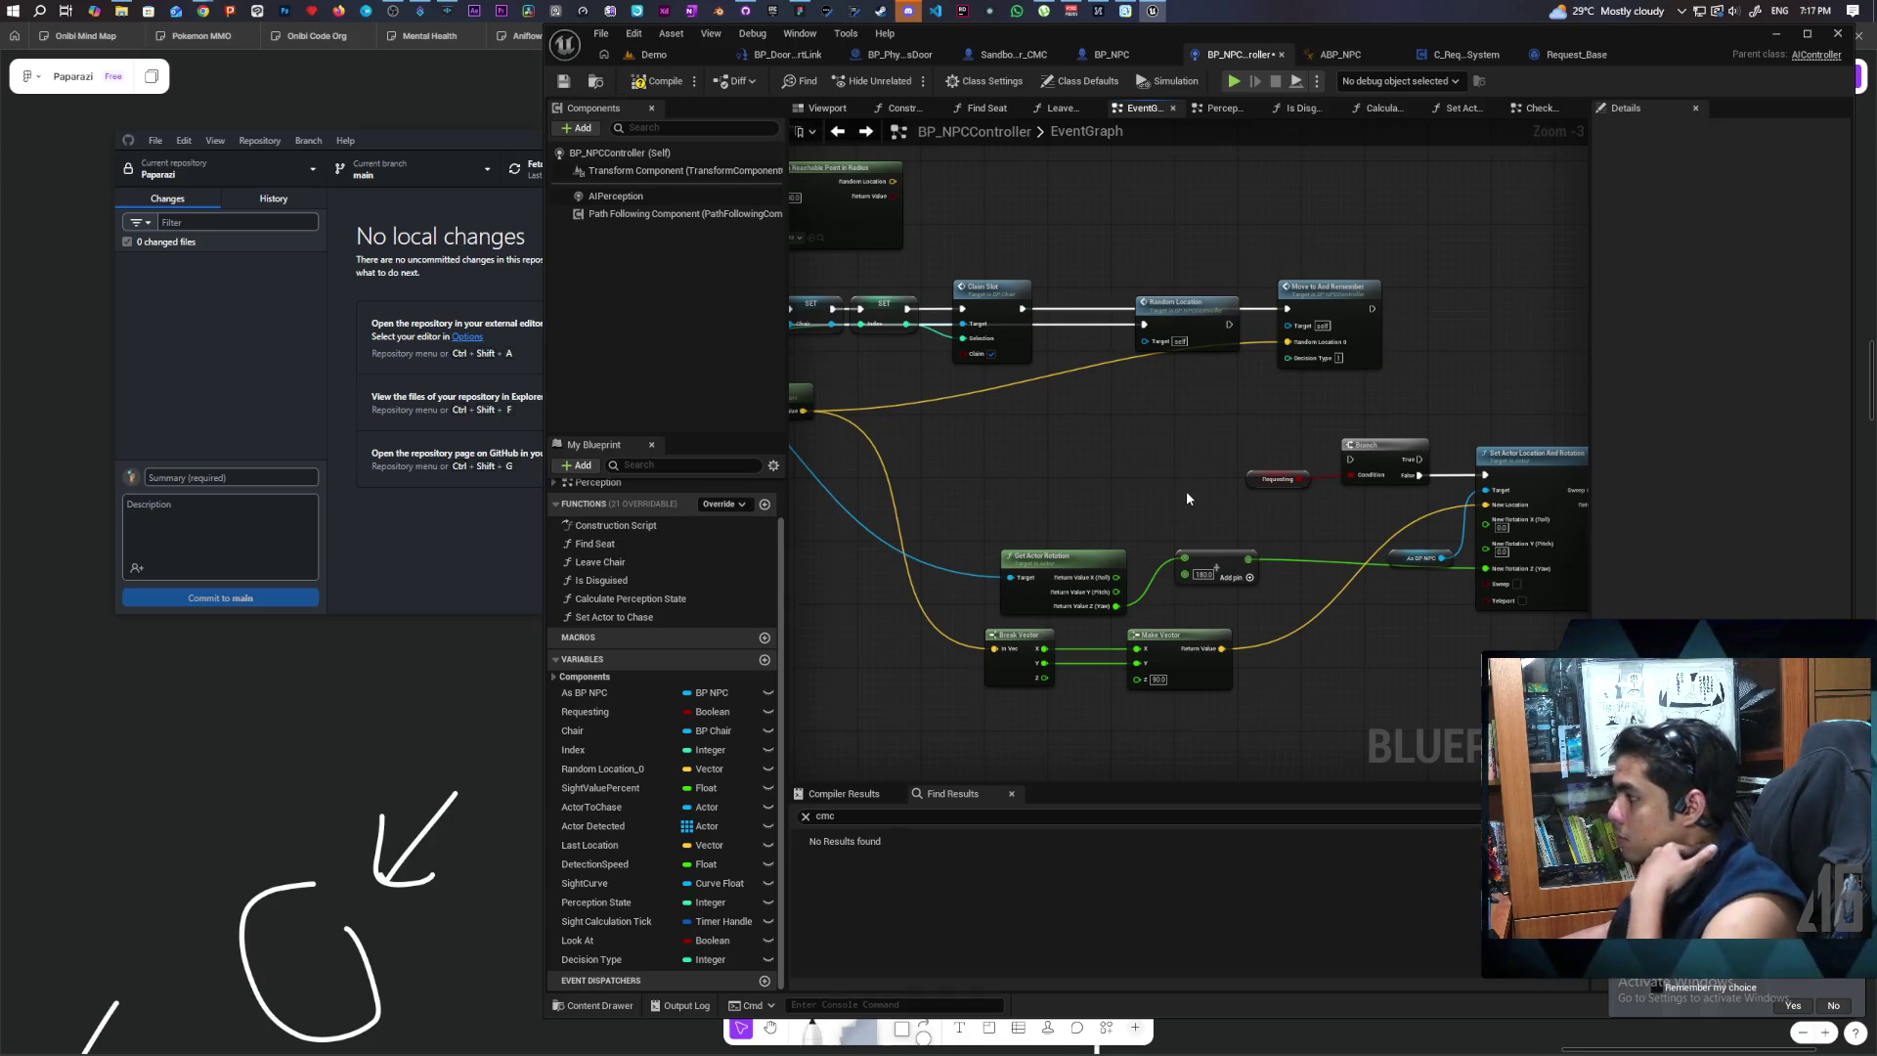
scroll(1163, 481, "down", 4)
scroll(1163, 480, "up", 2)
mouse_move(1164, 481)
left_mouse_down()
mouse_move(956, 697)
mouse_move(919, 635)
left_mouse_up()
scroll(1077, 536, "up", 1)
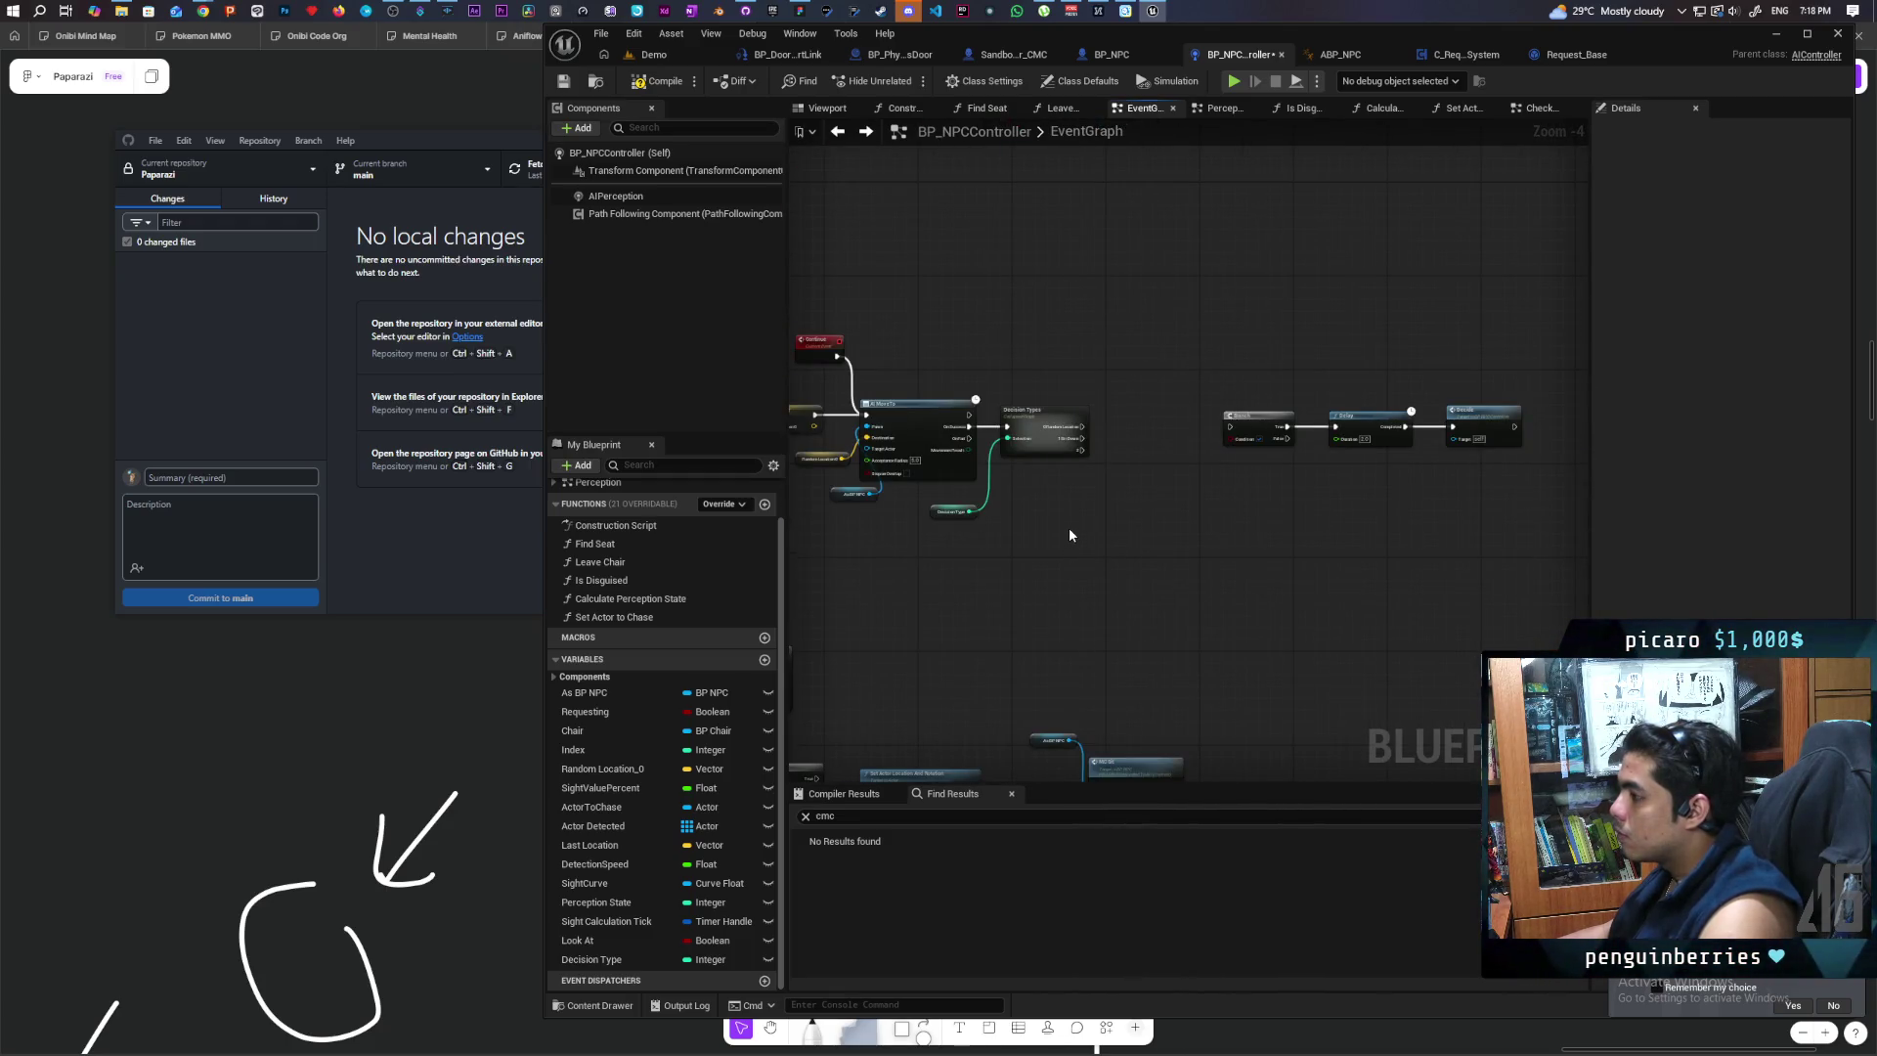
scroll(953, 479, "up", 2)
mouse_move(1148, 401)
left_mouse_down()
mouse_move(939, 431)
mouse_move(1310, 432)
mouse_move(1193, 482)
left_mouse_up()
key("Delete")
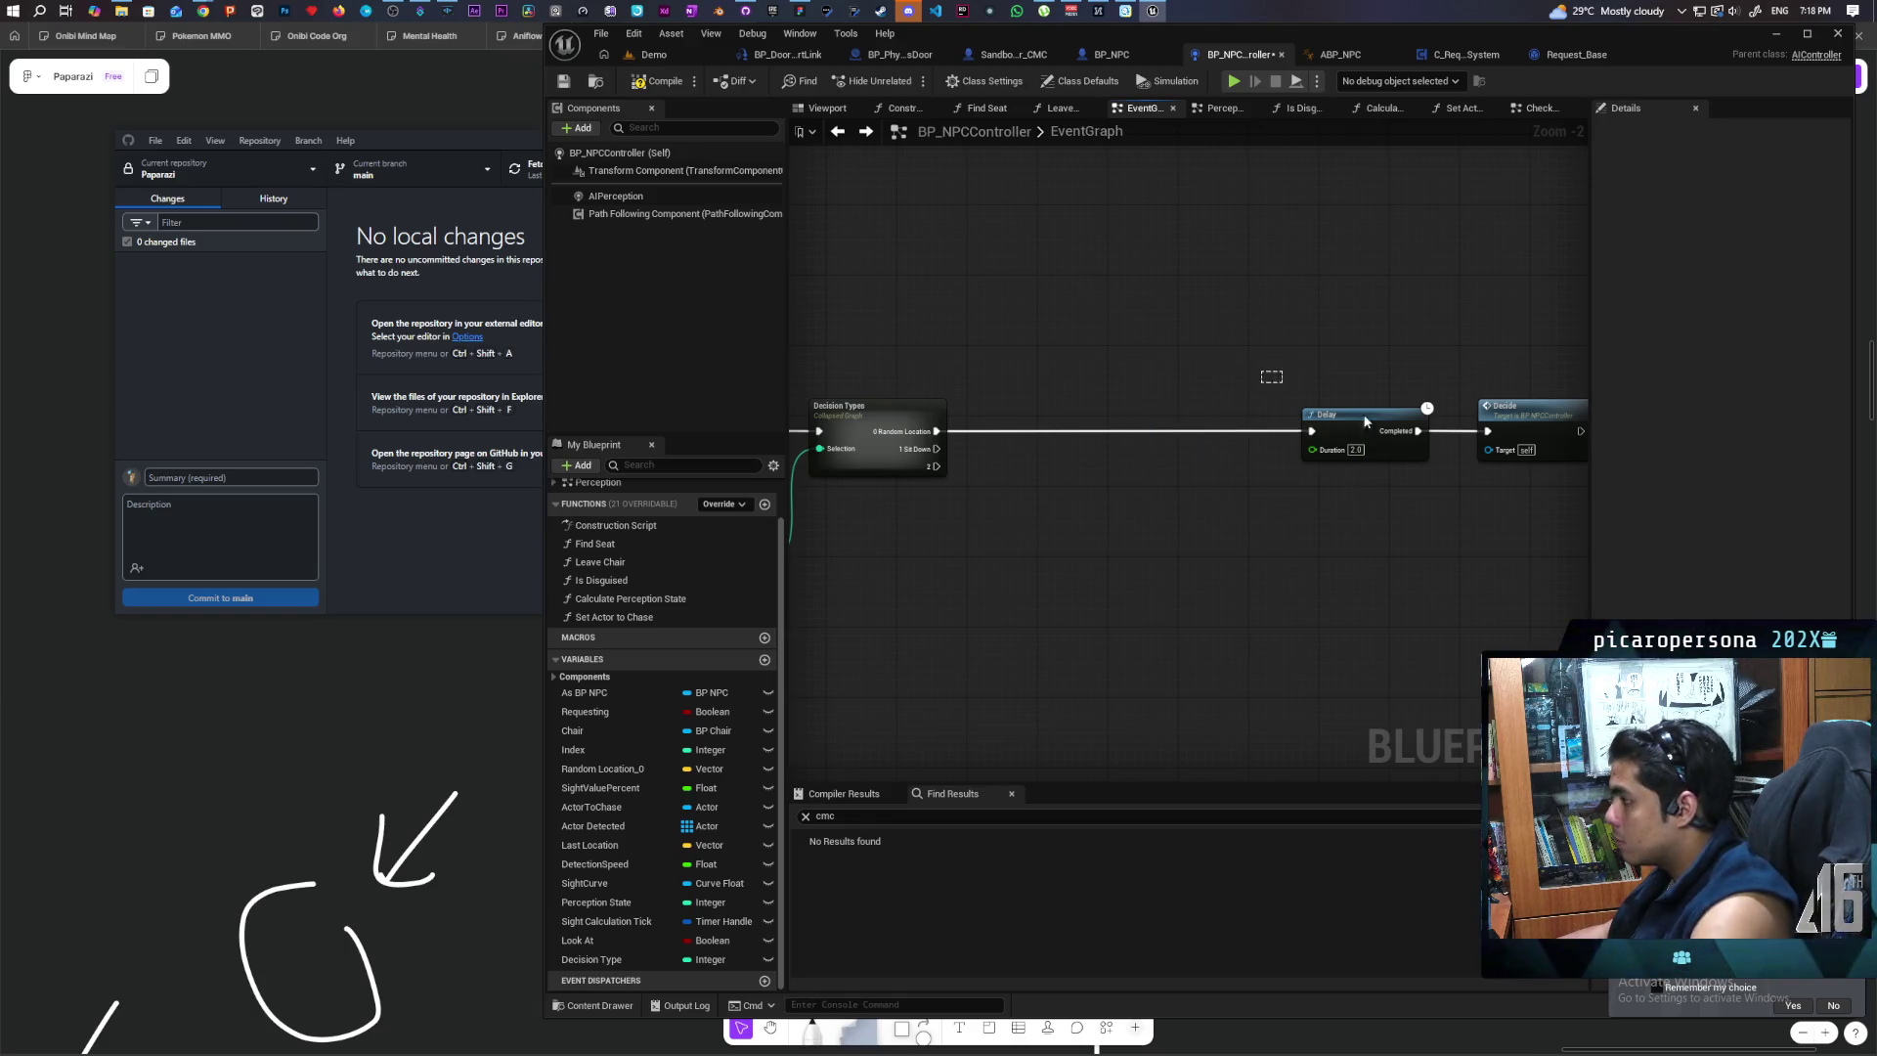
mouse_move(1365, 420)
left_mouse_down()
mouse_move(1139, 383)
mouse_move(1095, 280)
mouse_move(1063, 282)
left_mouse_up()
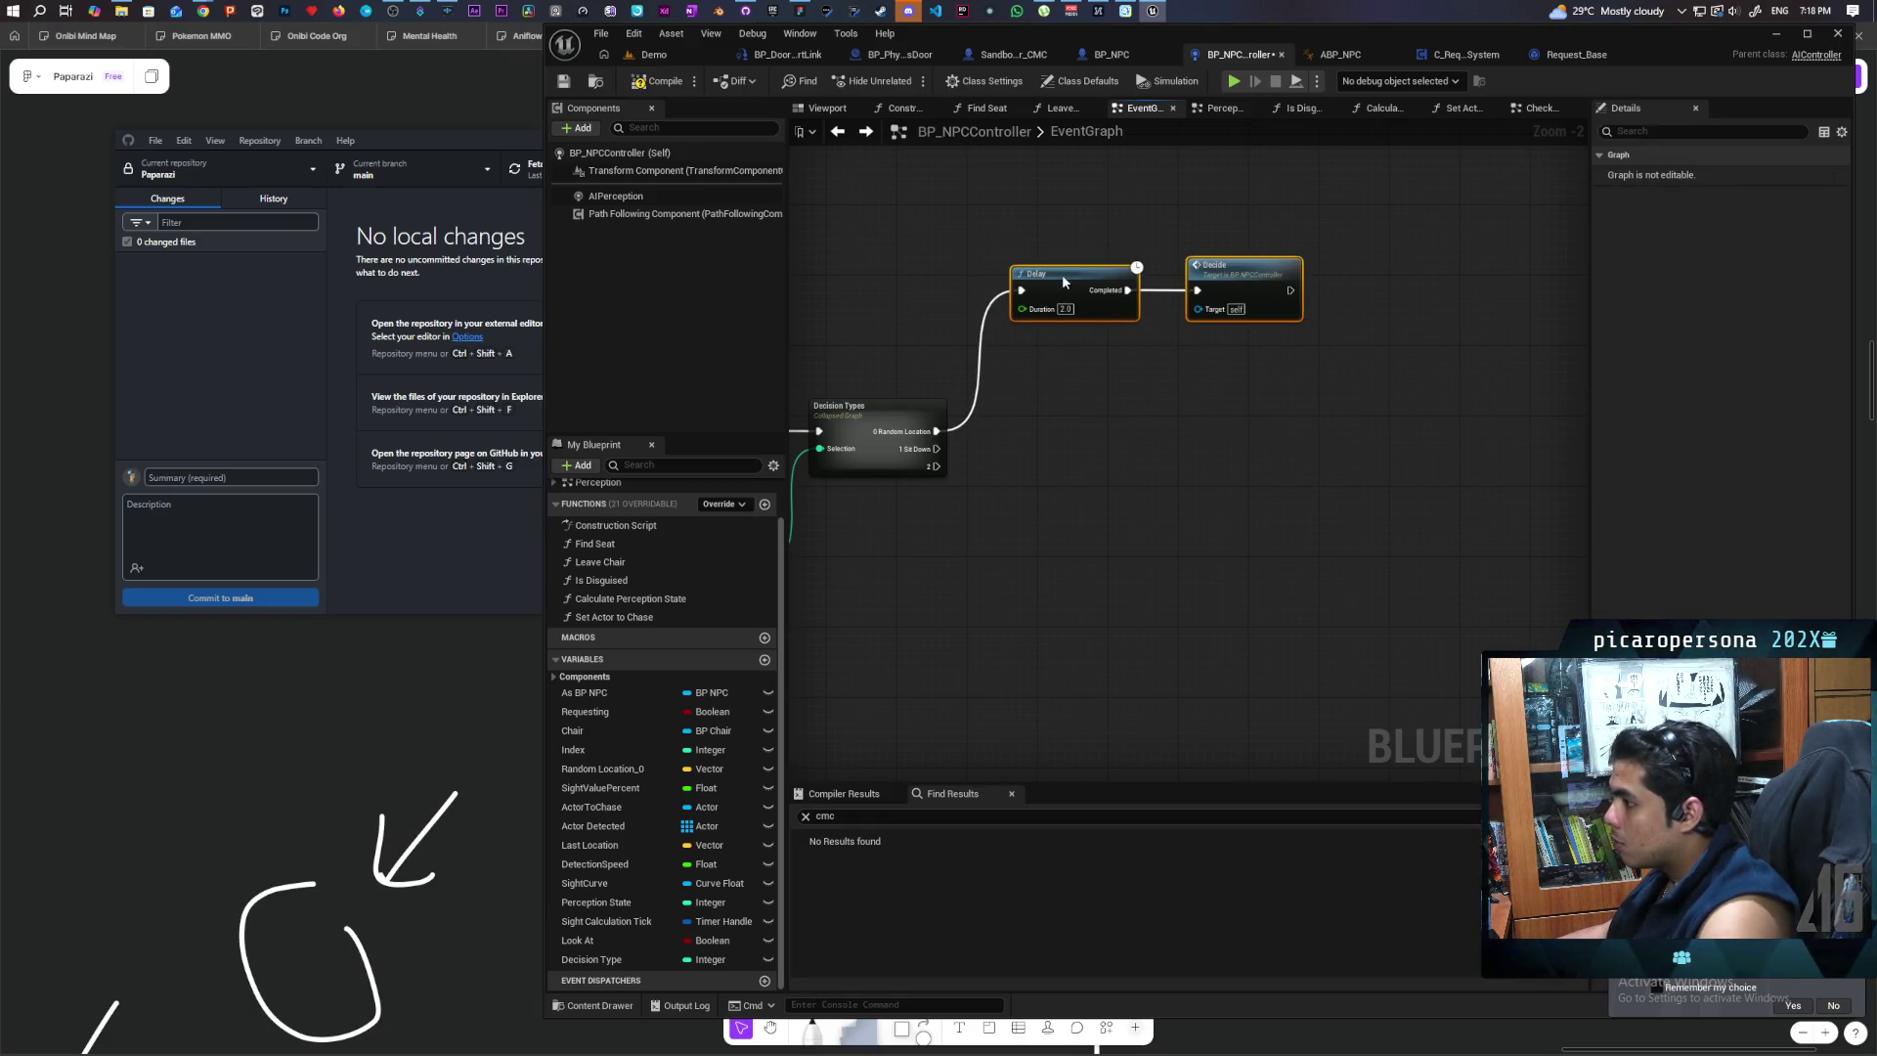
Step: Move the SET Chair node up and drop a Chair getter into Get Actor Rotation's Target
scroll(1053, 557, "down", 3)
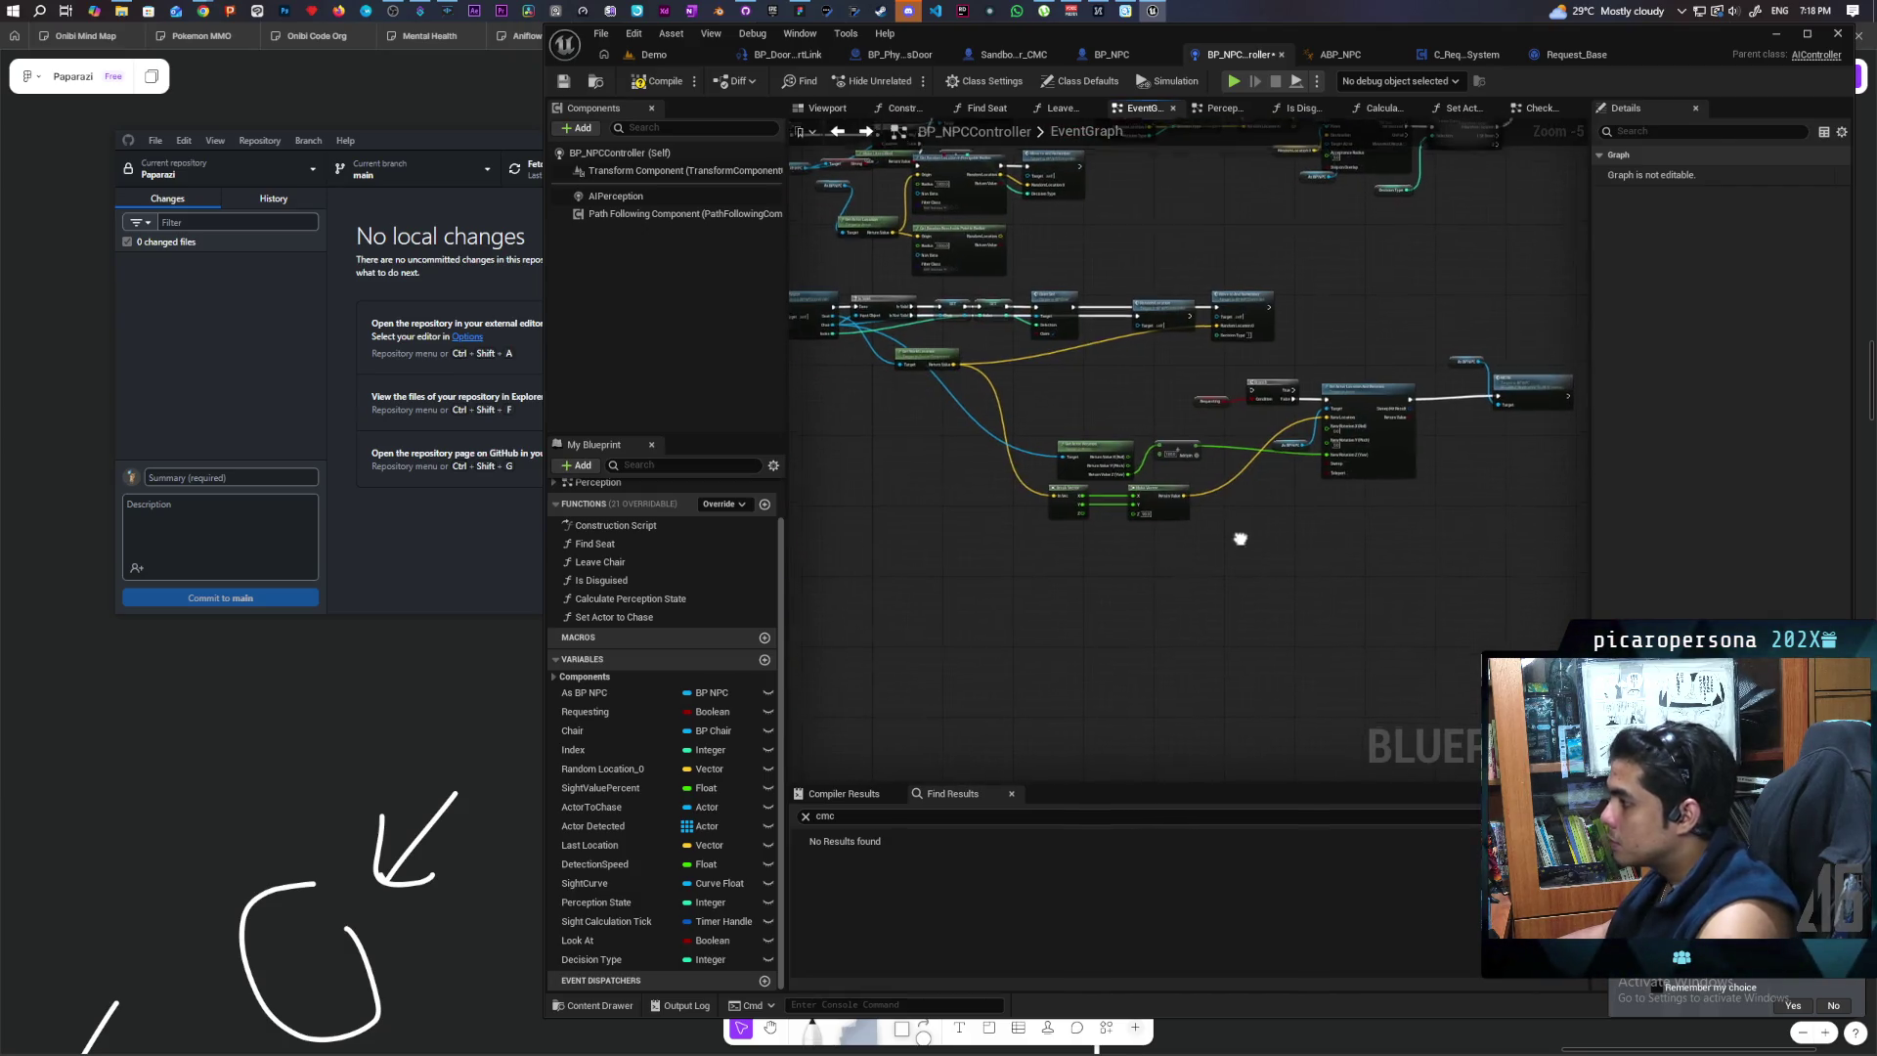
scroll(1088, 432, "up", 1)
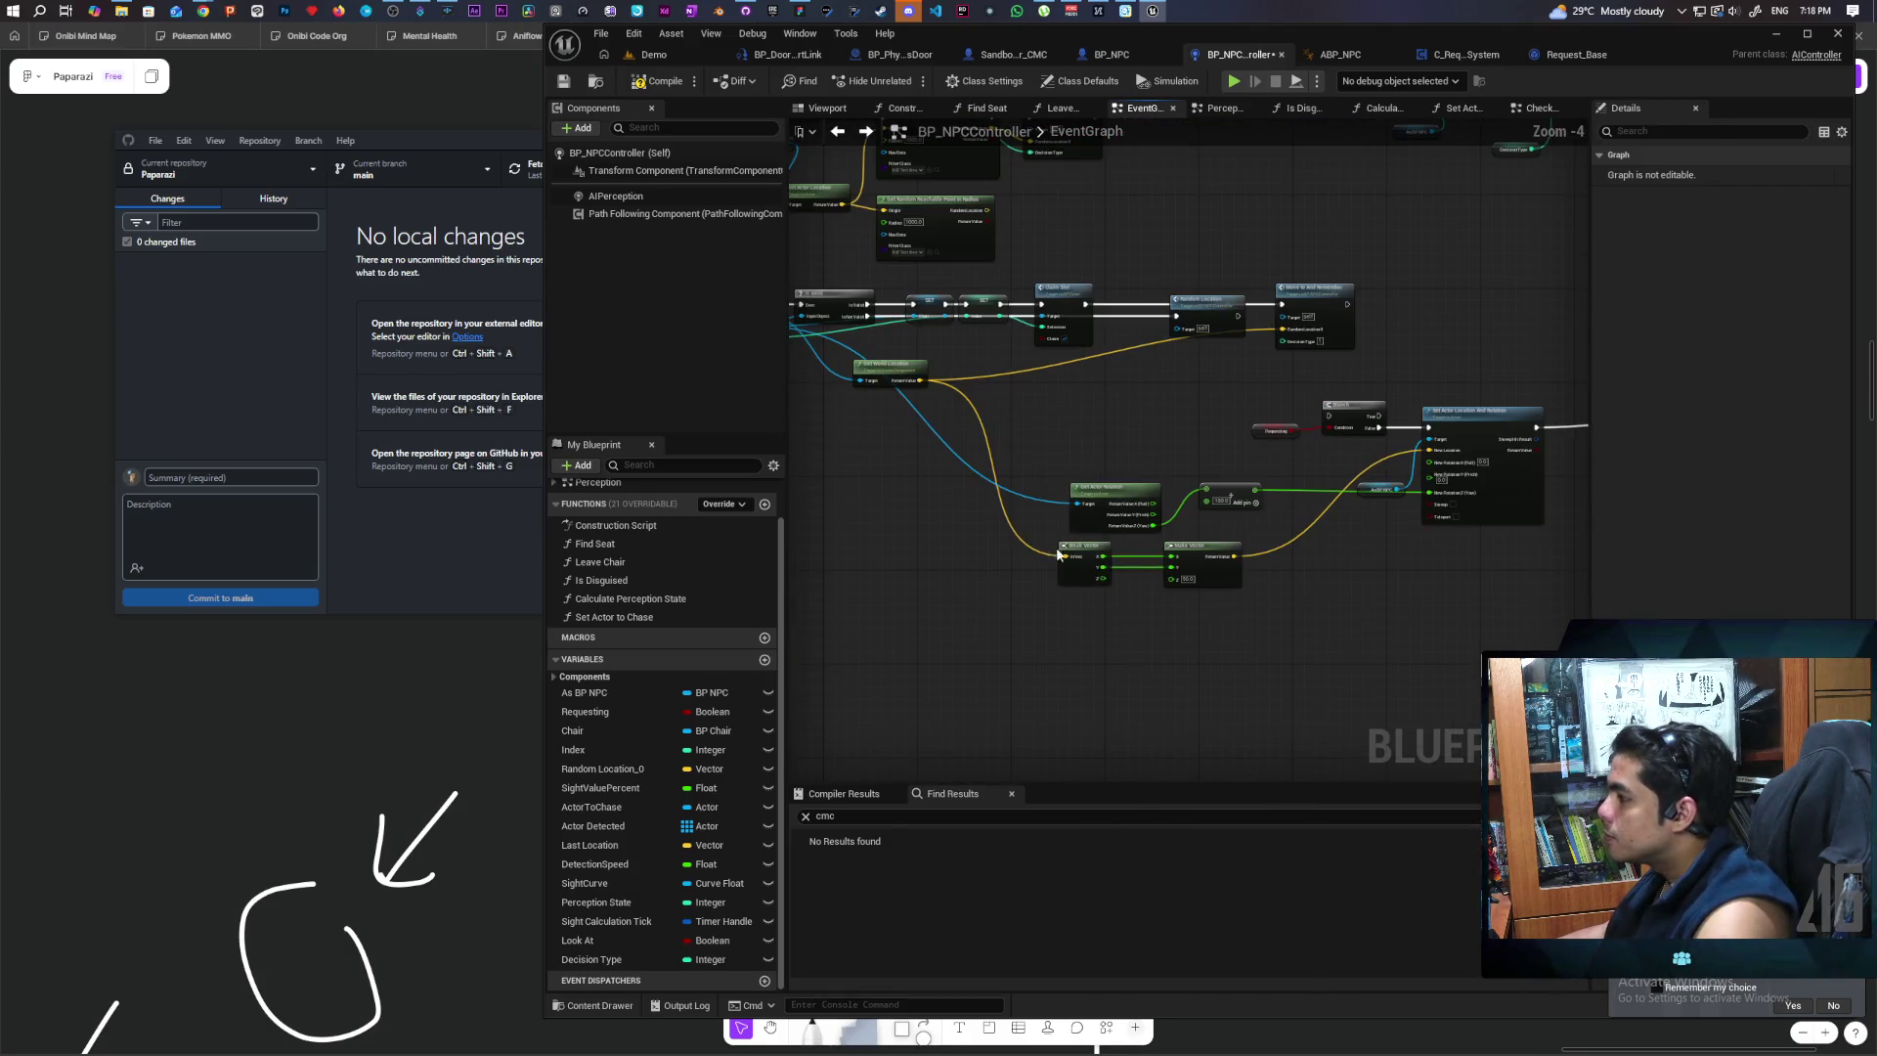
left_click_drag(1042, 557, 1229, 584)
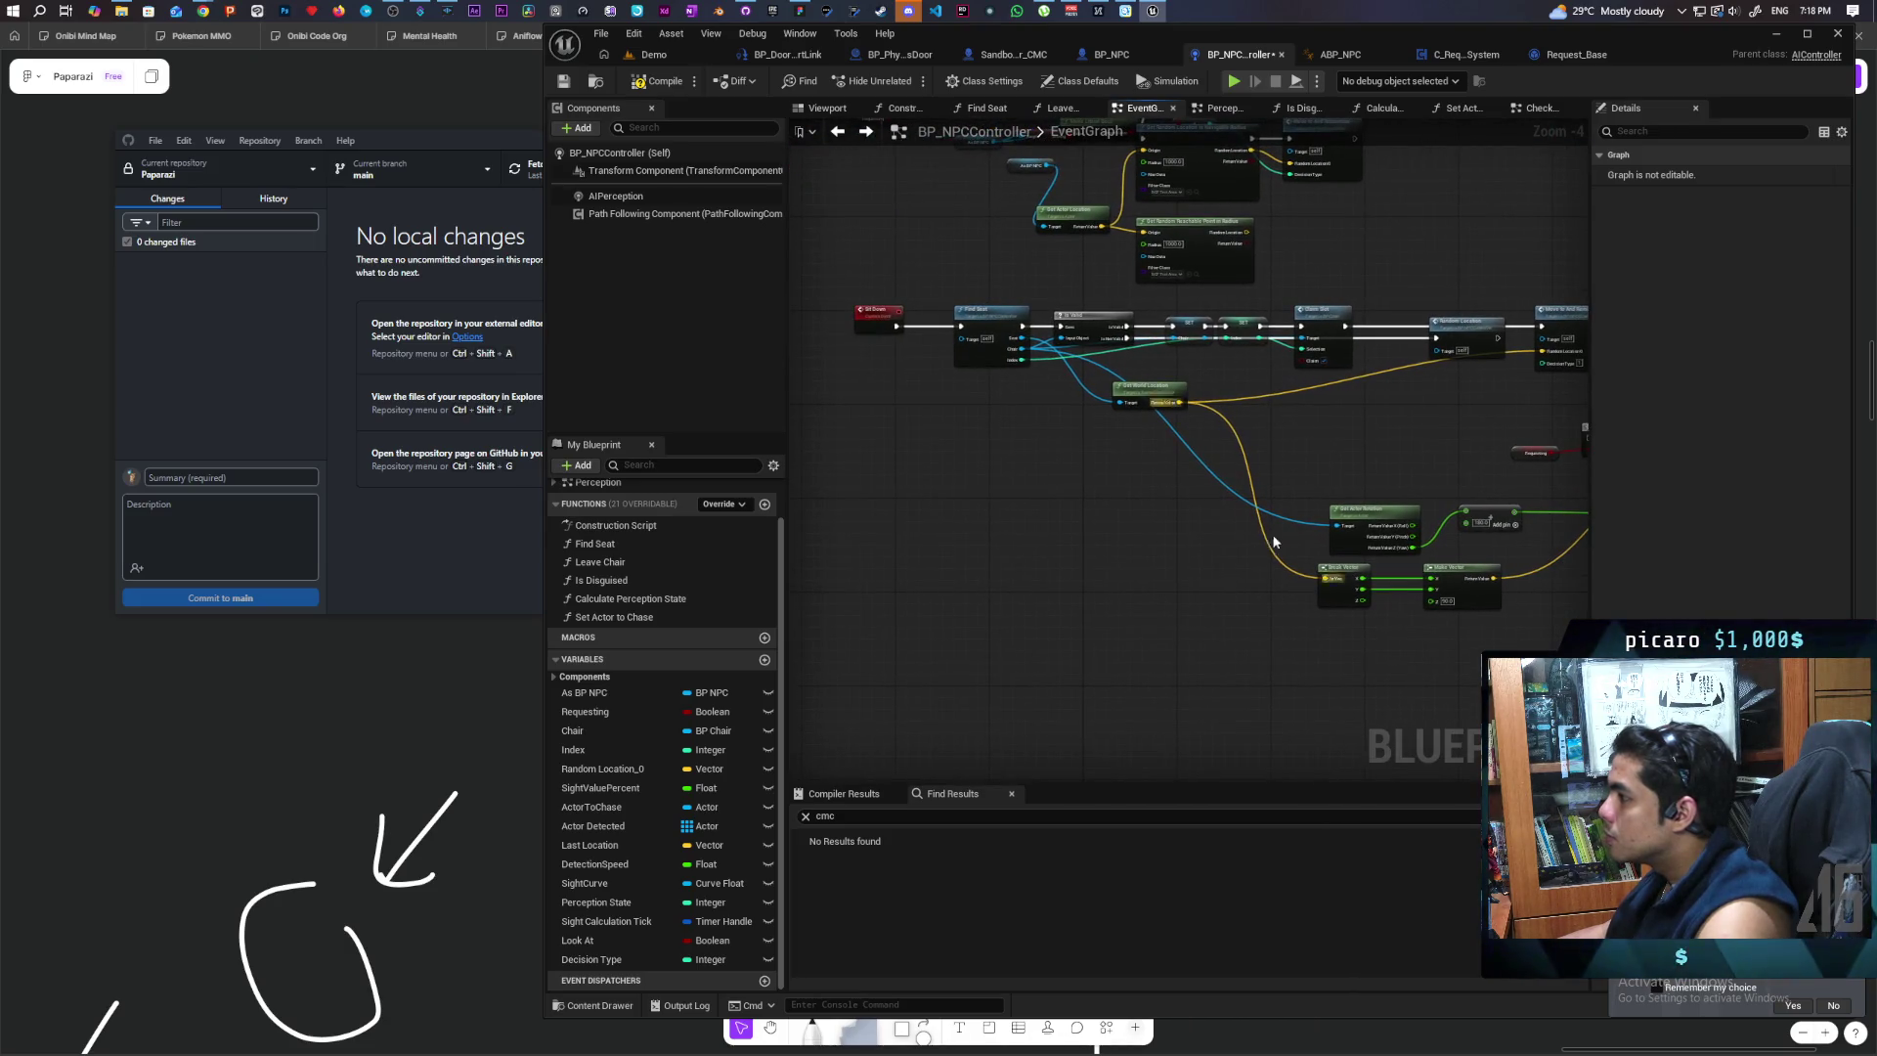
scroll(1164, 473, "up", 1)
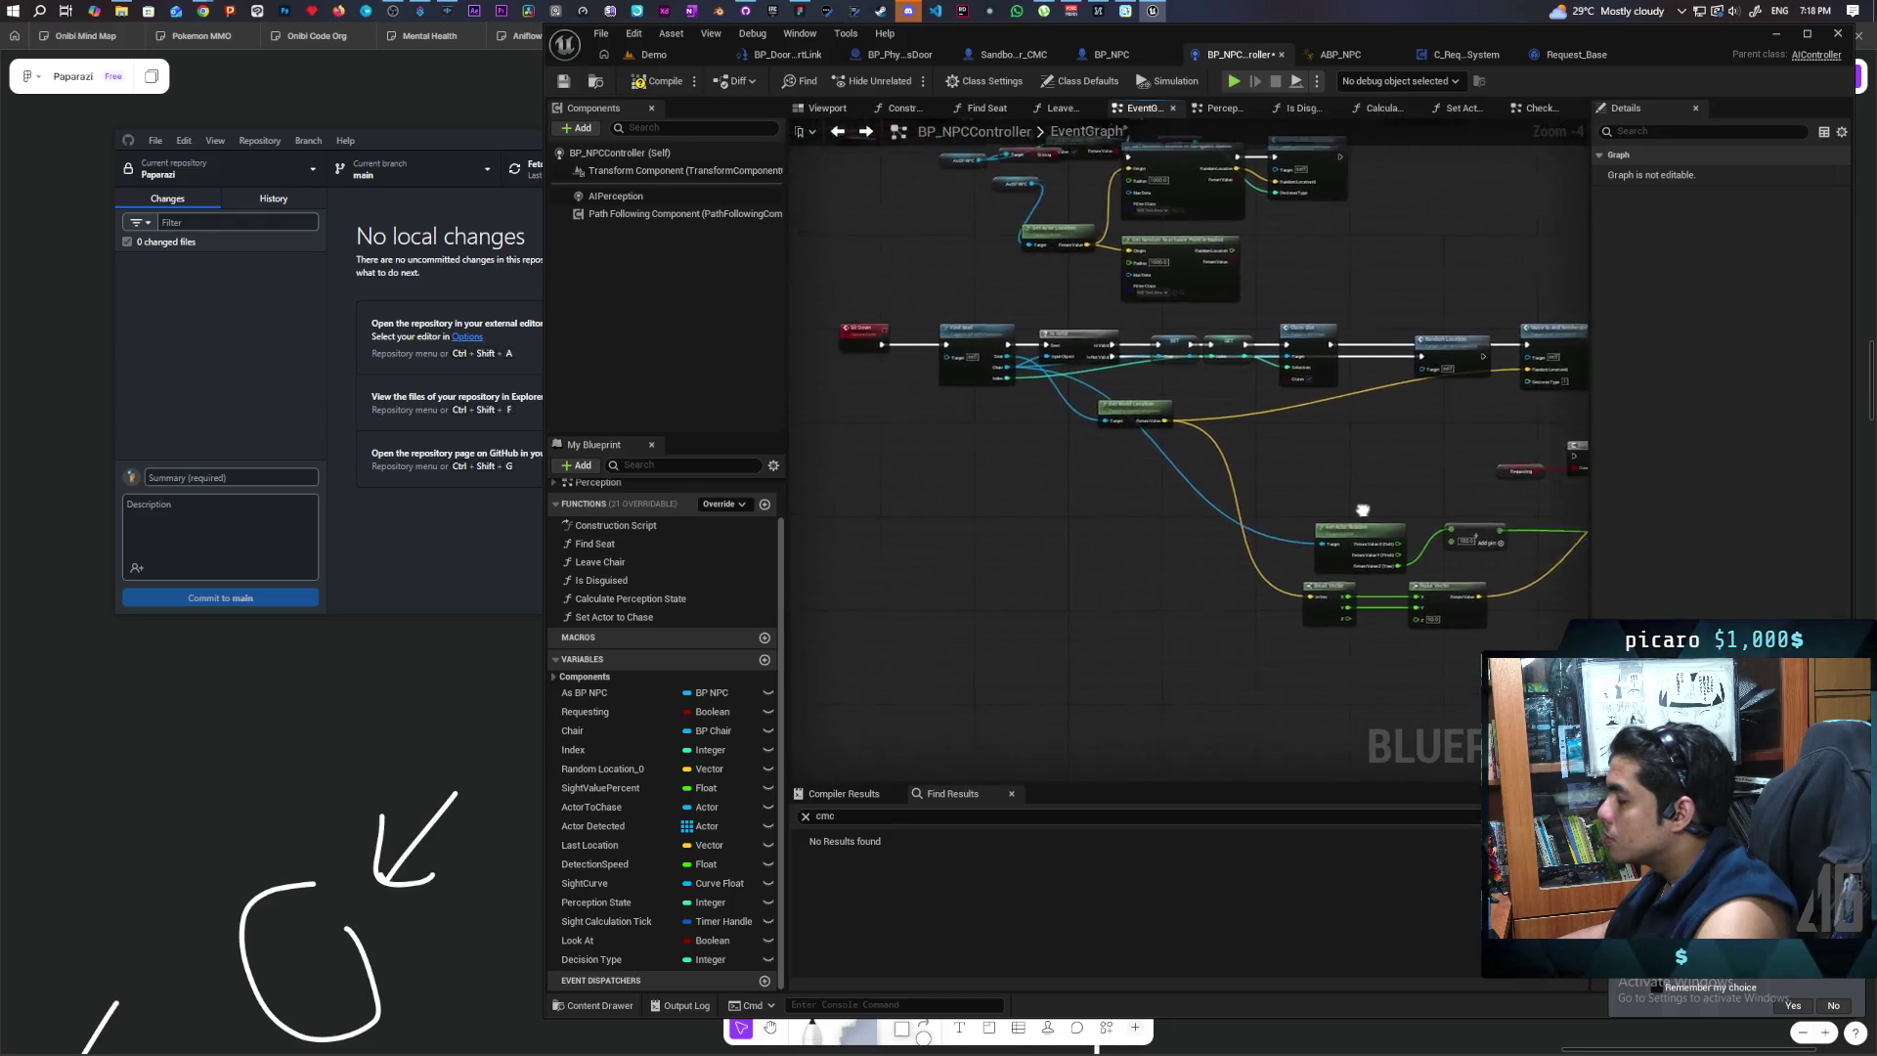
mouse_move(1163, 473)
left_mouse_down()
mouse_move(946, 519)
mouse_move(1030, 524)
mouse_move(899, 512)
mouse_move(1312, 559)
left_mouse_up()
scroll(959, 502, "up", 1)
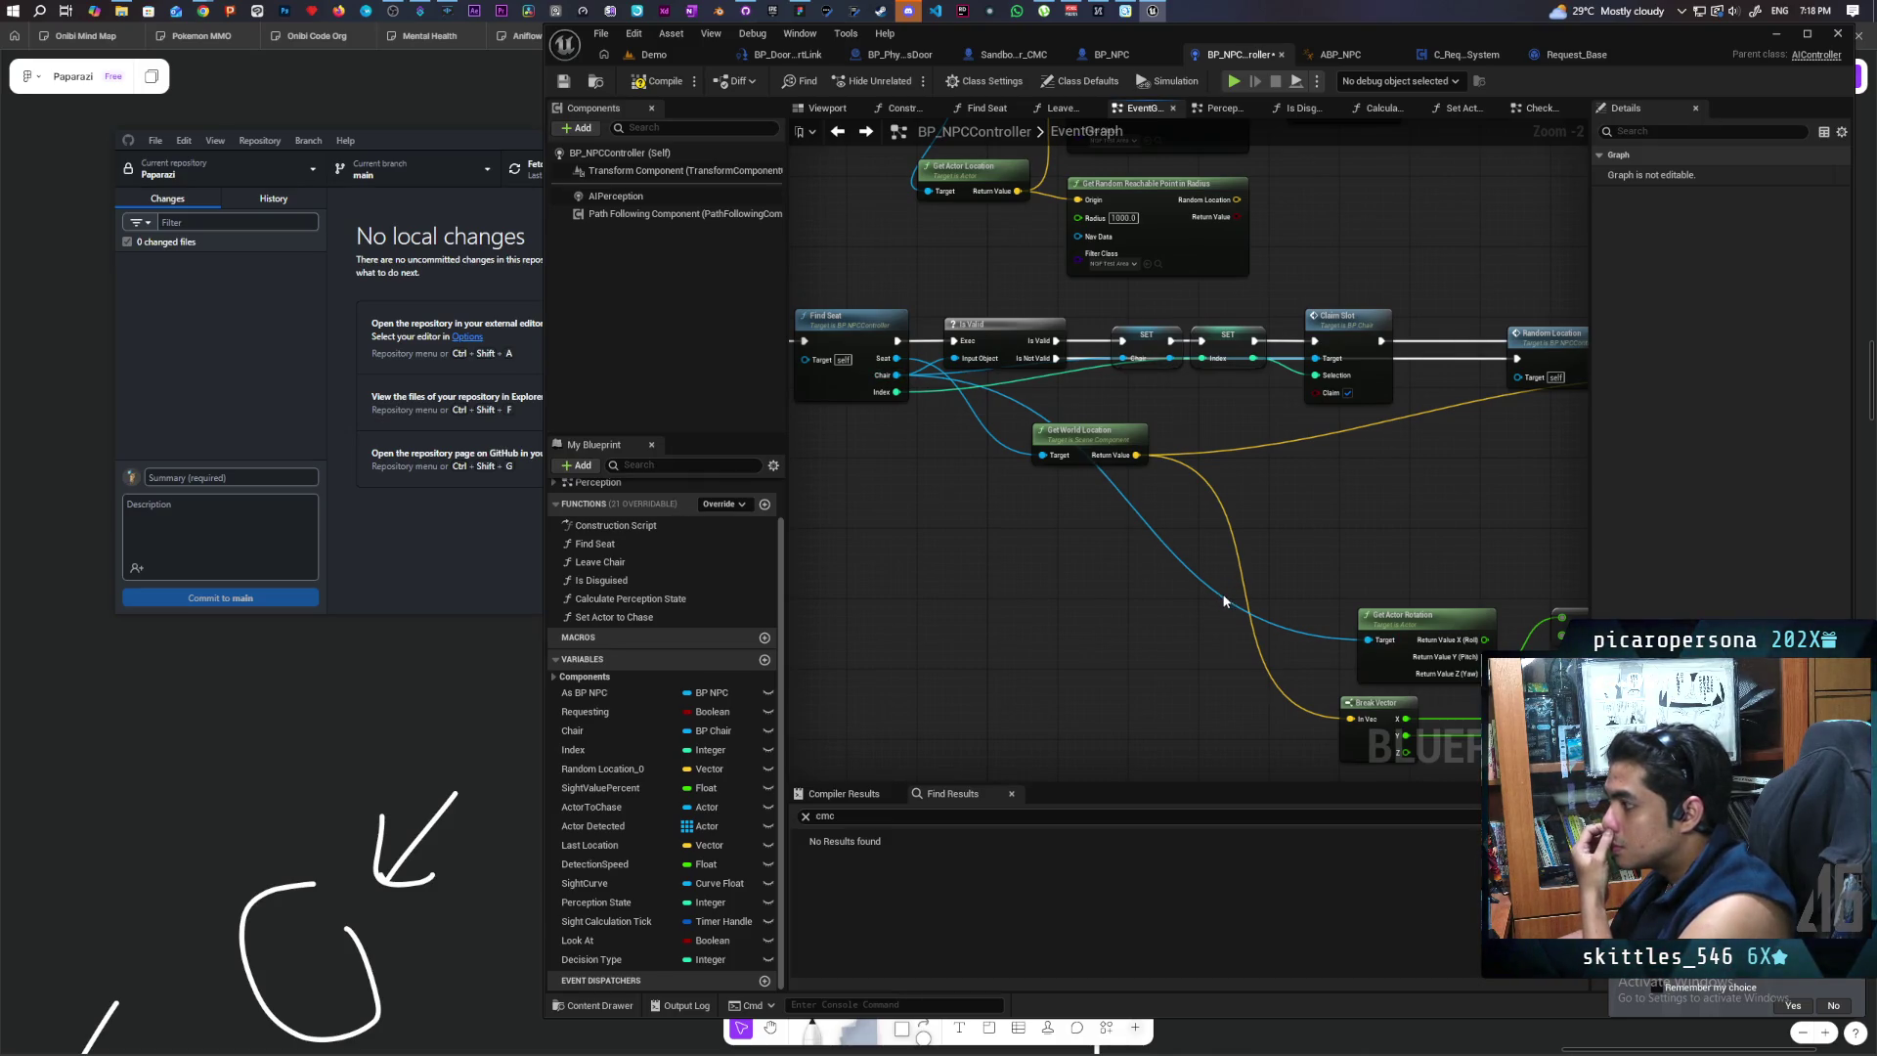
left_click_drag(1406, 553, 1010, 519)
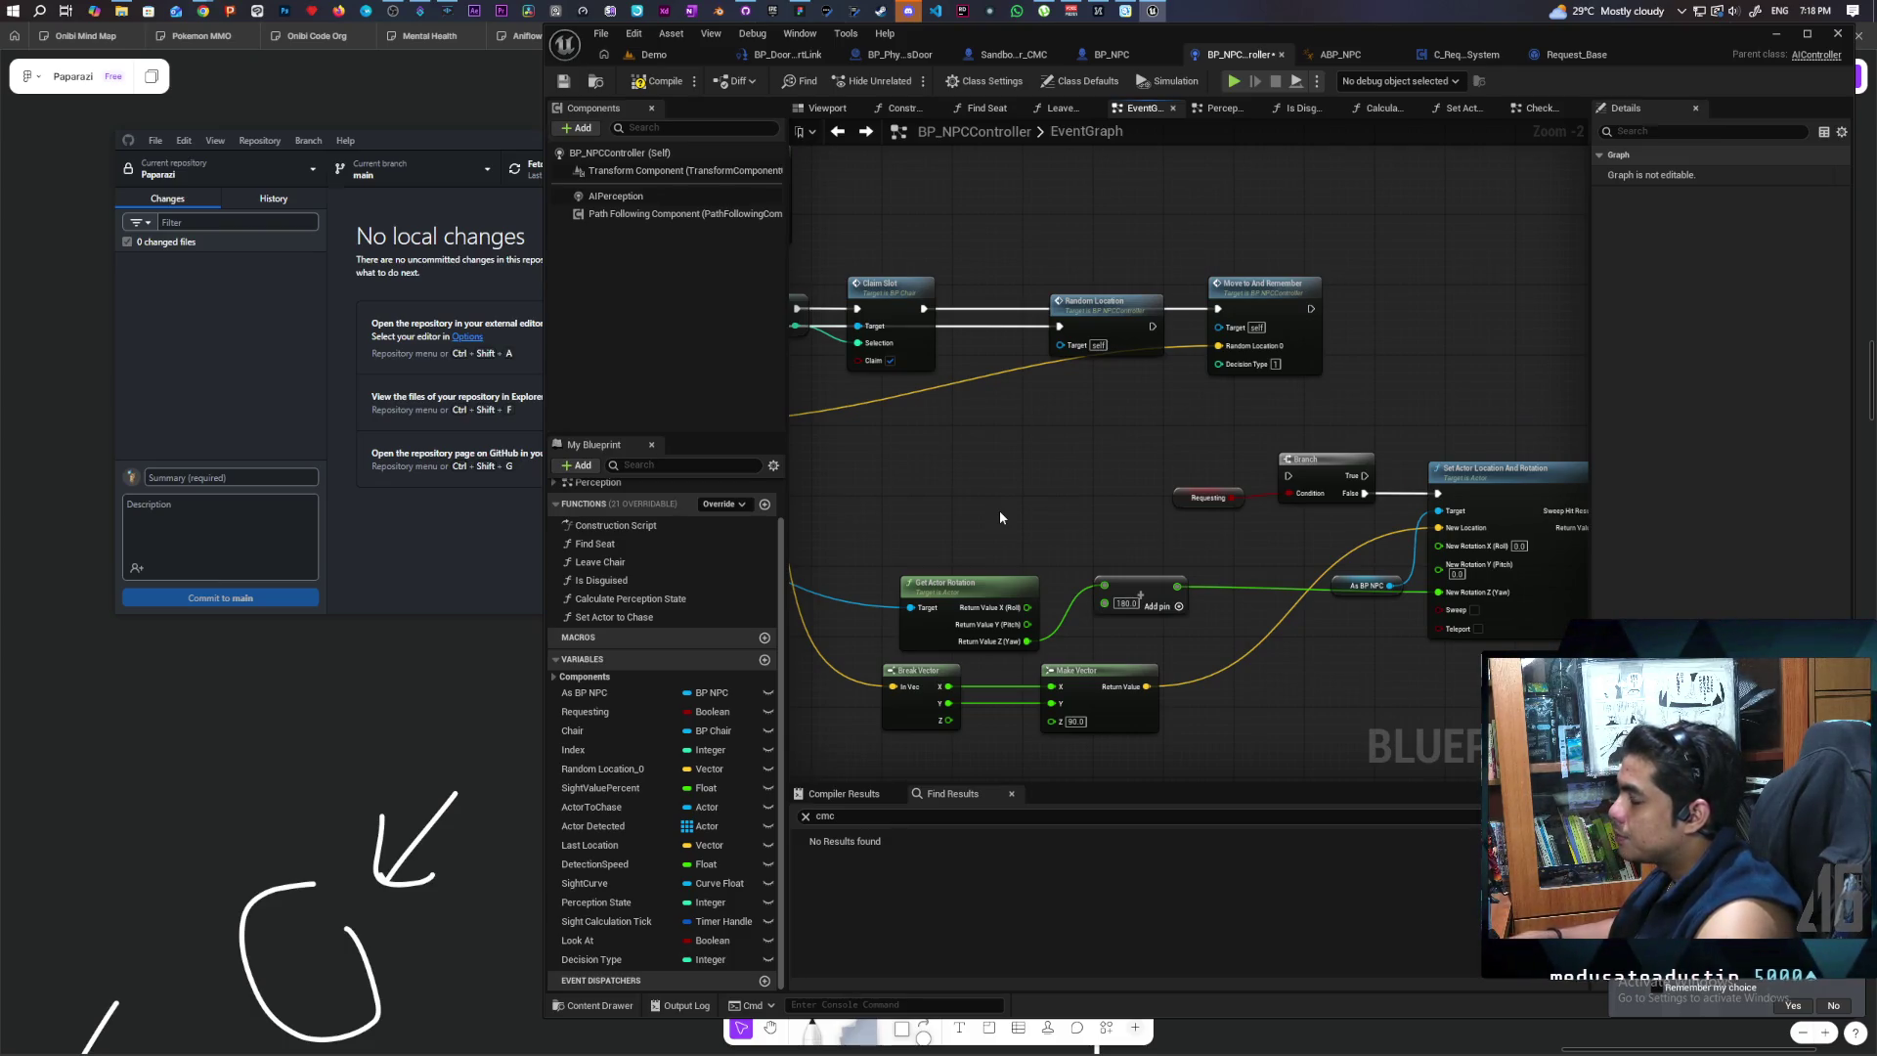
mouse_move(1343, 567)
left_mouse_down()
mouse_move(1462, 557)
mouse_move(1353, 540)
left_mouse_up()
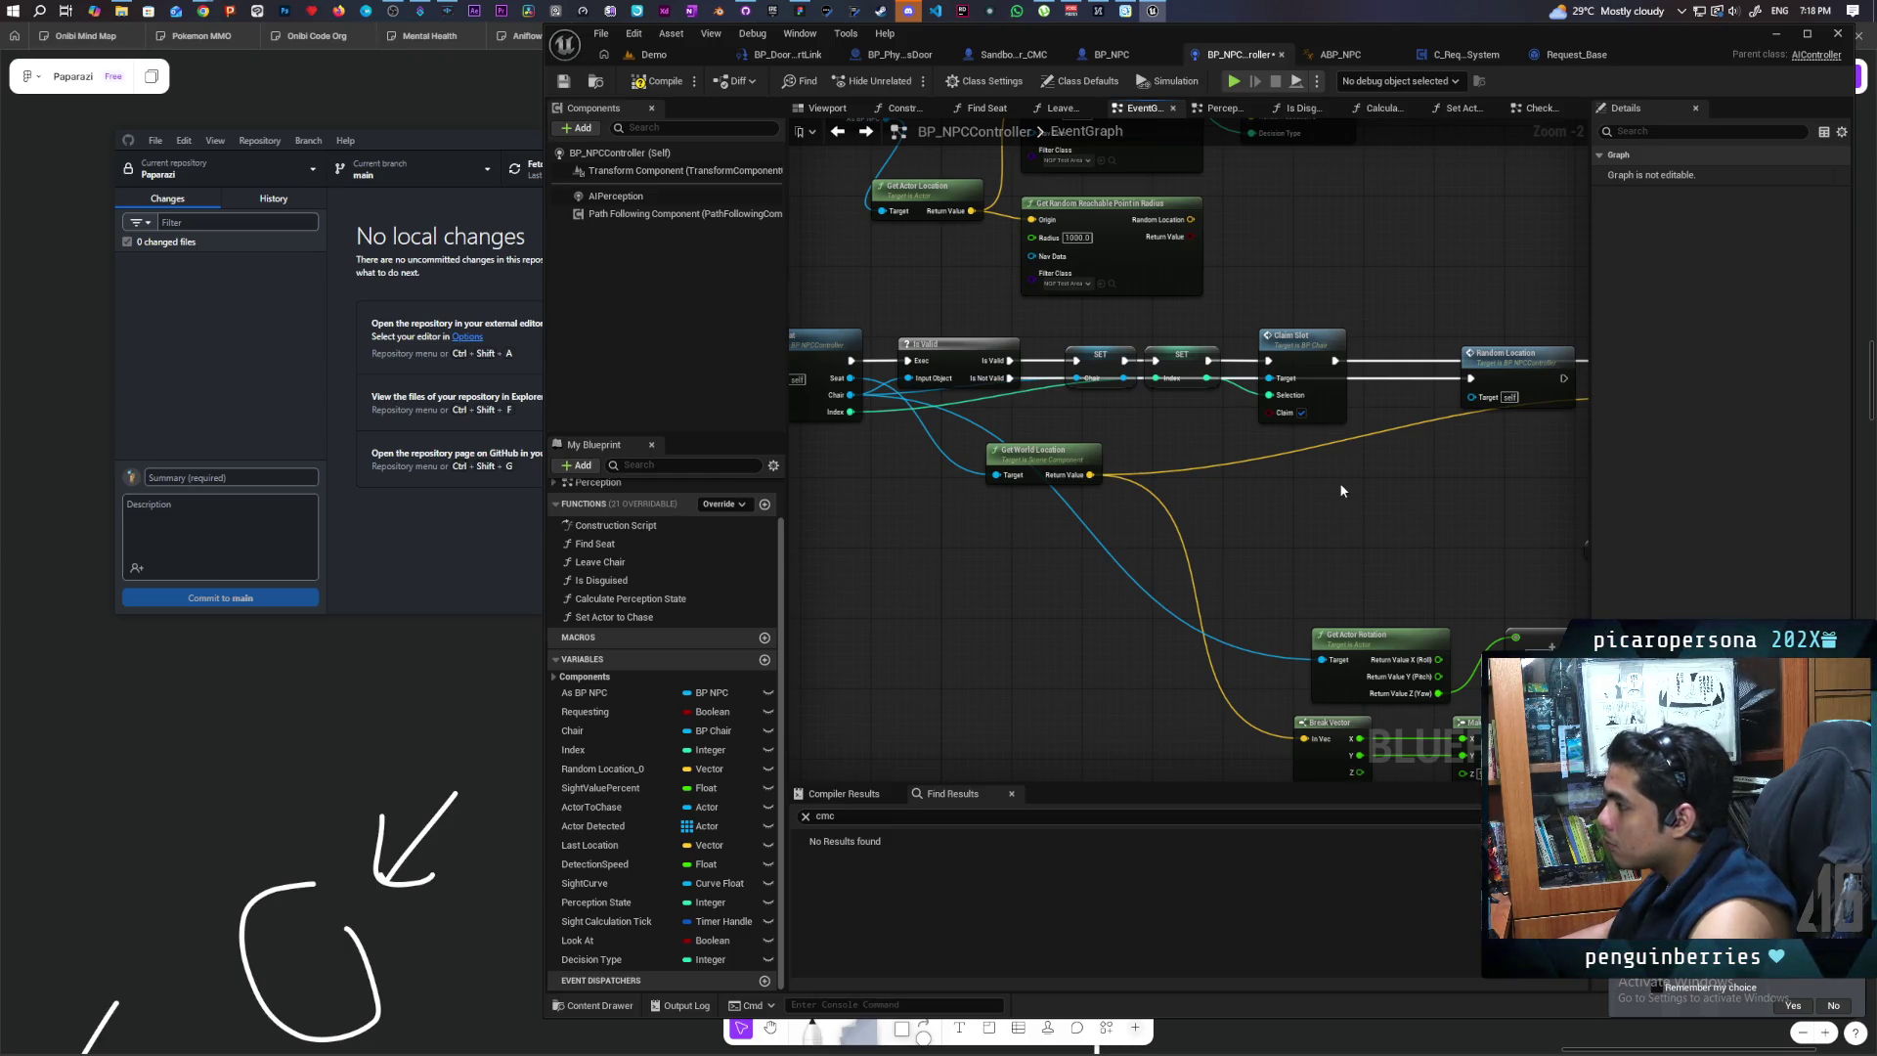
mouse_move(1101, 370)
left_mouse_down()
mouse_move(1102, 344)
mouse_move(1072, 503)
mouse_move(1186, 465)
mouse_move(988, 482)
mouse_move(1408, 440)
left_mouse_up()
mouse_move(596, 731)
left_mouse_down()
mouse_move(1325, 611)
mouse_move(1300, 571)
mouse_move(1081, 520)
left_mouse_up()
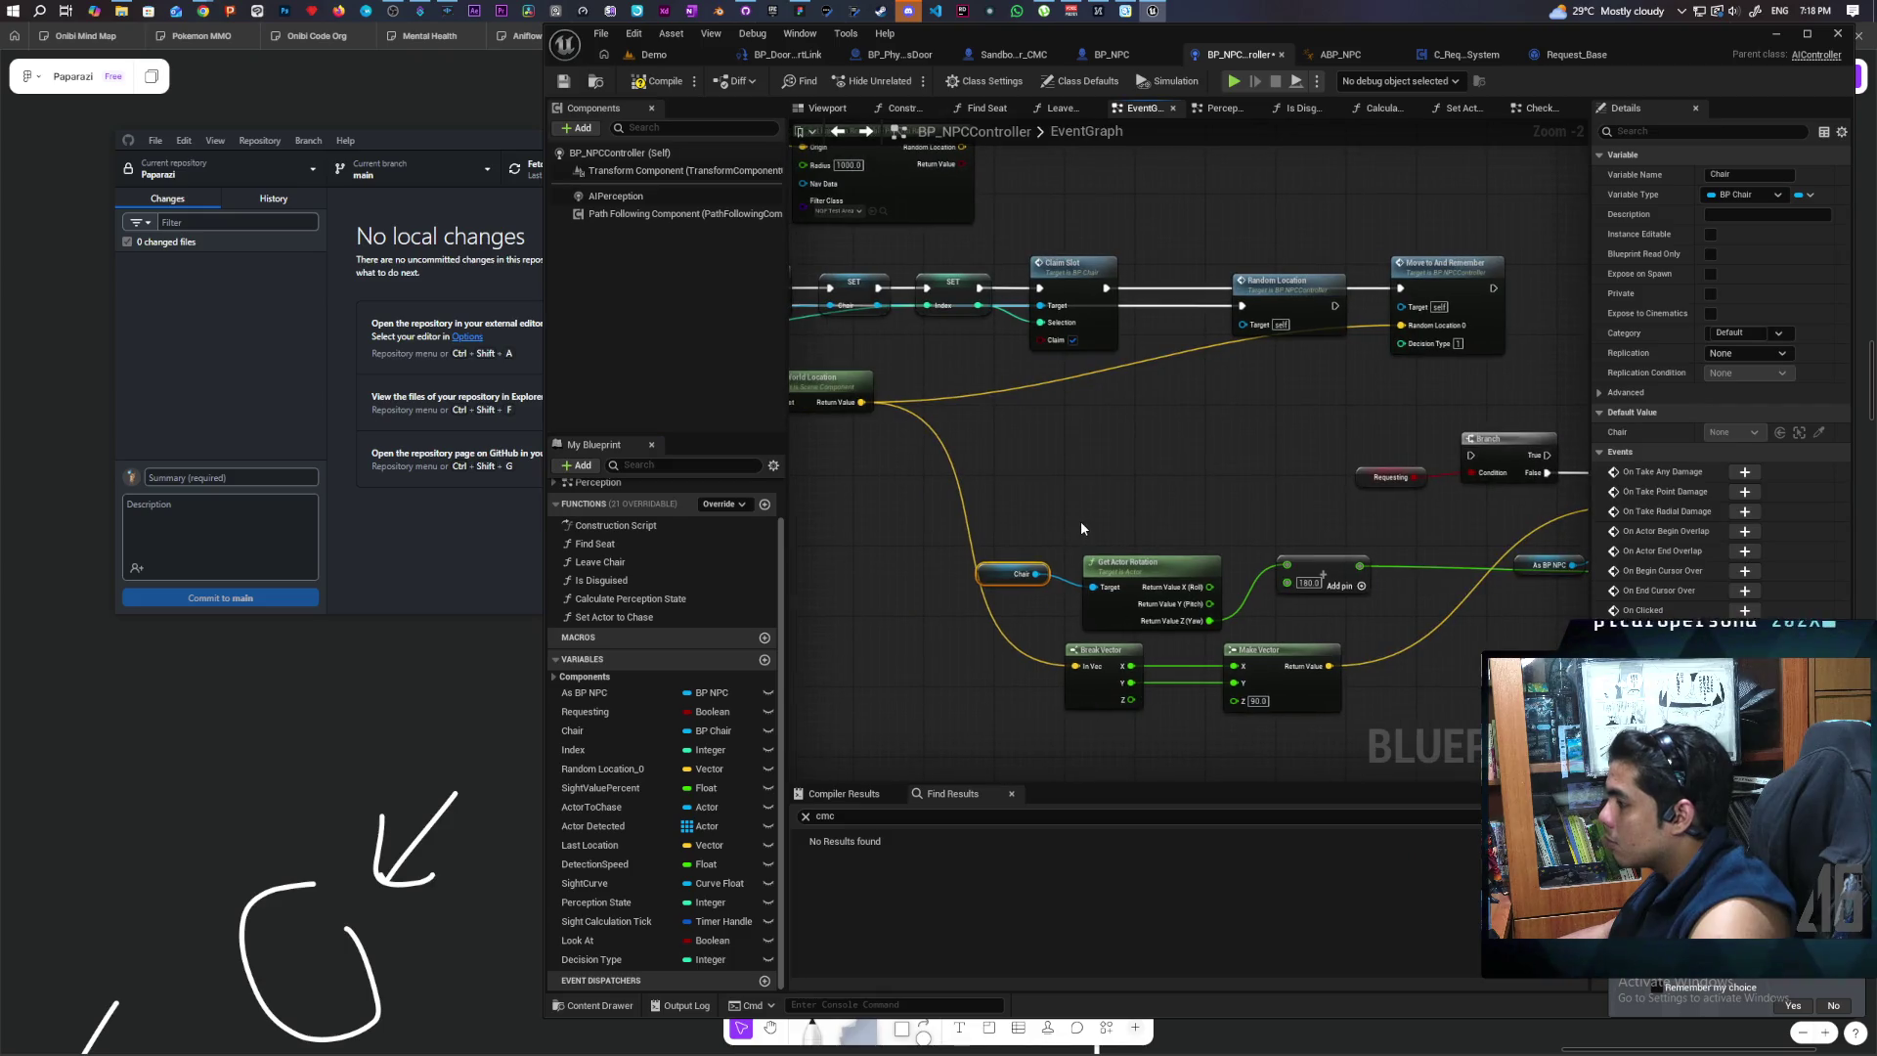
Step: Place the Random Location 0 getter beside Break Vector to feed its In Vec
left_click(1034, 645)
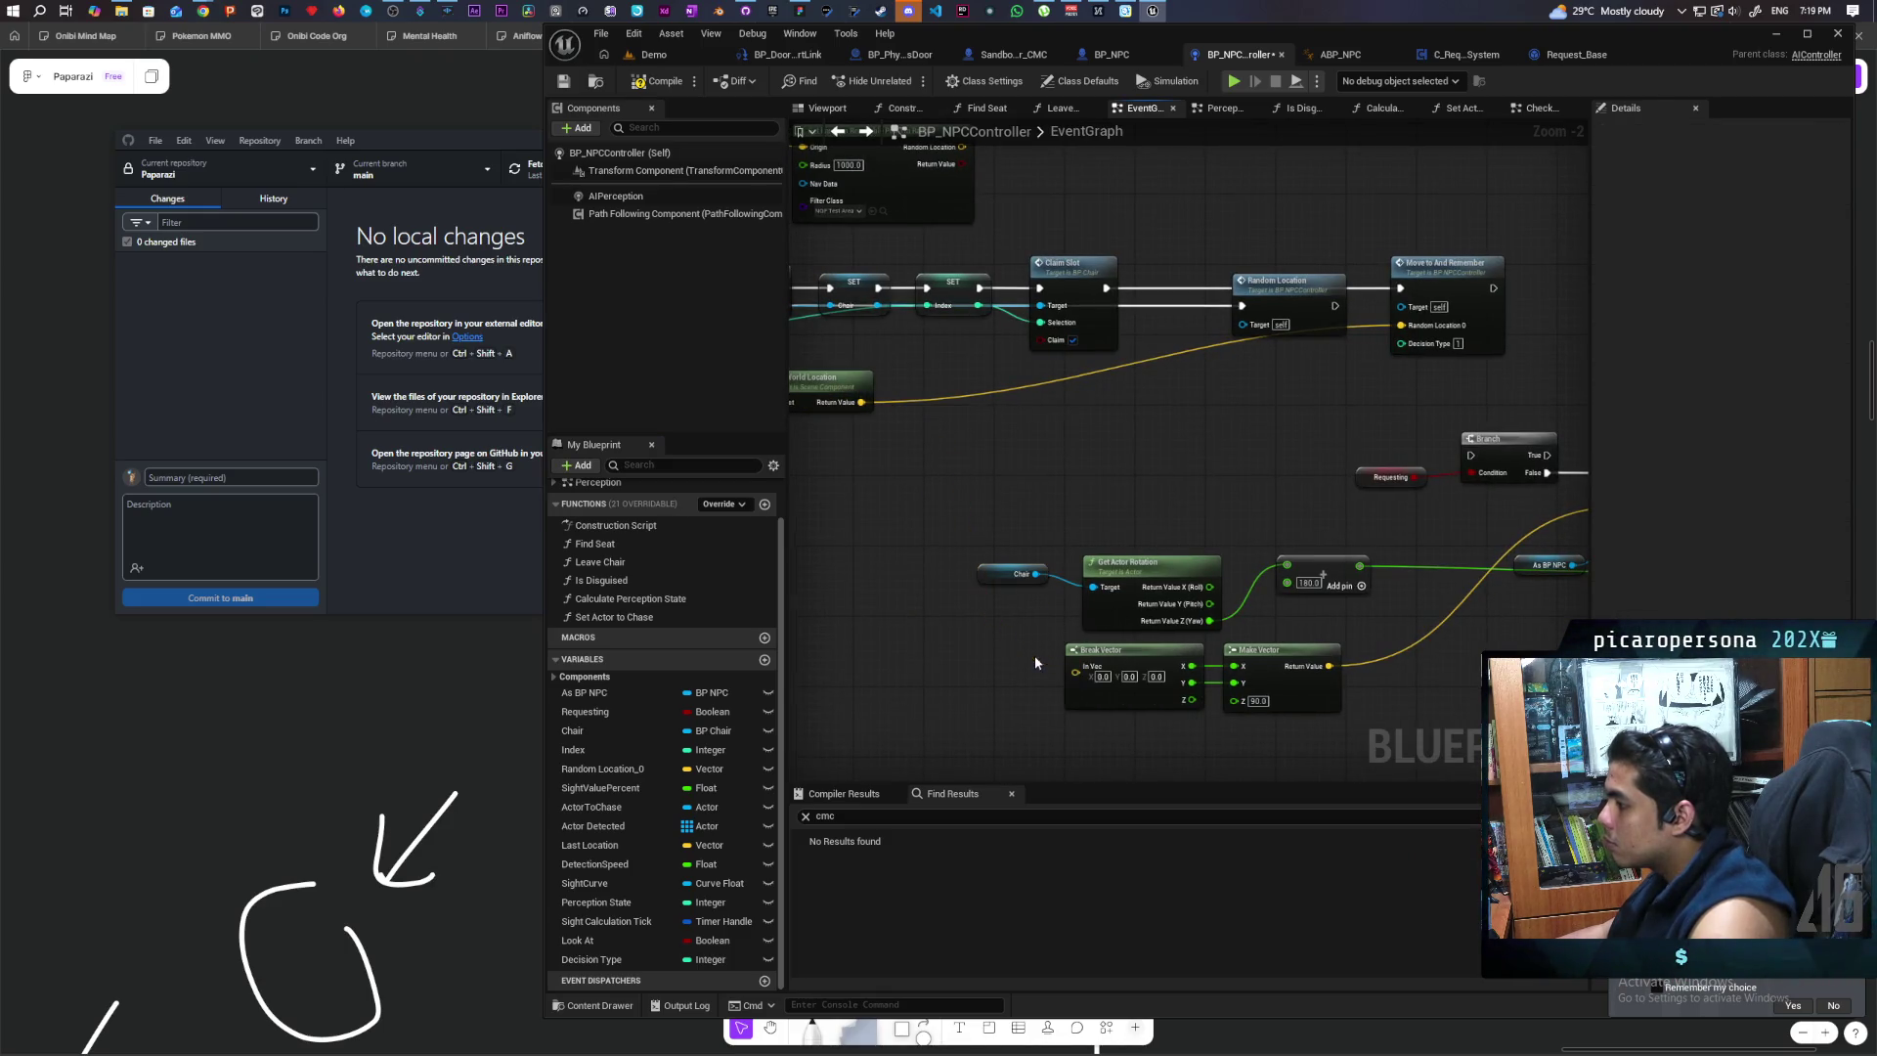
scroll(1034, 655, "down", 4)
left_click_drag(1114, 474, 1302, 578)
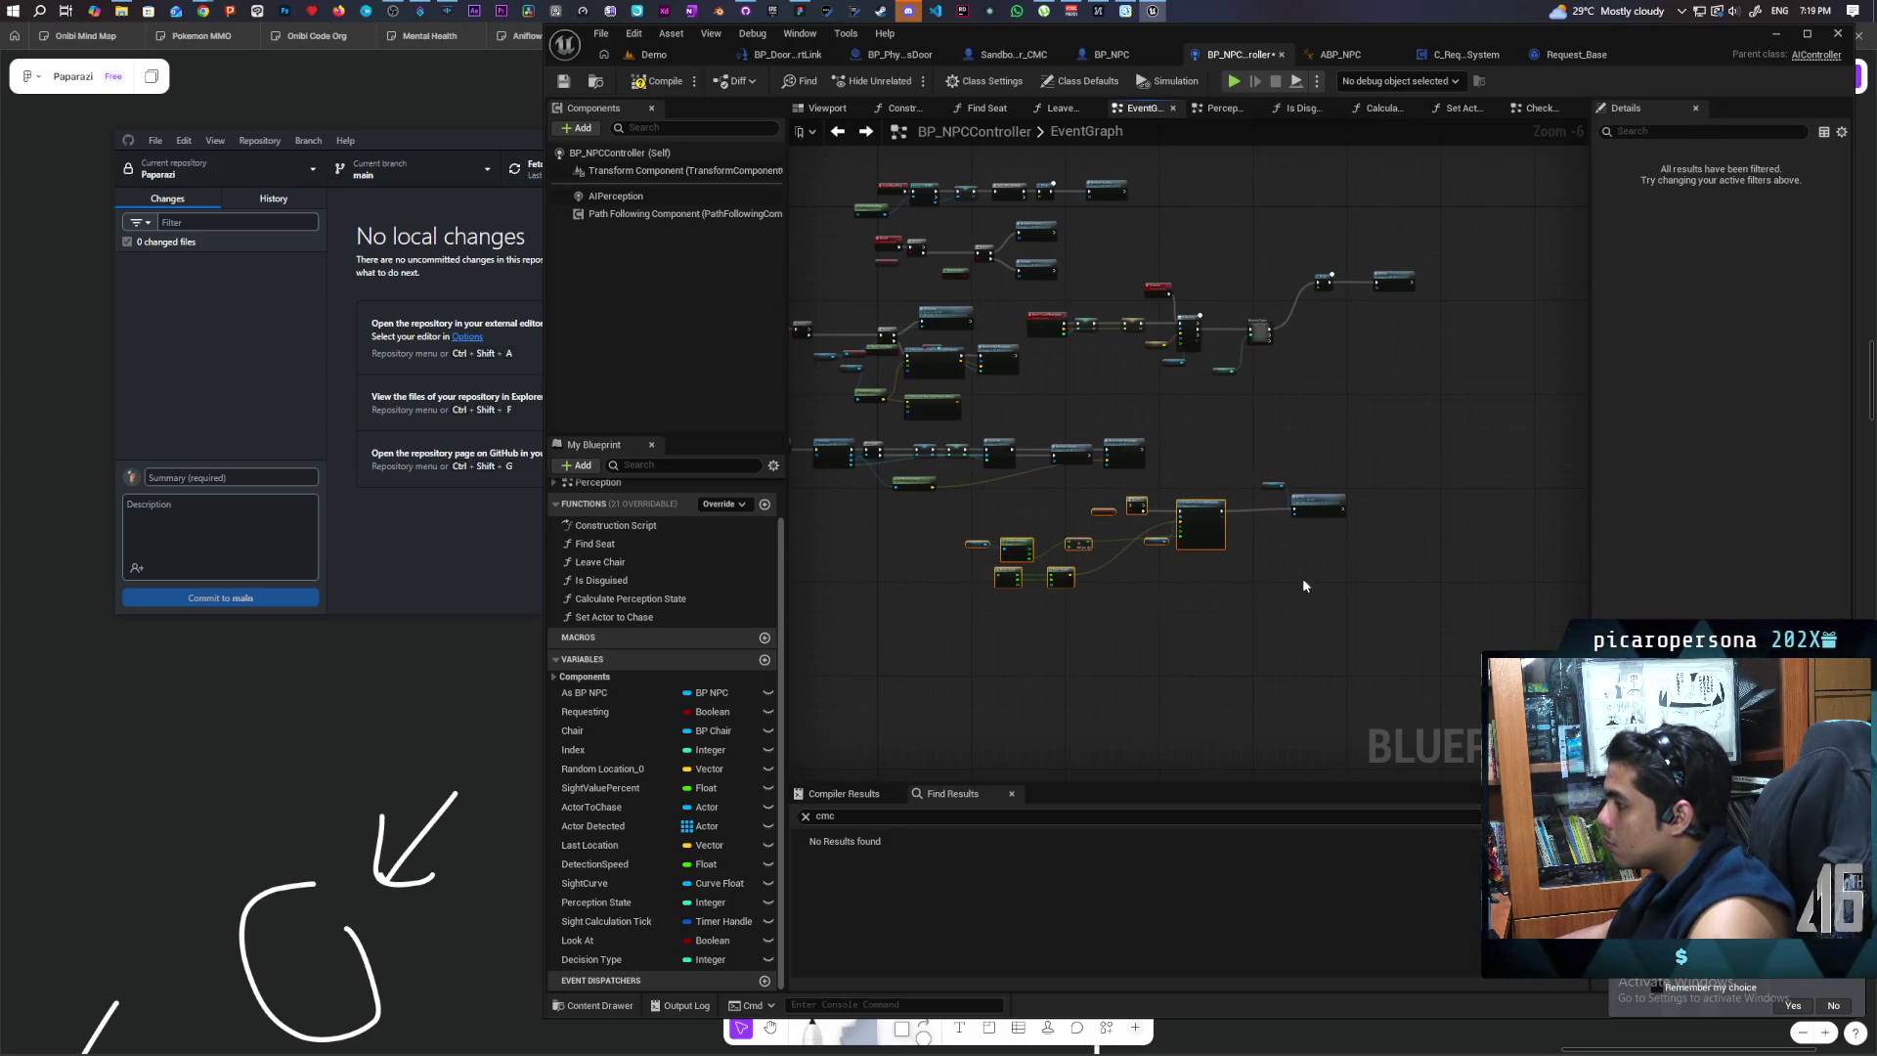
scroll(1314, 518, "up", 3)
mouse_move(1307, 514)
left_mouse_down()
mouse_move(1201, 478)
mouse_move(1386, 354)
mouse_move(1761, 509)
mouse_move(1194, 478)
mouse_move(1259, 490)
left_mouse_up()
scroll(1762, 508, "down", 1)
scroll(1260, 498, "up", 1)
left_click_drag(1070, 559, 1274, 539)
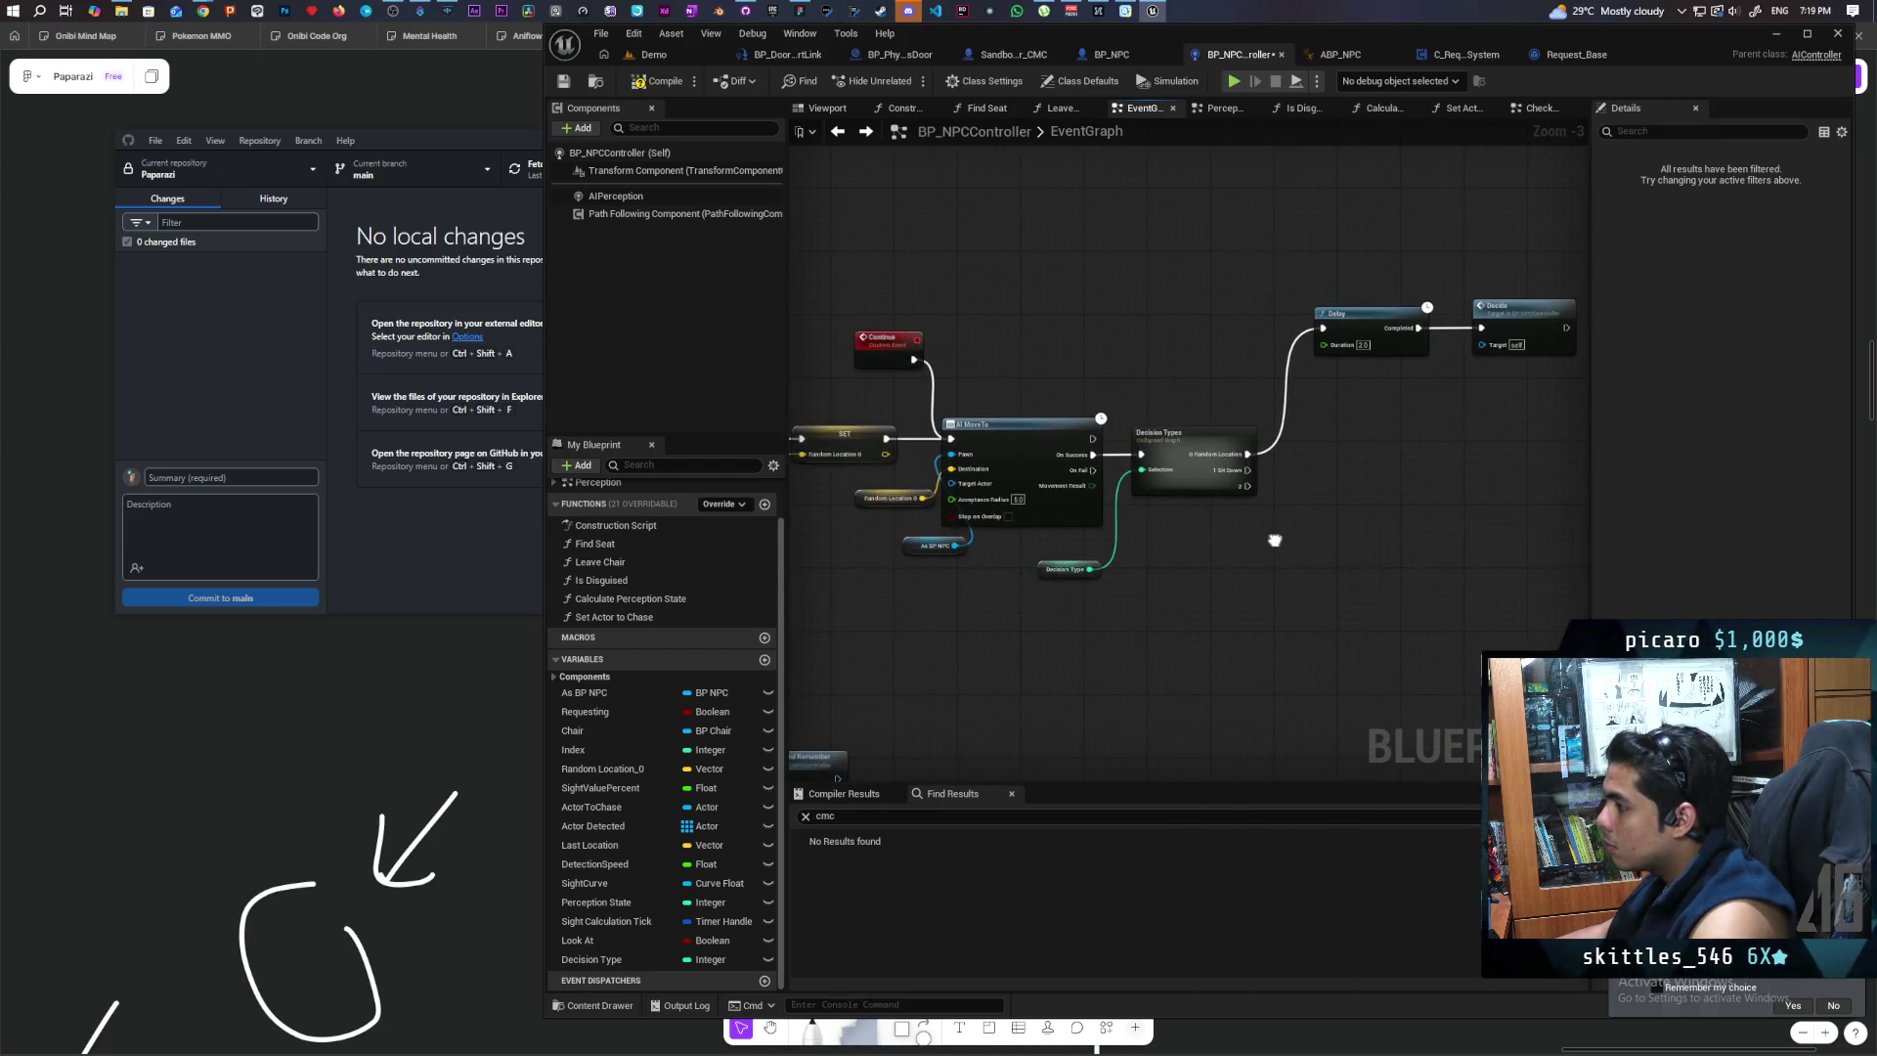
left_click(867, 505)
mouse_move(1538, 572)
left_mouse_down()
mouse_move(1275, 596)
mouse_move(1362, 612)
left_mouse_up()
left_click(1380, 600)
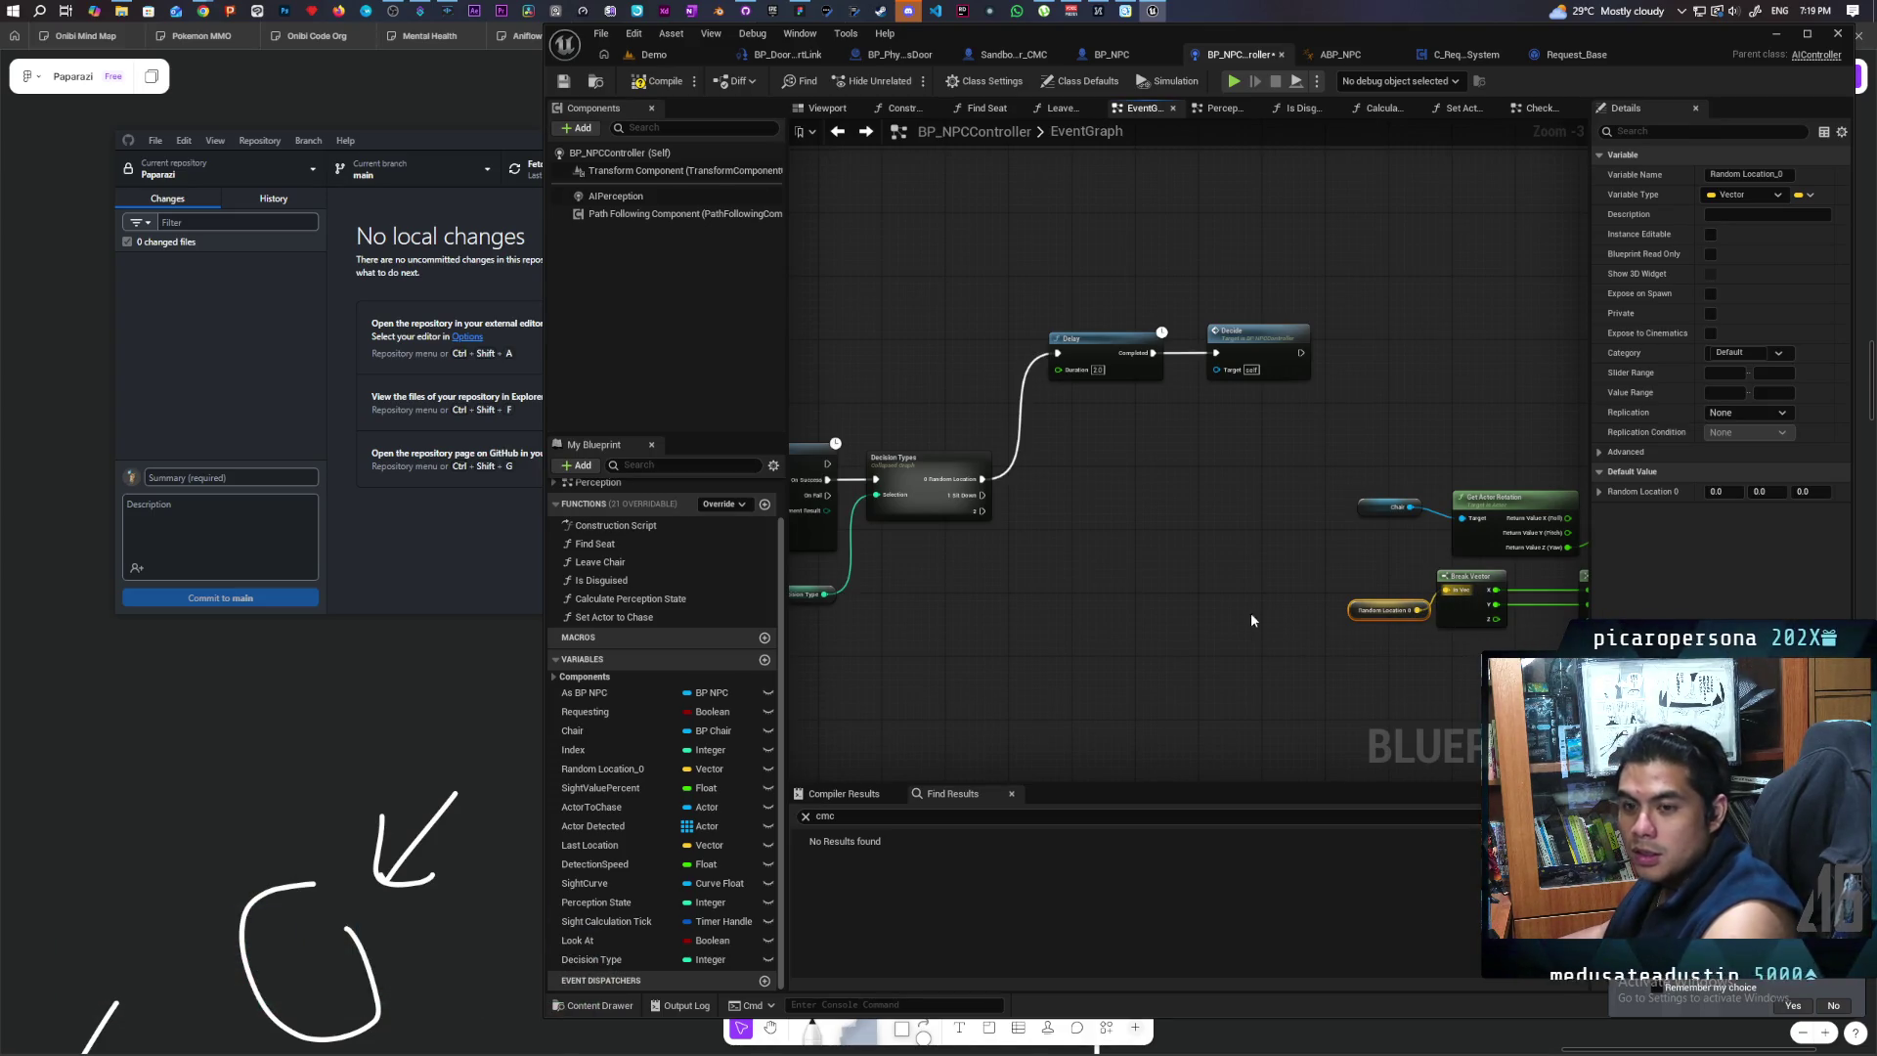
Step: Wire Decision Types' 1 Sit Down output to the Branch
mouse_move(980, 494)
left_mouse_down()
mouse_move(1554, 498)
mouse_move(1318, 481)
mouse_move(1356, 399)
left_mouse_up()
scroll(1318, 404, "down", 1)
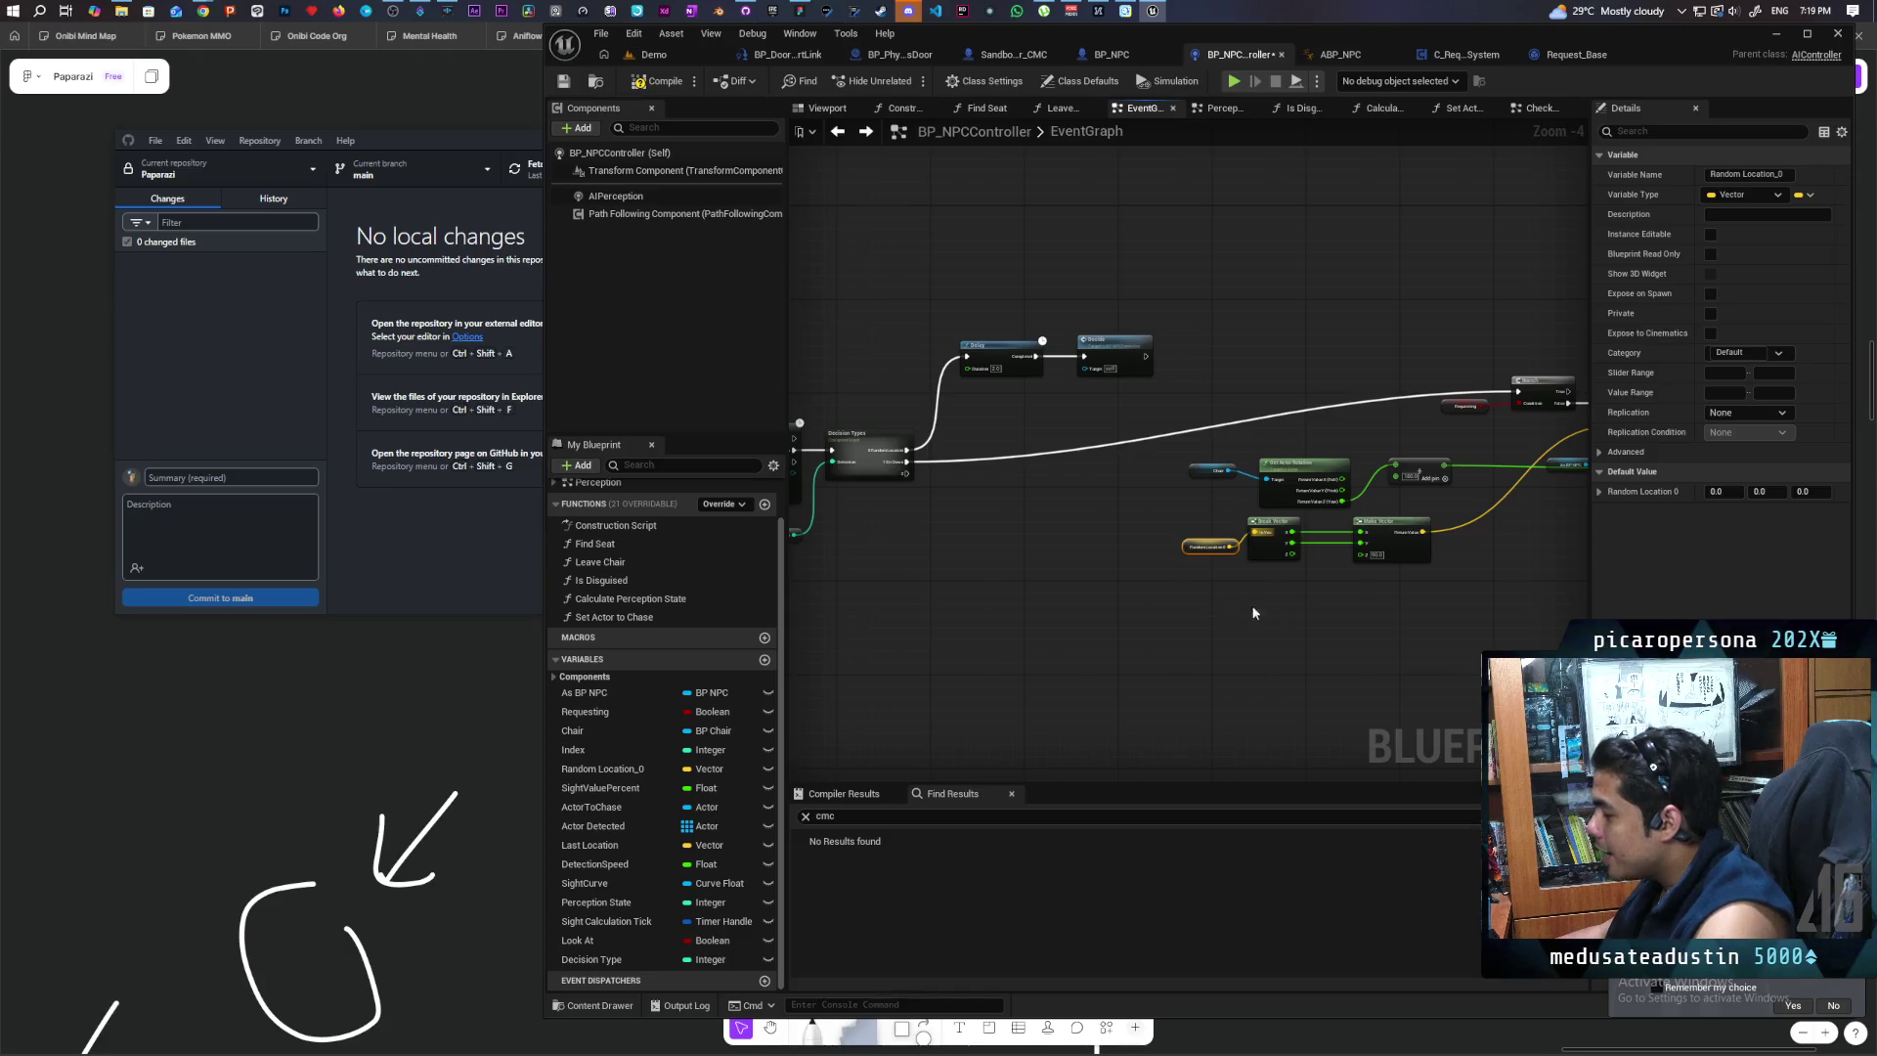
mouse_move(1433, 612)
left_mouse_down()
mouse_move(1159, 594)
mouse_move(1323, 624)
mouse_move(1026, 646)
mouse_move(1072, 619)
mouse_move(1332, 614)
left_mouse_up()
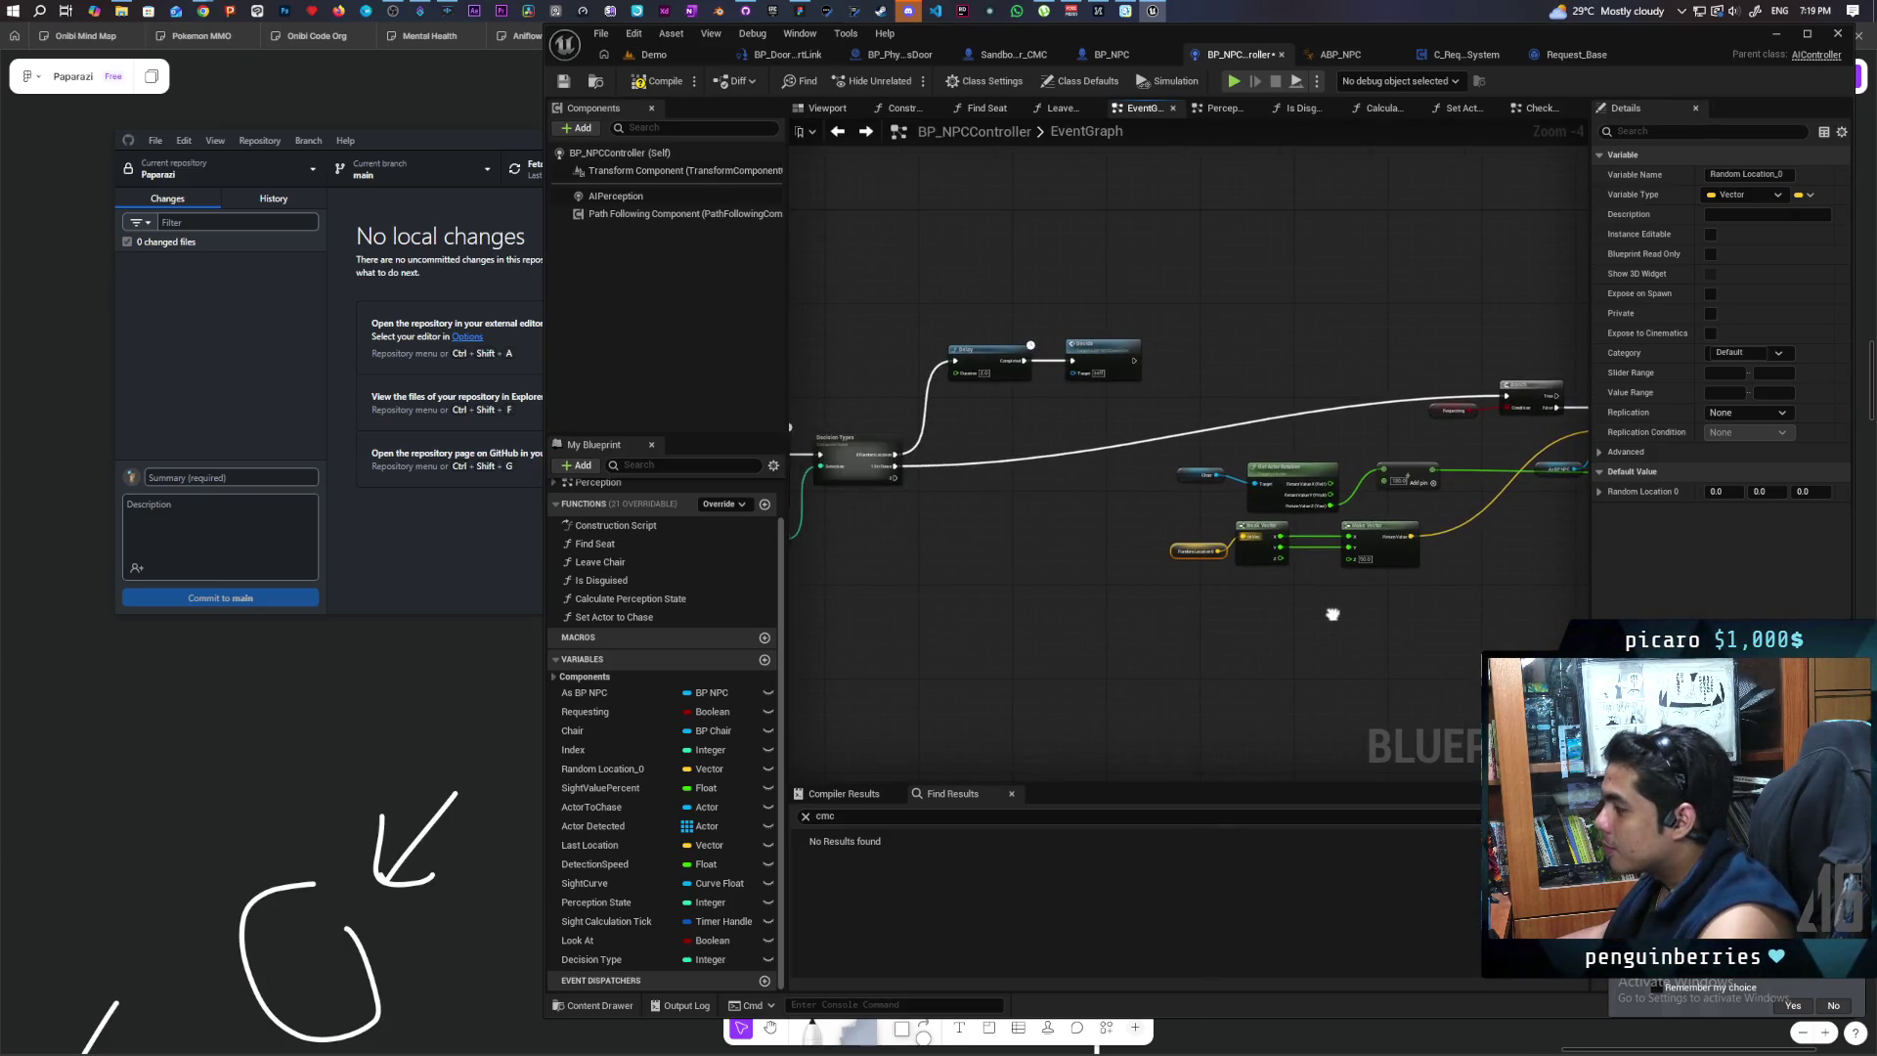
scroll(1240, 625, "down", 2)
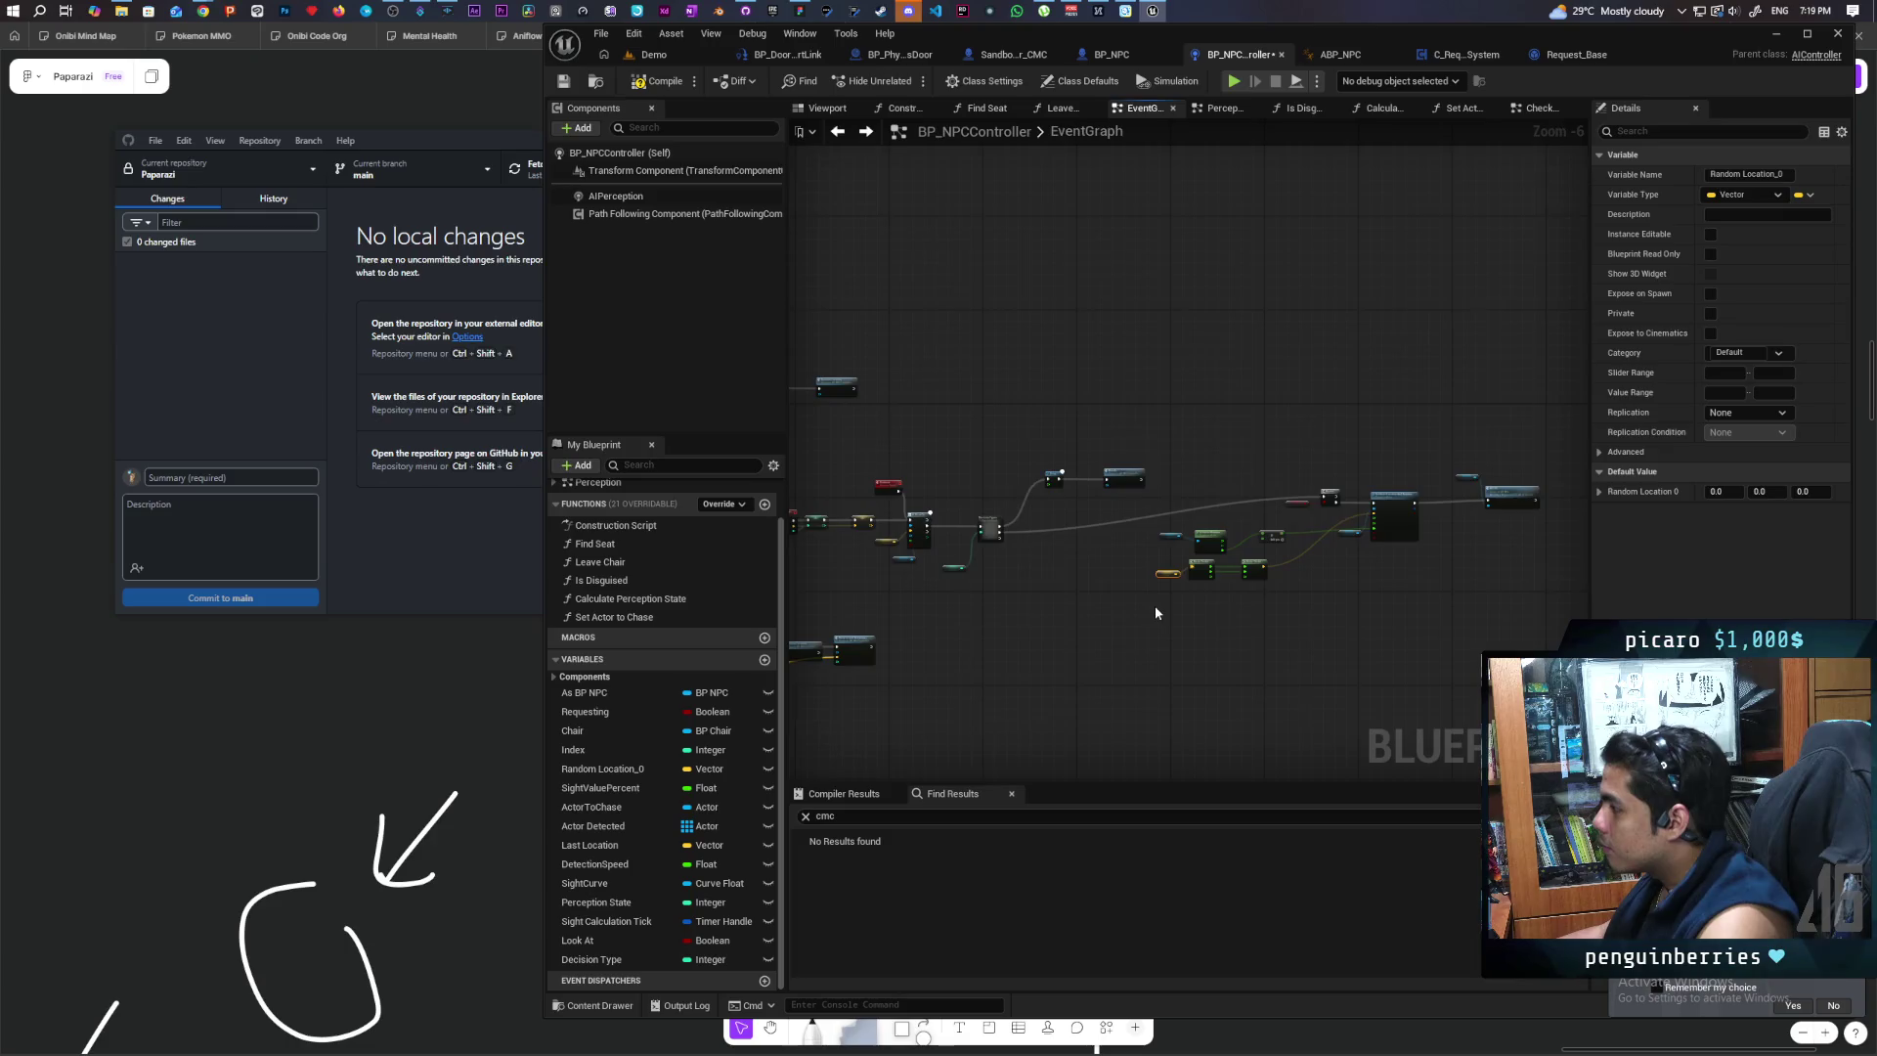
scroll(1156, 613, "up", 1)
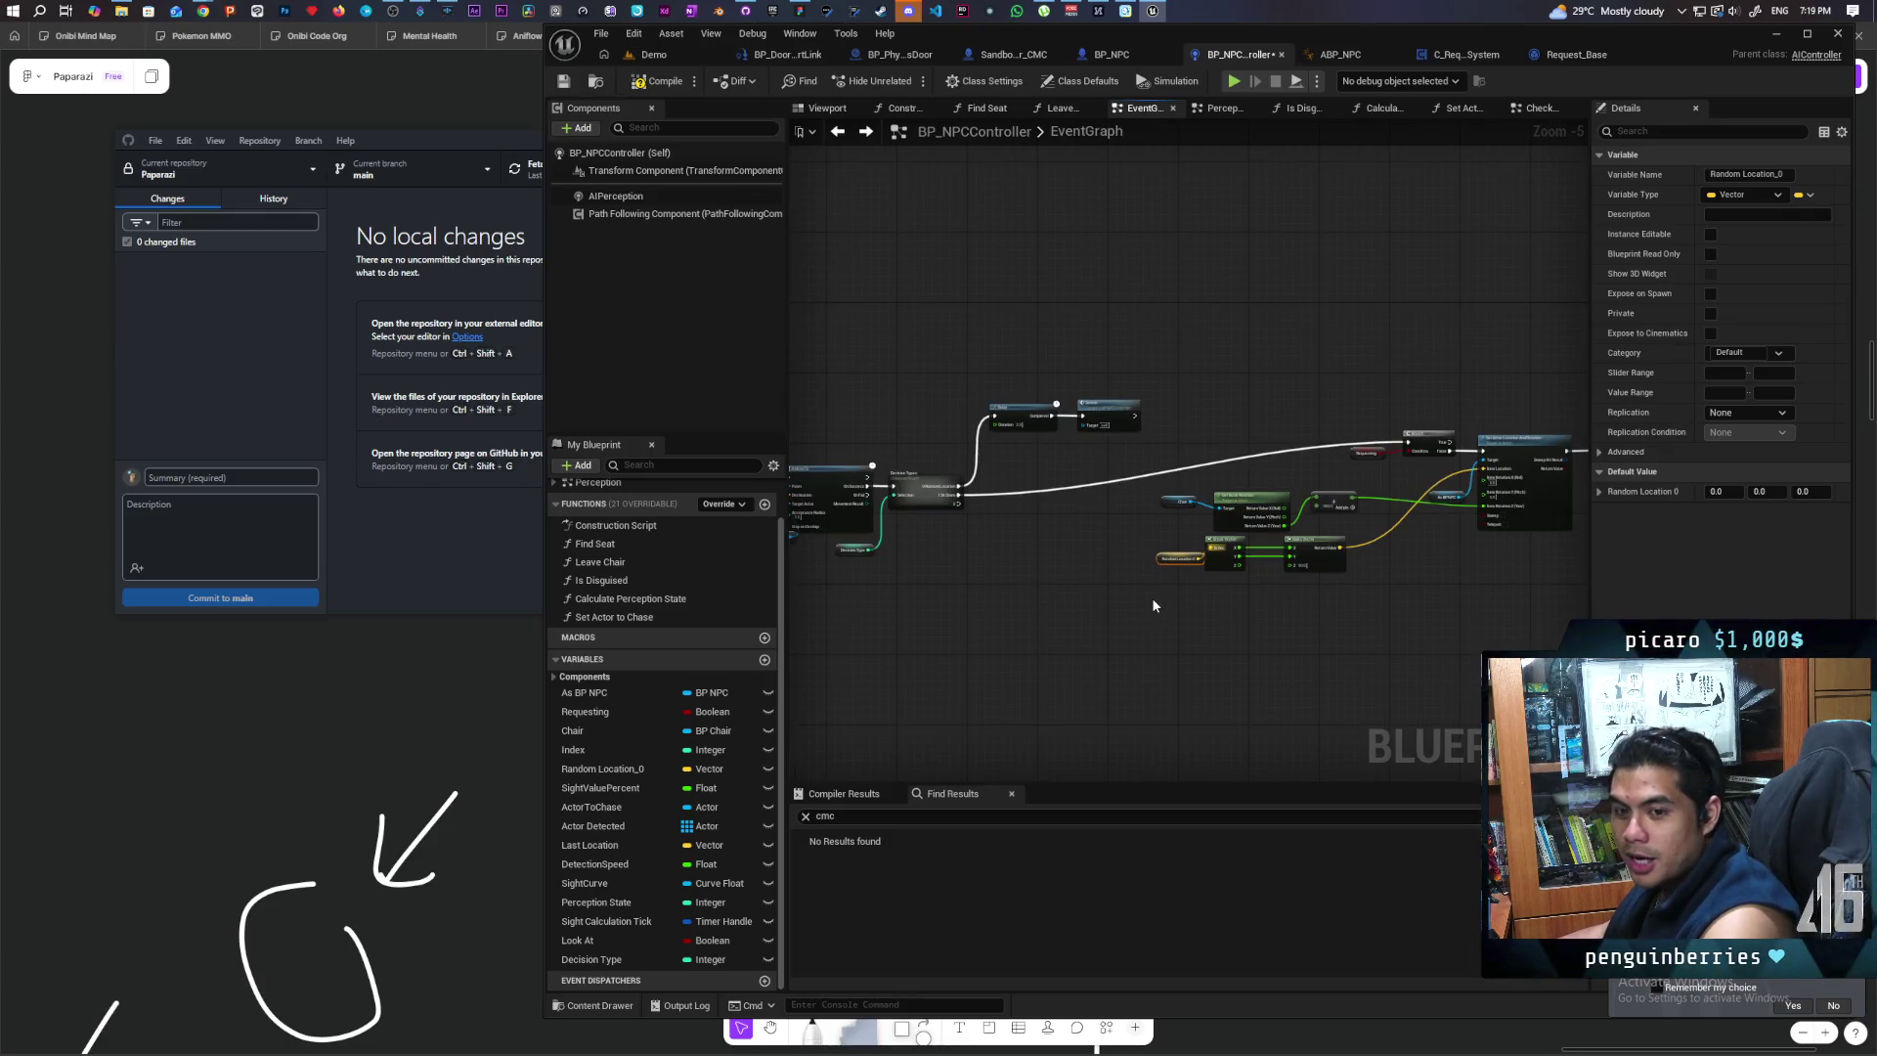
mouse_move(1240, 607)
left_mouse_down()
mouse_move(1026, 578)
mouse_move(1155, 586)
left_mouse_up()
Step: Move the As BP NPC and MC Sit nodes down-left into place, then compile the blueprint
mouse_move(1083, 379)
left_mouse_down()
mouse_move(1599, 555)
mouse_move(1471, 581)
left_mouse_up()
mouse_move(1263, 420)
left_mouse_down()
mouse_move(1097, 450)
mouse_move(1374, 437)
left_mouse_up()
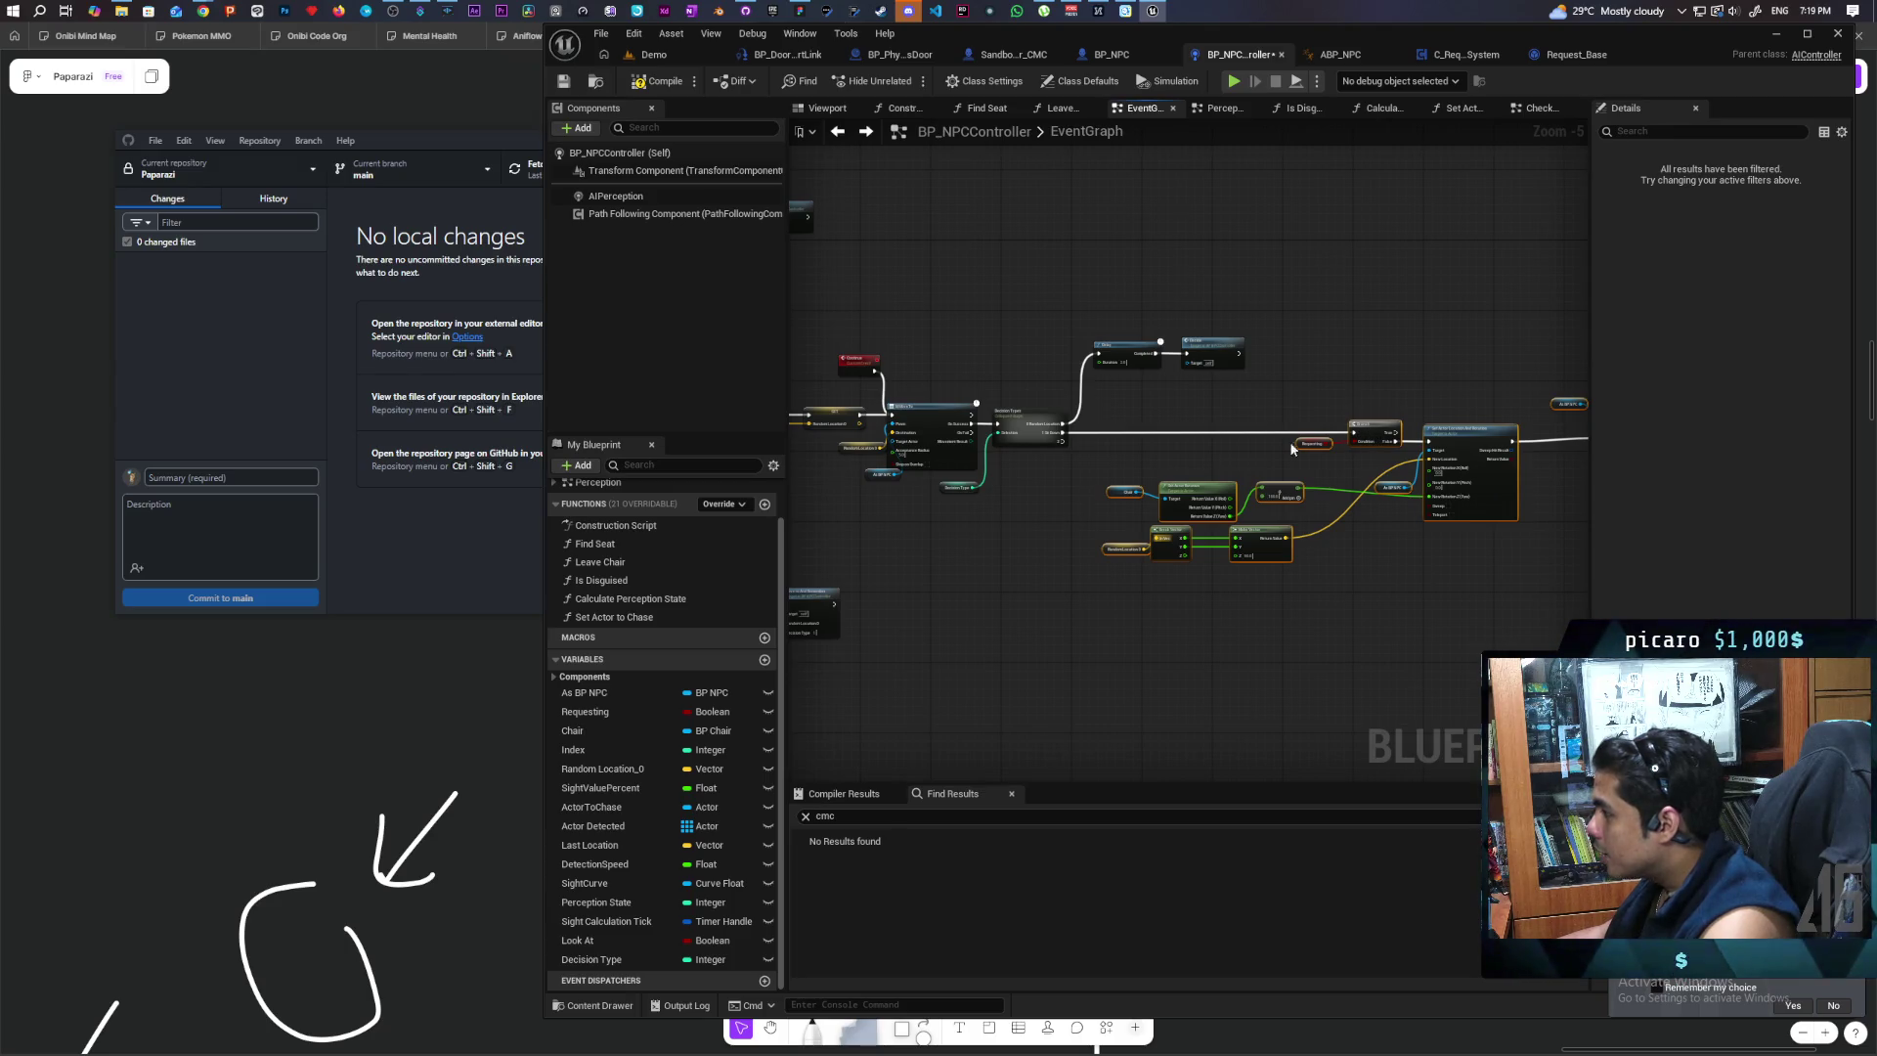
scroll(1186, 461, "up", 2)
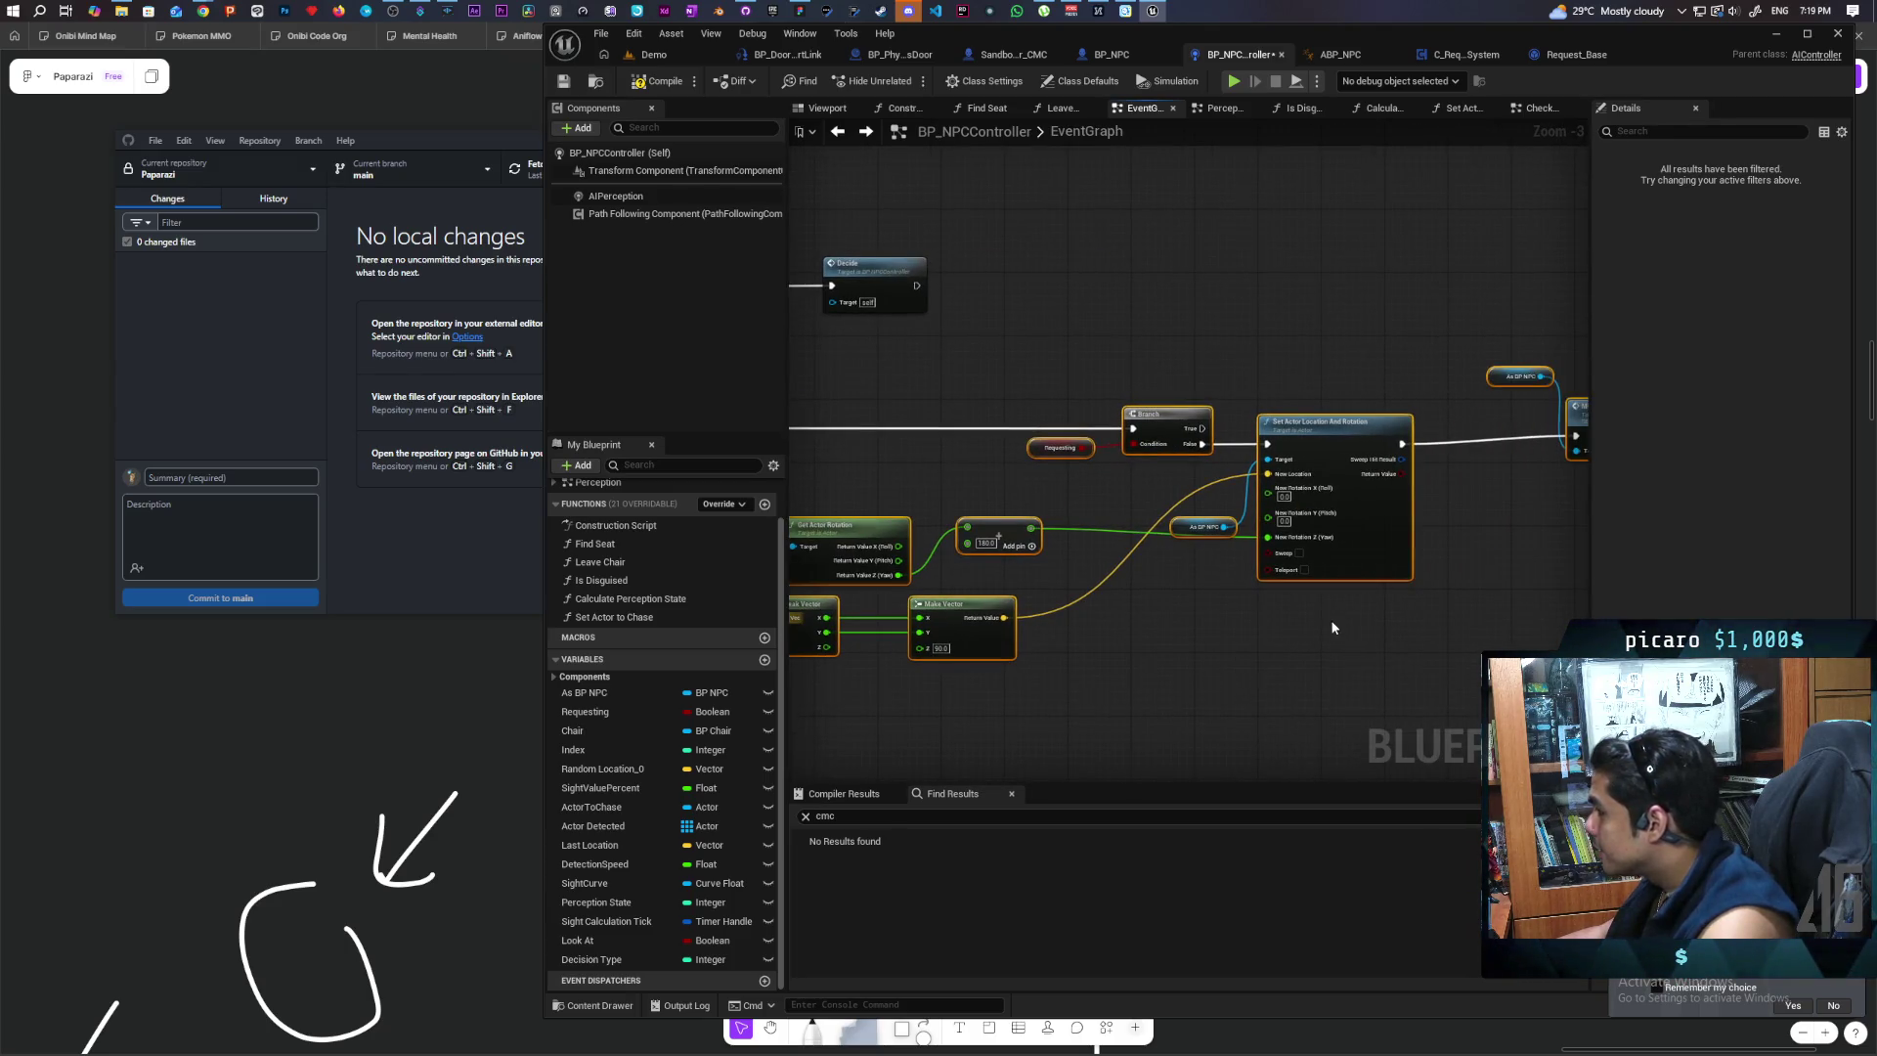
left_click_drag(1270, 367, 1510, 484)
left_click_drag(1410, 434, 1386, 449)
scroll(1246, 543, "down", 1)
left_click_drag(1023, 520, 1126, 545)
scroll(1126, 537, "up", 1)
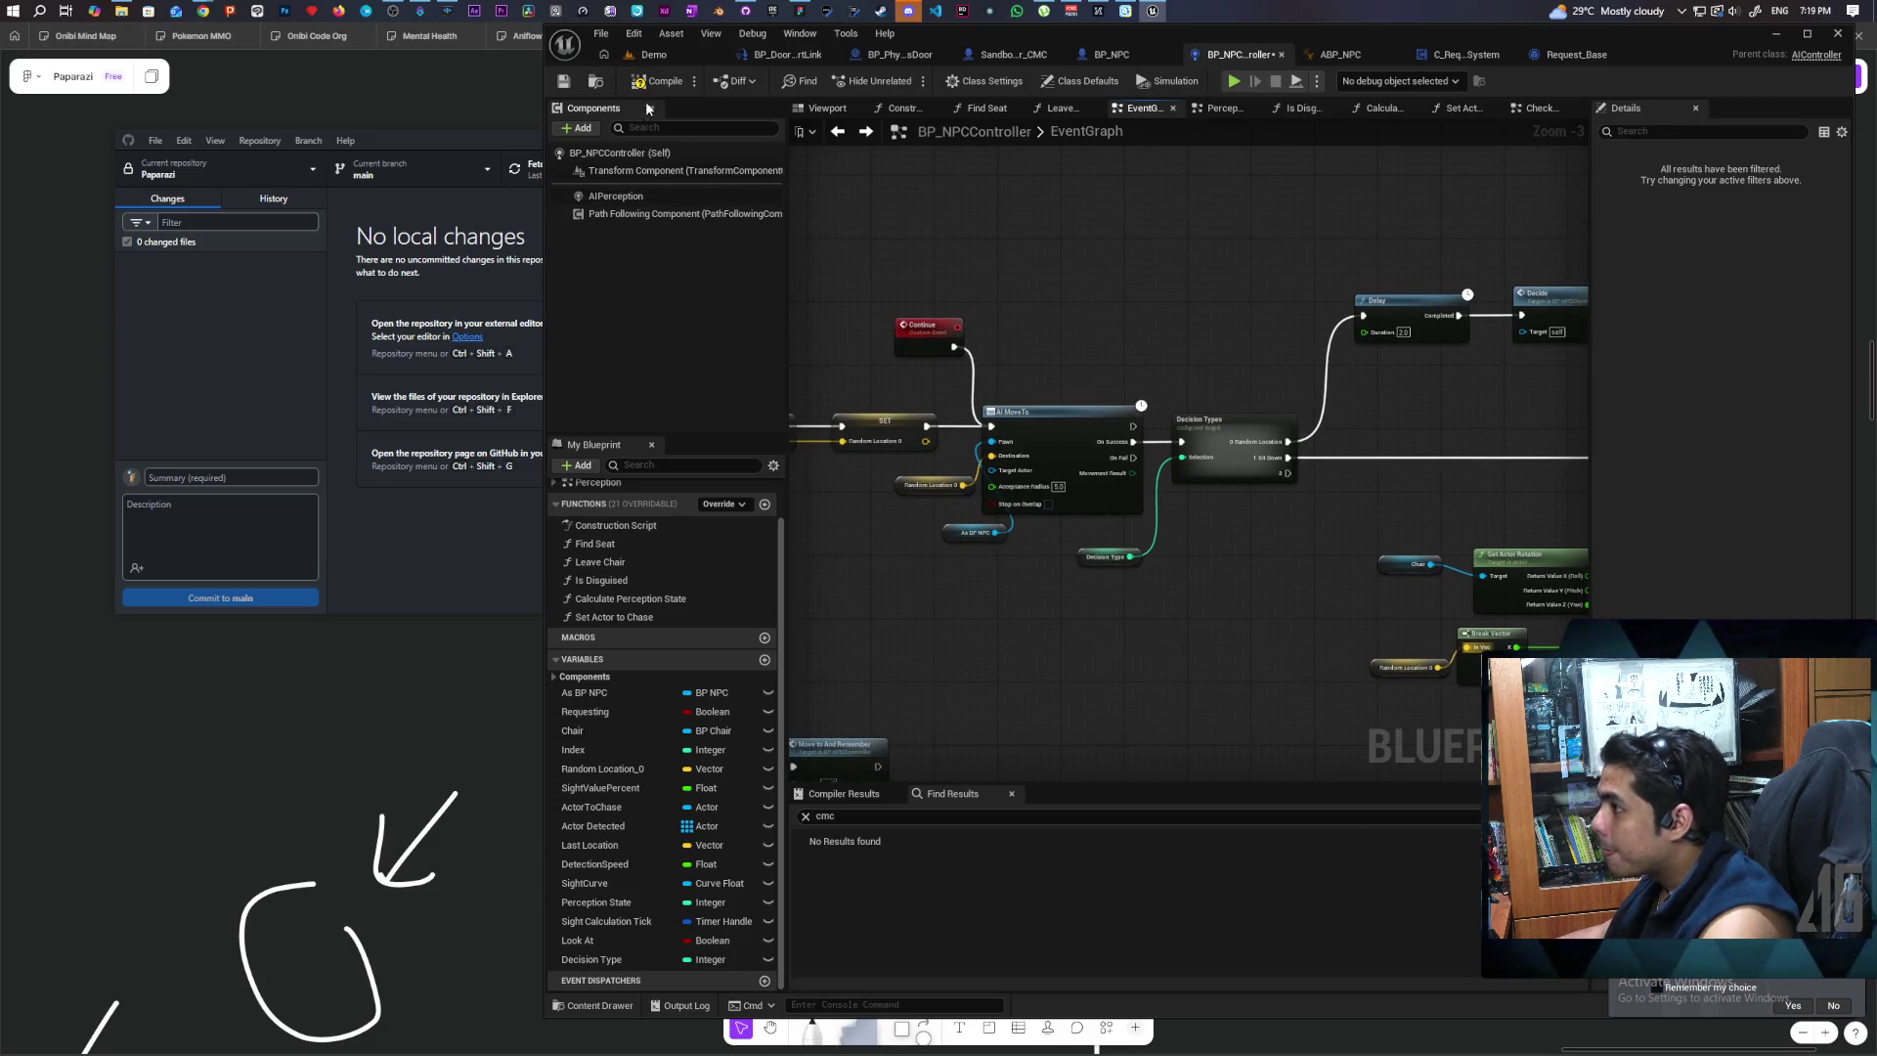
key("ctrl+s")
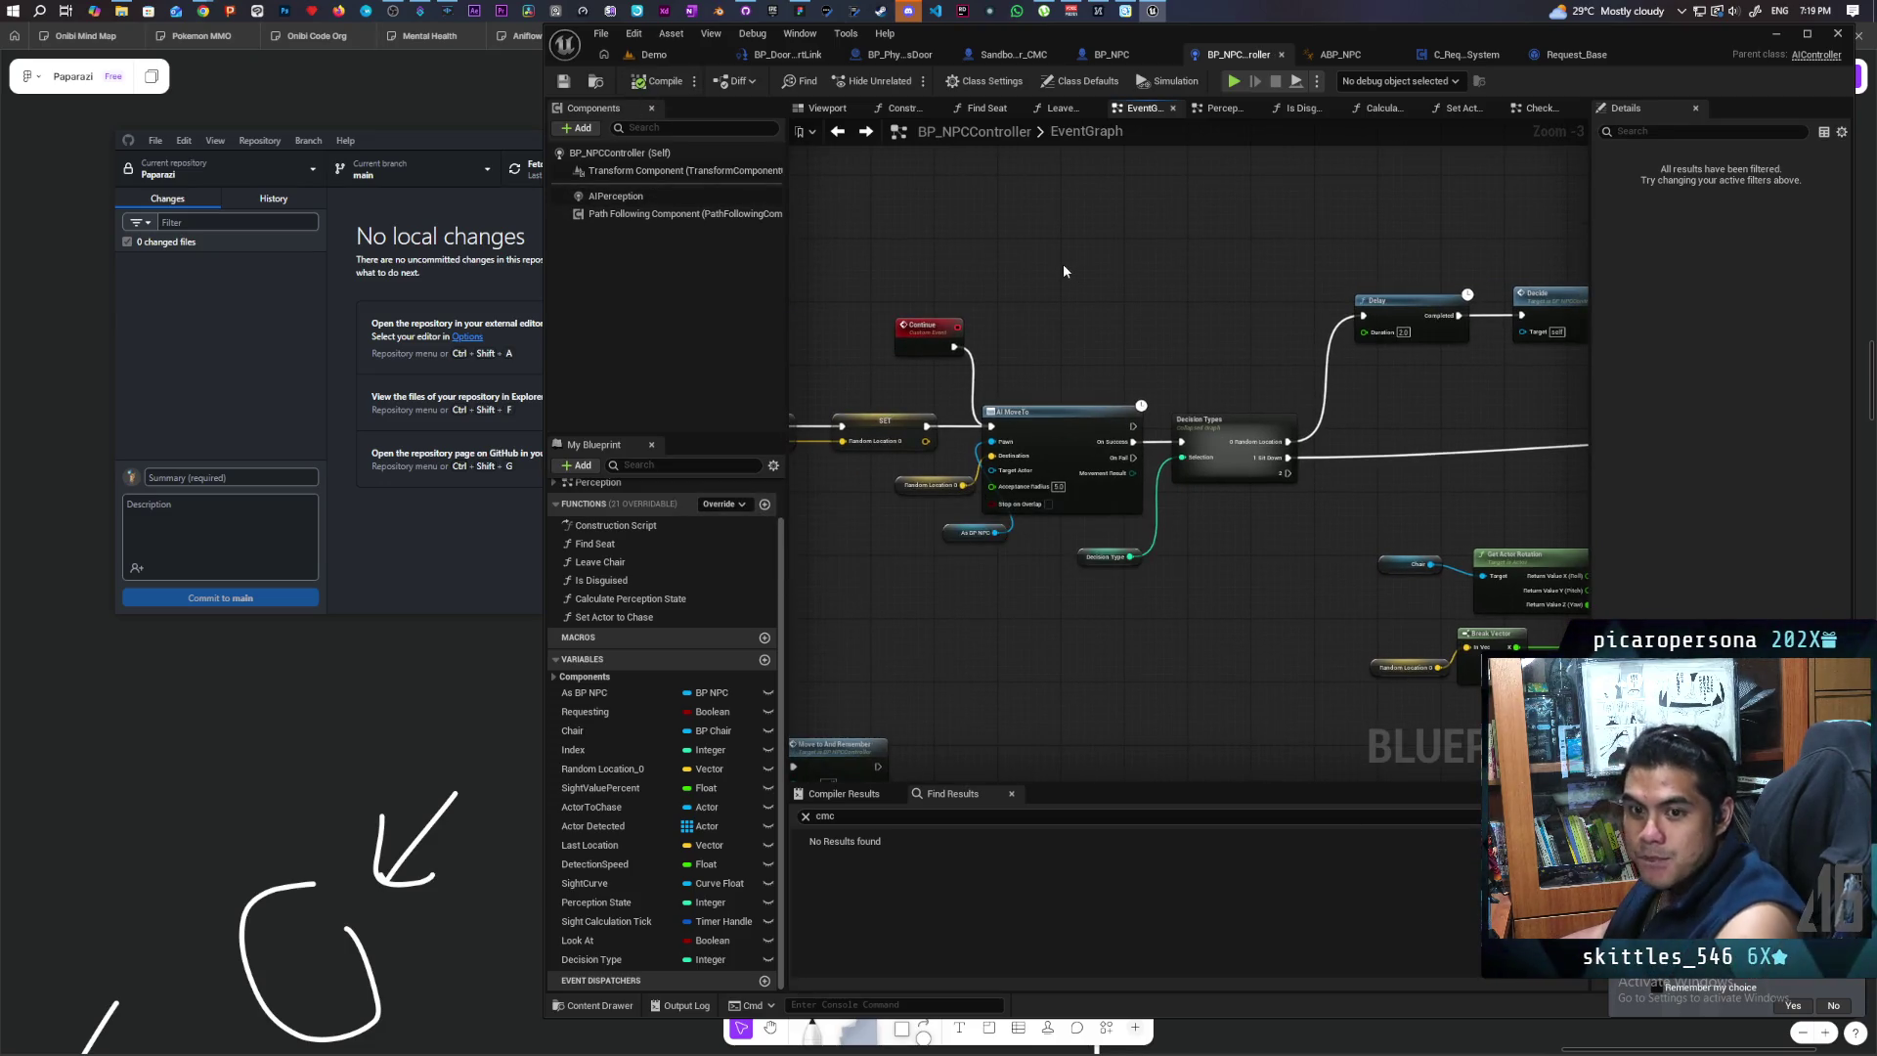
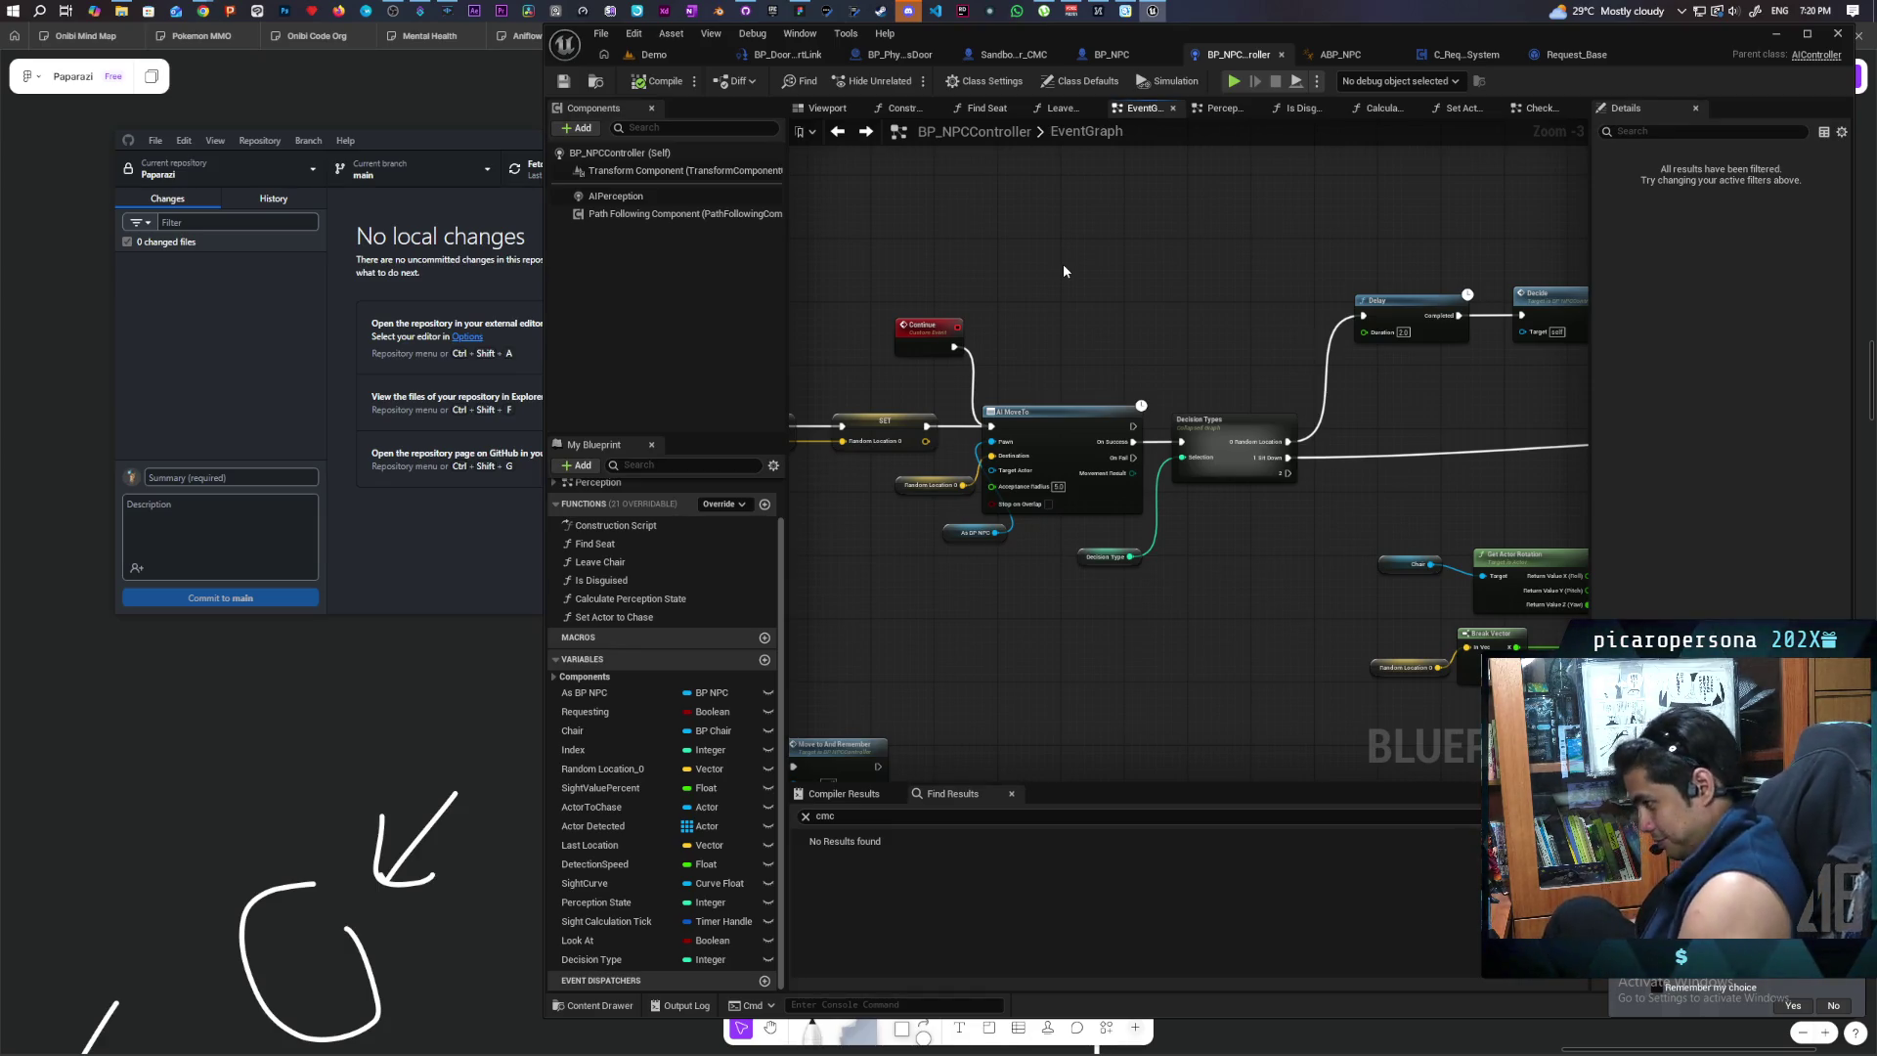
Step: Shift Random Location, Move to And Remember and Get World Location into a tidier layout
left_click_drag(1239, 303, 1163, 418)
scroll(1163, 417, "down", 2)
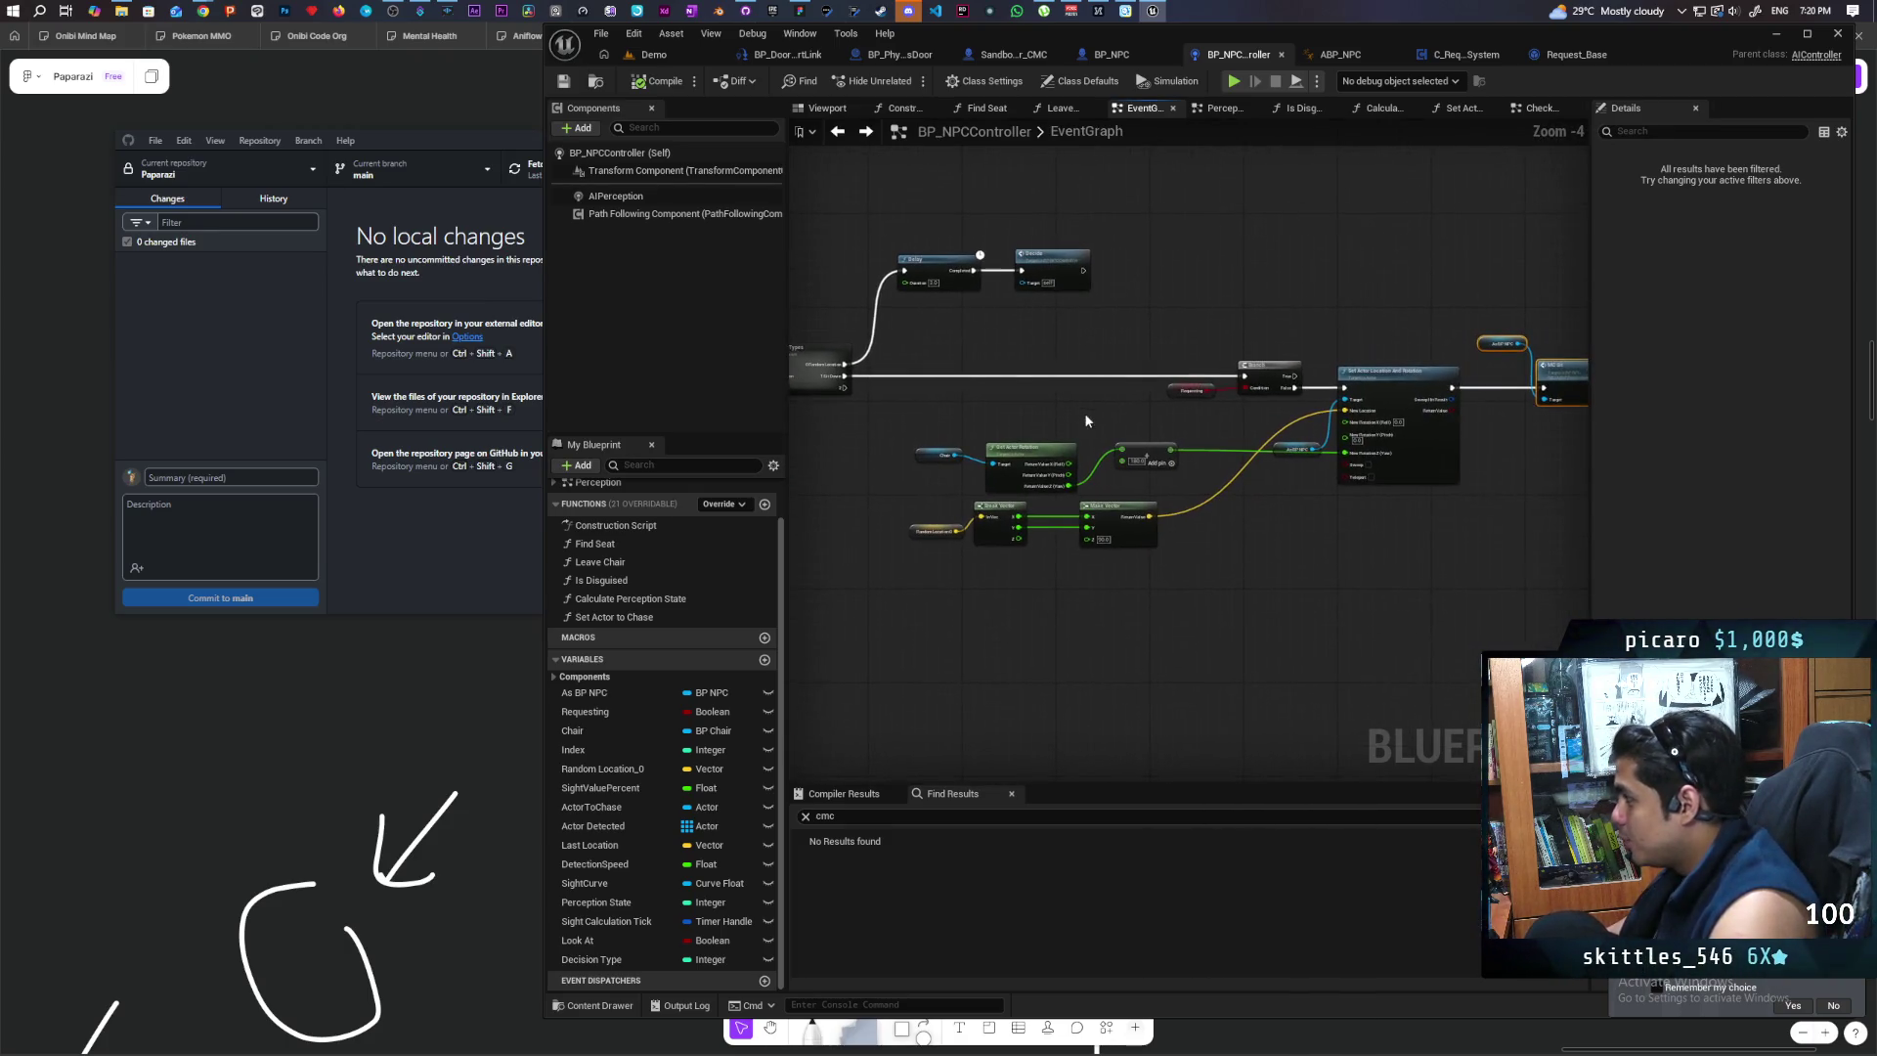
scroll(1155, 408, "up", 2)
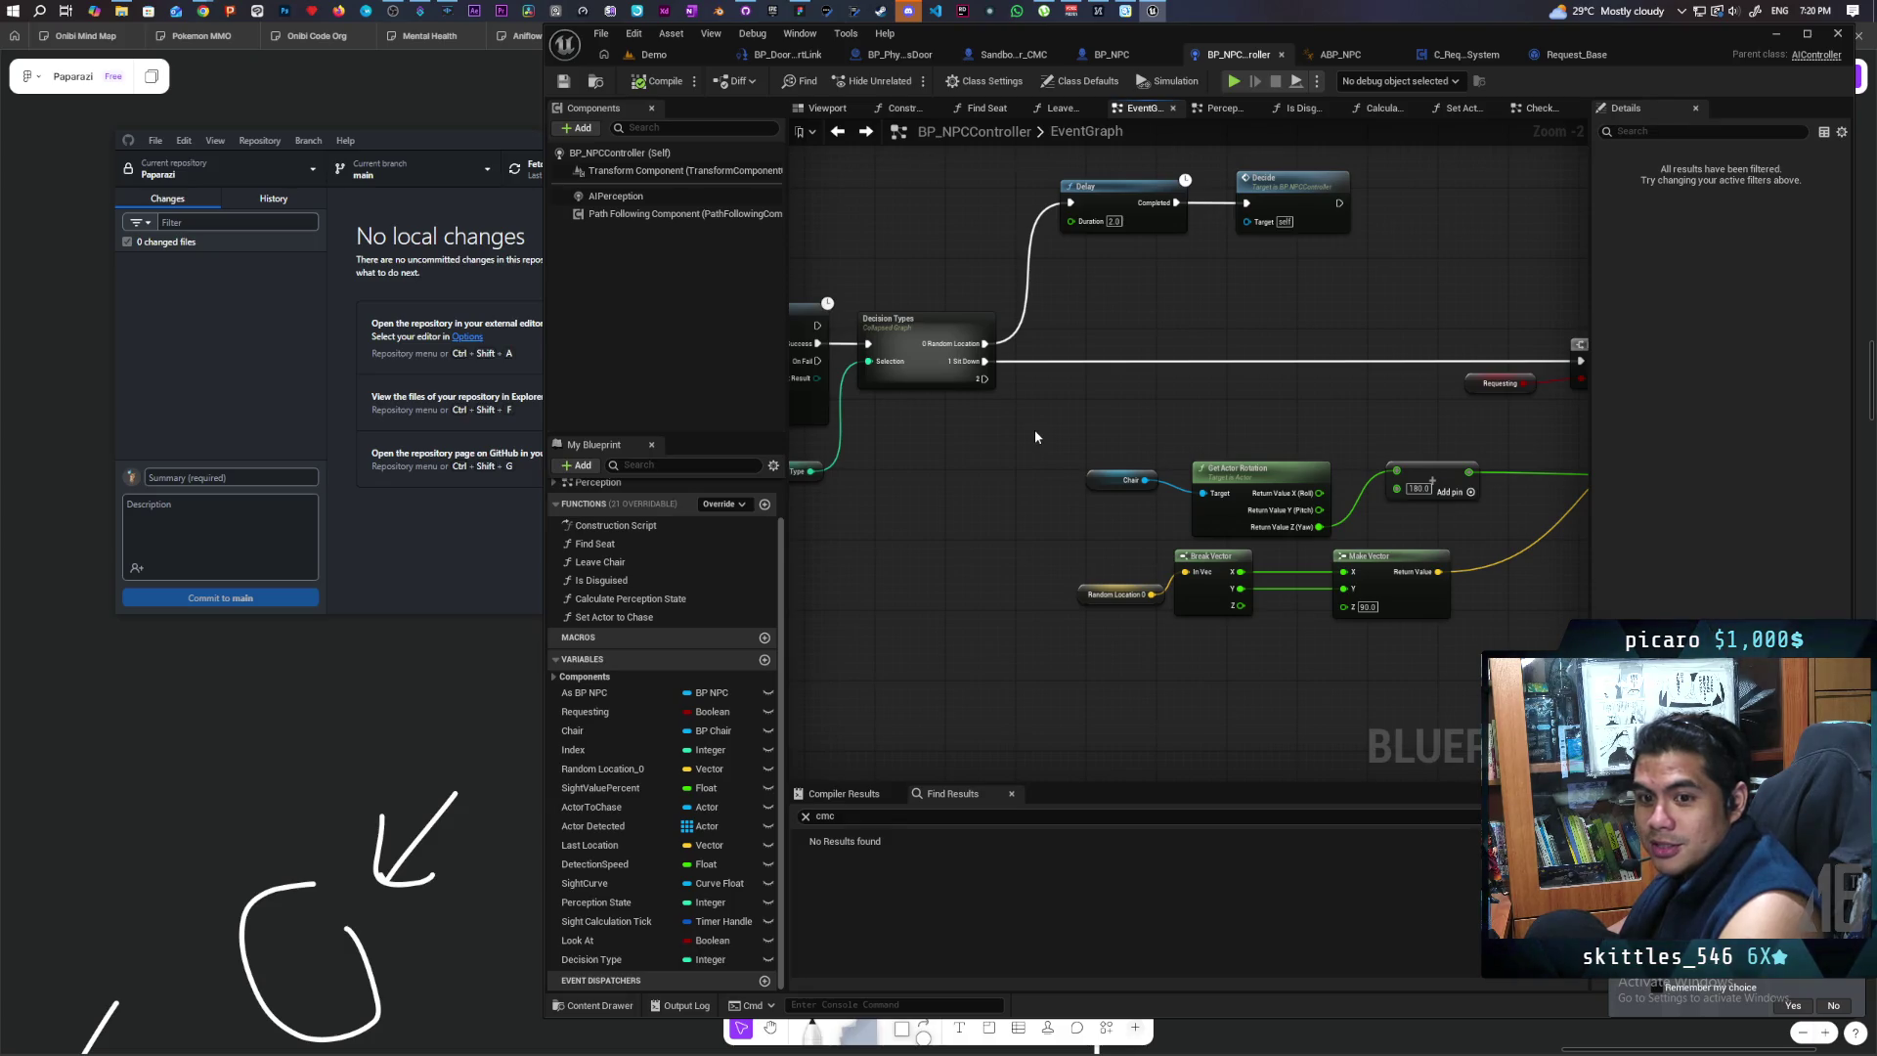
scroll(1035, 430, "down", 6)
scroll(1147, 548, "up", 5)
mouse_move(1111, 538)
left_mouse_down()
mouse_move(1398, 574)
mouse_move(1091, 579)
mouse_move(1071, 603)
mouse_move(1221, 611)
left_mouse_up()
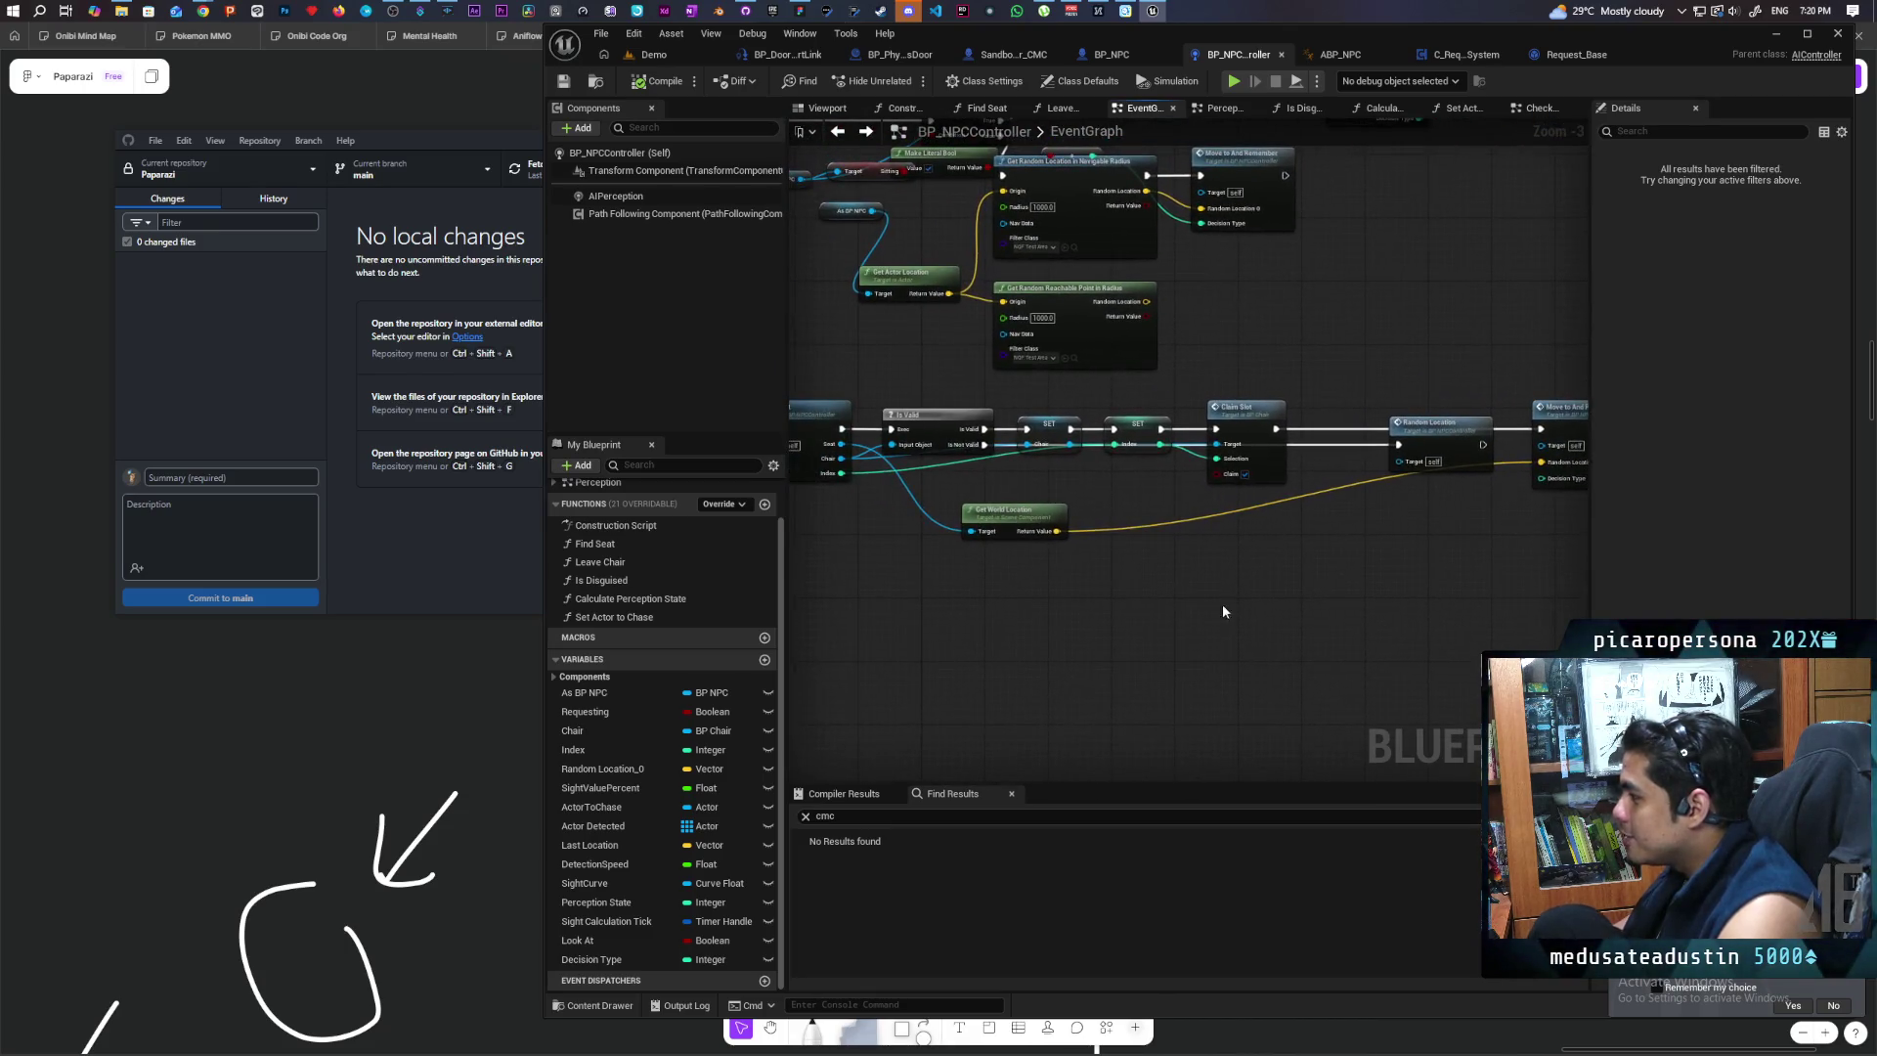
mouse_move(1359, 561)
left_mouse_down()
mouse_move(1284, 555)
mouse_move(1257, 508)
mouse_move(1236, 511)
left_mouse_up()
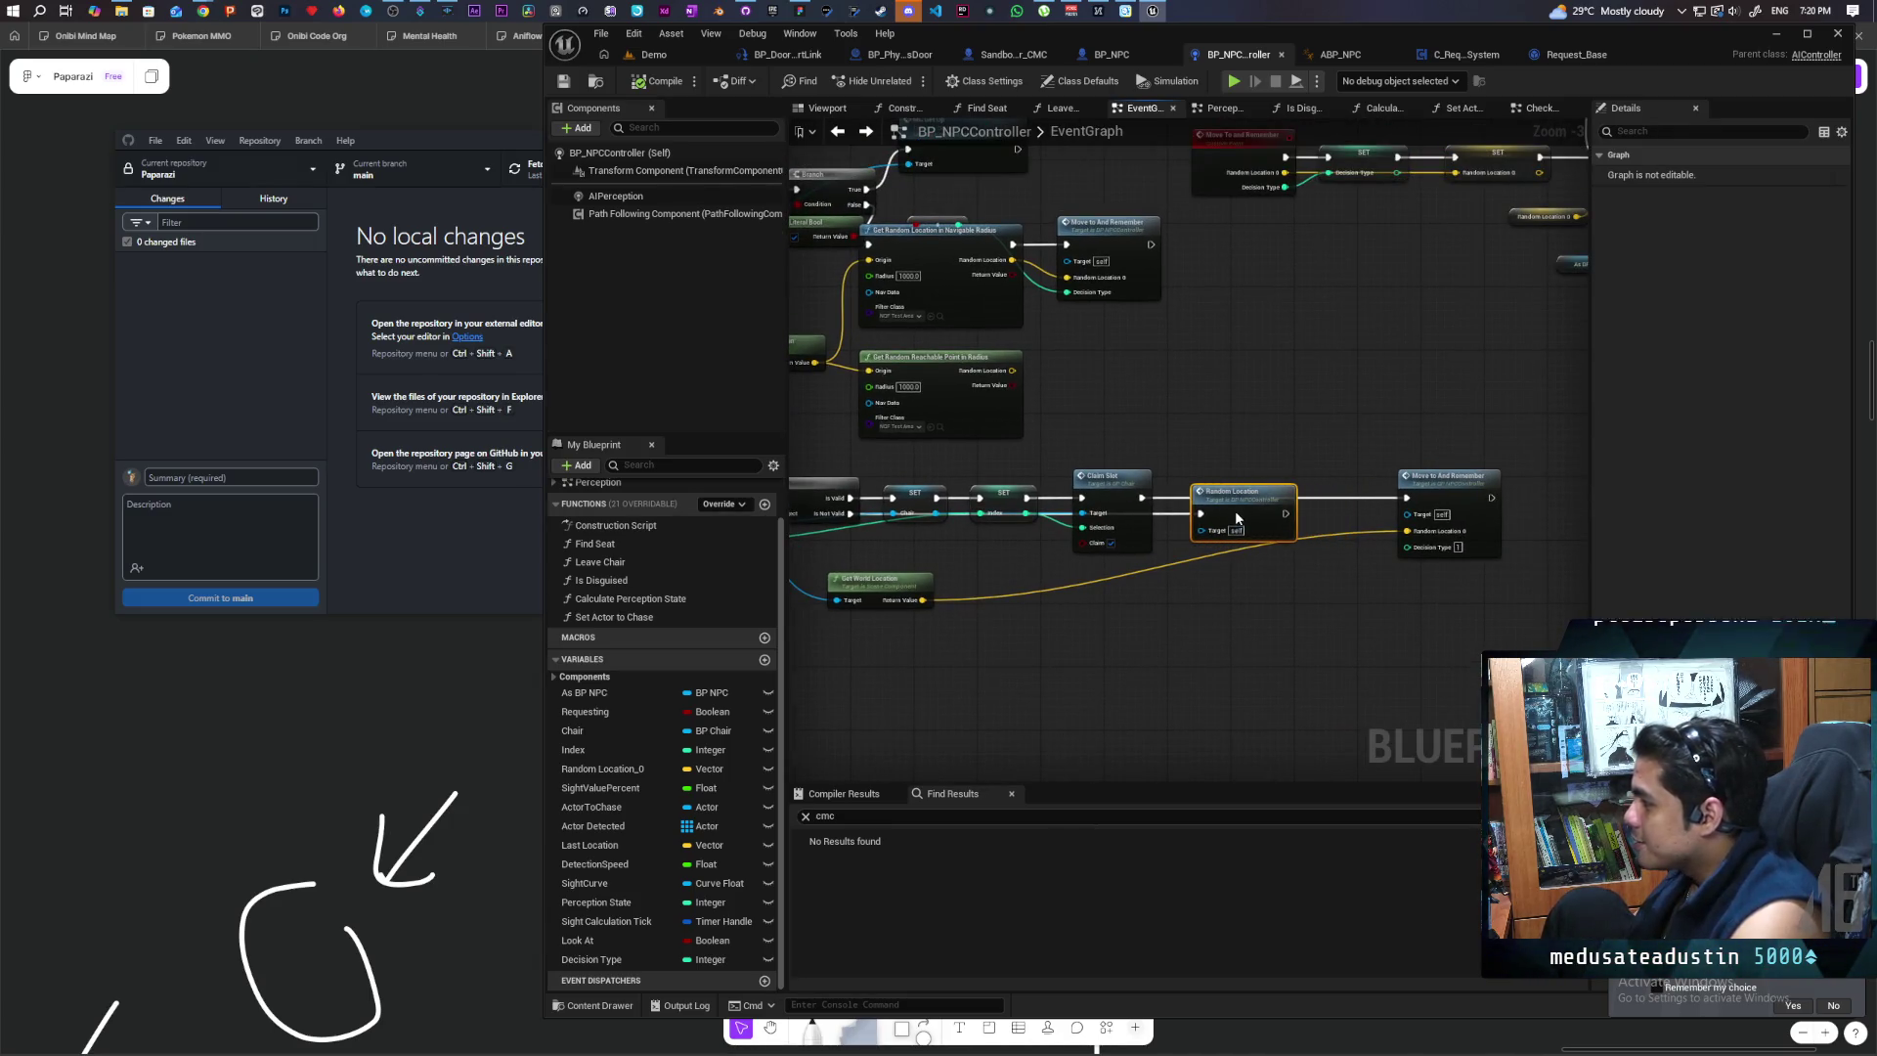
left_click_drag(1443, 501, 1427, 500)
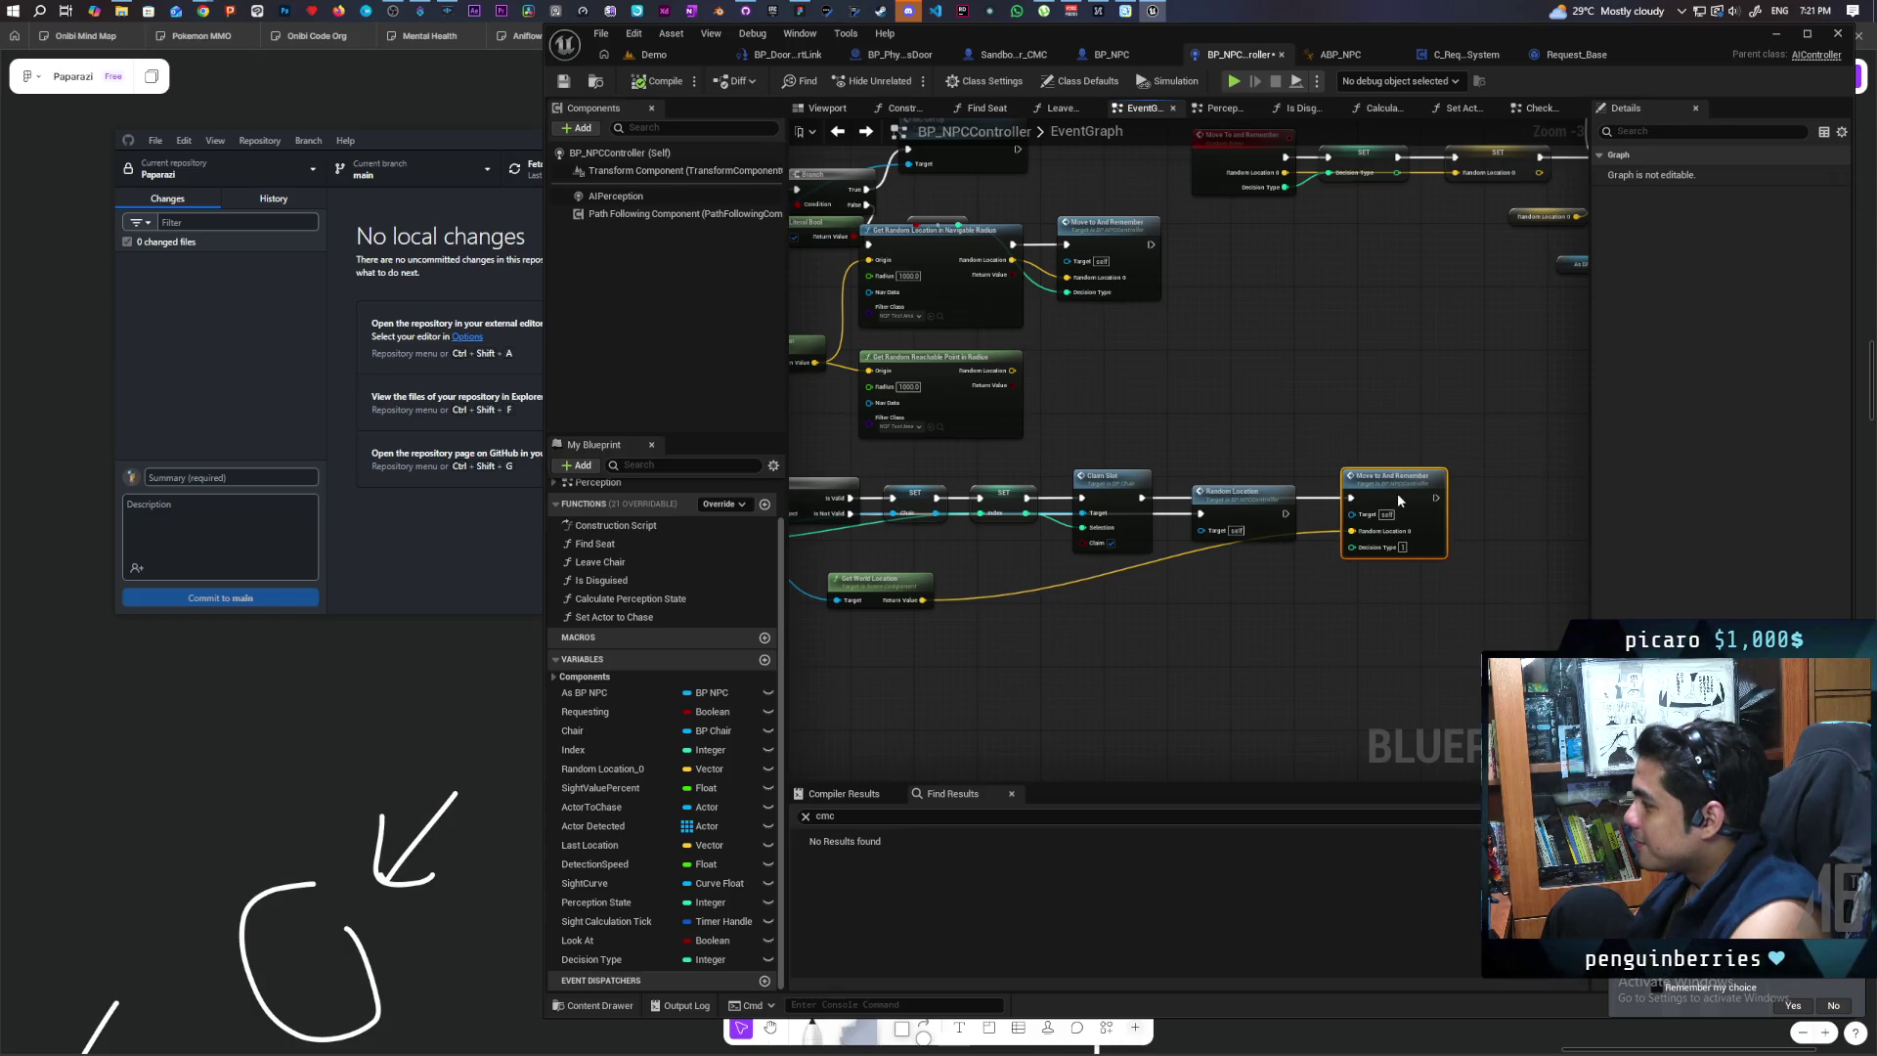
mouse_move(912, 656)
left_mouse_down()
mouse_move(1145, 666)
mouse_move(923, 649)
mouse_move(1244, 624)
mouse_move(1251, 607)
left_mouse_up()
mouse_move(1116, 664)
left_mouse_down()
mouse_move(1299, 628)
mouse_move(1230, 638)
left_mouse_up()
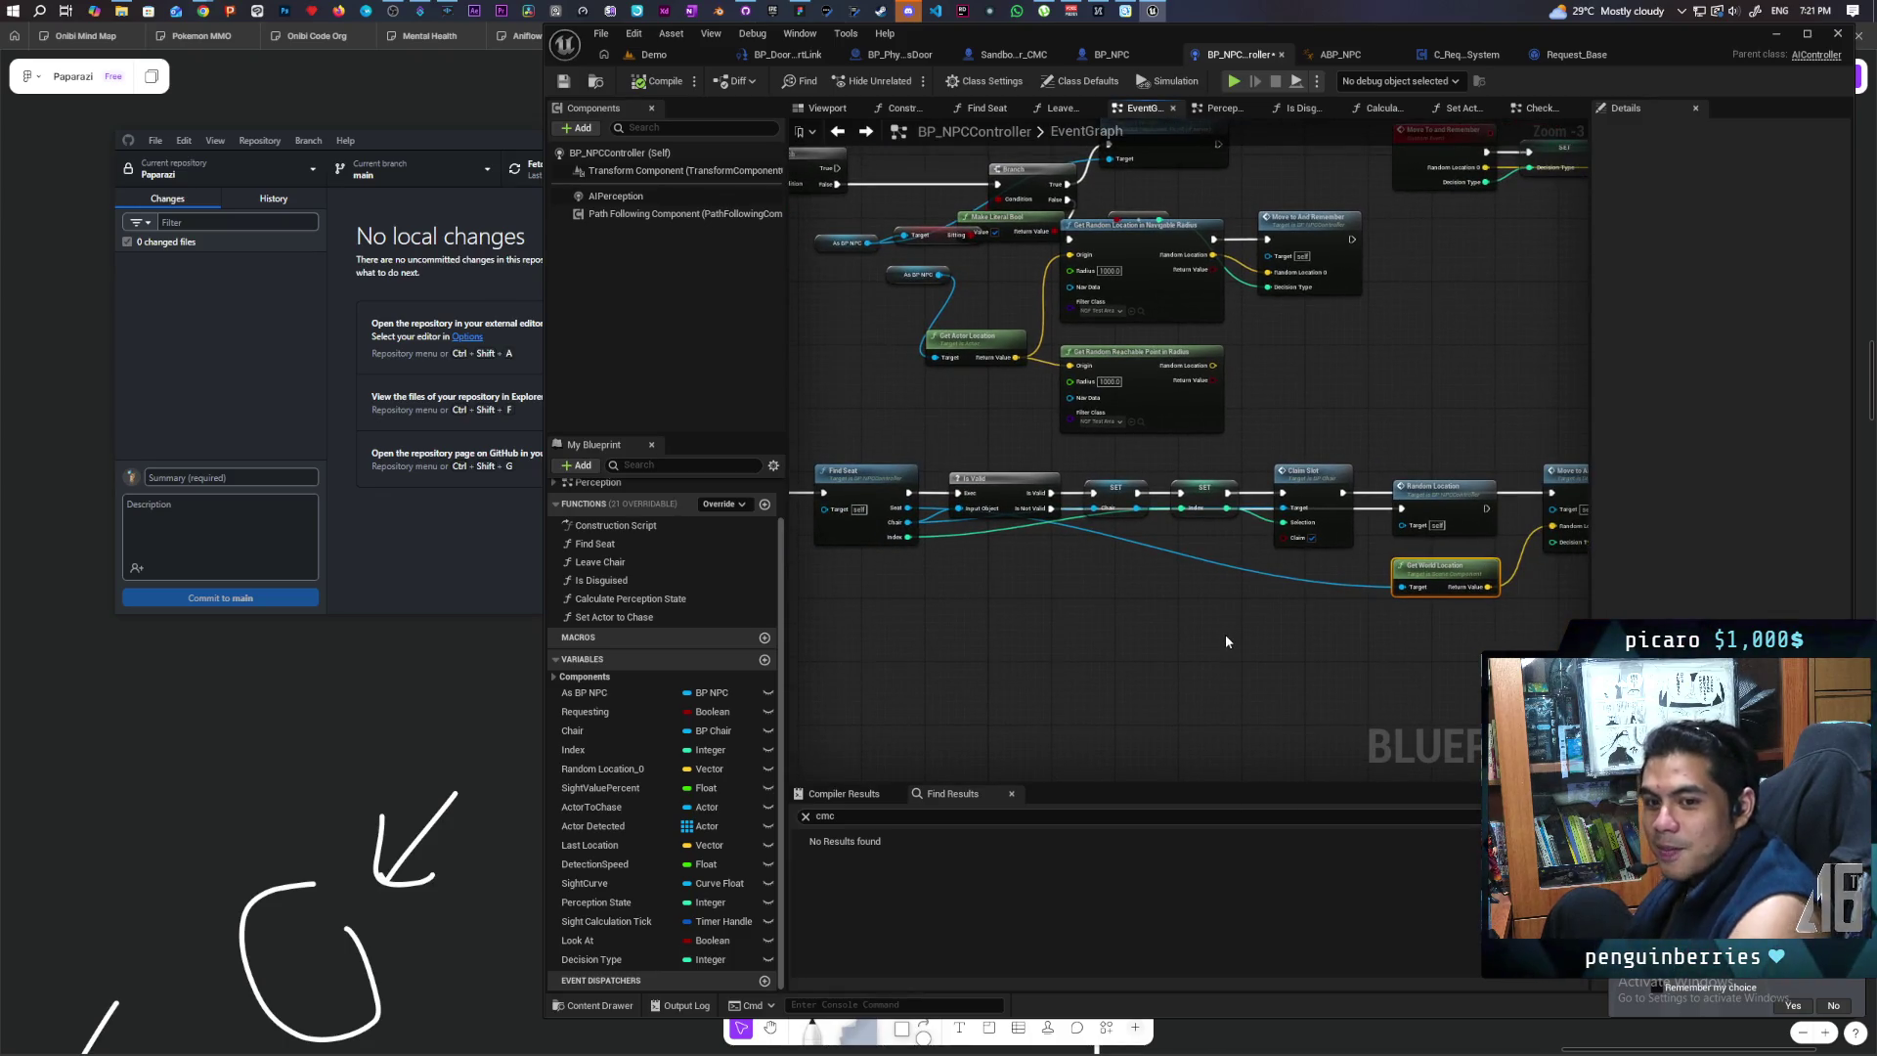
Step: Drag the Make Literal Bool node down below the Get Random Location nodes
scroll(1182, 633, "down", 4)
scroll(1173, 640, "up", 6)
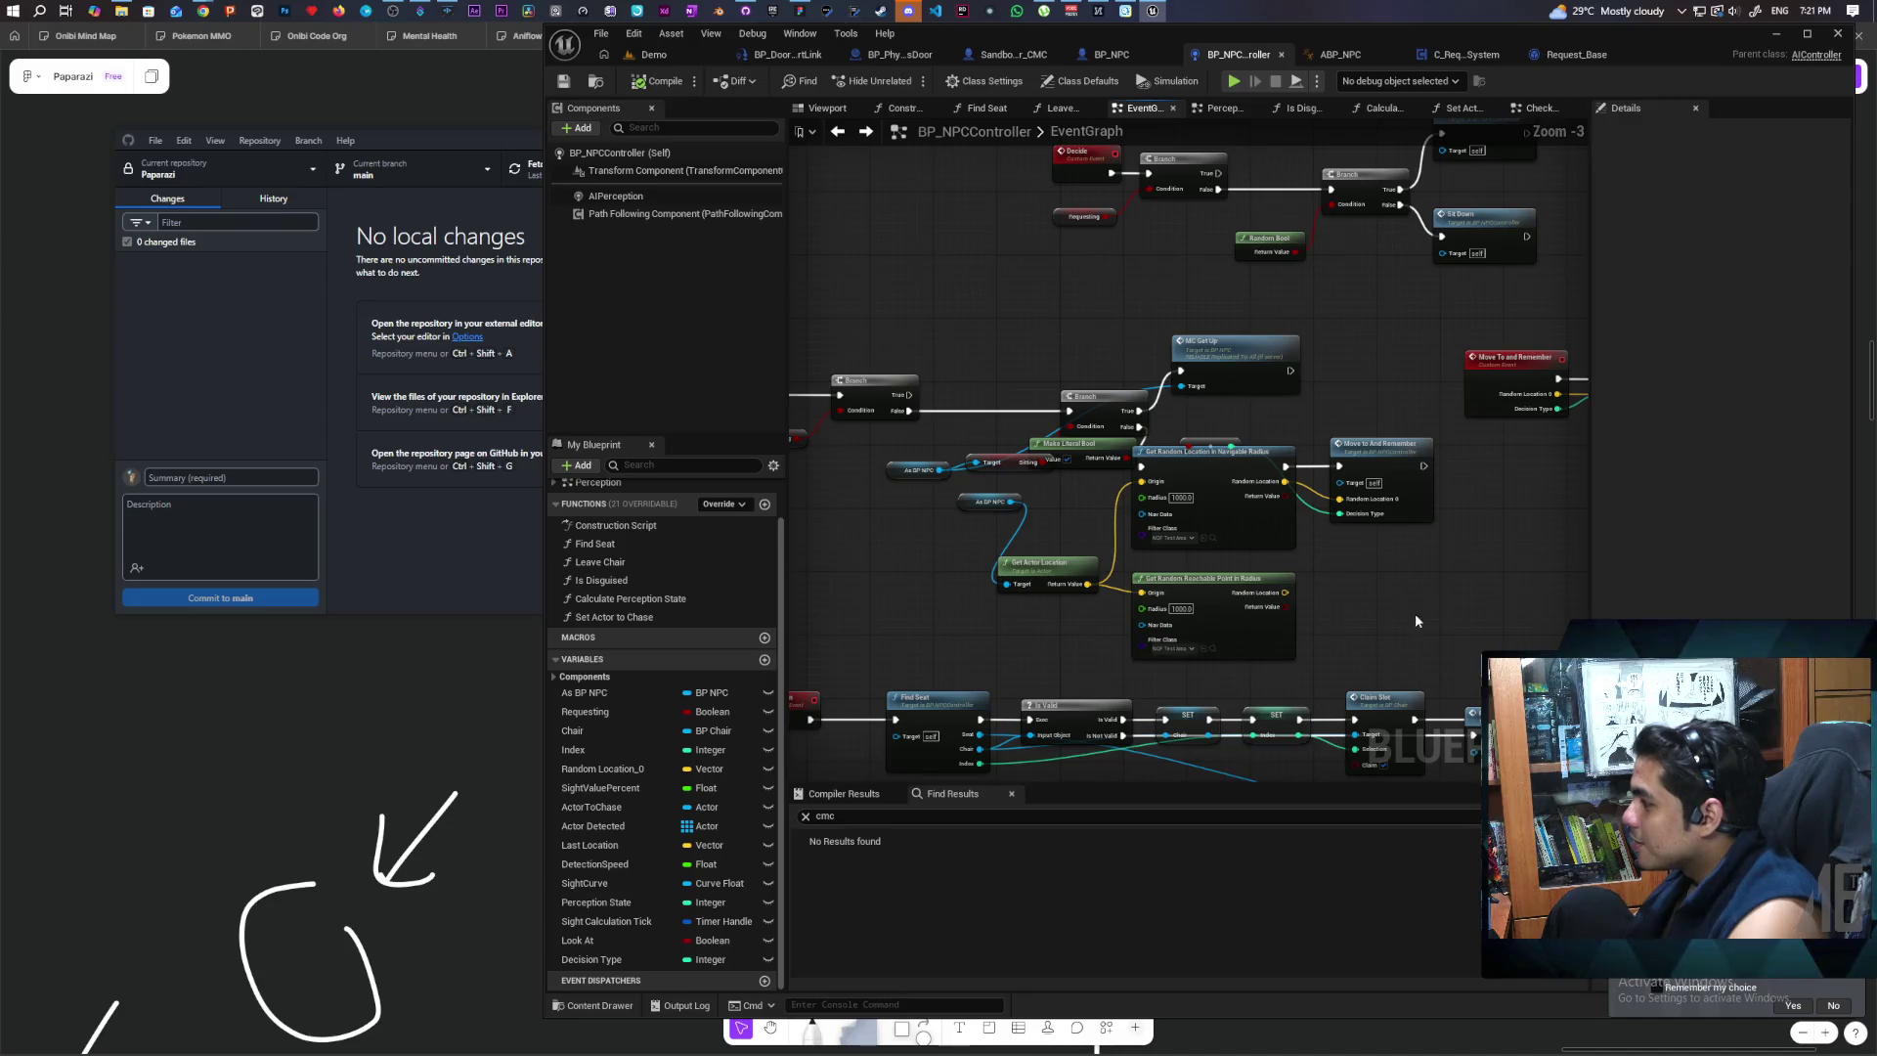
mouse_move(1261, 616)
left_mouse_down()
mouse_move(1310, 608)
mouse_move(1360, 639)
left_mouse_up()
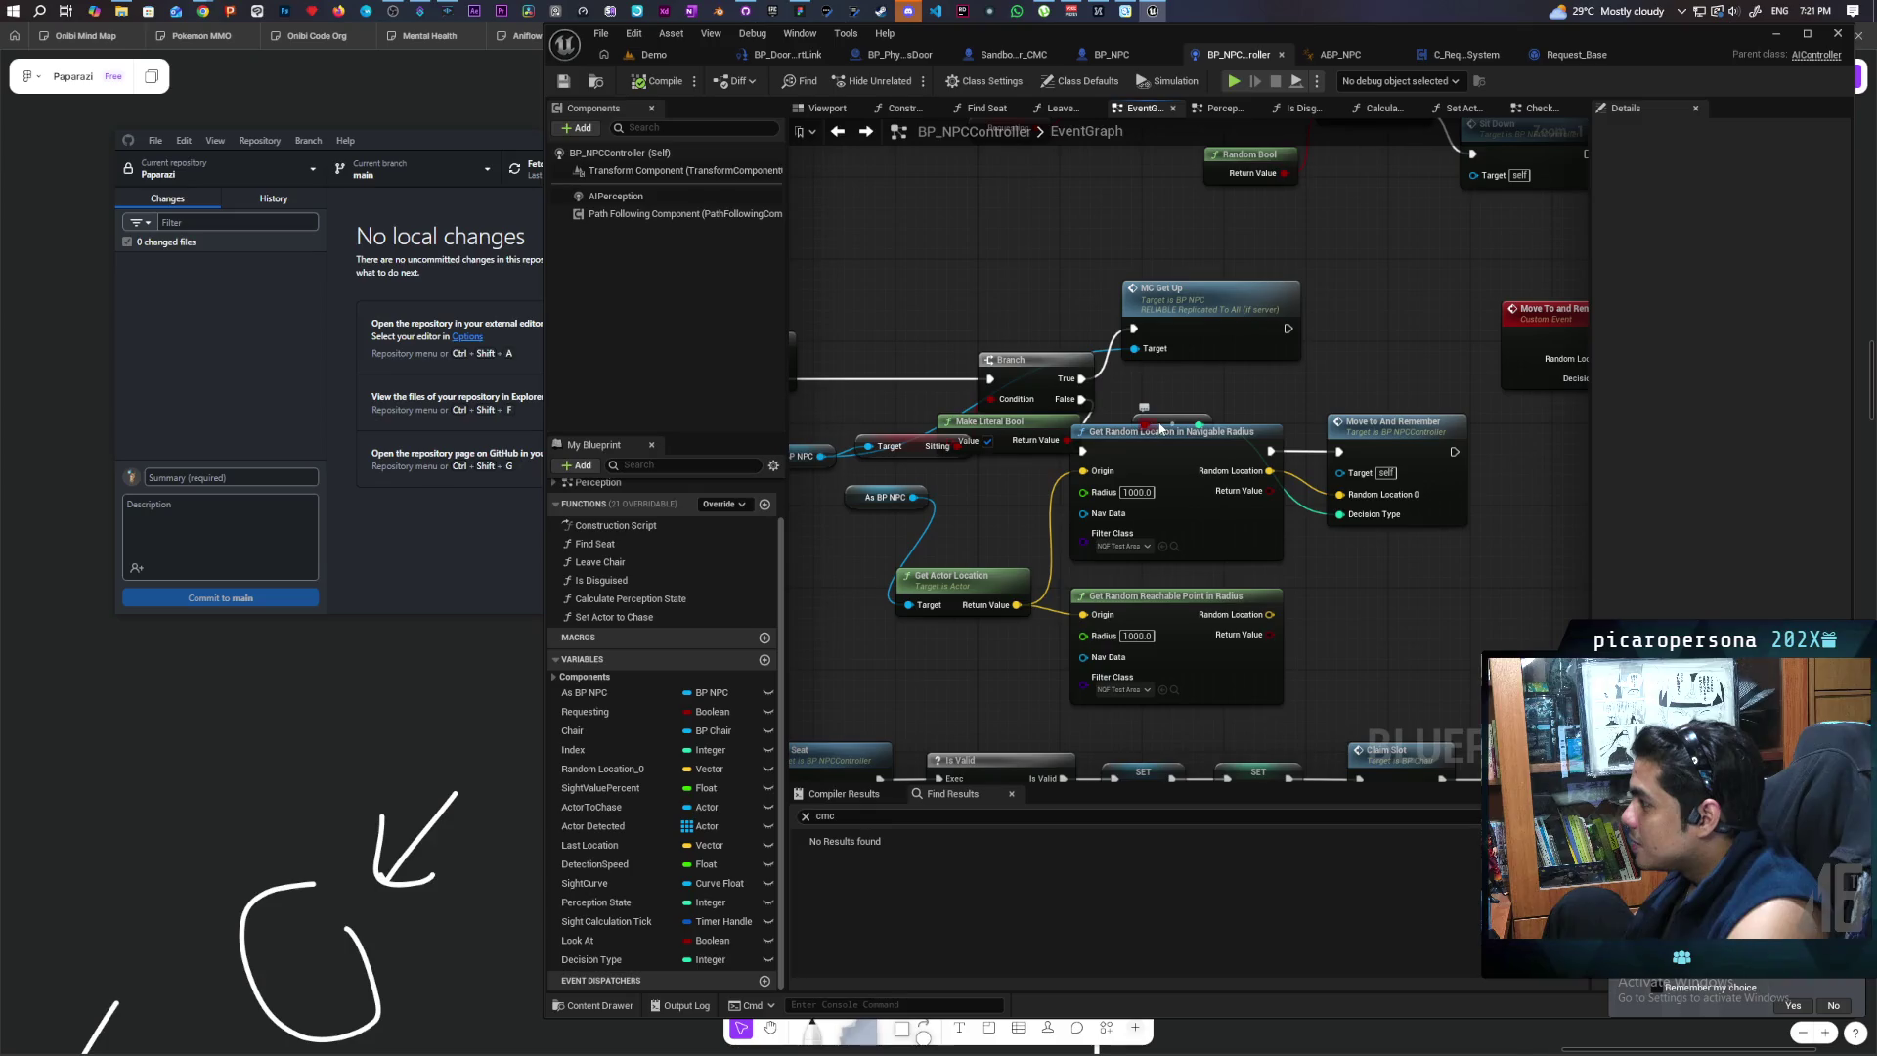
mouse_move(1163, 420)
left_mouse_down()
mouse_move(1408, 611)
mouse_move(1384, 695)
left_mouse_up()
mouse_move(1010, 459)
left_mouse_down()
mouse_move(1191, 491)
mouse_move(1178, 465)
mouse_move(1042, 467)
mouse_move(1094, 573)
mouse_move(1205, 577)
mouse_move(1173, 682)
mouse_move(1506, 696)
left_mouse_up()
mouse_move(1499, 619)
left_mouse_down()
mouse_move(1211, 537)
mouse_move(1293, 558)
mouse_move(1344, 525)
left_mouse_up()
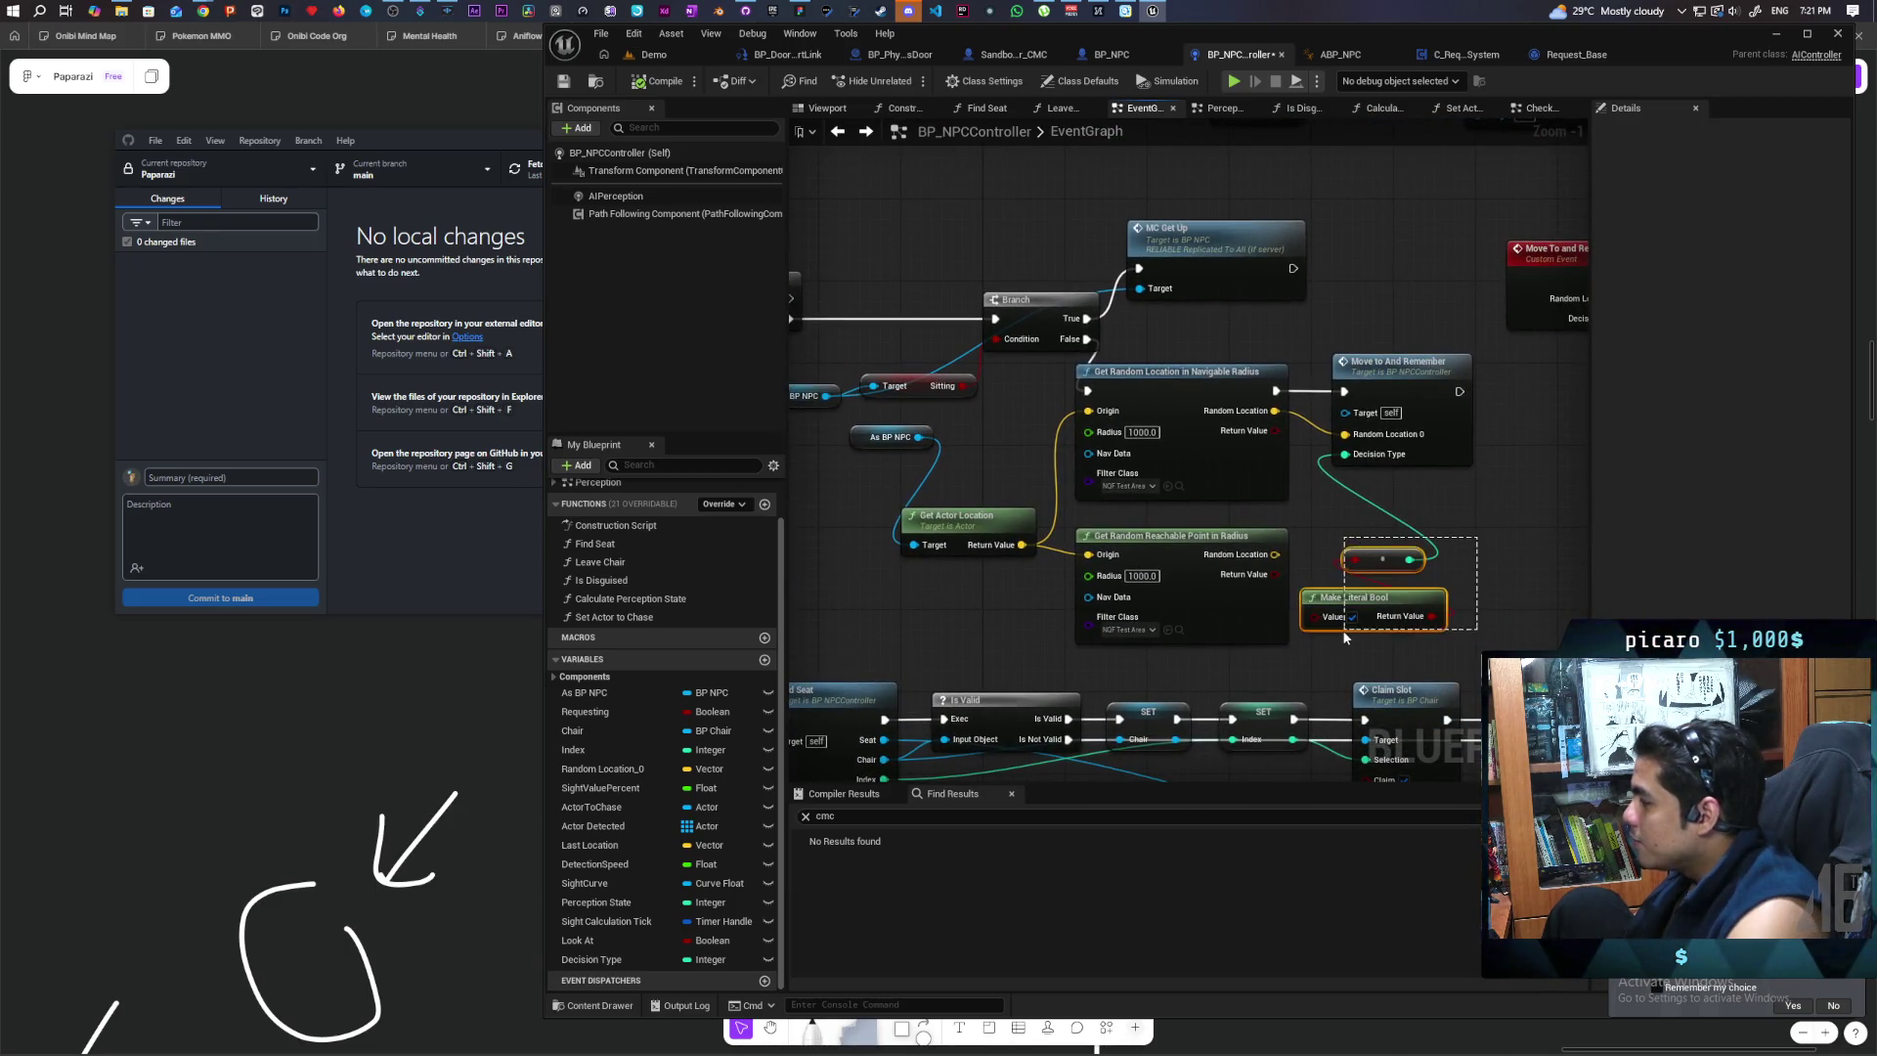
Step: Delete the Make Literal Bool node, compile, then refresh Move to And Remember and recompile
key("Delete")
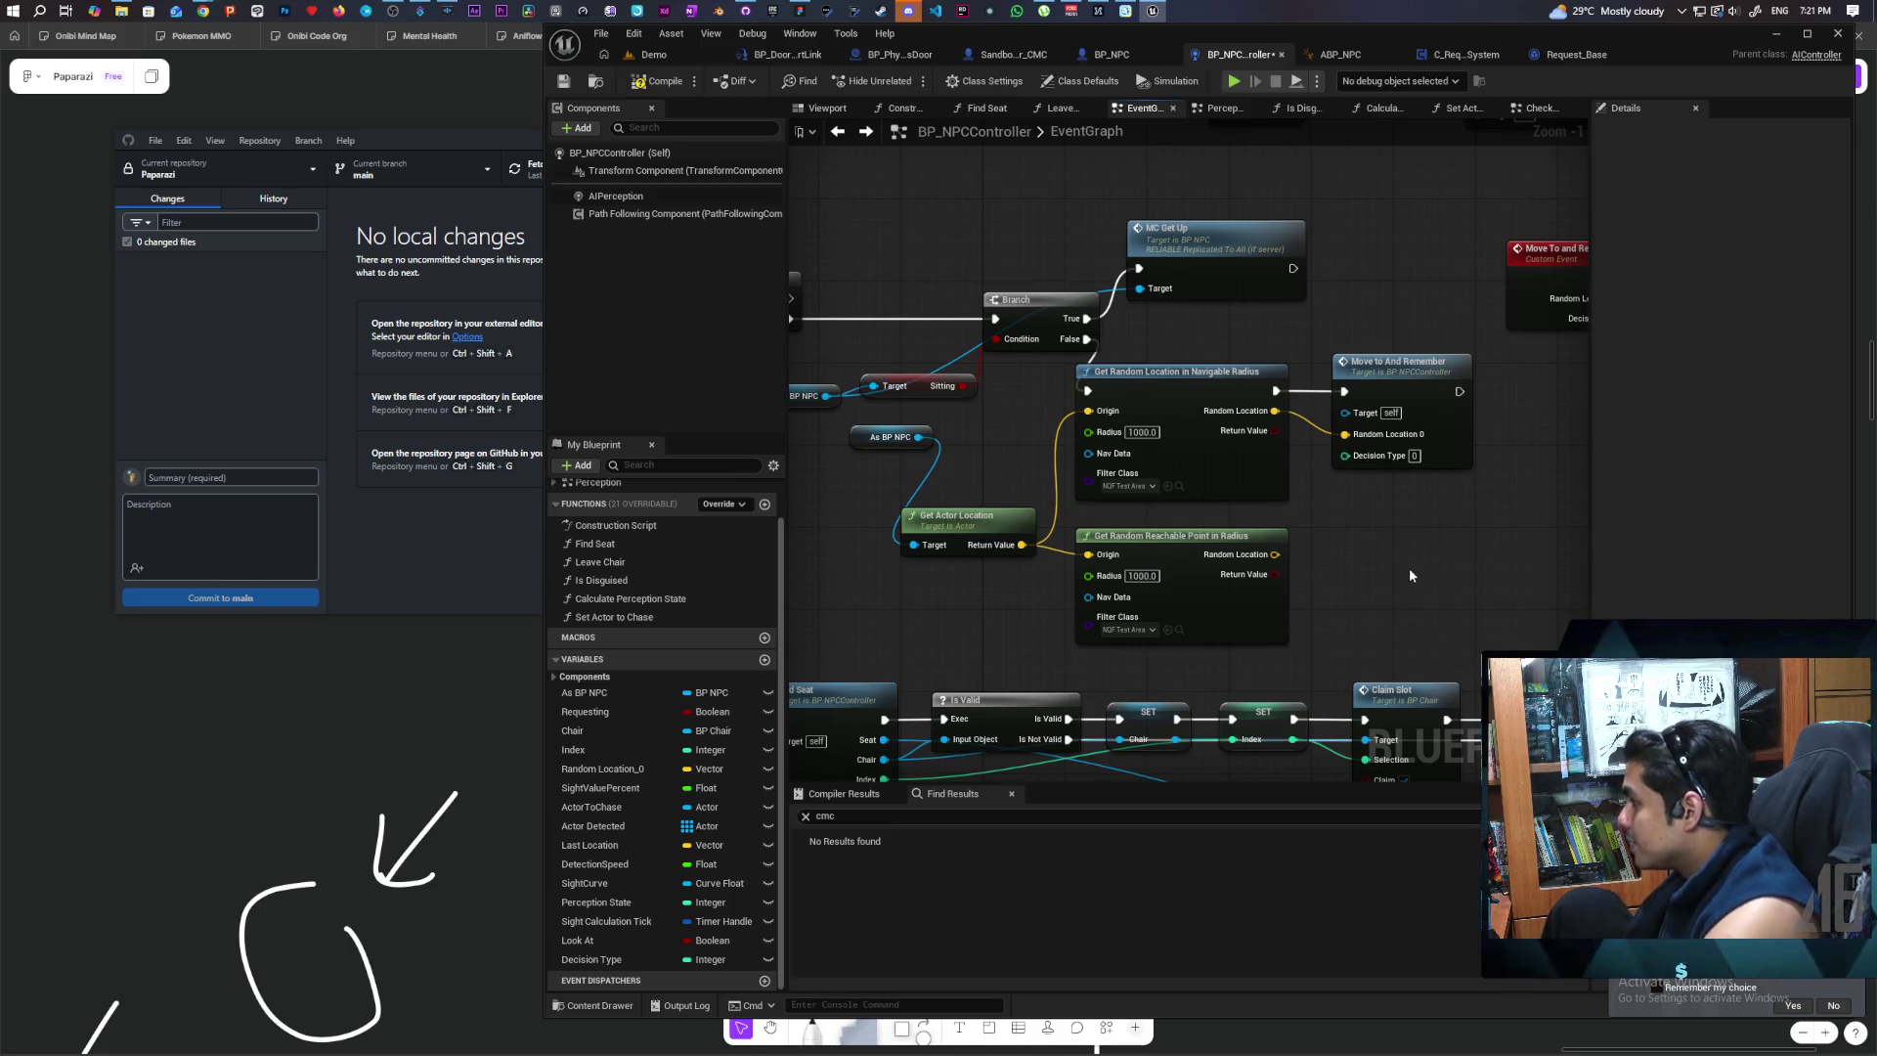
scroll(1366, 534, "down", 2)
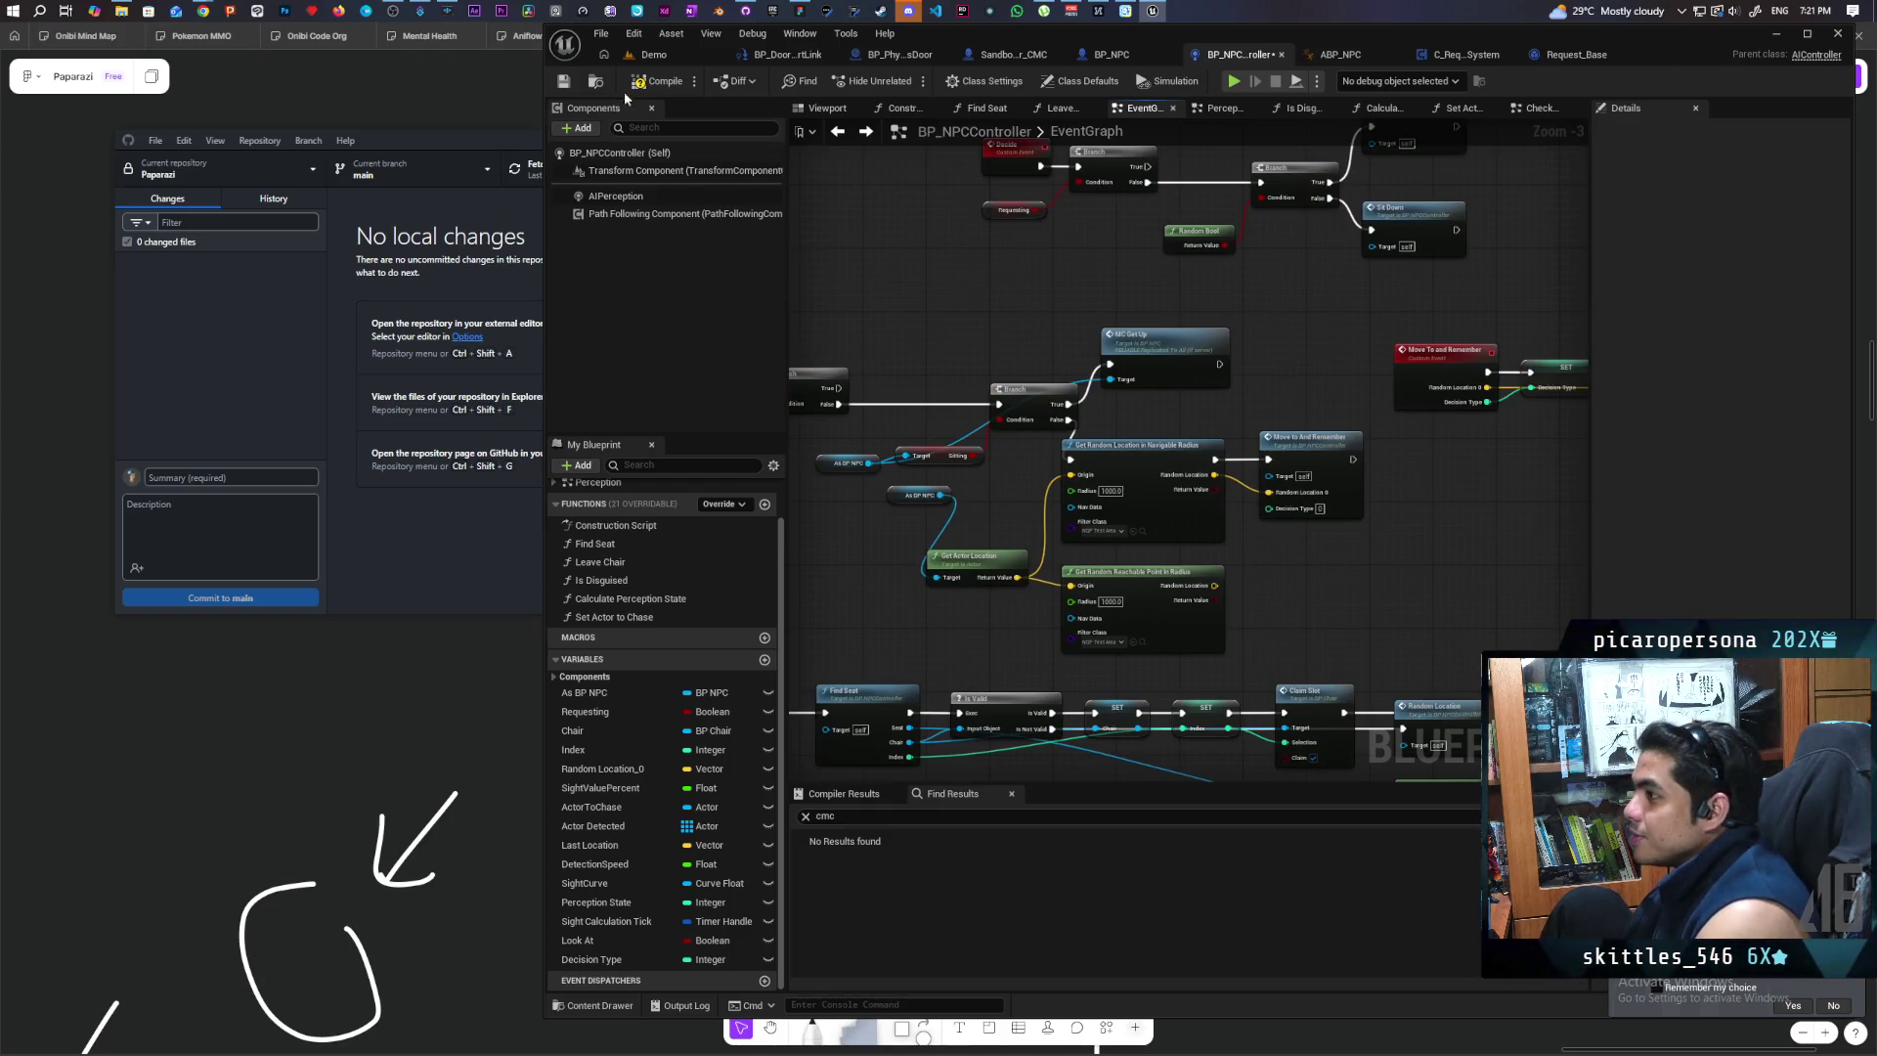
left_click(567, 83)
scroll(1239, 468, "up", 3)
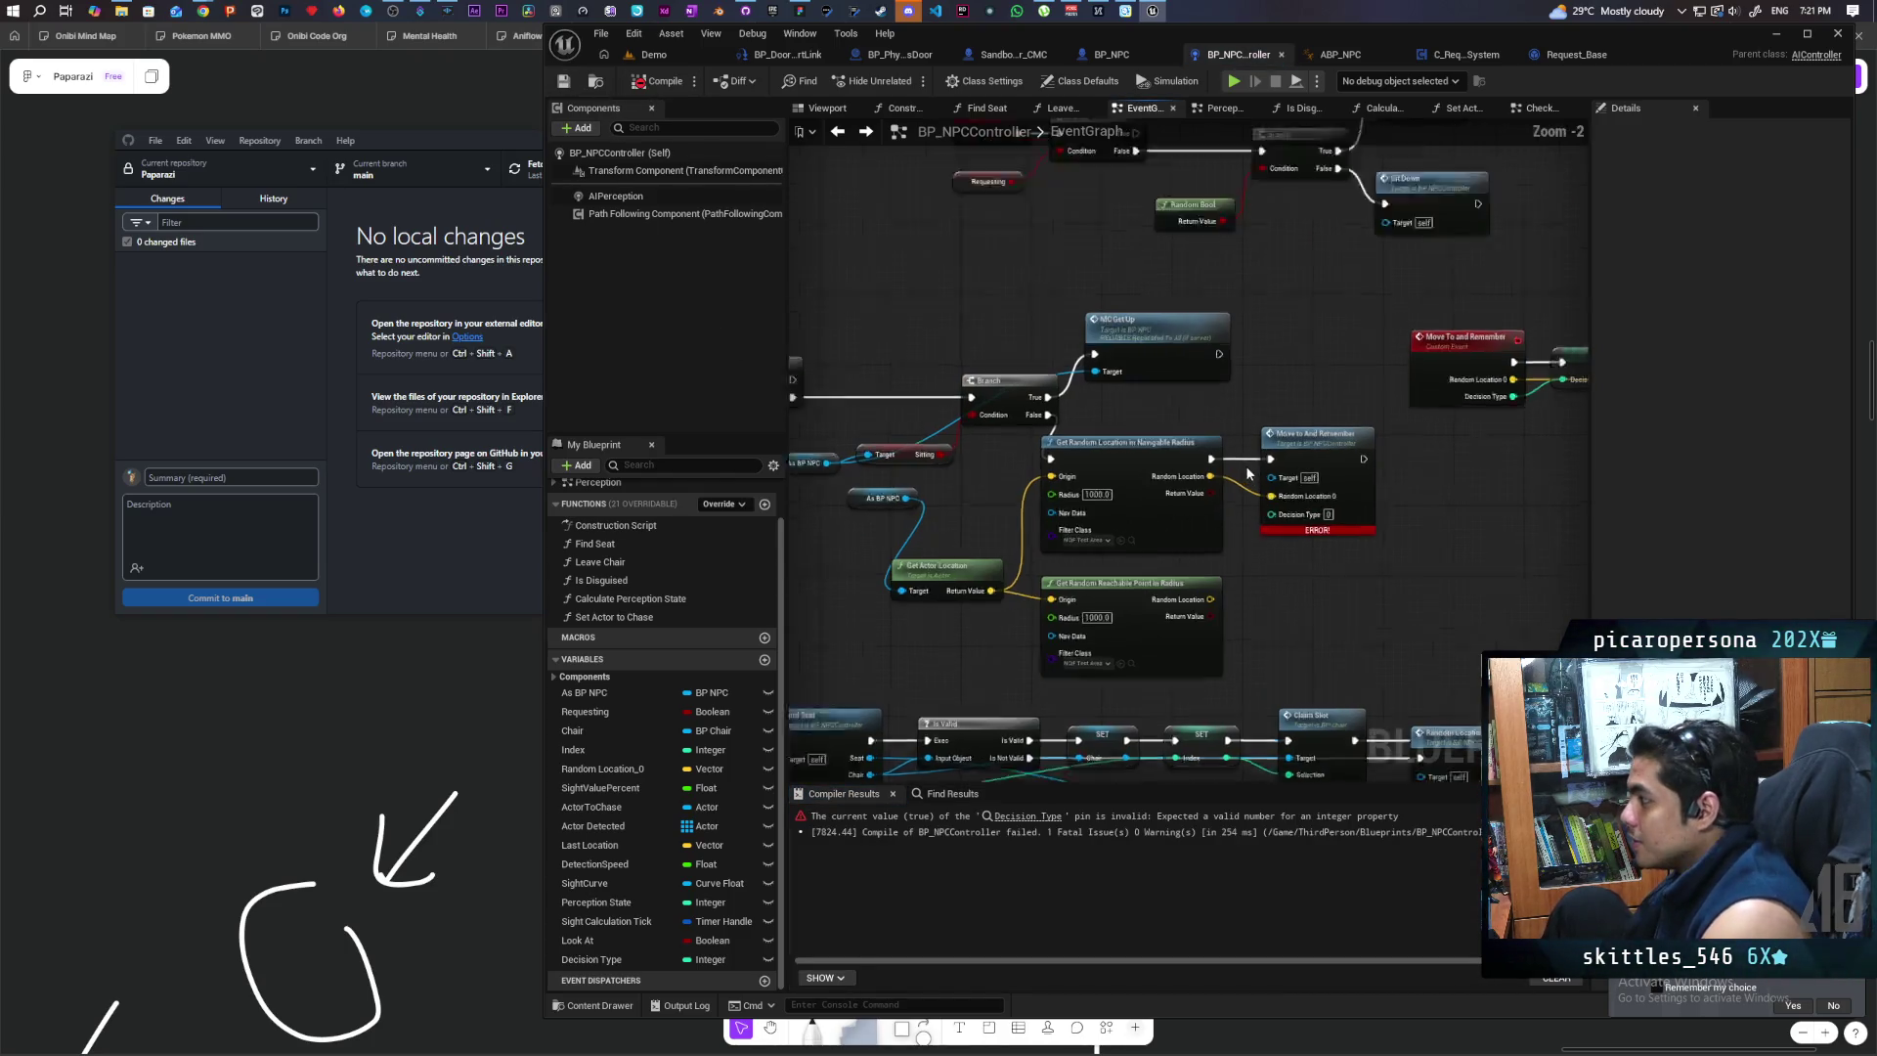
left_click_drag(1381, 531, 1242, 528)
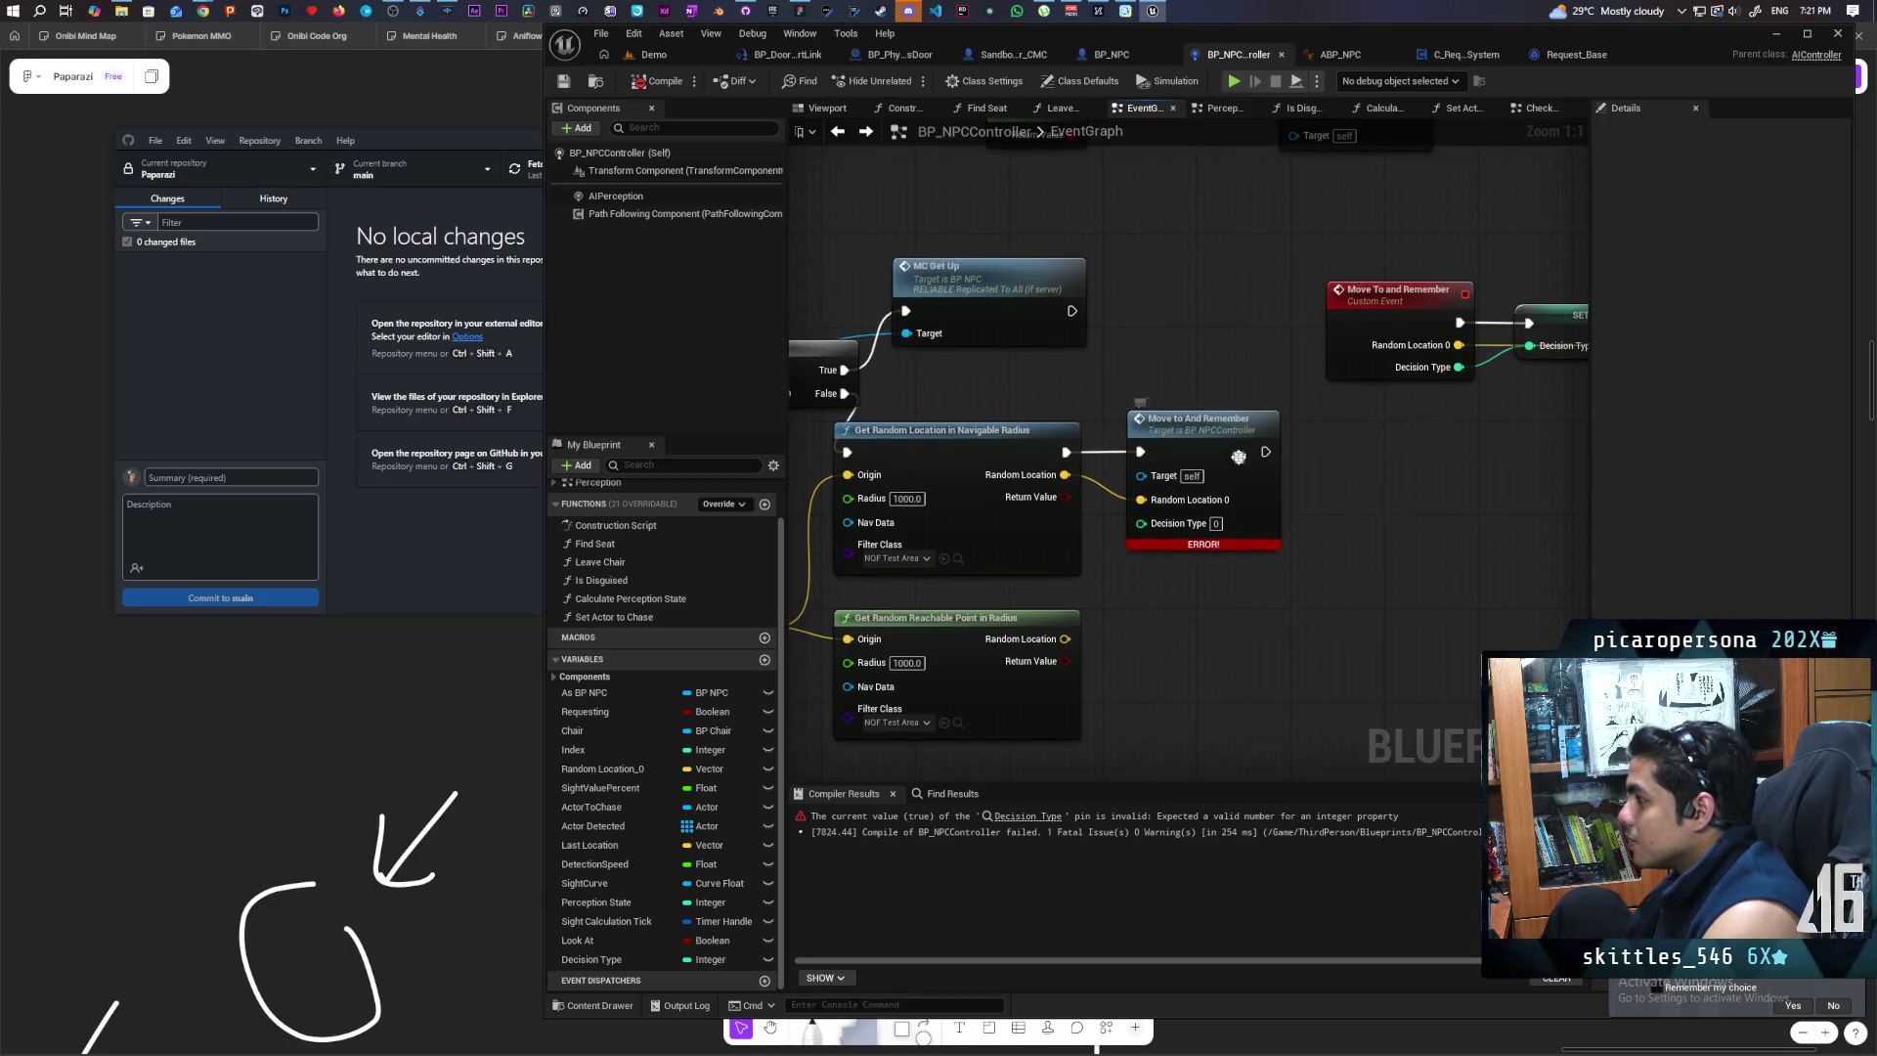
right_click(1250, 510)
left_click(1314, 565)
left_click(656, 82)
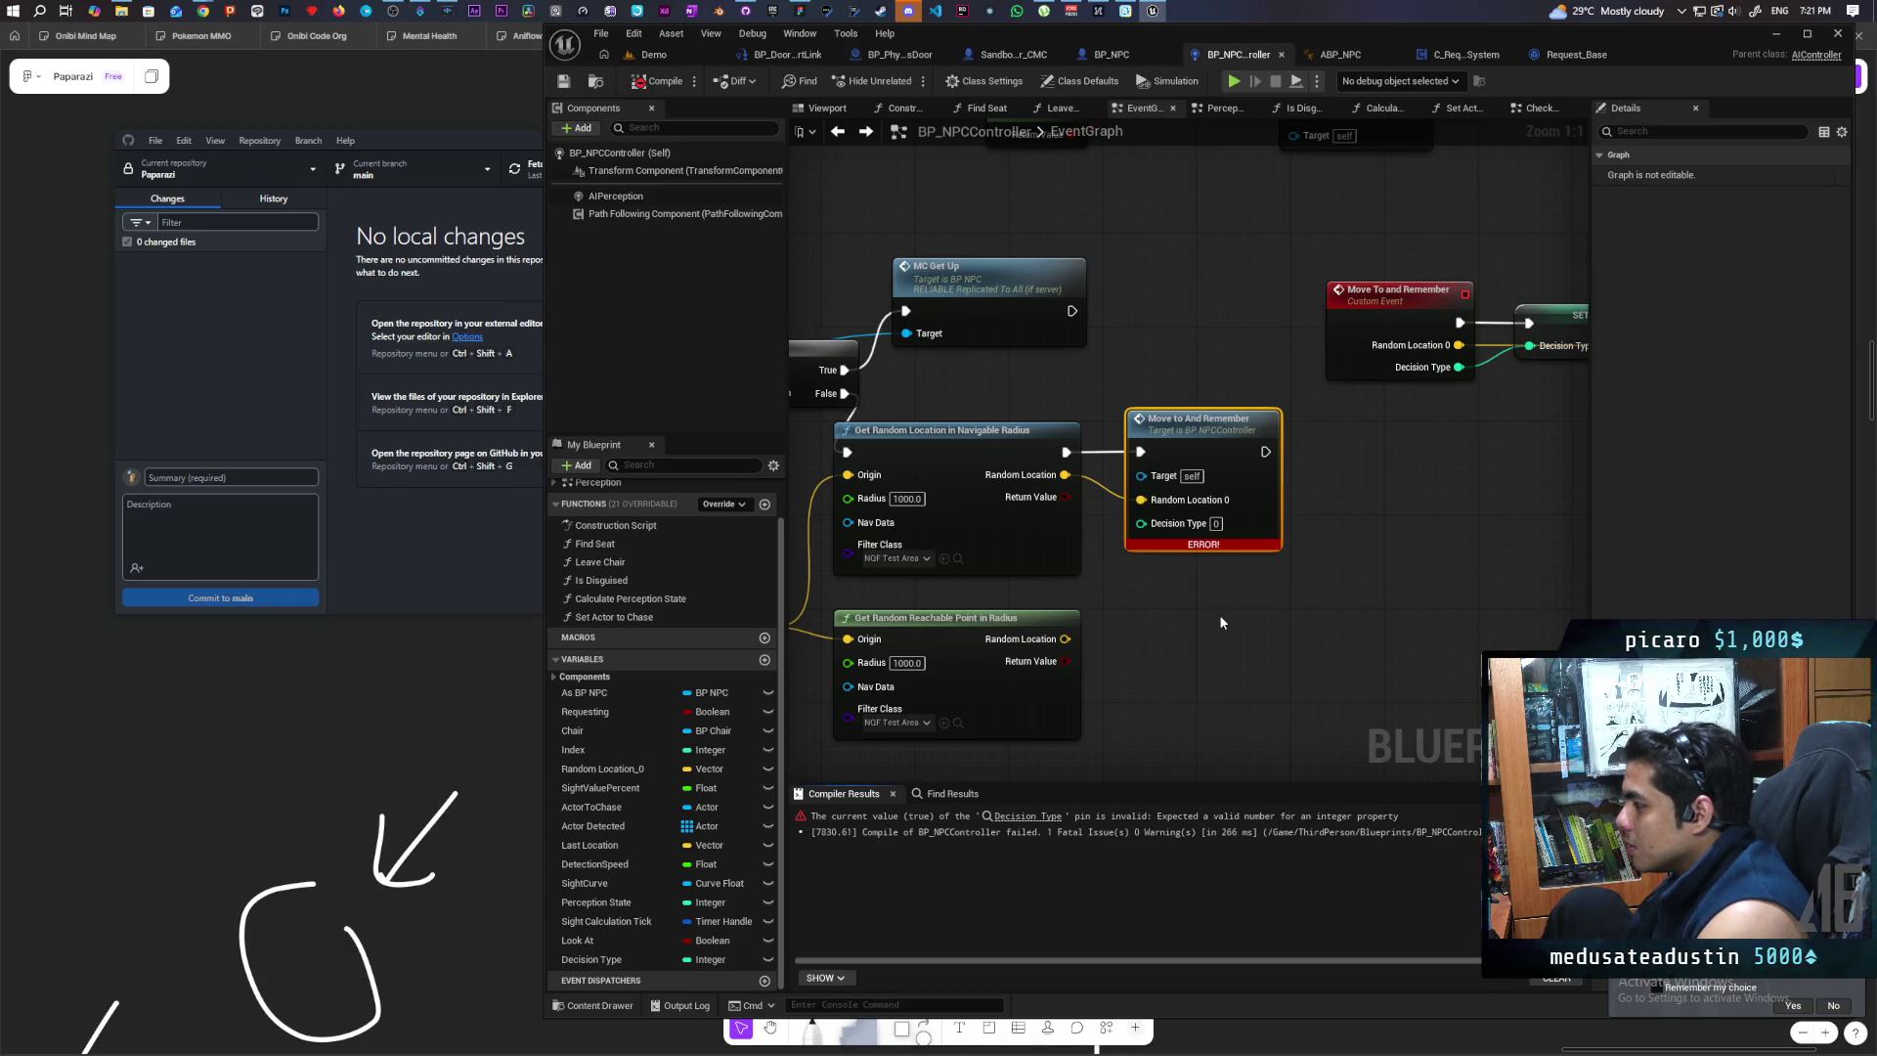
Step: Set Decision Type to 0 and recompile, which still reports the invalid pin error
left_click(1216, 523)
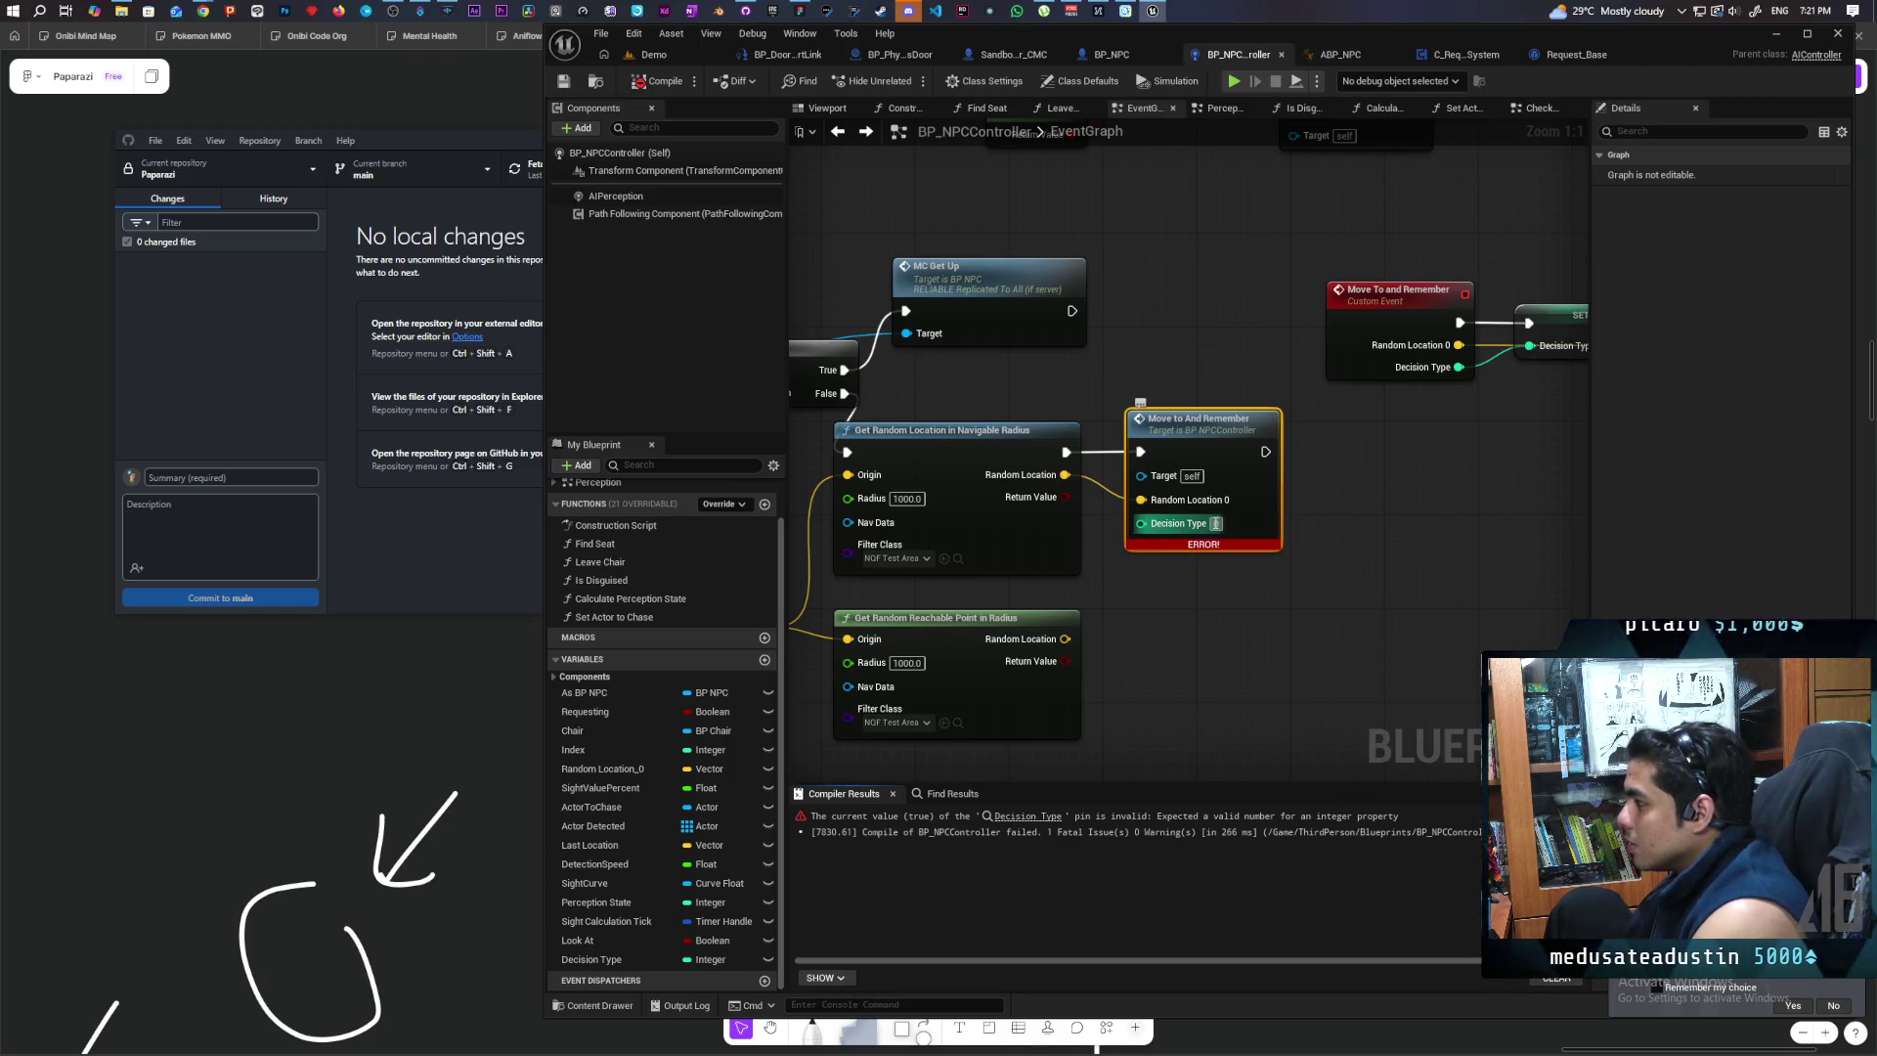
left_click(1285, 603)
key("F7")
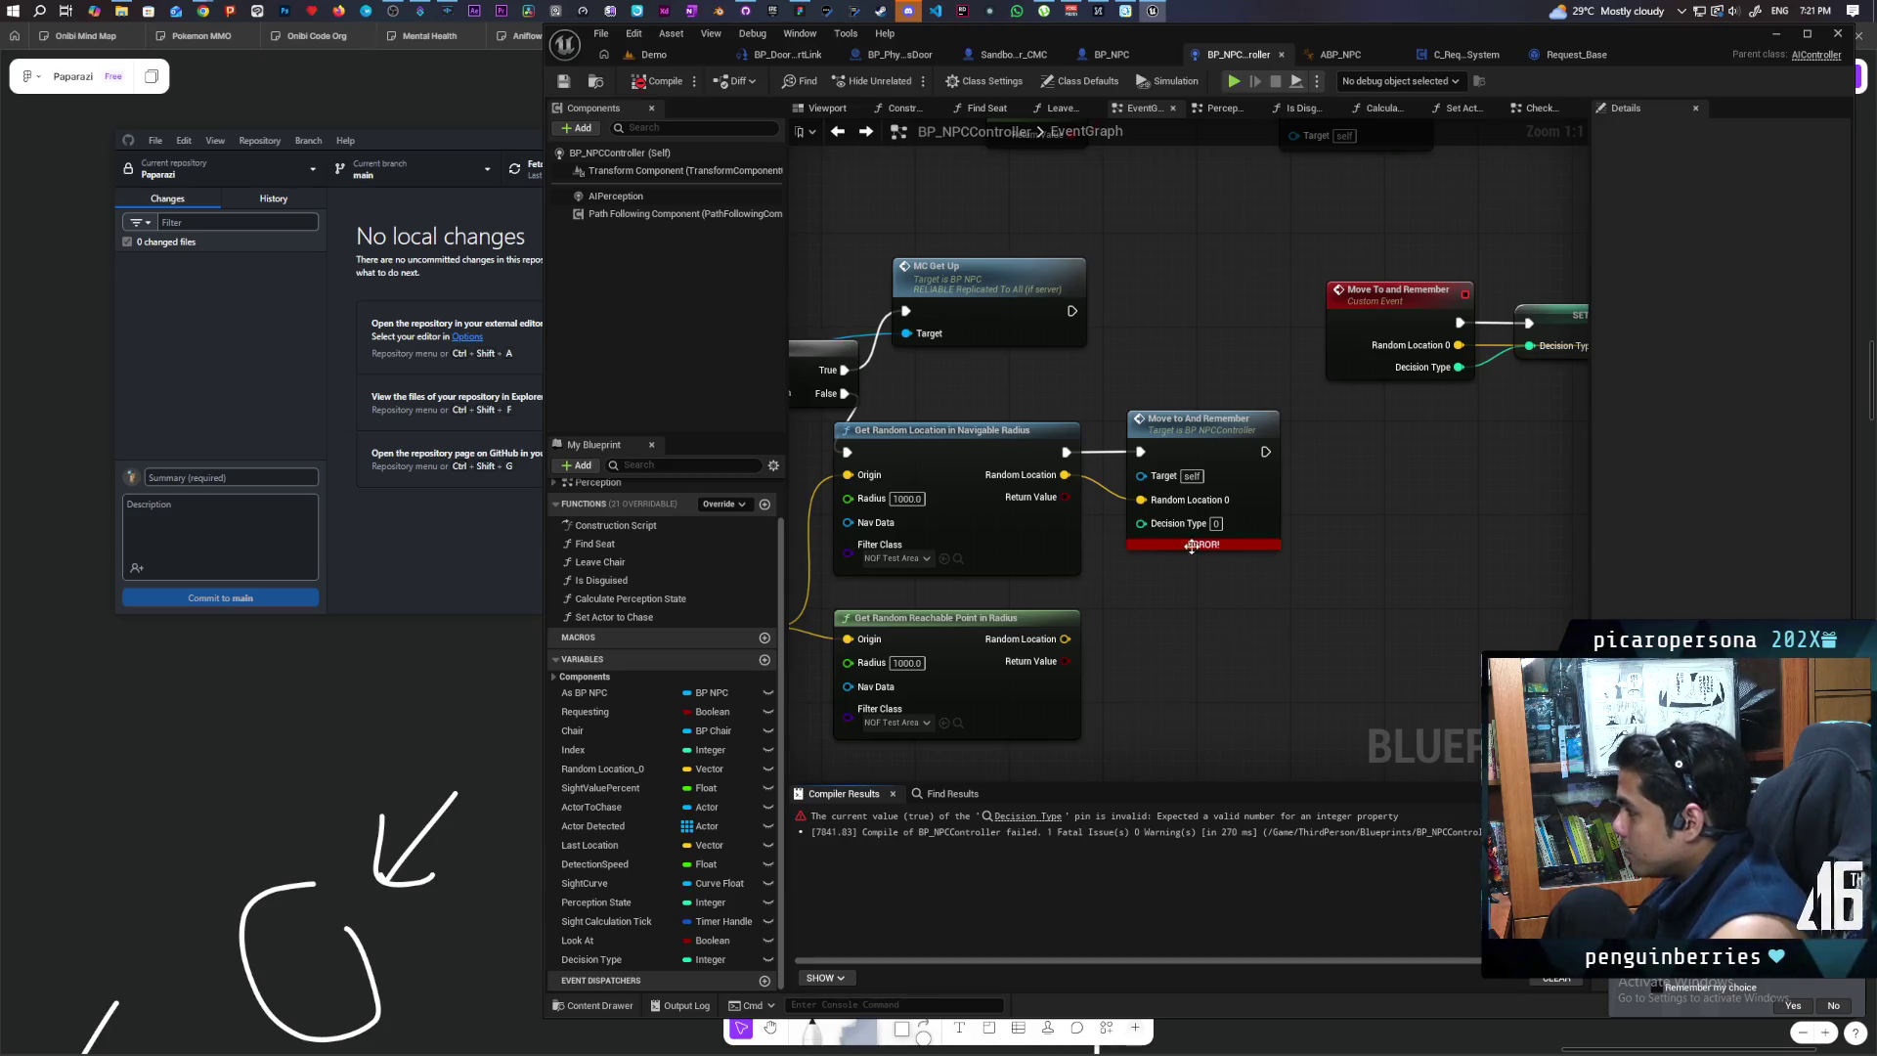
scroll(1190, 547, "down", 3)
scroll(1249, 578, "up", 2)
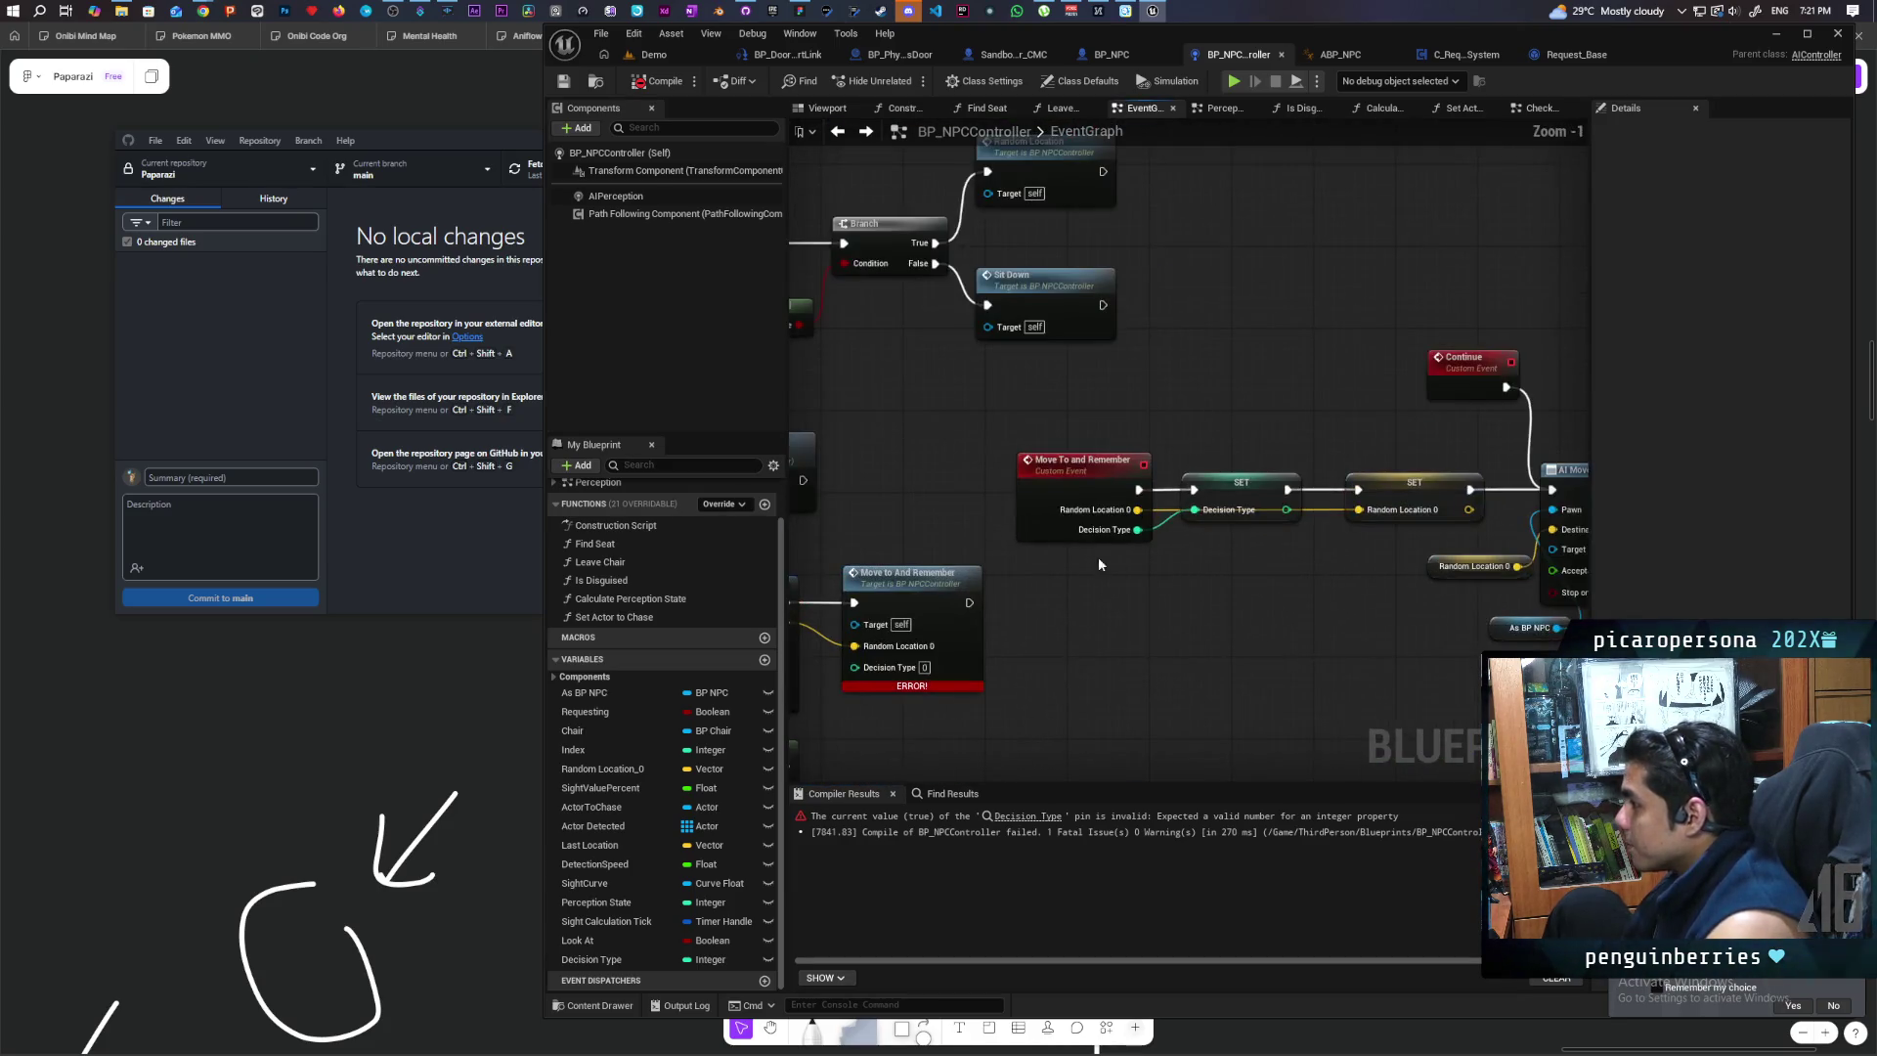
Step: Wire a Make Literal Int node (value 0) into Decision Type and recompile without errors
scroll(1046, 679, "up", 1)
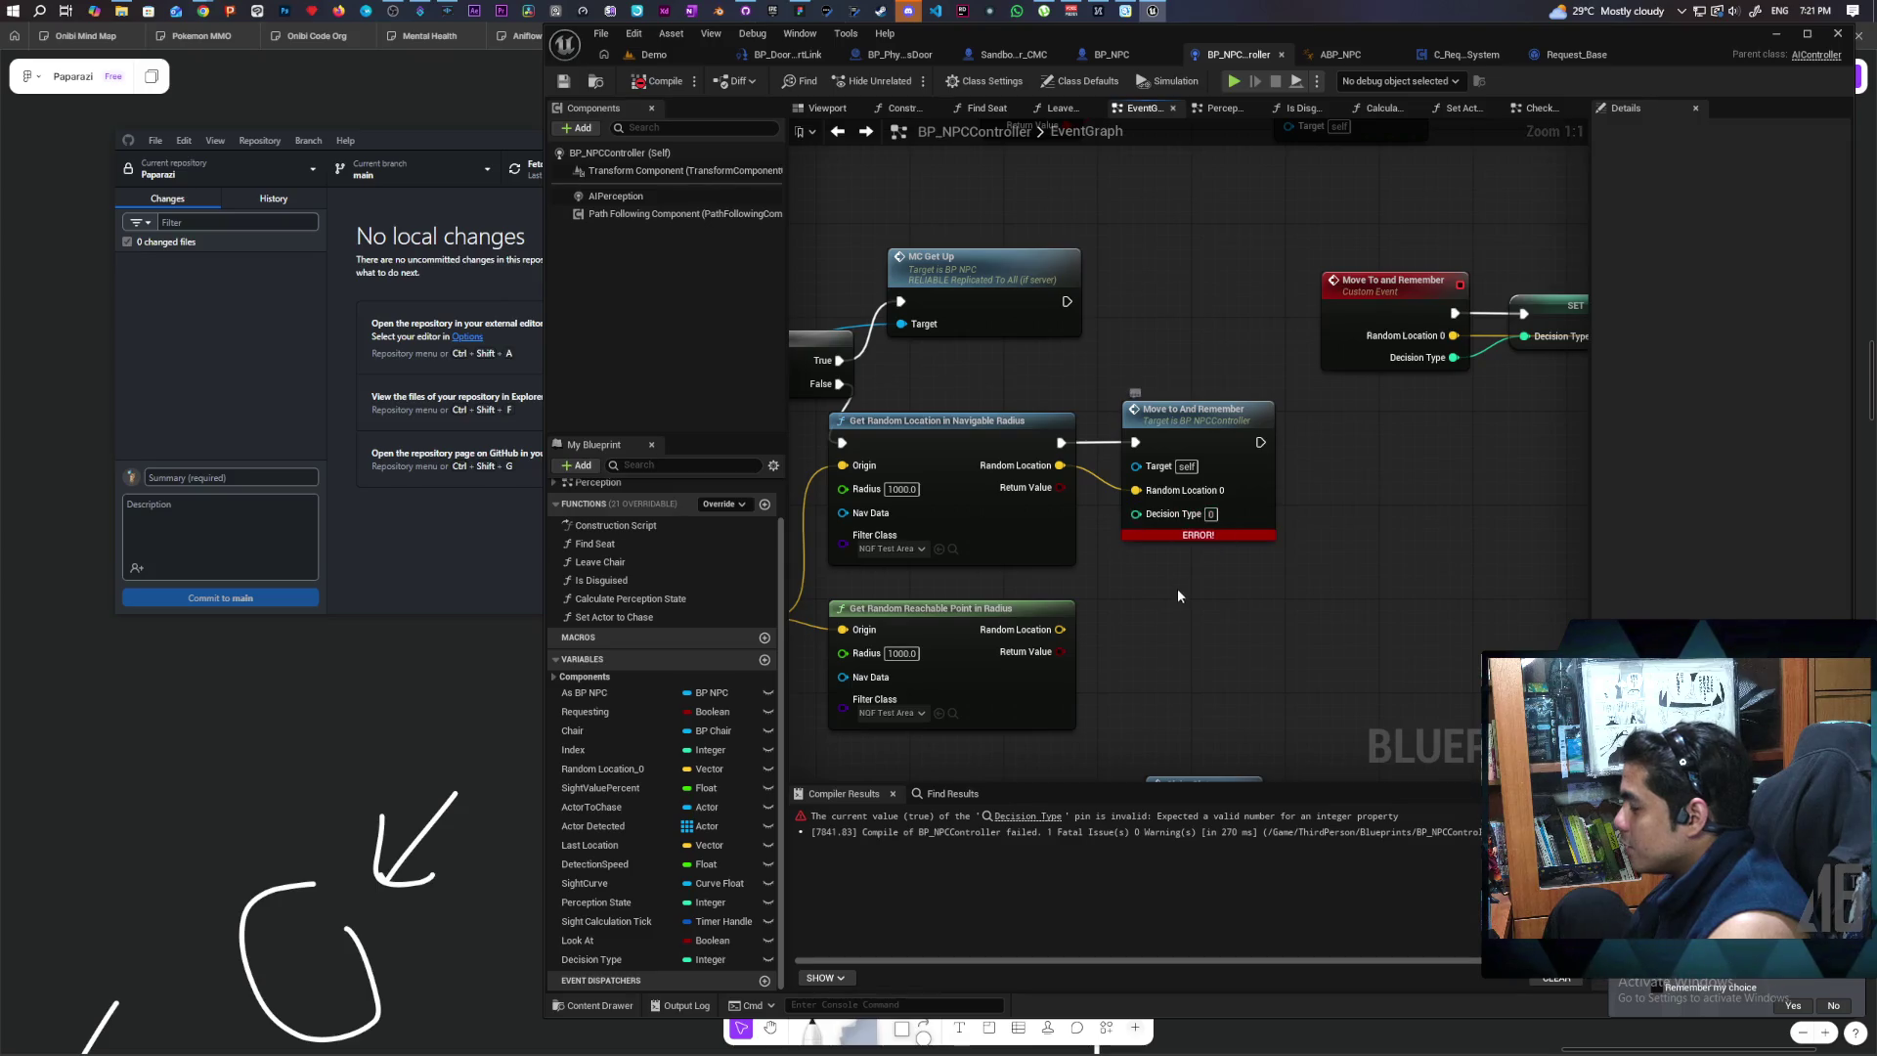
left_click_drag(1136, 513, 1142, 625)
type("literal")
key("Return")
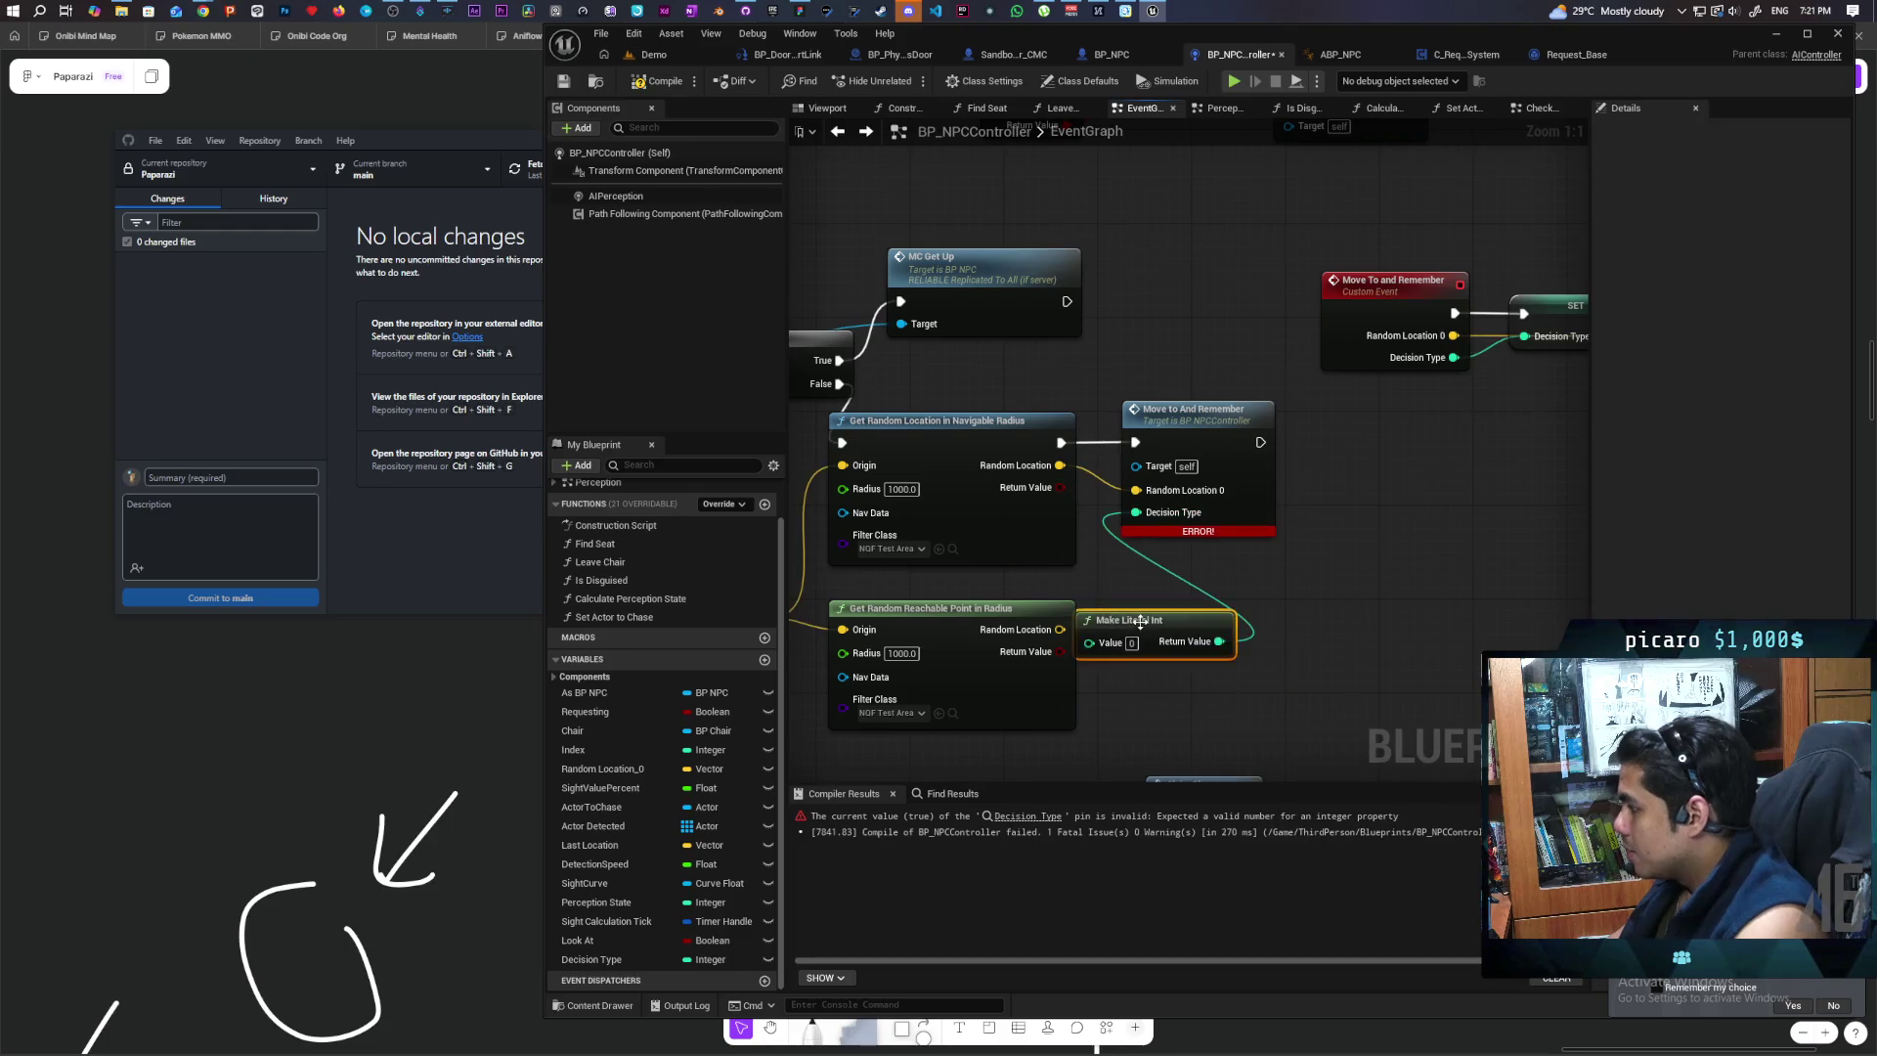
left_click_drag(1137, 607, 1176, 607)
key("F7")
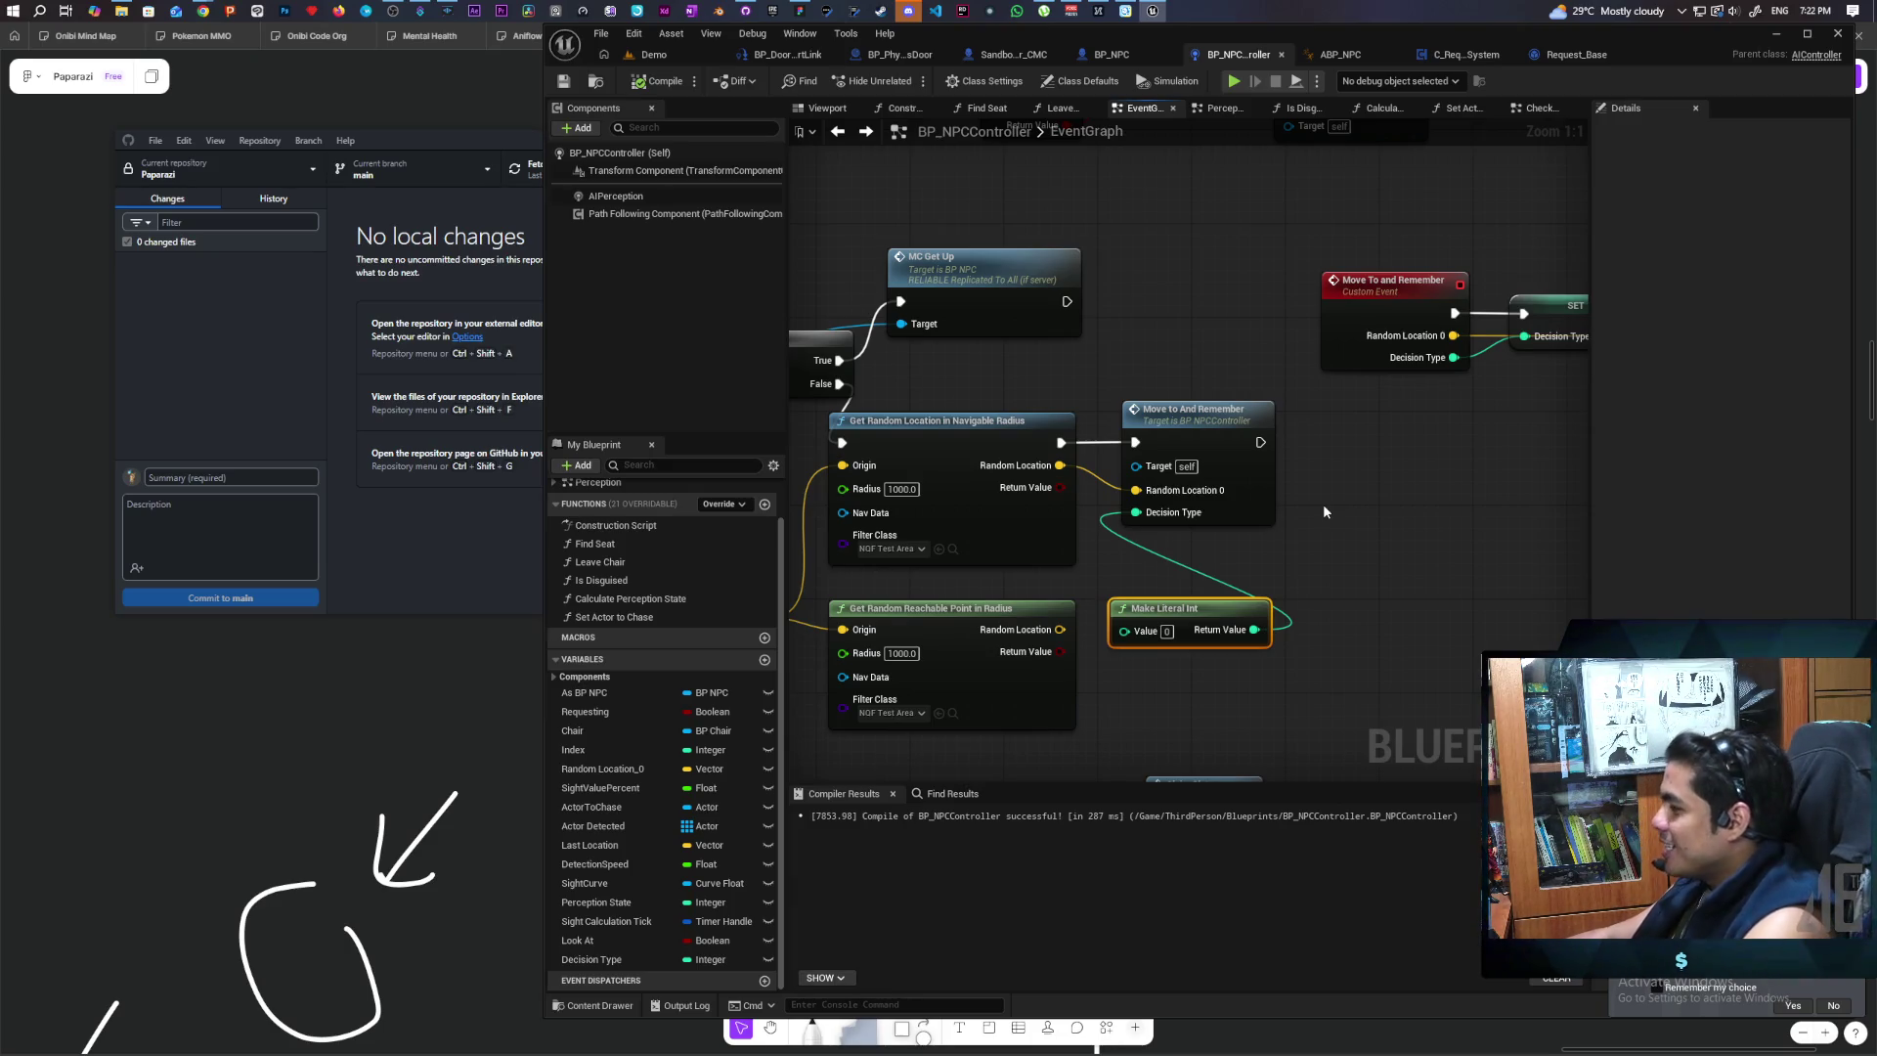
left_click_drag(1280, 467, 1229, 670)
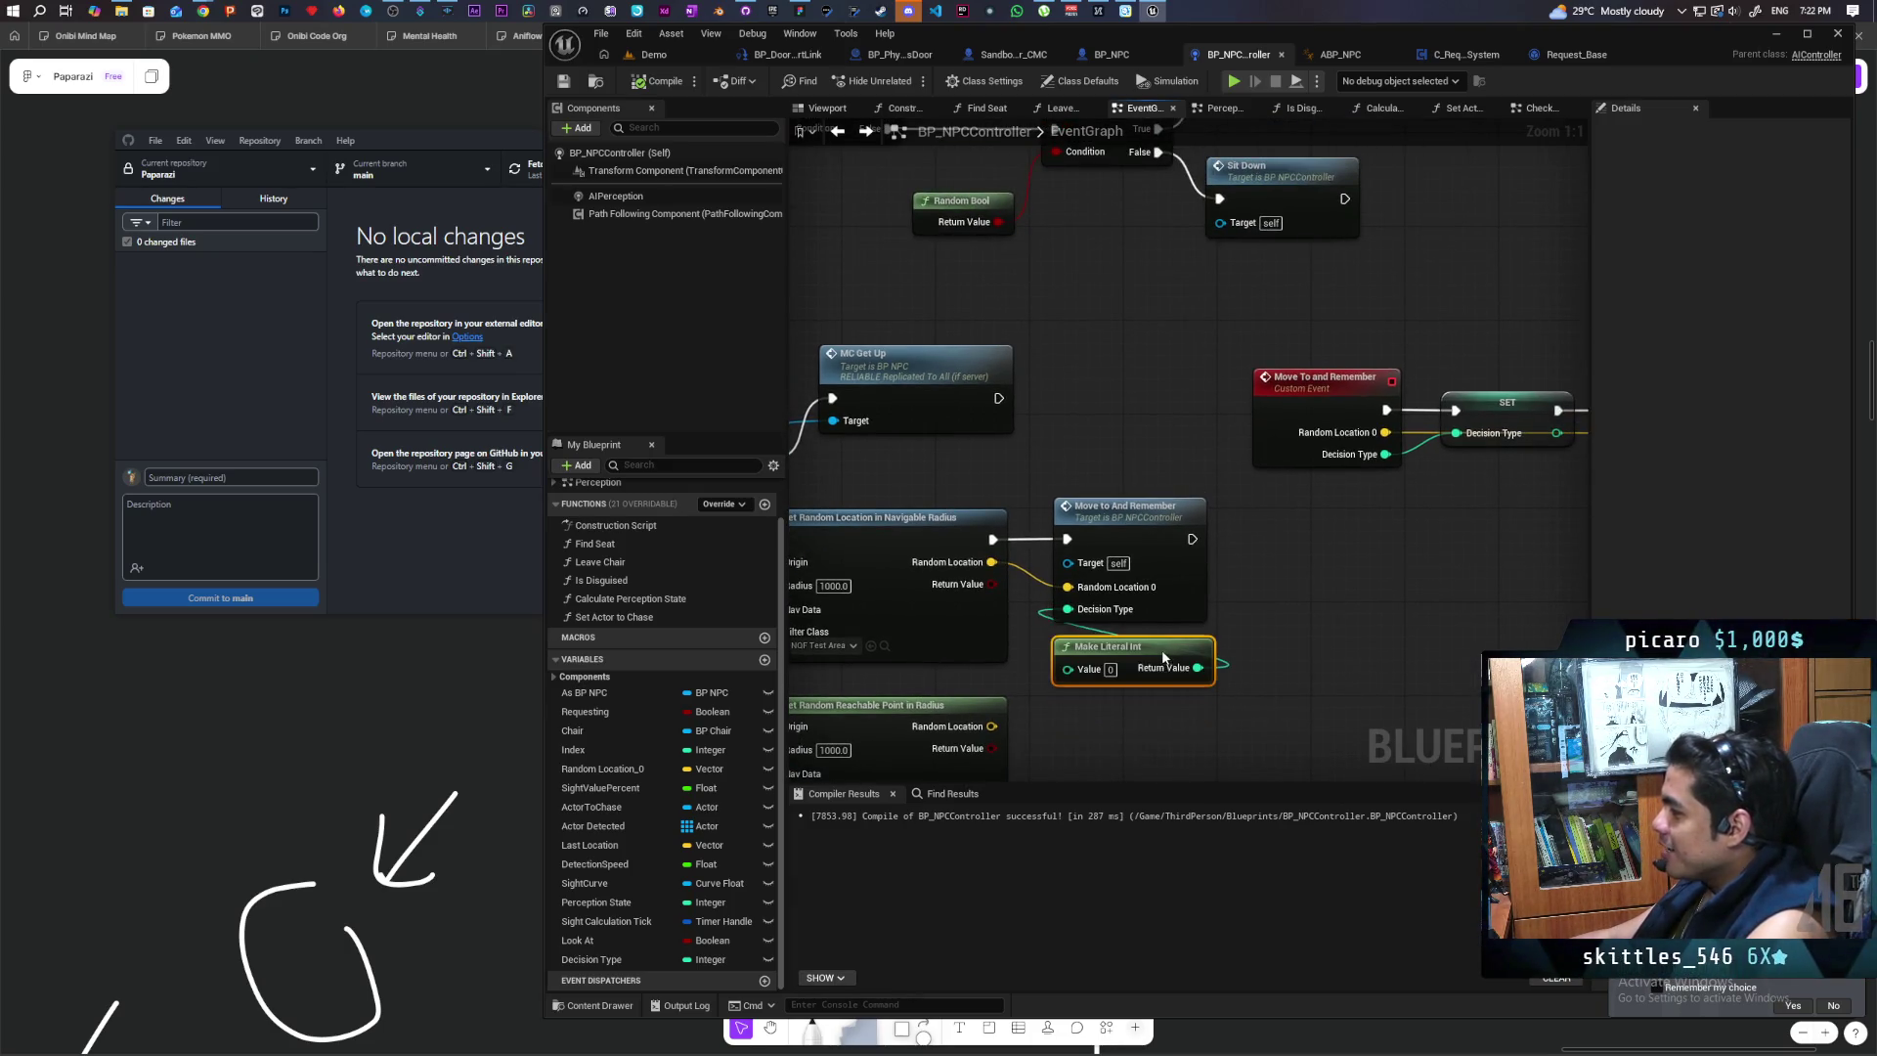
Step: Pan around the graph to inspect Decision Types, Delay and the Sit Down section, selecting Find Seat
scroll(1382, 606, "down", 4)
mouse_move(1029, 619)
left_mouse_down()
mouse_move(1056, 595)
mouse_move(1129, 624)
mouse_move(1041, 579)
mouse_move(795, 538)
left_mouse_up()
left_click_drag(866, 702, 1116, 571)
scroll(1116, 571, "down", 6)
scroll(1042, 547, "up", 5)
left_click_drag(1019, 554, 1244, 649)
scroll(1029, 627, "up", 3)
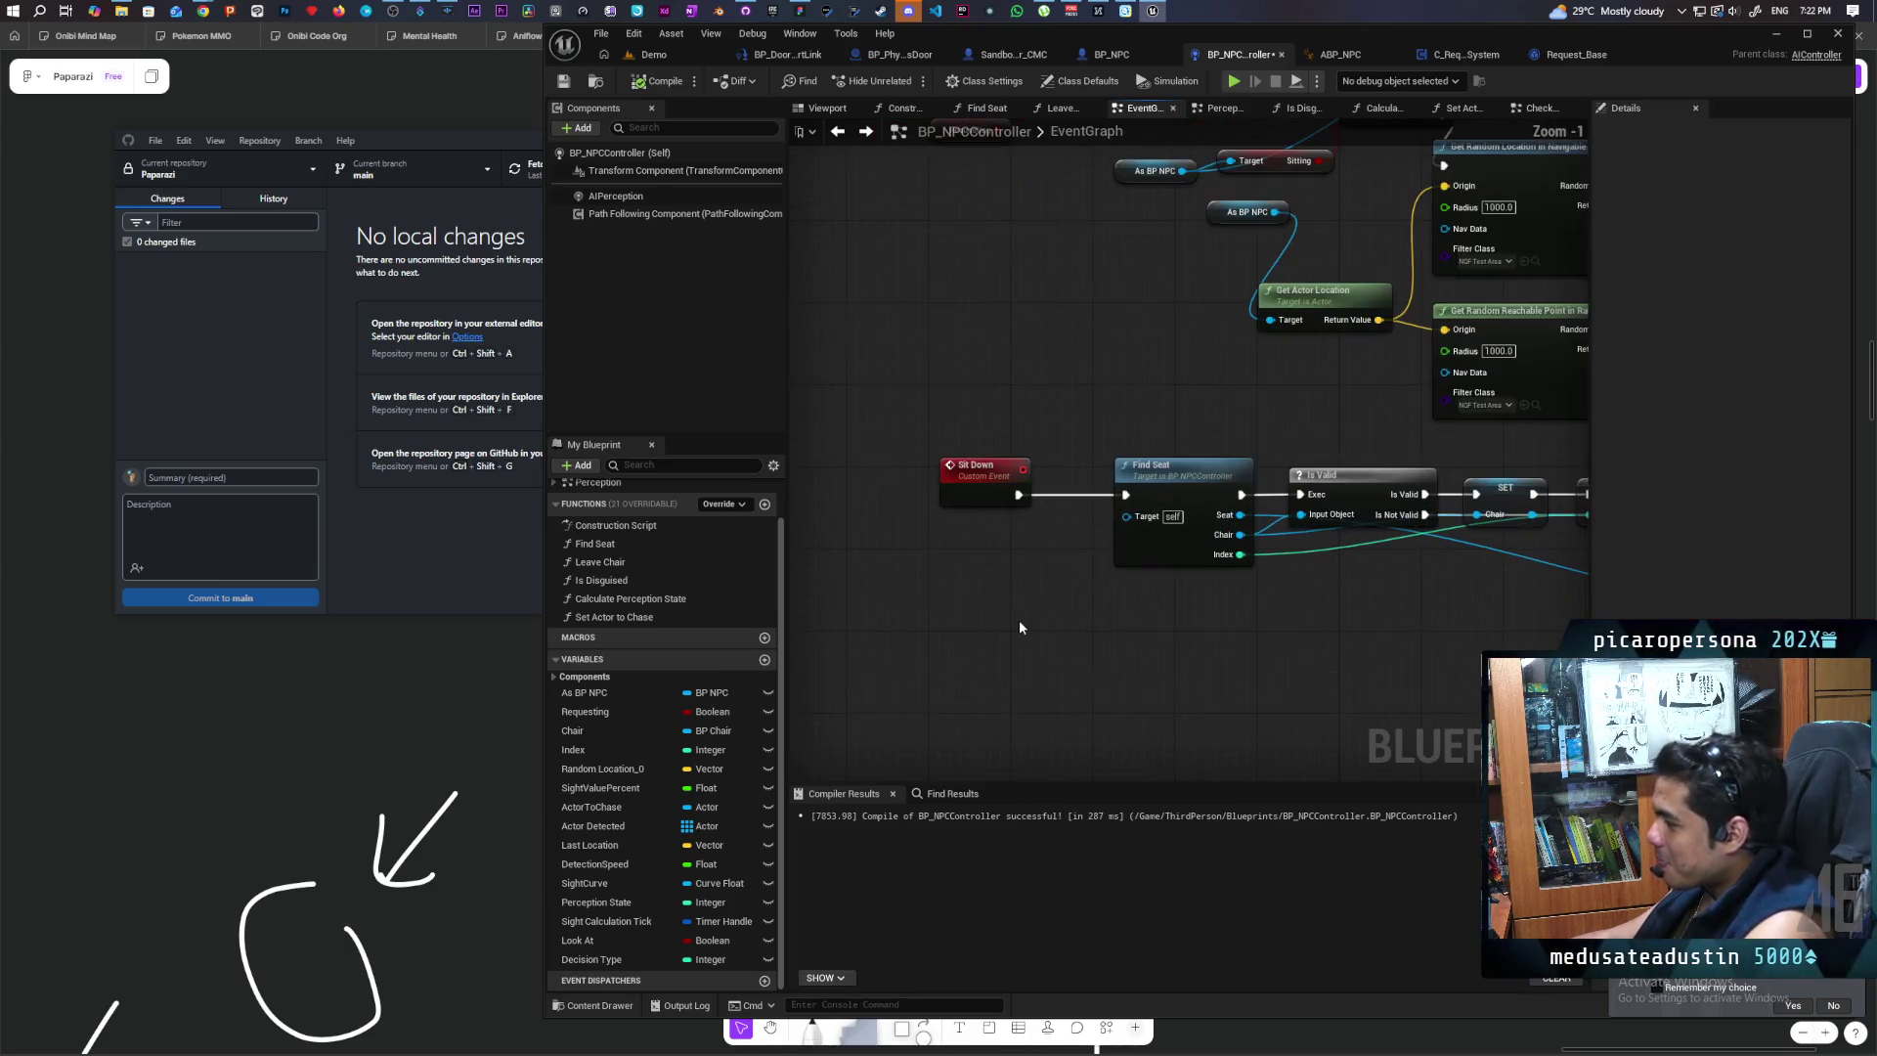
scroll(995, 589, "down", 3)
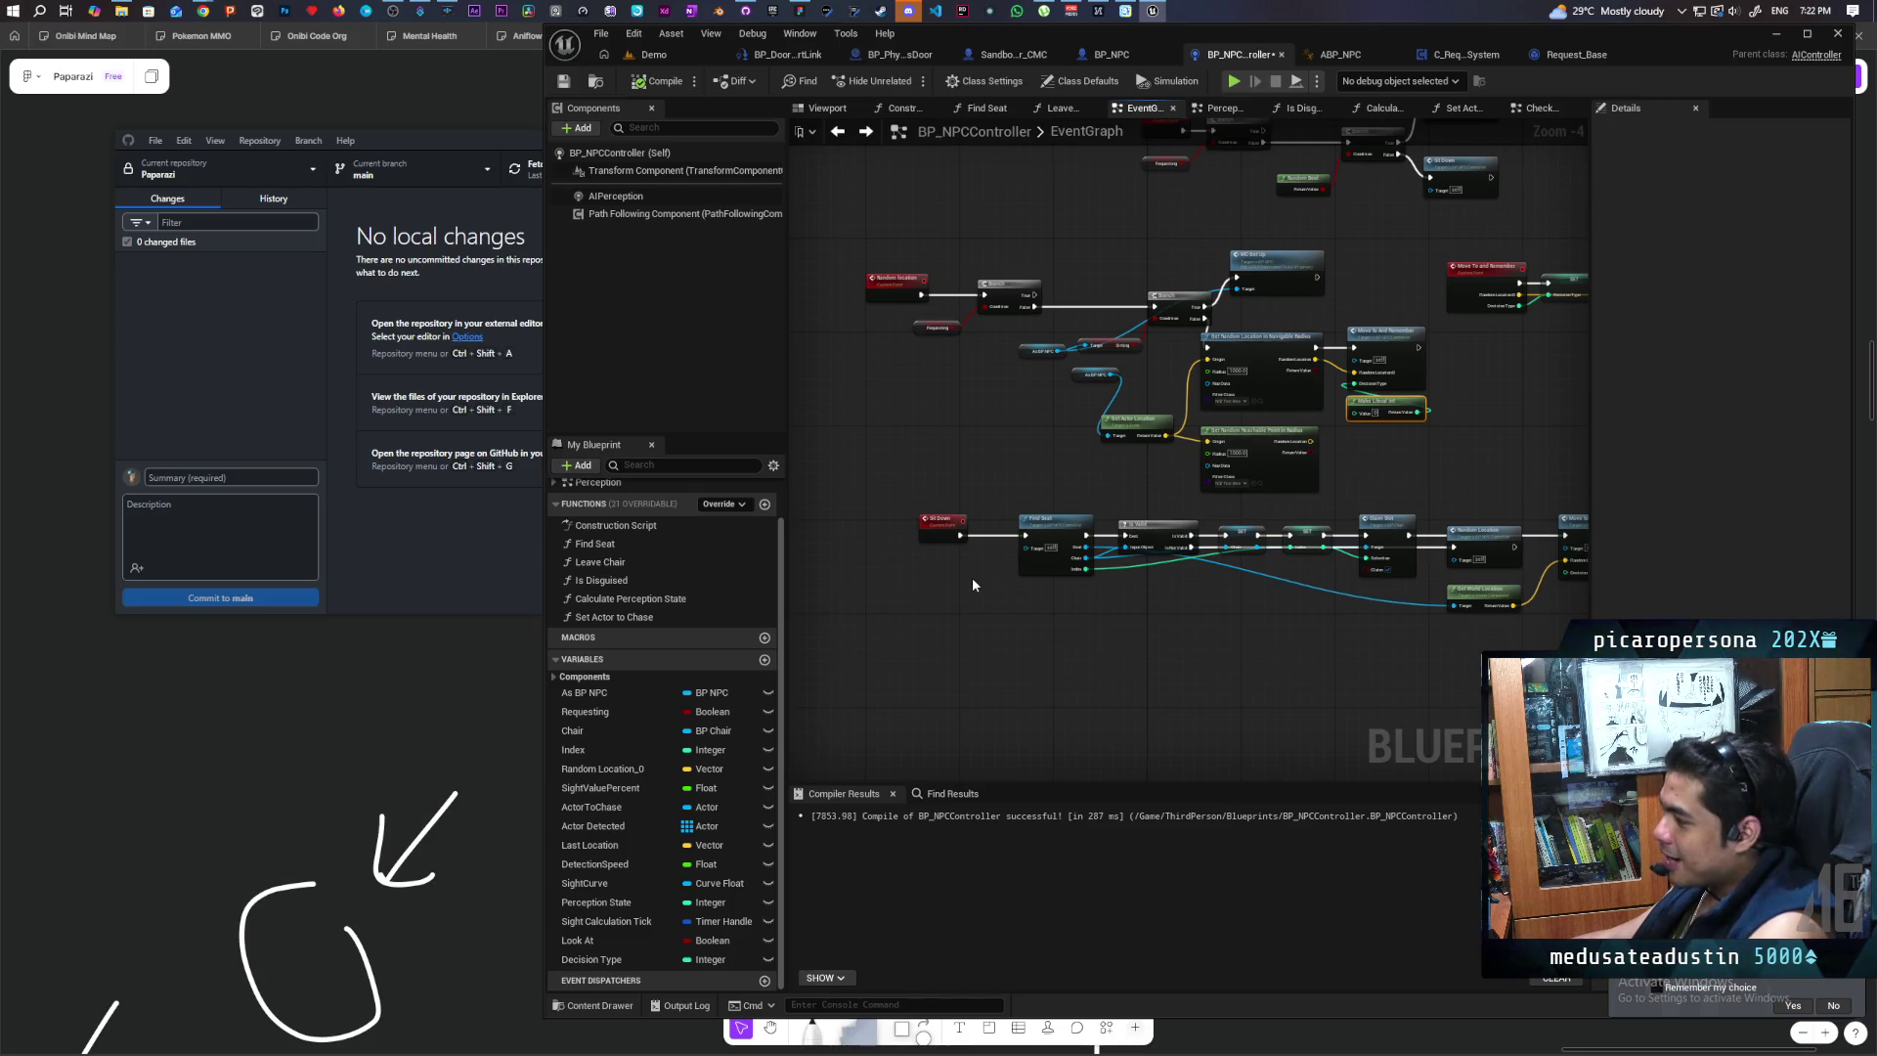
scroll(973, 587, "up", 3)
left_click(1065, 561)
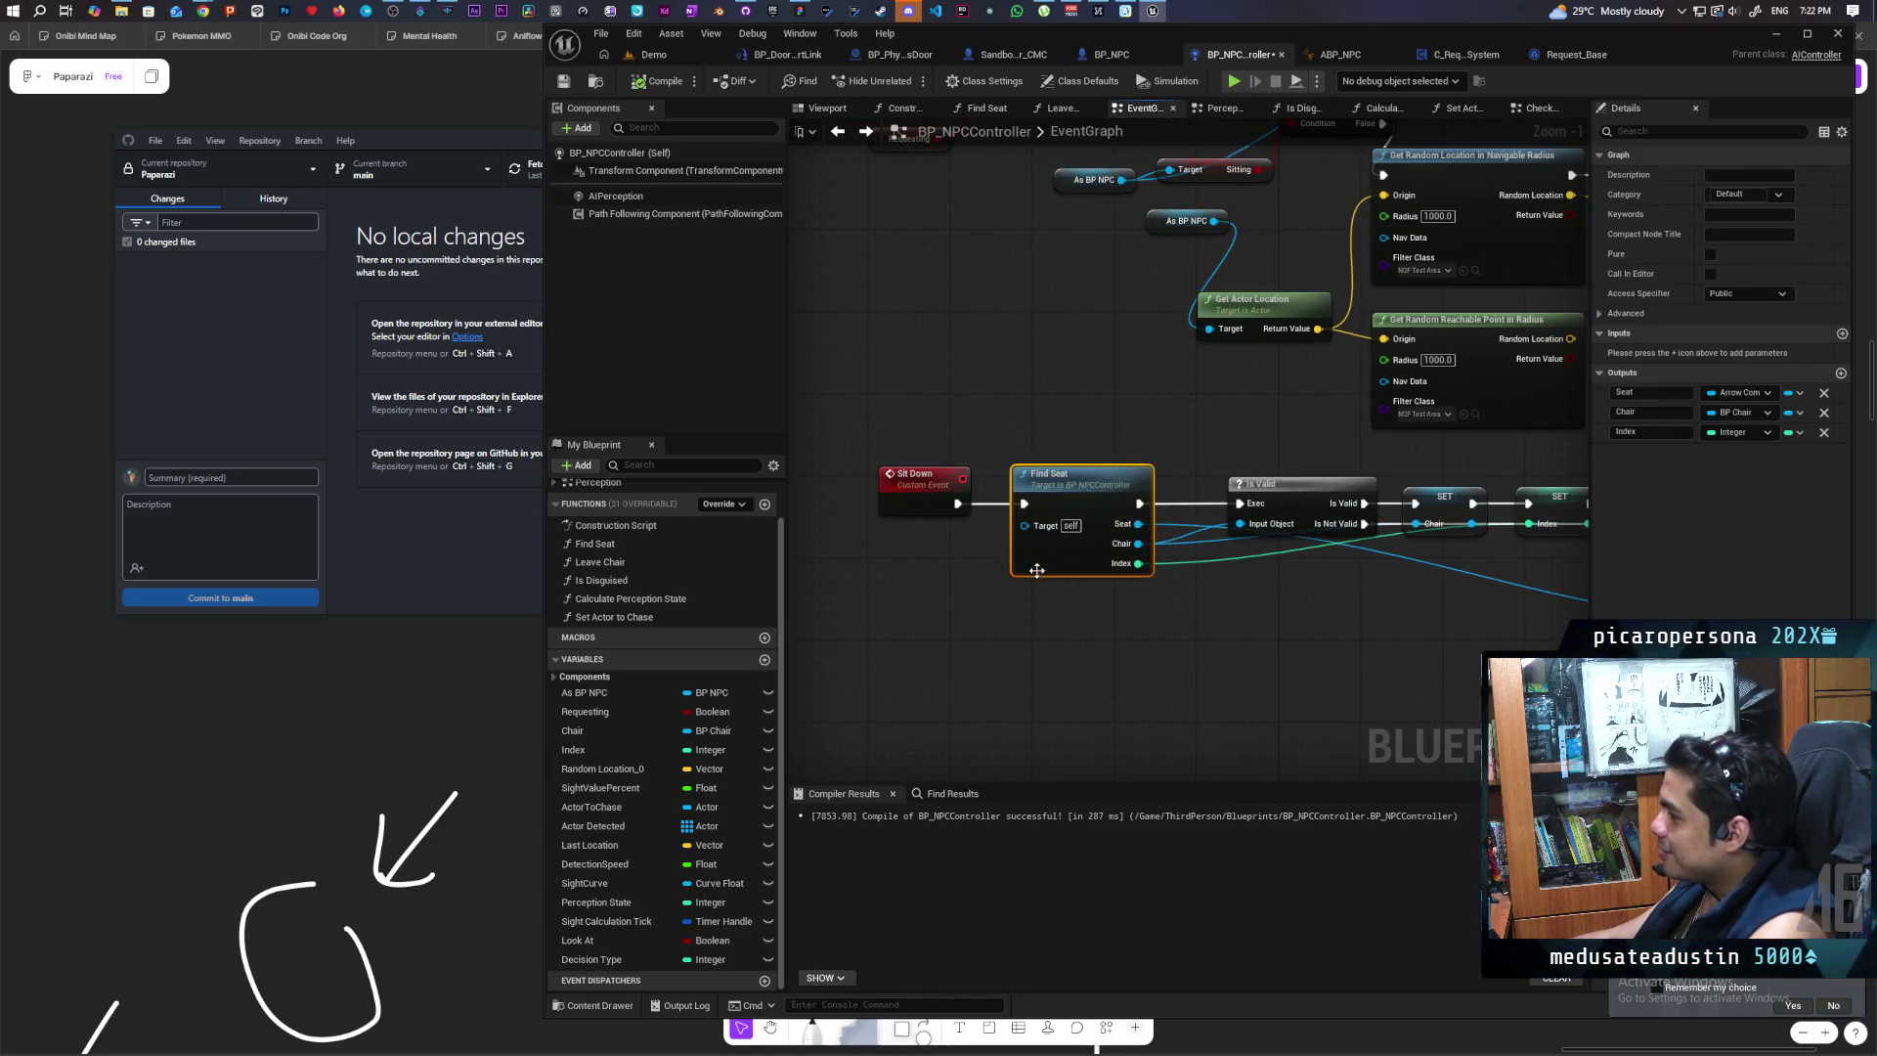
Step: Navigate from Claim Slot and Find Seat over to the AI MoveTo and Decision Types nodes
mouse_move(1346, 653)
left_mouse_down()
mouse_move(1134, 600)
mouse_move(989, 602)
mouse_move(1163, 607)
left_mouse_up()
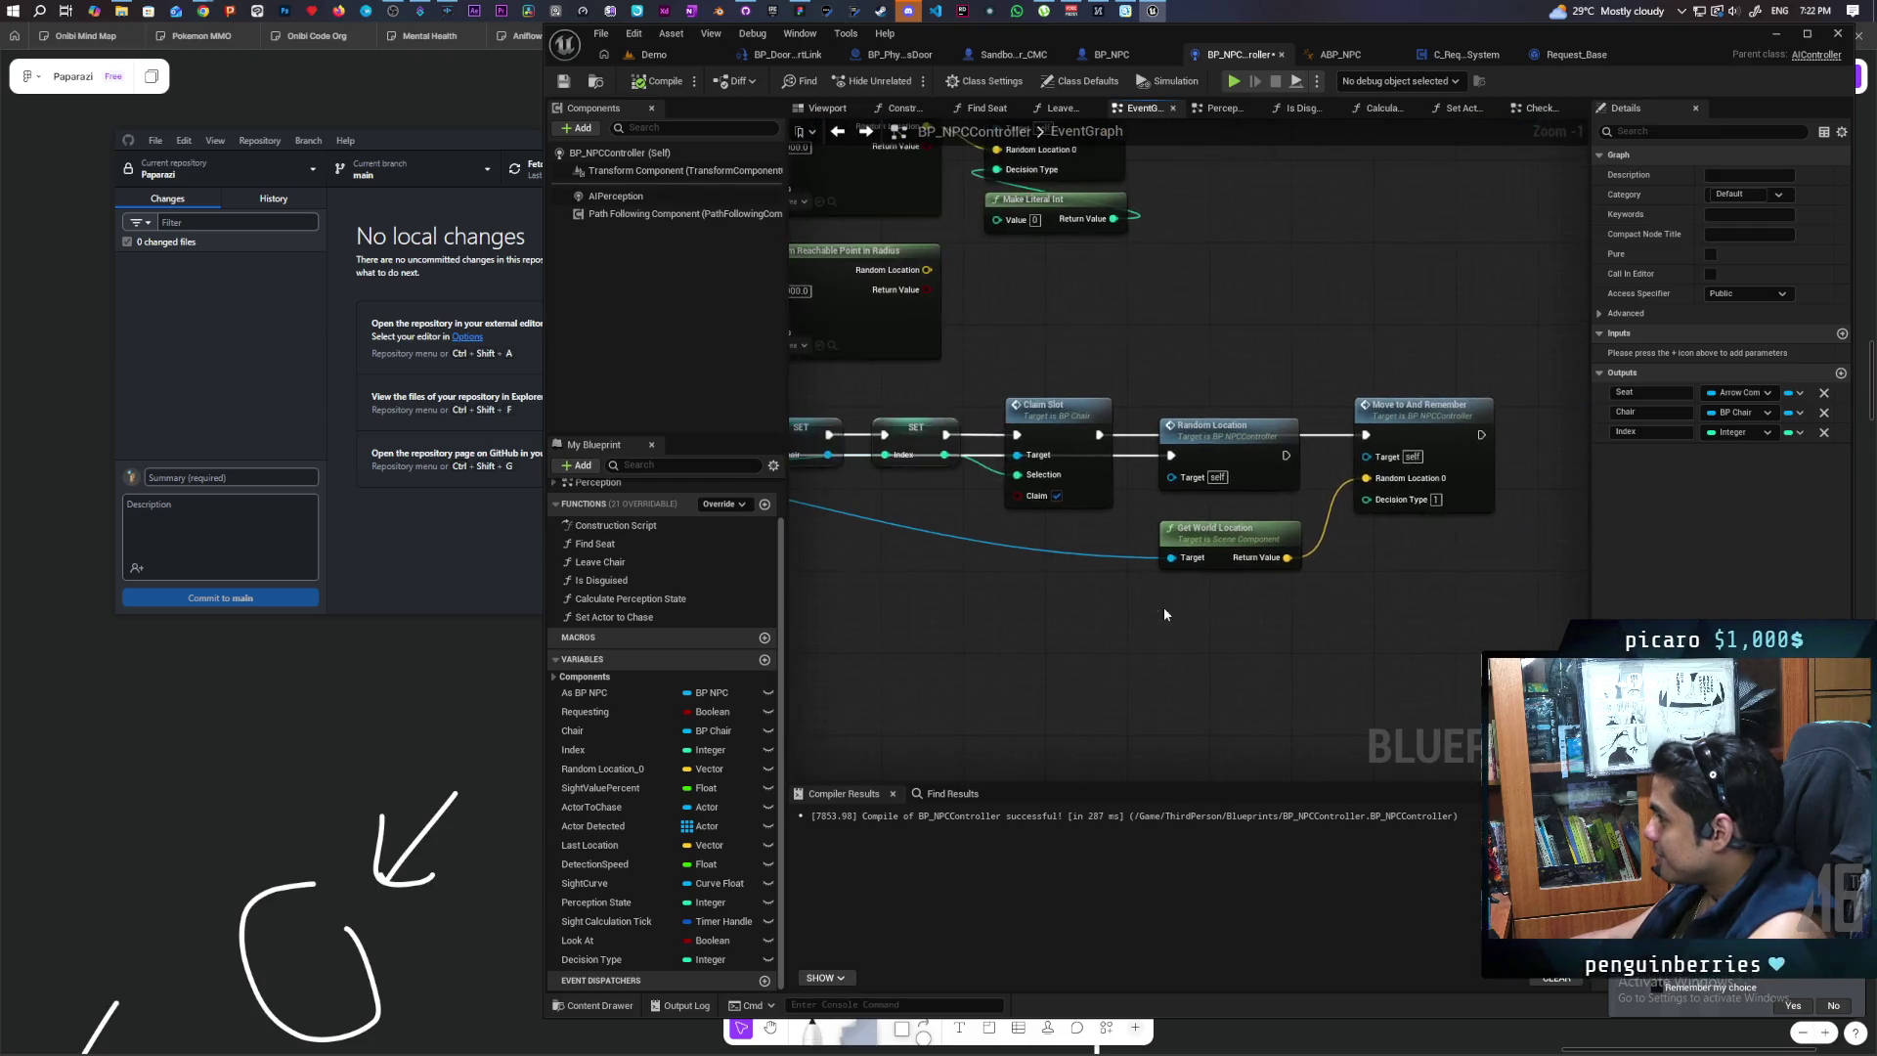
scroll(1011, 602, "down", 2)
mouse_move(1011, 602)
left_mouse_down()
mouse_move(1053, 620)
mouse_move(1154, 584)
left_mouse_up()
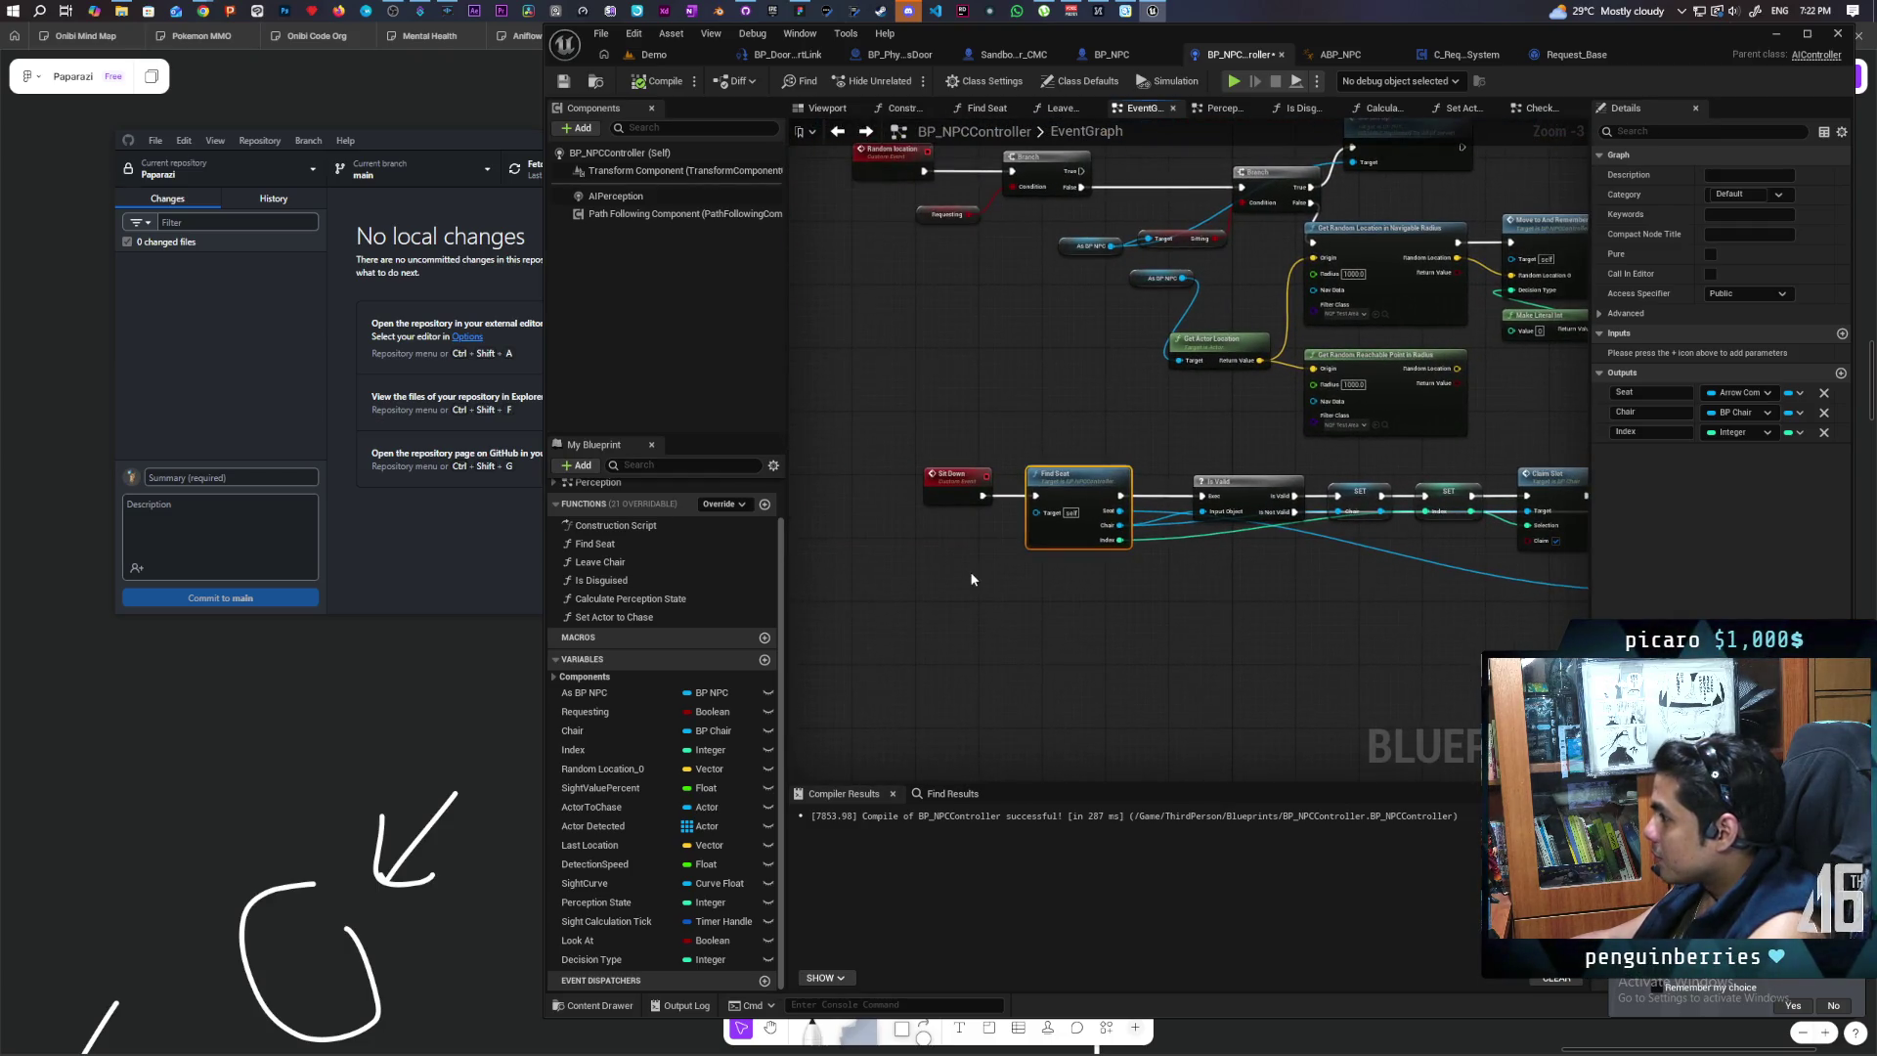
scroll(943, 581, "down", 2)
scroll(927, 566, "up", 1)
left_click_drag(927, 565, 933, 625)
scroll(927, 566, "down", 1)
scroll(985, 530, "up", 2)
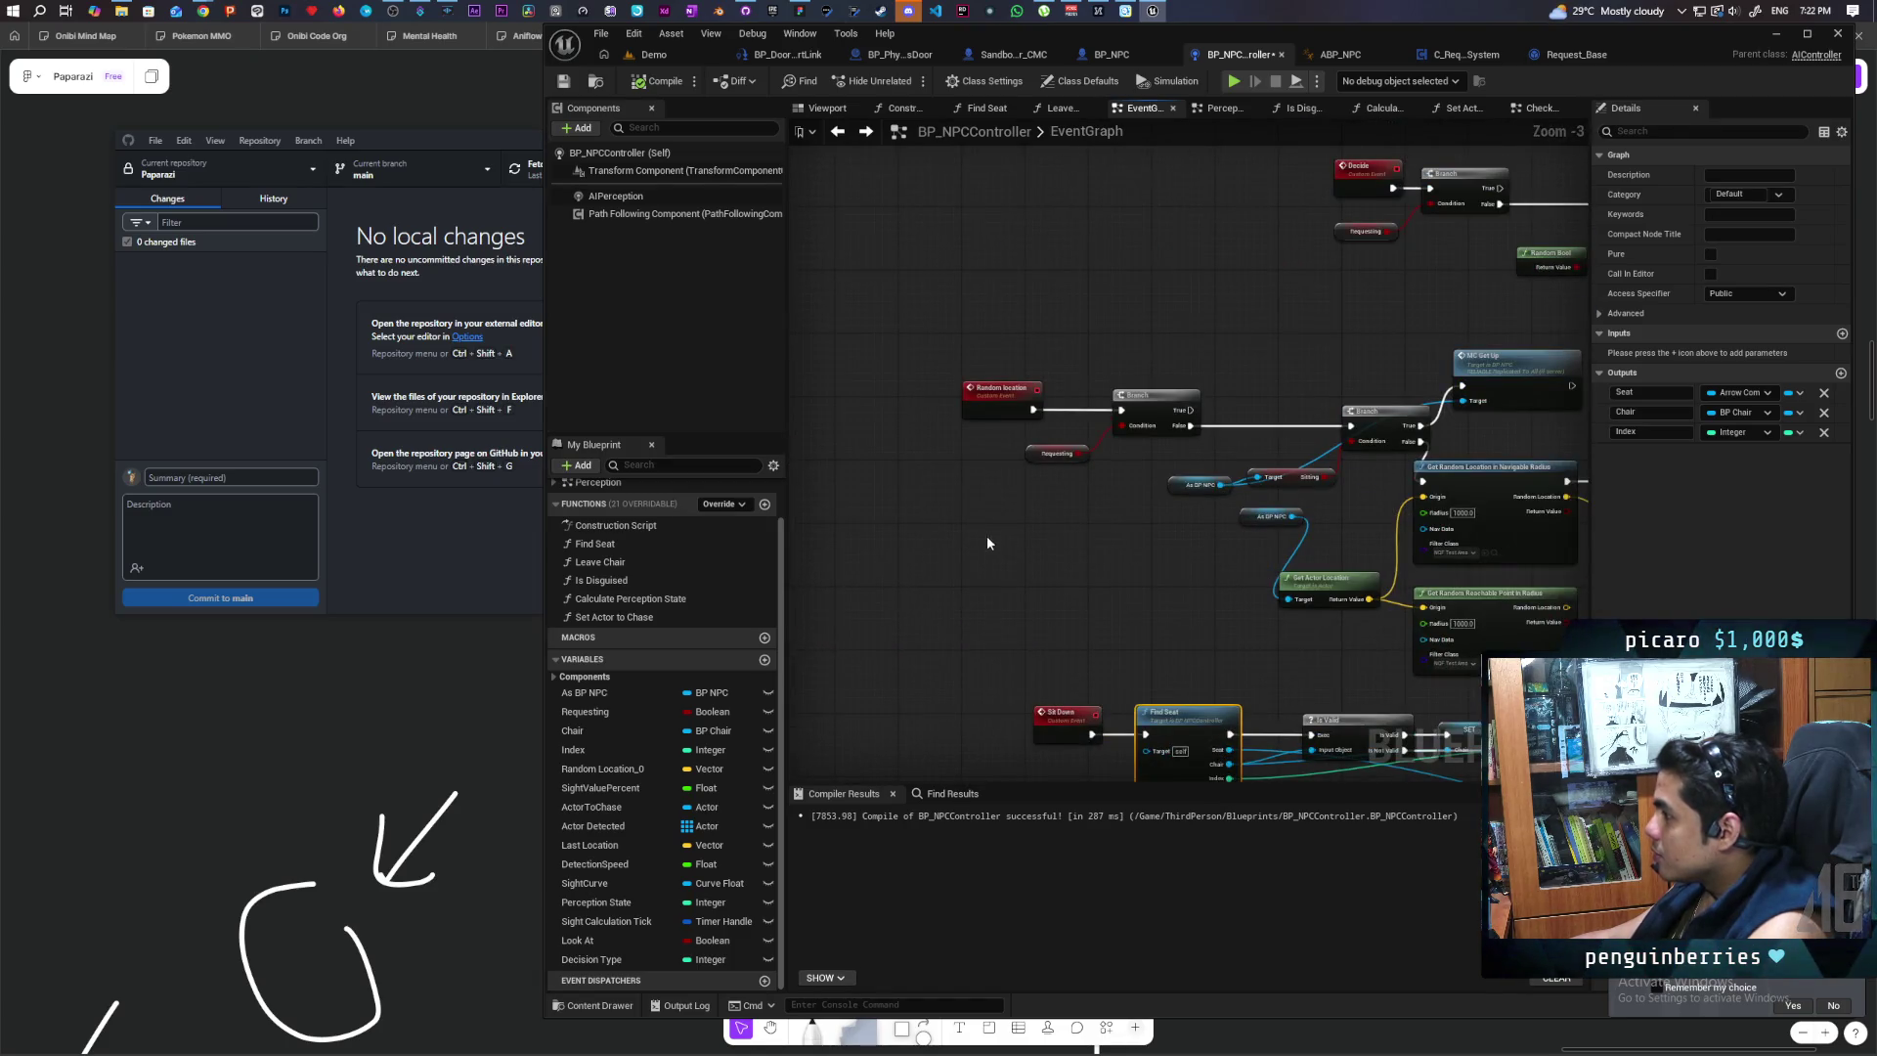
scroll(987, 538, "down", 1)
mouse_move(987, 537)
left_mouse_down()
mouse_move(1111, 594)
mouse_move(1131, 574)
mouse_move(1088, 536)
mouse_move(946, 594)
mouse_move(989, 578)
mouse_move(908, 555)
left_mouse_up()
scroll(1154, 547, "up", 3)
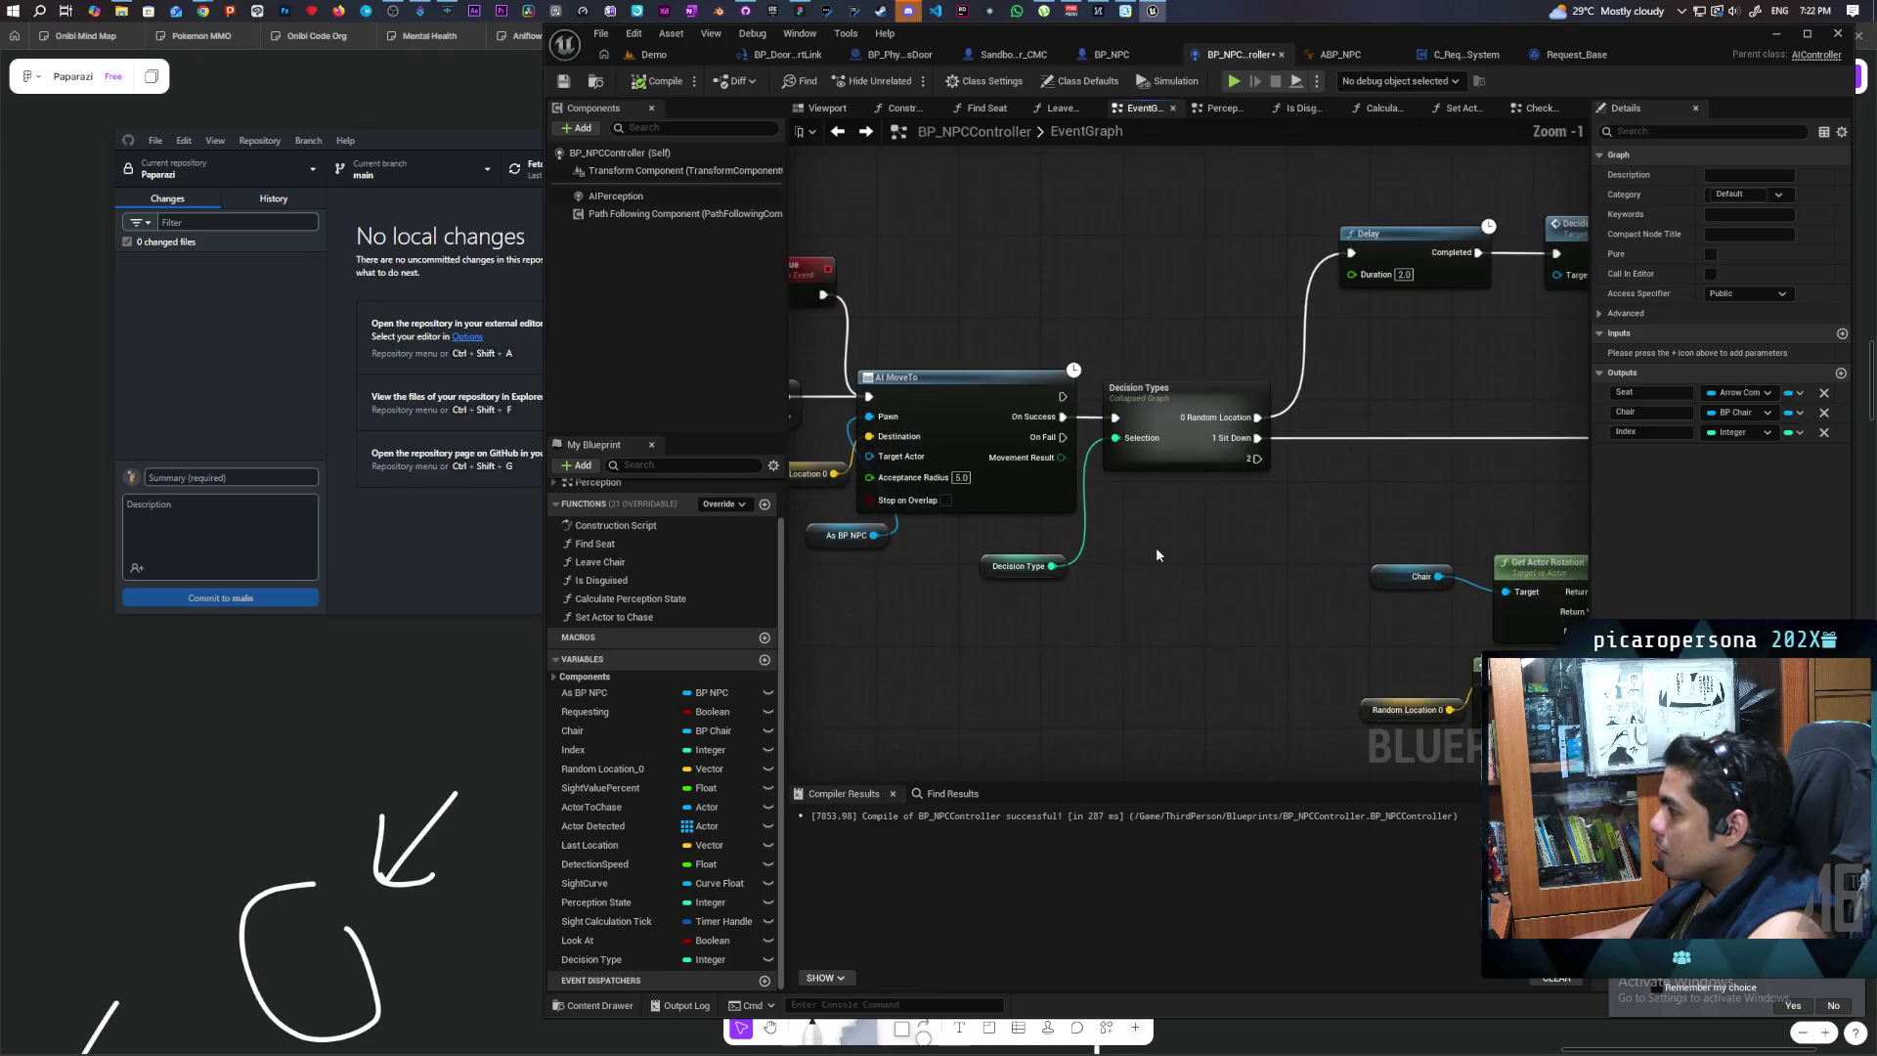
mouse_move(1157, 557)
left_mouse_down()
mouse_move(1339, 633)
mouse_move(1258, 634)
left_mouse_up()
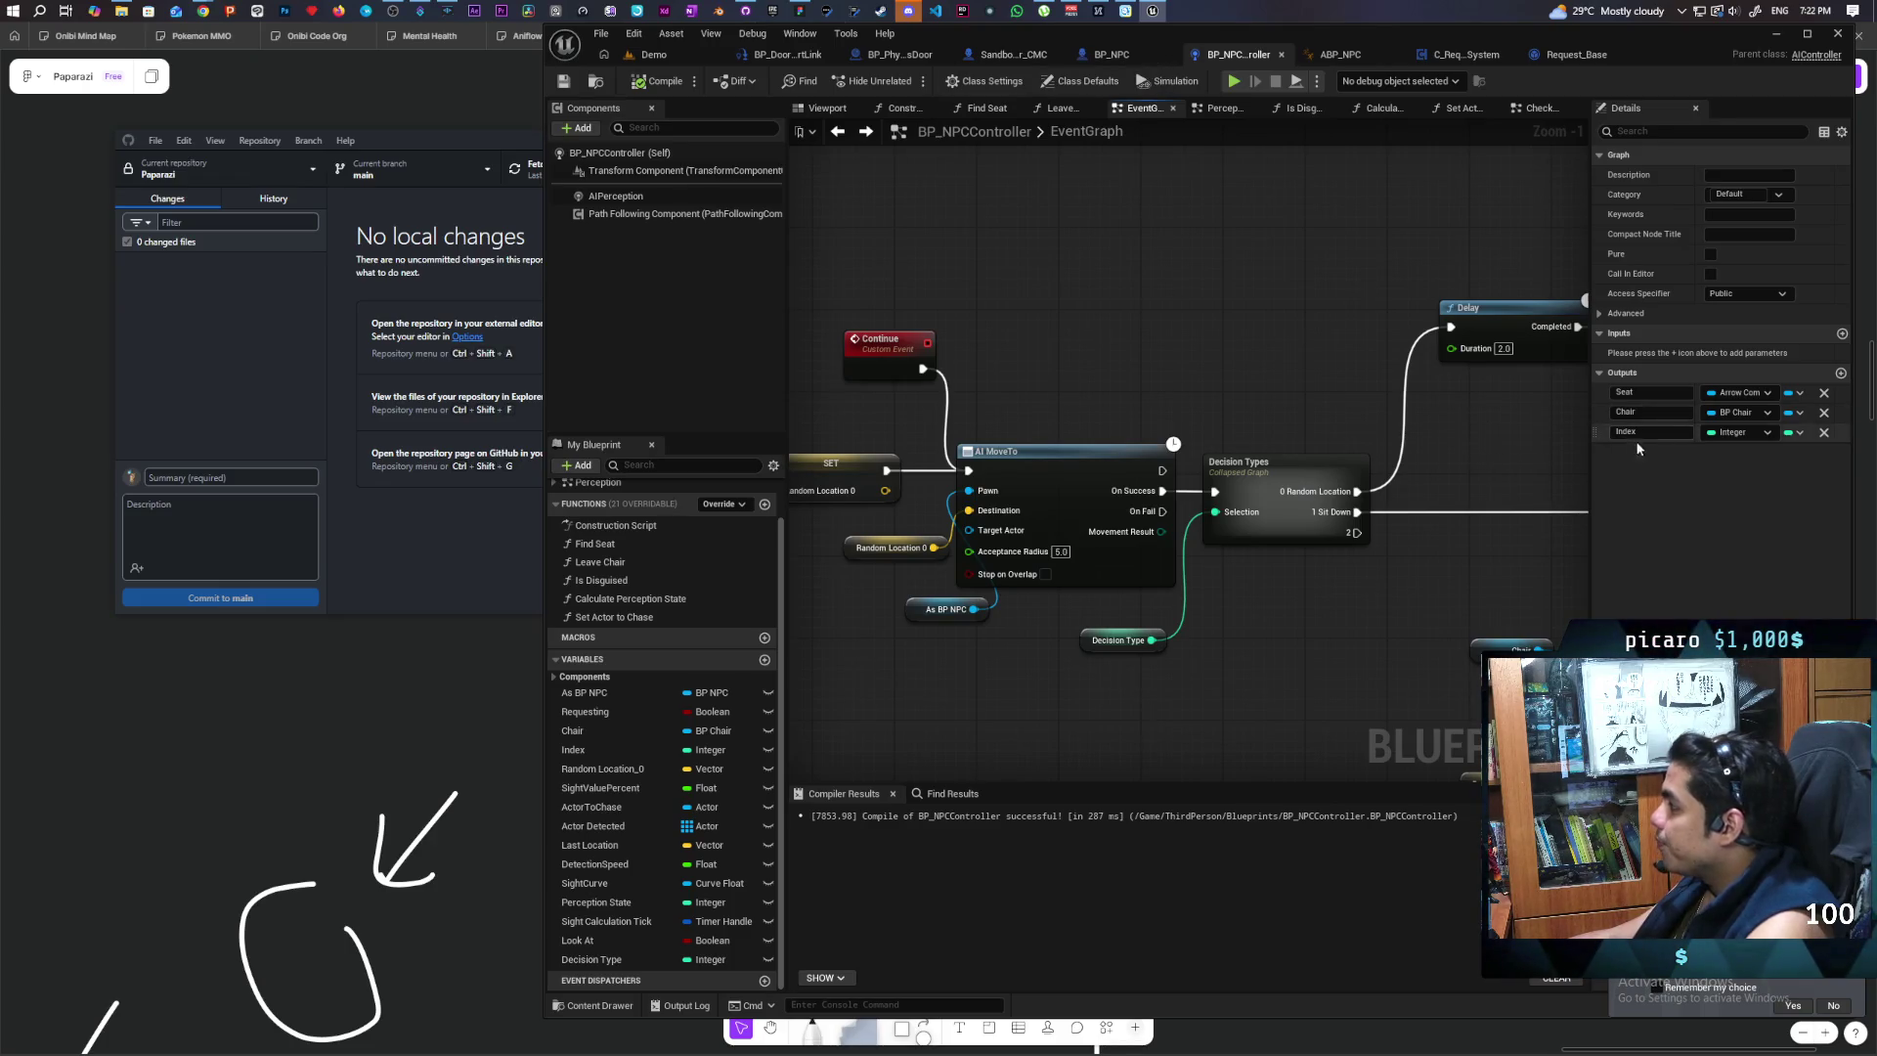
Step: Name the Decision Types node's third exec output '2 Door'
left_click(1297, 526)
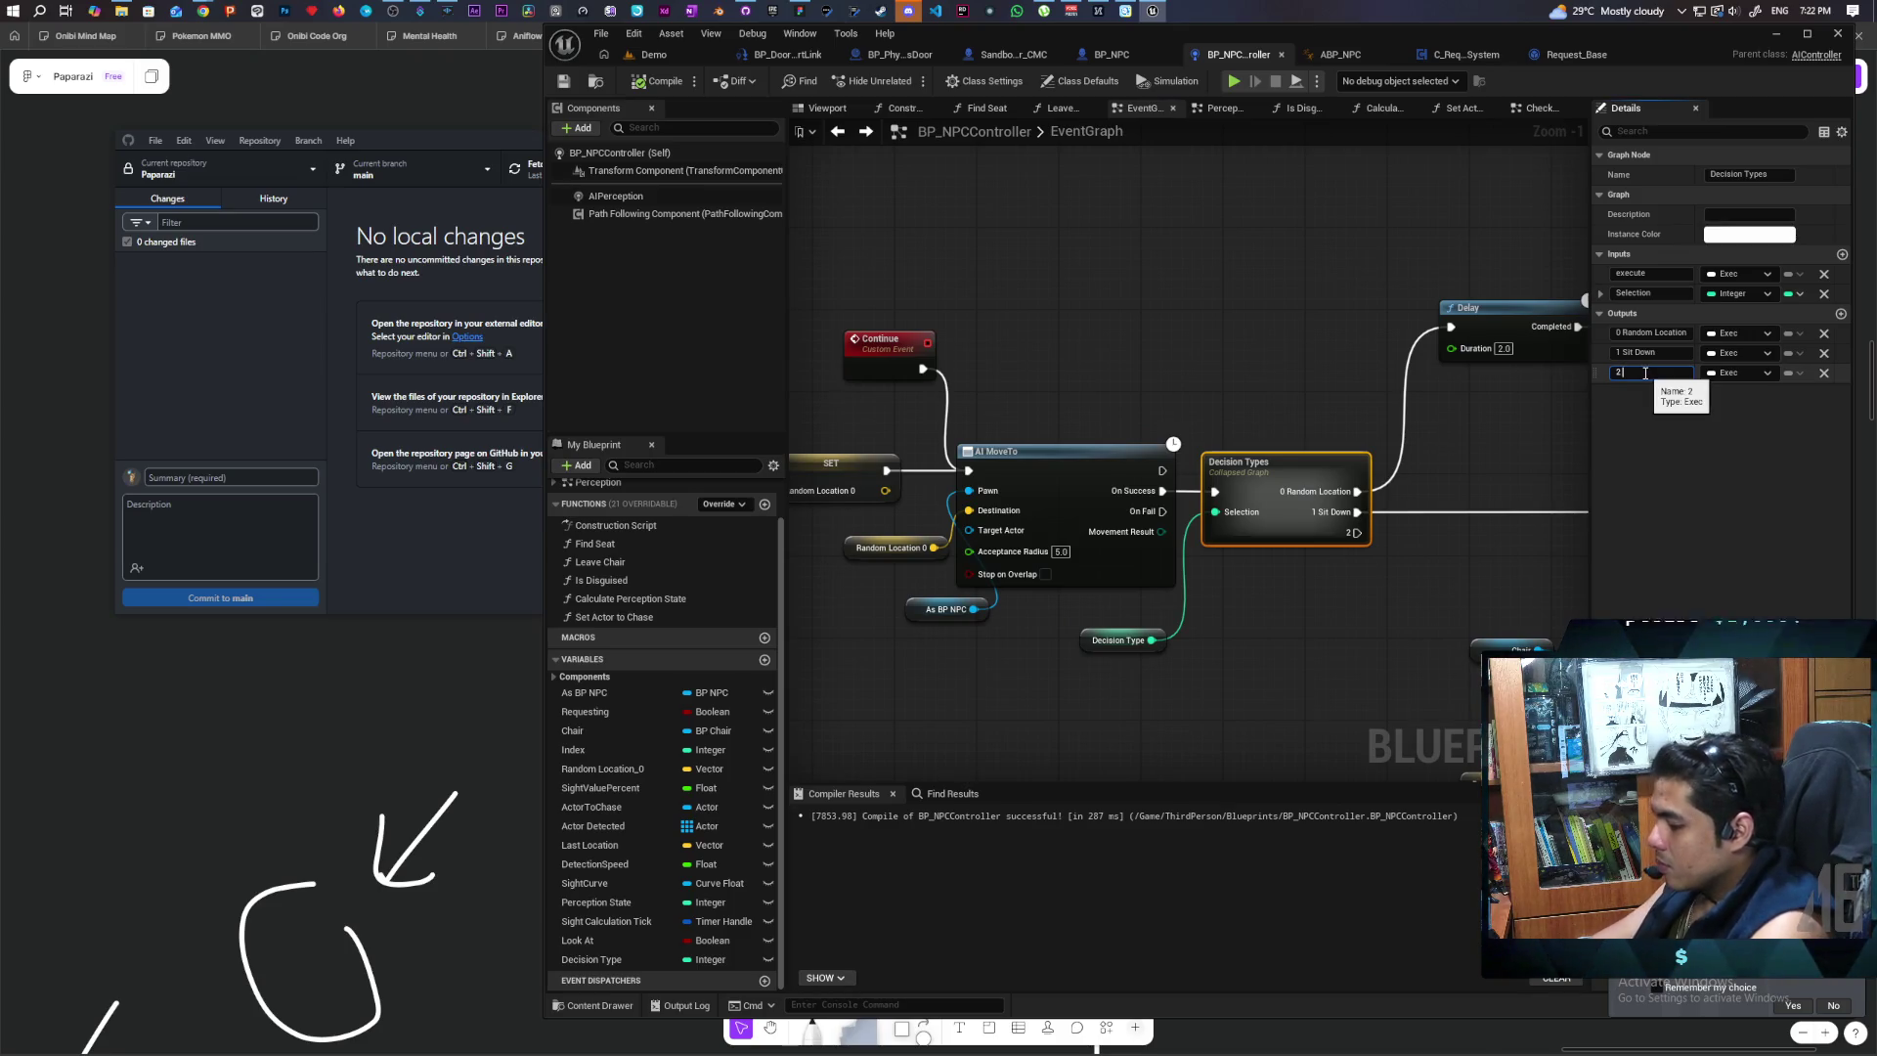
type(" Door")
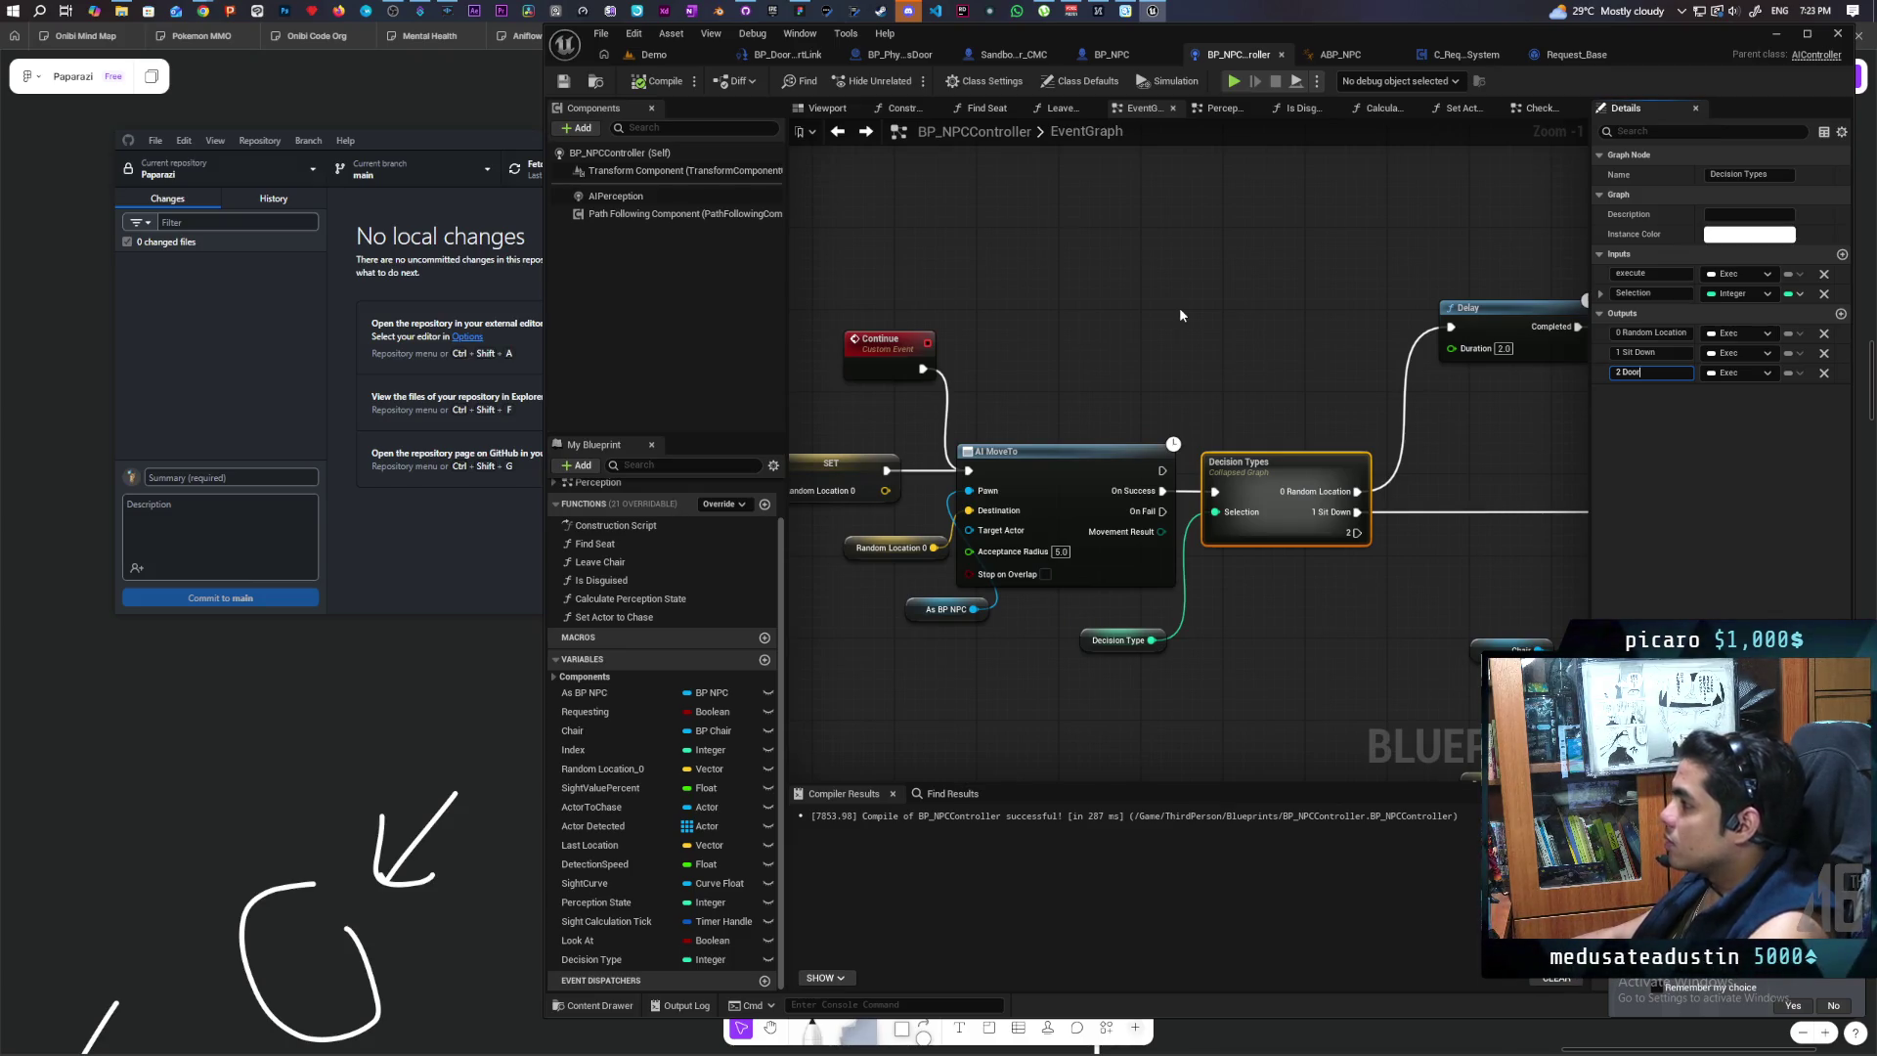
left_click(1179, 307)
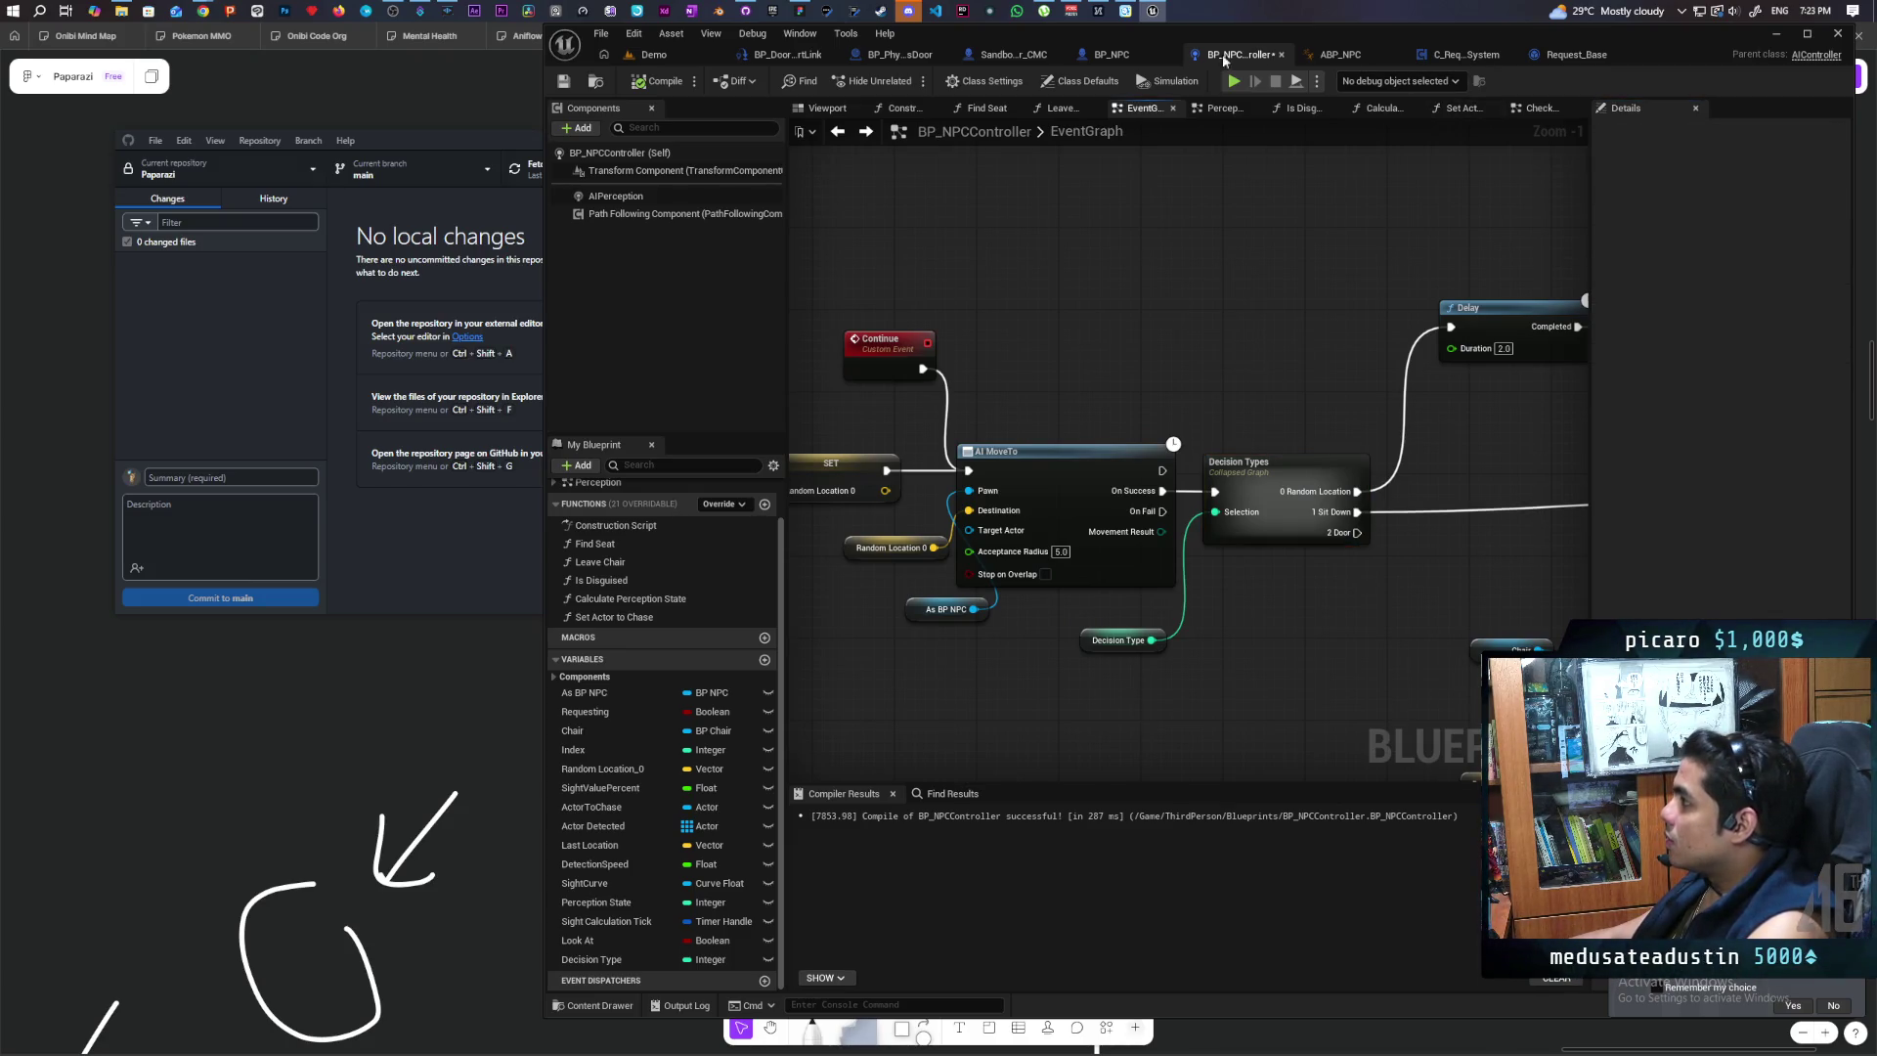
Step: Inspect BP_DoorSmartLink's AI MoveTo and Branch nodes
left_click(785, 55)
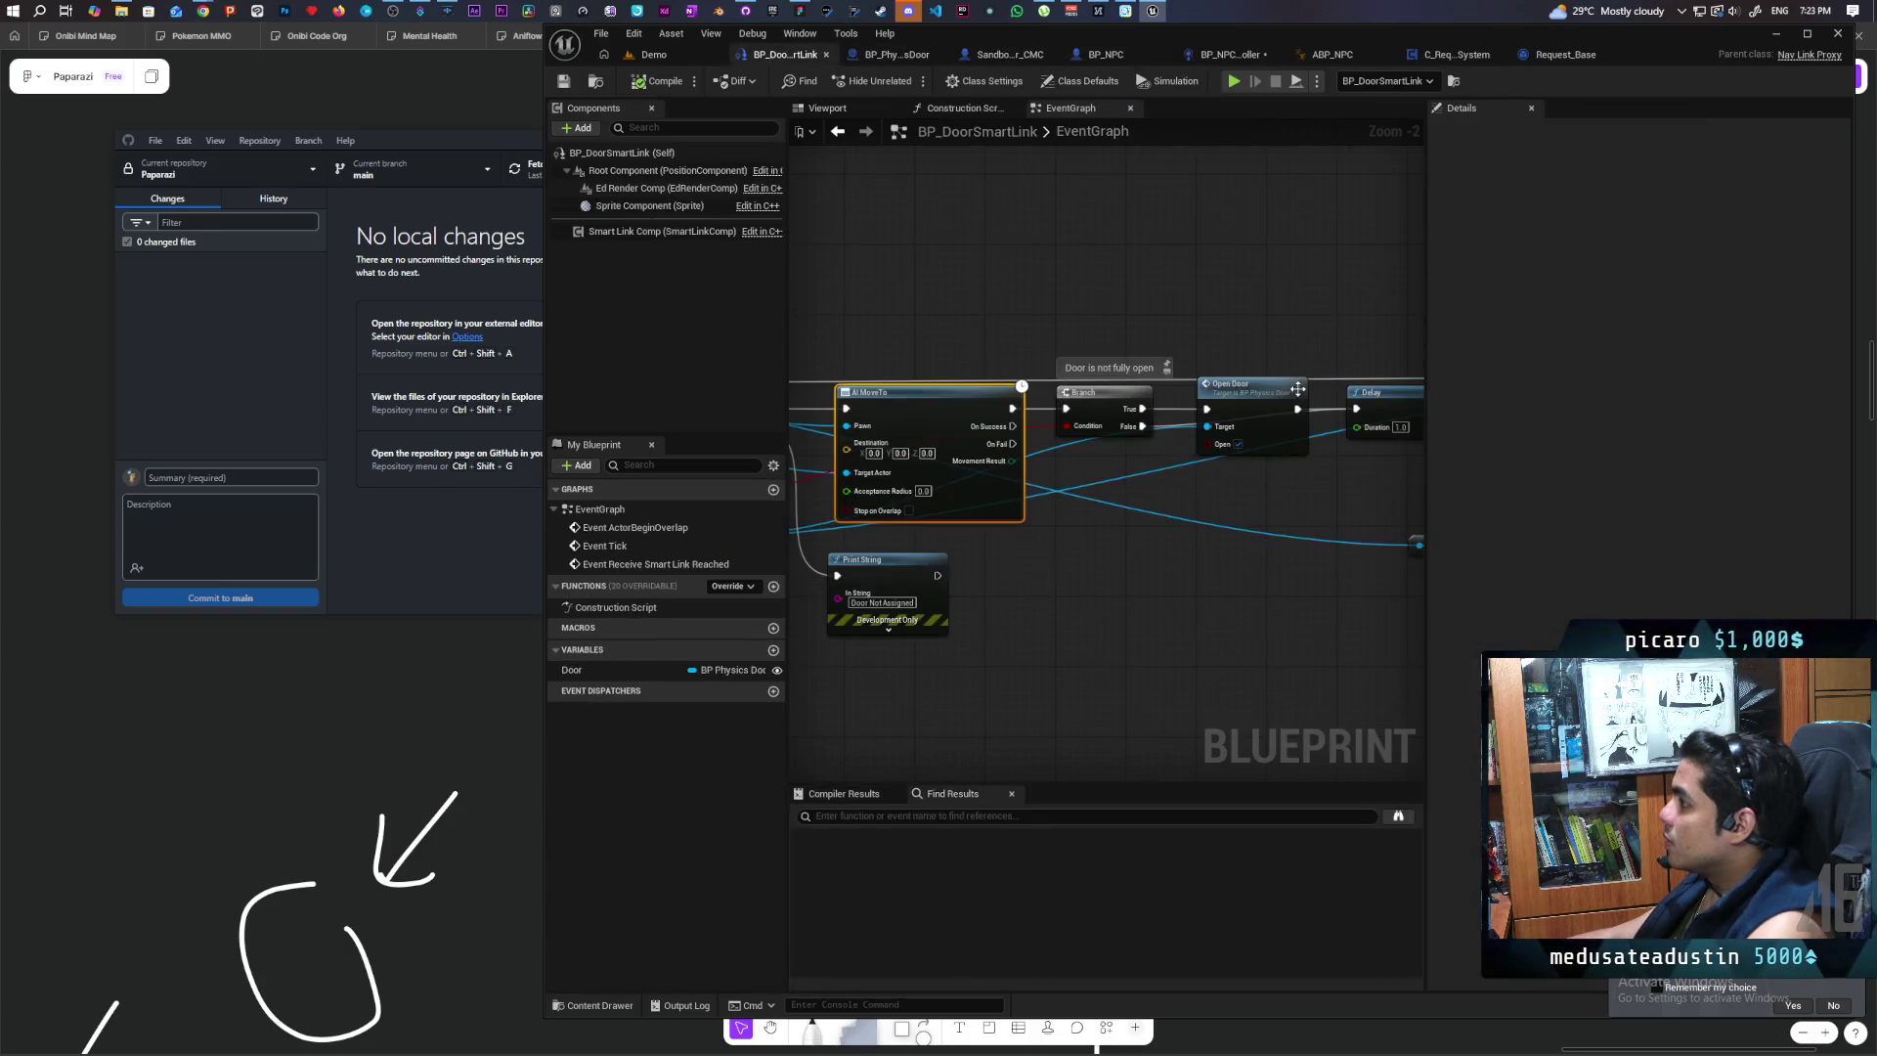
scroll(1112, 619, "down", 3)
scroll(1222, 588, "up", 2)
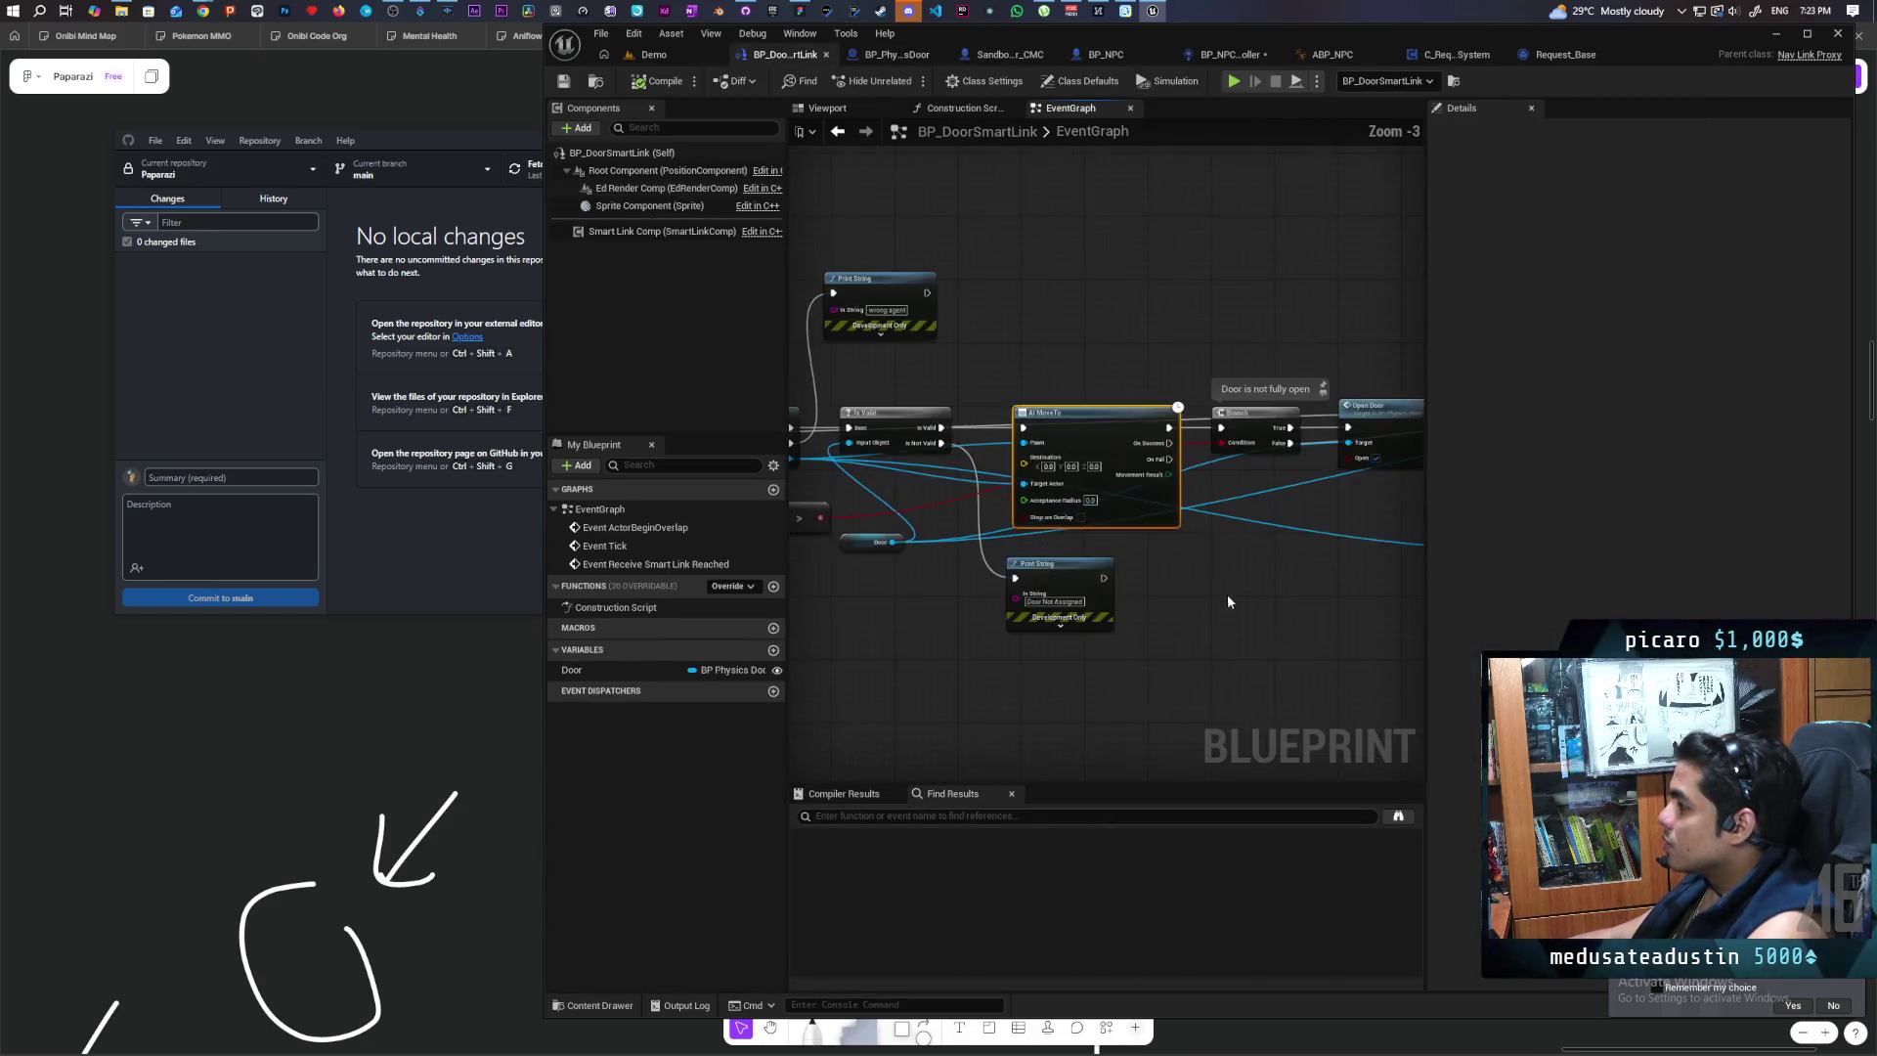
mouse_move(925, 619)
left_mouse_down()
mouse_move(1252, 614)
mouse_move(1255, 578)
left_mouse_up()
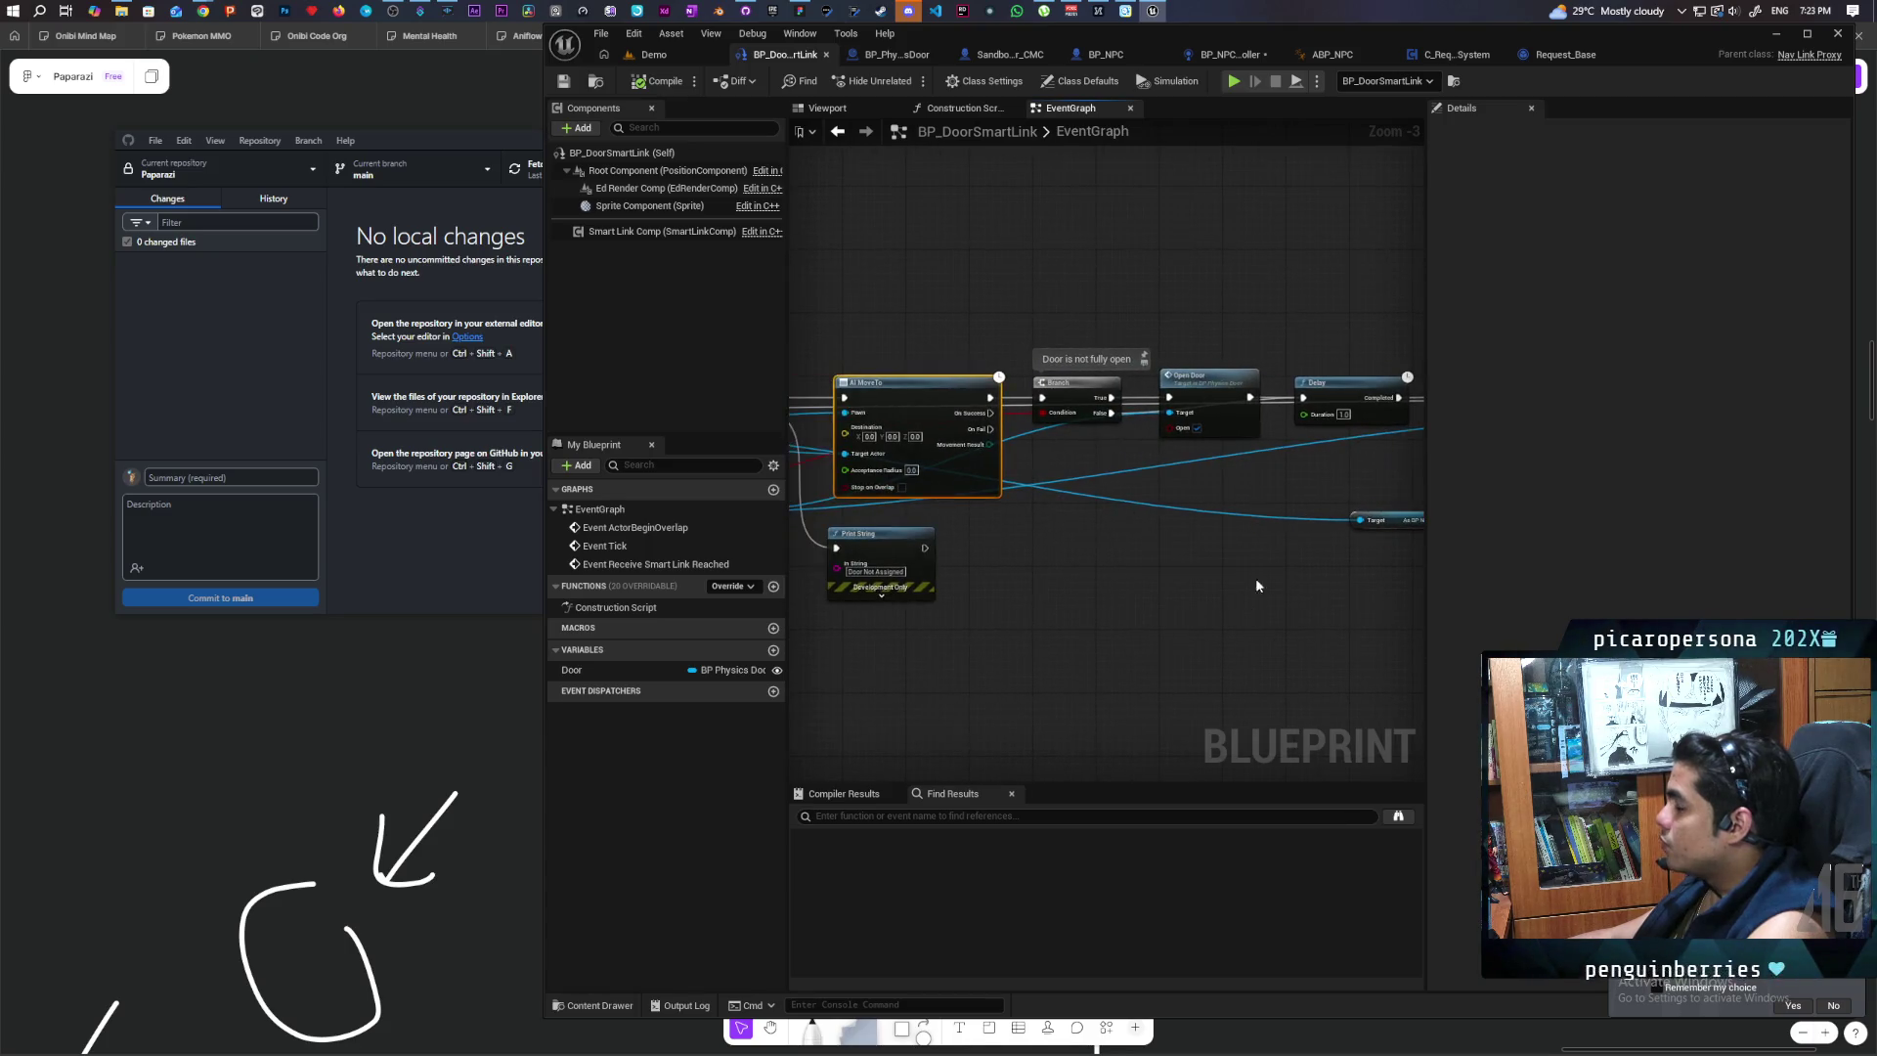
Step: Review C_RequestSystem's request nodes and open Request_Base through its Init call
left_click(1456, 54)
scroll(1300, 508, "up", 3)
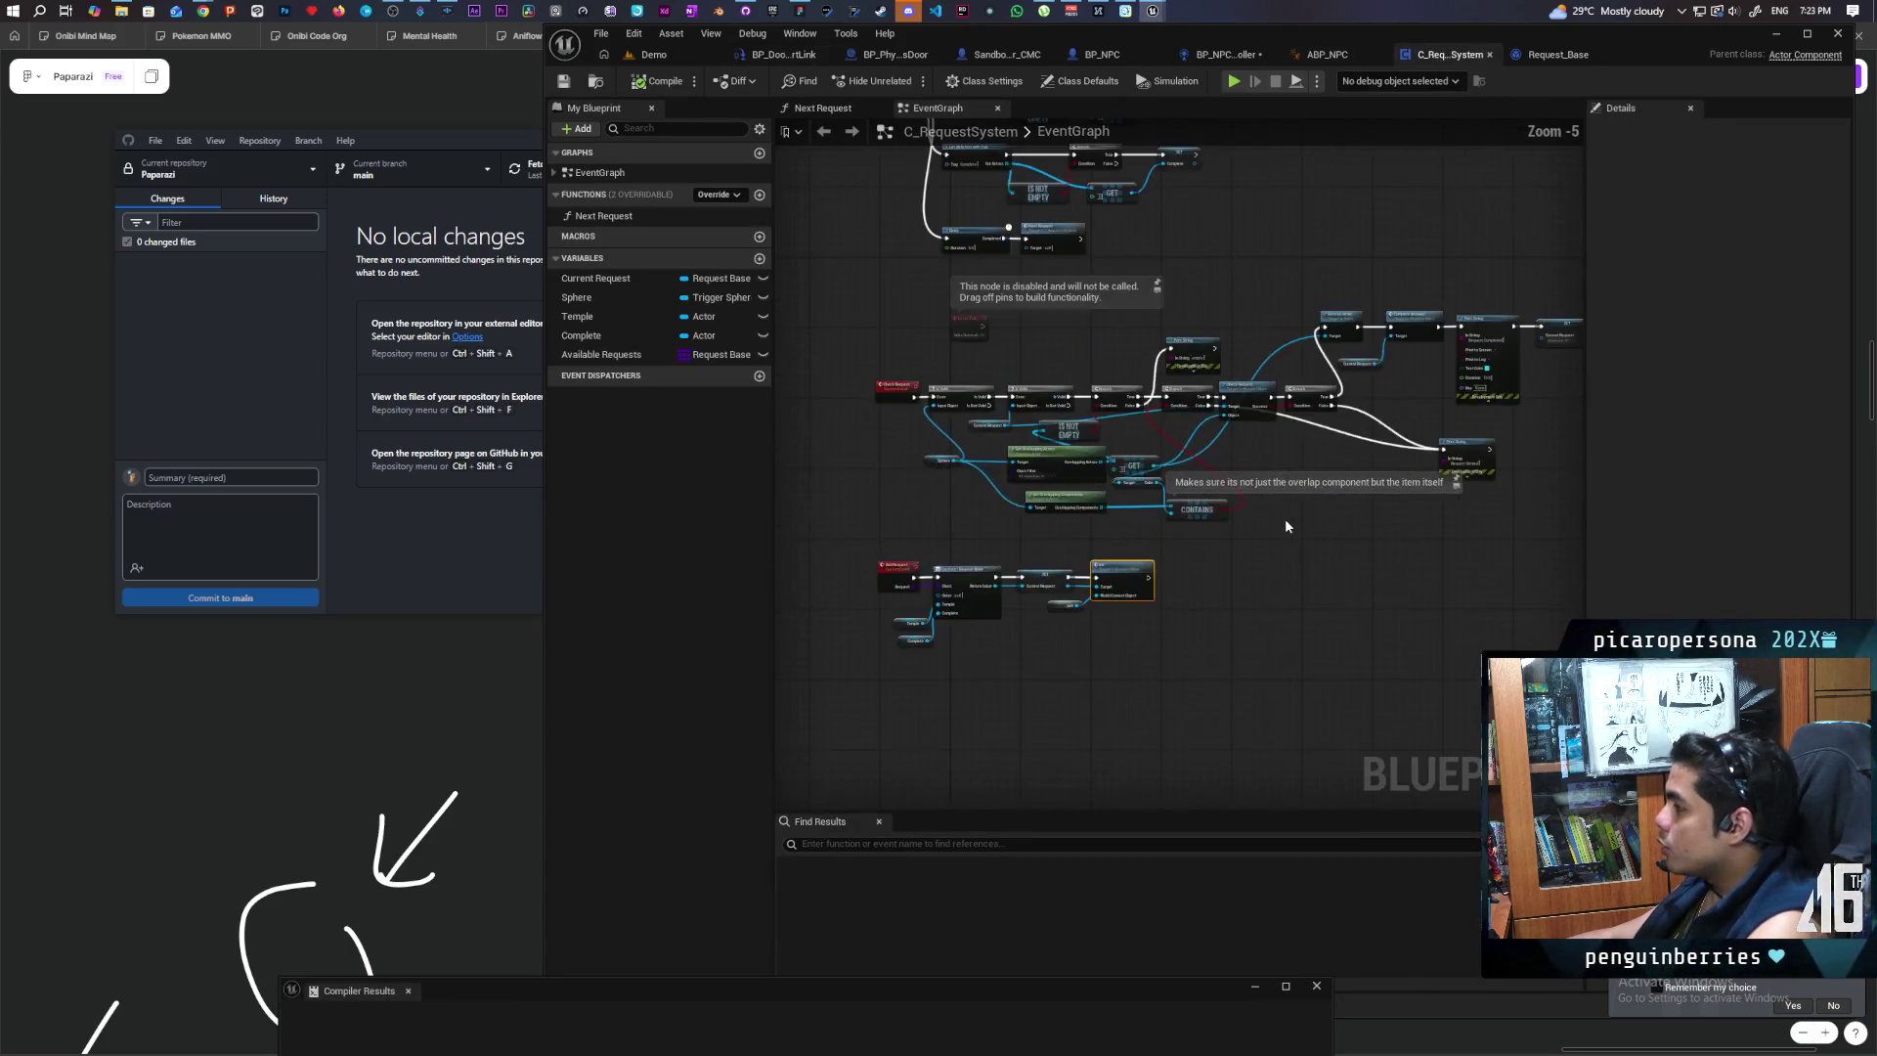
mouse_move(1280, 524)
left_mouse_down()
mouse_move(1177, 699)
mouse_move(1064, 582)
mouse_move(1114, 545)
mouse_move(1476, 561)
mouse_move(1123, 720)
left_mouse_up()
mouse_move(1332, 661)
left_mouse_down()
mouse_move(1257, 641)
mouse_move(1022, 670)
left_mouse_up()
mouse_move(1407, 645)
left_mouse_down()
mouse_move(892, 629)
mouse_move(1300, 622)
mouse_move(1039, 582)
mouse_move(870, 596)
left_mouse_up()
scroll(1129, 575, "up", 2)
scroll(1131, 582, "down", 2)
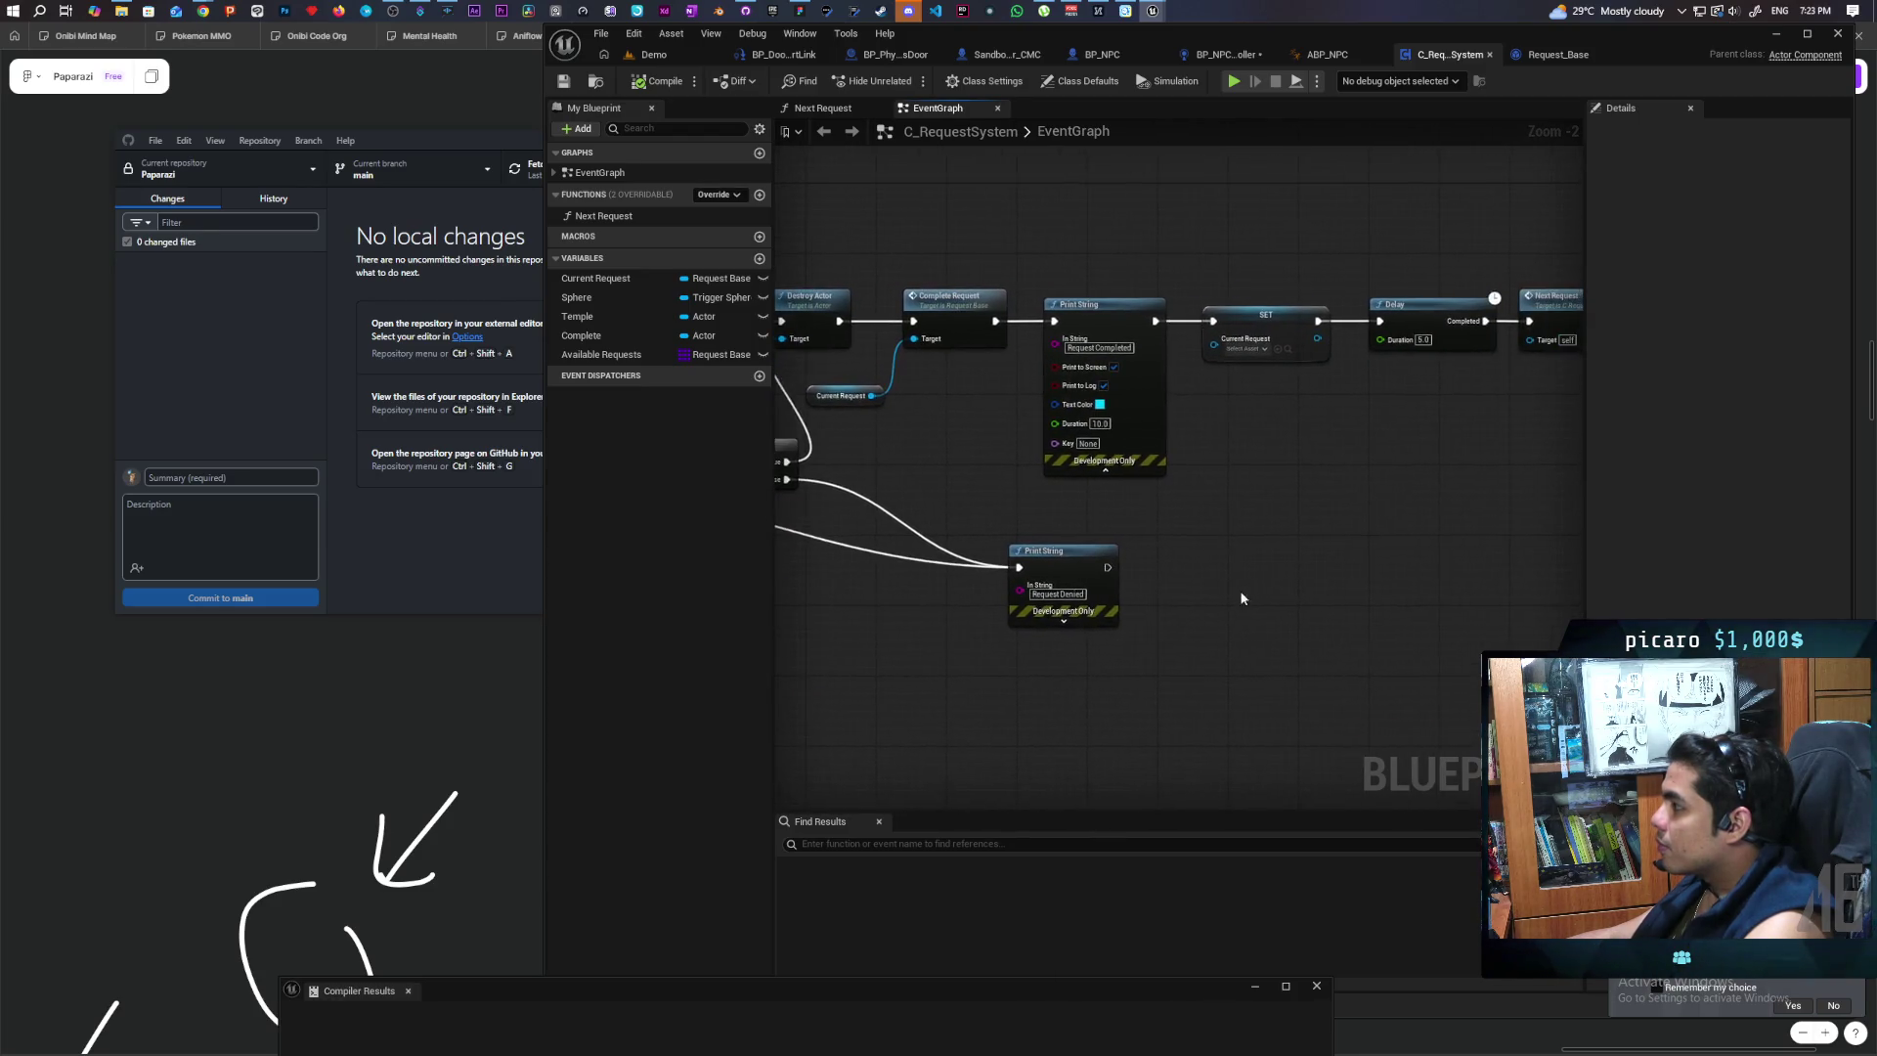
scroll(1014, 598, "down", 3)
scroll(1229, 591, "up", 2)
mouse_move(1229, 590)
left_mouse_down()
mouse_move(1251, 569)
mouse_move(1210, 477)
left_mouse_up()
double_click(1210, 477)
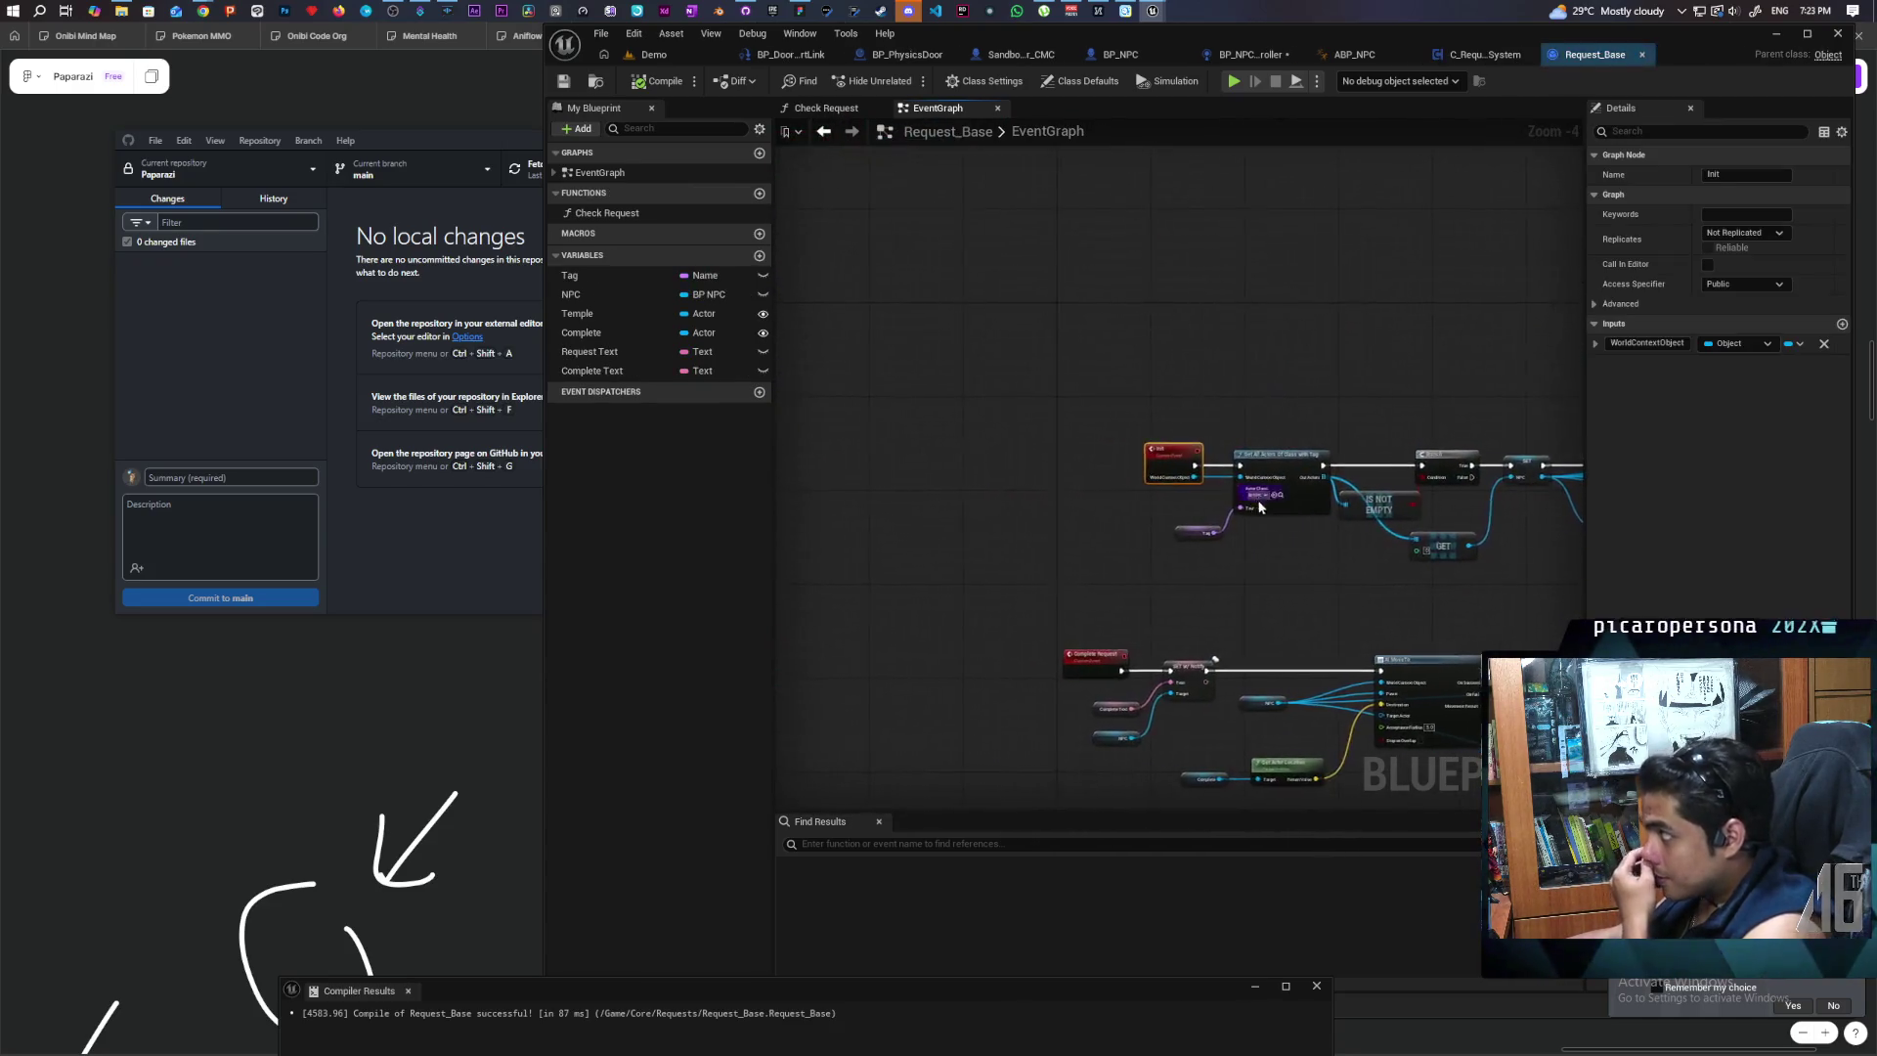
Step: Set Move to And Remember's Decision Type to 2 in Request_Base
scroll(1264, 508, "up", 2)
mouse_move(1264, 508)
left_mouse_down()
mouse_move(1058, 607)
mouse_move(1105, 591)
mouse_move(1237, 627)
mouse_move(1173, 640)
mouse_move(1186, 647)
left_mouse_up()
scroll(1150, 629, "up", 2)
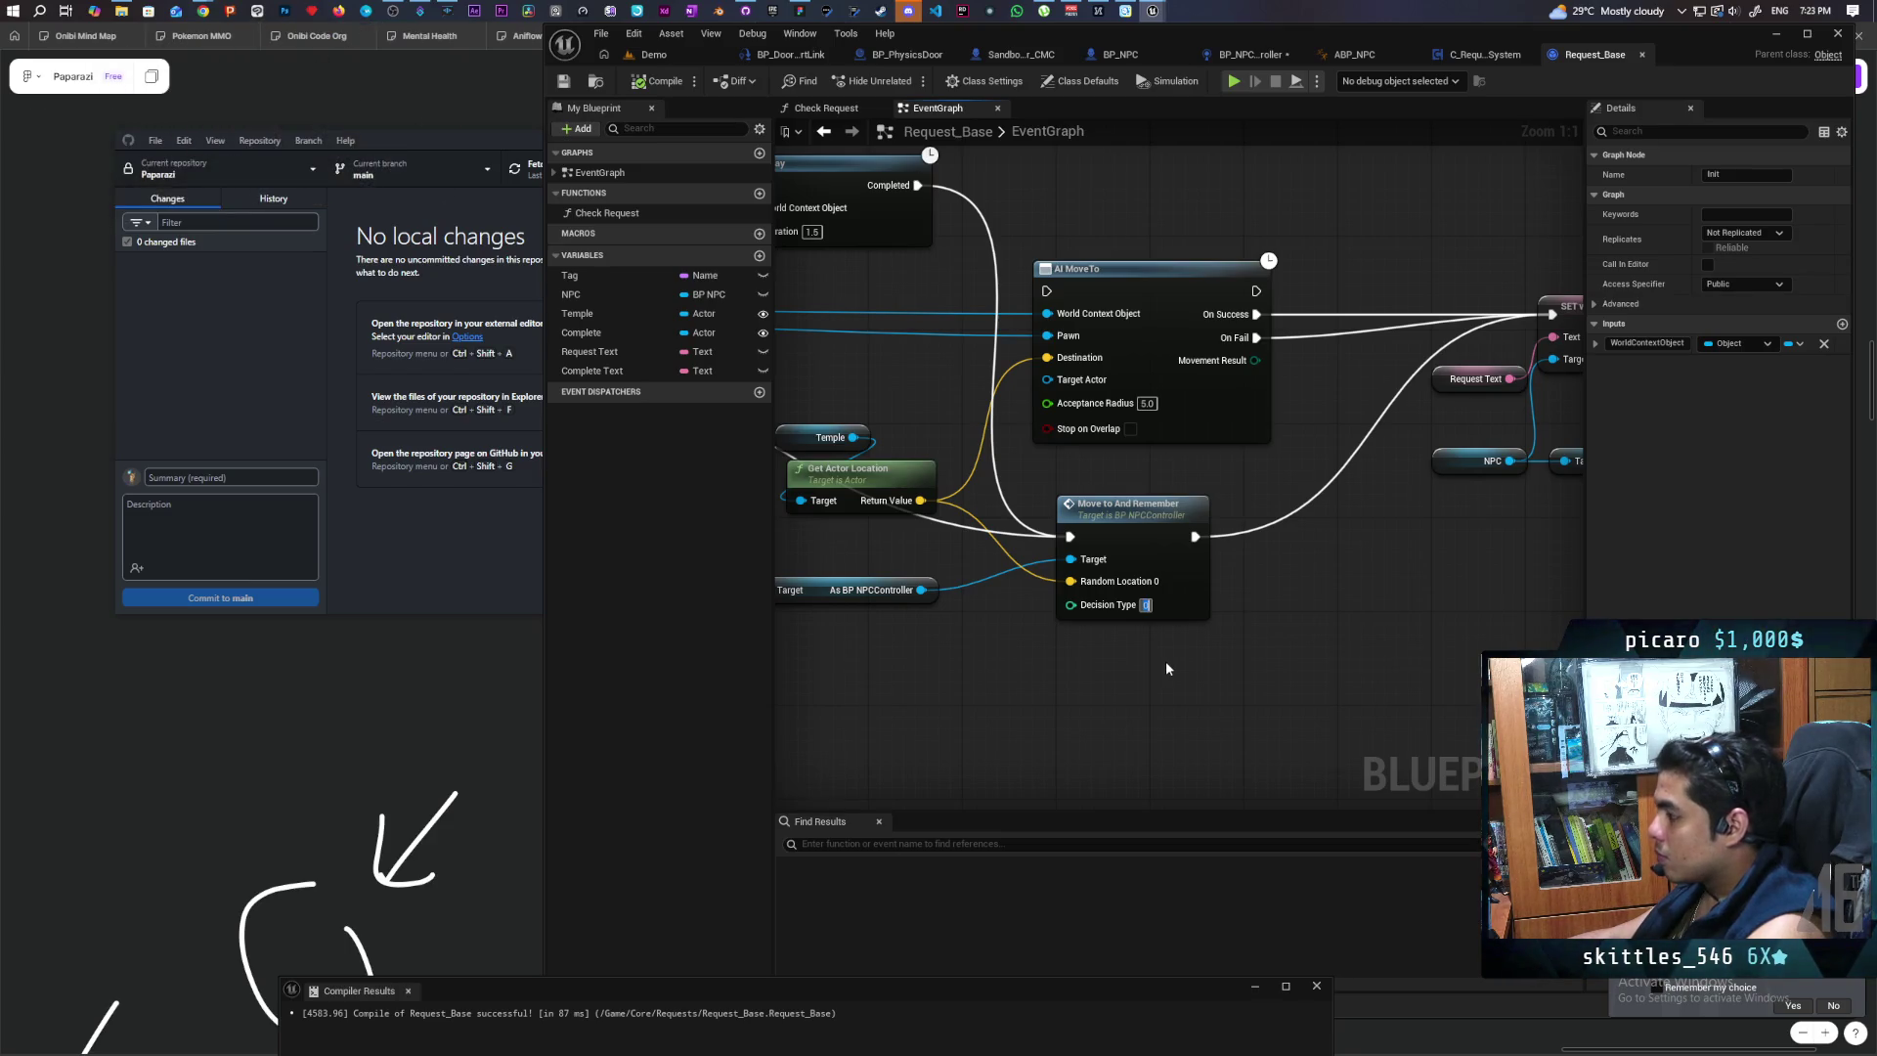
type("2")
Step: Look over the SET w/ Notify and Set Visibility nodes, then compile Request_Base
left_click_drag(1201, 666, 1005, 699)
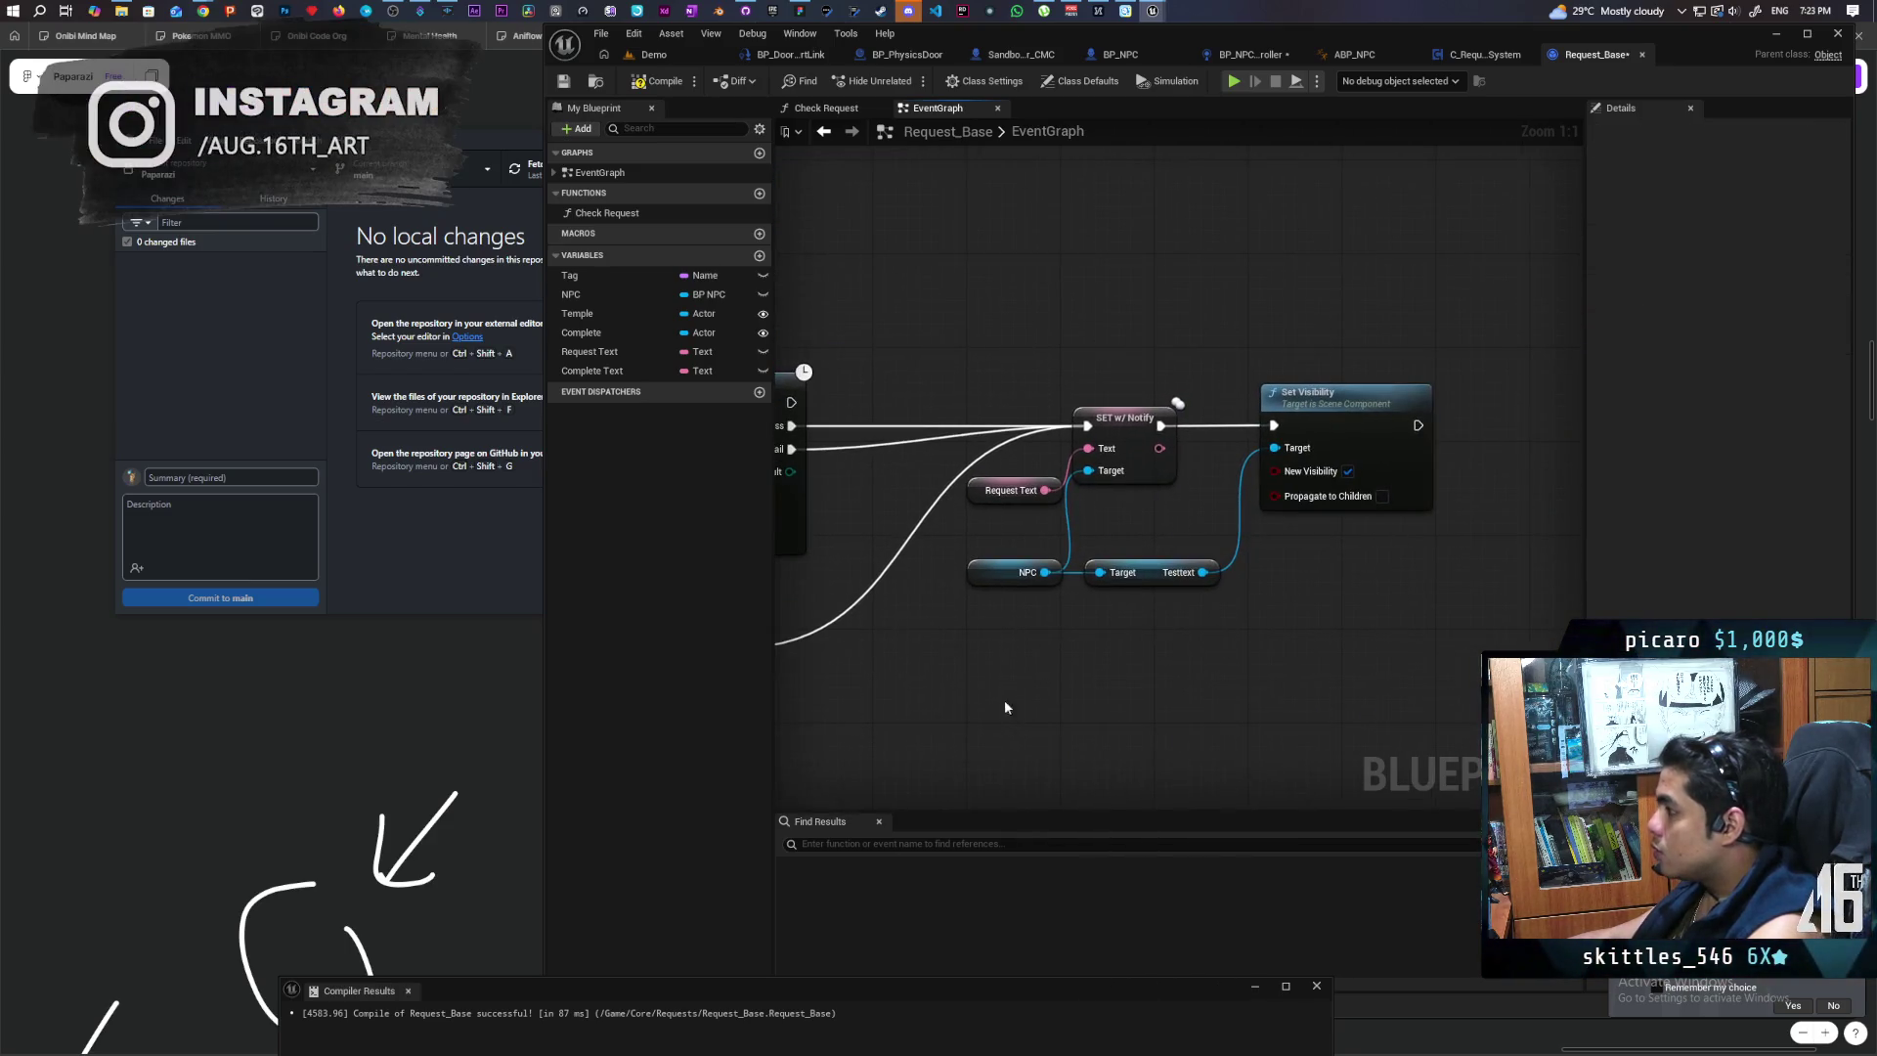
left_click_drag(1043, 349, 1369, 632)
left_click(1172, 678)
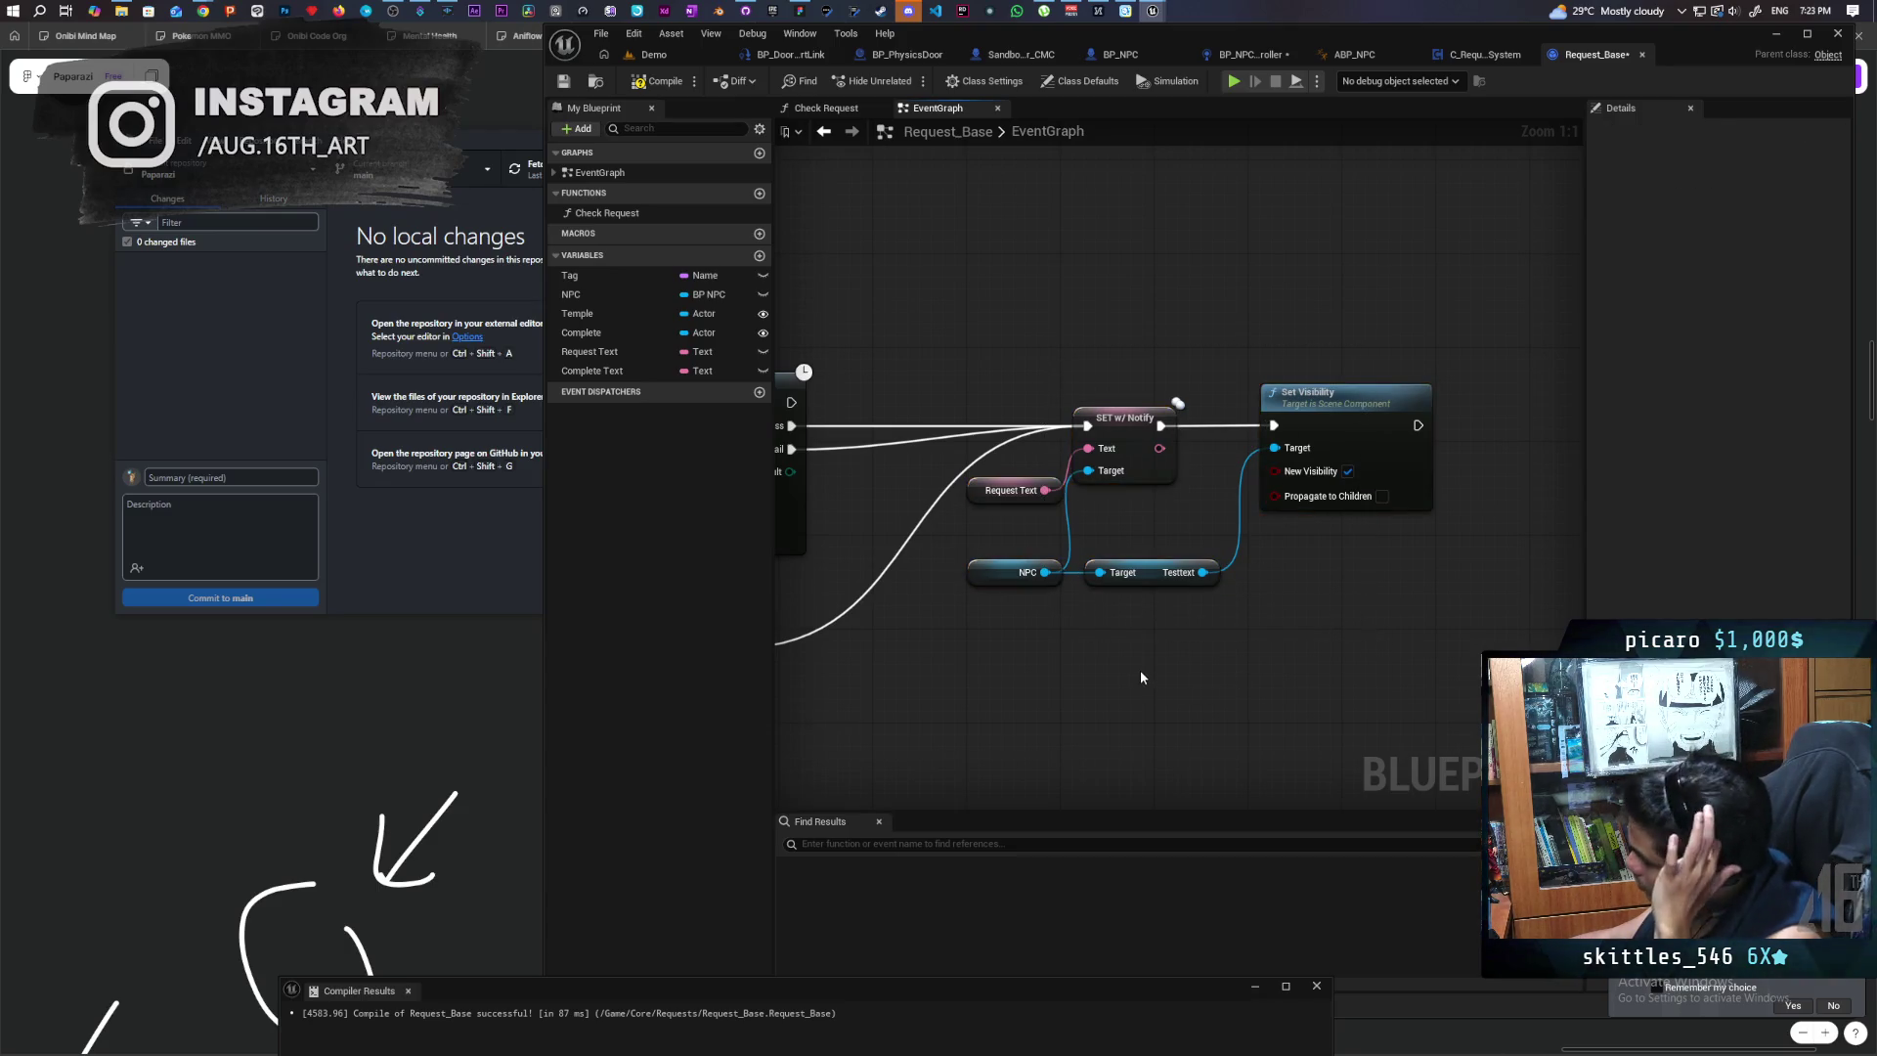
mouse_move(1051, 694)
left_mouse_down()
mouse_move(1345, 524)
mouse_move(1158, 528)
mouse_move(1064, 559)
mouse_move(1138, 622)
left_mouse_up()
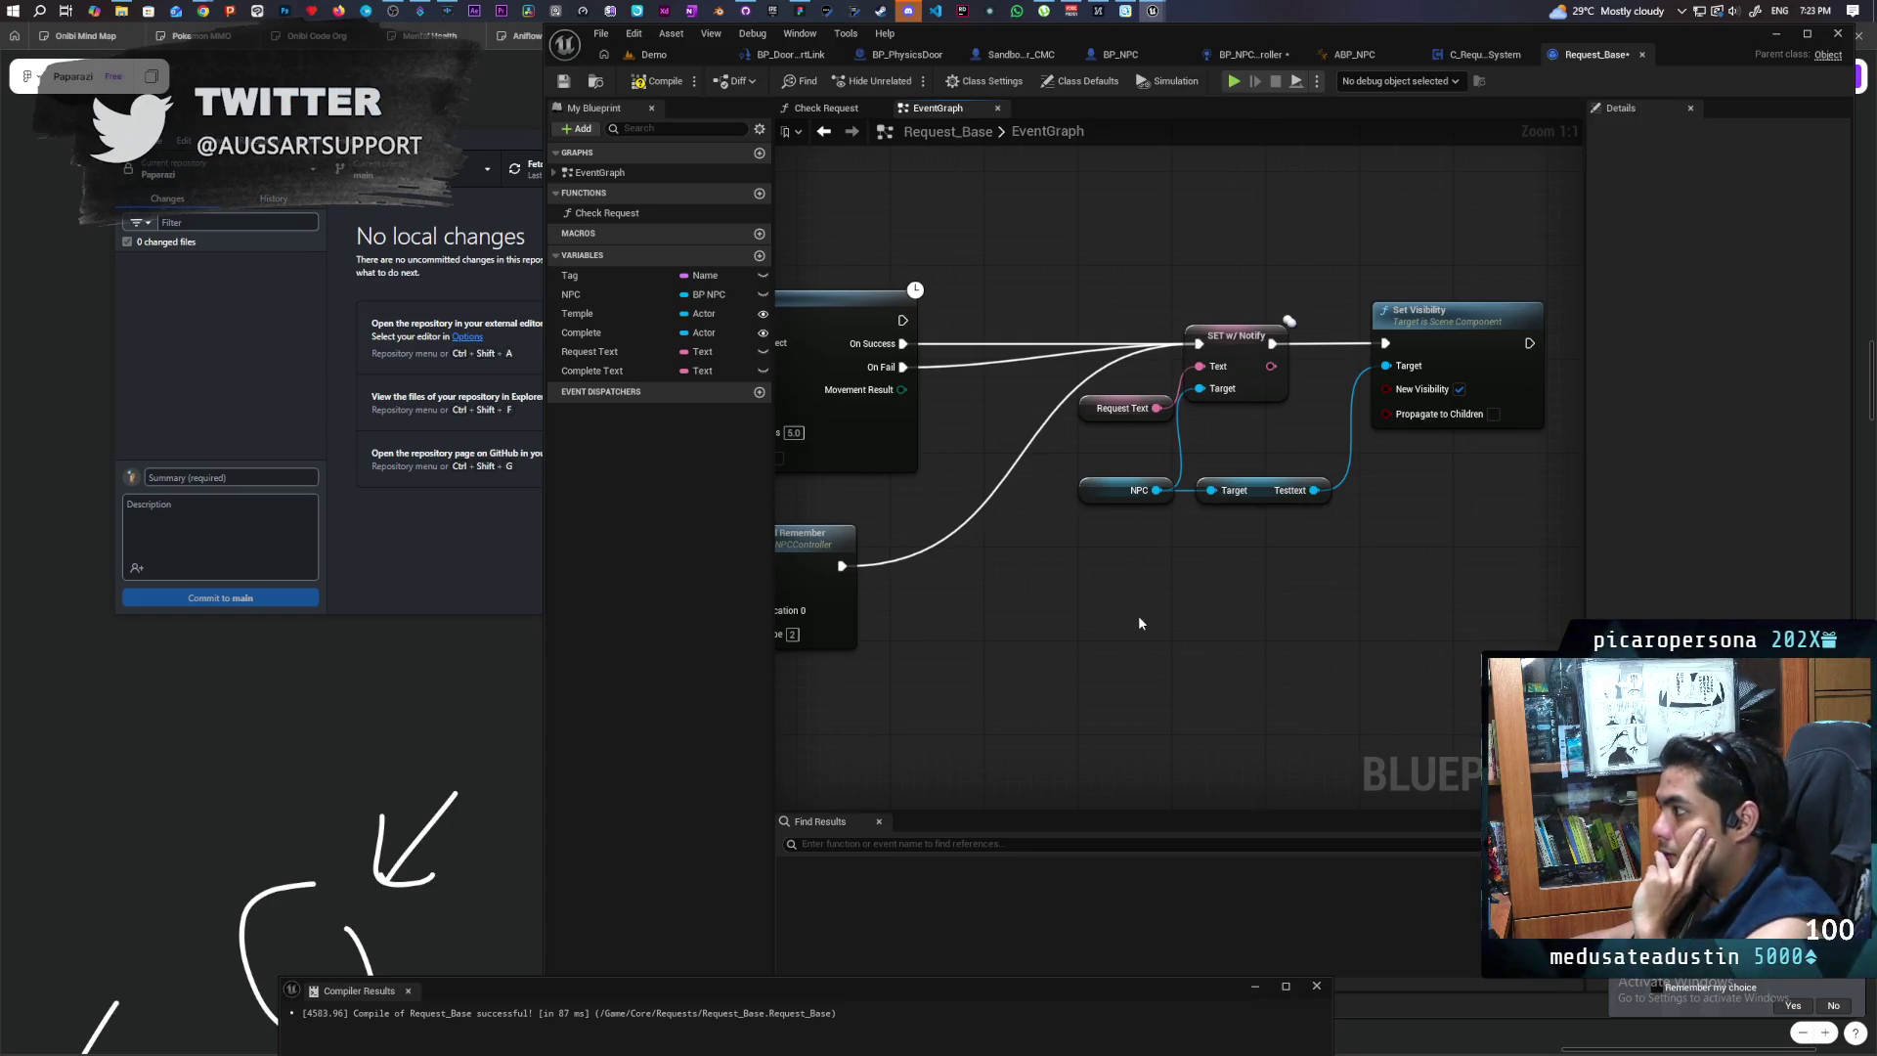
mouse_move(1093, 616)
left_mouse_down()
mouse_move(1476, 507)
mouse_move(1169, 623)
mouse_move(1271, 494)
mouse_move(1227, 670)
mouse_move(1221, 633)
left_mouse_up()
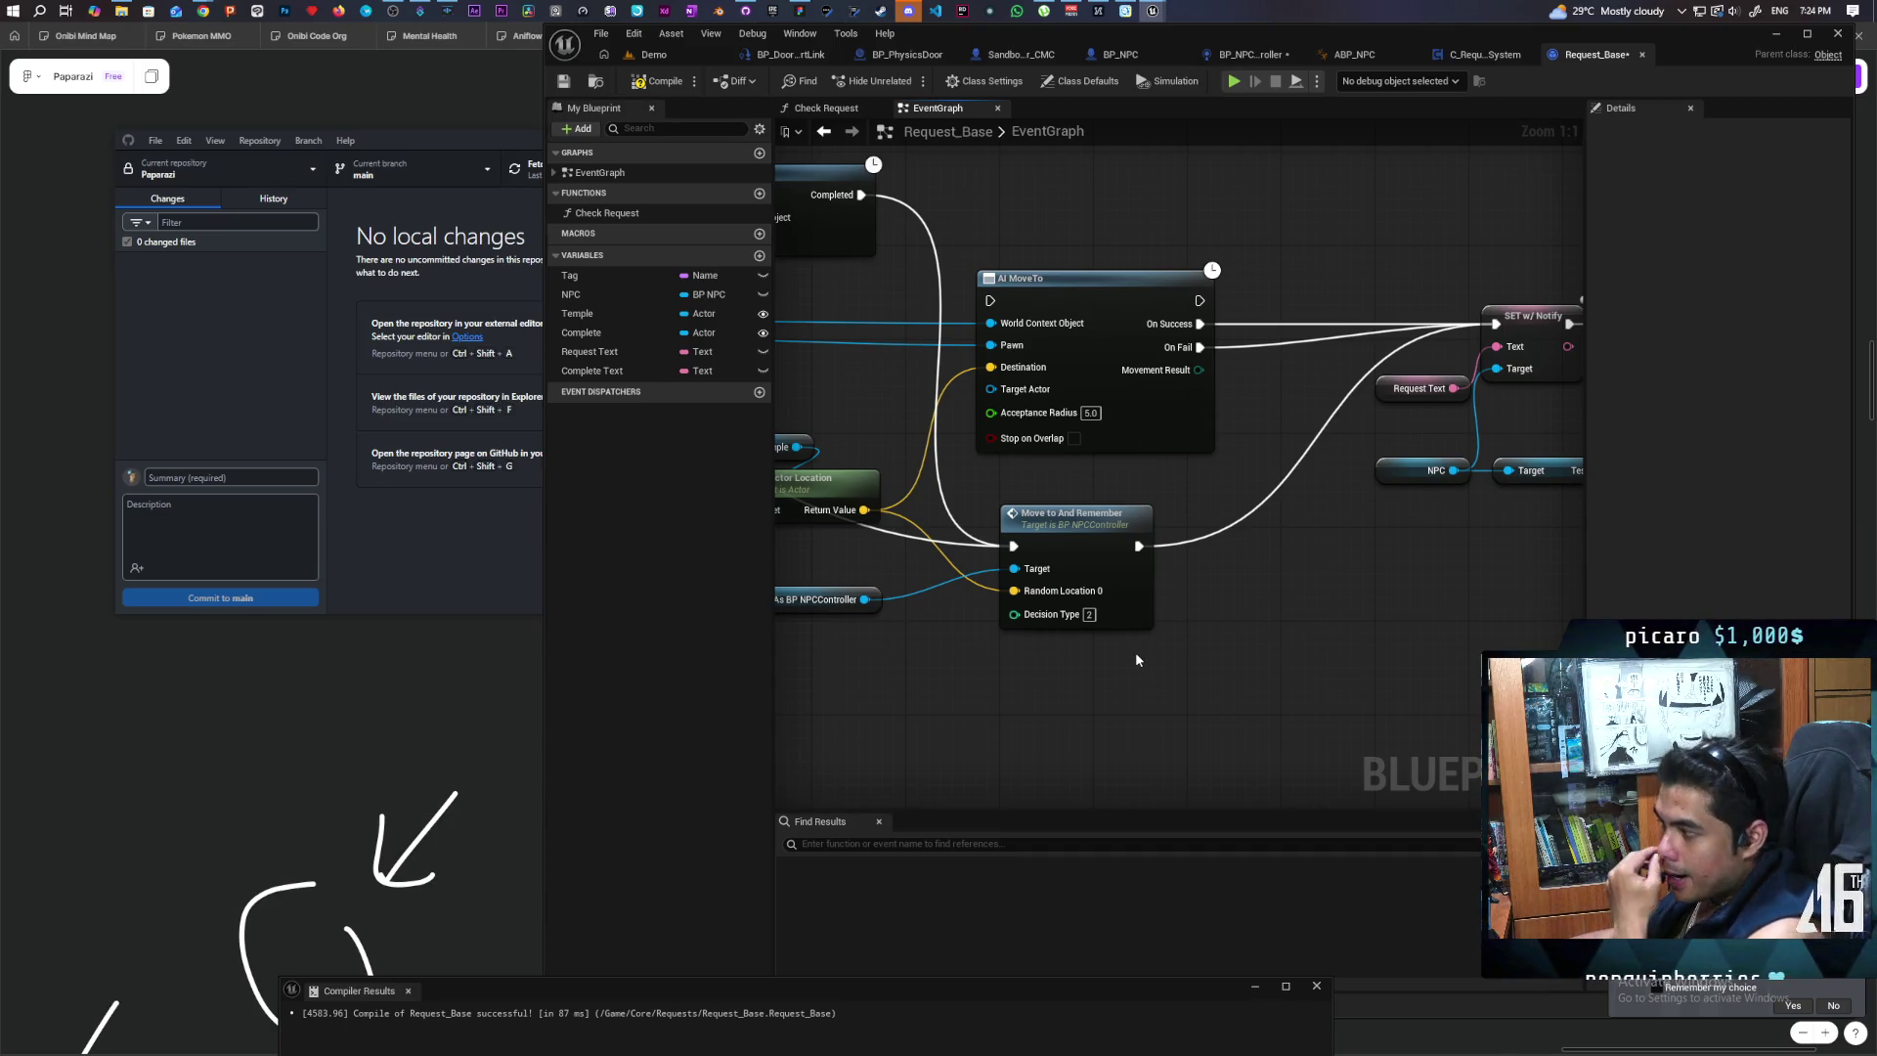
left_click(1049, 537)
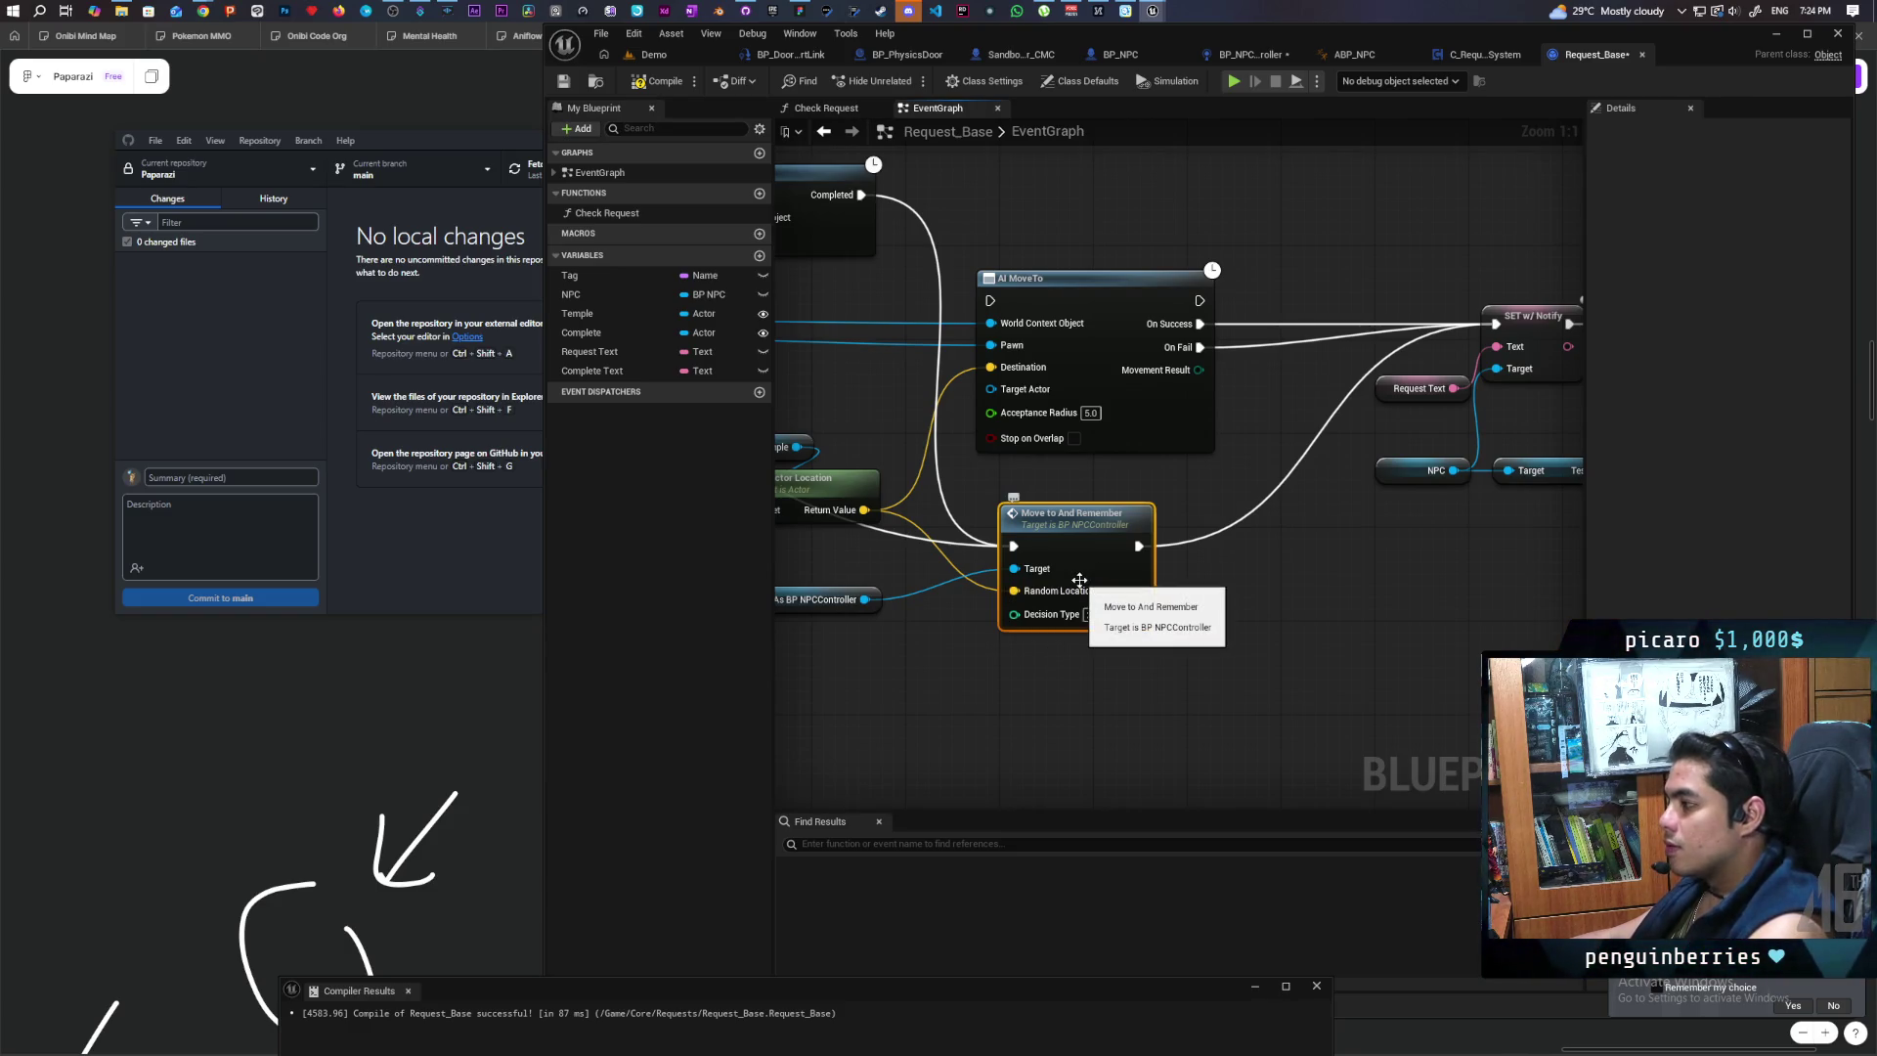
mouse_move(1006, 573)
left_mouse_down()
mouse_move(951, 725)
mouse_move(1275, 360)
mouse_move(1380, 405)
mouse_move(1369, 232)
left_mouse_up()
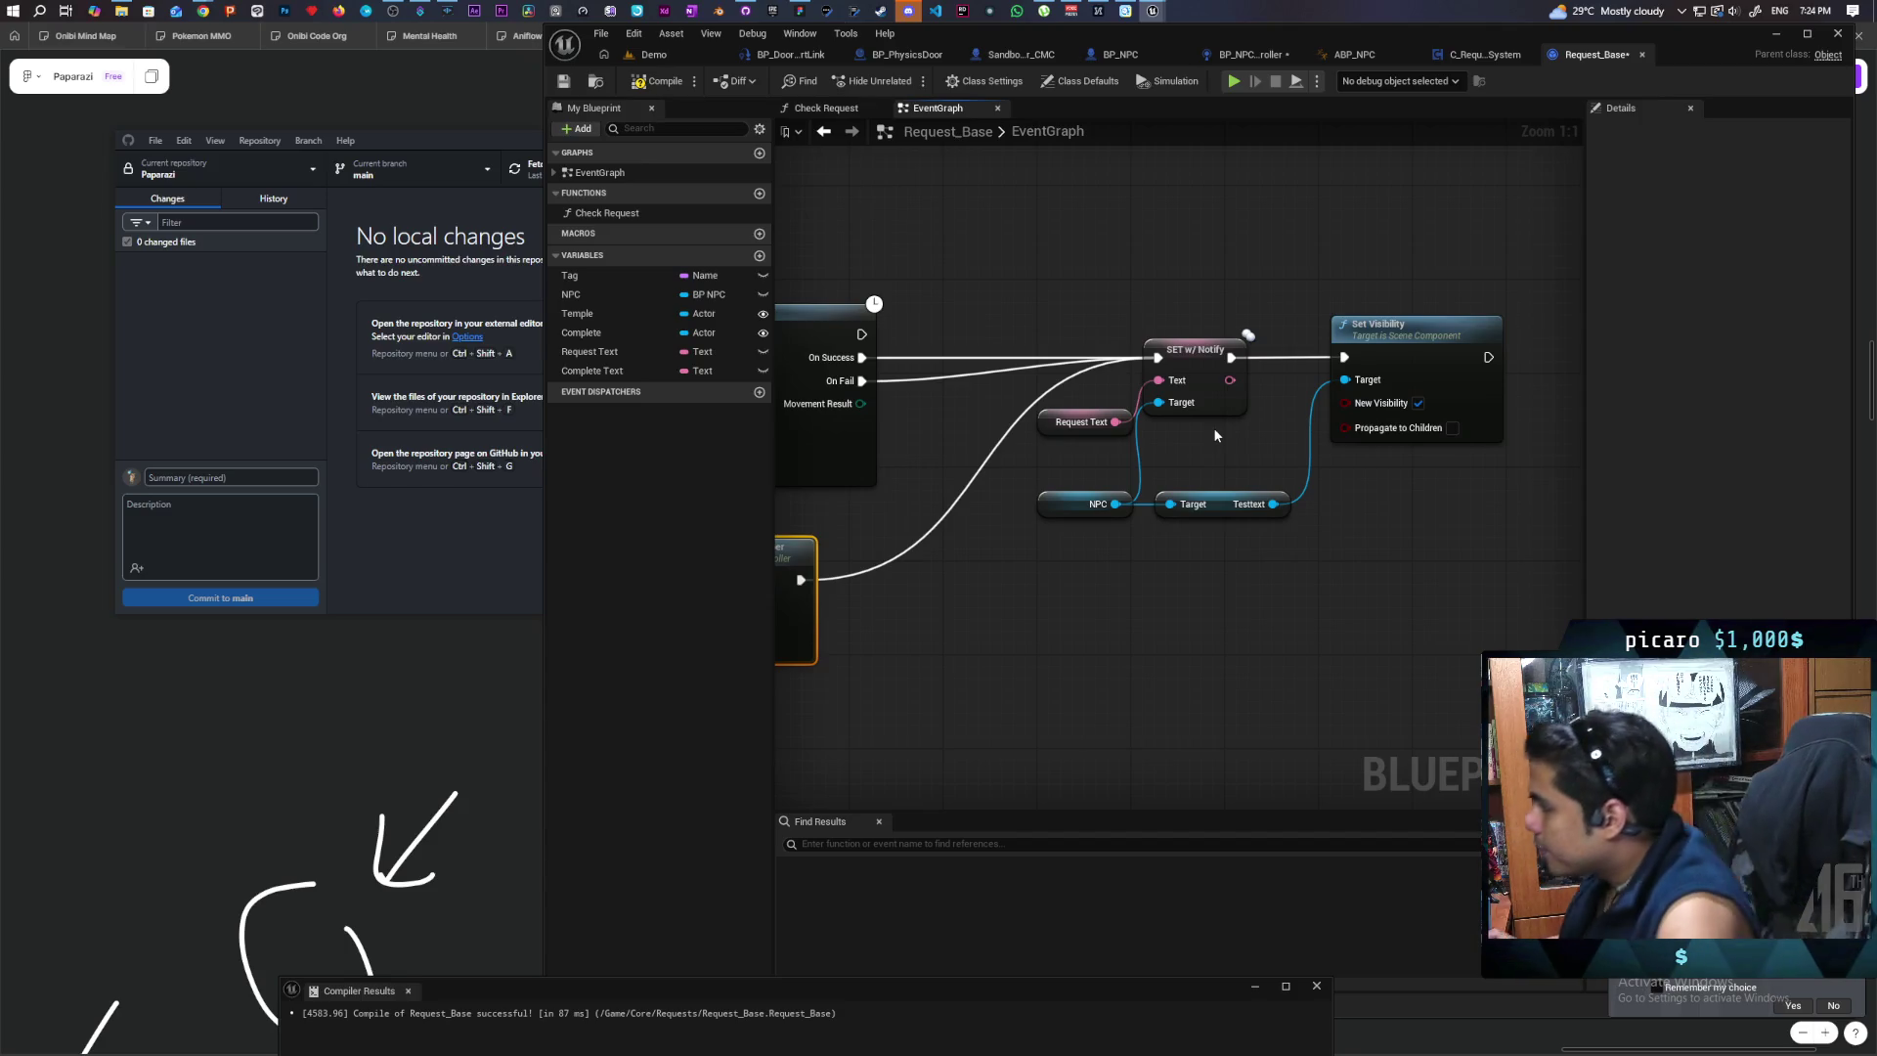
mouse_move(1176, 513)
left_mouse_down()
mouse_move(1412, 633)
mouse_move(1323, 607)
left_mouse_up()
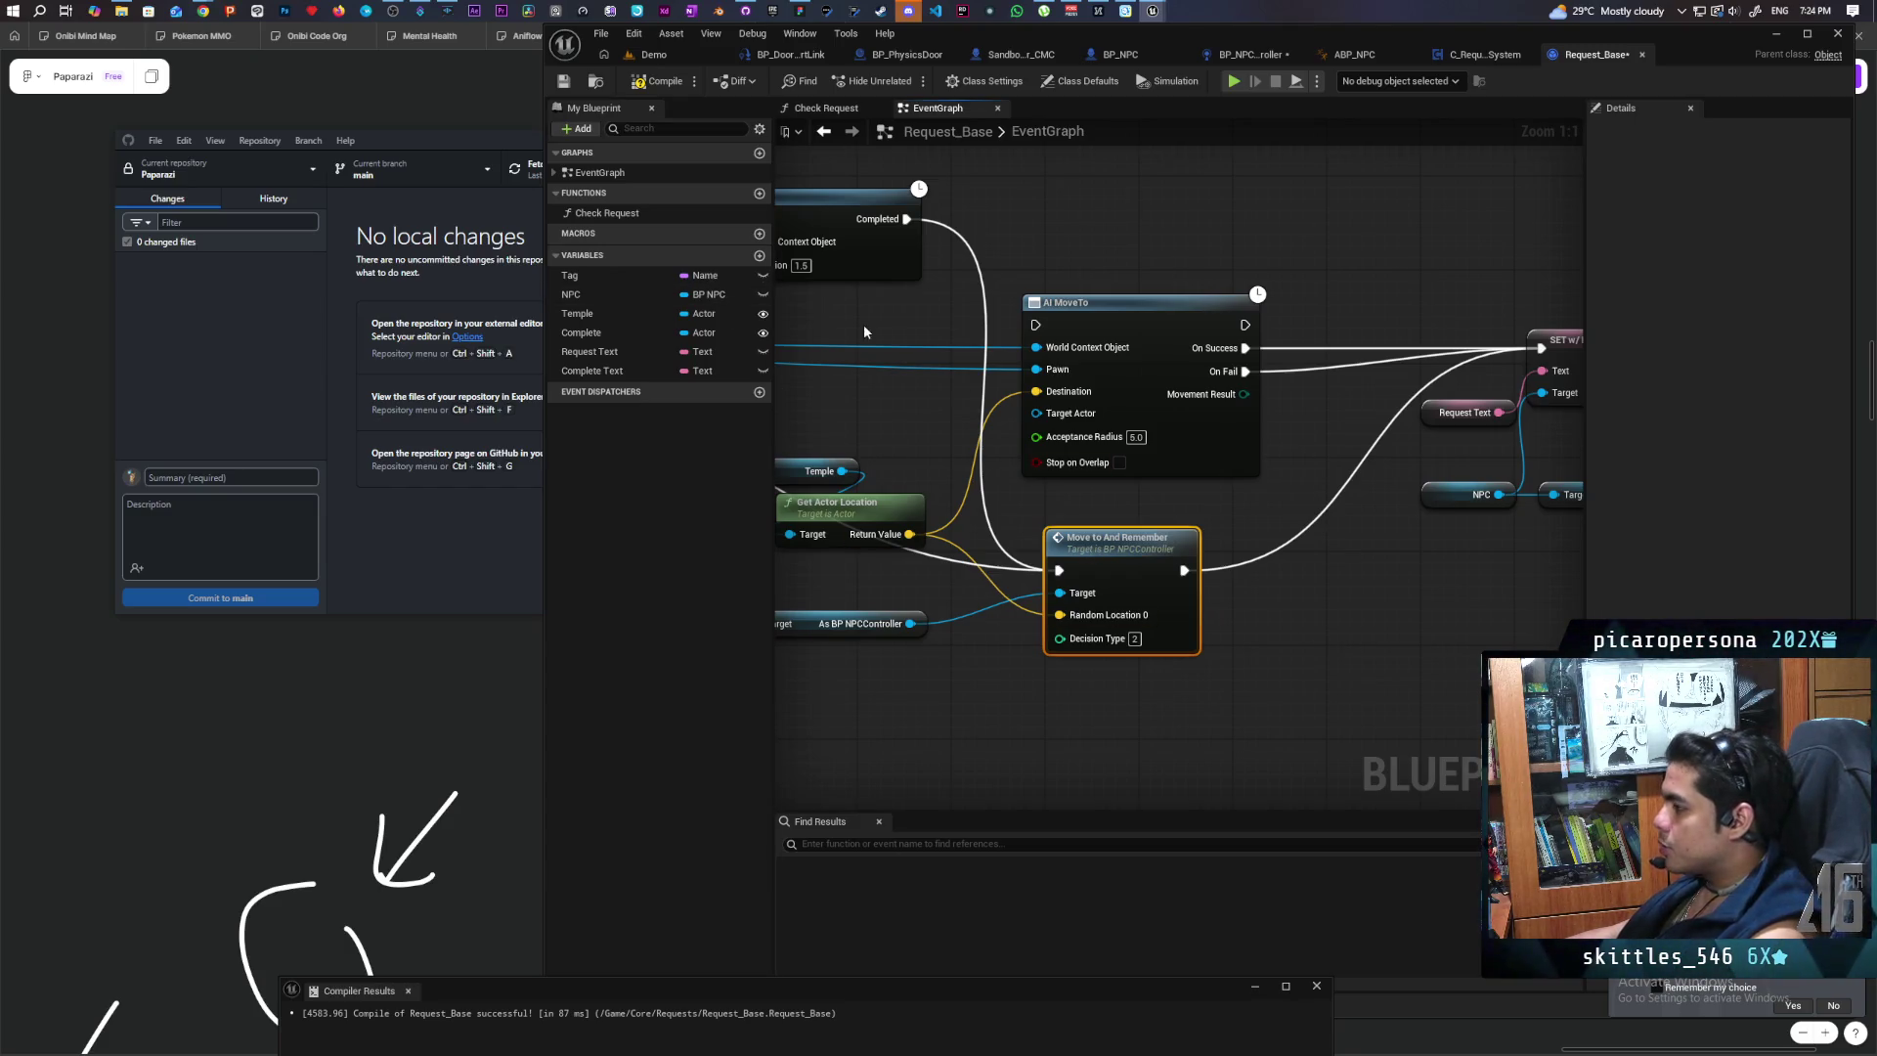
mouse_move(1183, 673)
left_mouse_down()
mouse_move(1080, 669)
mouse_move(1422, 638)
mouse_move(1325, 658)
left_mouse_up()
key("F7")
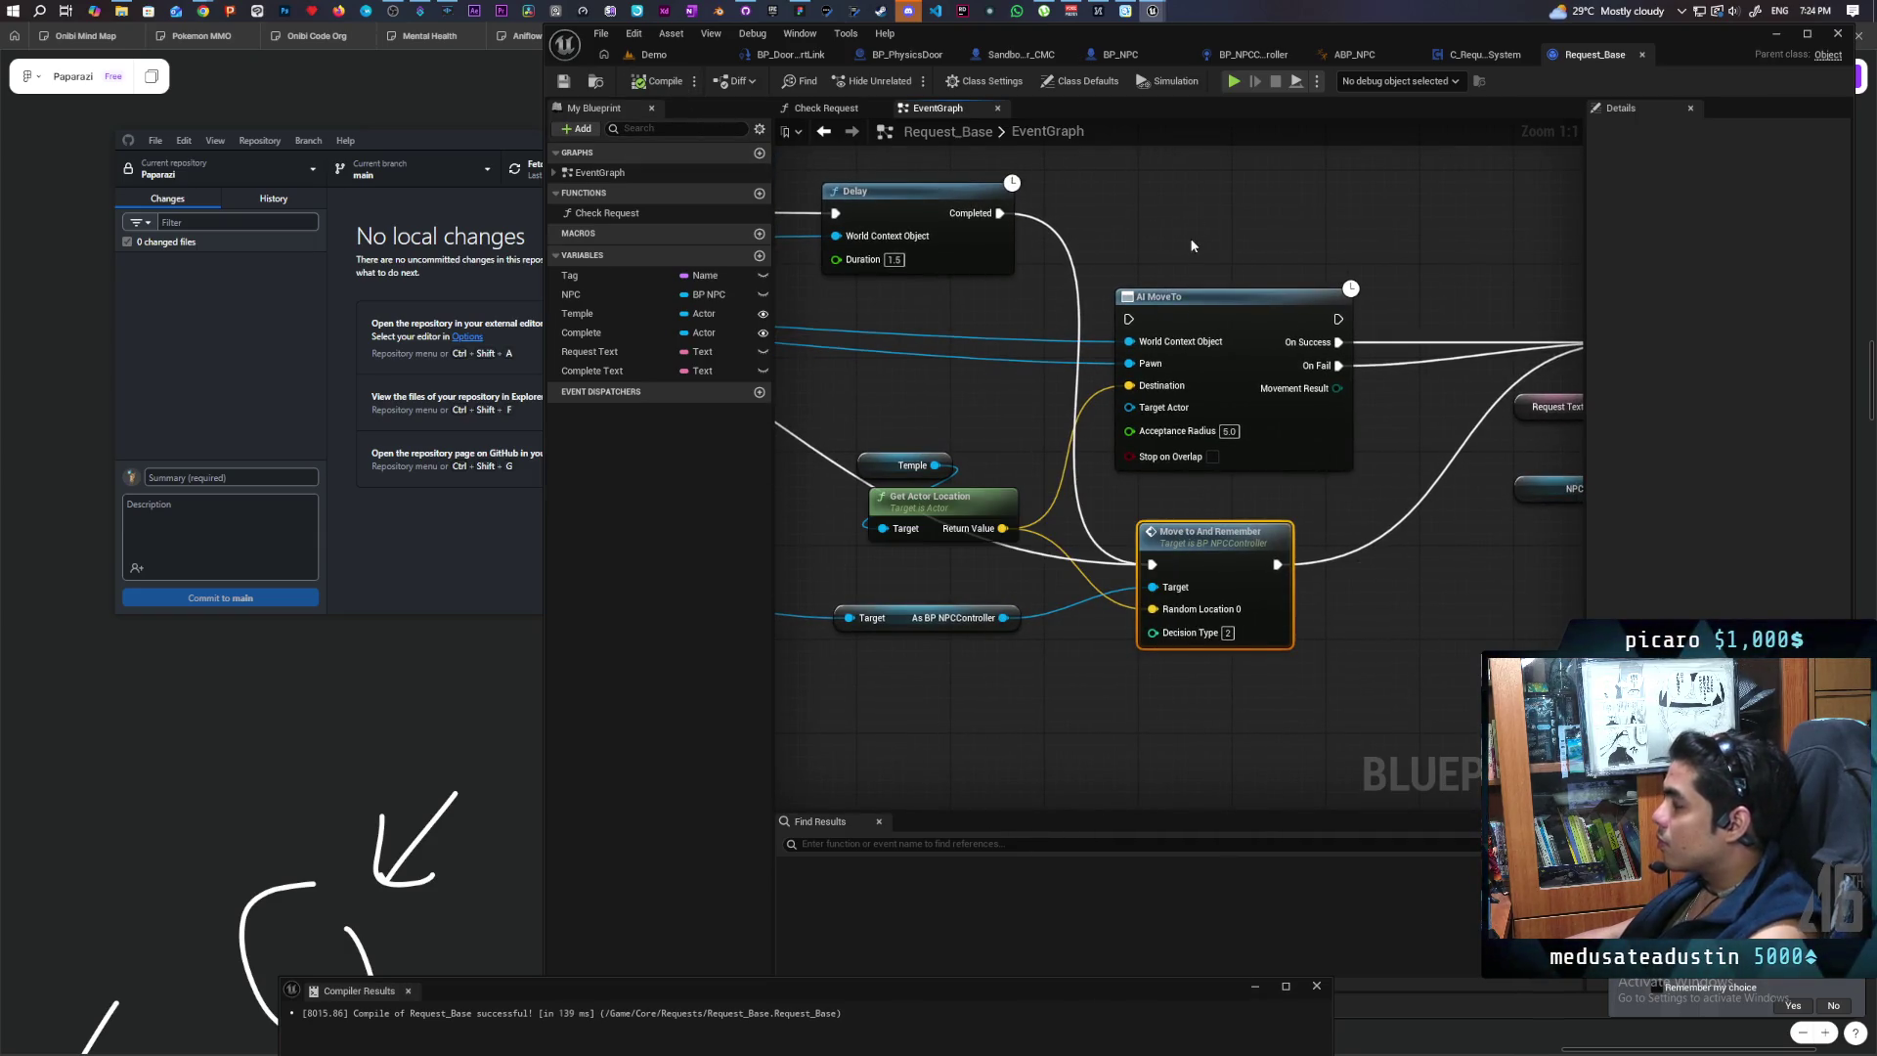
left_click_drag(1239, 227, 979, 302)
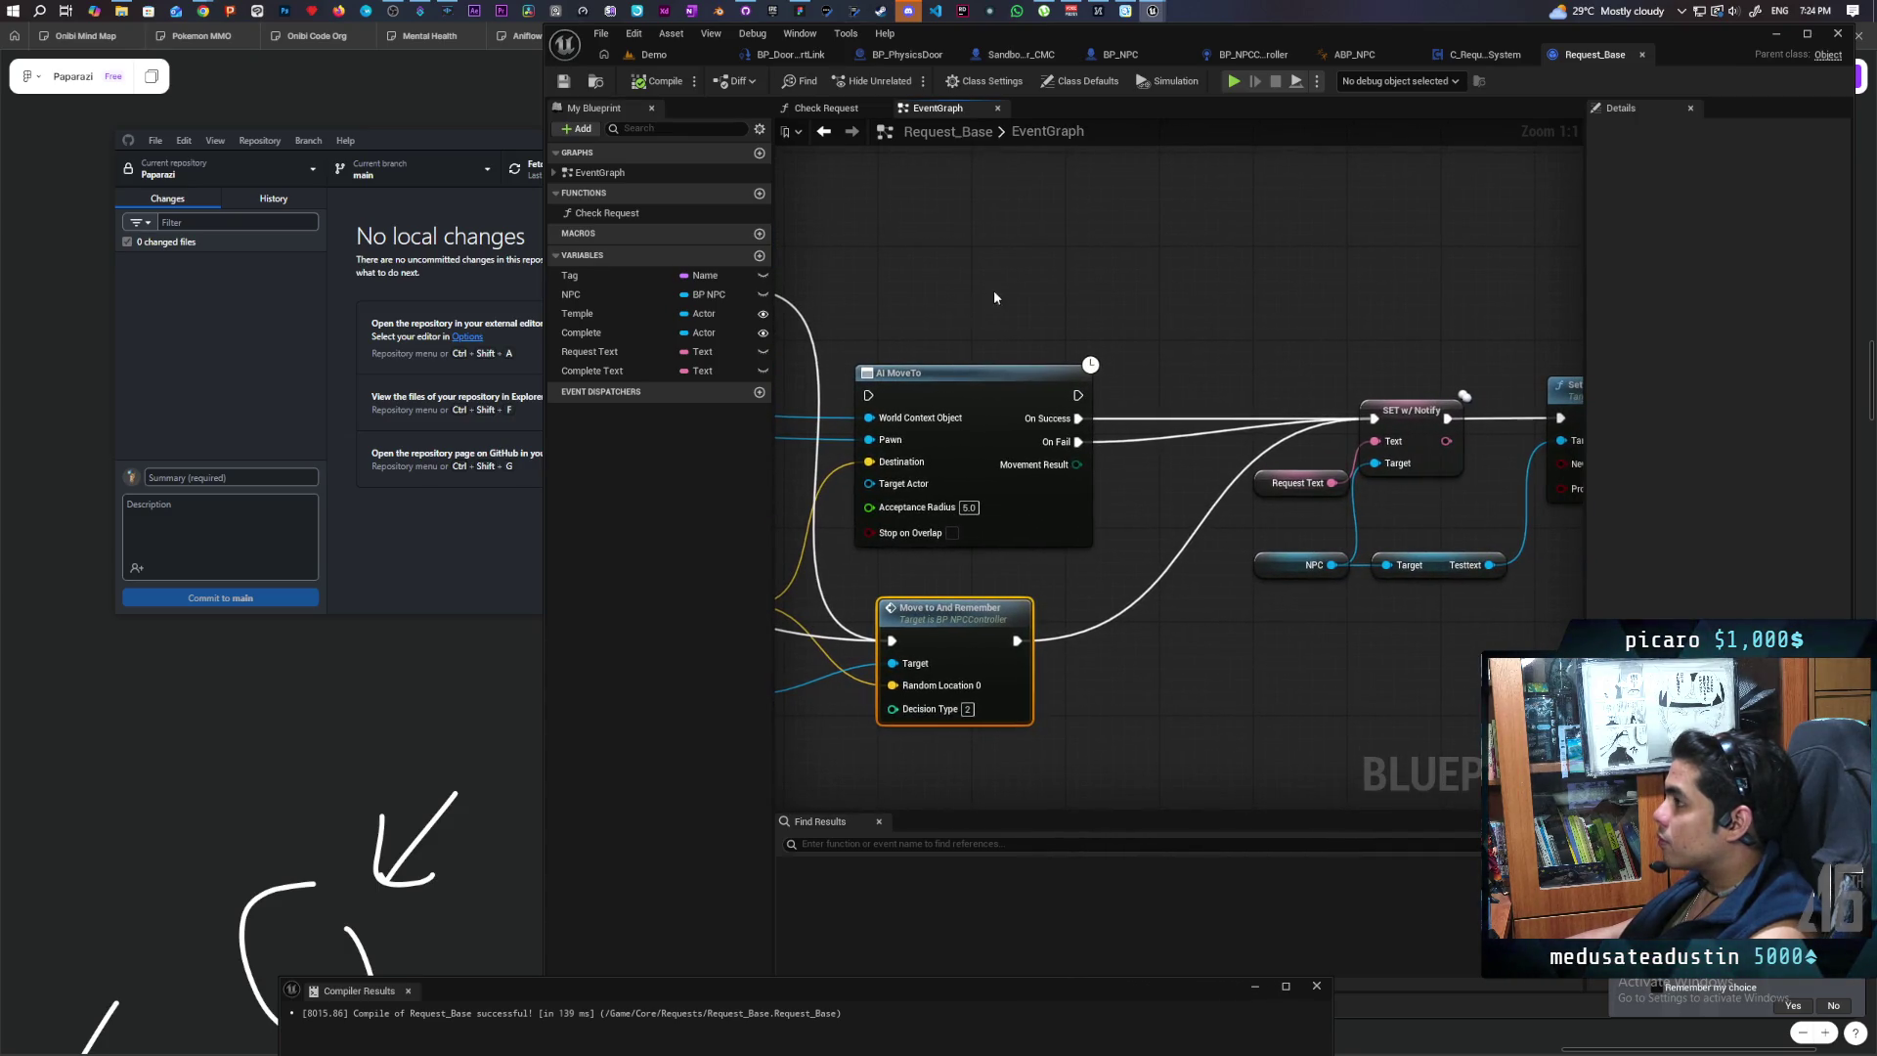
Step: In BP_NPCController, move the Decision Type variable and Decision Types nodes to the right
left_click(1454, 60)
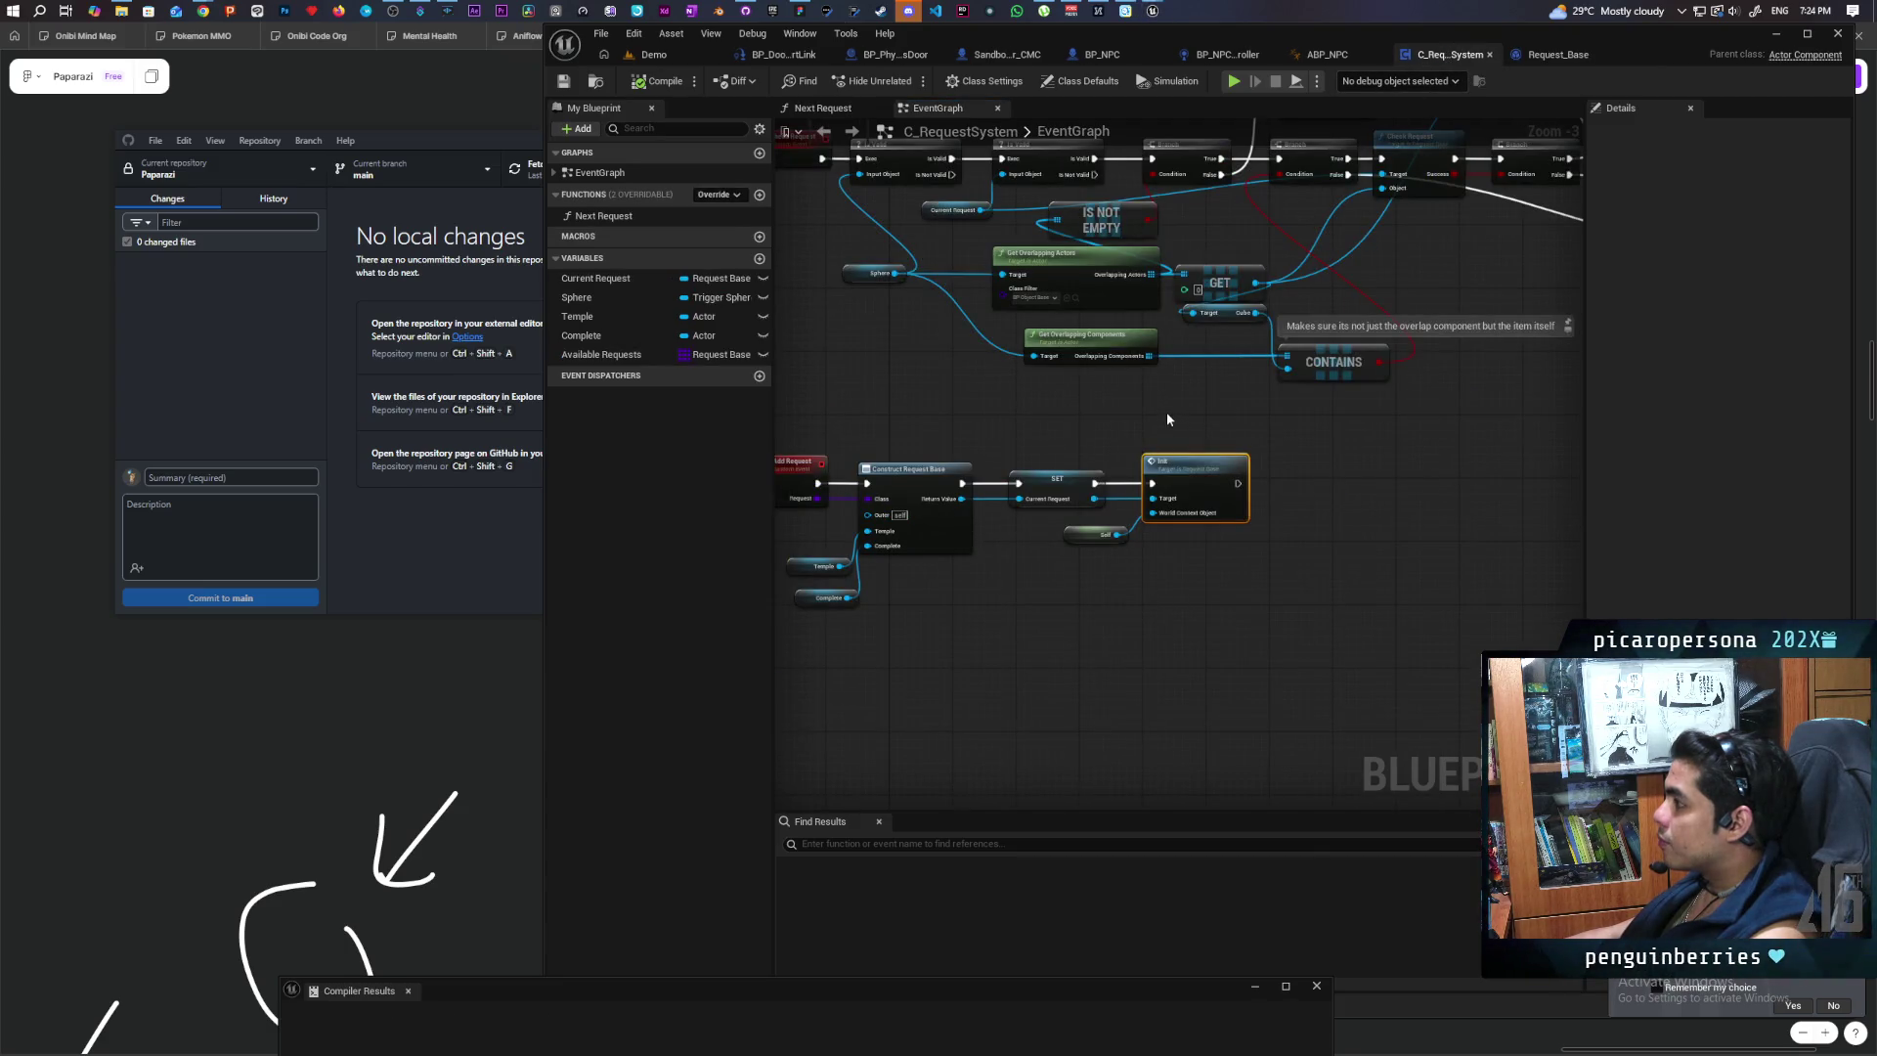
scroll(1165, 412, "down", 2)
left_click_drag(1167, 418, 970, 614)
left_click(1222, 54)
mouse_move(1154, 342)
left_mouse_down()
mouse_move(966, 293)
mouse_move(1066, 317)
left_mouse_up()
mouse_move(950, 553)
left_mouse_down()
mouse_move(1144, 498)
mouse_move(1092, 491)
mouse_move(1056, 327)
left_mouse_up()
mouse_move(1126, 408)
left_mouse_down()
mouse_move(1247, 409)
mouse_move(1386, 457)
mouse_move(1331, 470)
mouse_move(1089, 637)
mouse_move(1225, 631)
mouse_move(1073, 638)
left_mouse_up()
scroll(1247, 408, "up", 1)
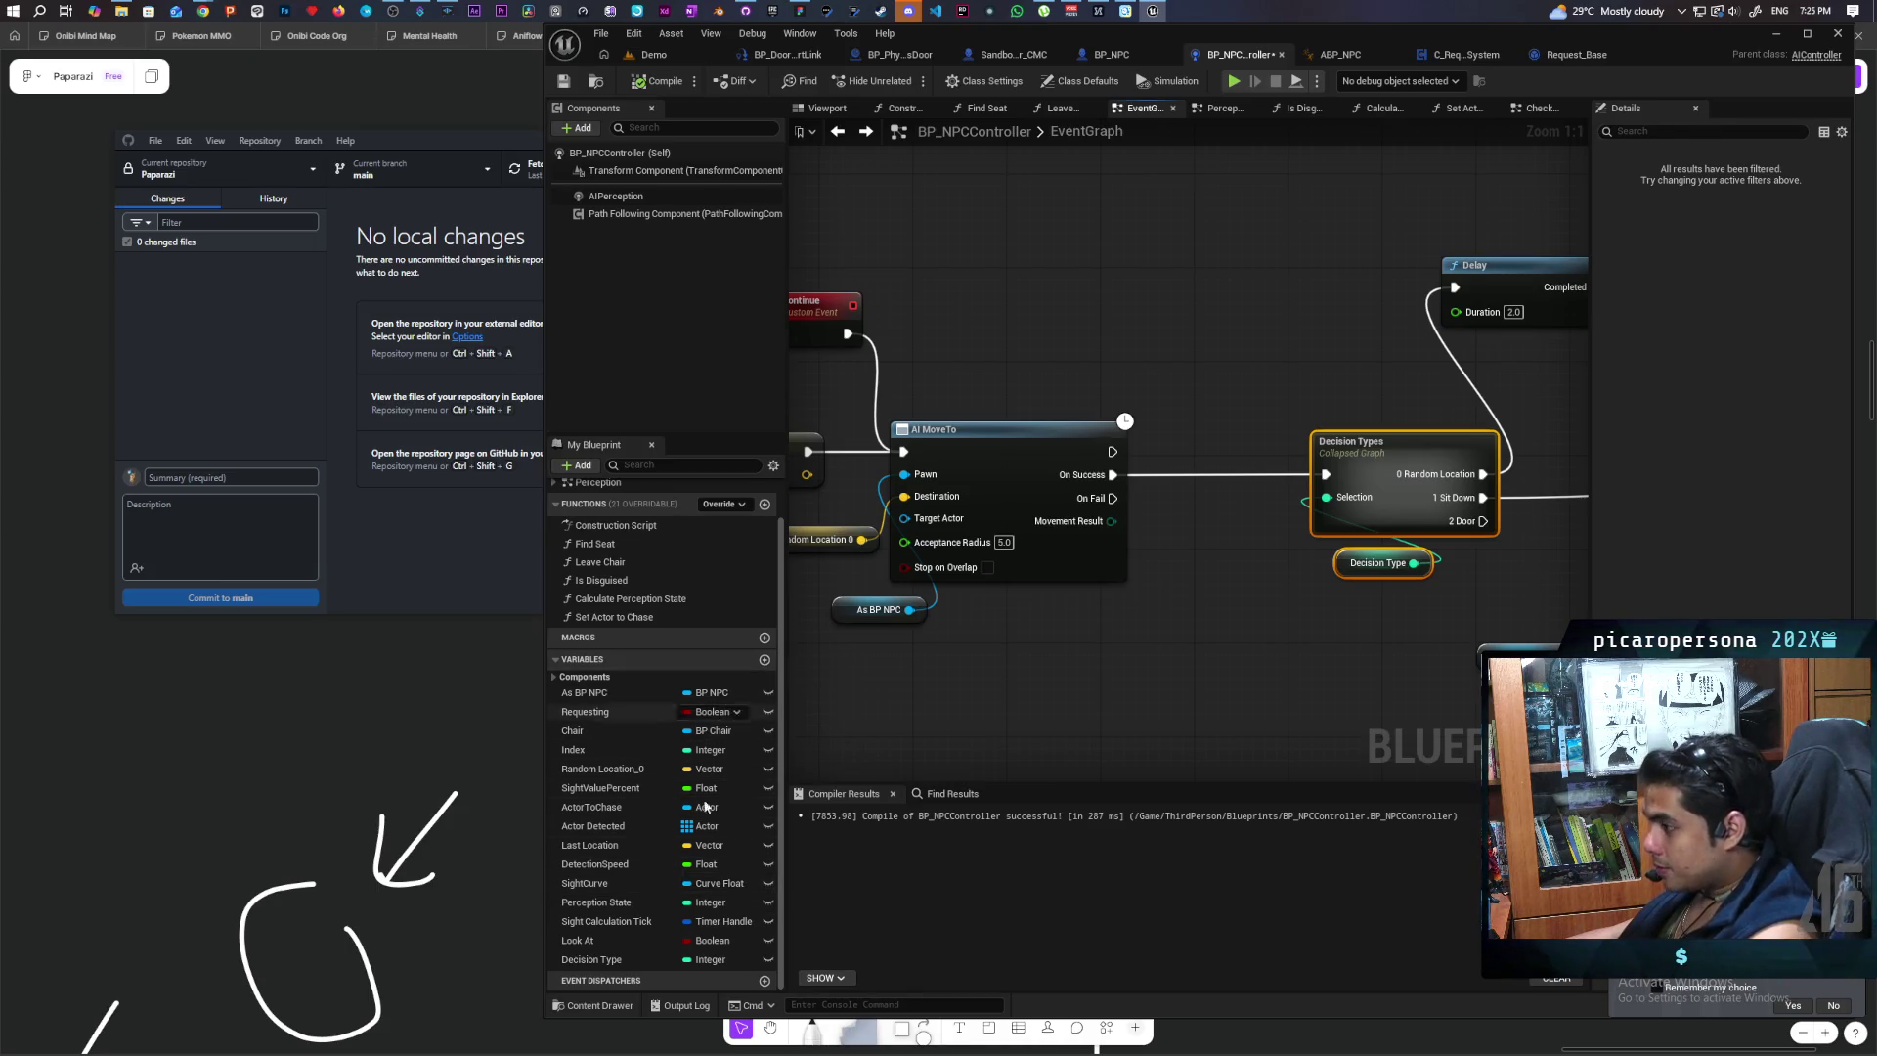
Step: Add a 'Move To Success' event dispatcher and call it after AI MoveTo On Success
left_click(764, 979)
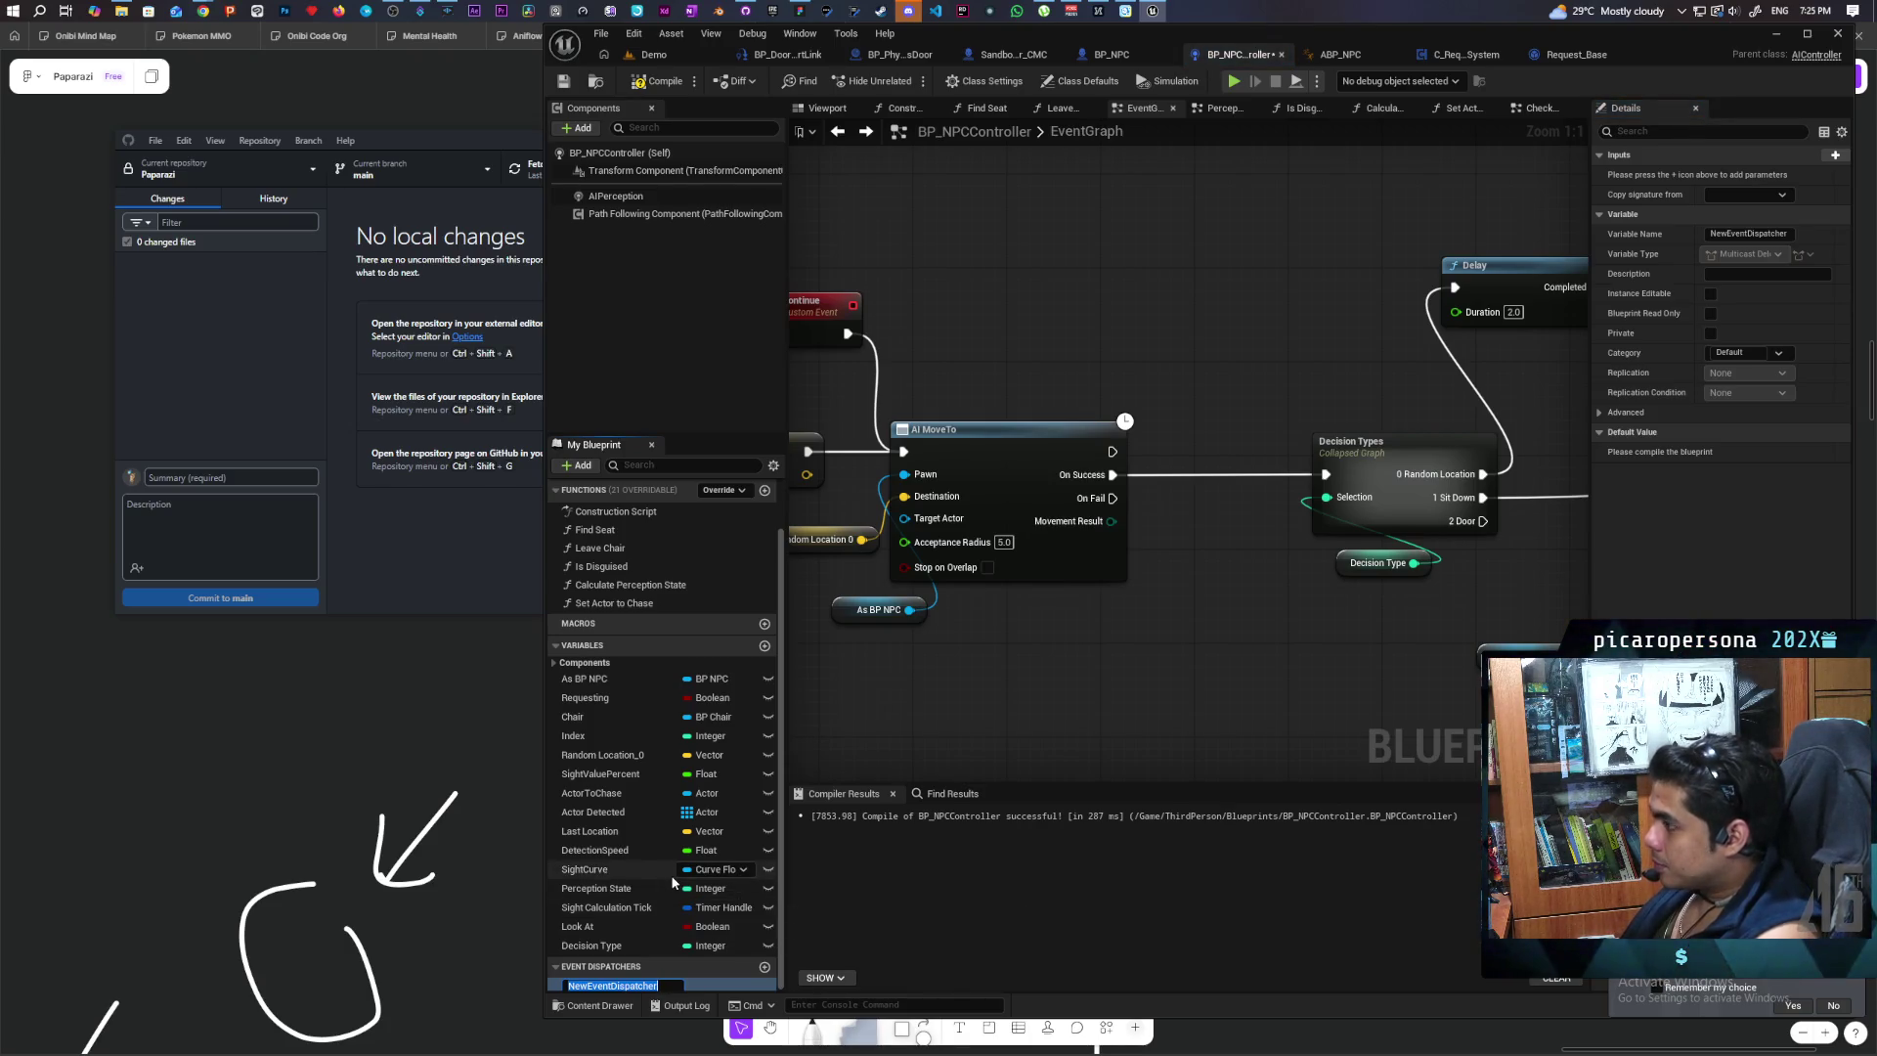
type("Move To Success")
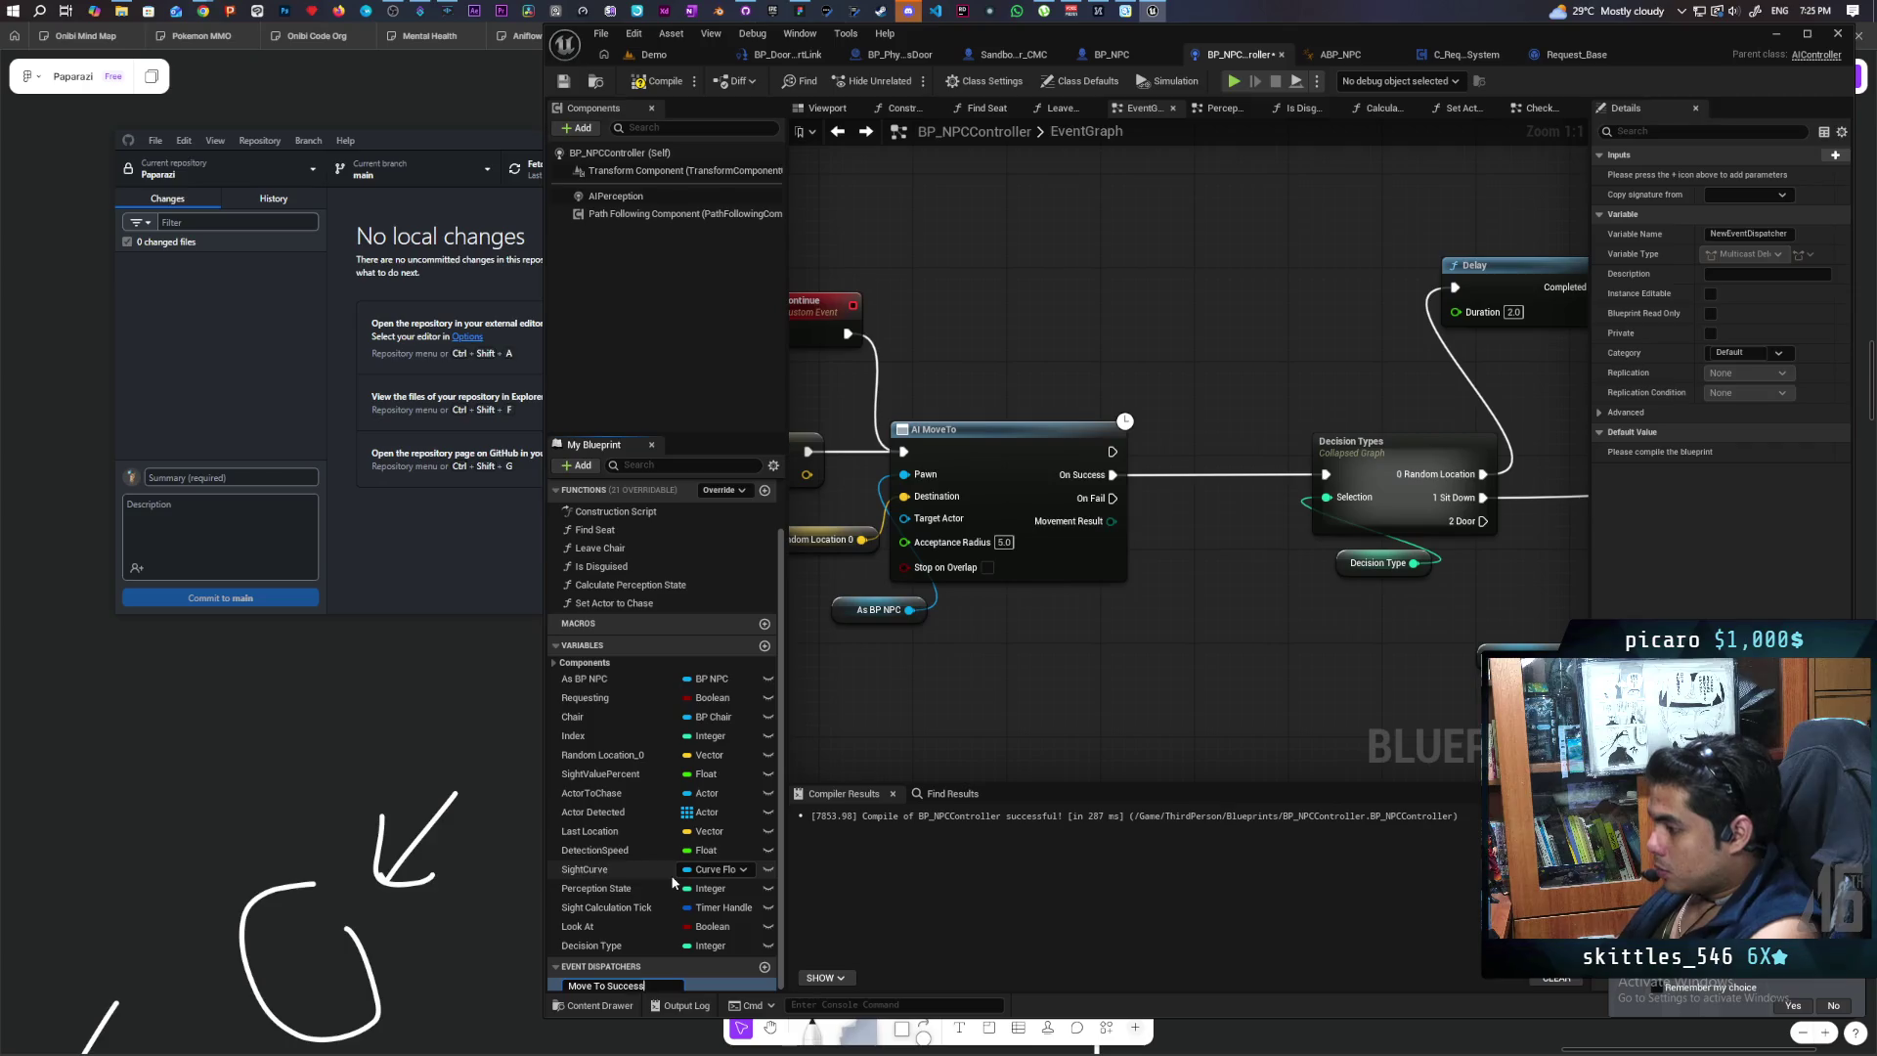
key("Return")
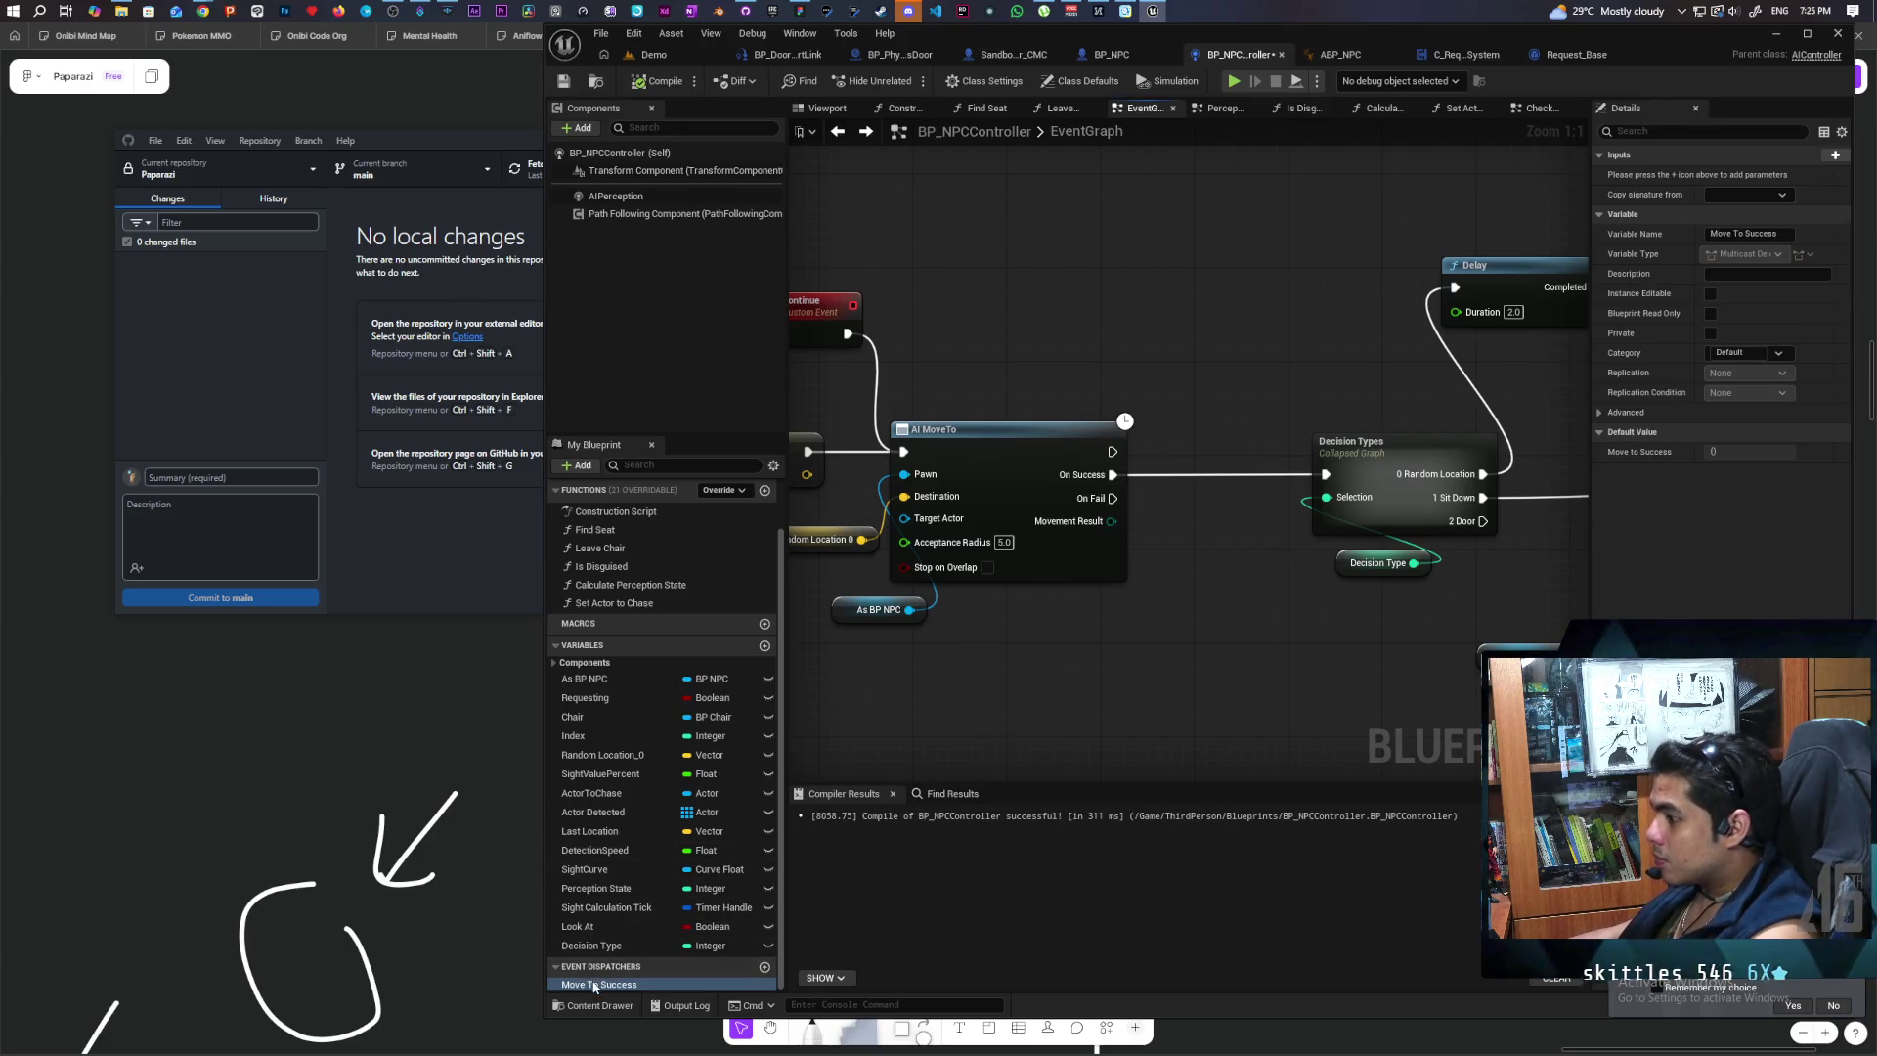
left_click_drag(987, 851, 1163, 563)
left_click(1201, 567)
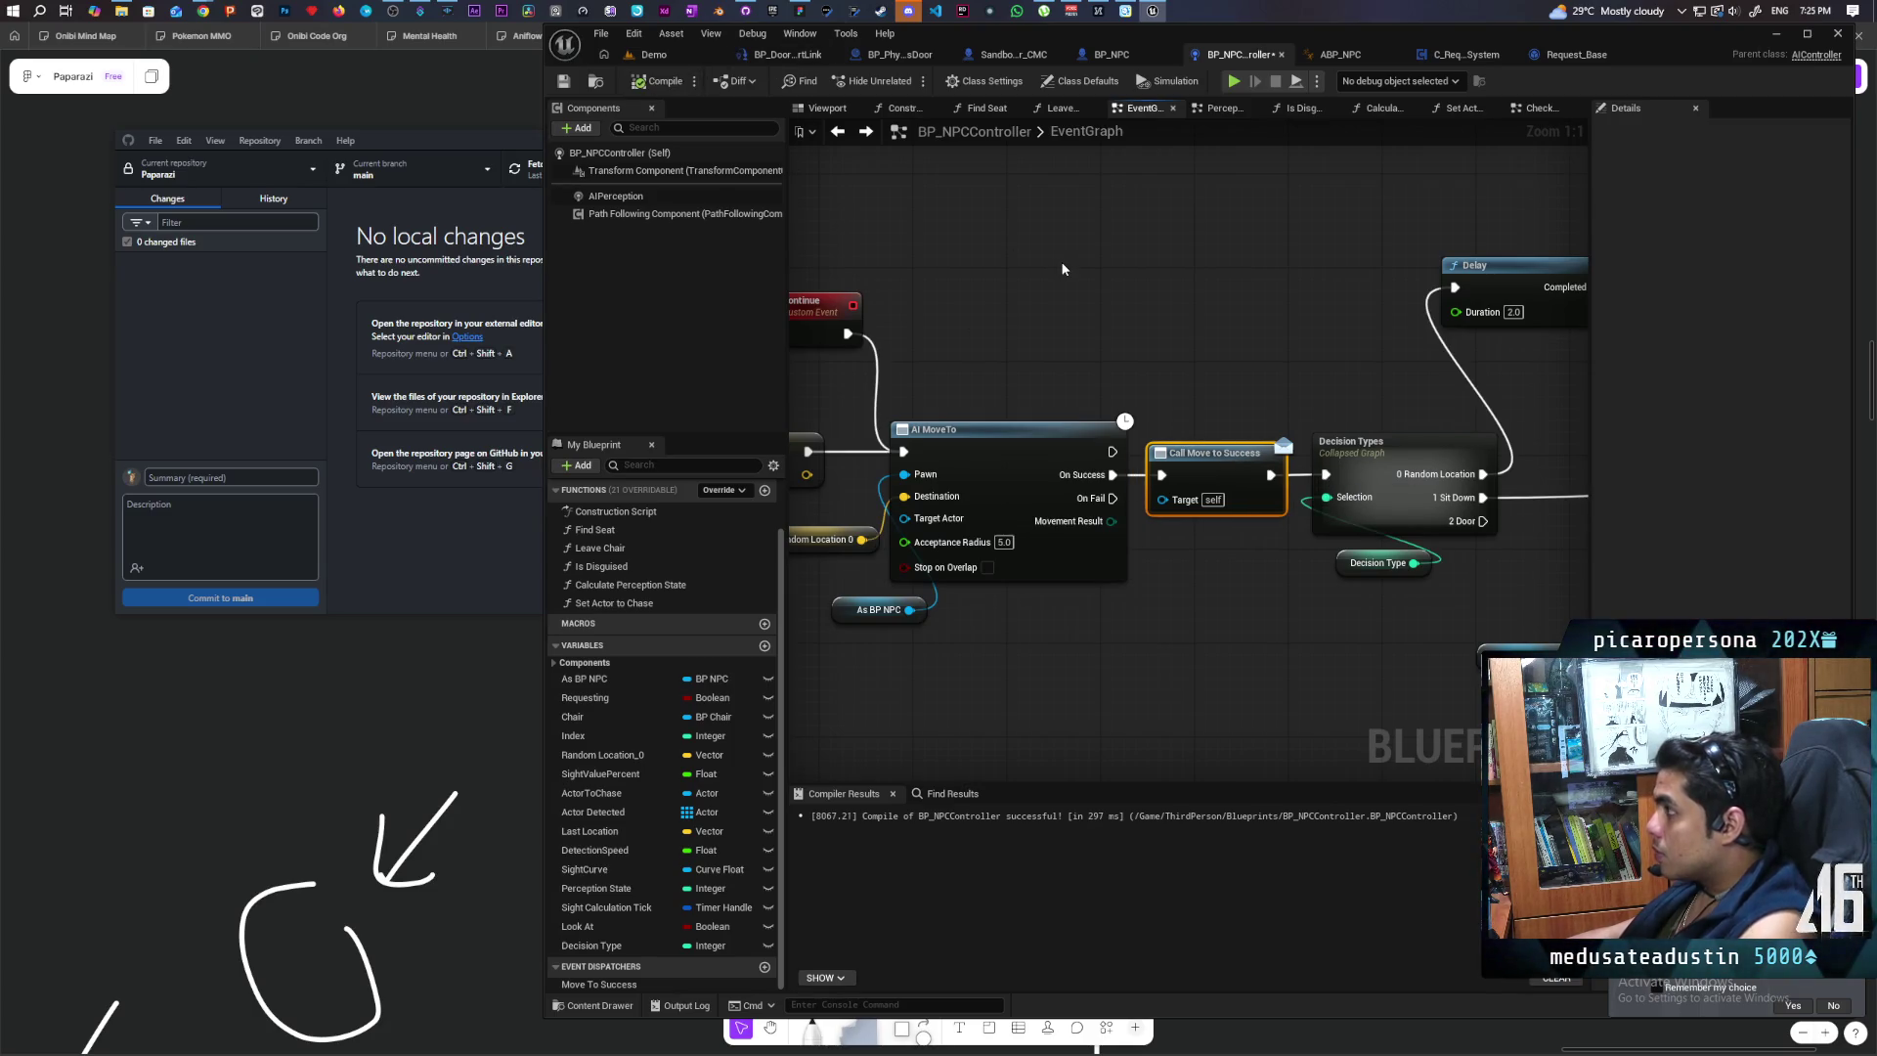
left_click(1557, 59)
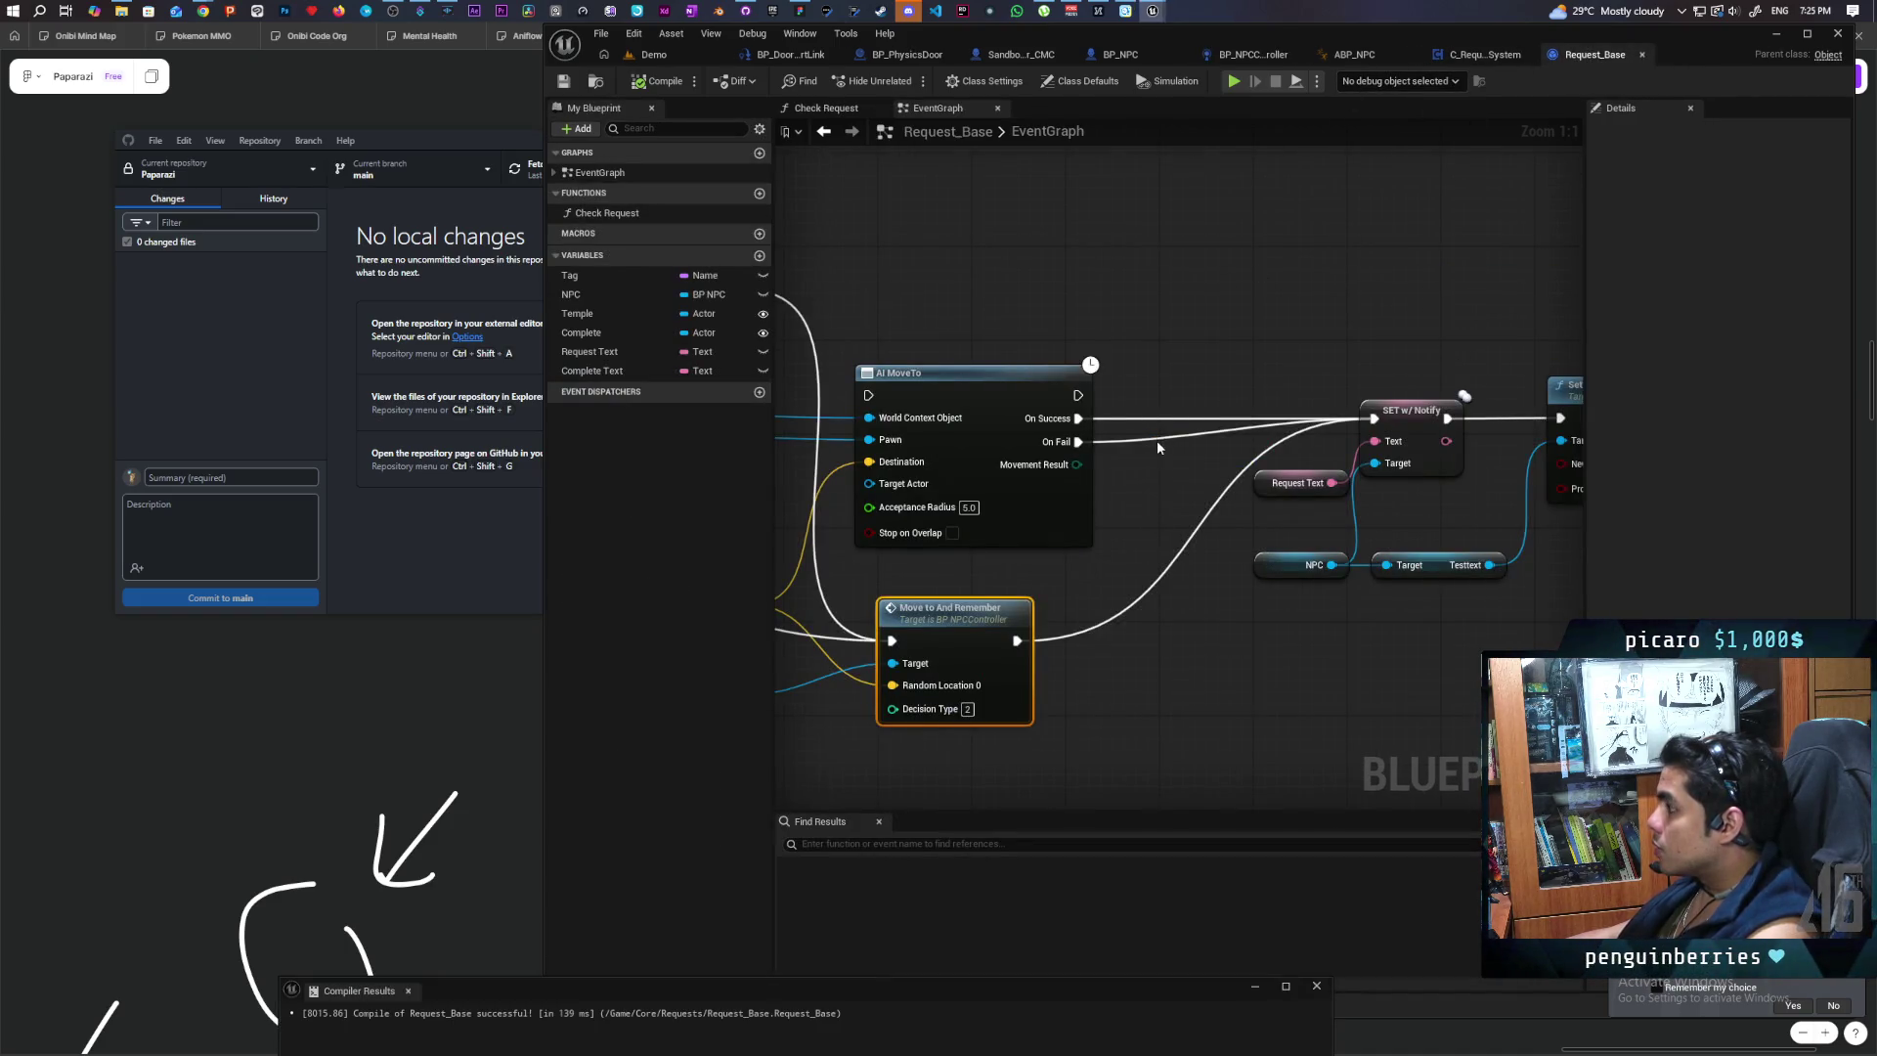
Step: From the controller pin, add Assign Move to Success with a new bound custom event
scroll(1157, 448, "down", 2)
scroll(1160, 542, "up", 2)
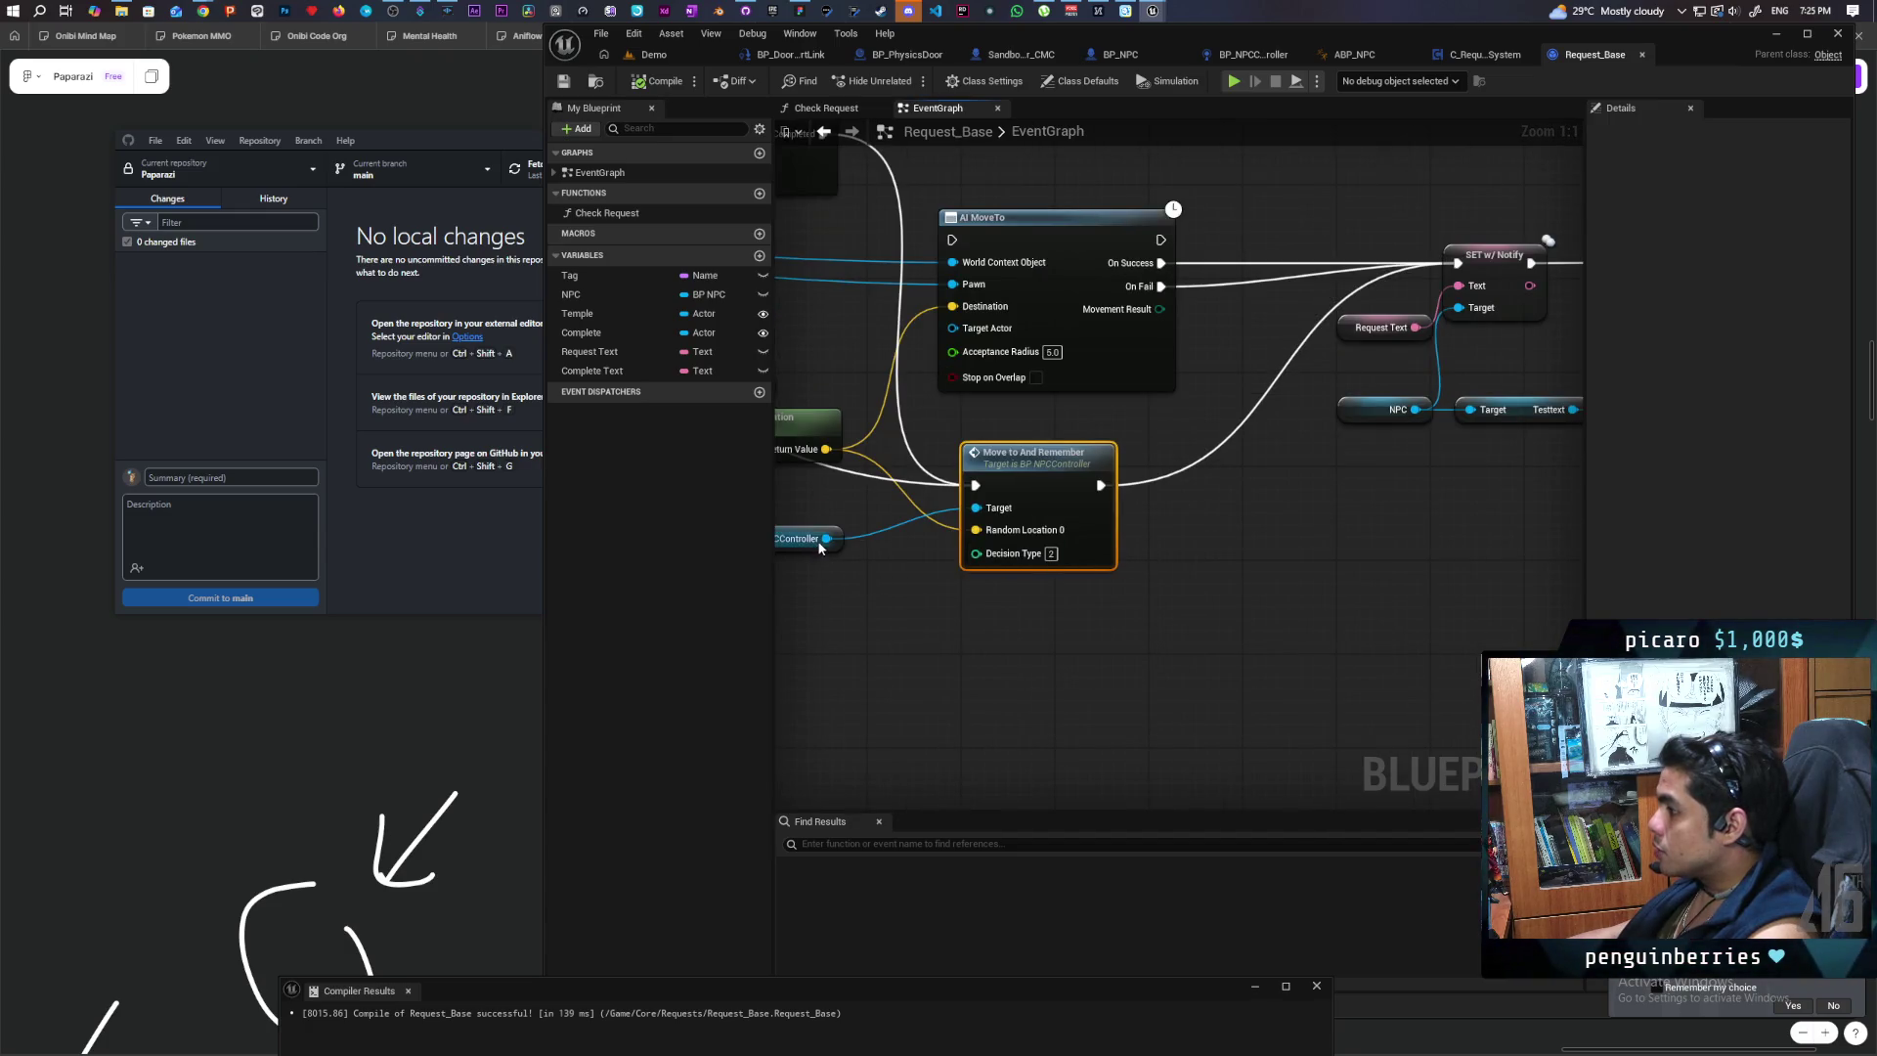
left_click_drag(824, 541, 887, 618)
type("assign")
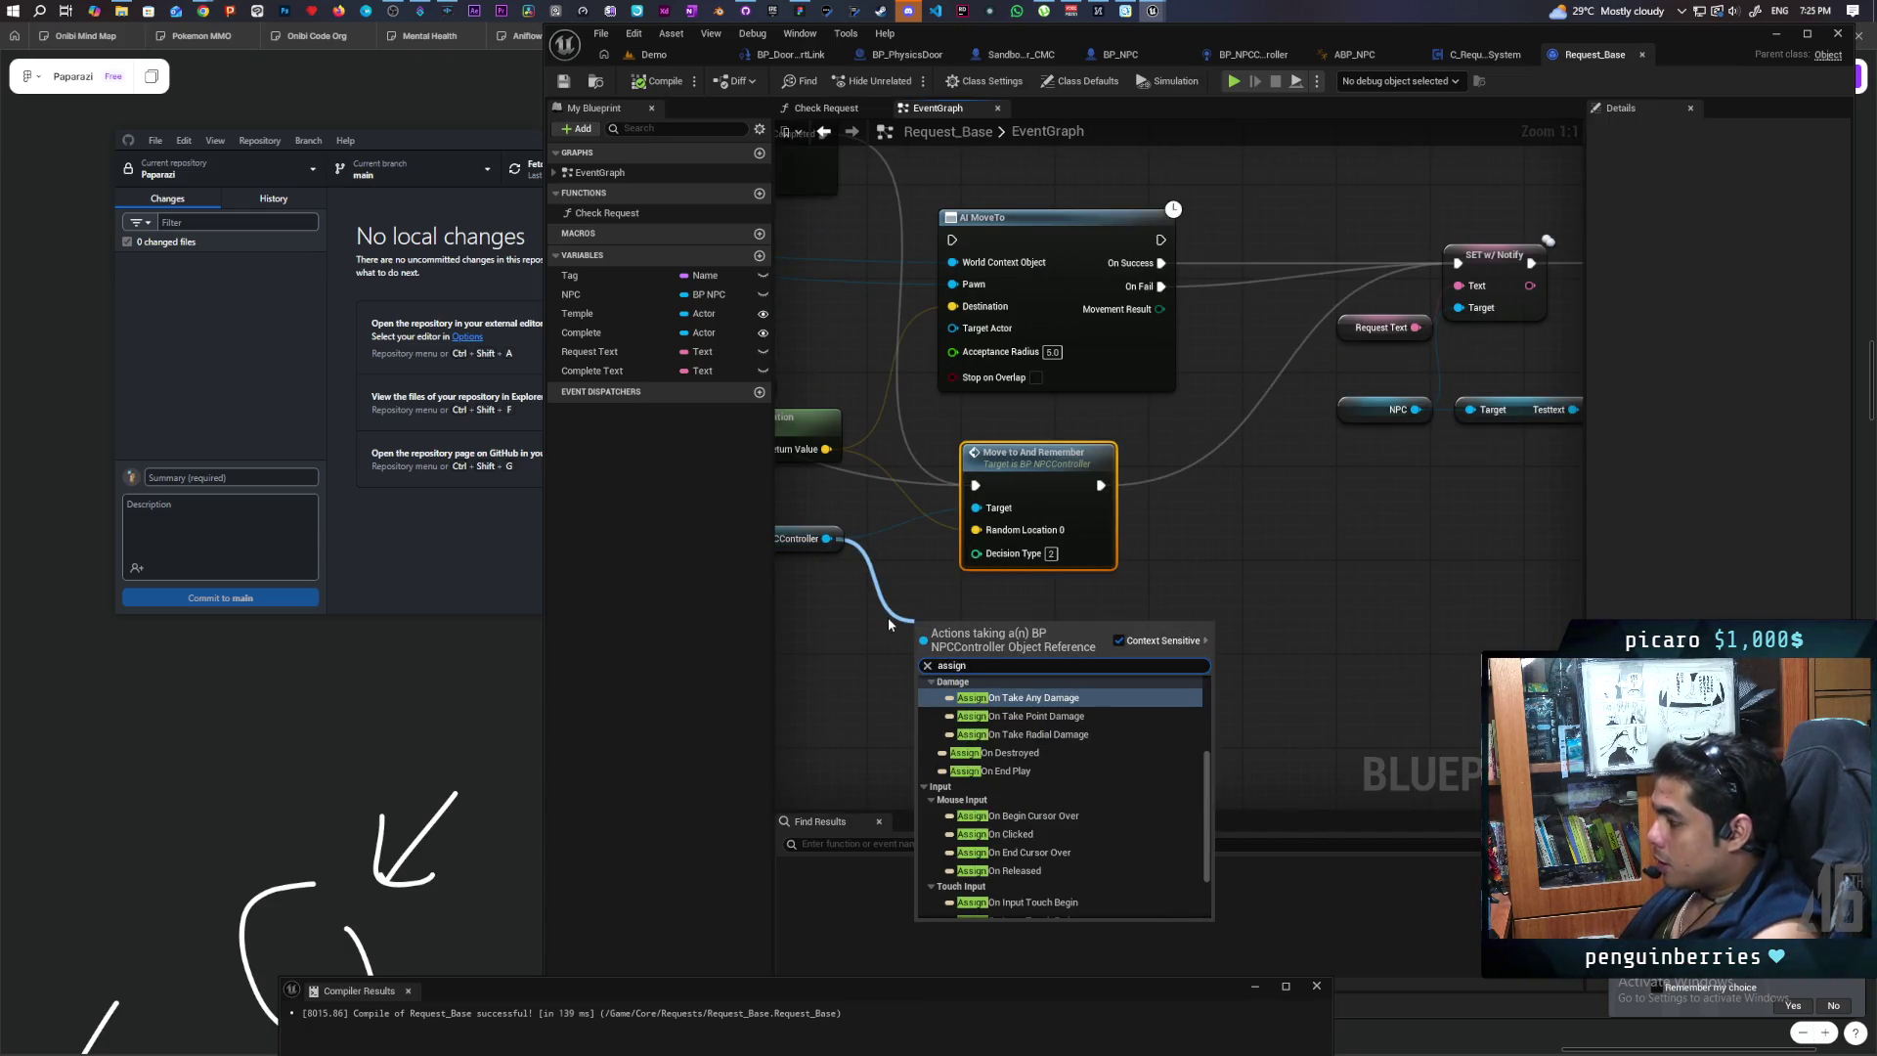
type(" move")
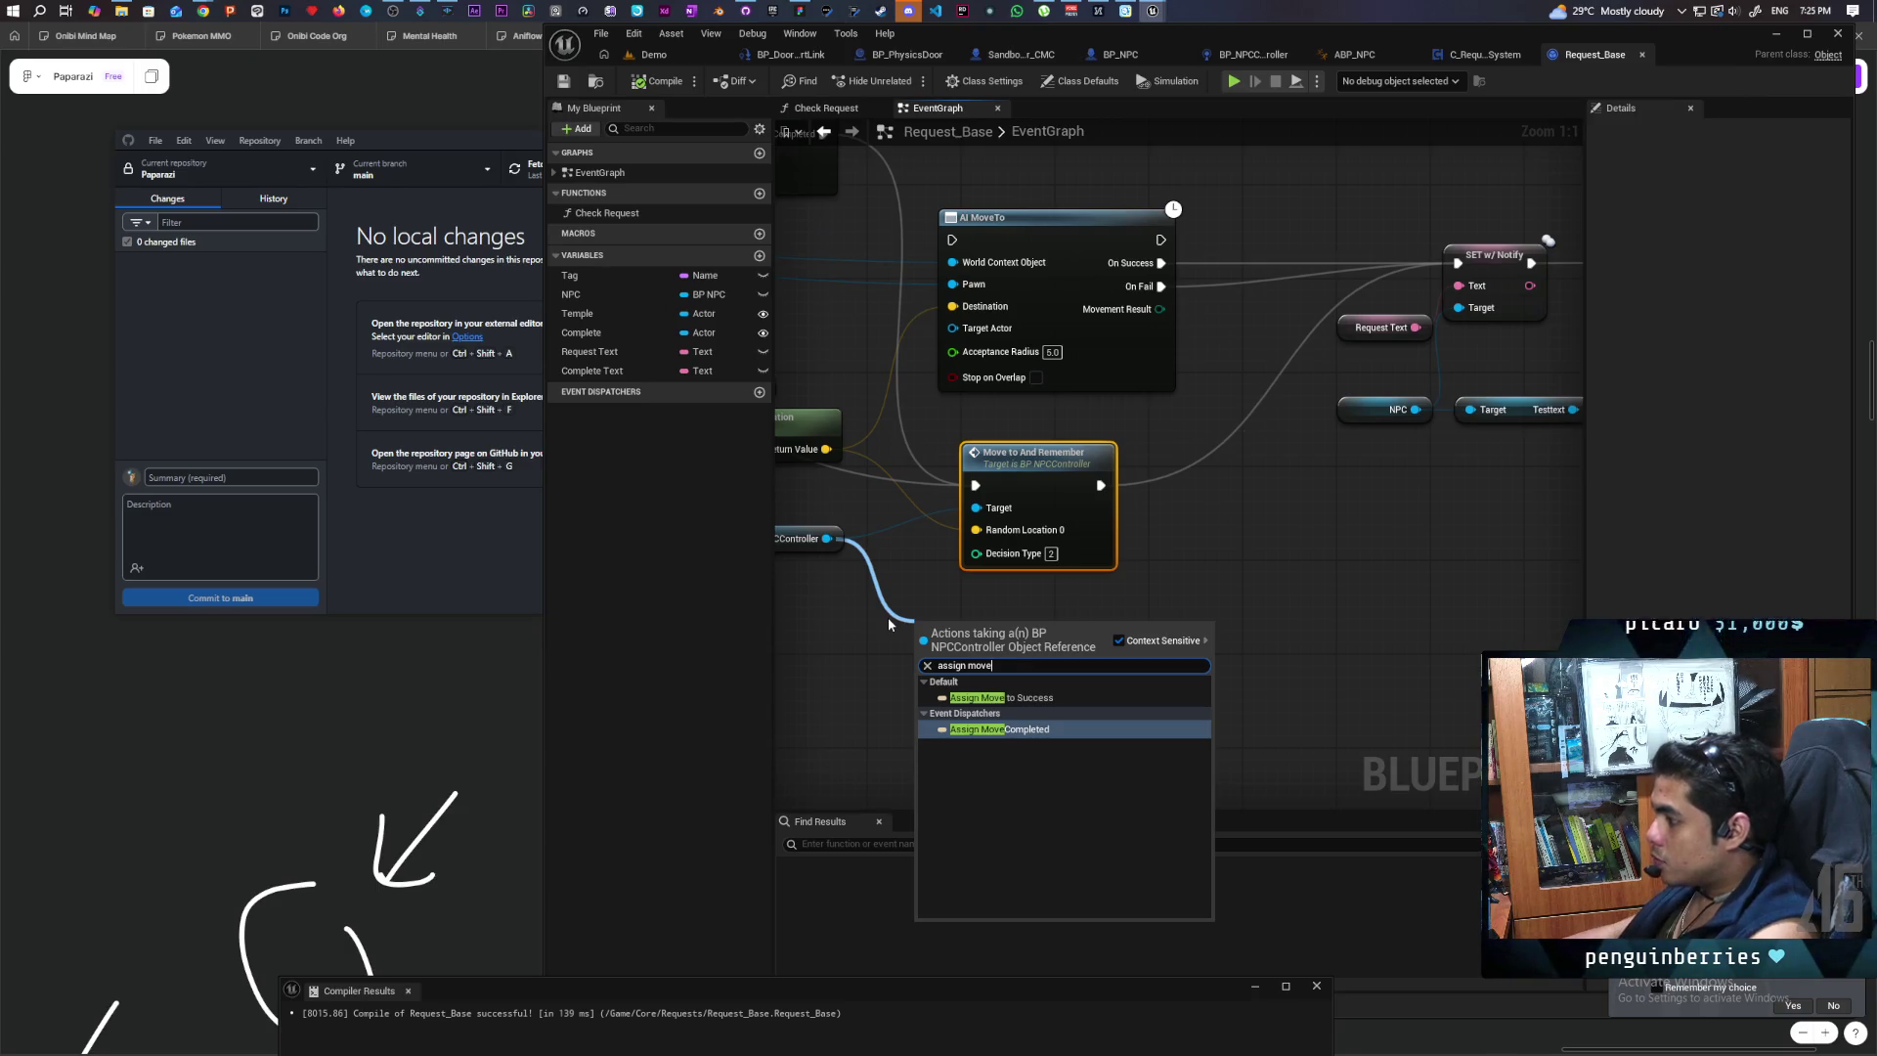
left_click(997, 697)
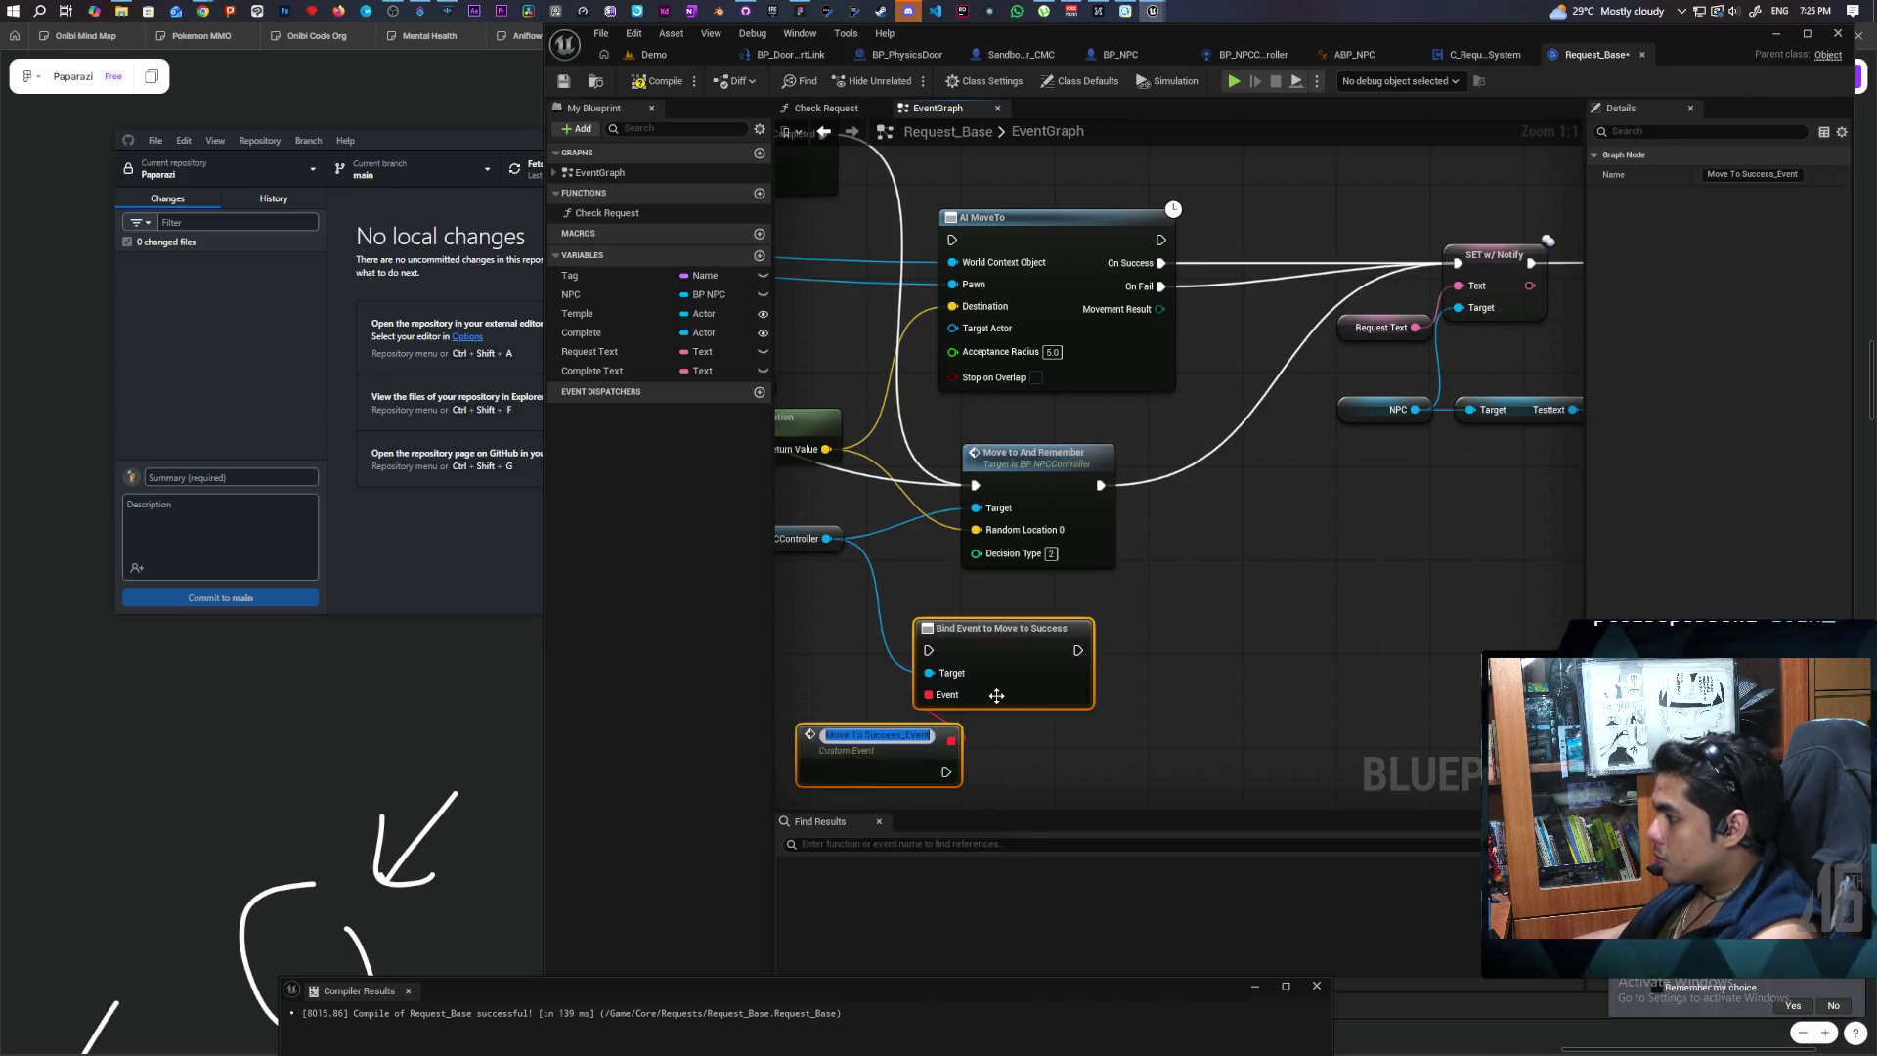
left_click(1047, 759)
mouse_move(1048, 760)
left_mouse_down()
mouse_move(997, 636)
mouse_move(1178, 636)
mouse_move(1392, 541)
left_mouse_up()
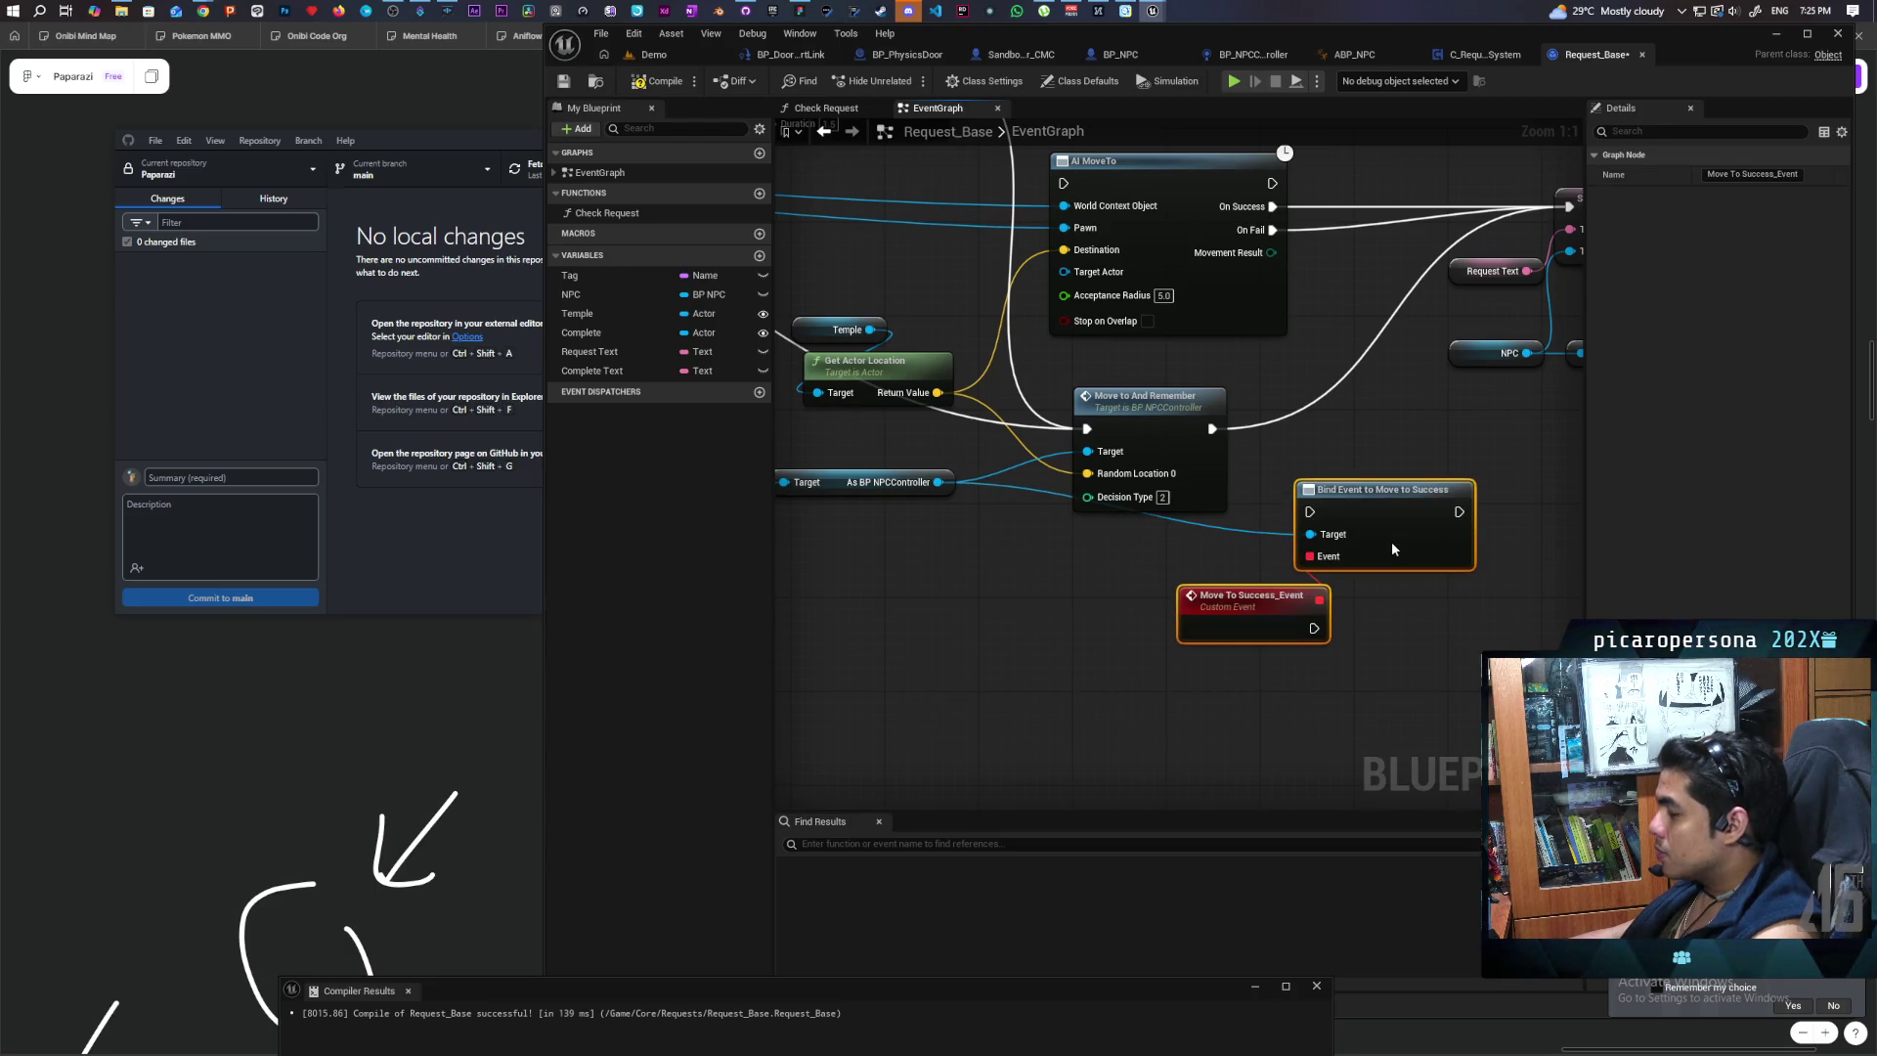
Step: Run the bind after Move to And Remember and have the event trigger SET w/ Notify
mouse_move(917, 543)
left_mouse_down()
mouse_move(1017, 626)
mouse_move(1045, 546)
left_mouse_up()
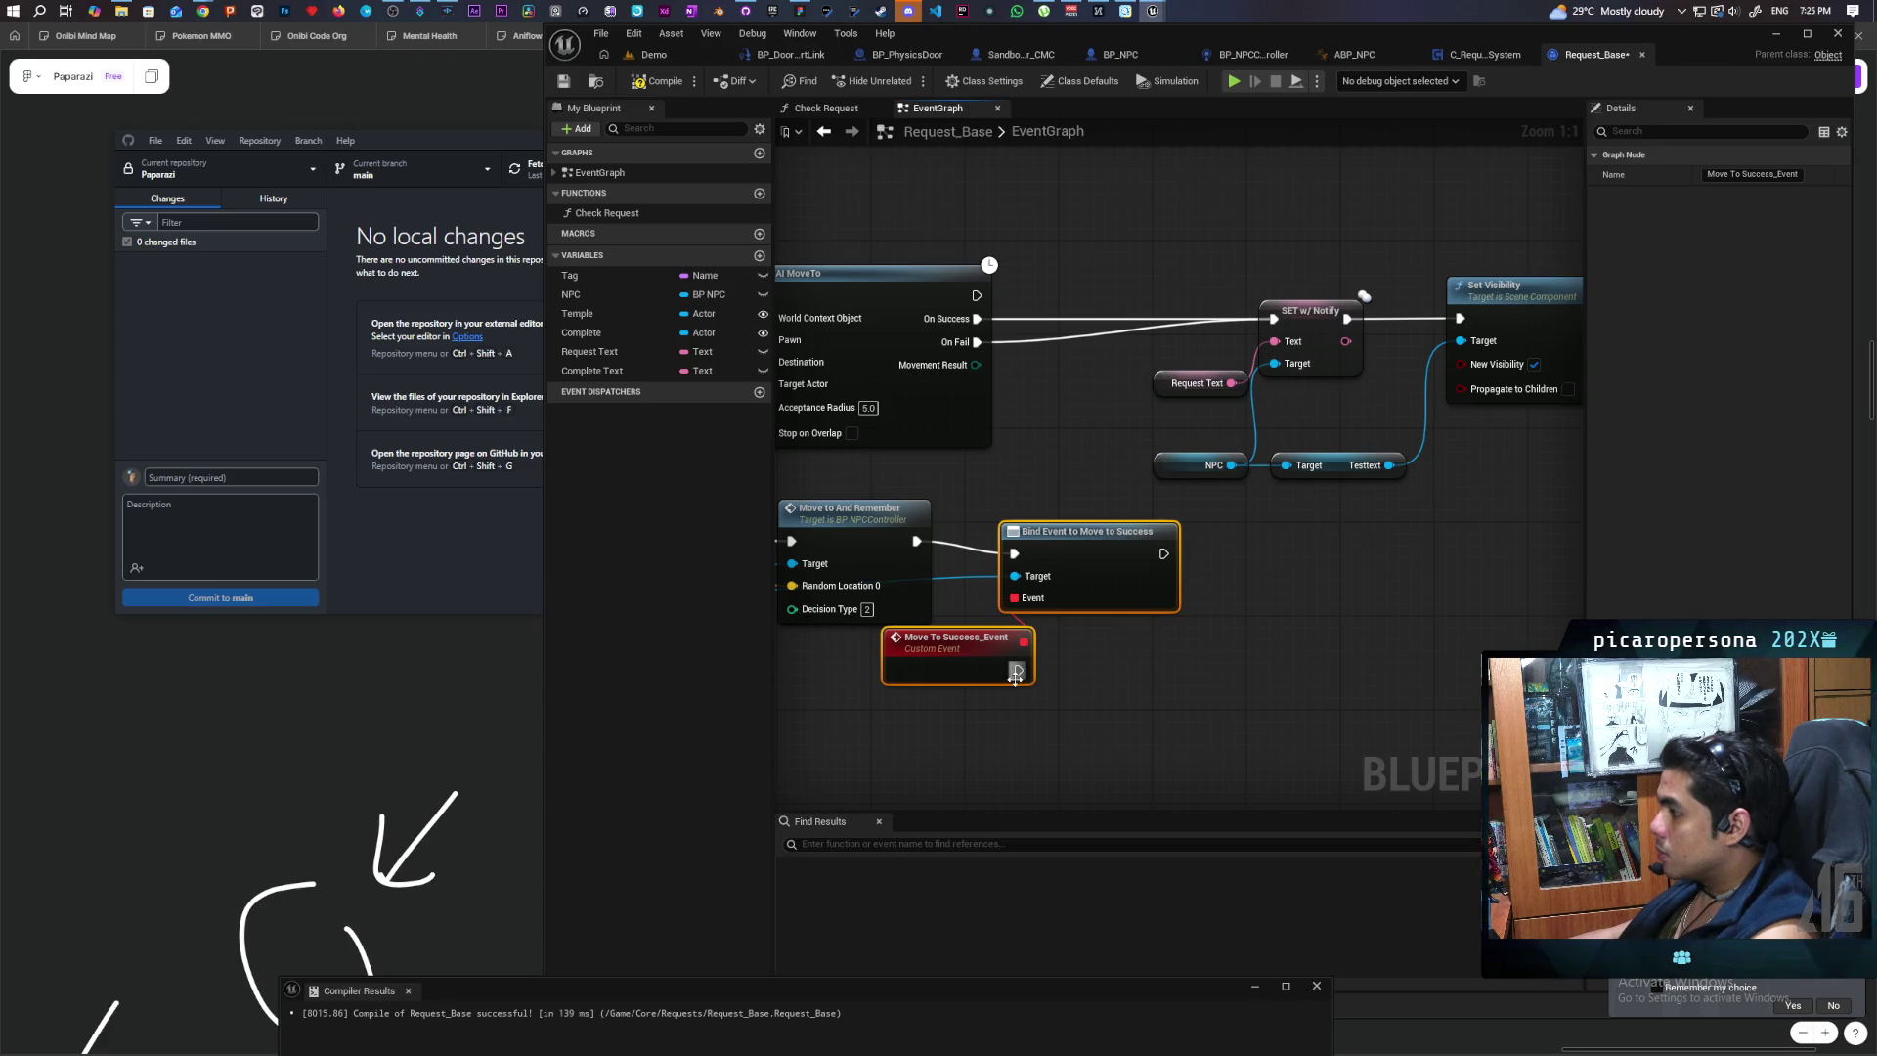
mouse_move(1031, 669)
left_mouse_down()
mouse_move(1294, 334)
mouse_move(1275, 320)
left_mouse_up()
mouse_move(1028, 579)
left_mouse_down()
mouse_move(1027, 603)
mouse_move(1070, 542)
left_mouse_up()
left_click_drag(1033, 665, 1022, 586)
mouse_move(1183, 674)
left_mouse_down()
mouse_move(1389, 655)
mouse_move(1188, 659)
mouse_move(1280, 628)
left_mouse_up()
left_click_drag(944, 716, 1003, 708)
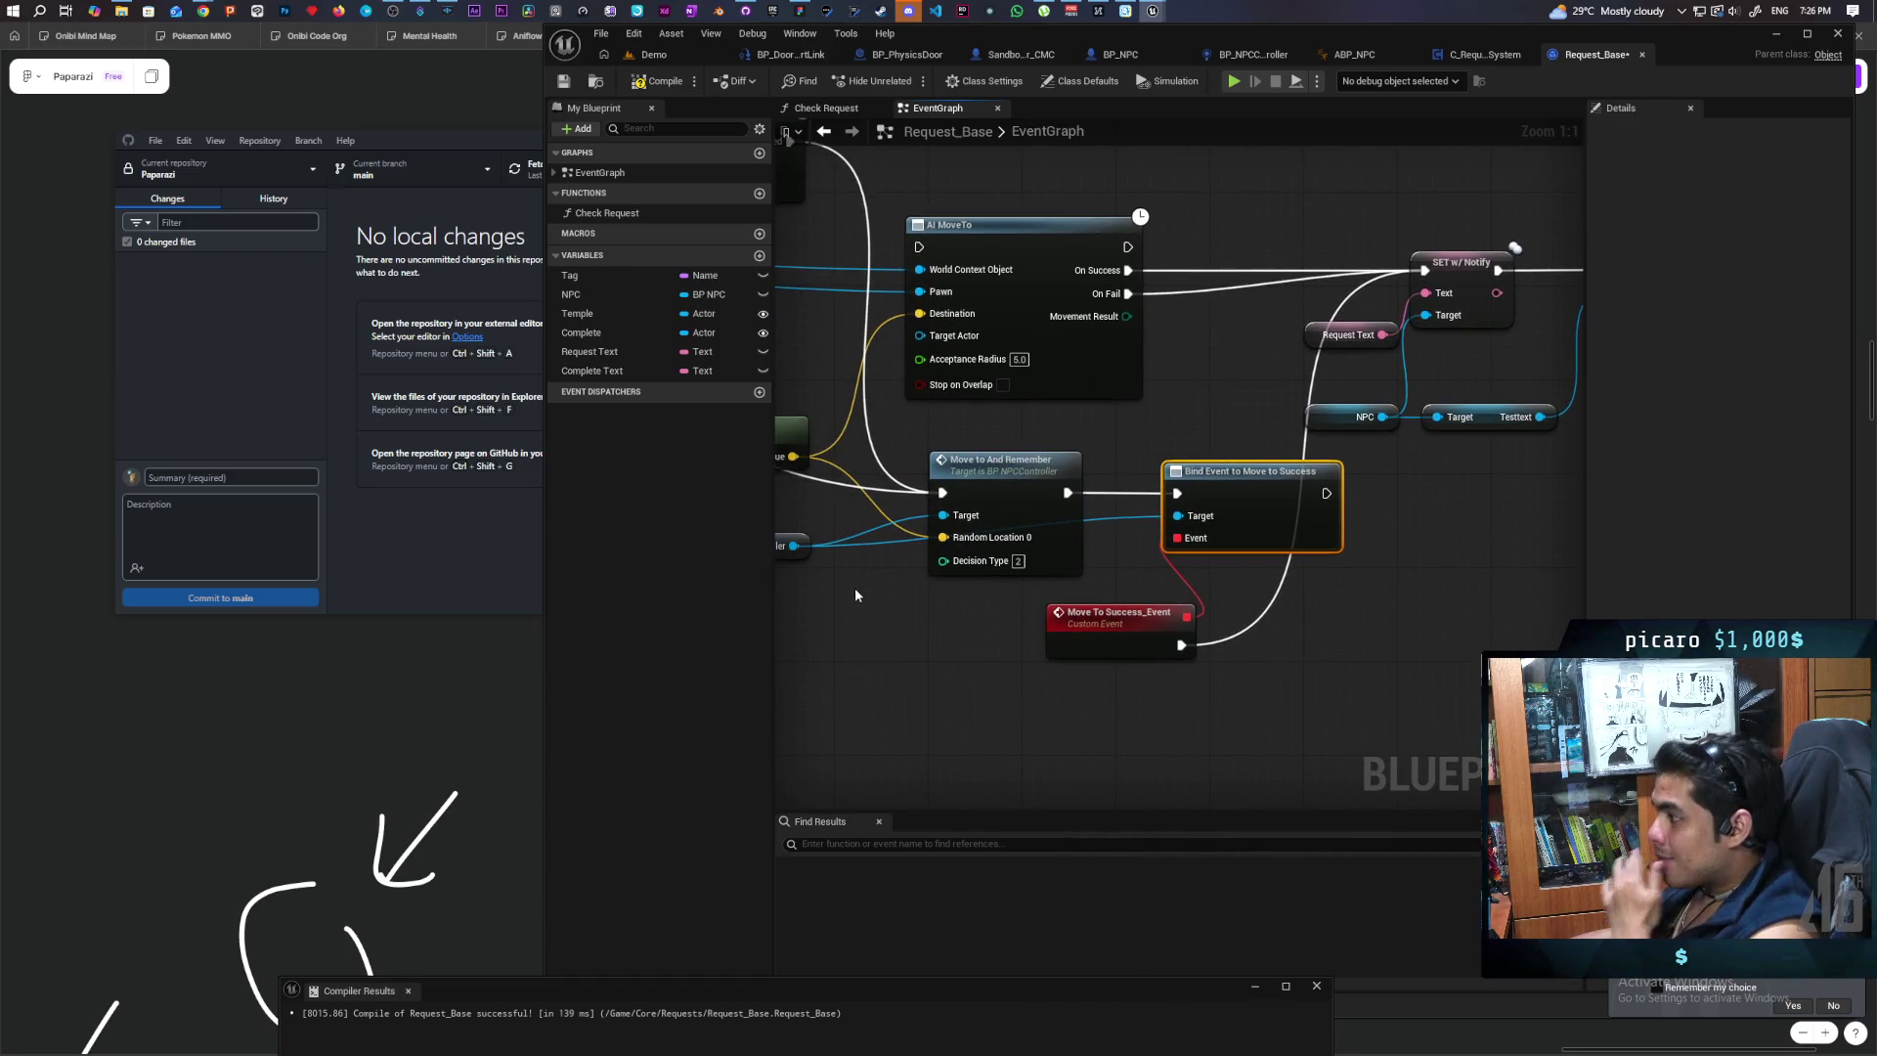
mouse_move(854, 592)
left_mouse_down()
mouse_move(888, 602)
mouse_move(982, 713)
left_mouse_up()
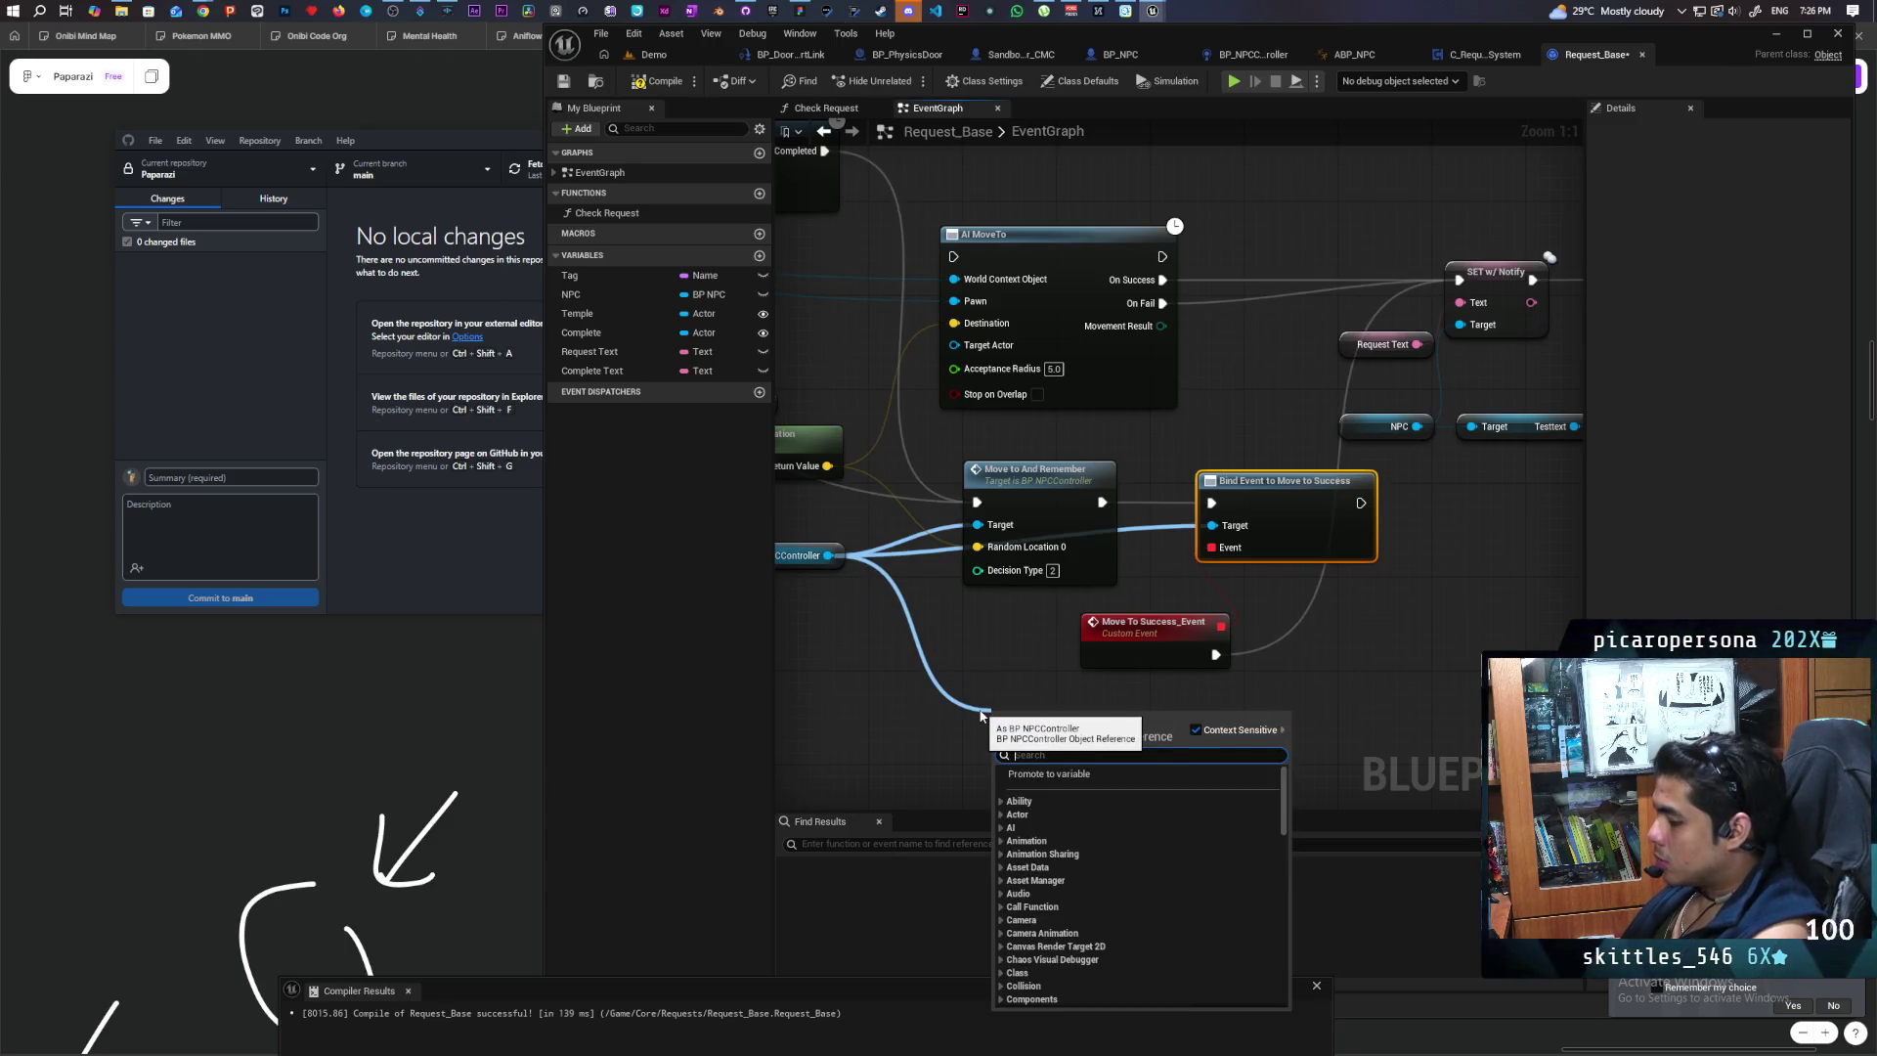
Step: Add an Unbind Event from Move to Success node and link its Event pin
type("unbin")
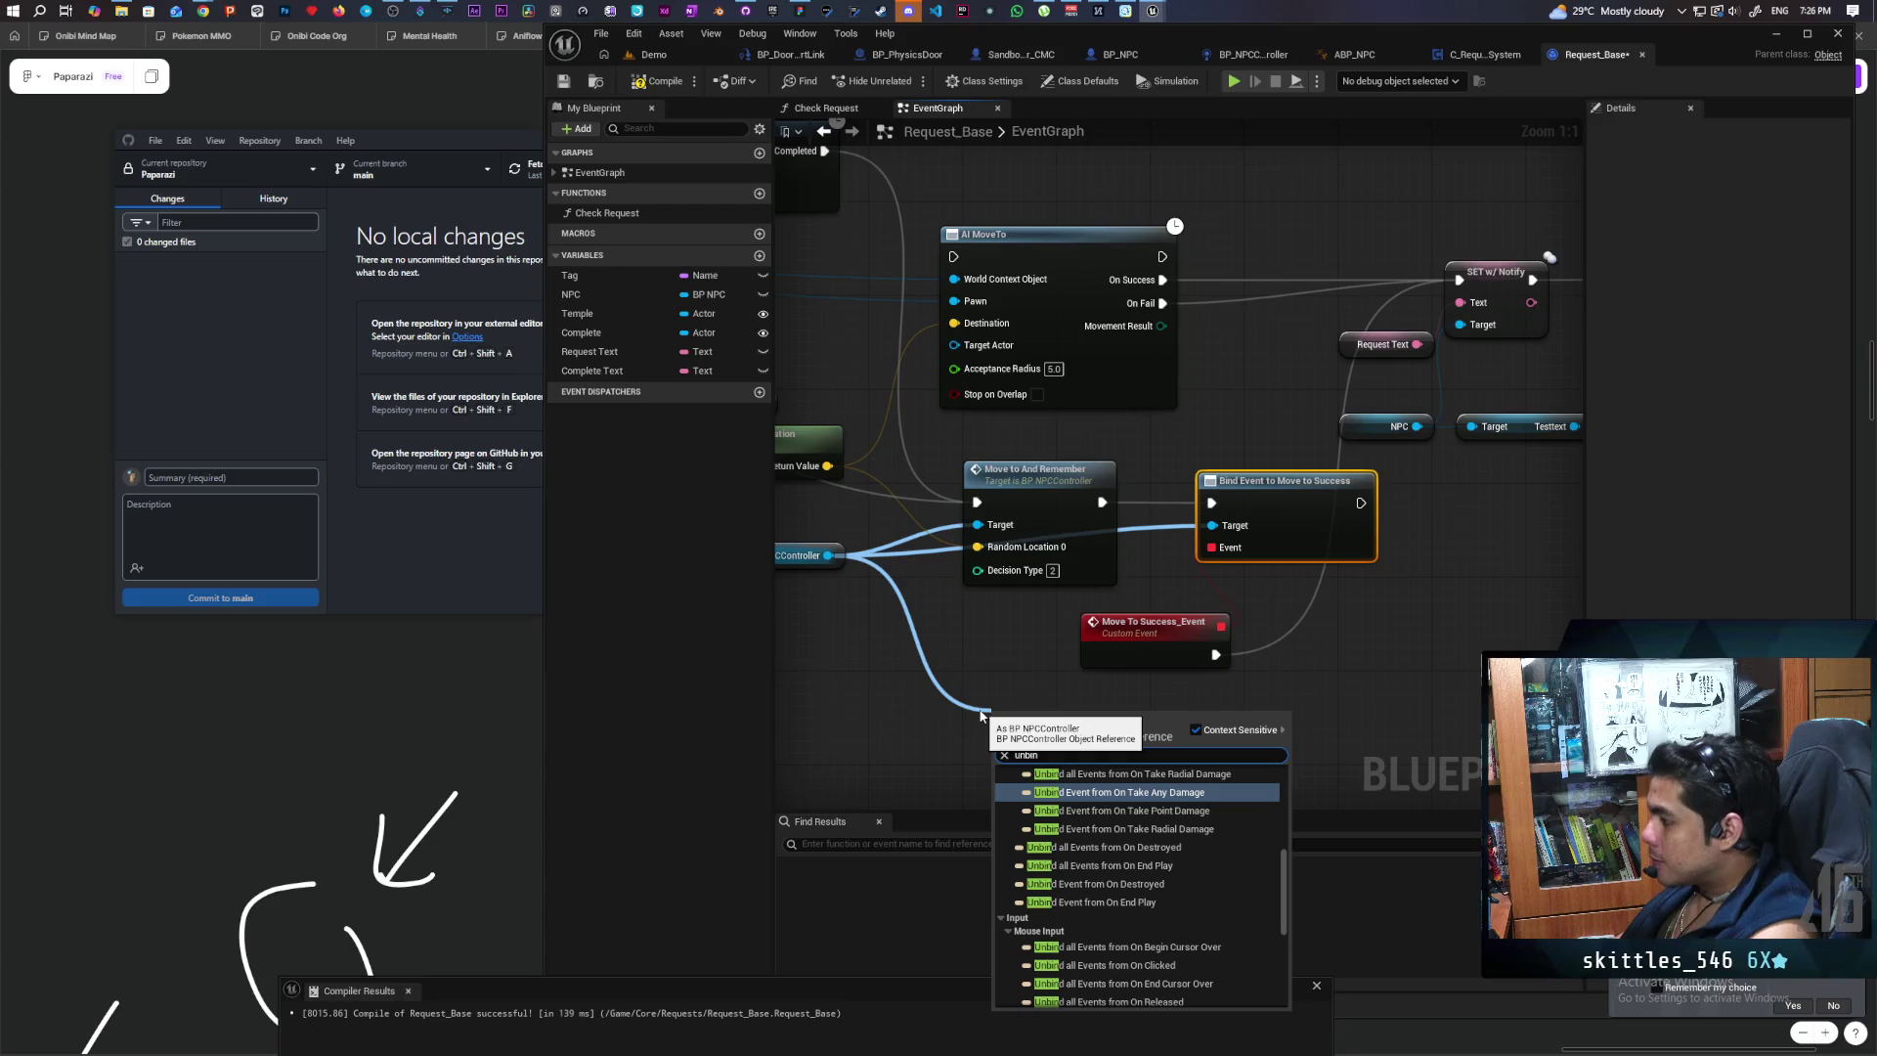
type("ve")
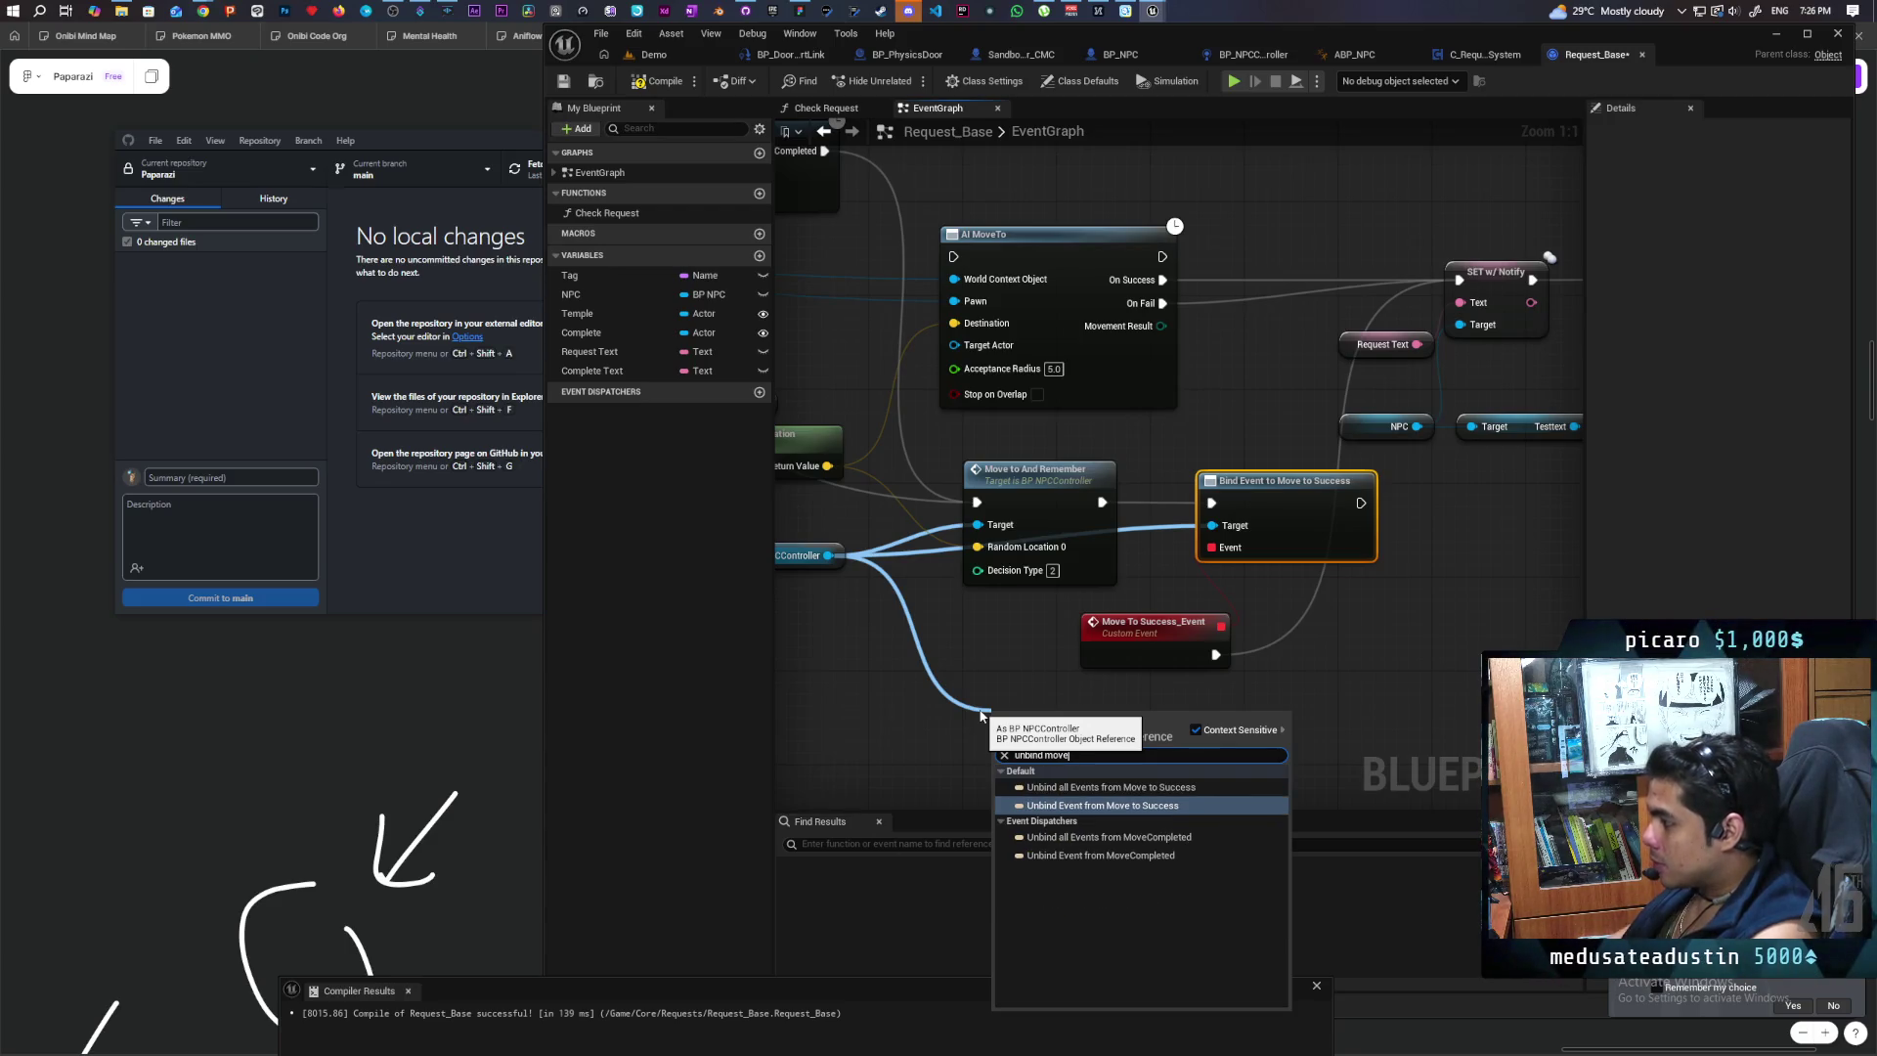
left_click(1137, 806)
mouse_move(1042, 698)
left_mouse_down()
mouse_move(1262, 698)
mouse_move(1263, 669)
left_mouse_up()
left_click_drag(1162, 718, 1113, 596)
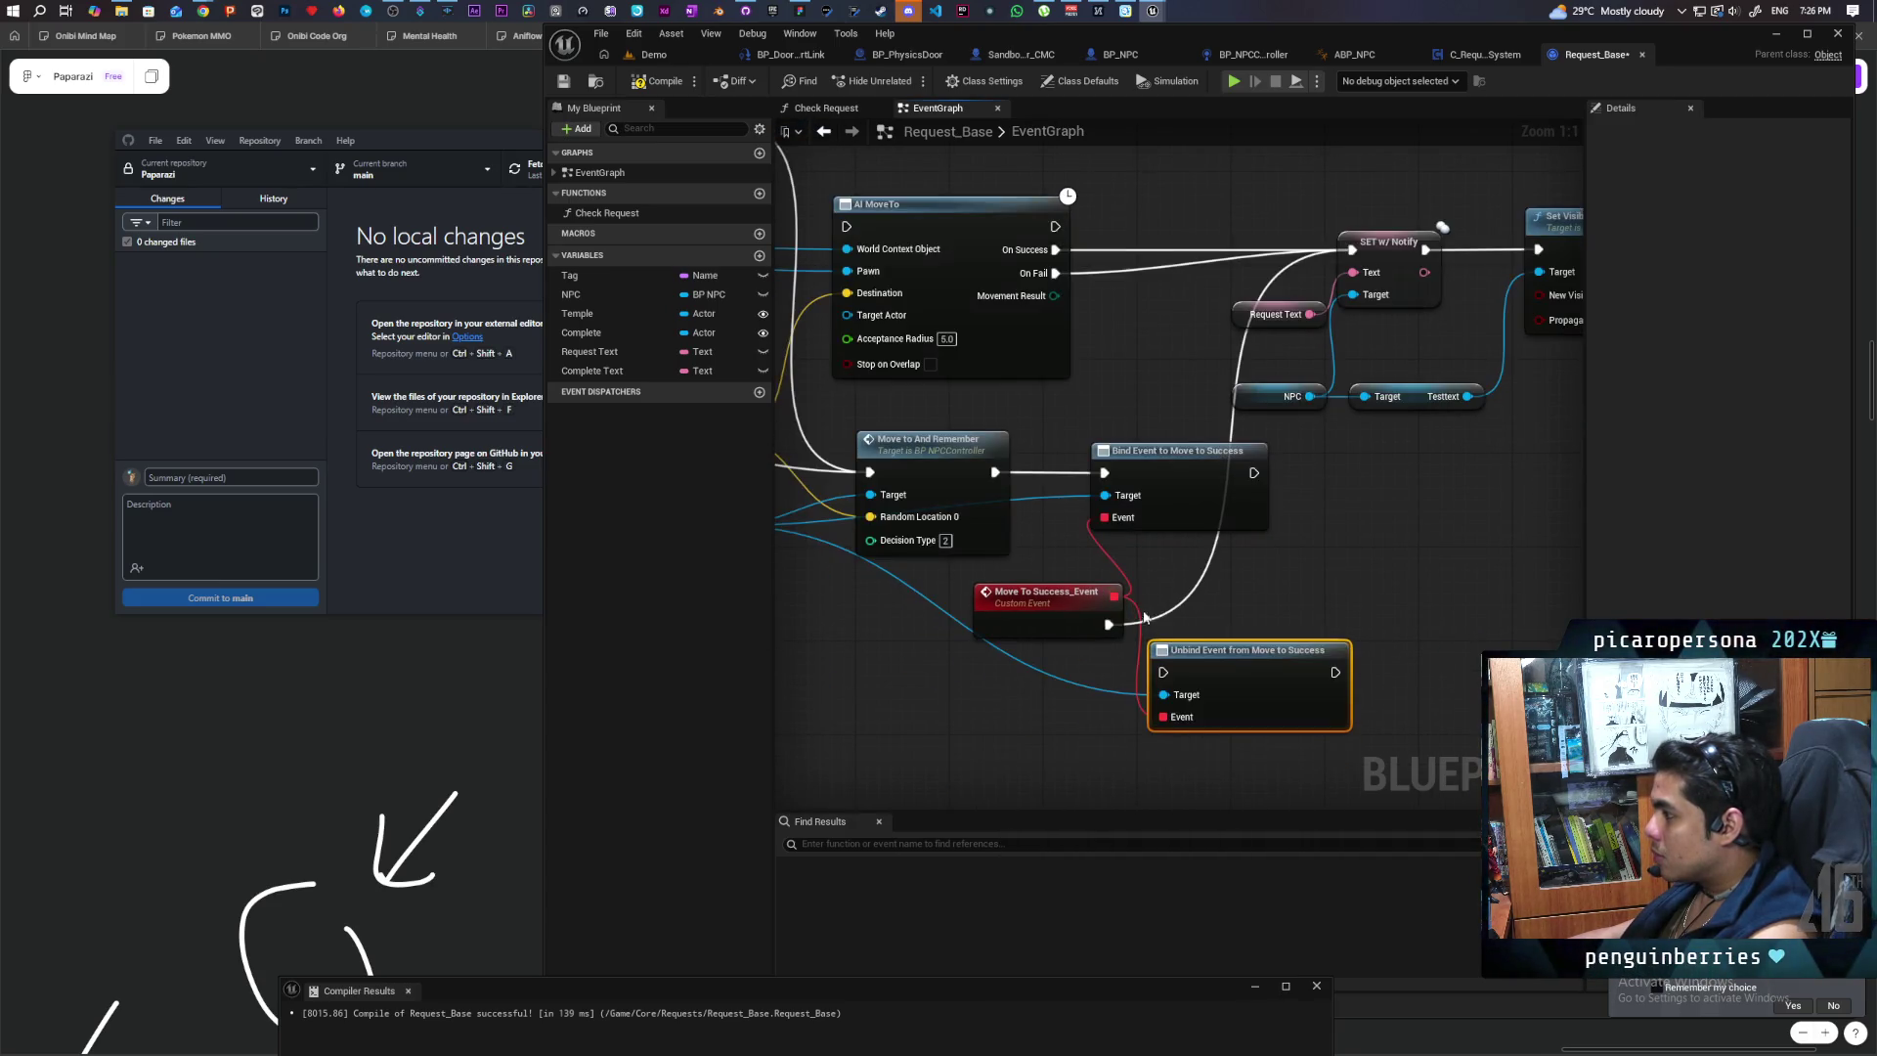
Step: Place the unbind node after Set Visibility, then go to C_RequestSystem
left_click_drag(1240, 667, 1305, 639)
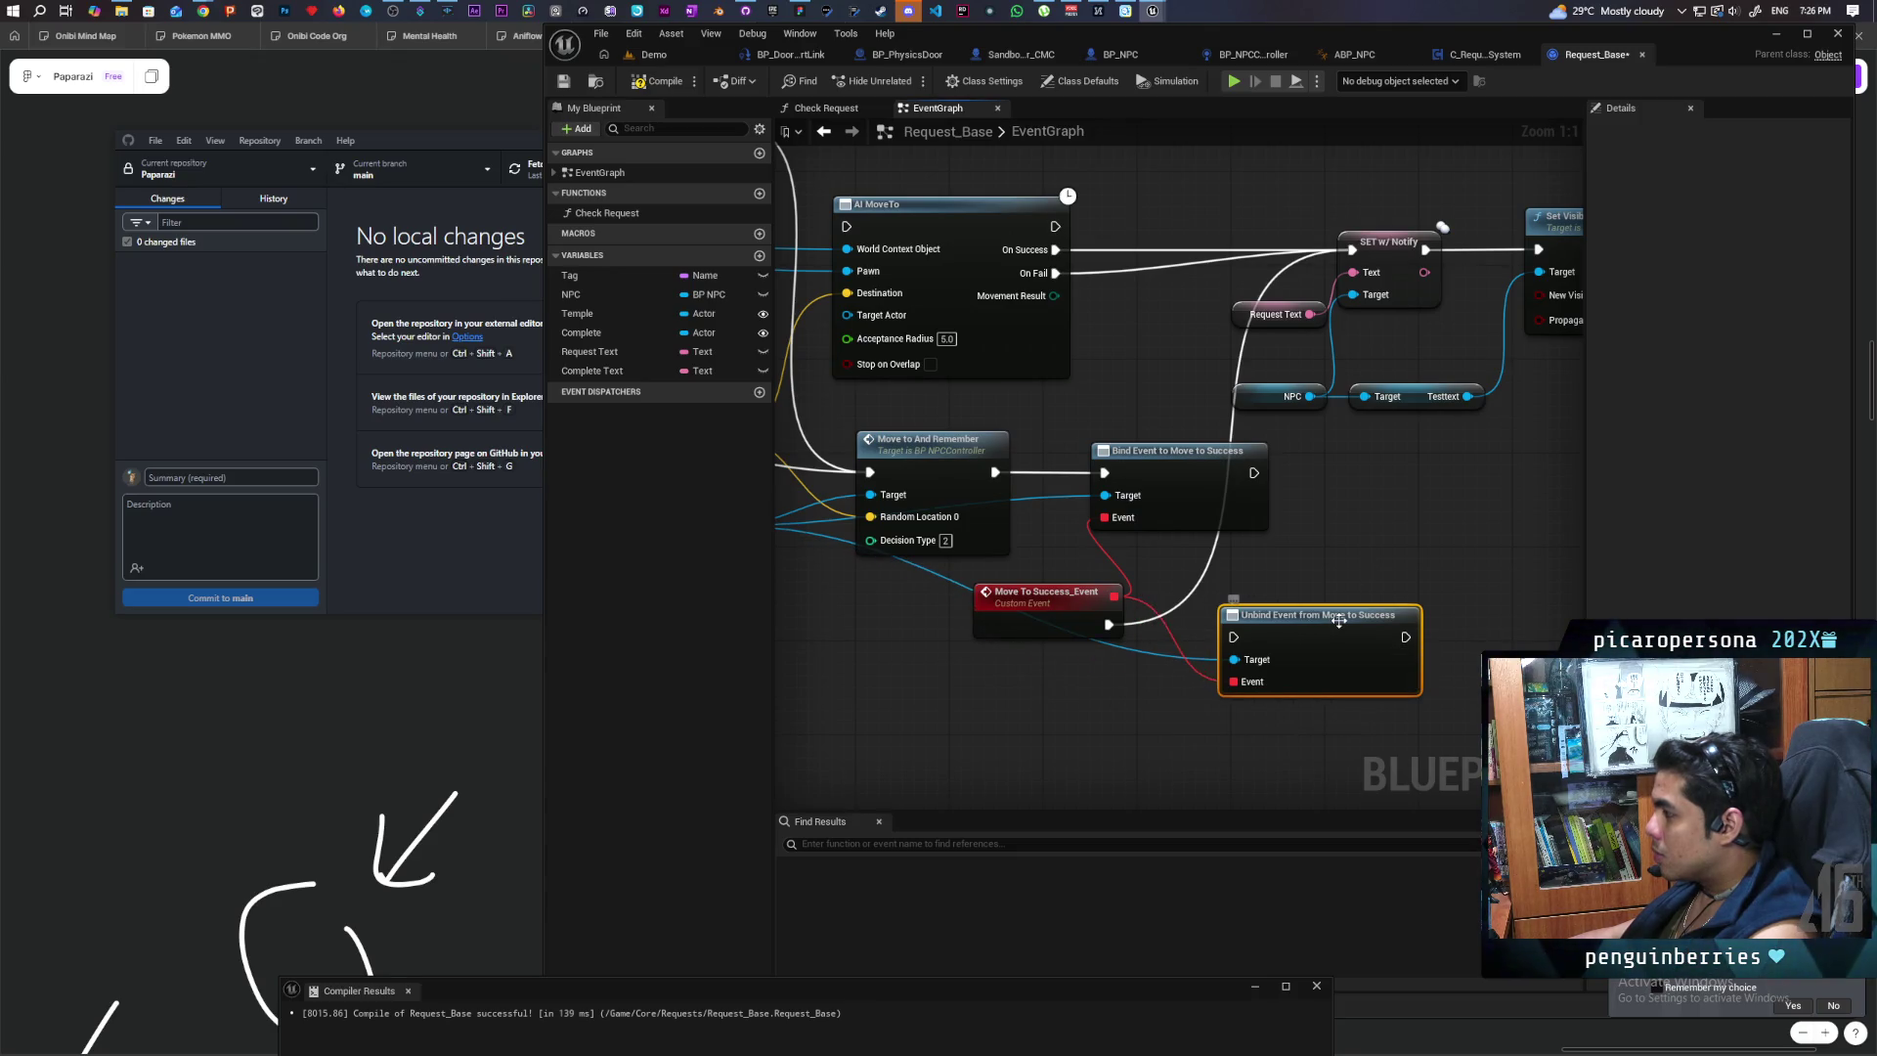
scroll(1335, 627, "down", 3)
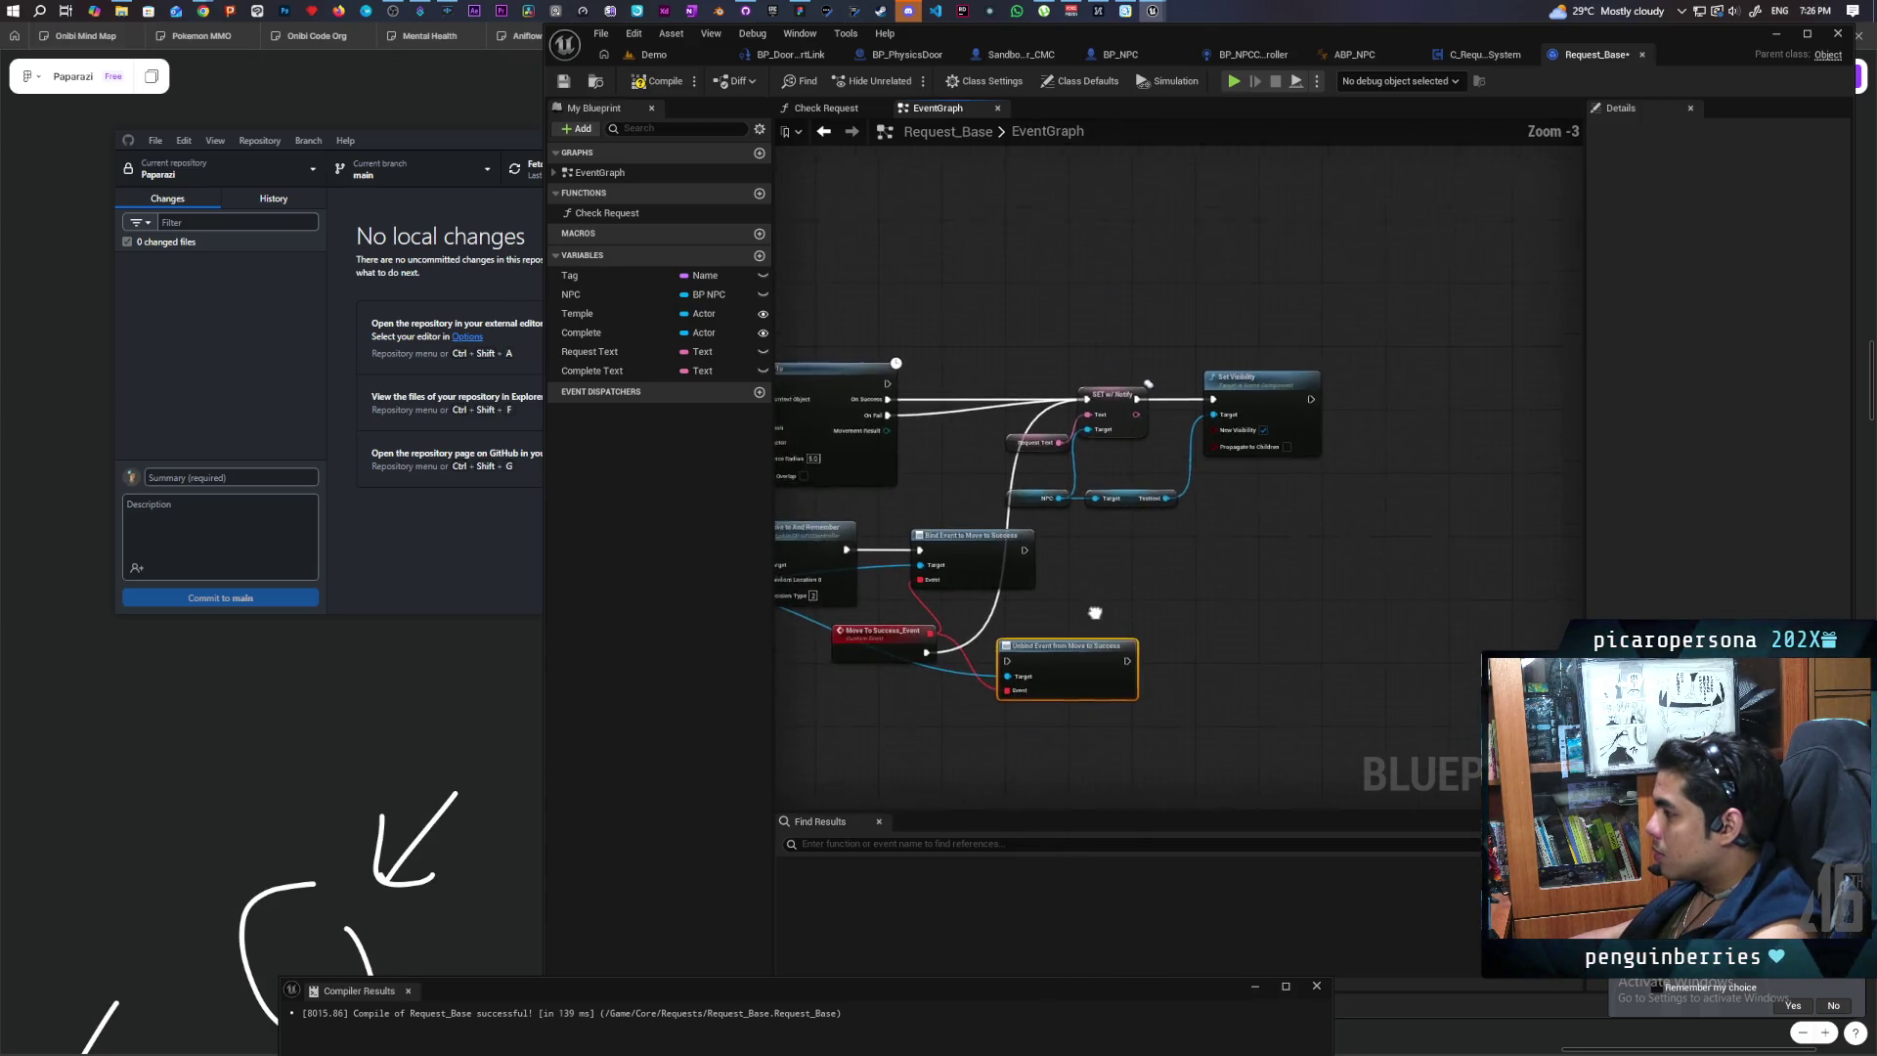
mouse_move(1163, 641)
left_mouse_down()
mouse_move(1276, 594)
mouse_move(1392, 431)
mouse_move(1356, 427)
left_mouse_up()
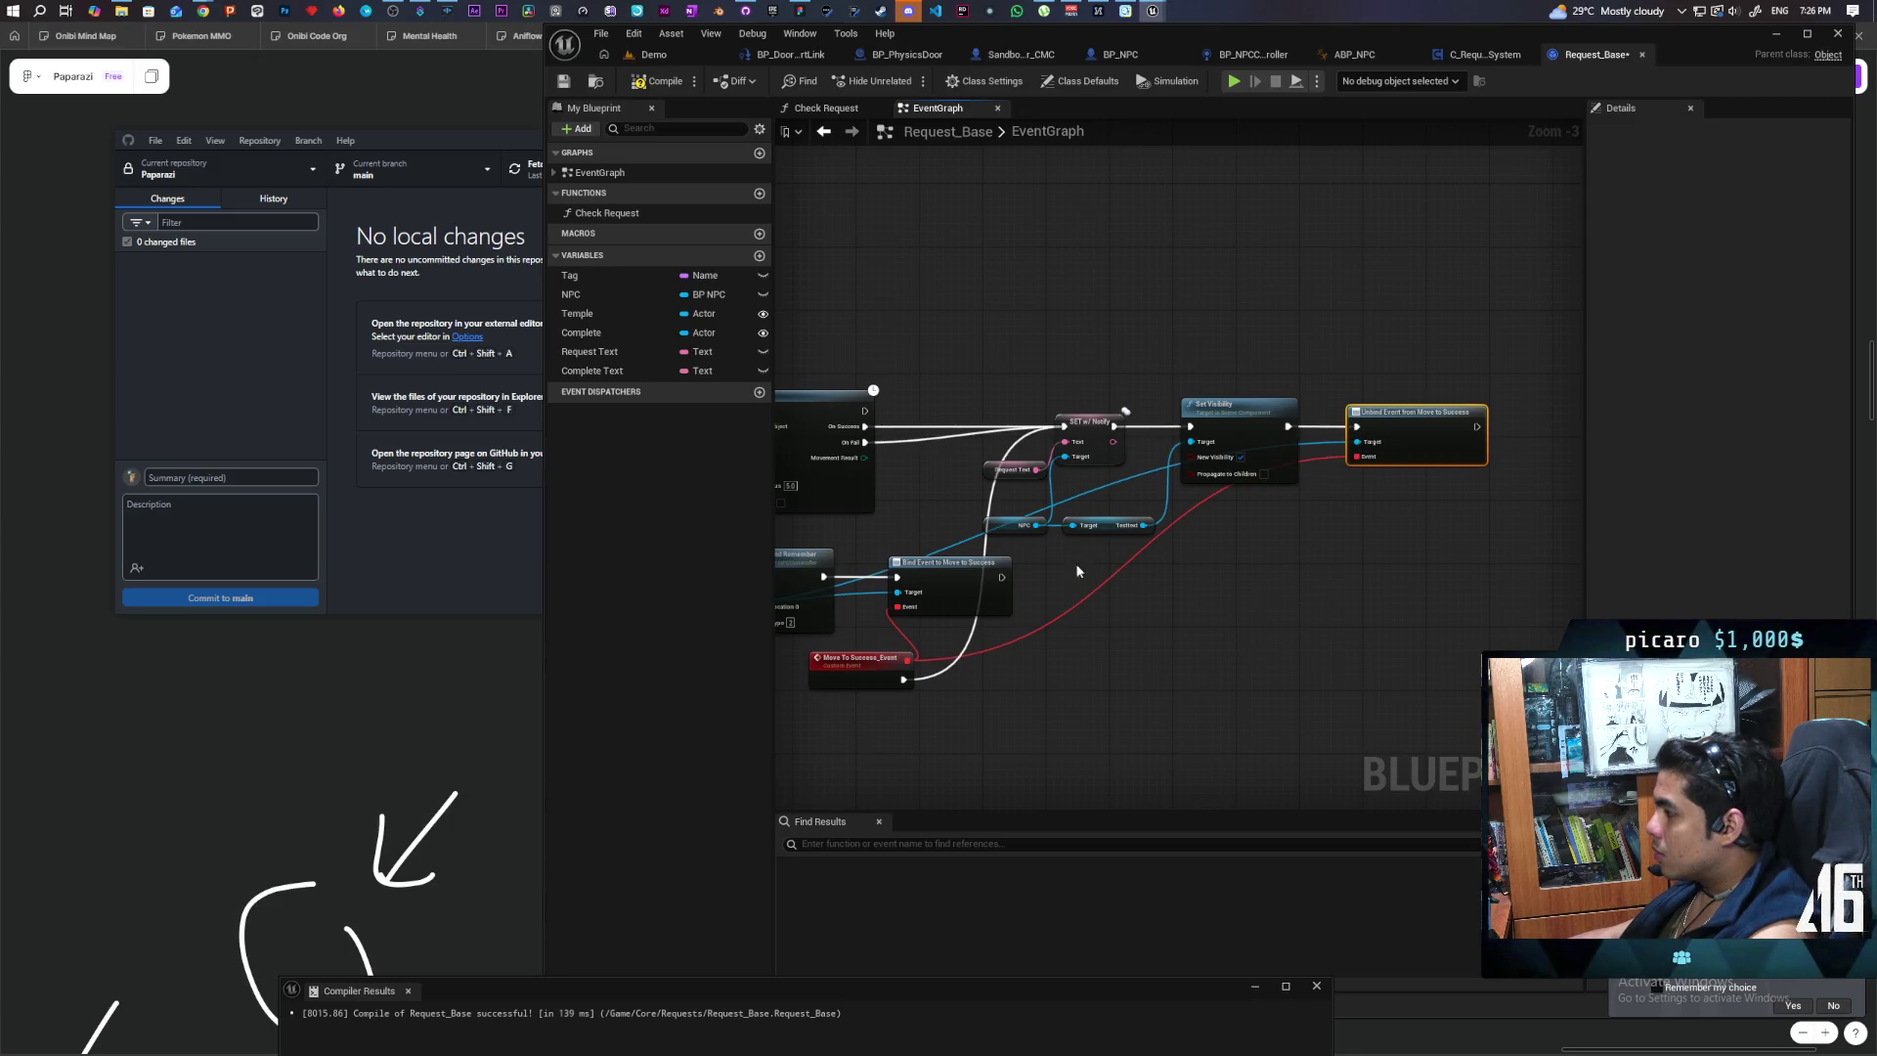
left_click_drag(1078, 571, 1435, 543)
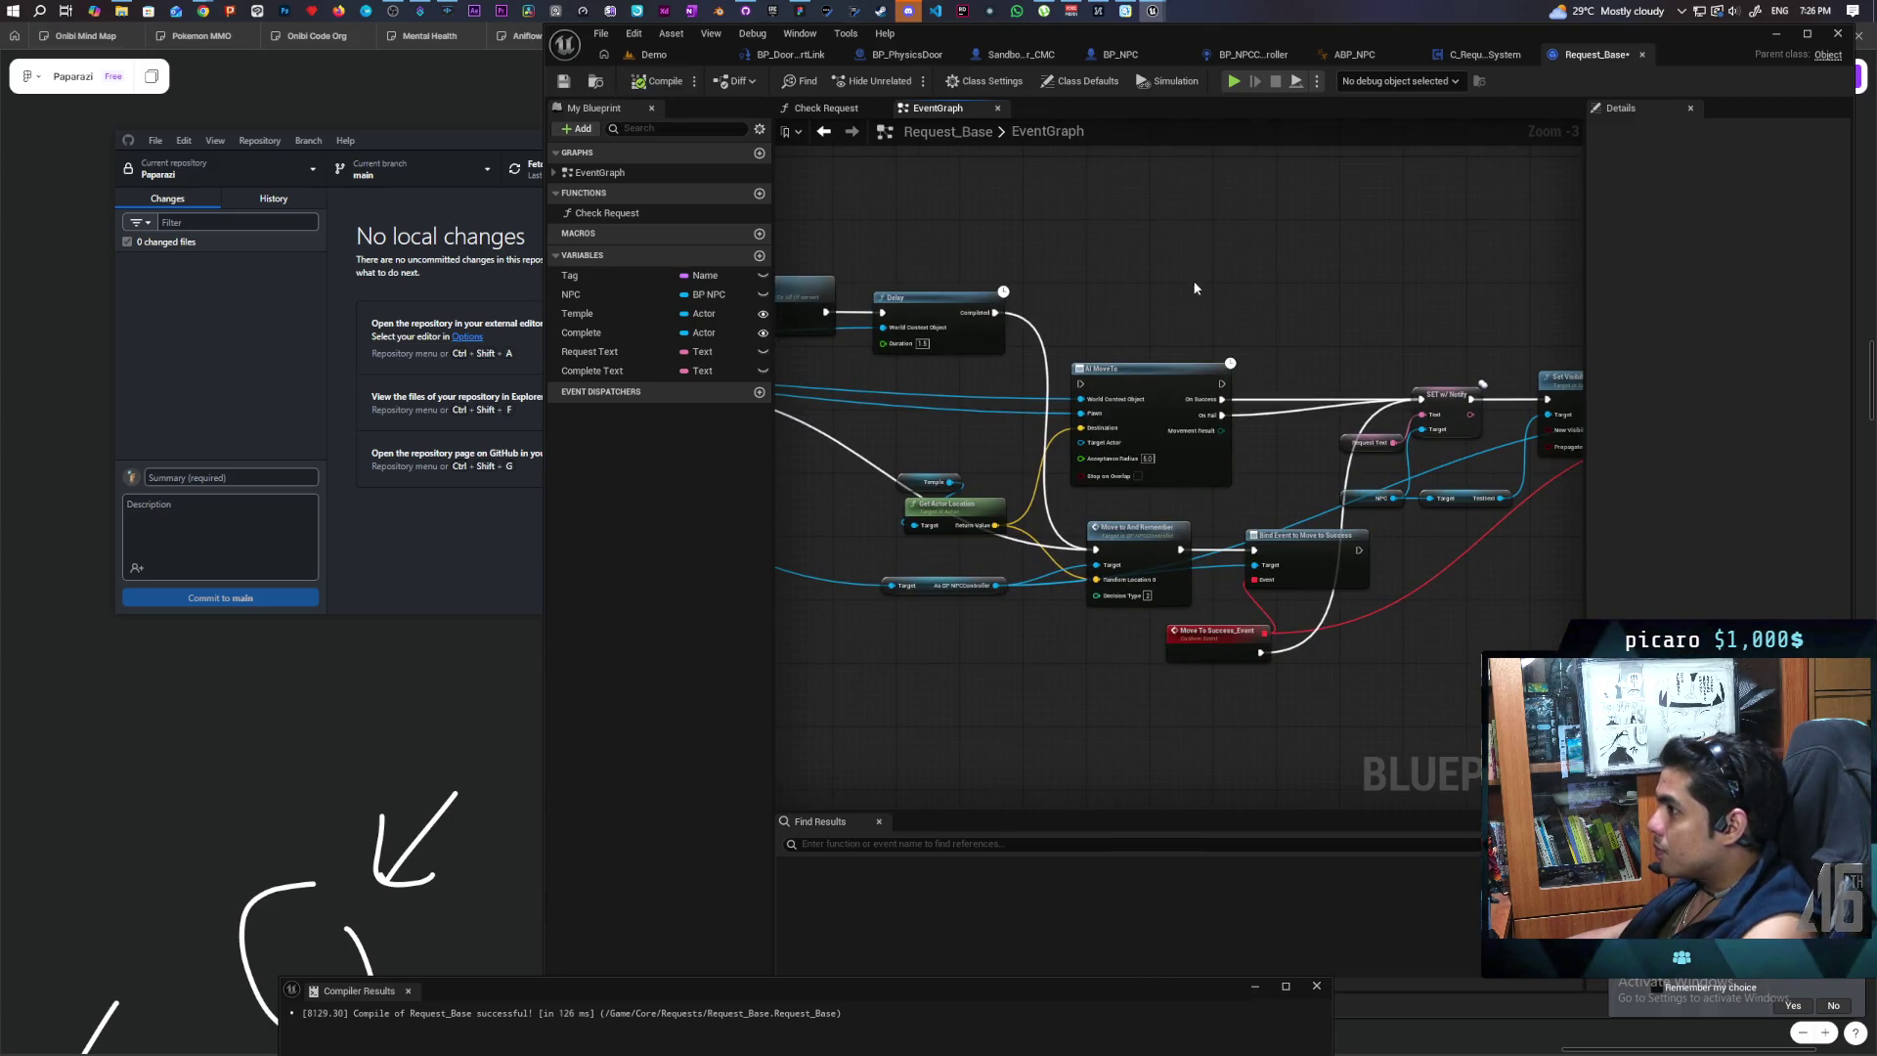
scroll(1139, 401, "down", 1)
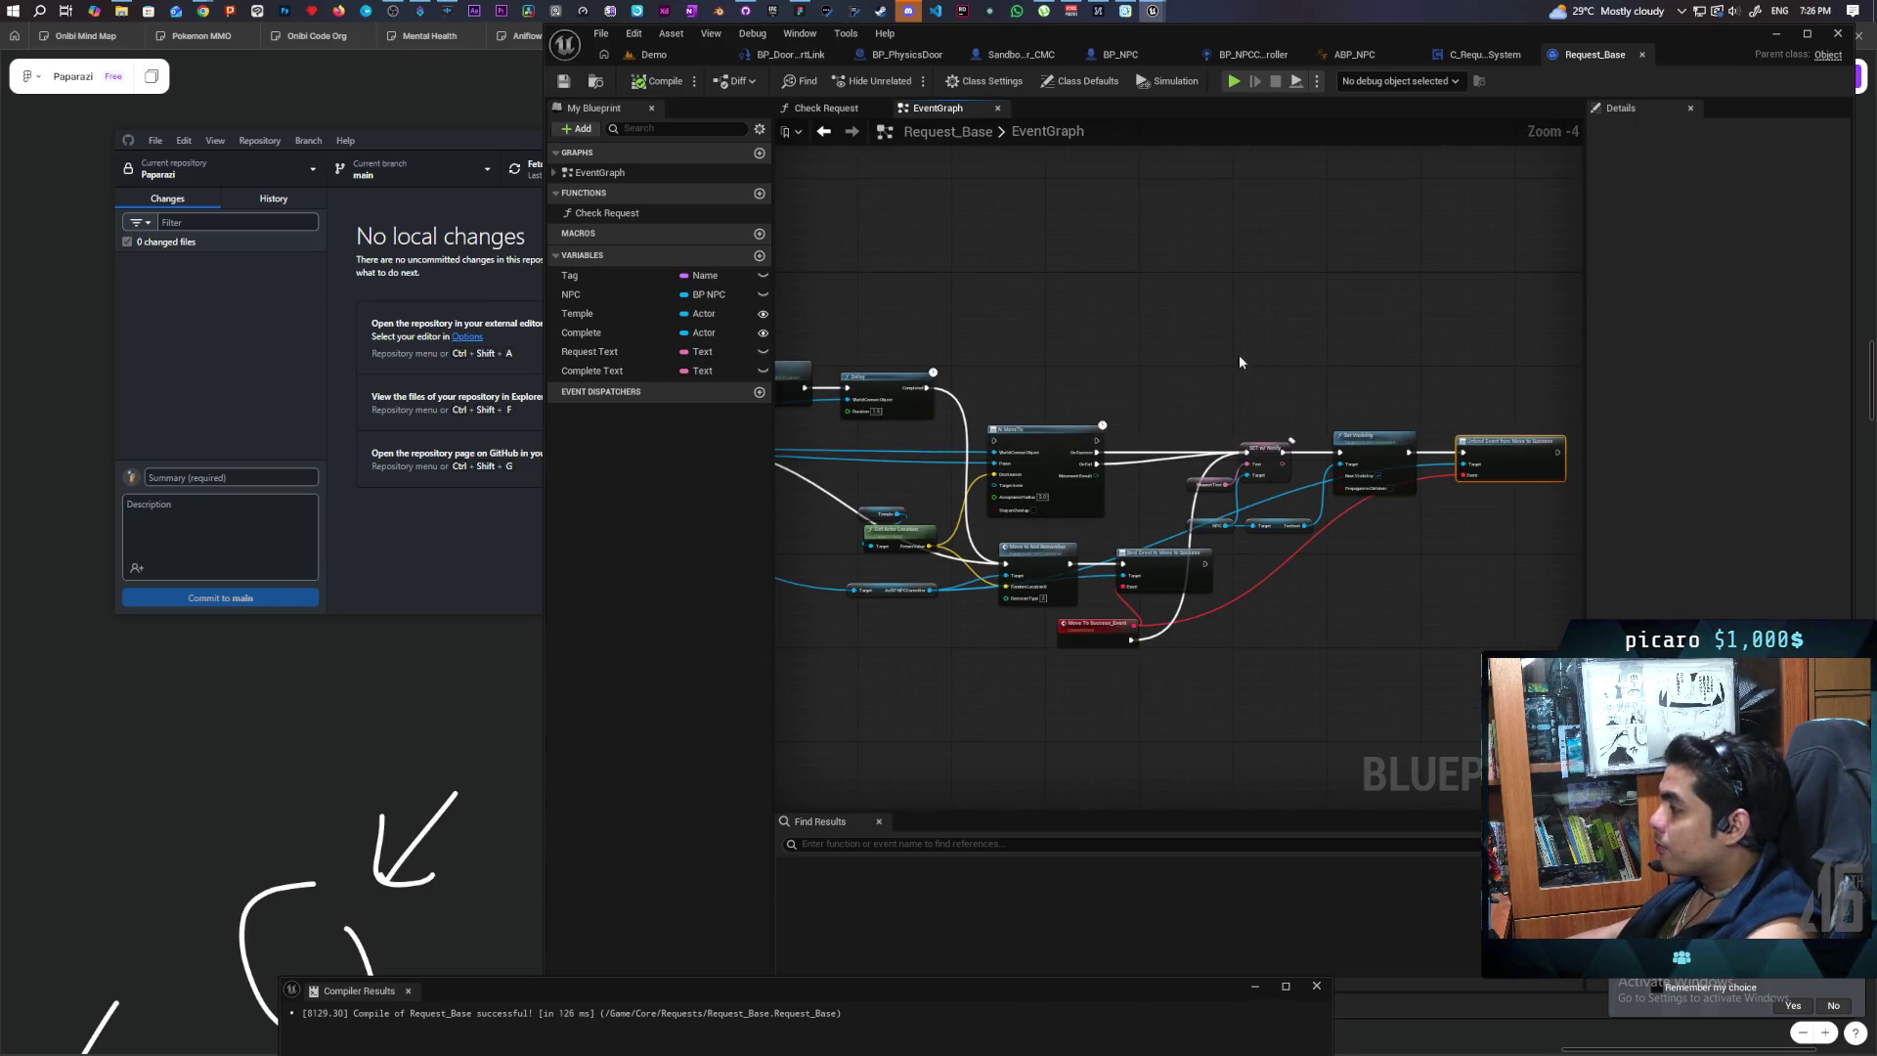
scroll(1081, 602, "up", 4)
scroll(1153, 431, "down", 2)
left_click(1476, 57)
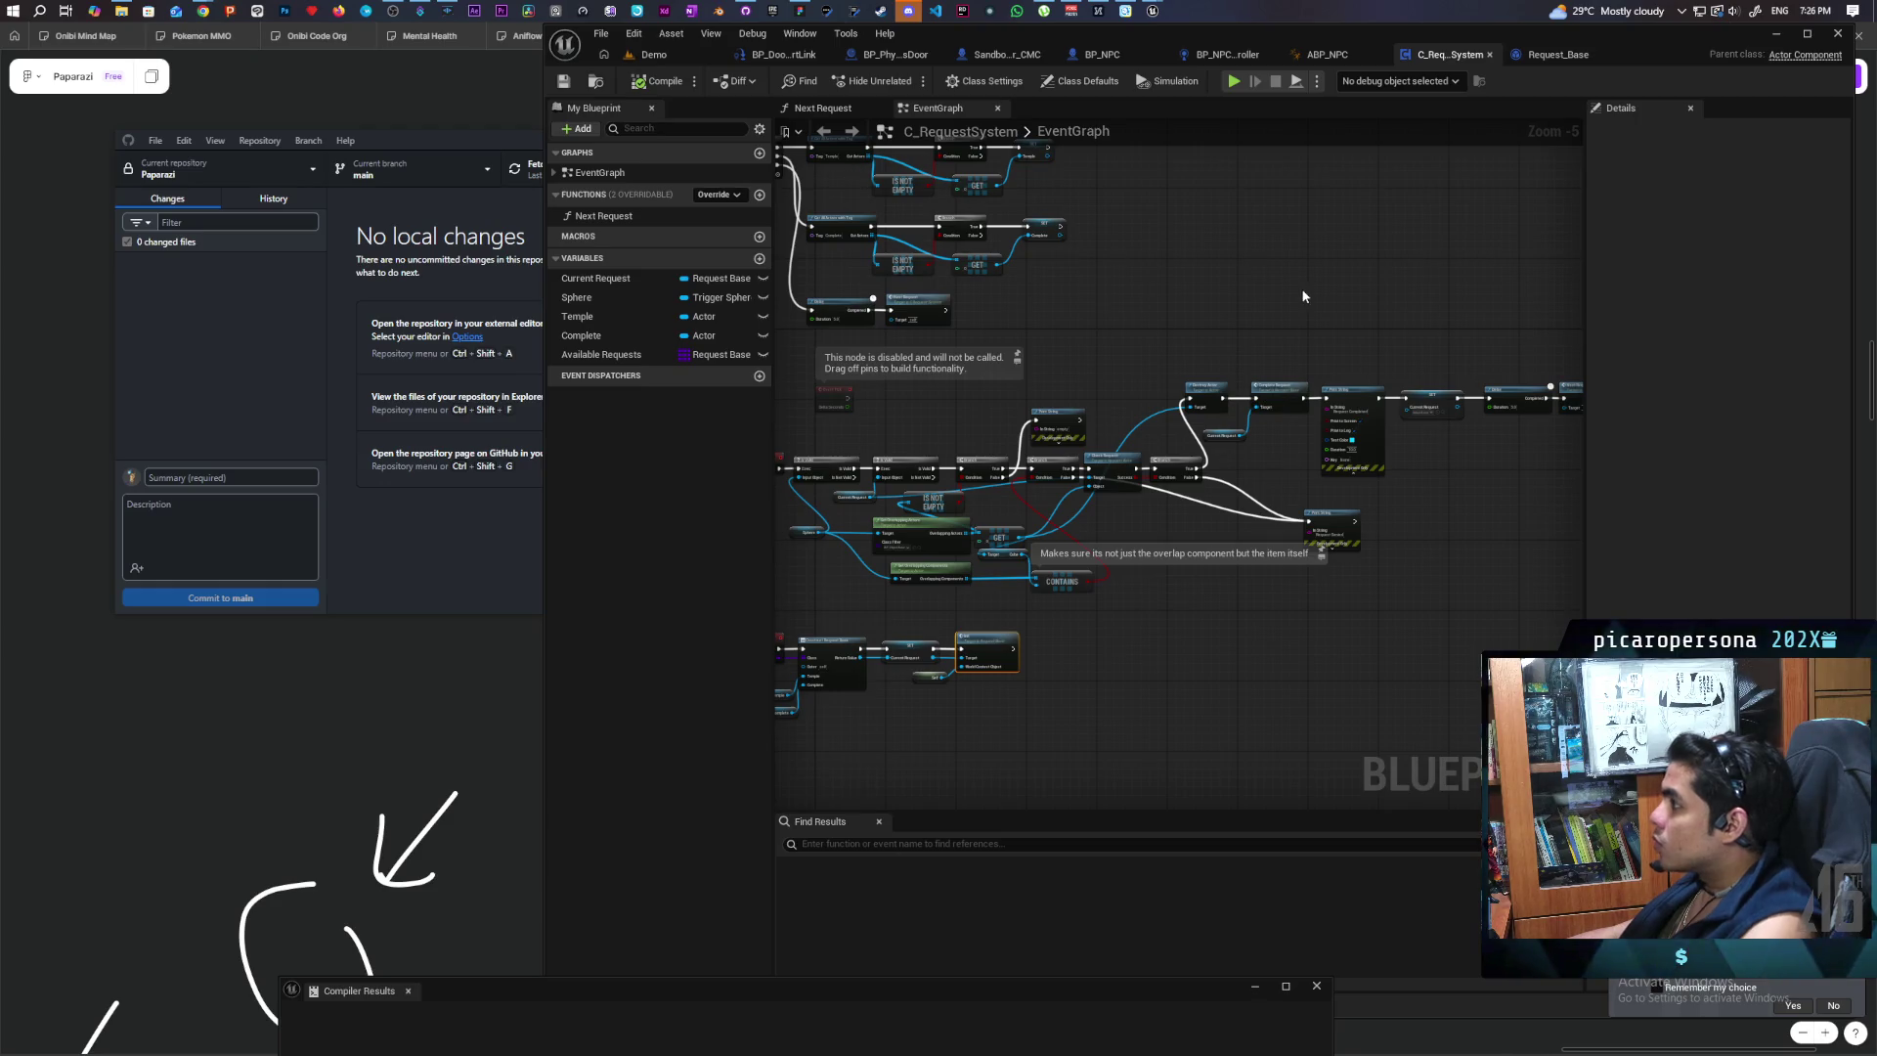
Step: Switch back to the Demo level and launch Play In Editor with three client previews
left_click(725, 53)
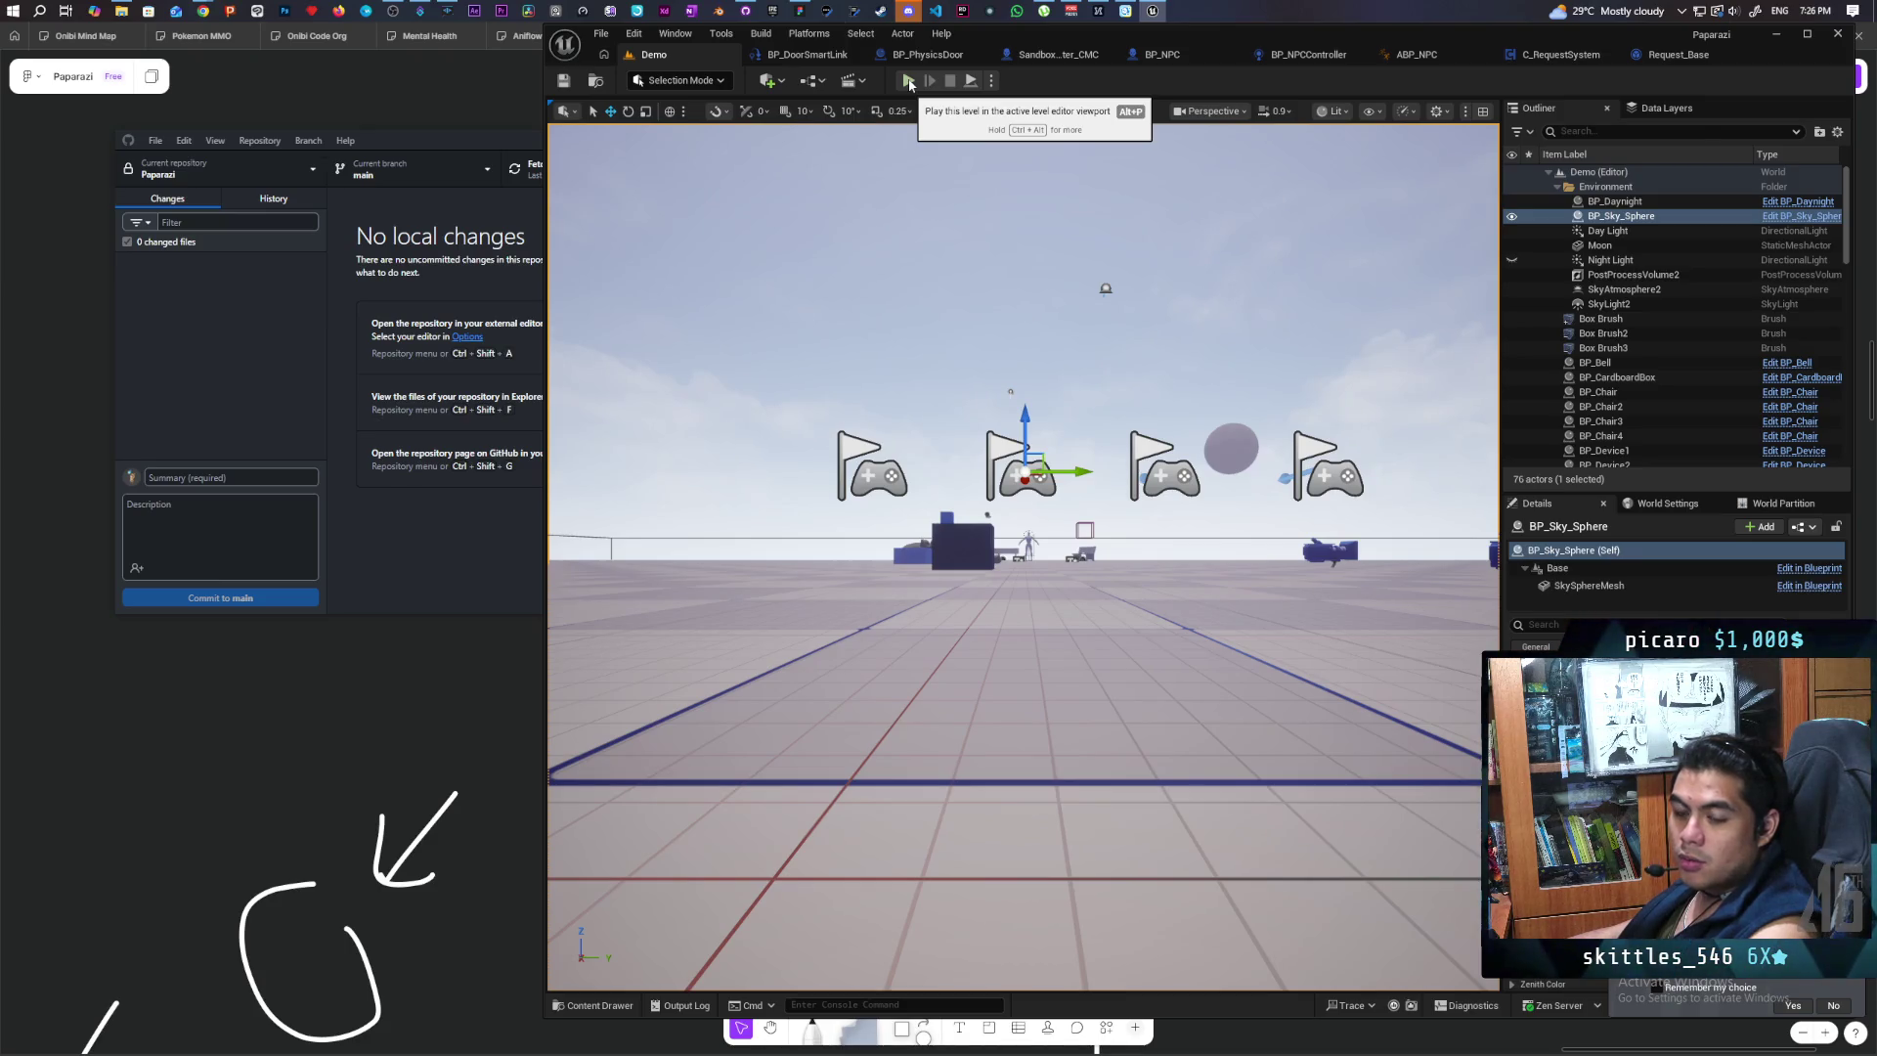
left_click(909, 83)
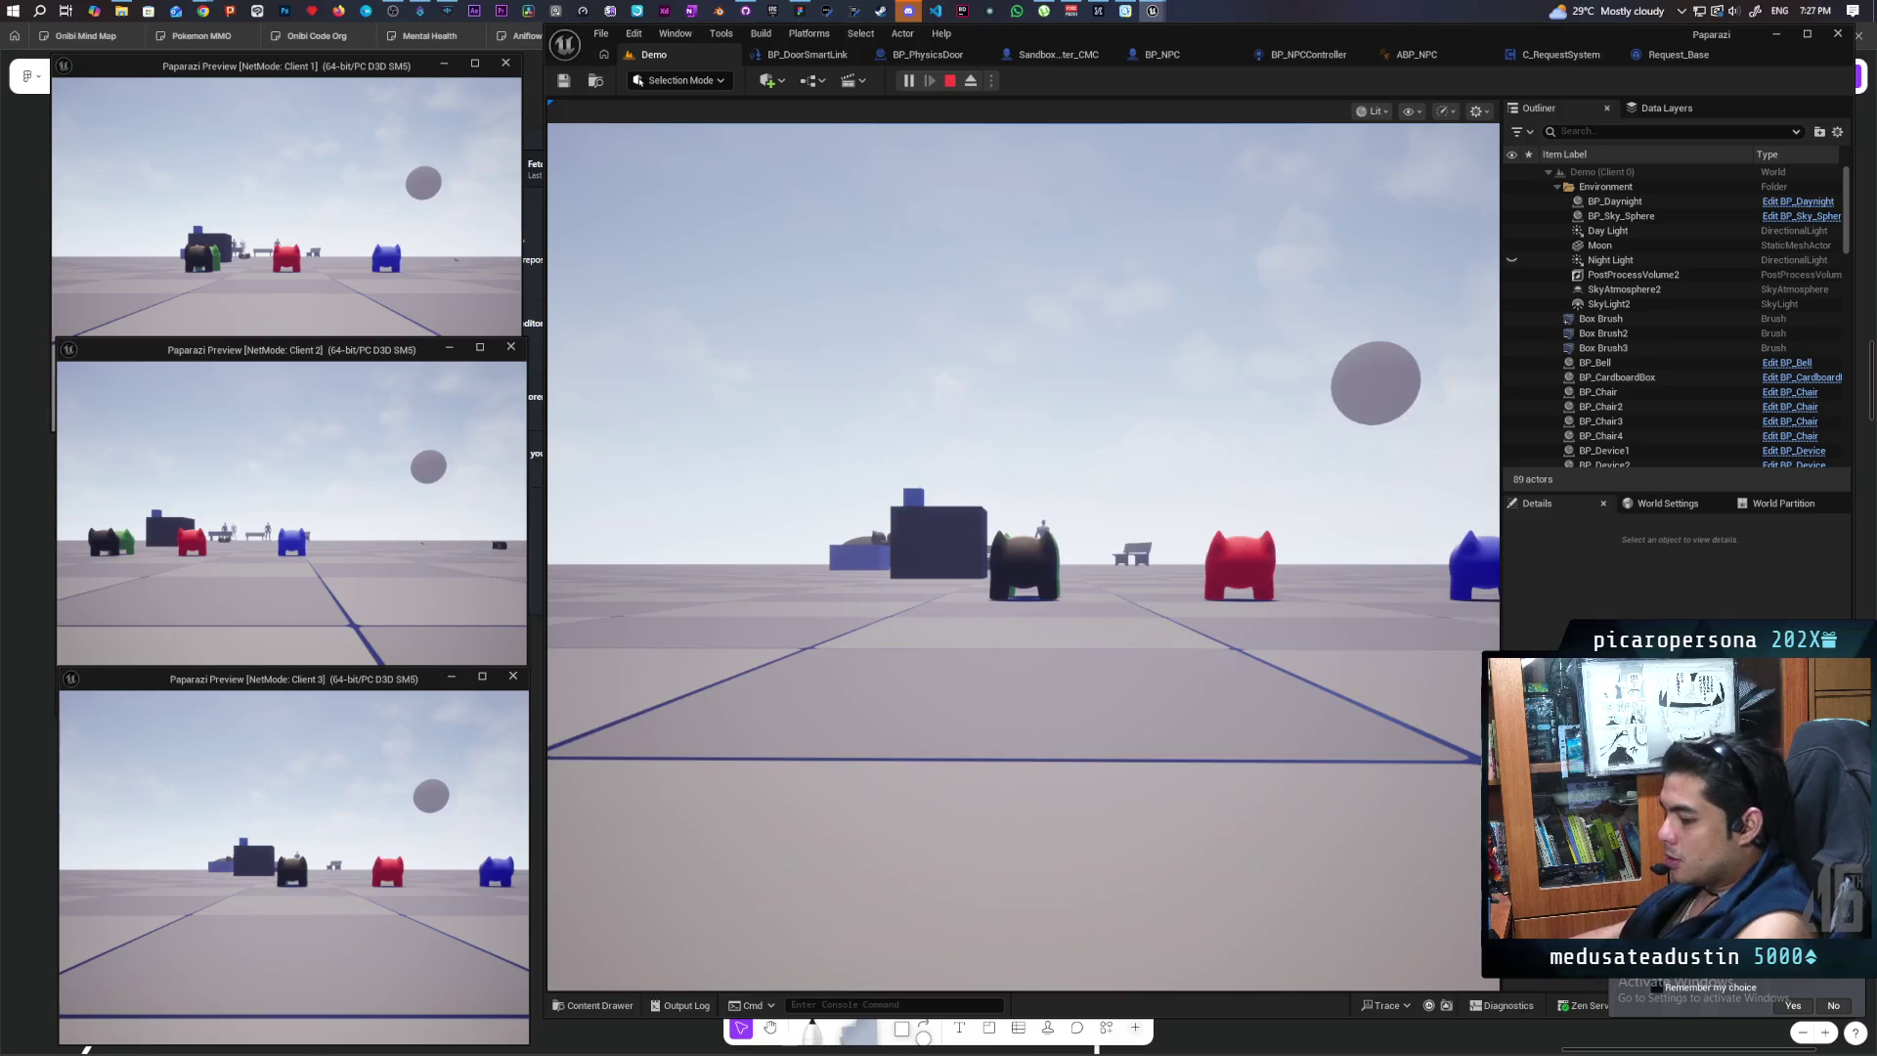
Step: Walk the cat player toward the wall, watching the NPC open the door and pass through
left_click(1022, 547)
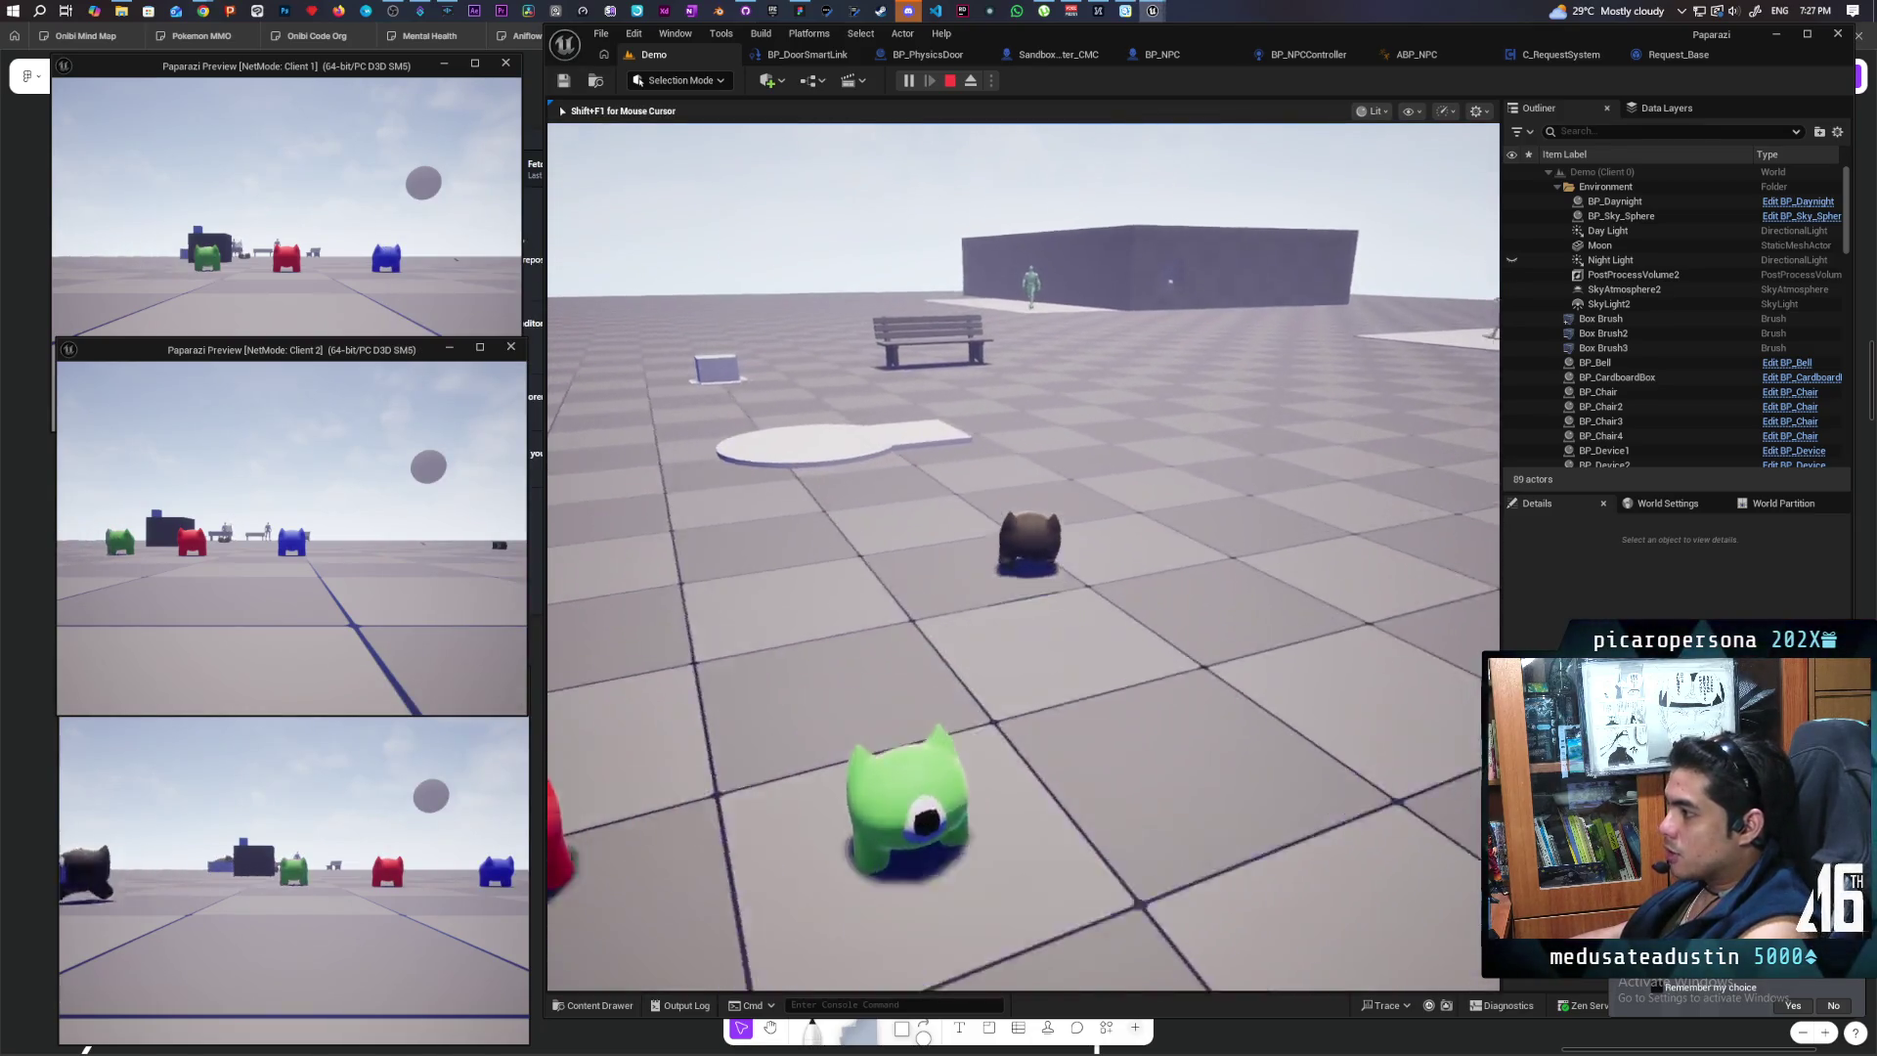
key("w")
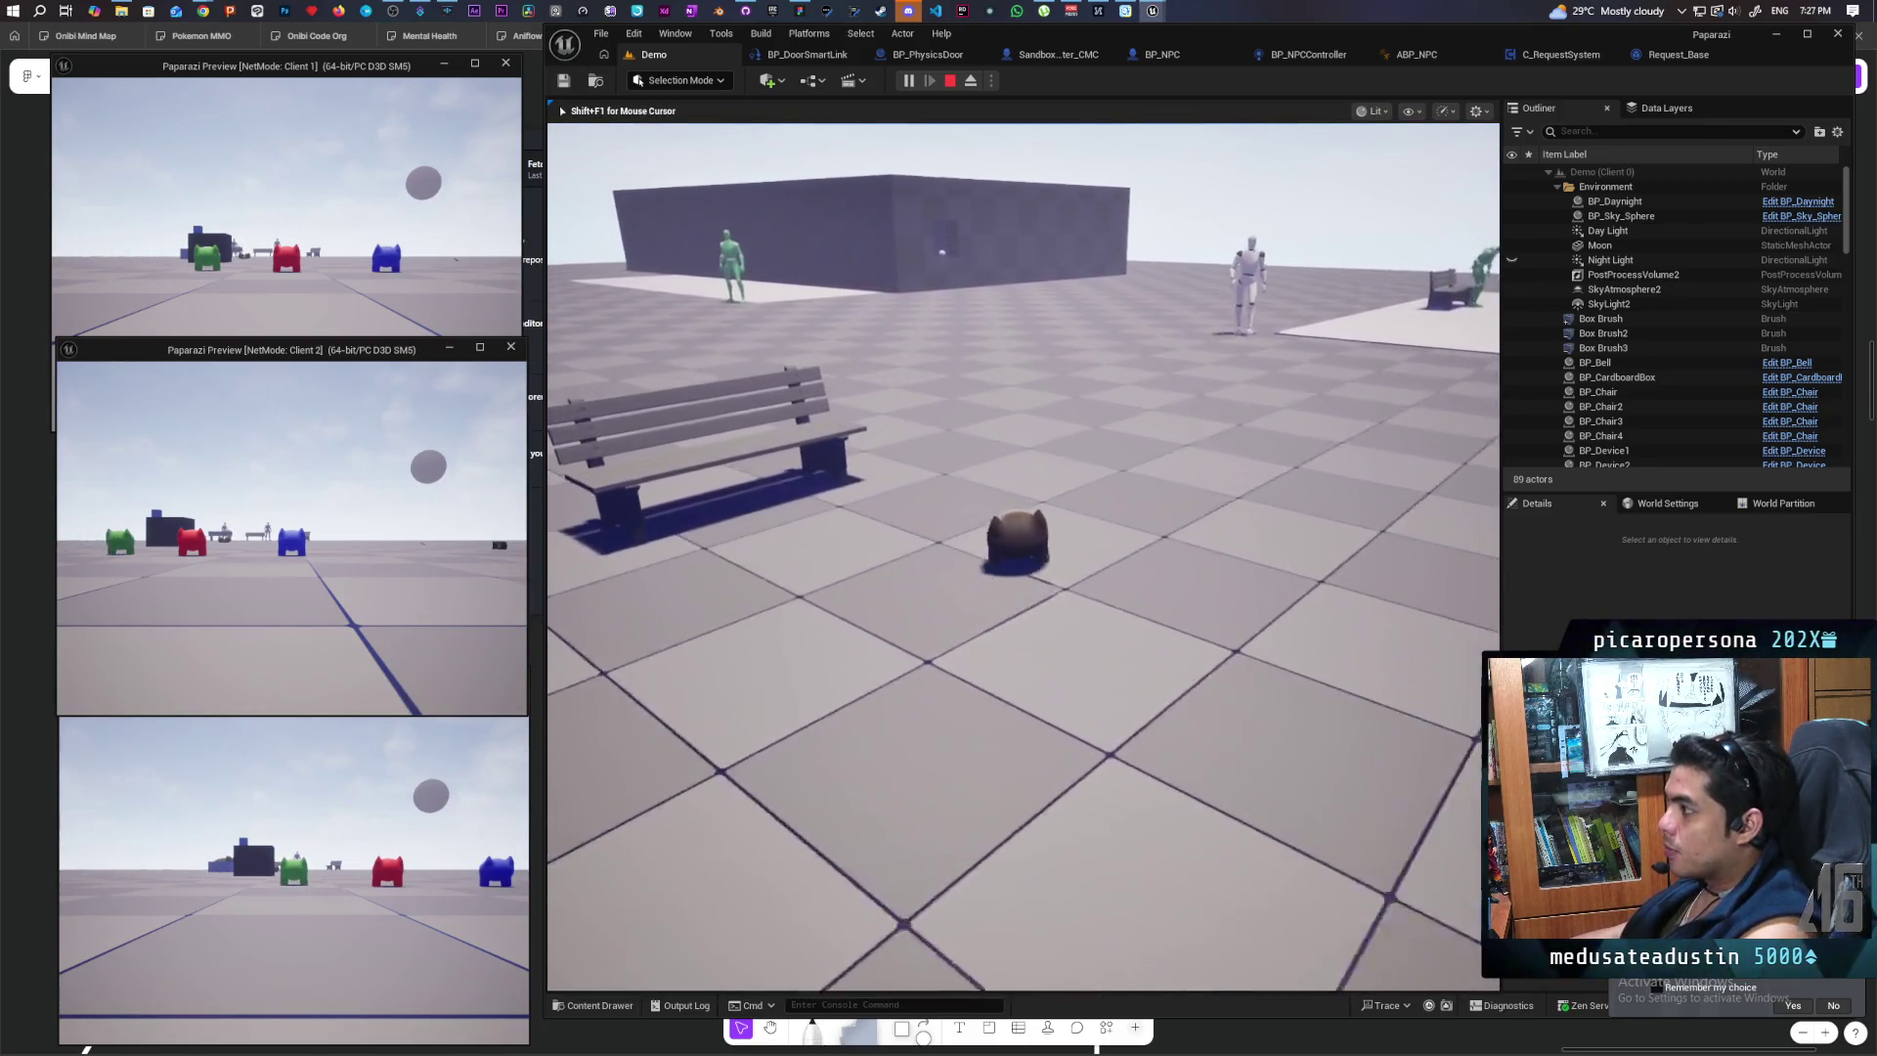
key("w")
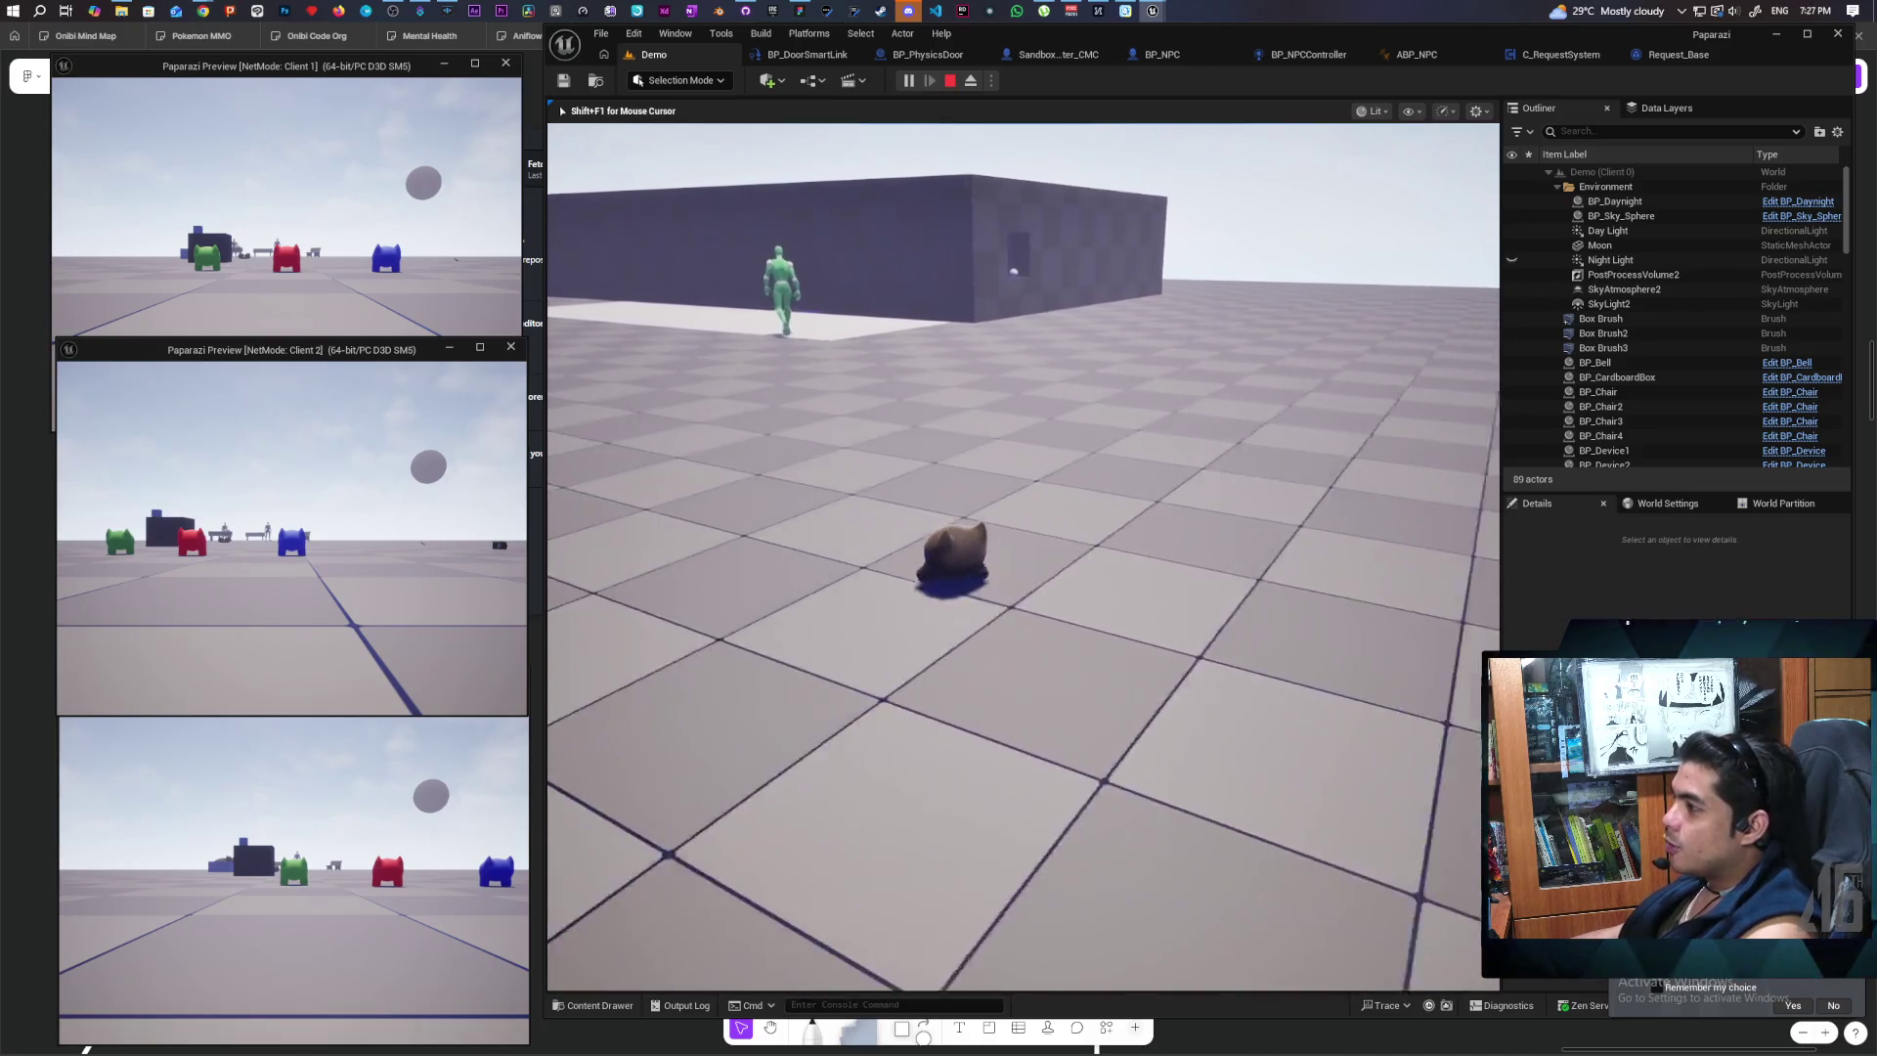
key("w")
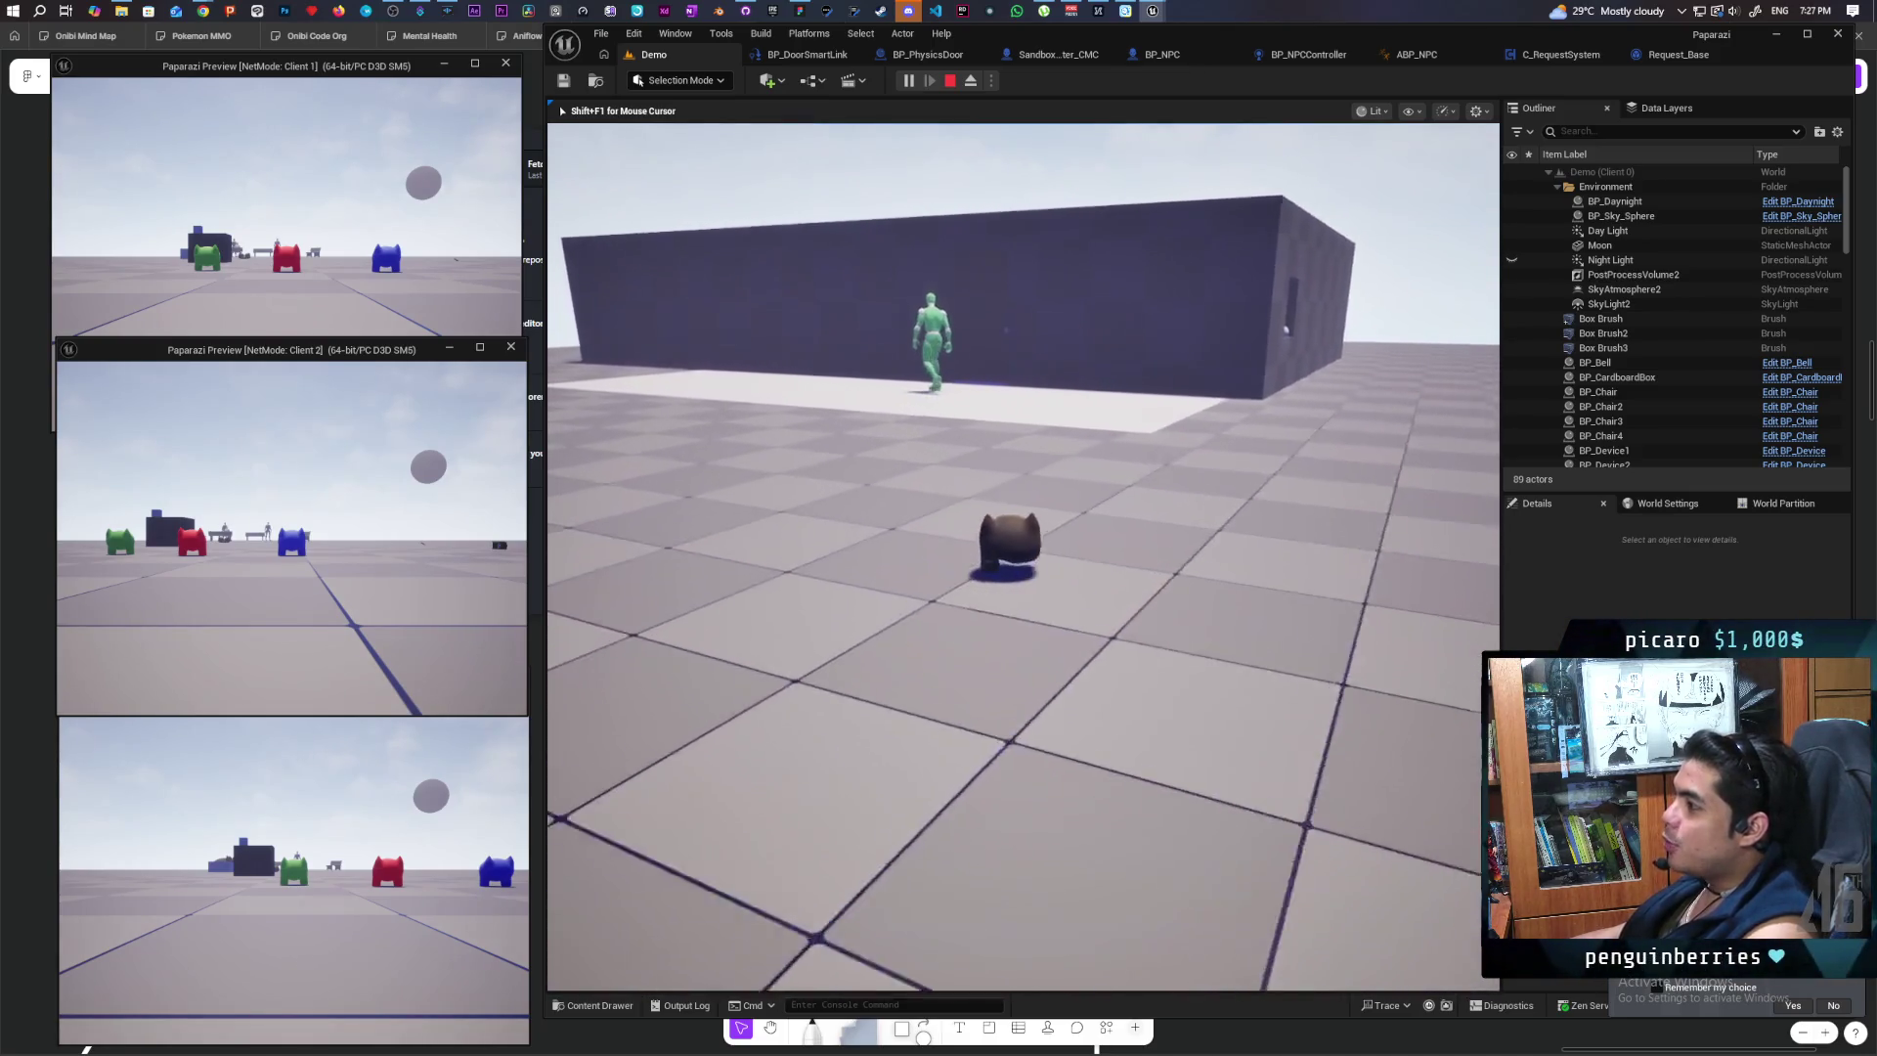
key("w")
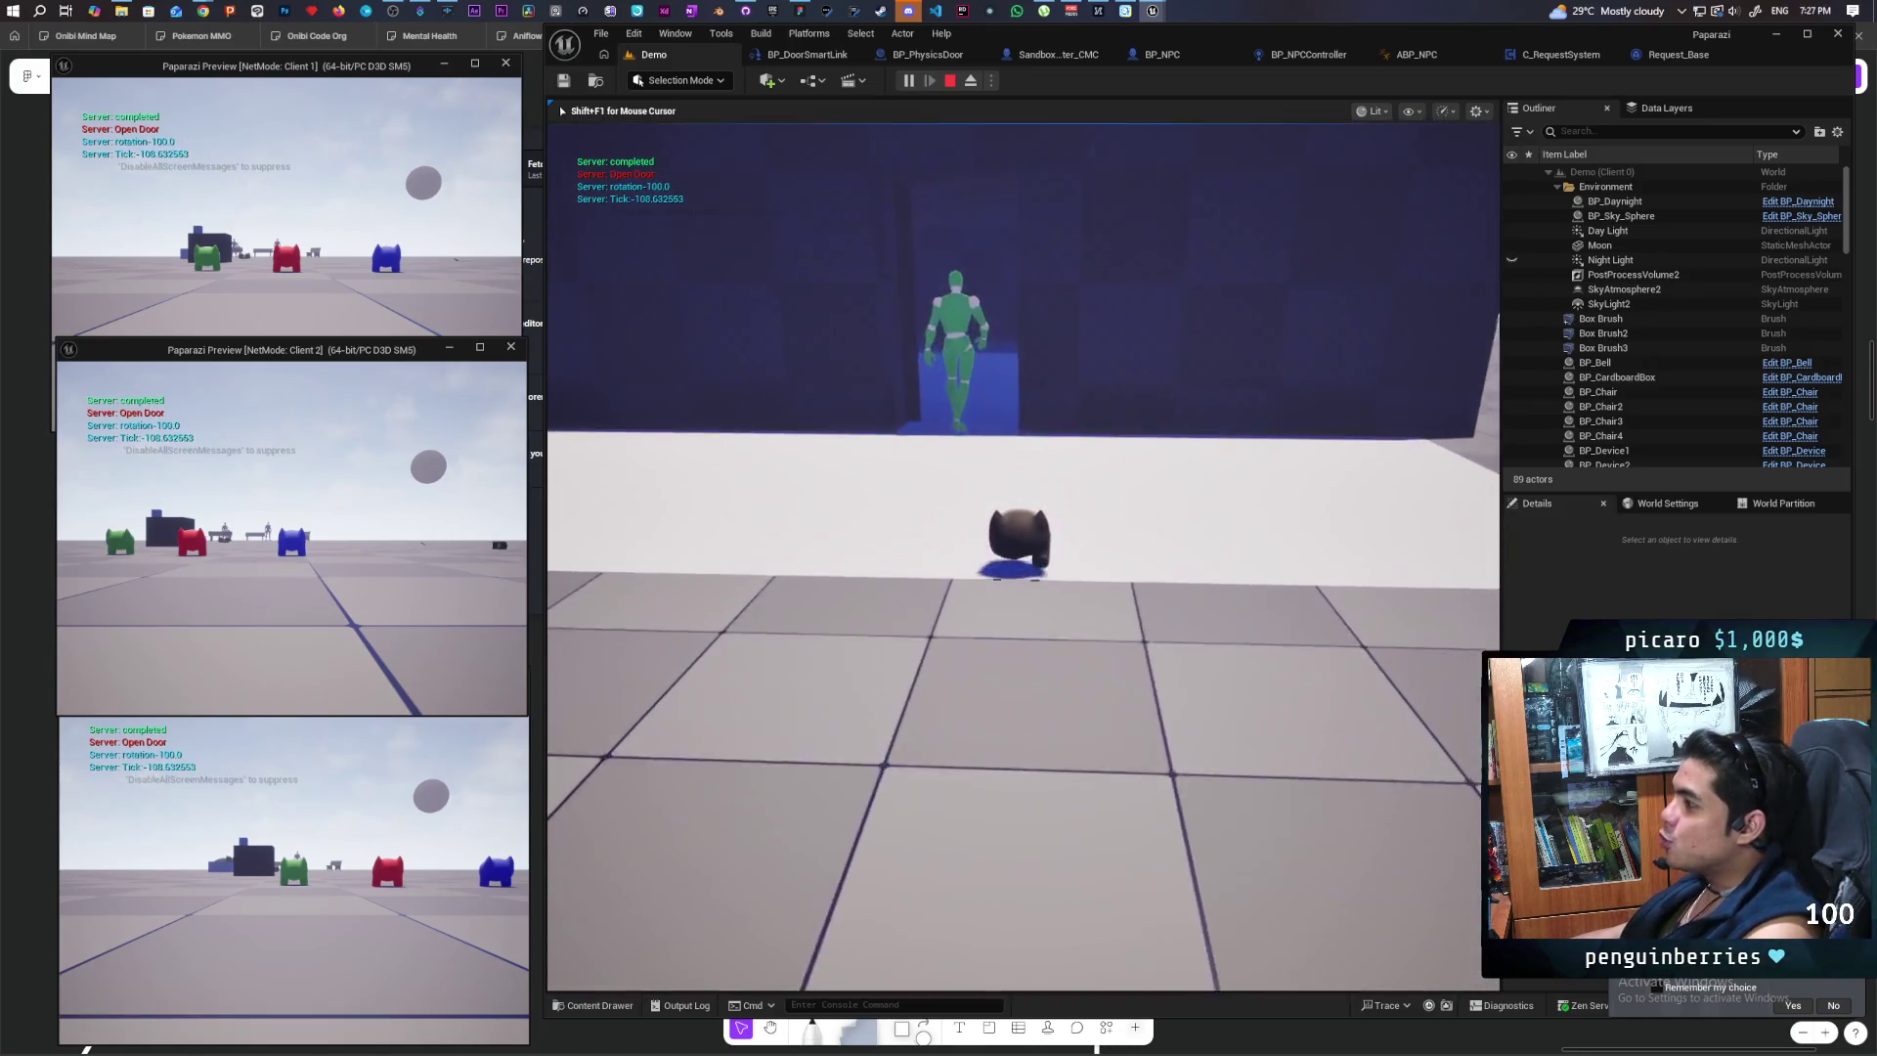
key("w")
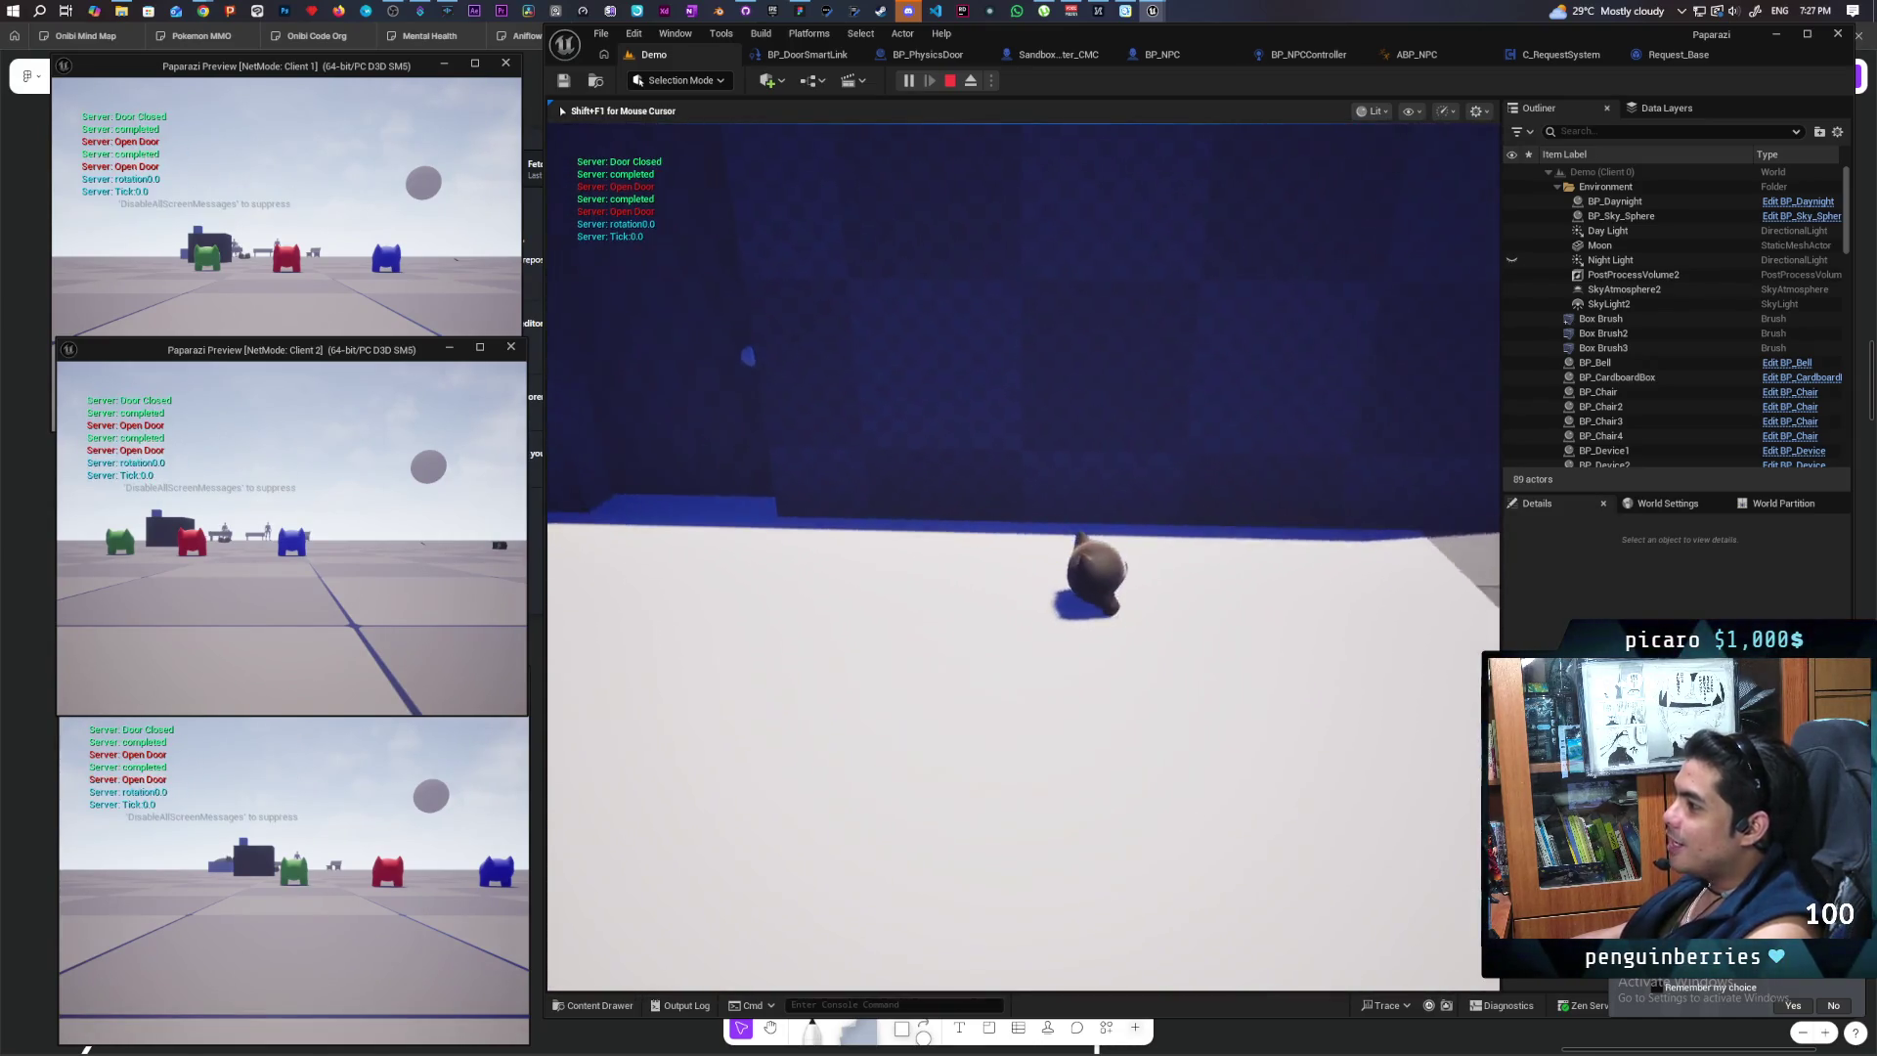
key("s")
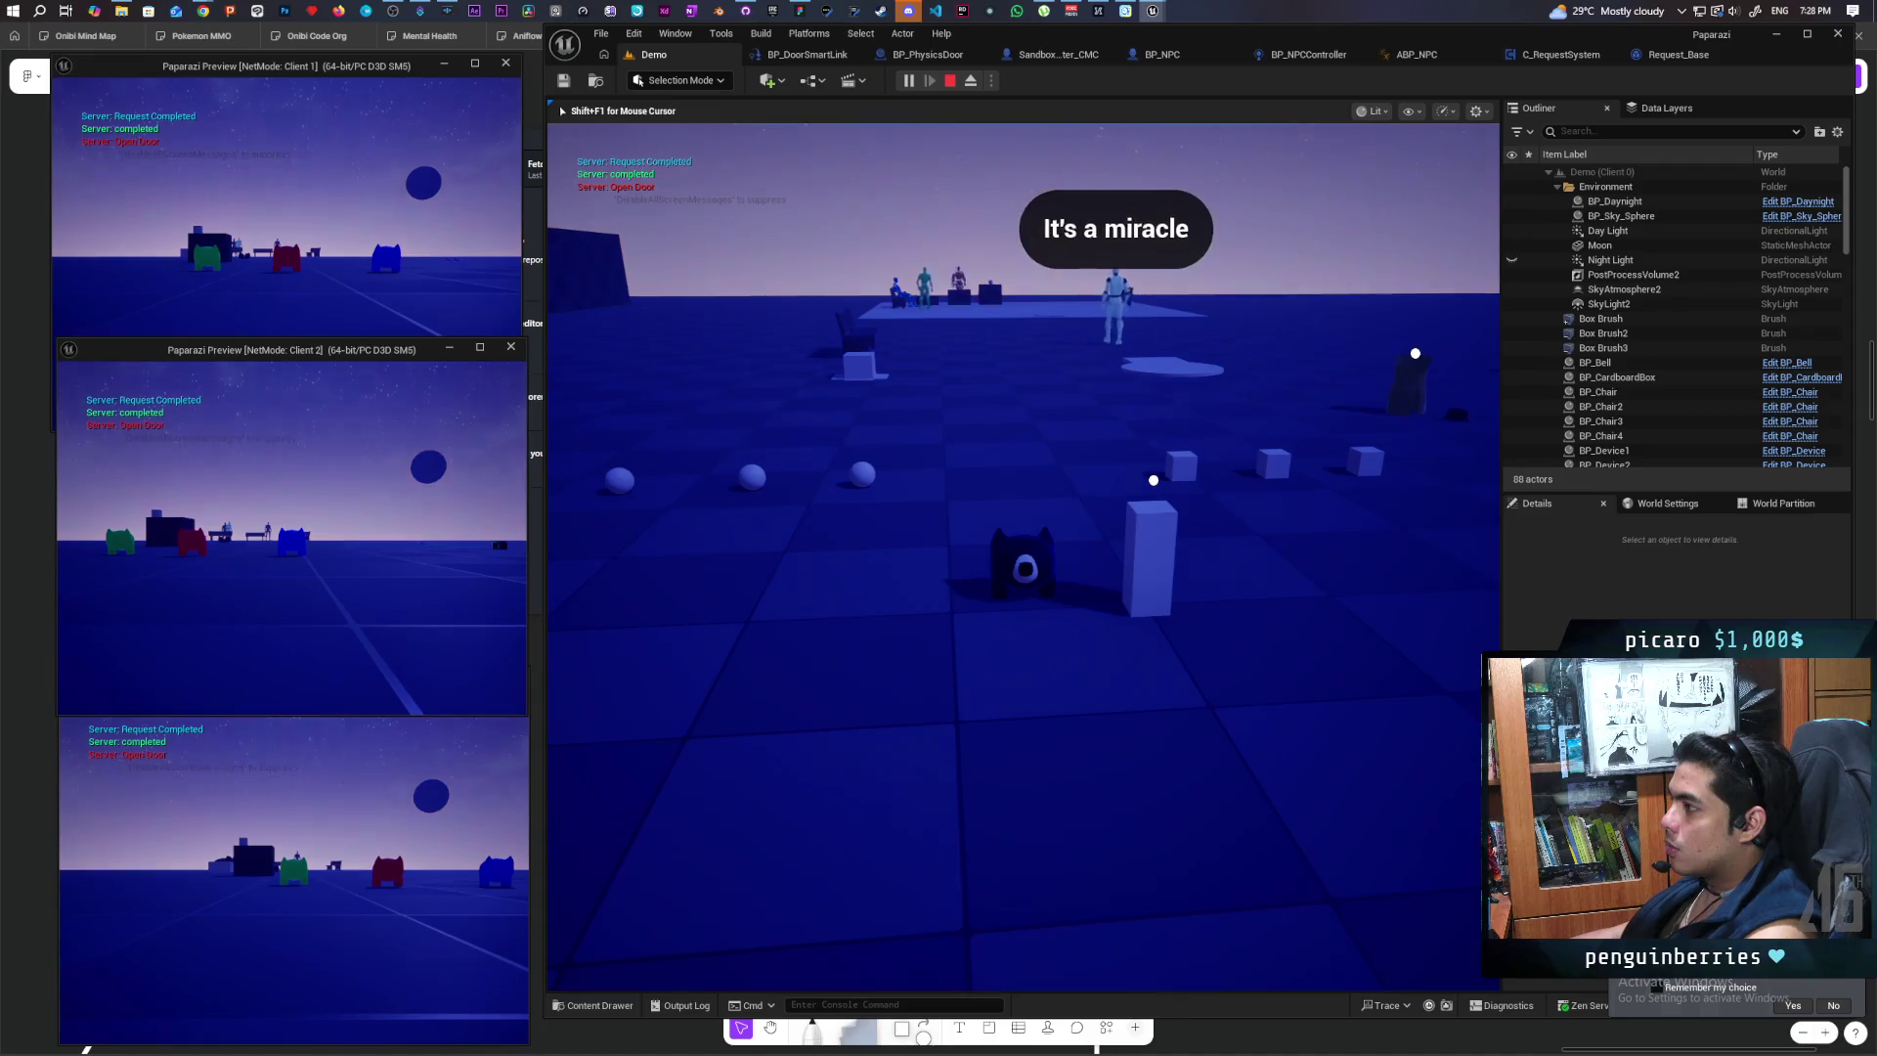
key("w")
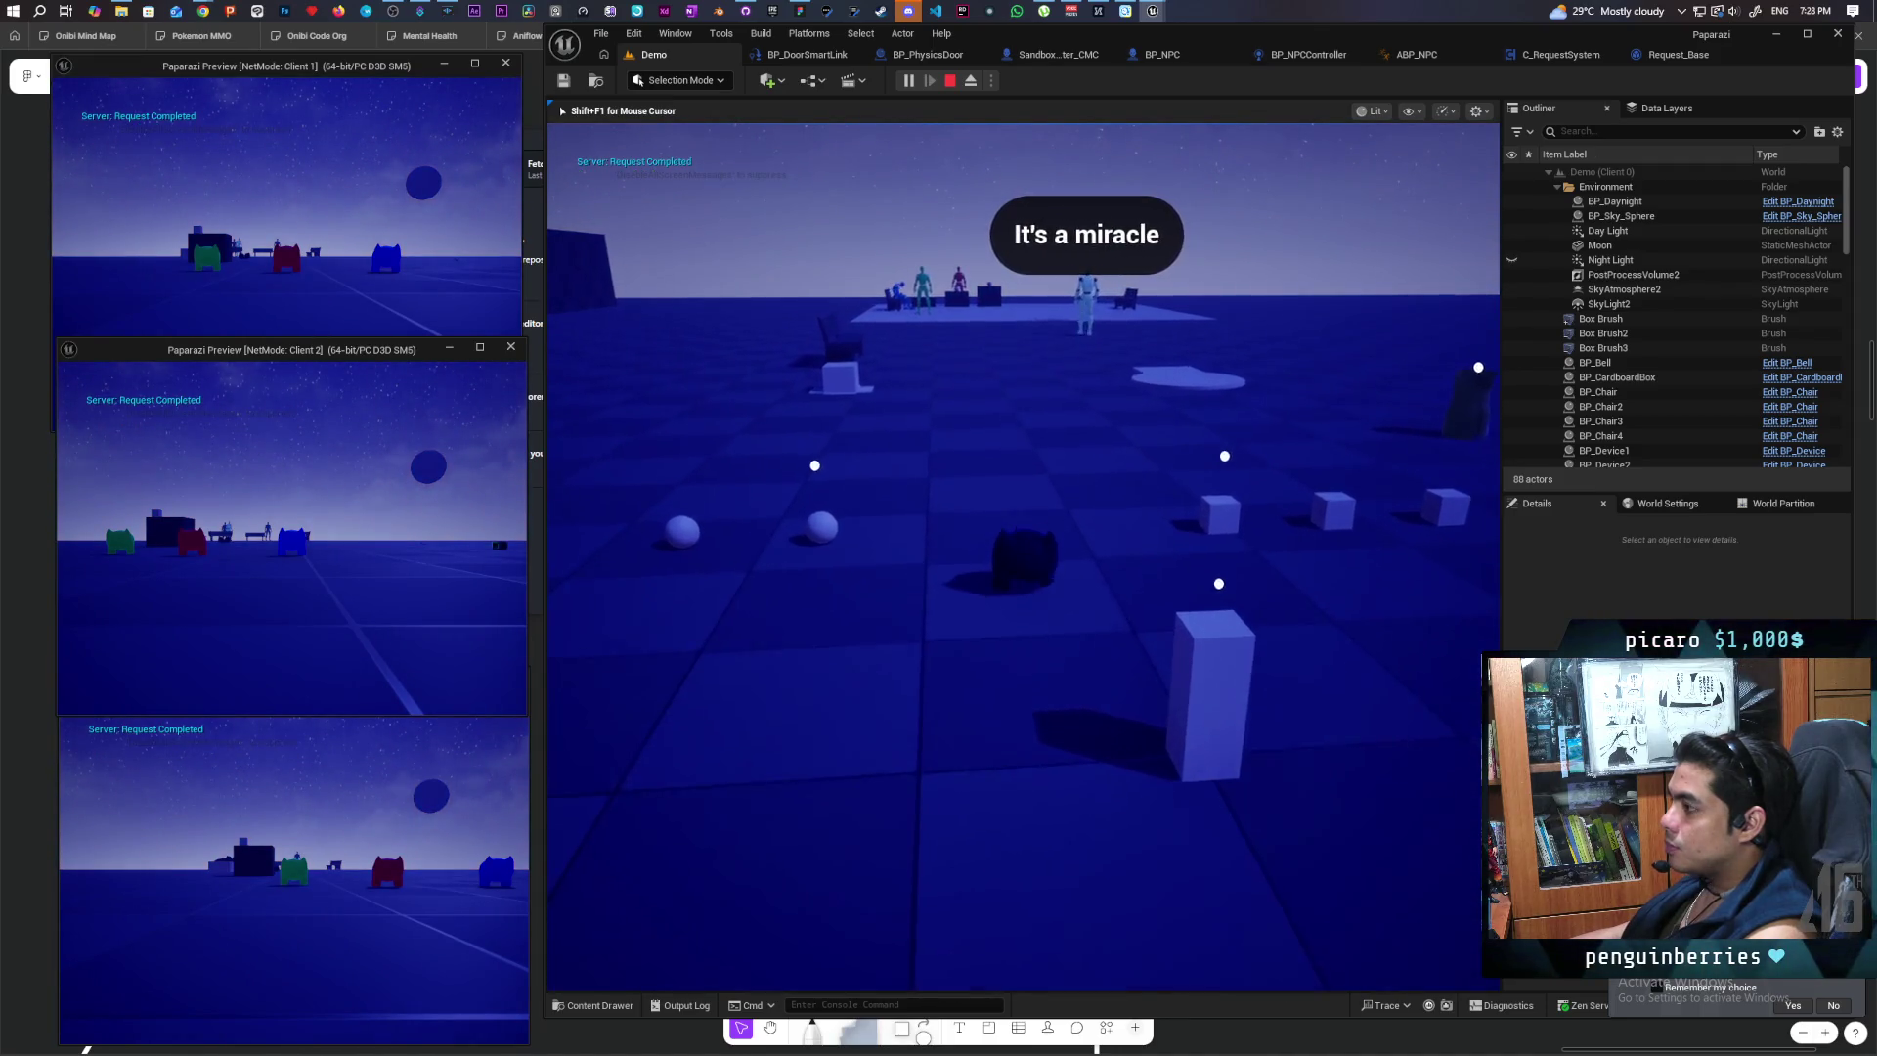
key("w")
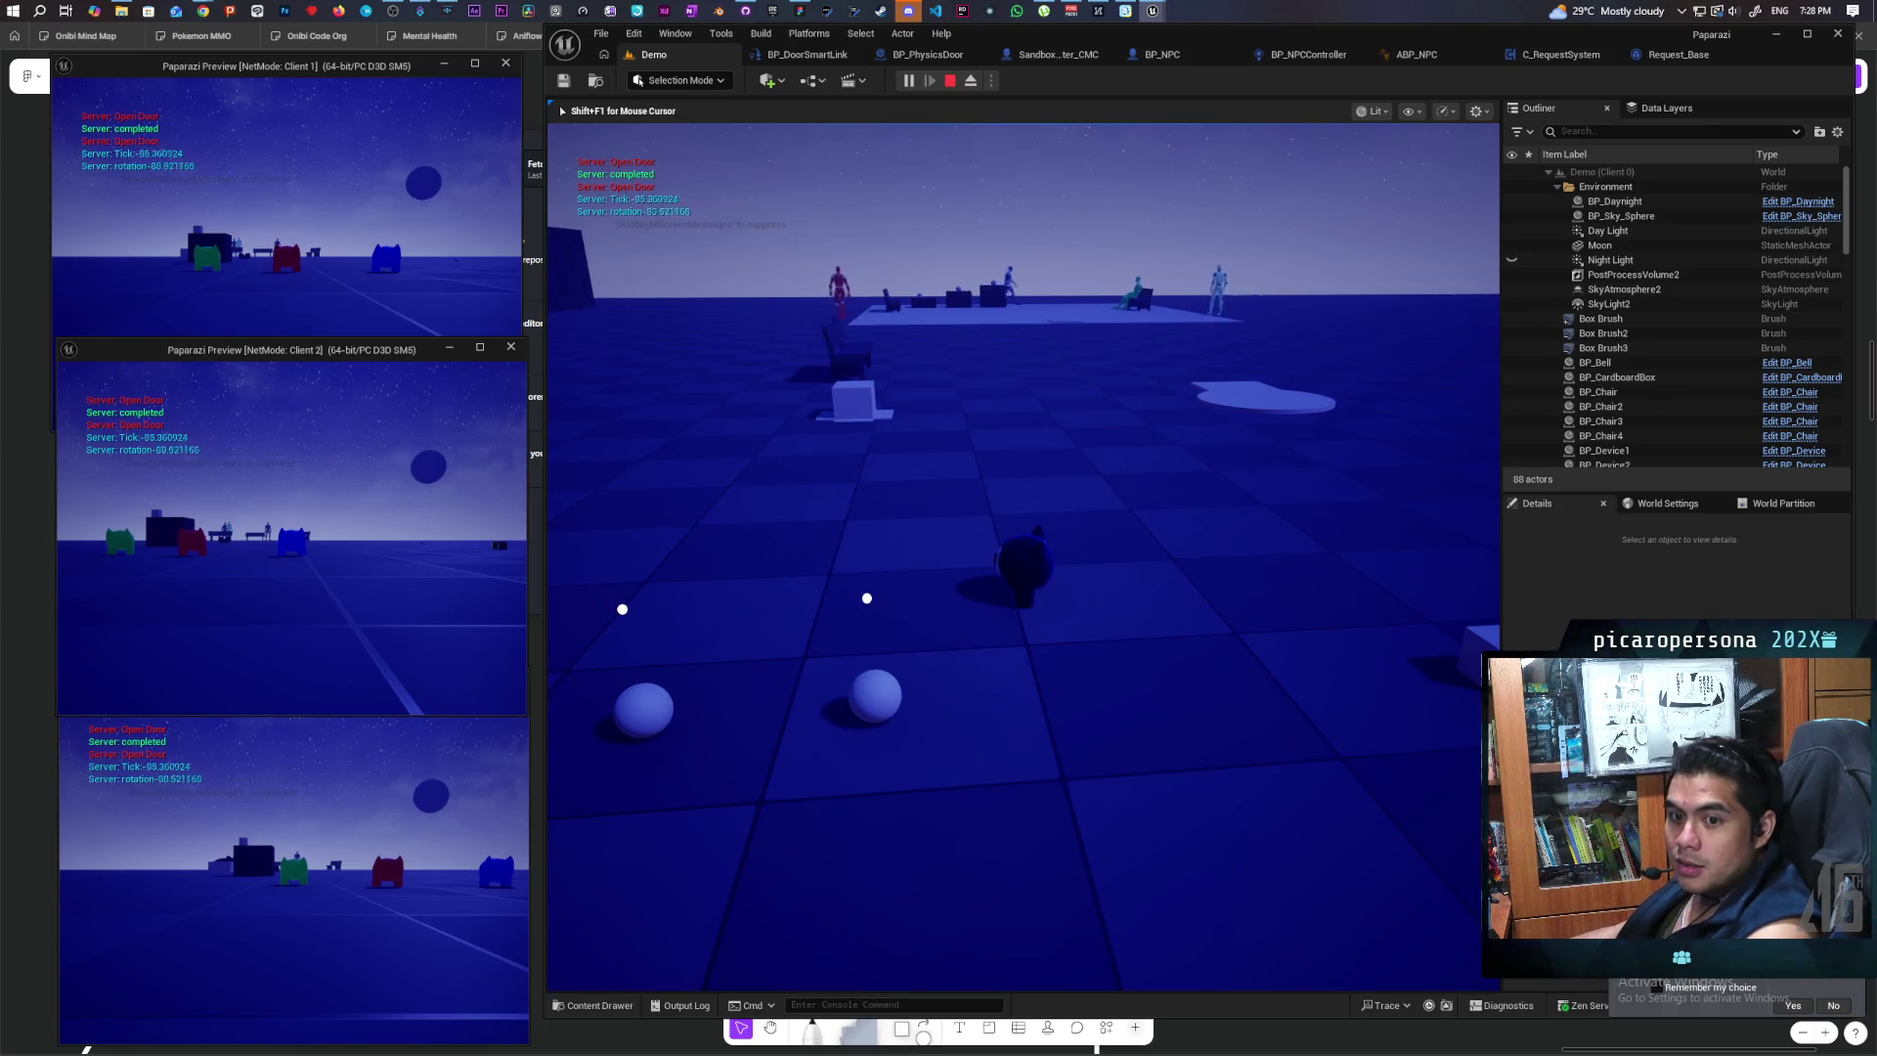
key("w")
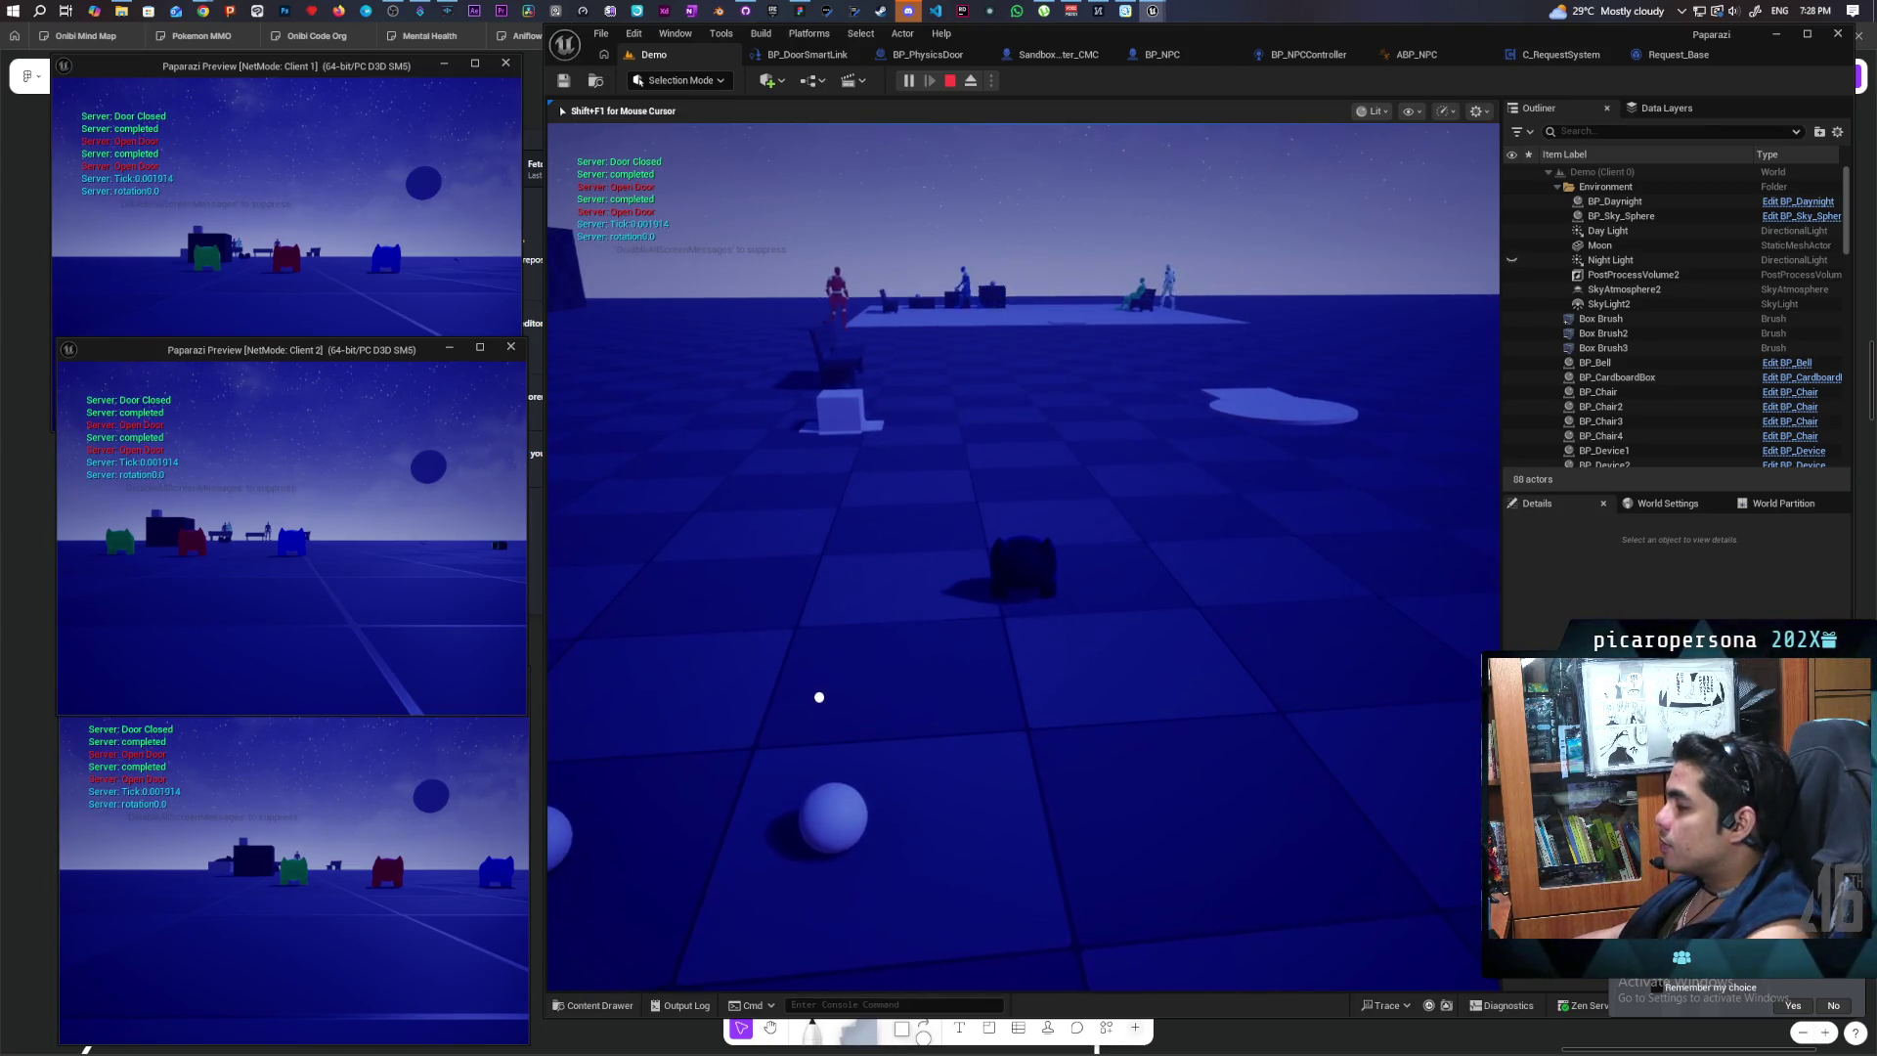
key("w")
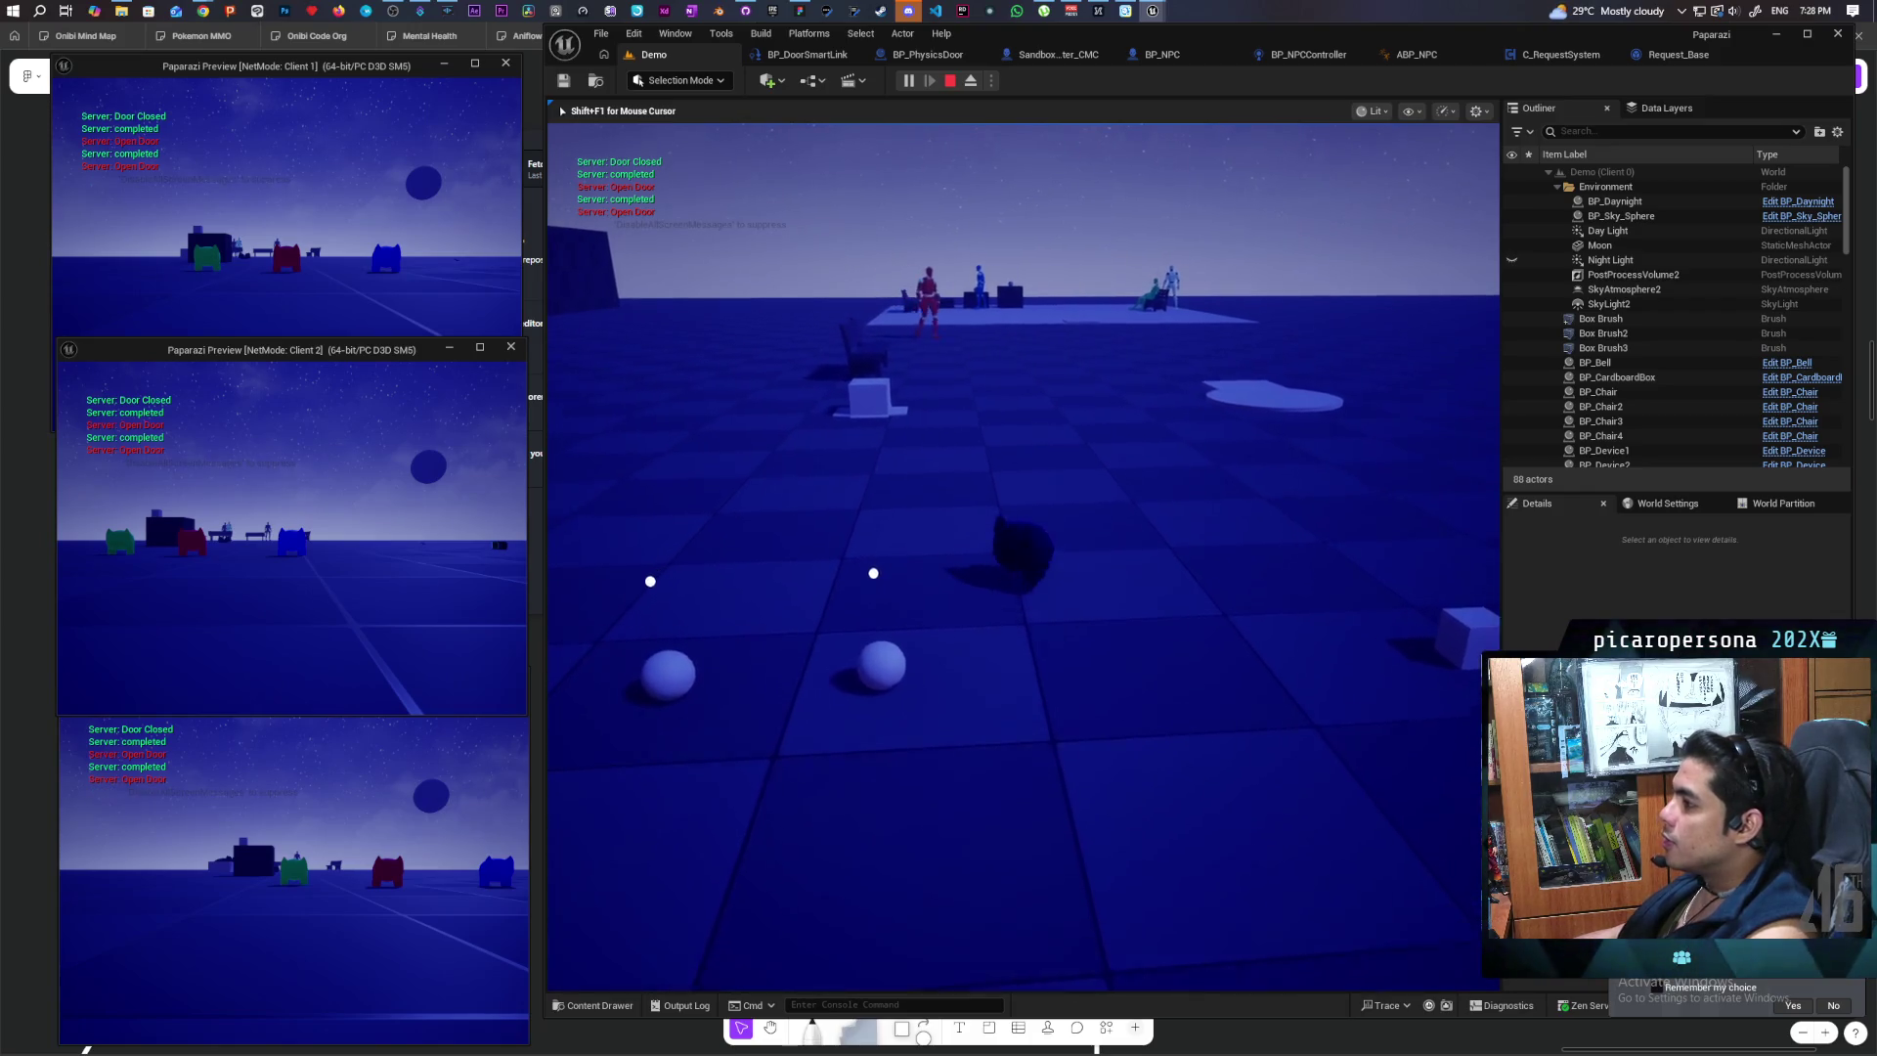
key("w")
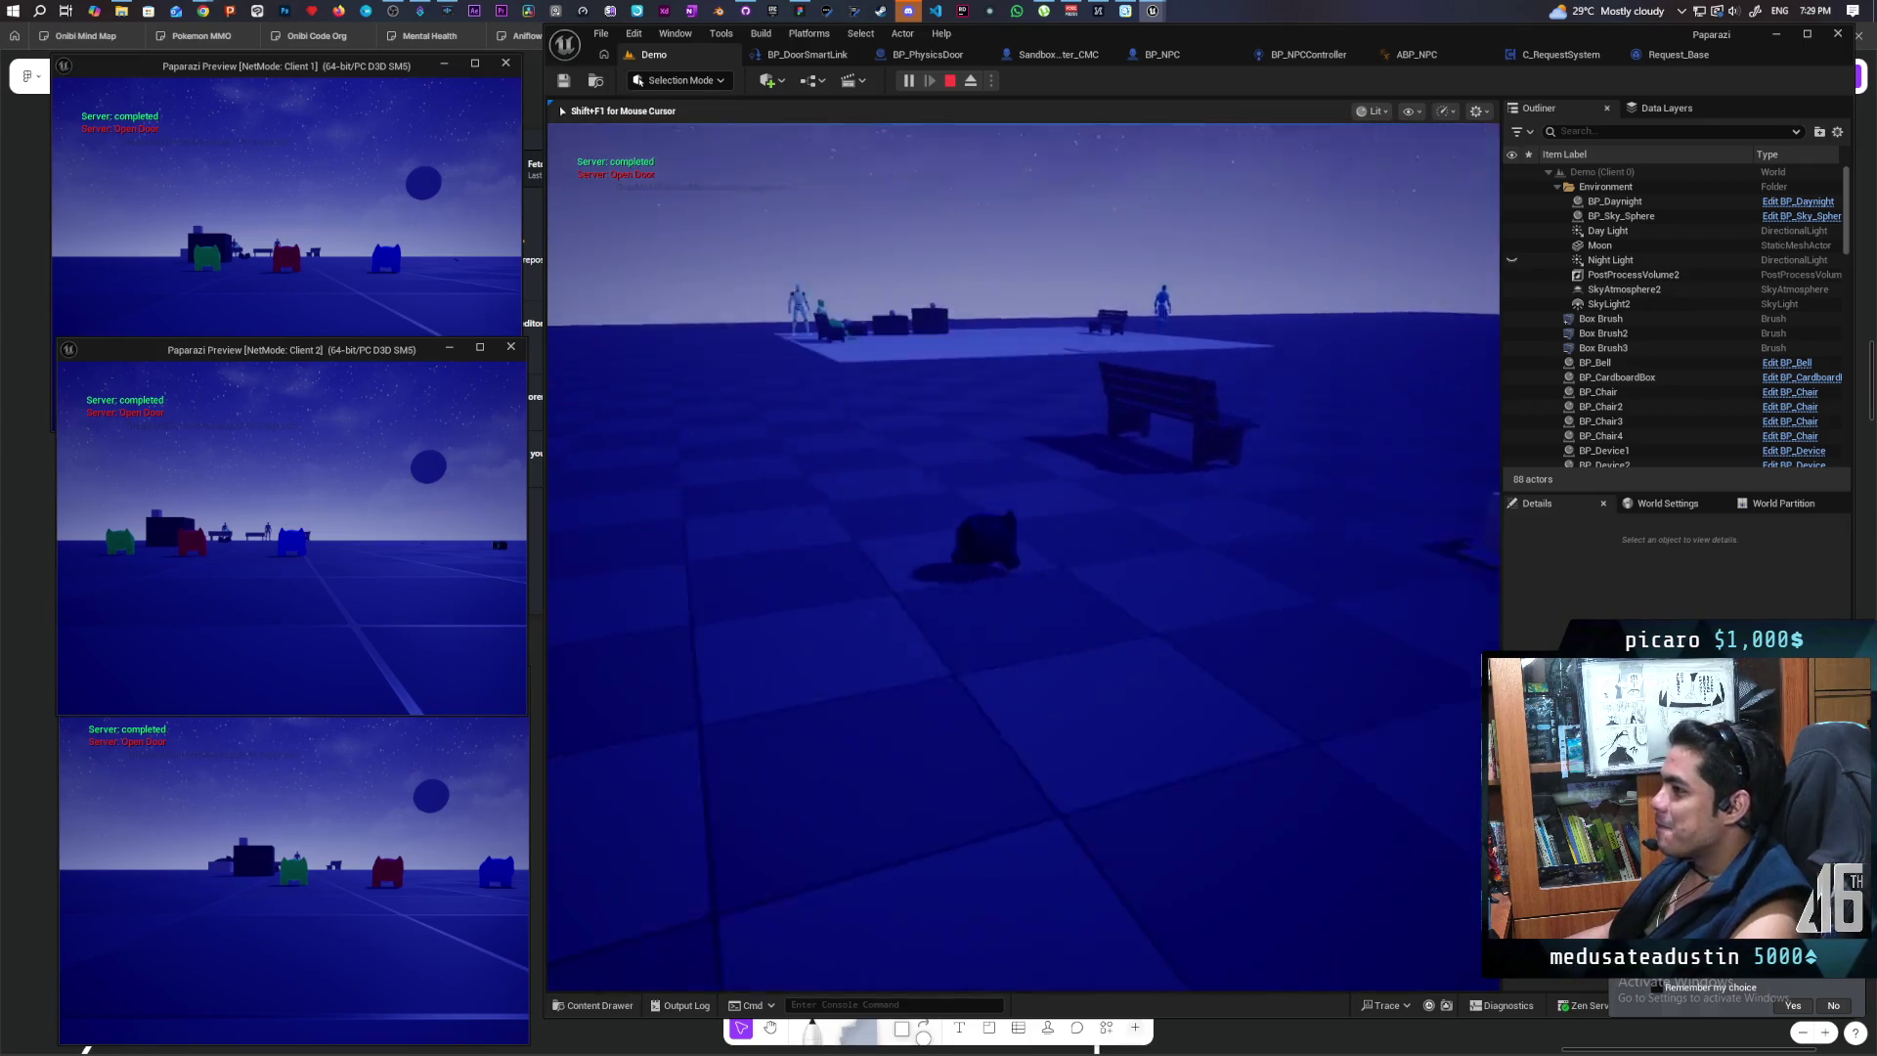
key("w")
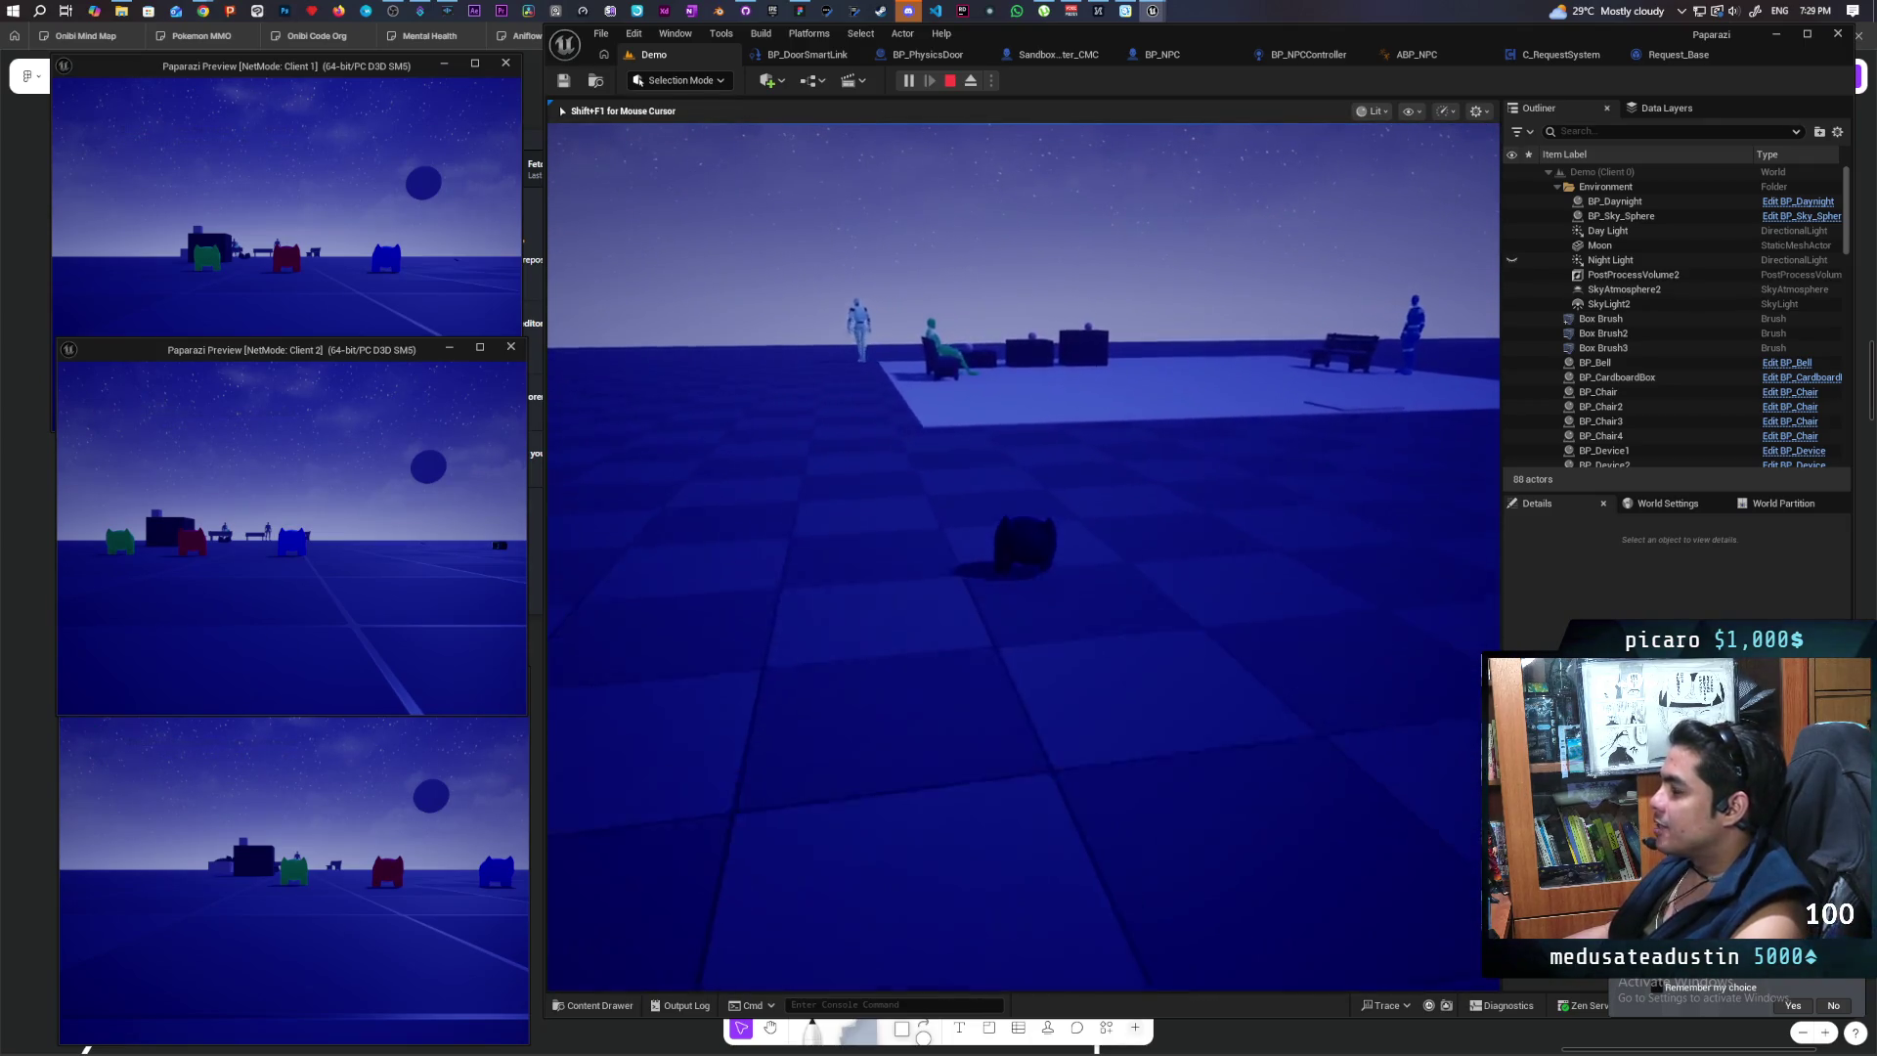
key("w")
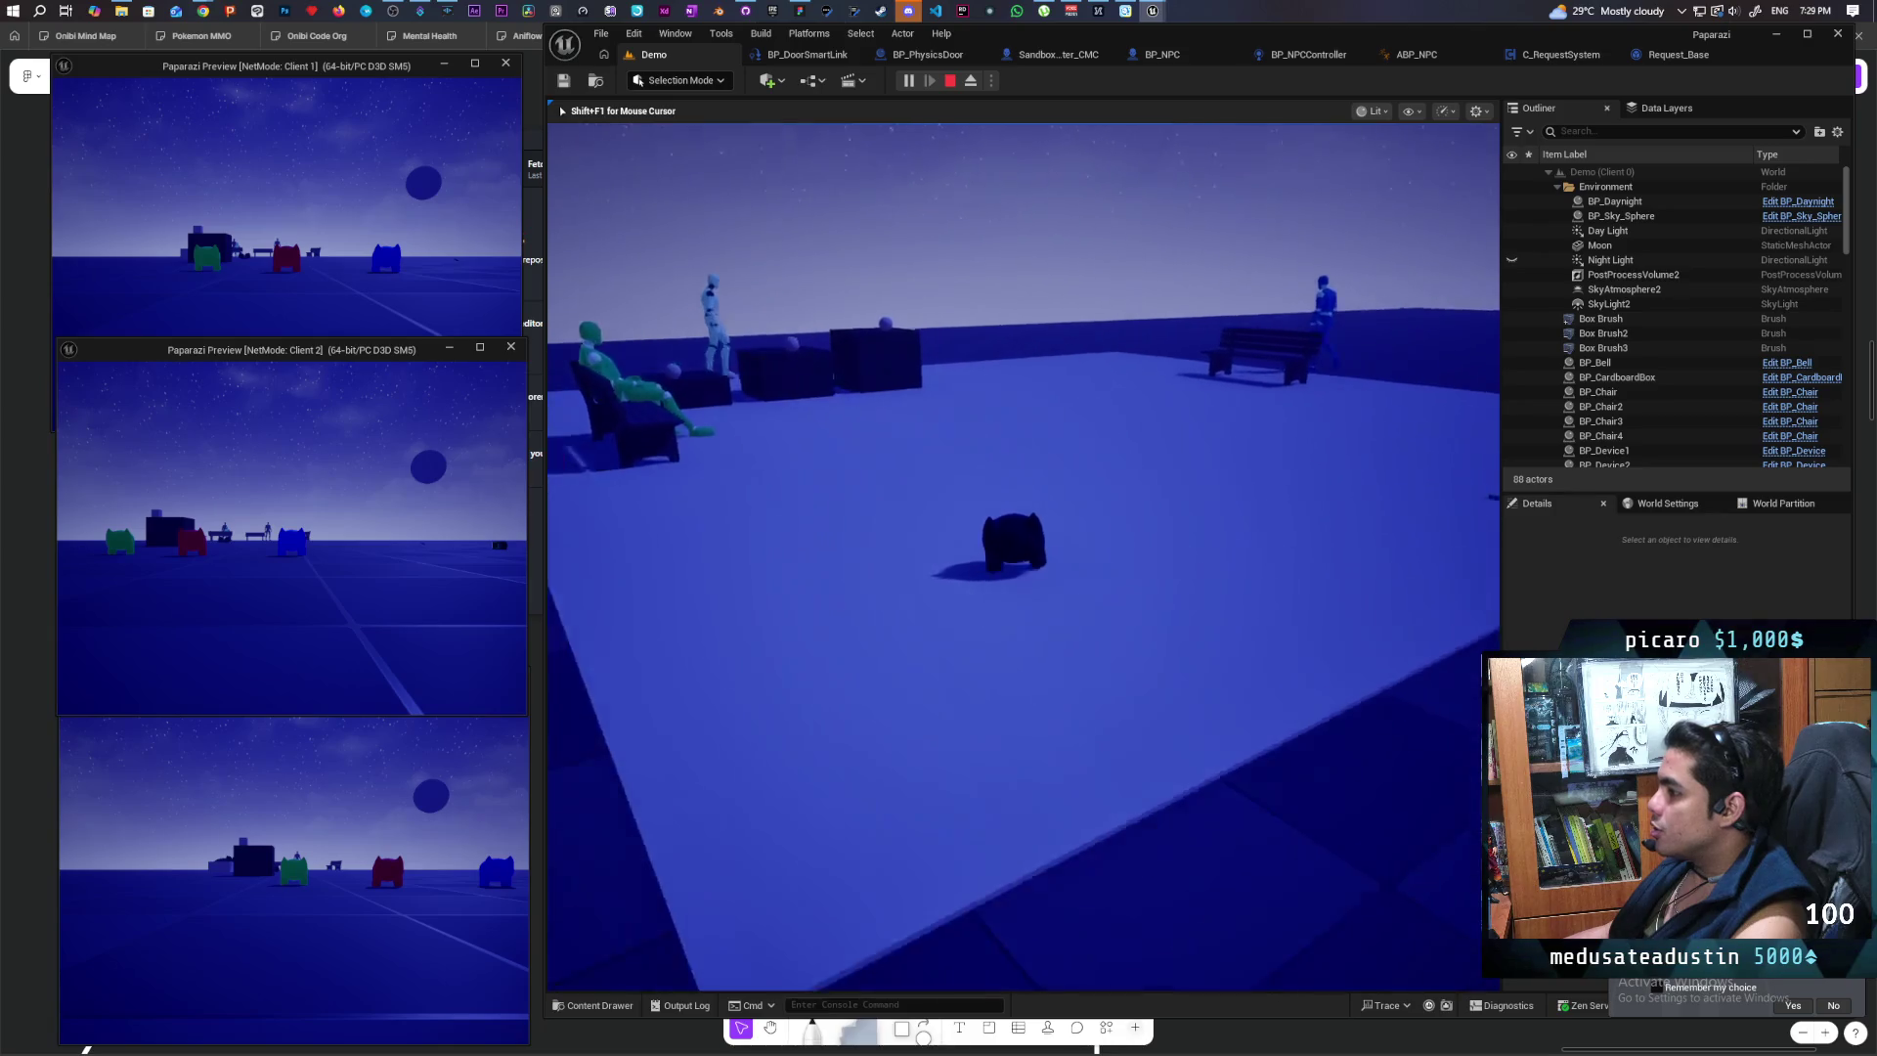
key("w")
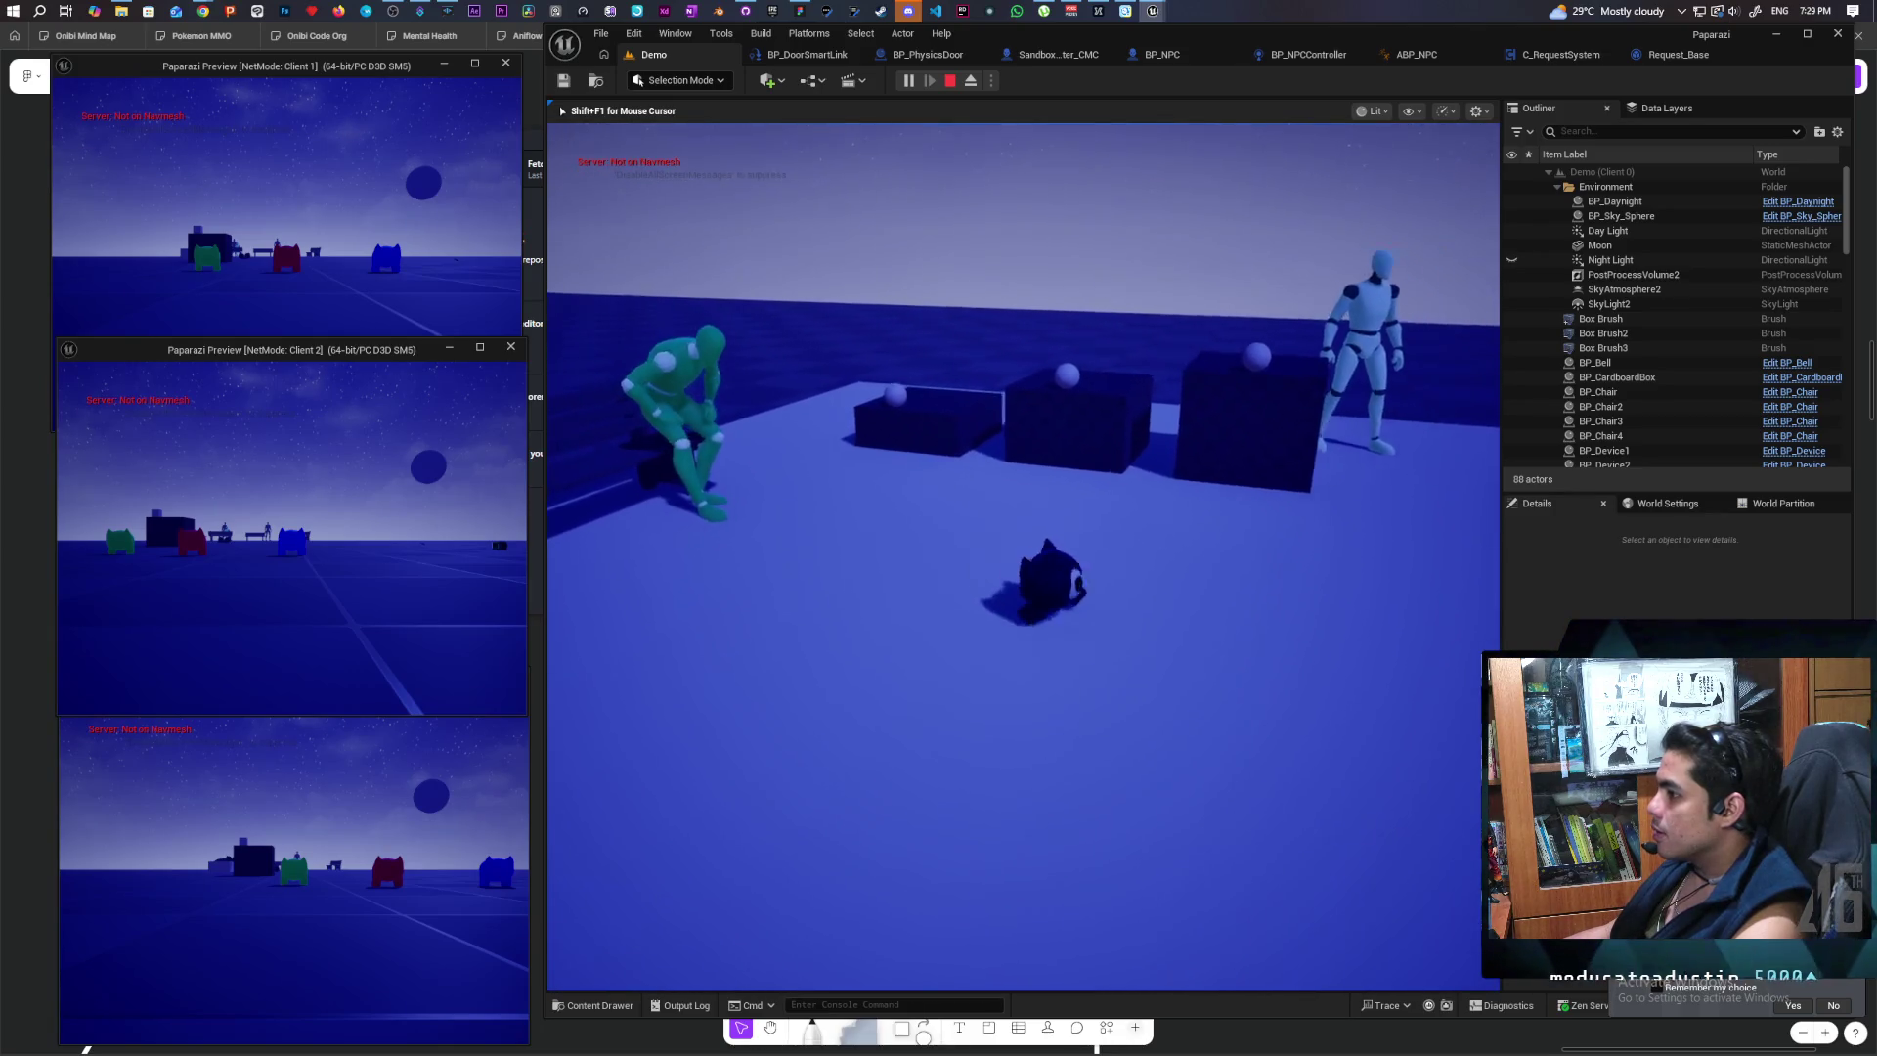
key("a")
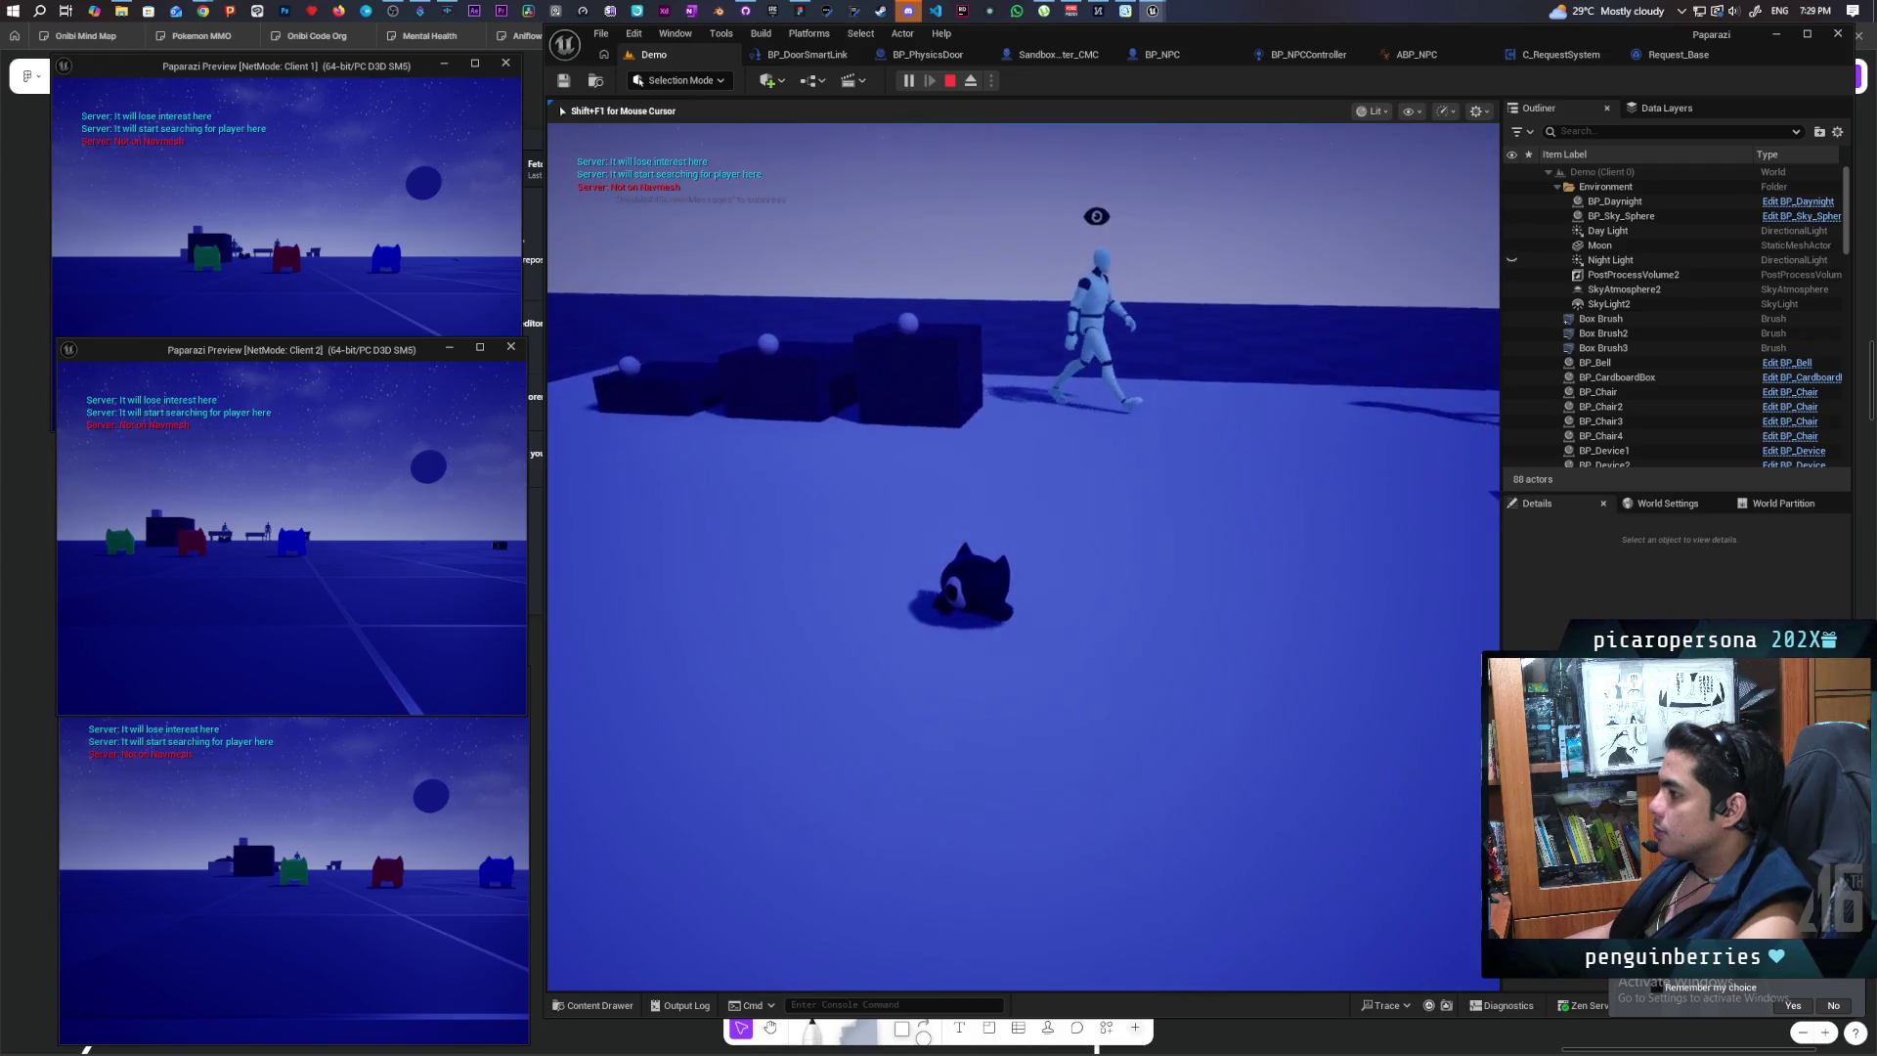
key("s")
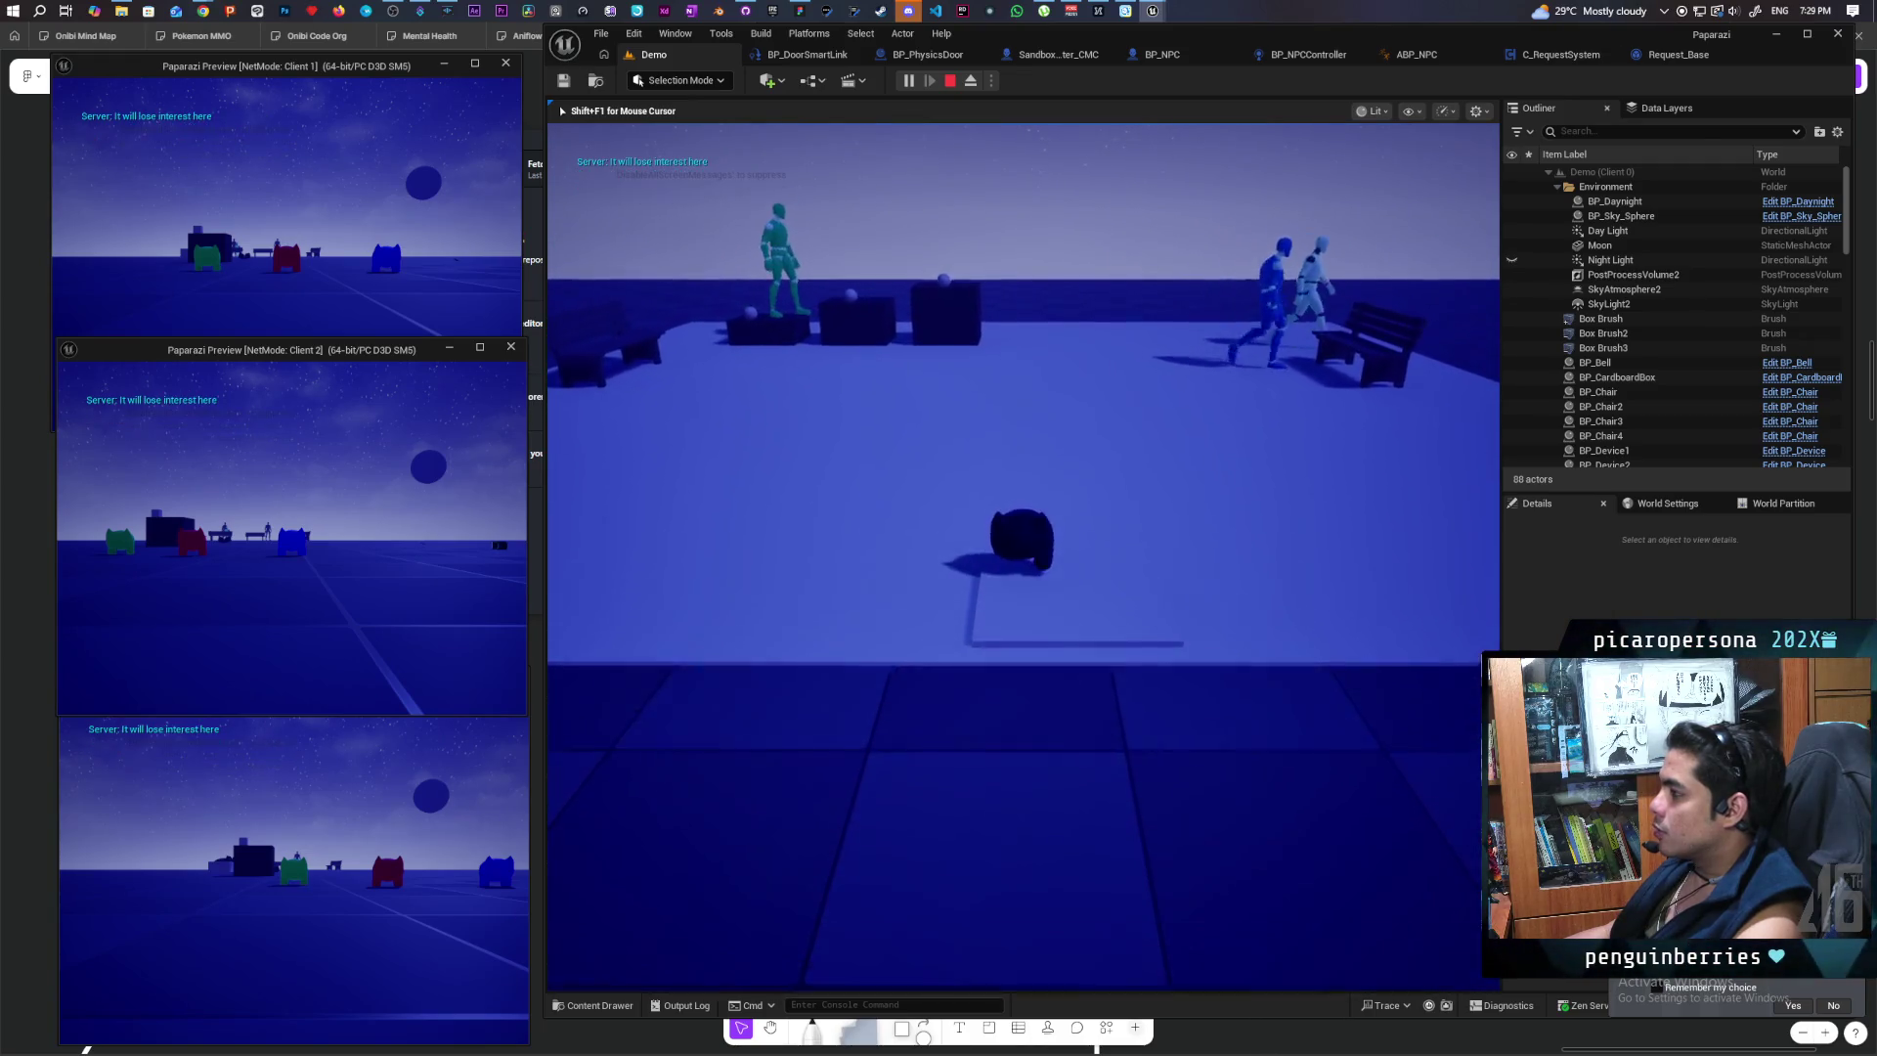
key("w")
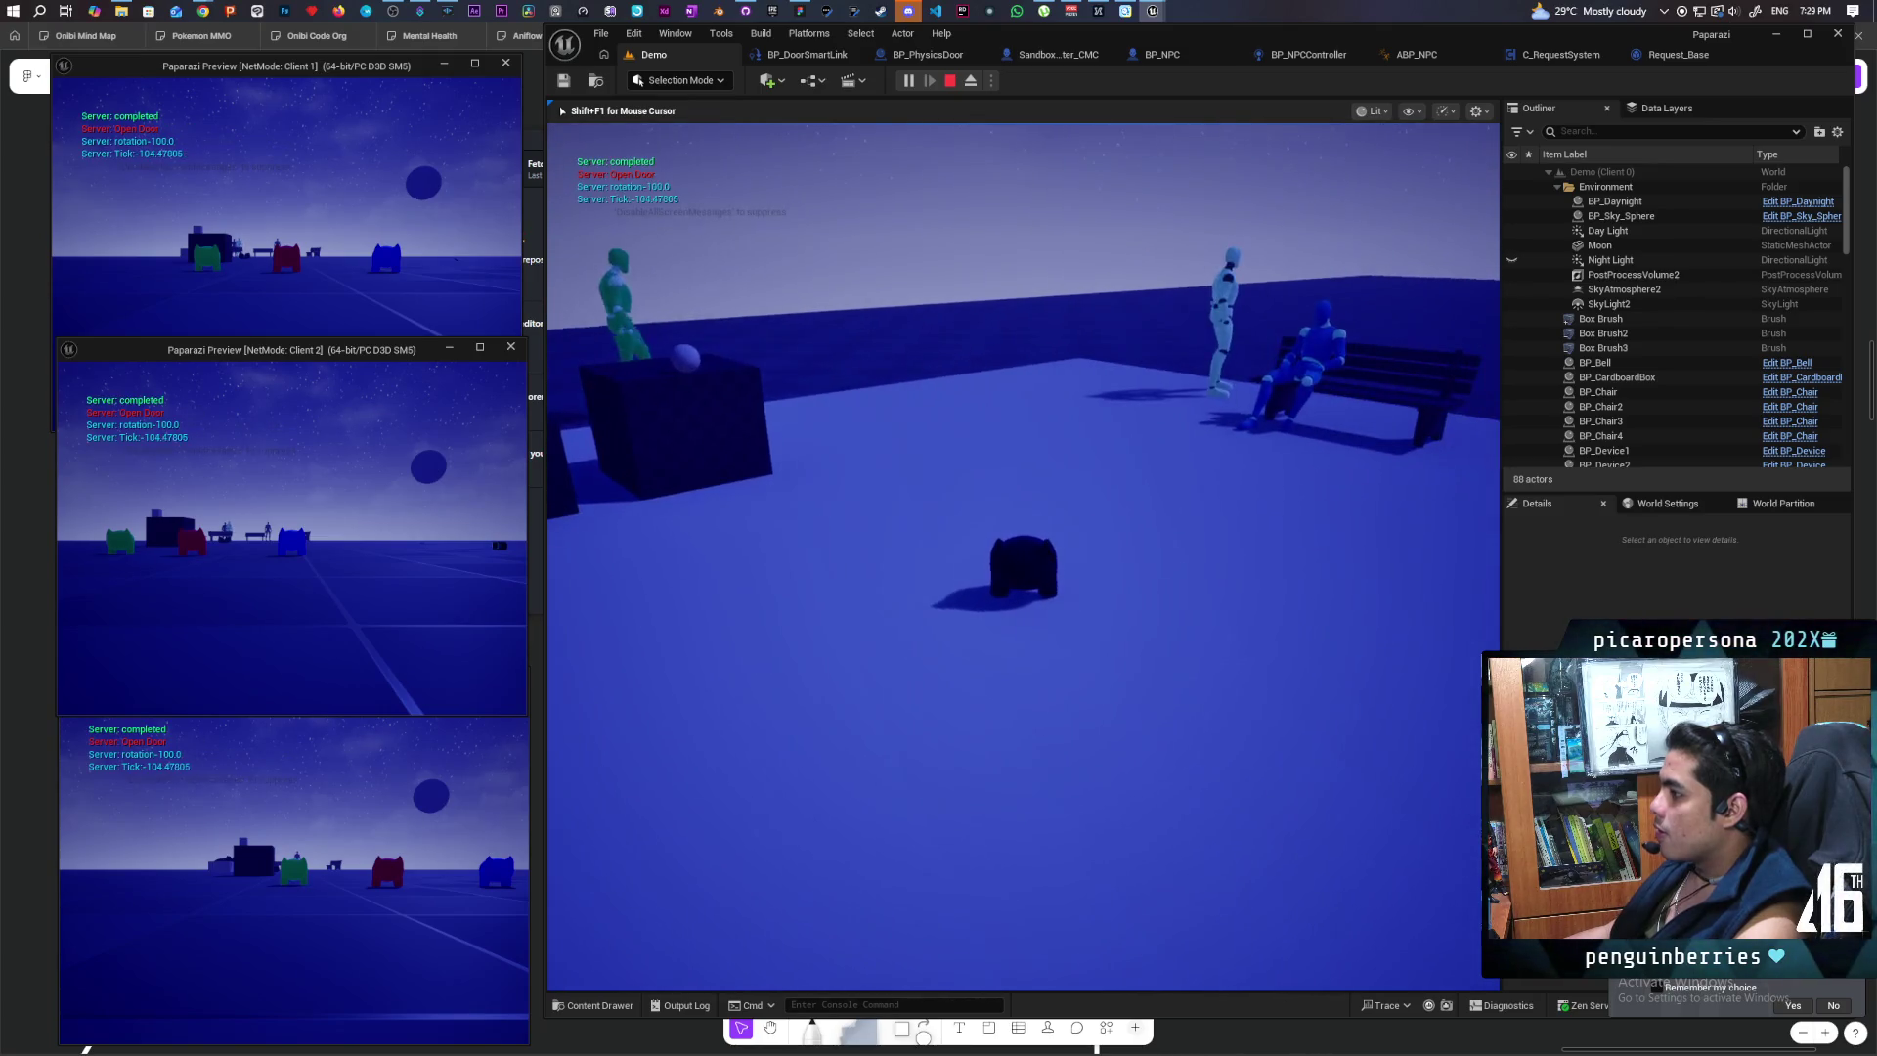
key("s")
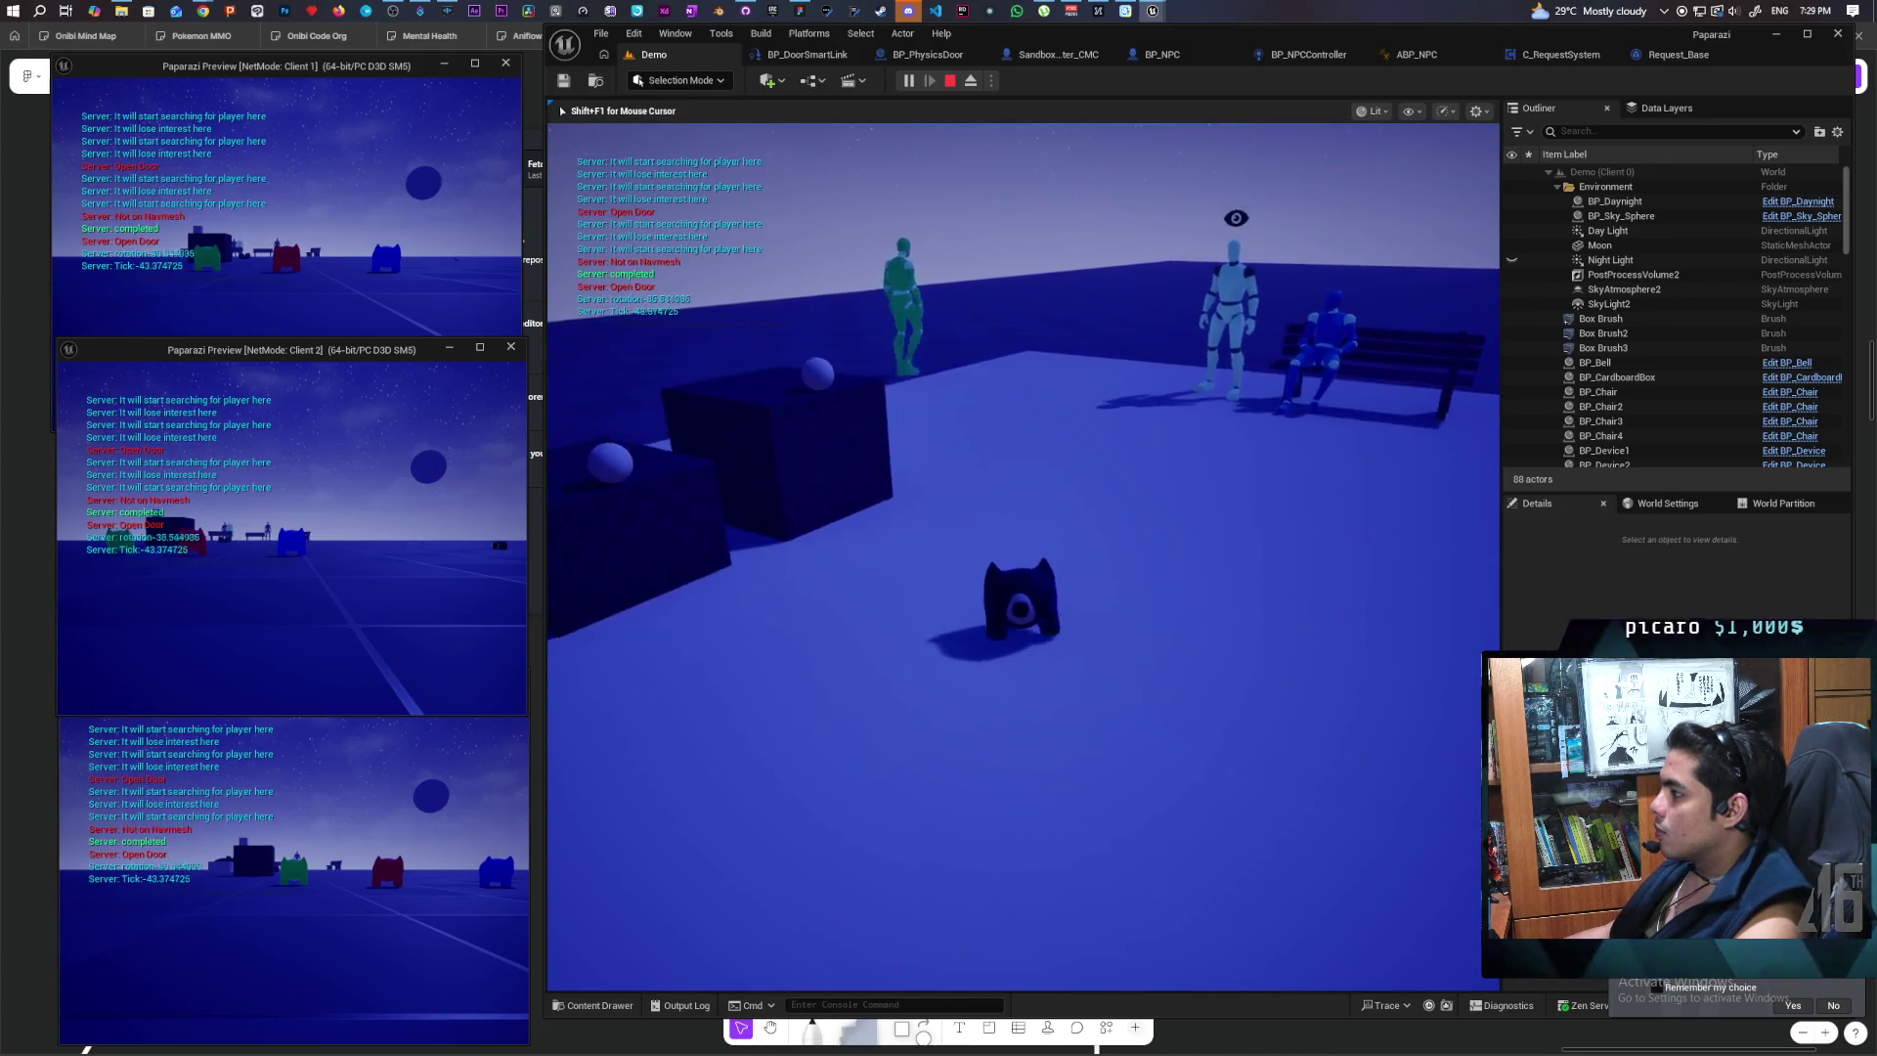
key("w")
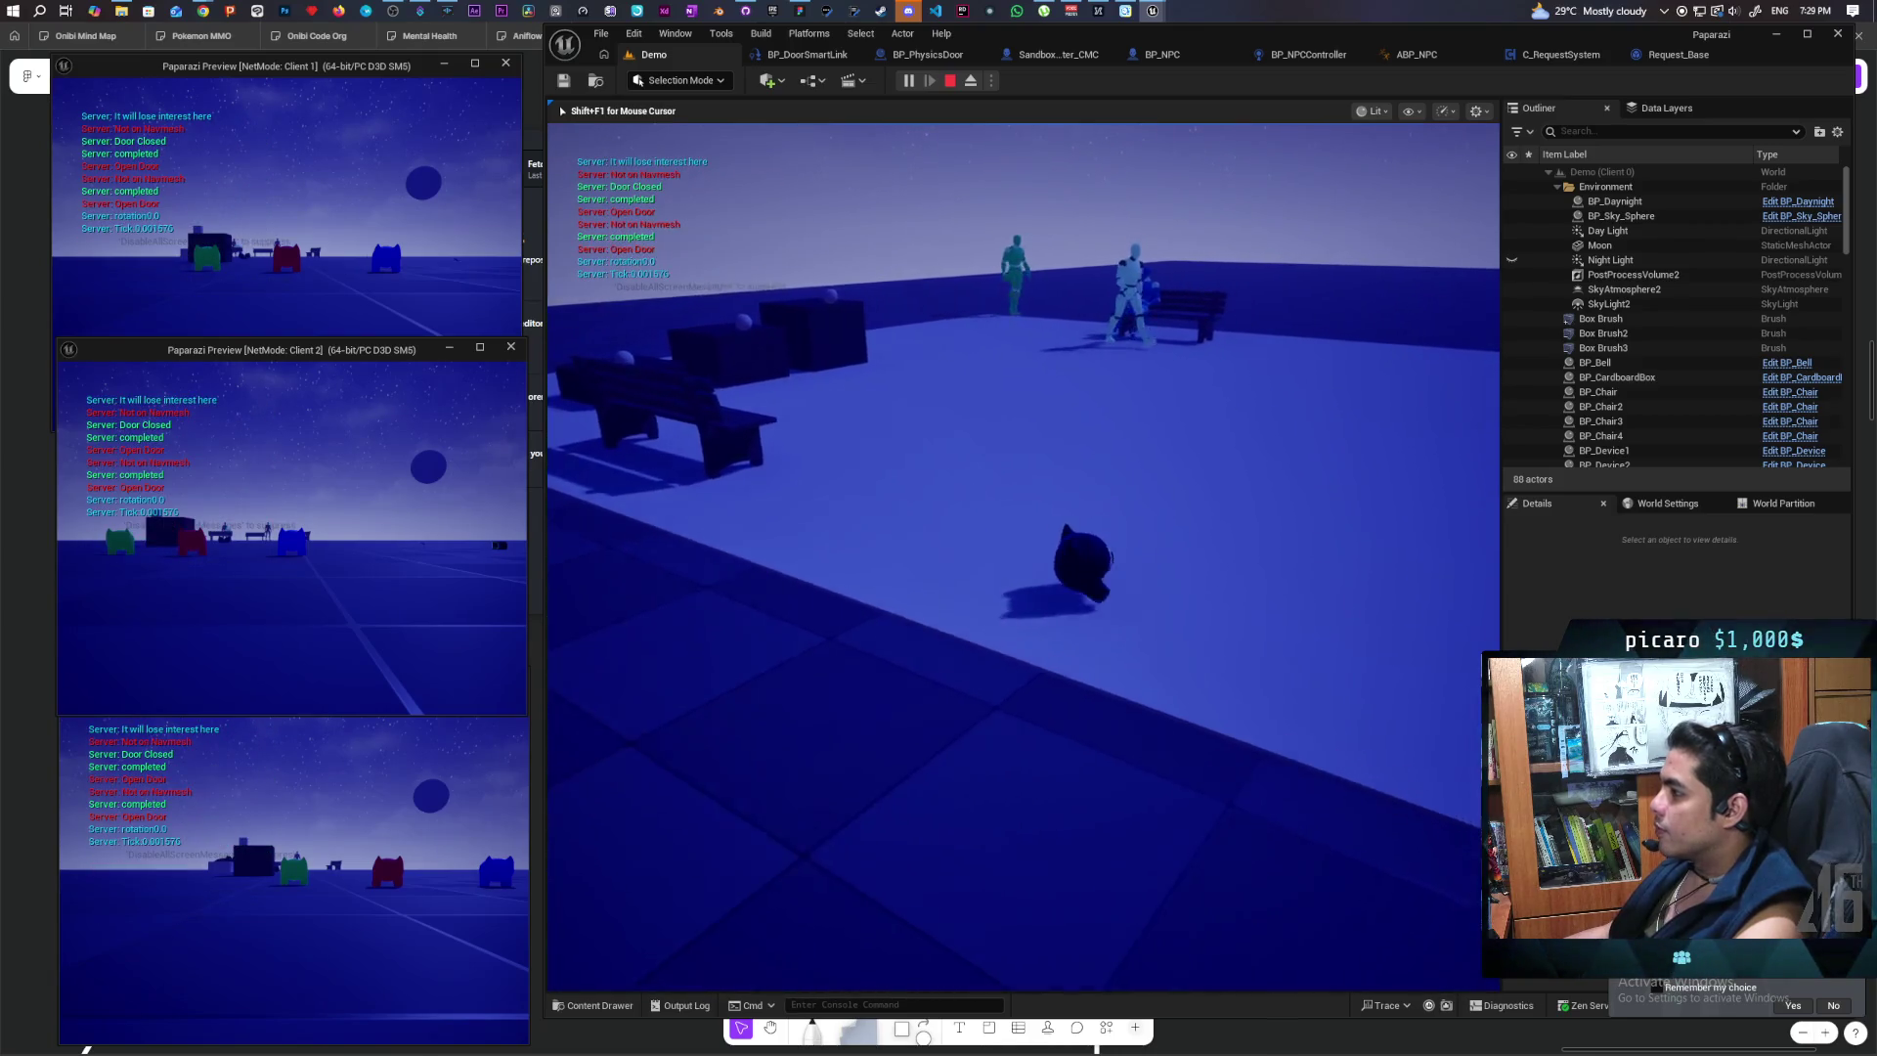
key("w")
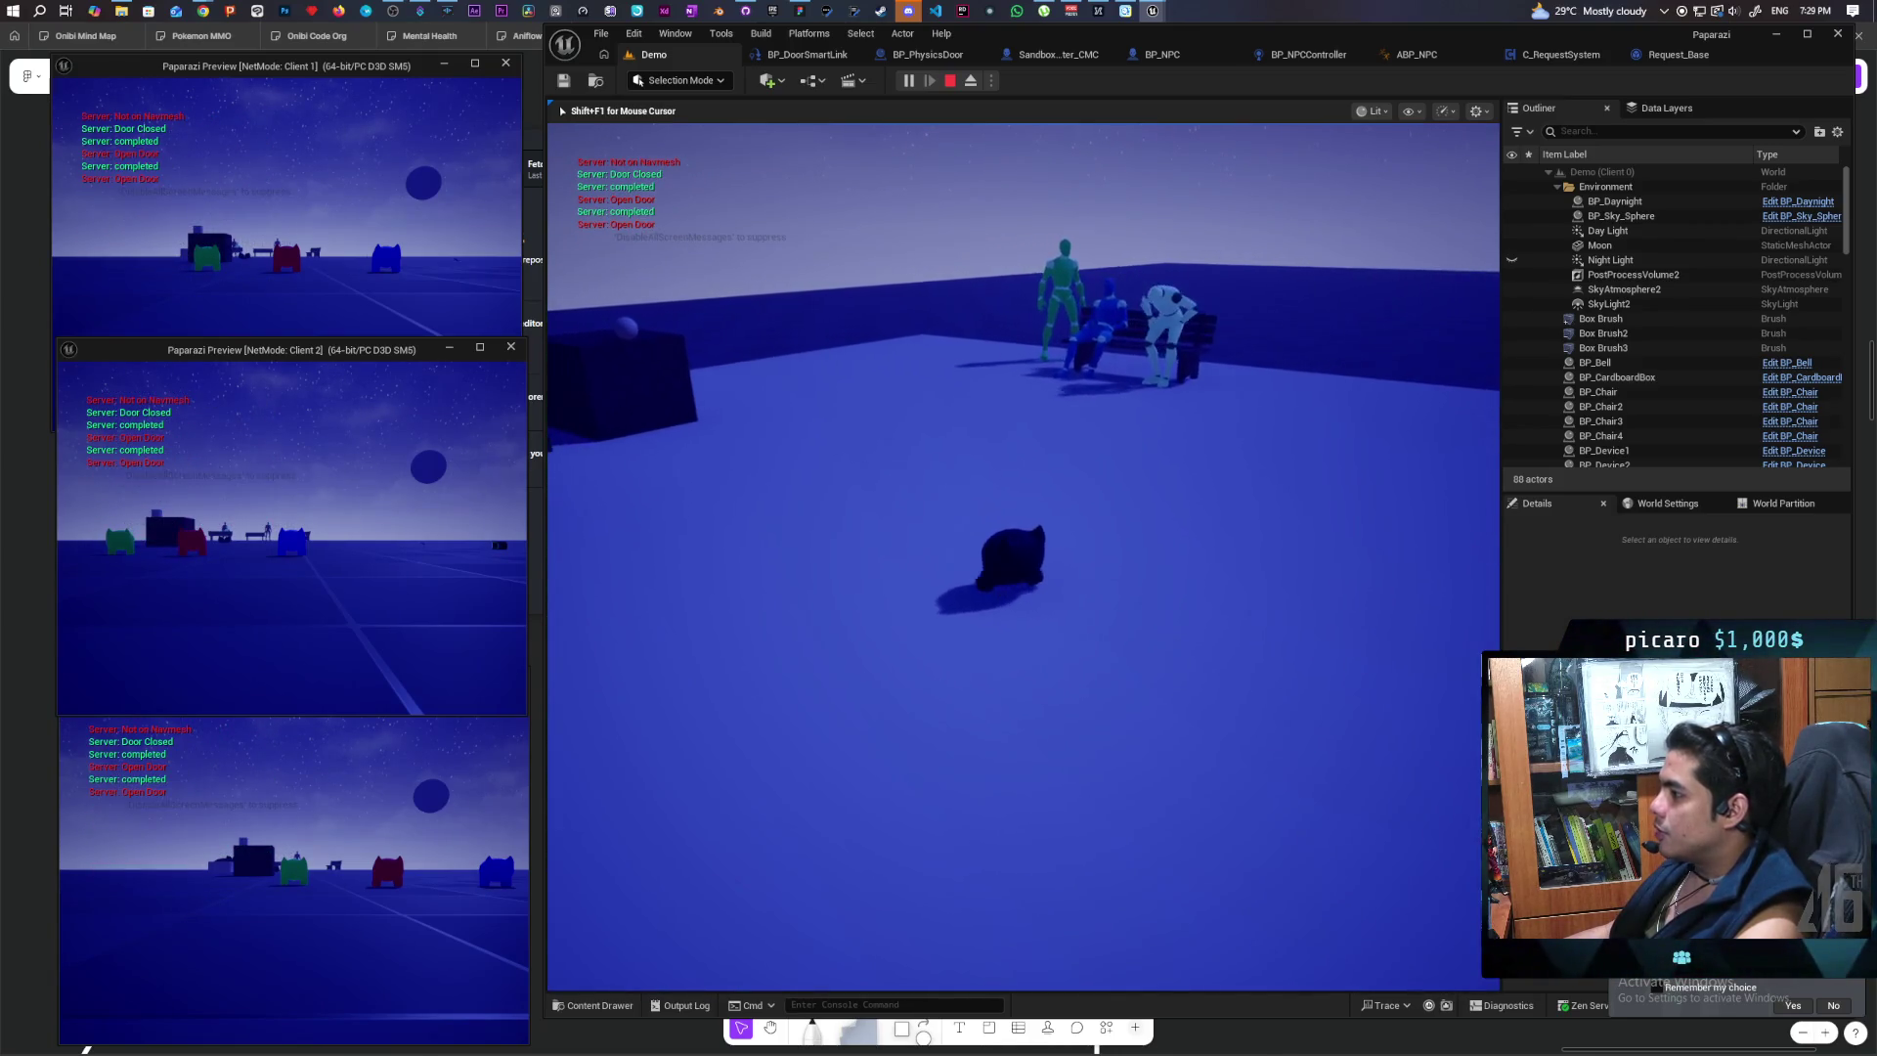
key("s")
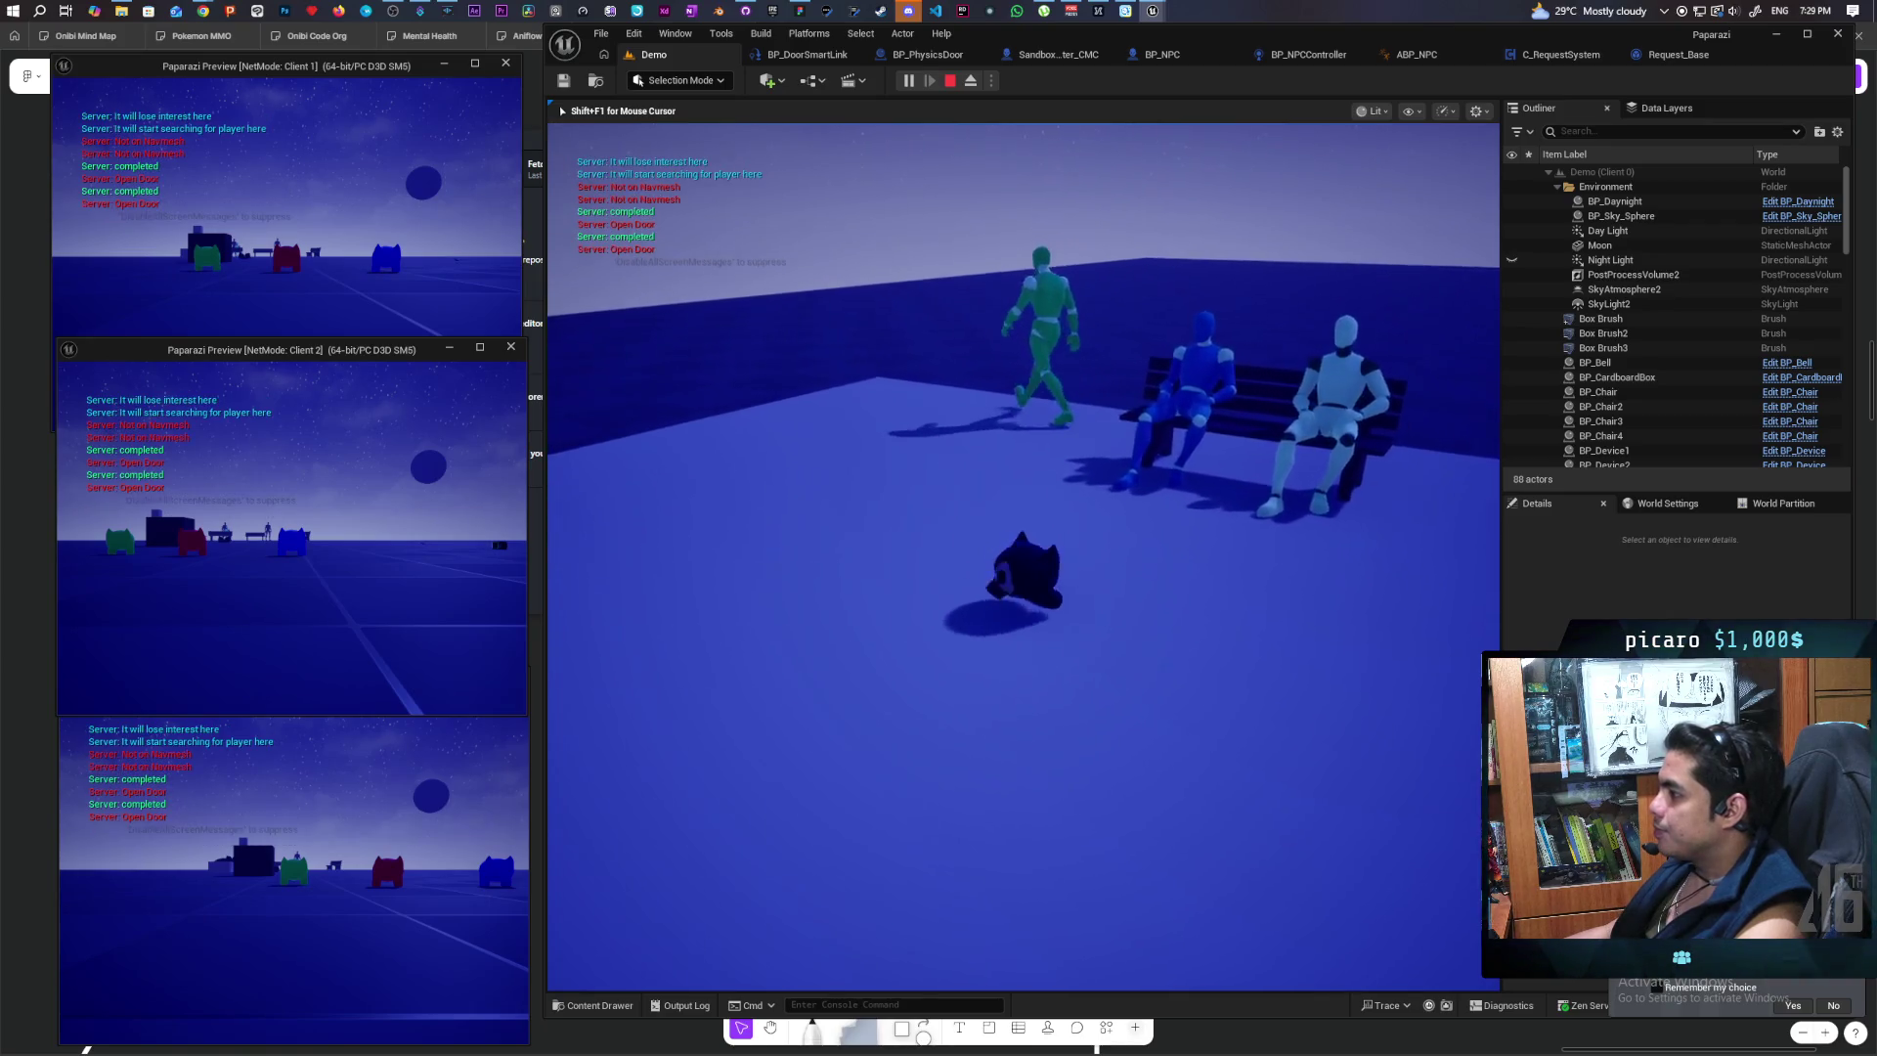
key("w")
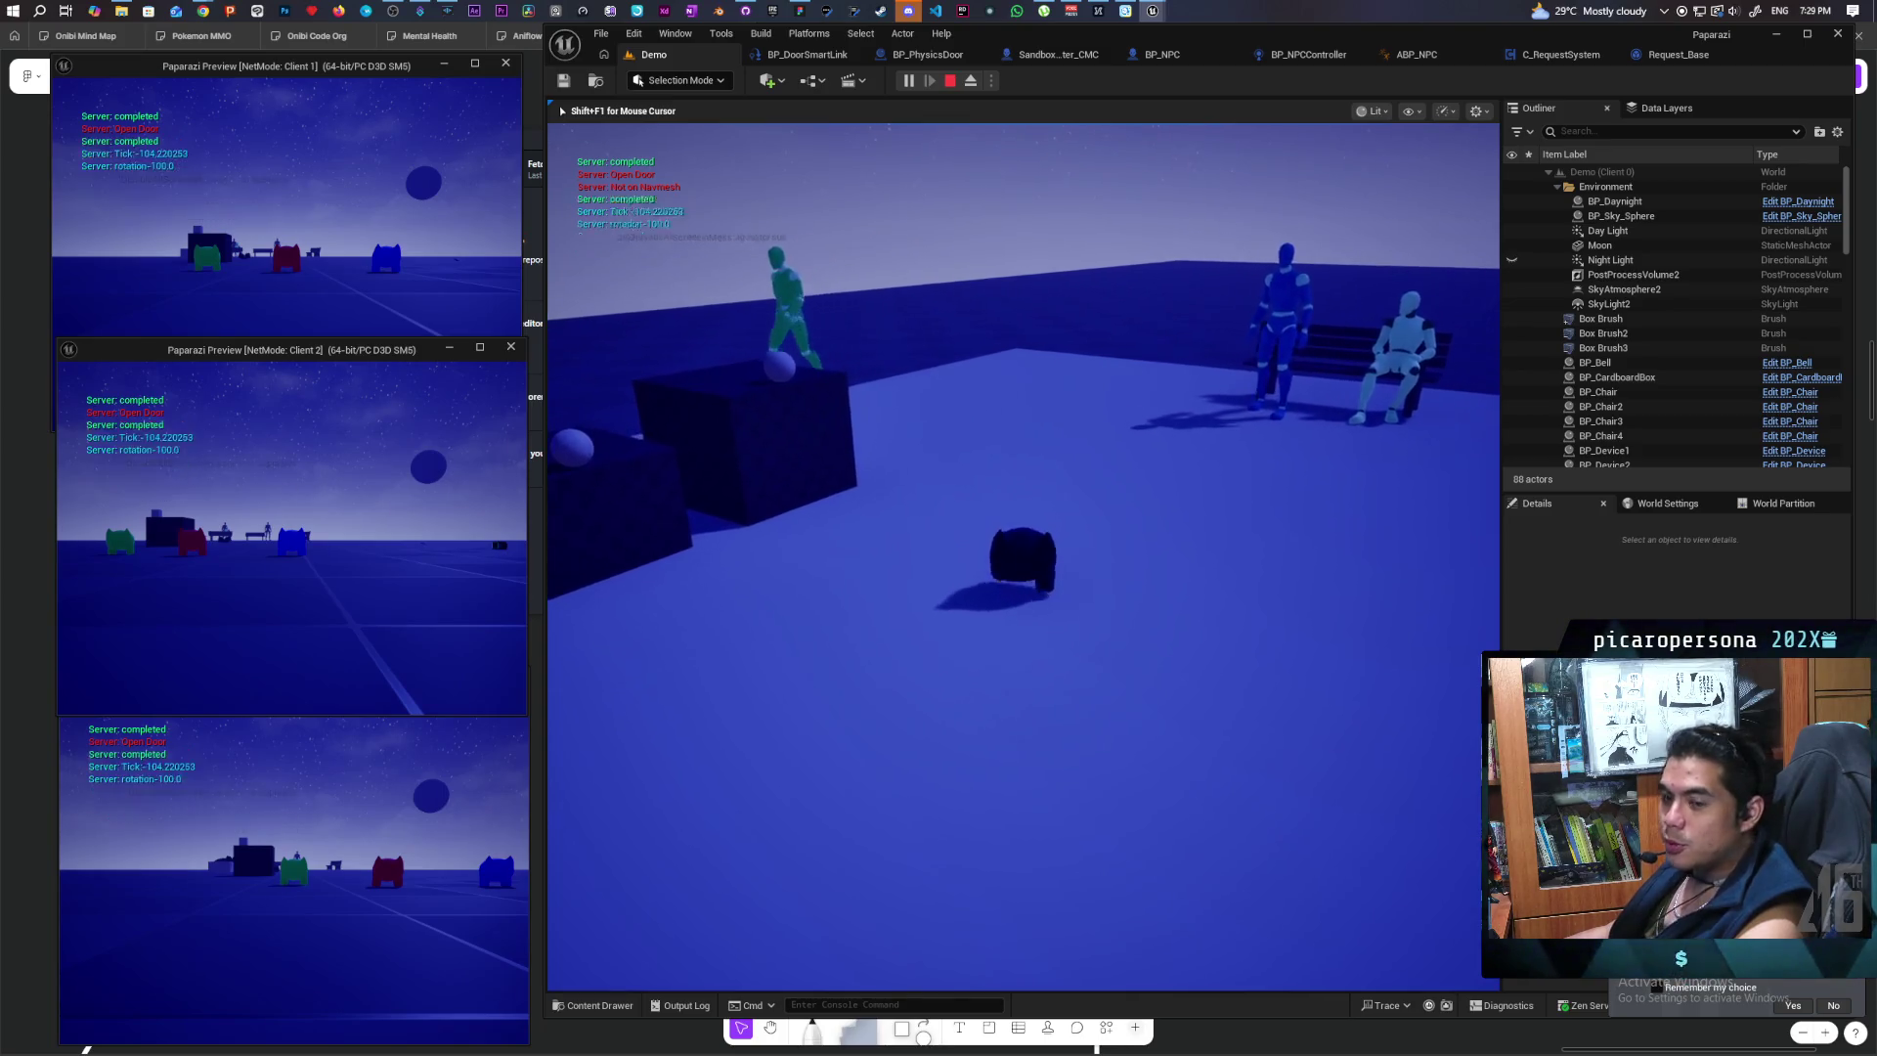
key("w")
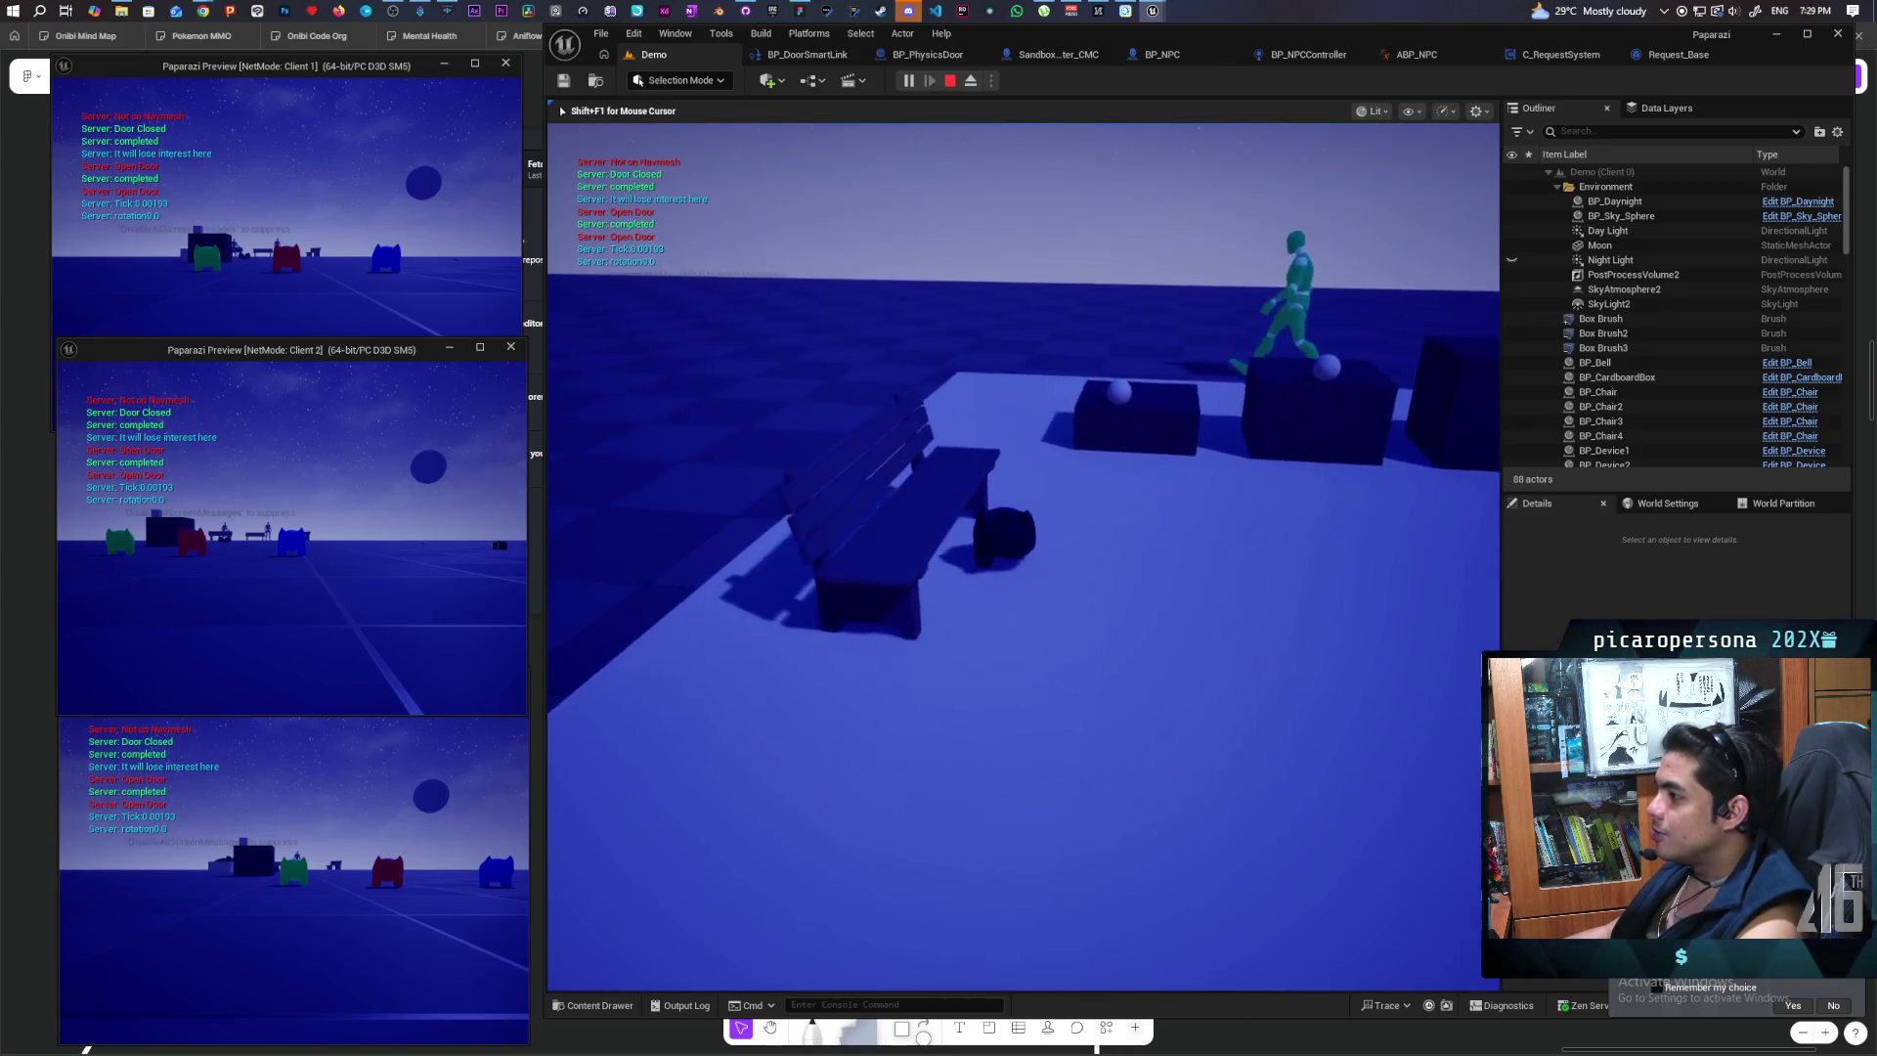
key("w")
key("s")
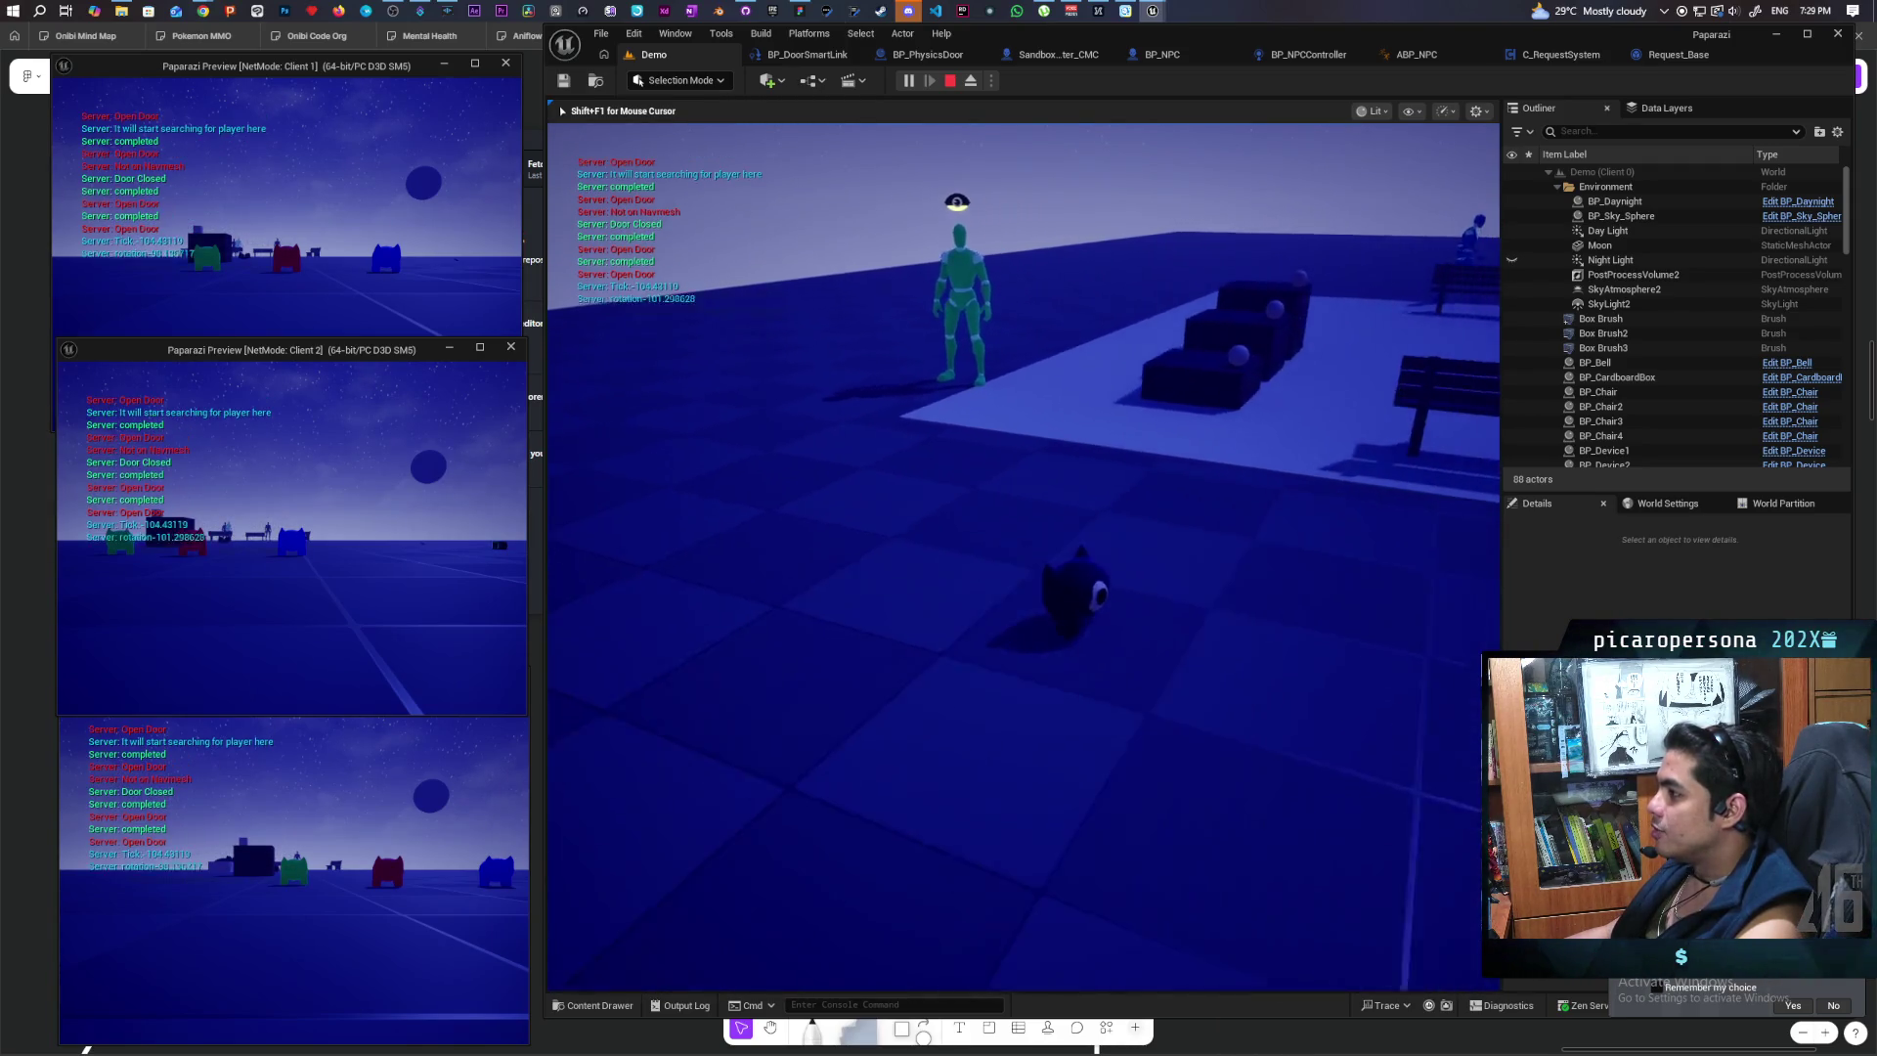
key("w")
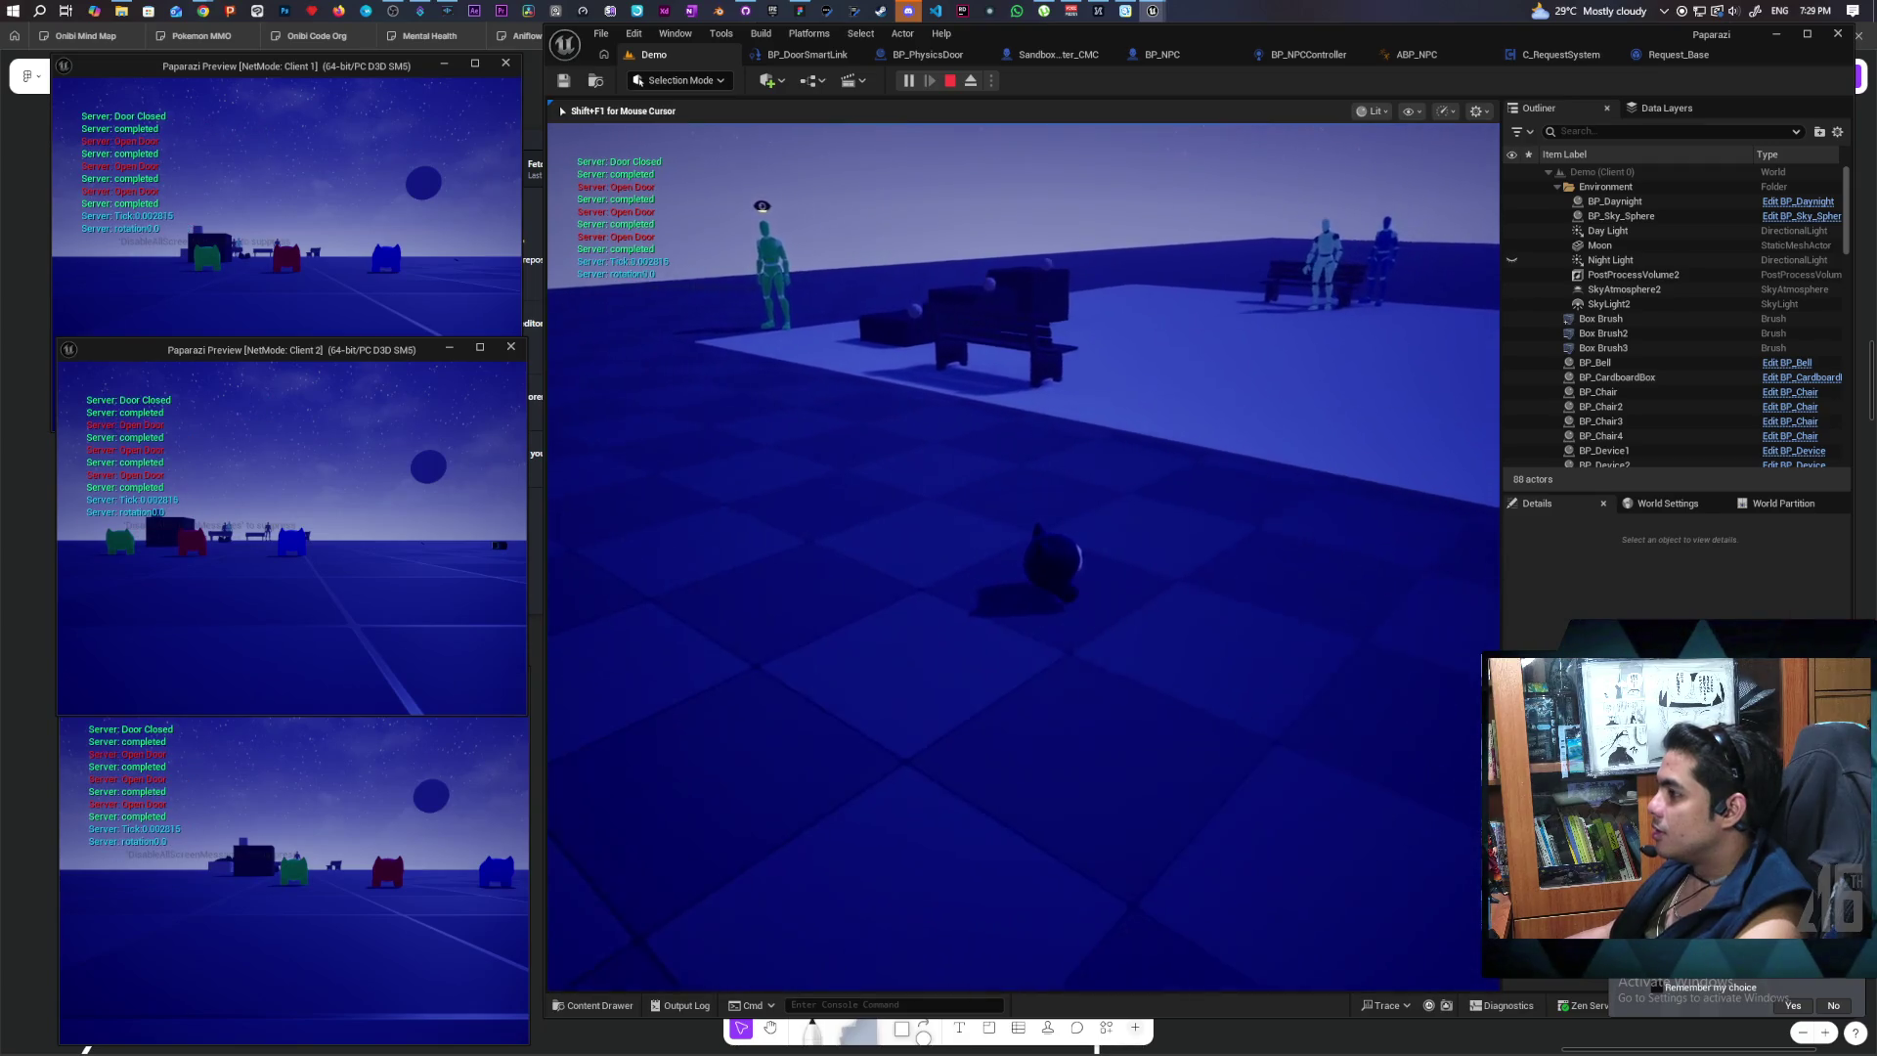
key("w")
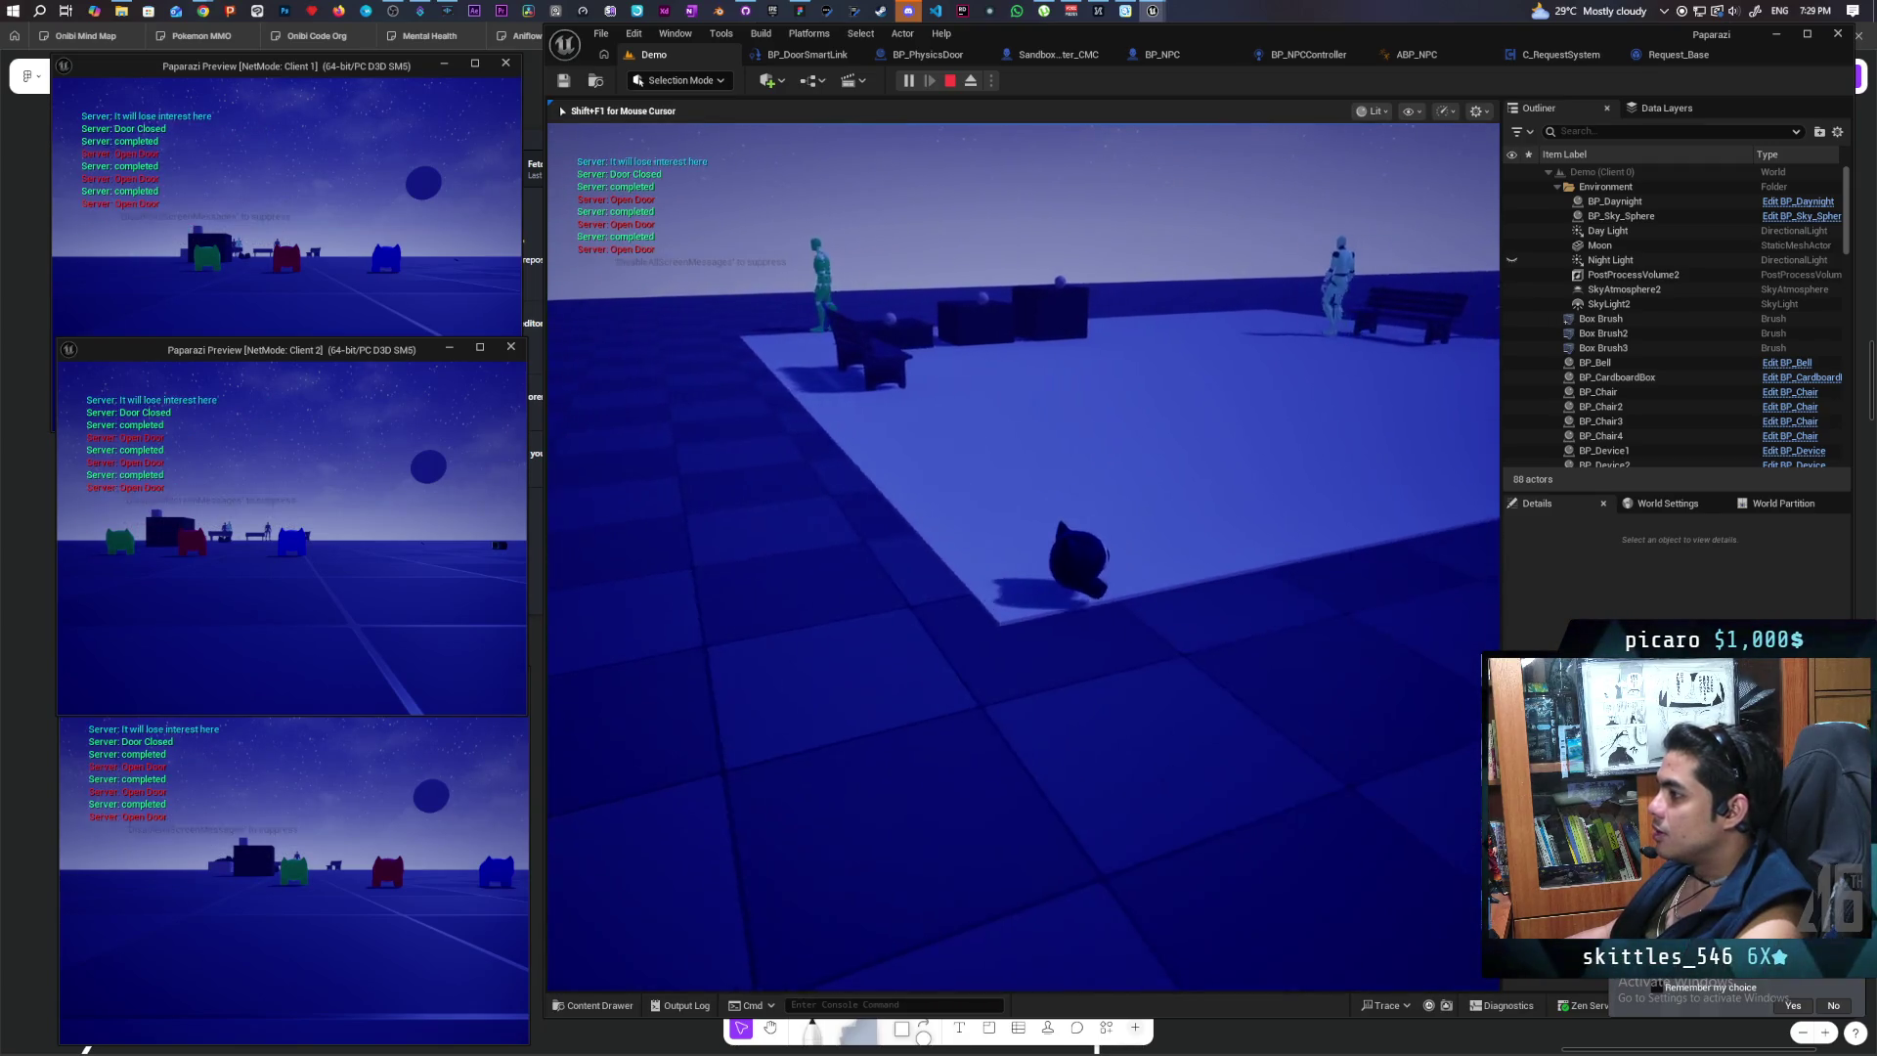
key("w")
key("a")
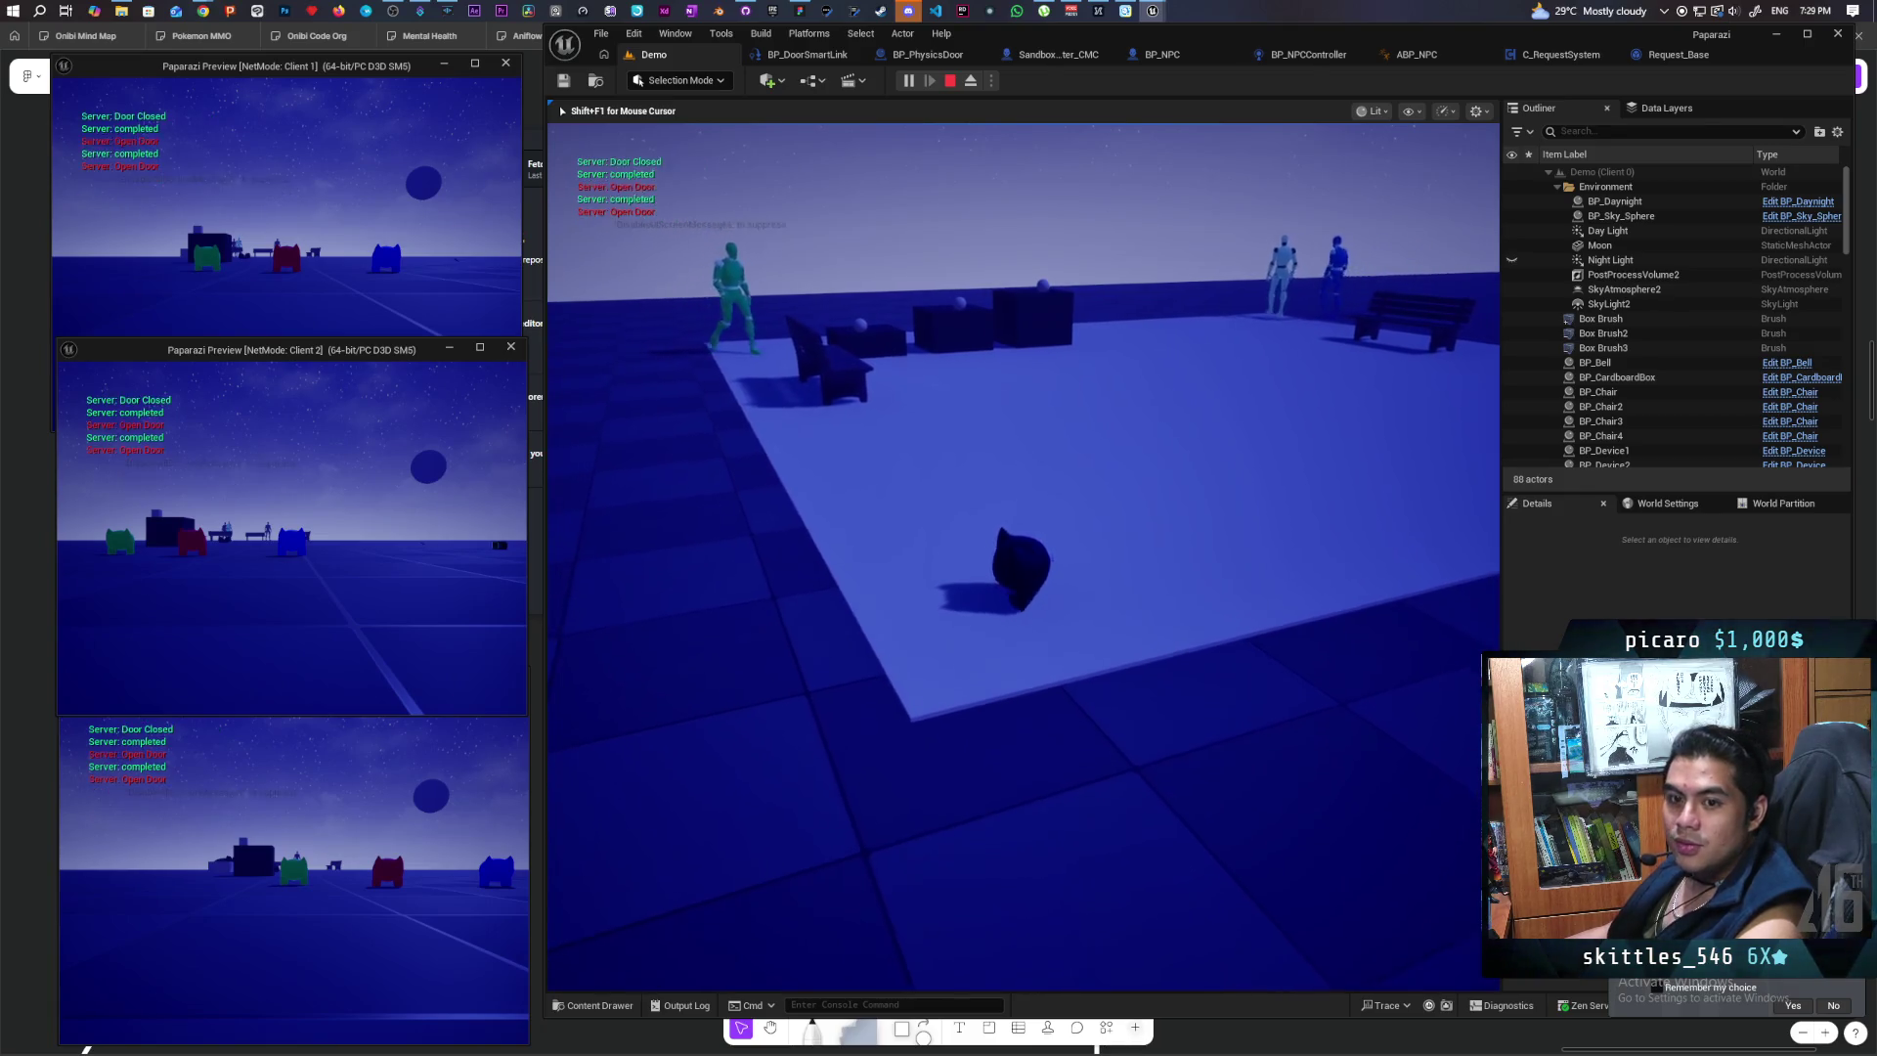
key("w")
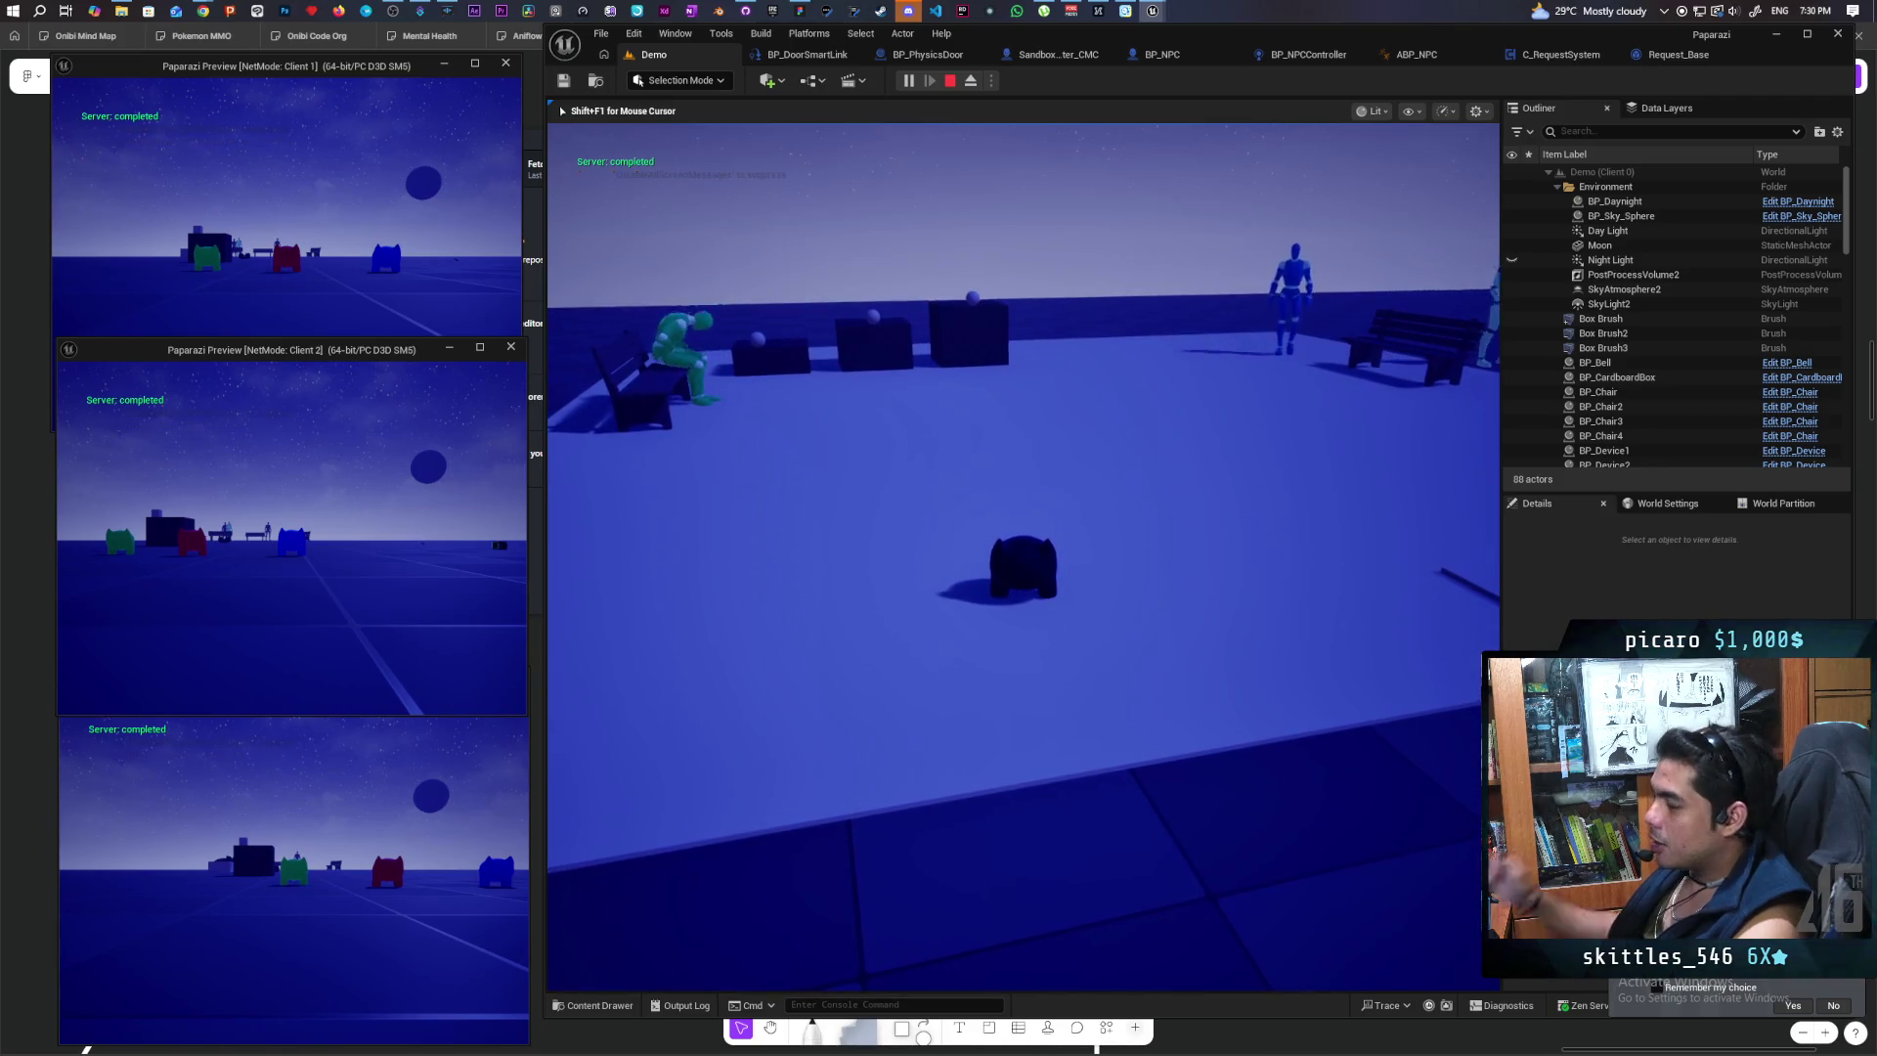
key("a")
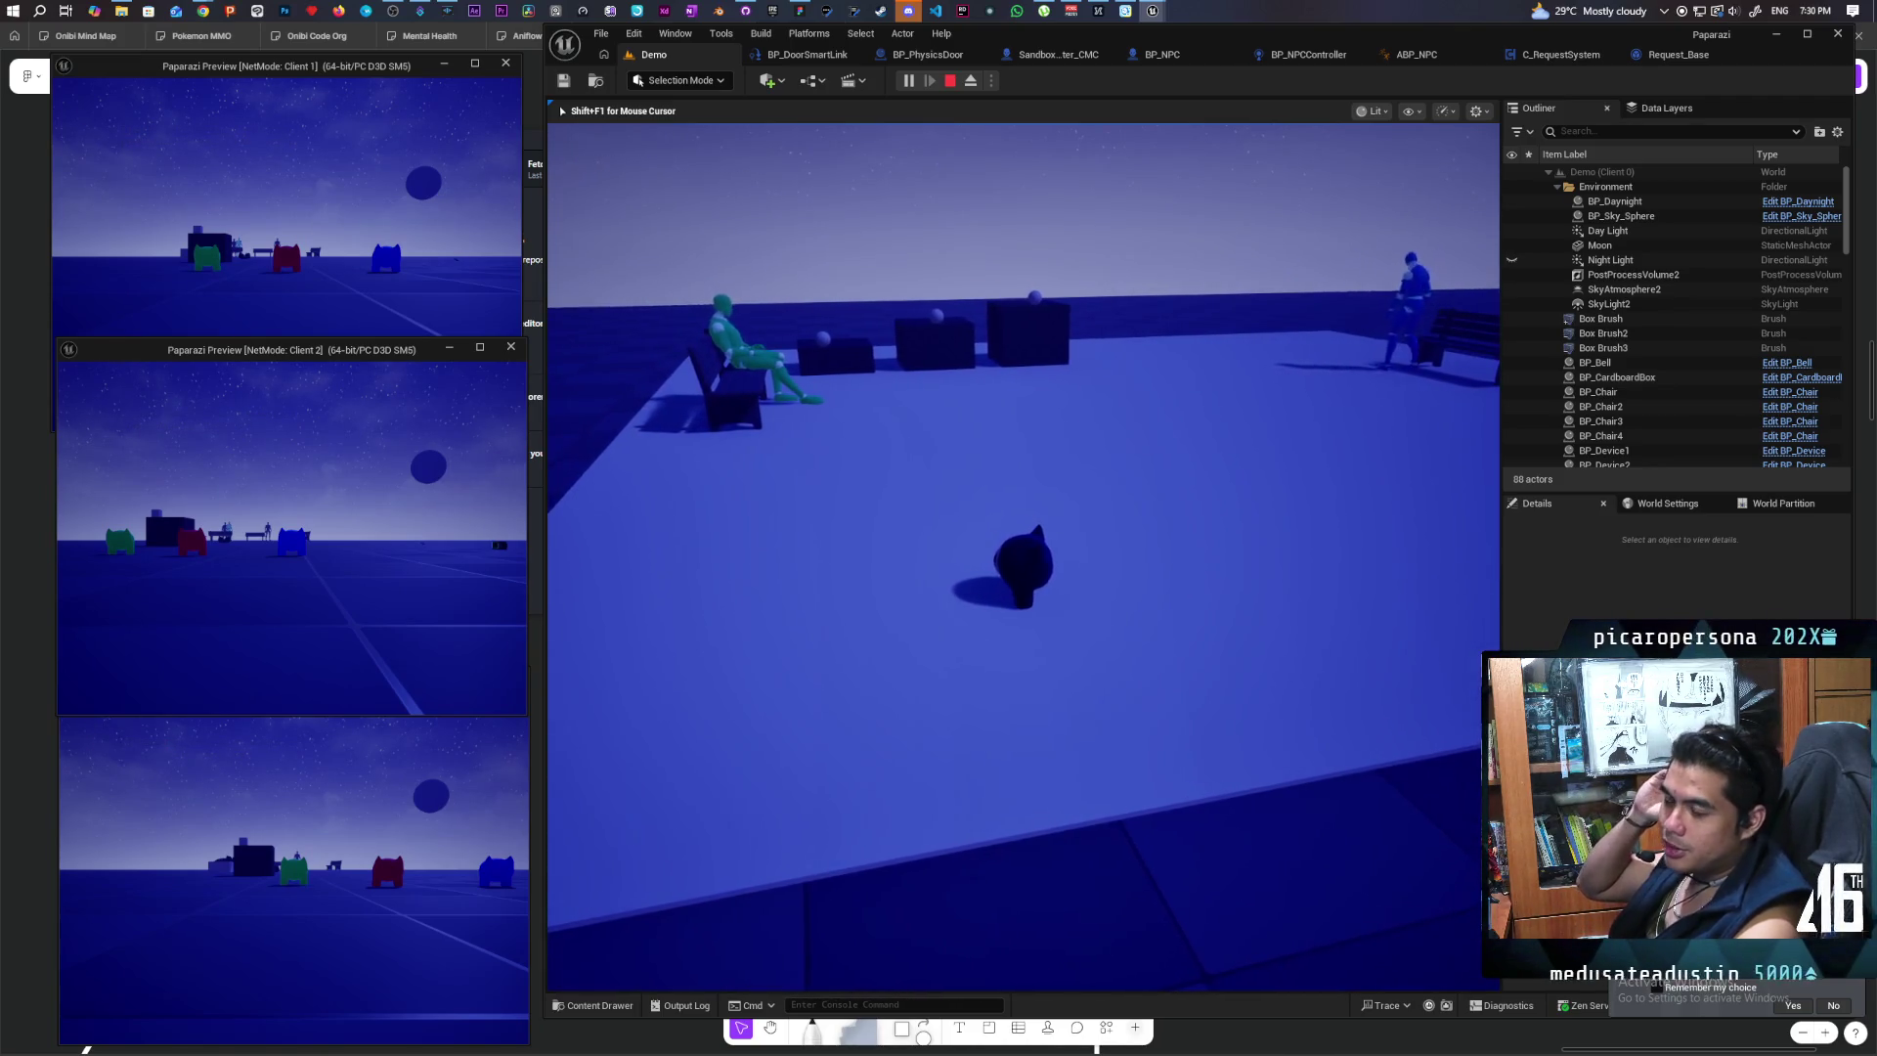
key("d")
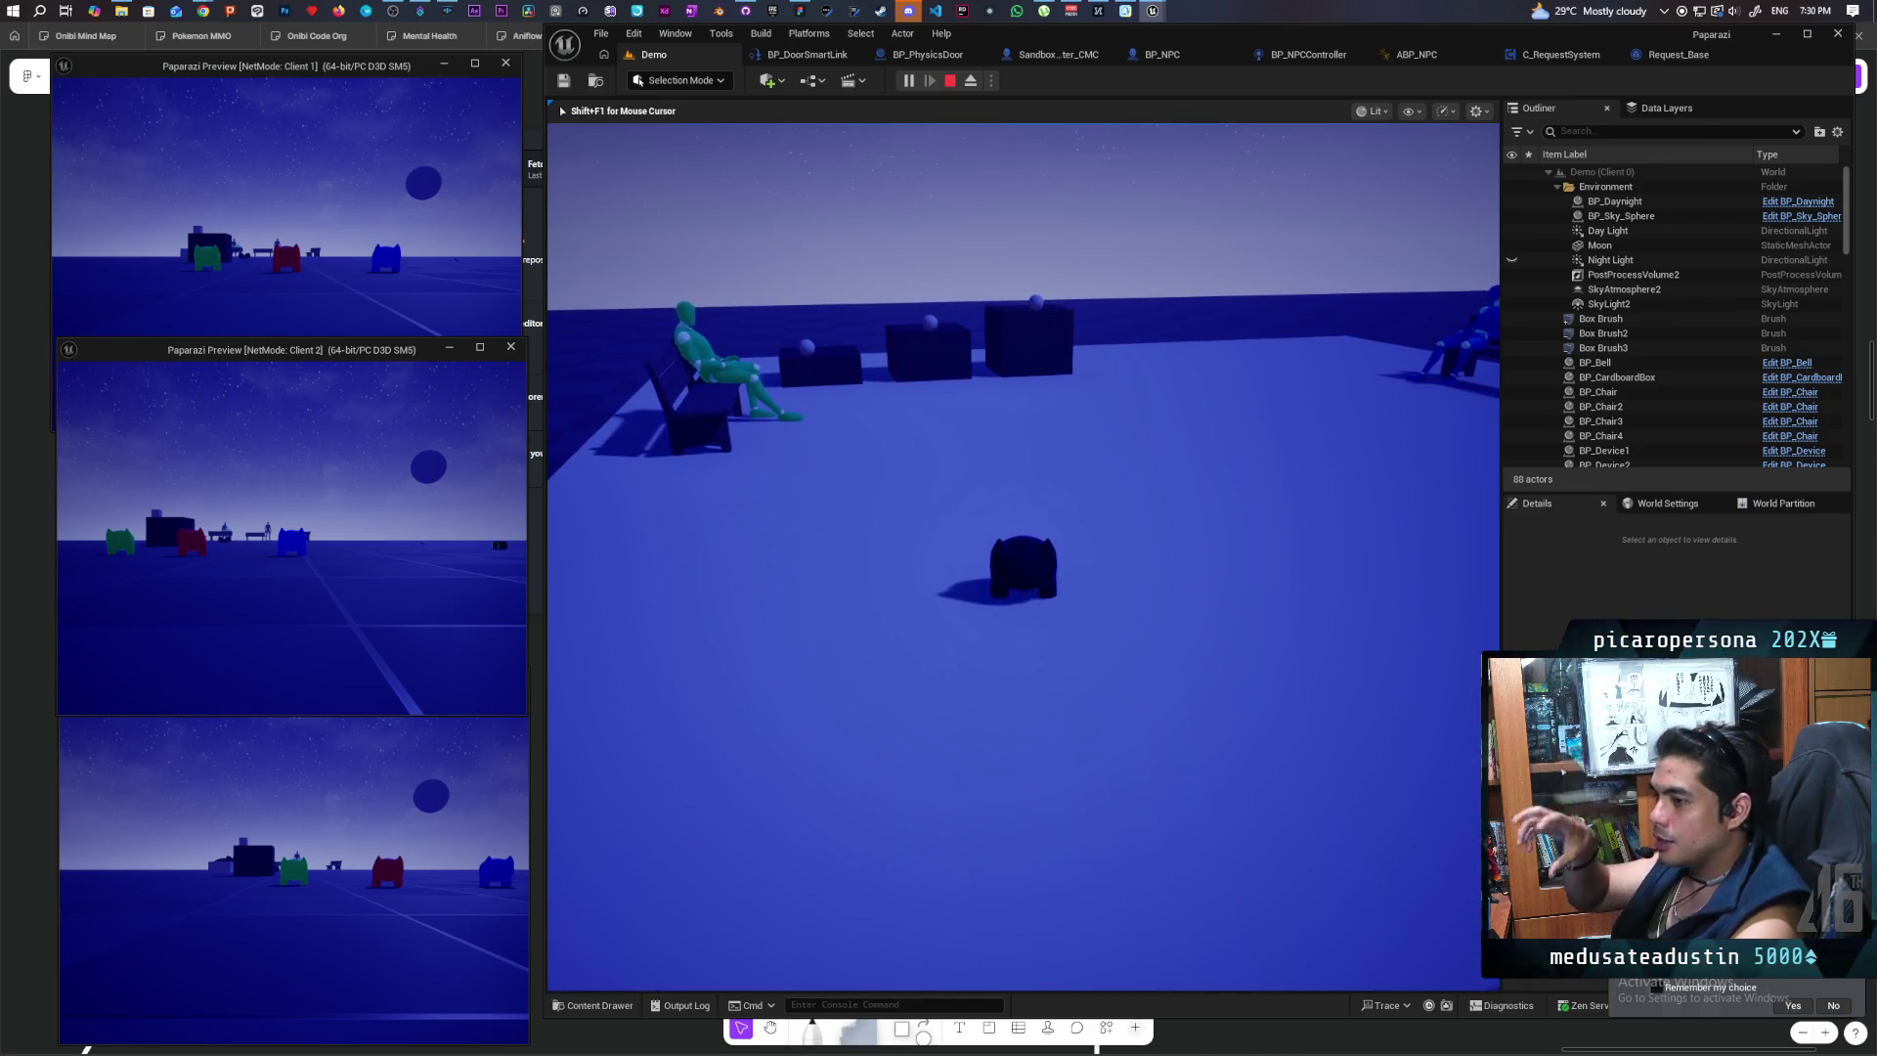
key("d")
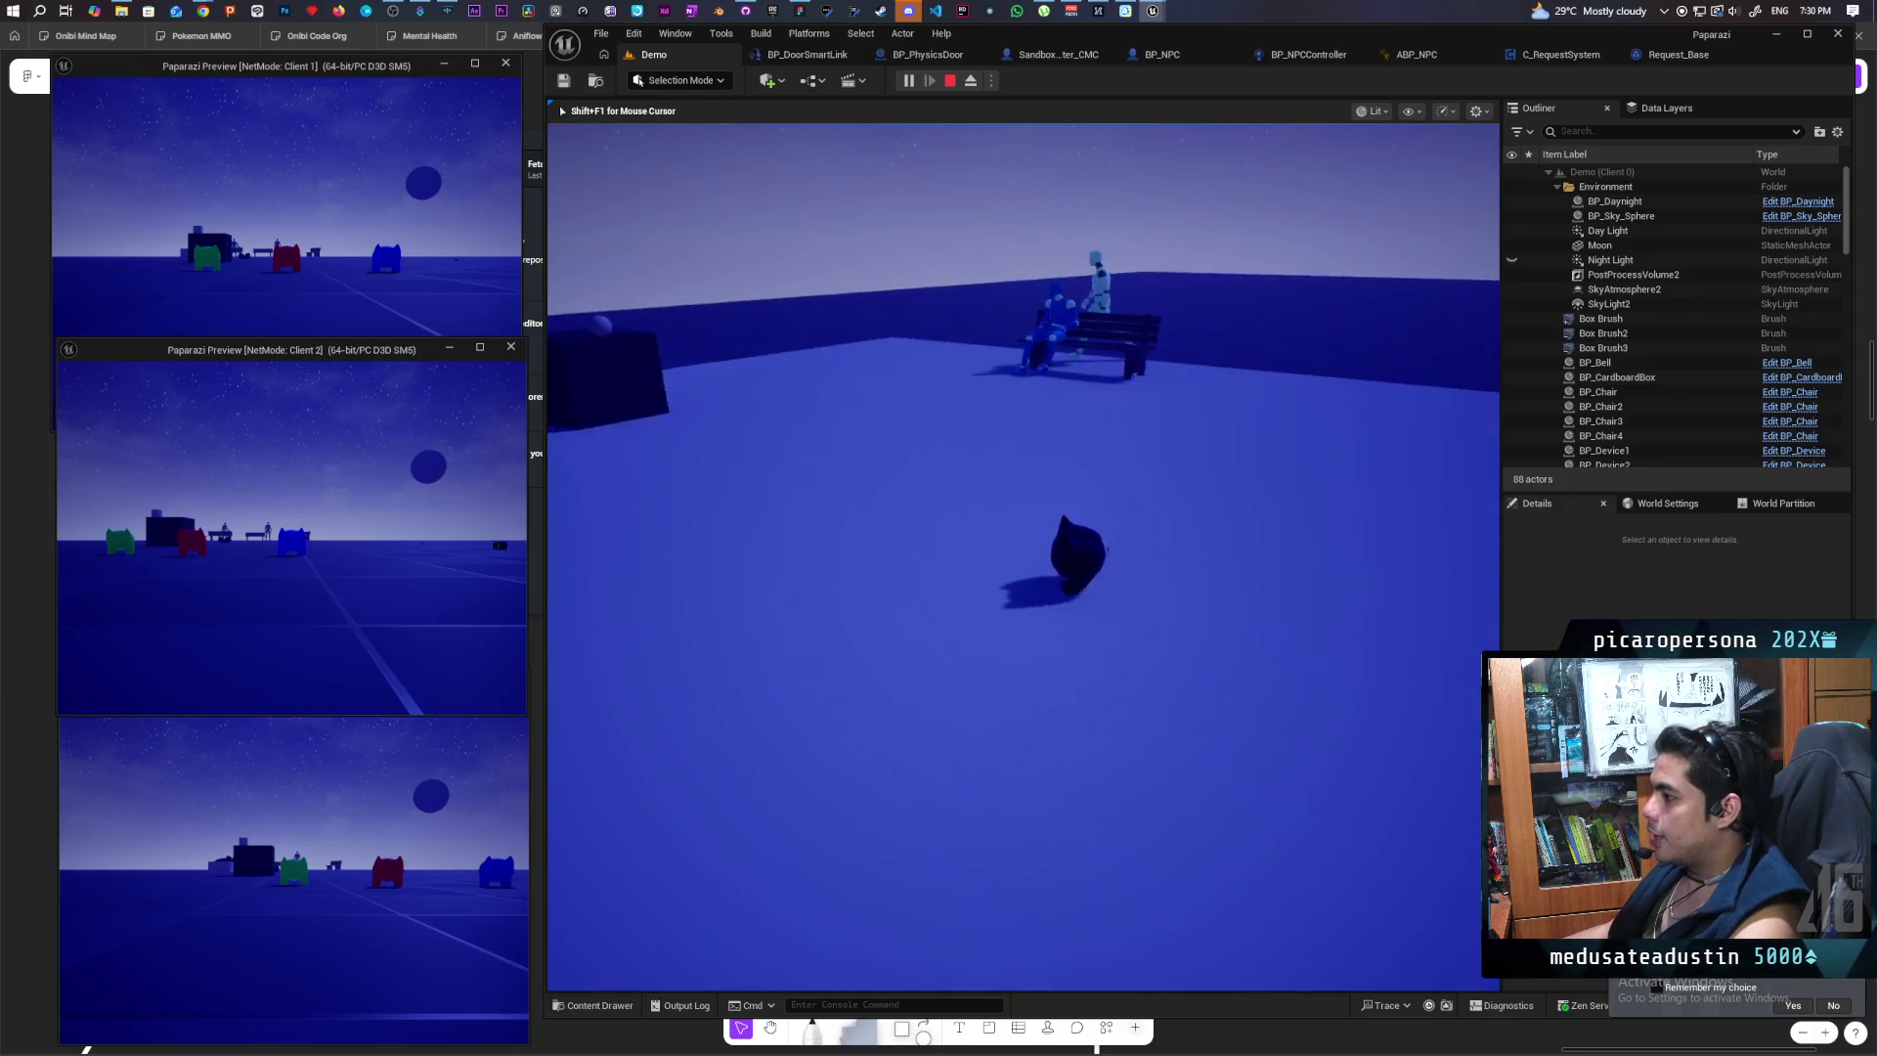
key("a")
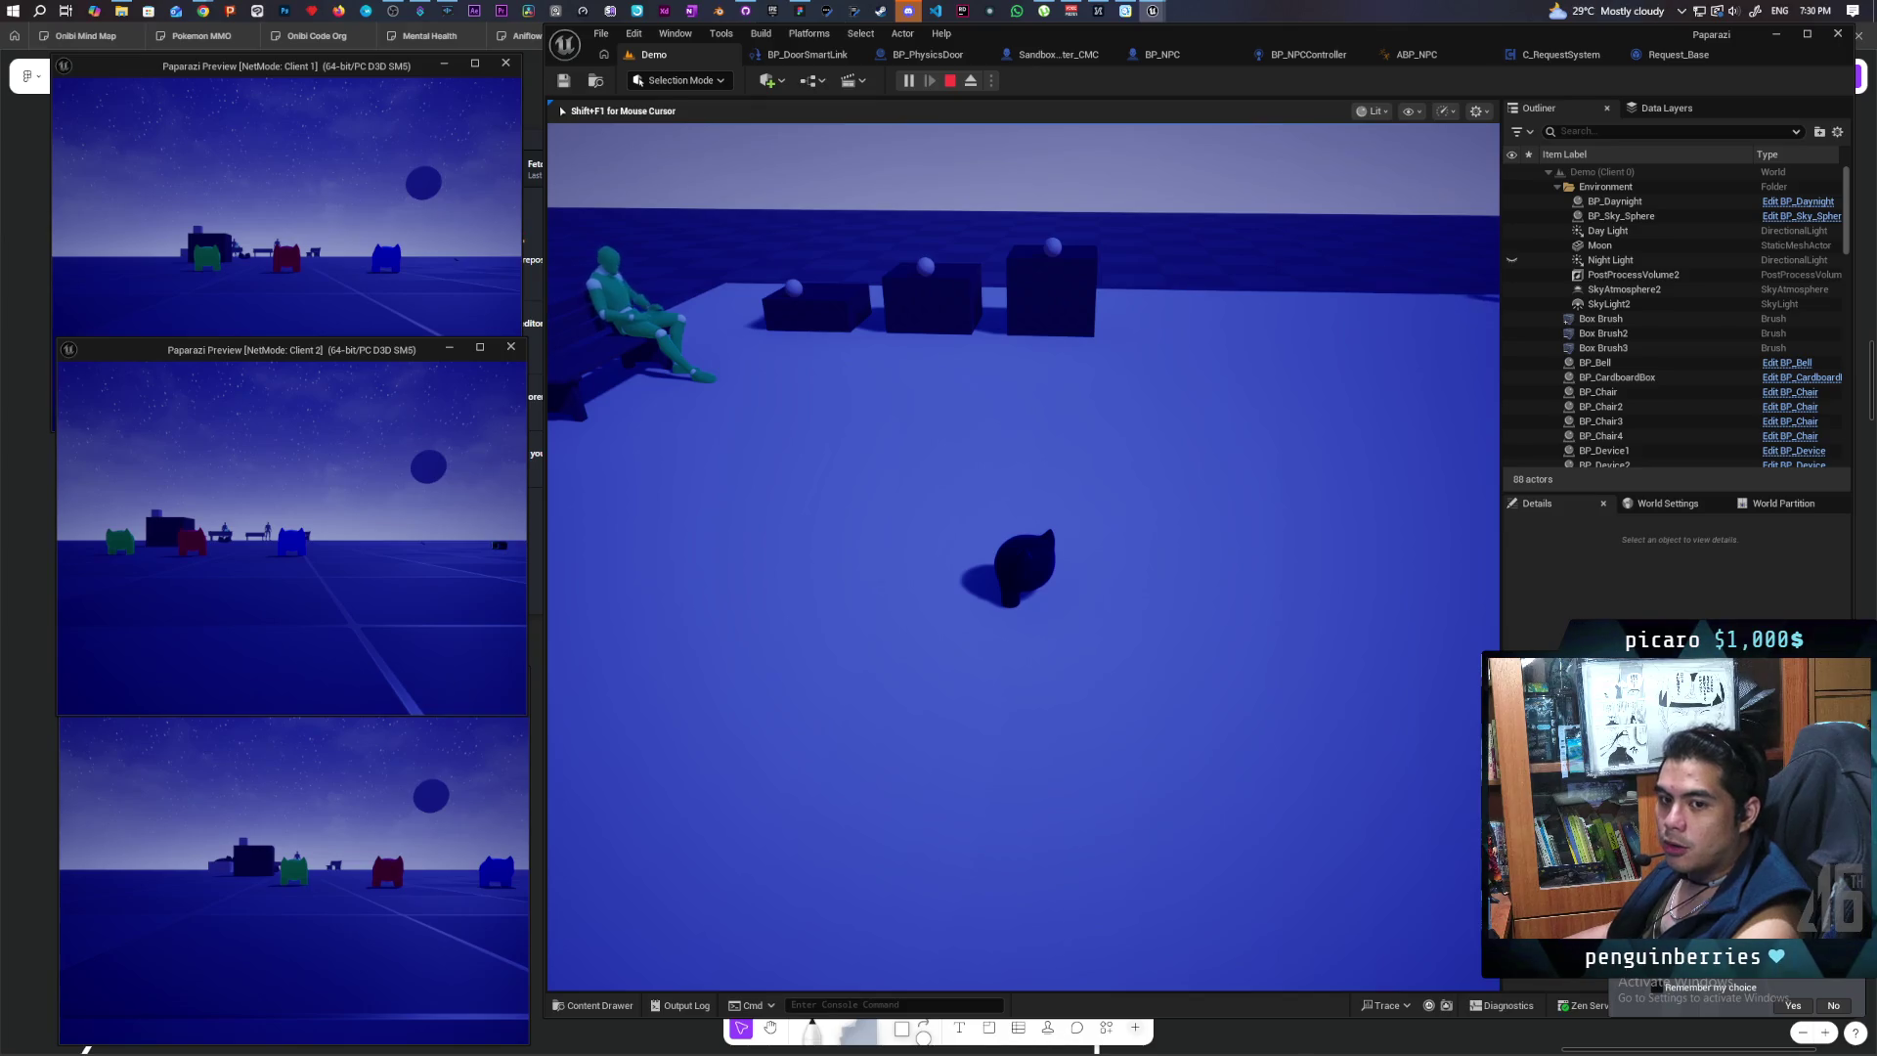
key("s")
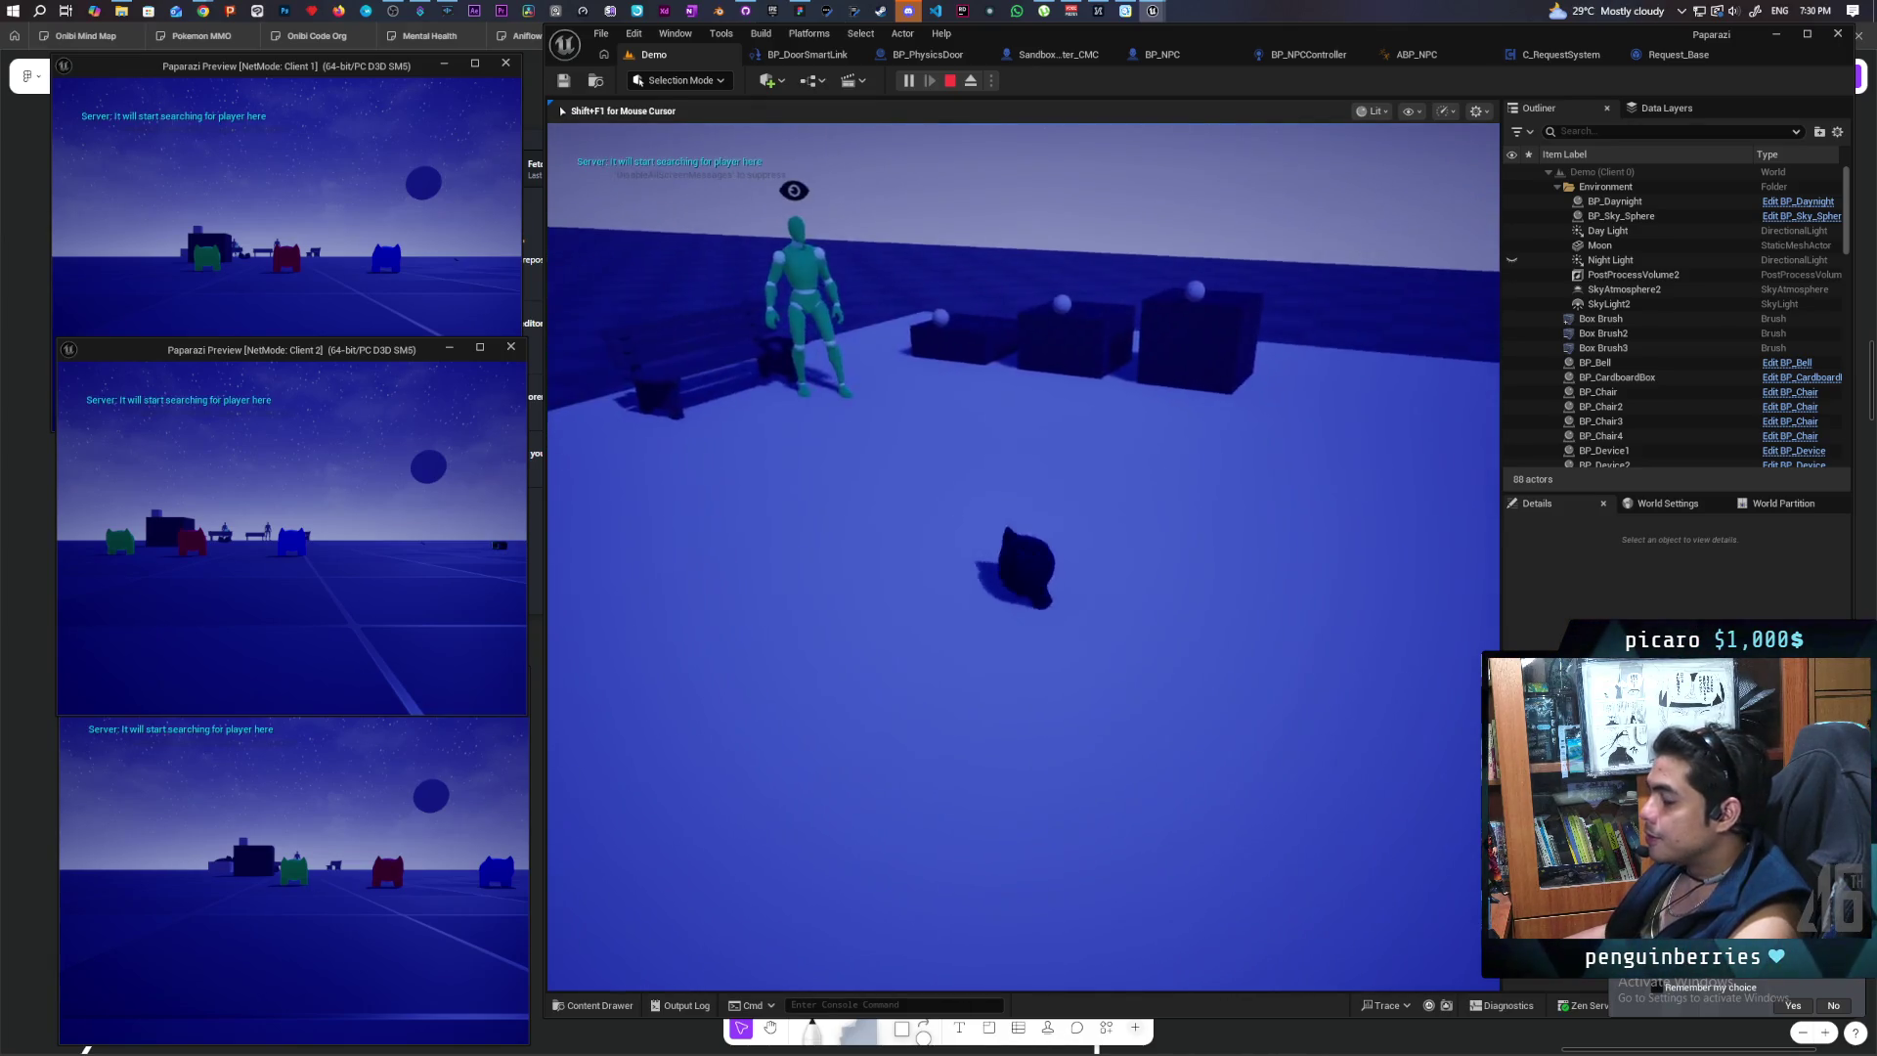
Step: Walk the cat off the pad toward the wall, keeping the green NPC in view
key("s")
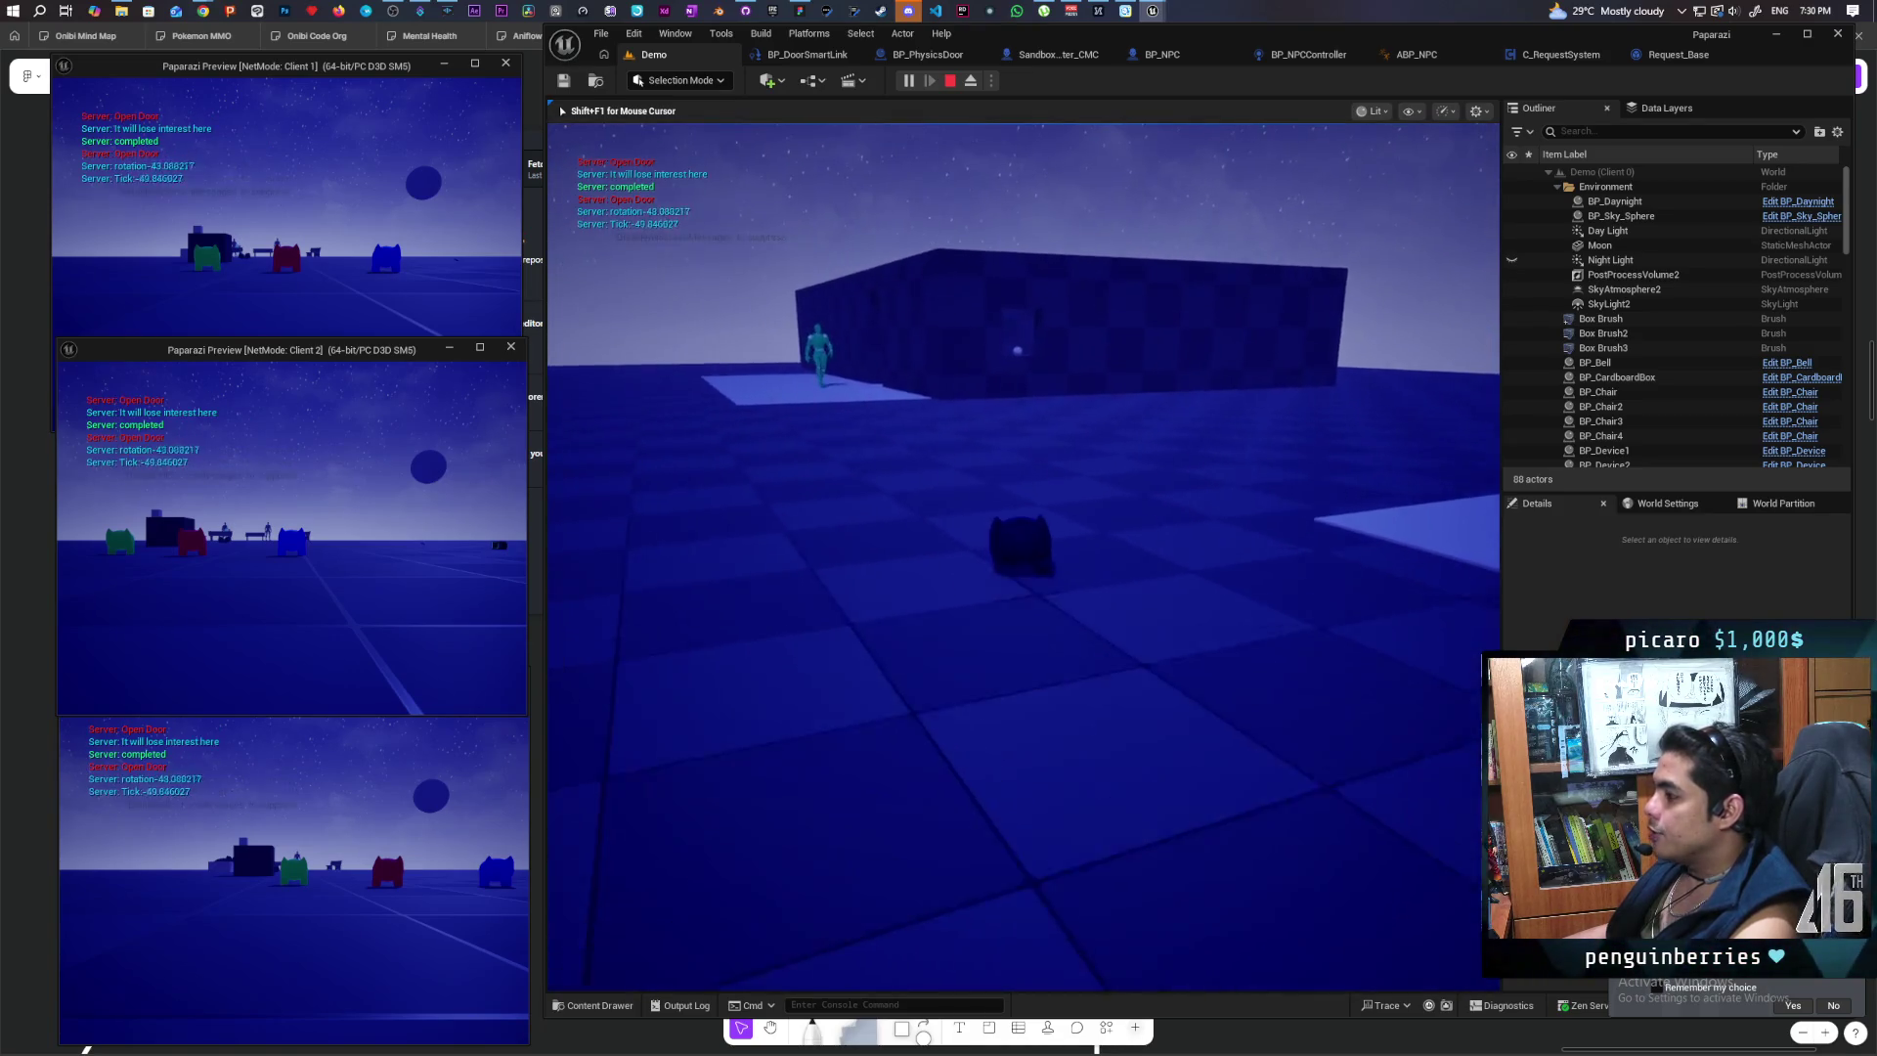
key("w")
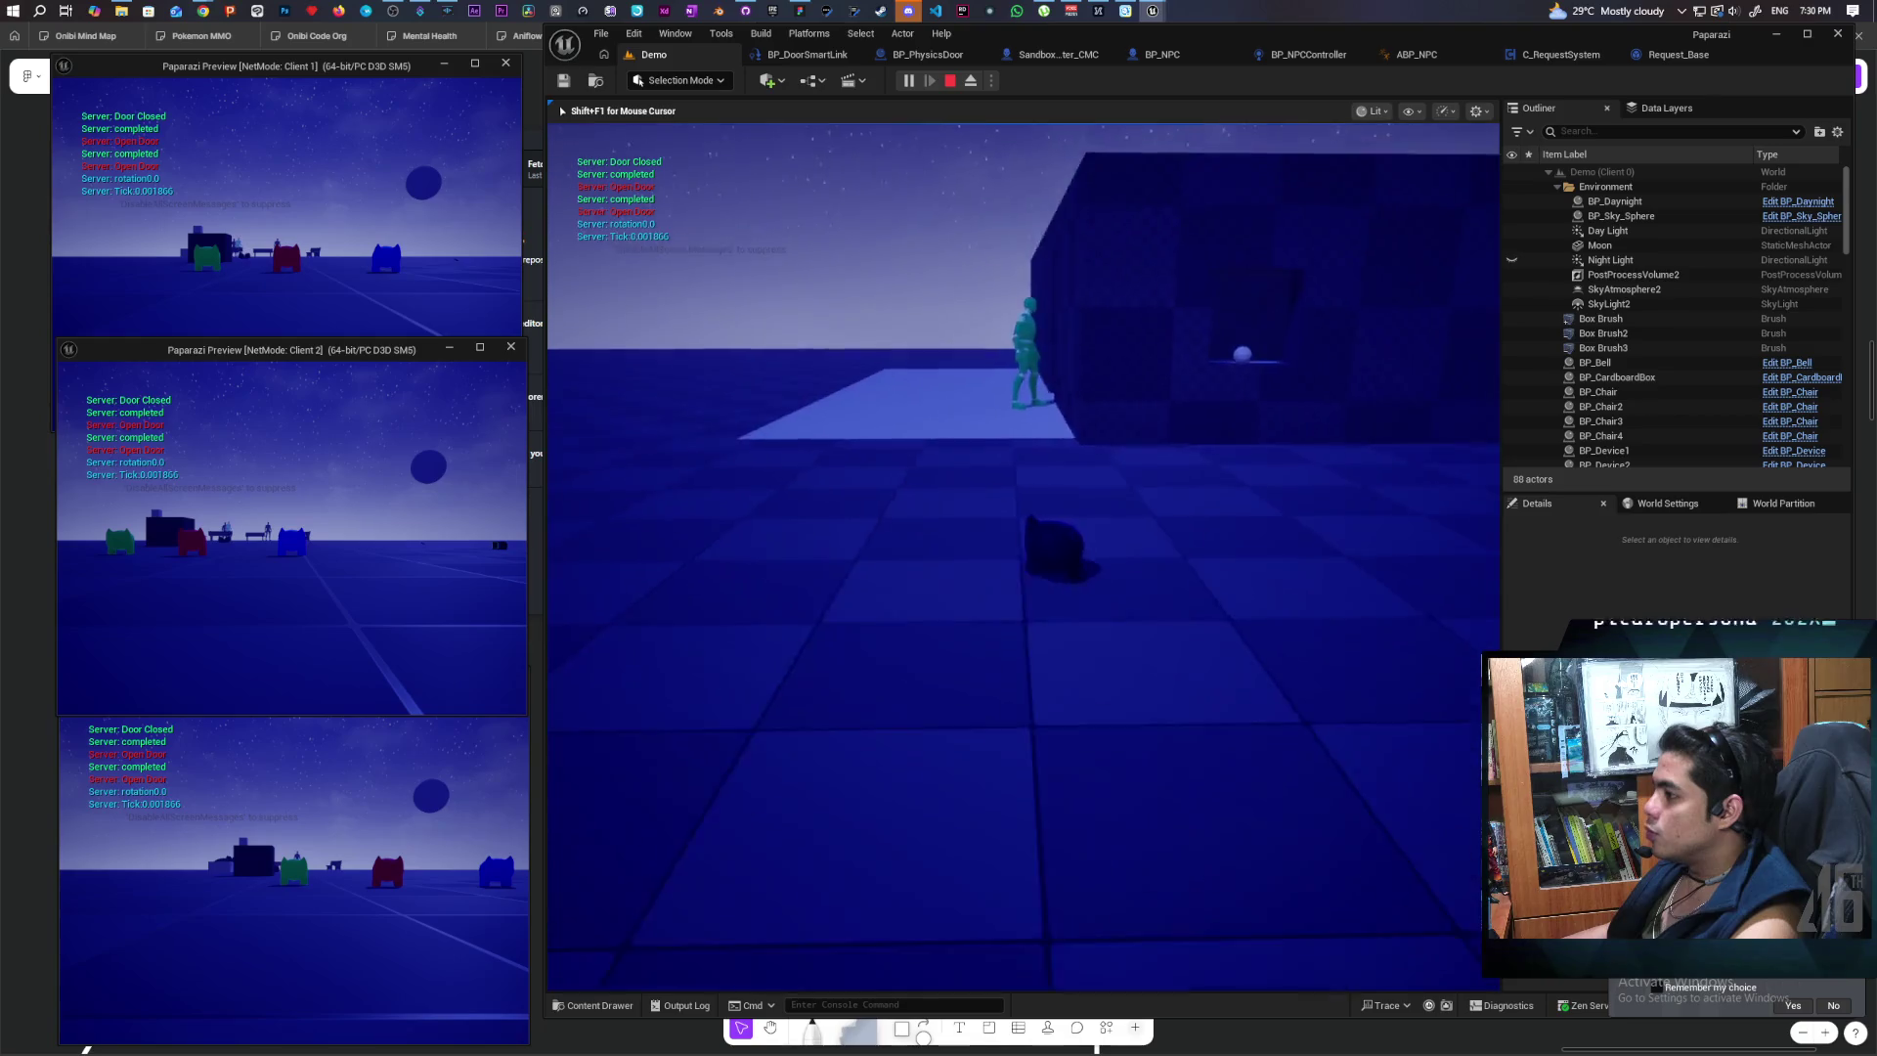
key("a")
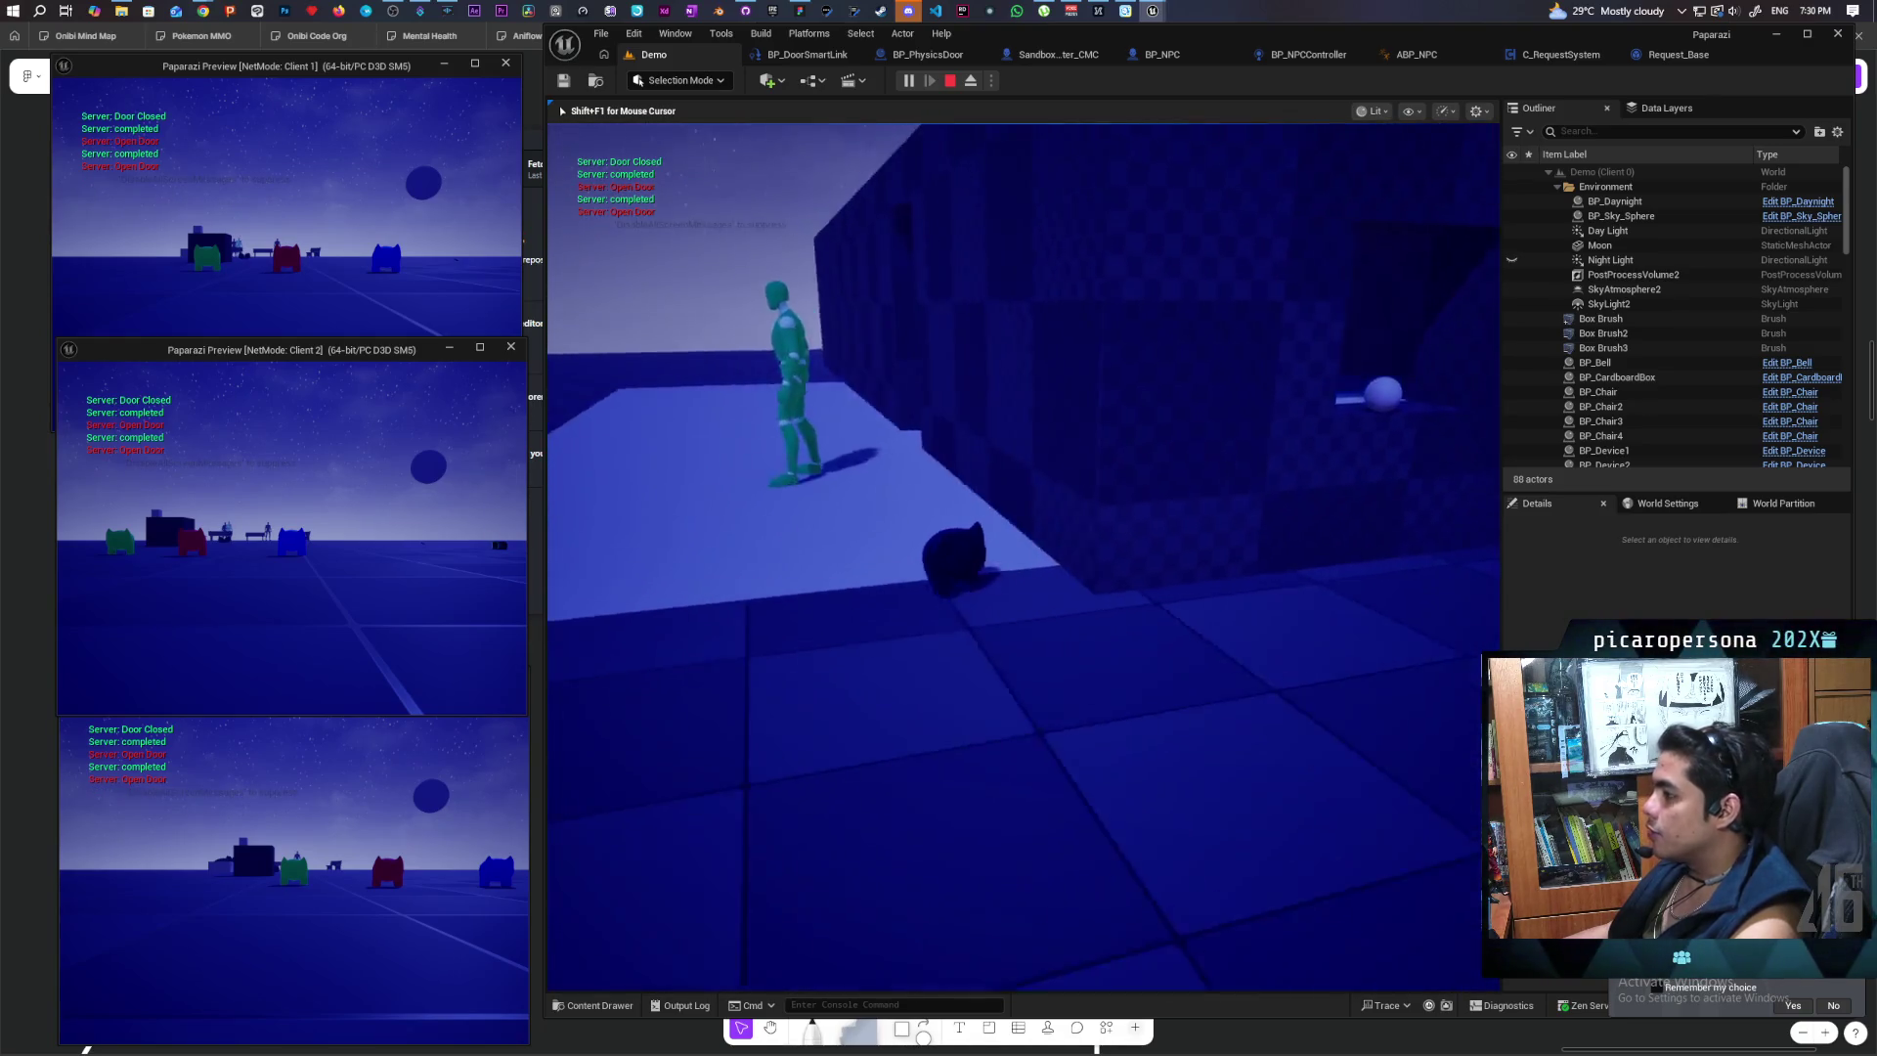
key("w")
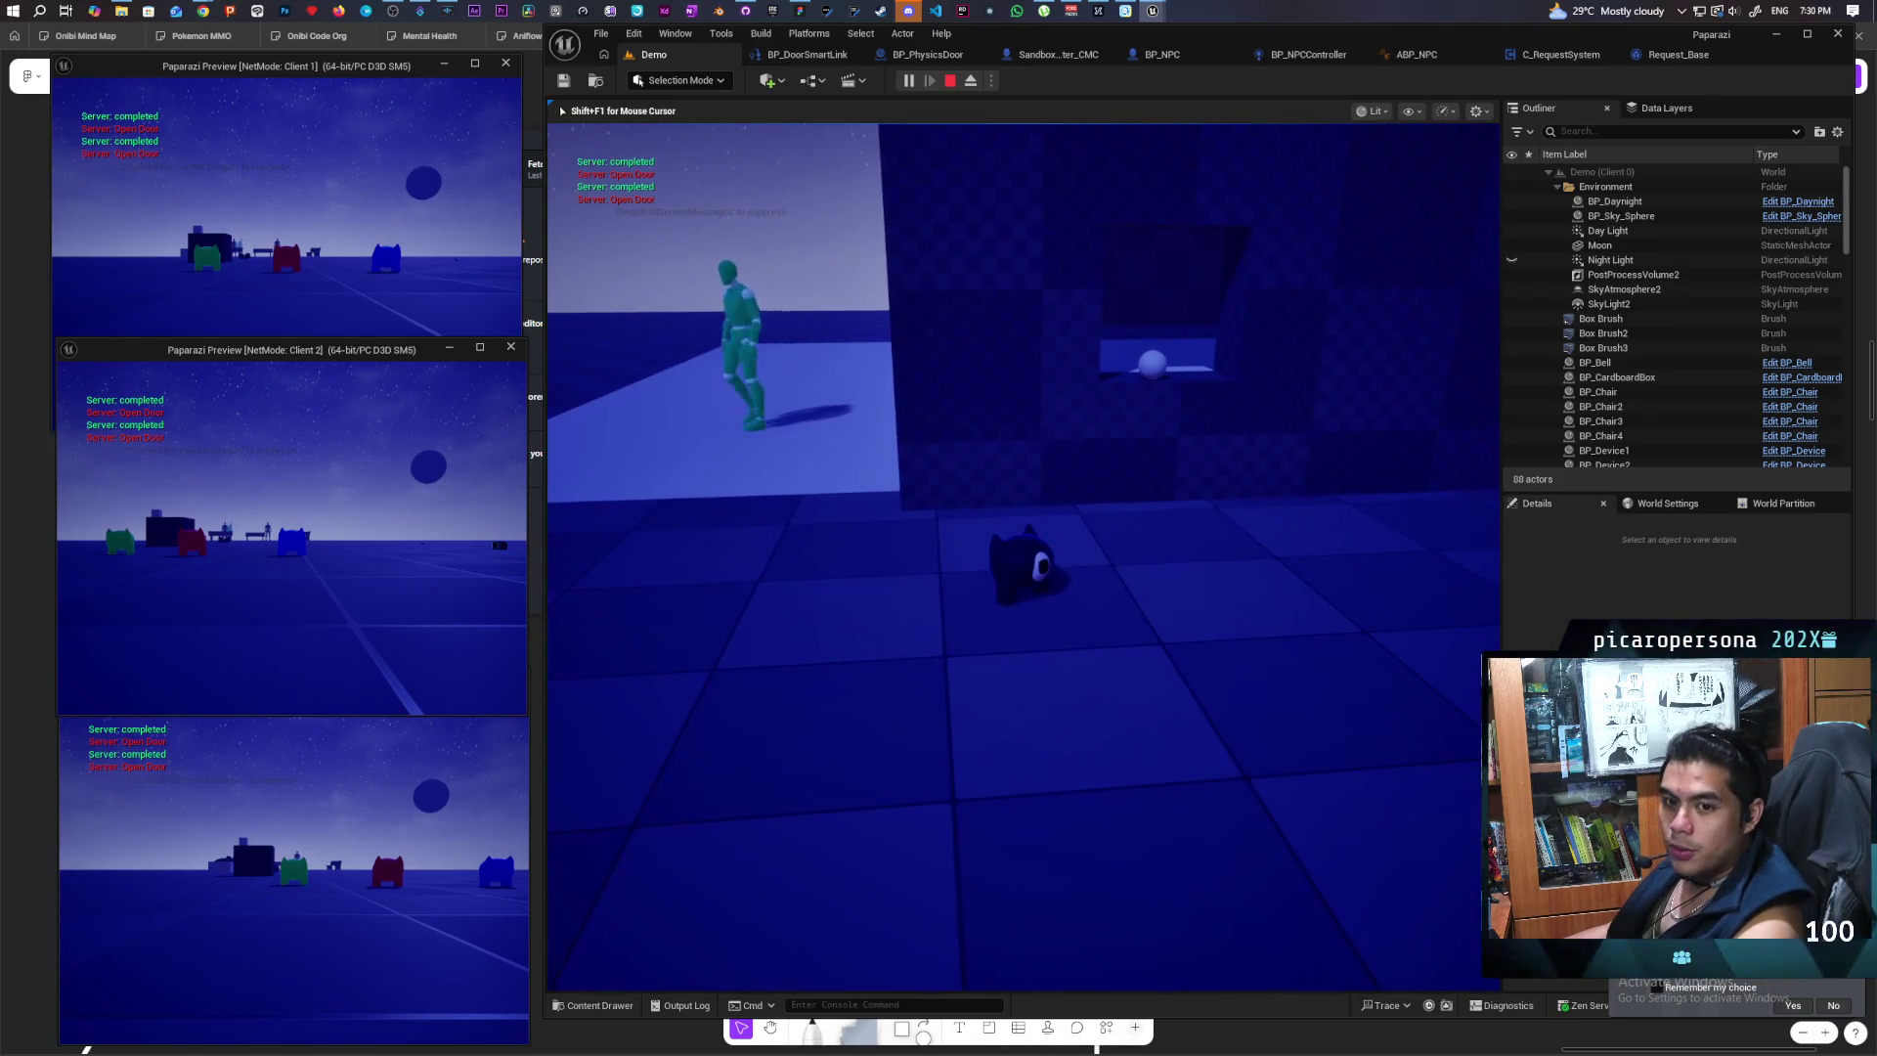
key("d")
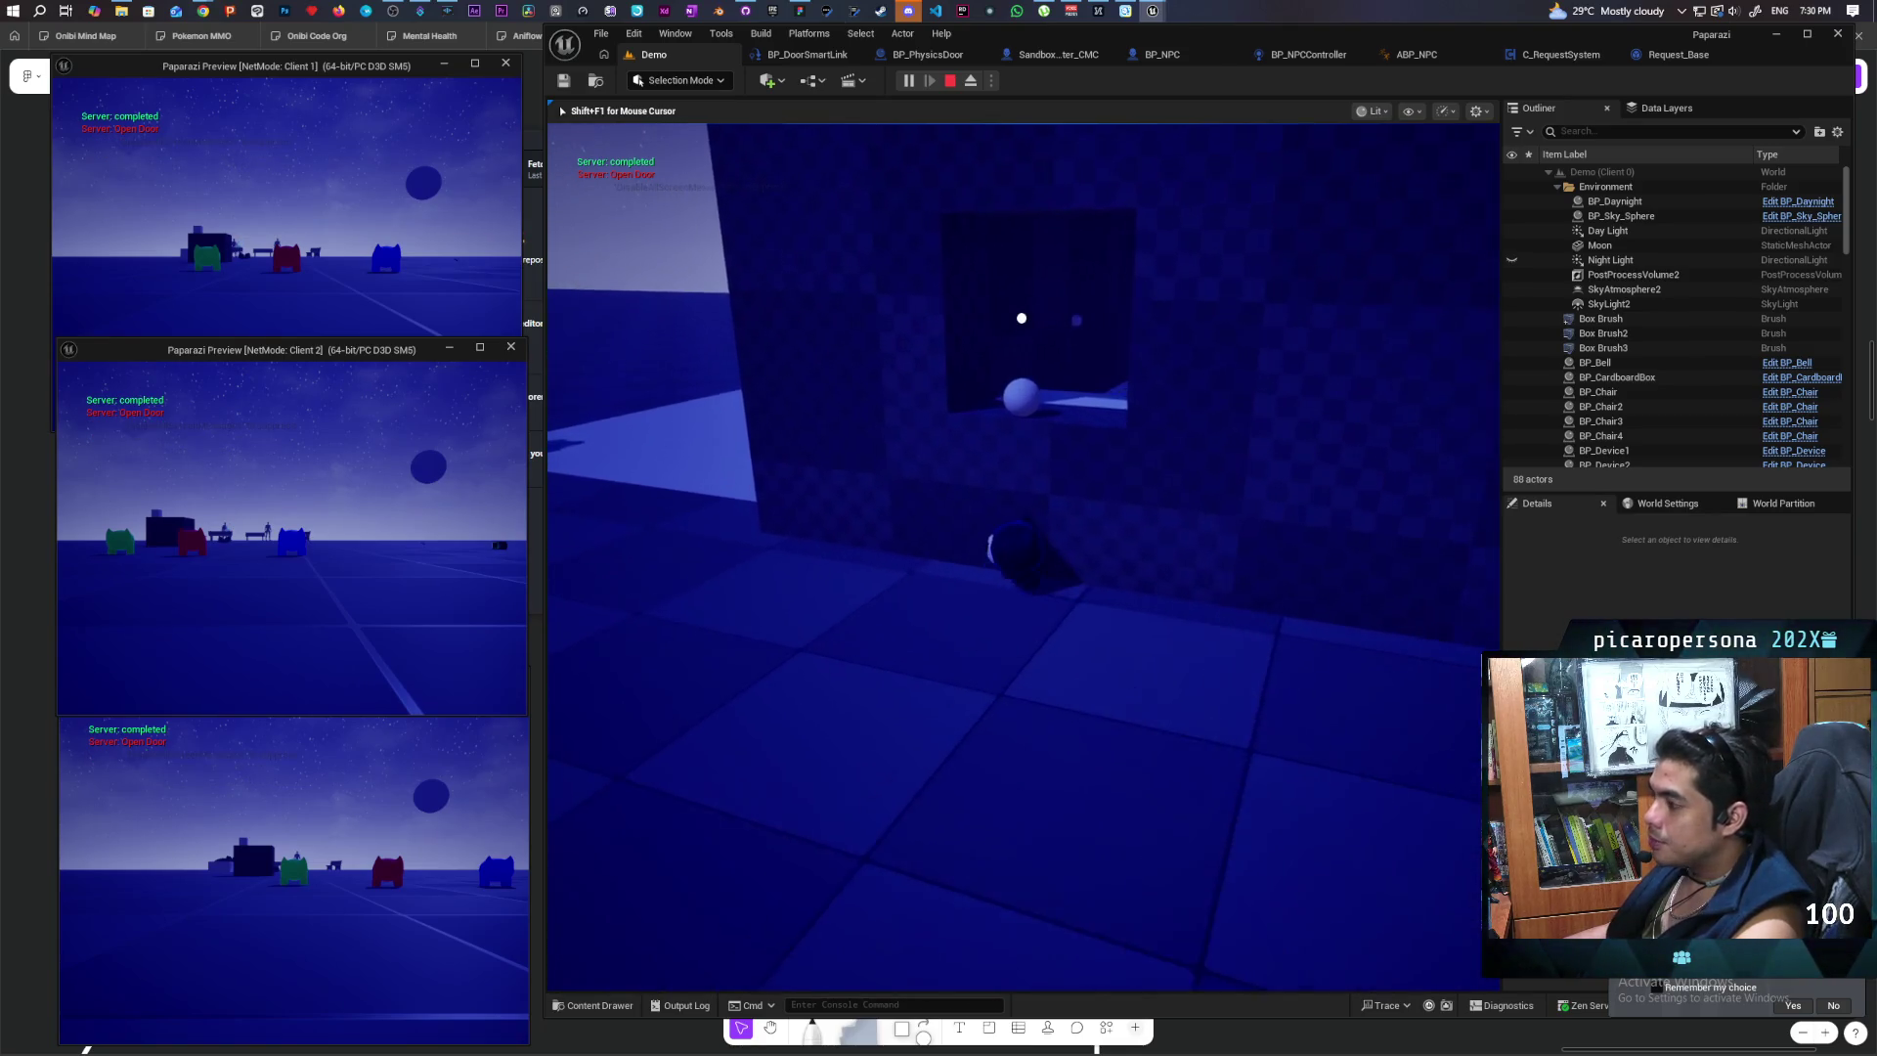
key("a")
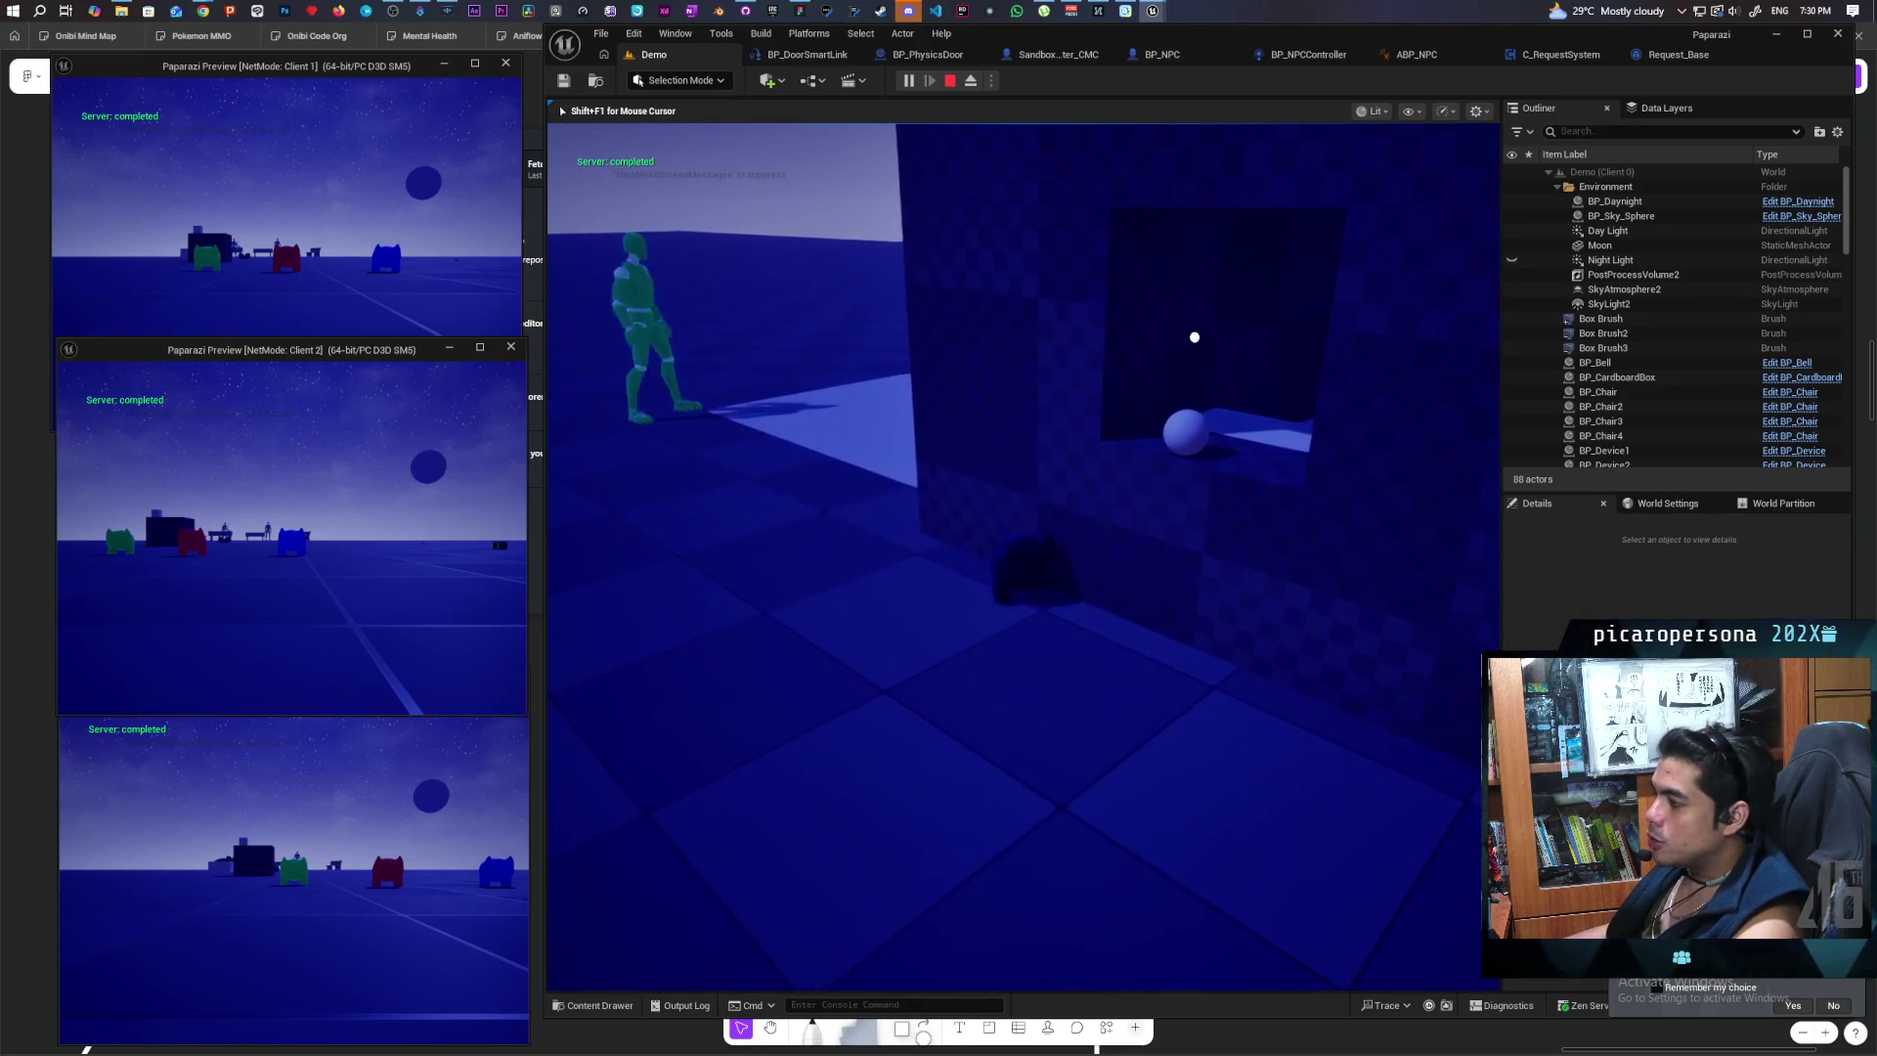
key("a")
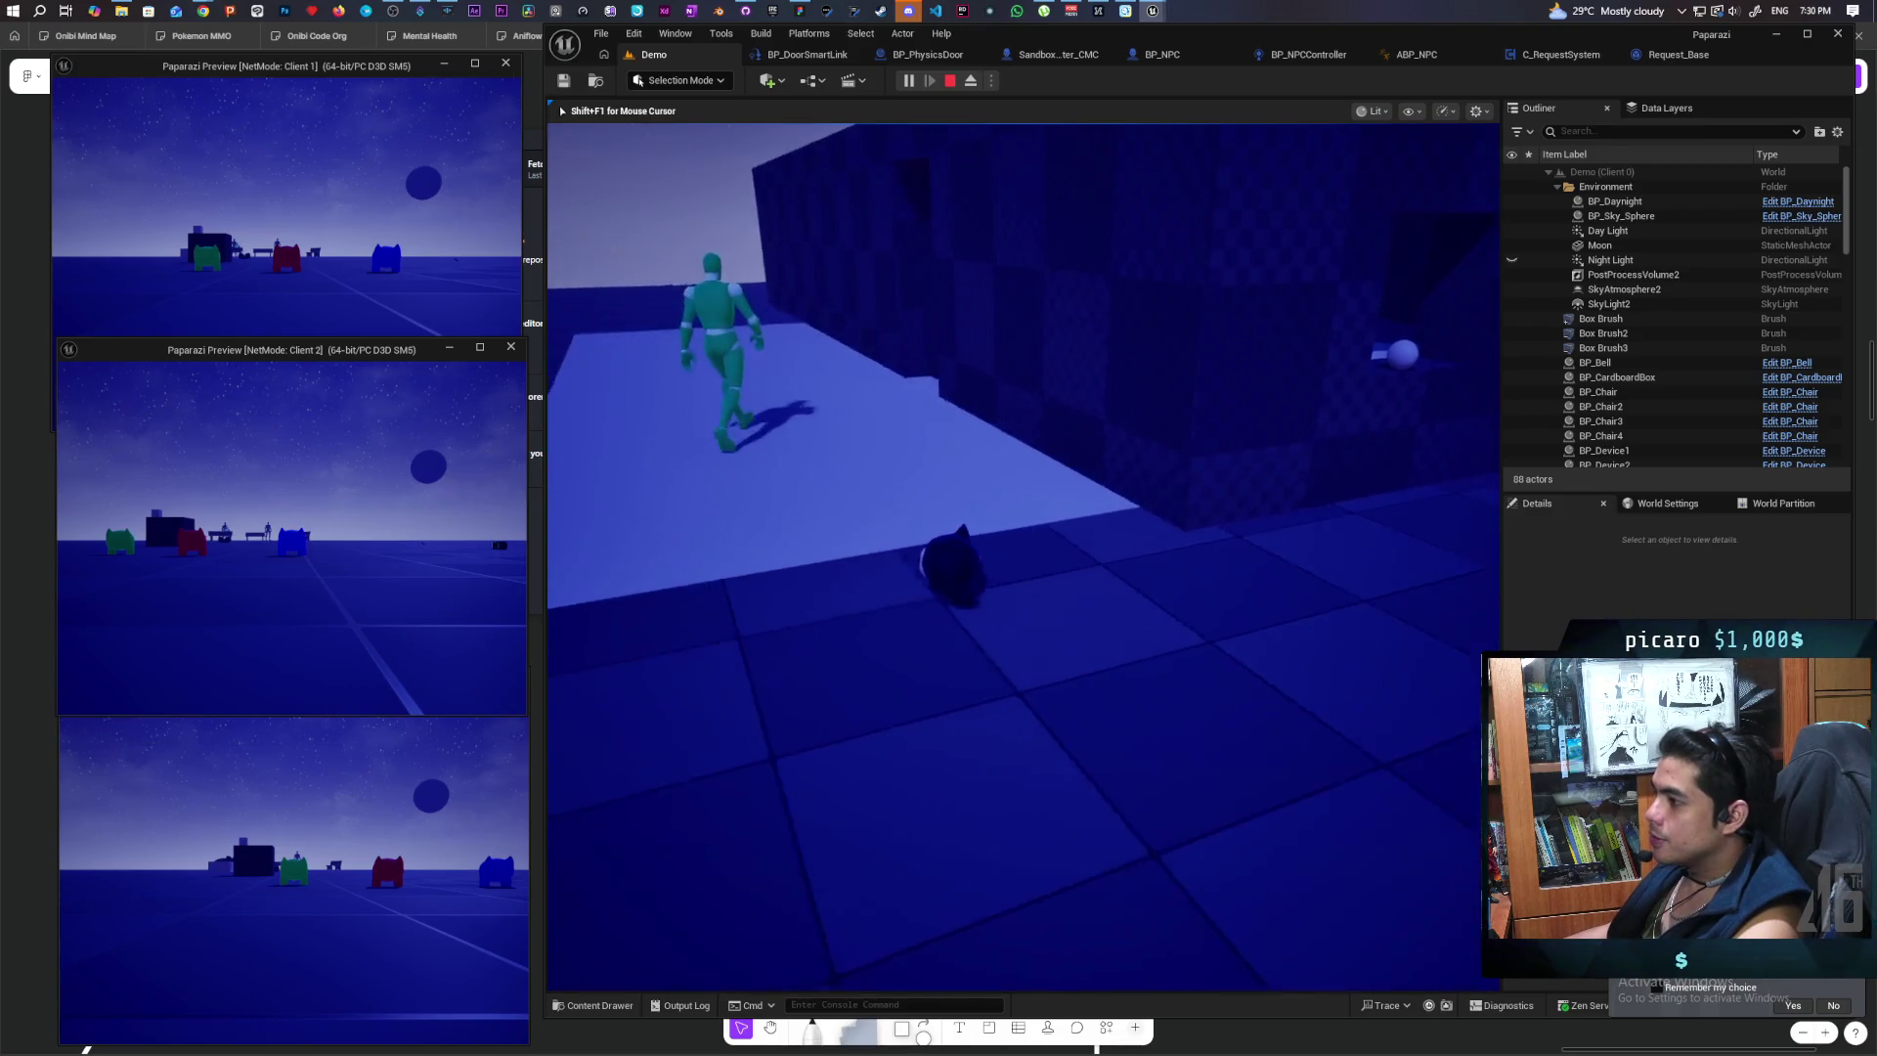
key("d")
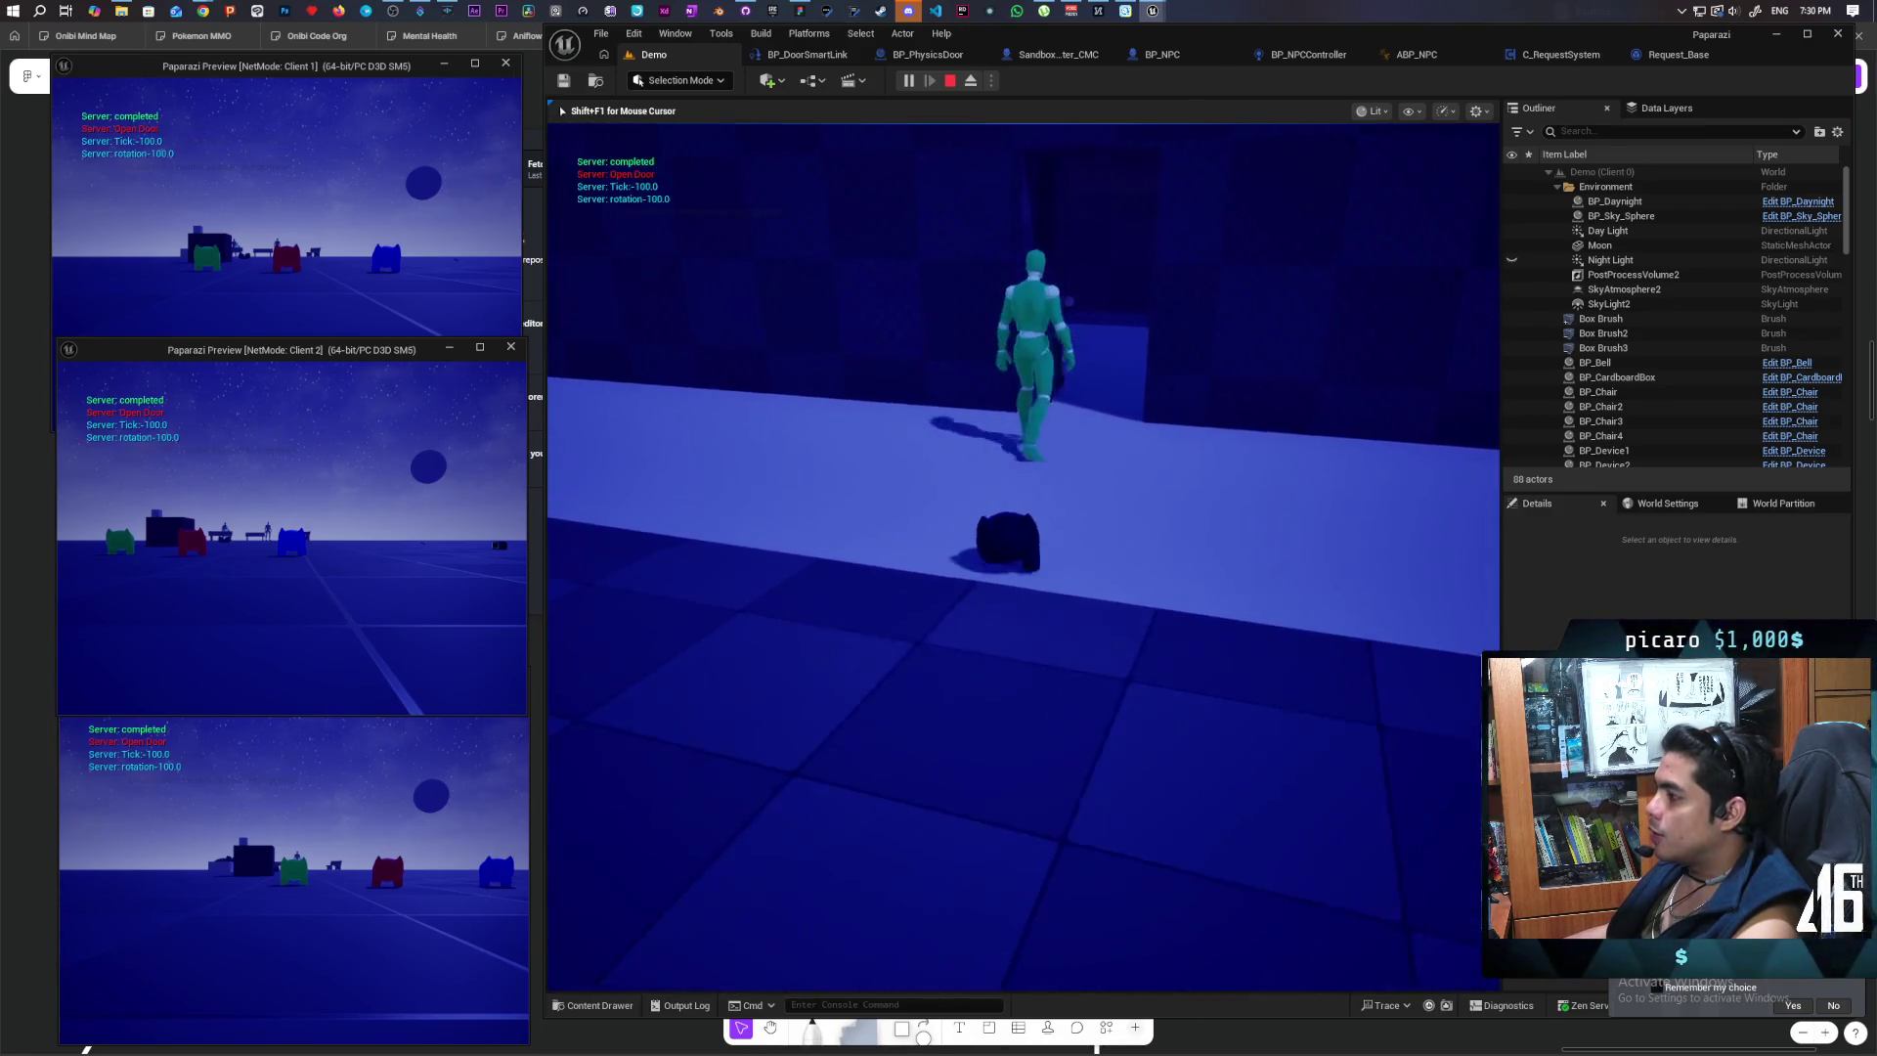
key("w")
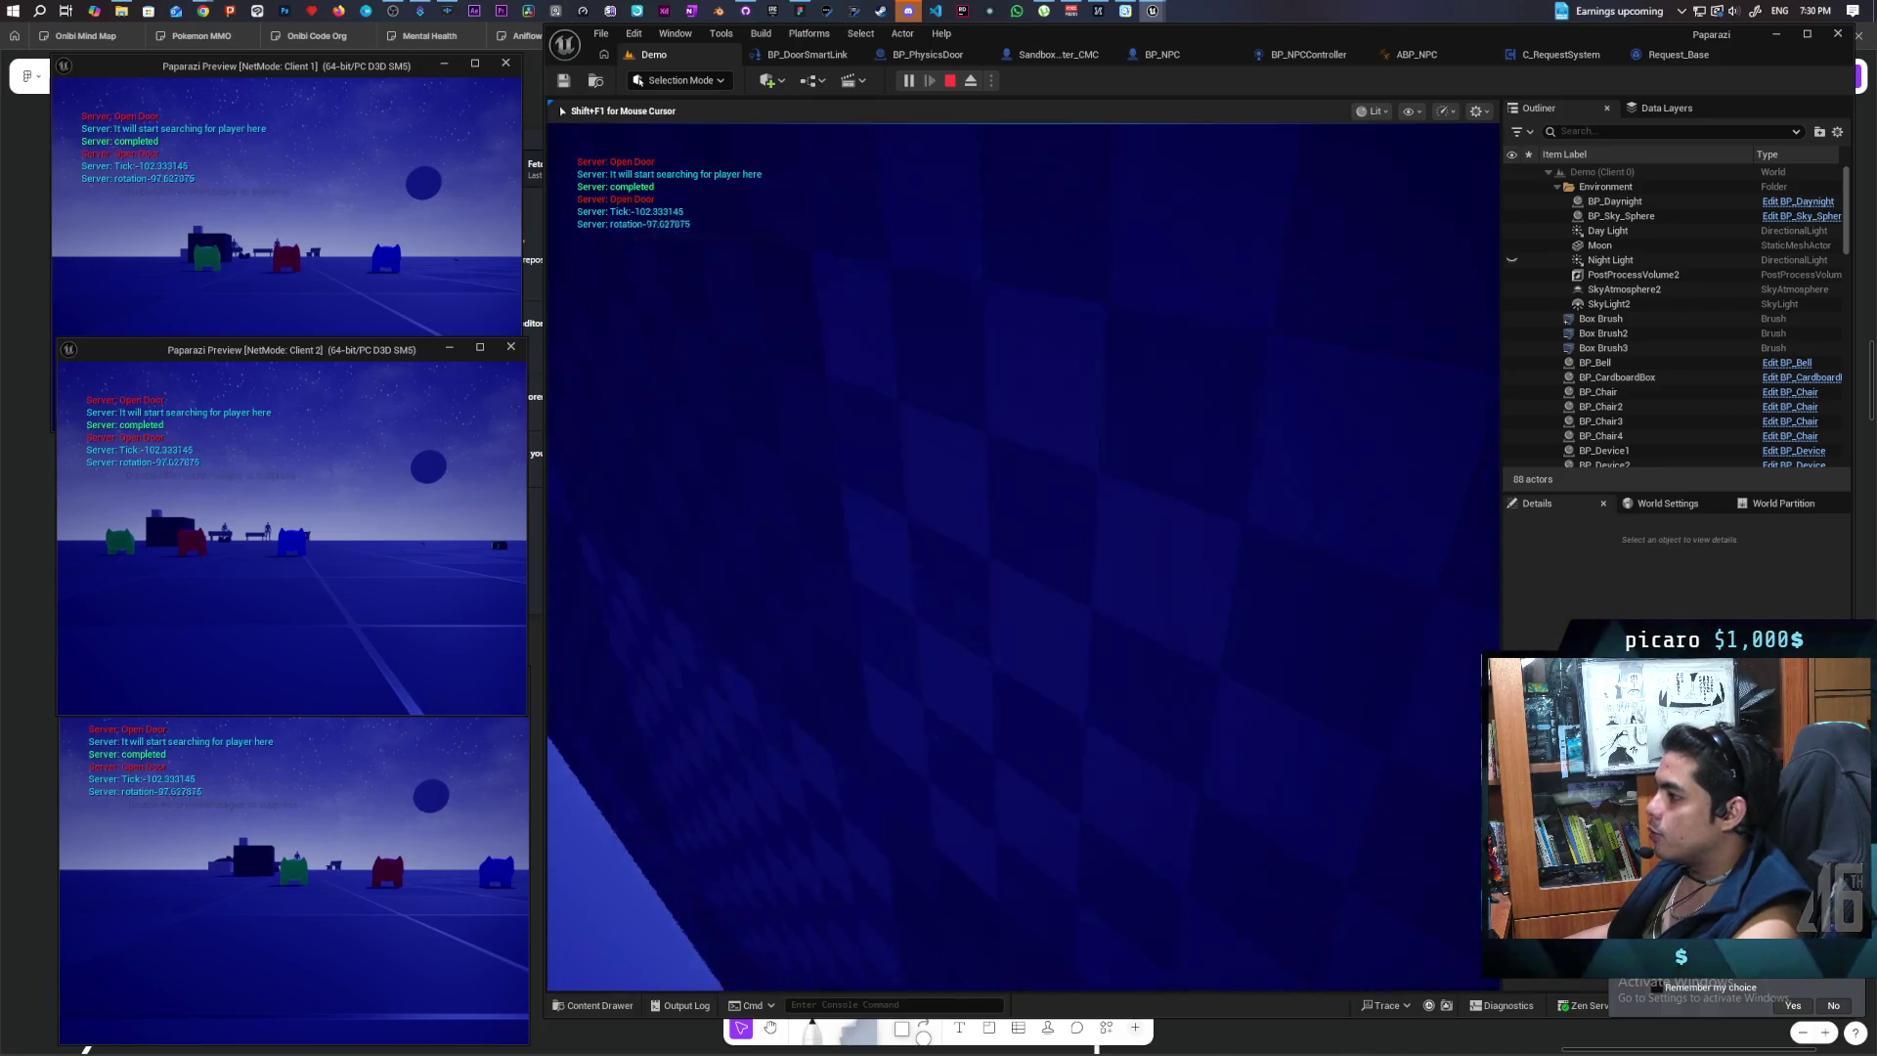
key("s")
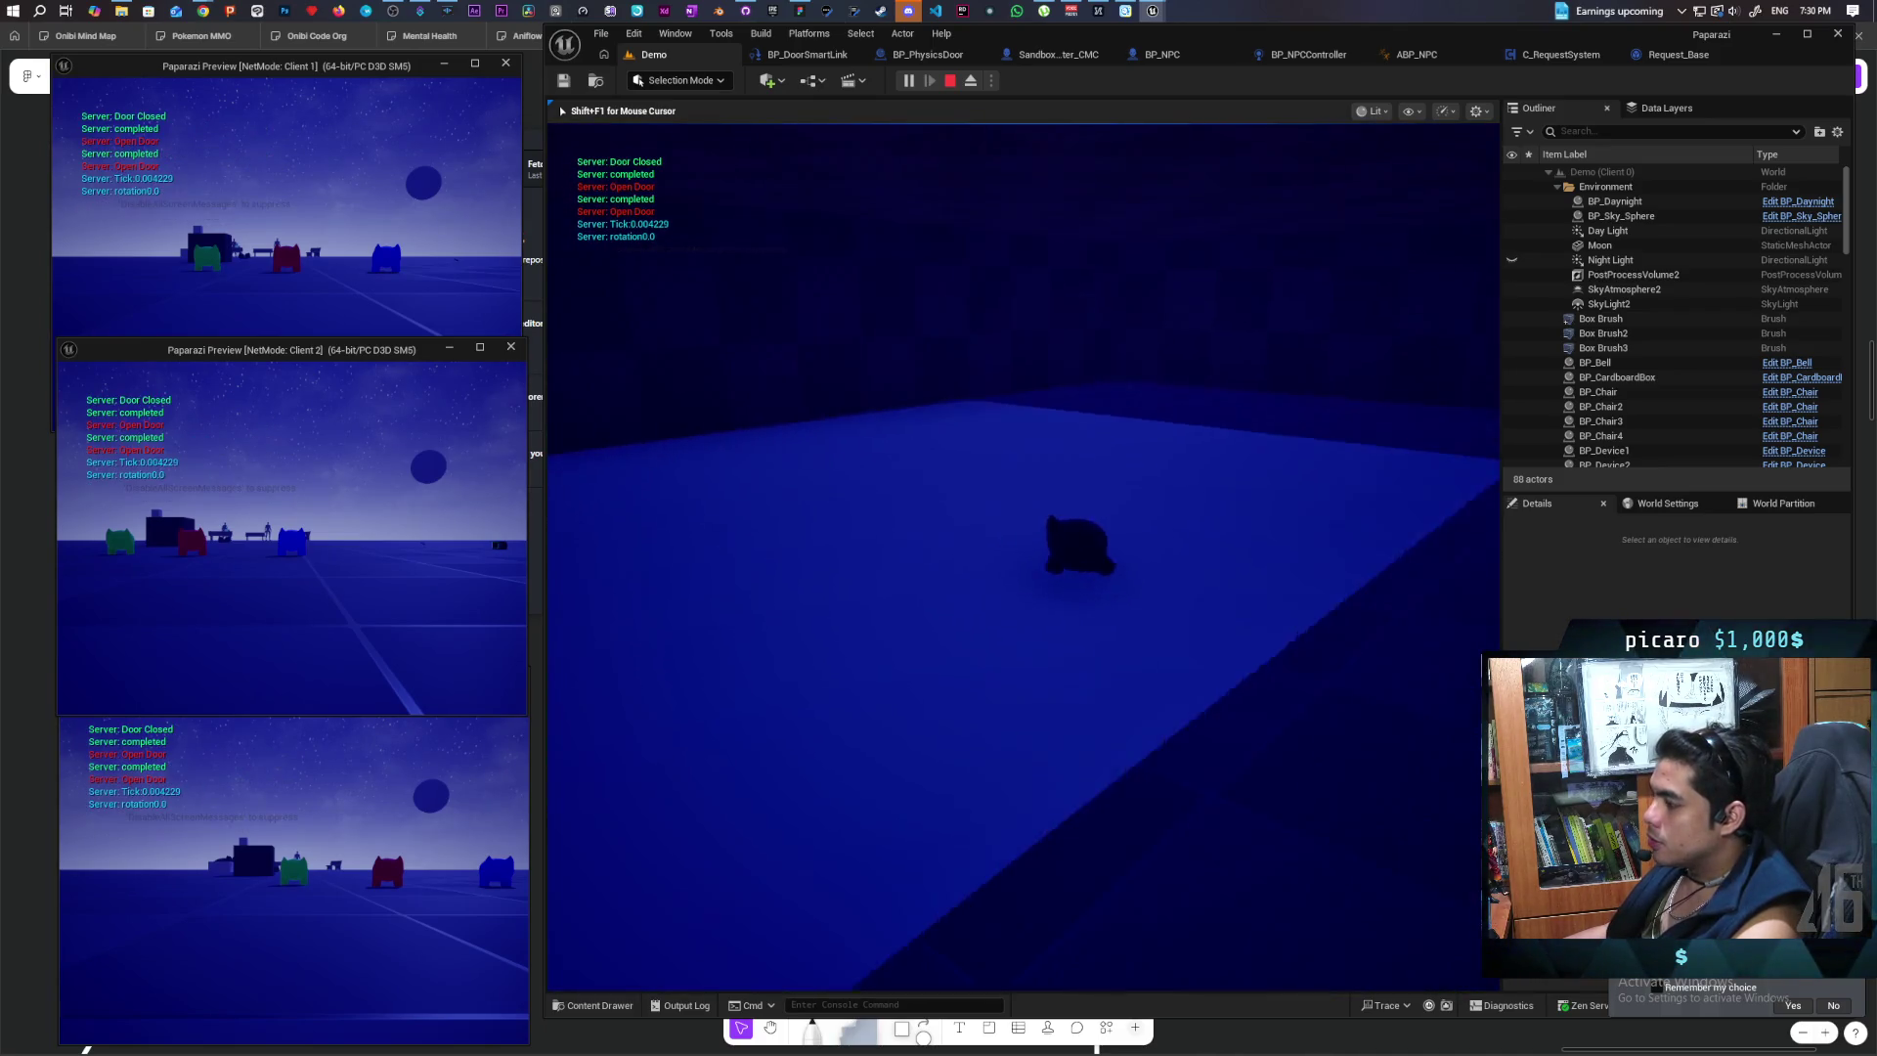
key("s")
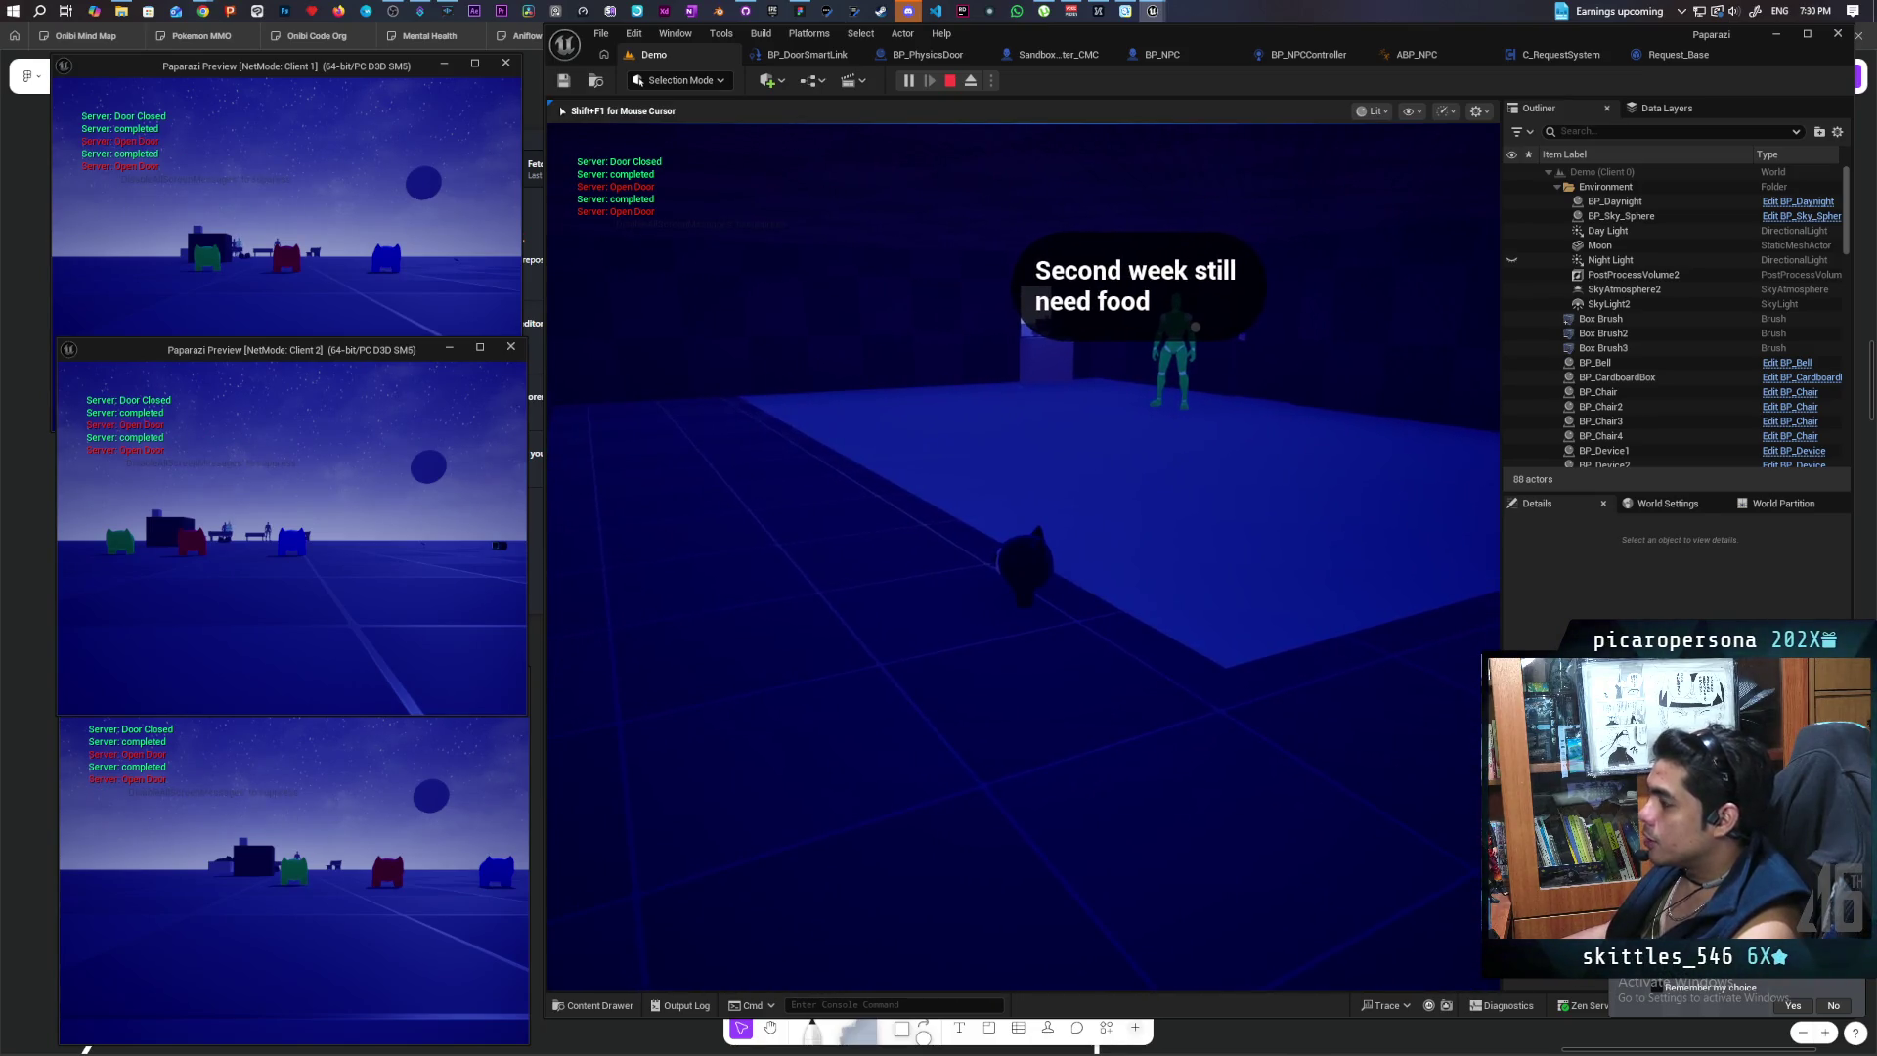
Step: Follow the NPC through the opening door, then stop the play session with Esc
key("w")
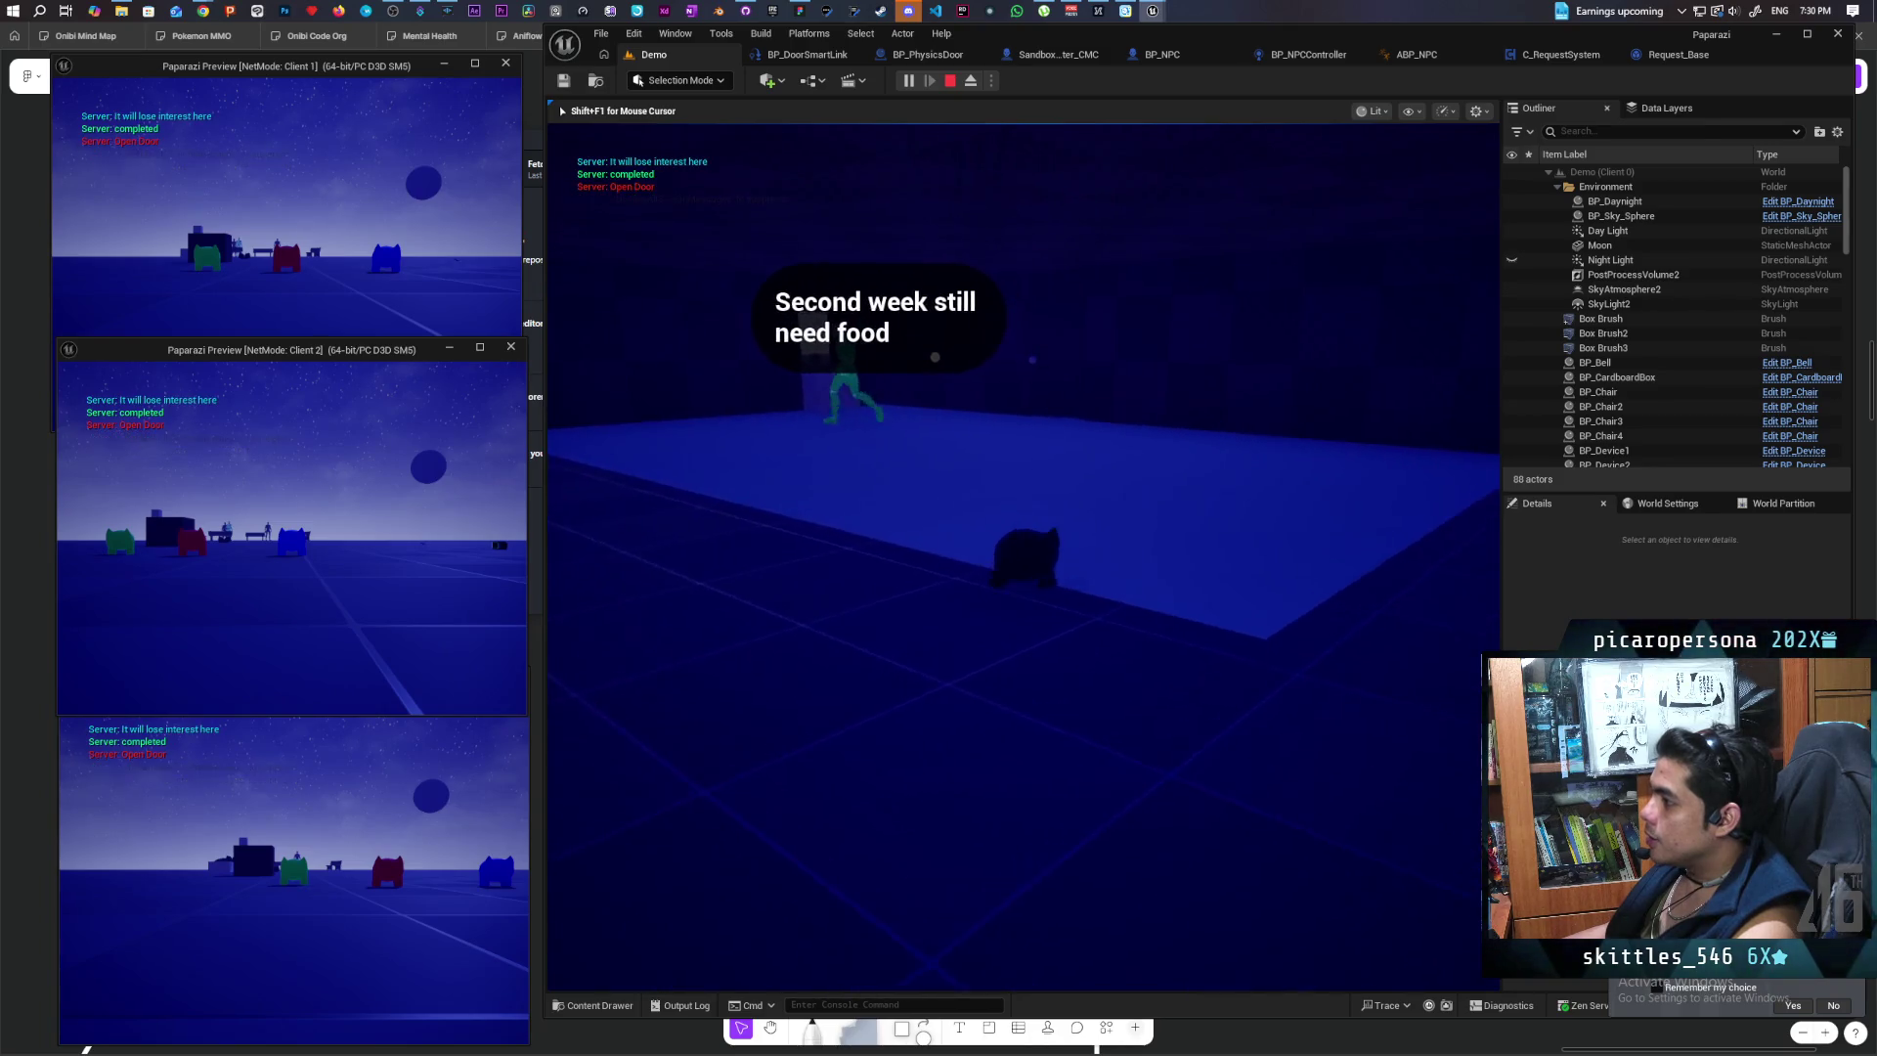
key("a")
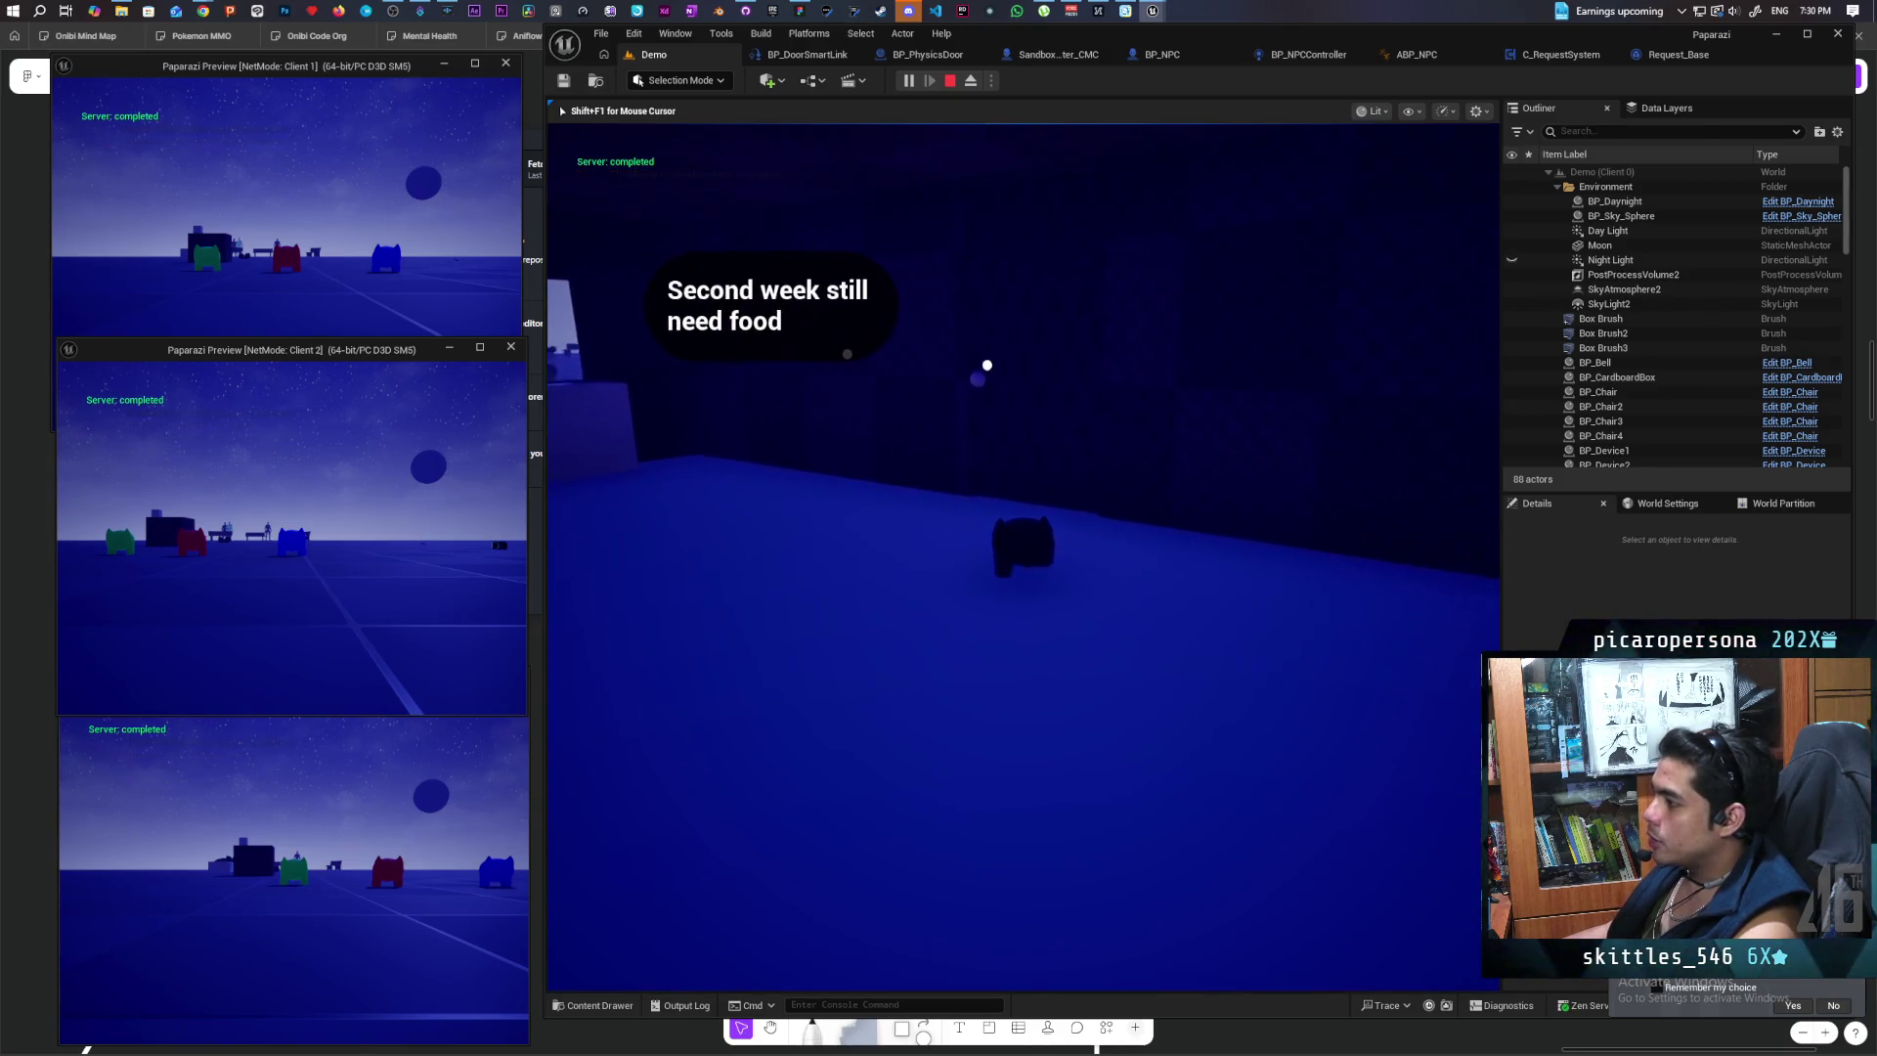
key("a")
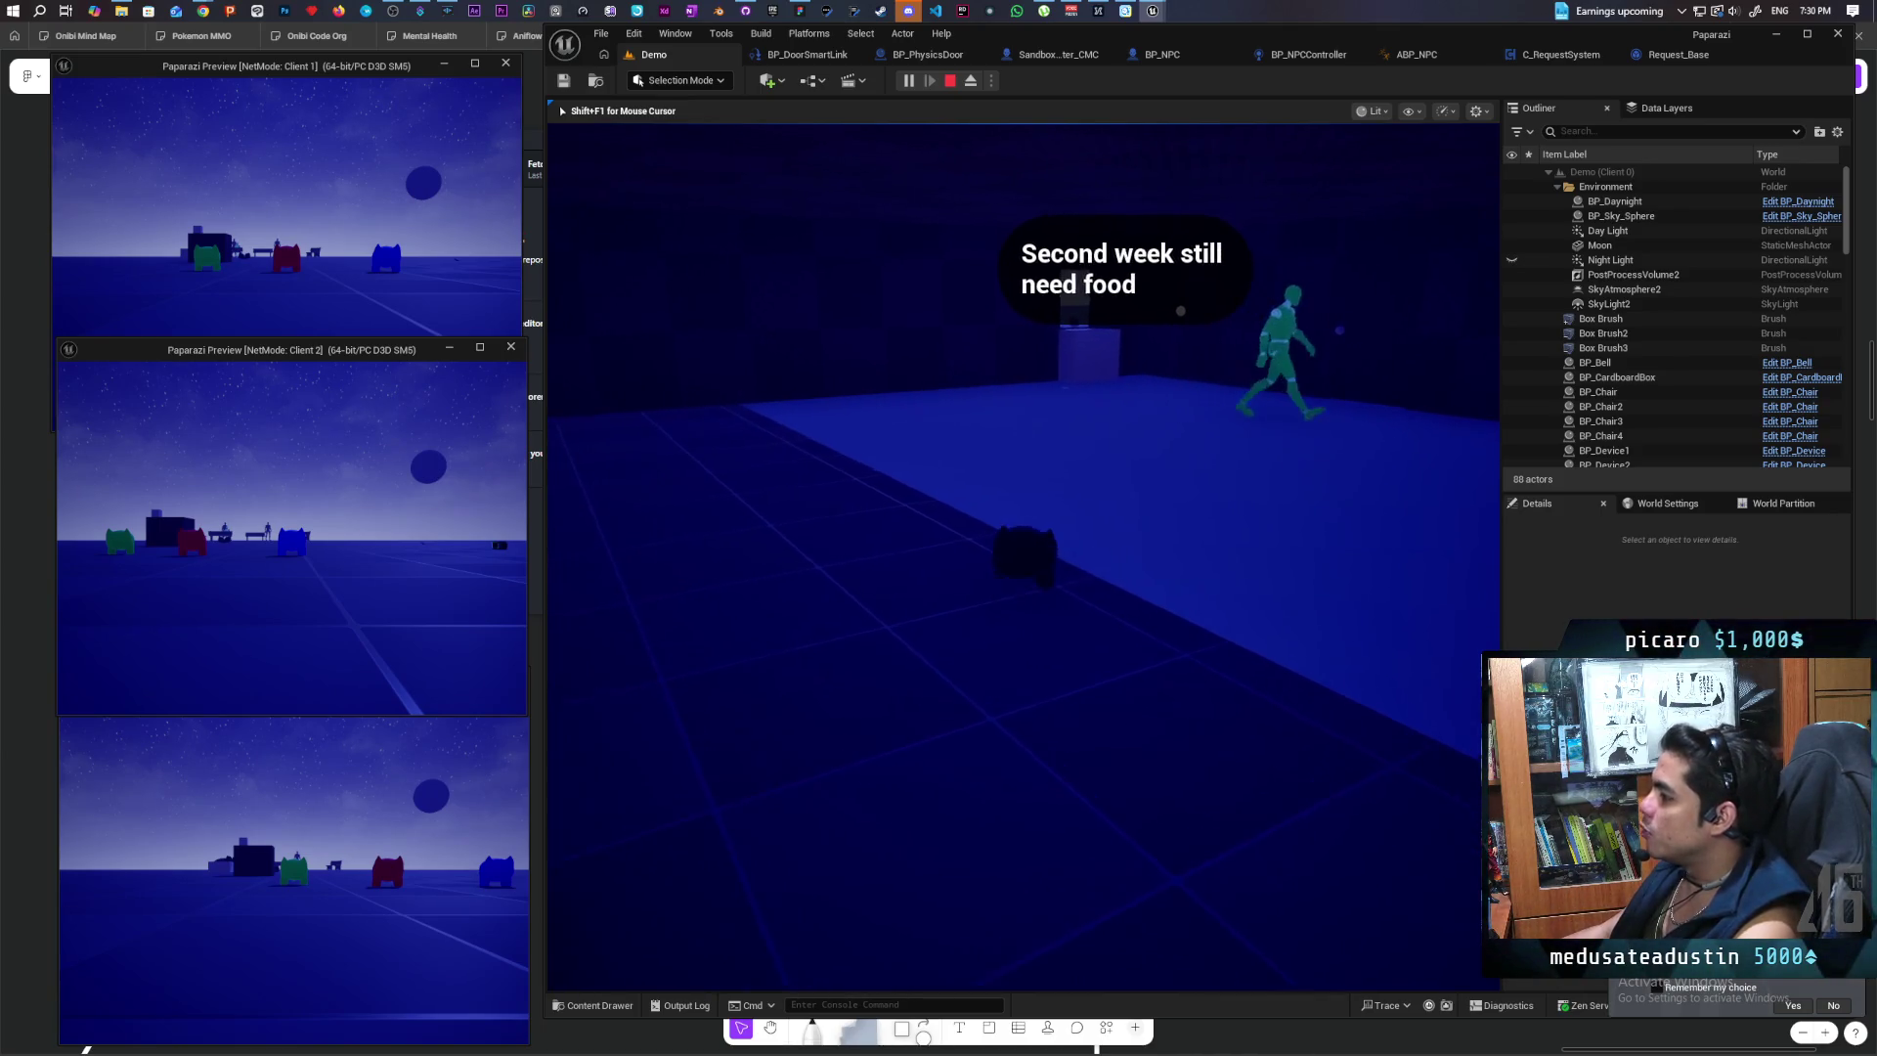
key("d")
key("s")
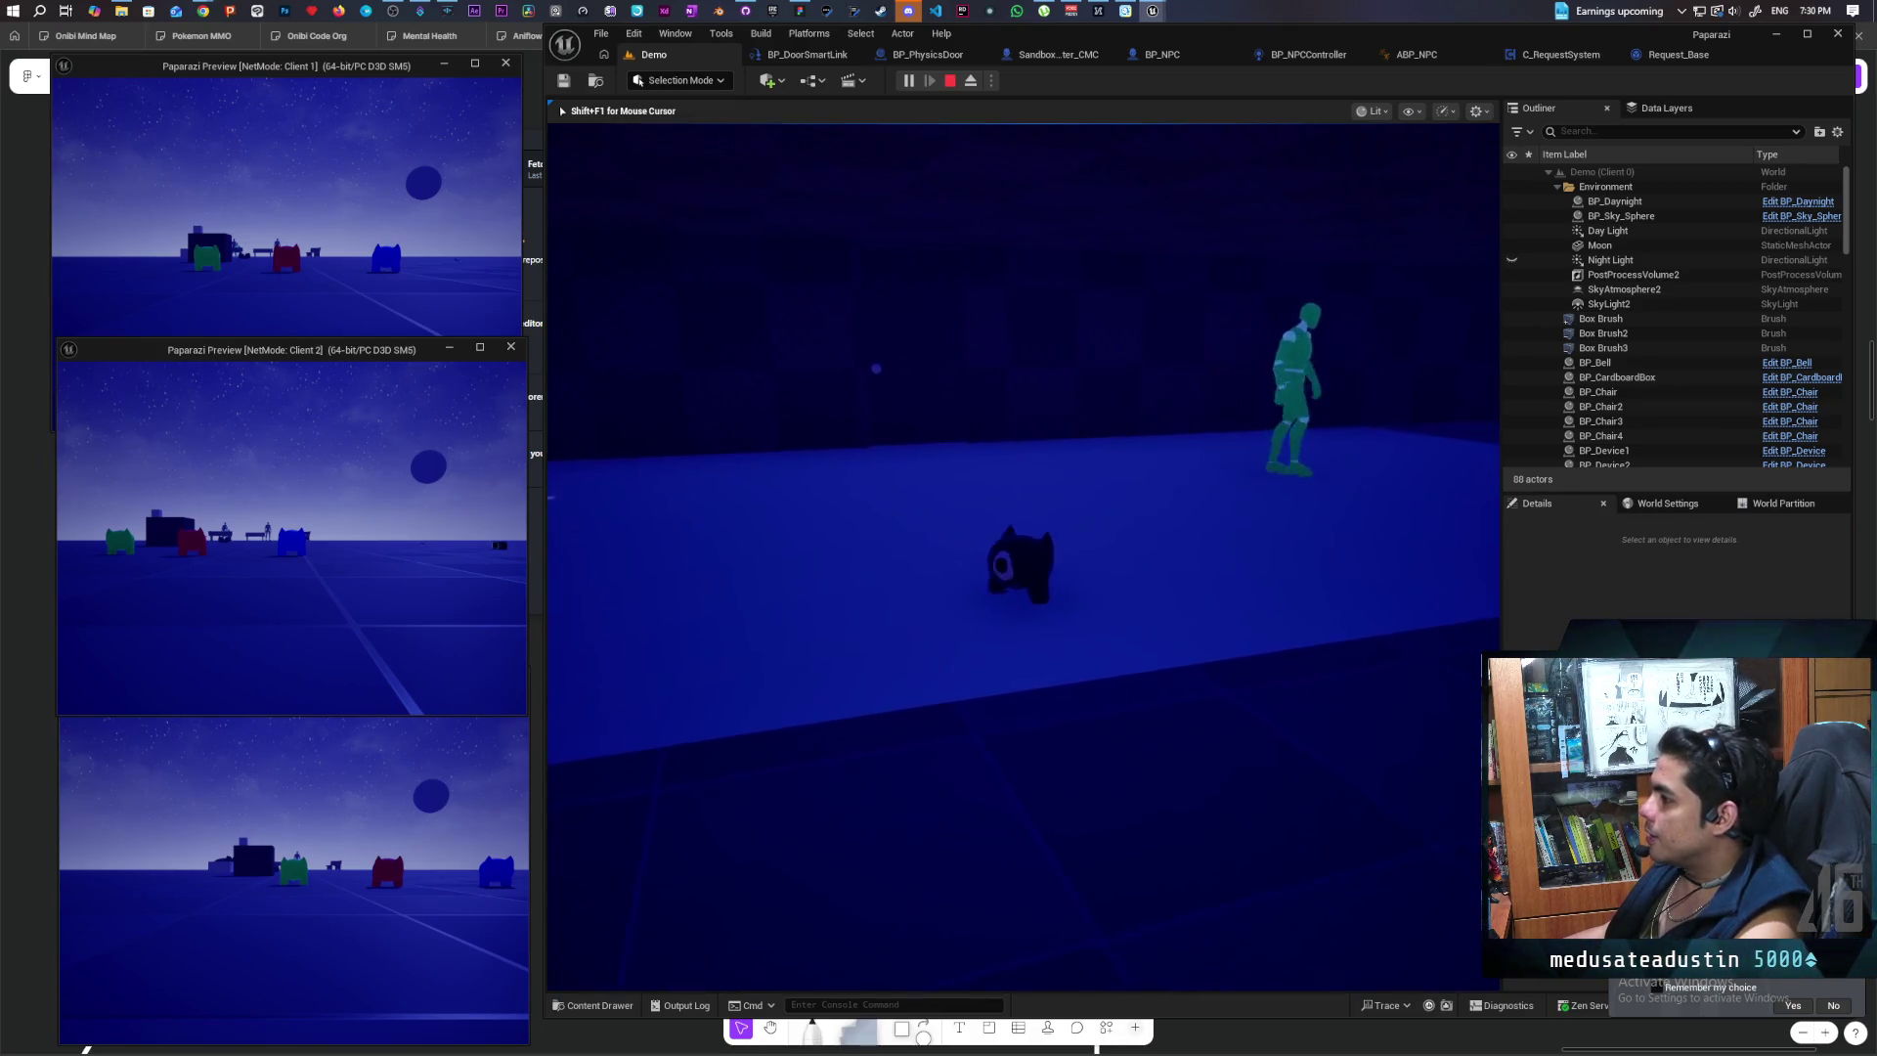
key("a")
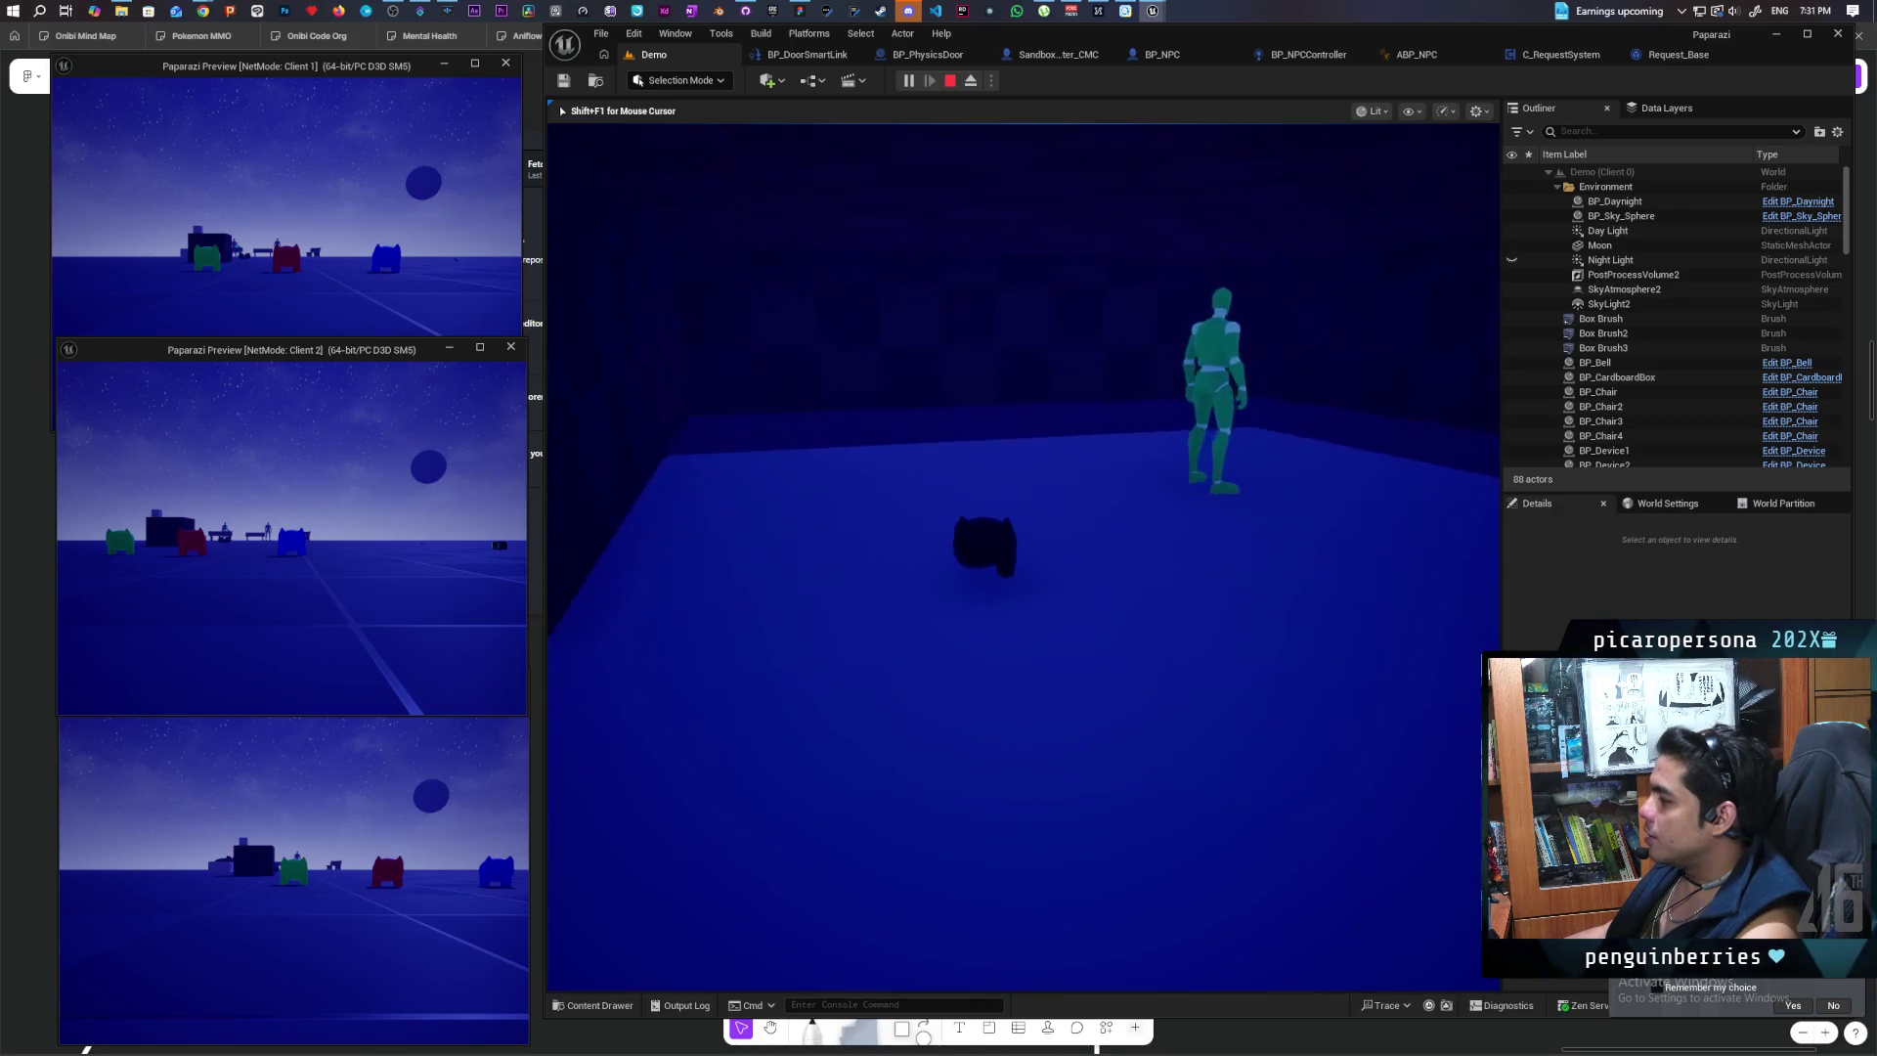
key("a")
key("d")
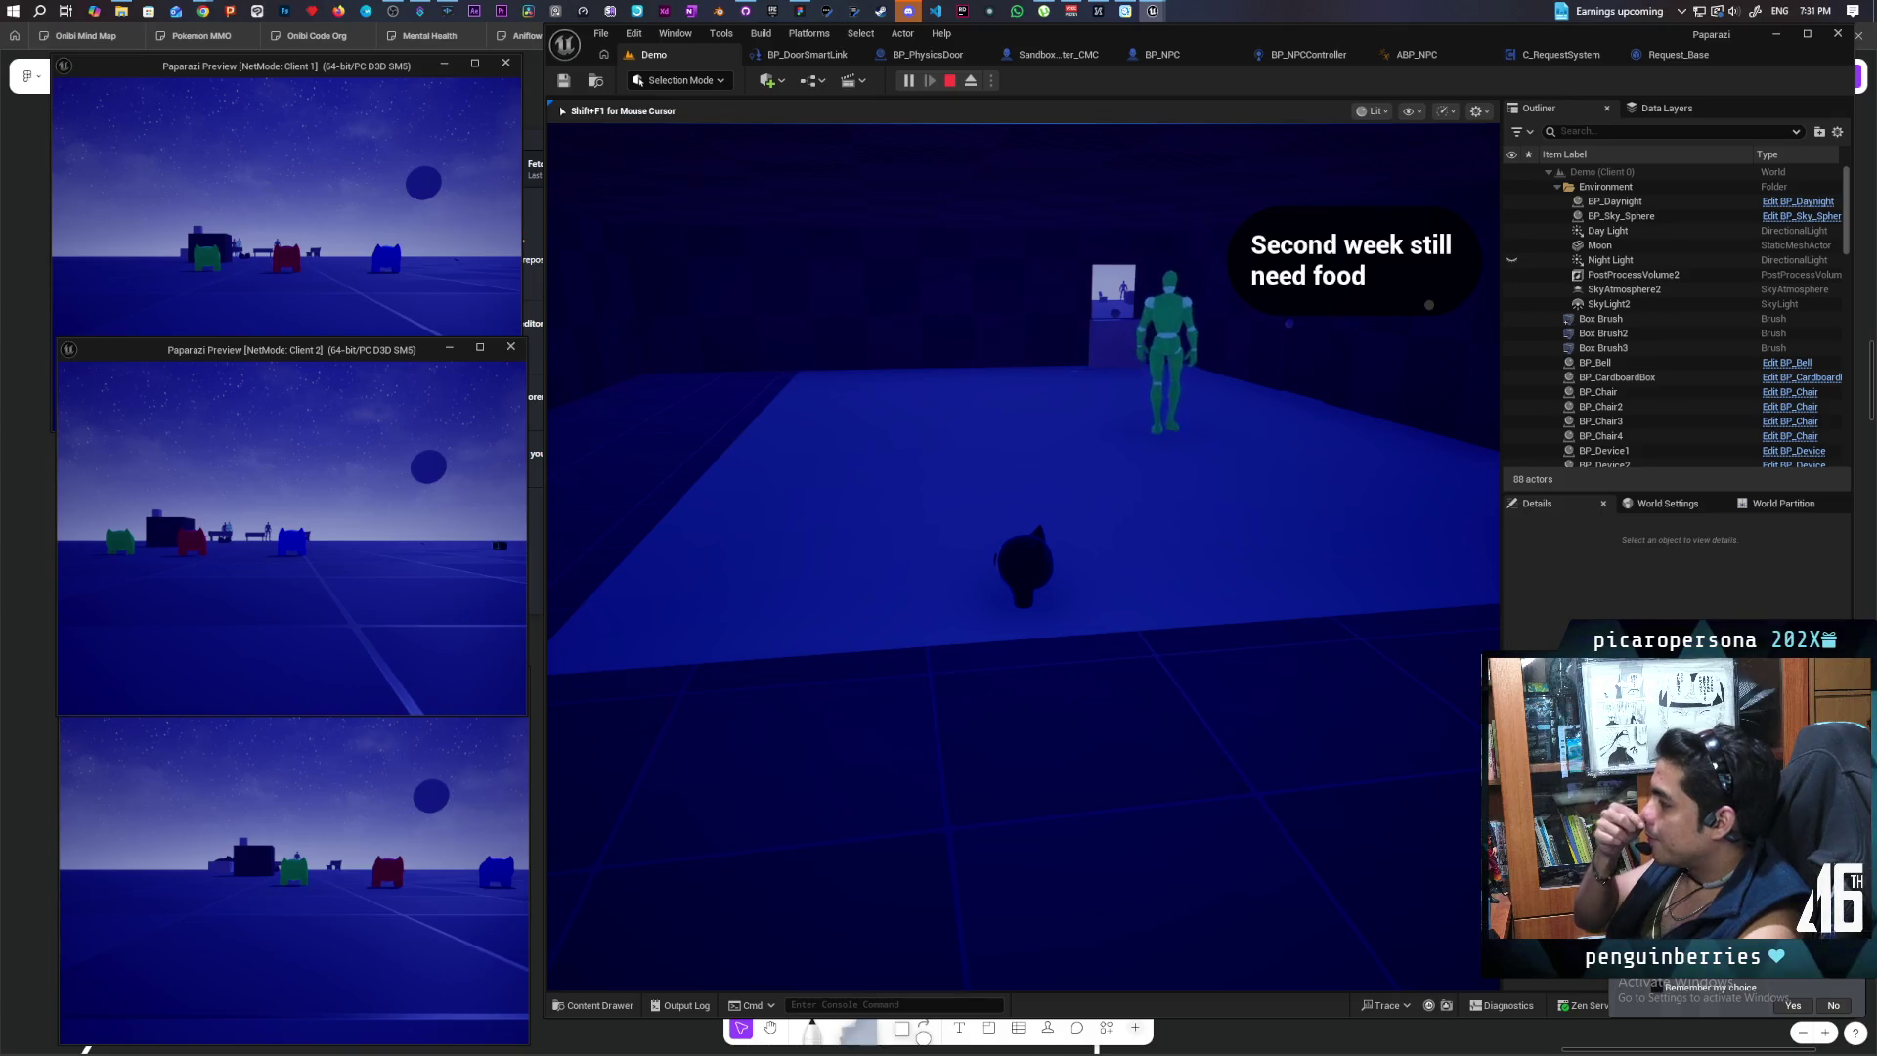
key("a")
key("e")
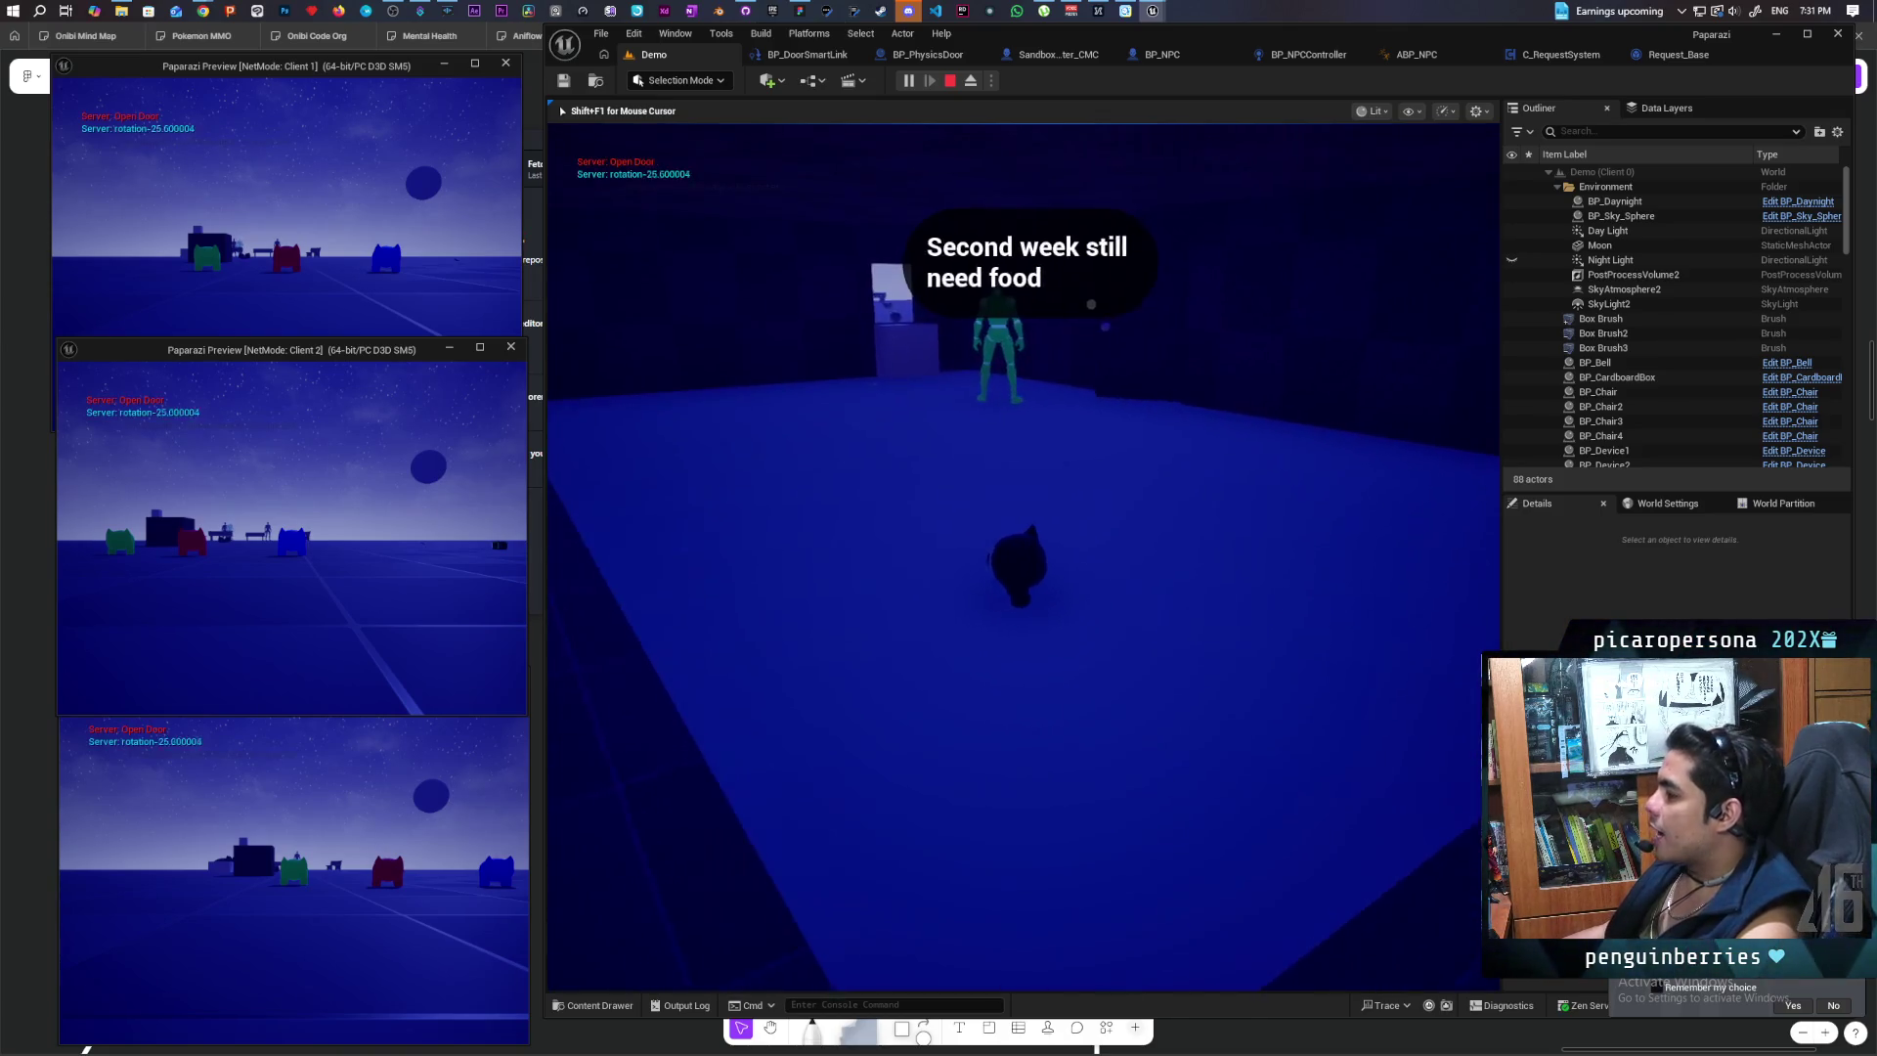
key("w")
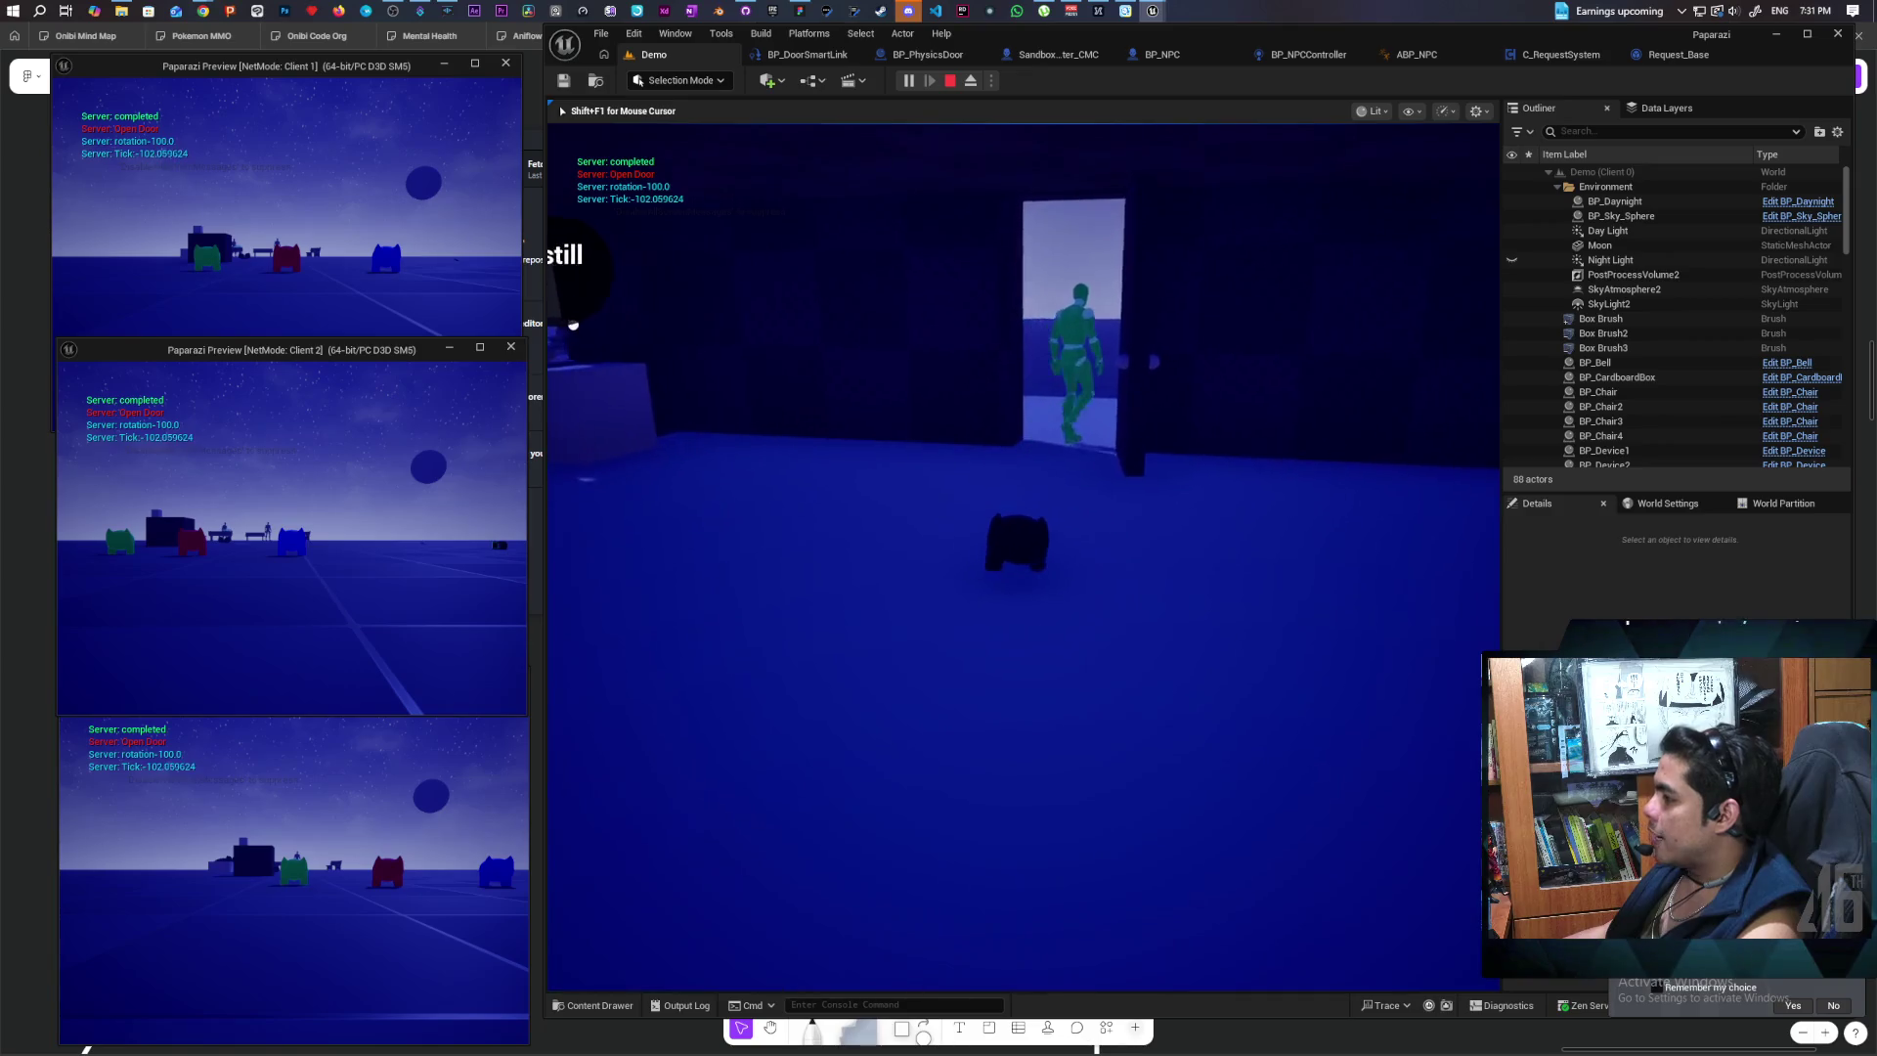
key("e")
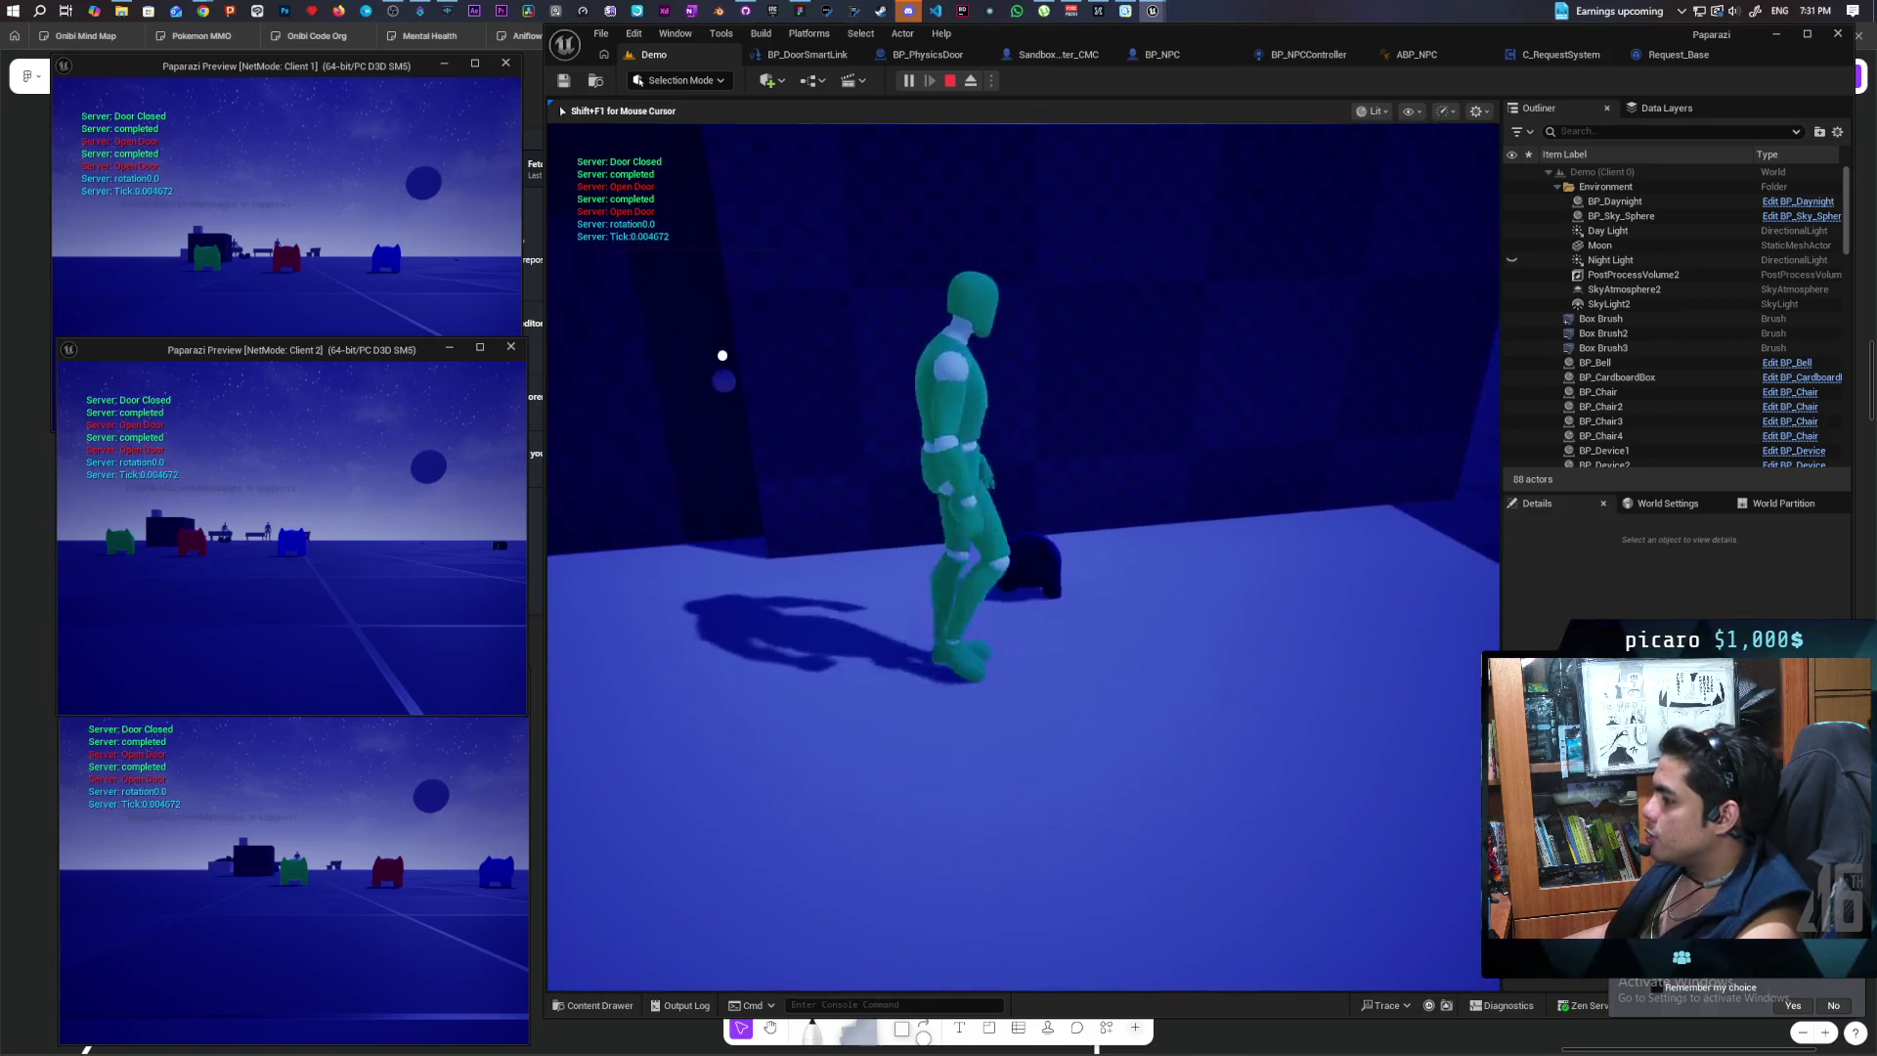
key("Escape")
mouse_move(1001, 335)
left_mouse_down()
mouse_move(938, 362)
mouse_move(977, 377)
mouse_move(948, 322)
mouse_move(999, 617)
left_mouse_up()
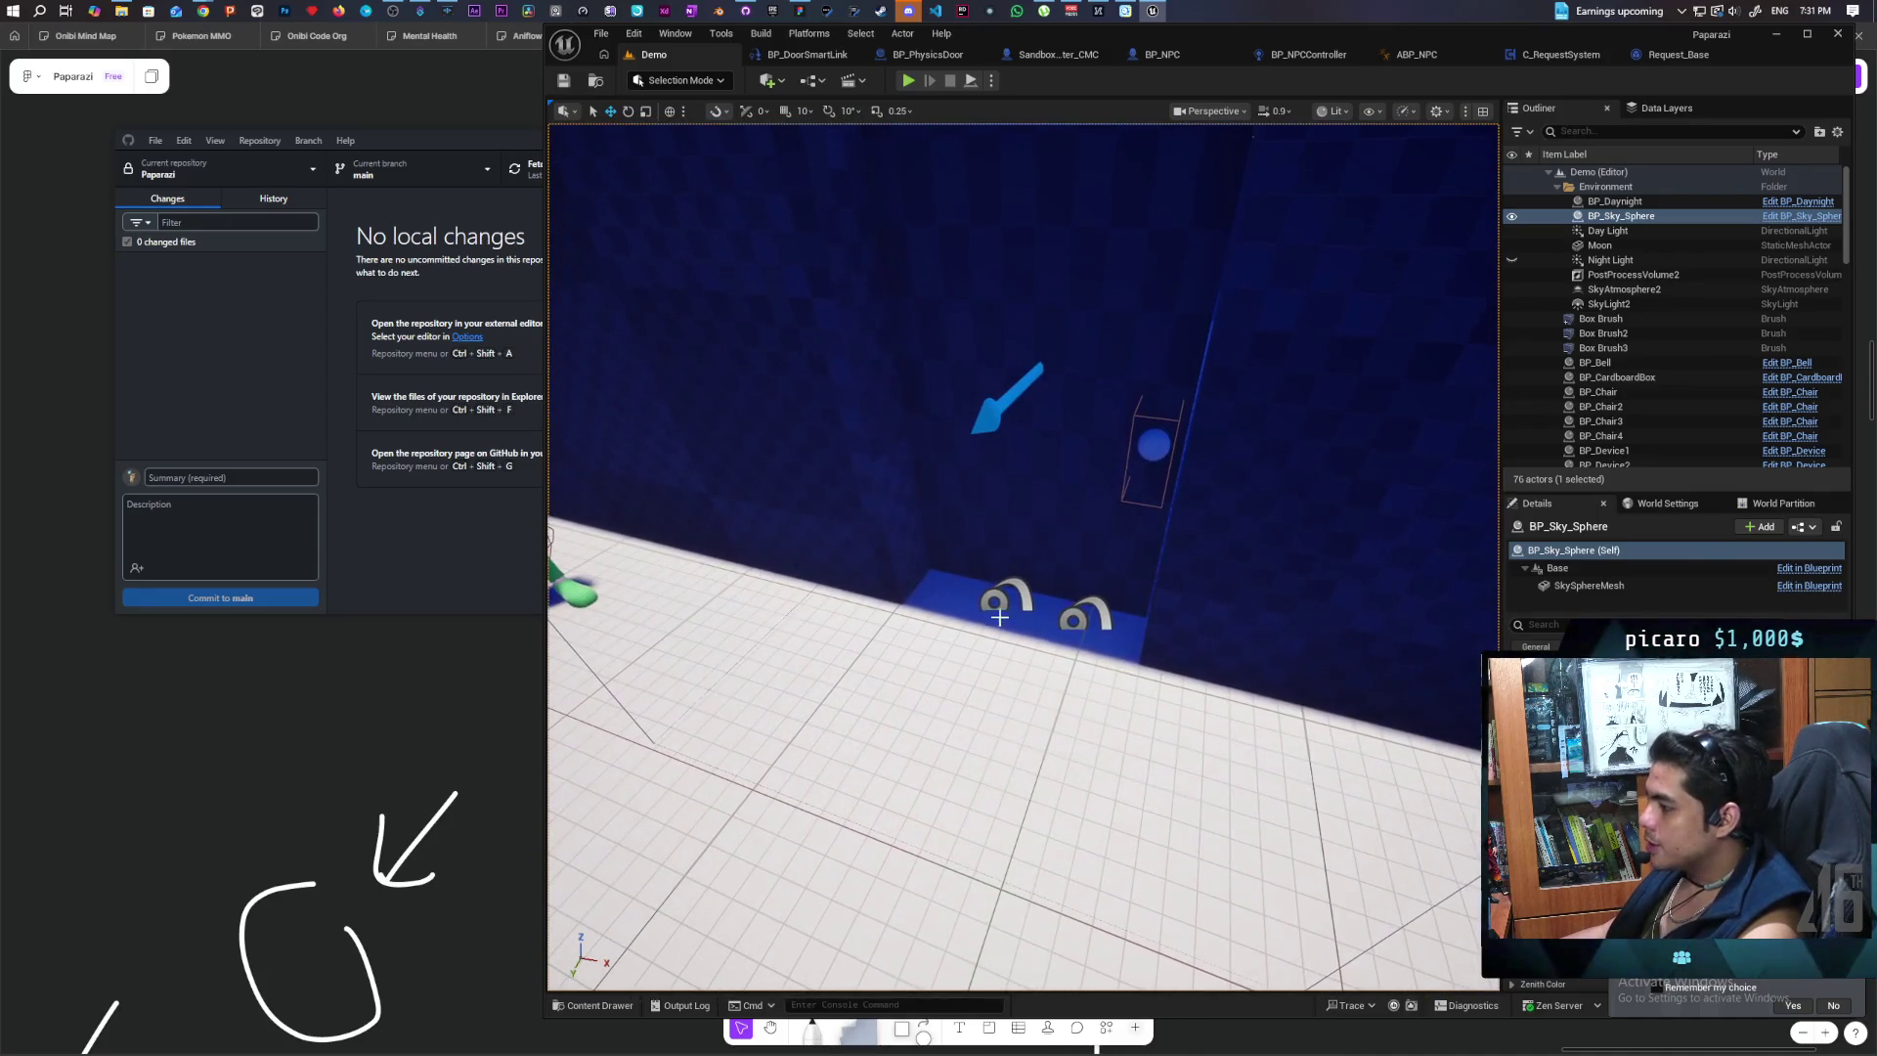
Step: Select BP_DoorSmartLink, frame it with F, and move in close to the door link
left_click(994, 597)
key("f")
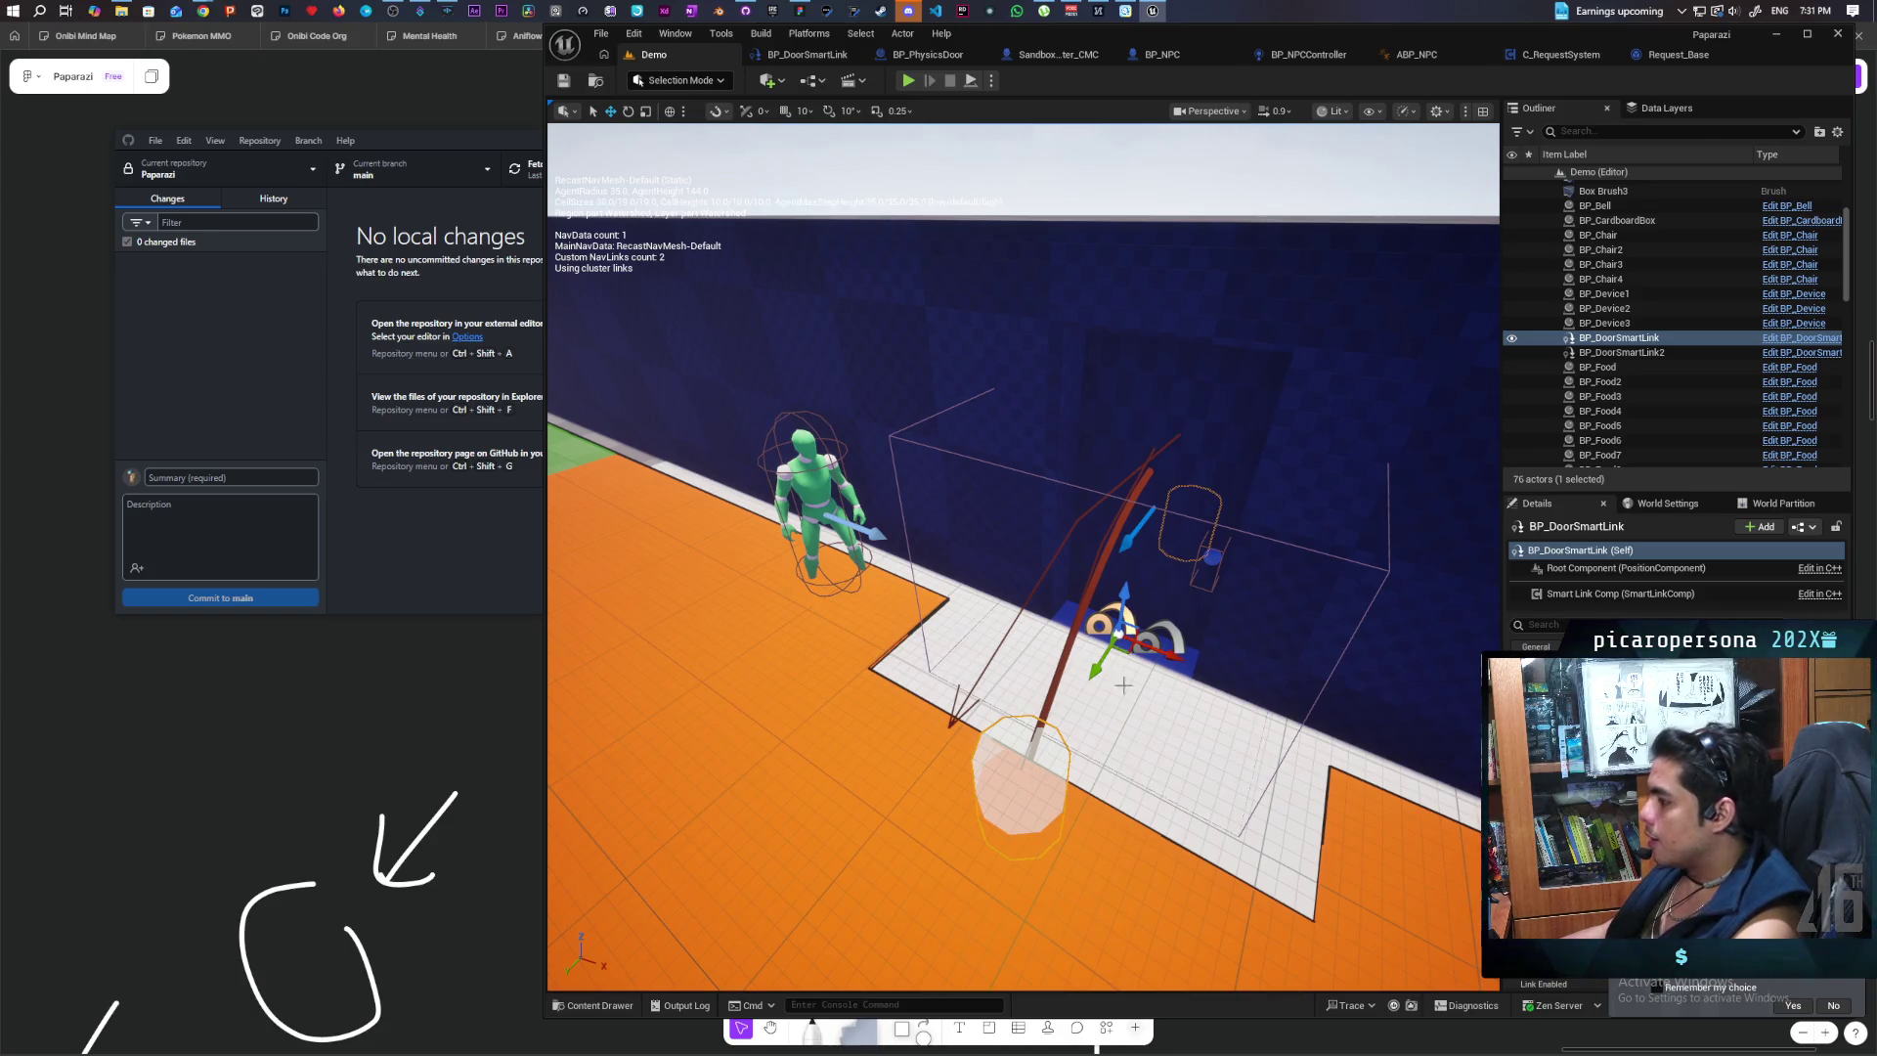
left_click_drag(1022, 557, 938, 518)
mouse_move(843, 669)
left_mouse_down()
mouse_move(704, 718)
mouse_move(614, 722)
left_mouse_up()
scroll(873, 665, "up", 2)
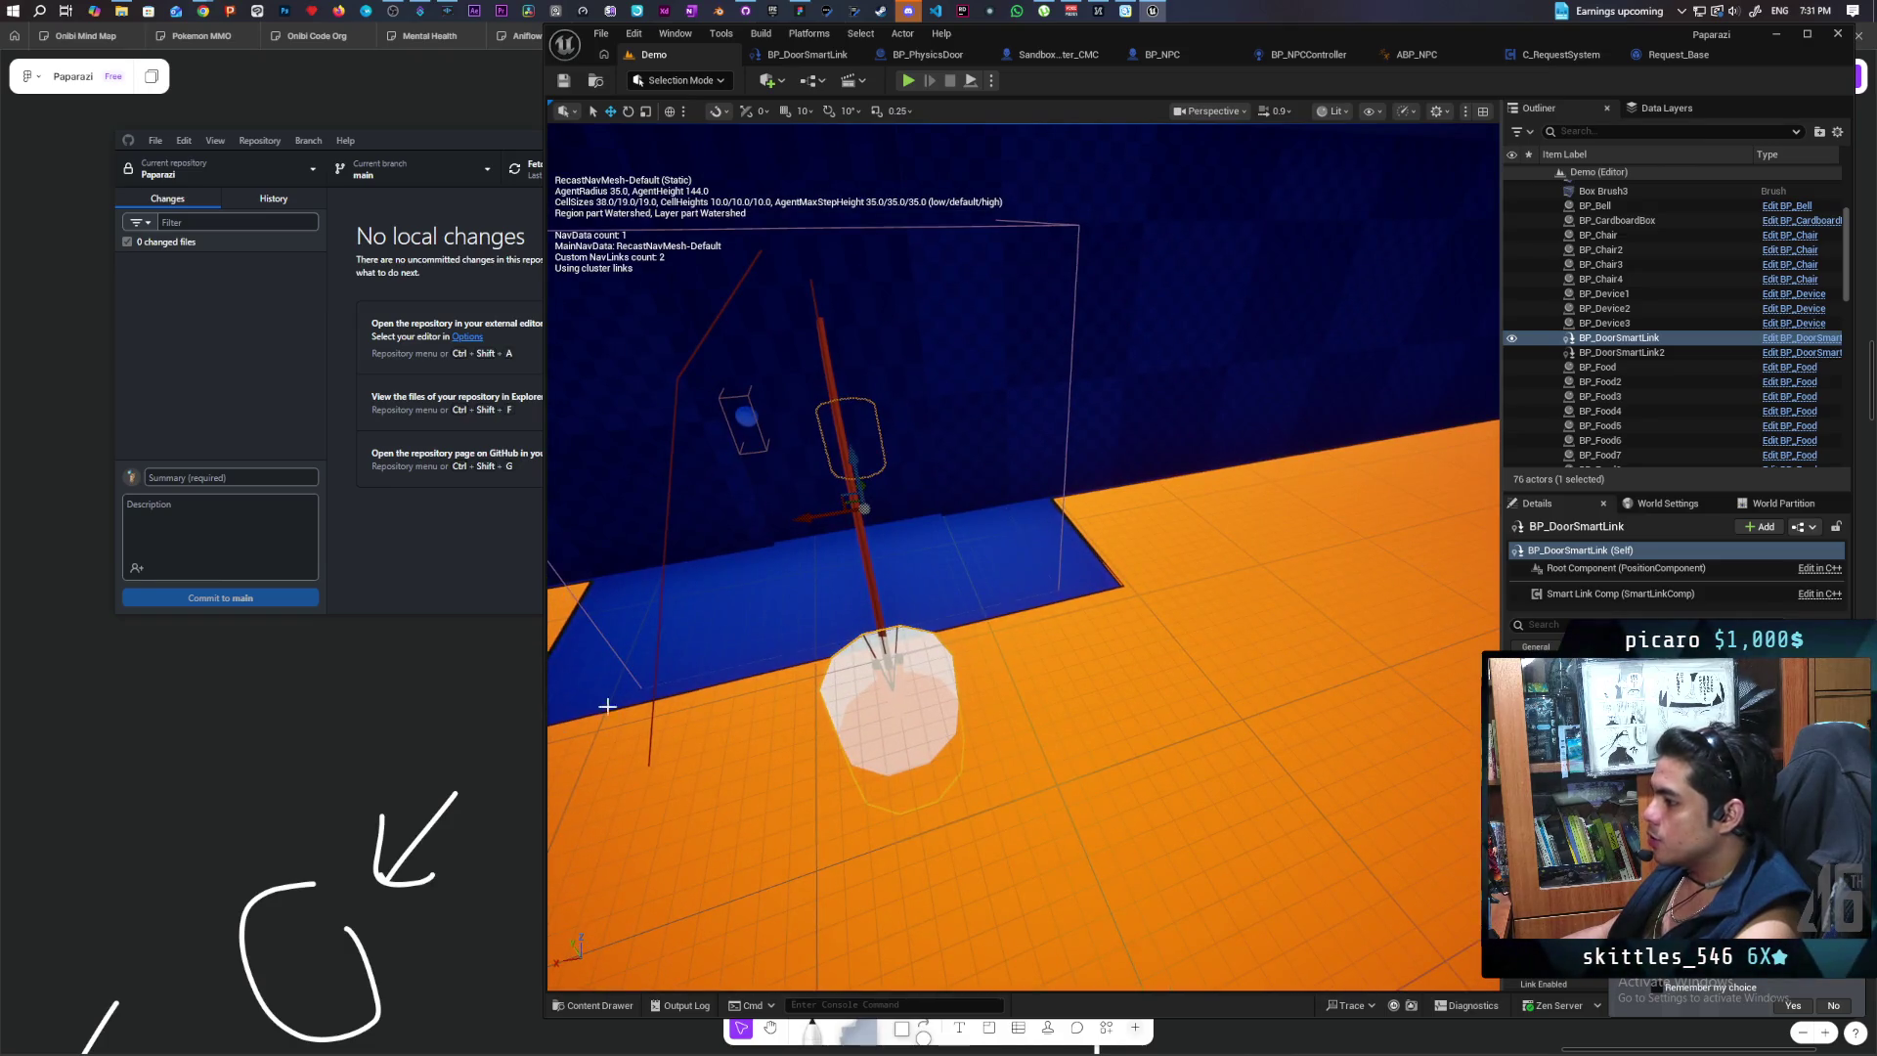
left_click_drag(857, 294, 876, 486)
Step: Orbit around the smart link to inspect its arc spanning the door gap on the NavMesh
scroll(954, 403, "down", 5)
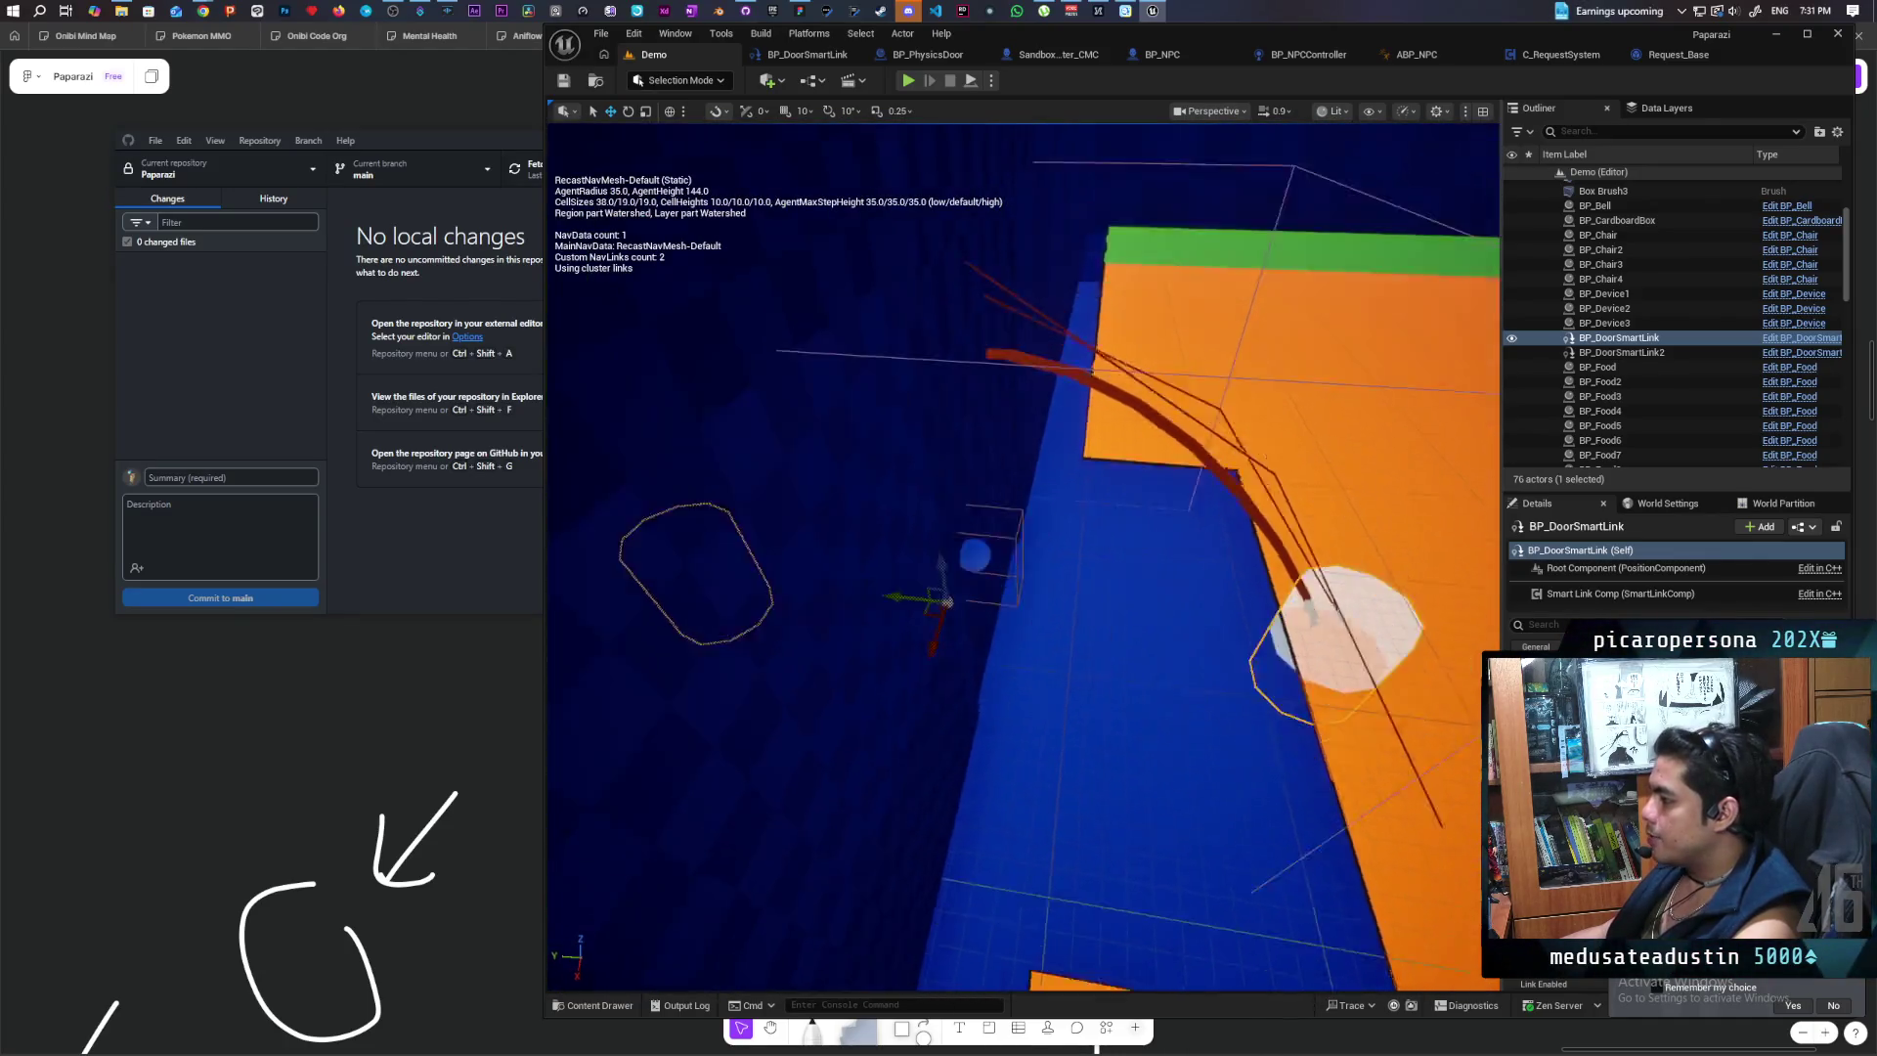
left_click_drag(609, 743, 1091, 579)
mouse_move(922, 460)
left_mouse_down()
mouse_move(1462, 805)
mouse_move(1181, 767)
mouse_move(1222, 688)
left_mouse_up()
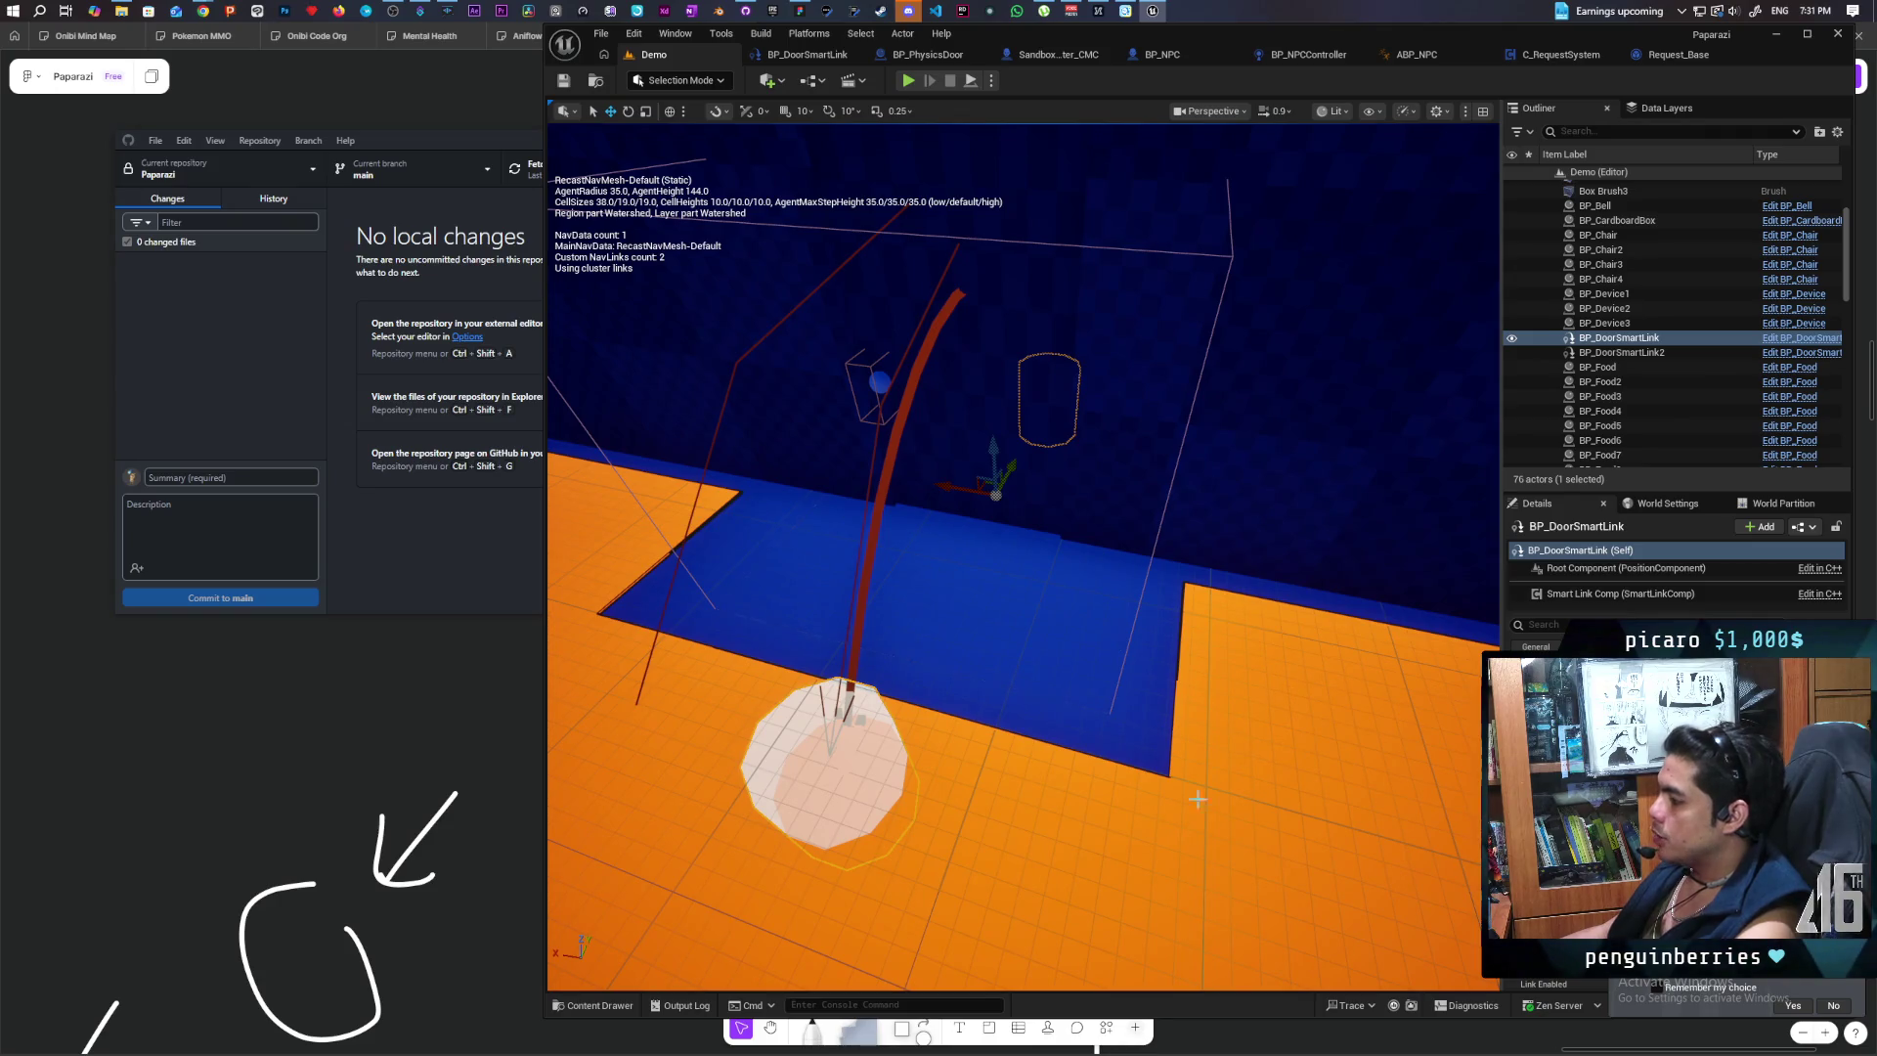
mouse_move(1164, 725)
left_mouse_down()
mouse_move(1104, 732)
mouse_move(1002, 304)
left_mouse_up()
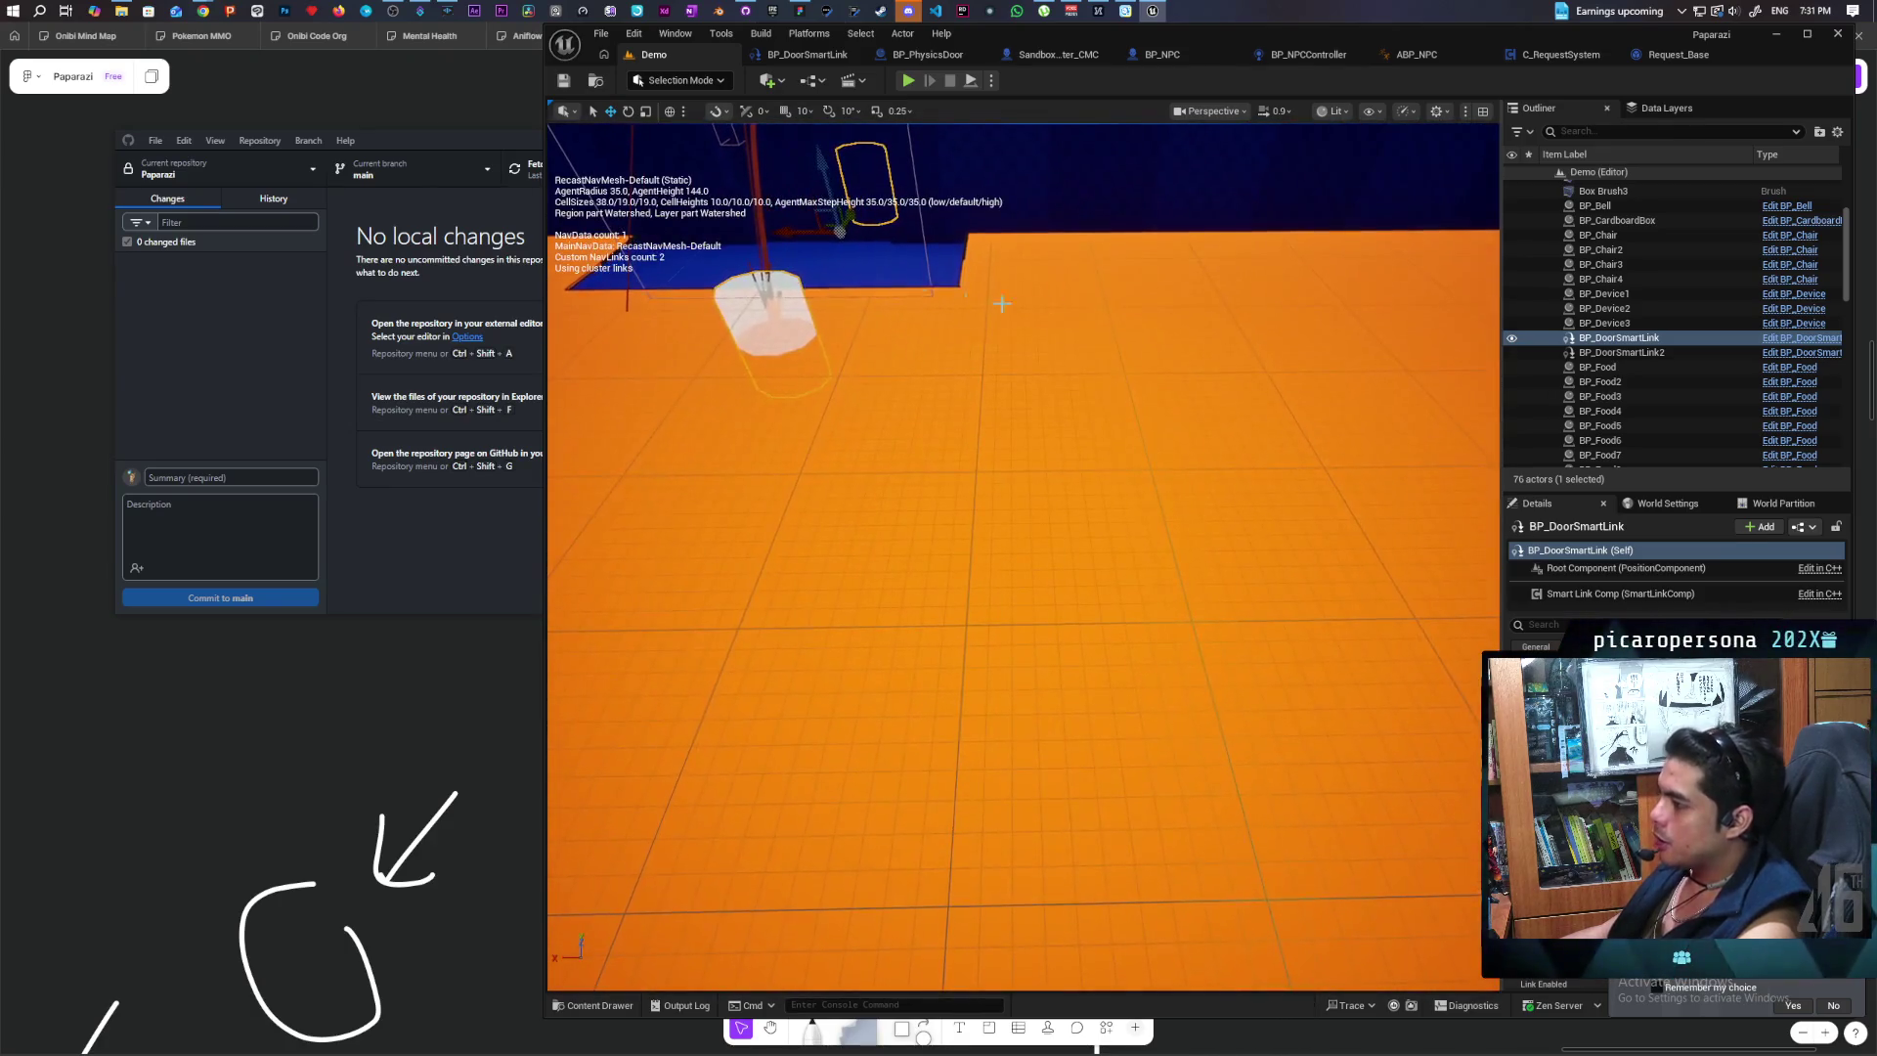
left_click_drag(665, 319, 798, 519)
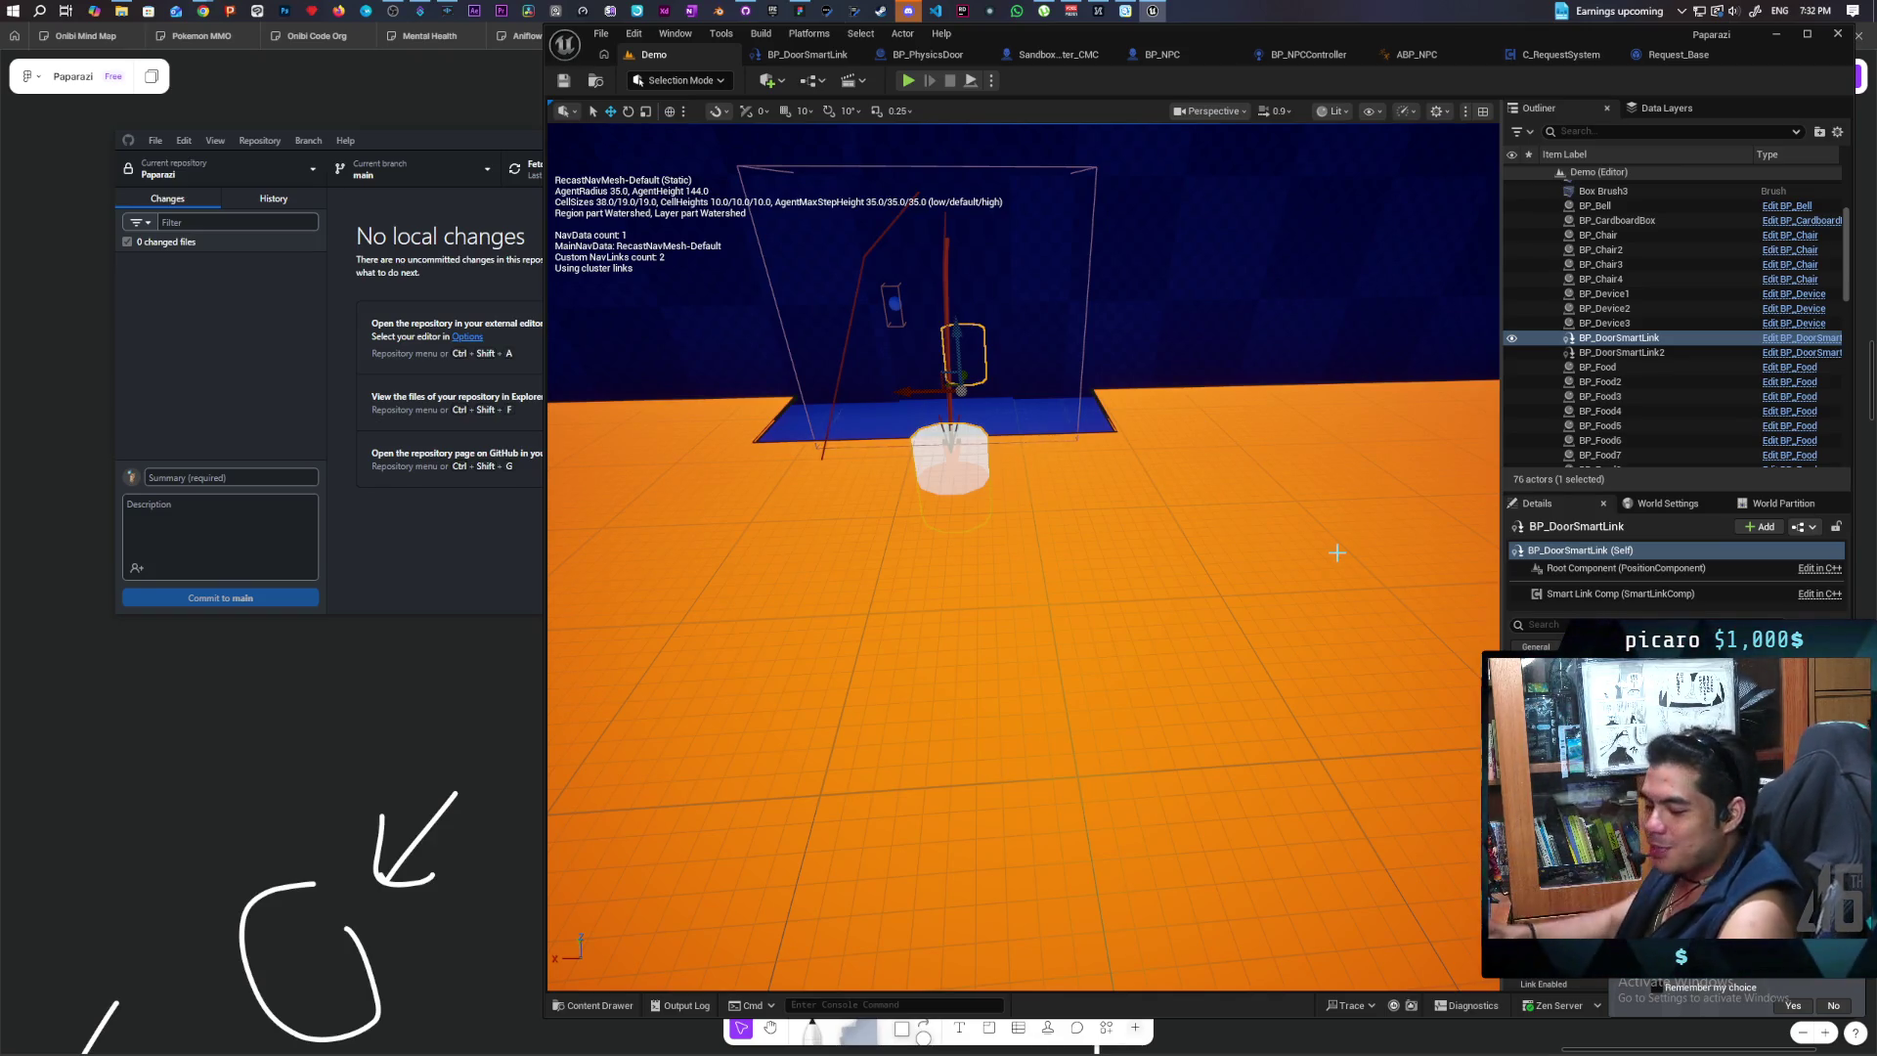
mouse_move(1336, 552)
left_mouse_down()
mouse_move(1271, 469)
mouse_move(1407, 515)
left_mouse_up()
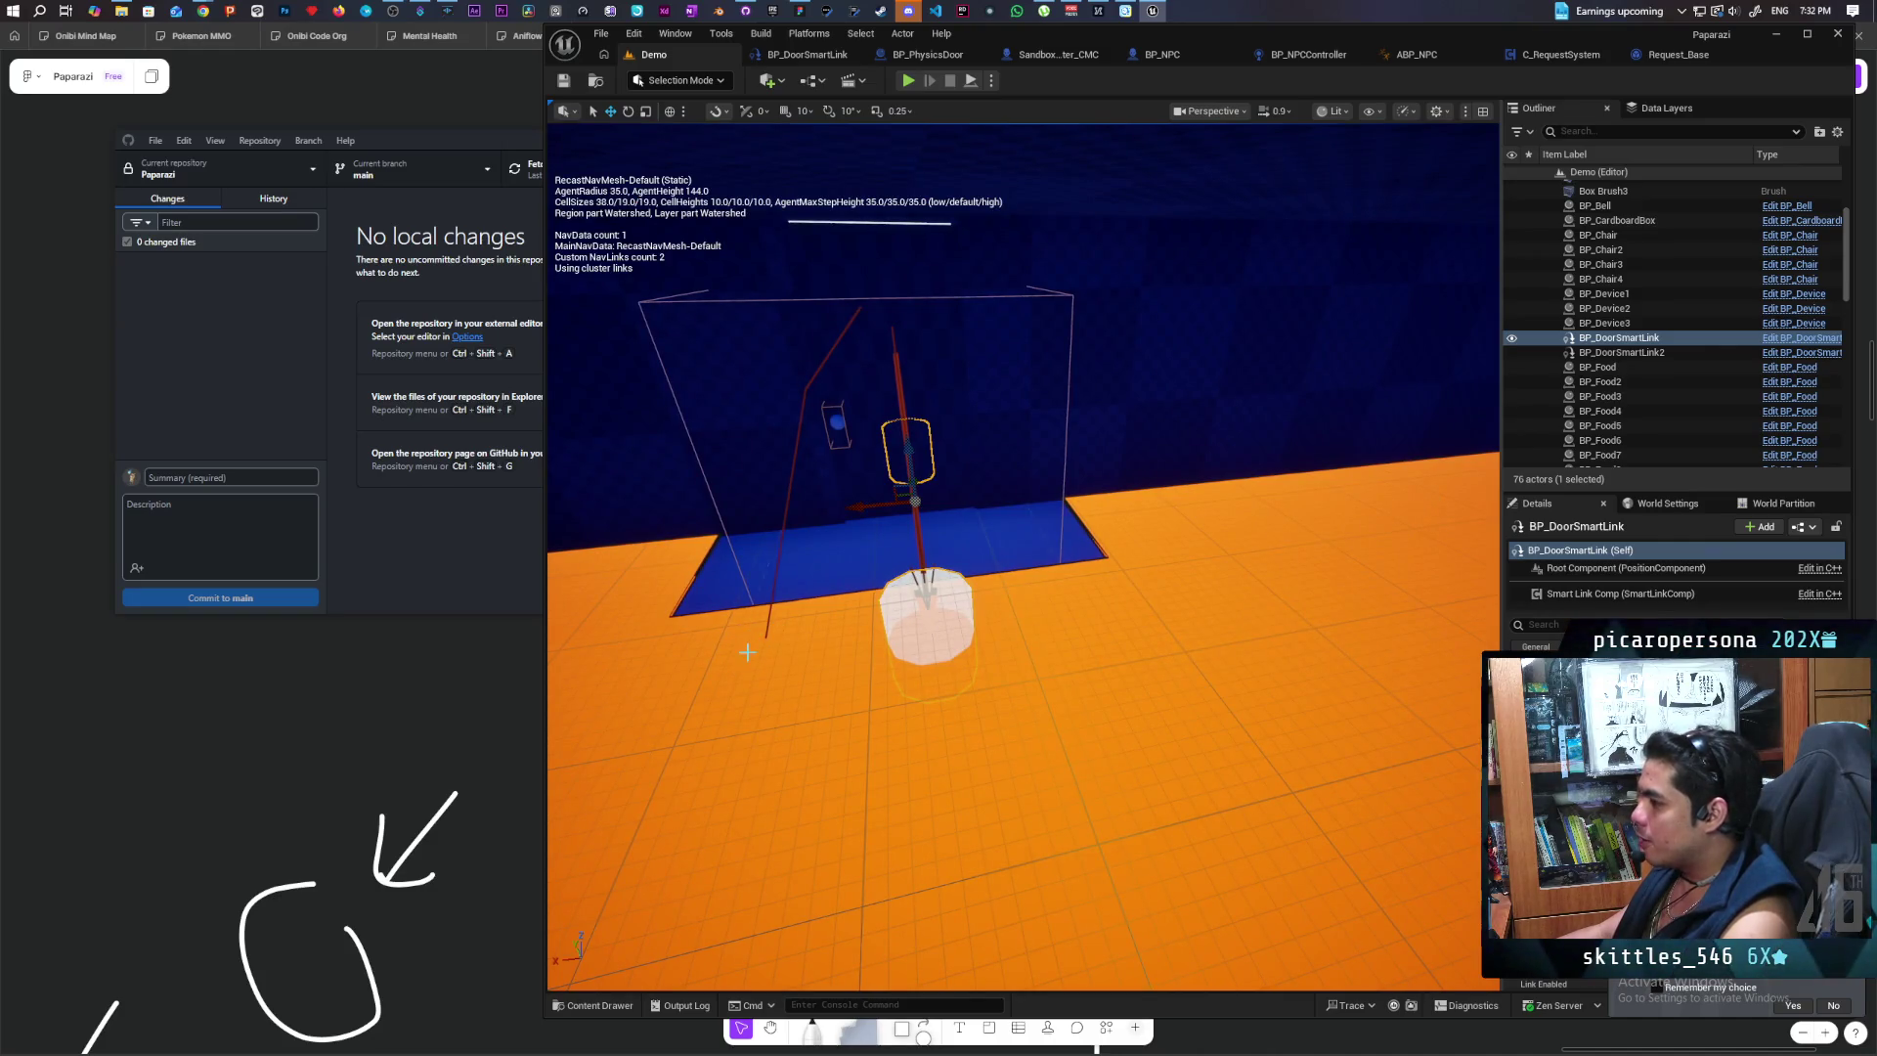
left_click_drag(876, 306, 817, 326)
scroll(892, 537, "up", 4)
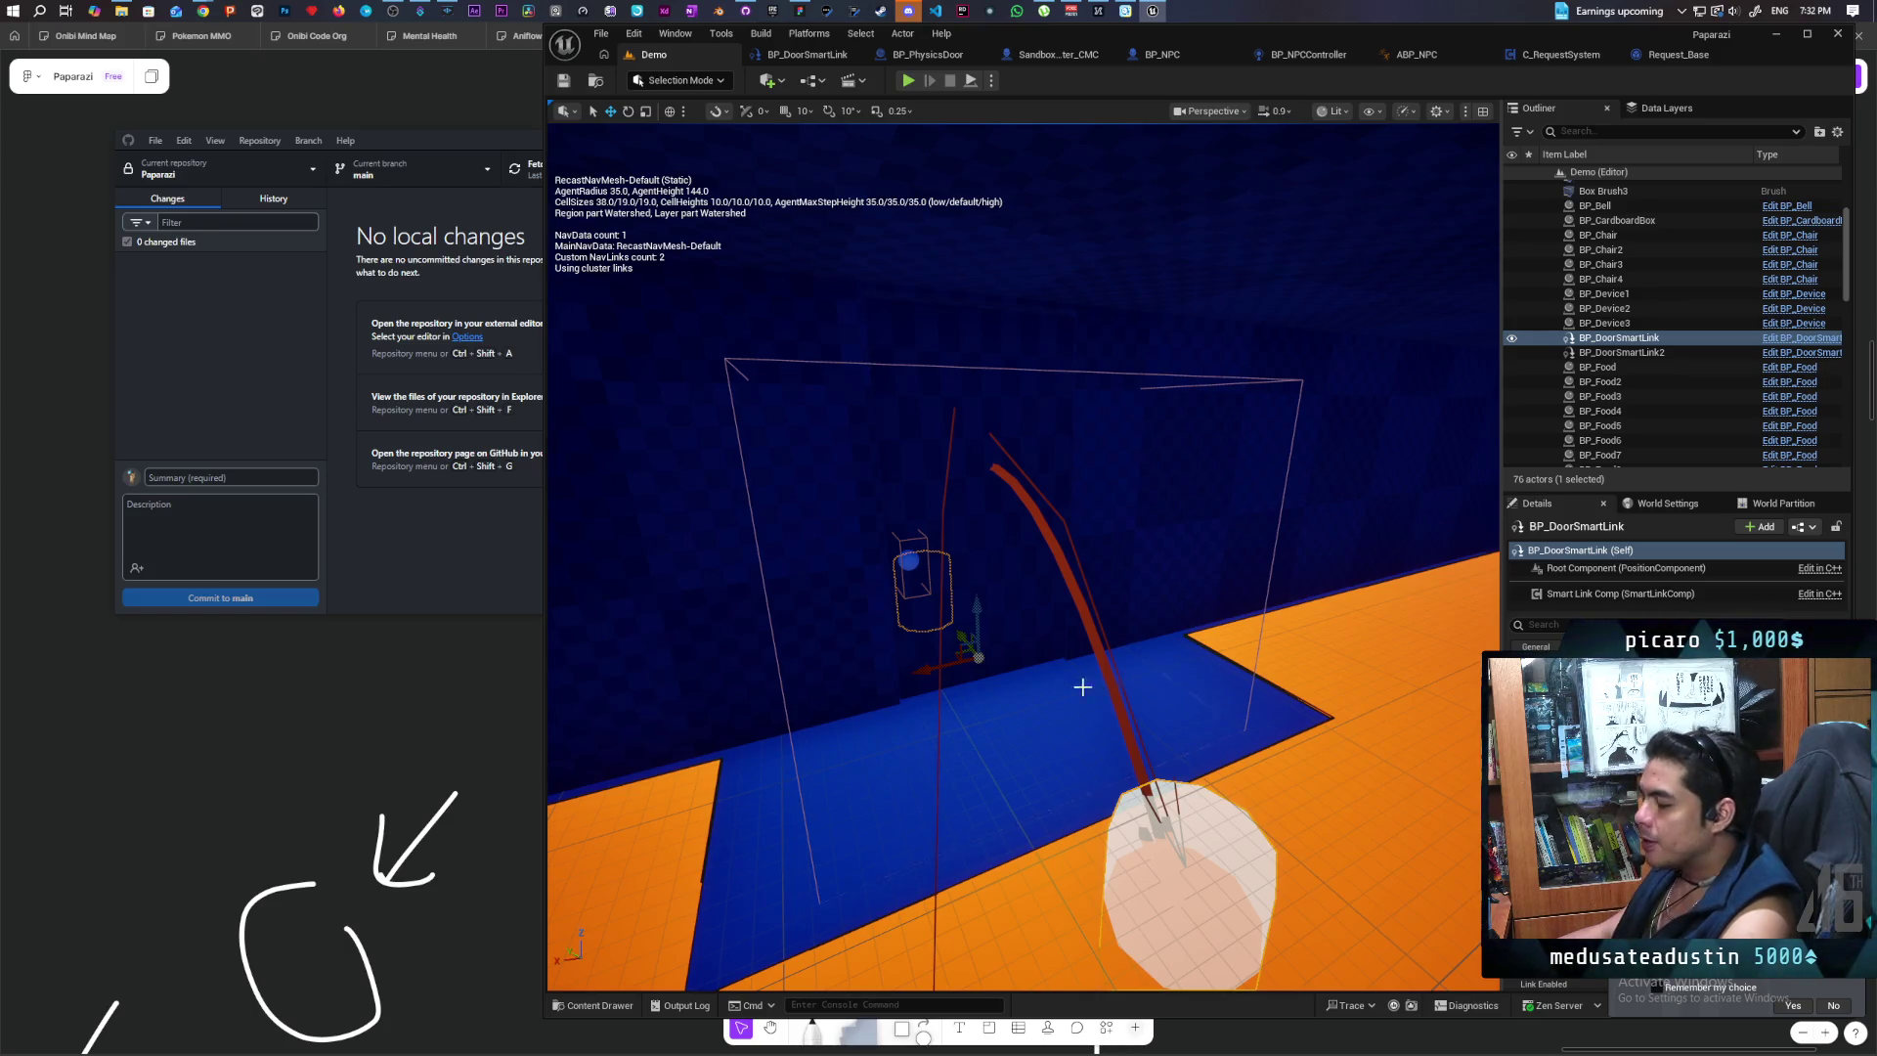
mouse_move(1046, 696)
left_mouse_down()
mouse_move(983, 696)
mouse_move(982, 728)
mouse_move(1016, 713)
mouse_move(1007, 729)
mouse_move(1194, 473)
left_mouse_up()
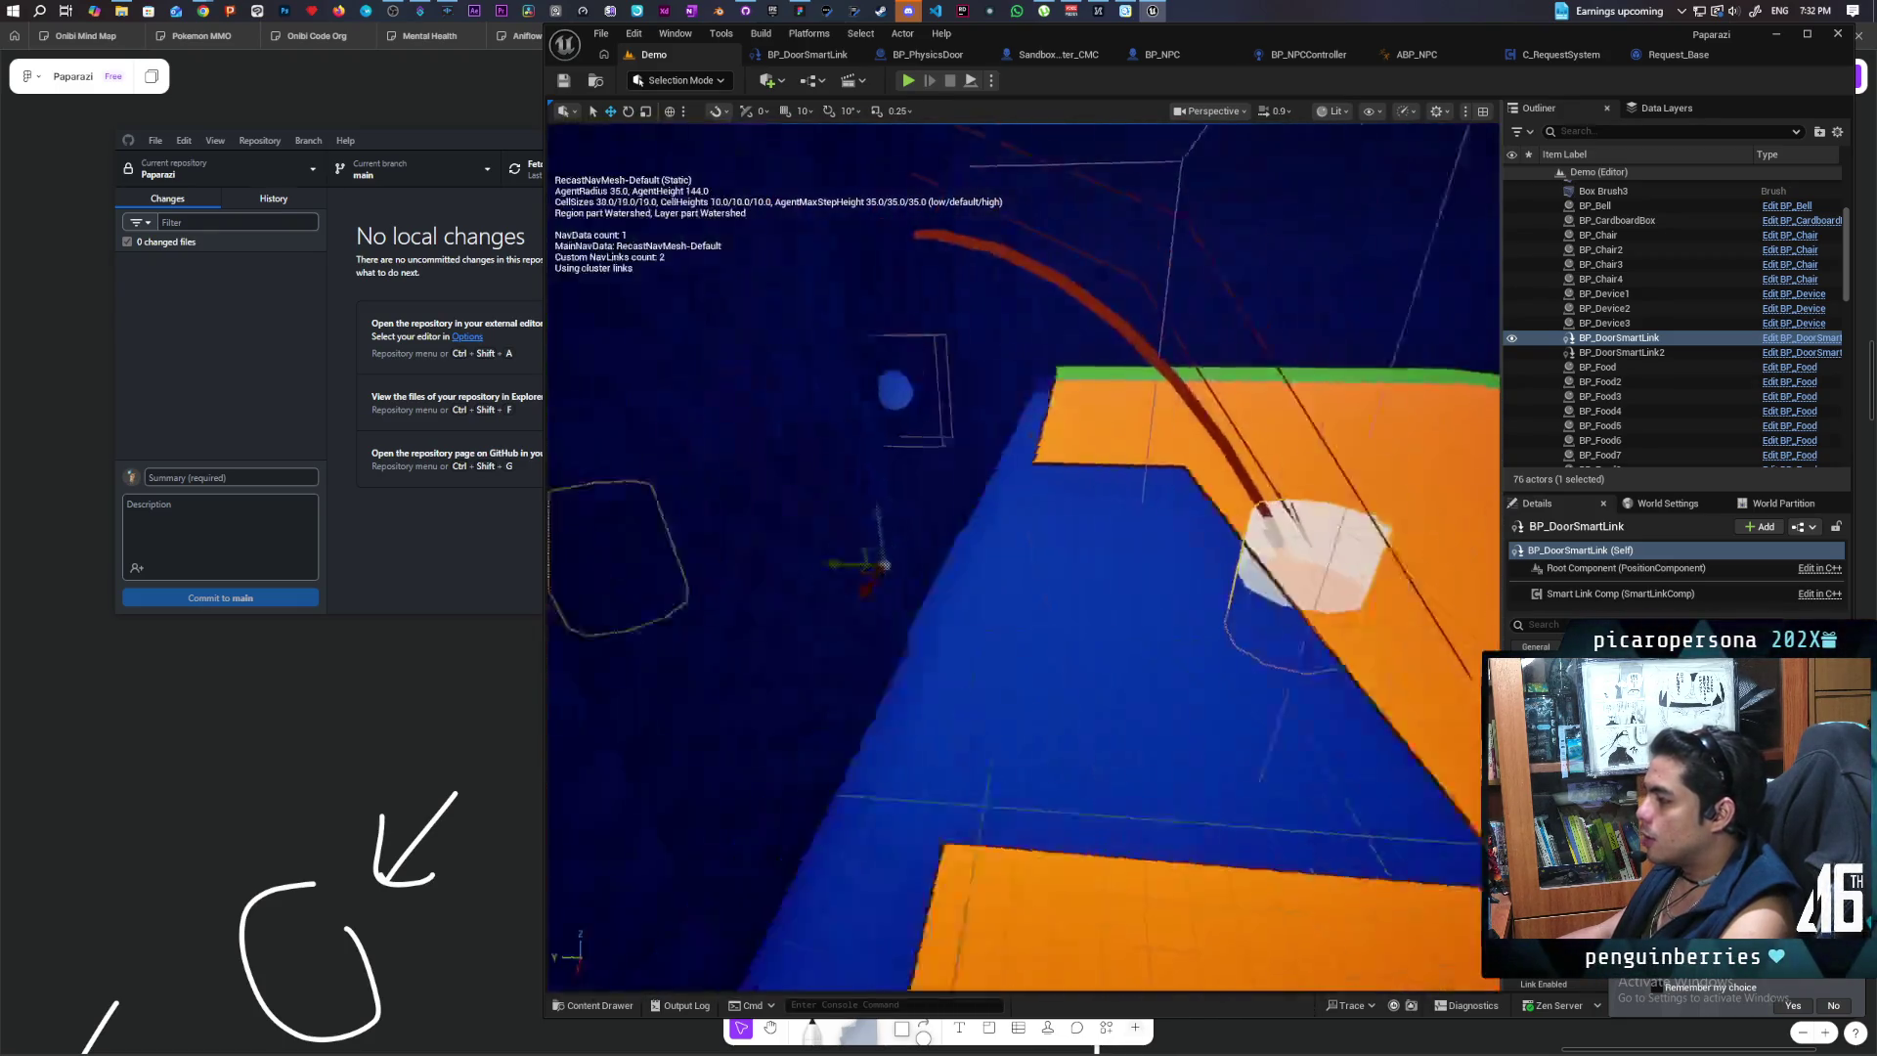